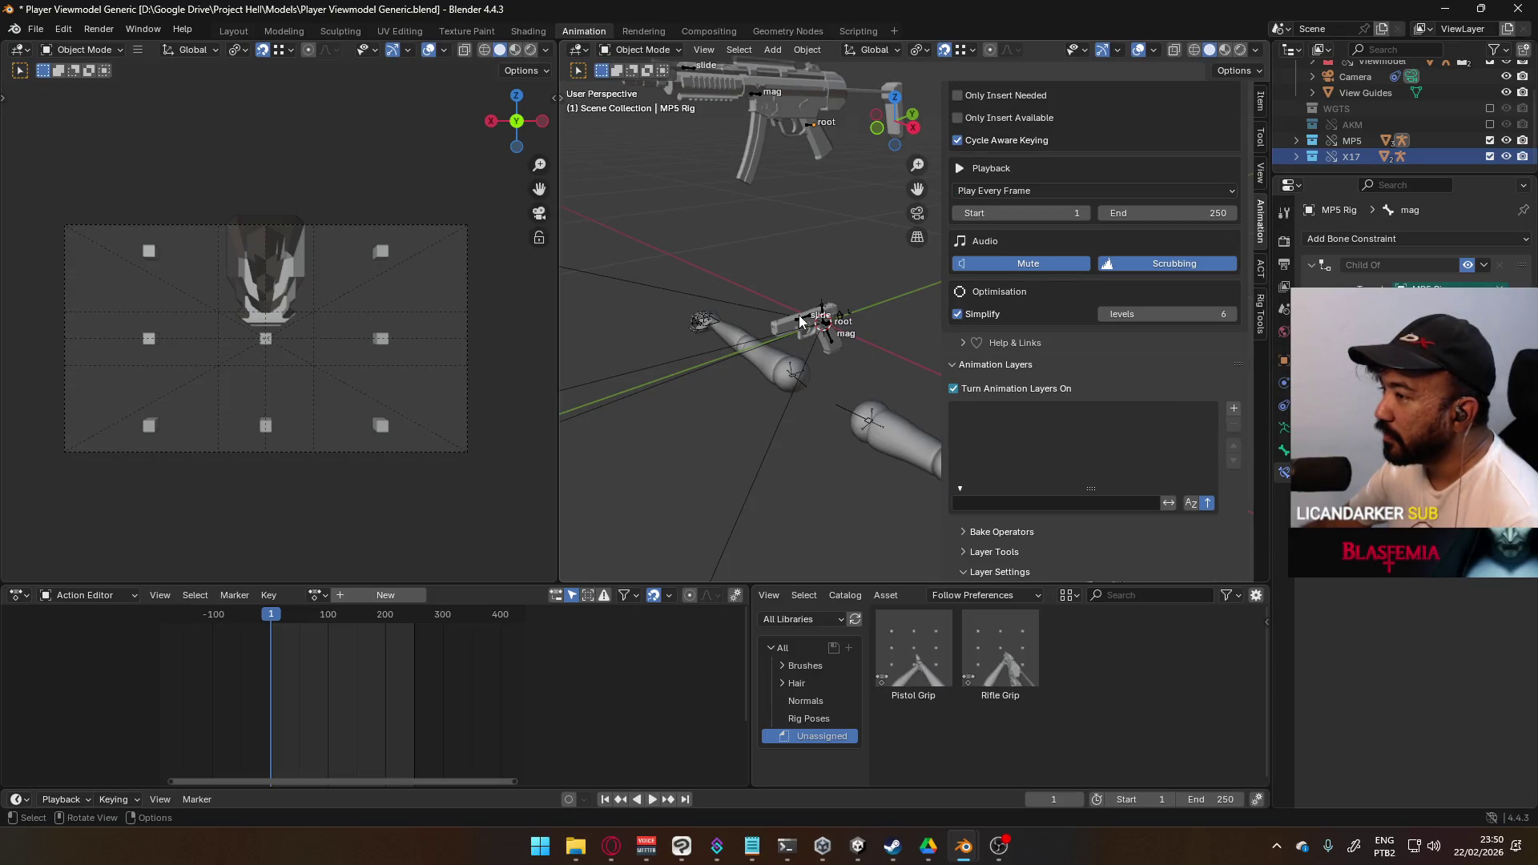
- Make the X17 Rig active, turn on its animation layers, and clear the X17 library override
key(ctrl+z)
click(1009, 506)
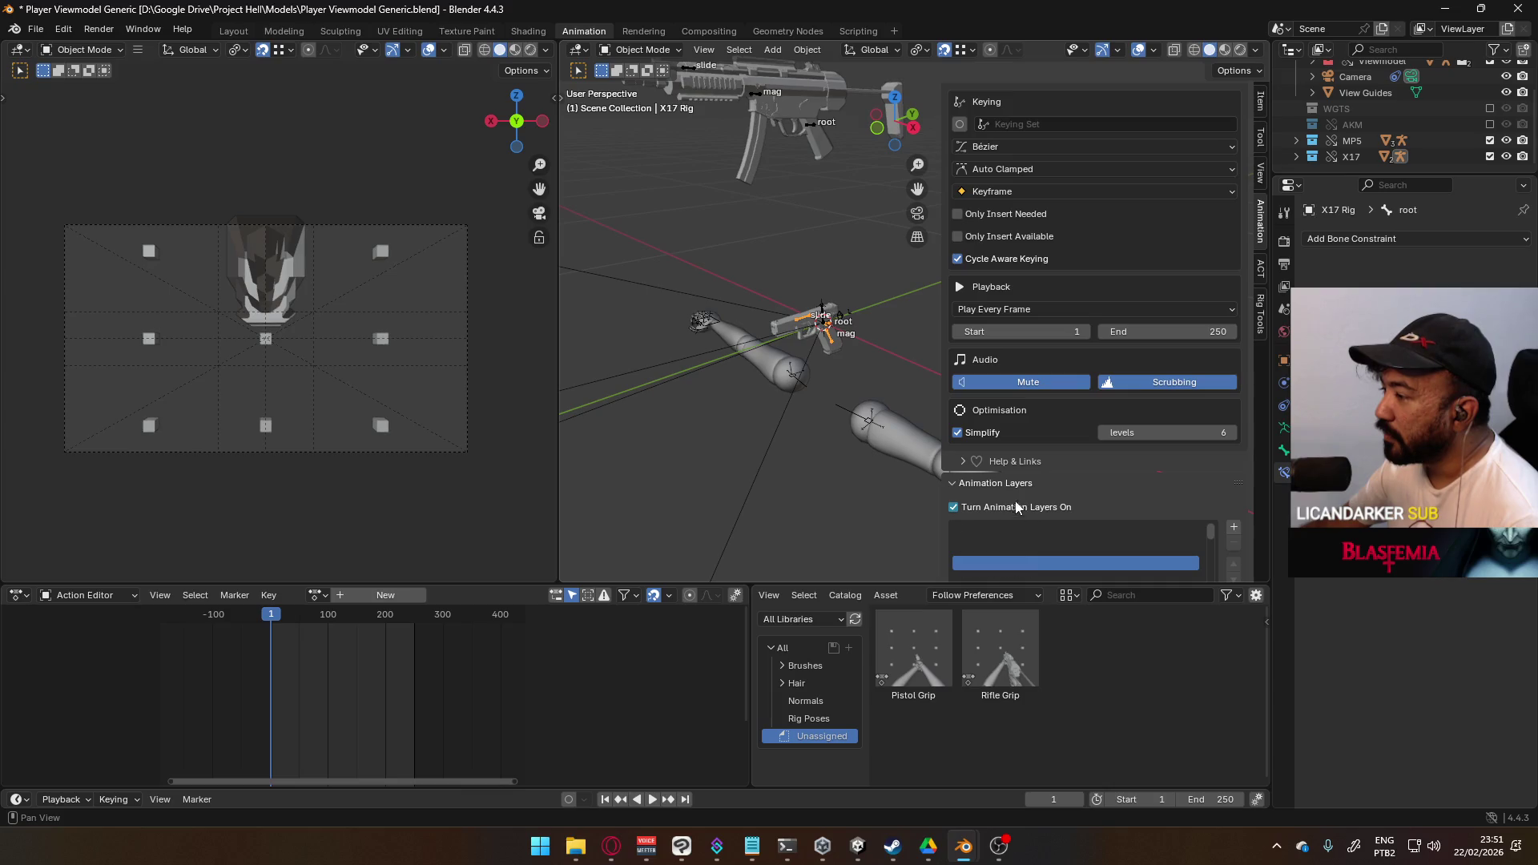
right_click(1356, 156)
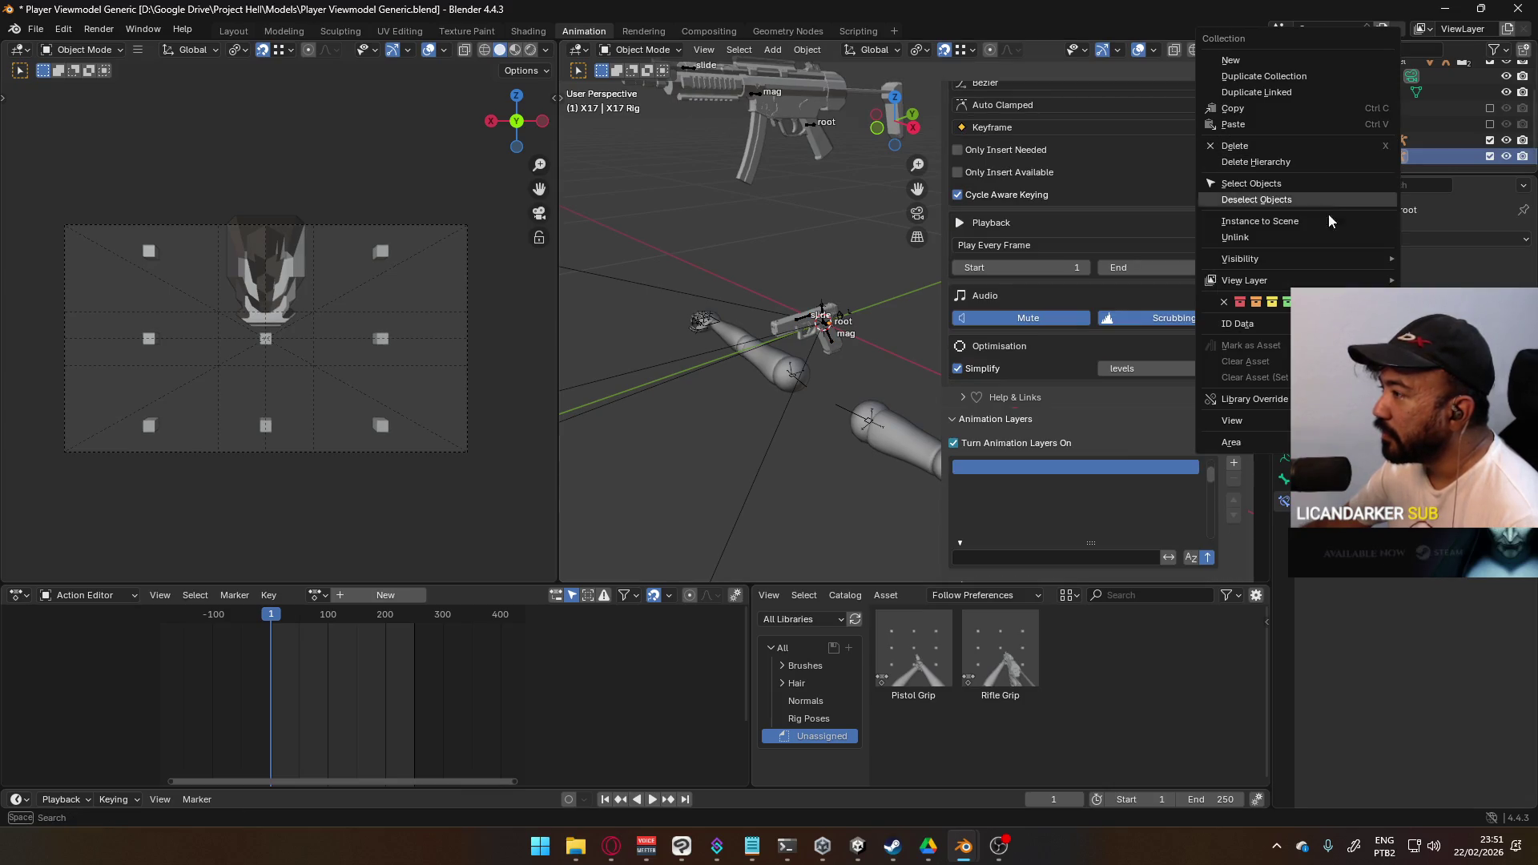
mouse_move(1254, 399)
mouse_move(1122, 438)
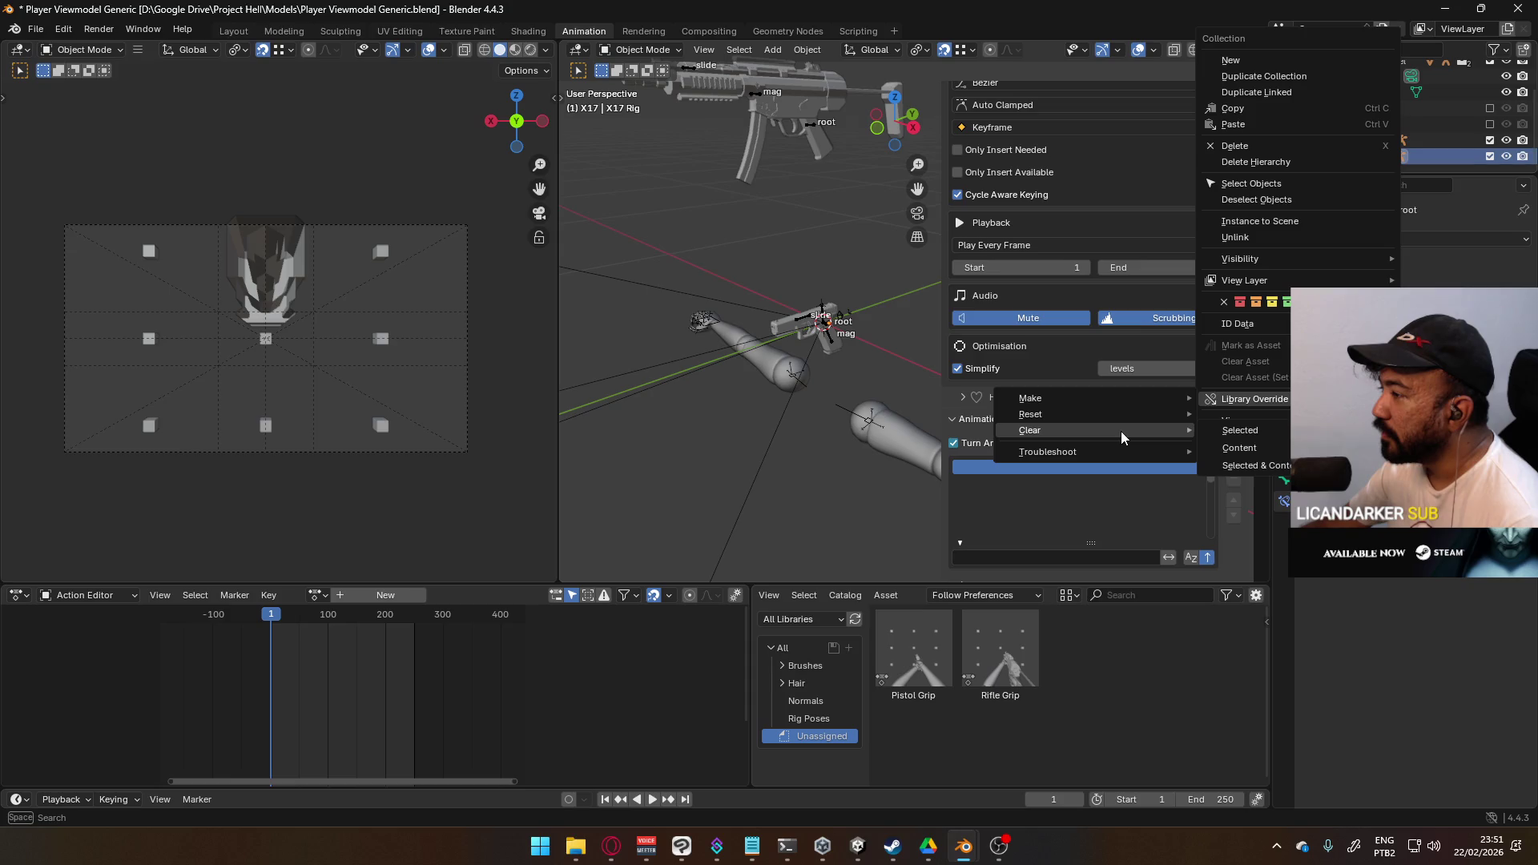
click(1262, 492)
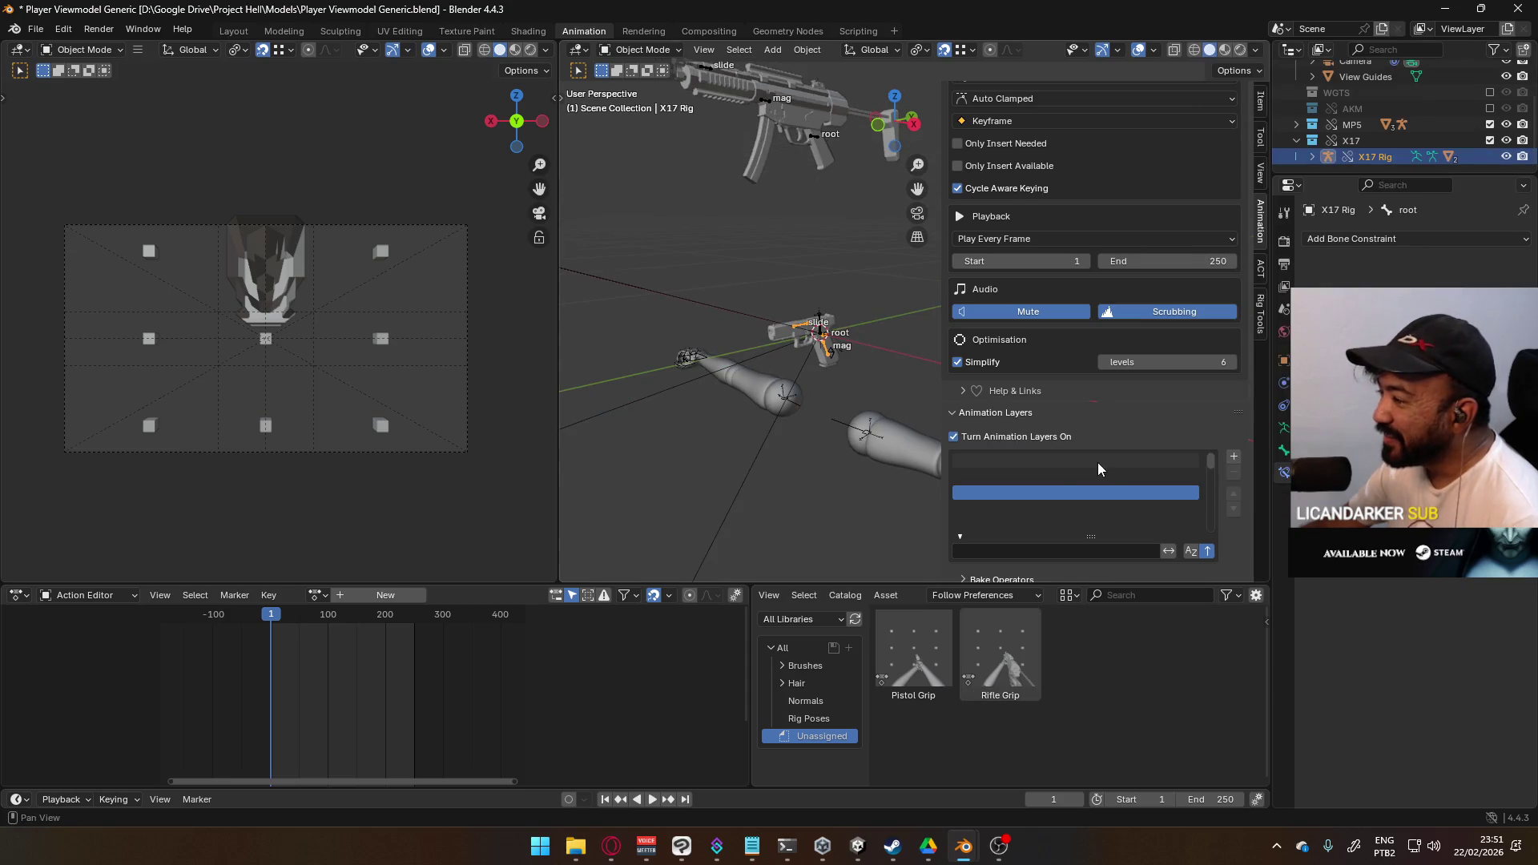
- Delete the X17 collection together with its rig hierarchy from the Outliner
drag(1220, 517, 1219, 450)
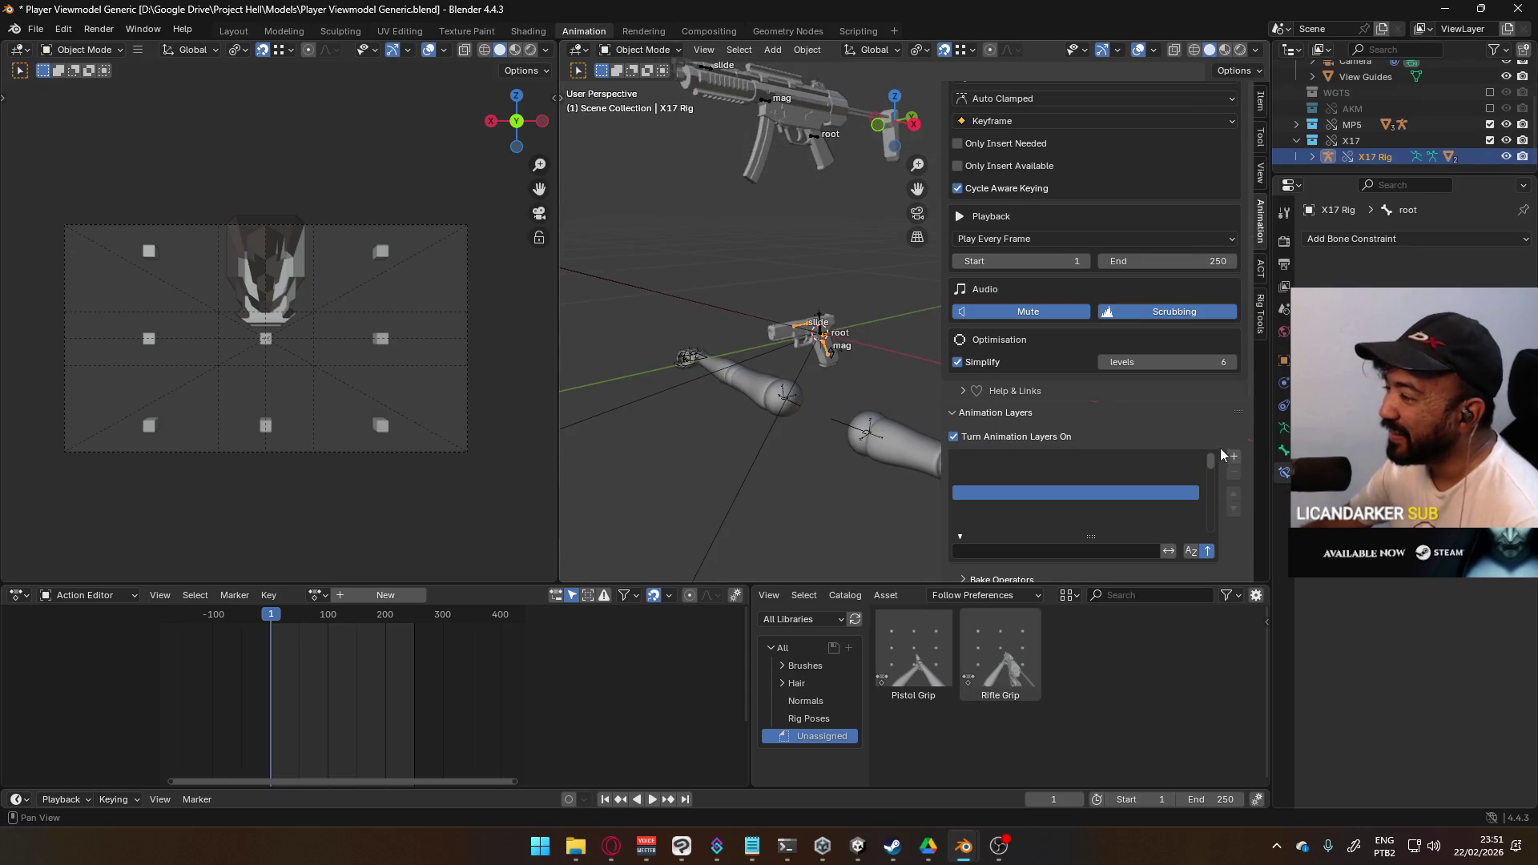
click(1351, 140)
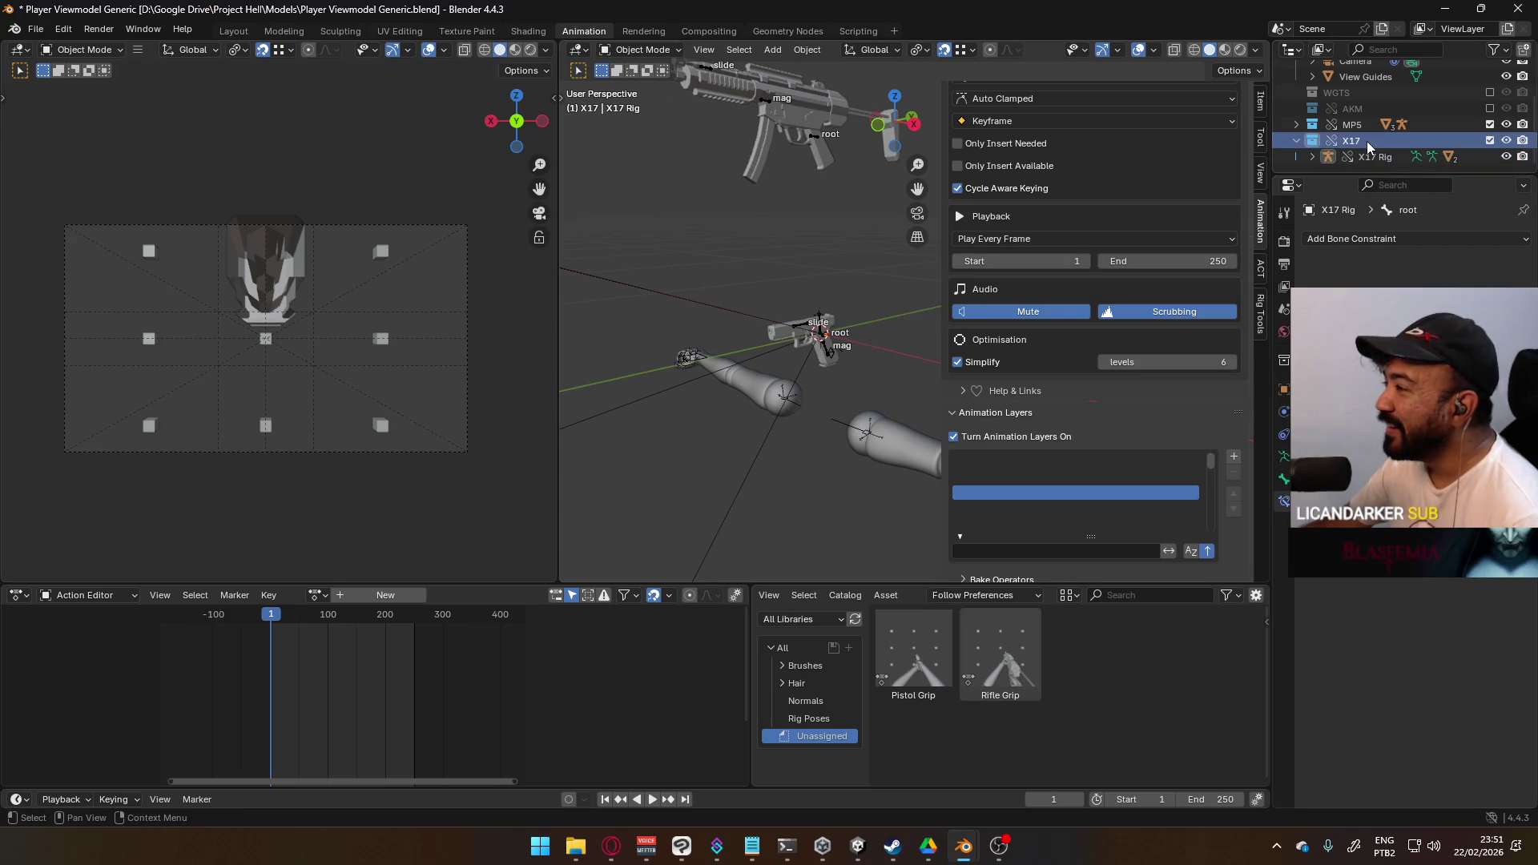
right_click(1351, 140)
mouse_move(1258, 399)
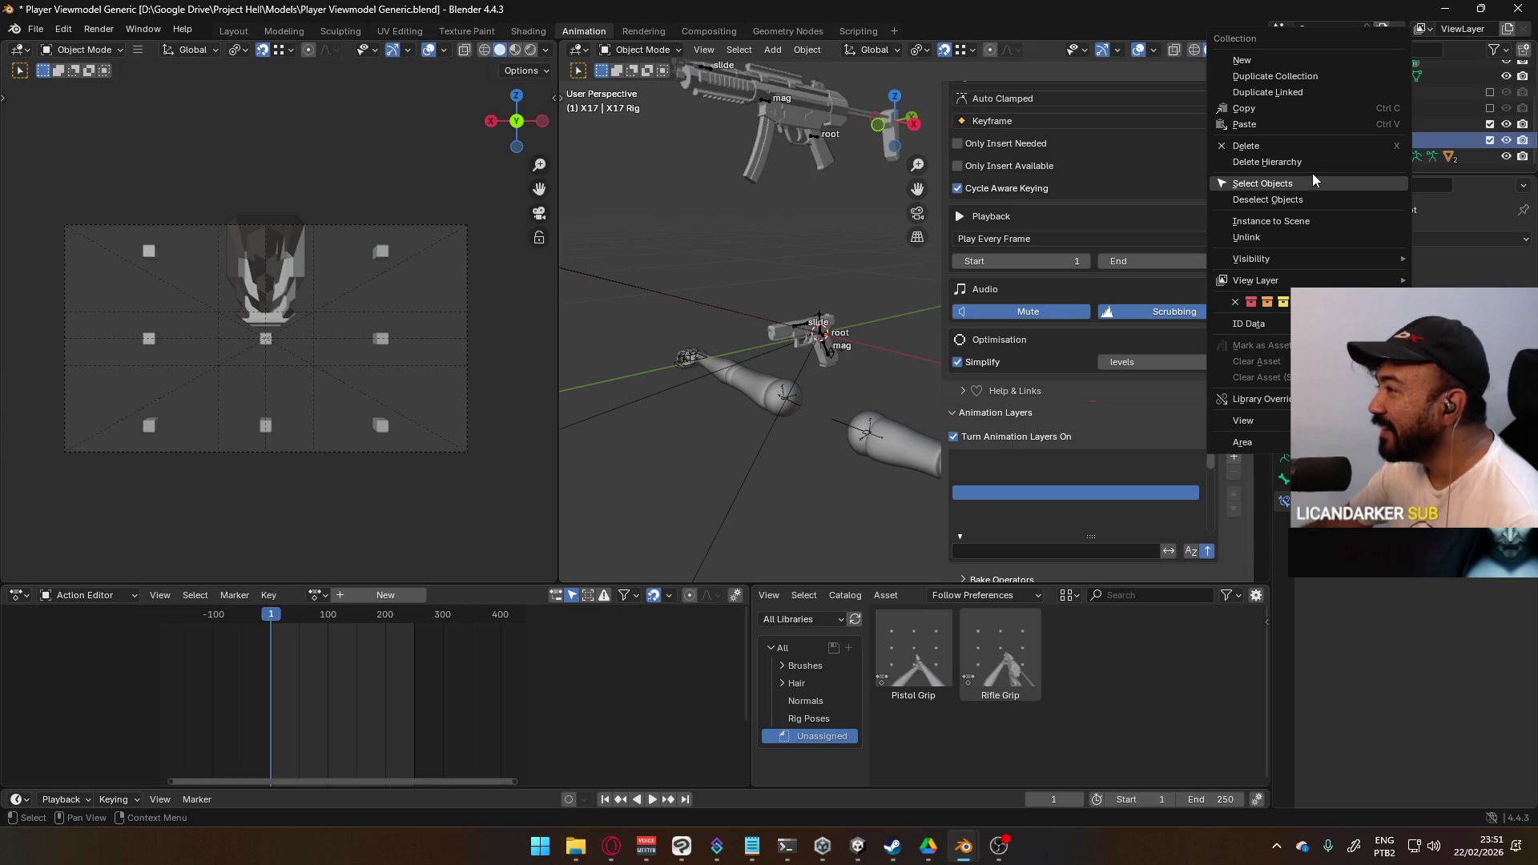
click(1267, 162)
- In the Weapon Library window, set the X17 Rig's origin with Geometry to Origin
mouse_move(959, 845)
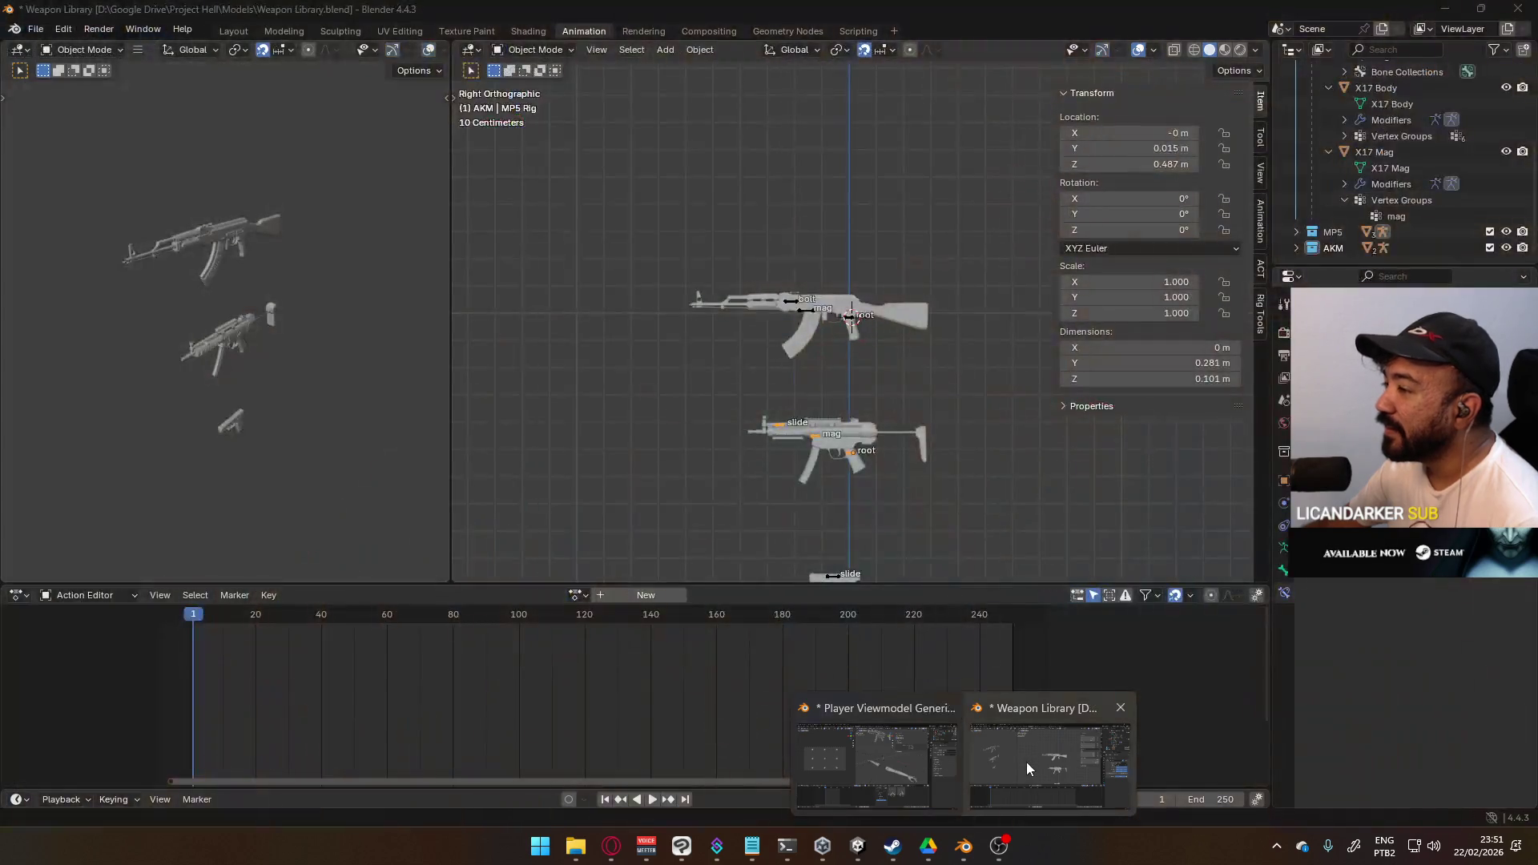
click(1026, 761)
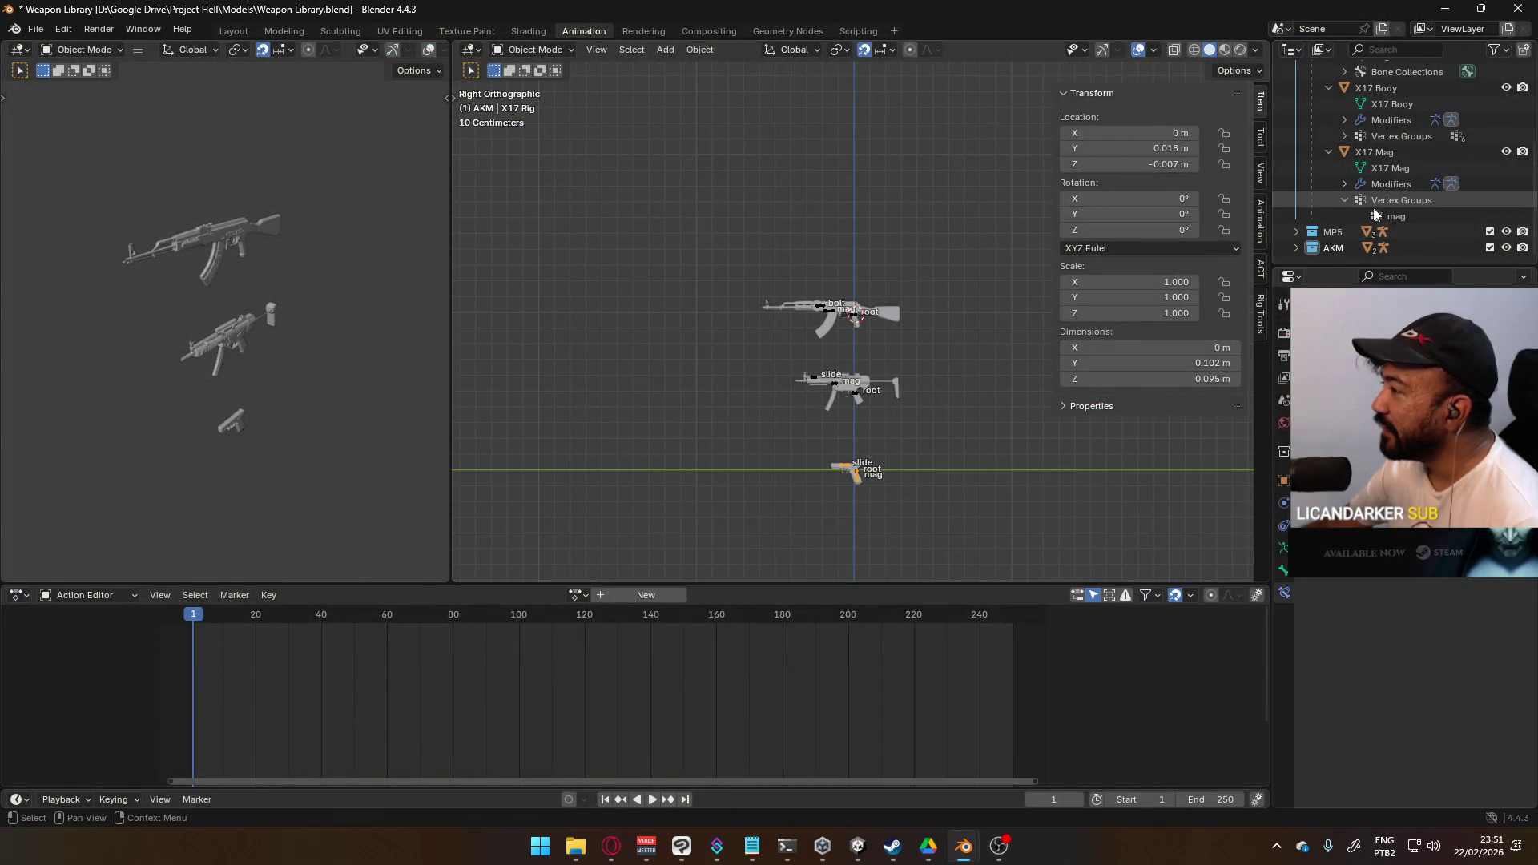
scroll(1373, 206, up, 5)
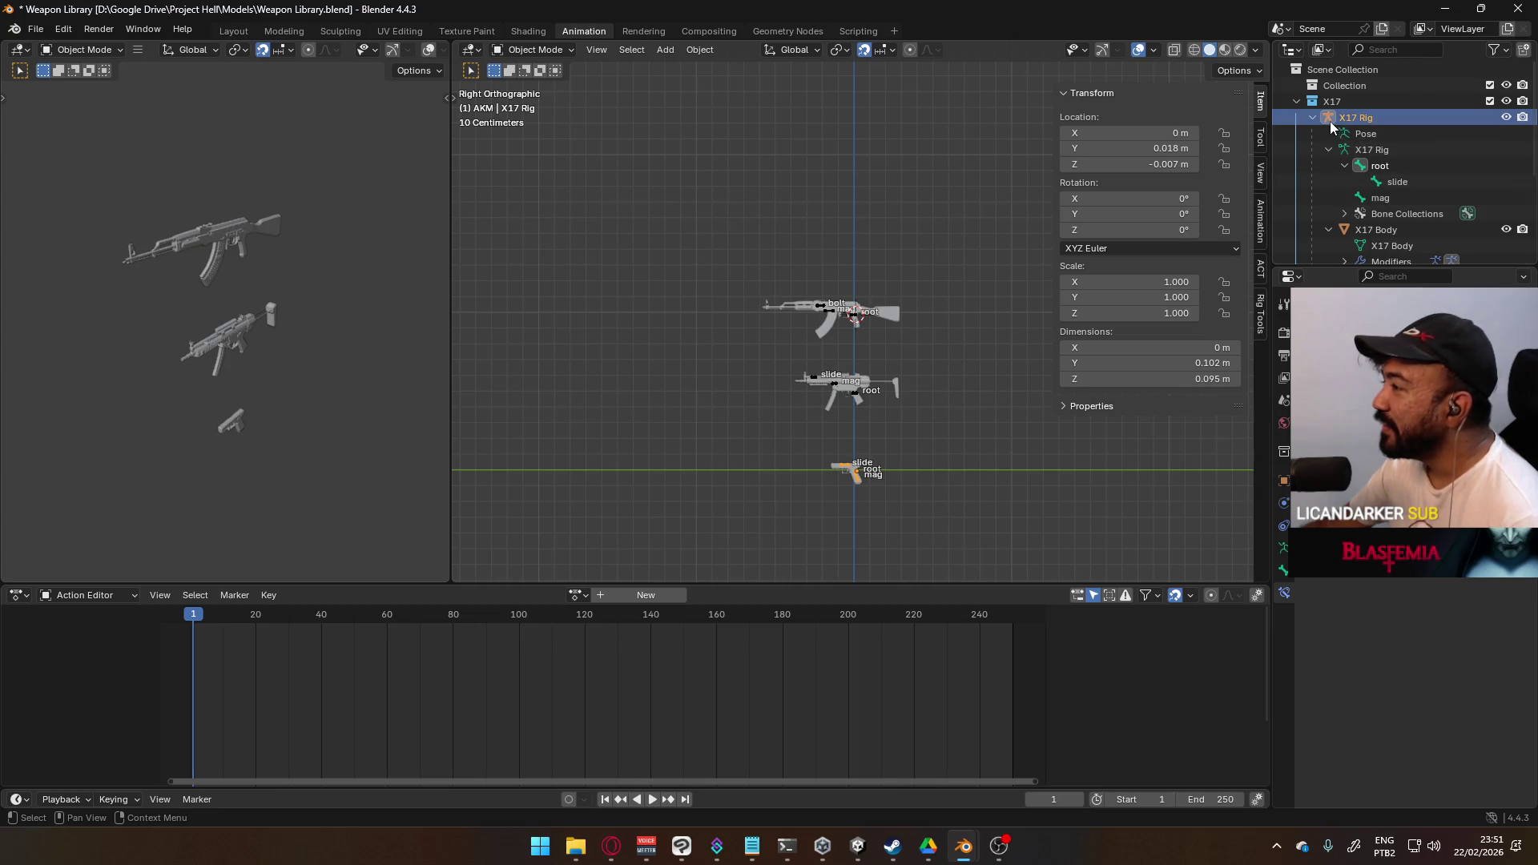
click(1314, 117)
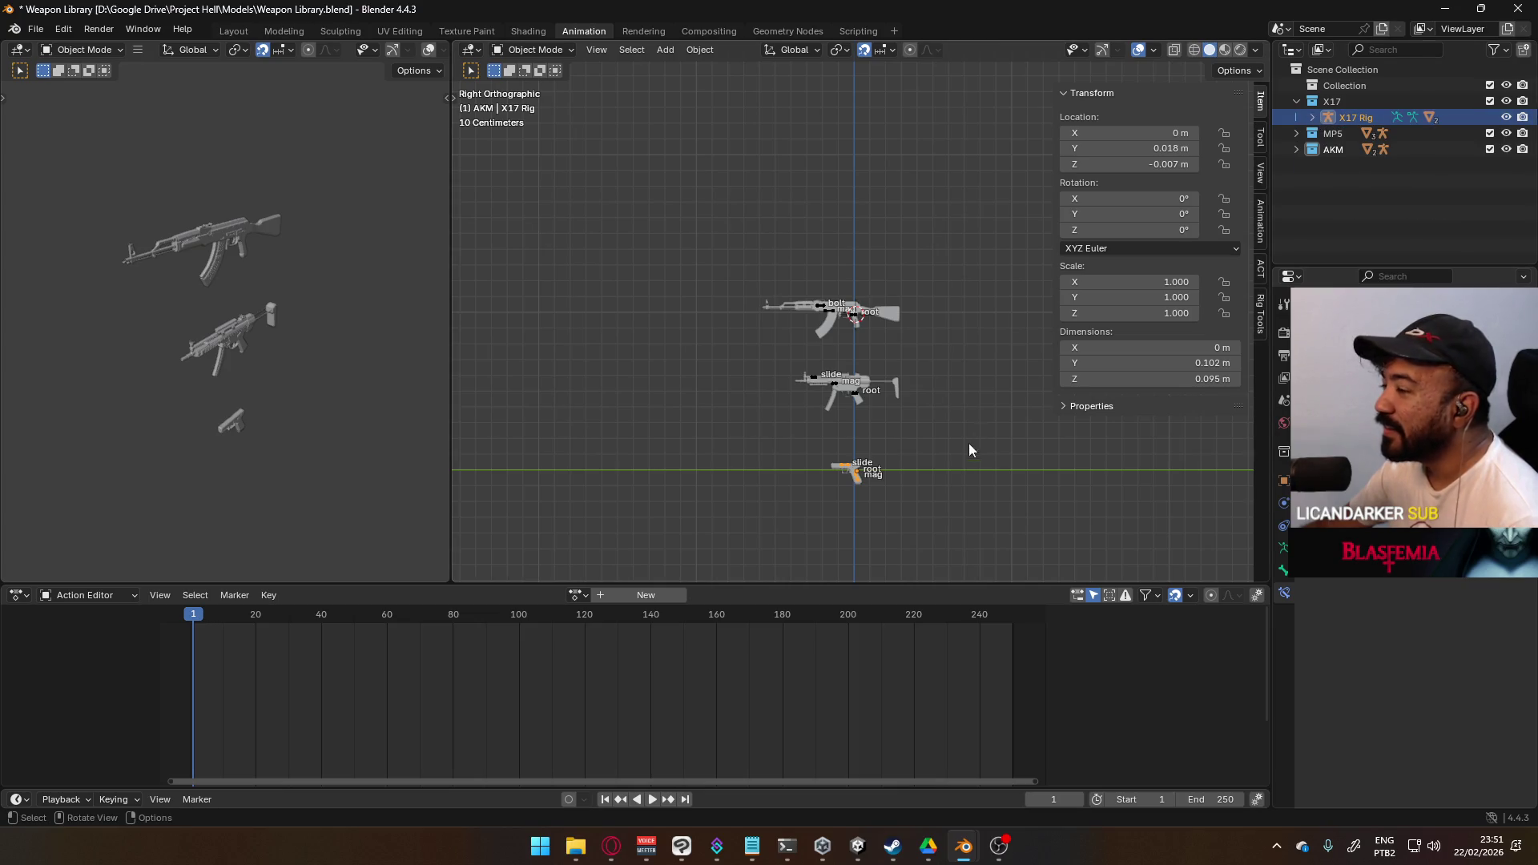
right_click(843, 463)
mouse_move(843, 463)
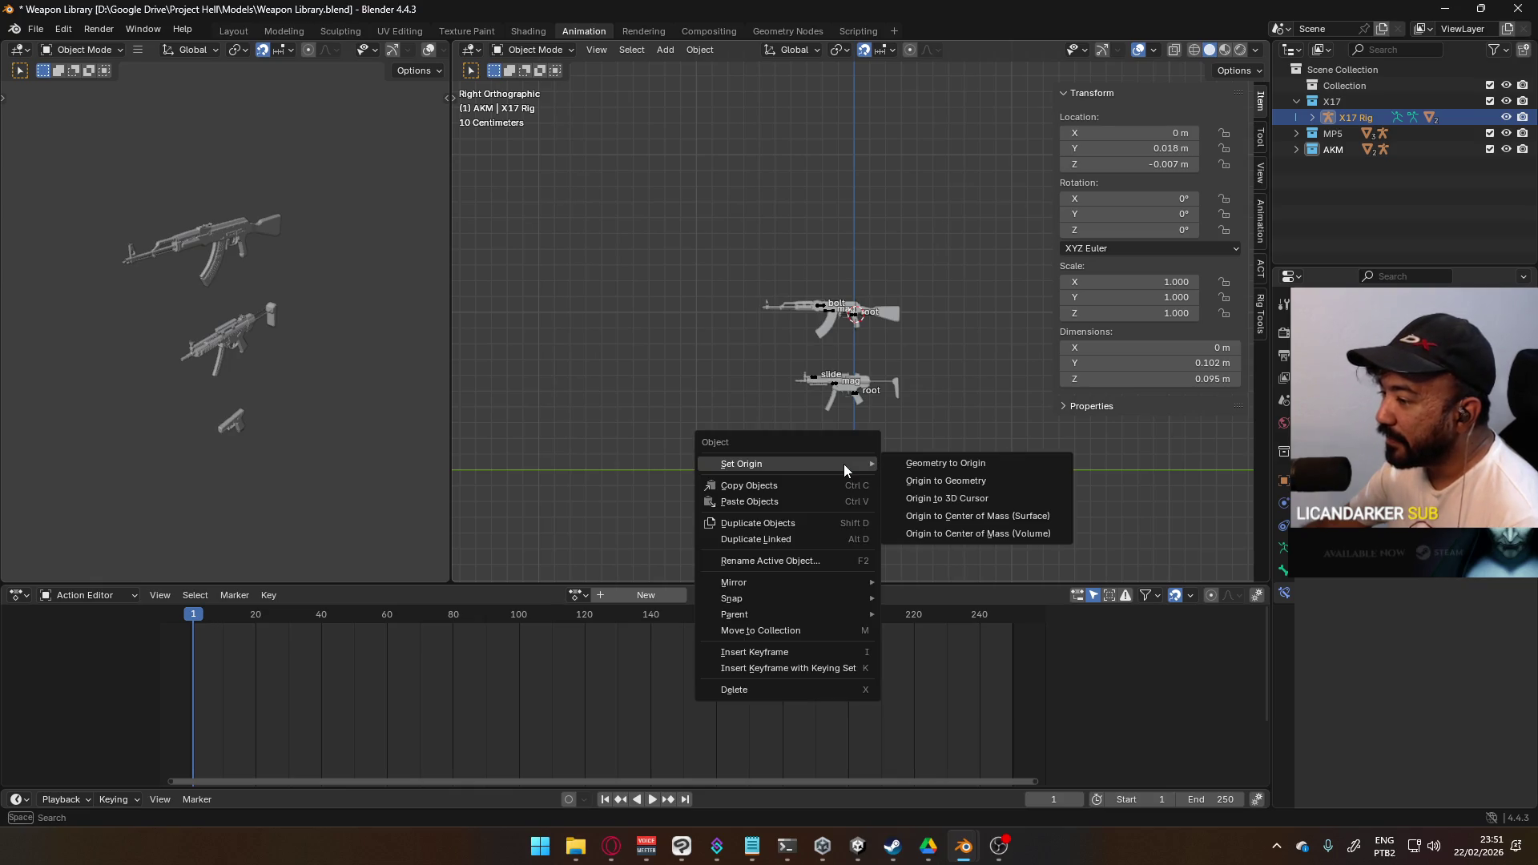
click(1001, 464)
- Frame the MP5 and pistol, select the pistol's X17 Rig, and save Weapon Library
scroll(897, 463, up, 5)
shift+middle_drag(897, 463, 879, 243)
scroll(792, 464, up, 3)
click(761, 471)
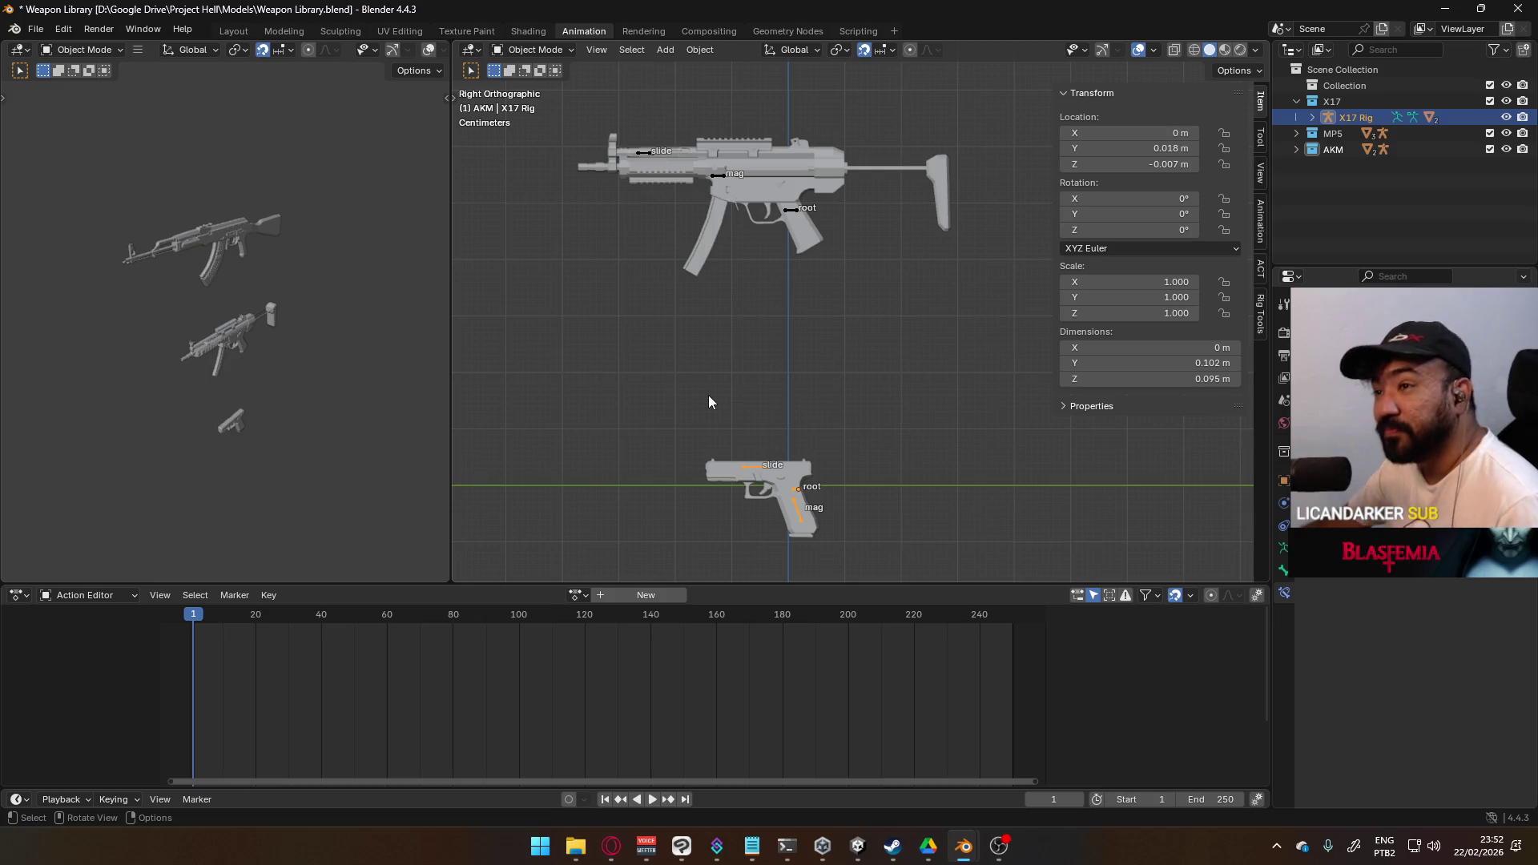
key(ctrl+s)
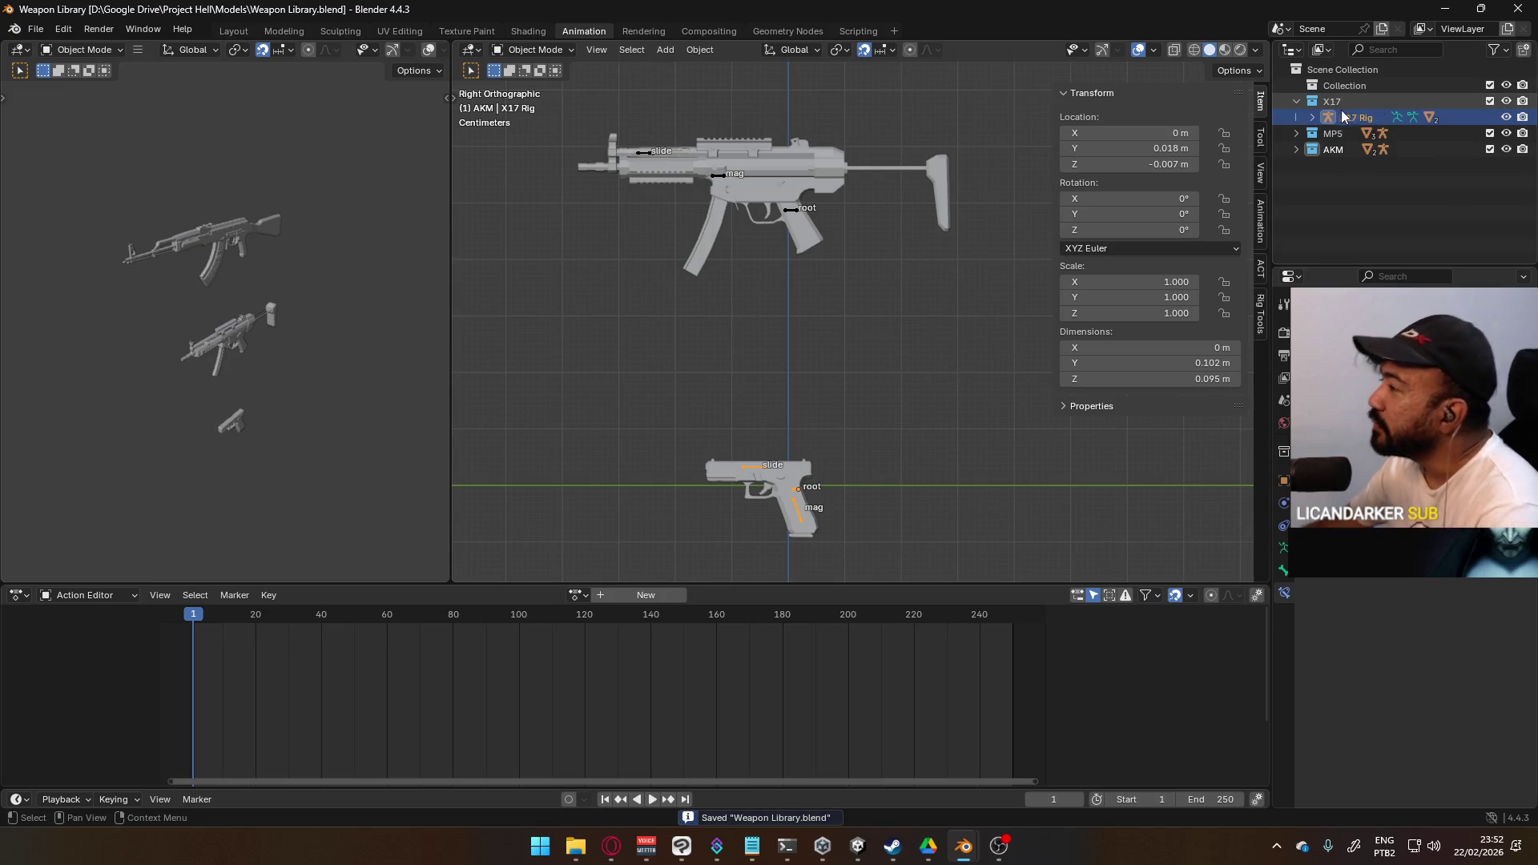
- Expand the X17 Rig hierarchy and return to the Player Viewmodel Generic window
shift+click(1312, 117)
click(1328, 151)
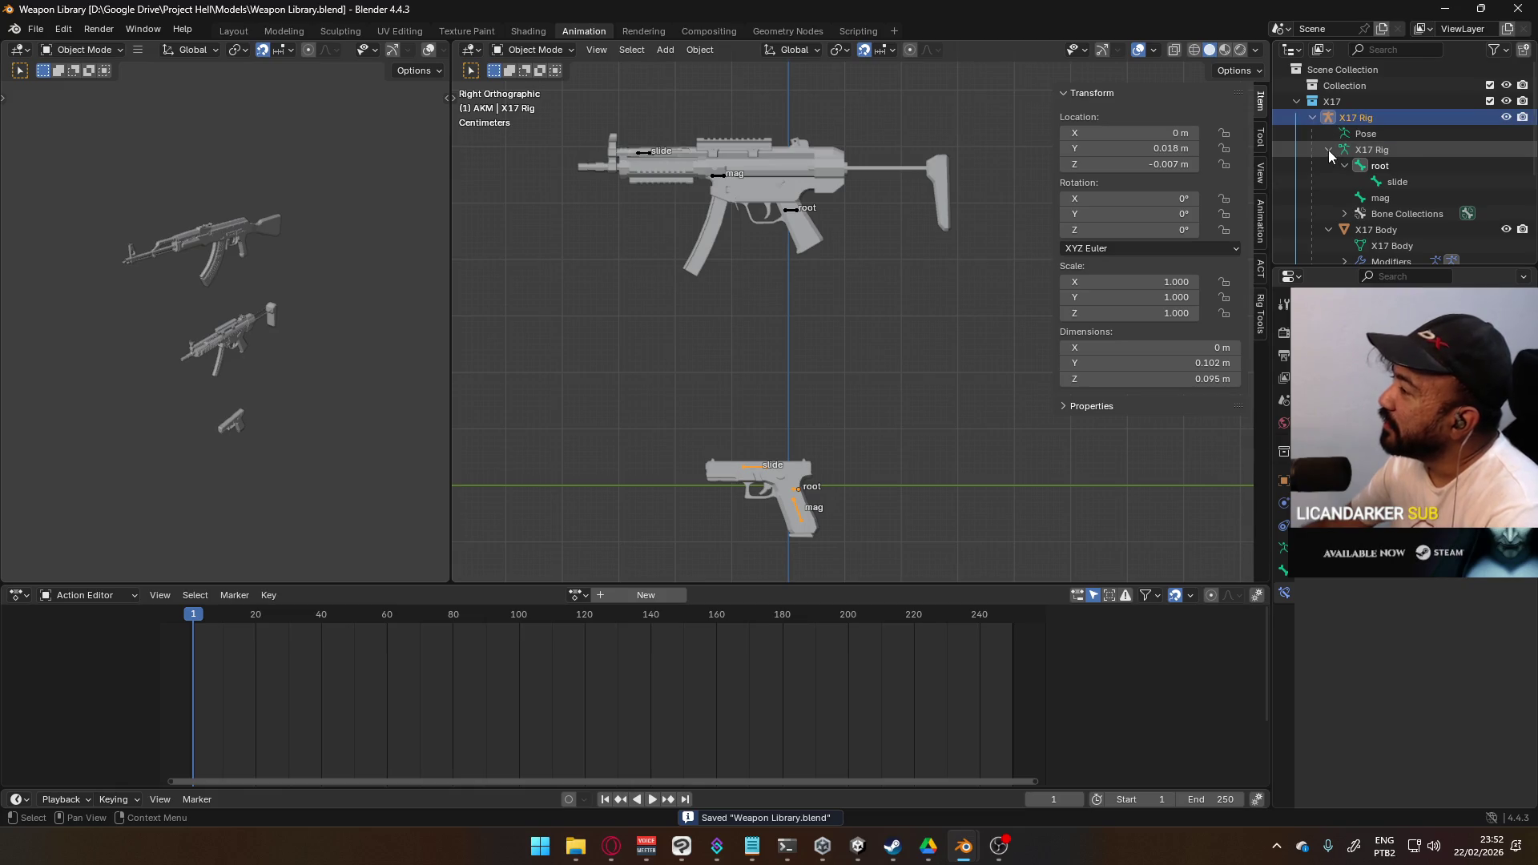
scroll(1391, 186, down, 3)
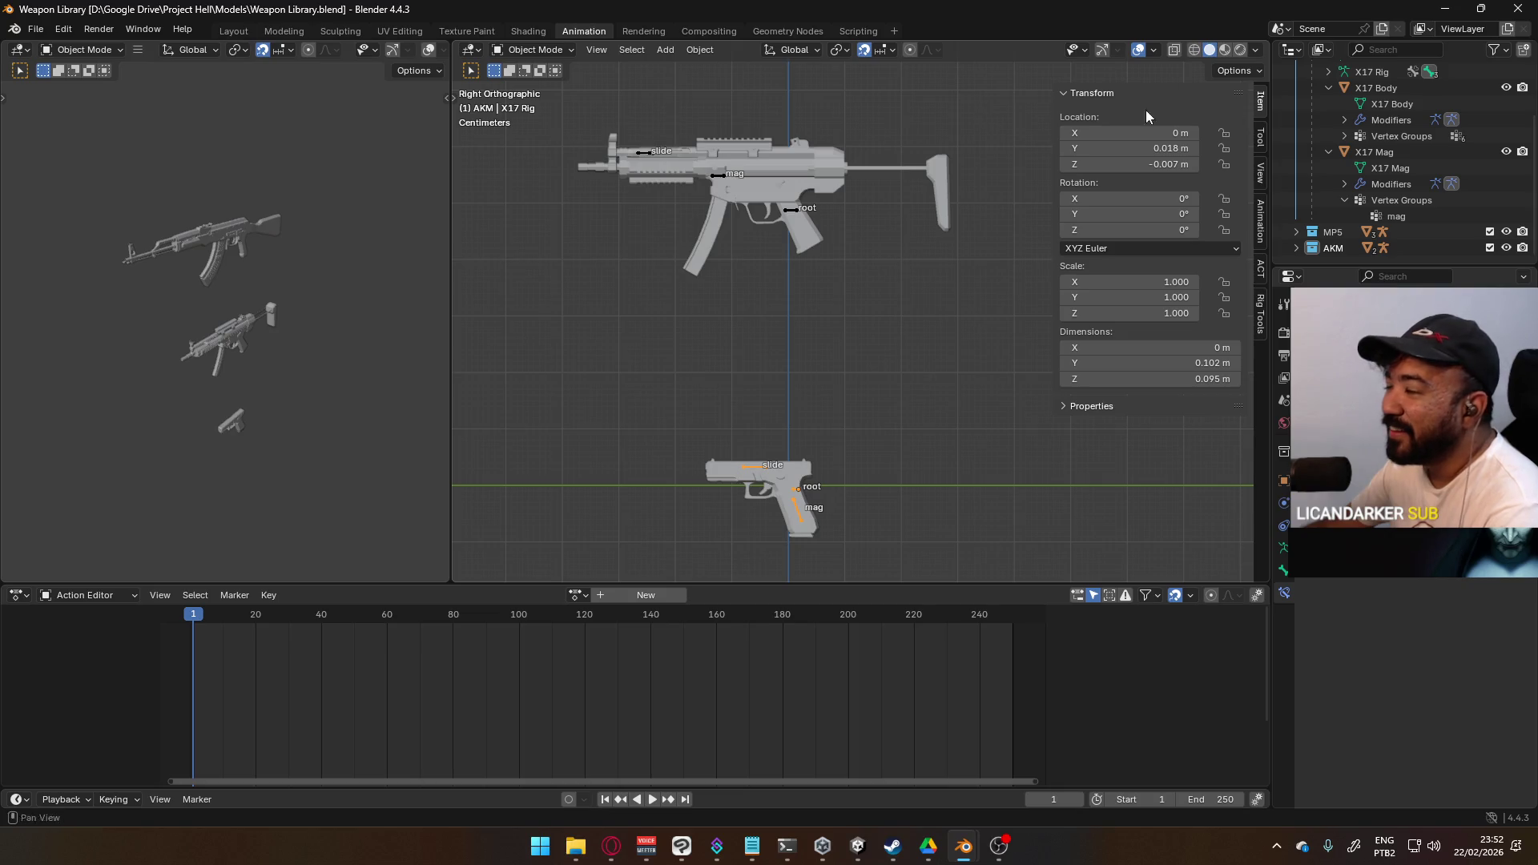
mouse_move(972, 843)
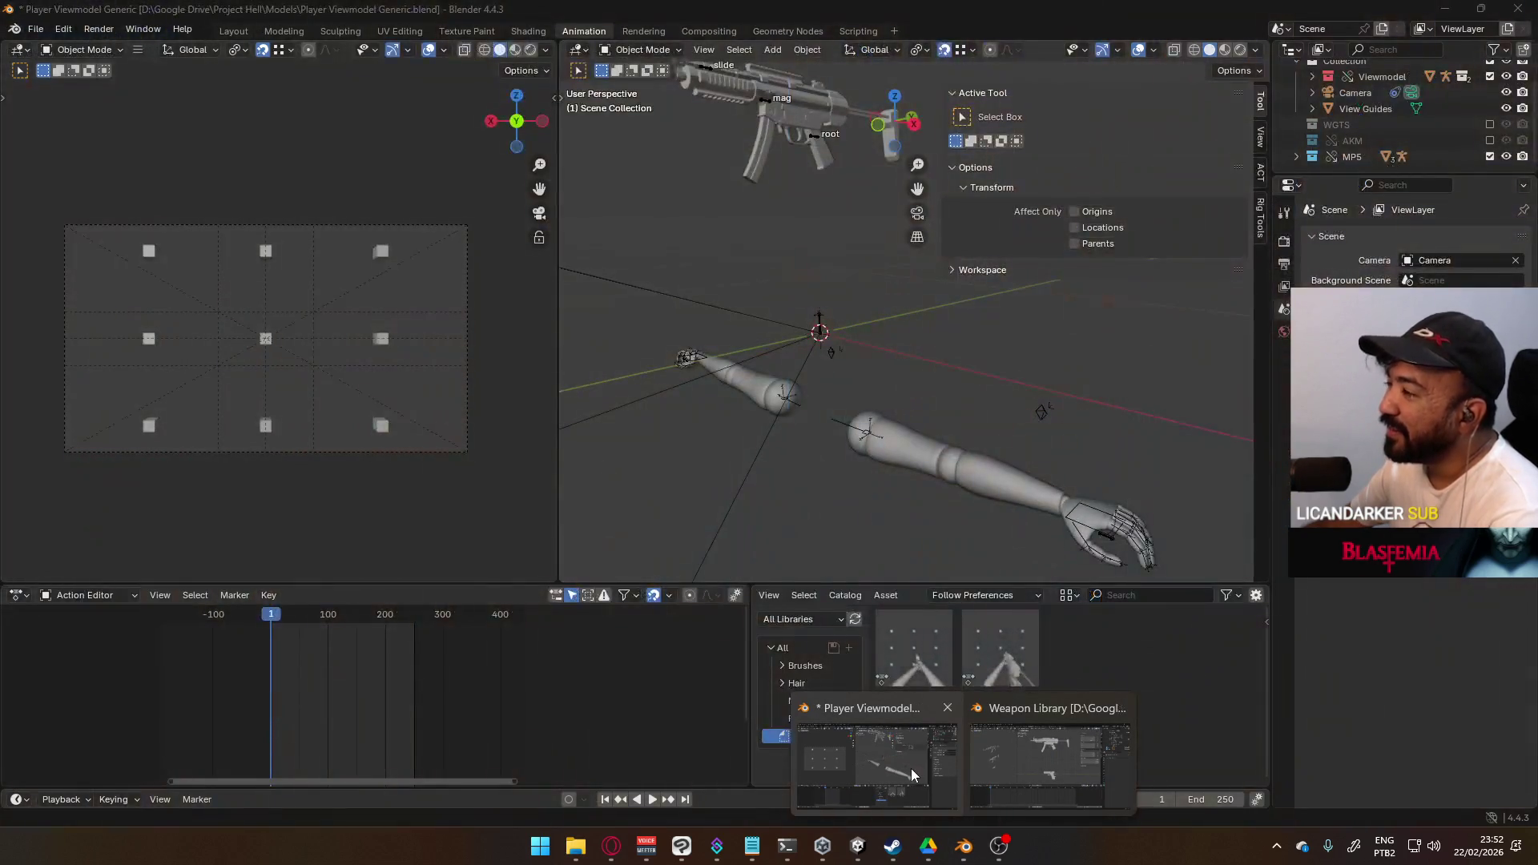
click(910, 767)
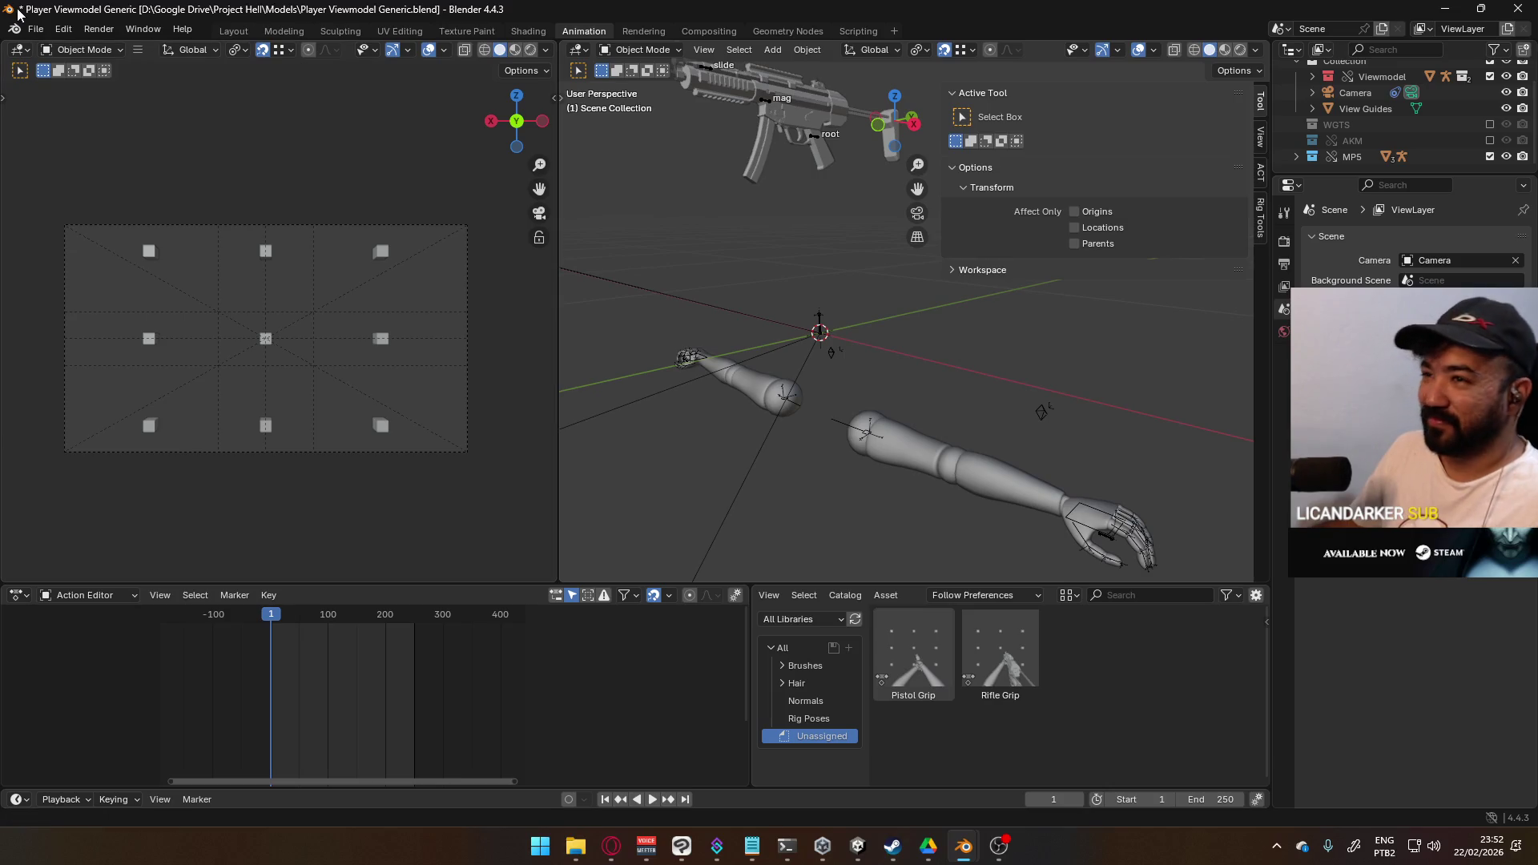
- Link the X17 collection from Weapon Library.blend into the Player Viewmodel scene
click(35, 28)
click(93, 203)
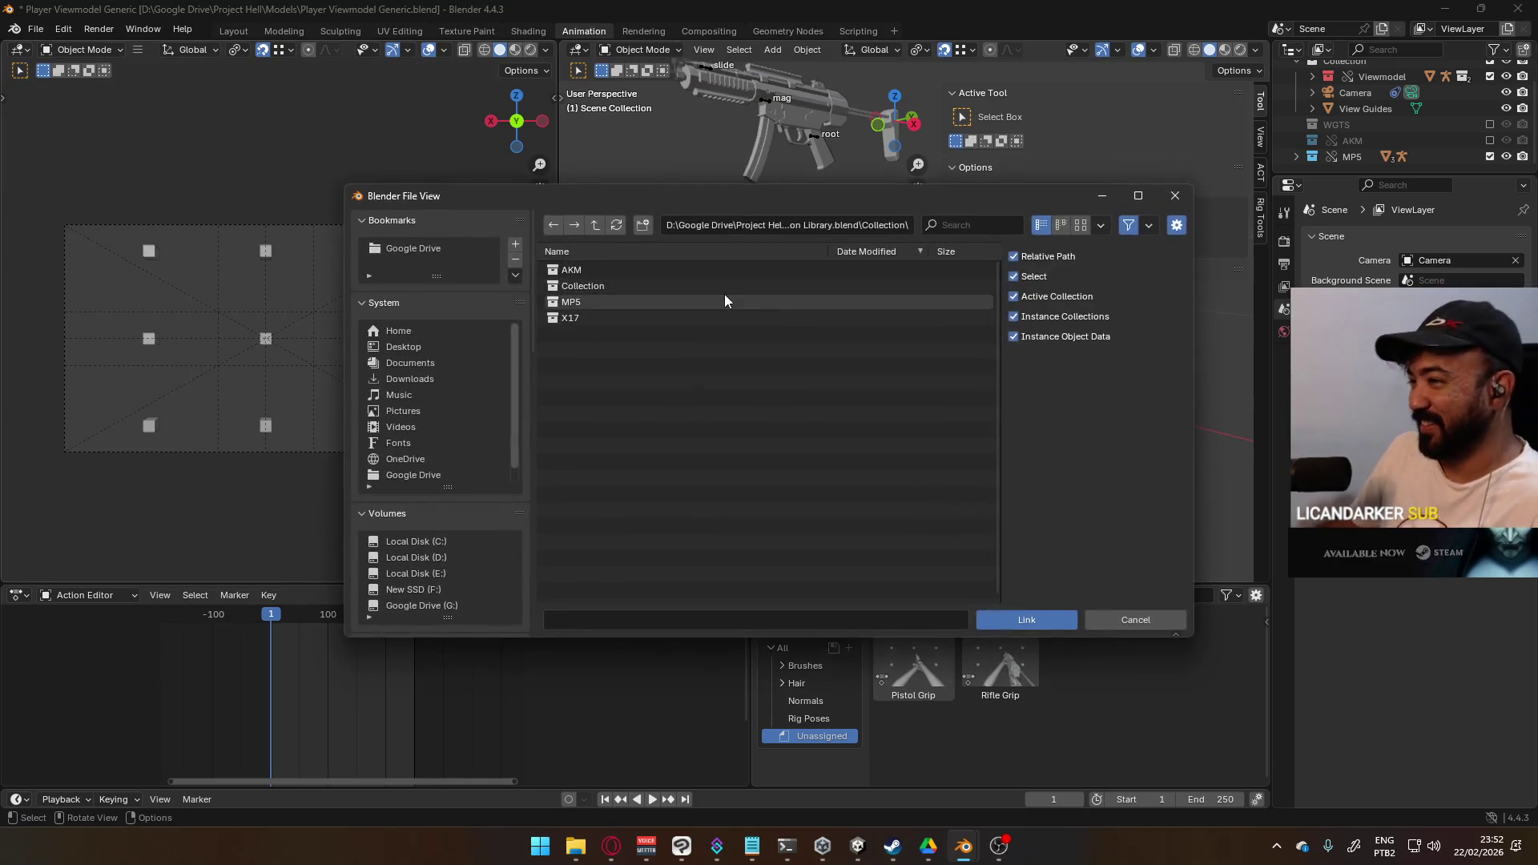
click(685, 317)
click(1024, 619)
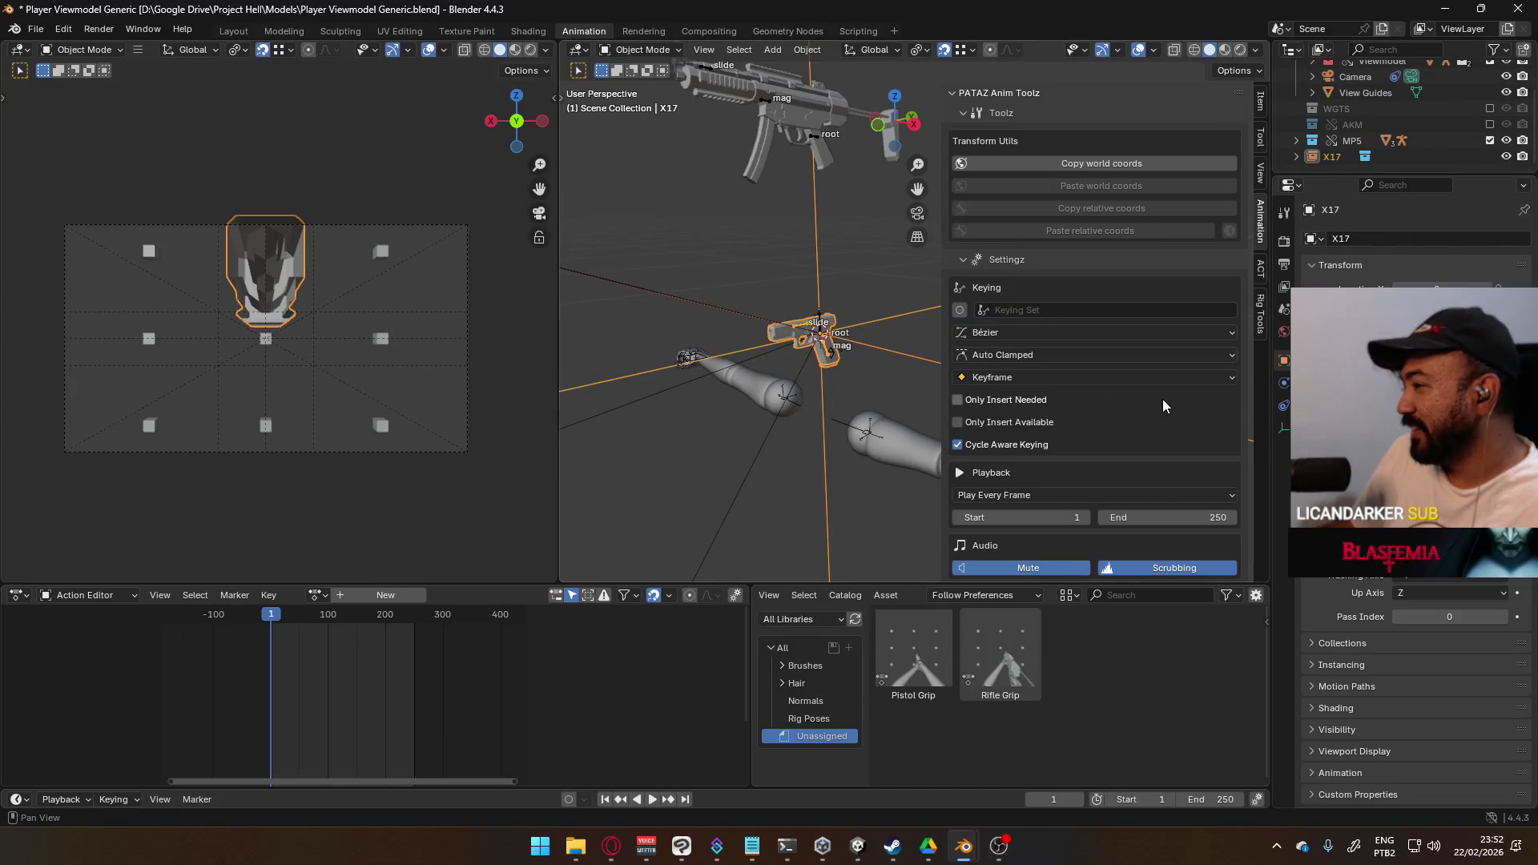
- Turn on animation layers and make X17 a Selected & Content library override
scroll(1160, 399, down, 5)
click(1001, 505)
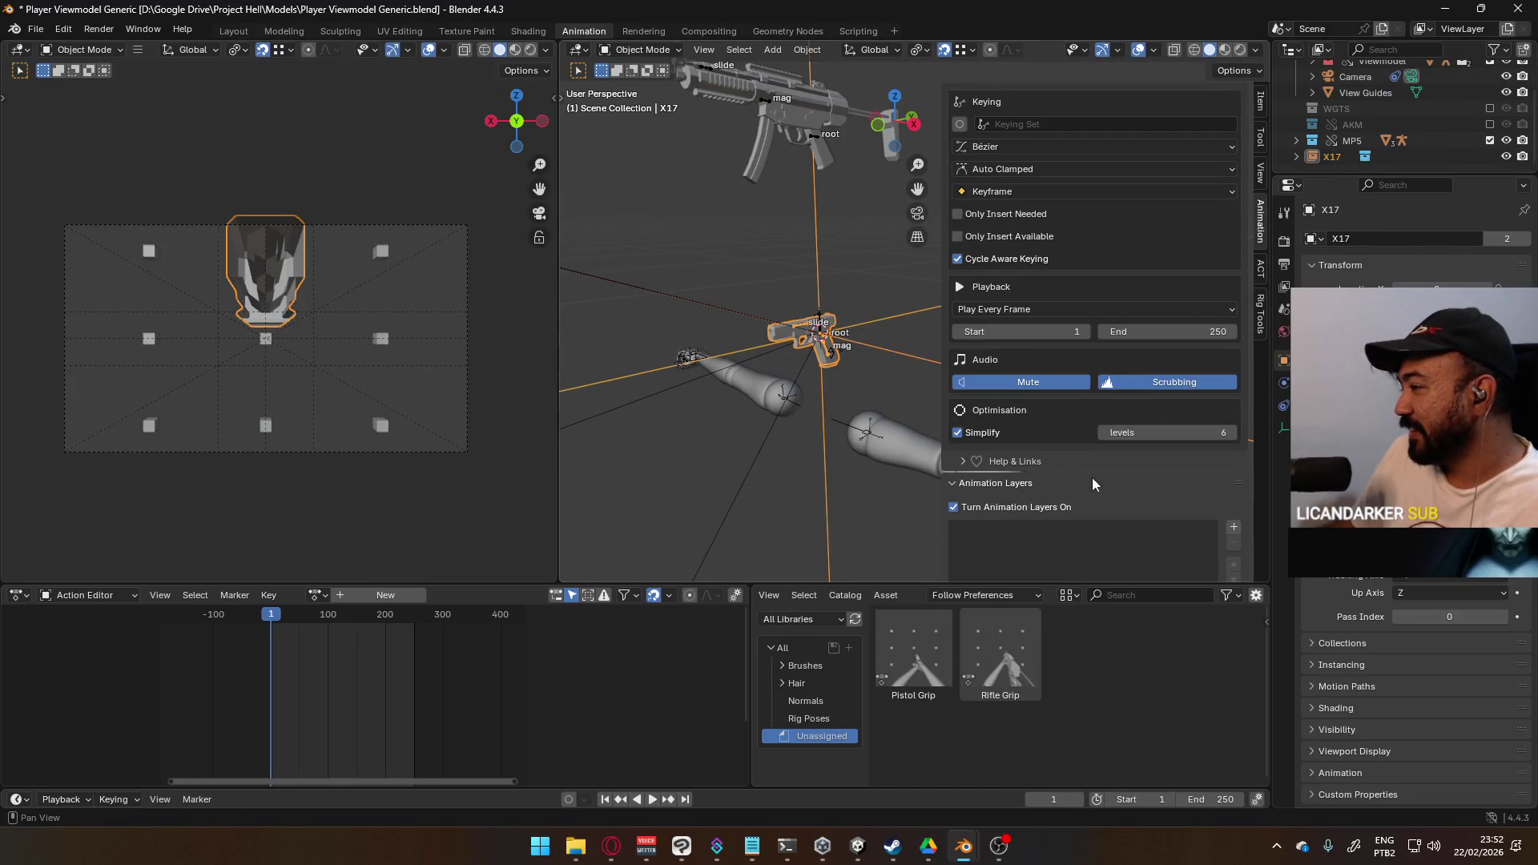
scroll(1105, 484, down, 4)
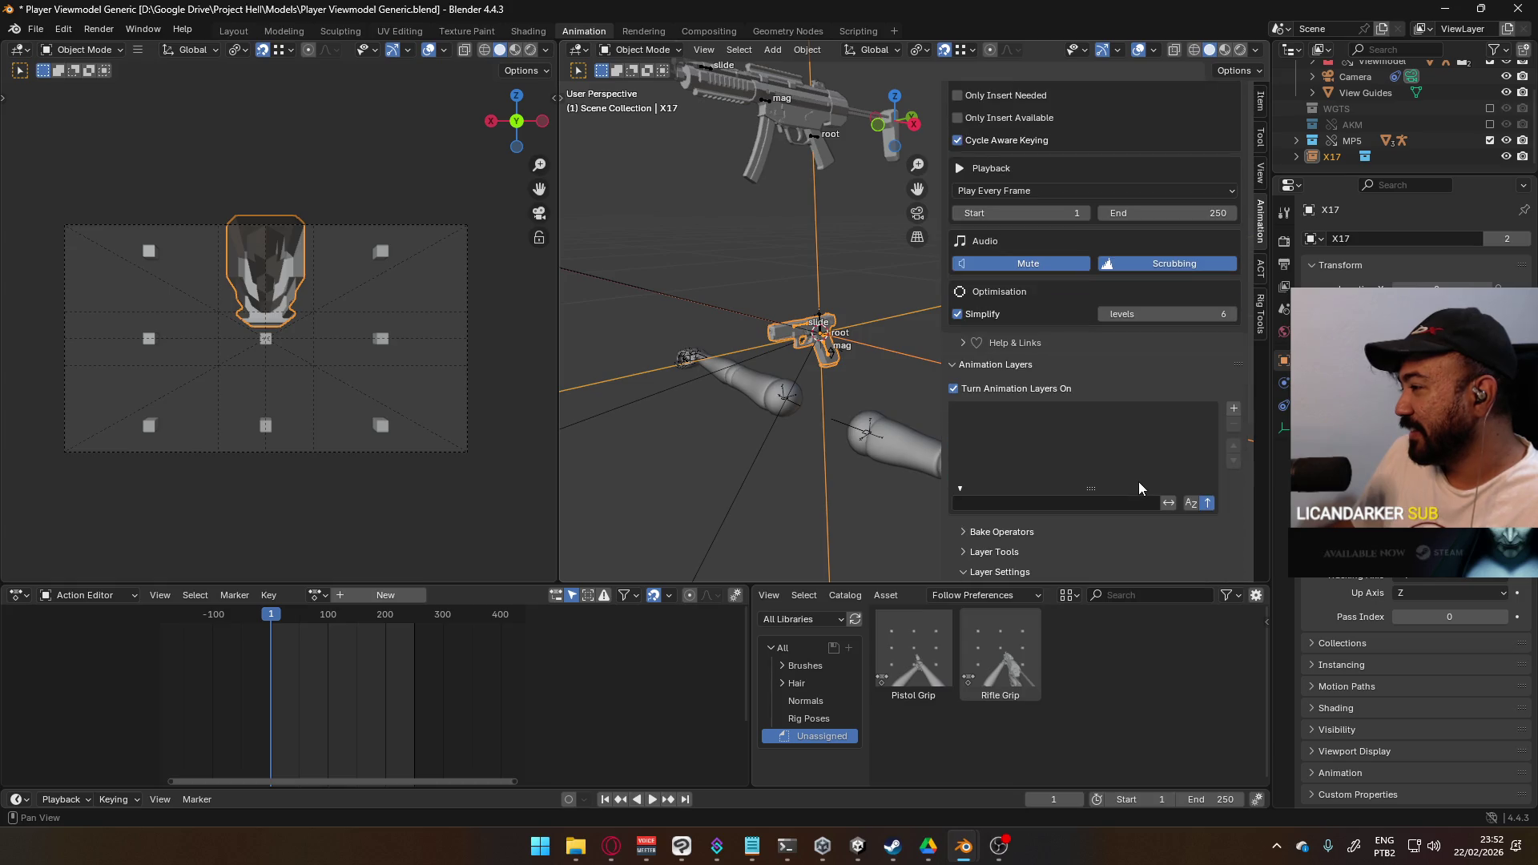
right_click(1328, 157)
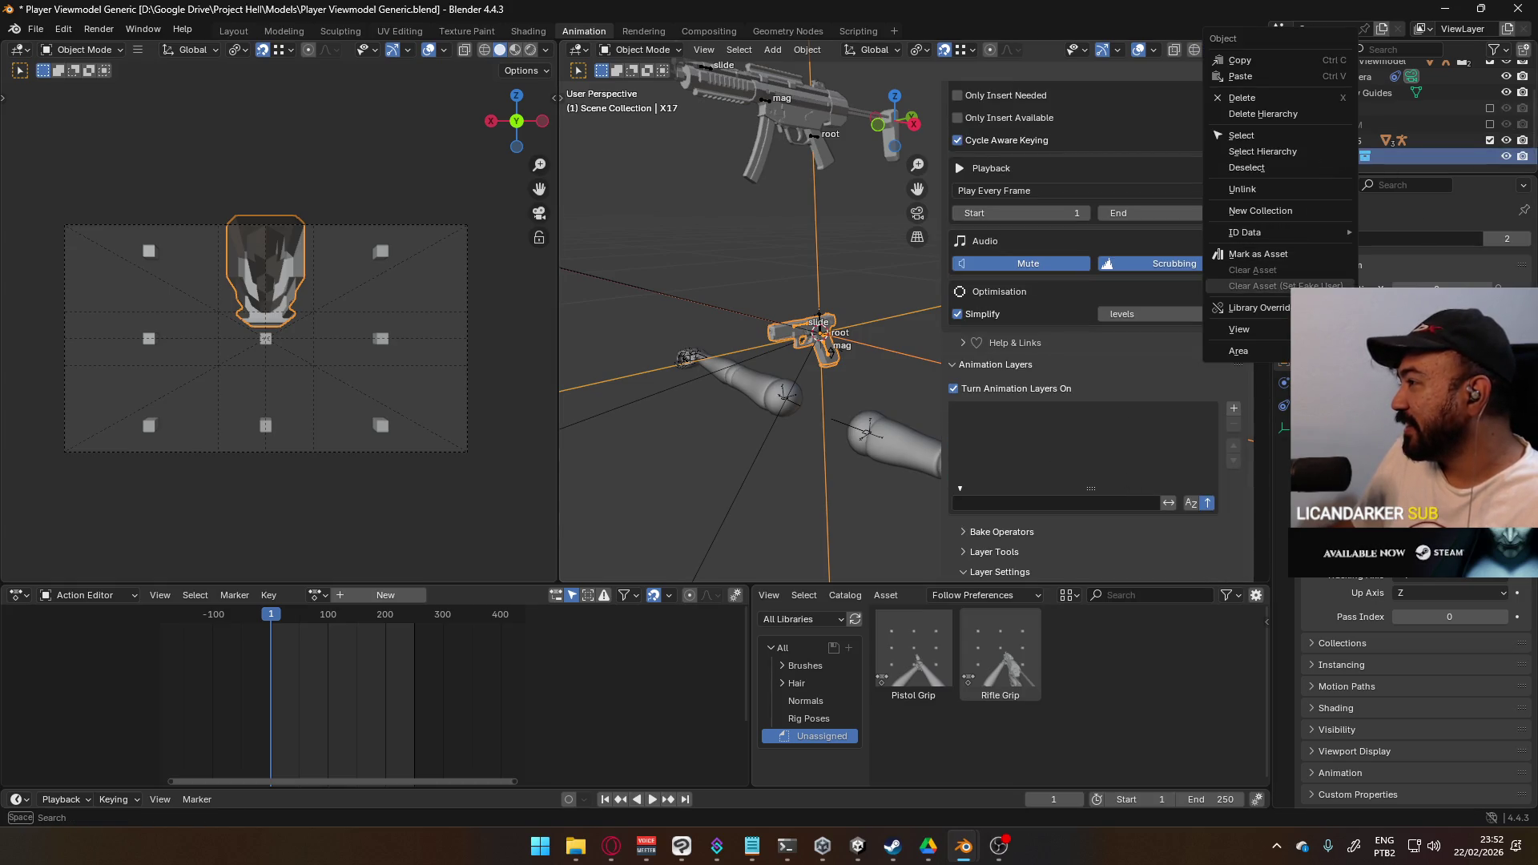
mouse_move(1297, 308)
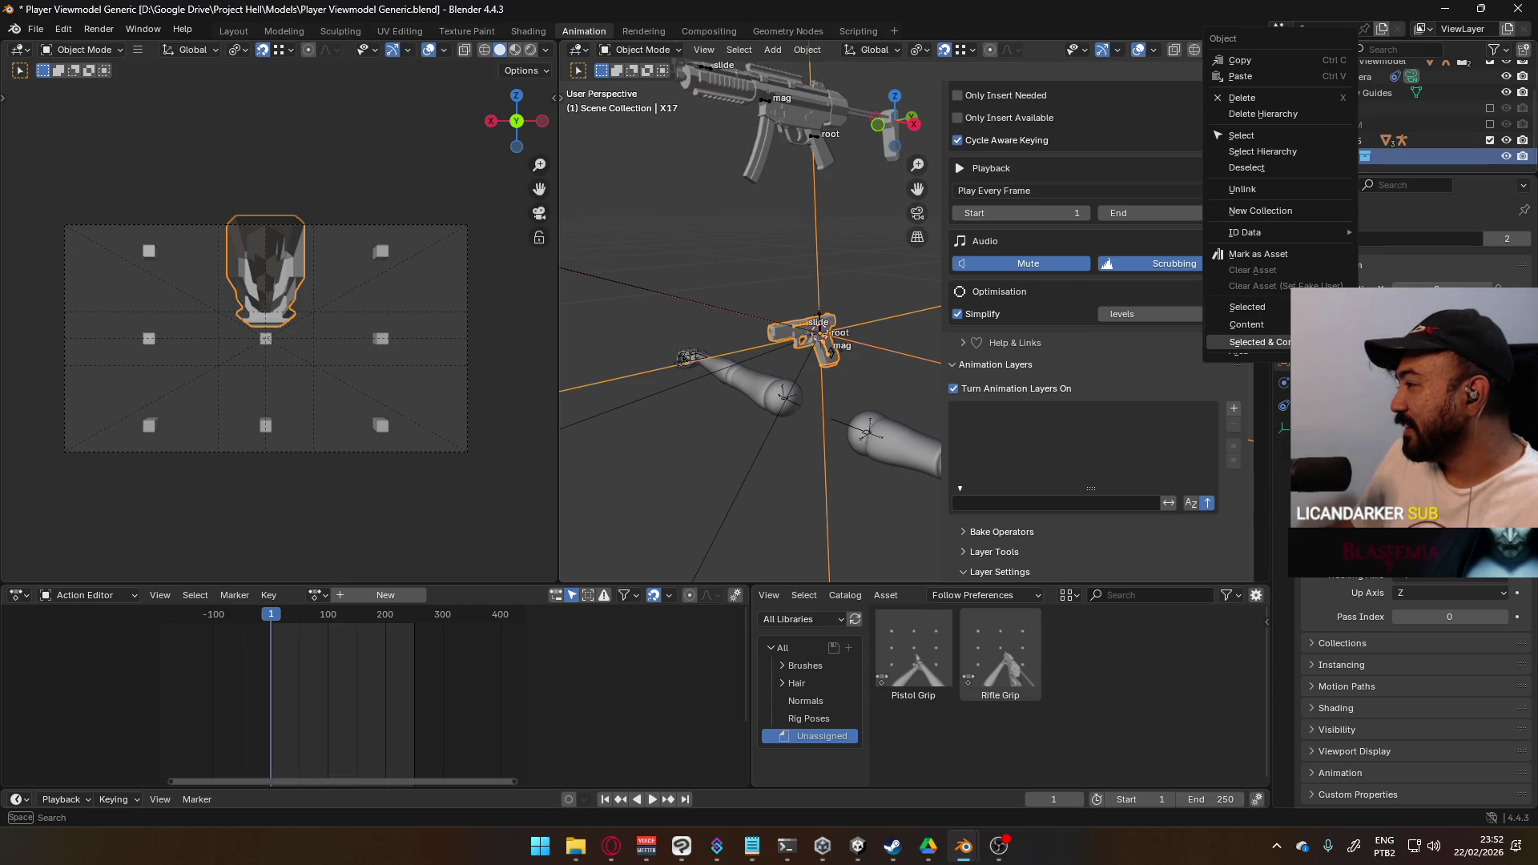
click(1282, 342)
click(1351, 157)
- Add a Base_Layer animation layer to the X17 rig, then switch animation layers off
click(804, 329)
scroll(1112, 386, down, 8)
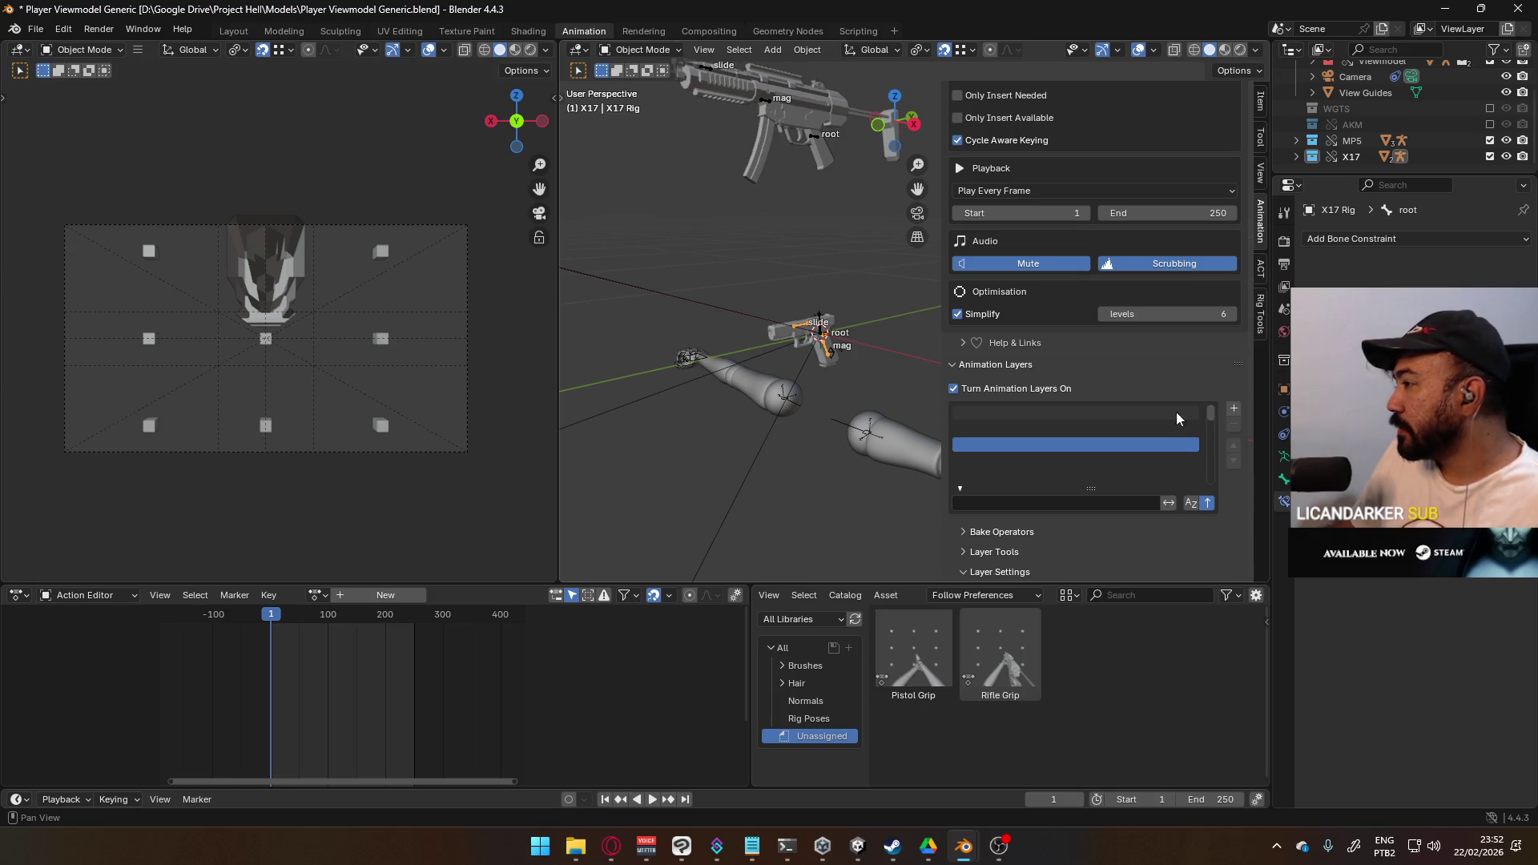
scroll(1169, 424, down, 1)
scroll(1173, 425, down, 1)
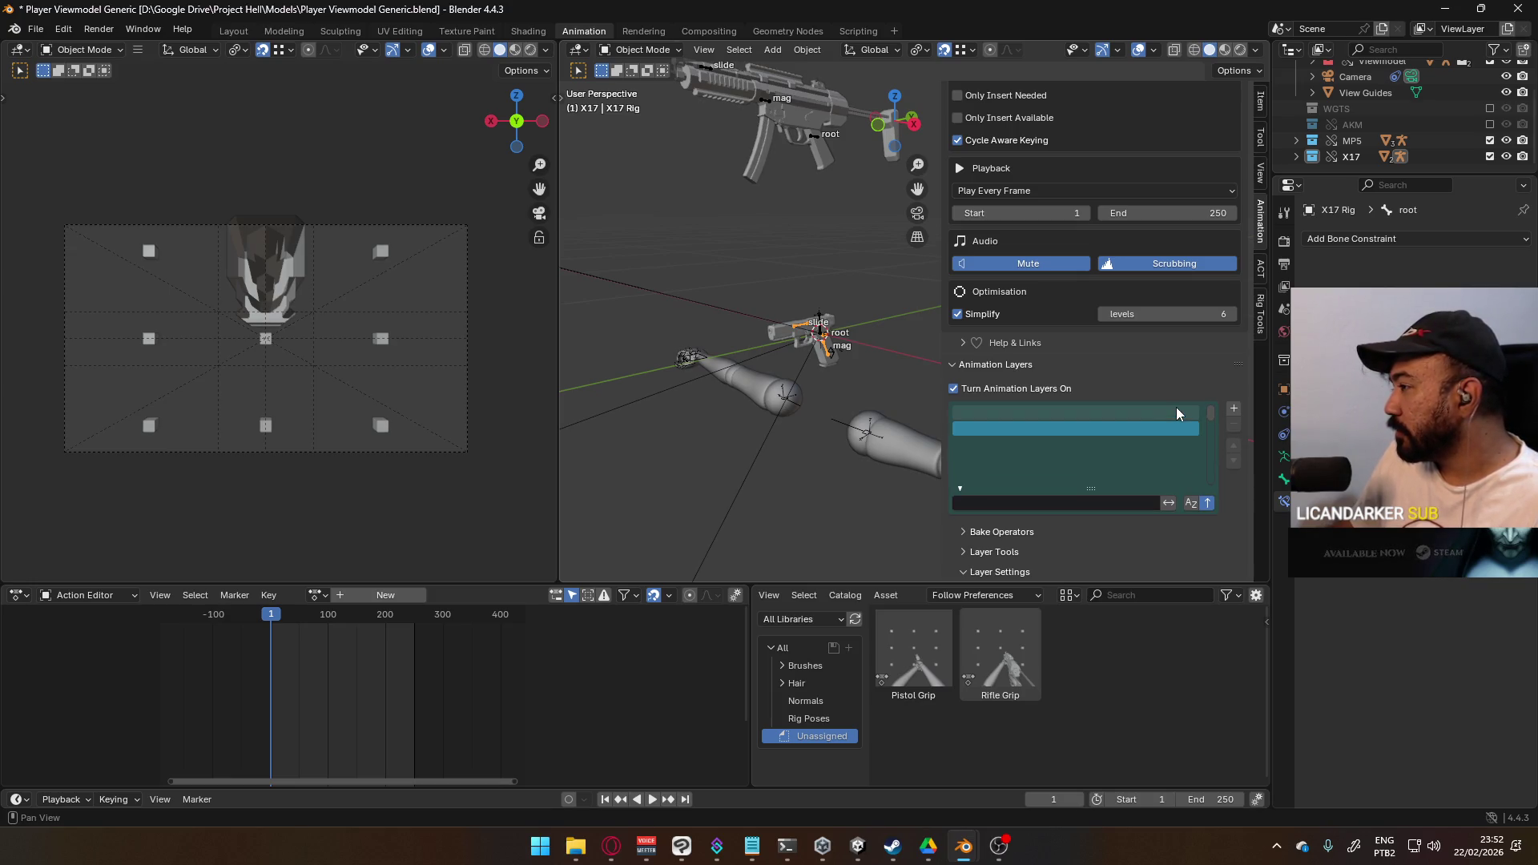
click(1232, 410)
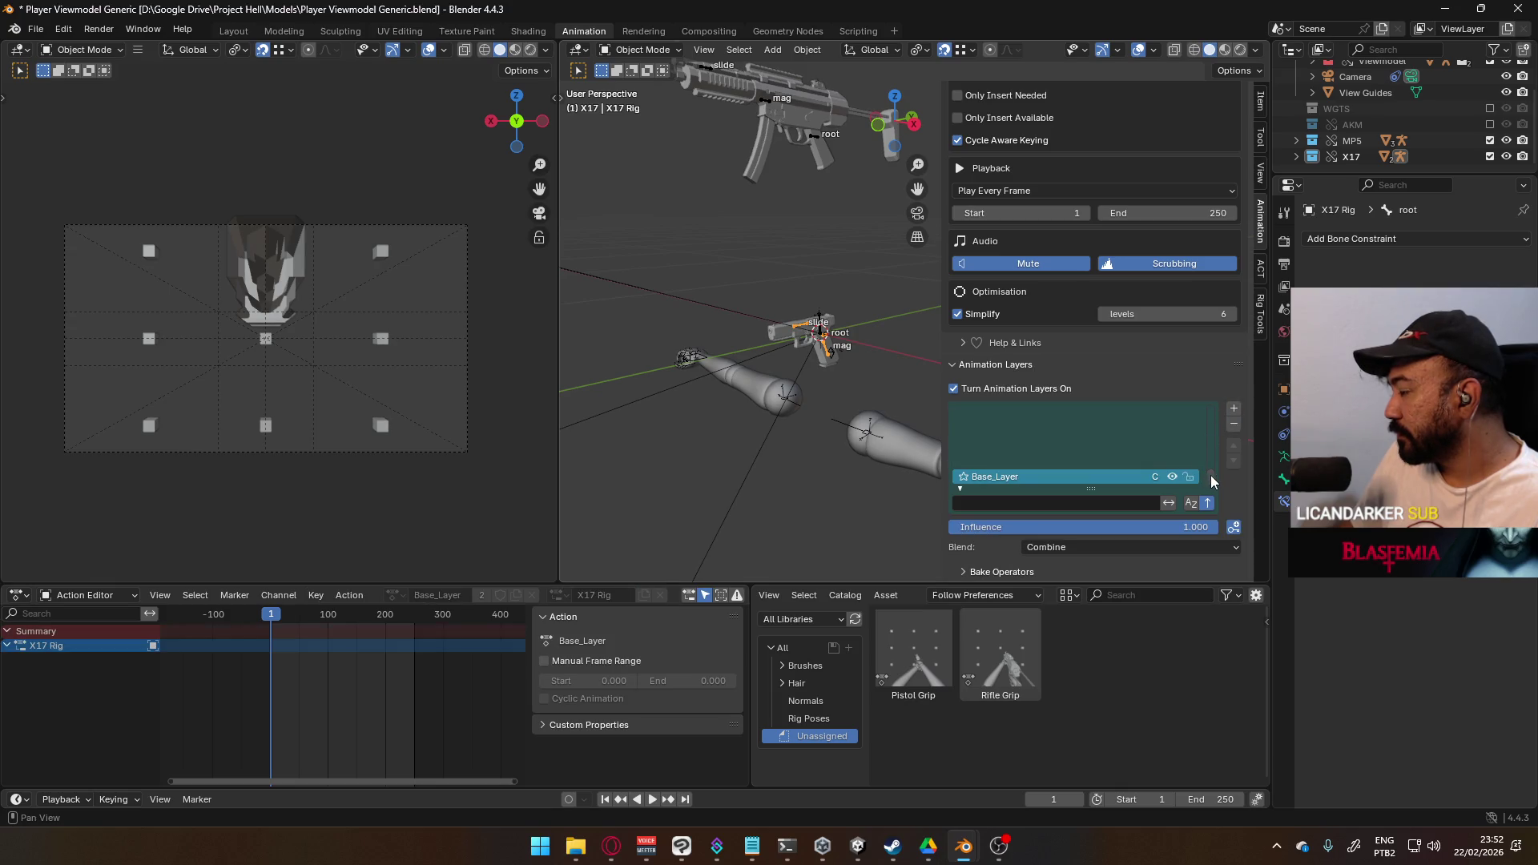
scroll(1211, 480, down, 1)
click(1234, 426)
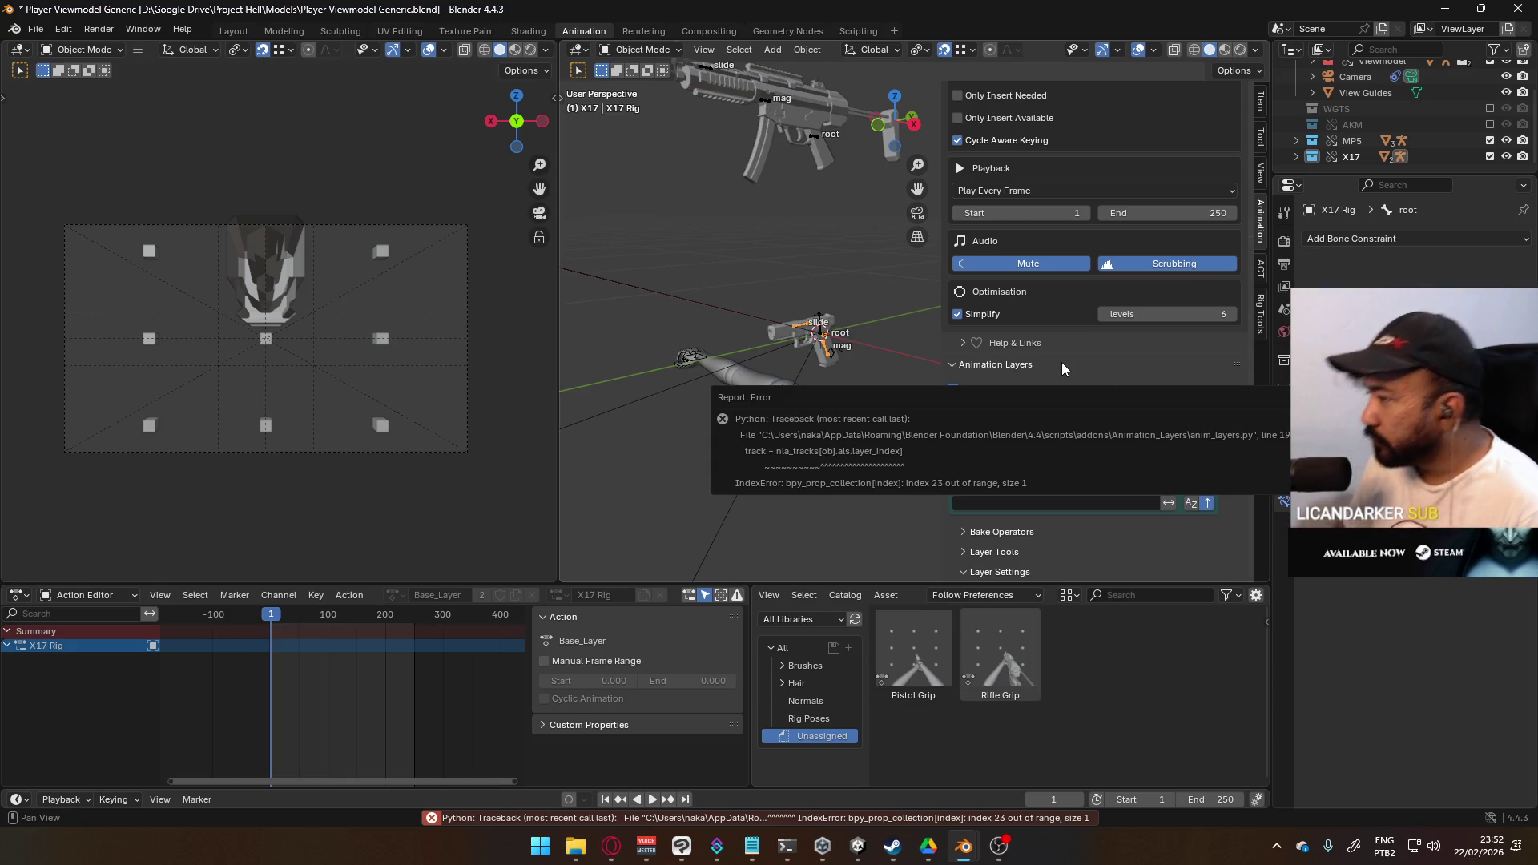
scroll(1118, 382, up, 3)
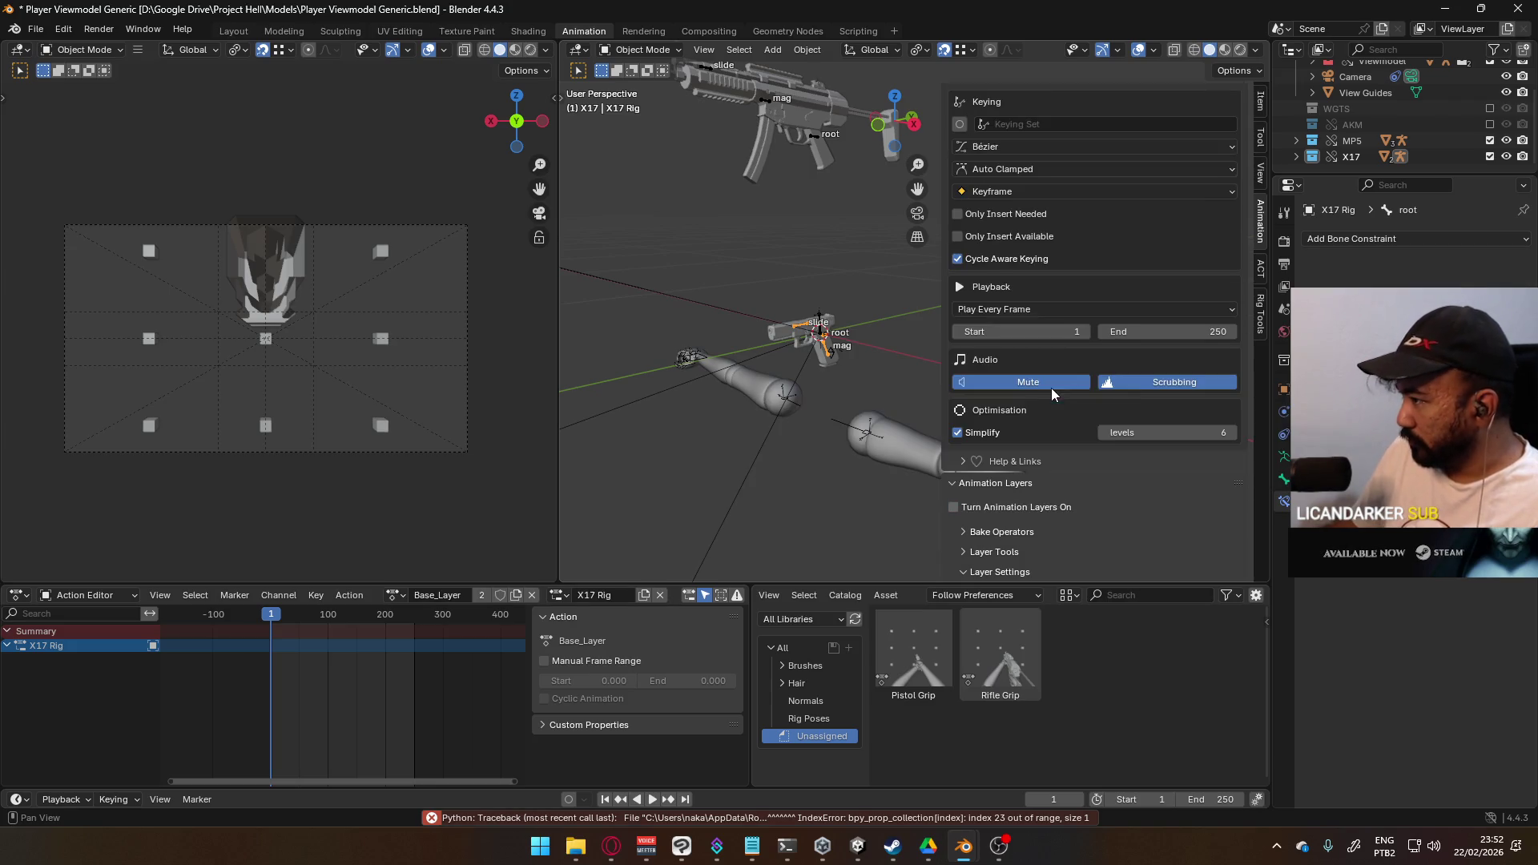
- Re-enable animation layers on X17 and acknowledge the override library warning
click(1349, 158)
click(1012, 508)
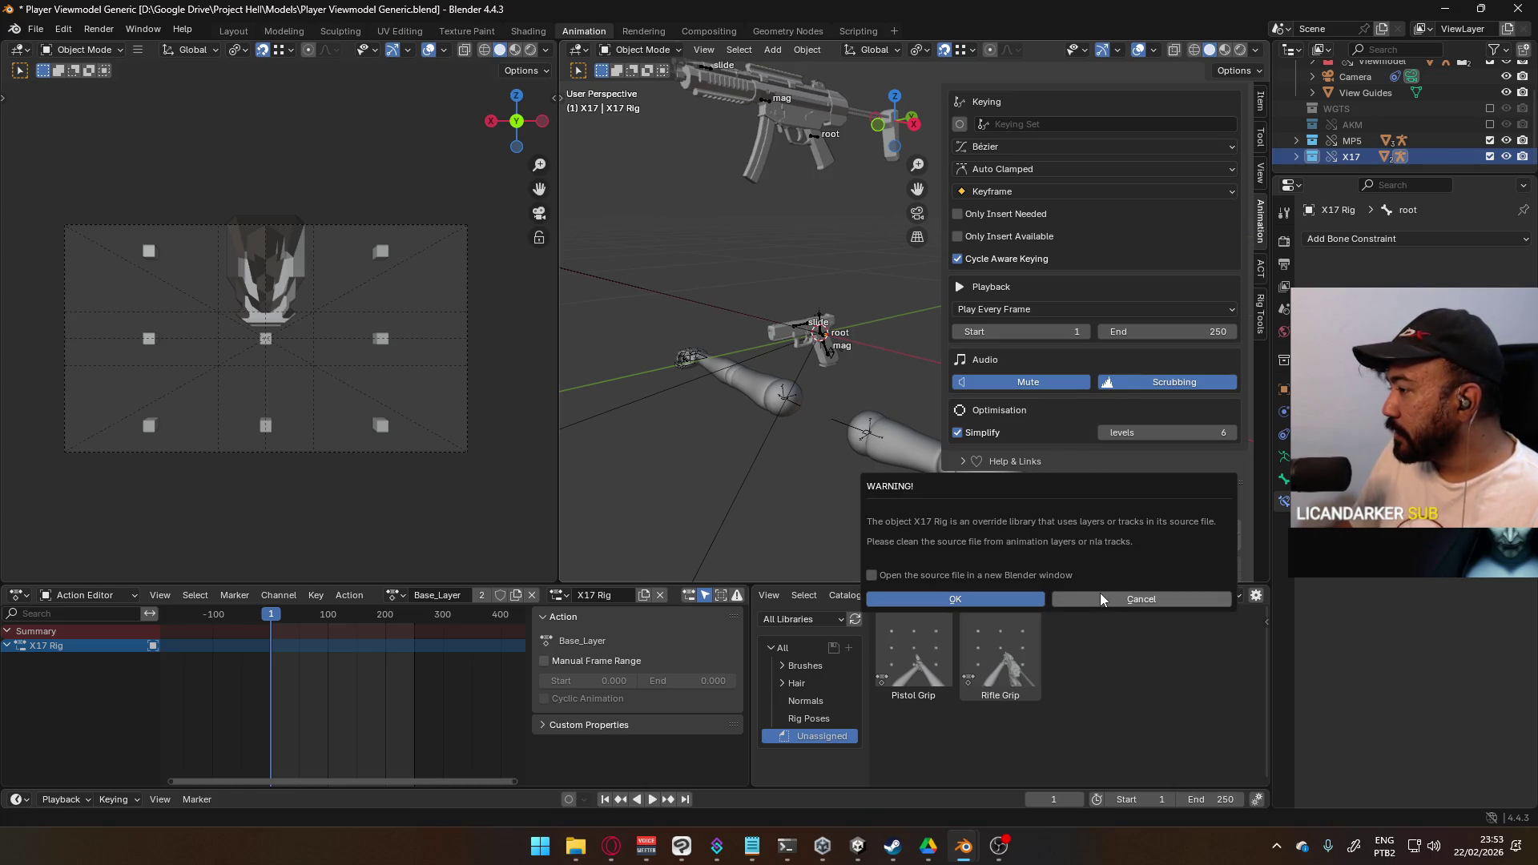
click(1022, 597)
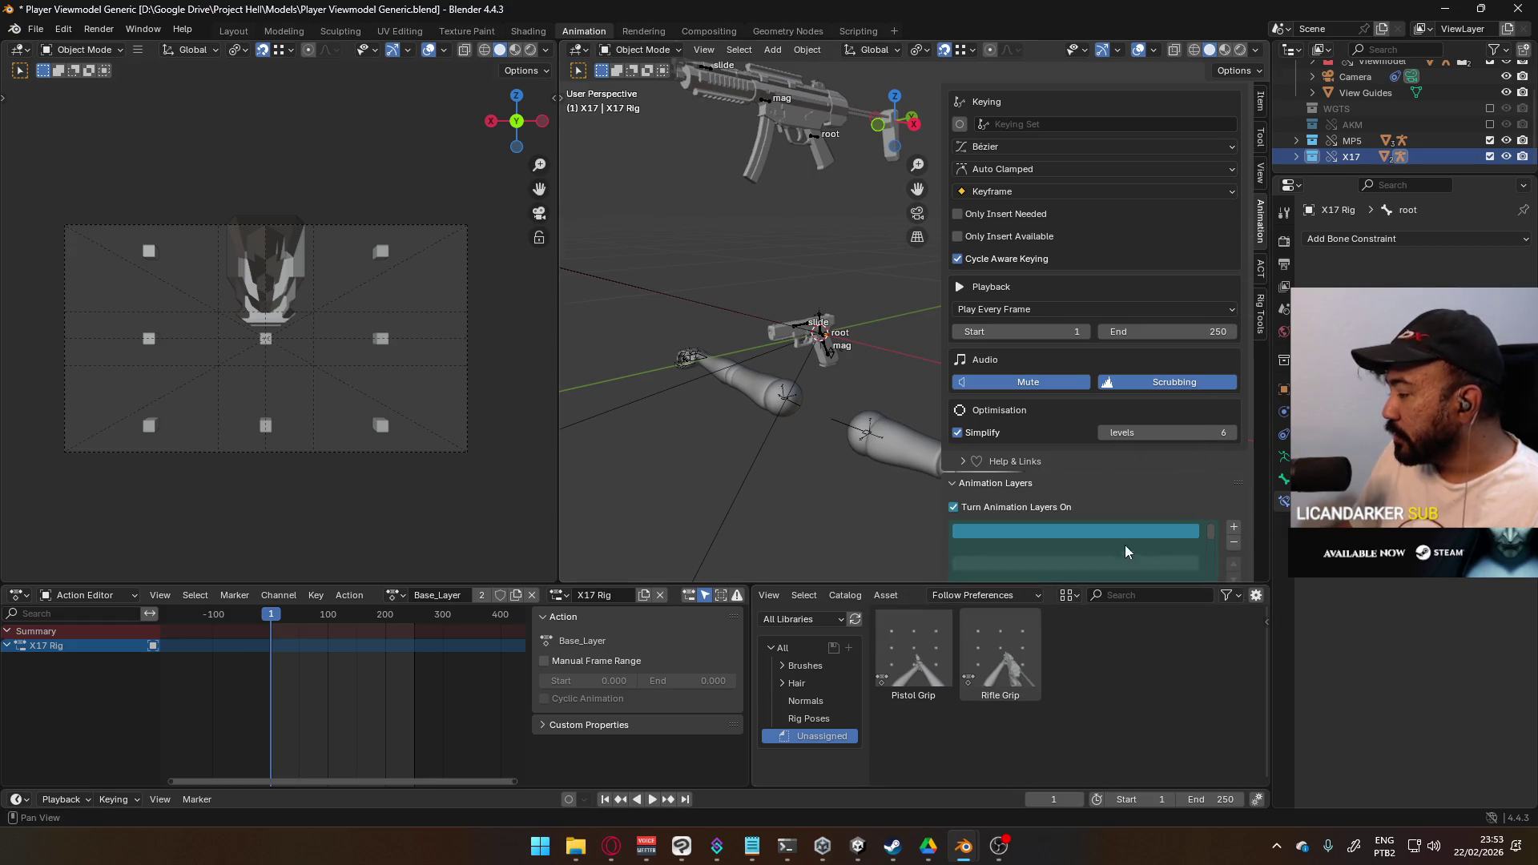
scroll(1155, 525, down, 3)
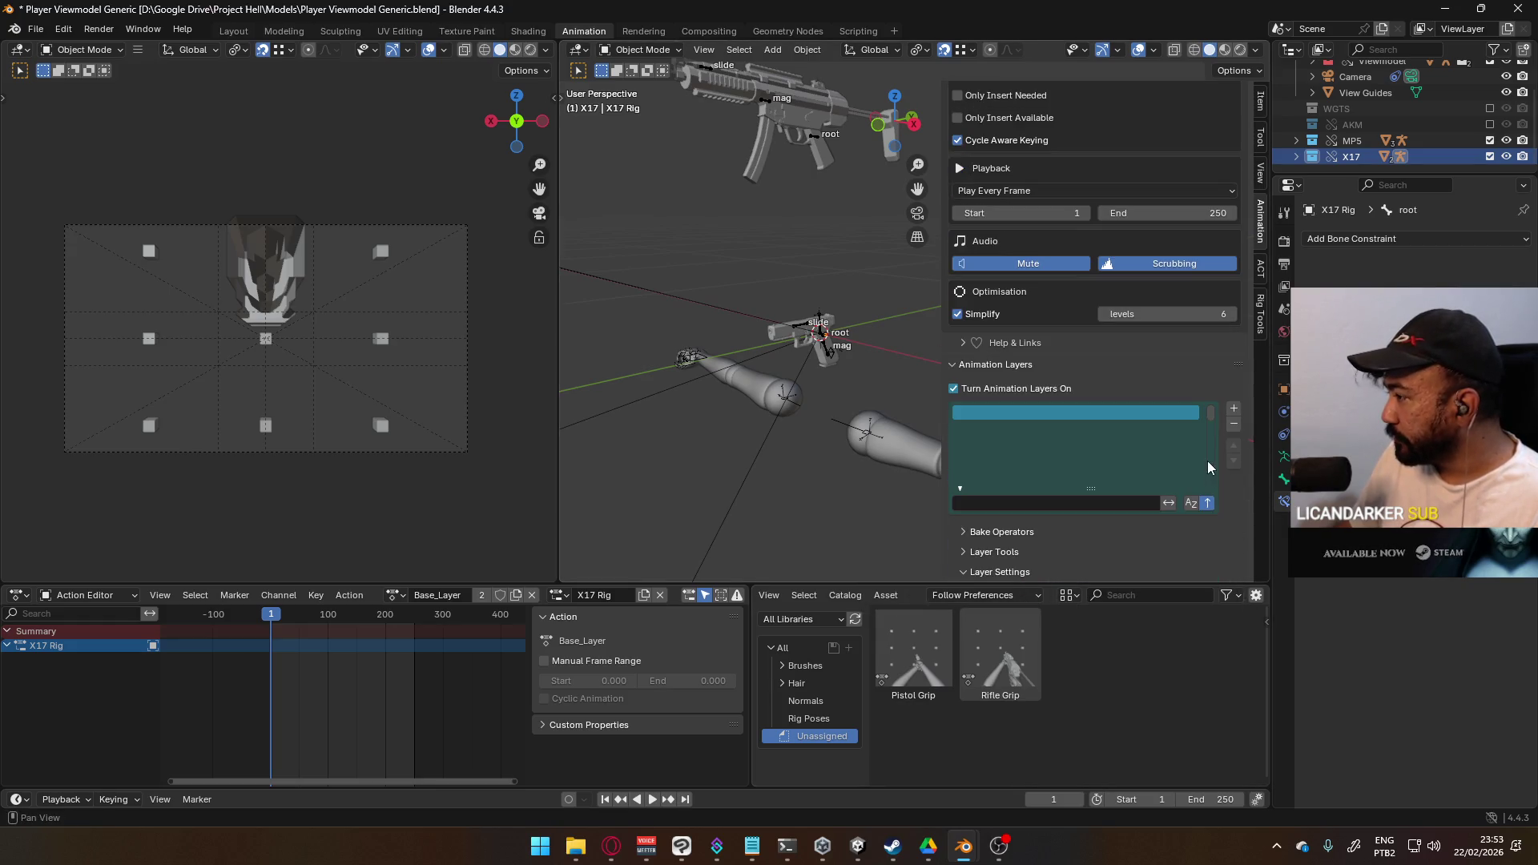
- Delete the X17 rig and all its children via Delete Hierarchy
right_click(1344, 160)
mouse_move(1305, 267)
mouse_move(1273, 399)
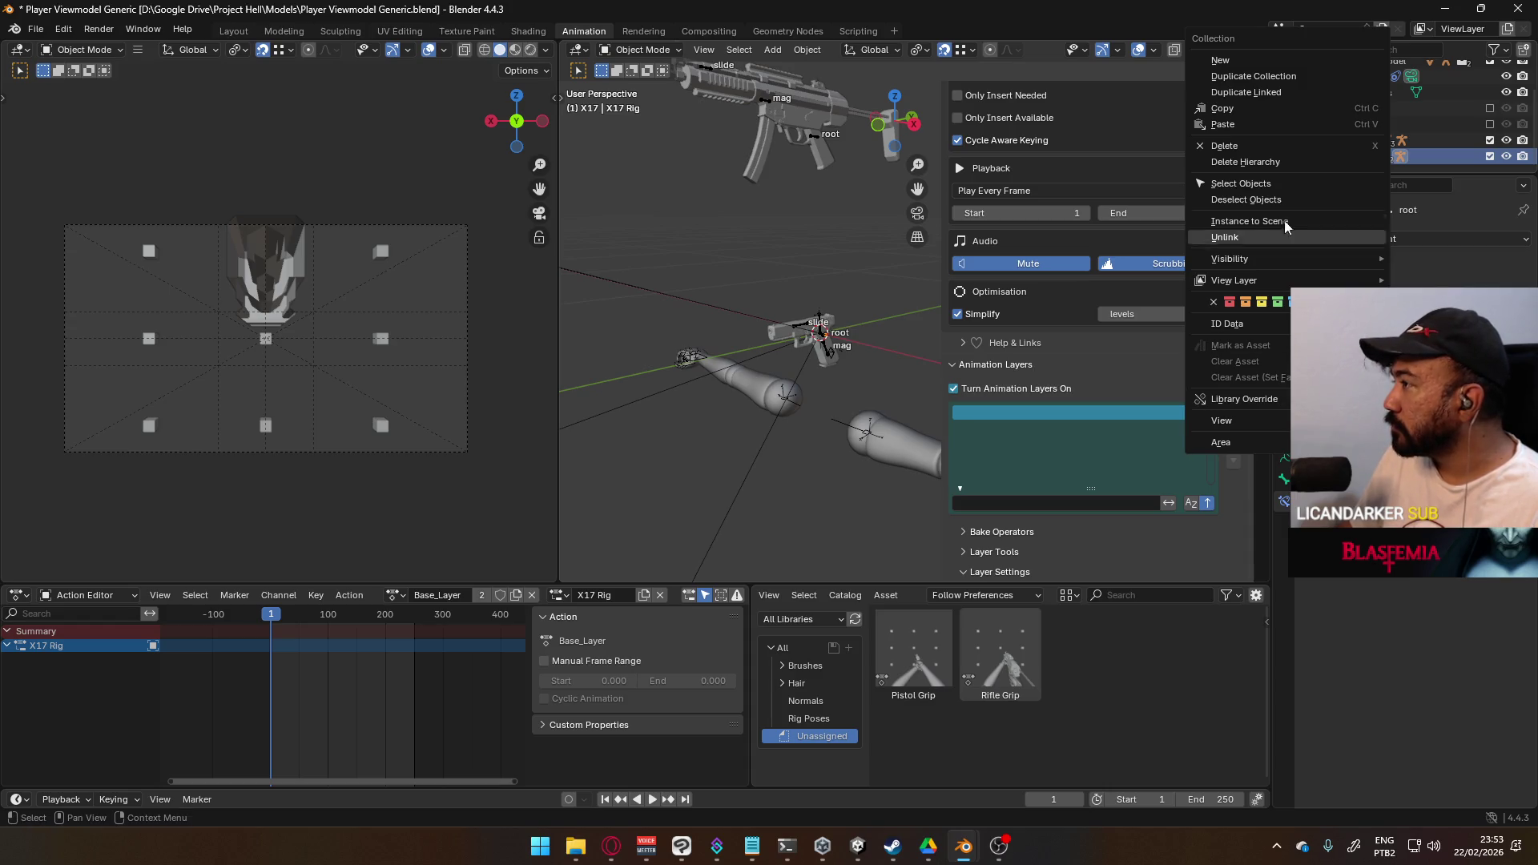
click(1281, 161)
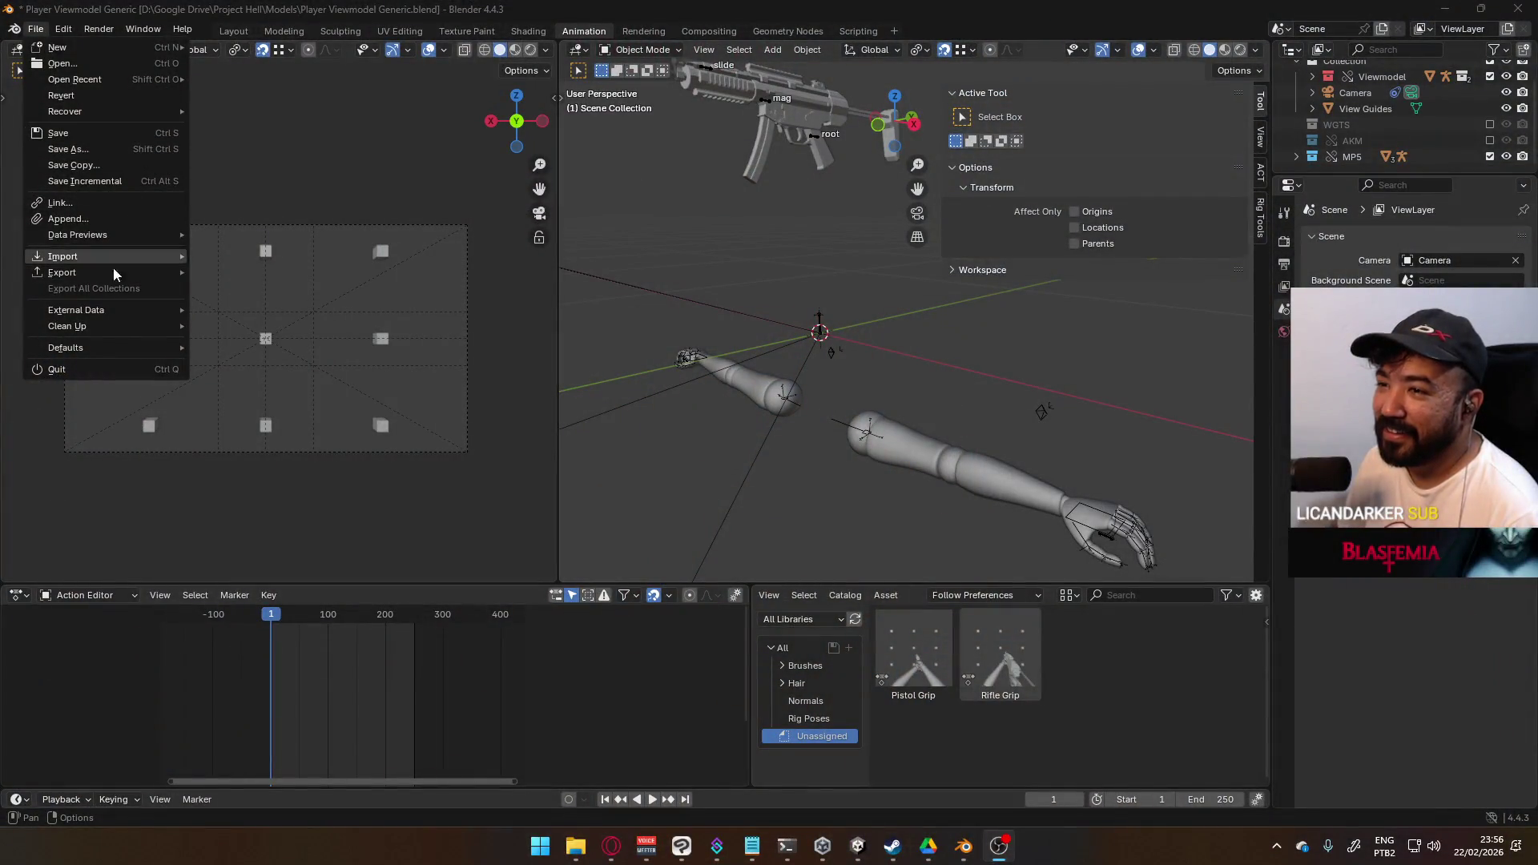
- Open Edit > Preferences to manage the installed add-ons
mouse_move(118, 350)
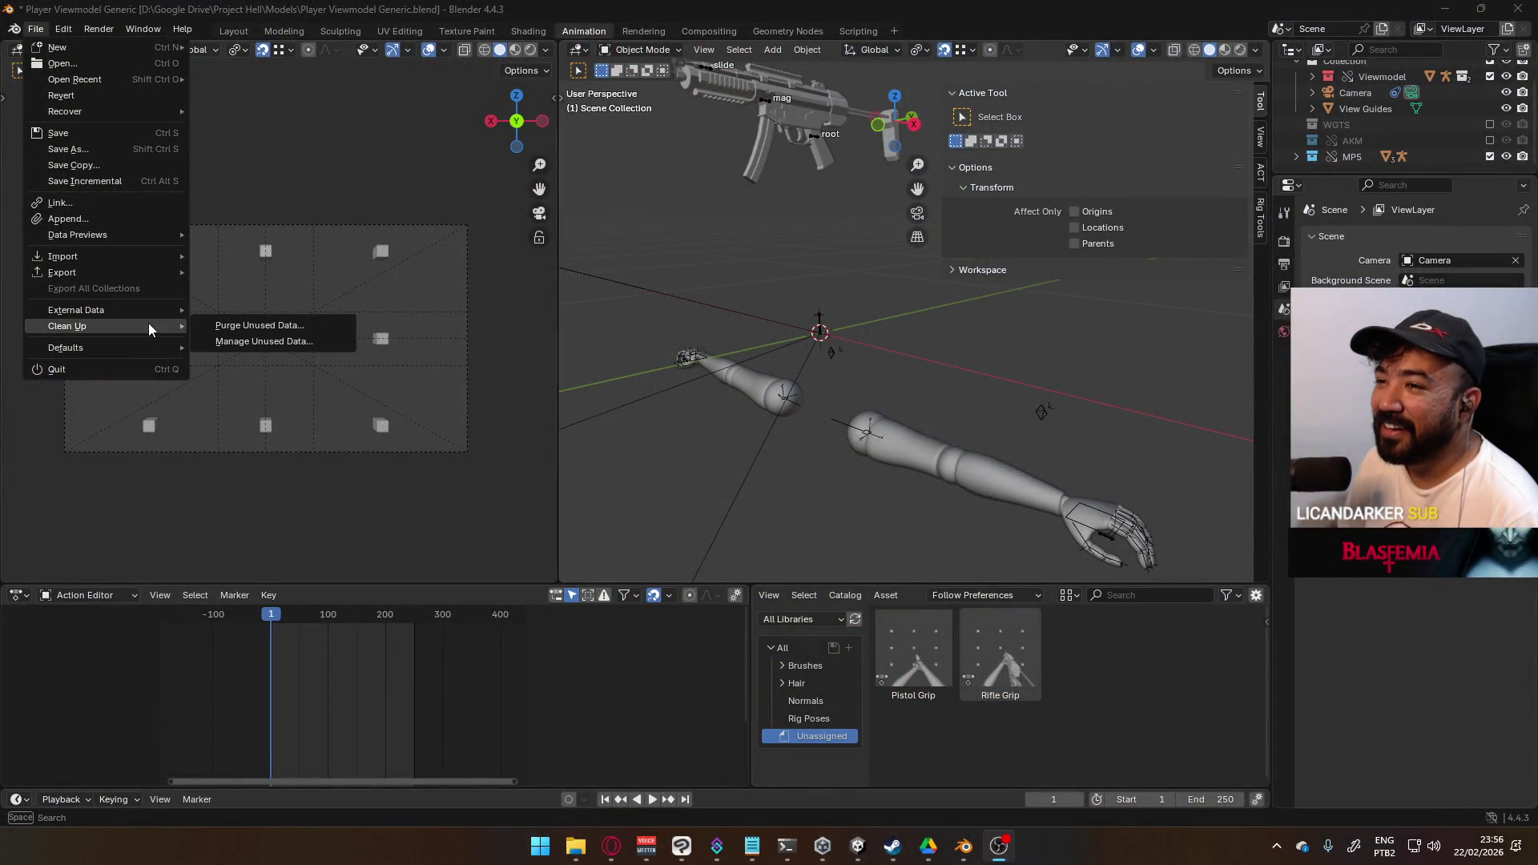
mouse_move(159, 248)
mouse_move(84, 48)
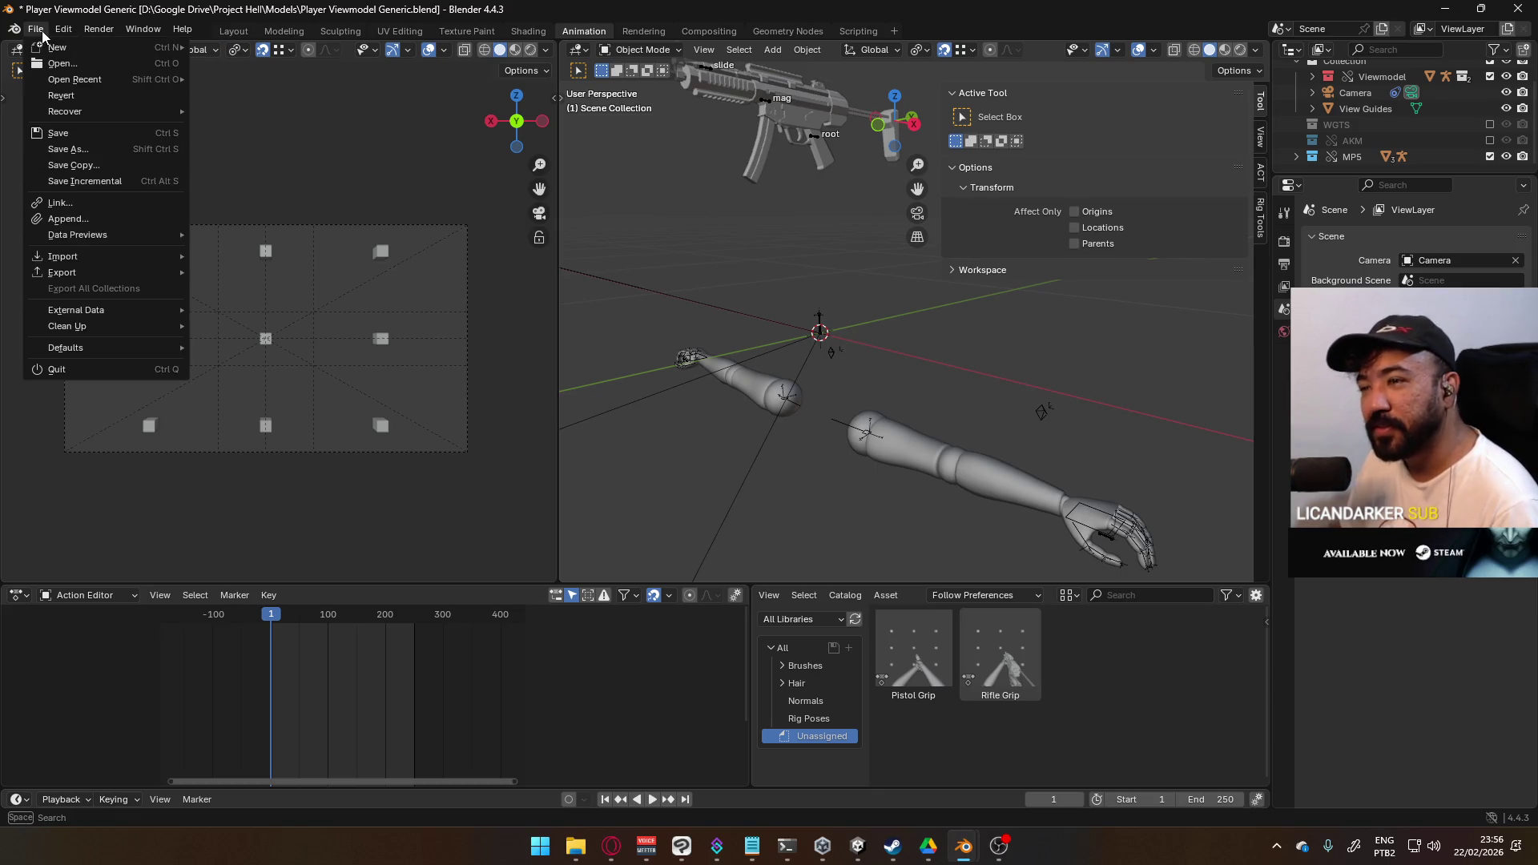
mouse_move(101, 258)
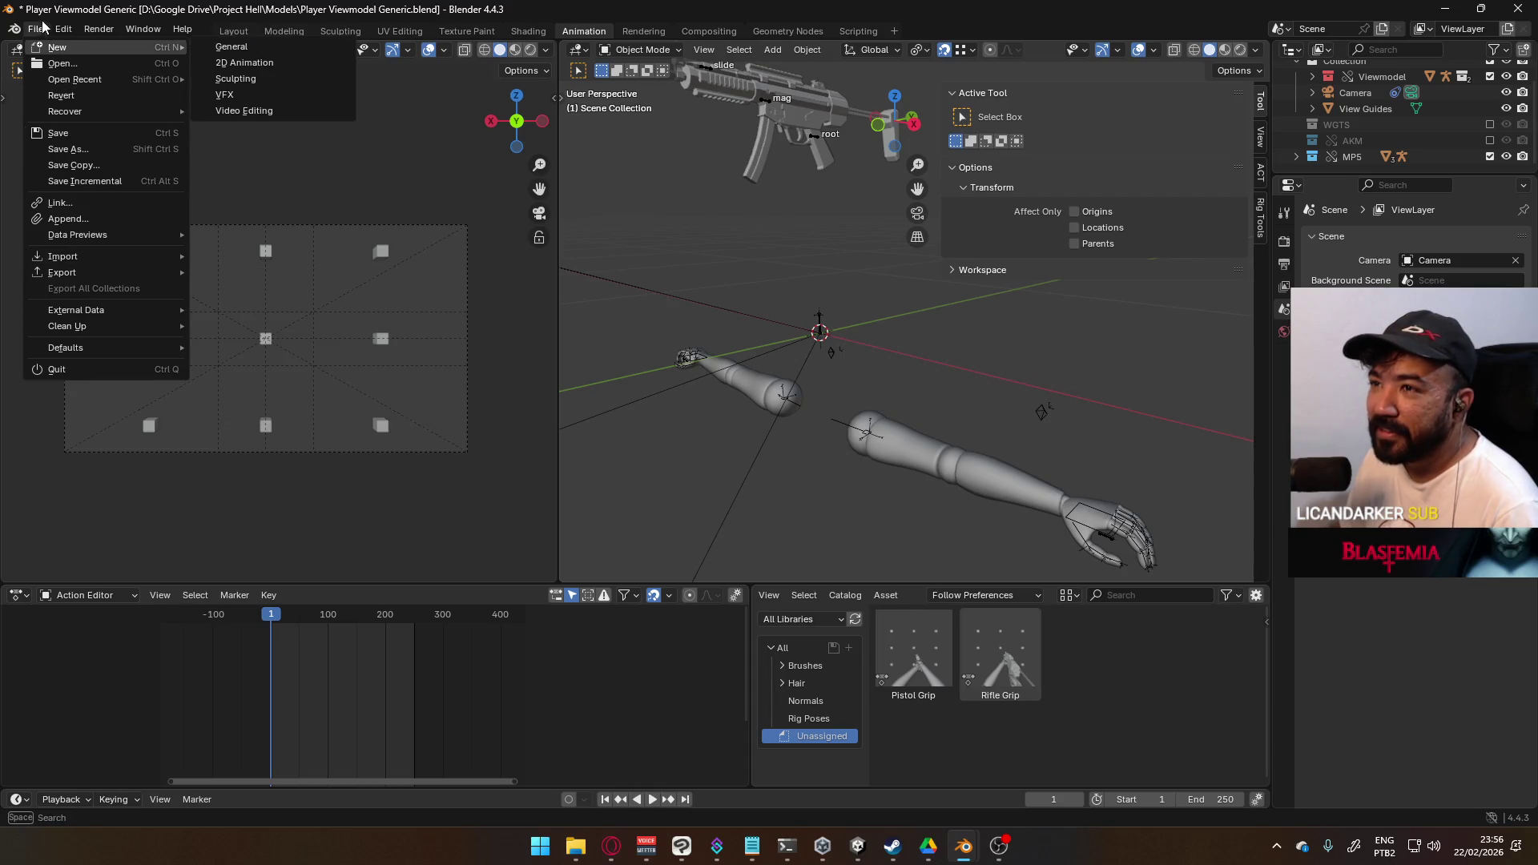
click(94, 236)
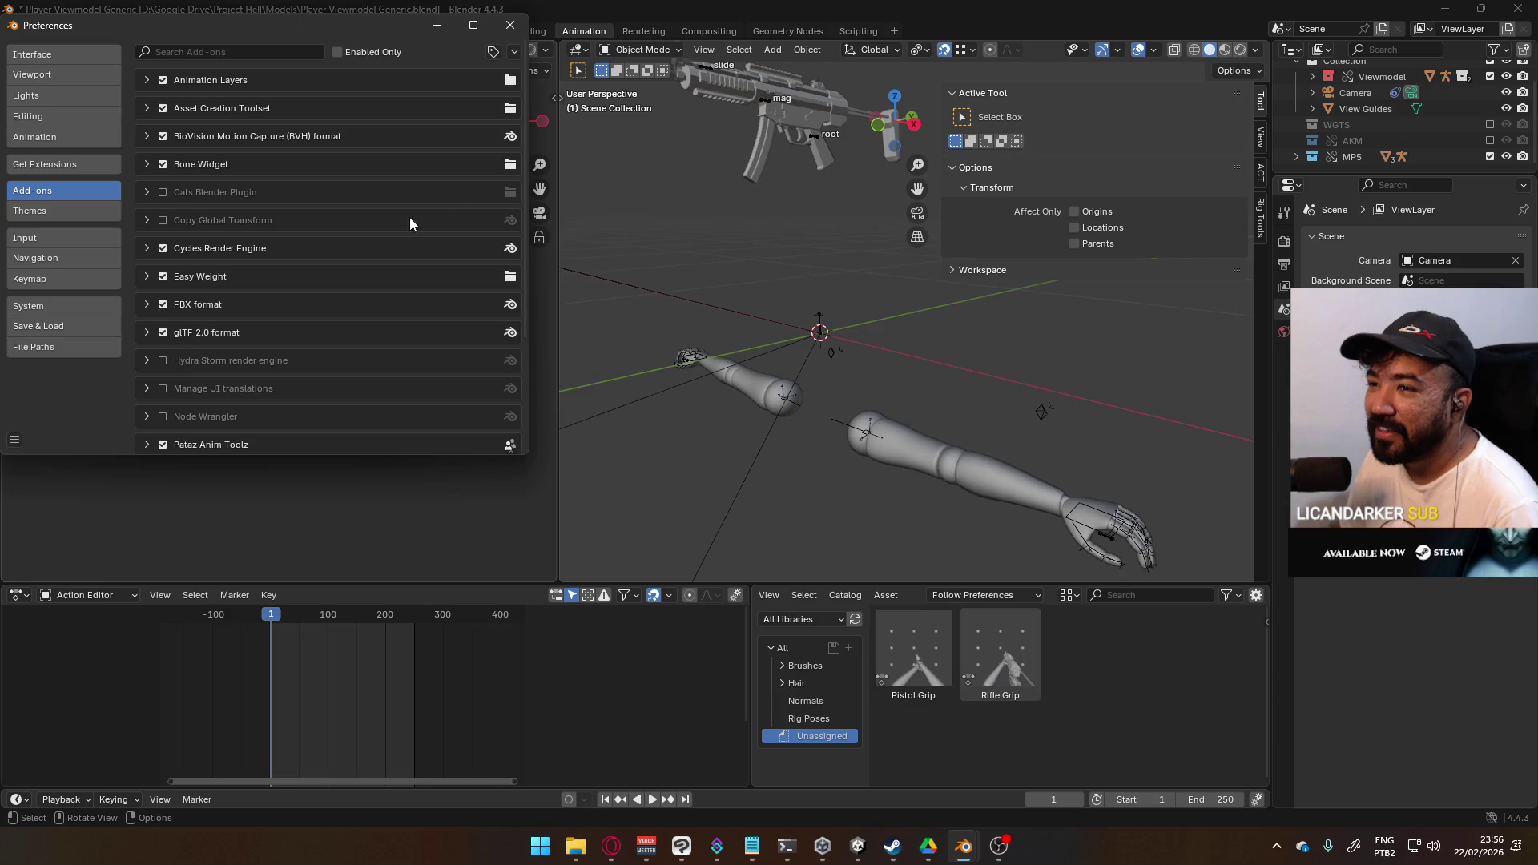
- Install the Animation_Layers add-on zip from the Blender Addons folder
click(514, 52)
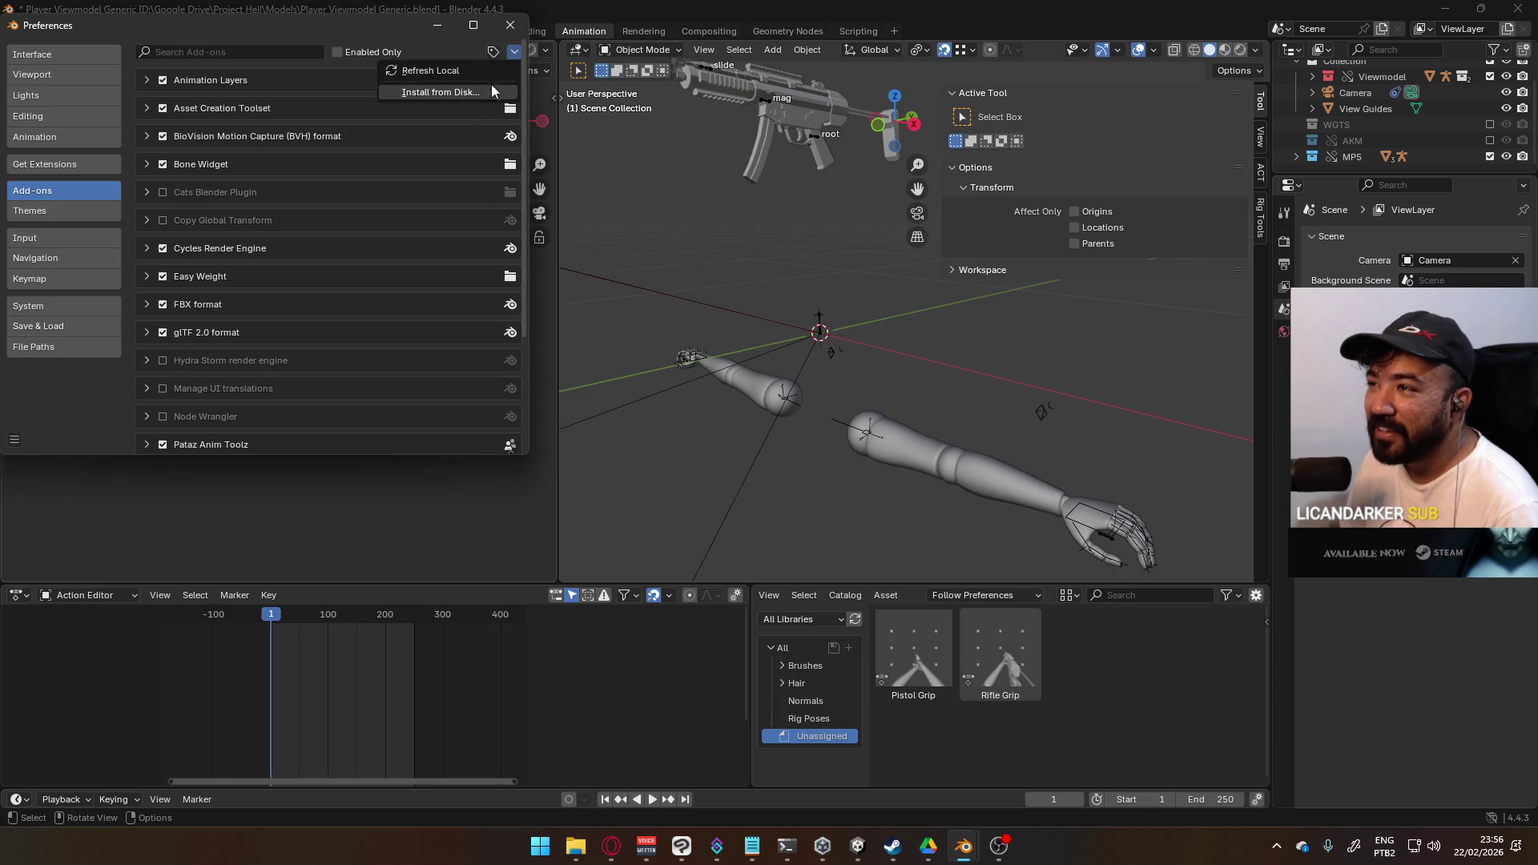
click(479, 92)
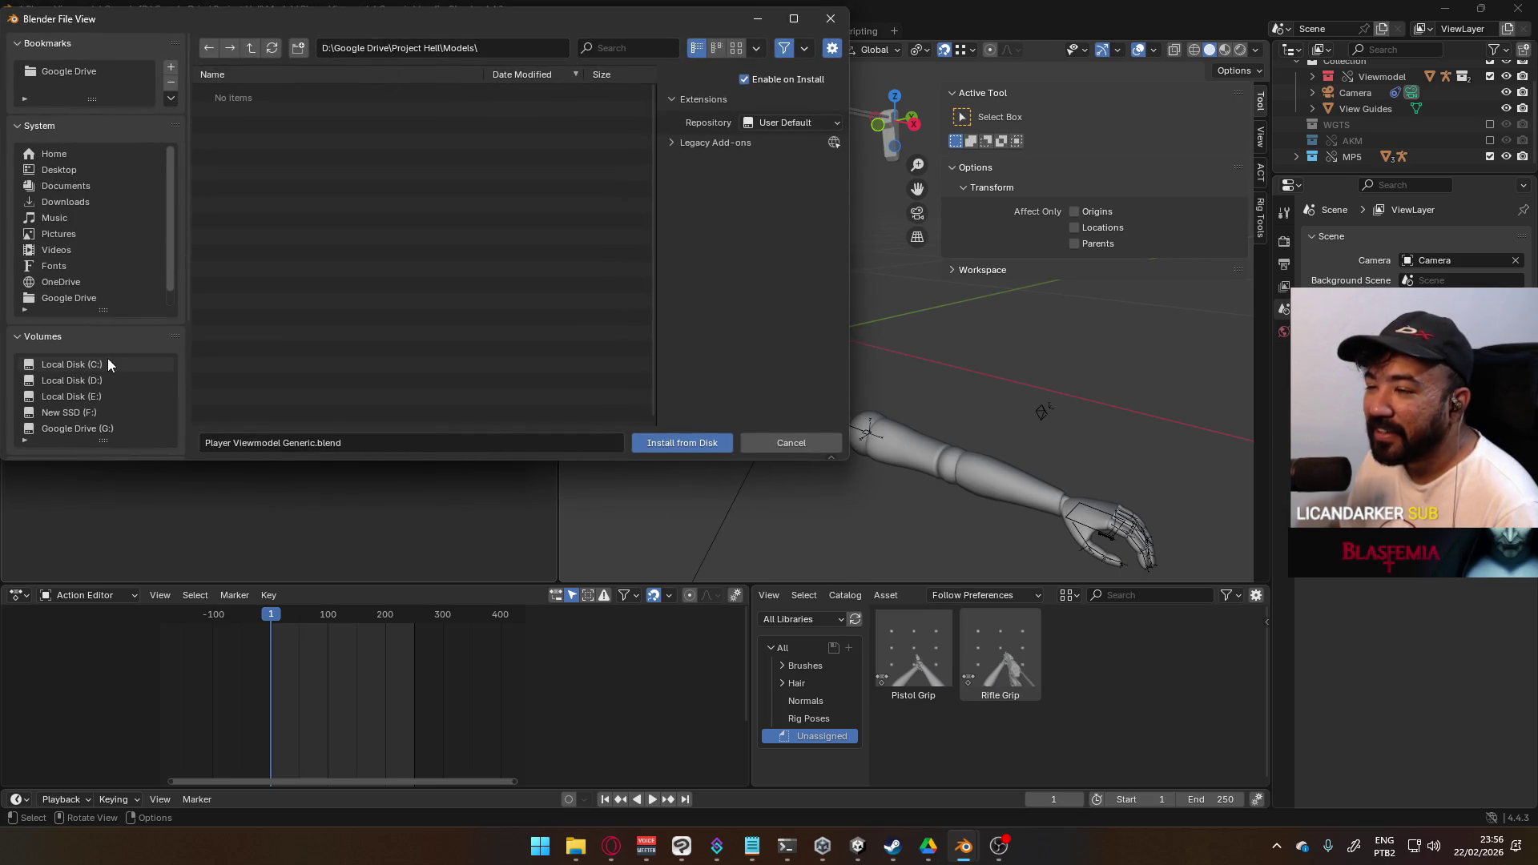
scroll(120, 383, down, 5)
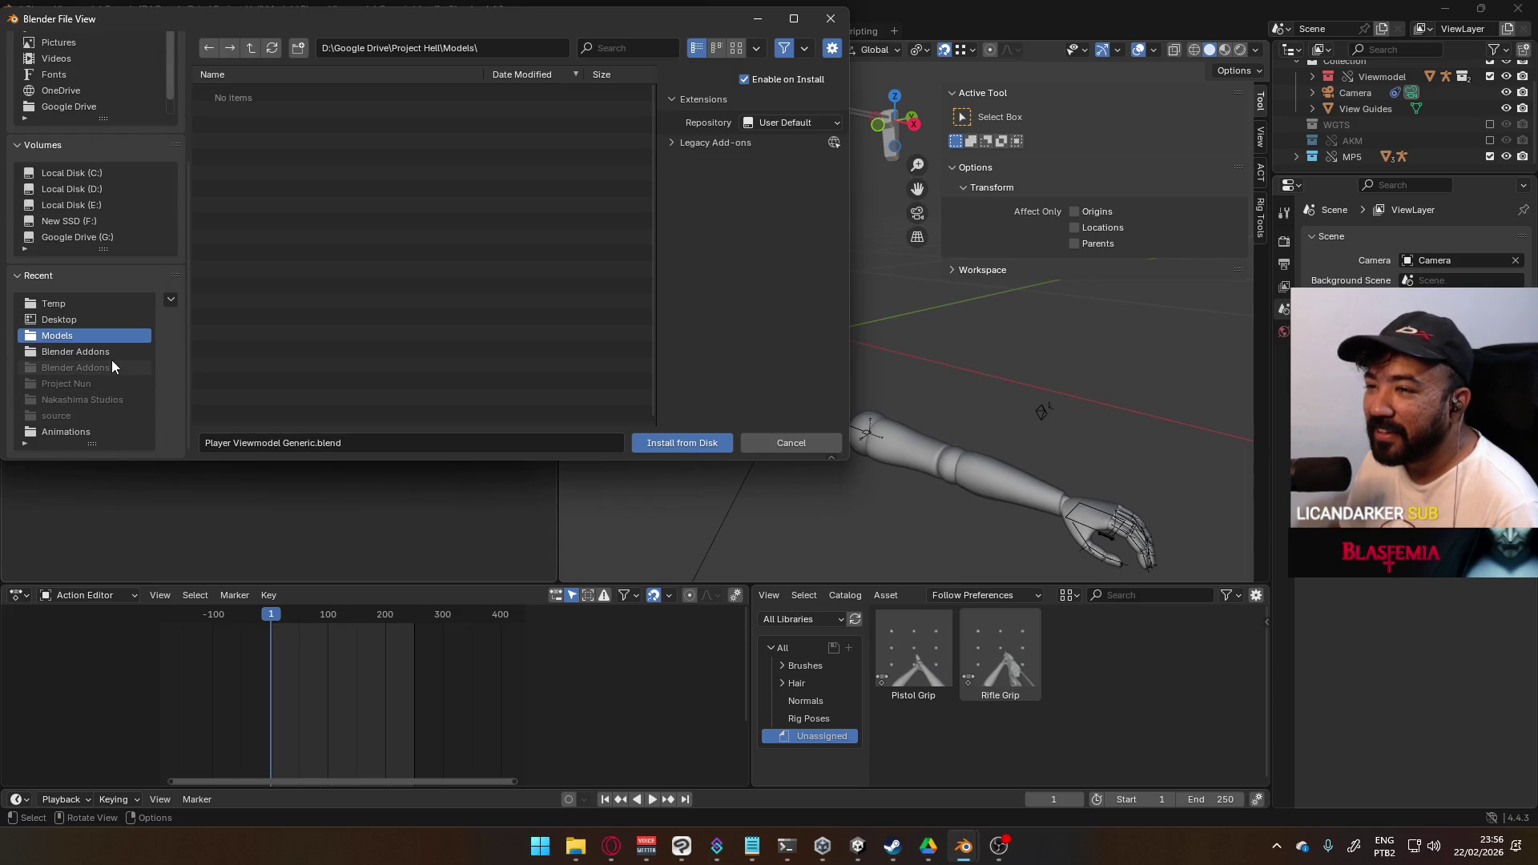
click(96, 352)
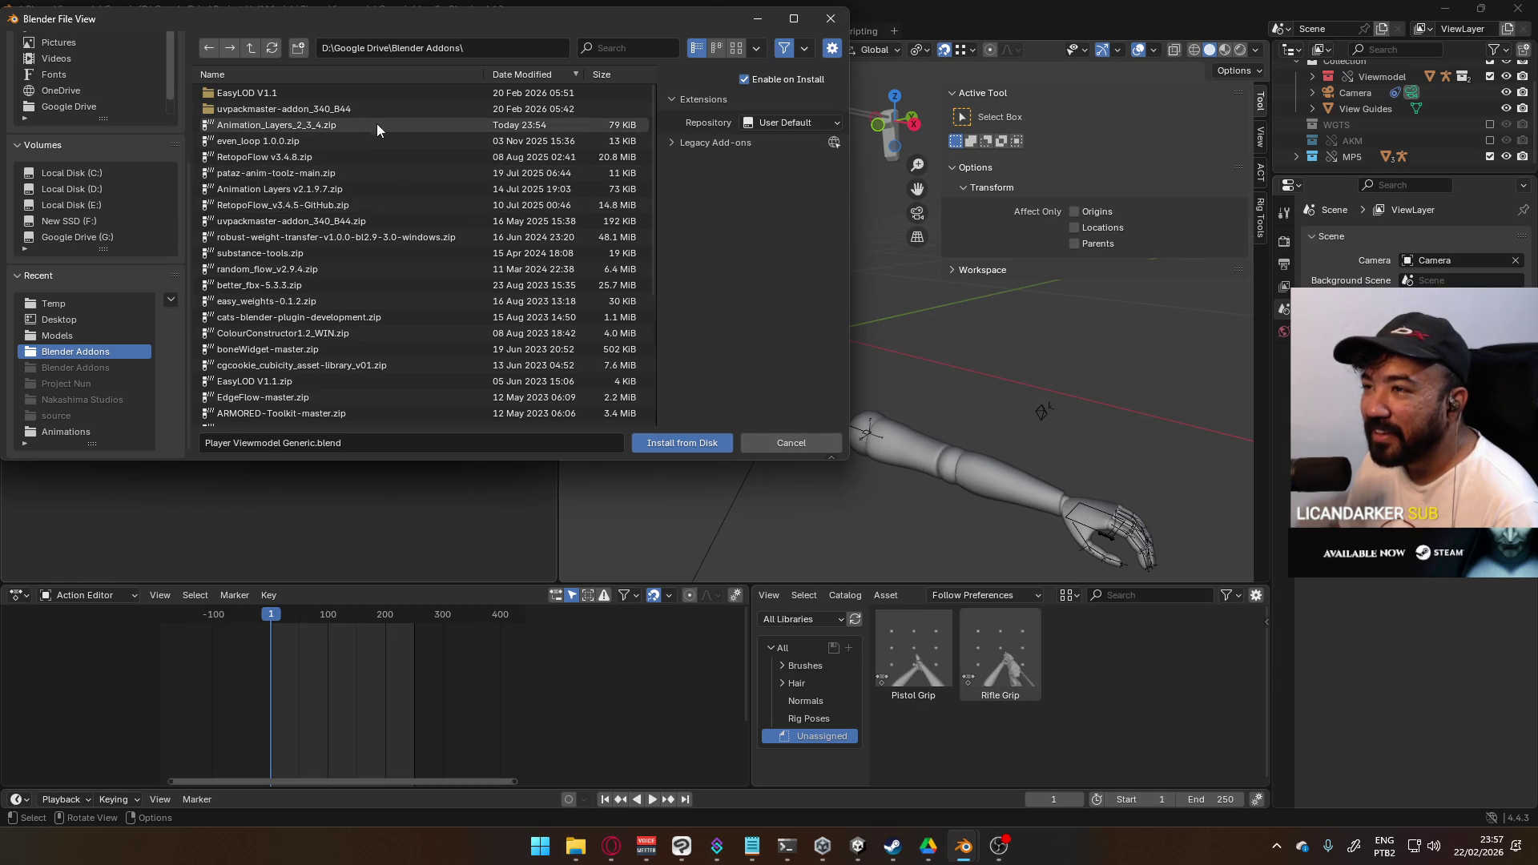
double_click(377, 125)
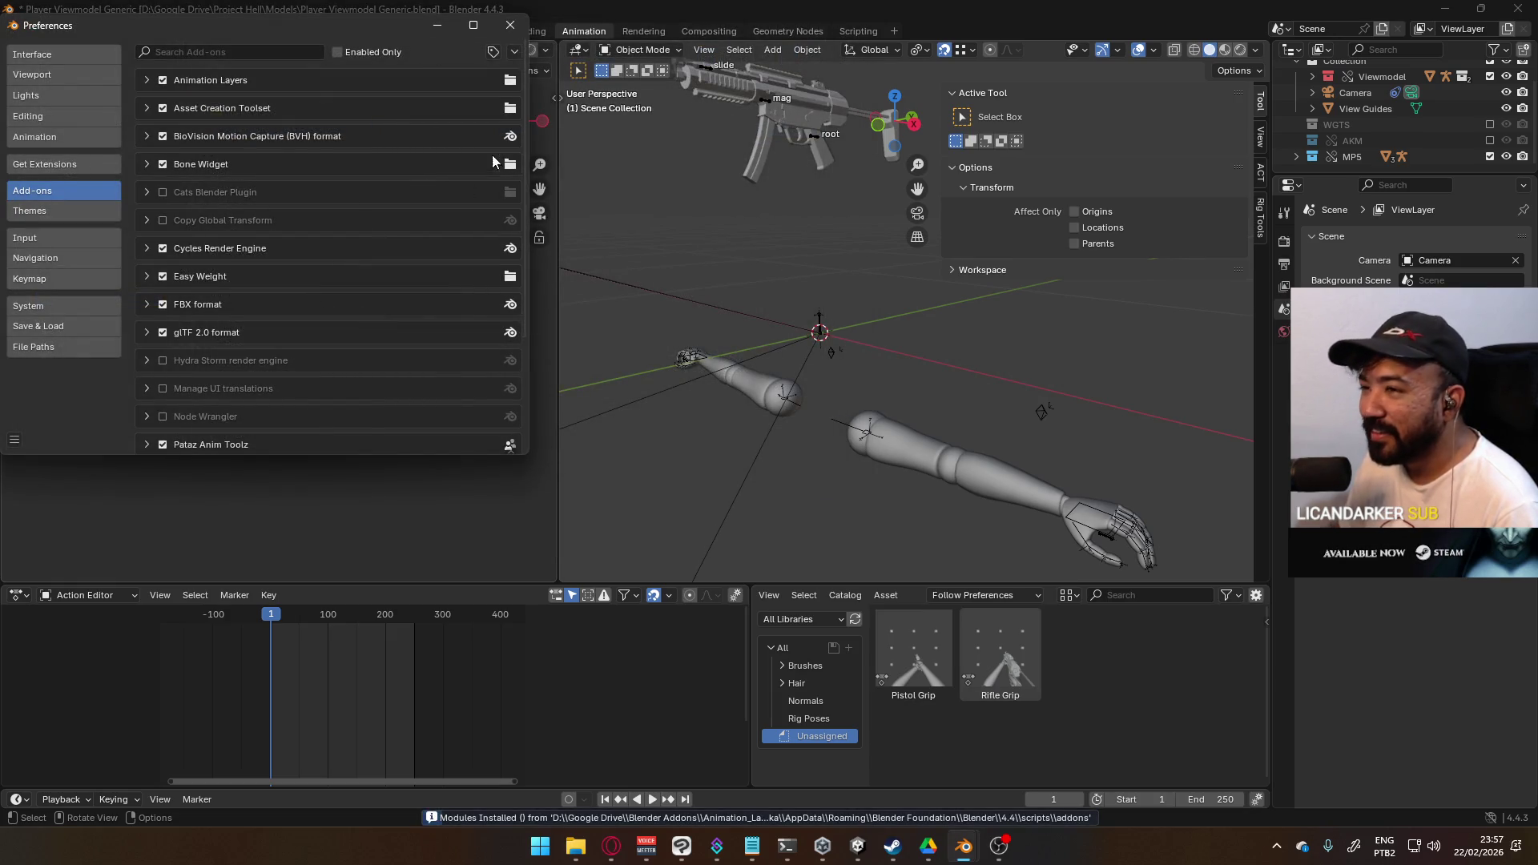
- Keep blend type Combine, show Animation Layers only in 3D View, and close Preferences
click(148, 80)
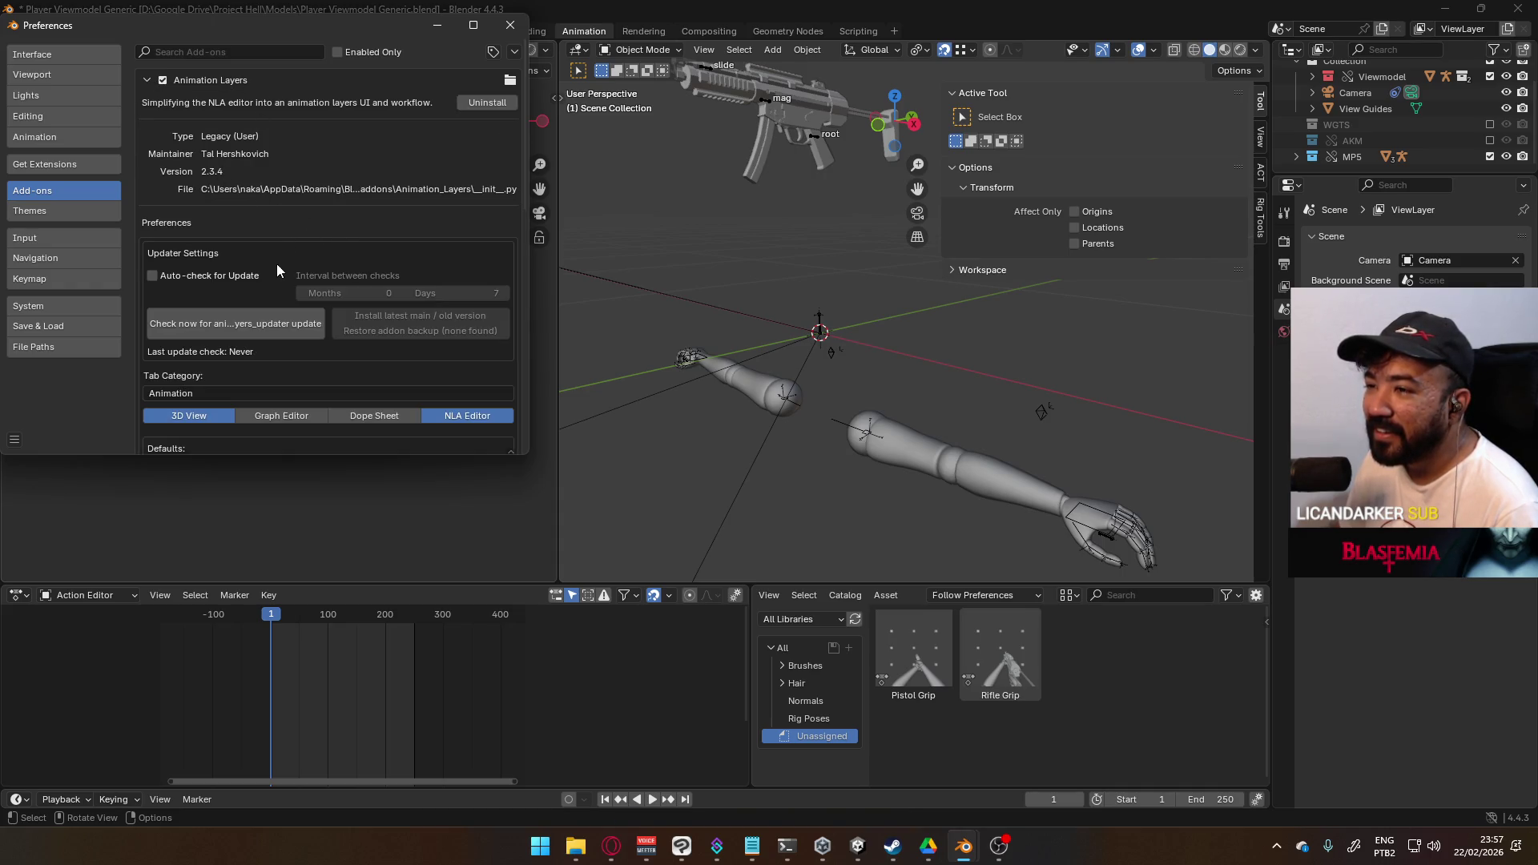
scroll(331, 282, down, 2)
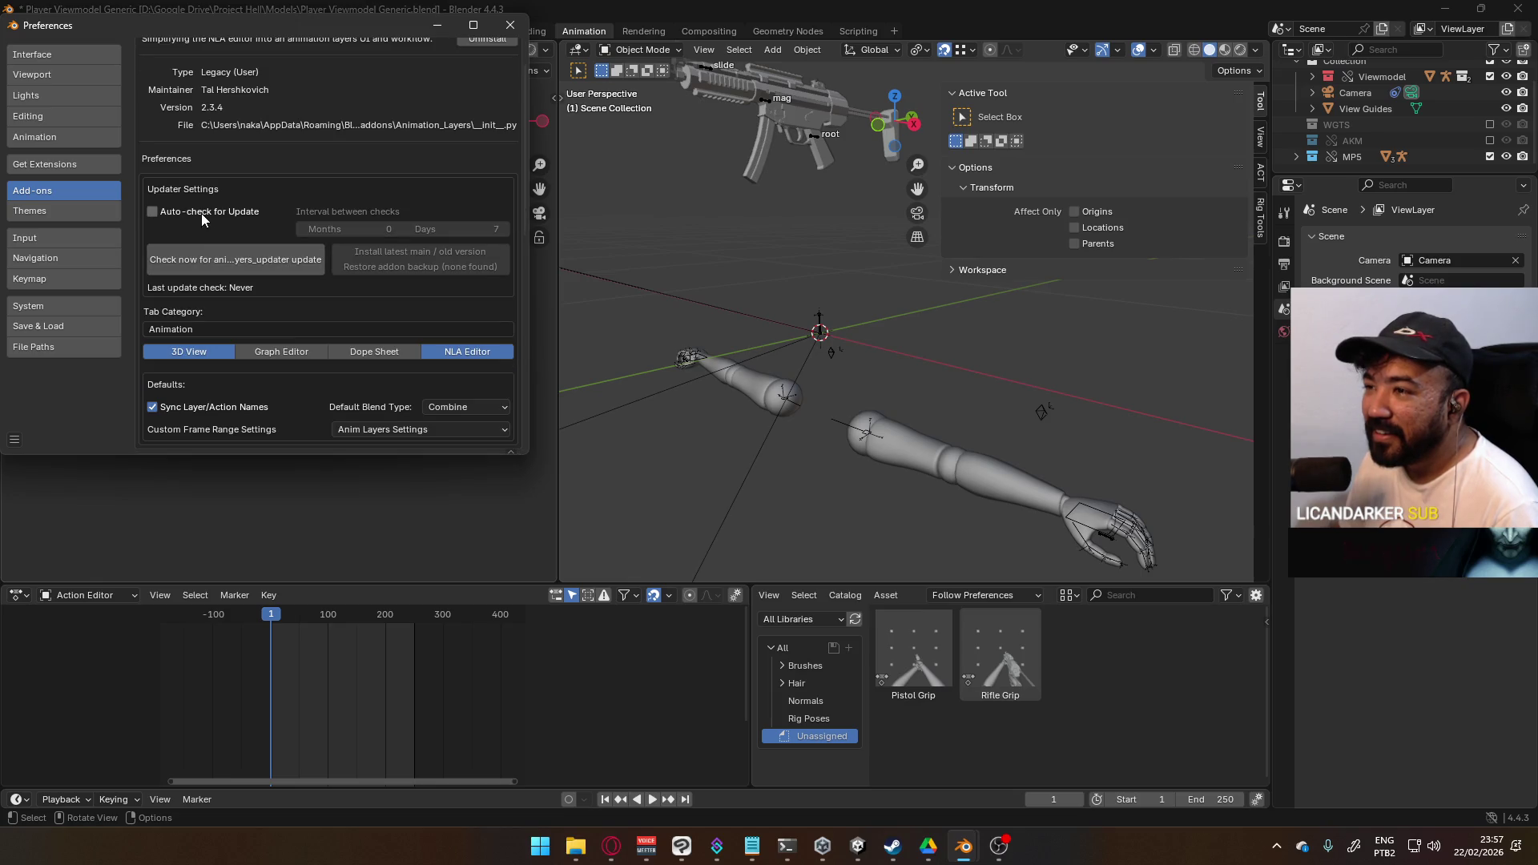
scroll(391, 255, down, 5)
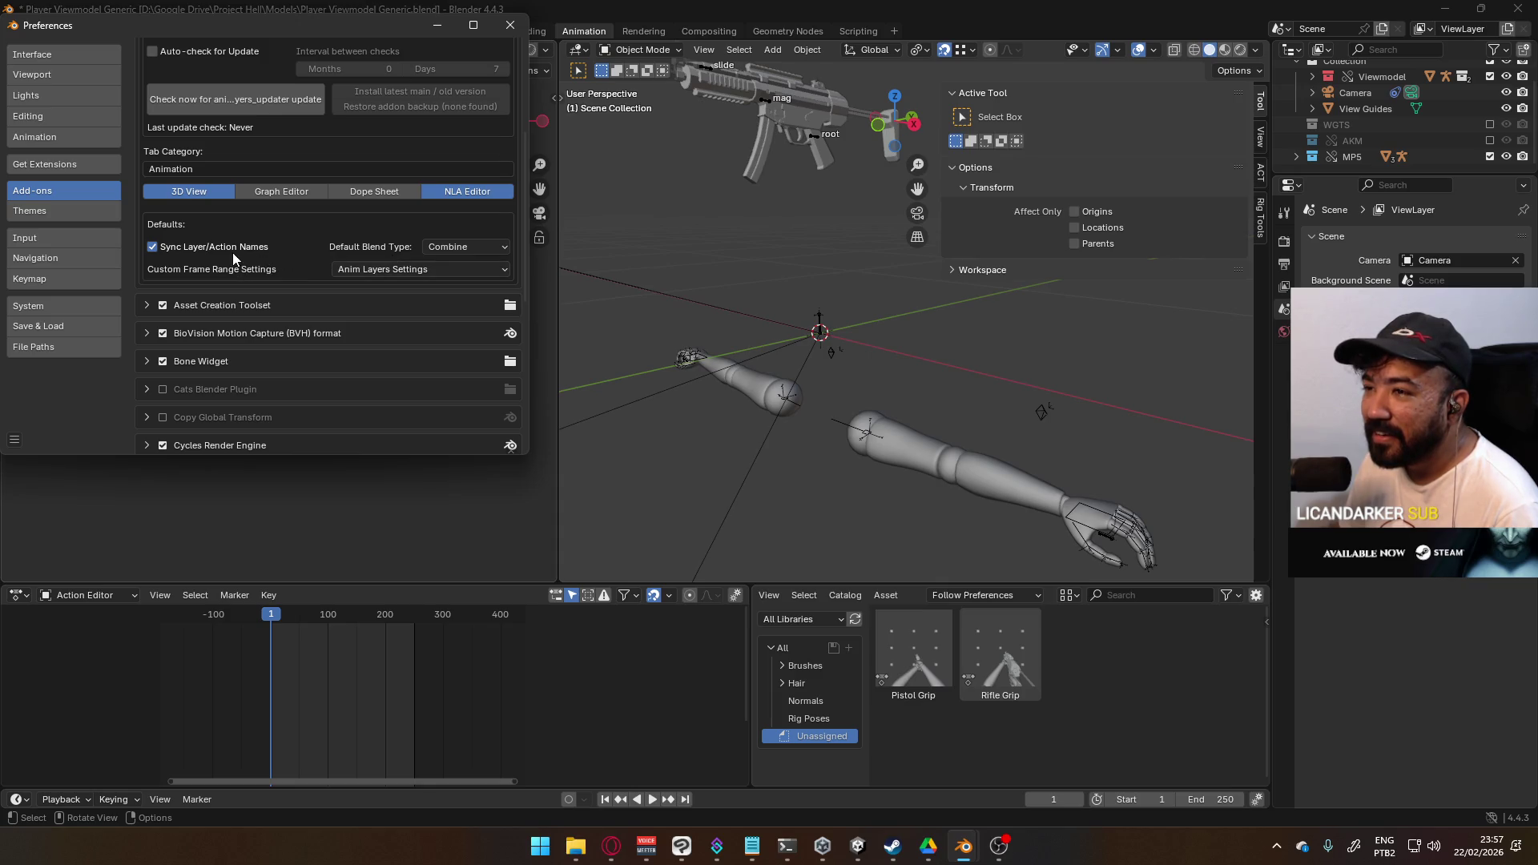
click(371, 273)
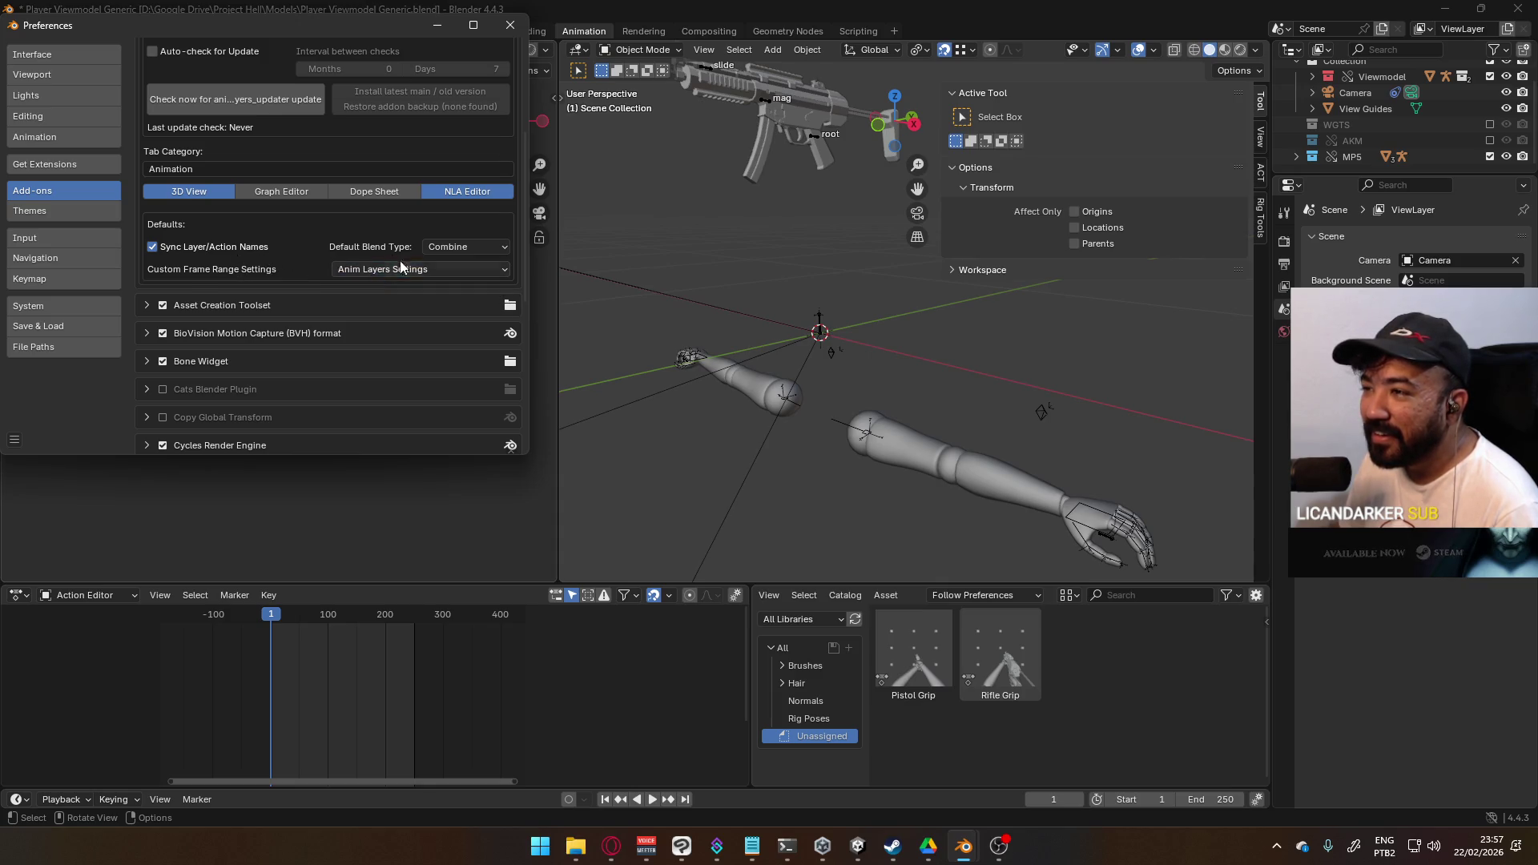
click(461, 248)
click(468, 246)
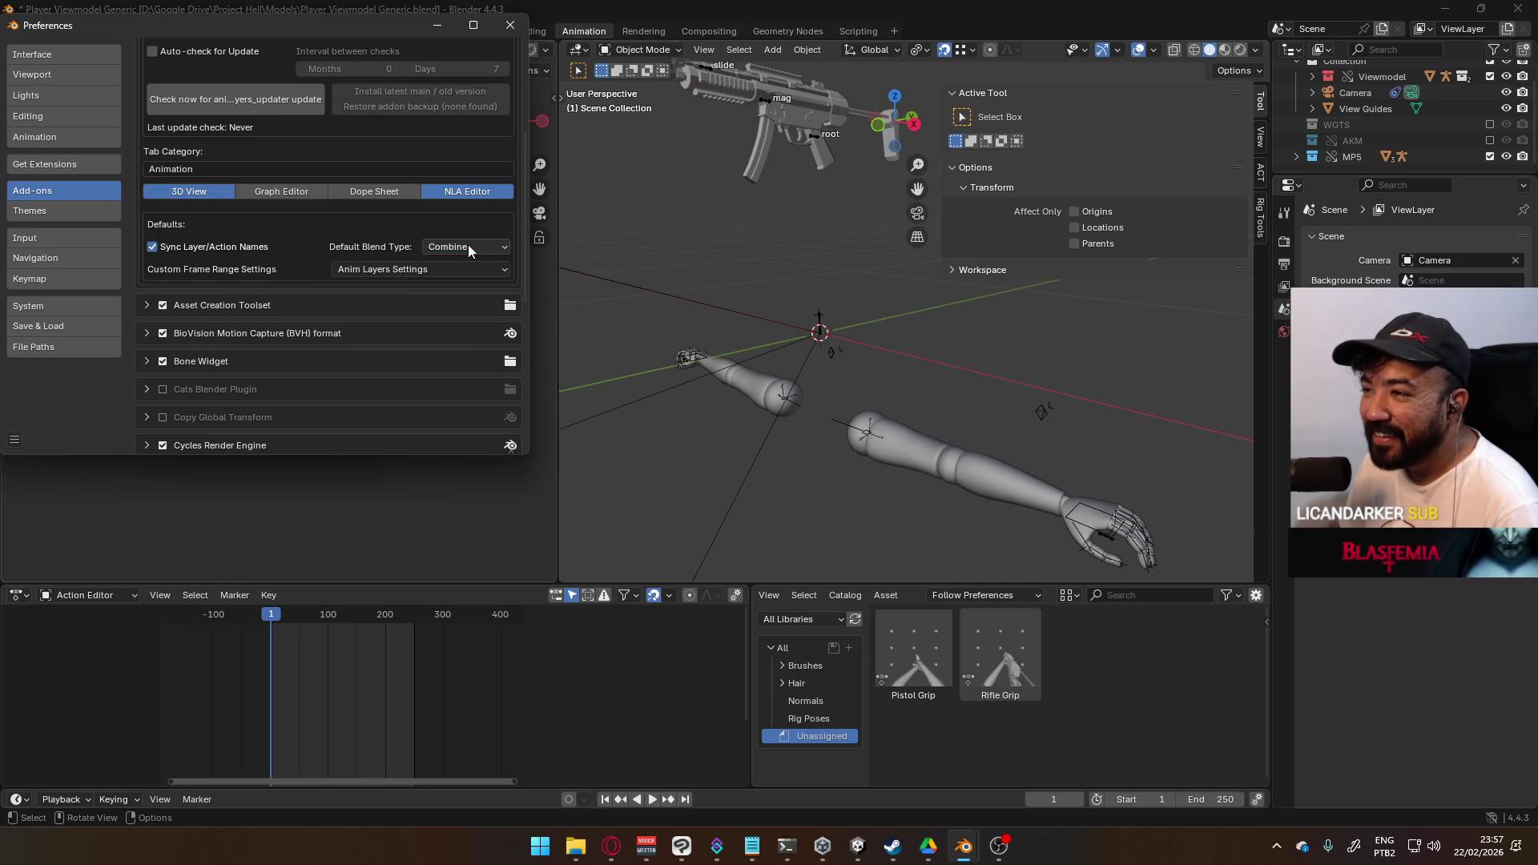
click(469, 247)
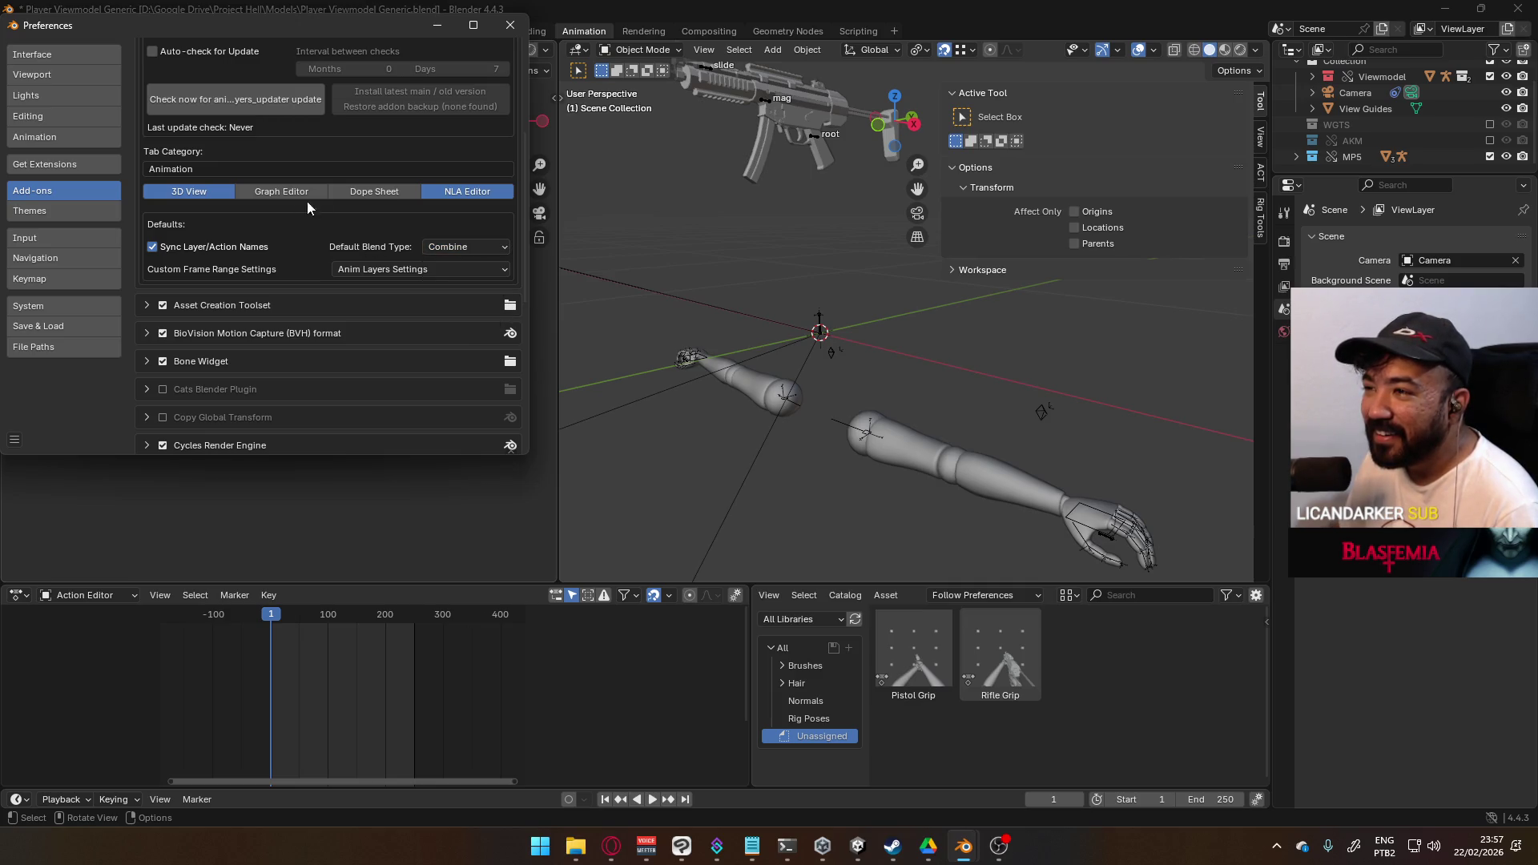
click(280, 189)
click(213, 189)
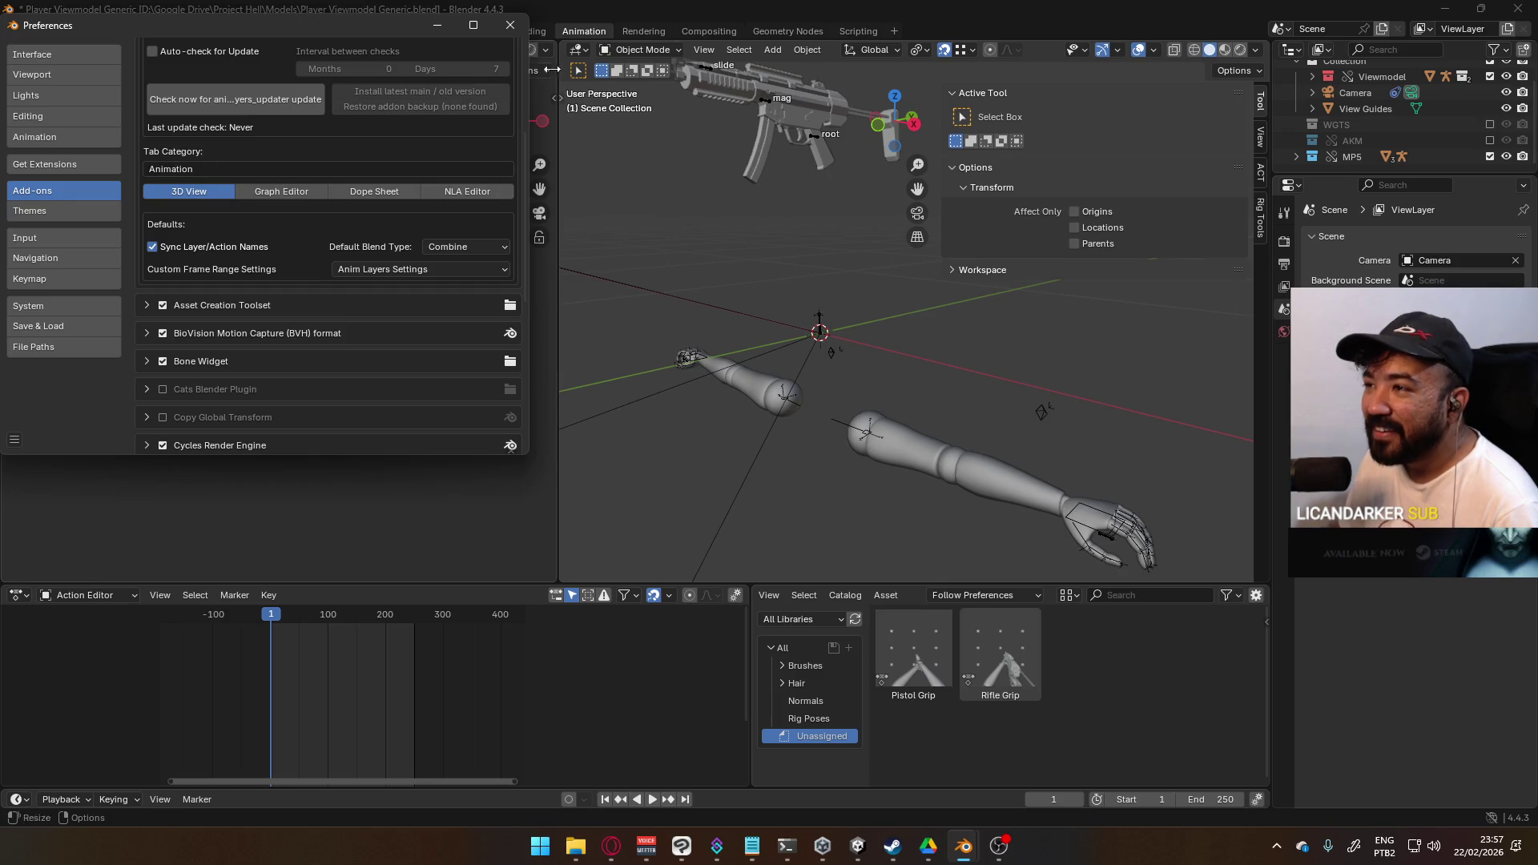
click(510, 24)
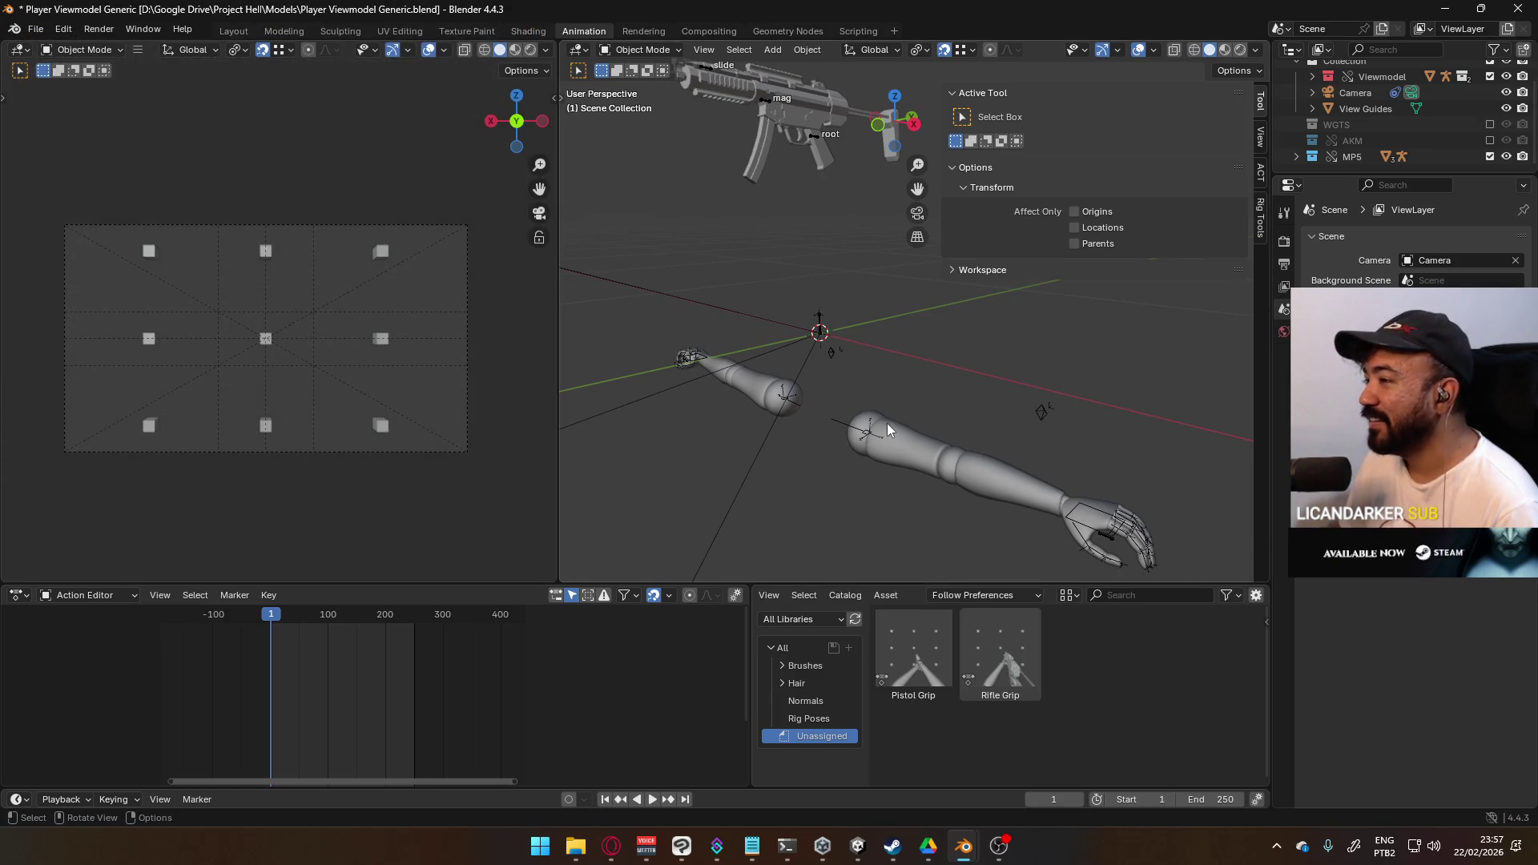
- Select the viewmodel arm rig and link the X17 collection from the weapon library
click(869, 429)
scroll(828, 274, down, 4)
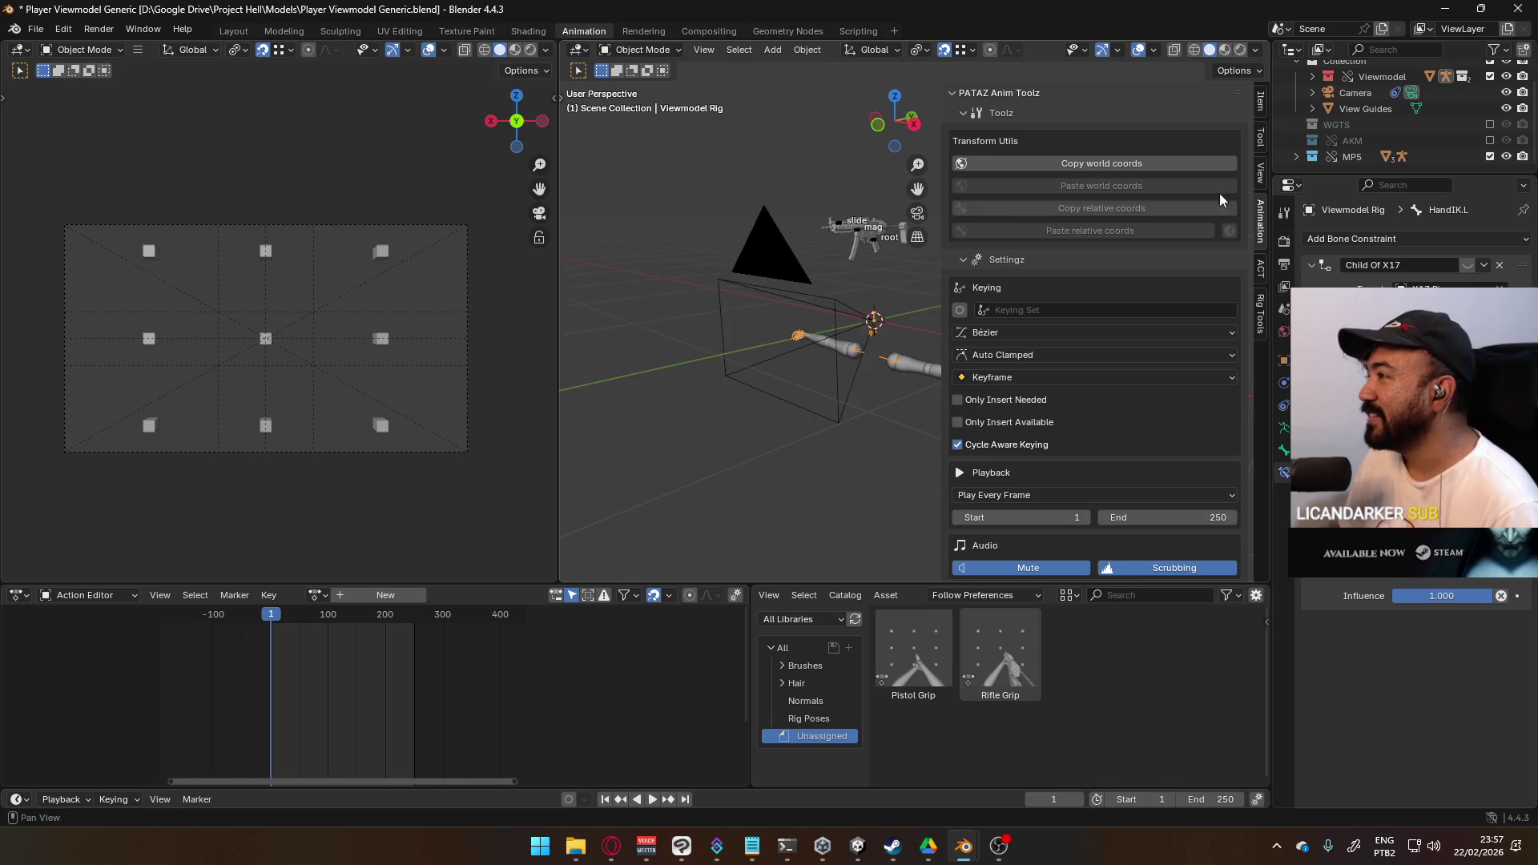
click(38, 29)
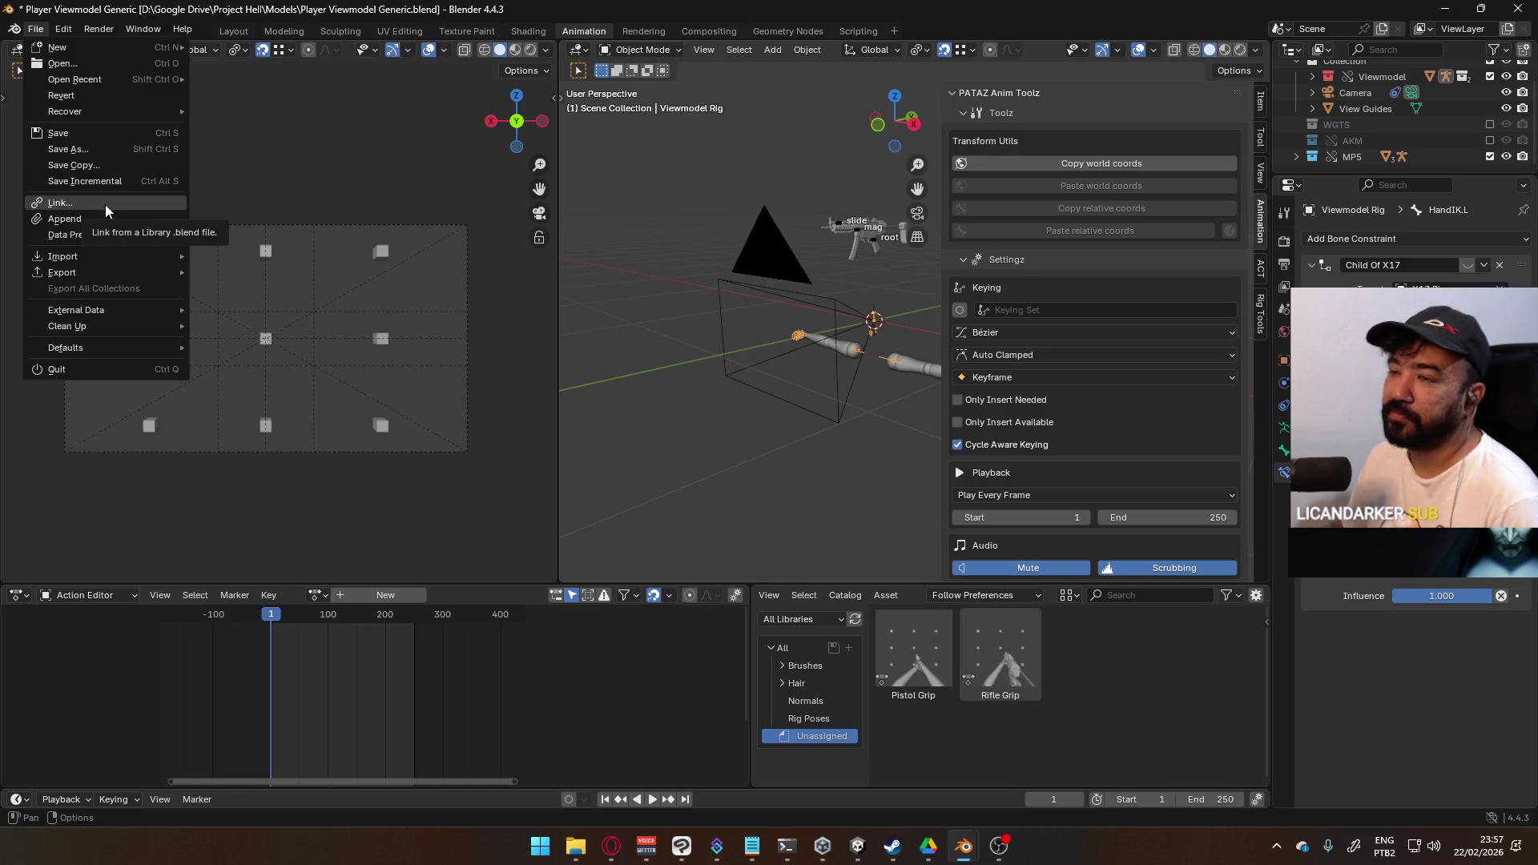
click(104, 204)
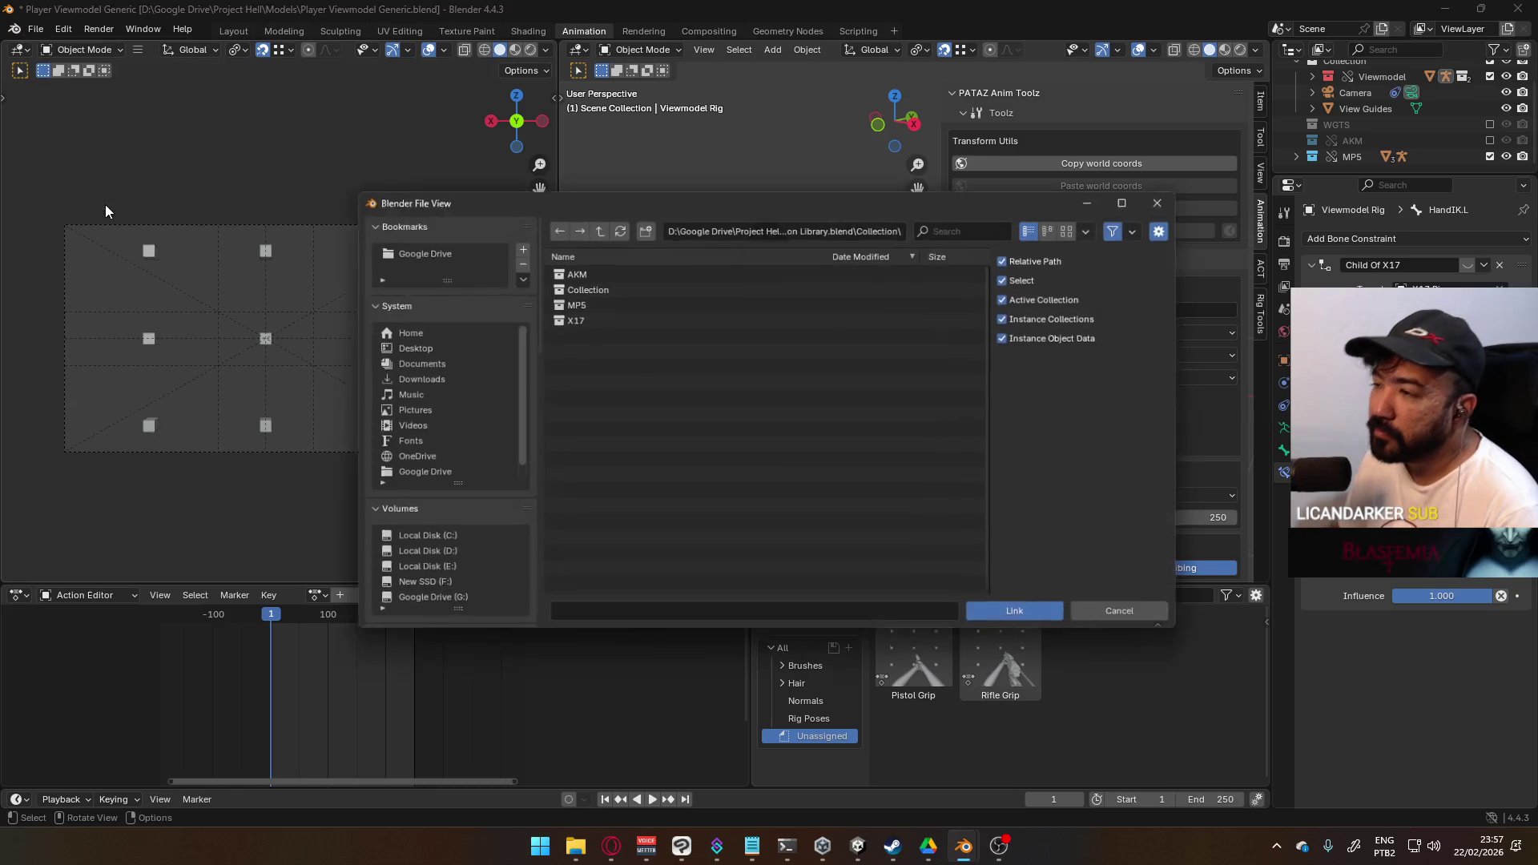
click(627, 317)
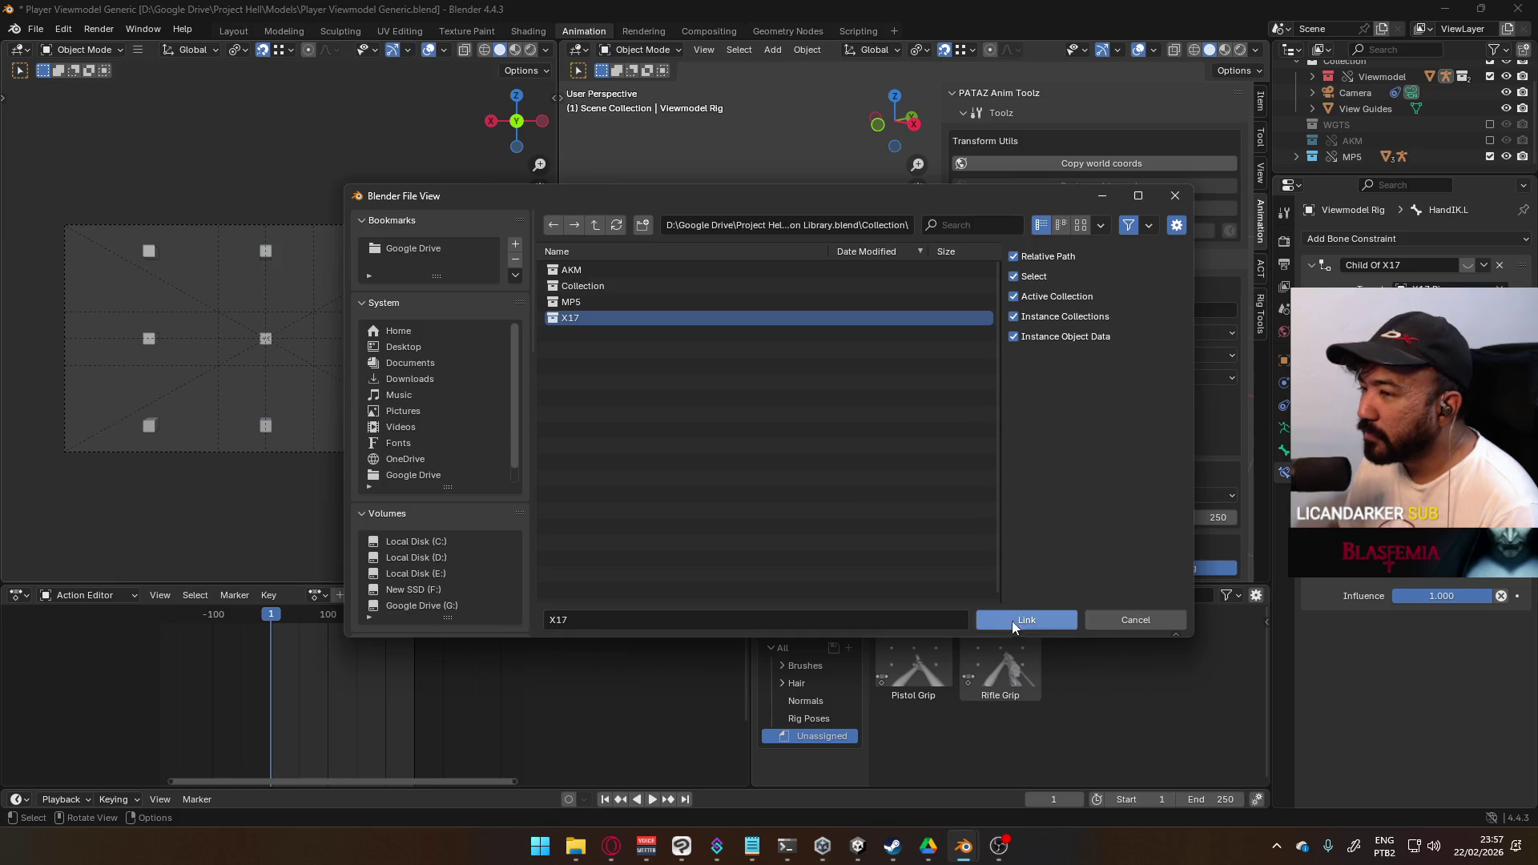
click(1017, 619)
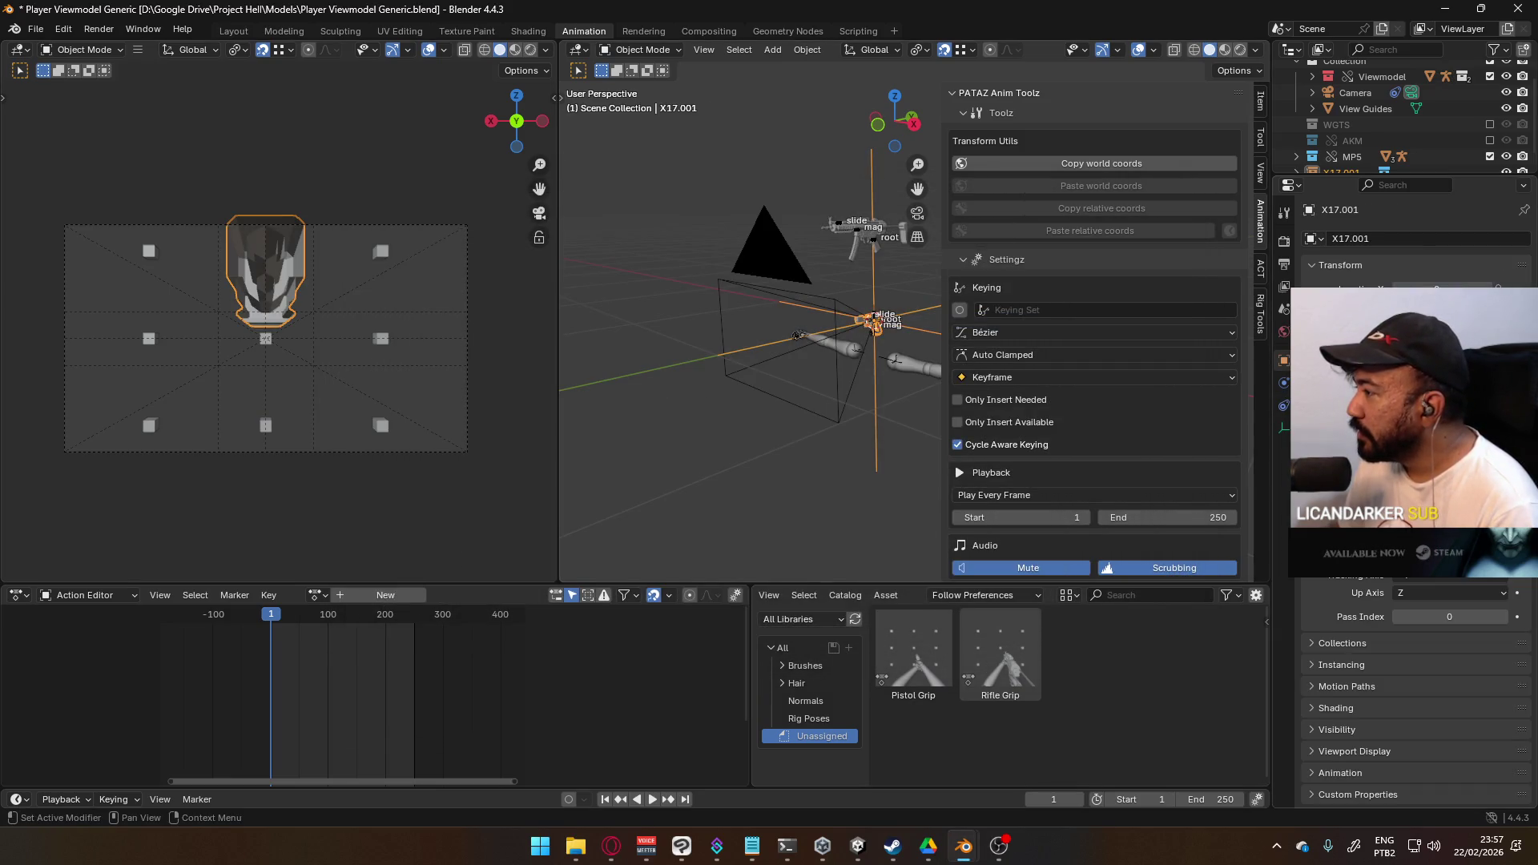
- Request File > Revert to go back to the last saved file
scroll(1142, 358, down, 5)
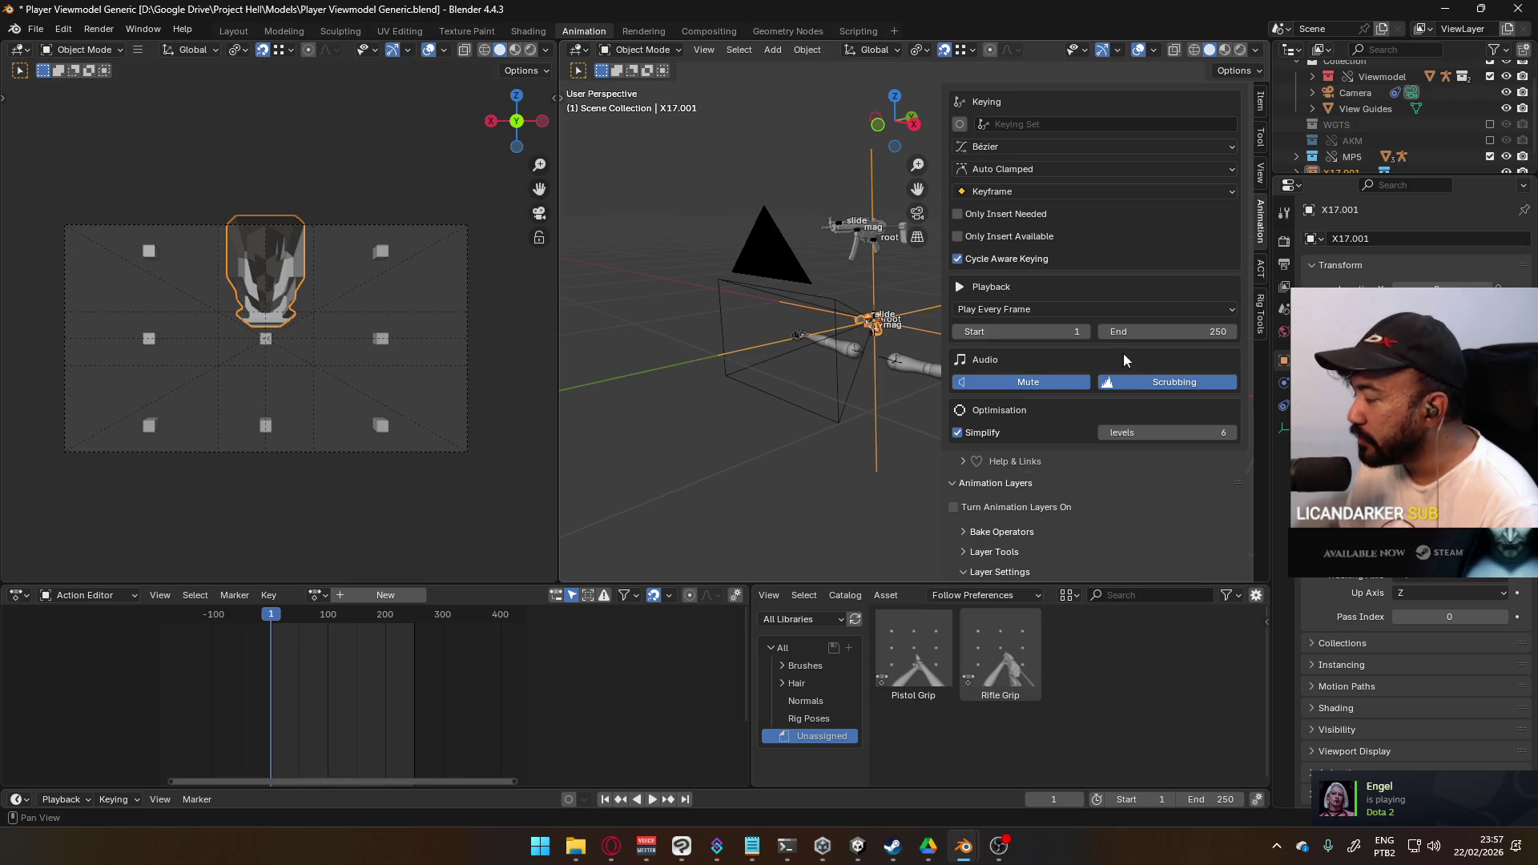
scroll(1125, 318, up, 2)
scroll(1125, 317, down, 2)
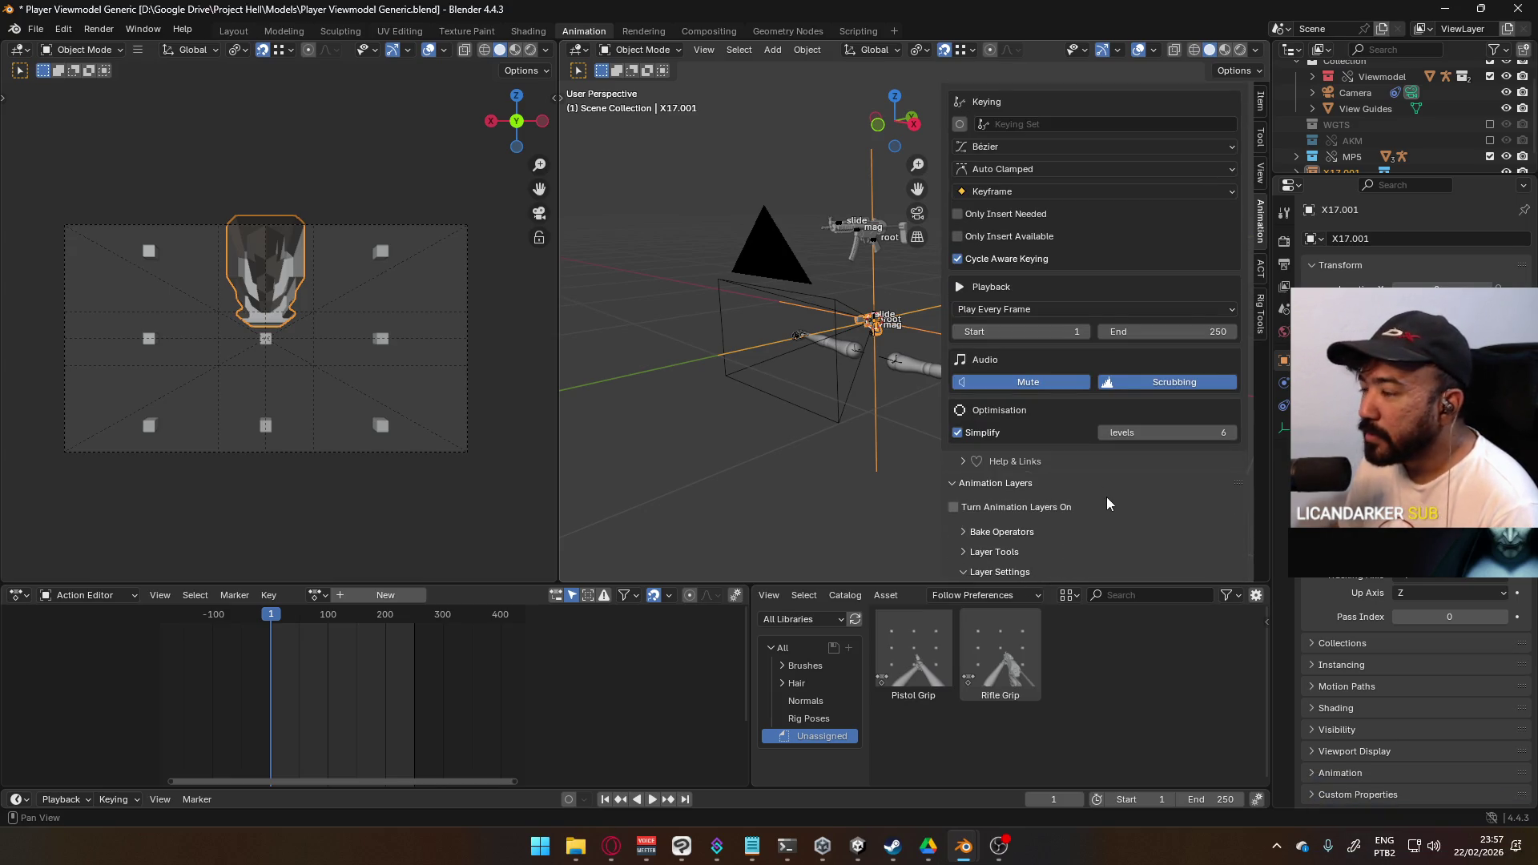
scroll(1417, 126, down, 1)
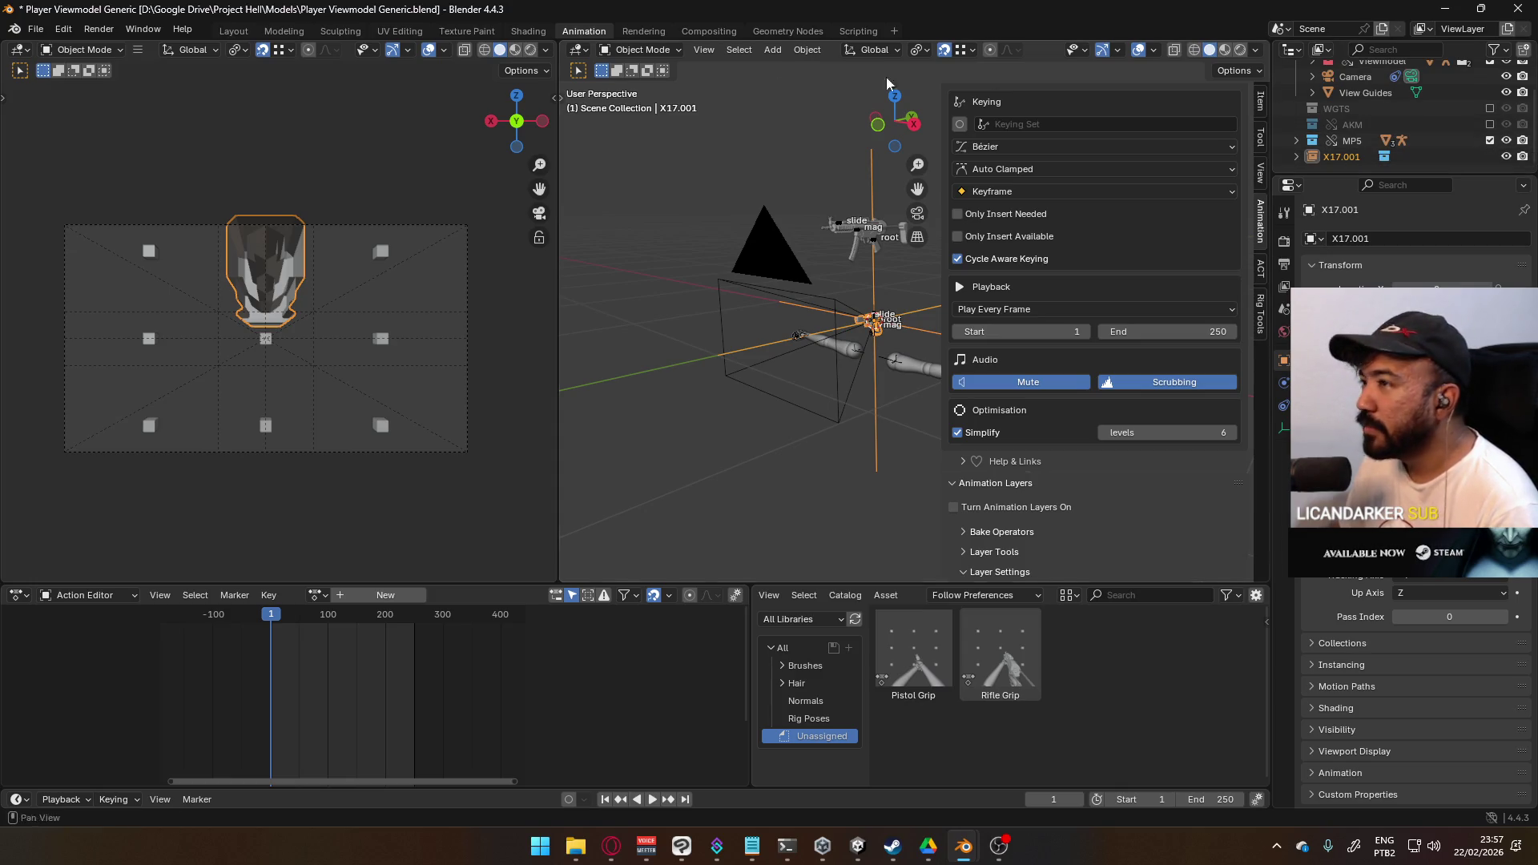
click(36, 29)
click(79, 100)
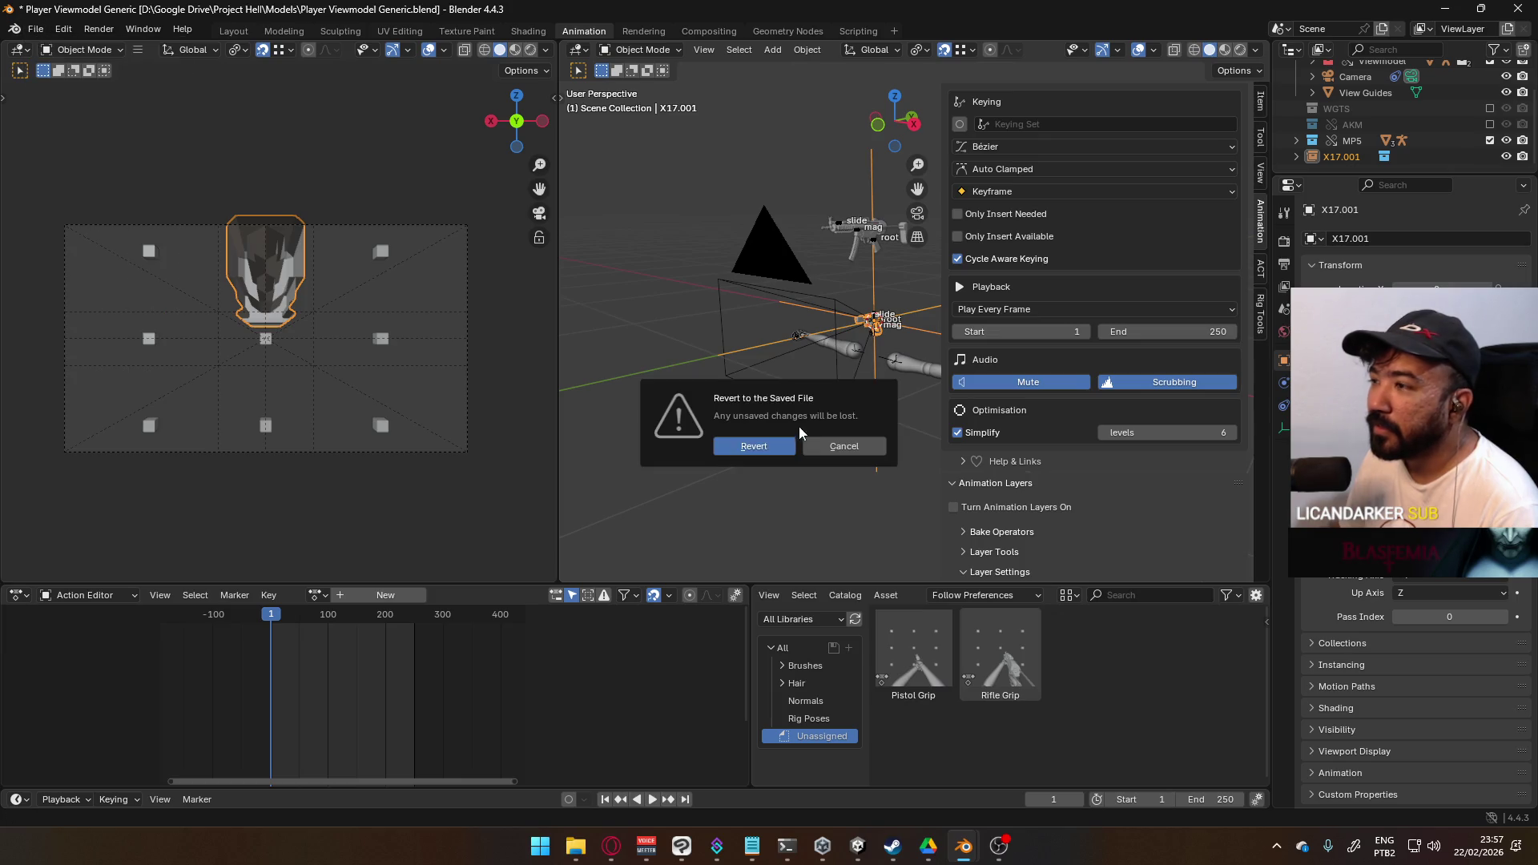
- Confirm the revert, then link the X17 collection from Weapon Library again
click(779, 441)
click(36, 29)
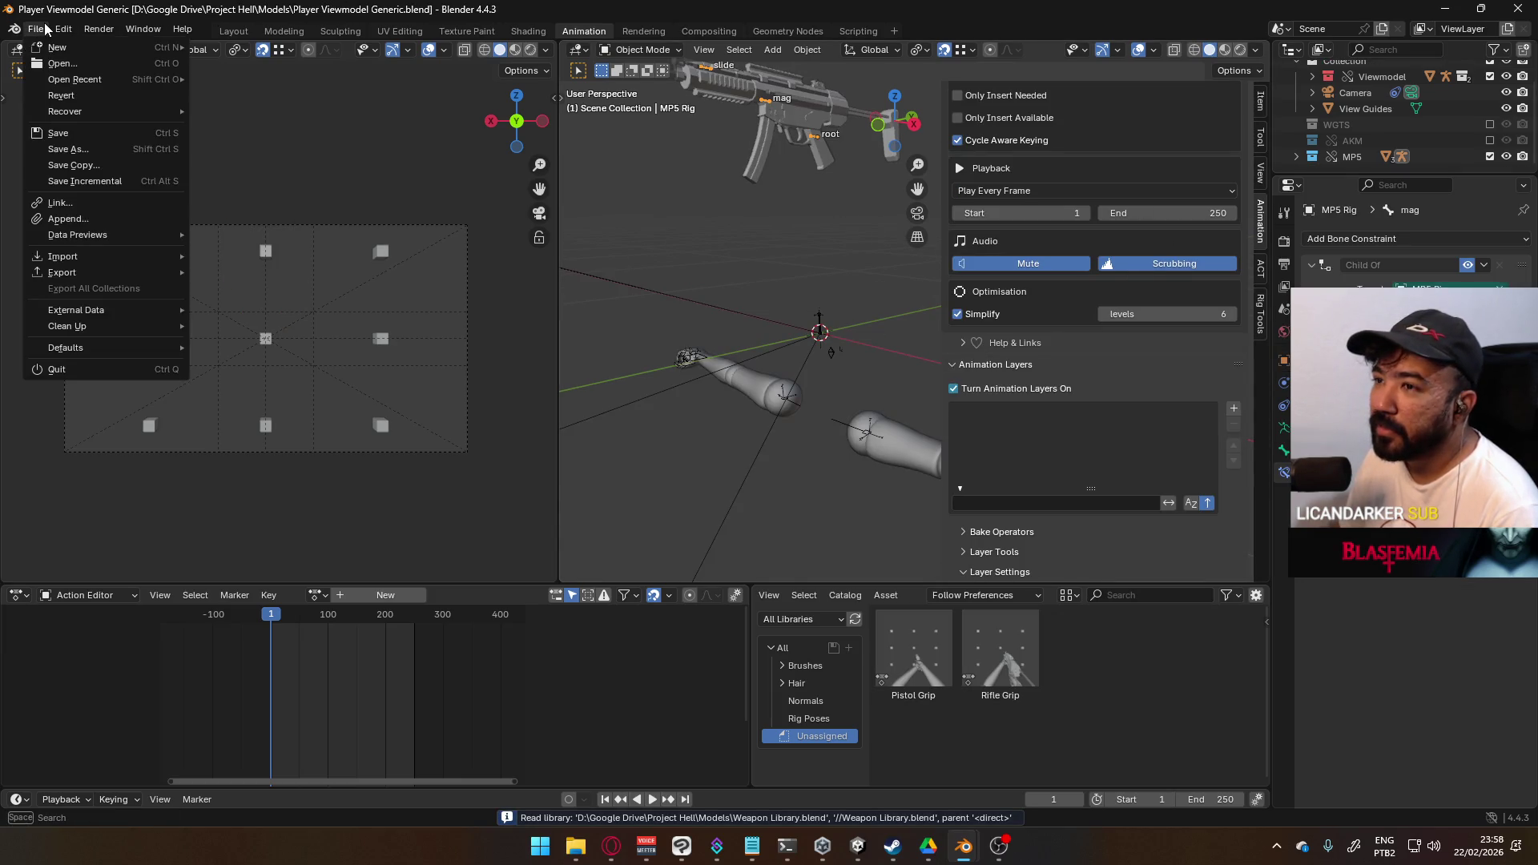
mouse_move(139, 235)
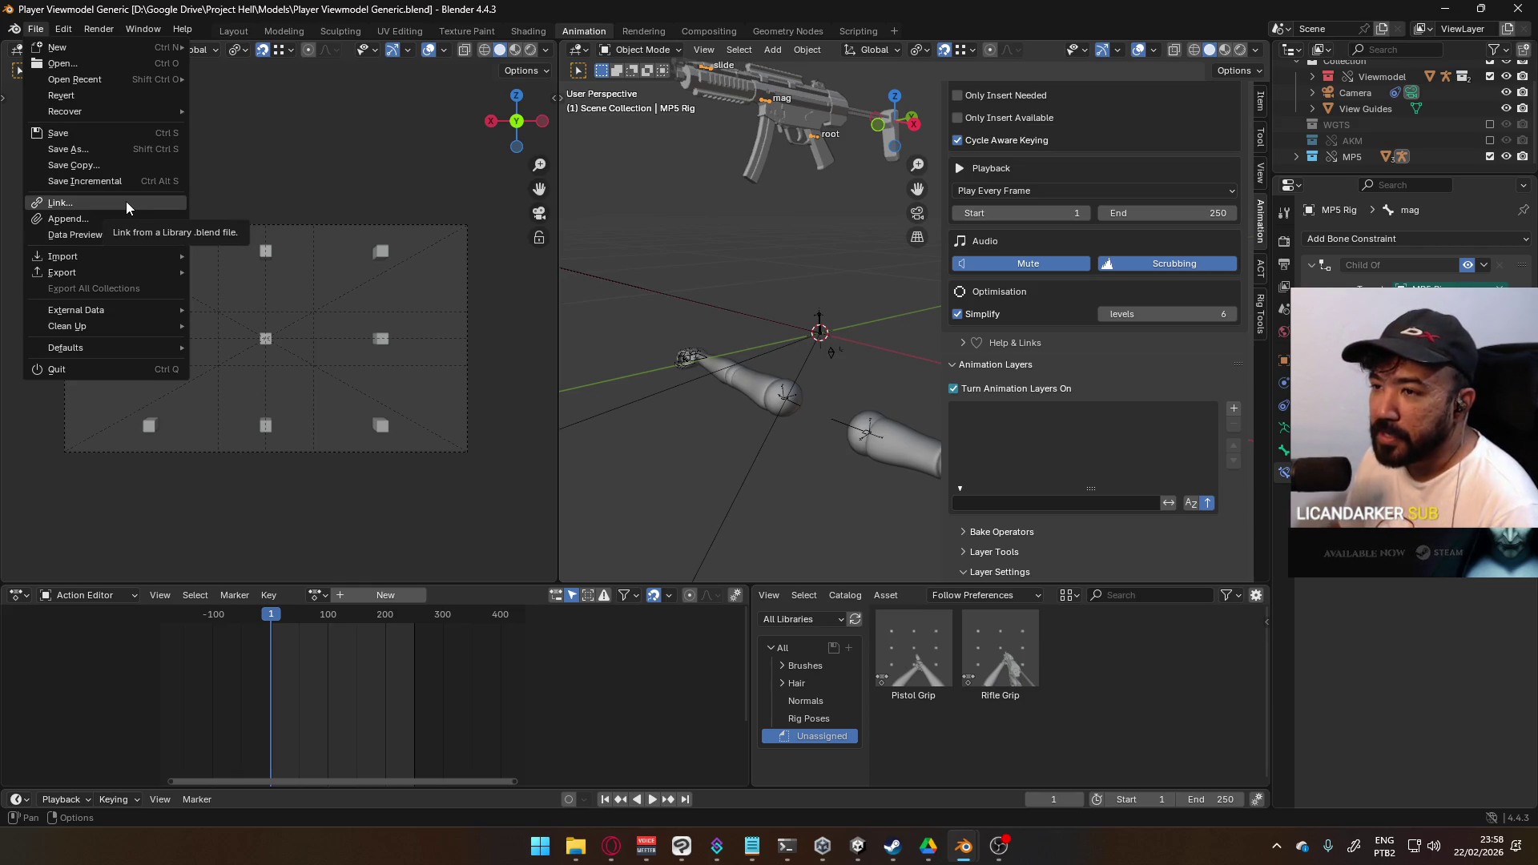
click(126, 204)
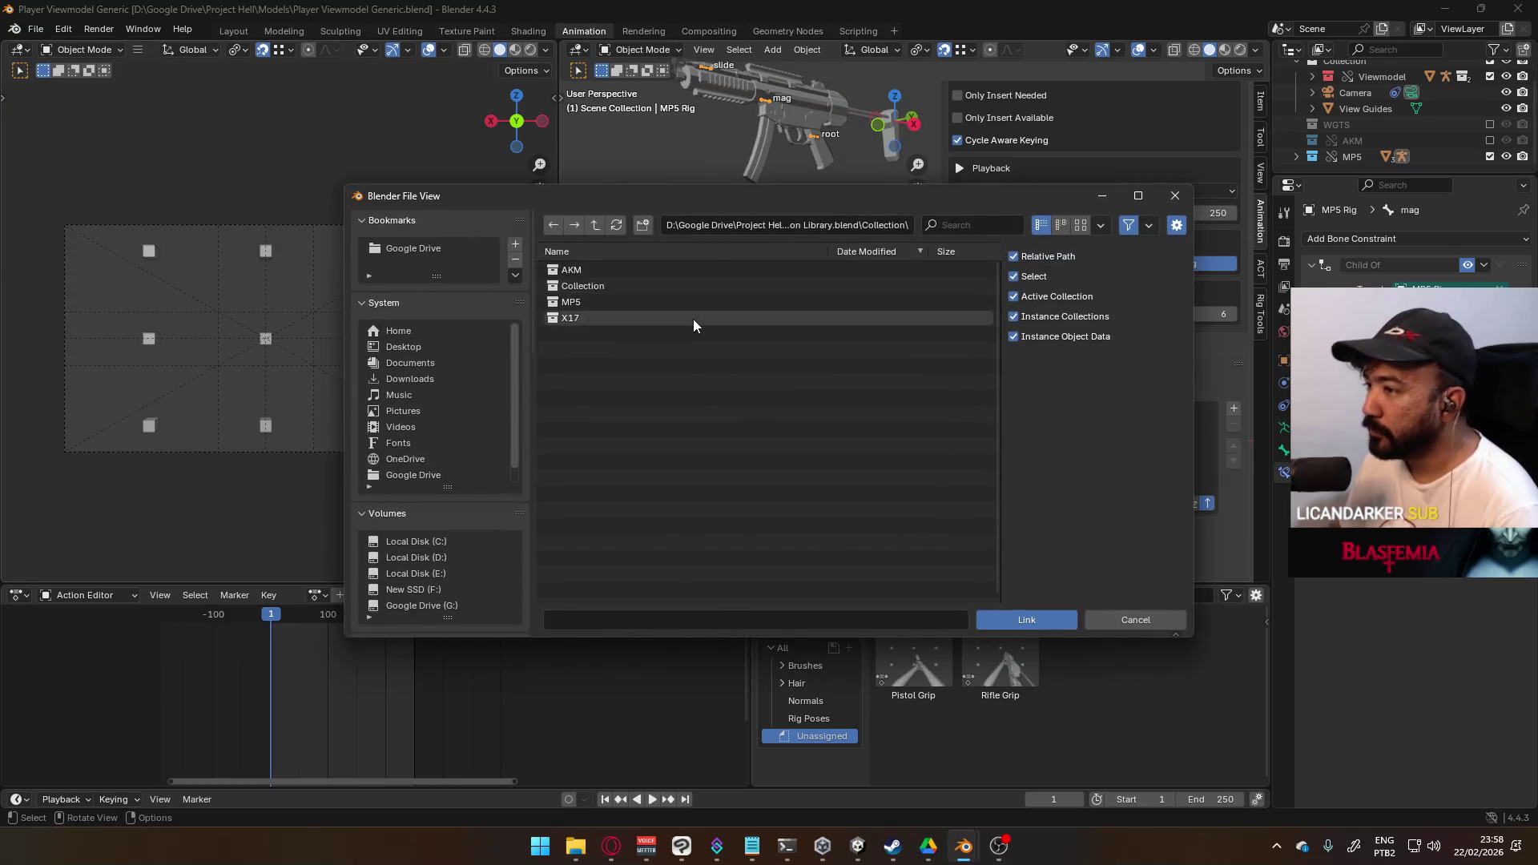
click(1035, 619)
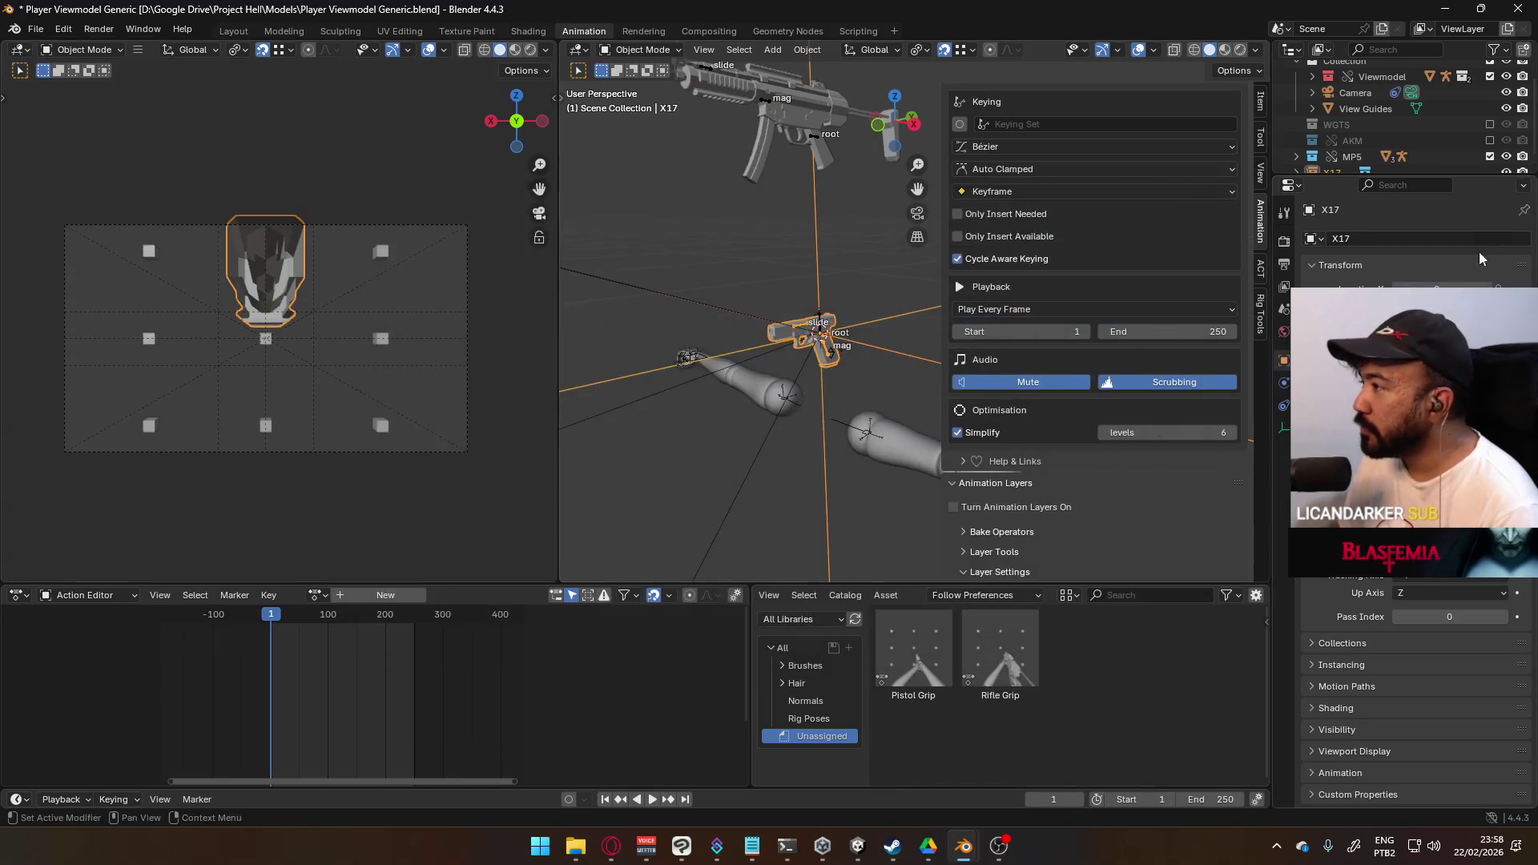
scroll(1333, 162, down, 1)
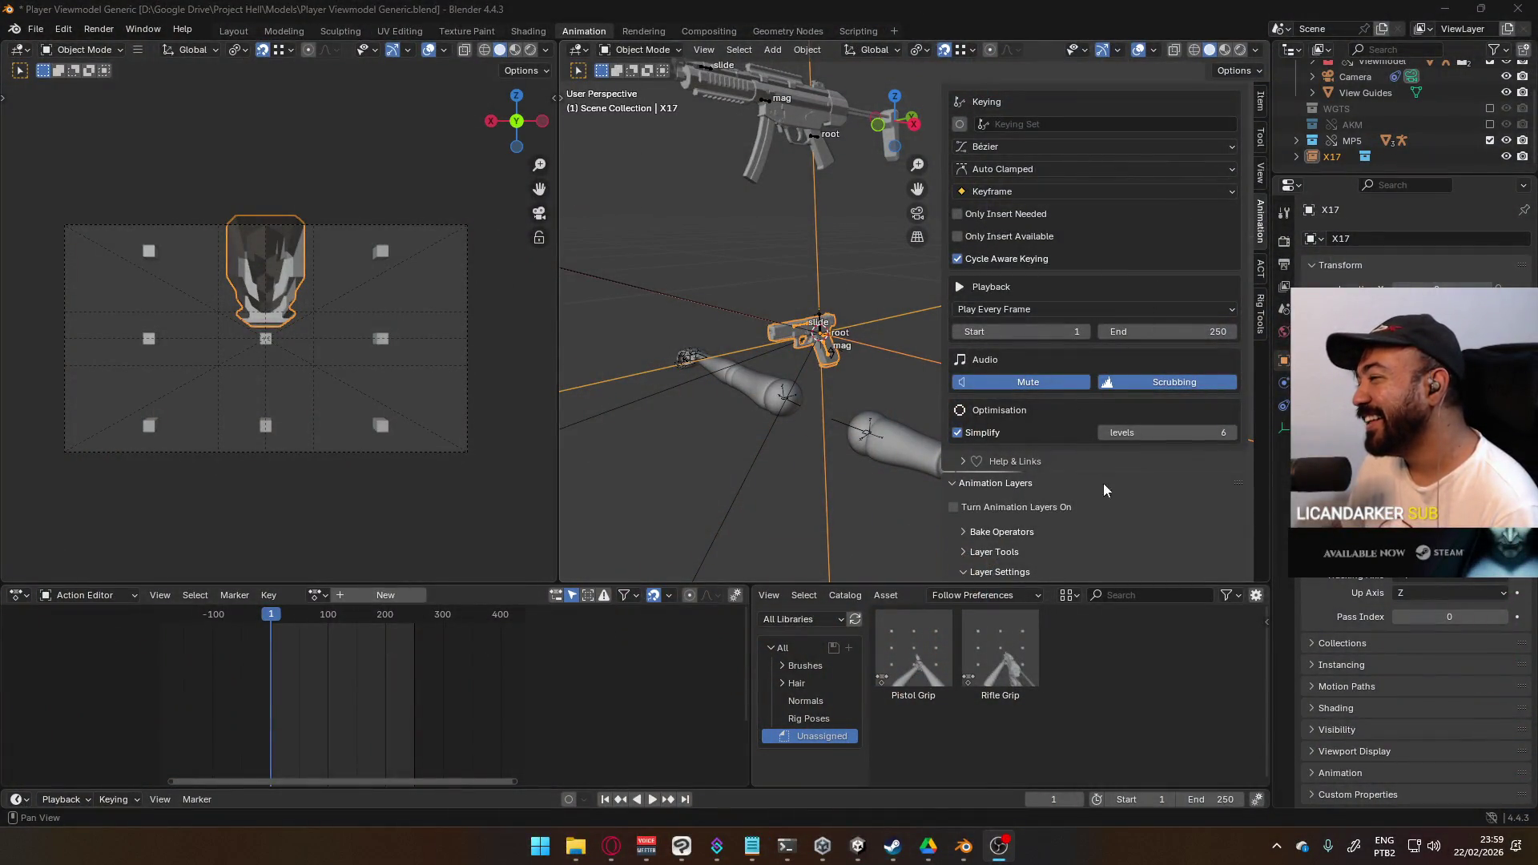
- Make the linked X17 a library override and select its X17 Rig in the viewport
right_click(1329, 155)
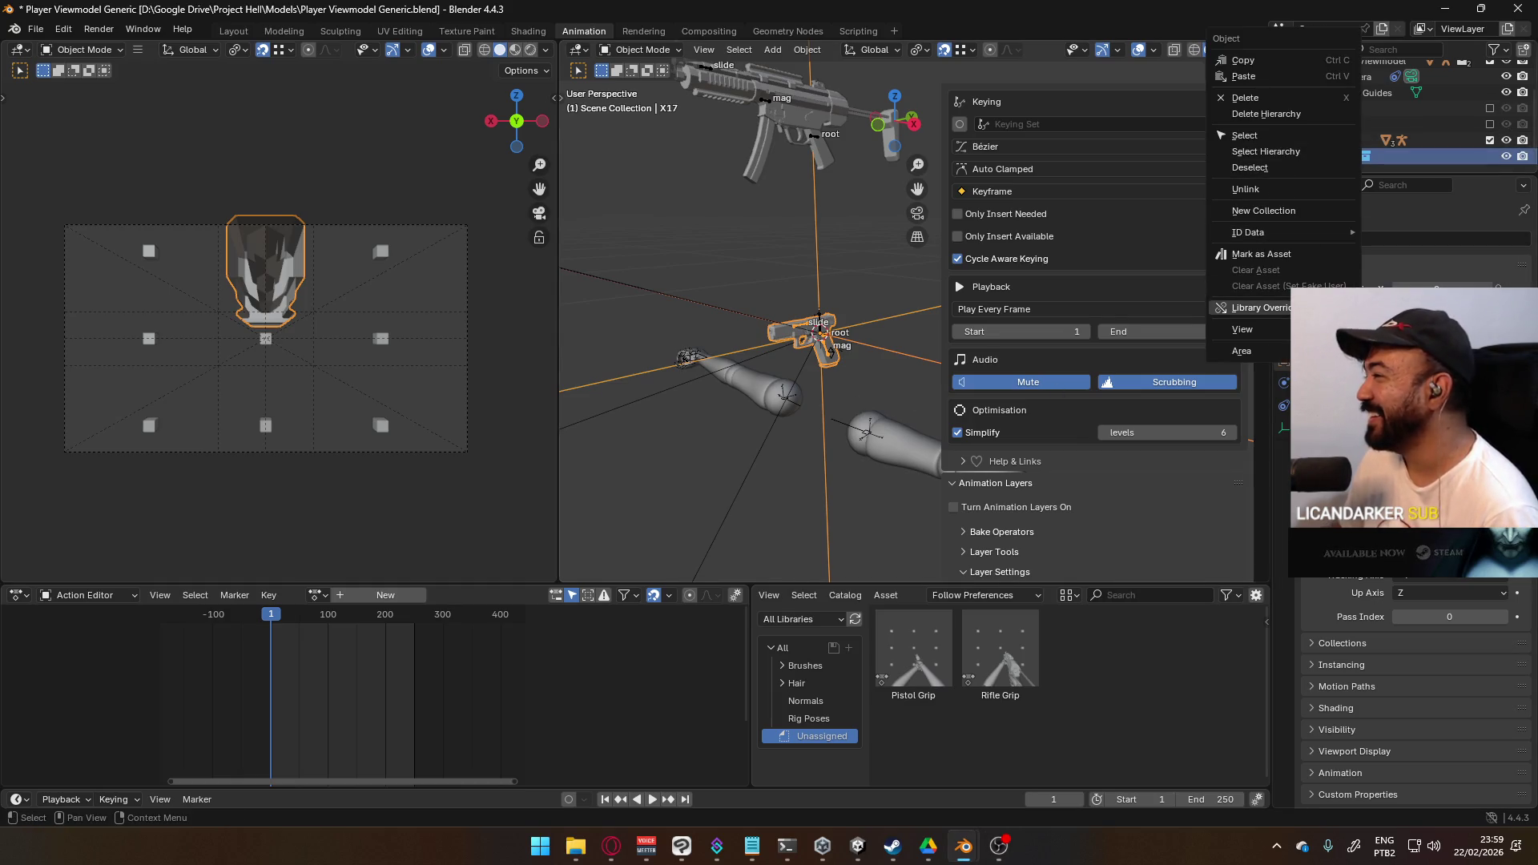
key(Escape)
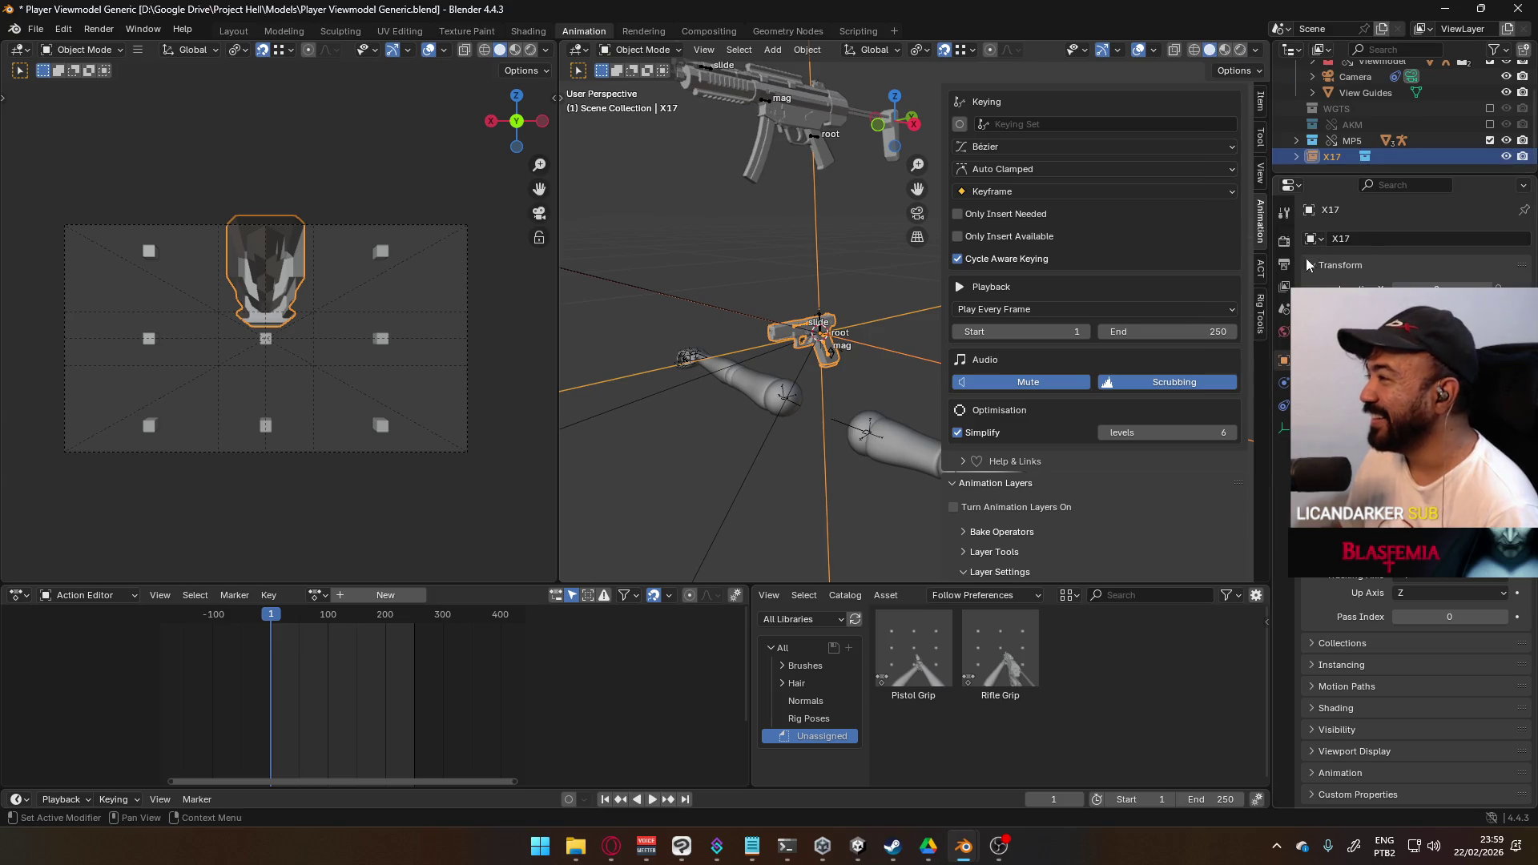
right_click(1334, 160)
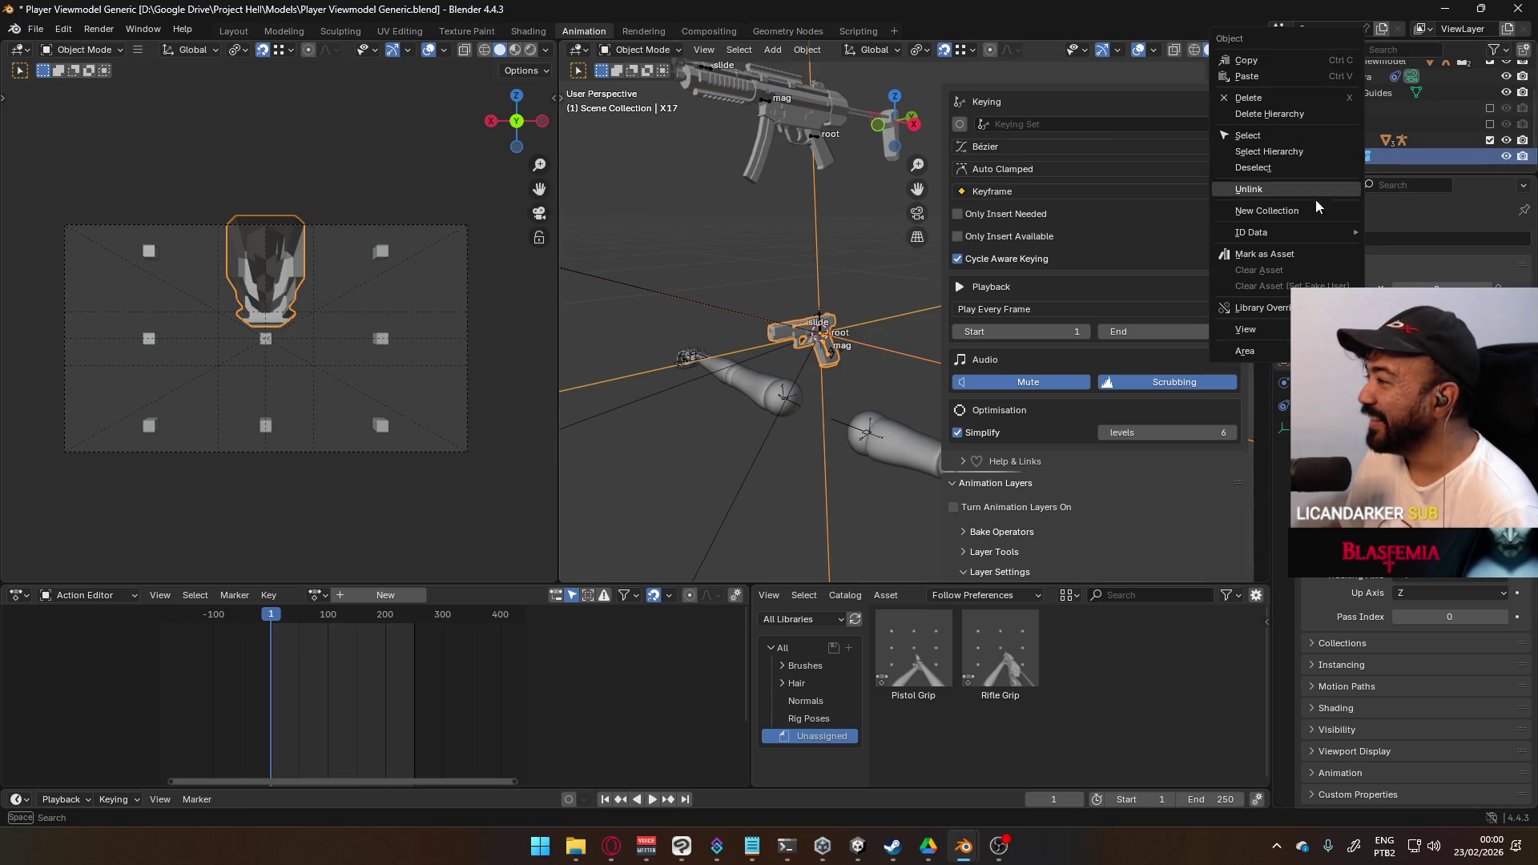
click(1249, 342)
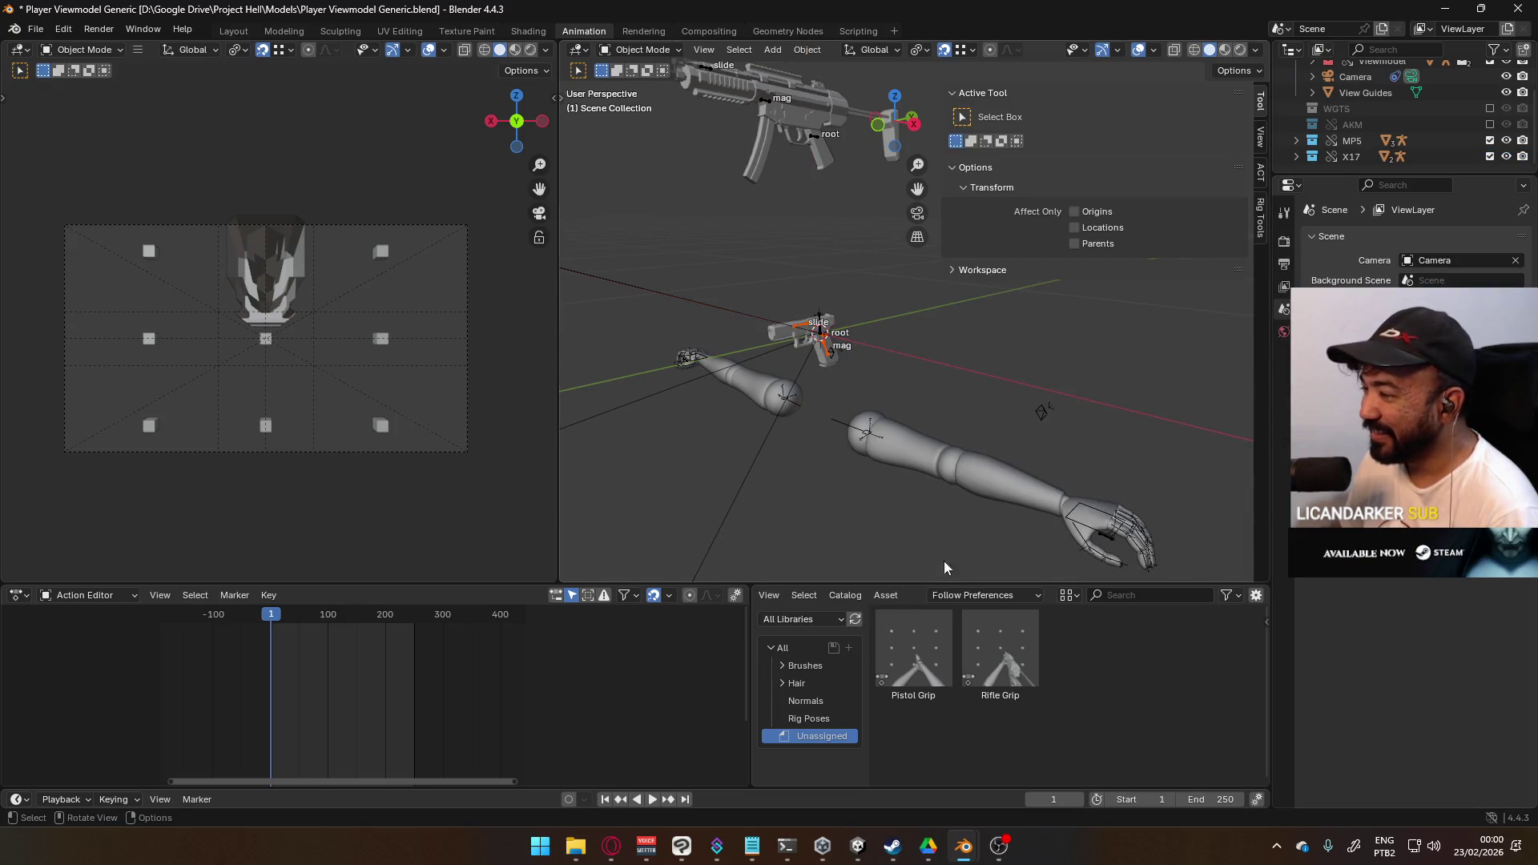
click(808, 327)
scroll(1112, 386, down, 8)
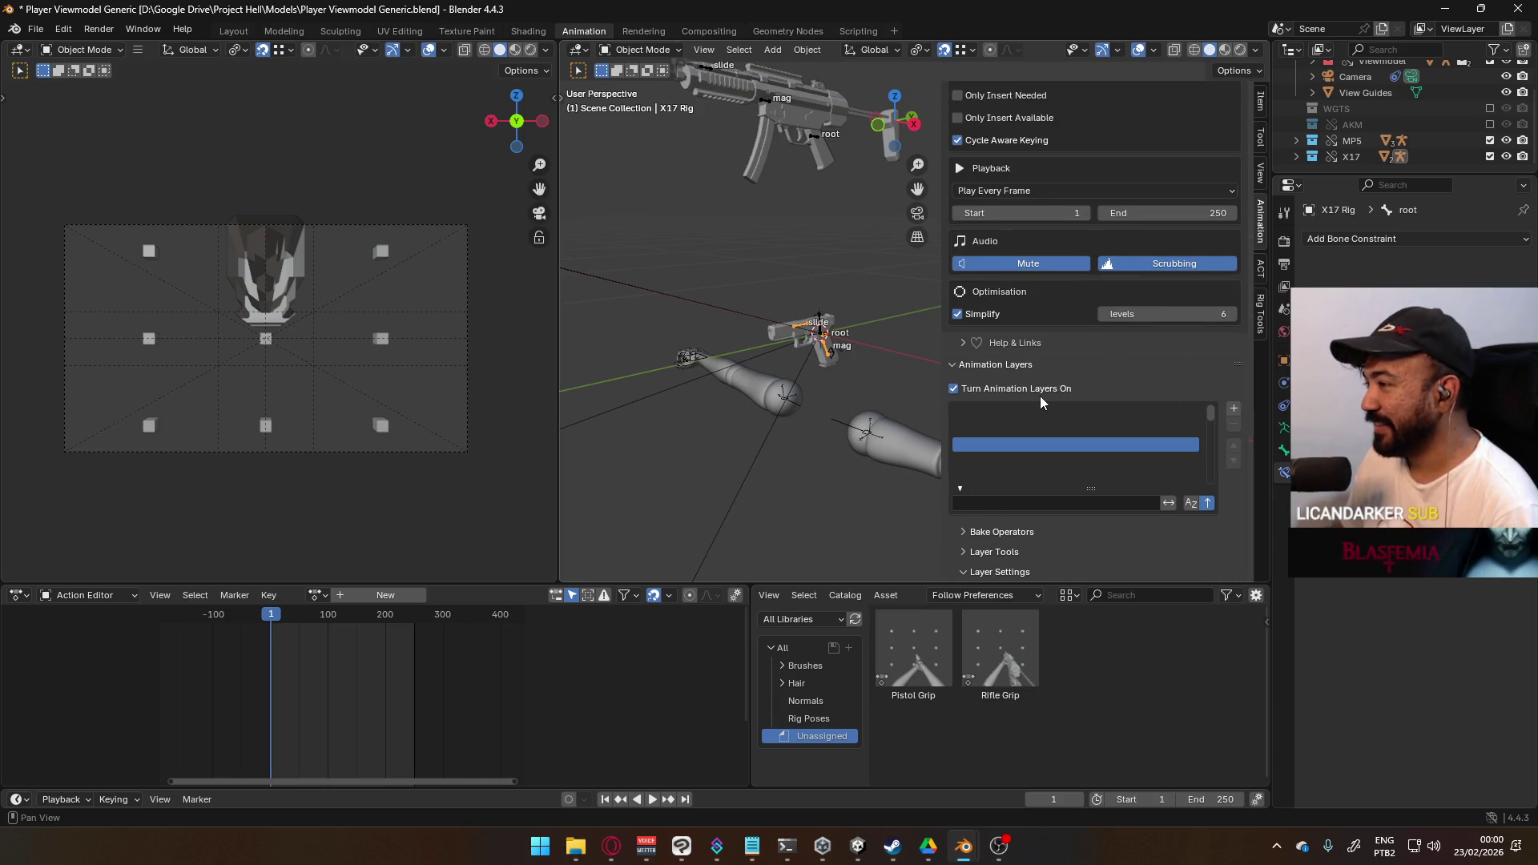
- Add and remove the X17 Rig's Base_Layer, then turn its animation layers off
click(1019, 391)
click(996, 507)
scroll(1117, 460, down, 2)
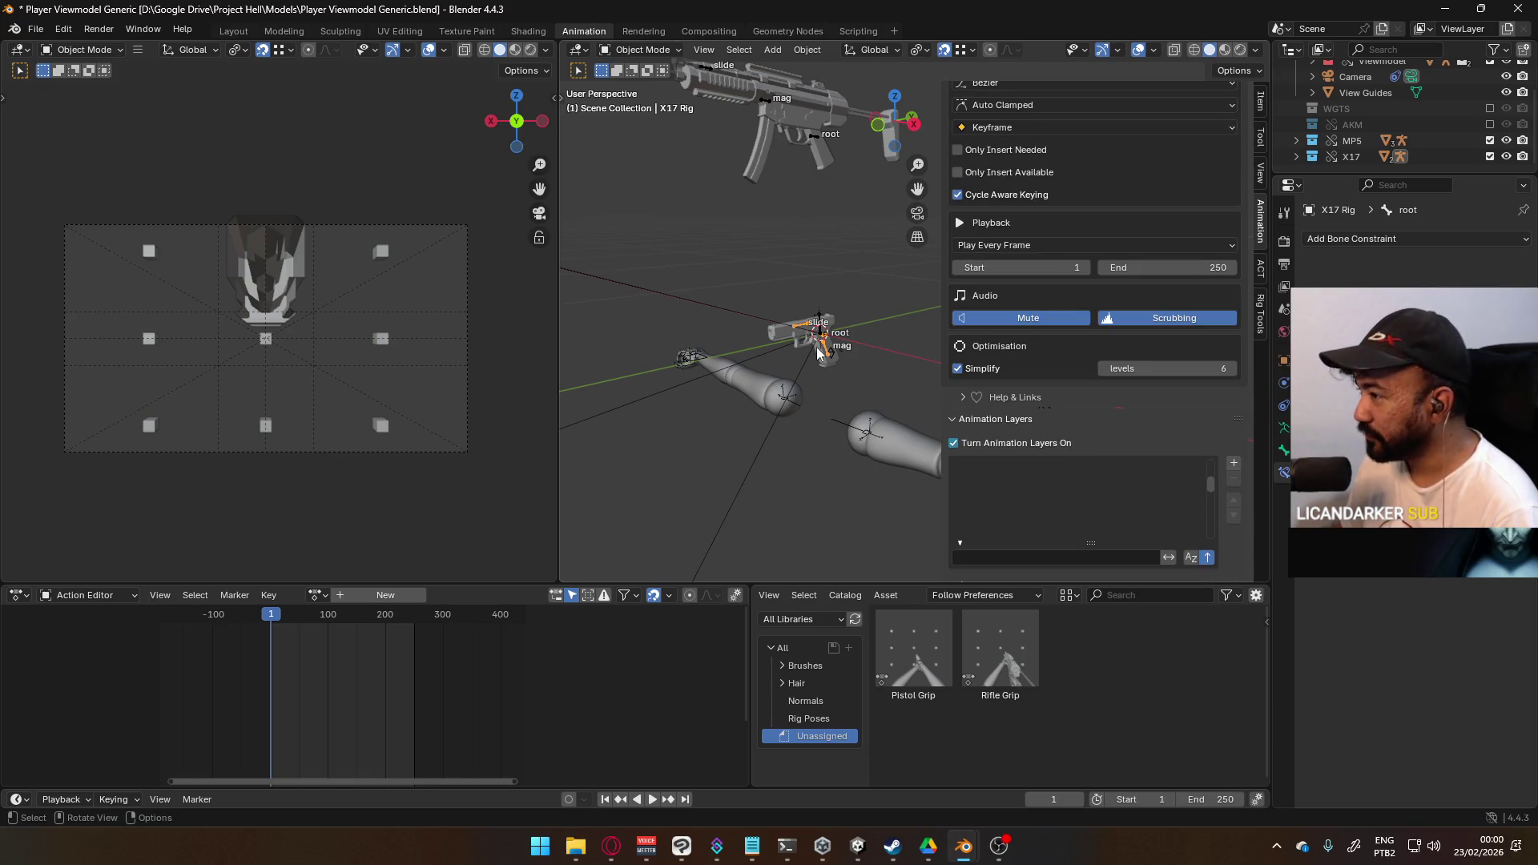
scroll(1096, 434, down, 1)
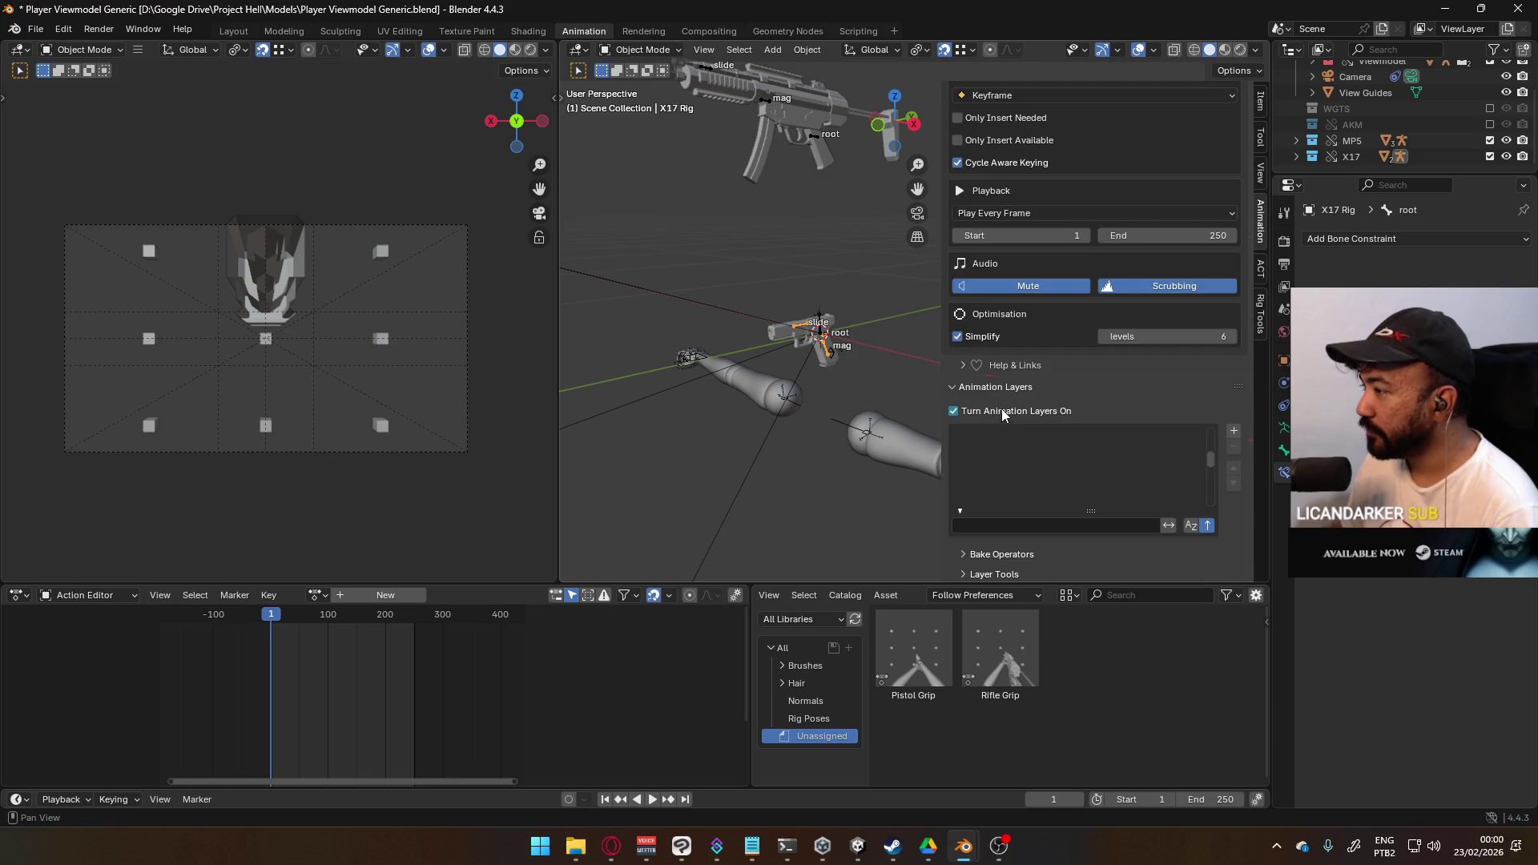
click(1043, 440)
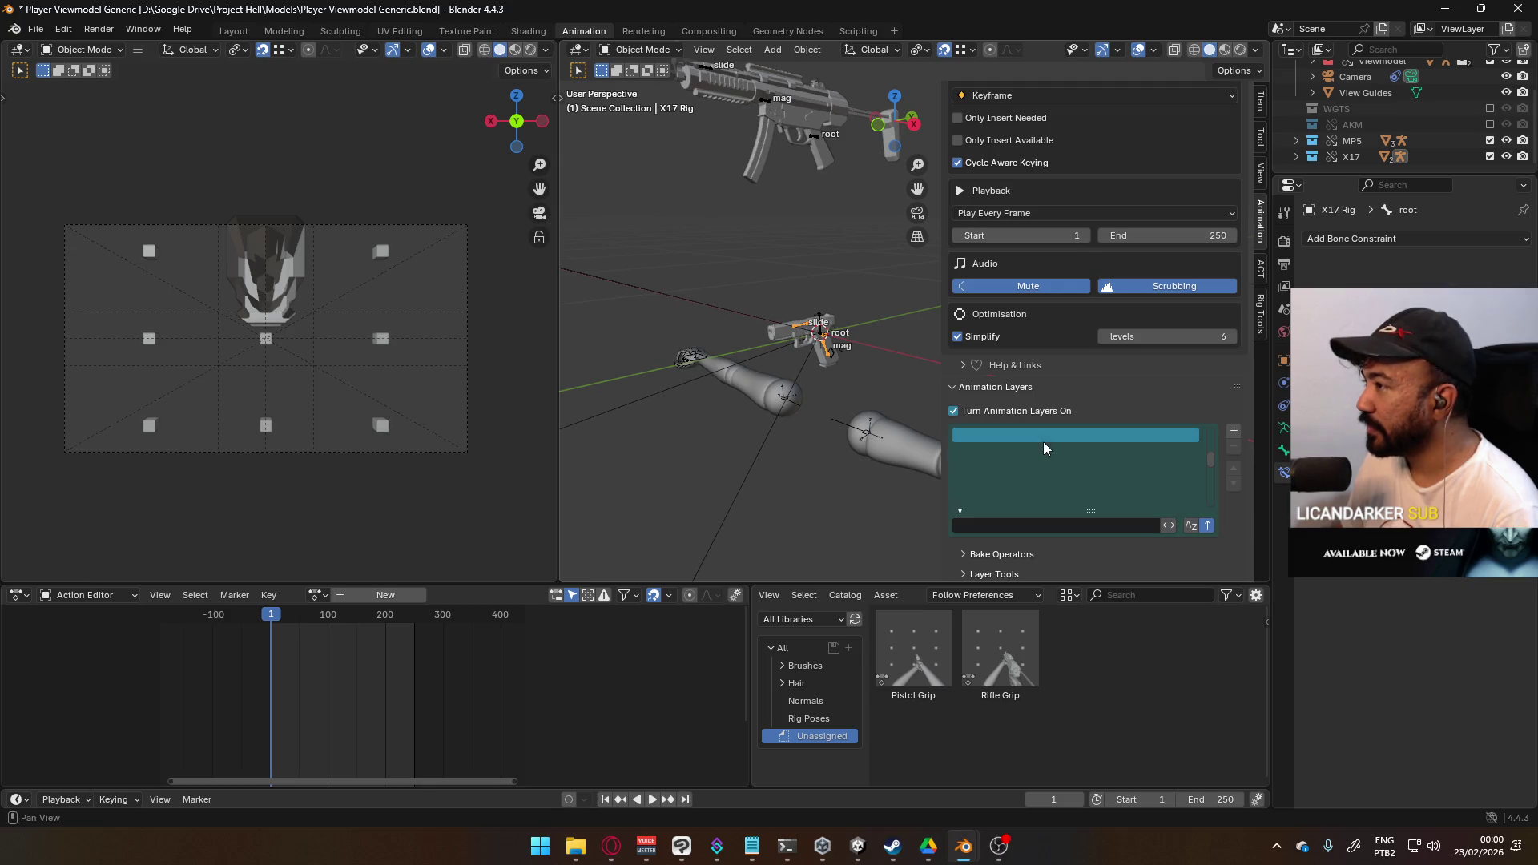
click(1234, 431)
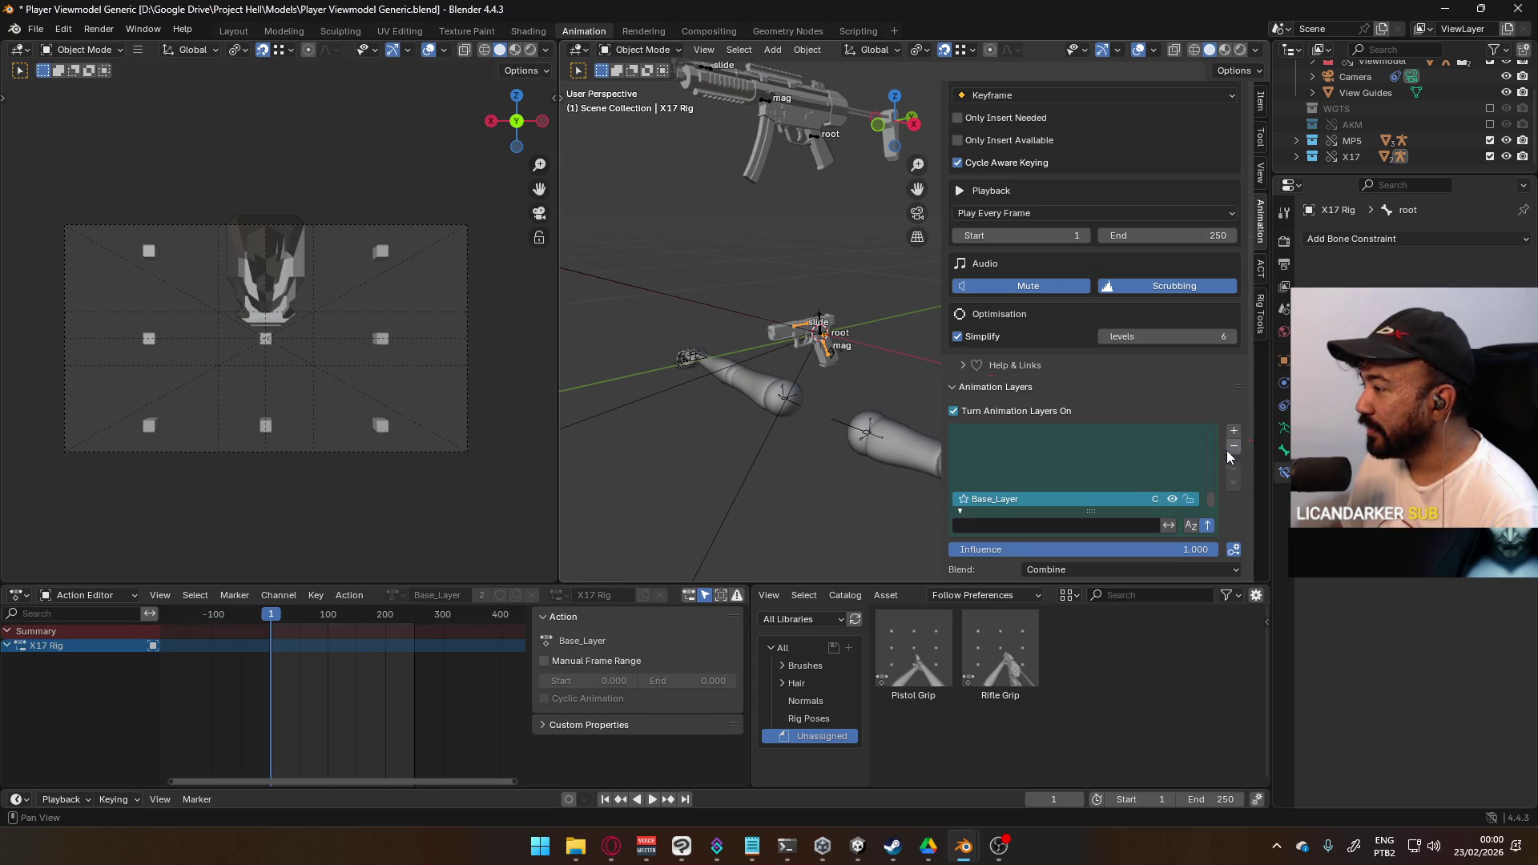
click(1233, 446)
click(1233, 446)
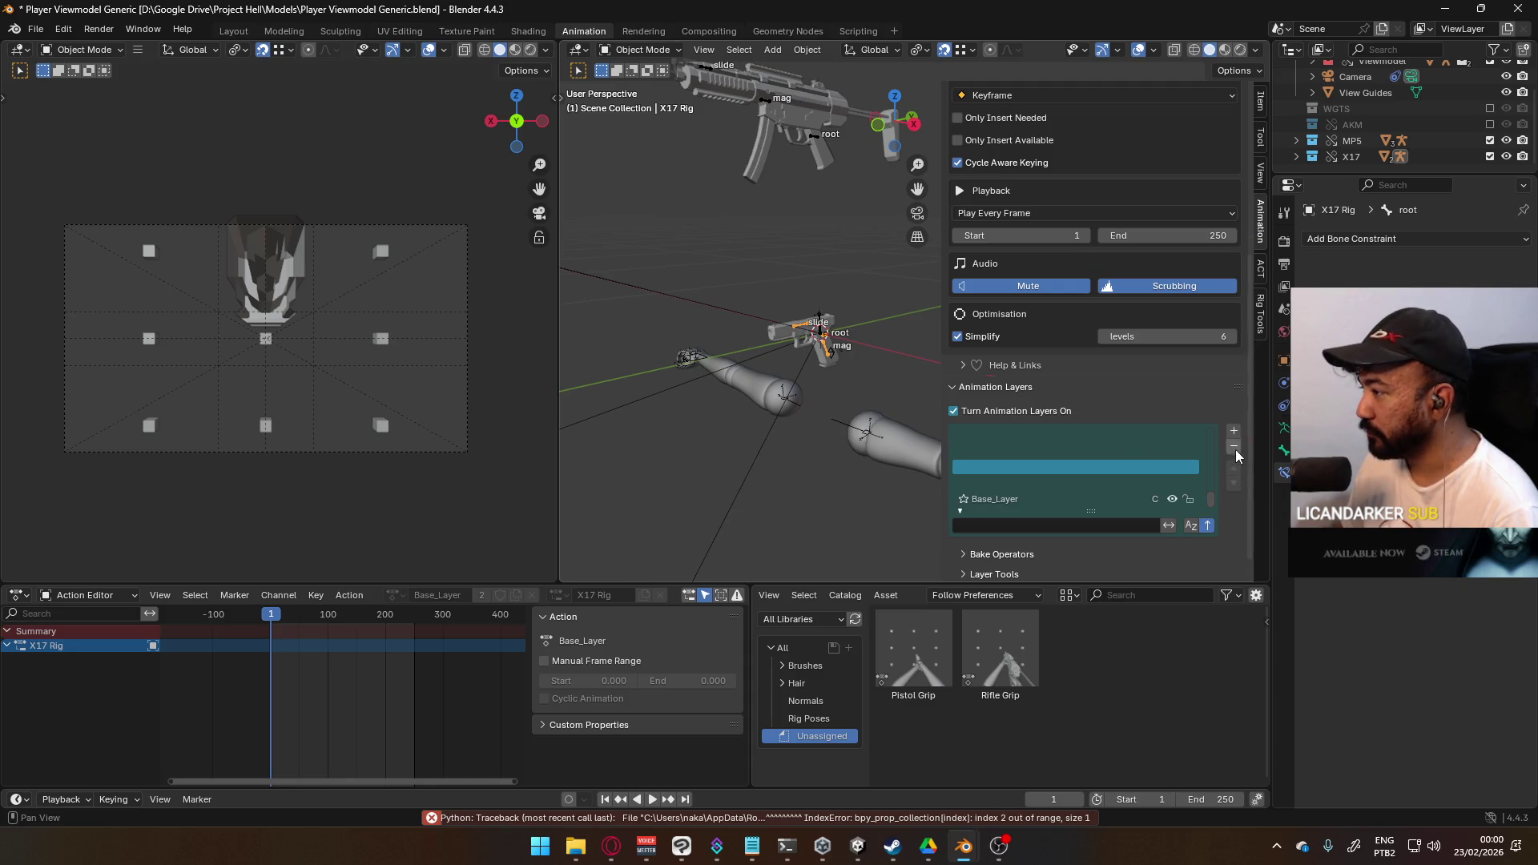
click(1022, 410)
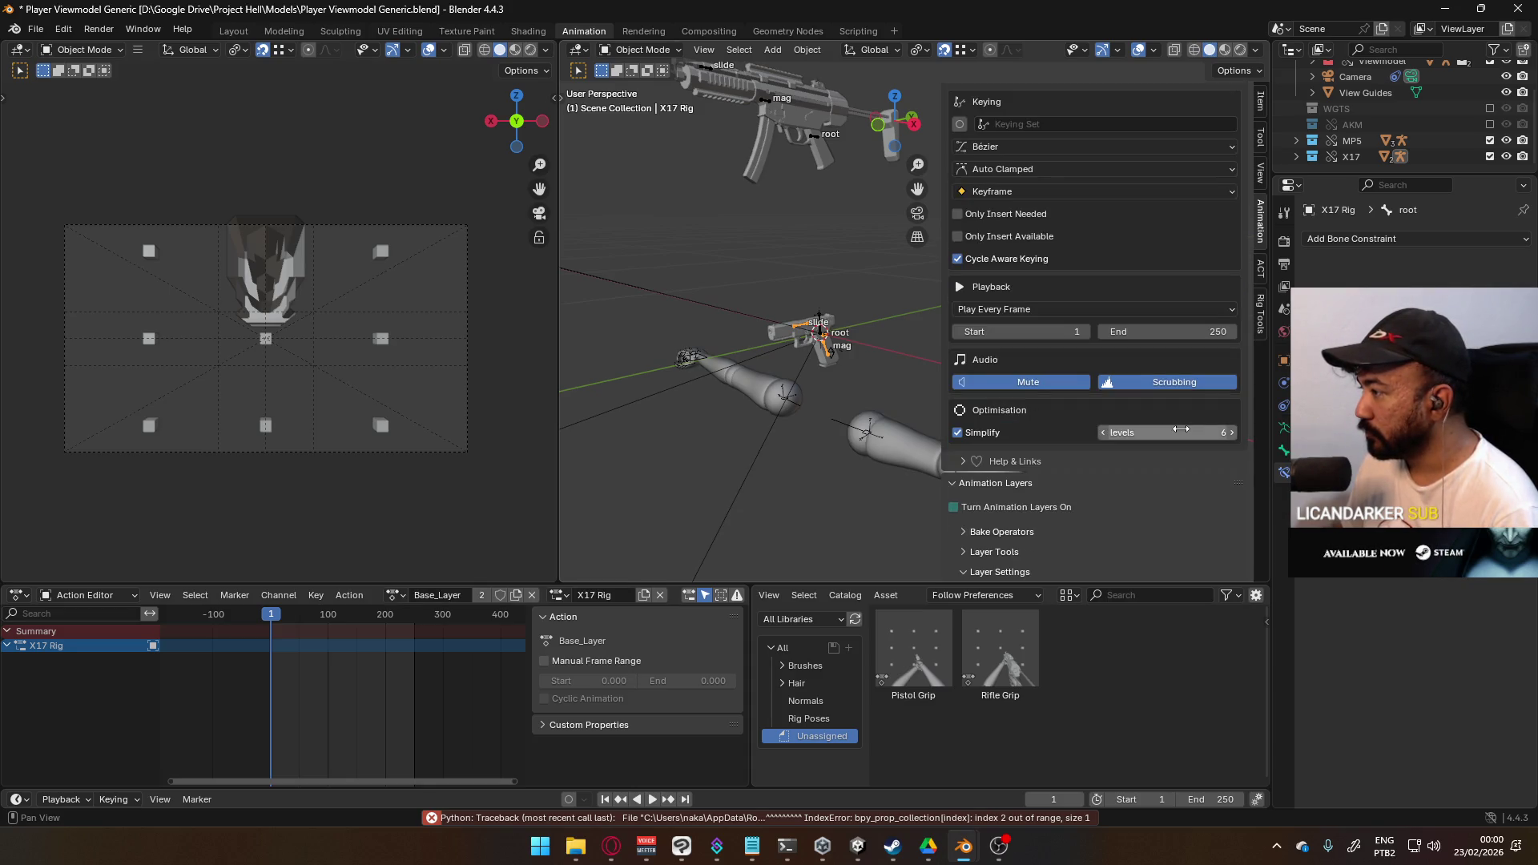
scroll(1079, 434, up, 5)
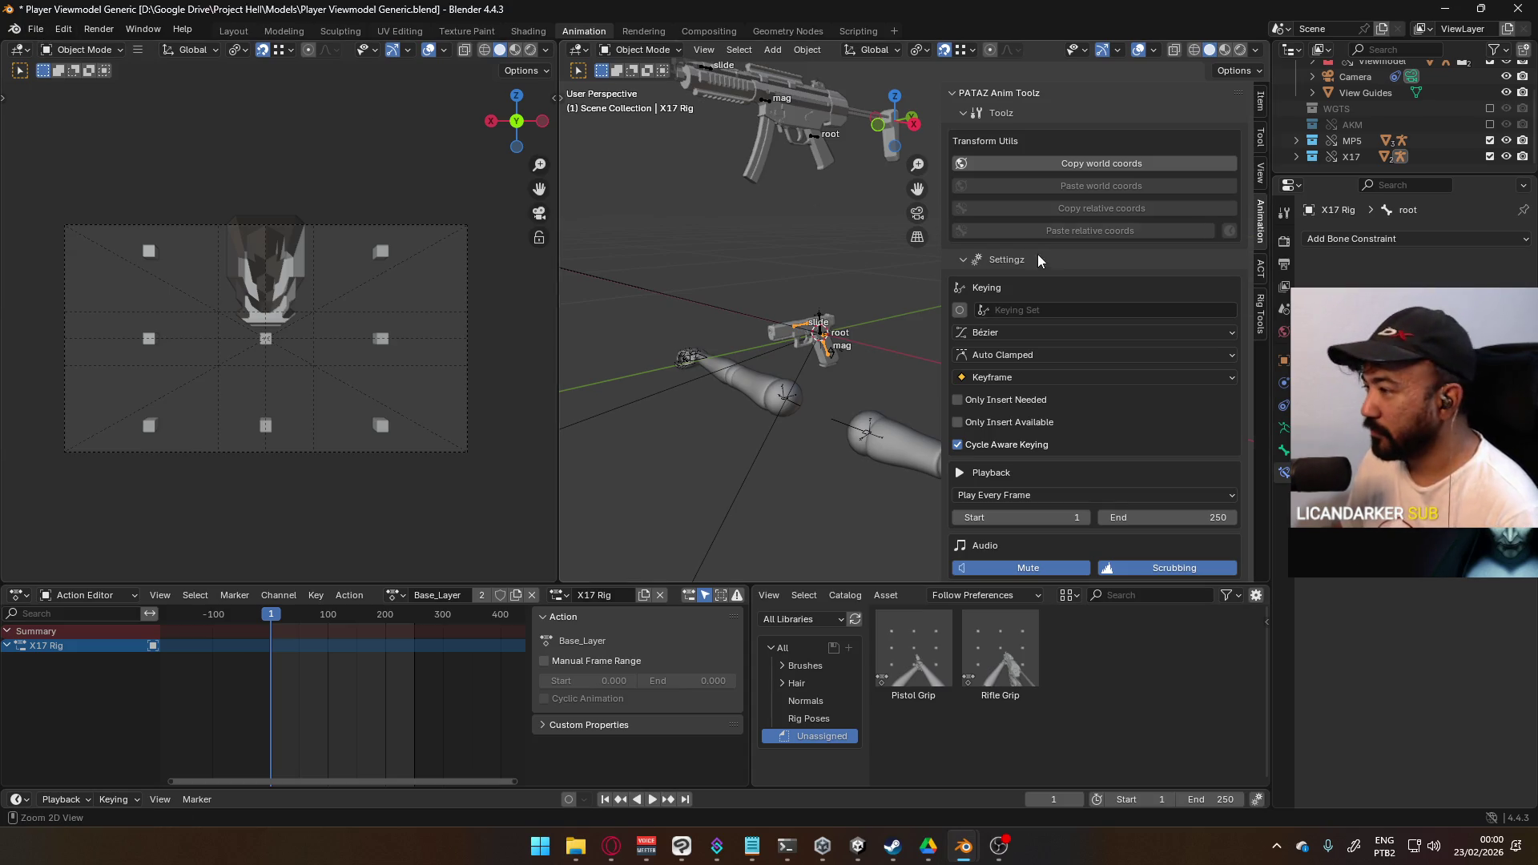
- Save the Player Viewmodel file and close the Blender windows
key(ctrl+s)
click(1517, 8)
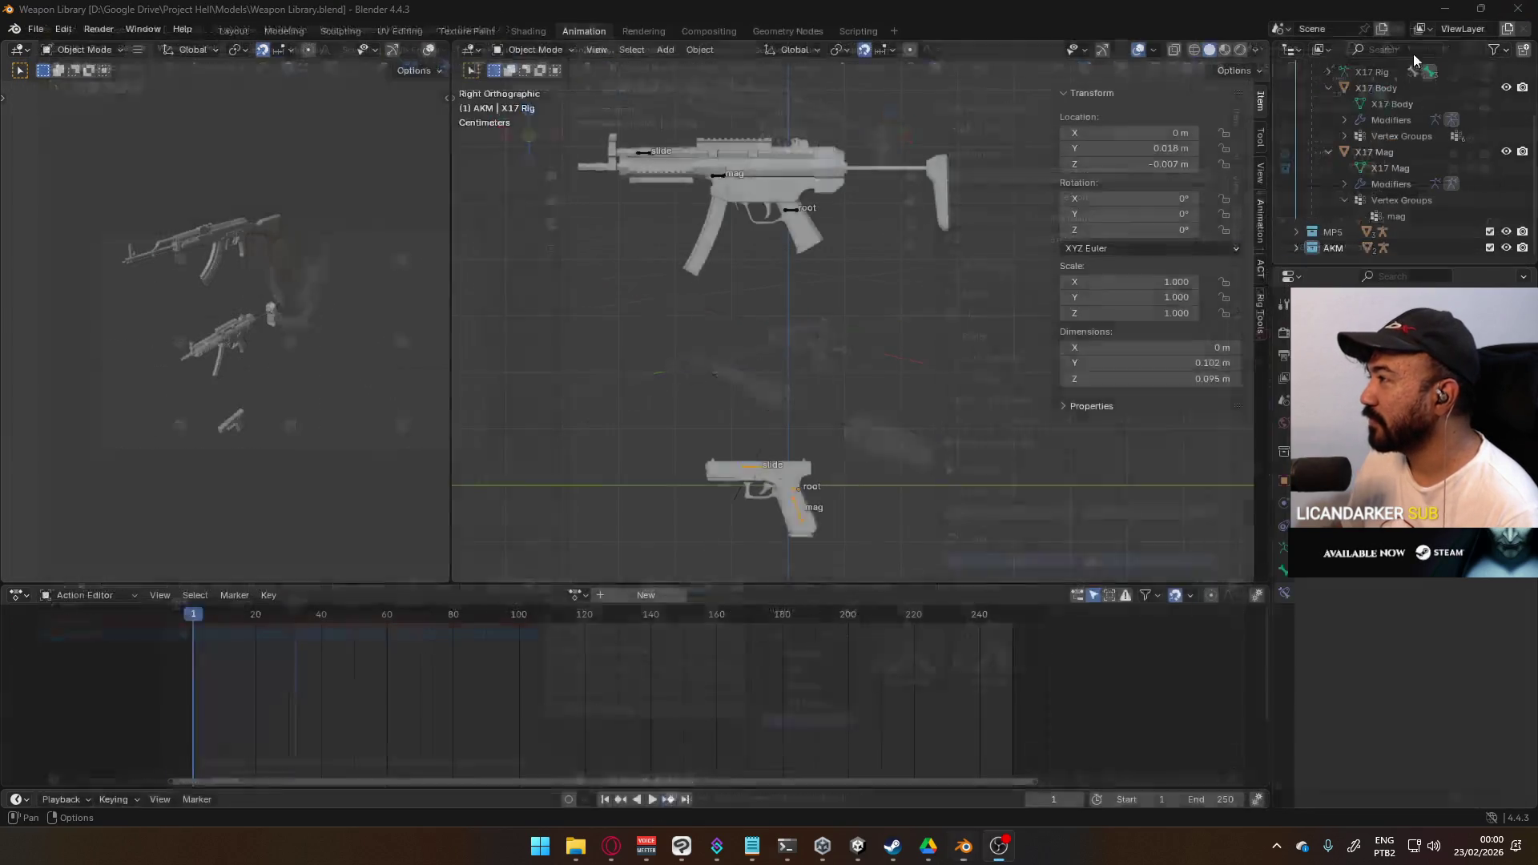
click(1518, 8)
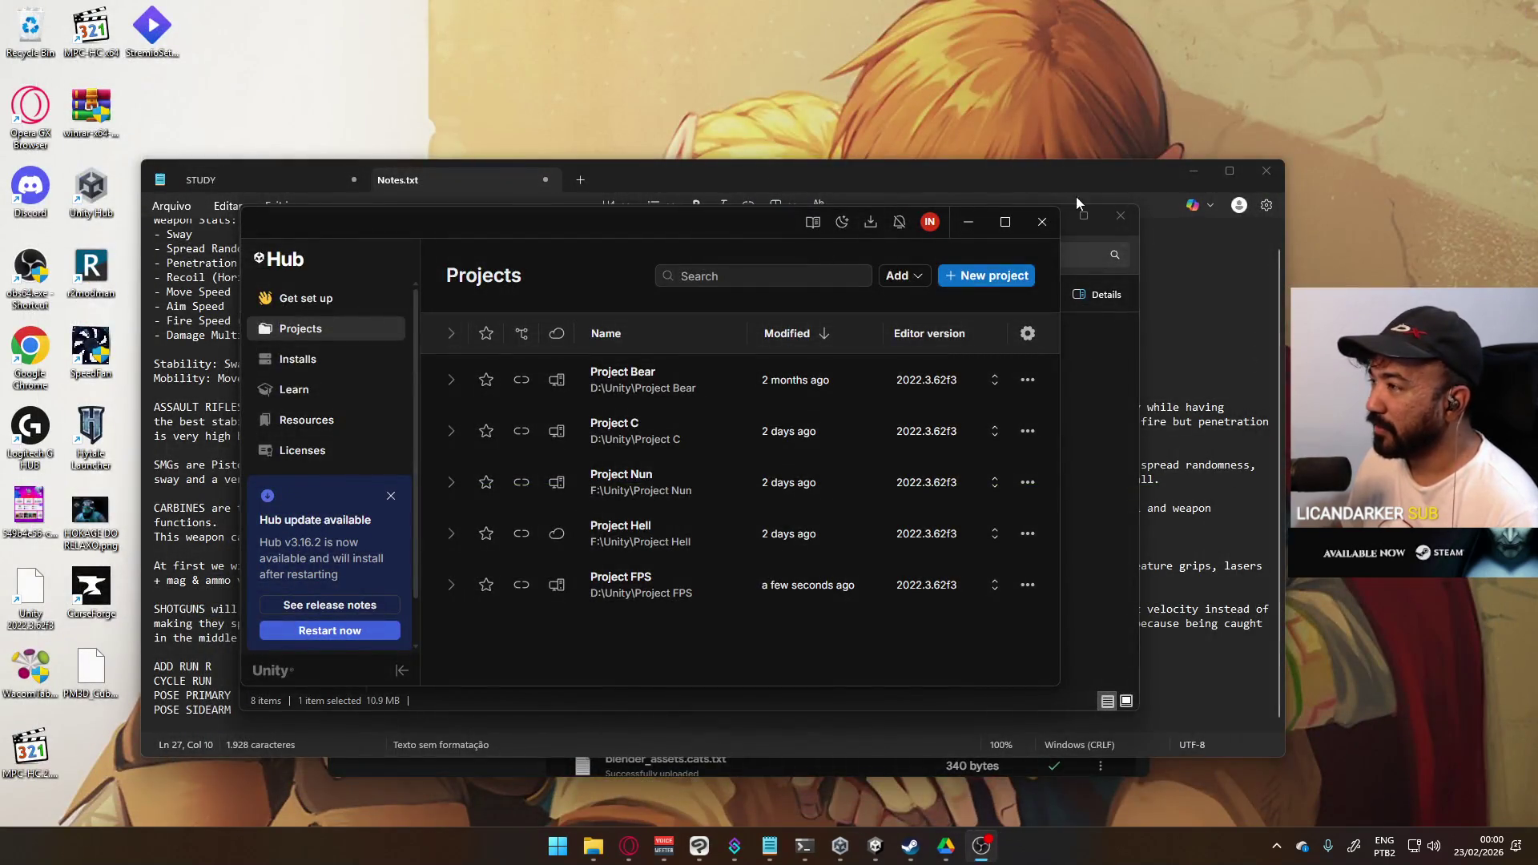
- Minimize Unity Hub, File Explorer and Notepad, then open Player Viewmodel Generic.blend from the Drive sync list
click(977, 228)
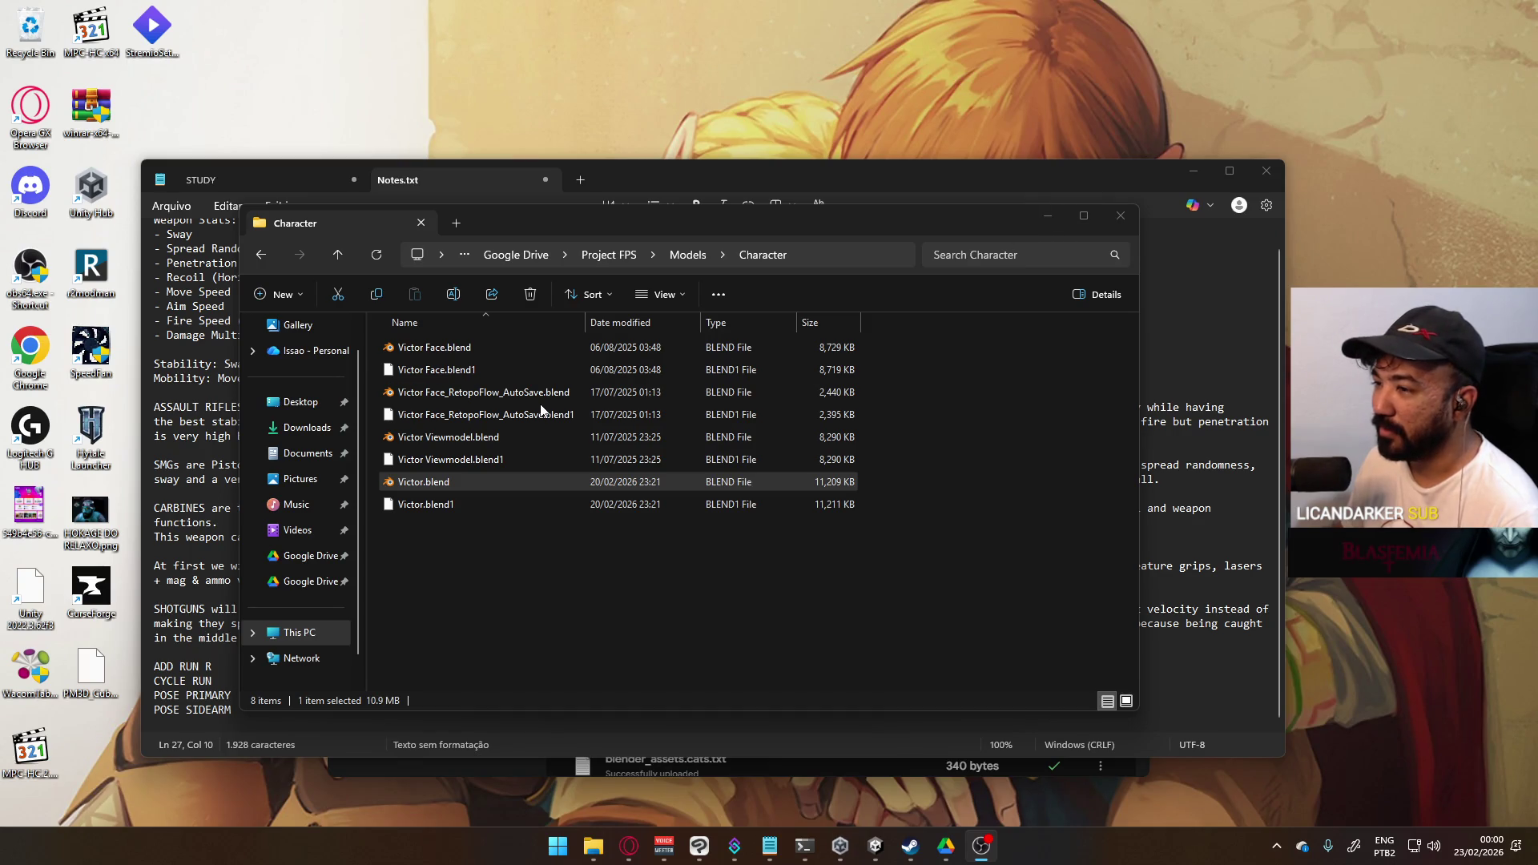
click(1047, 215)
click(1192, 170)
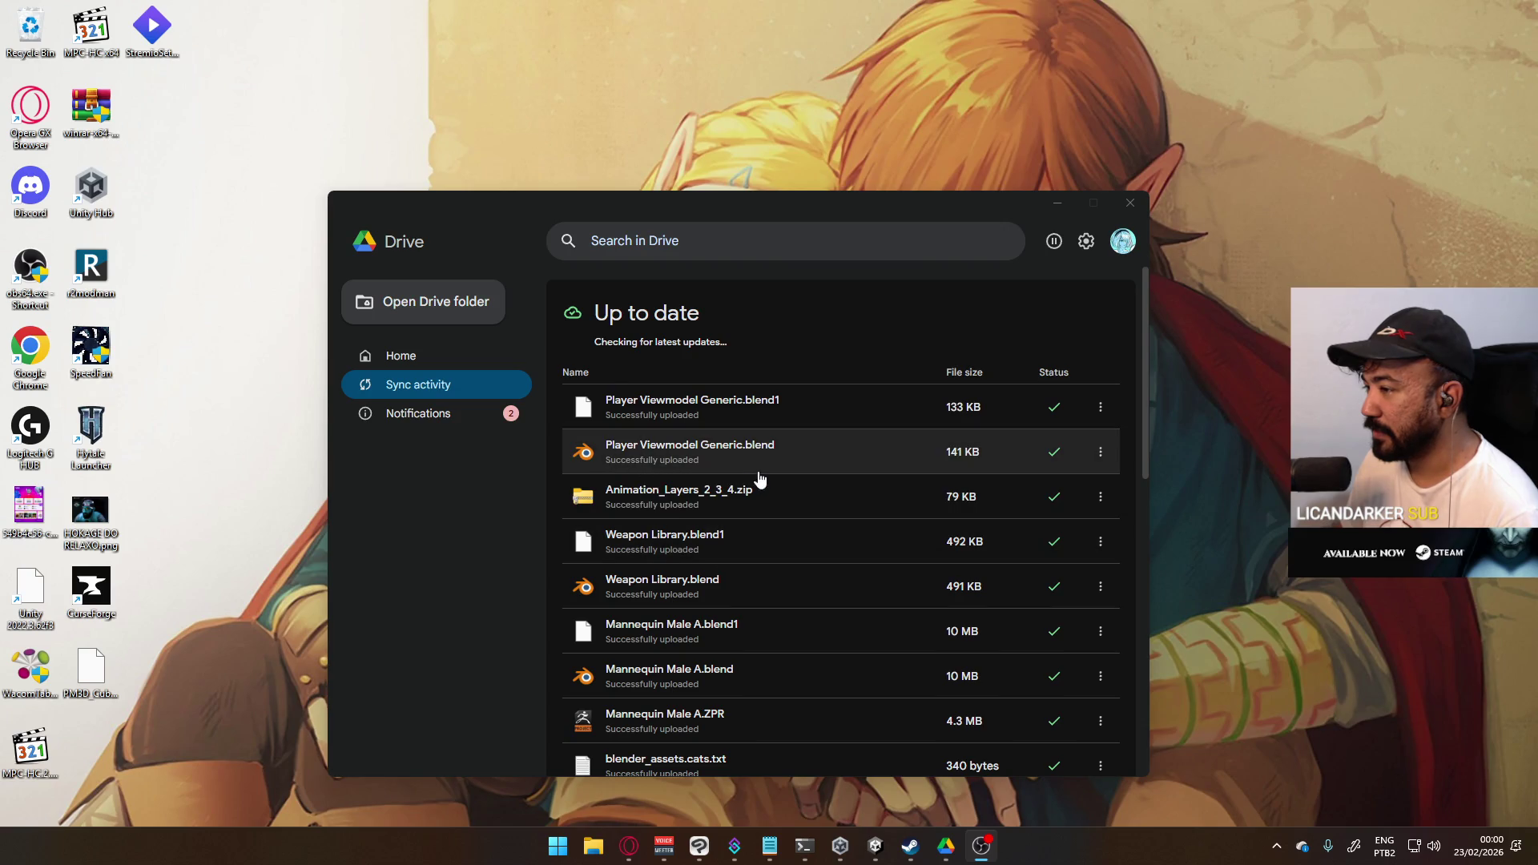
click(628, 454)
double_click(627, 388)
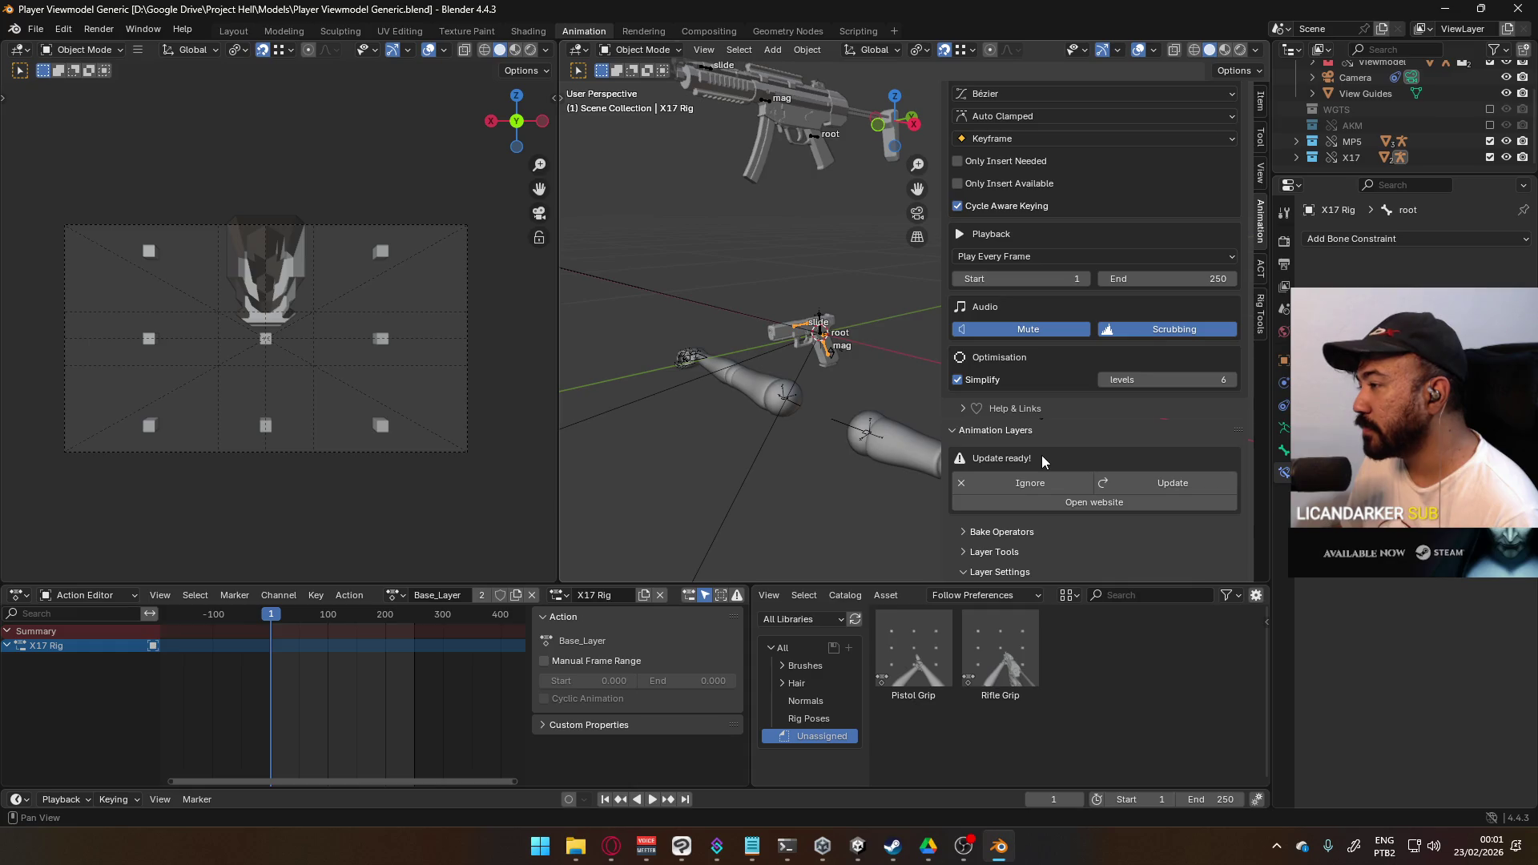
- Install the Animation Layers update, restart and maximize Blender, then enable animation layers on X17 Rig
click(1187, 476)
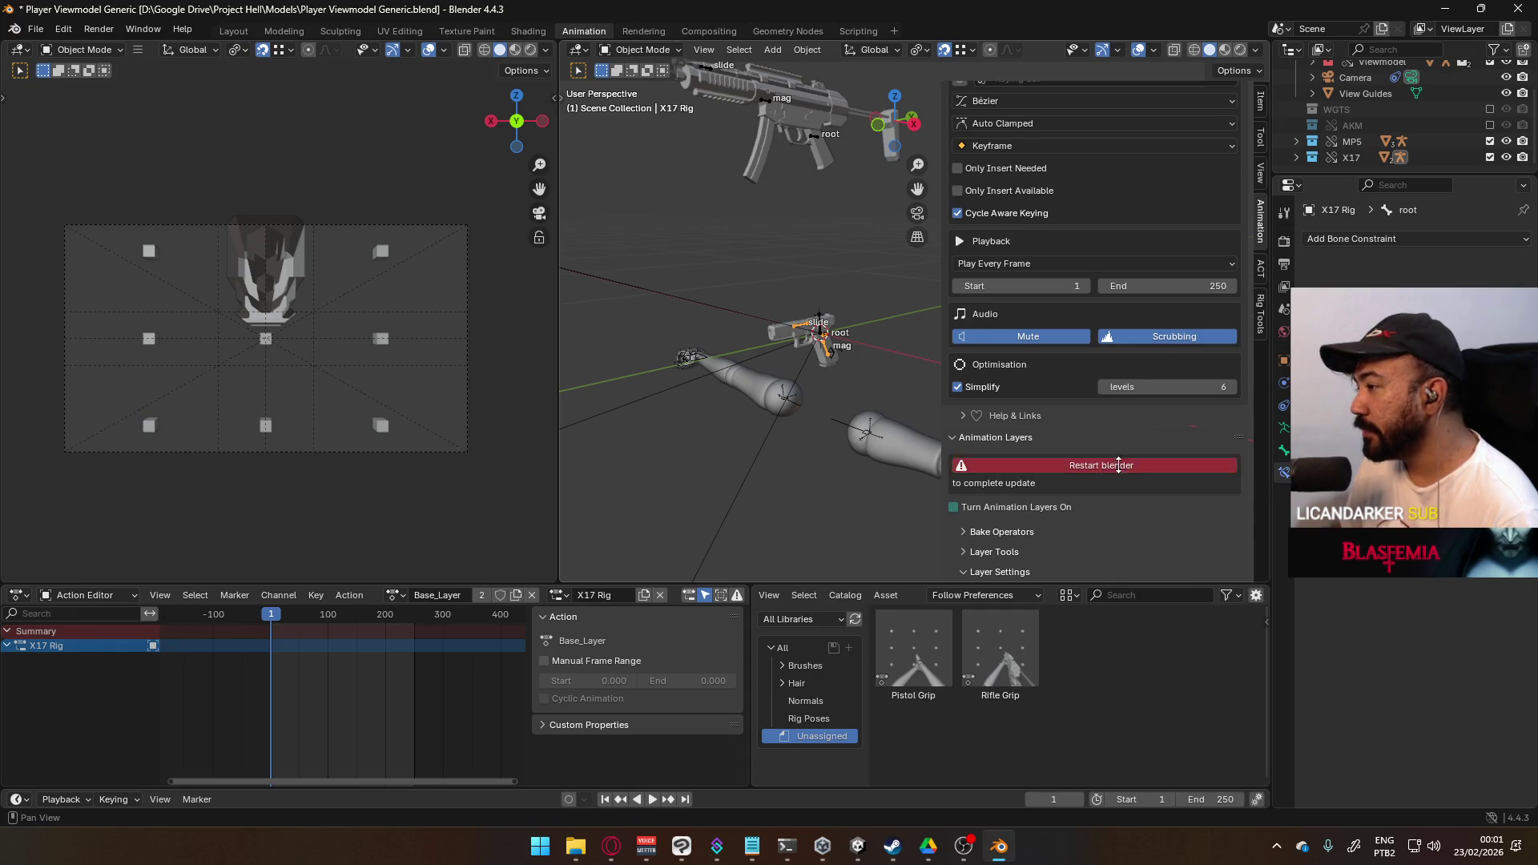
click(1119, 464)
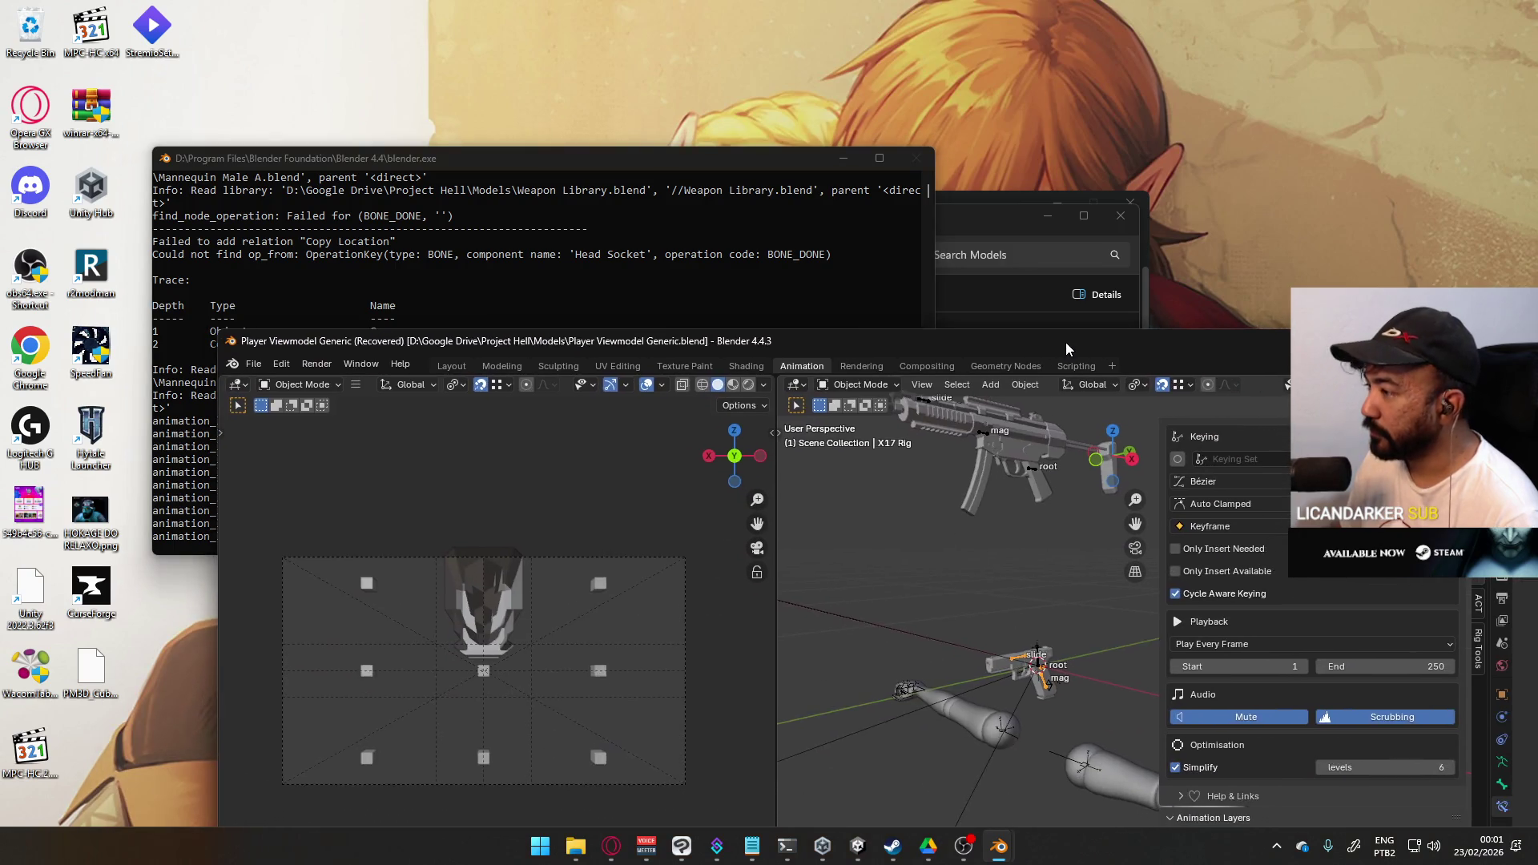
double_click(1066, 343)
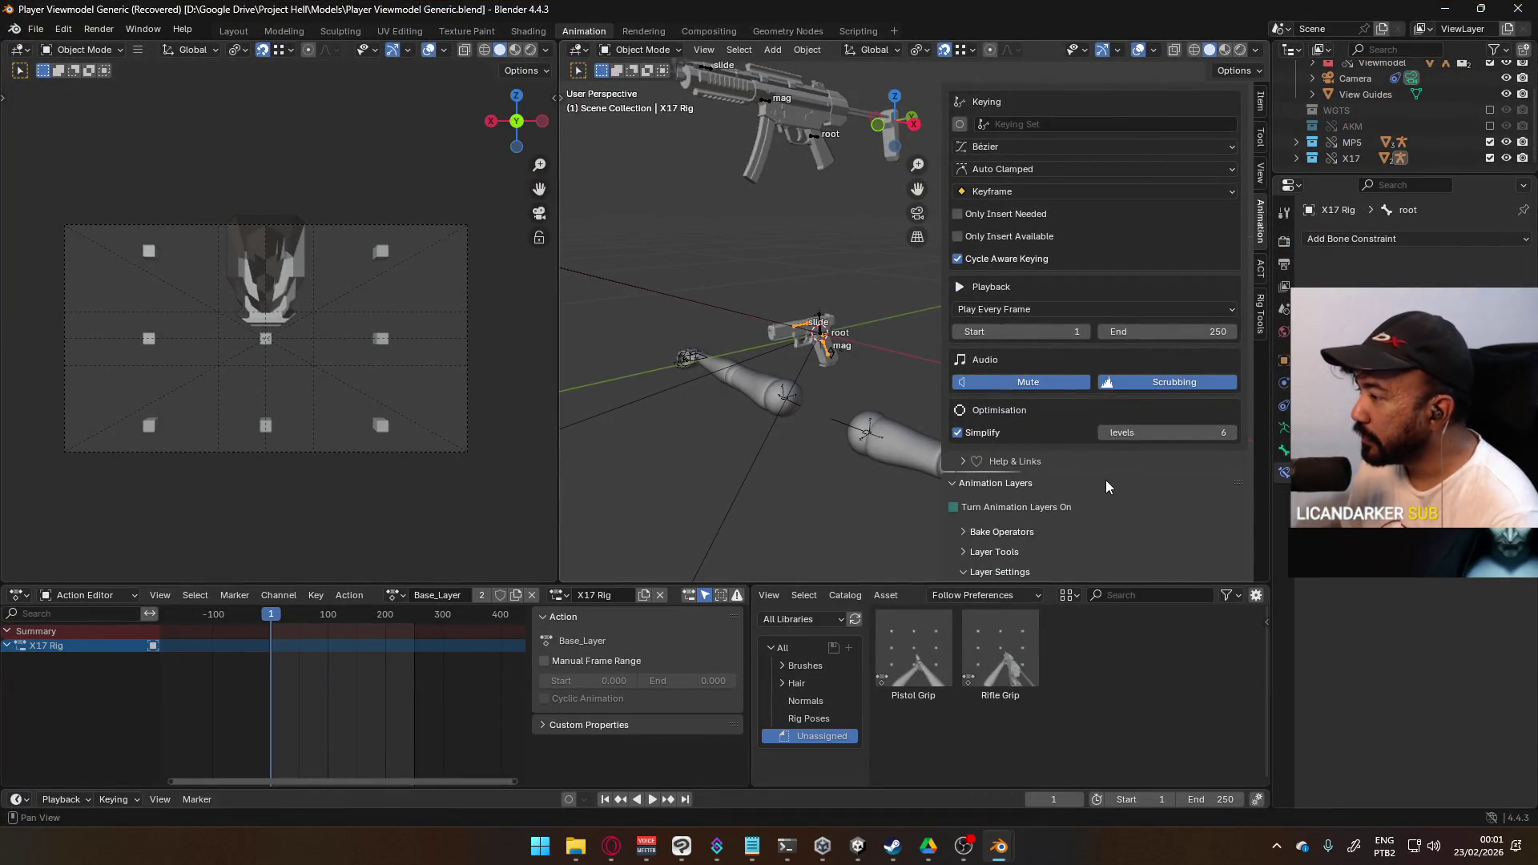
click(974, 511)
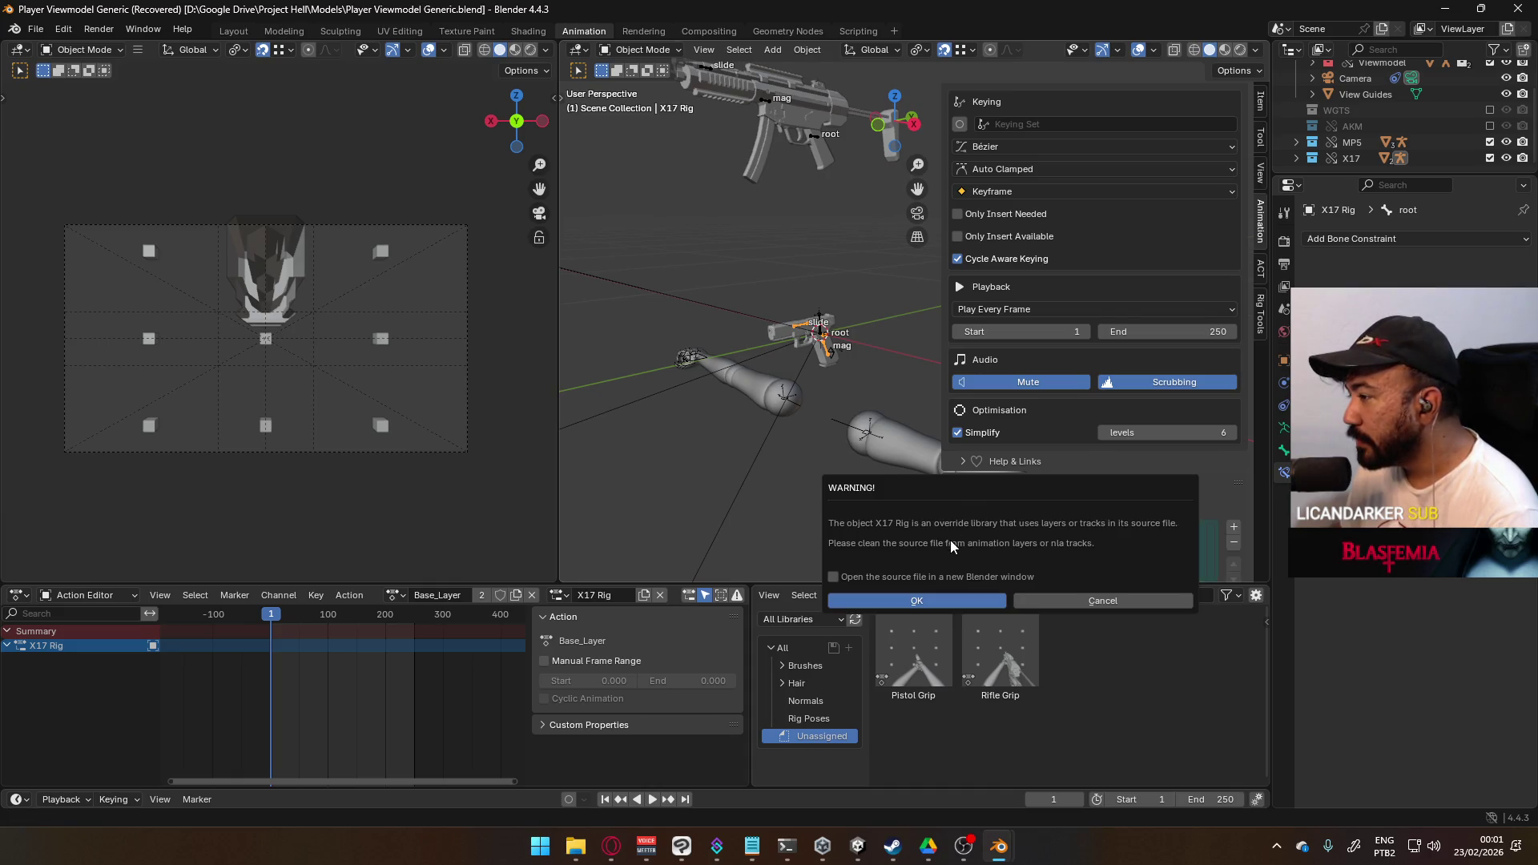
- Accept the override warning, try removing X17 Rig's Base_Layer and disabling layers, then cancel
click(972, 604)
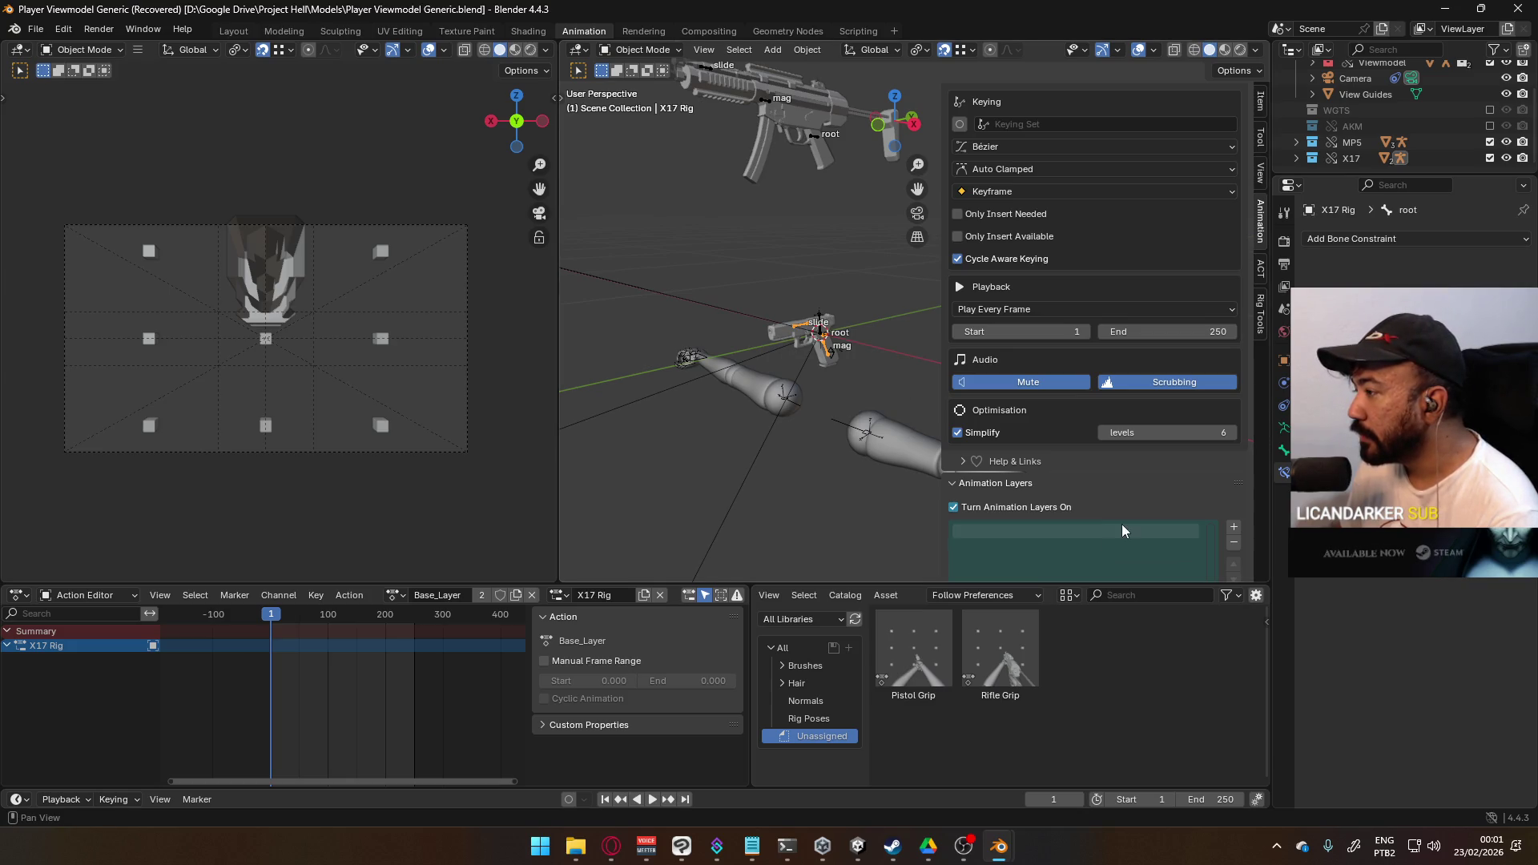
scroll(1235, 514, down, 3)
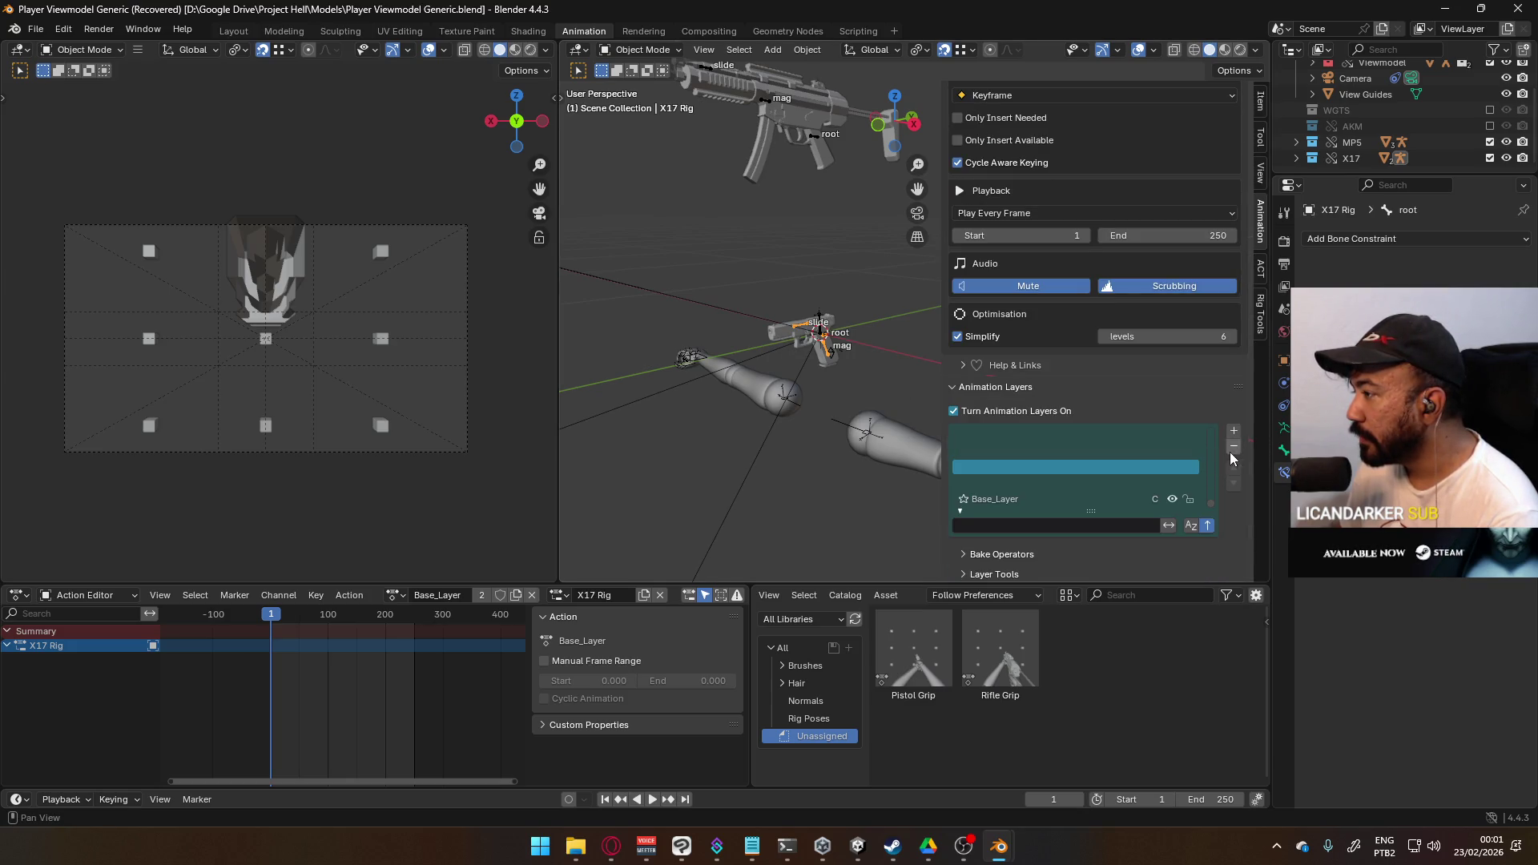
click(1231, 449)
click(1109, 497)
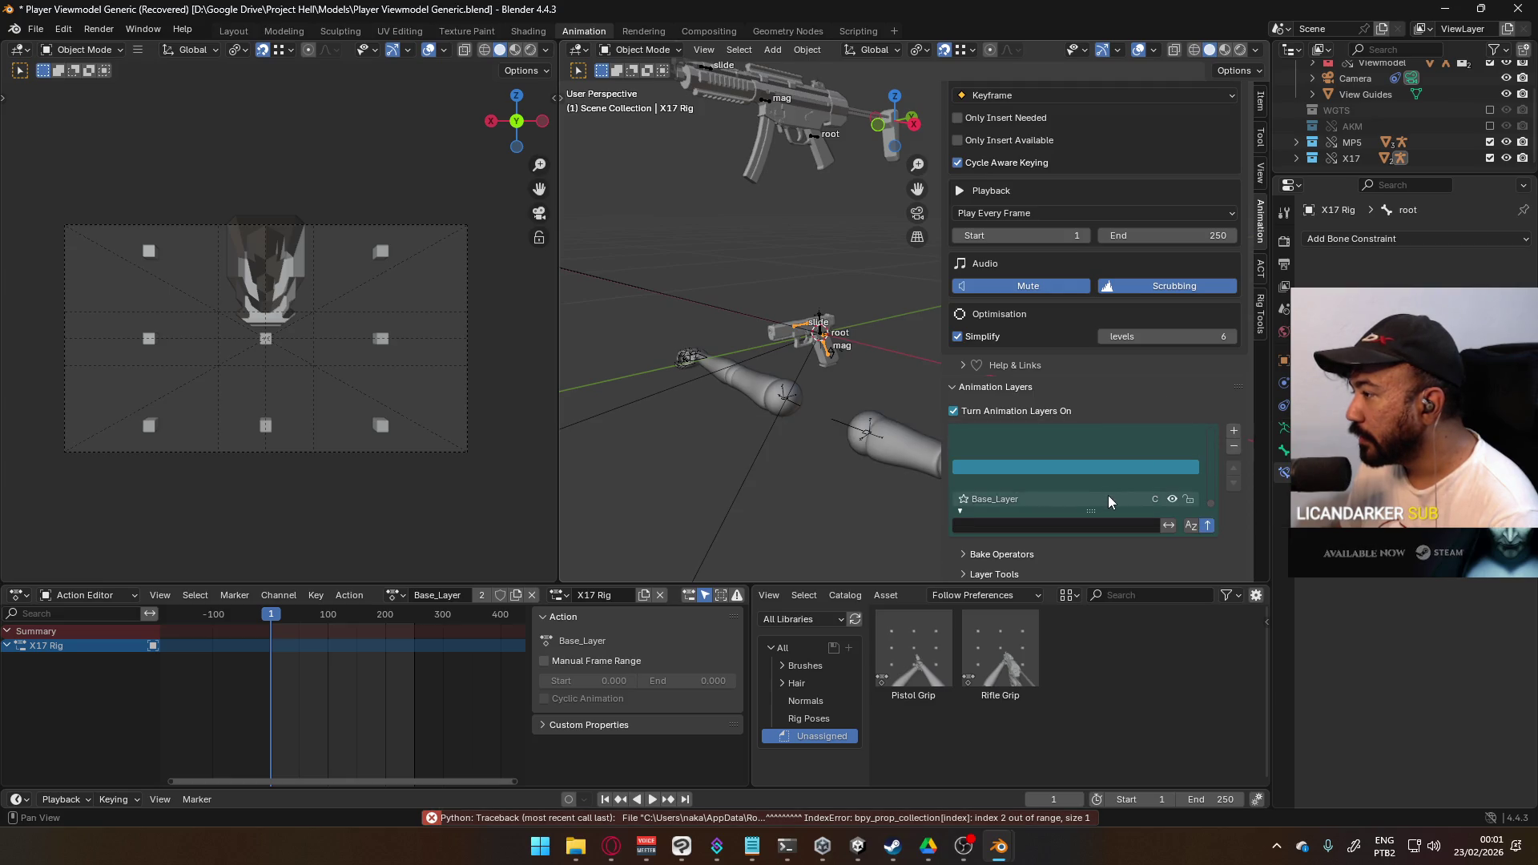
click(1232, 450)
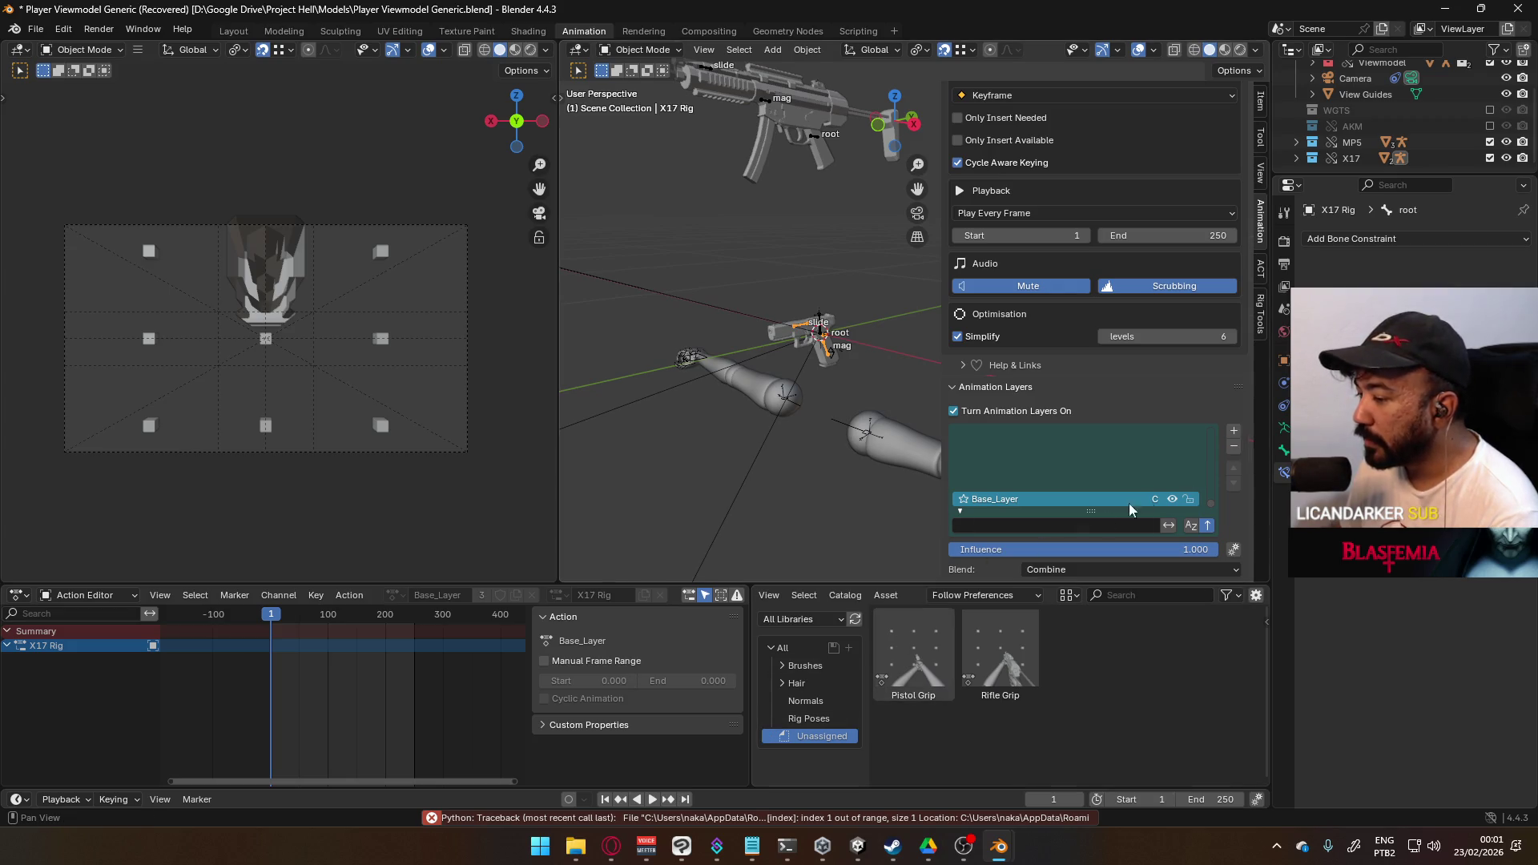
click(999, 414)
scroll(993, 464, up, 3)
click(1015, 507)
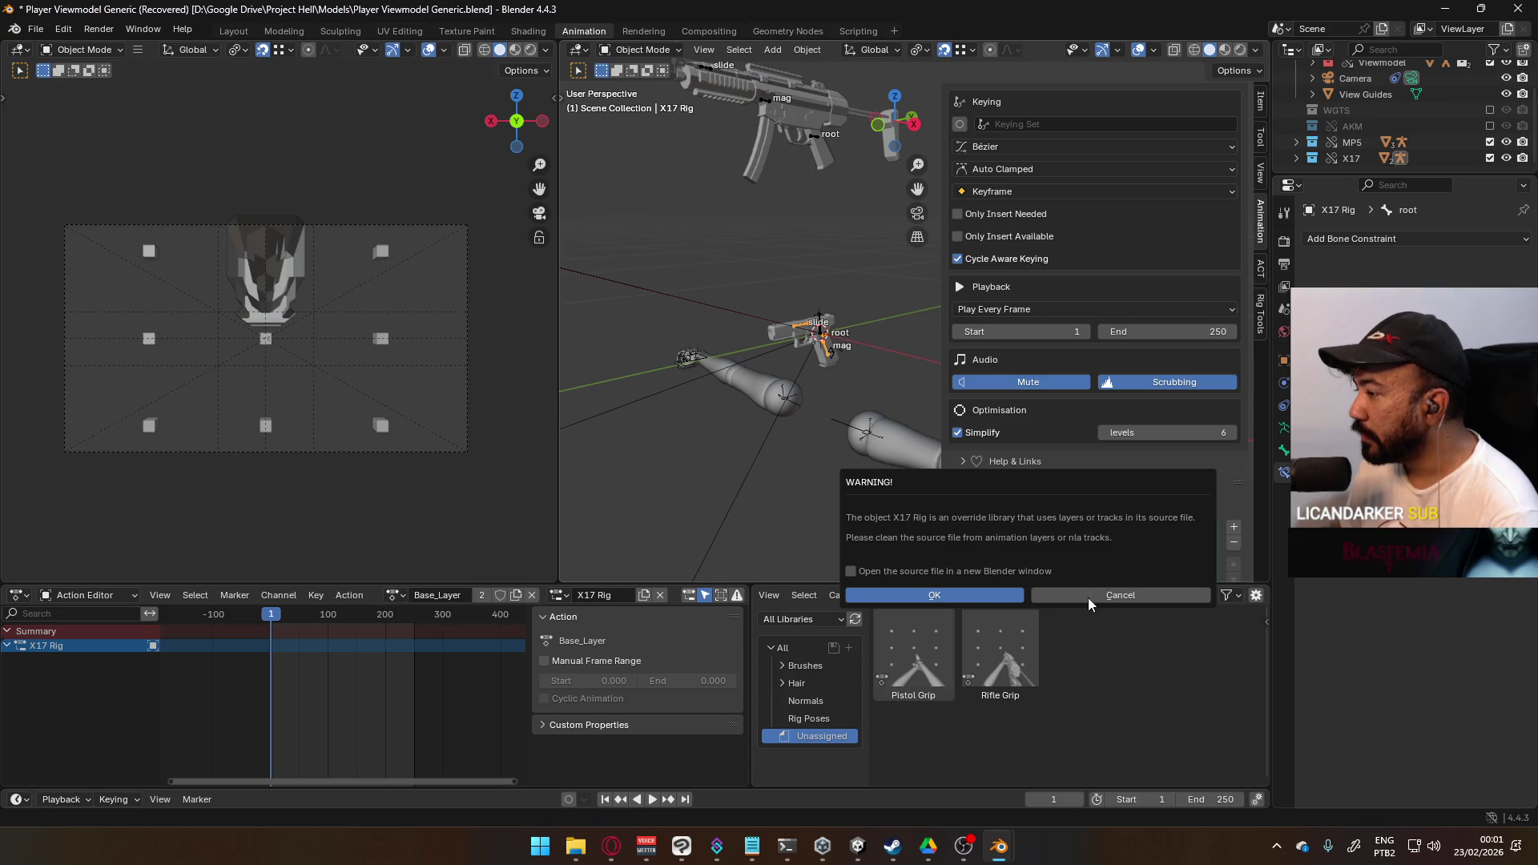
click(1116, 591)
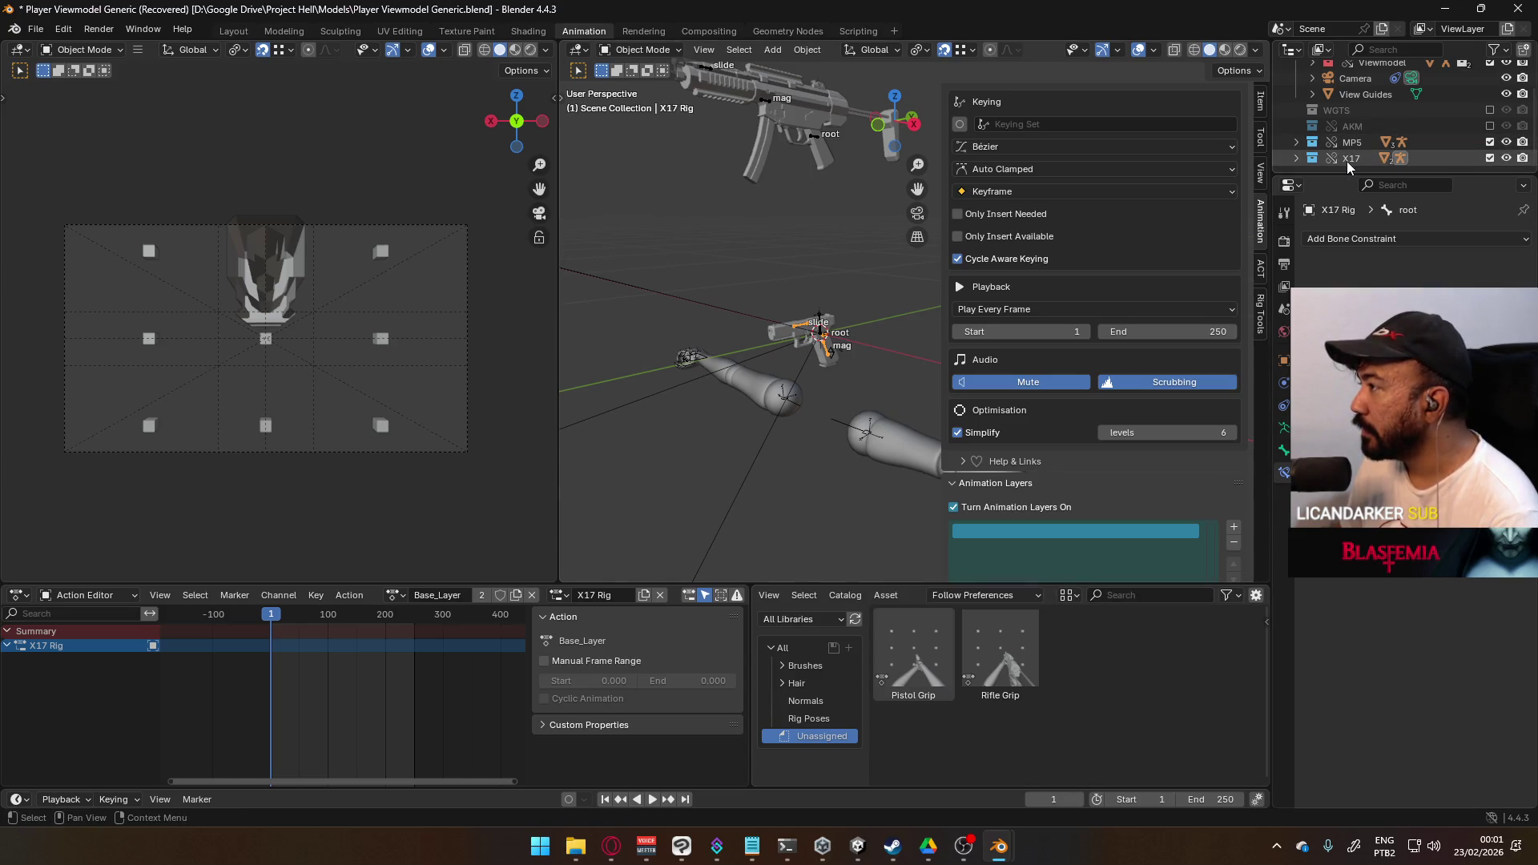
- Delete the X17 collection and its full hierarchy via Delete Hierarchy in the Outliner
right_click(1348, 161)
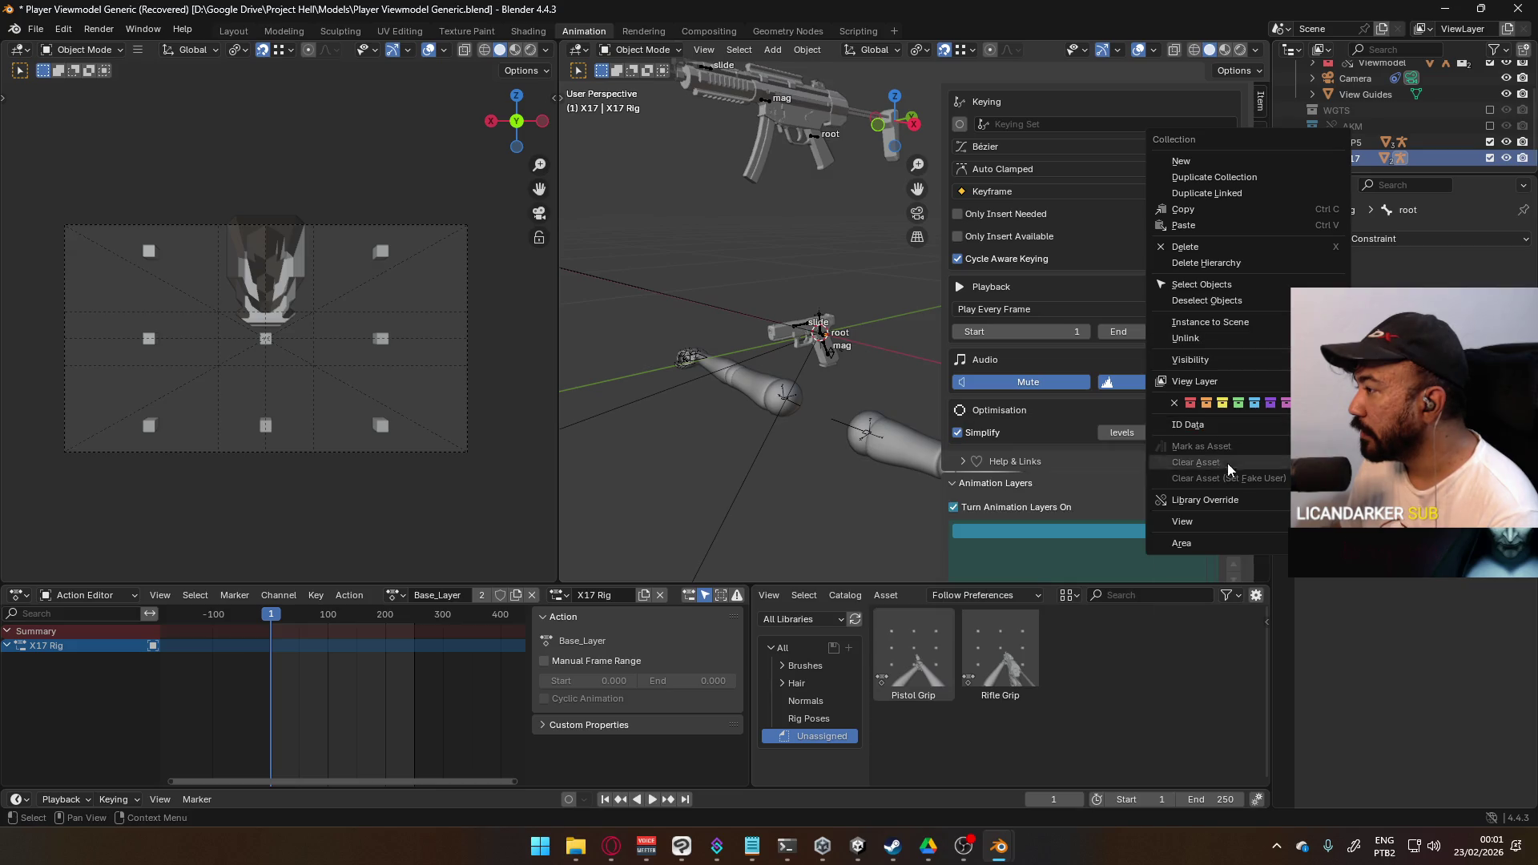
mouse_move(1235, 496)
mouse_move(1064, 533)
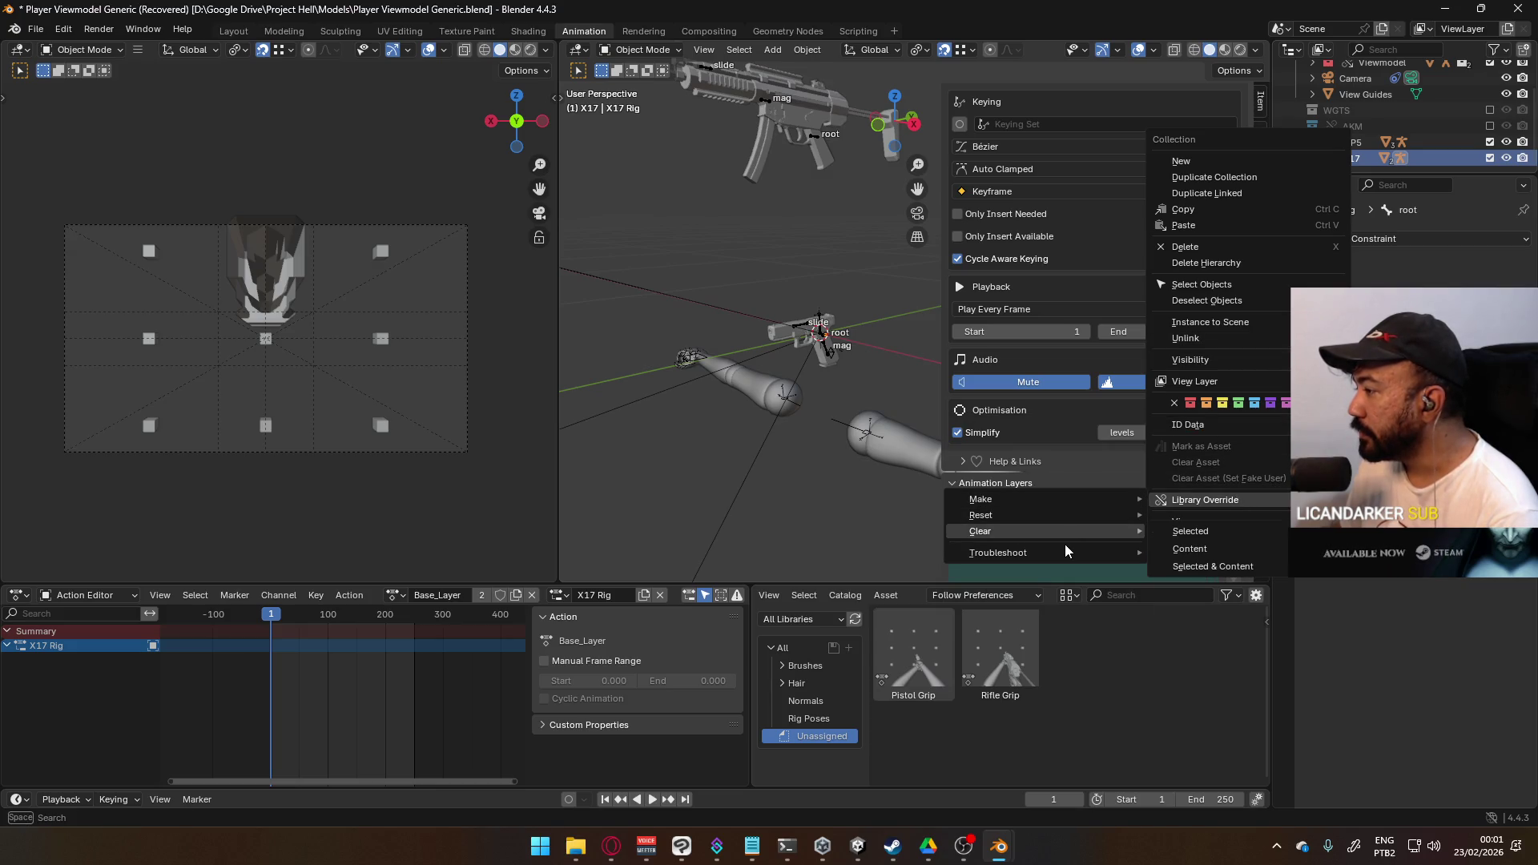
key(Escape)
right_click(1347, 165)
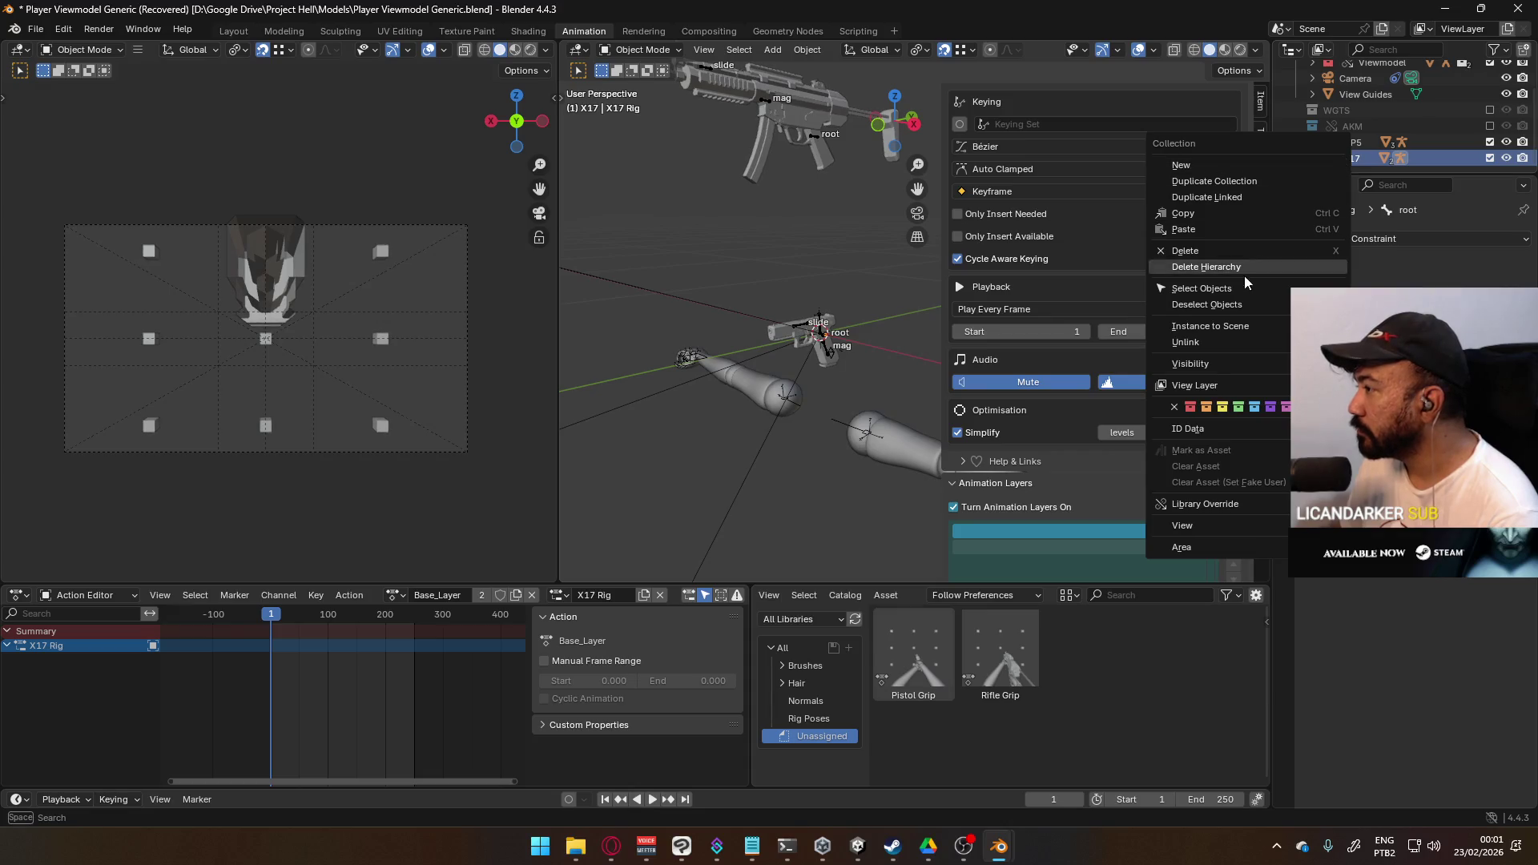
click(1232, 249)
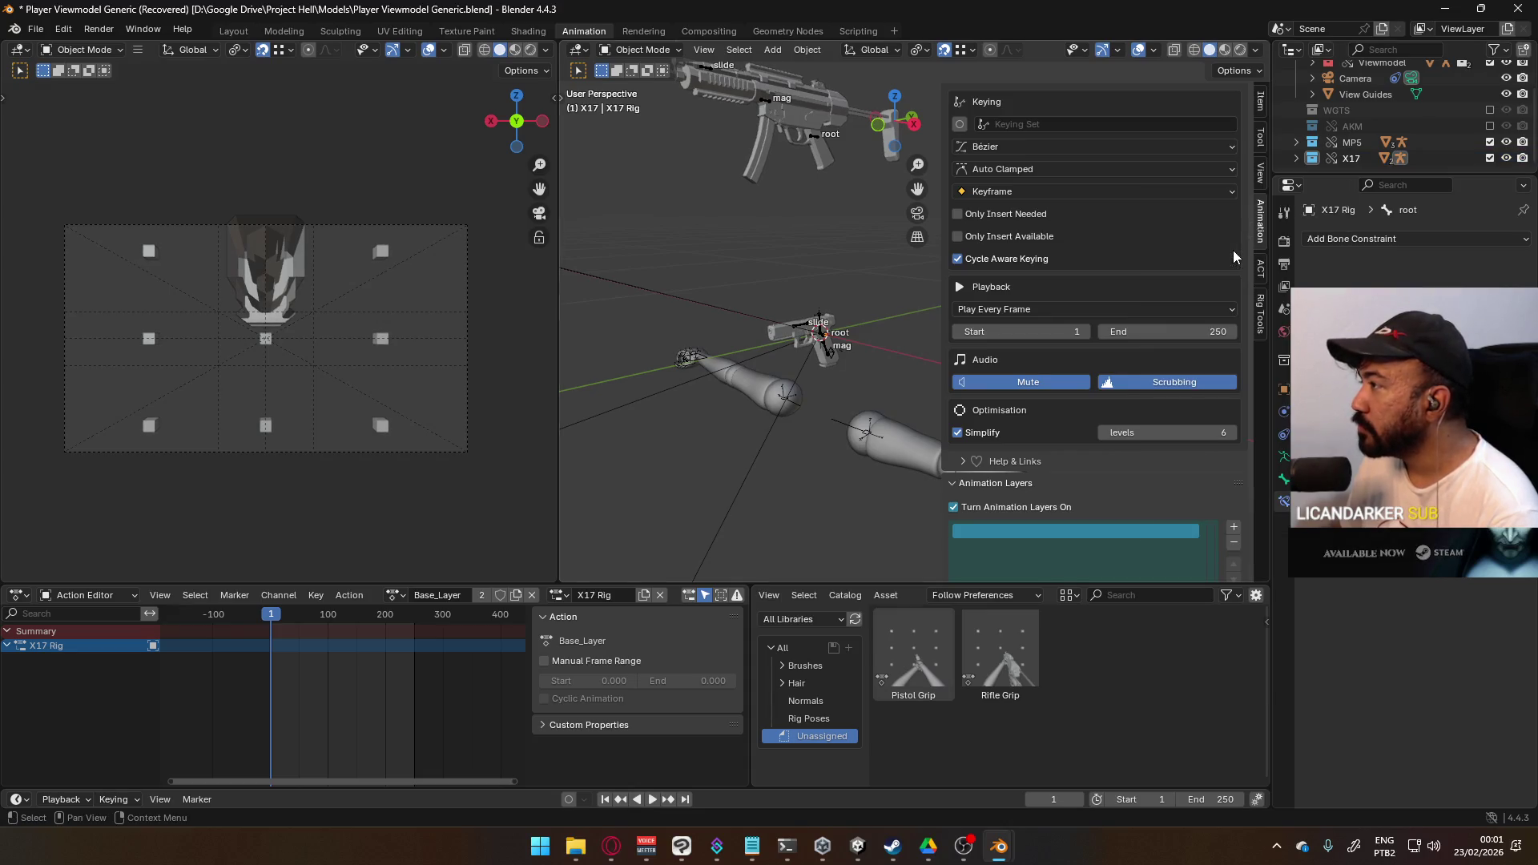
right_click(1346, 157)
click(1273, 173)
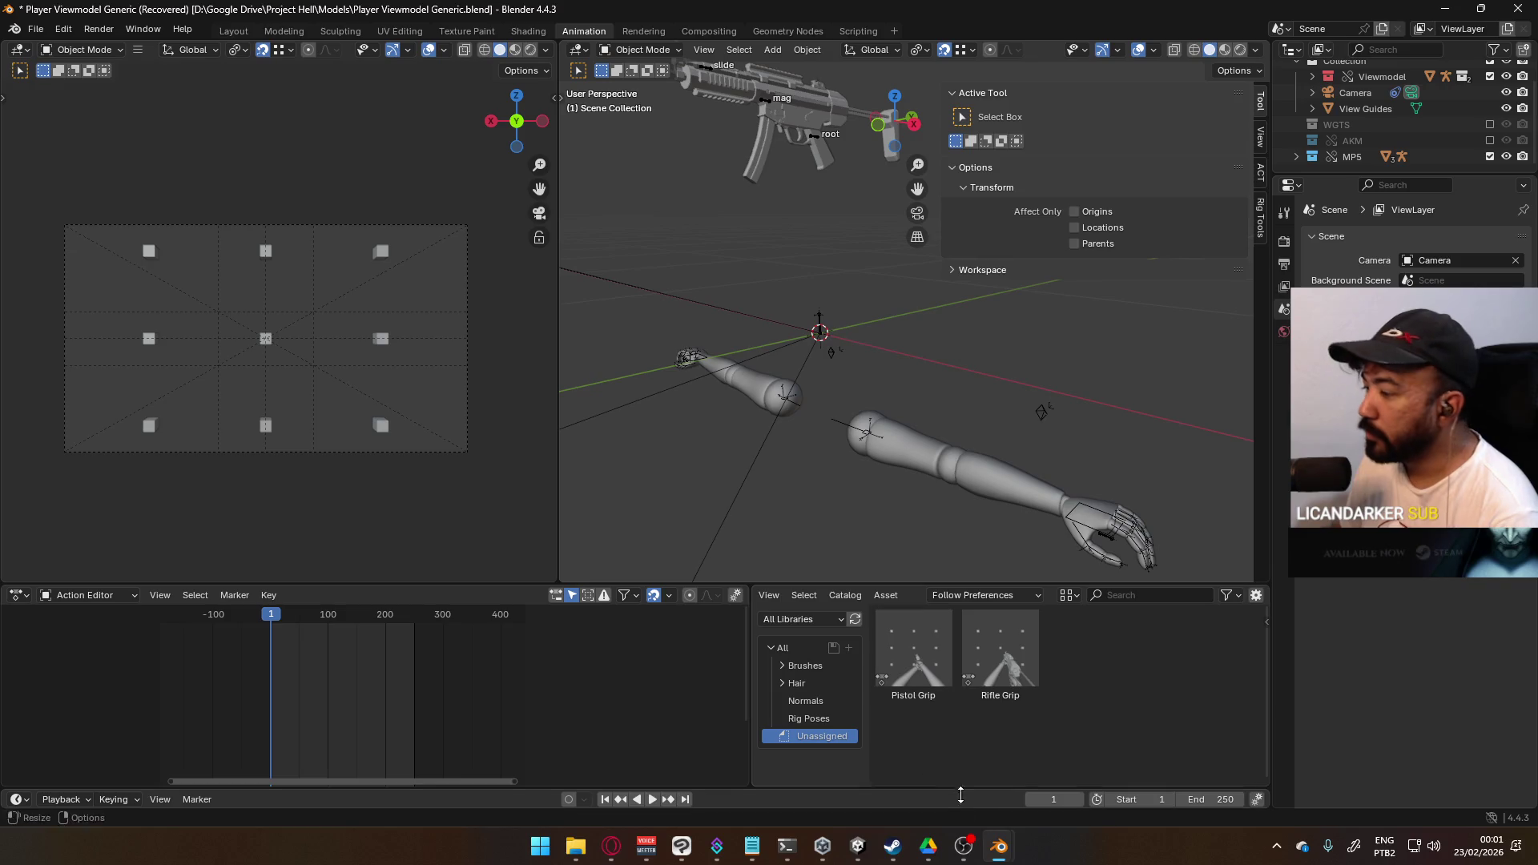
- Open Weapon Library.blend from recent files, saving the viewmodel changes first
mouse_move(998, 846)
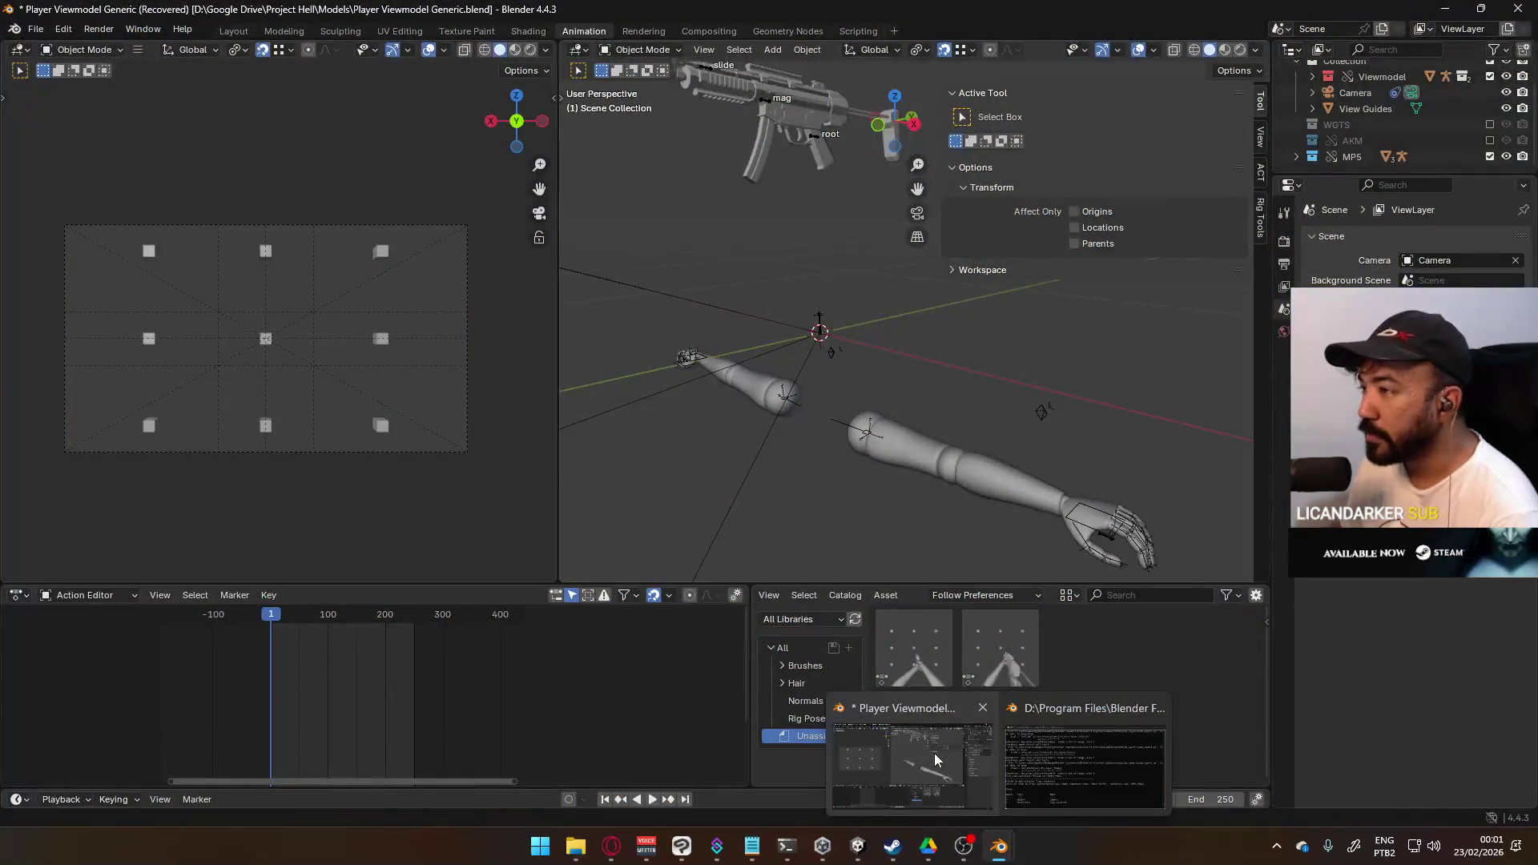
scroll(727, 377, down, 3)
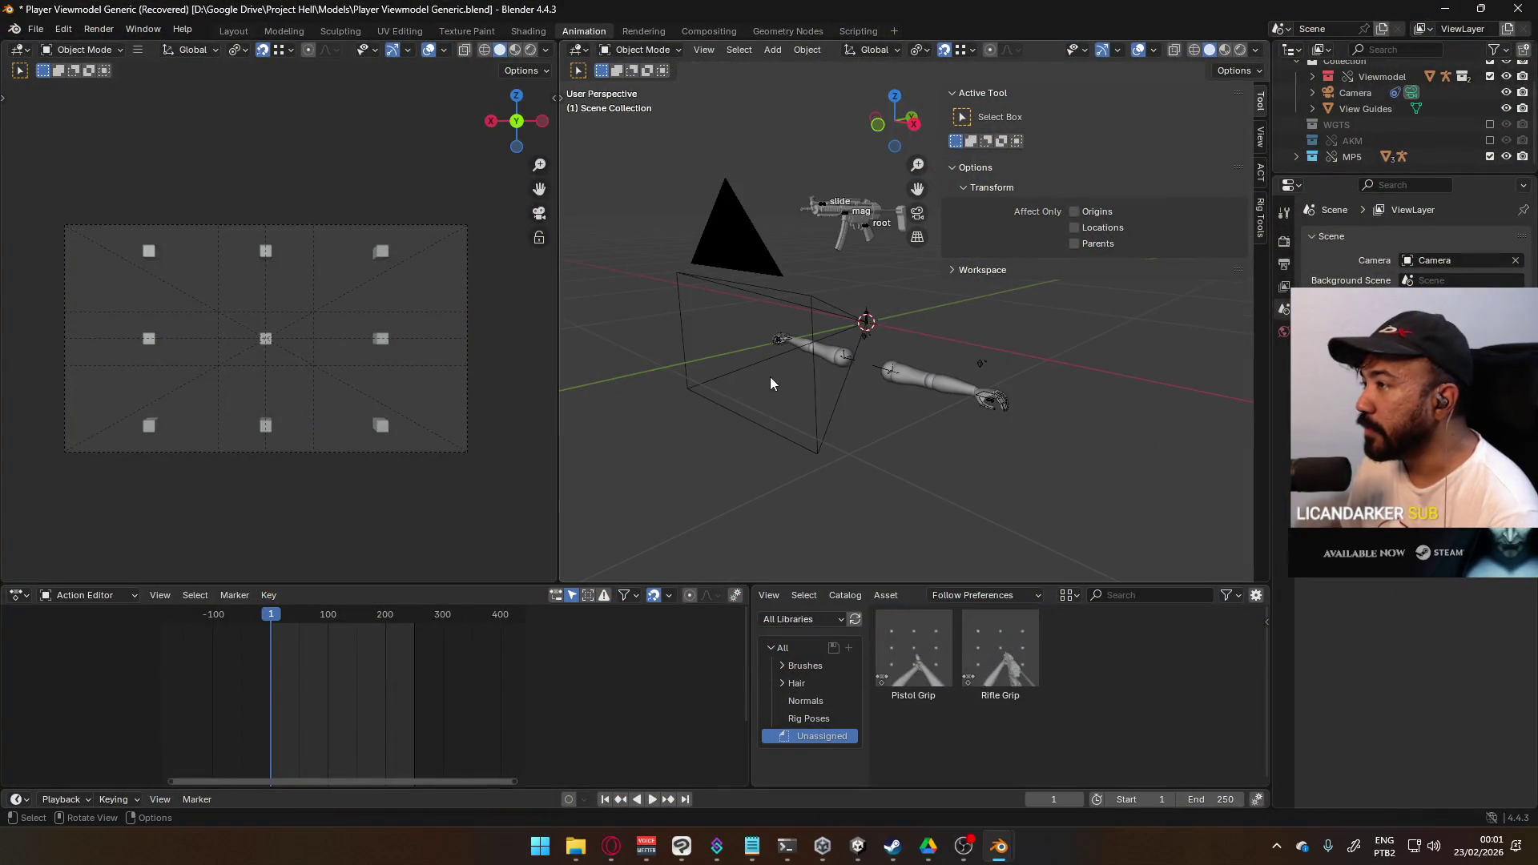
click(33, 28)
mouse_move(80, 80)
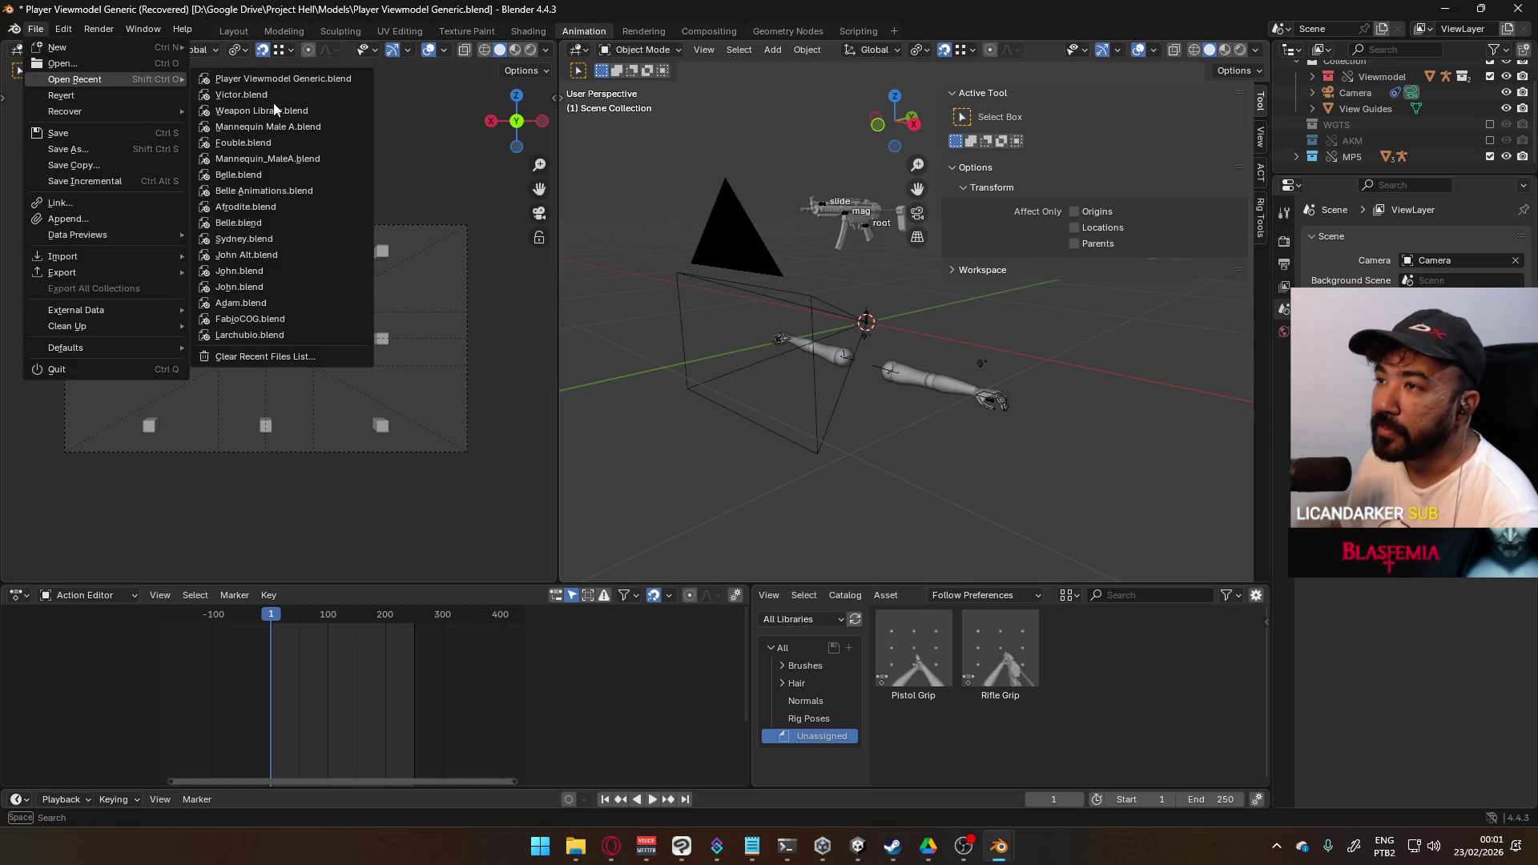
click(260, 80)
click(794, 451)
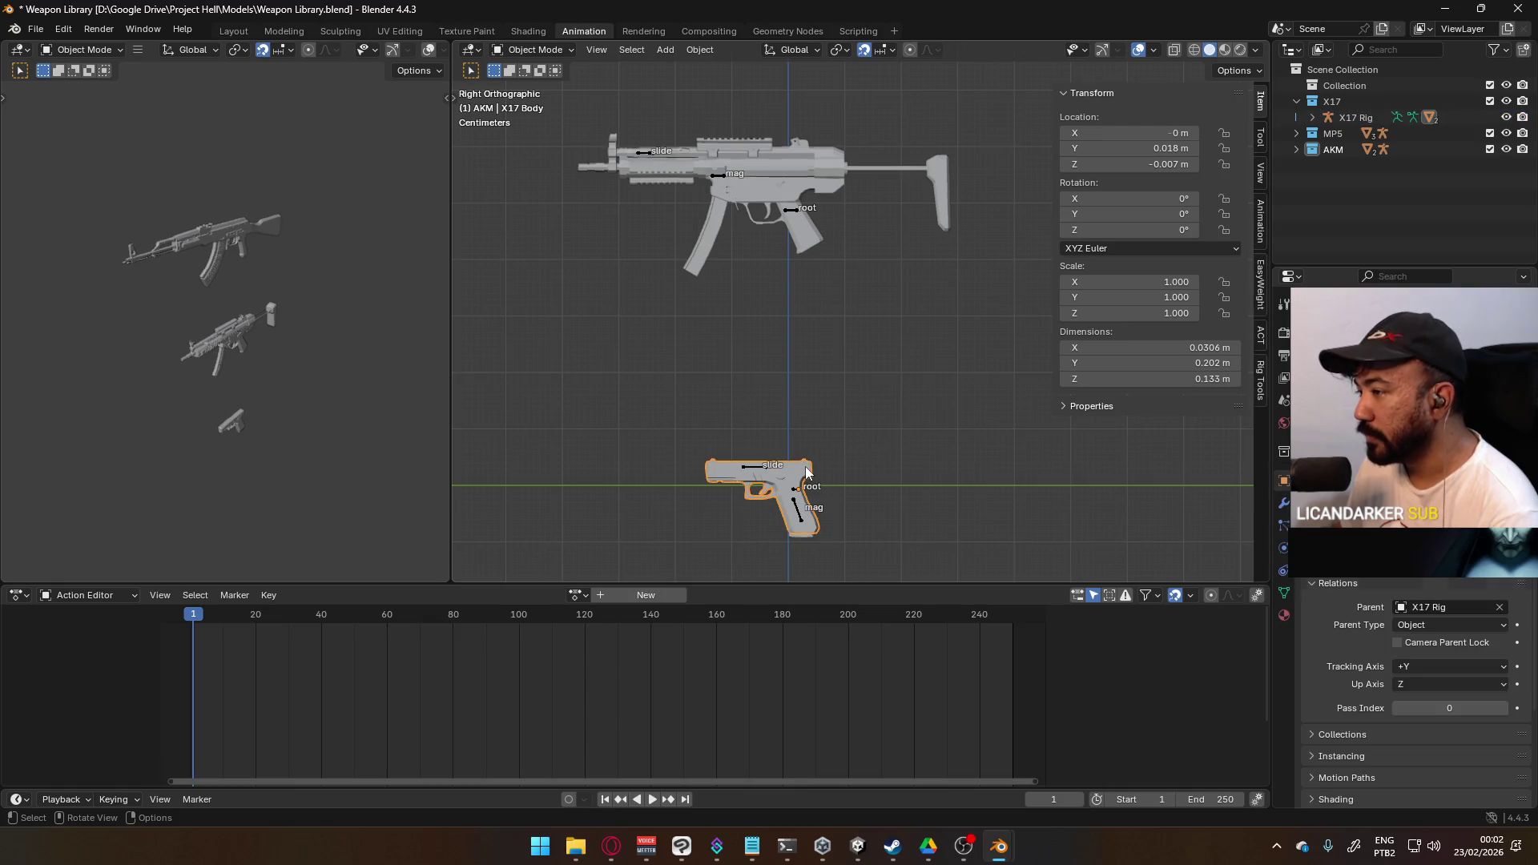
scroll(975, 494, down, 3)
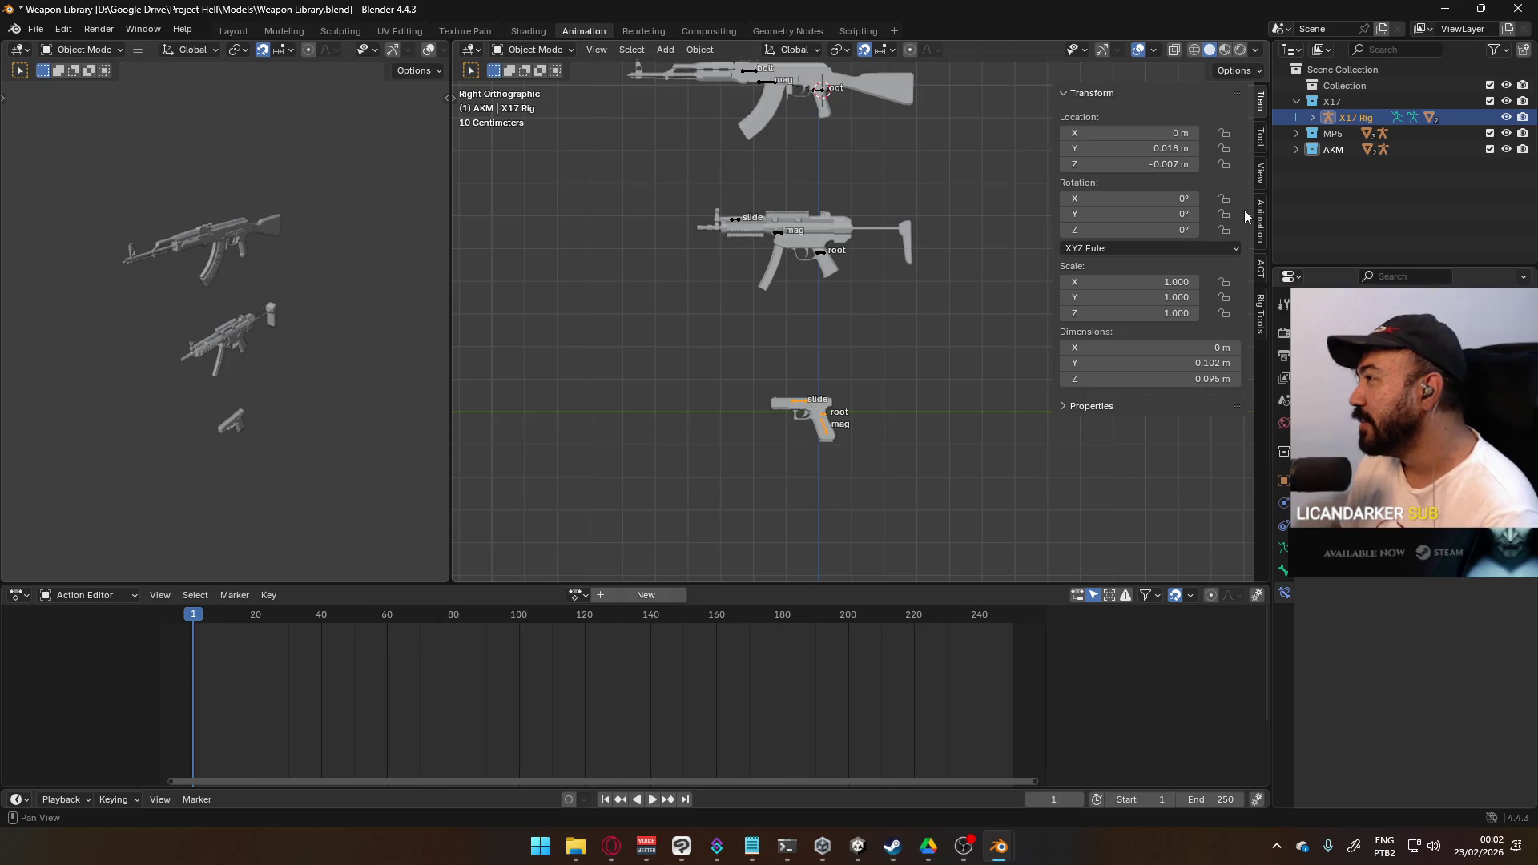
click(32, 29)
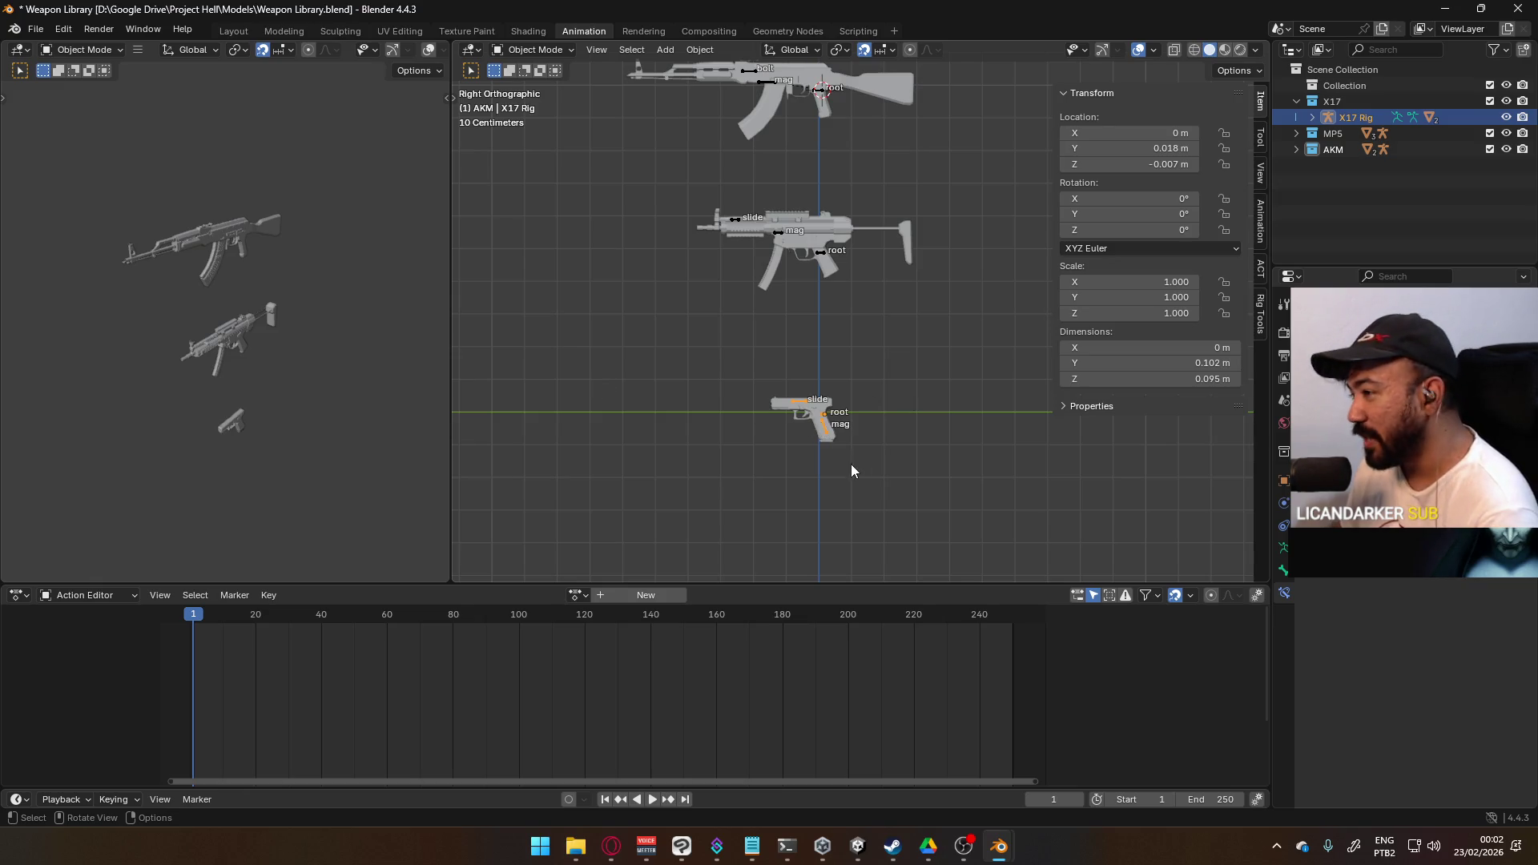
scroll(852, 465, up, 4)
scroll(847, 466, down, 4)
scroll(845, 466, up, 3)
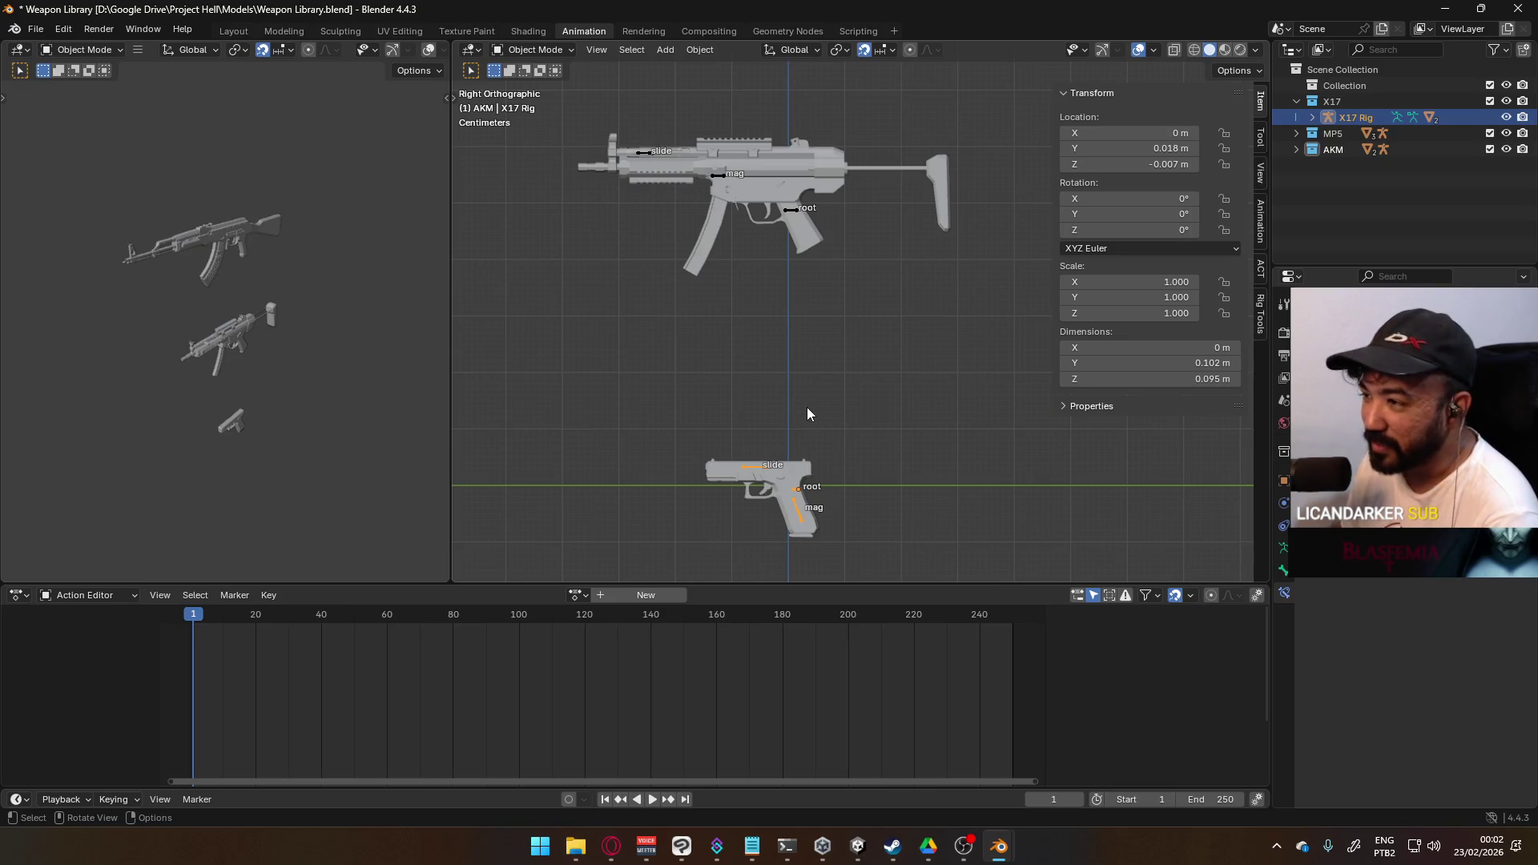
click(36, 29)
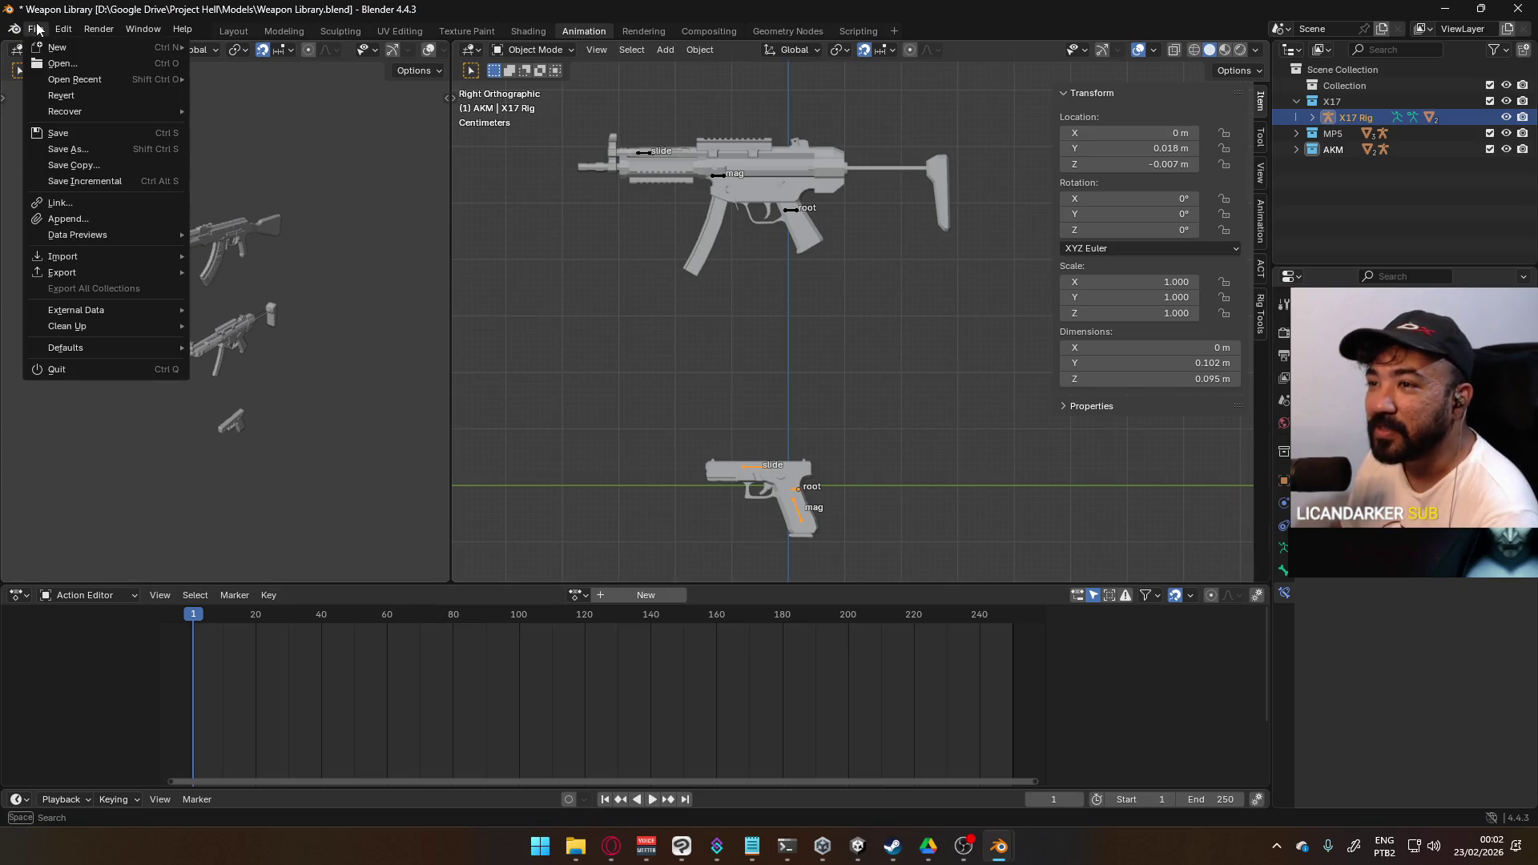
mouse_move(63, 29)
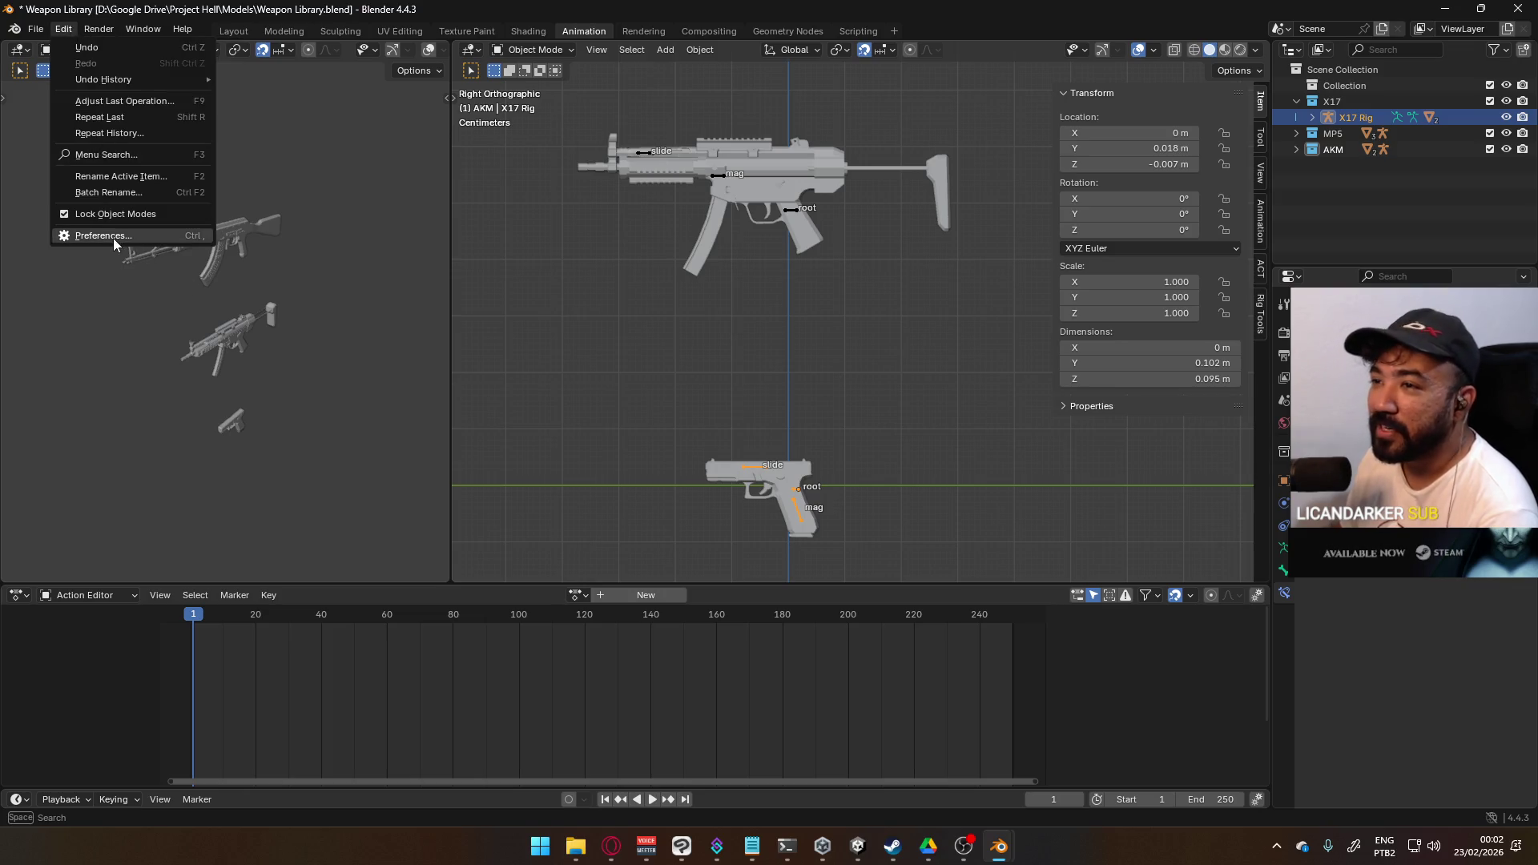
click(113, 235)
drag(257, 26, 398, 69)
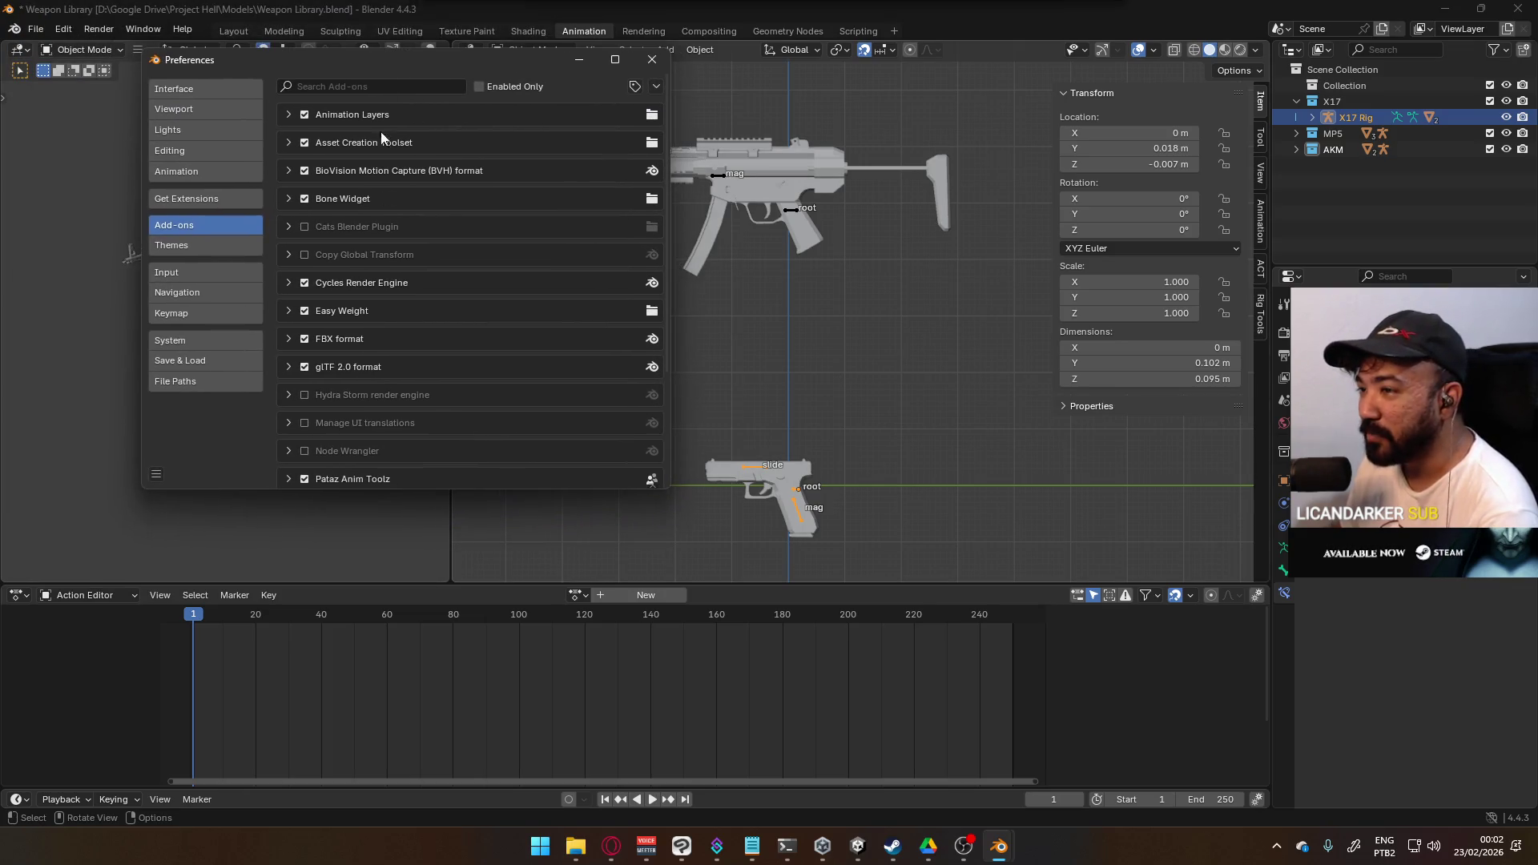
scroll(409, 246, down, 5)
scroll(410, 252, down, 1)
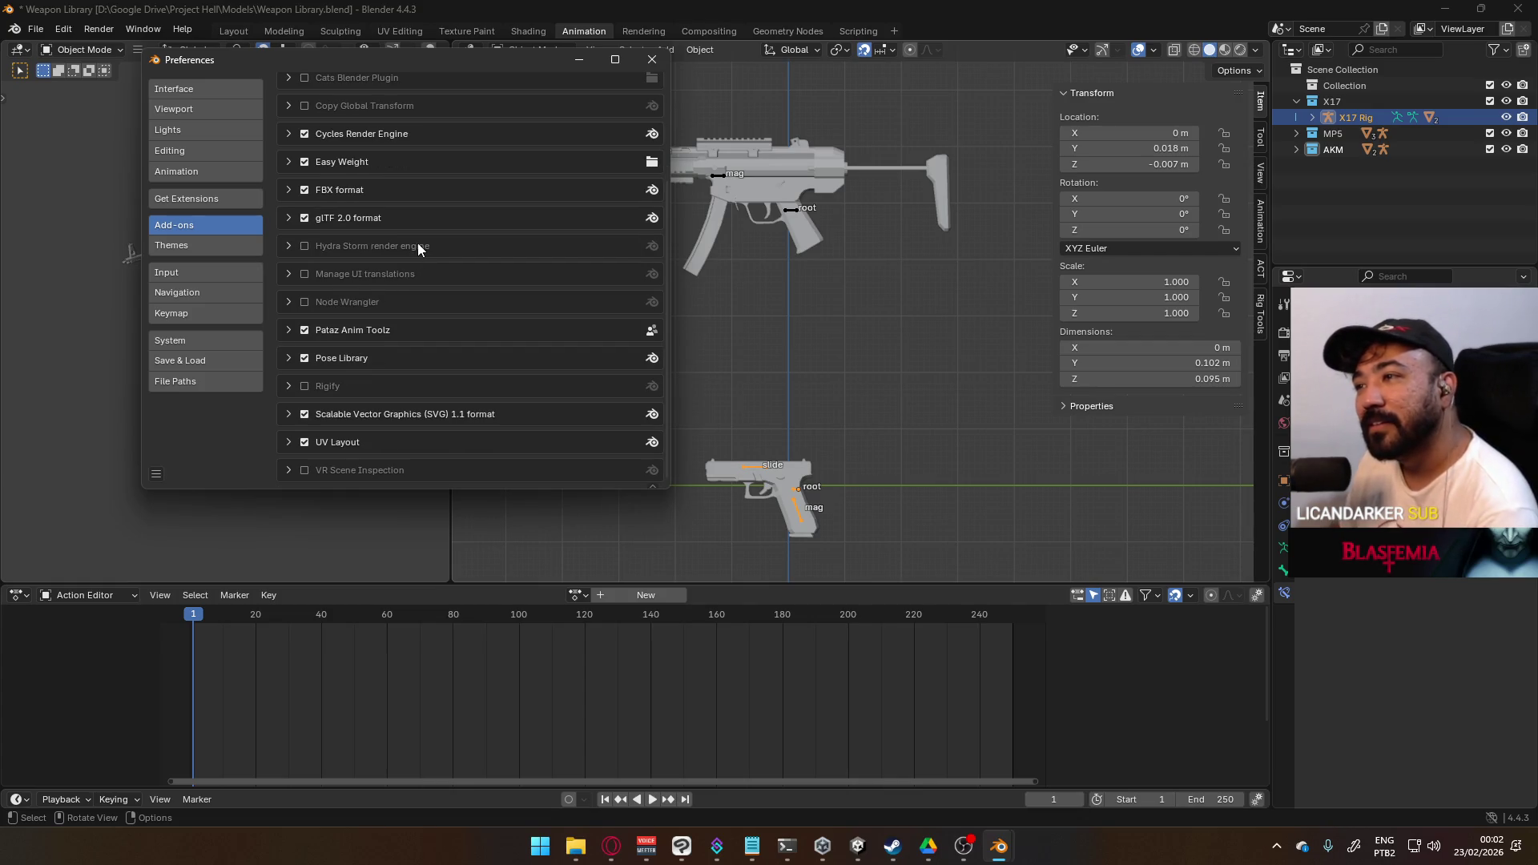
scroll(418, 244, up, 6)
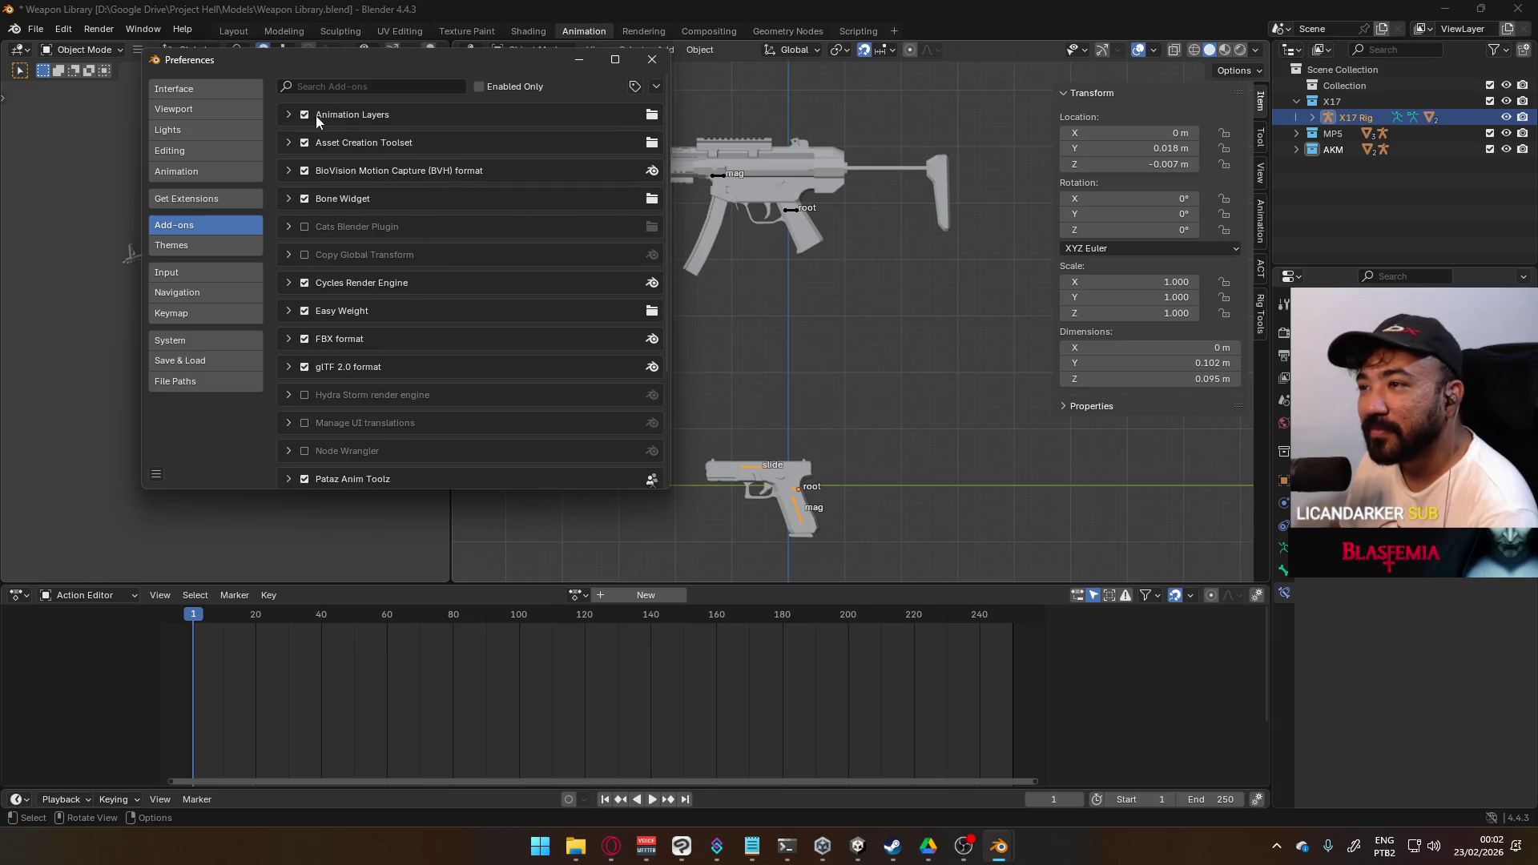
click(288, 114)
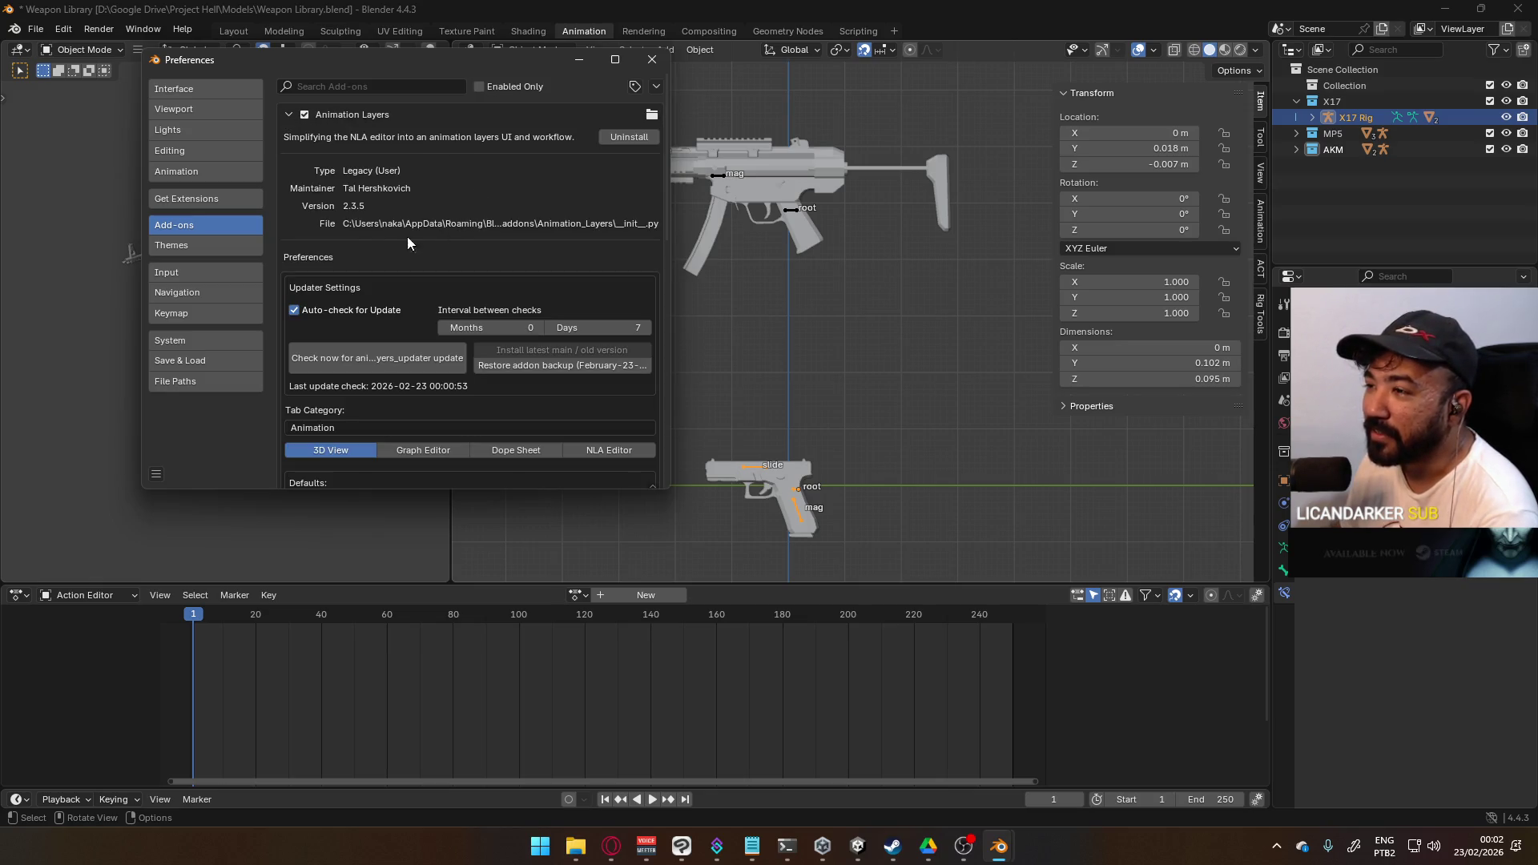
scroll(404, 233, down, 5)
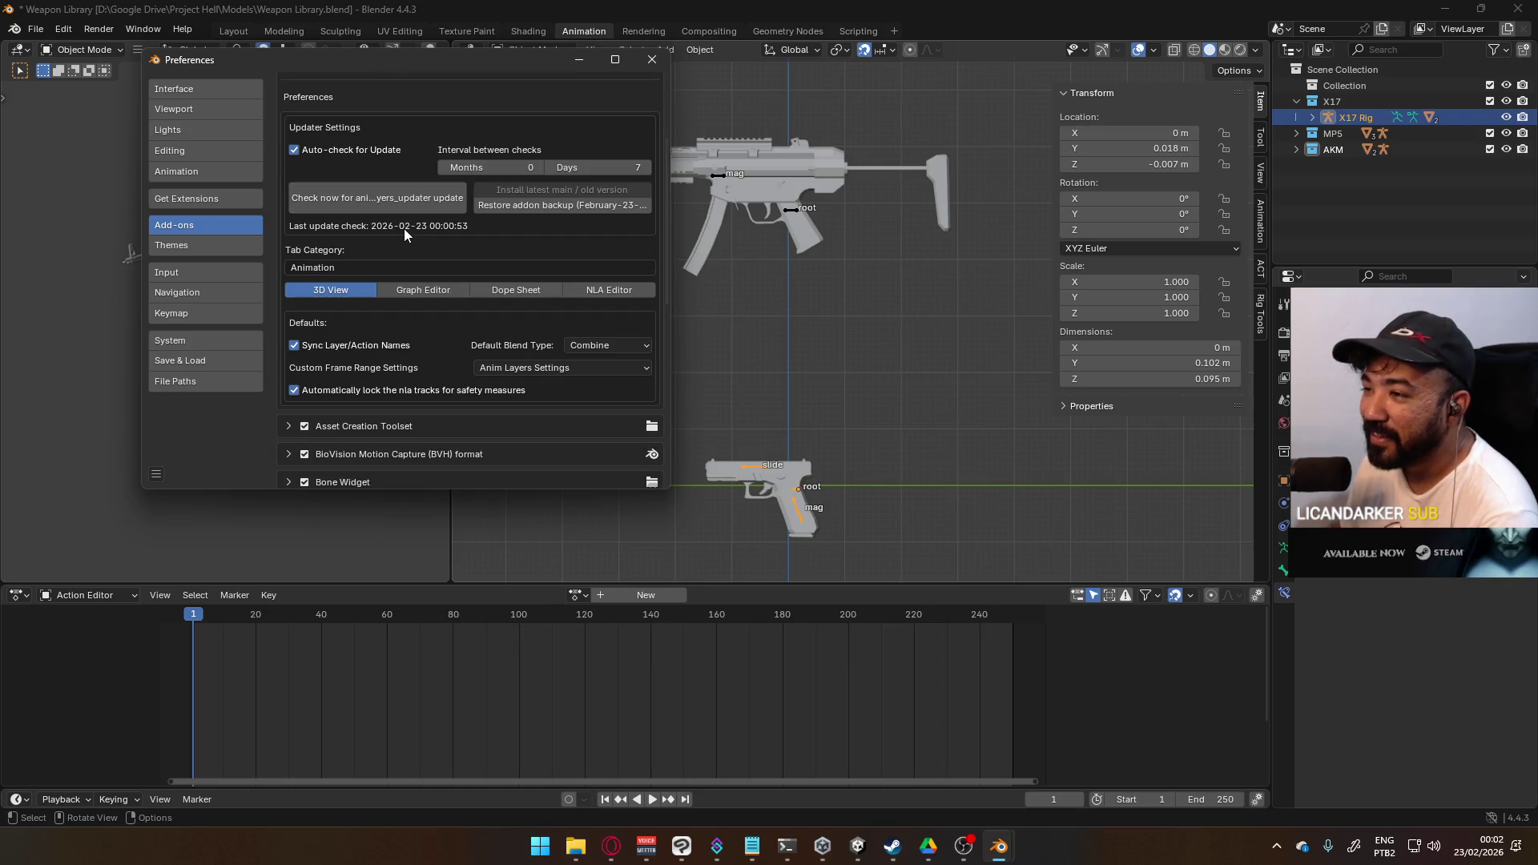
click(665, 59)
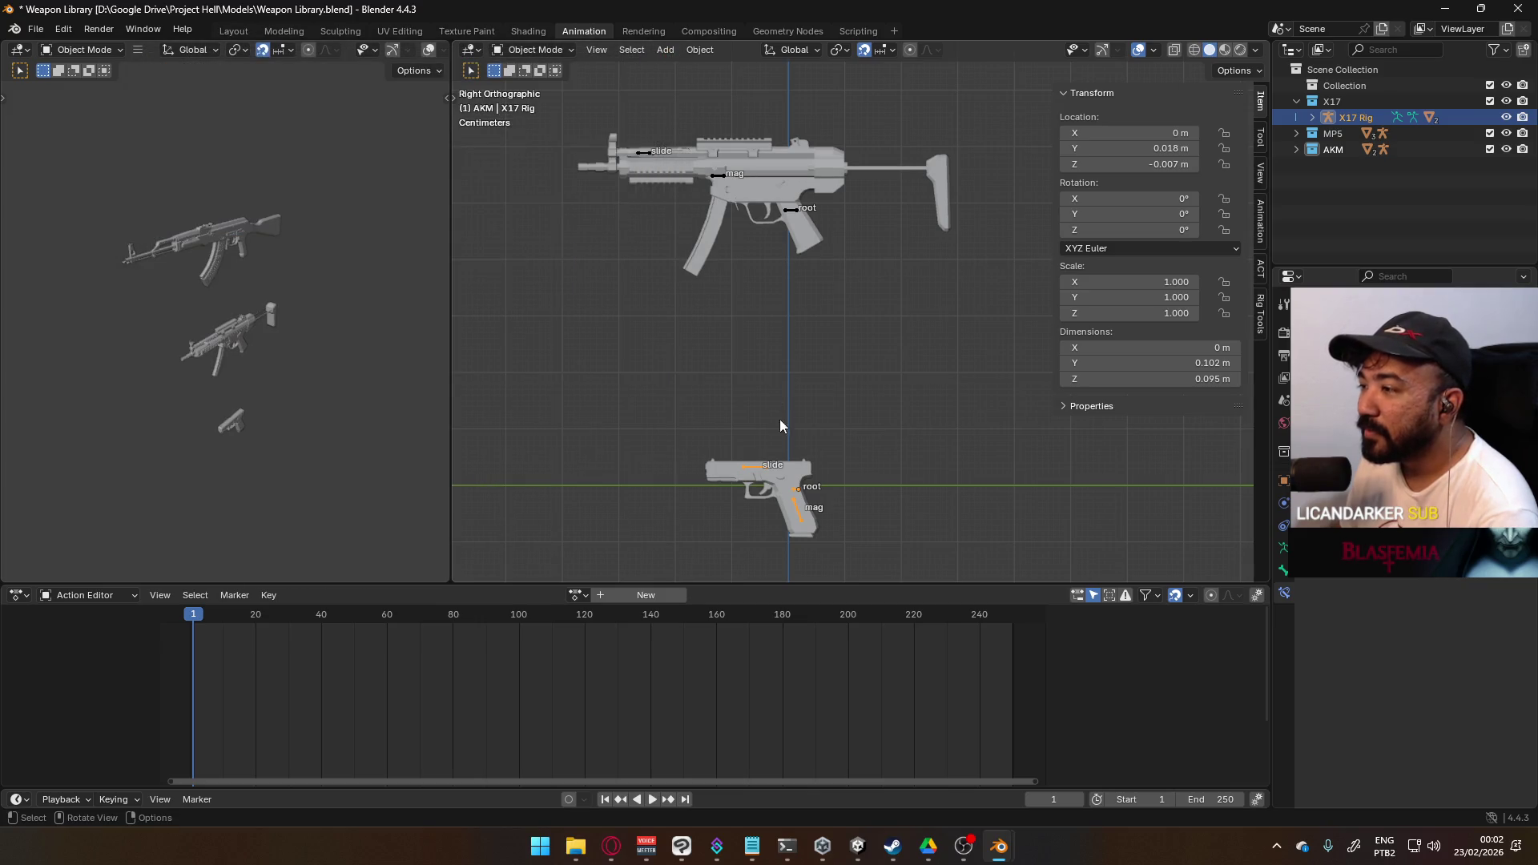
click(22, 596)
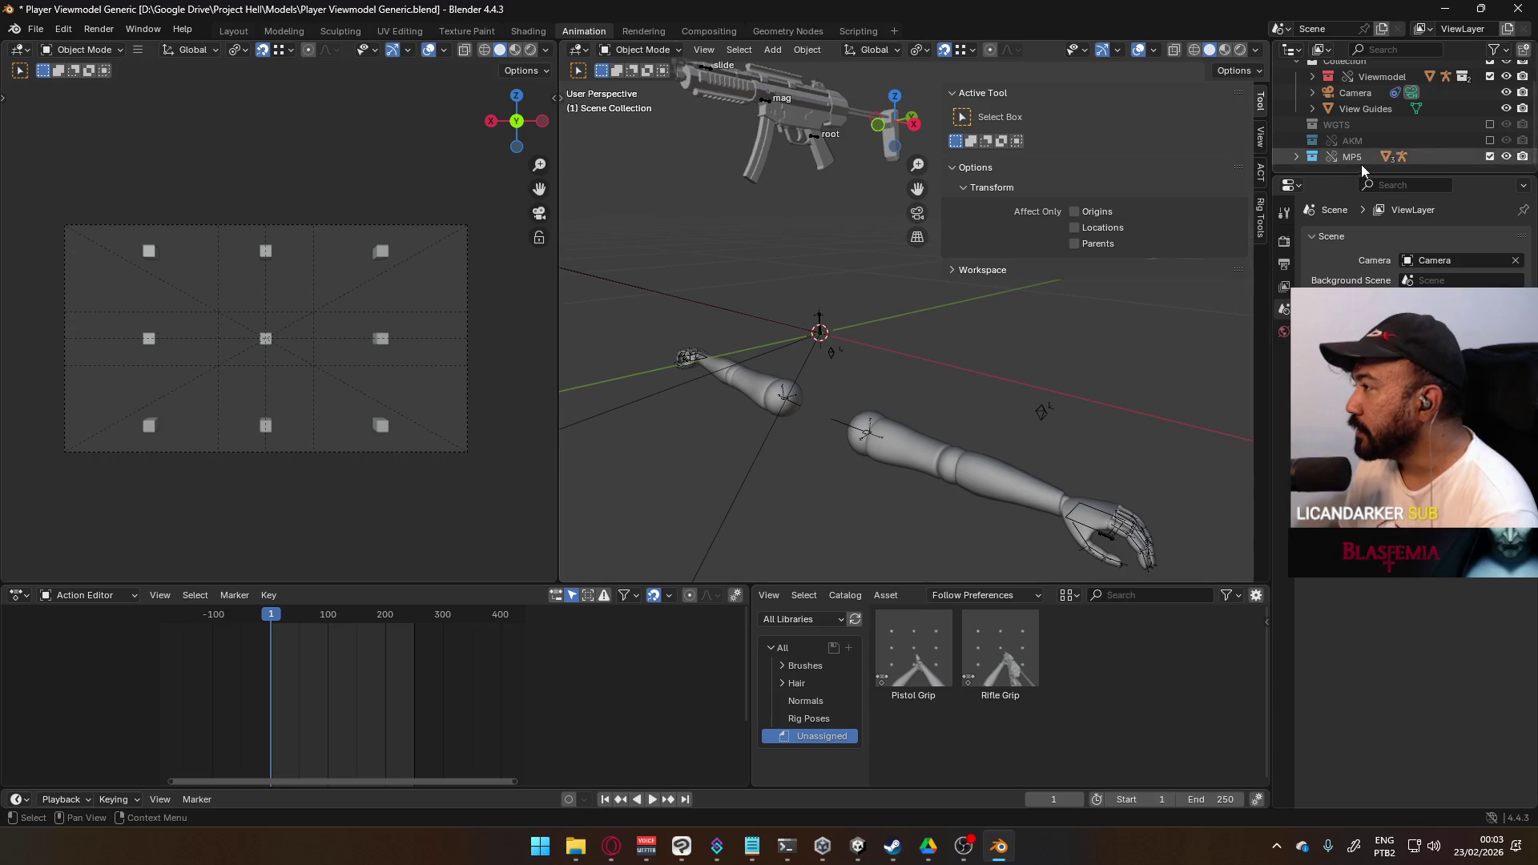
- Drag the Outliner divider down and narrow the viewport side panel to give the scene list more room
drag(1349, 171, 1349, 319)
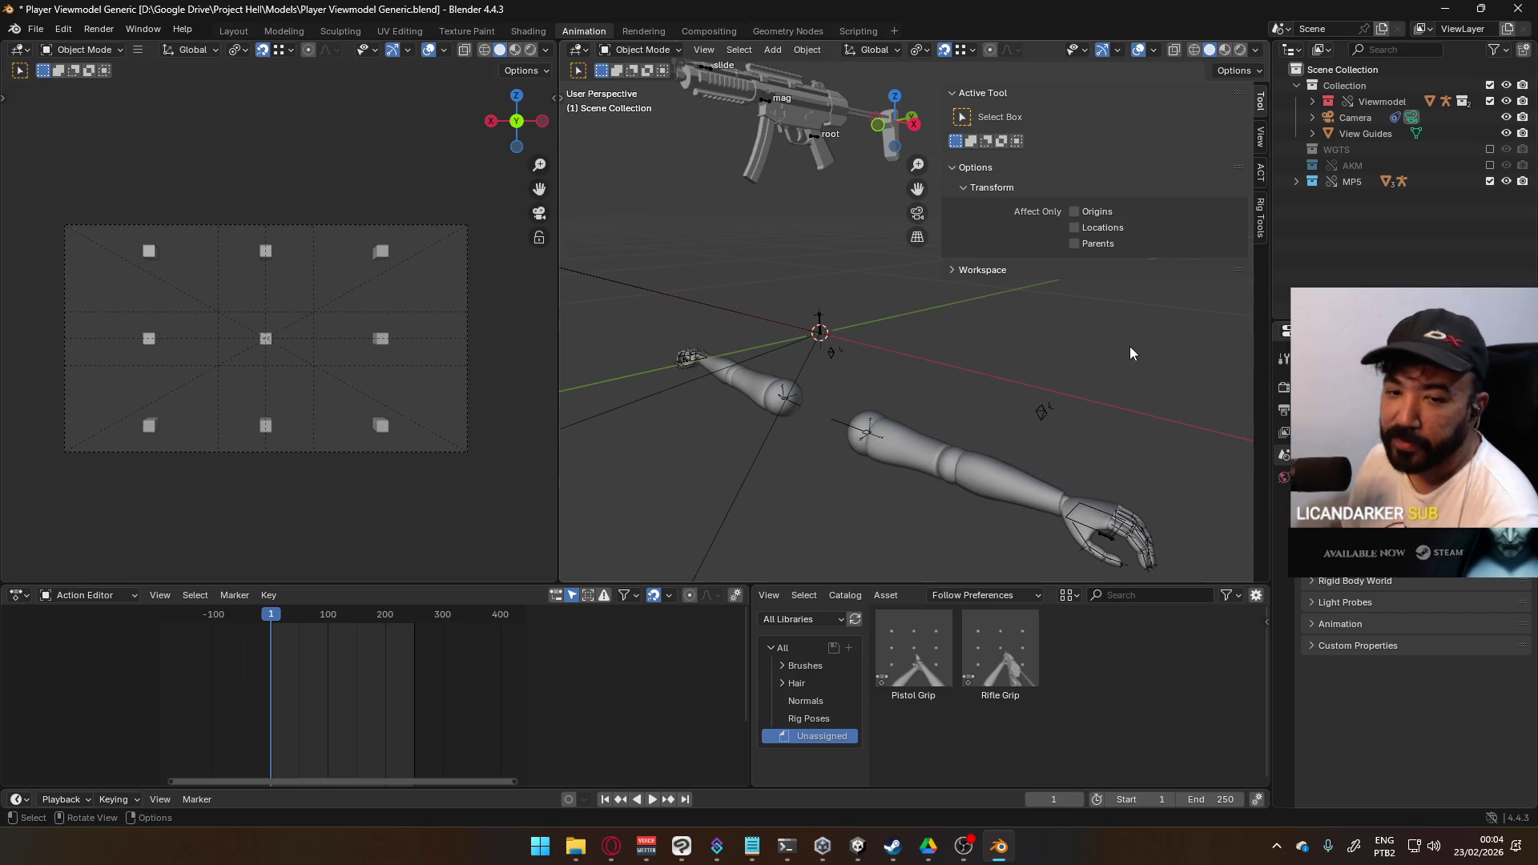
drag(944, 121, 1074, 120)
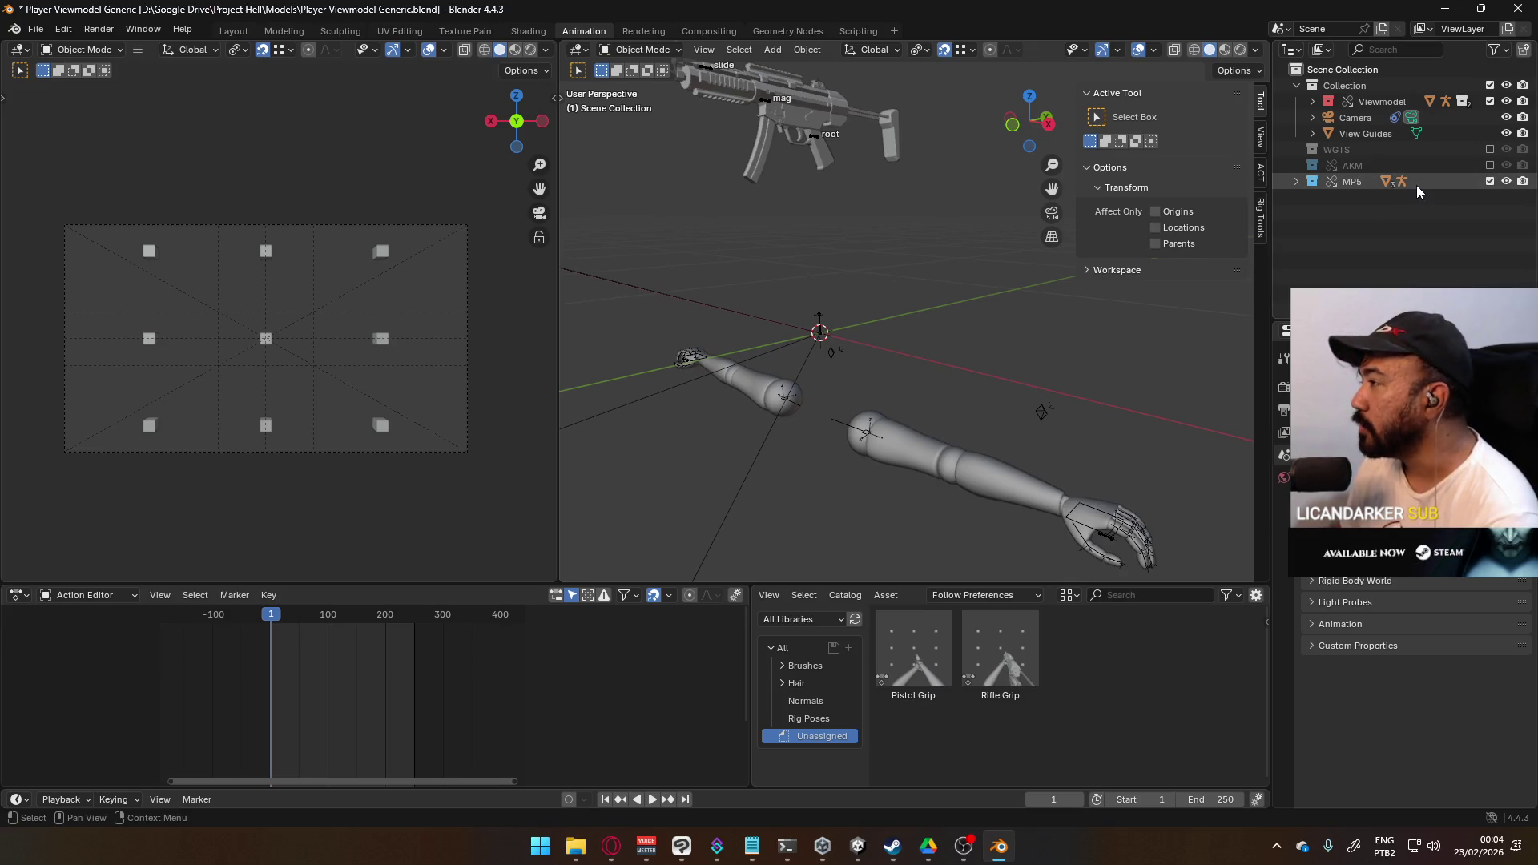
click(37, 29)
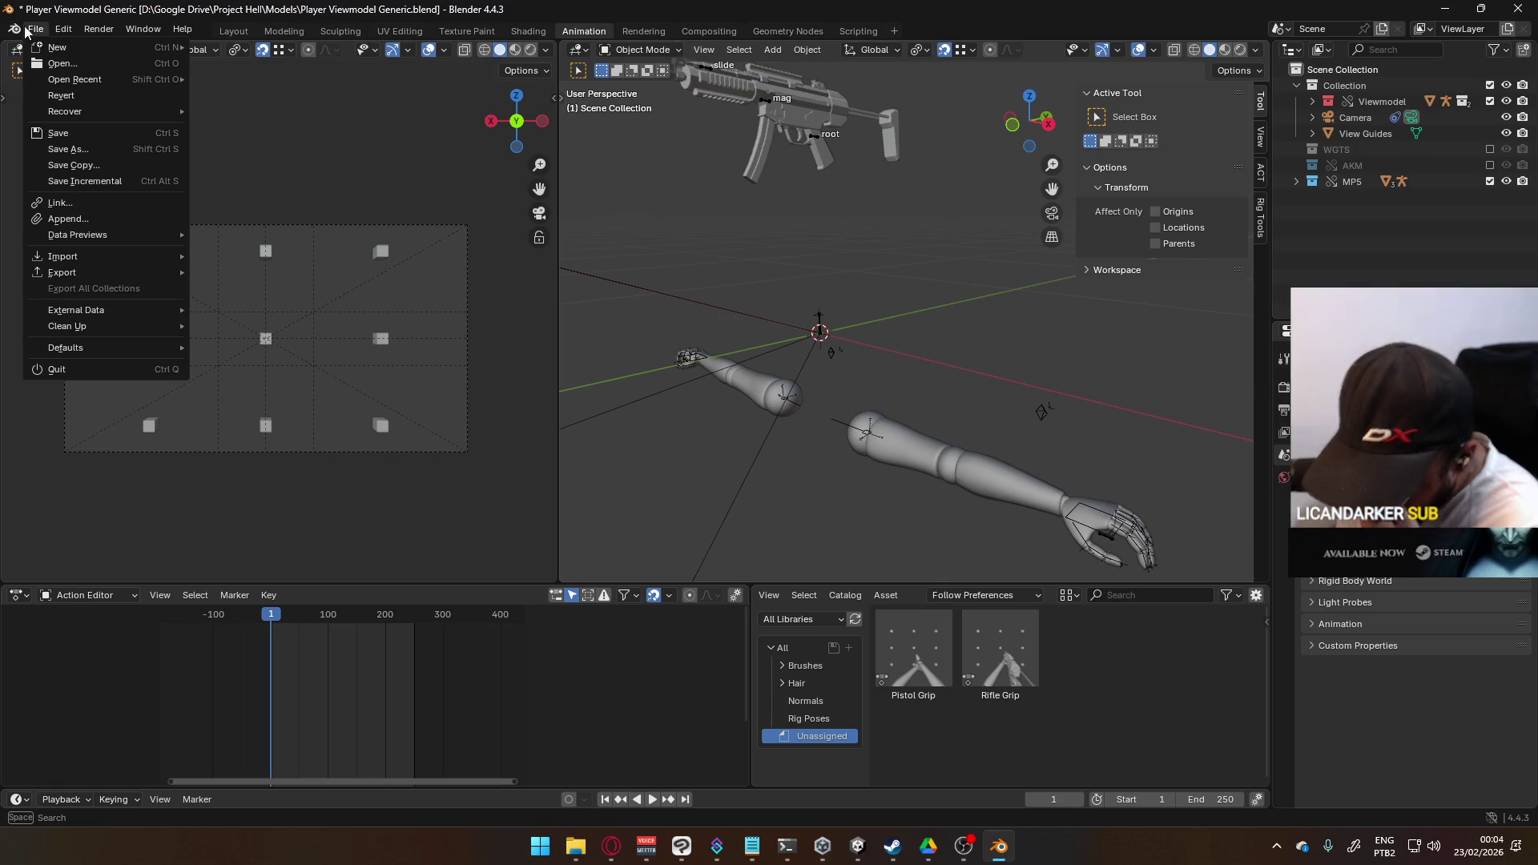
mouse_move(16, 29)
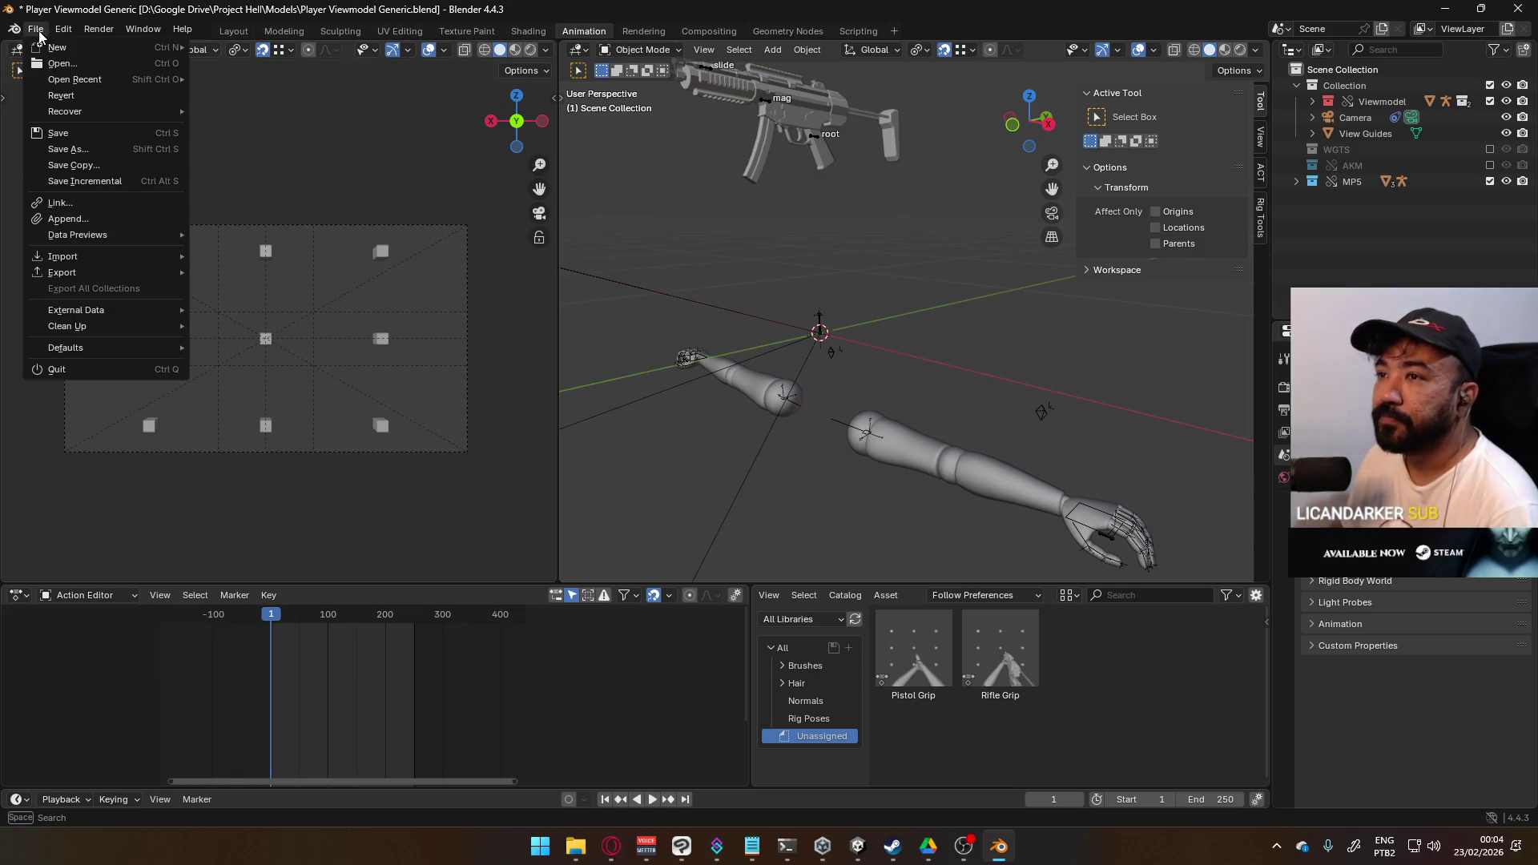
mouse_move(166, 235)
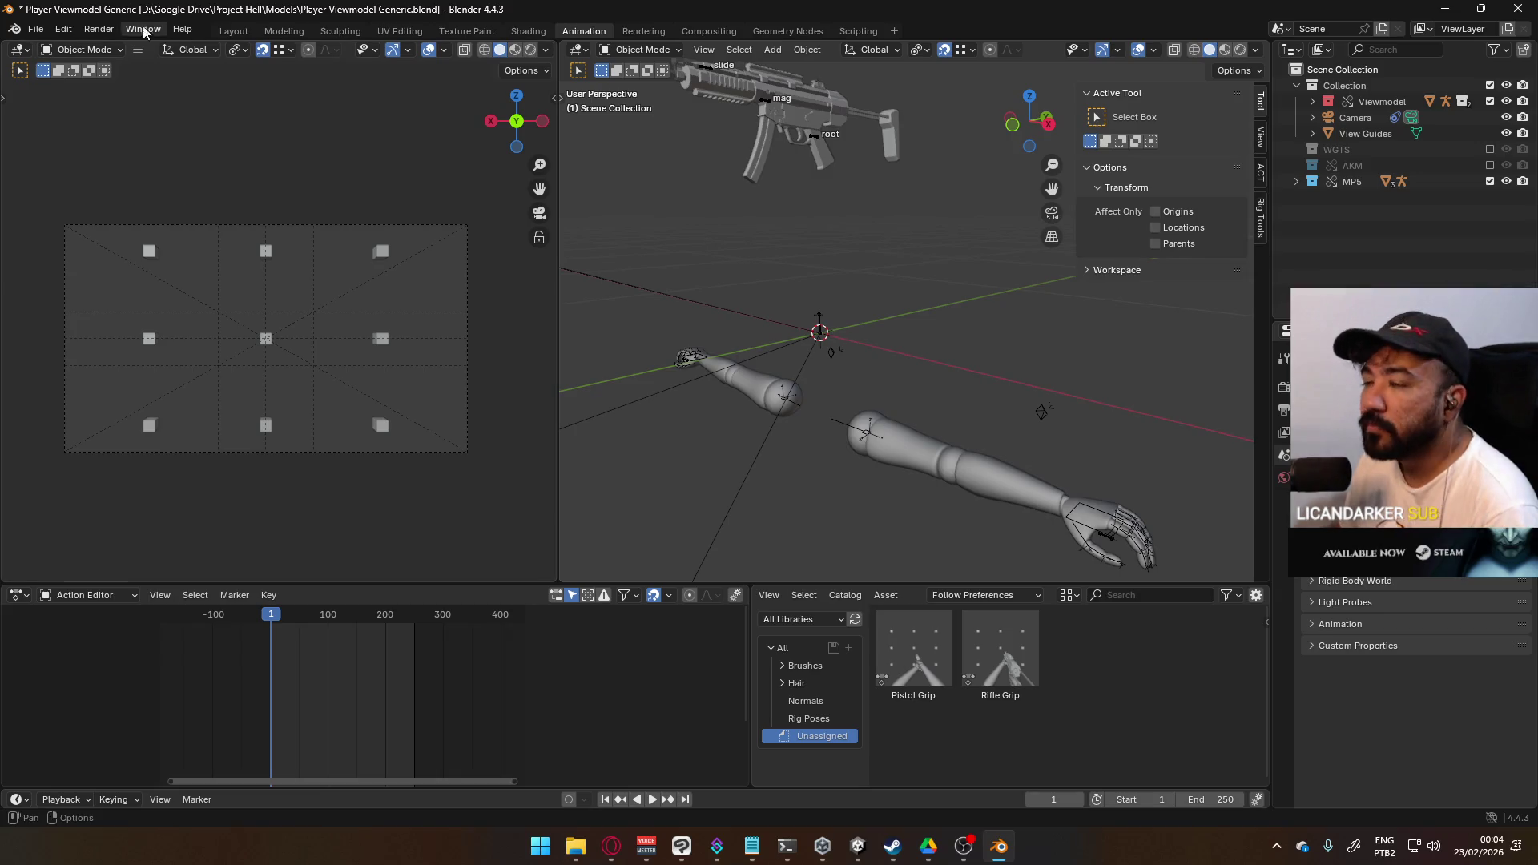
click(99, 29)
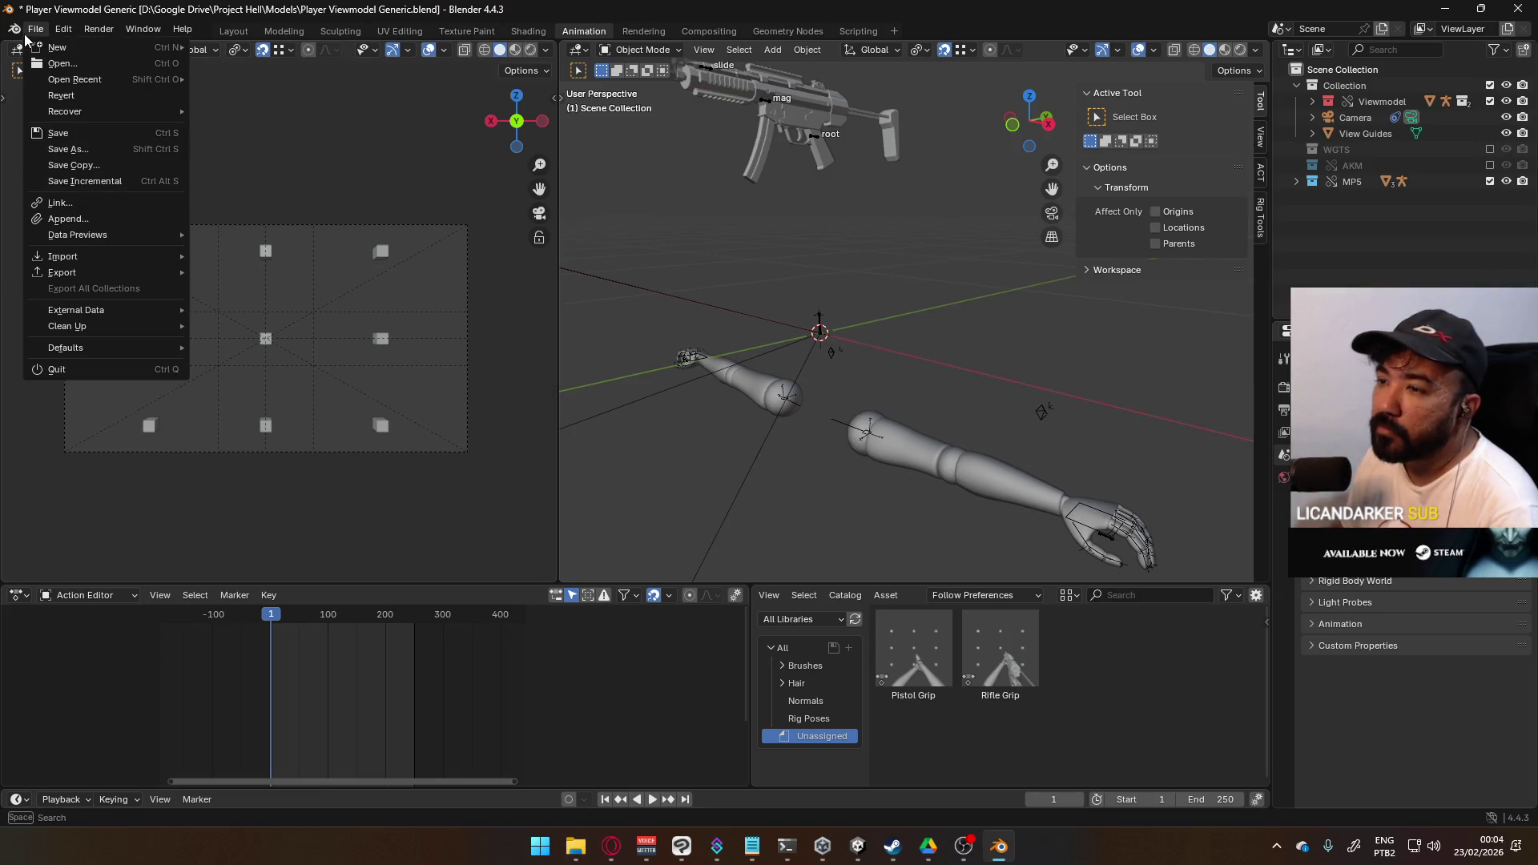
key(Escape)
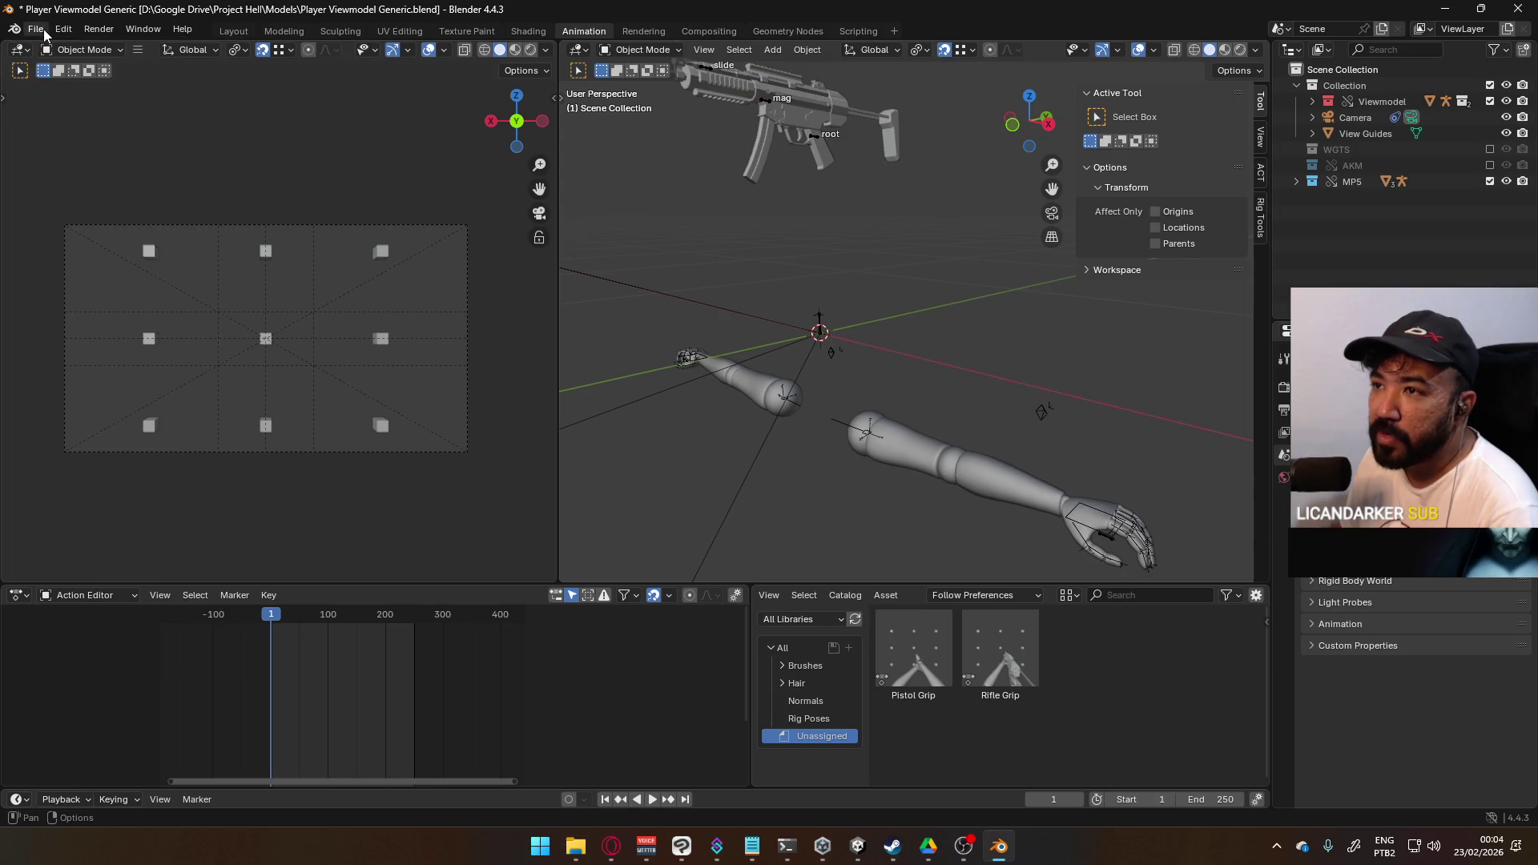
click(65, 32)
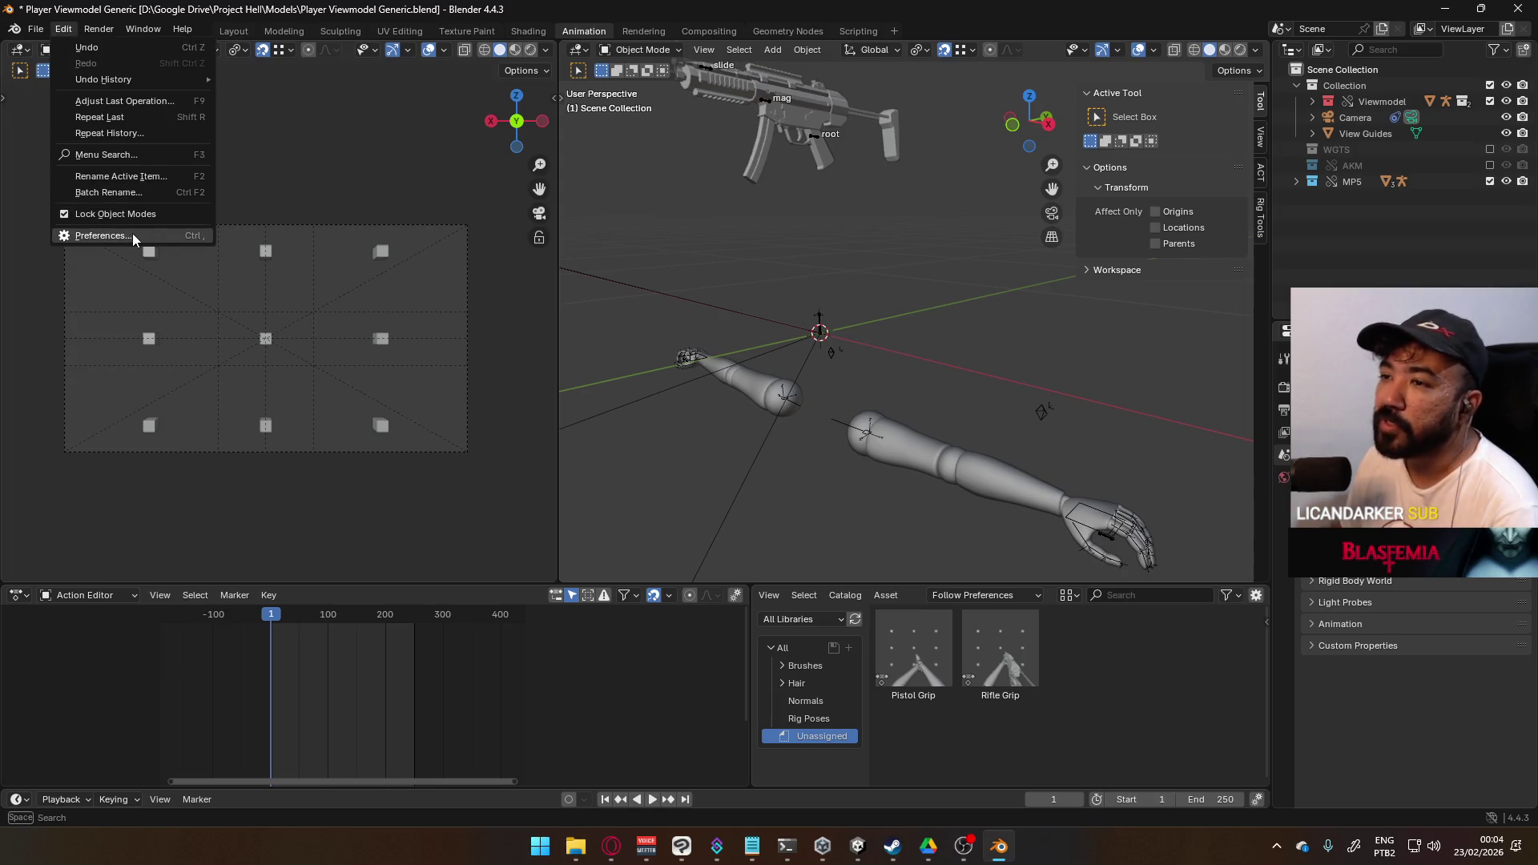
click(133, 236)
scroll(322, 330, down, 5)
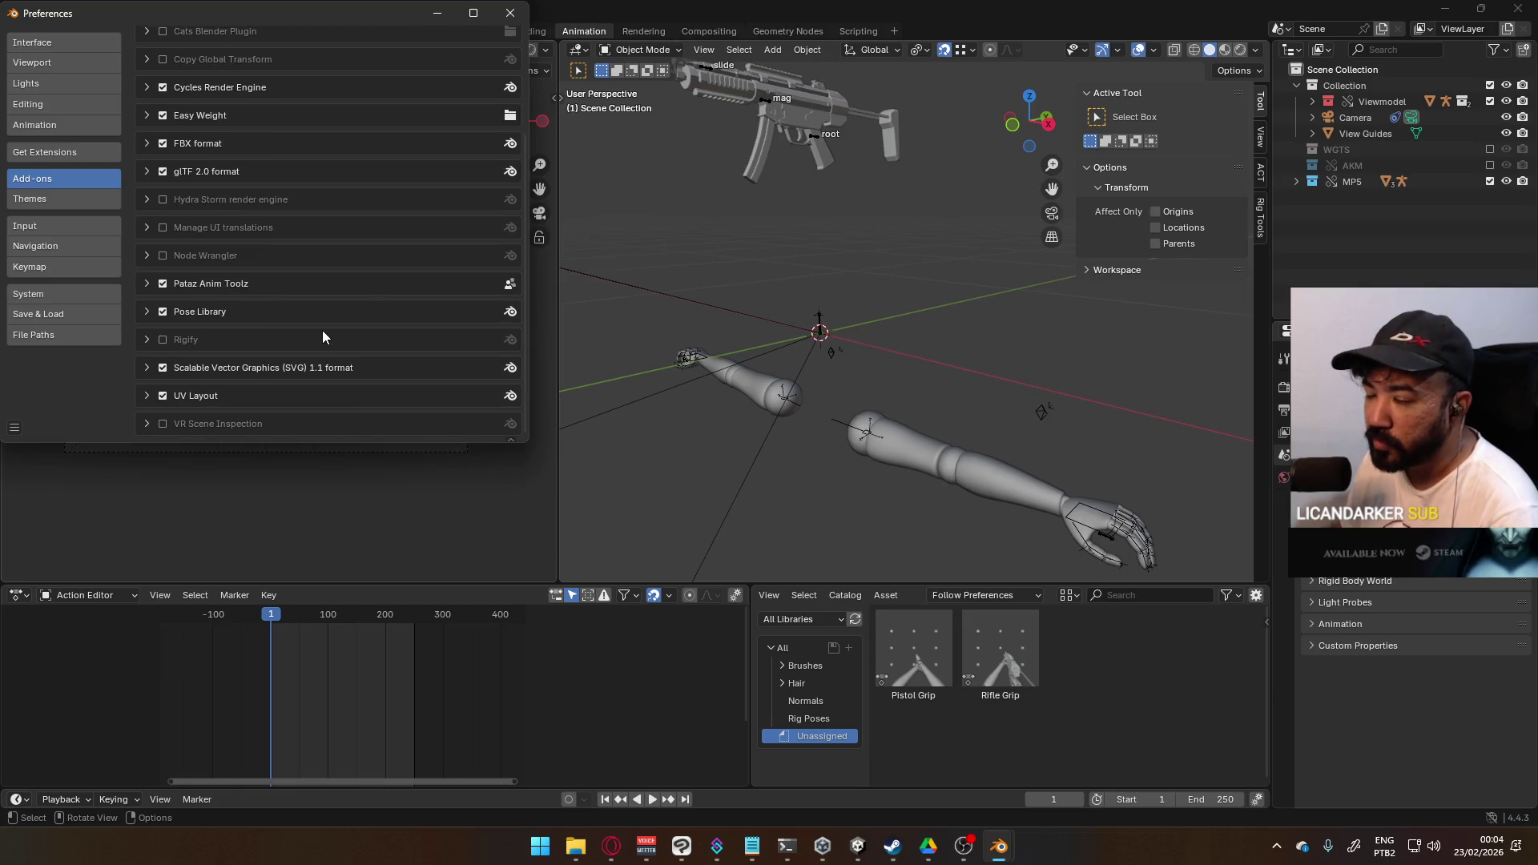
scroll(233, 314, up, 5)
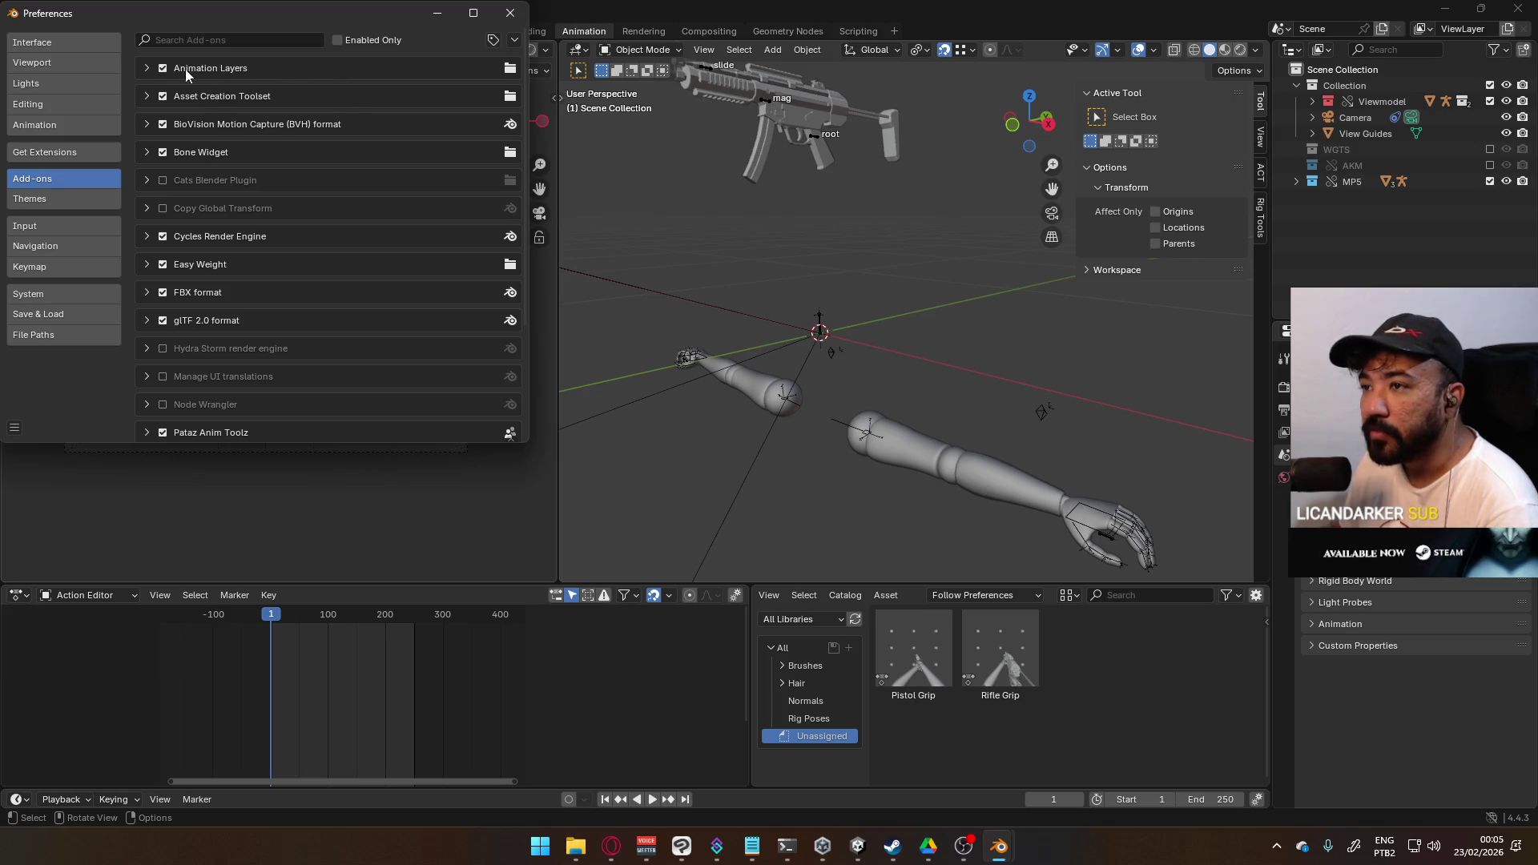
click(146, 69)
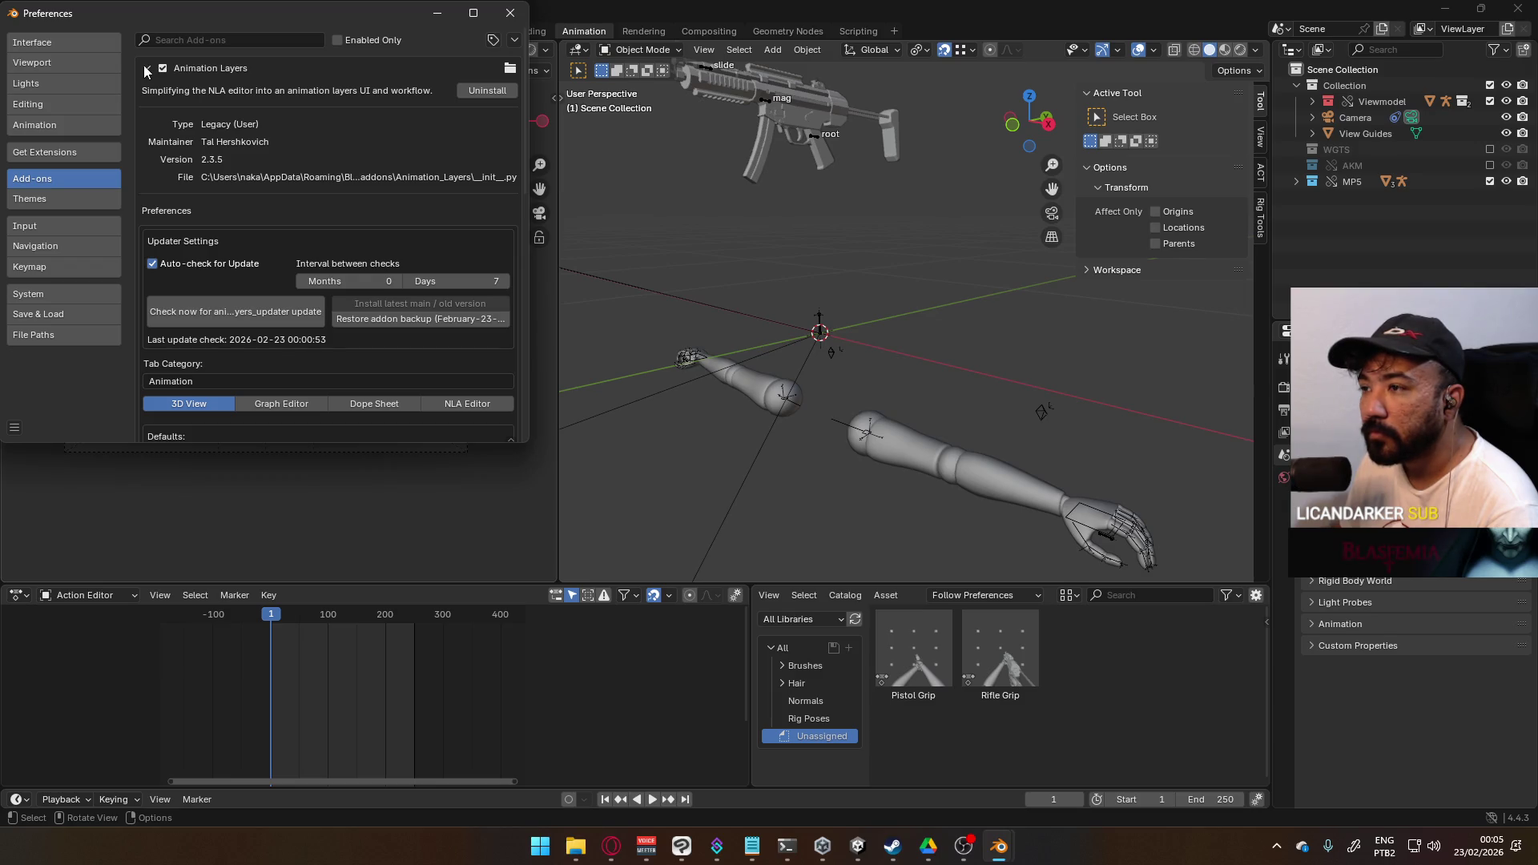
click(147, 69)
click(509, 13)
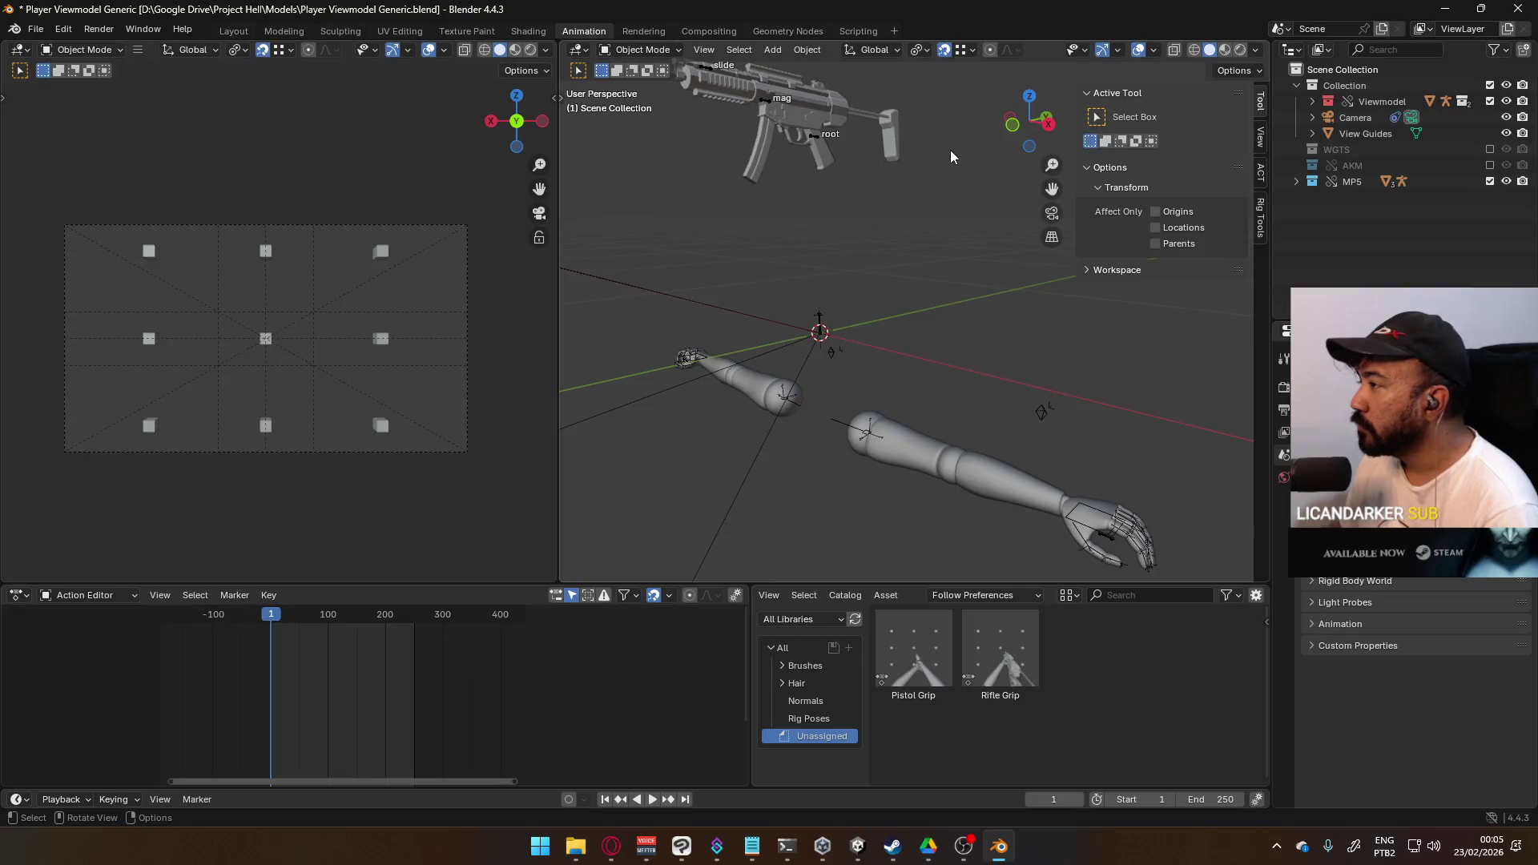
click(972, 49)
click(910, 139)
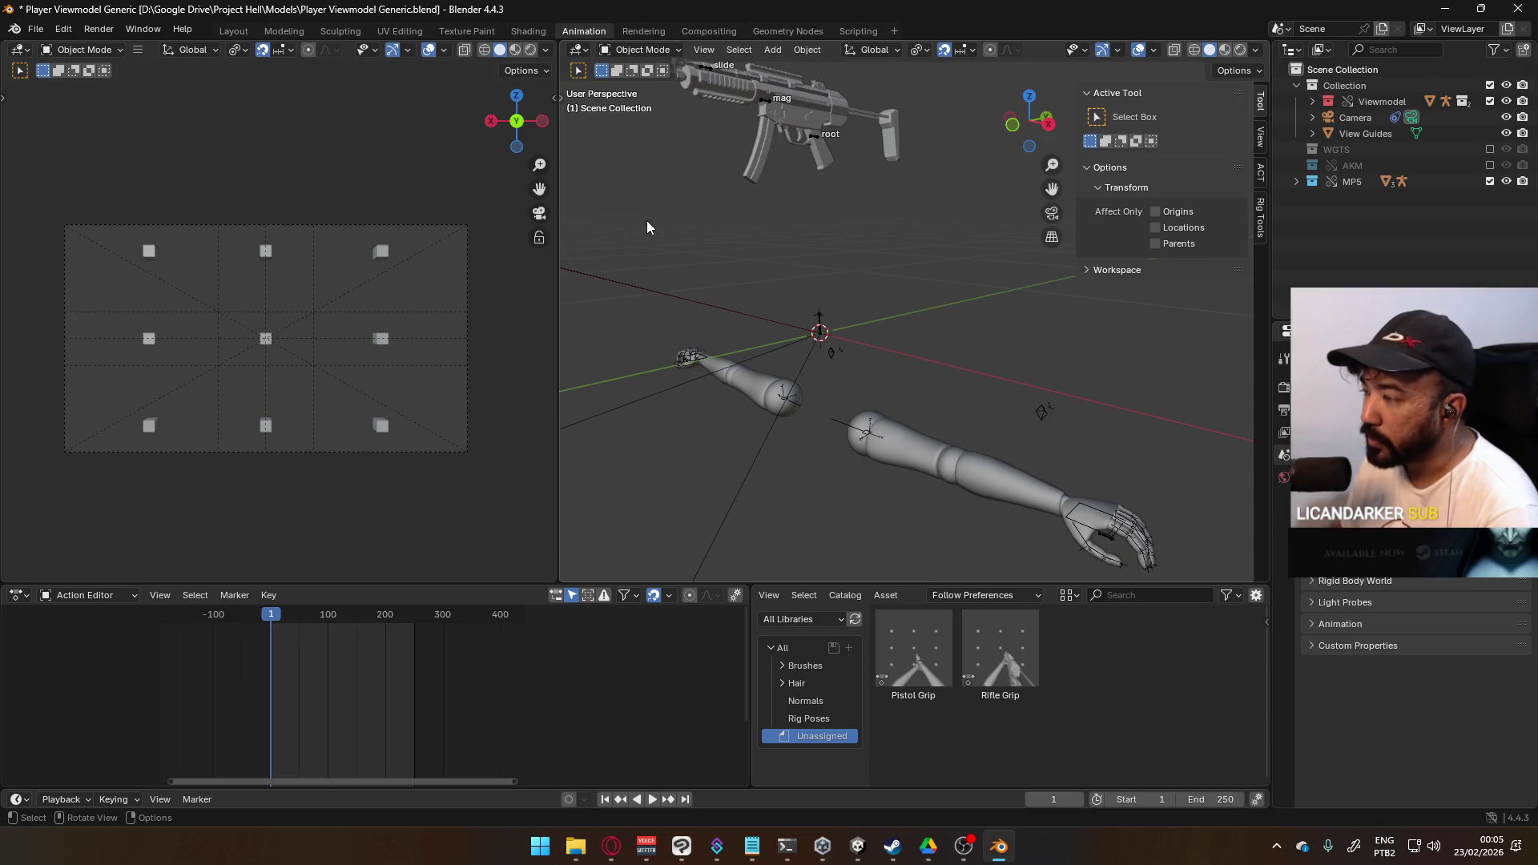
mouse_move(958, 407)
middle_down()
mouse_move(864, 399)
mouse_move(890, 394)
middle_up()
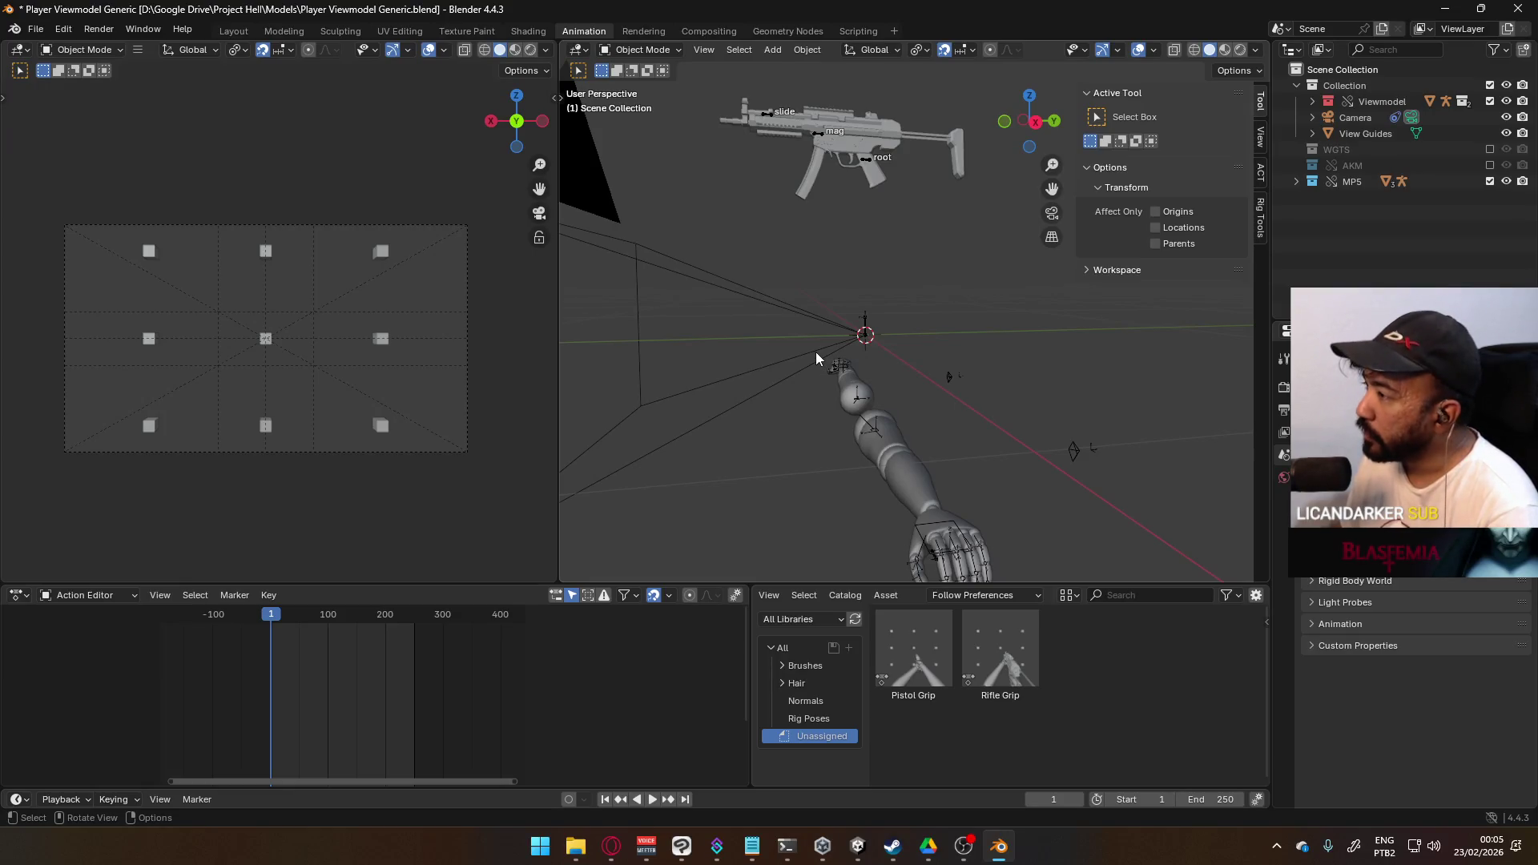
click(1259, 236)
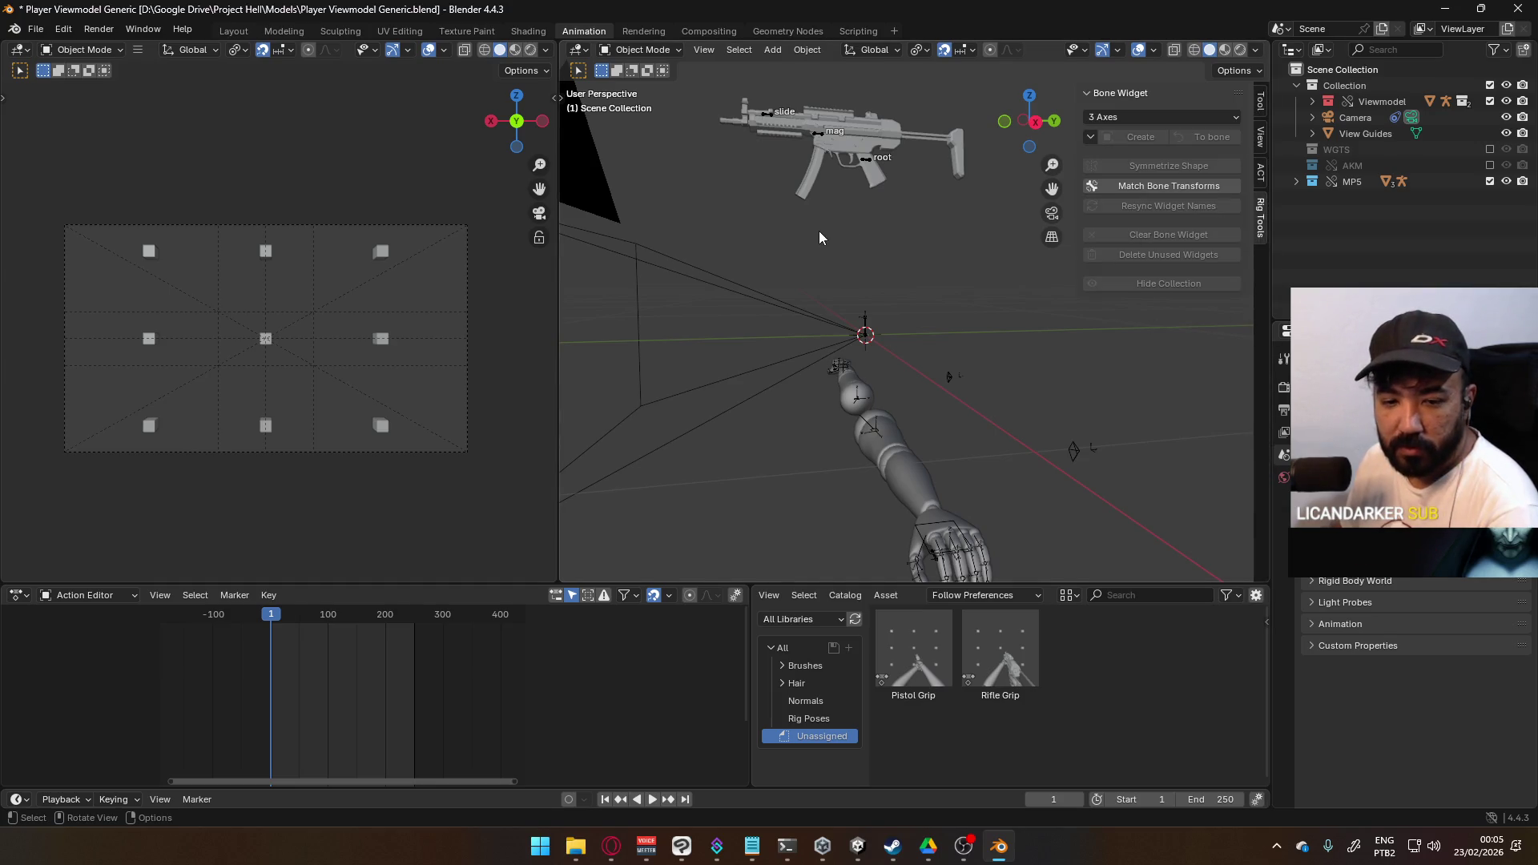
mouse_move(766, 338)
middle_down()
mouse_move(905, 403)
mouse_move(1028, 363)
mouse_move(1085, 378)
mouse_move(977, 402)
mouse_move(939, 385)
middle_up()
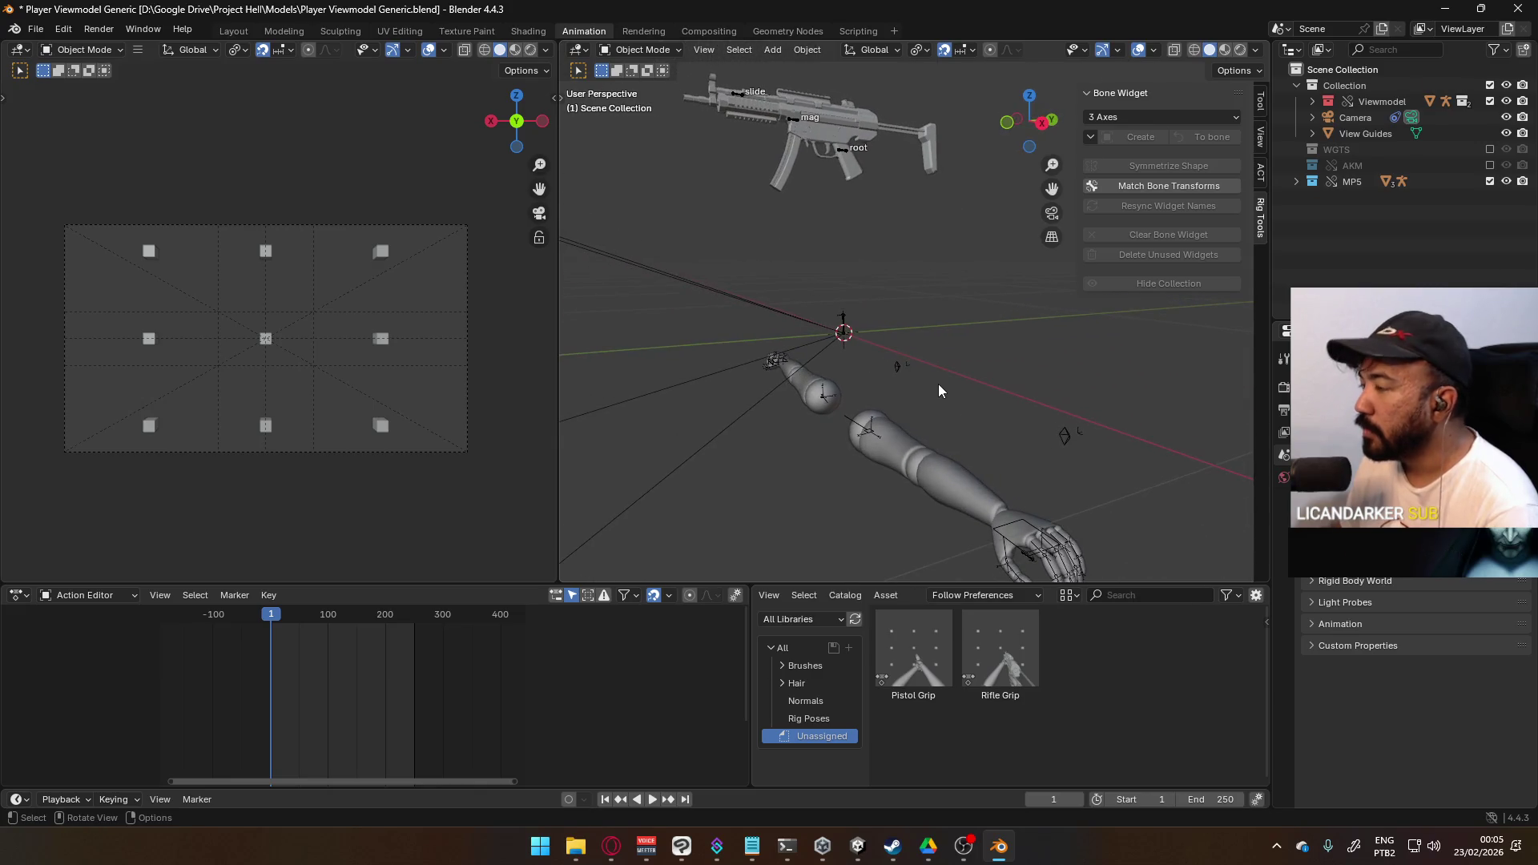
scroll(897, 374, down, 3)
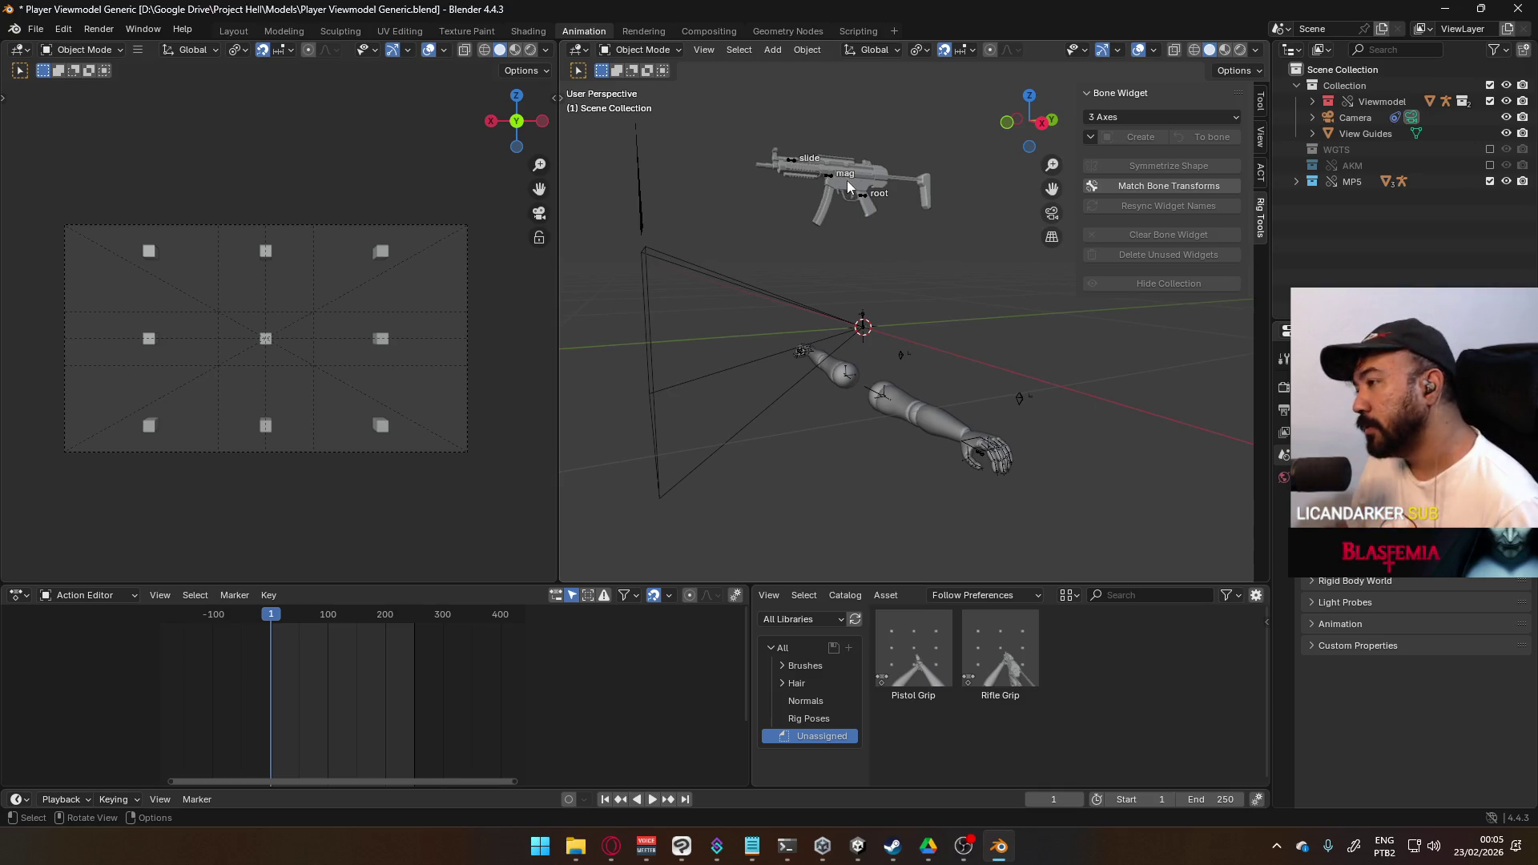
key(KP_3)
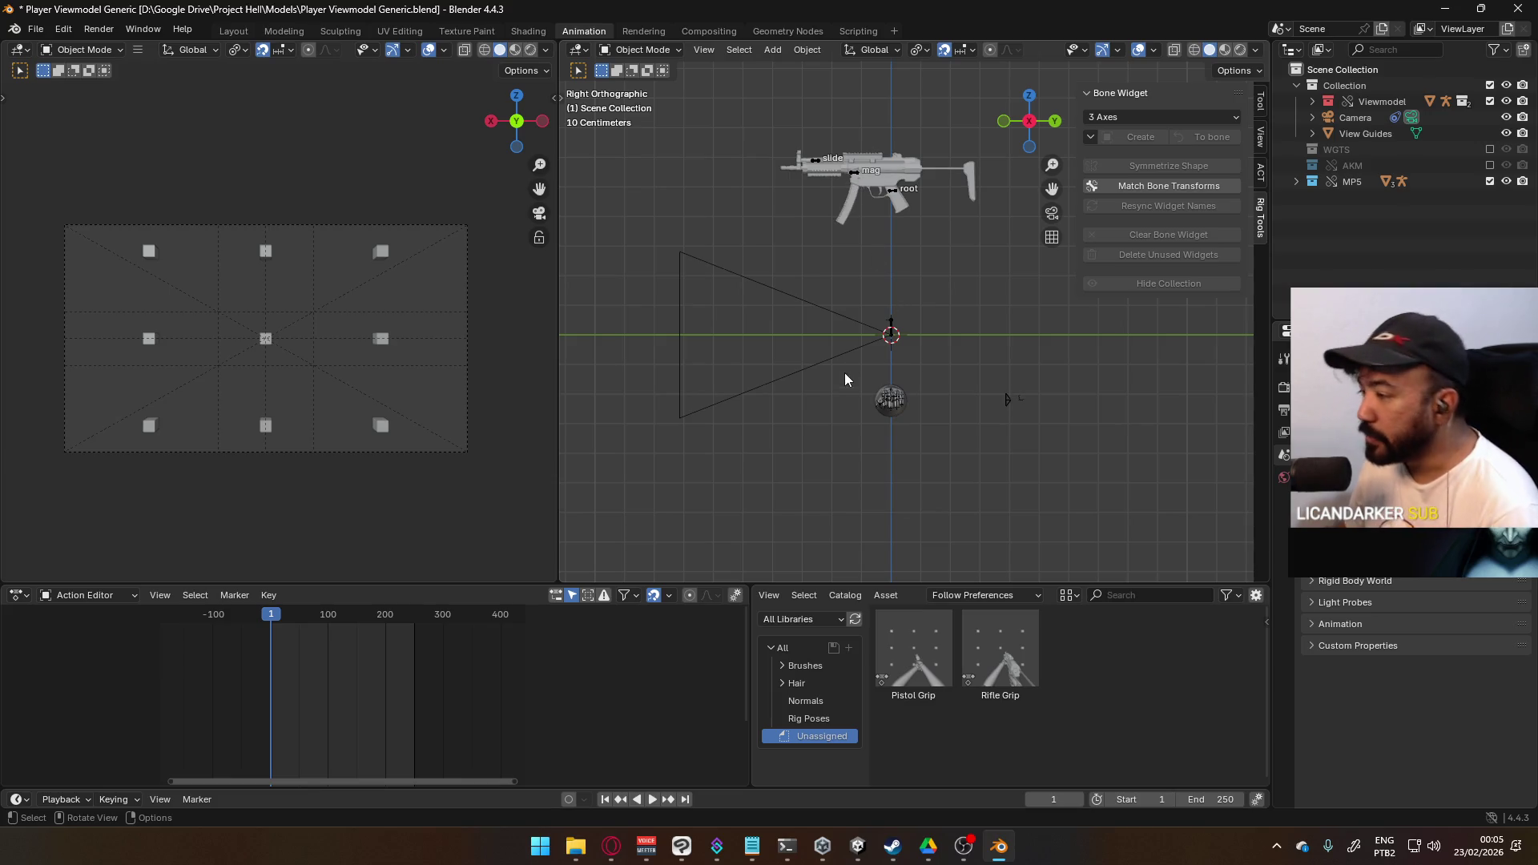
scroll(851, 362, up, 5)
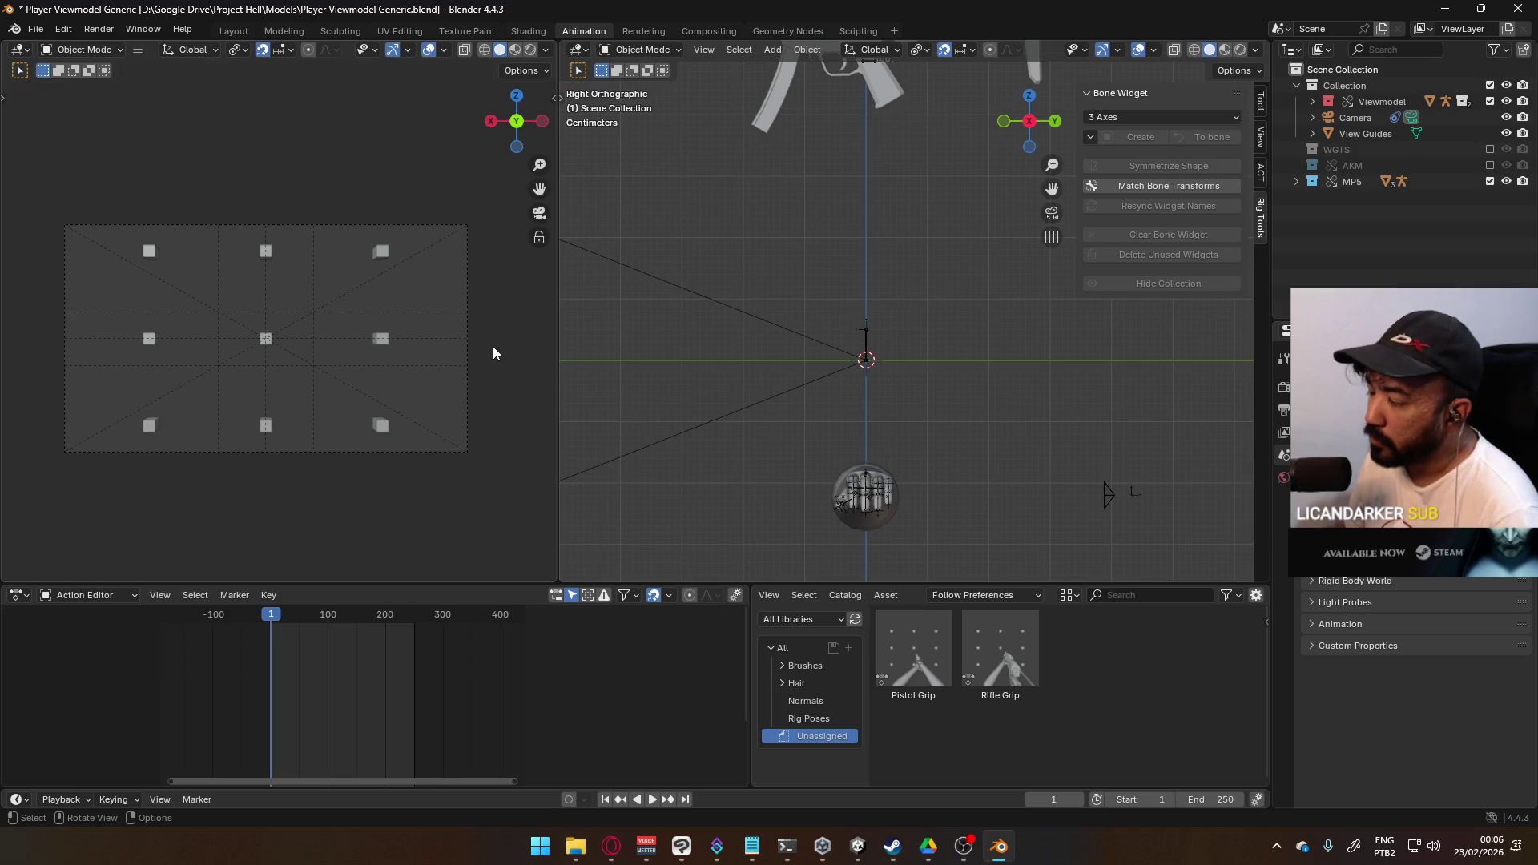
scroll(969, 397, down, 3)
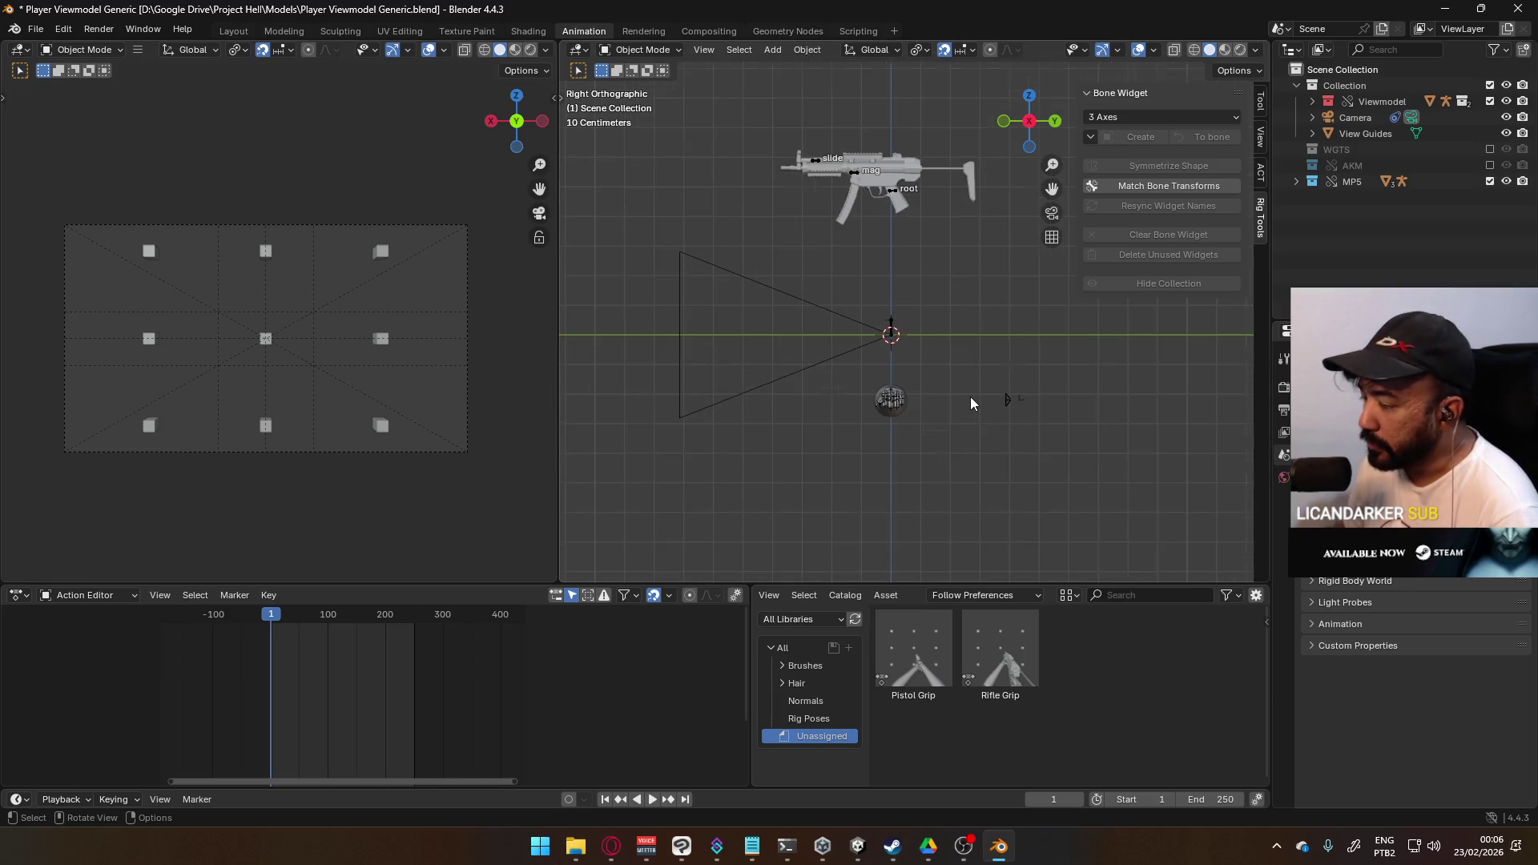
scroll(961, 398, up, 1)
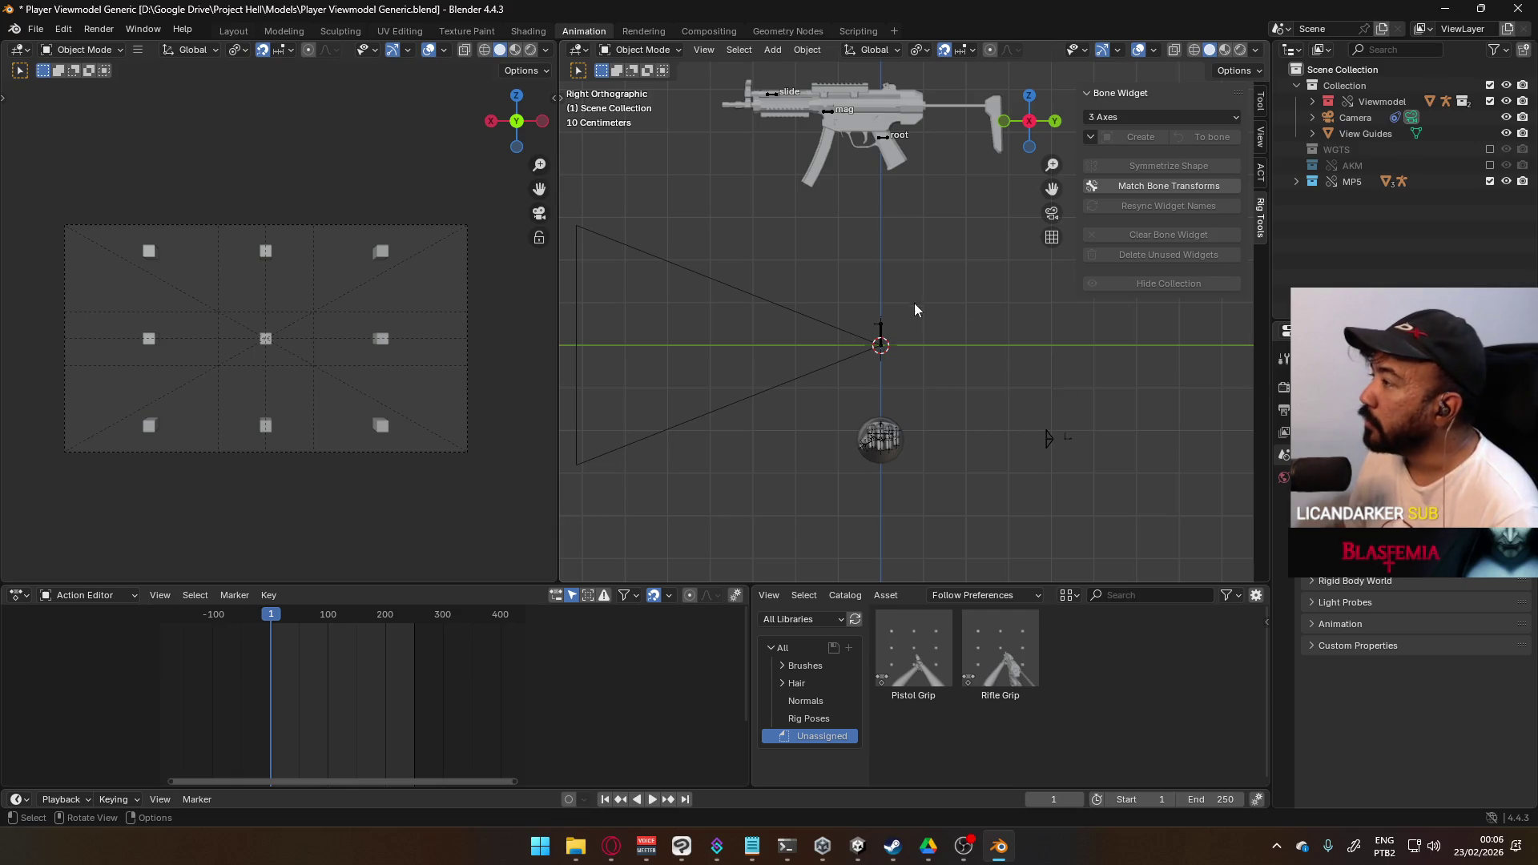
scroll(915, 330, down, 3)
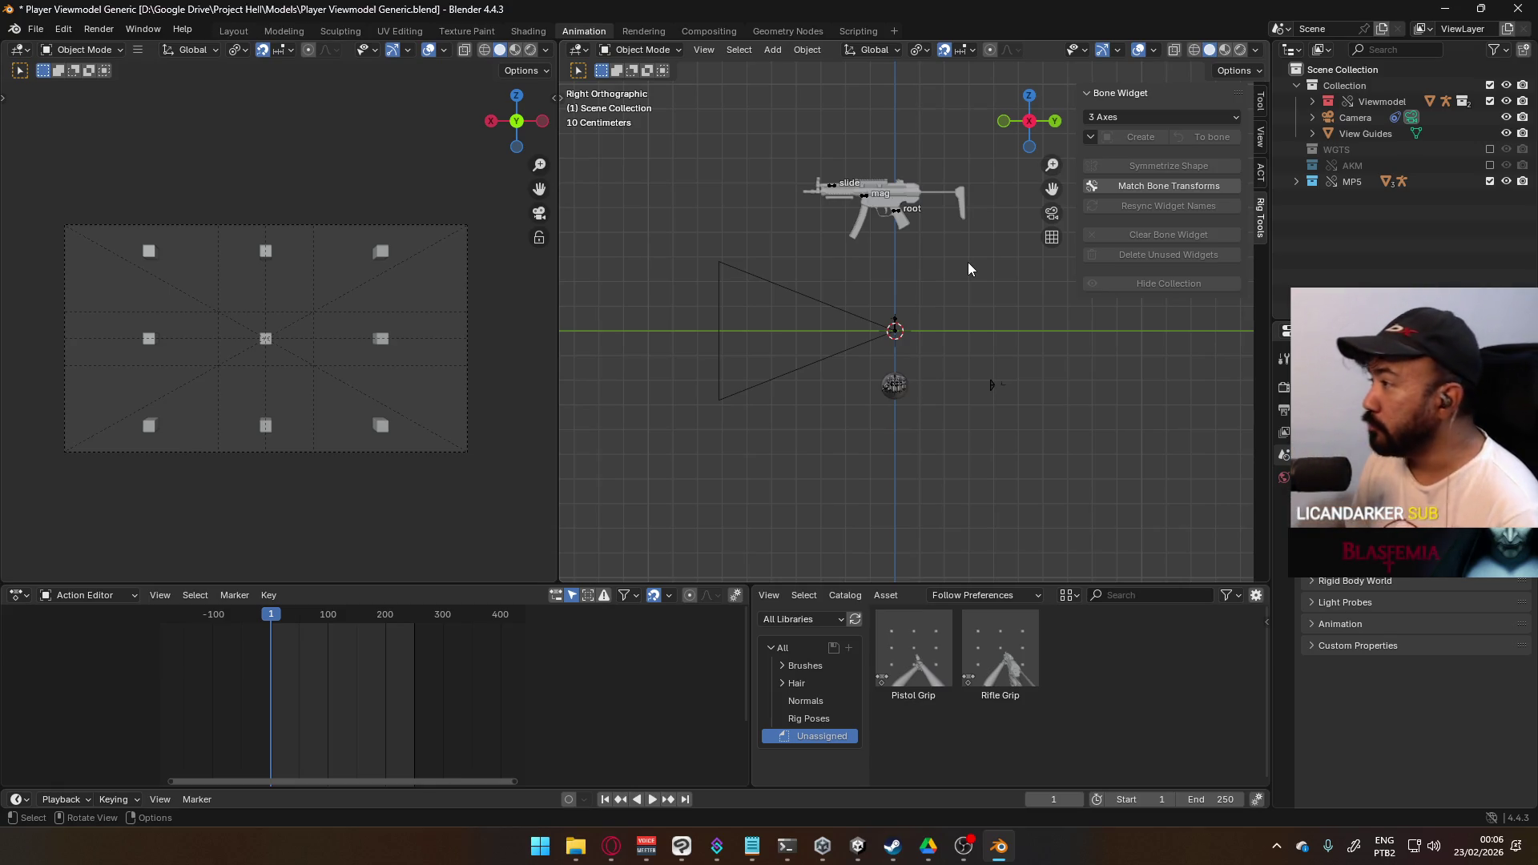
mouse_move(825, 265)
middle_down()
mouse_move(878, 283)
mouse_move(880, 269)
middle_up()
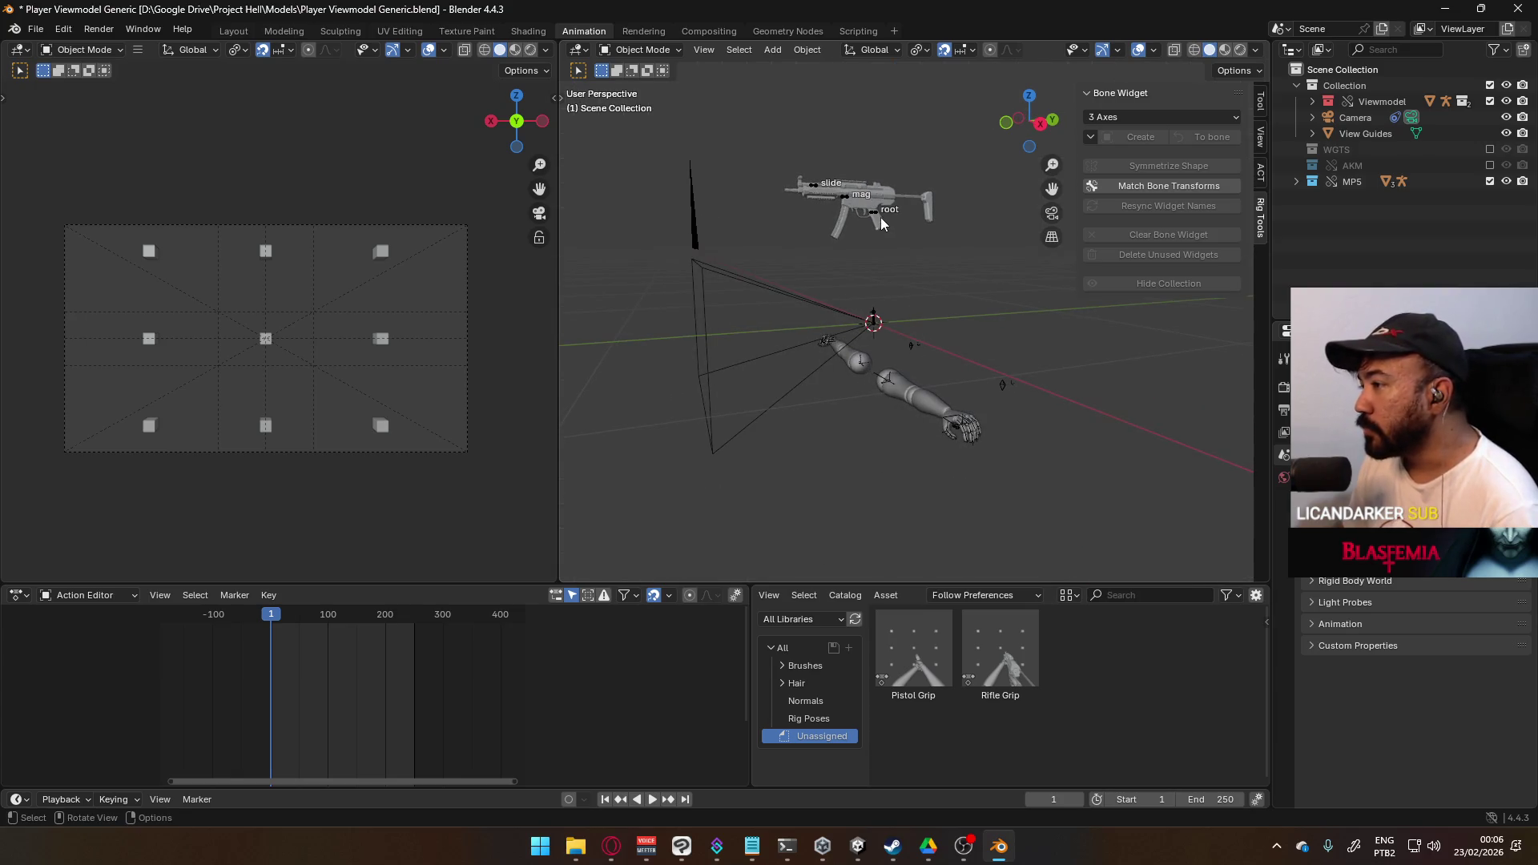
click(35, 29)
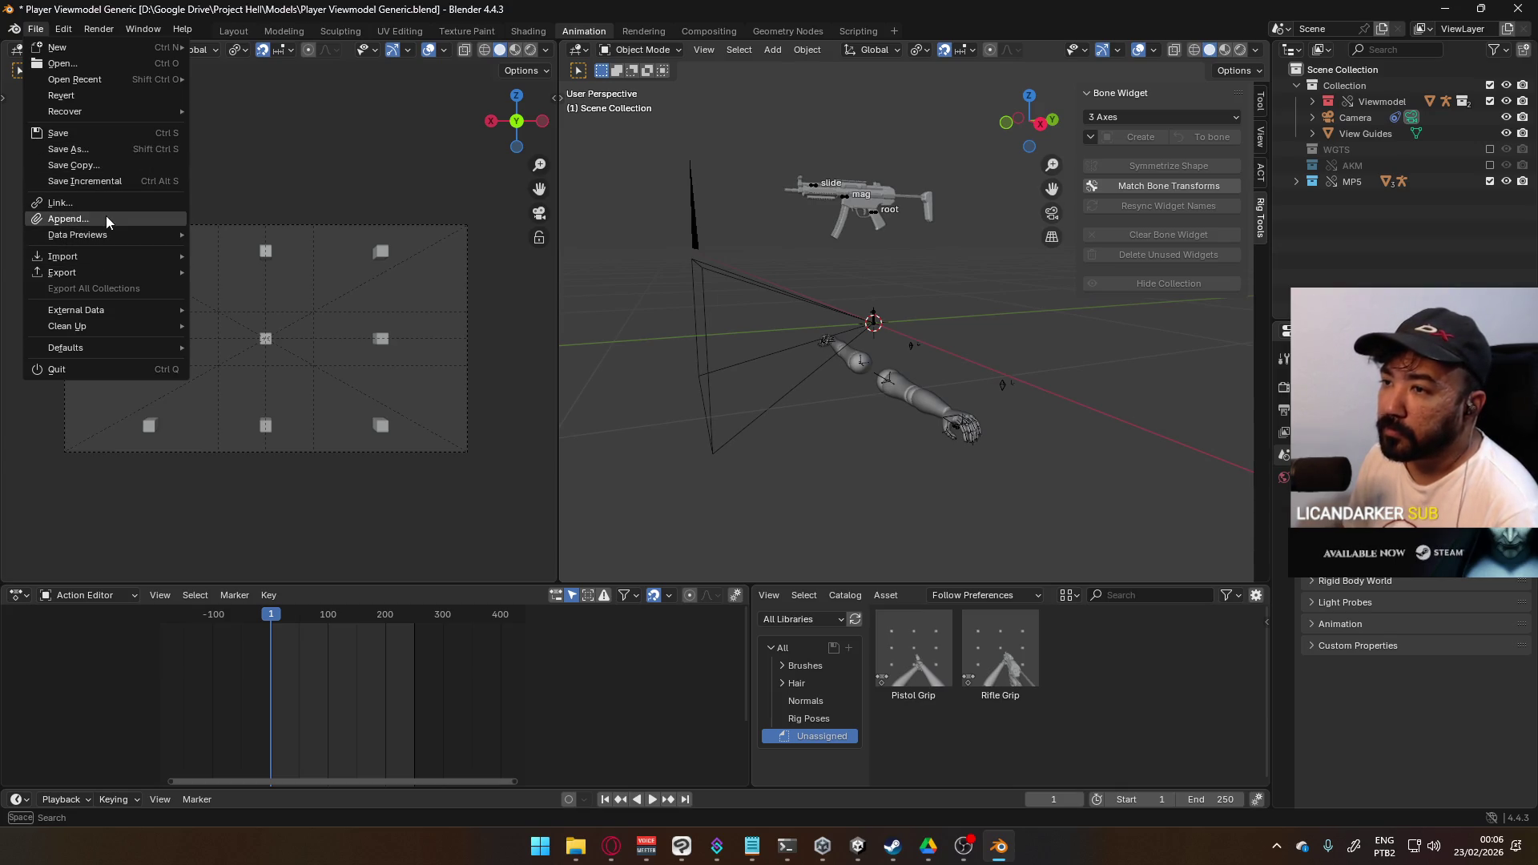
mouse_move(112, 258)
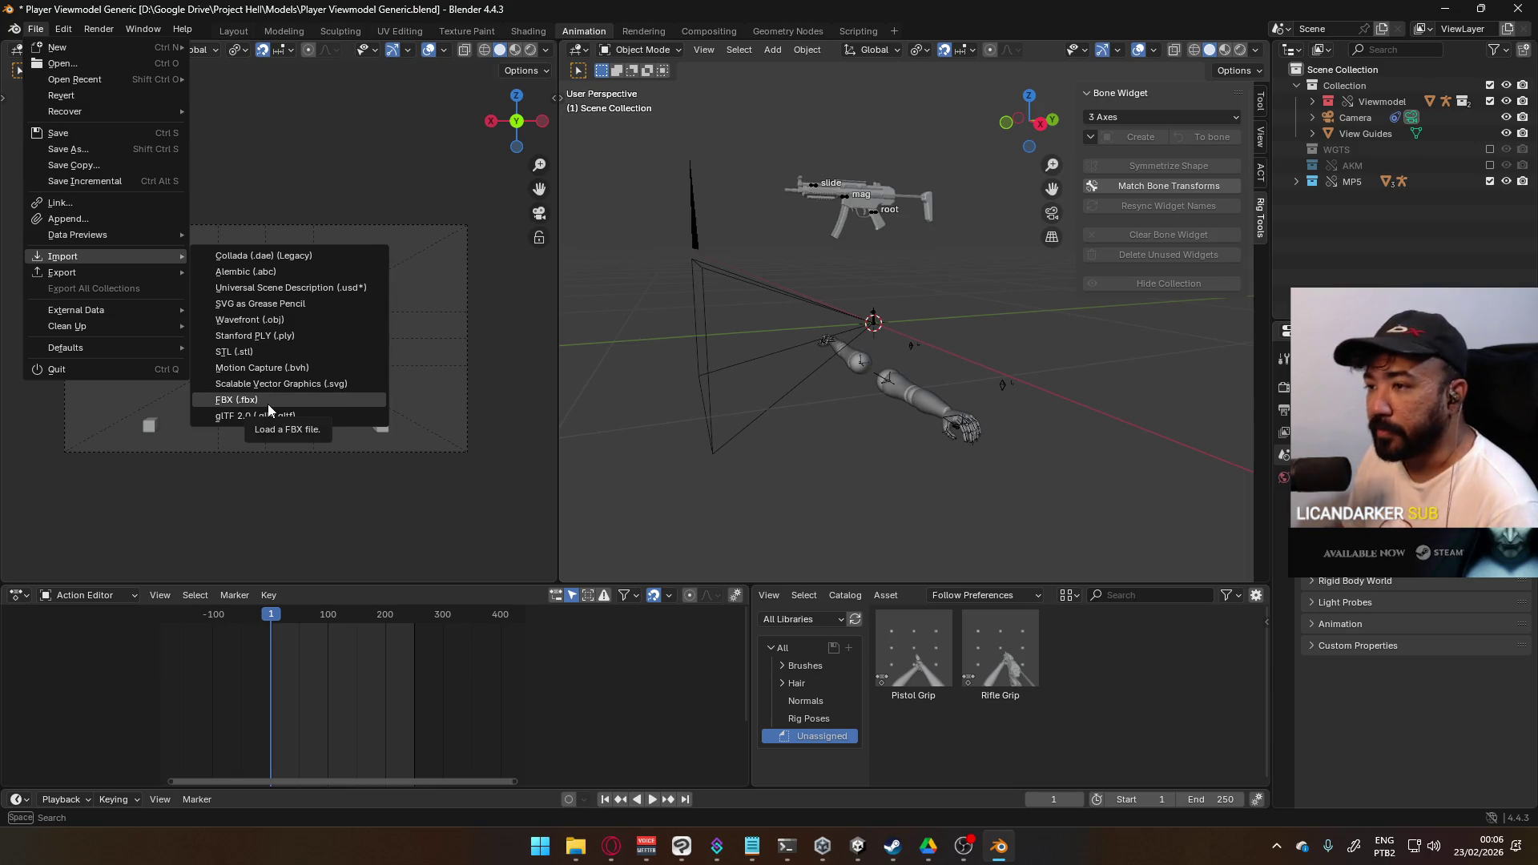
click(268, 403)
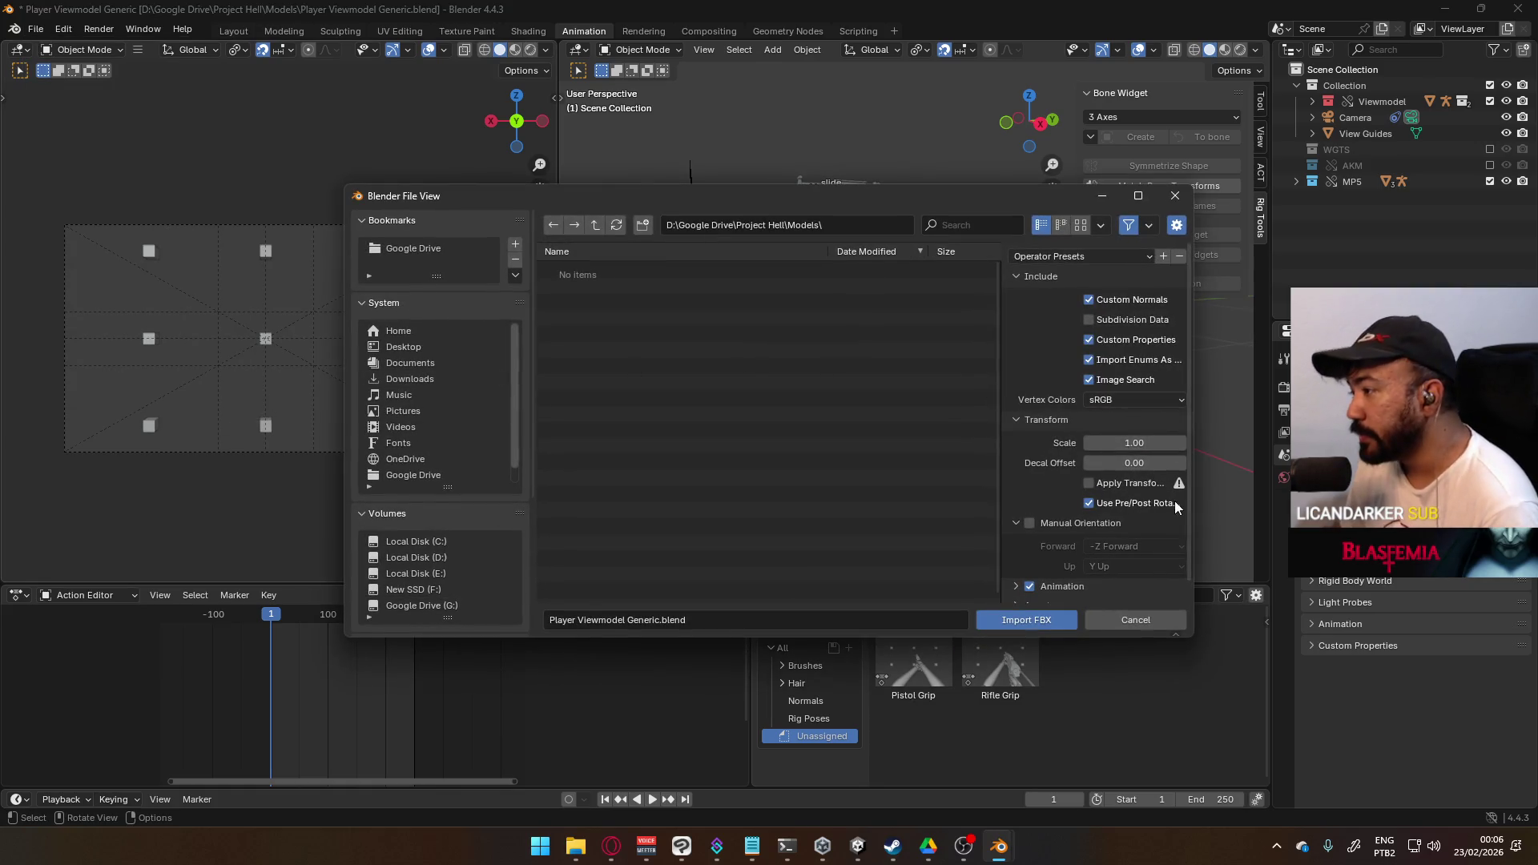
scroll(449, 529, down, 6)
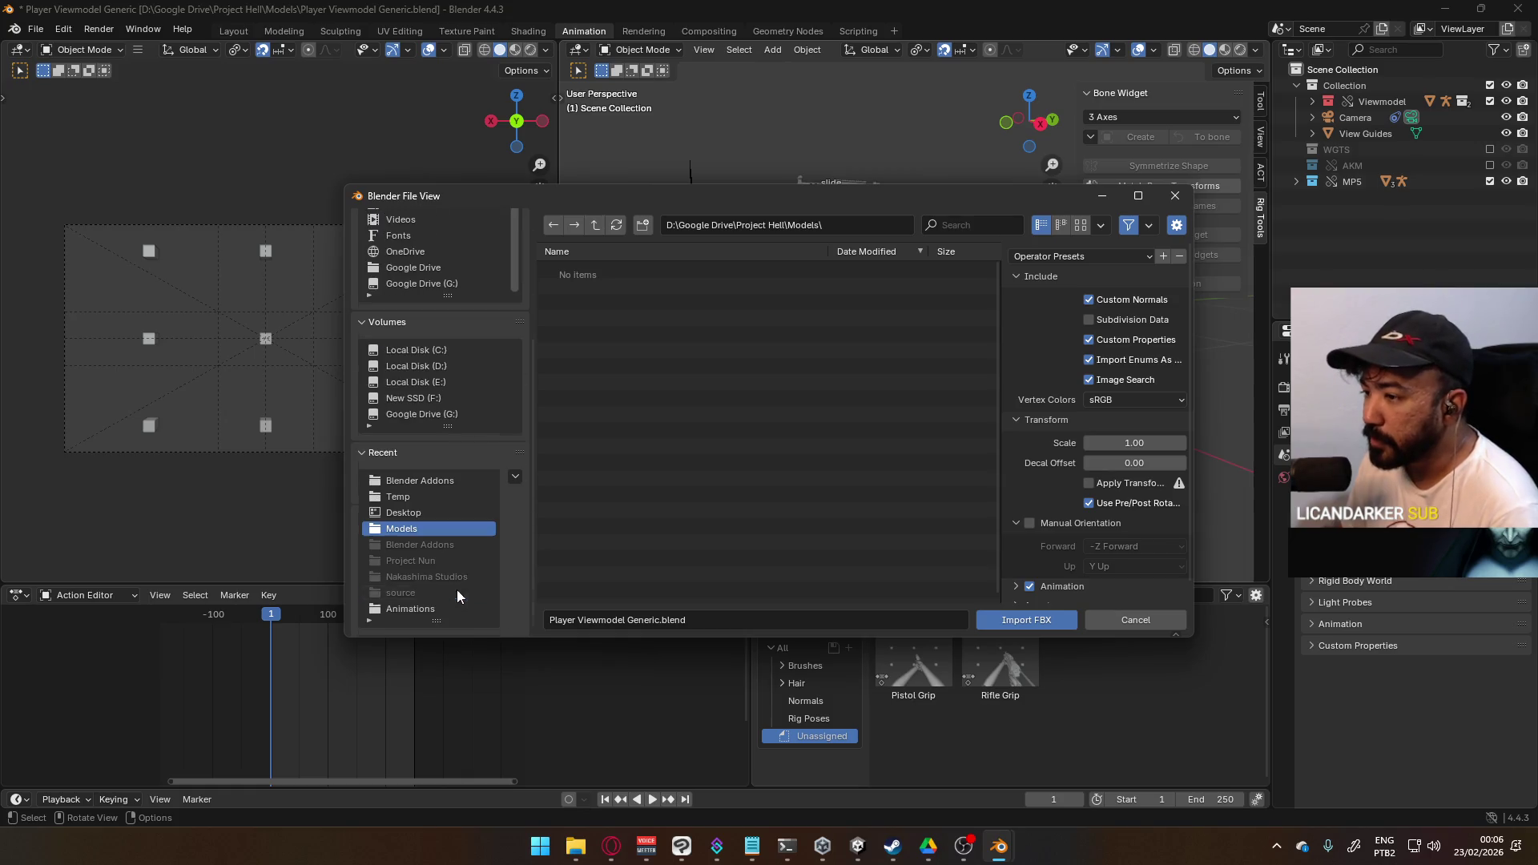
click(462, 481)
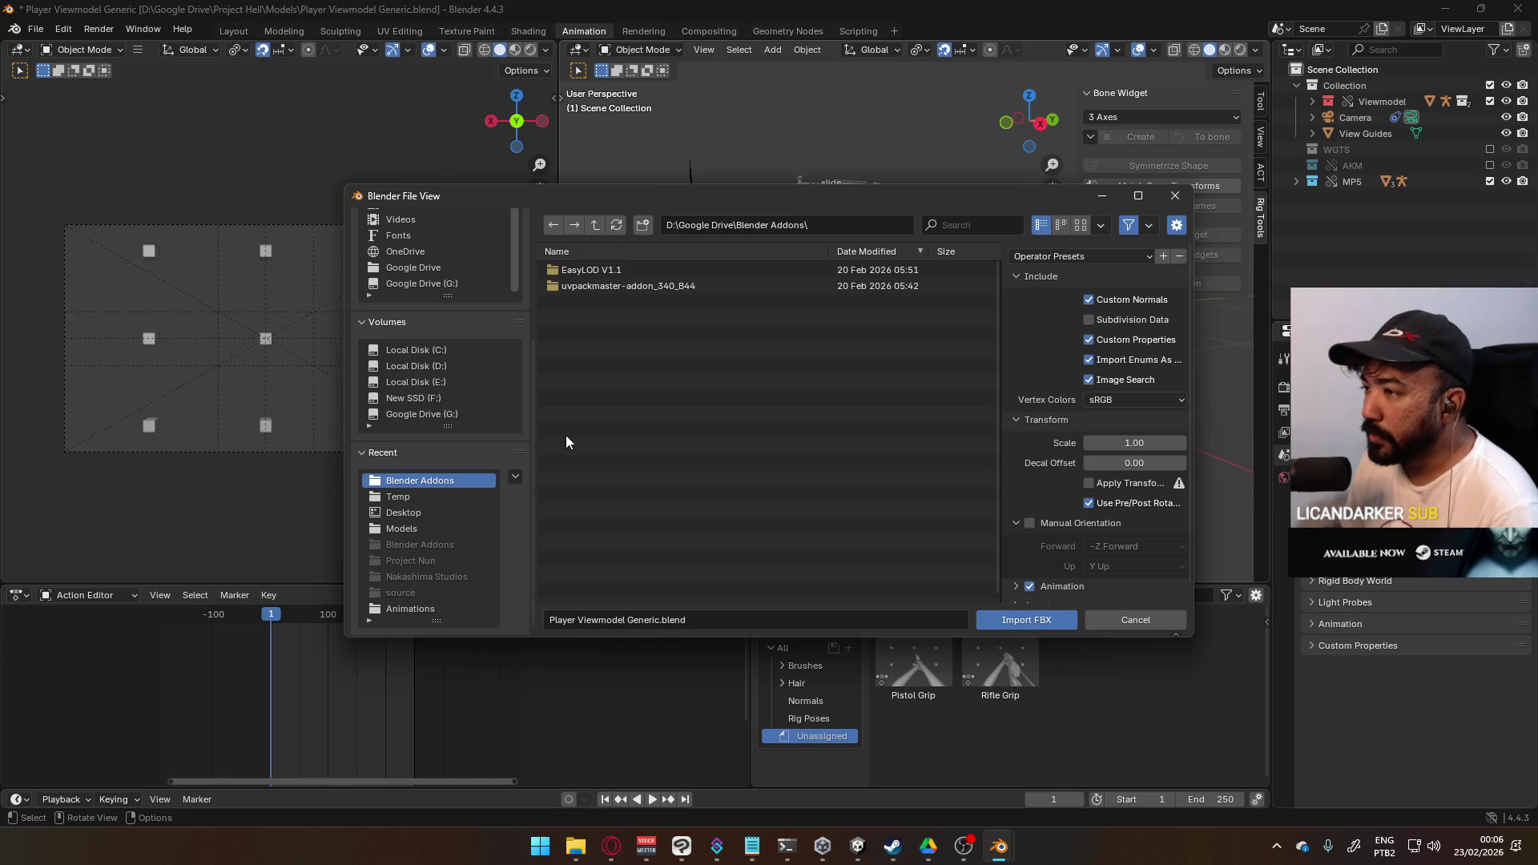
click(420, 527)
click(421, 606)
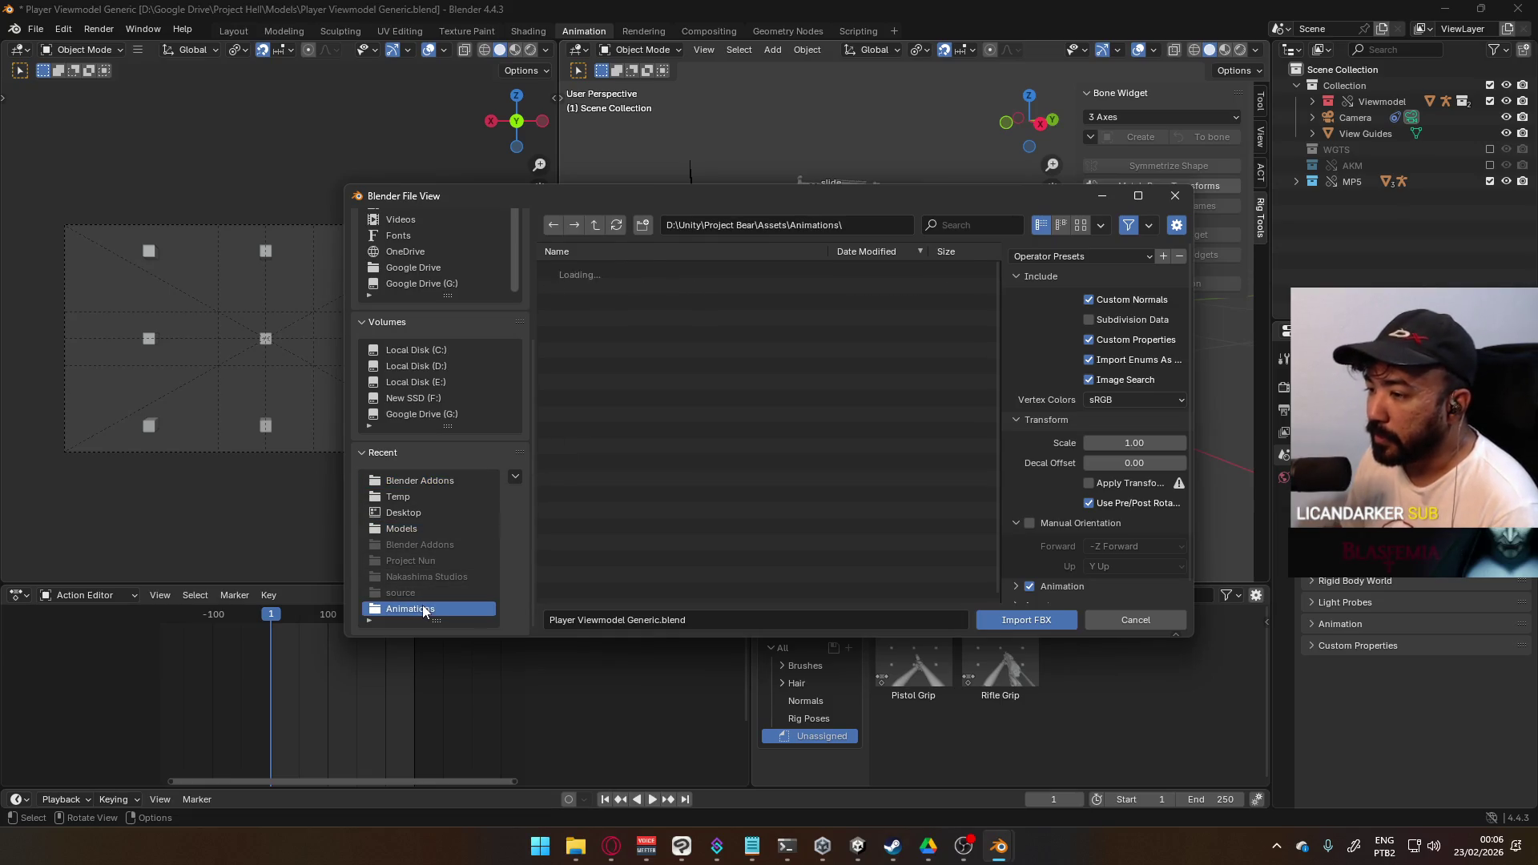
click(1187, 195)
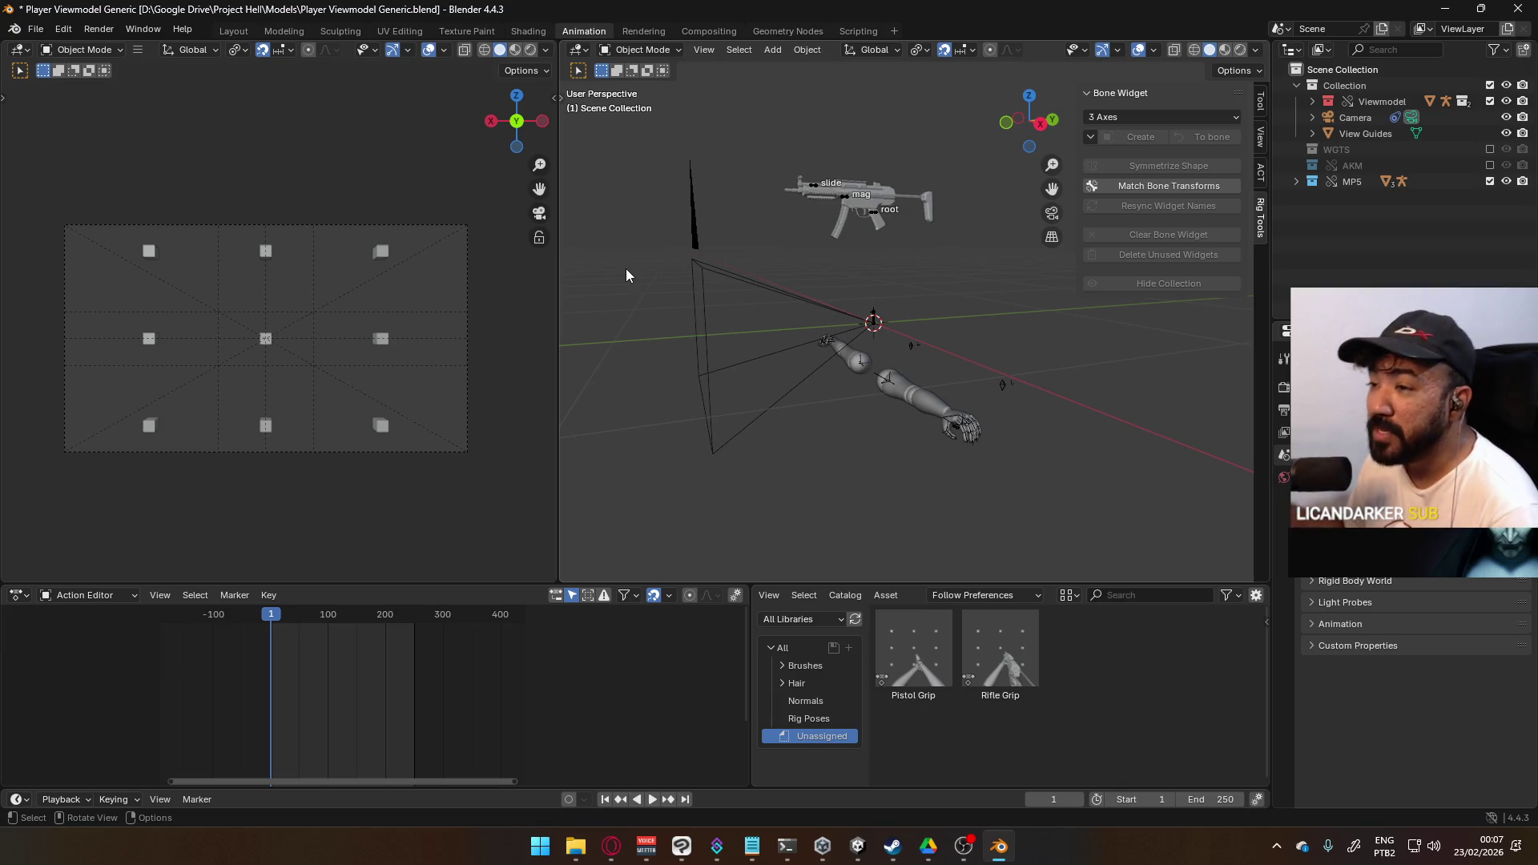
mouse_move(910, 367)
middle_down()
mouse_move(1087, 307)
mouse_move(987, 367)
middle_up()
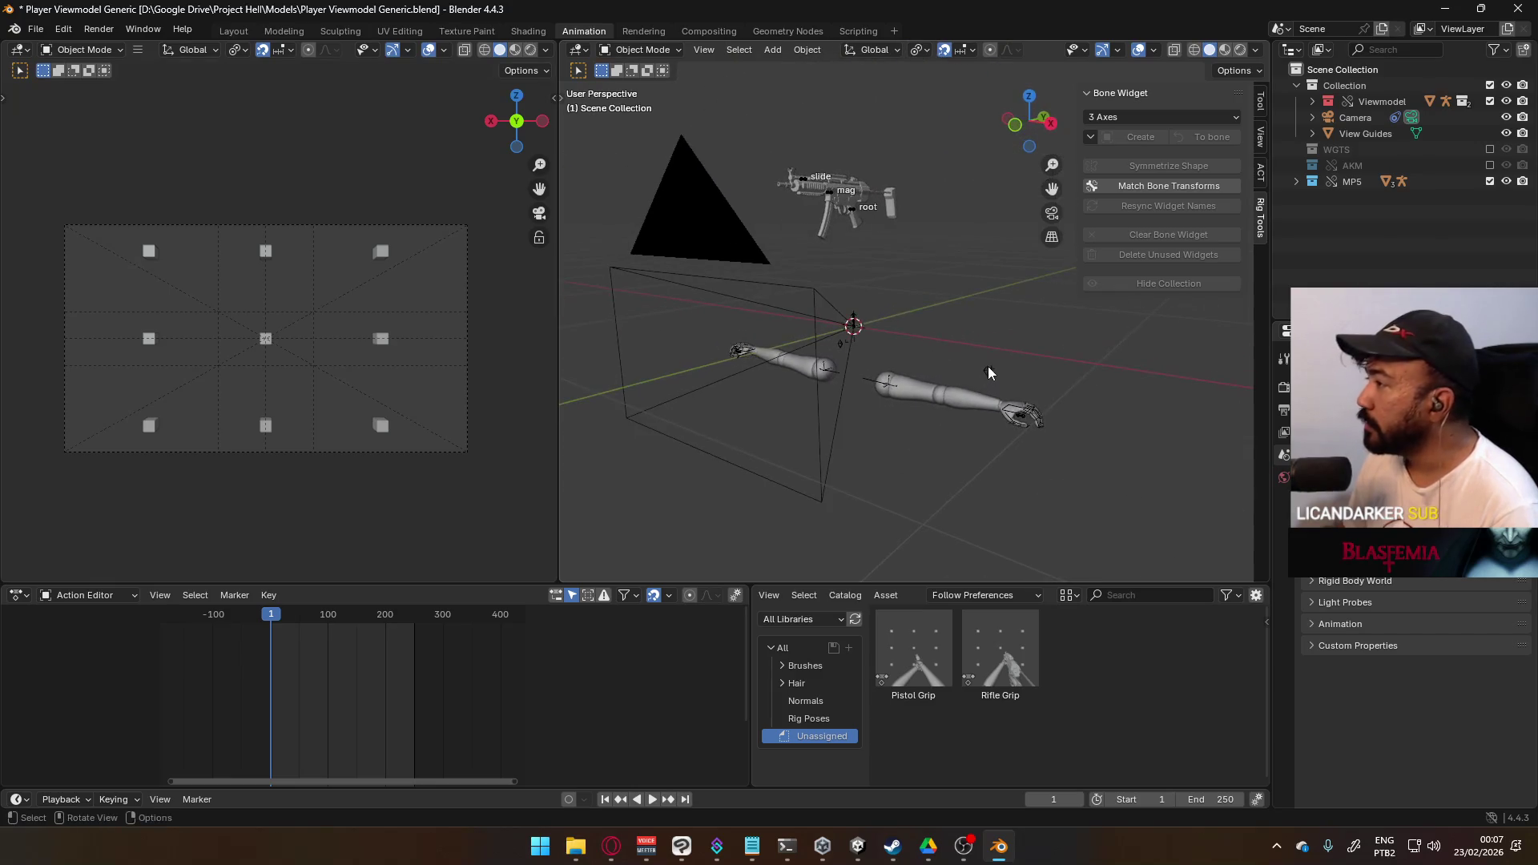
click(1296, 181)
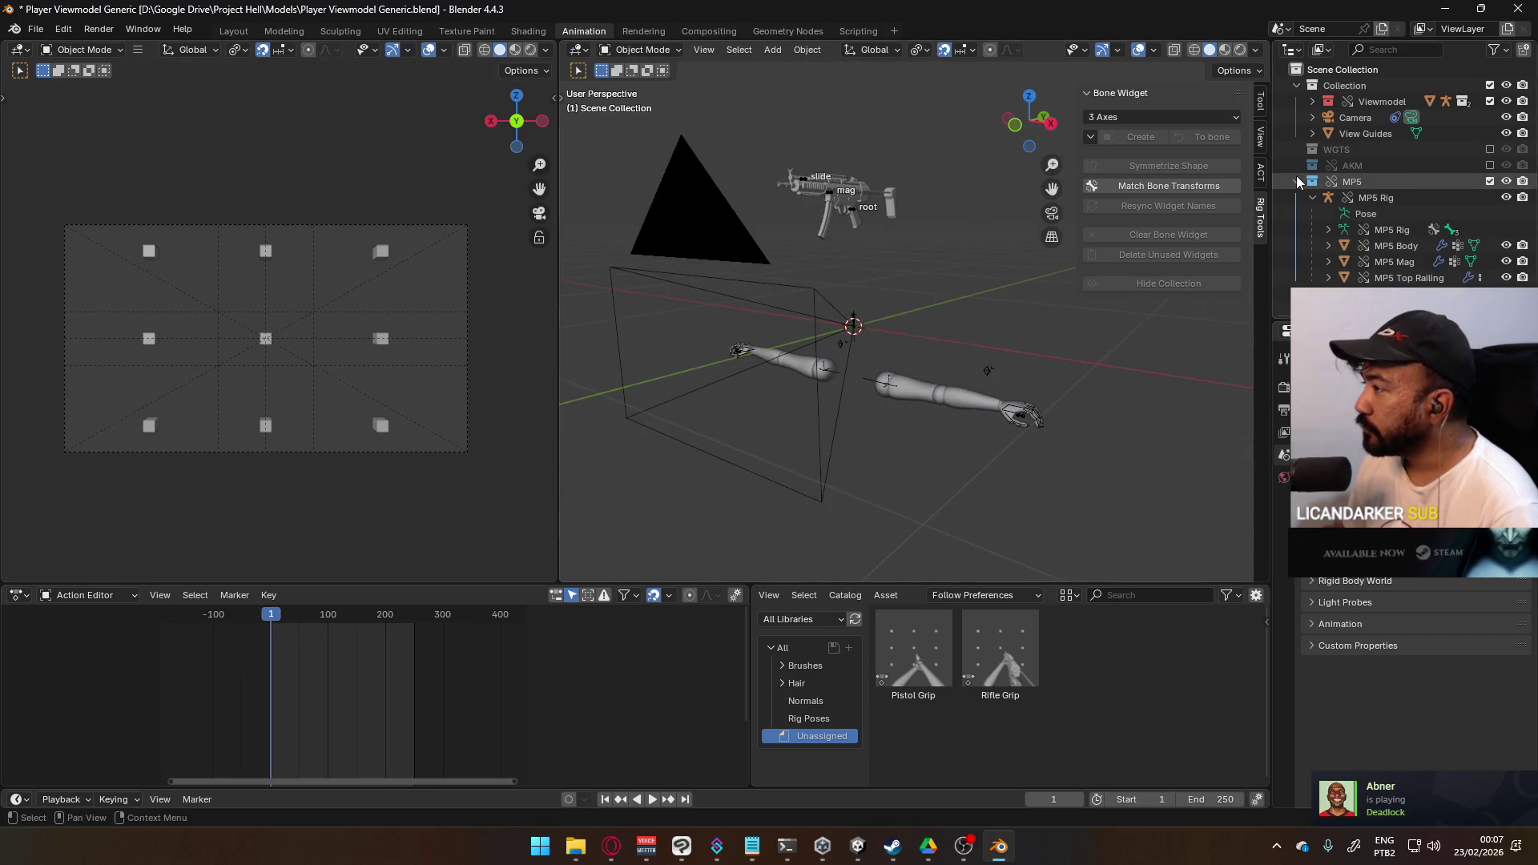
click(1297, 181)
click(881, 383)
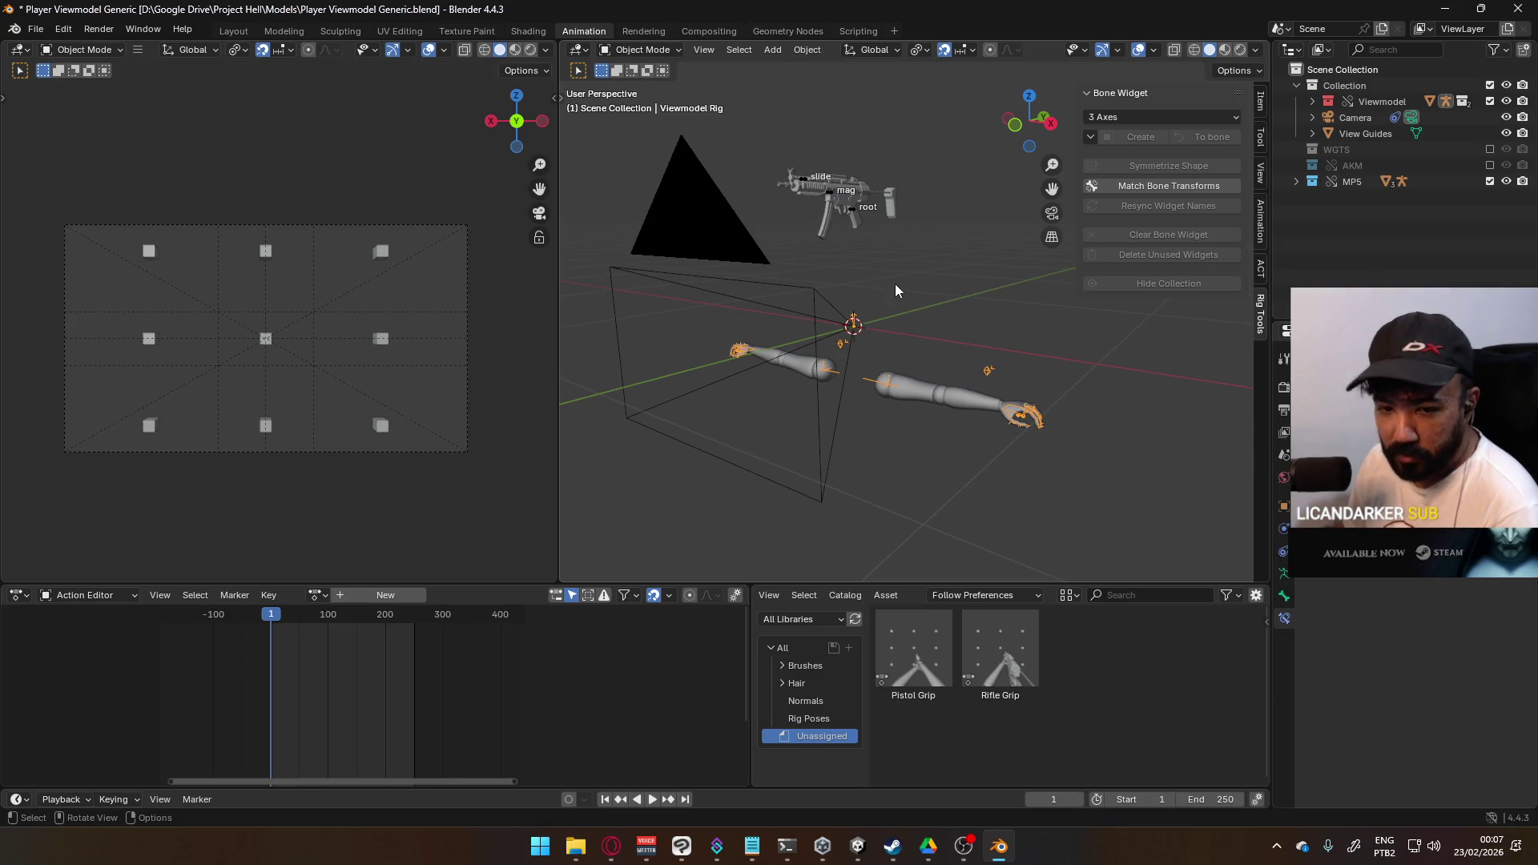
scroll(991, 408, up, 1)
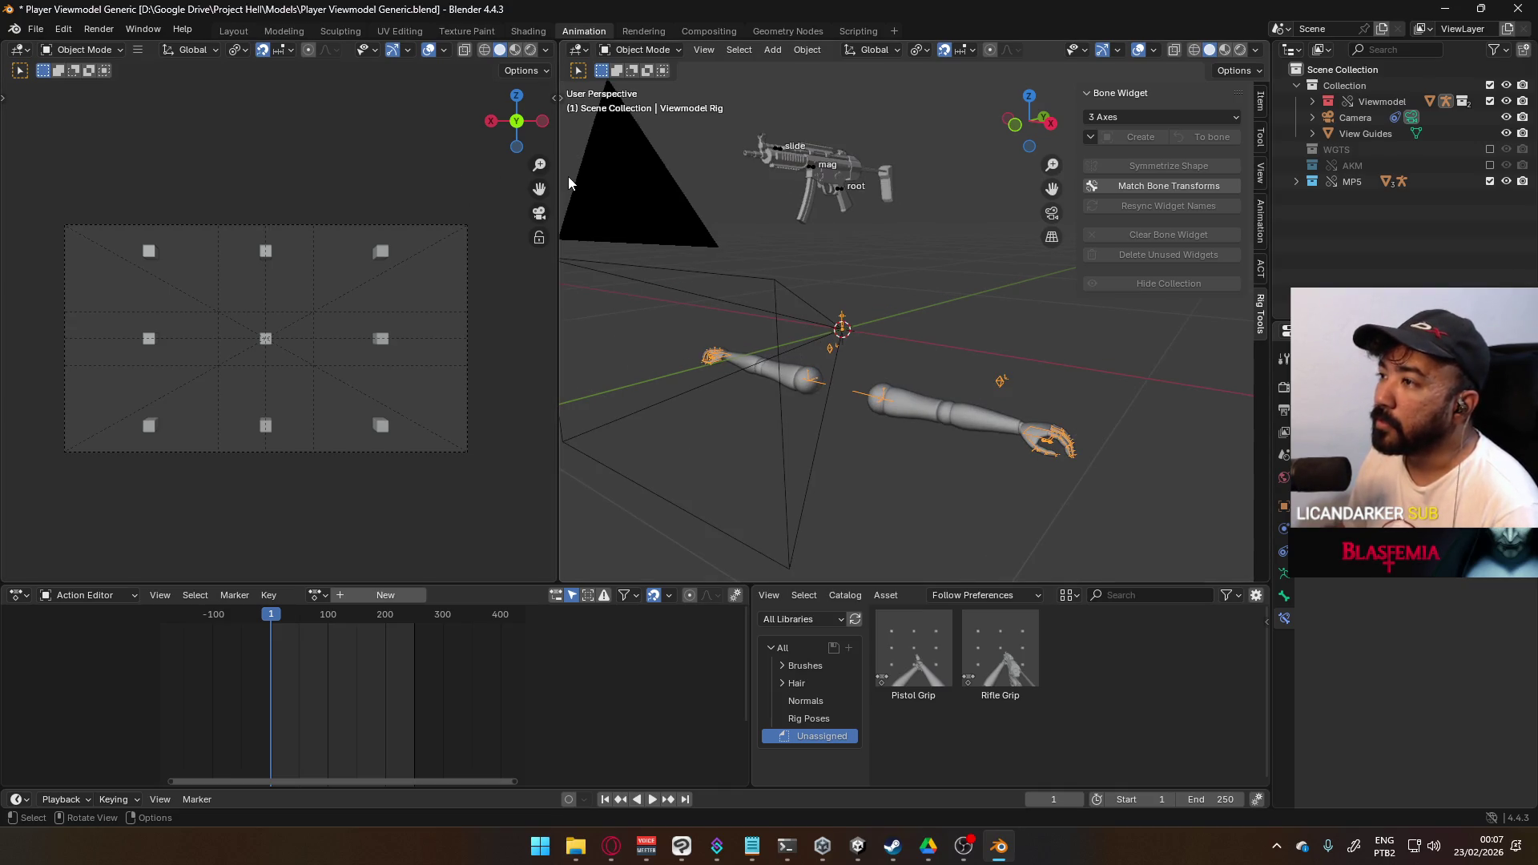
mouse_move(727, 223)
middle_down()
mouse_move(759, 284)
mouse_move(687, 290)
mouse_move(815, 282)
mouse_move(817, 299)
middle_up()
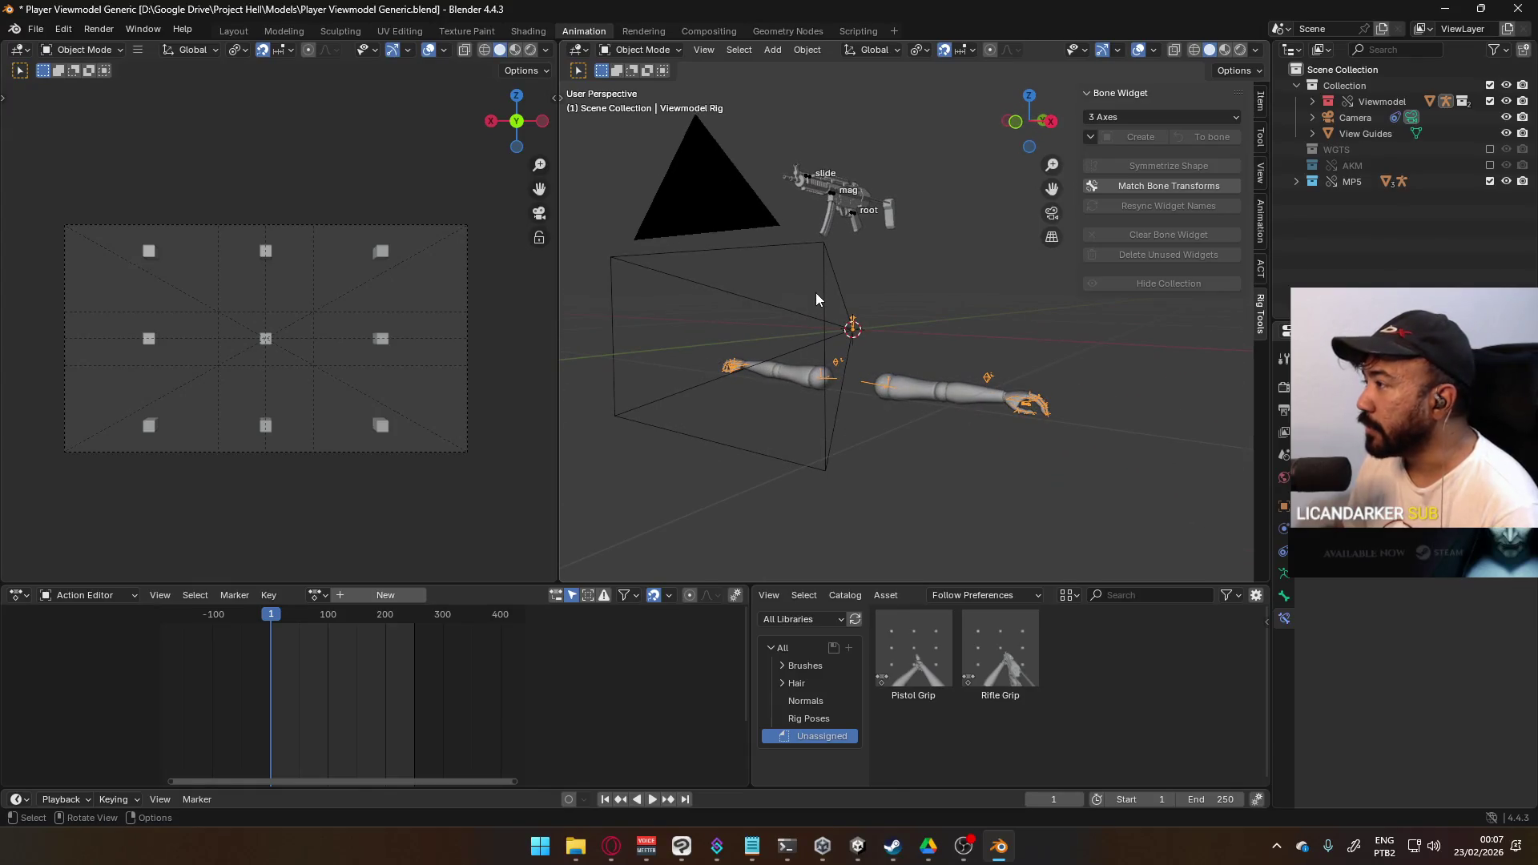
click(45, 29)
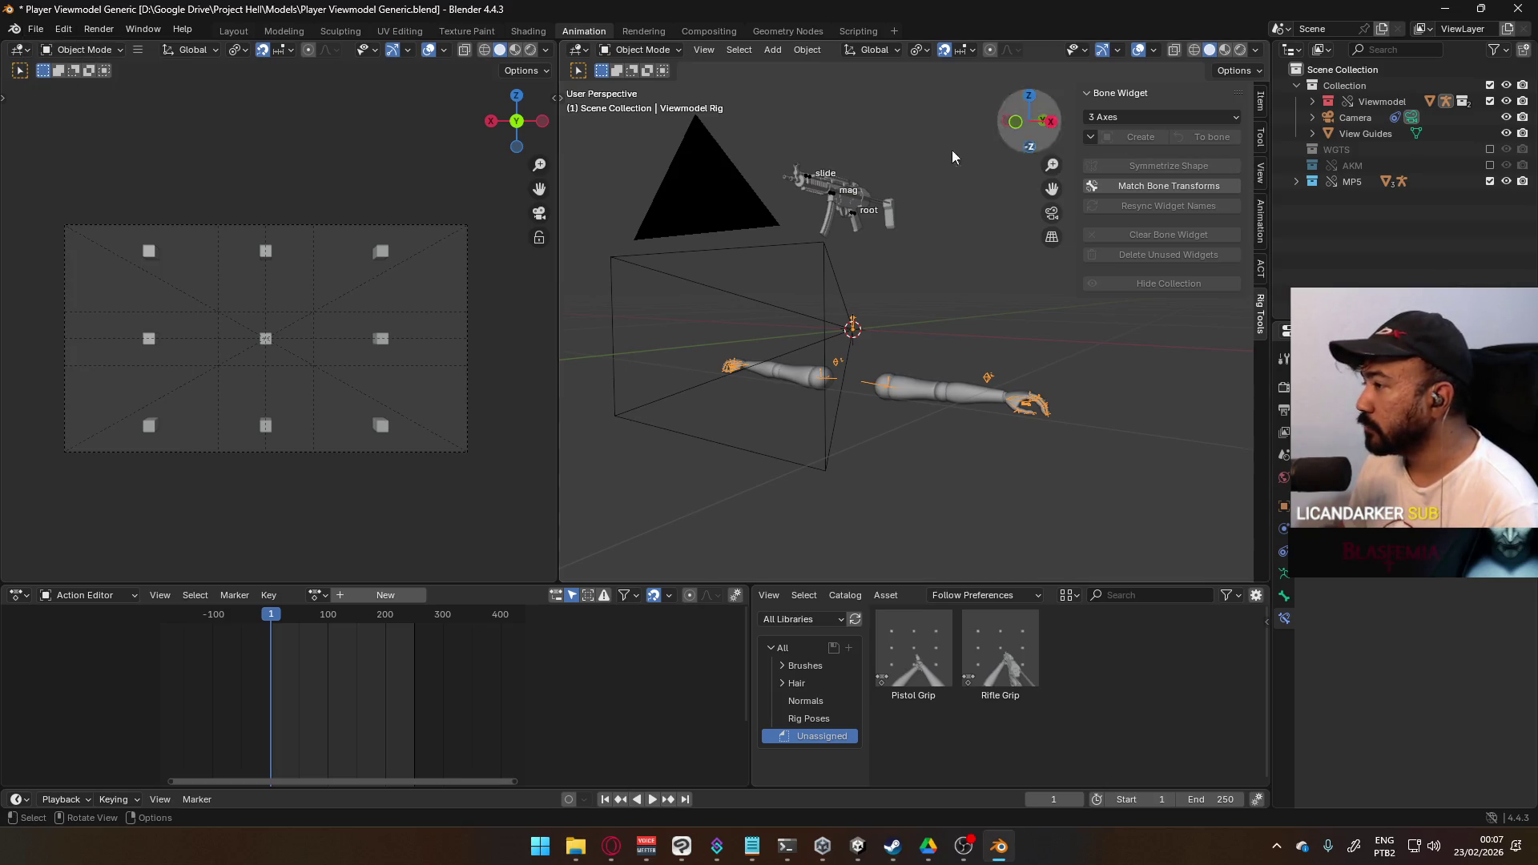
click(36, 30)
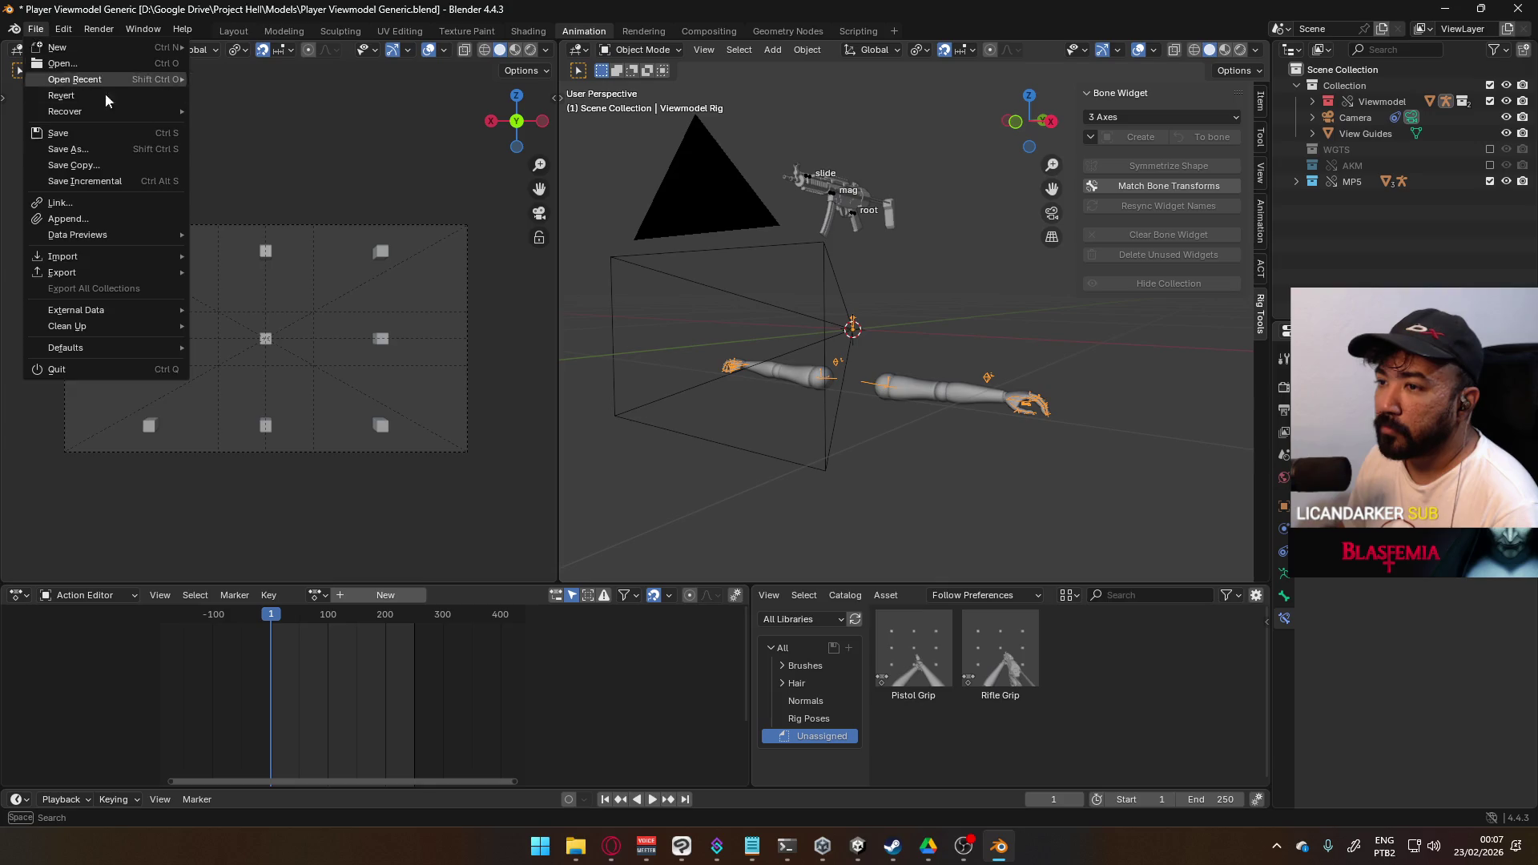
click(38, 32)
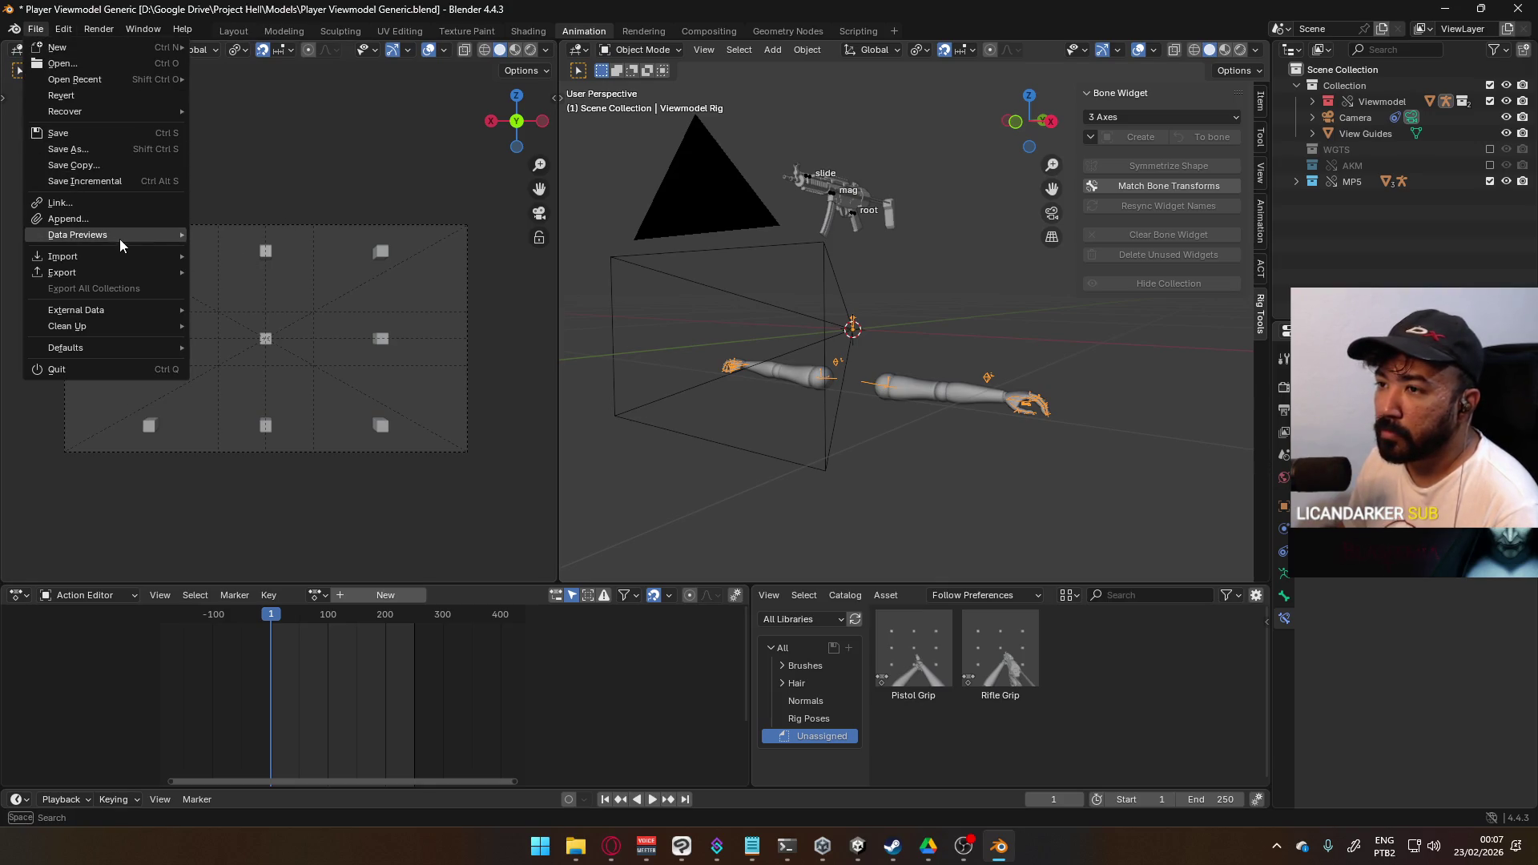
mouse_move(122, 241)
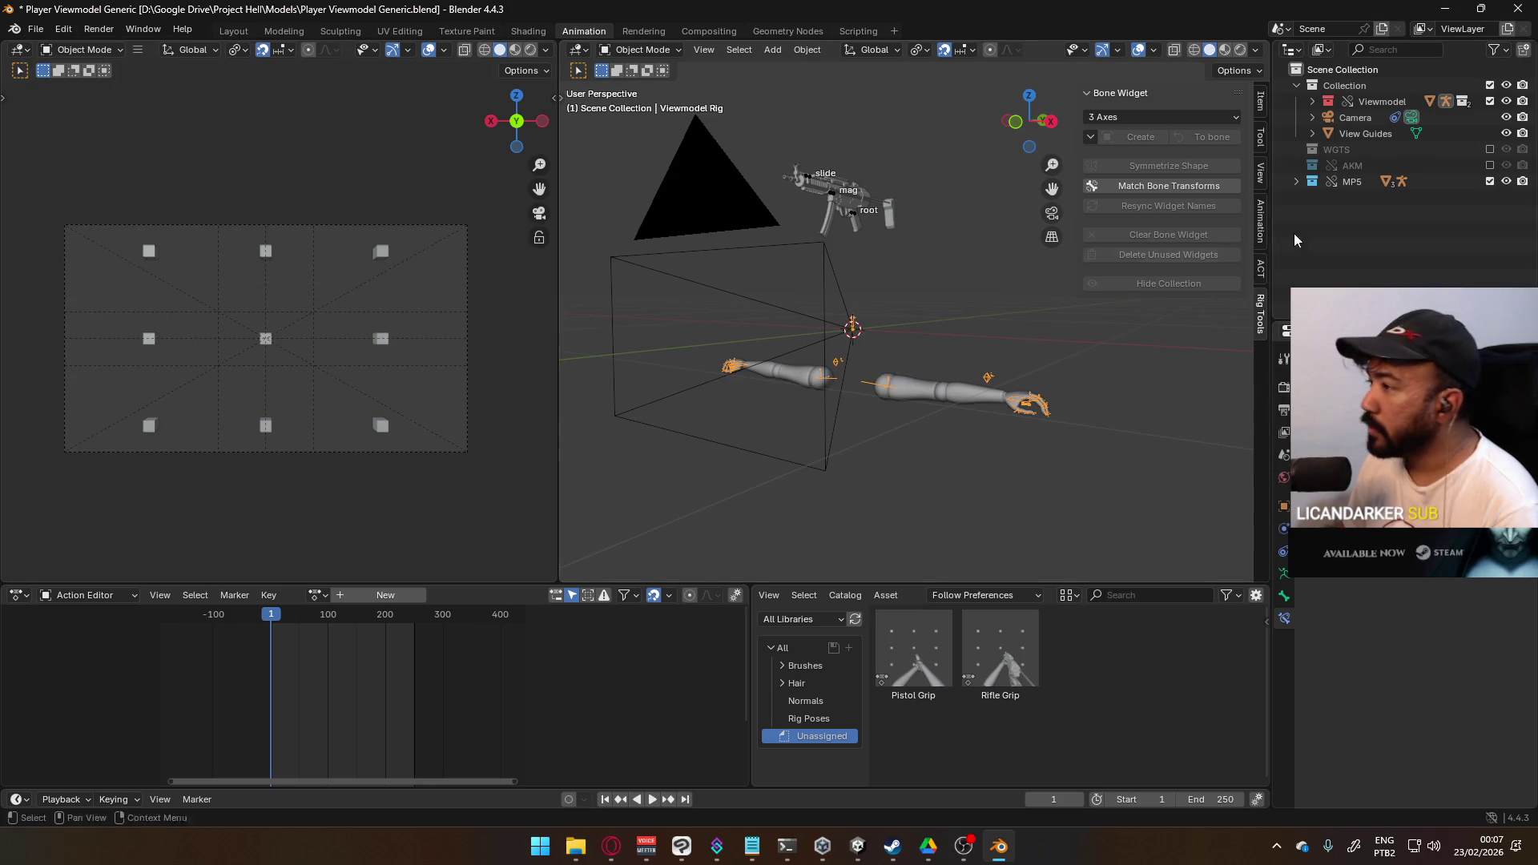
- Link the X17 collection from Weapon Library.blend and expand it in the Outliner
click(36, 30)
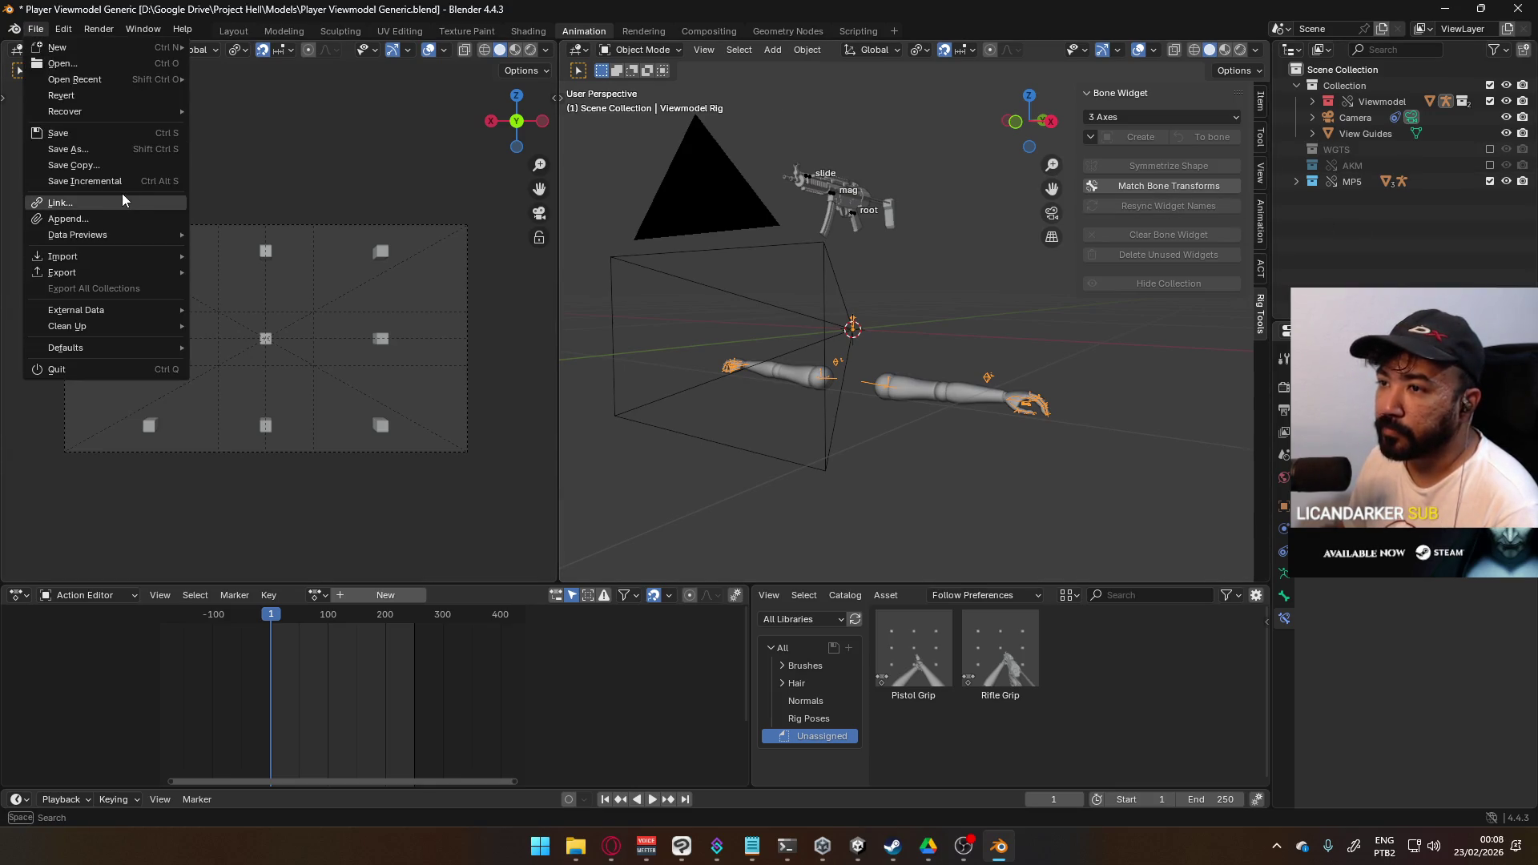
click(122, 194)
double_click(642, 269)
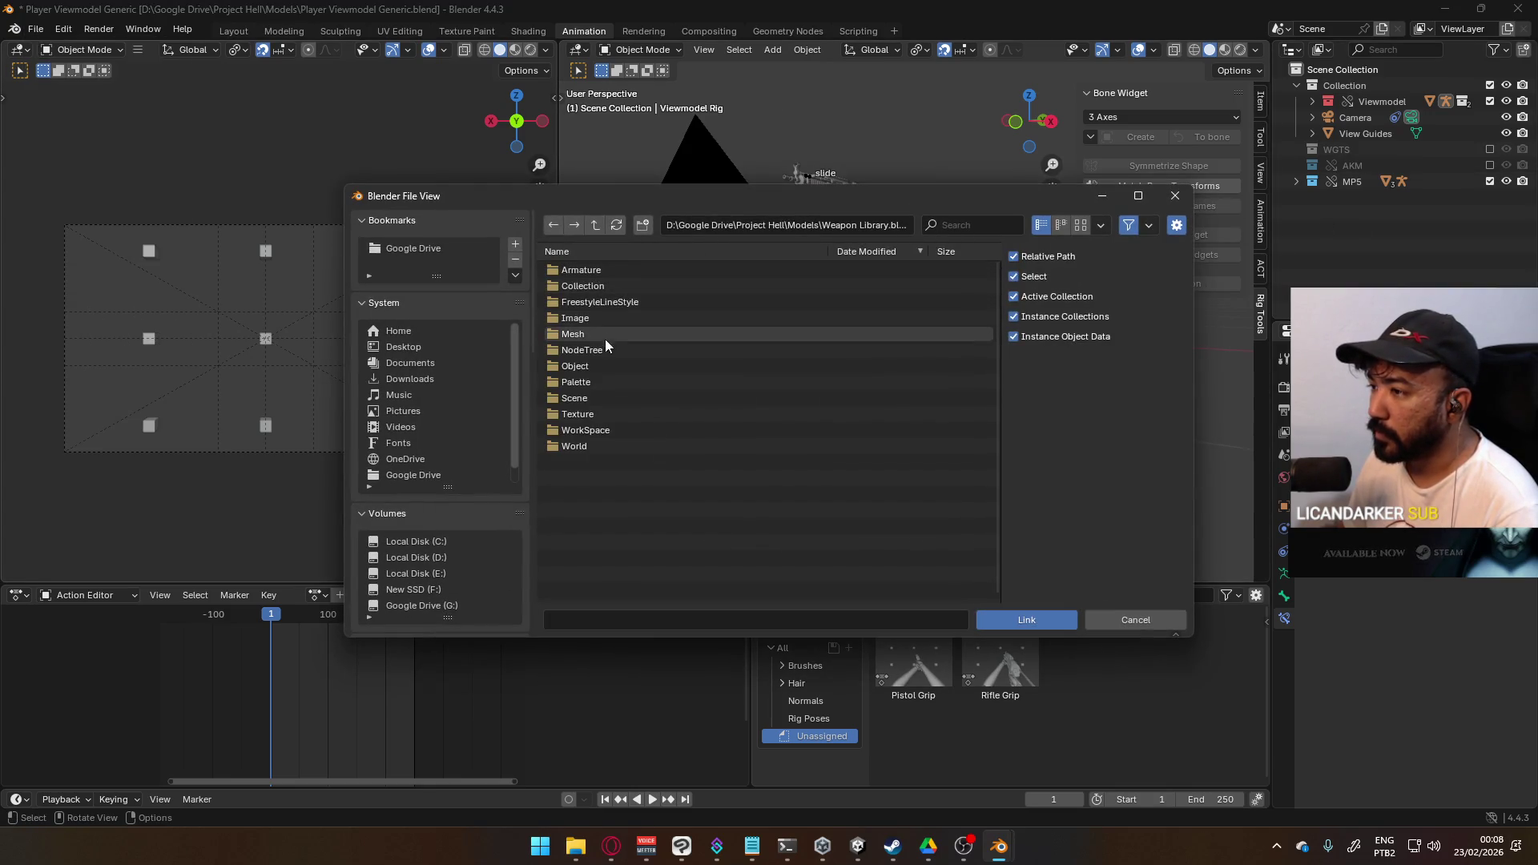
double_click(601, 285)
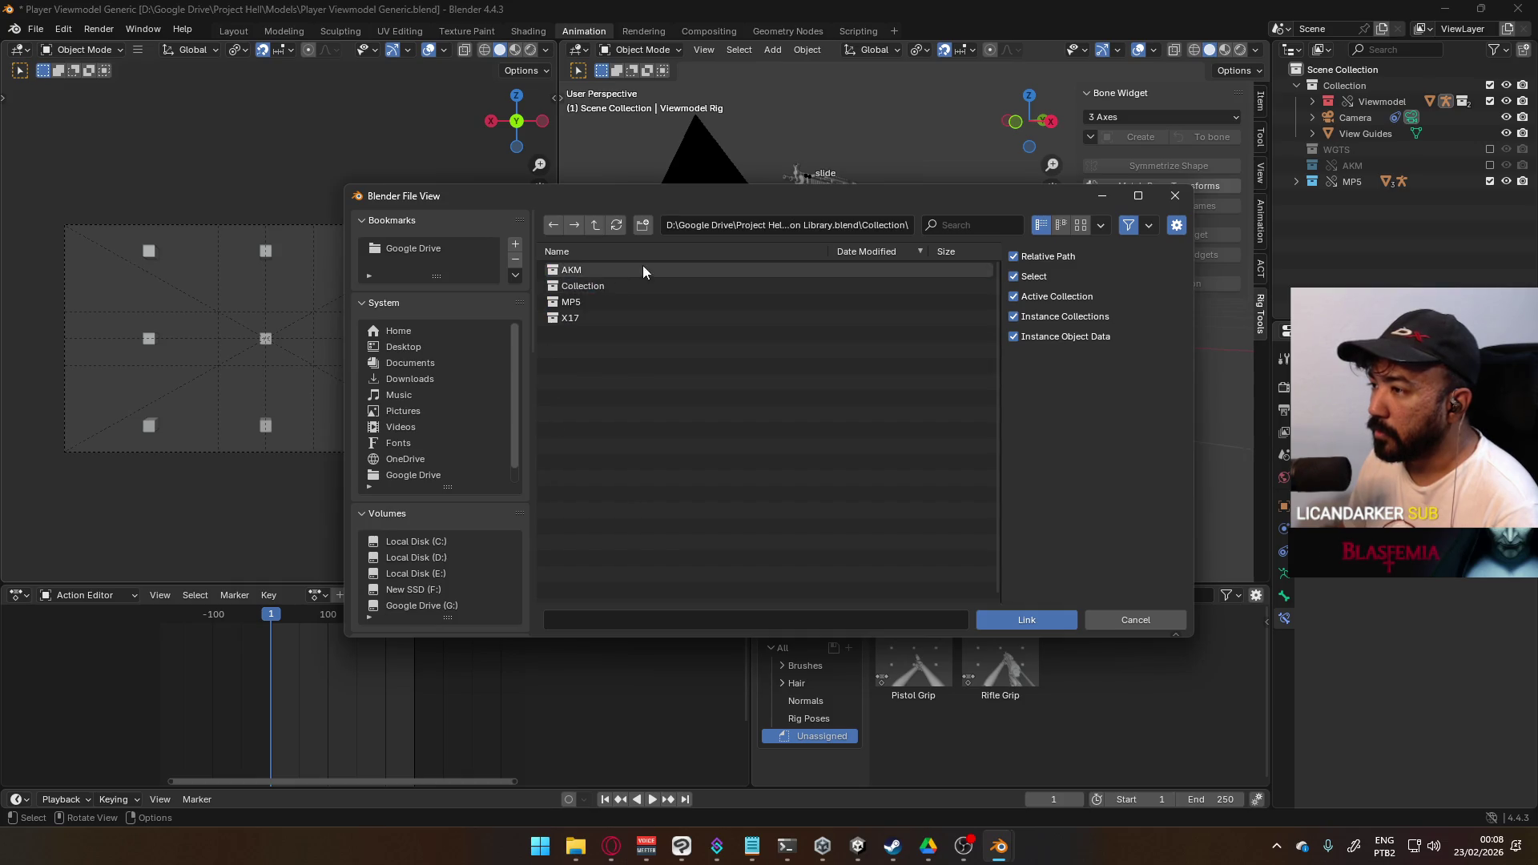
click(576, 318)
click(1026, 619)
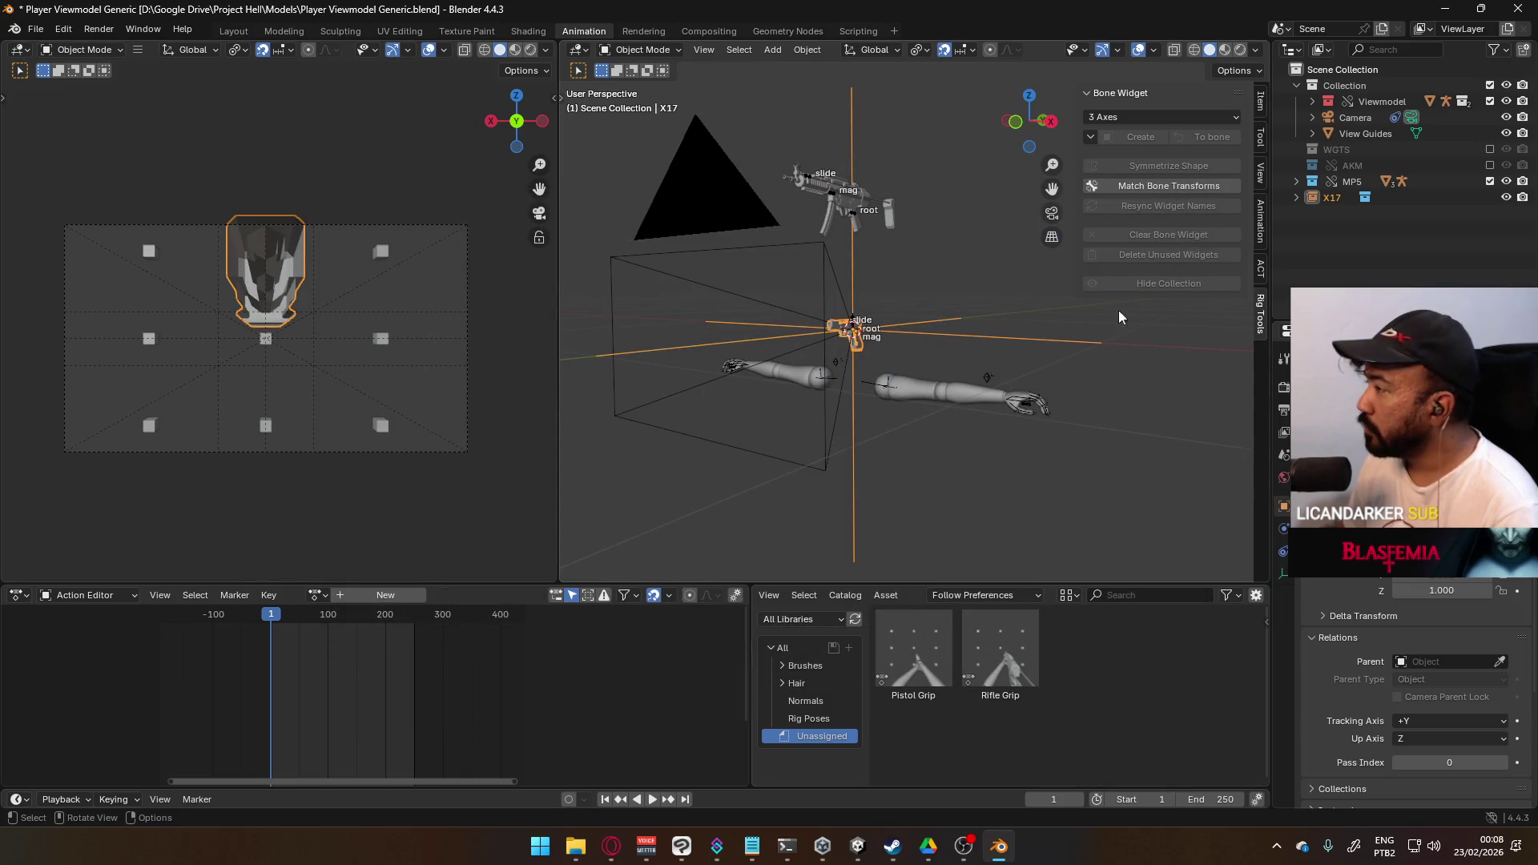
click(1295, 197)
right_click(1348, 212)
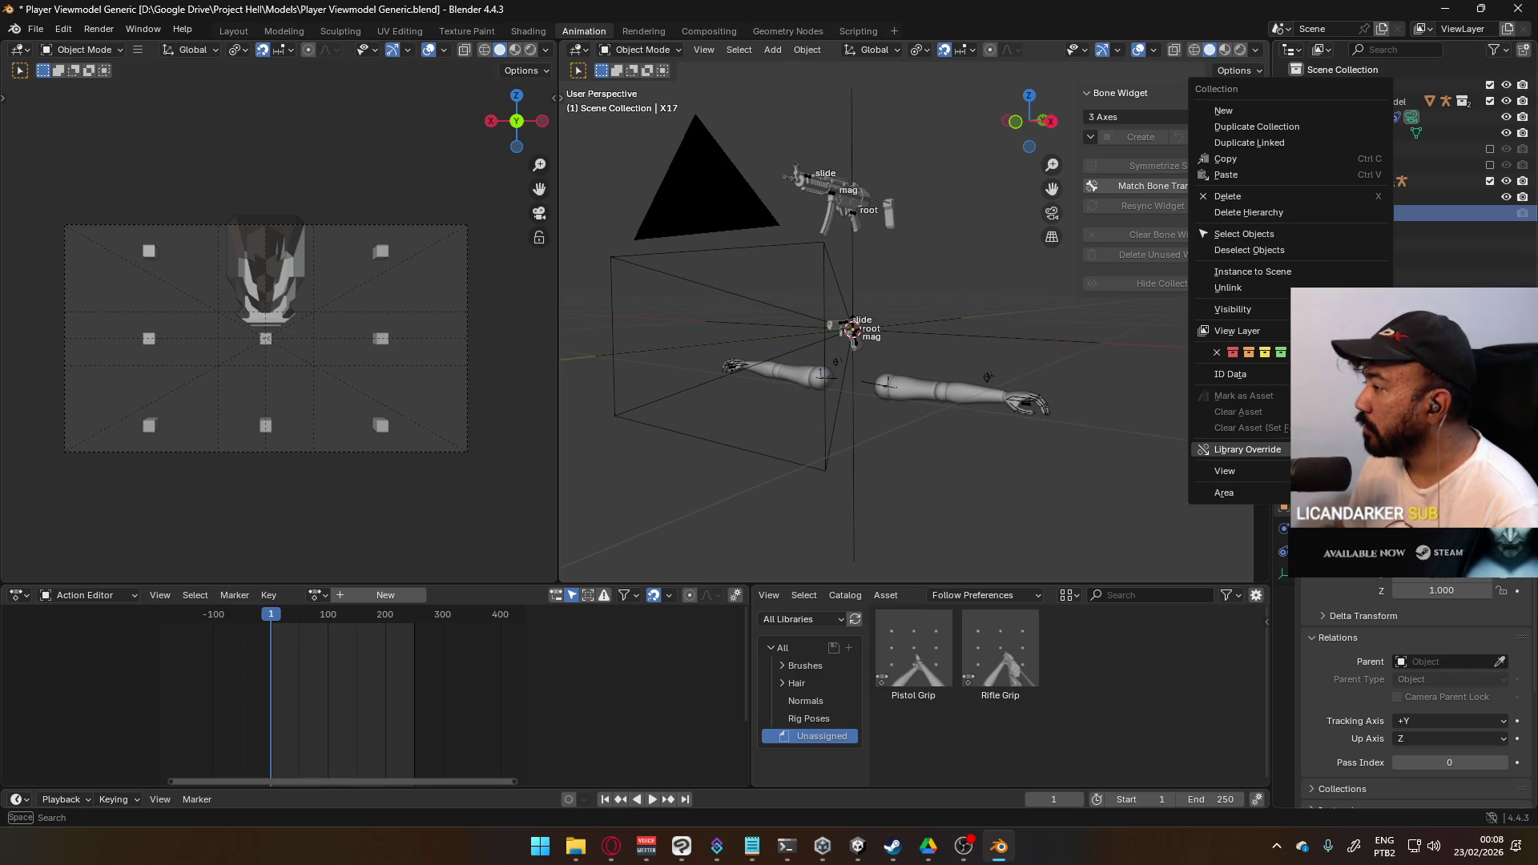
- Make an editable override of X17 Rig, show its Animation sidebar settings, and select the X17 collection
mouse_move(1257, 450)
mouse_move(1151, 449)
click(1262, 452)
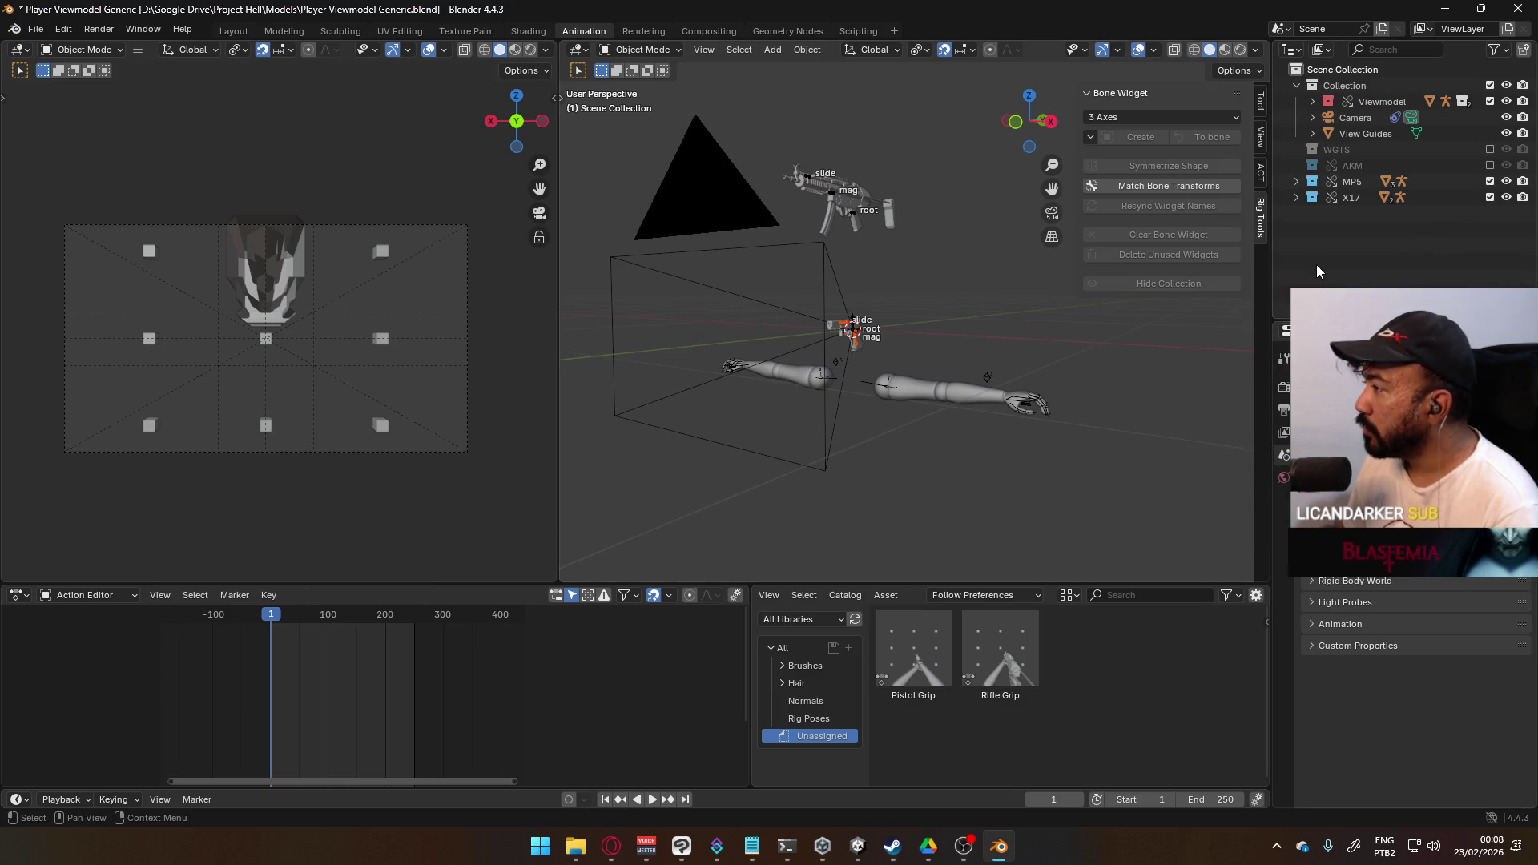
click(1381, 215)
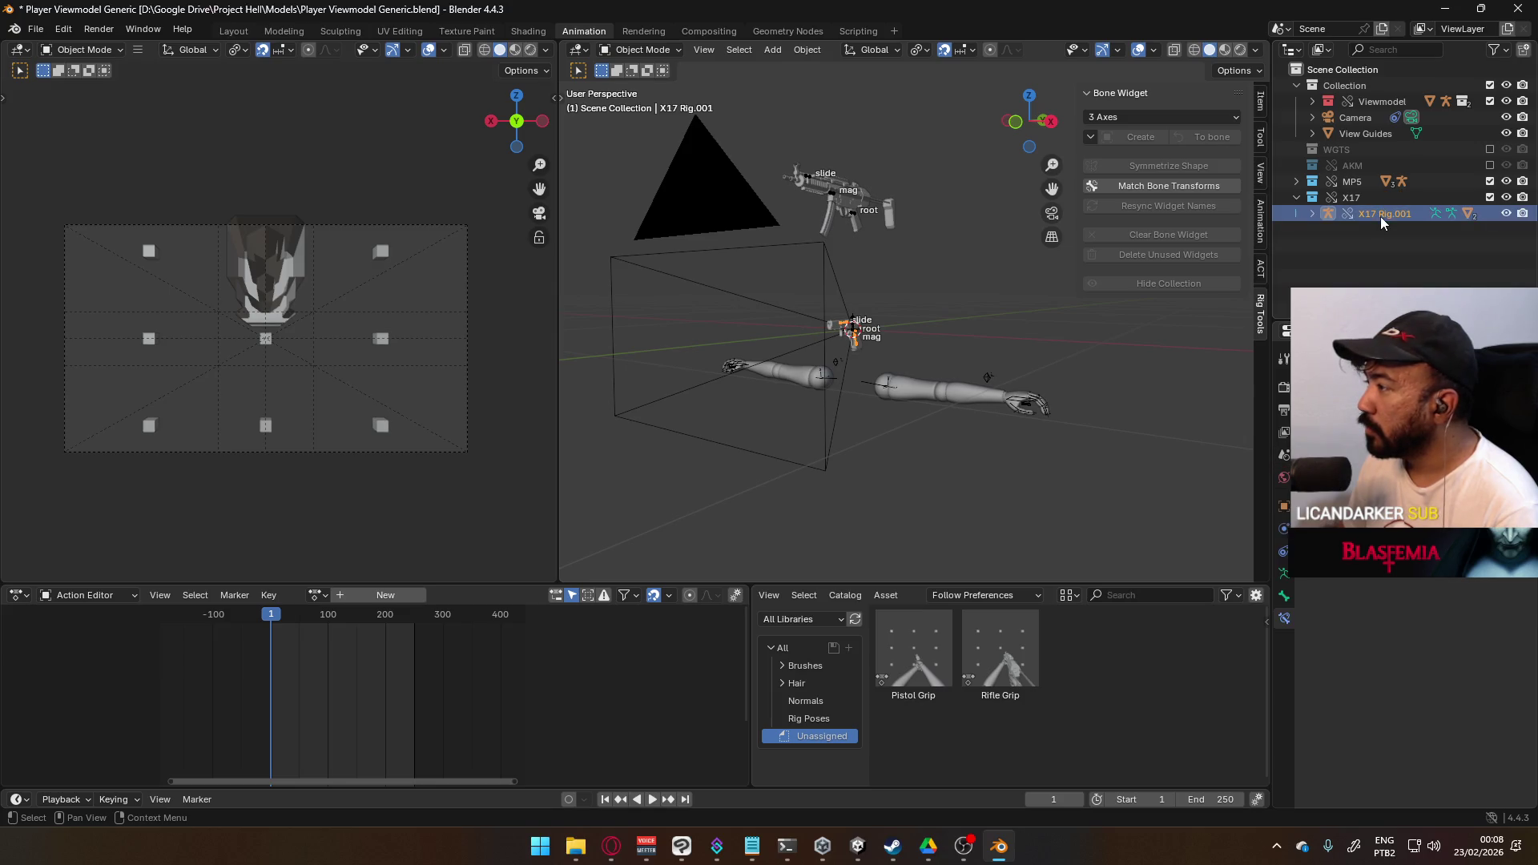
click(1261, 232)
scroll(1145, 320, down, 10)
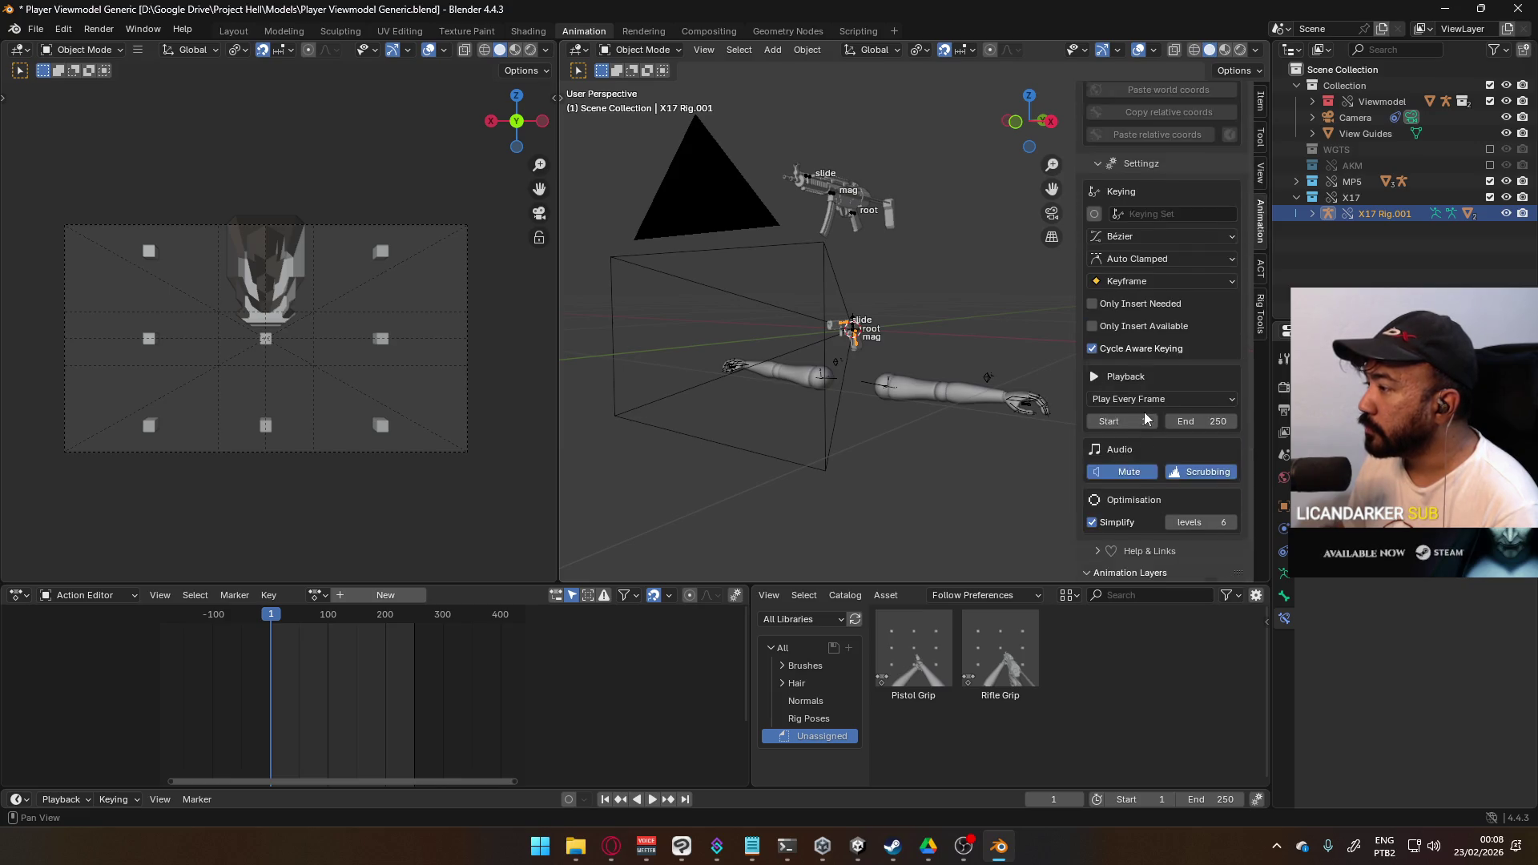
middle_drag(940, 333, 833, 361)
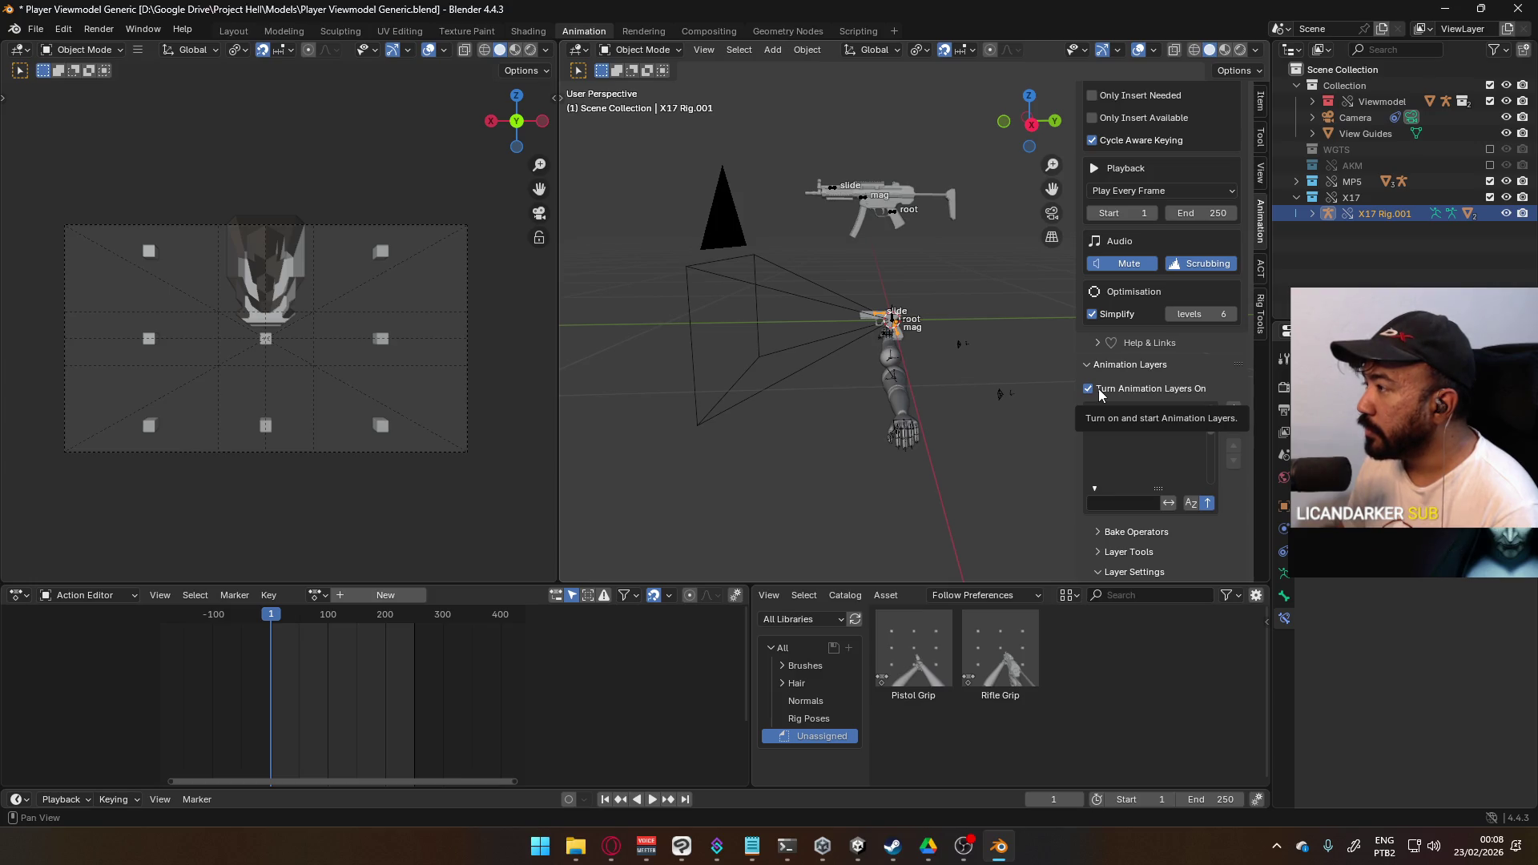
click(1361, 198)
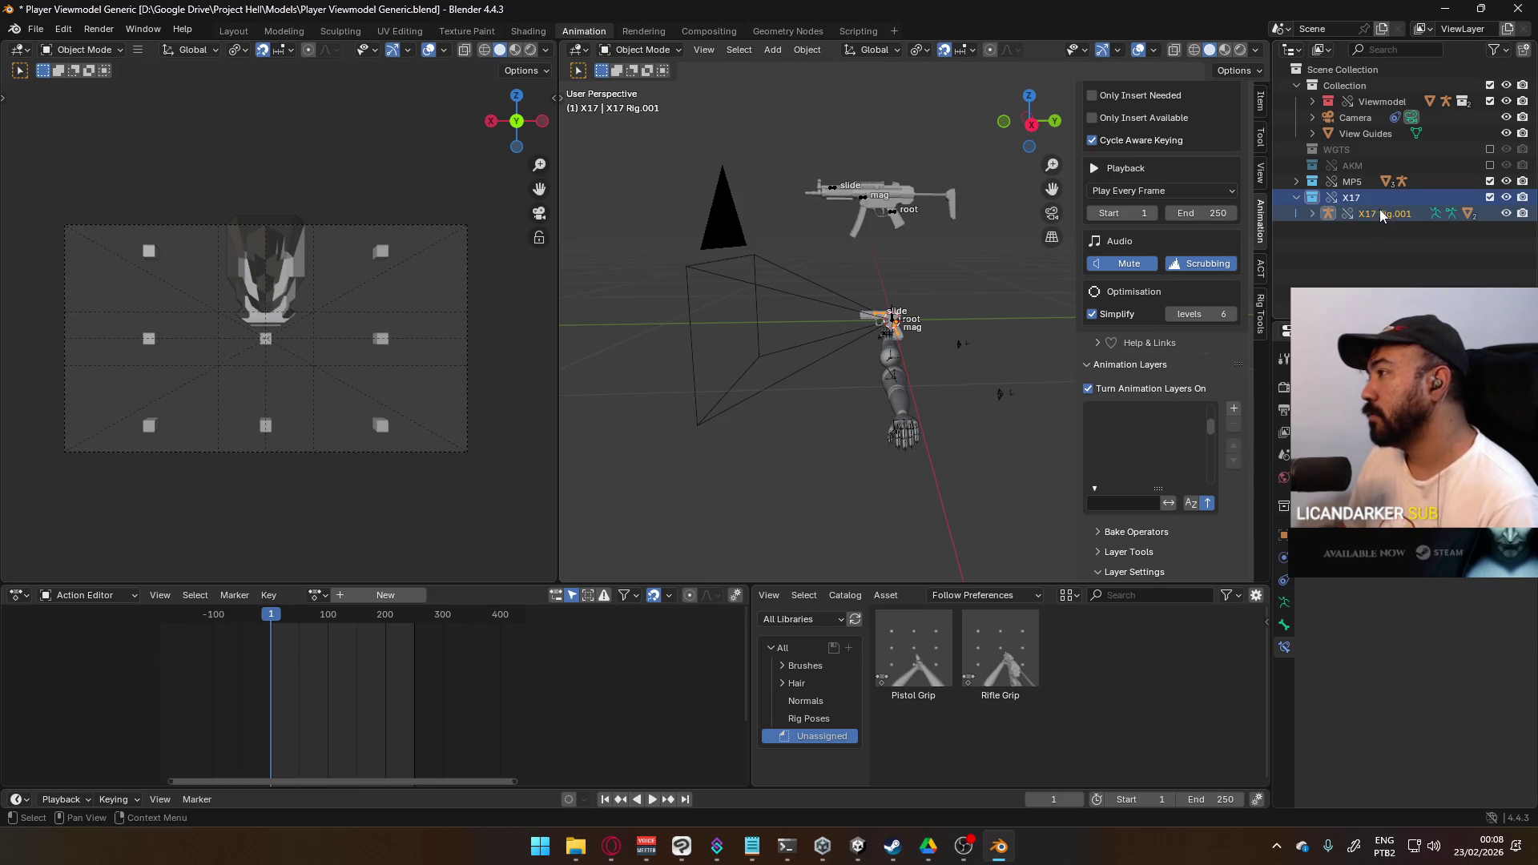
- Delete the X17 collection with everything inside it using Delete Hierarchy
right_click(1379, 209)
key(Escape)
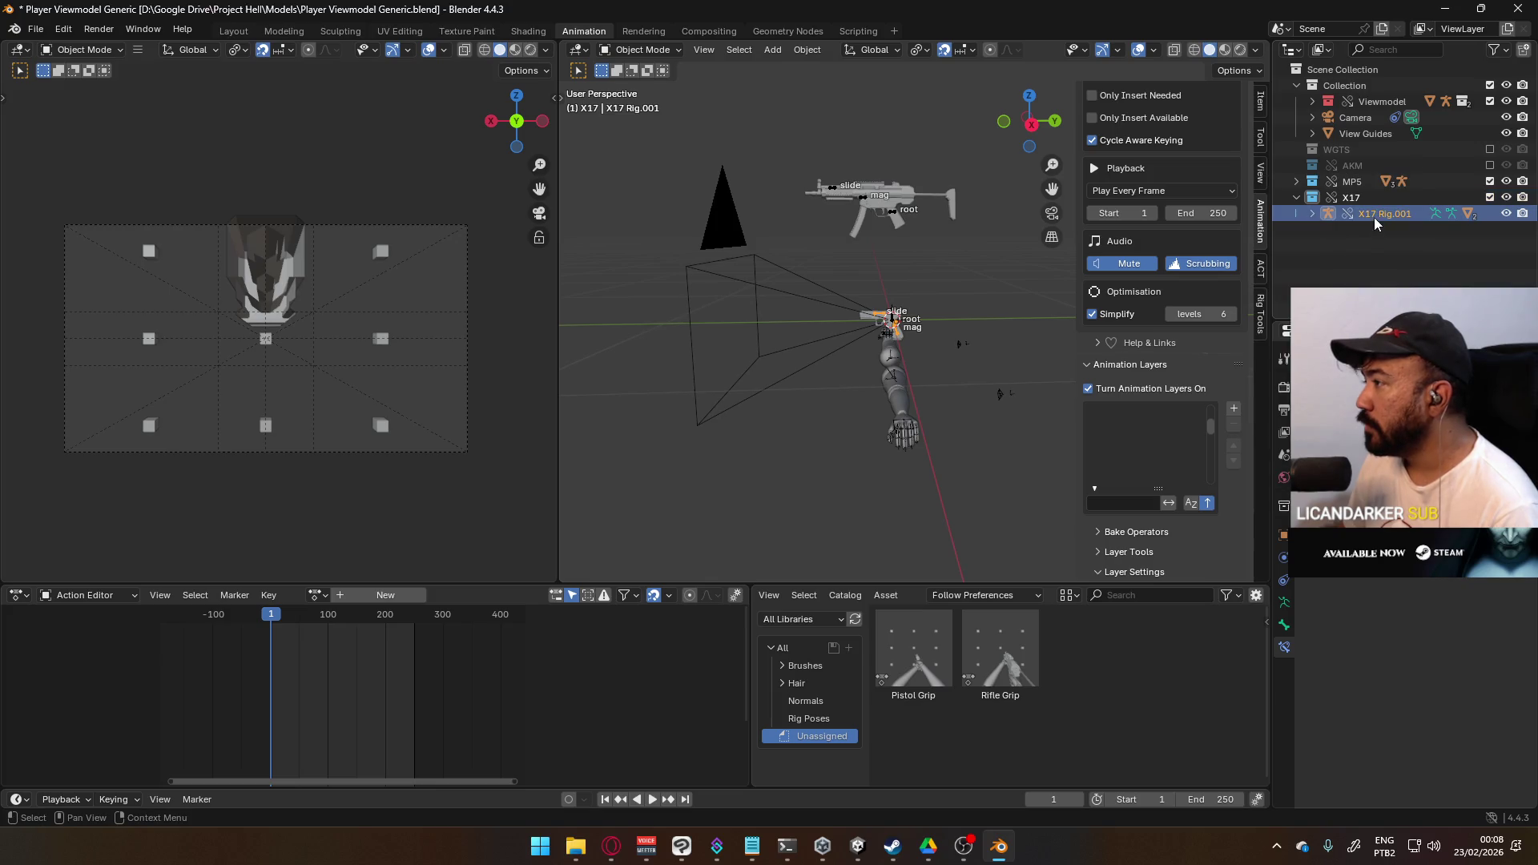
right_click(1361, 220)
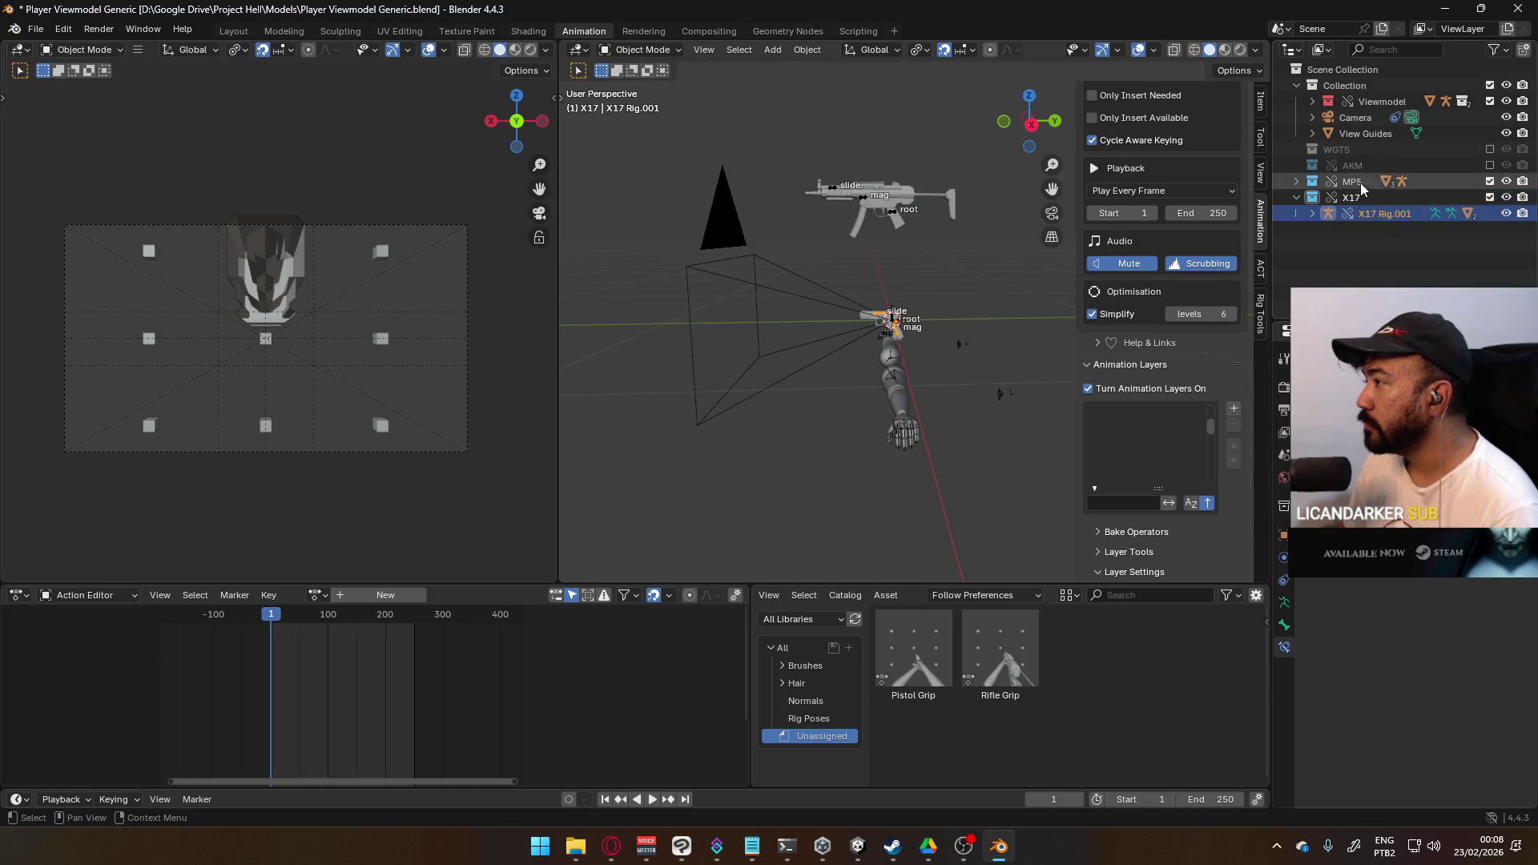
right_click(1381, 214)
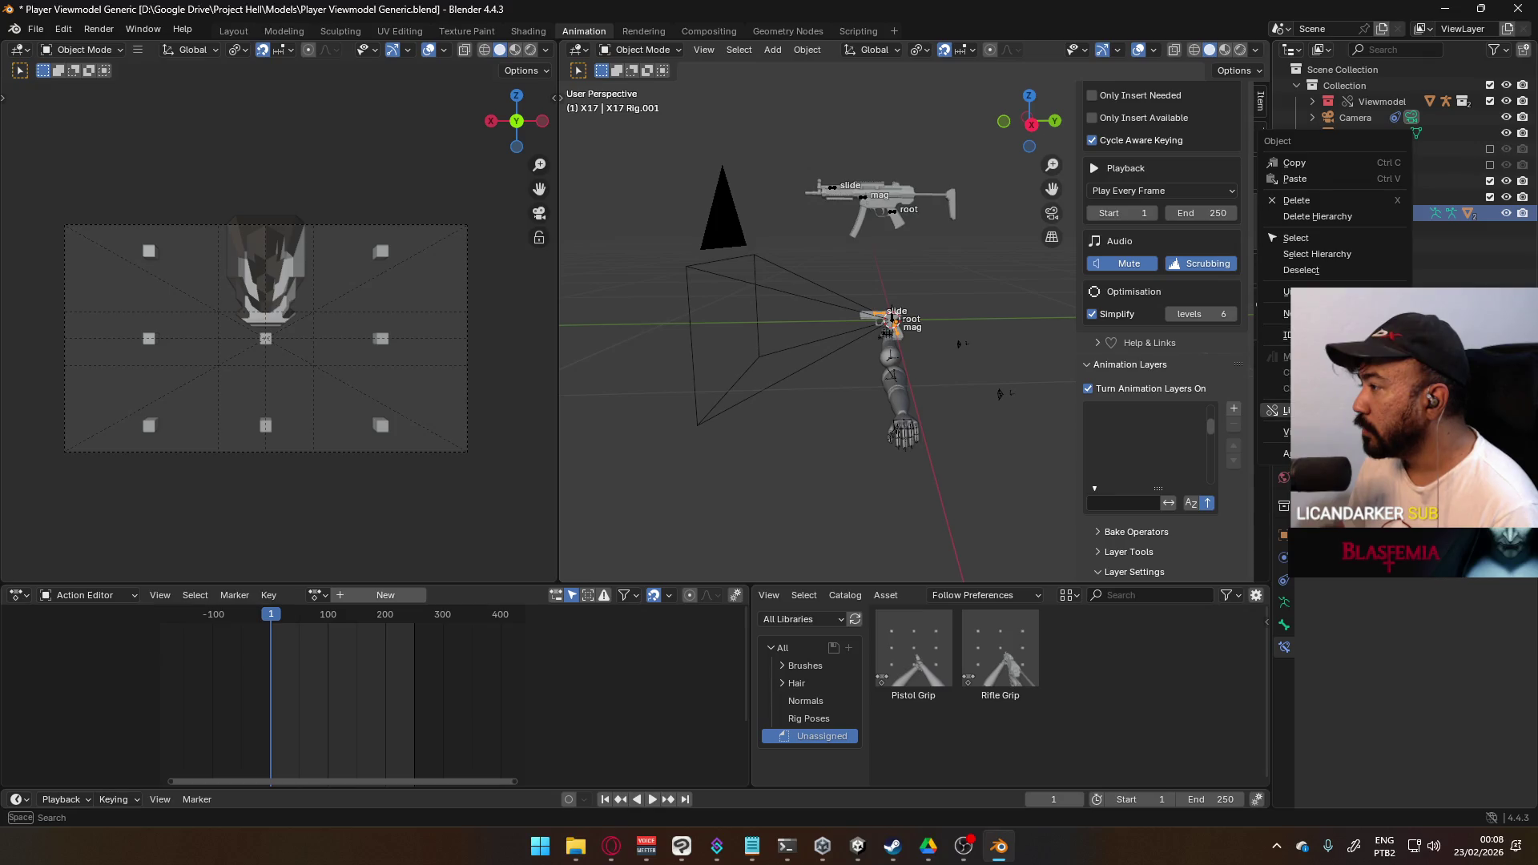
mouse_move(1278, 410)
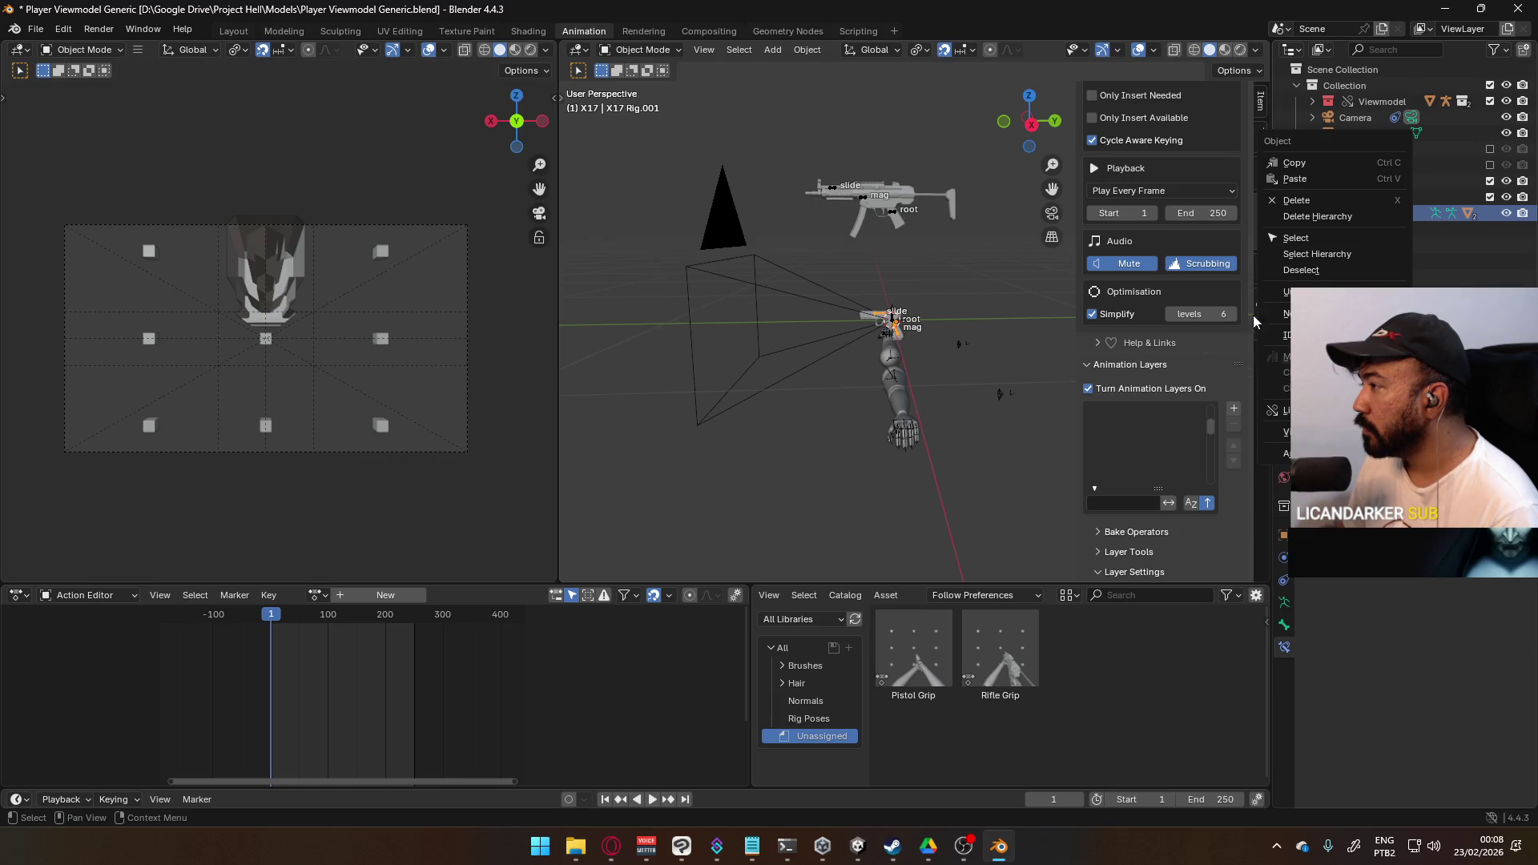
right_click(1358, 199)
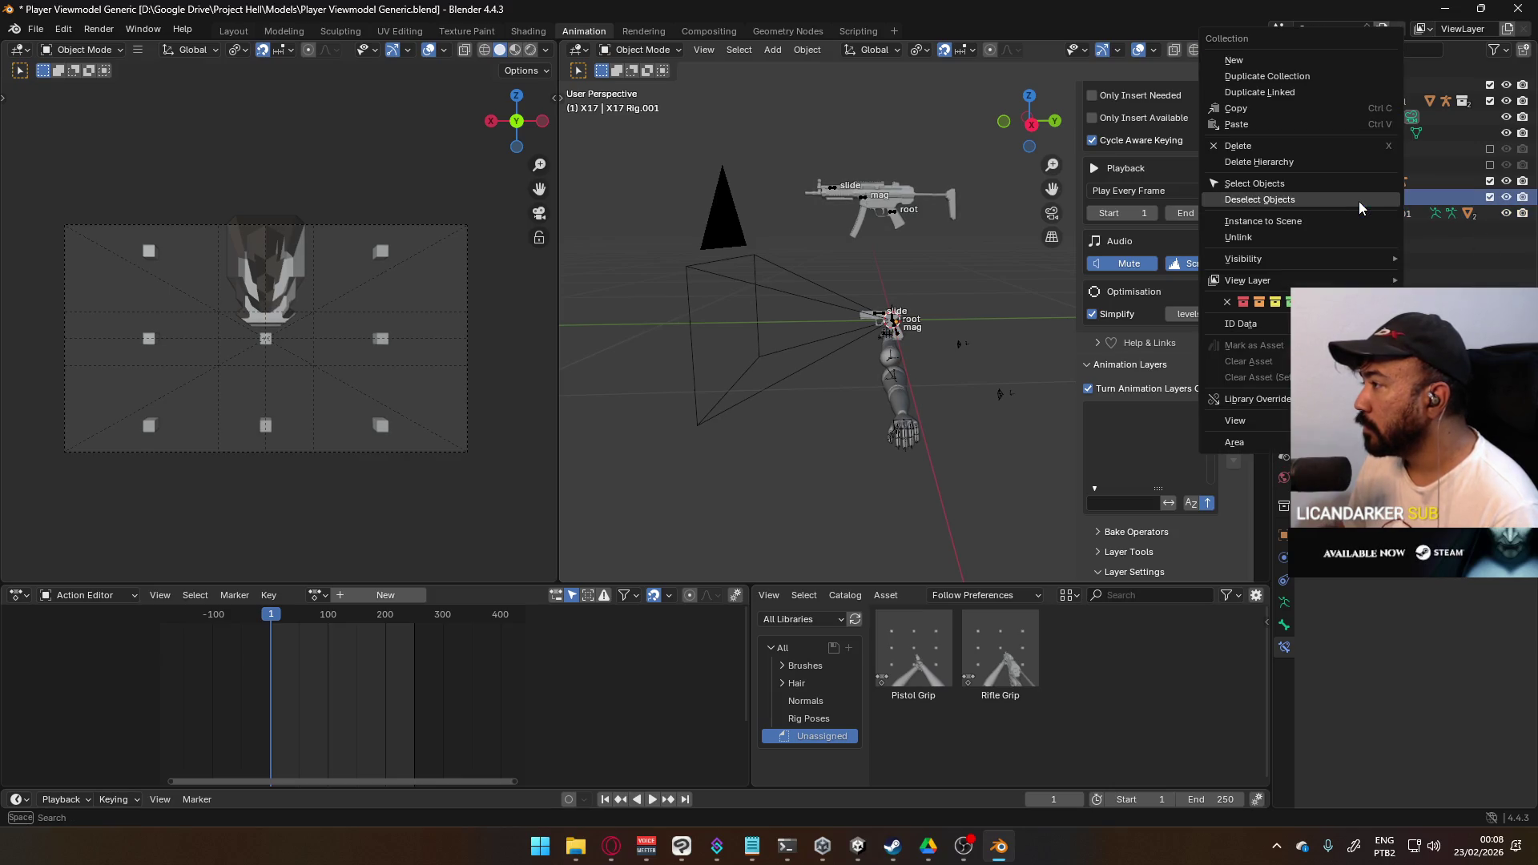
click(1338, 162)
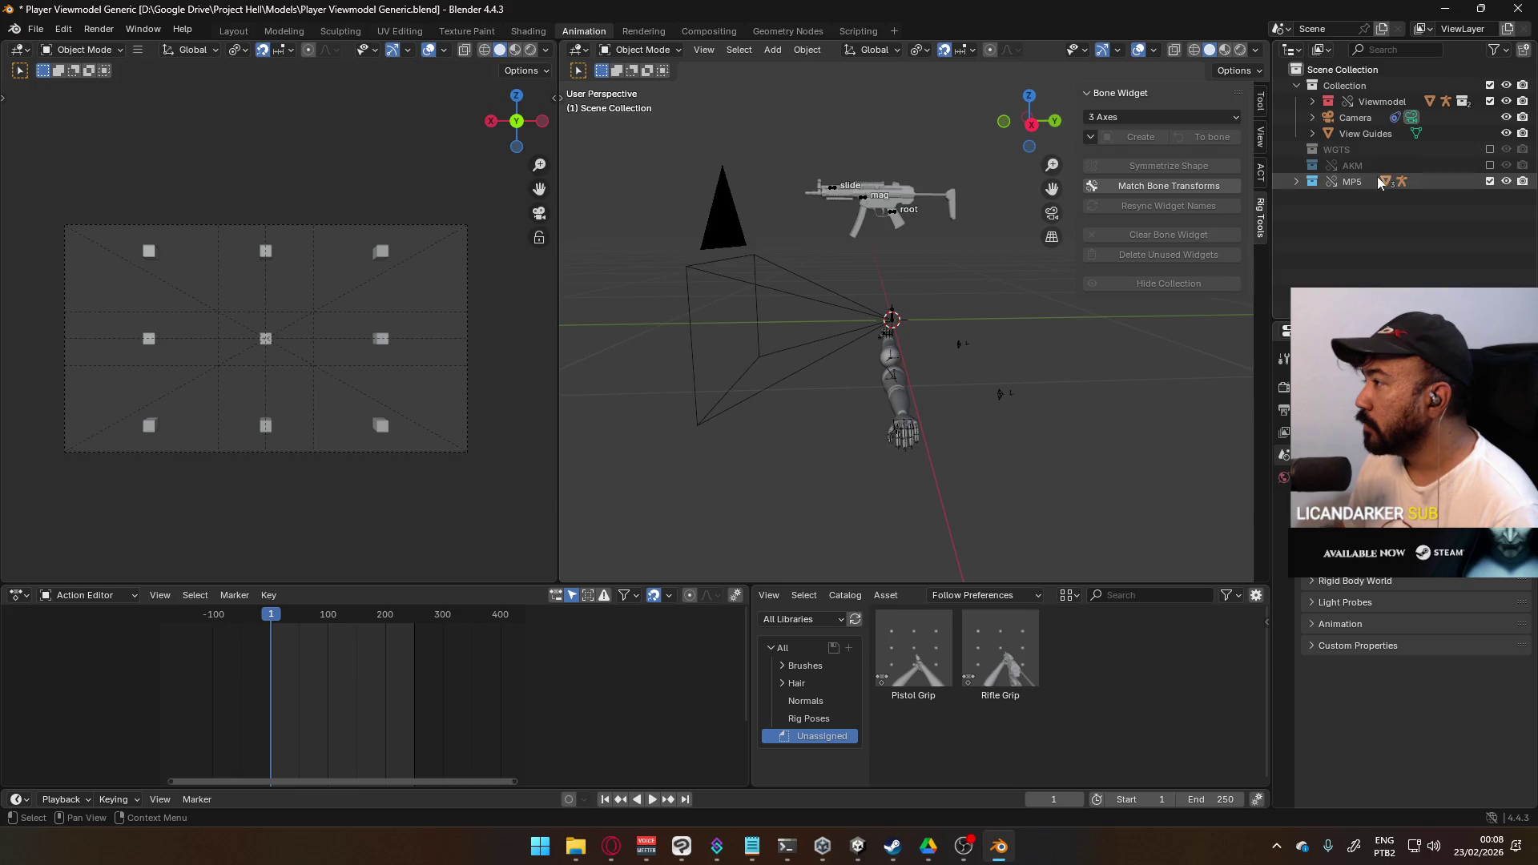
- Switch the Outliner to Blender File view and delete the Weapon Library.blend link
click(1319, 50)
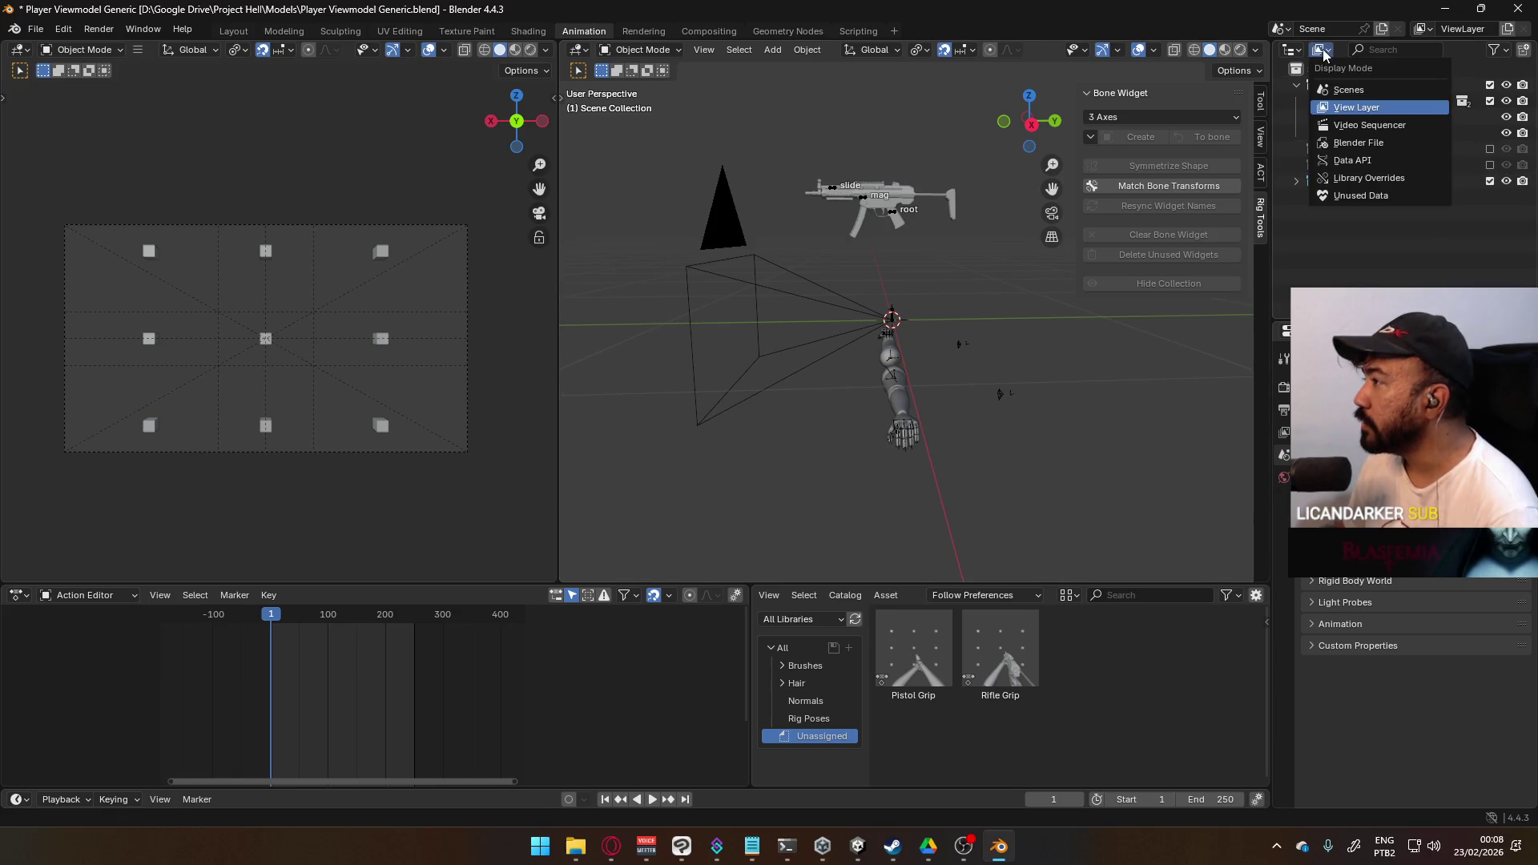
click(1357, 141)
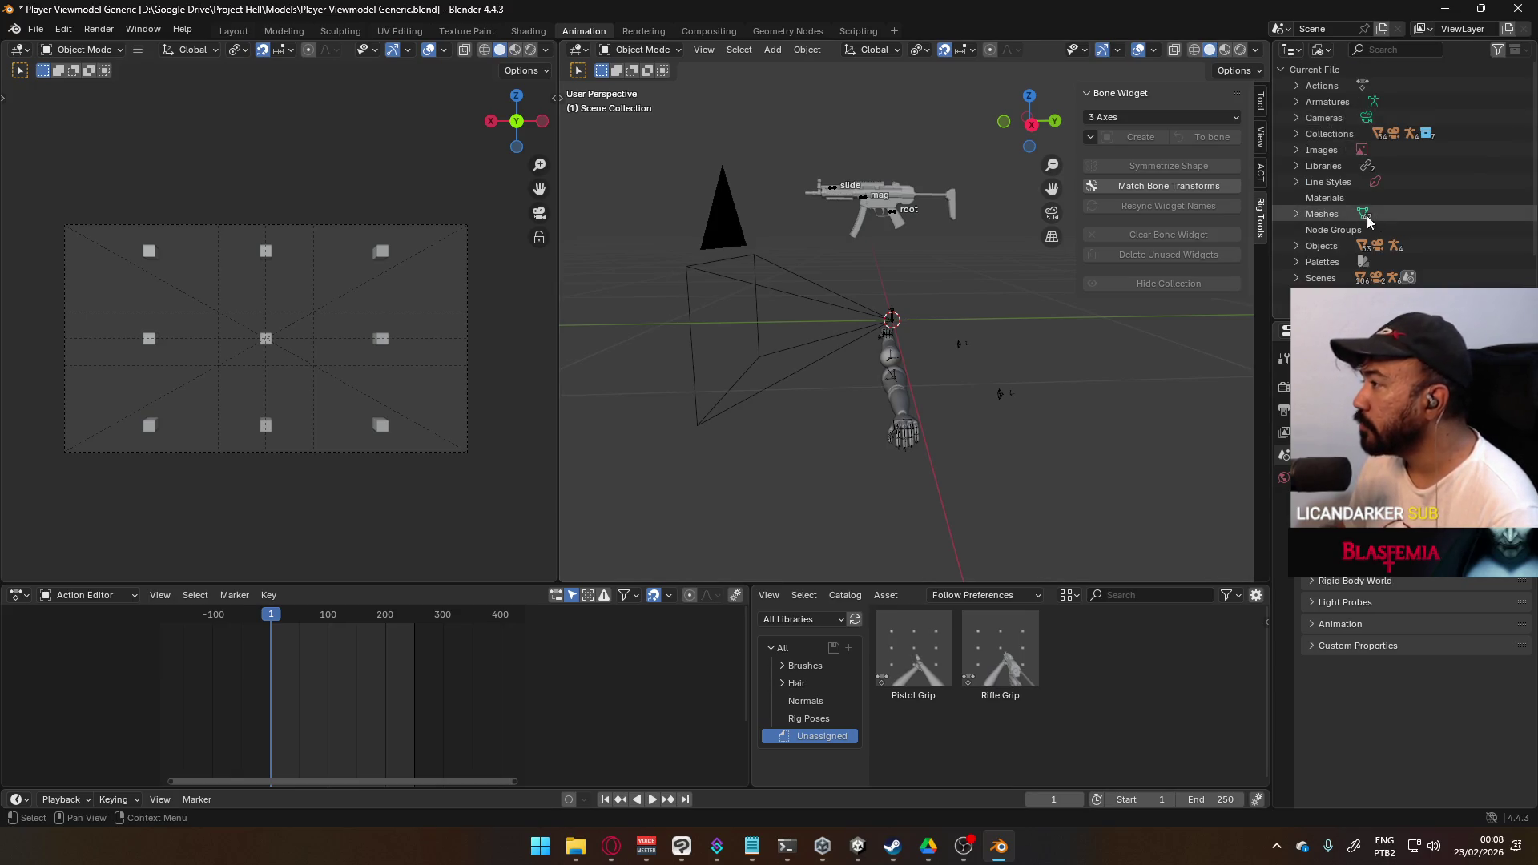
scroll(1381, 232, down, 2)
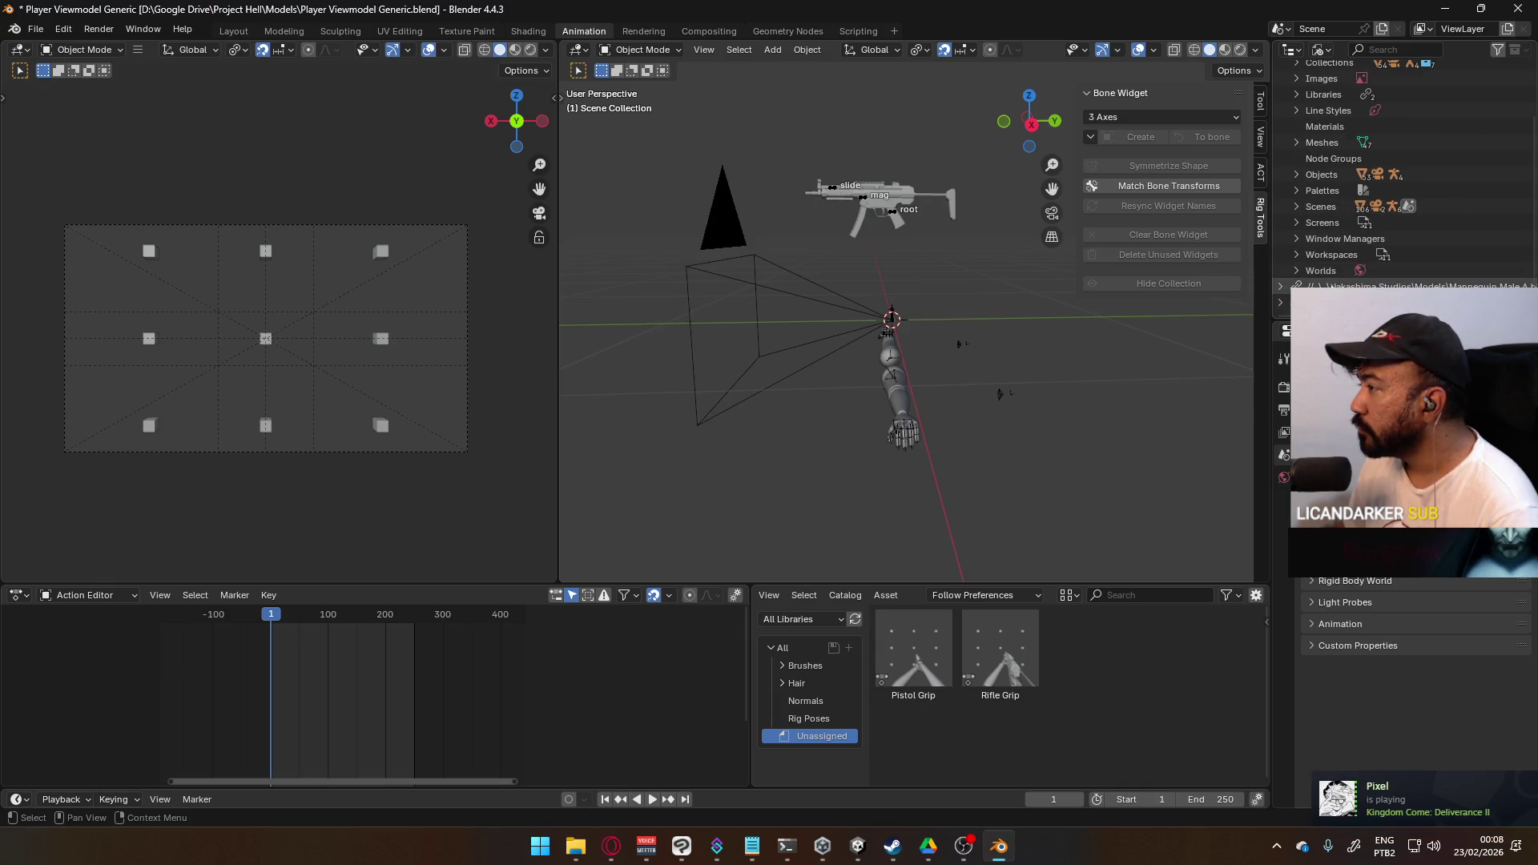
drag(1271, 298, 885, 274)
click(958, 288)
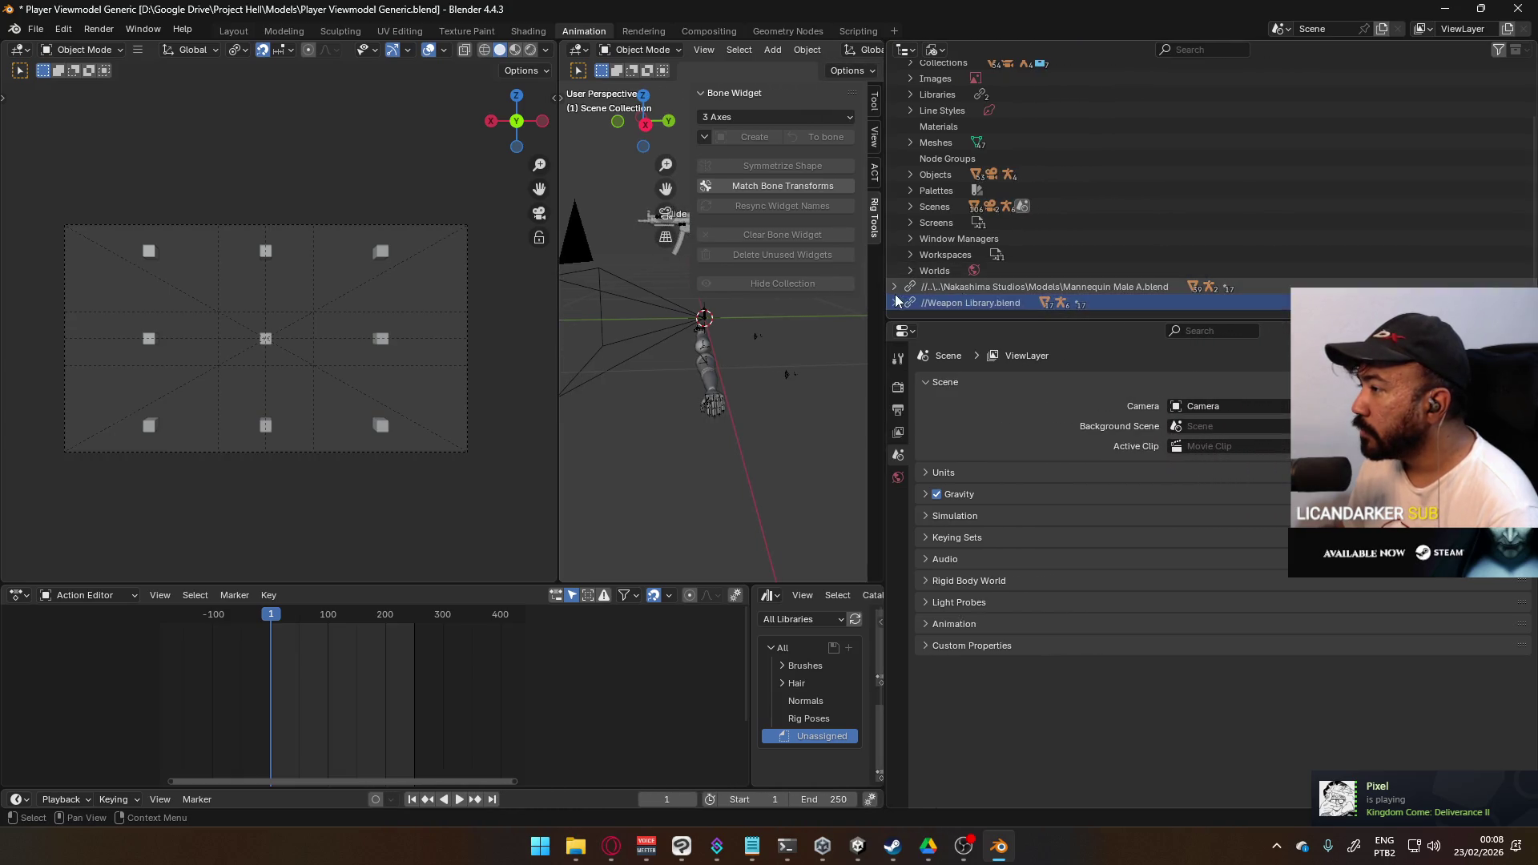
scroll(1001, 277, down, 4)
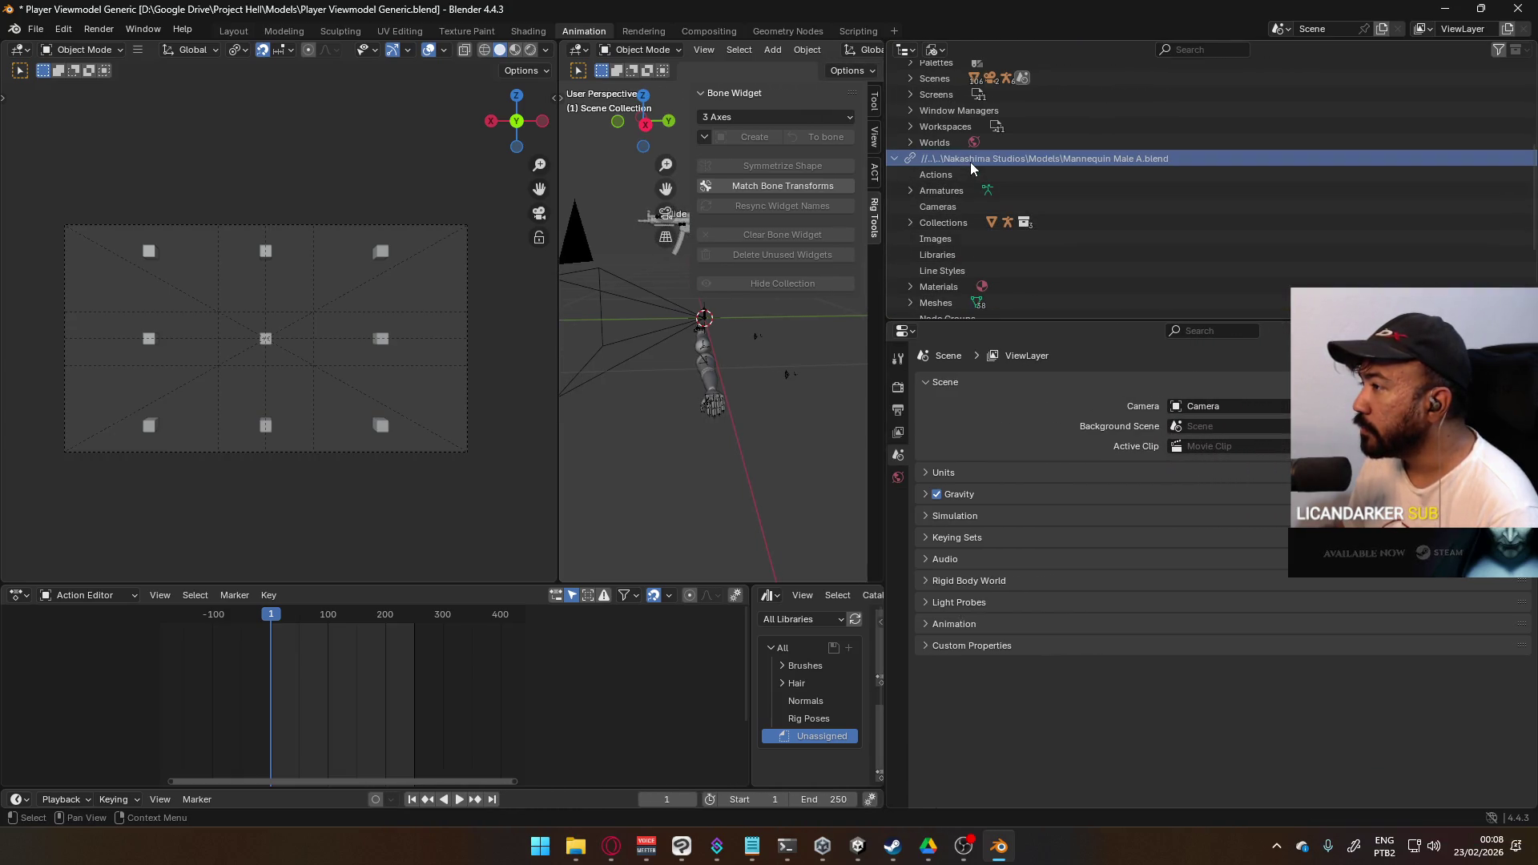
right_click(969, 161)
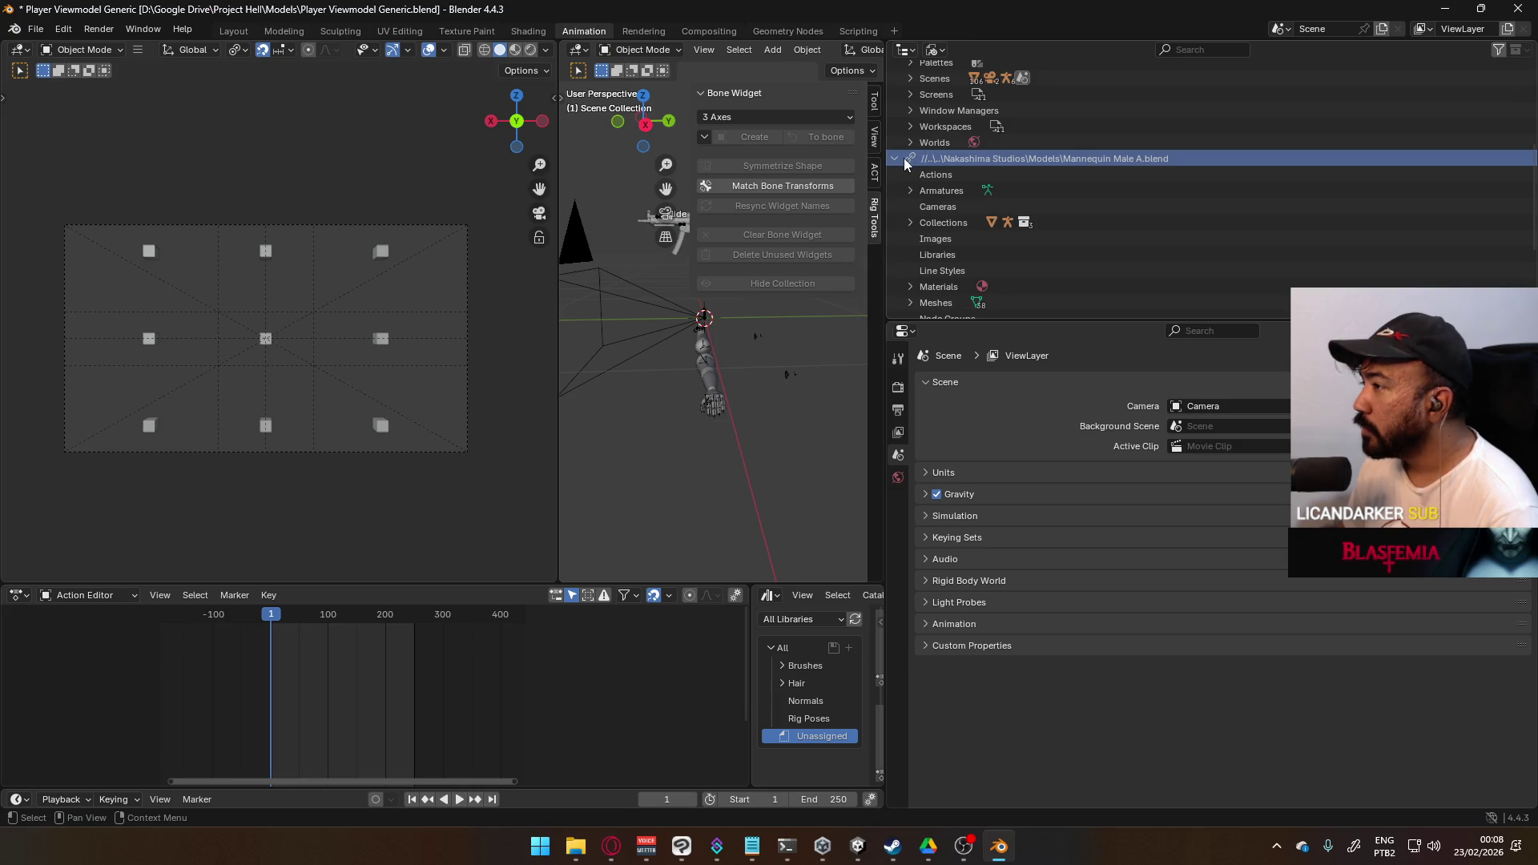
click(896, 158)
right_click(977, 305)
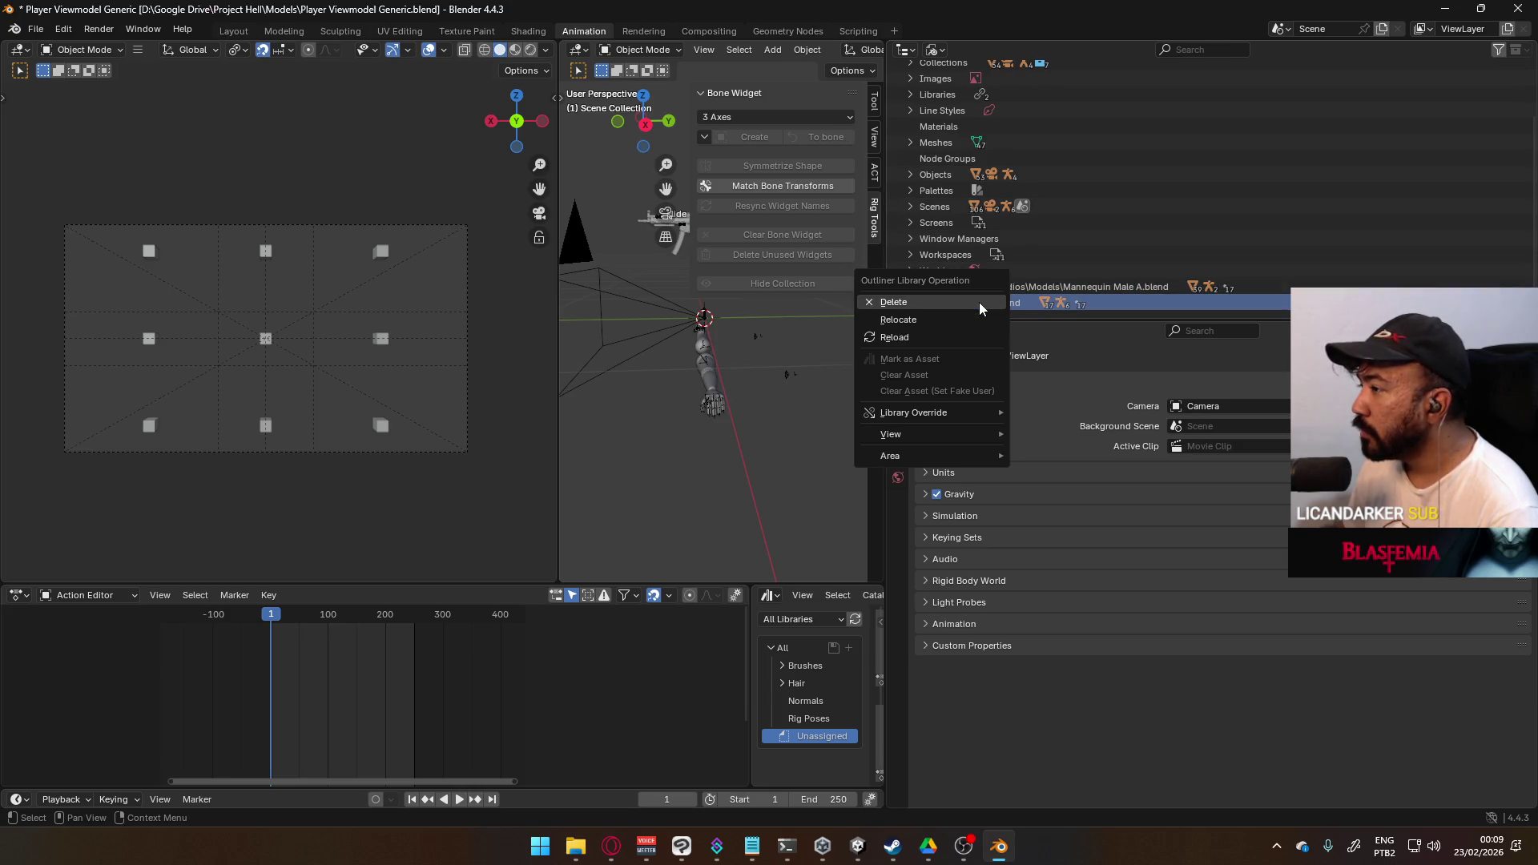
right_click(995, 295)
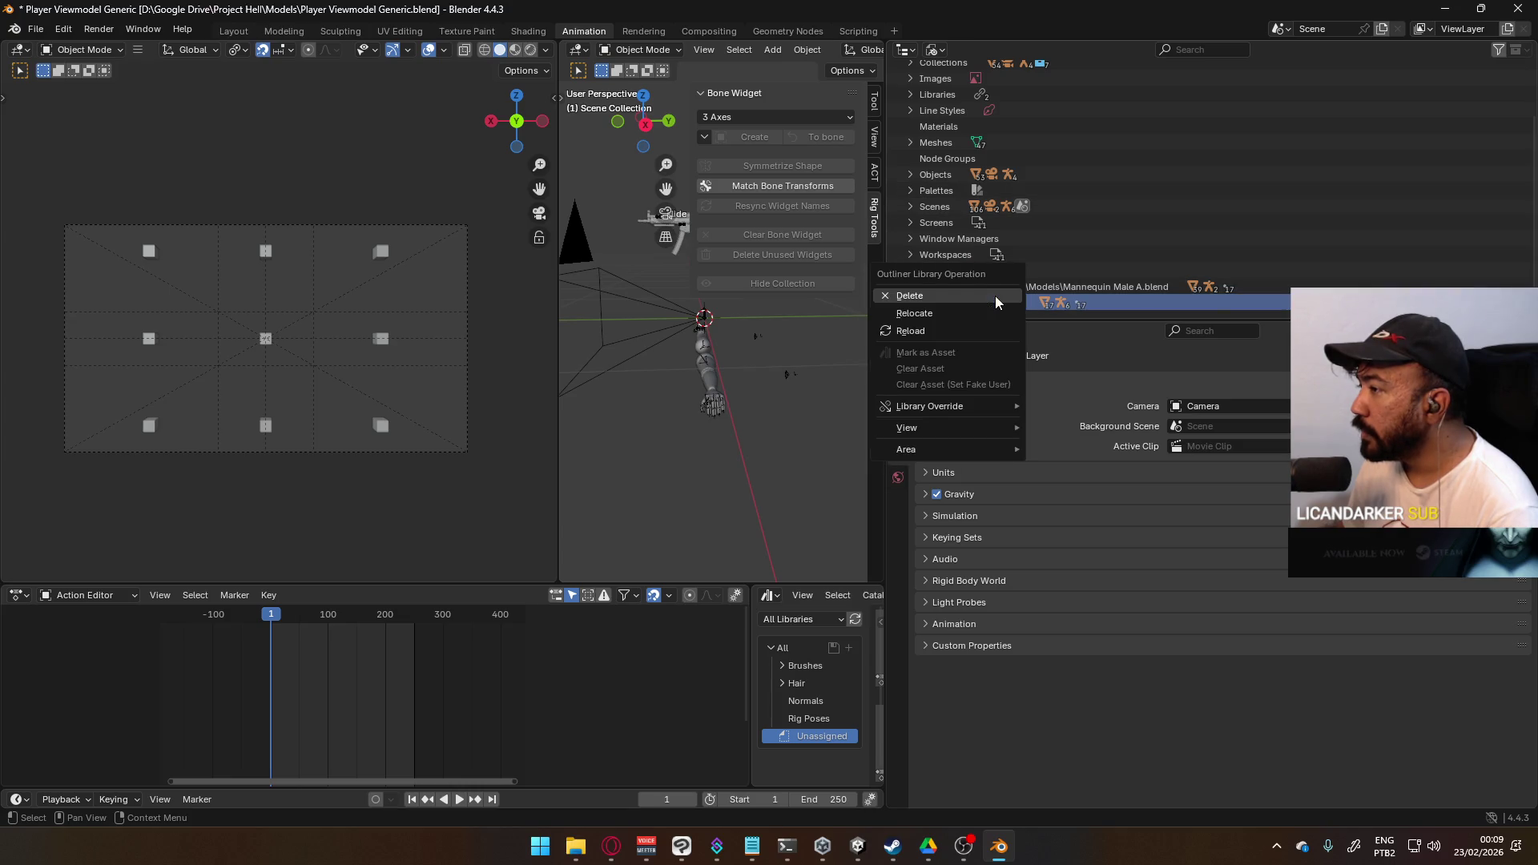
click(994, 296)
- Expand Actions and delete the leftover Base_Layer action
mouse_move(757, 291)
middle_down()
mouse_move(704, 323)
mouse_move(851, 320)
mouse_move(666, 324)
mouse_move(734, 326)
middle_up()
scroll(733, 321, down, 3)
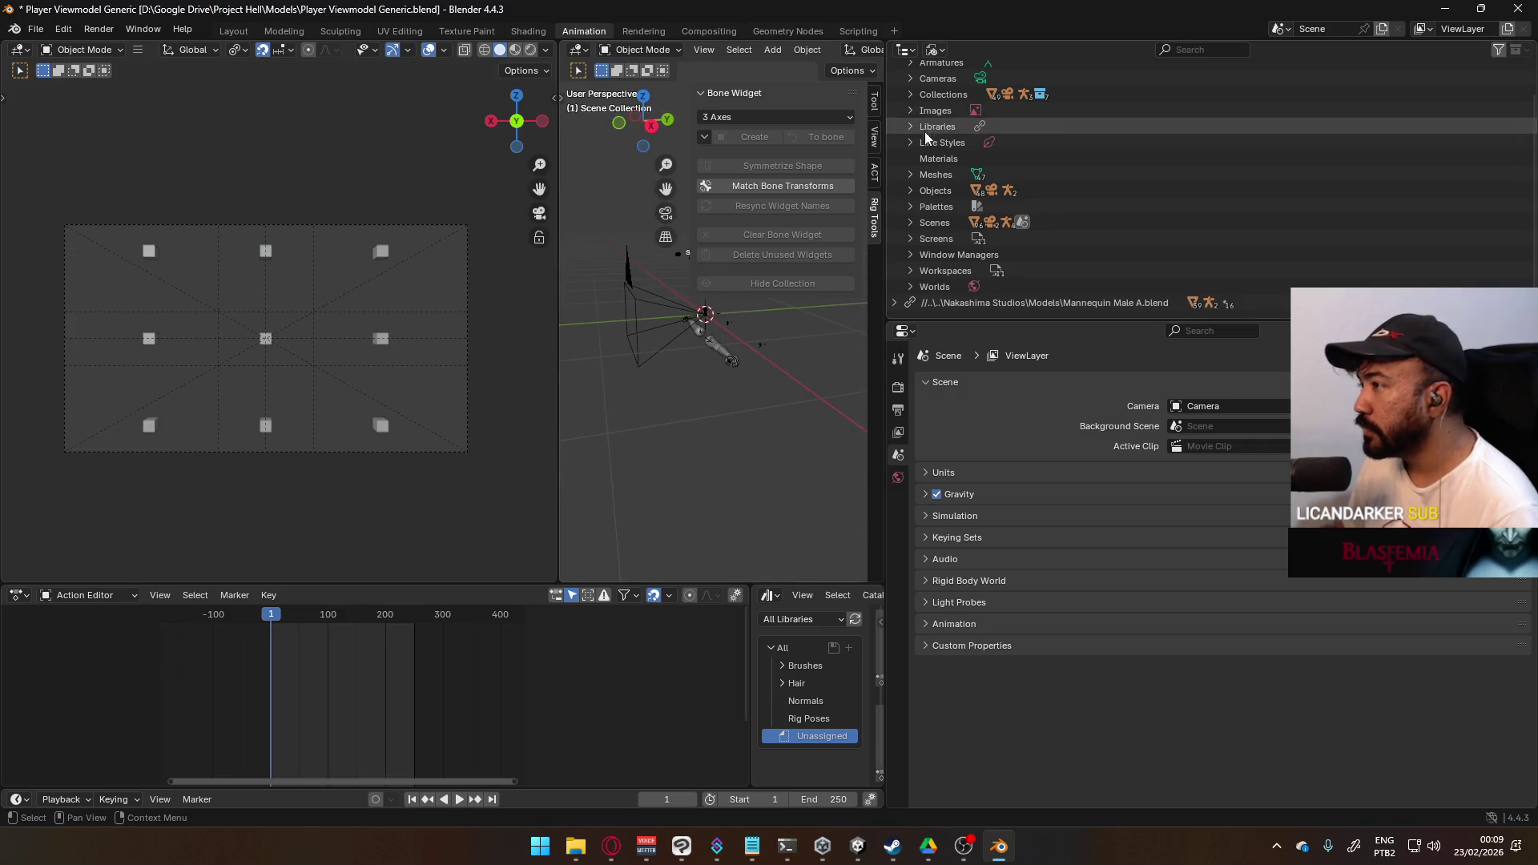
click(978, 306)
scroll(1044, 199, up, 2)
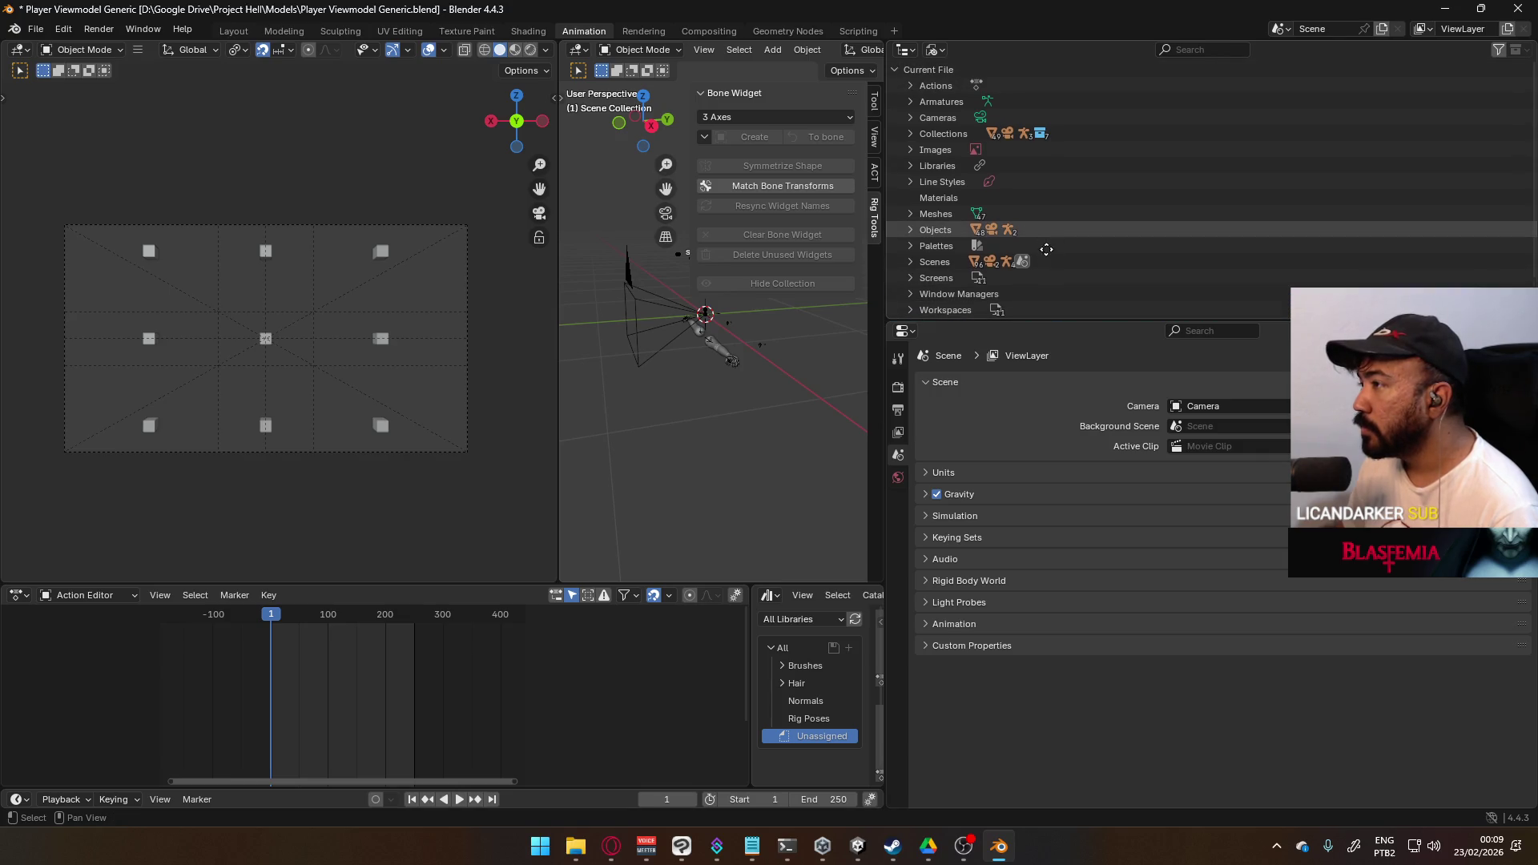
click(910, 165)
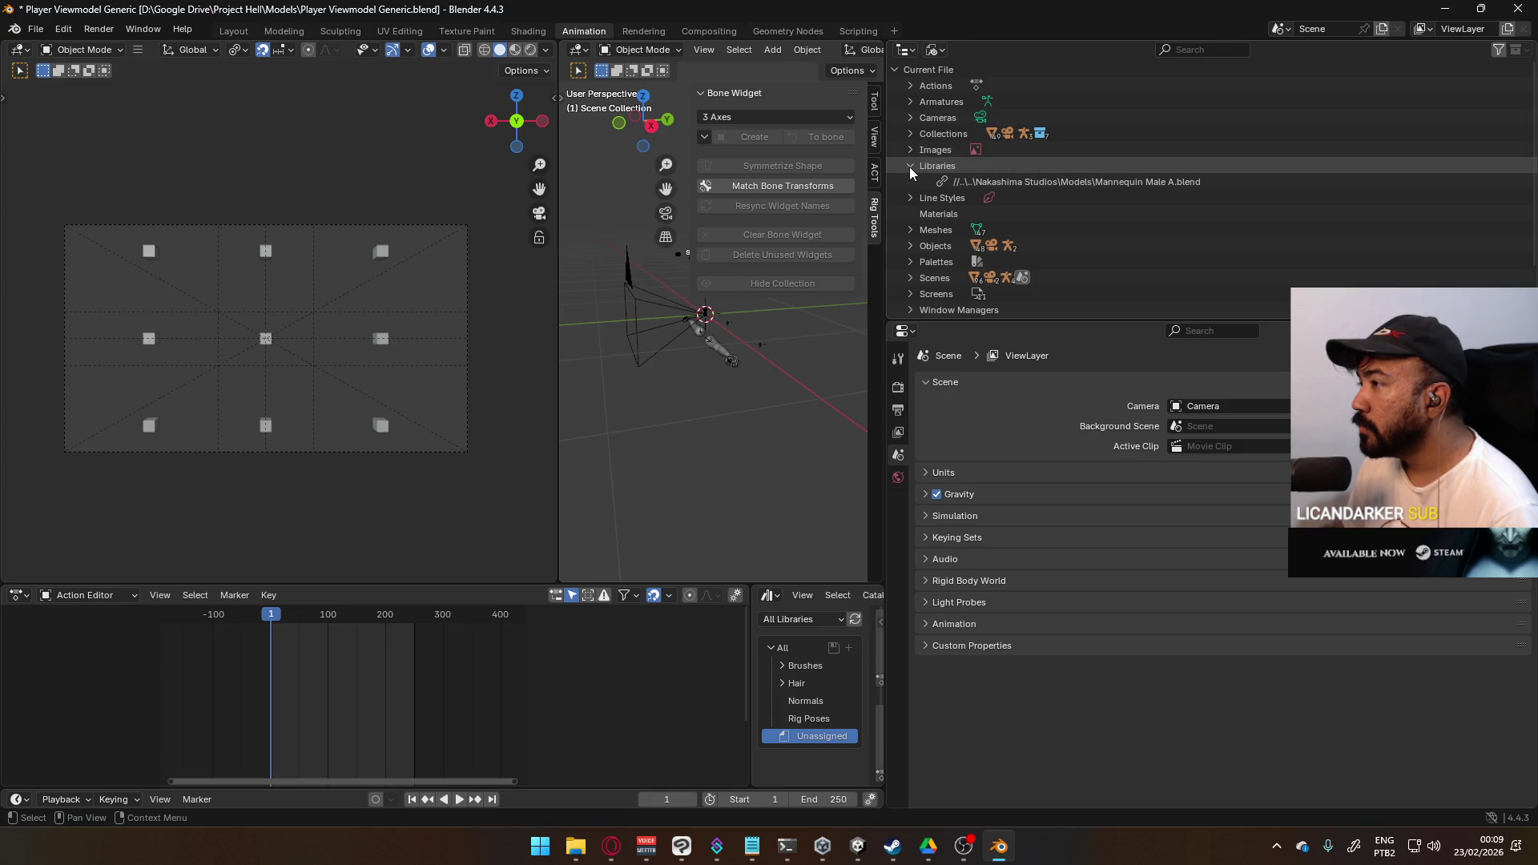
click(910, 165)
click(910, 85)
click(987, 102)
right_click(988, 101)
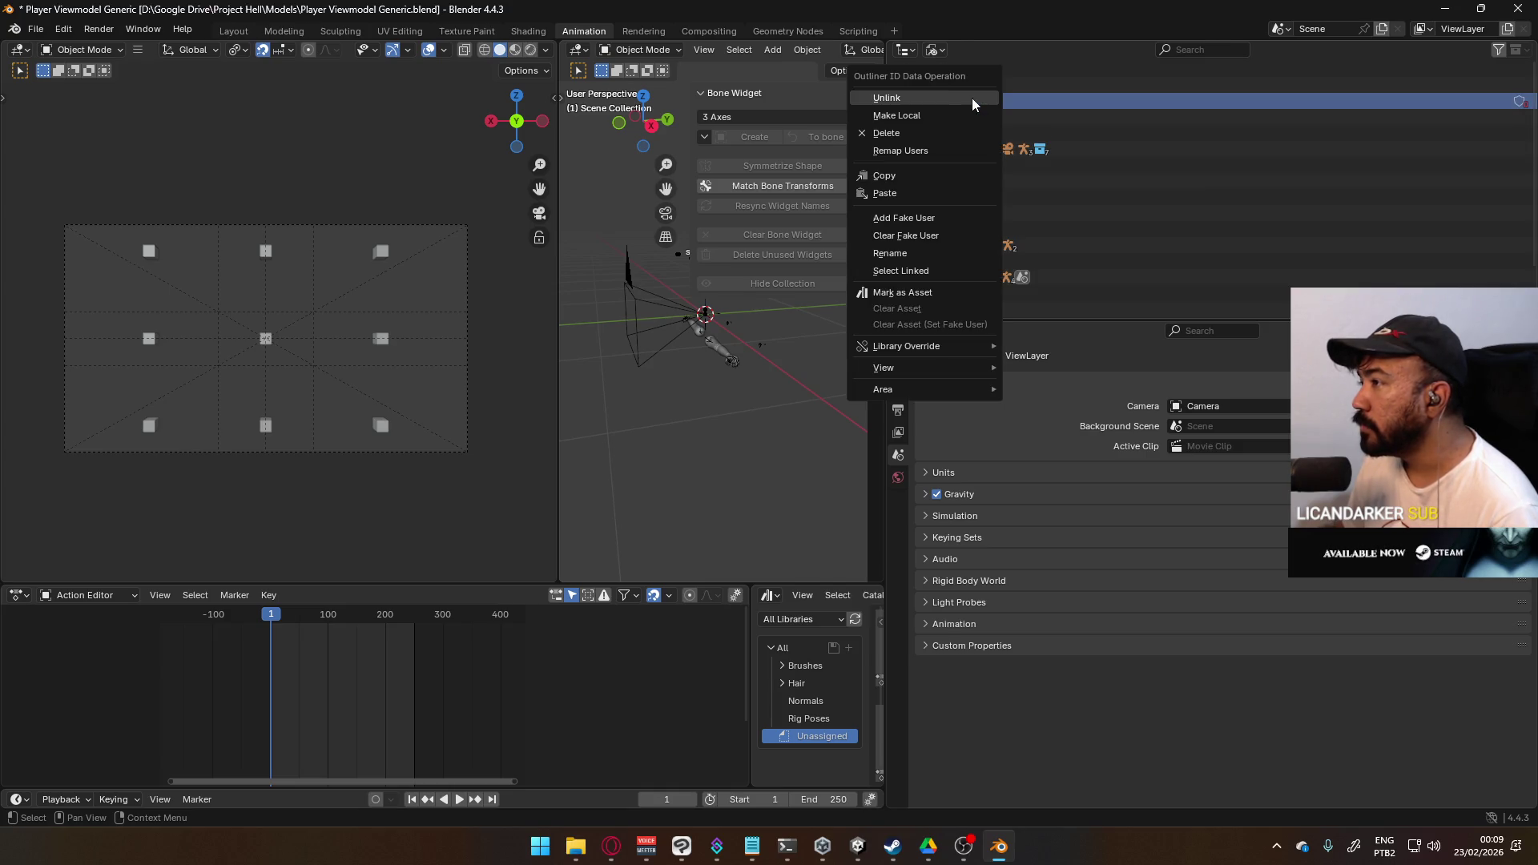
click(979, 97)
middle_drag(702, 317, 685, 344)
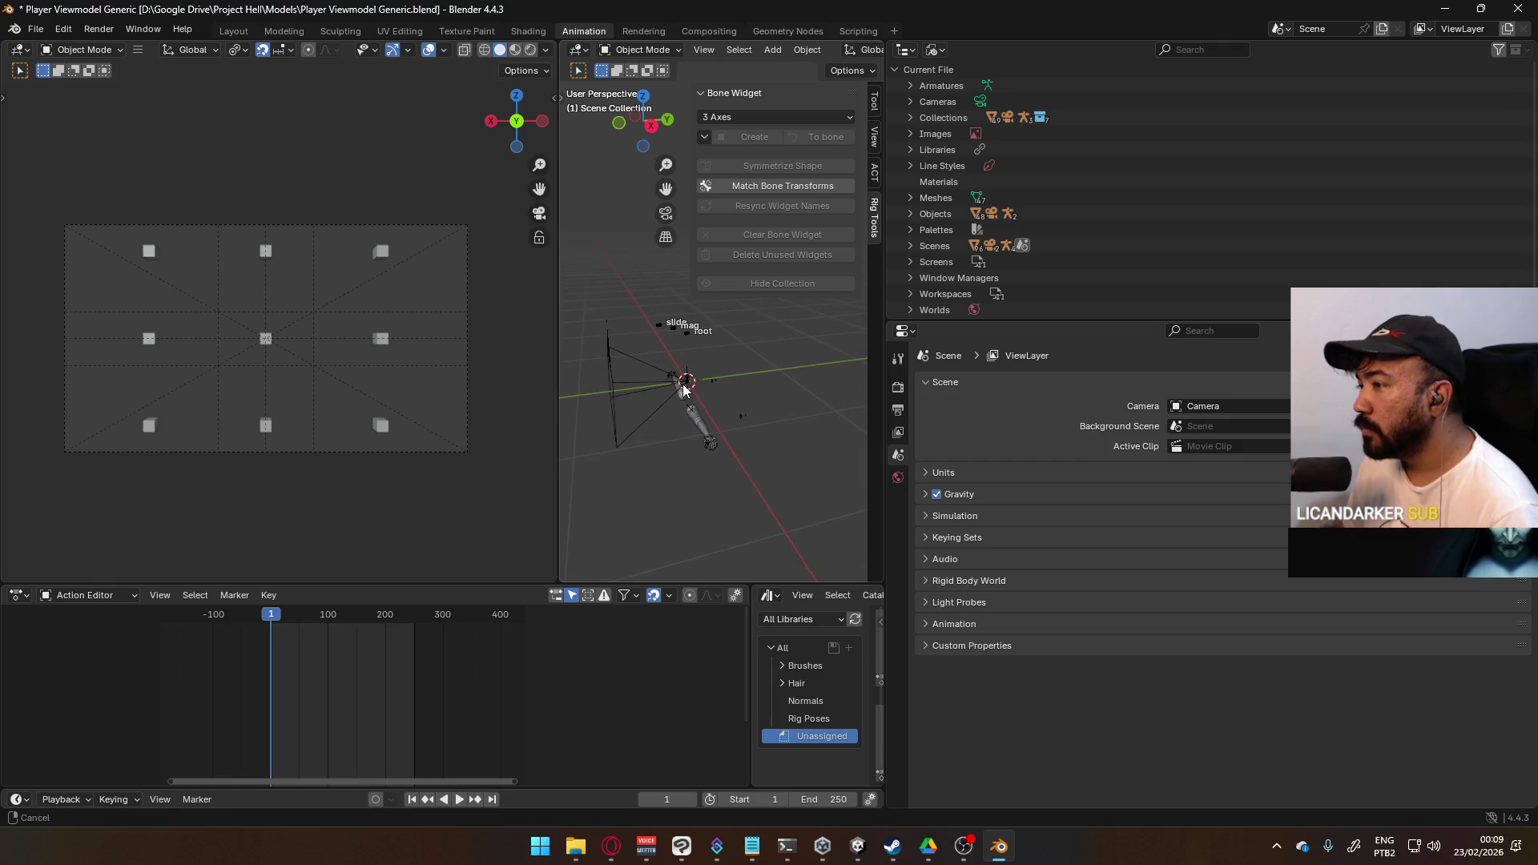
- Narrow the Outliner and switch its display mode back to View Layer
click(646, 367)
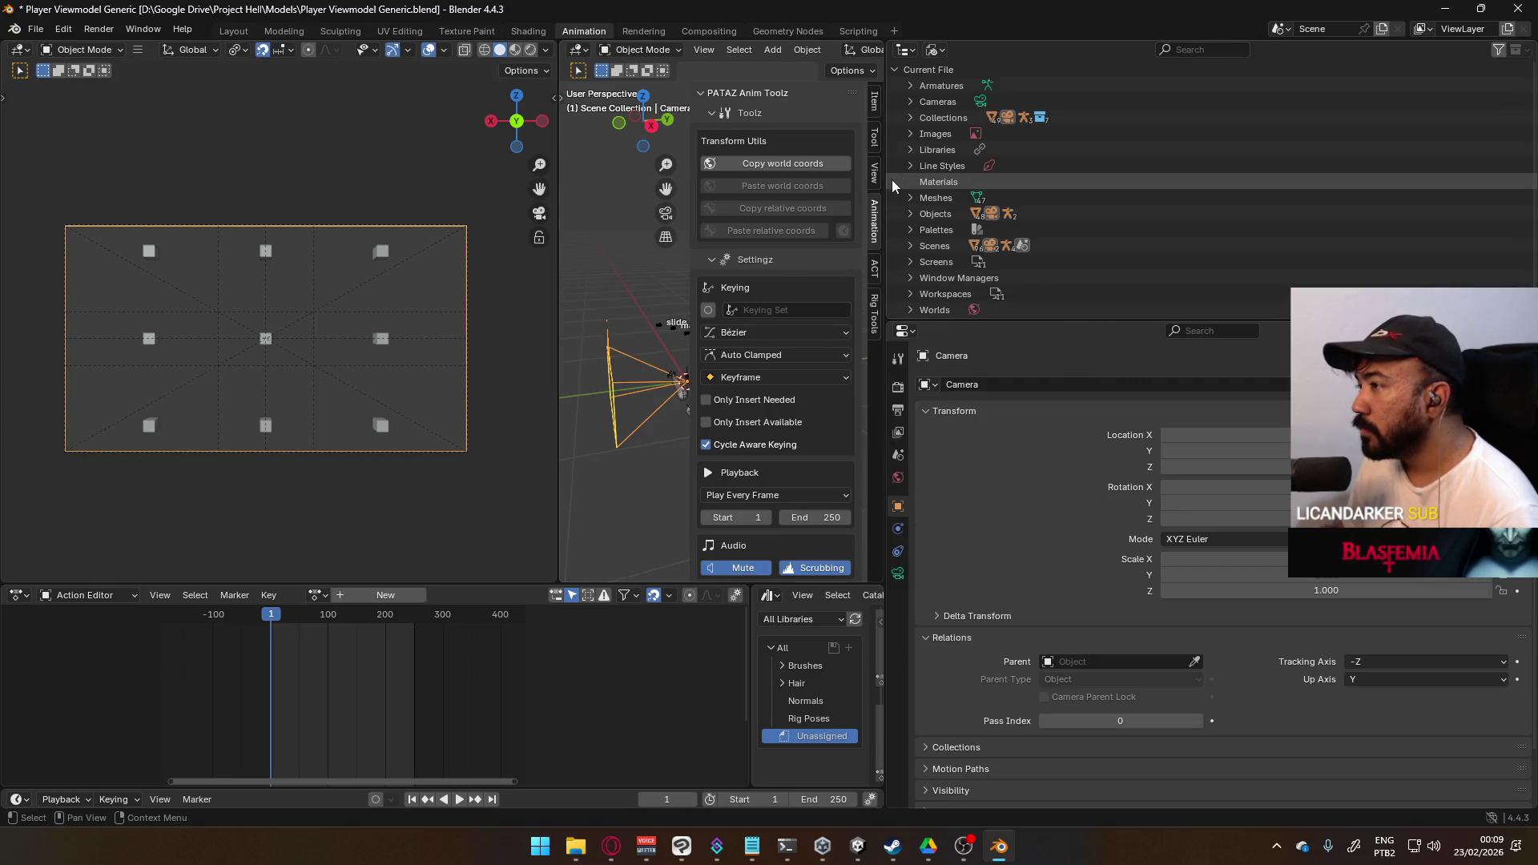
drag(885, 201, 1151, 160)
click(1199, 52)
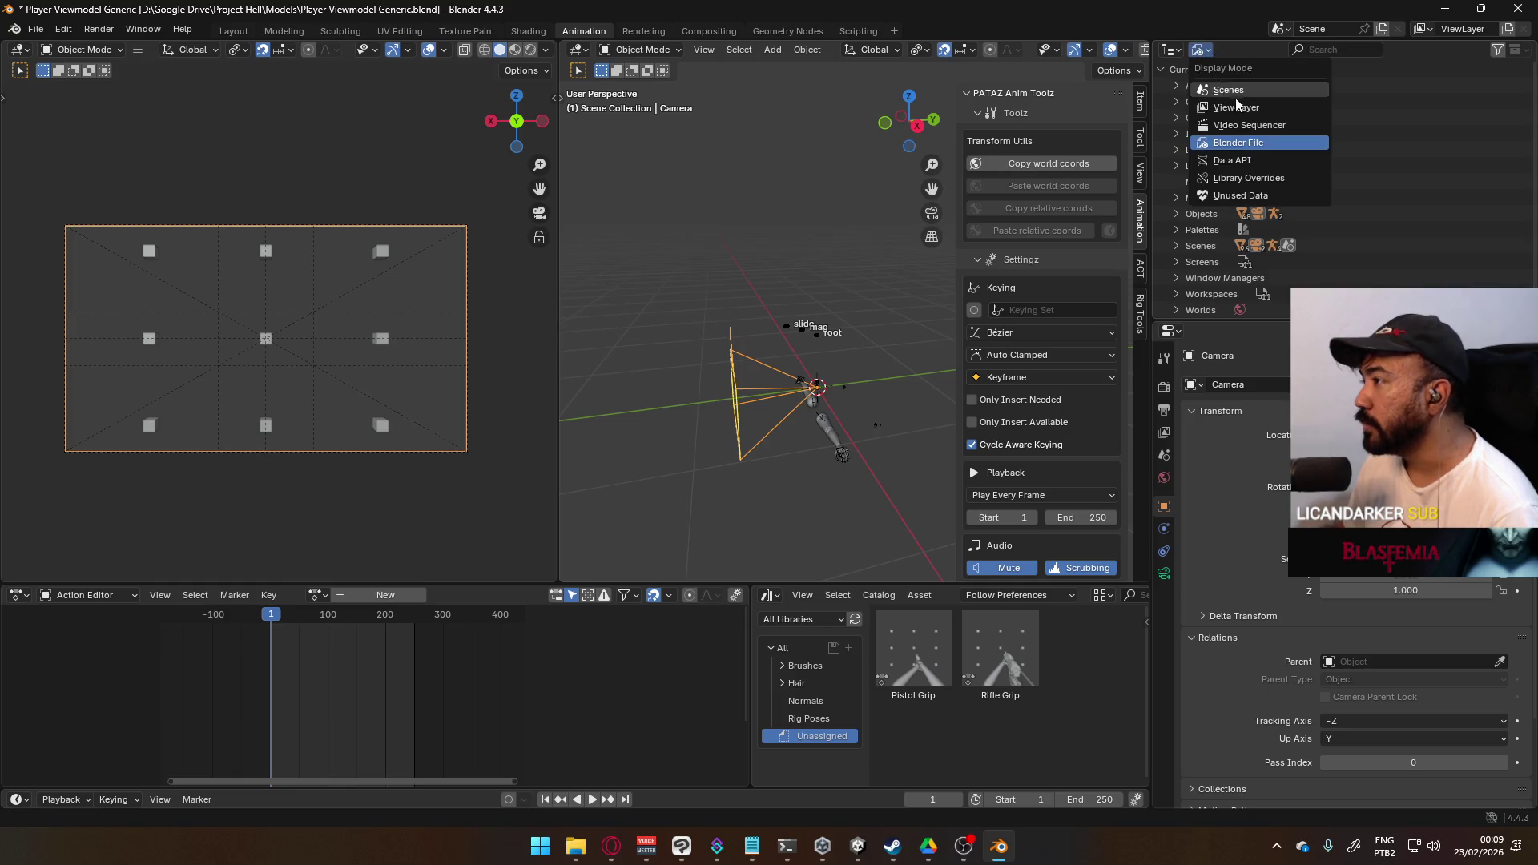
click(1230, 88)
click(1251, 101)
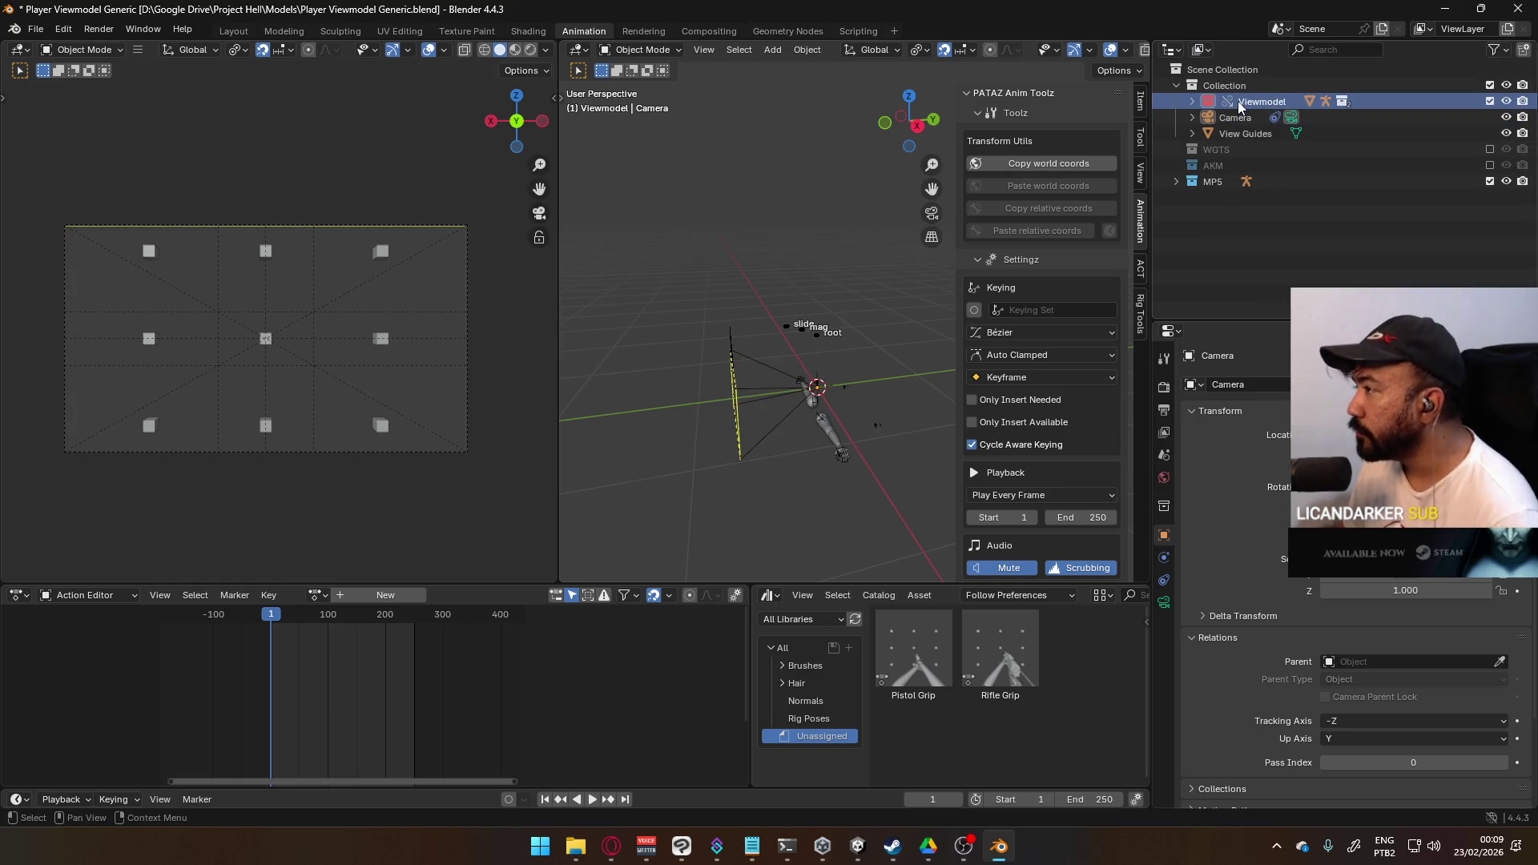
- Delete the MP5 collection, the AKM collection hierarchy and the leftover MP5 Rig
click(1211, 183)
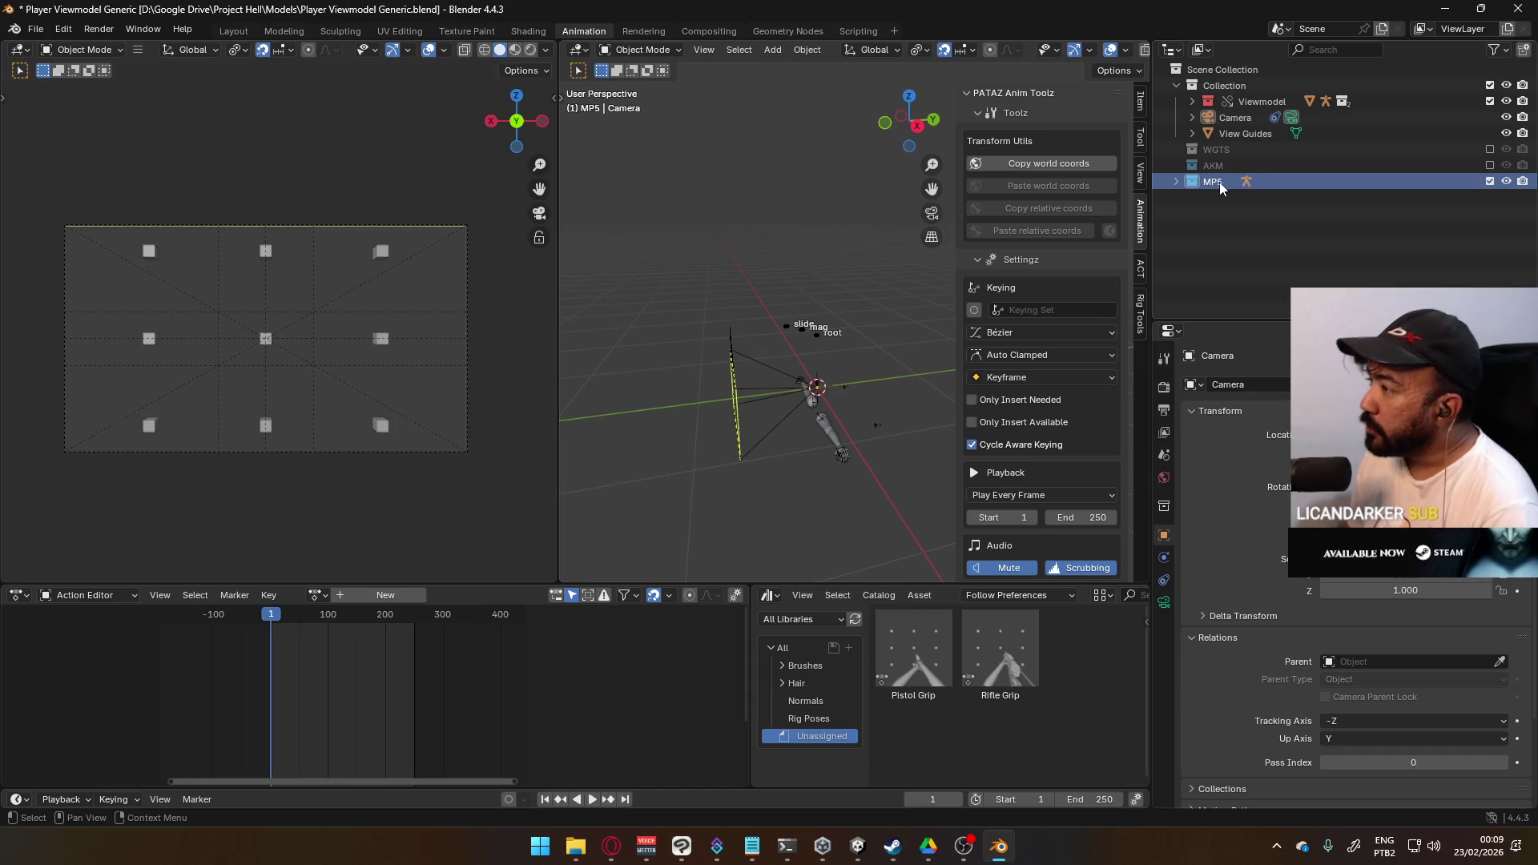
right_click(1230, 183)
click(1208, 172)
click(1233, 167)
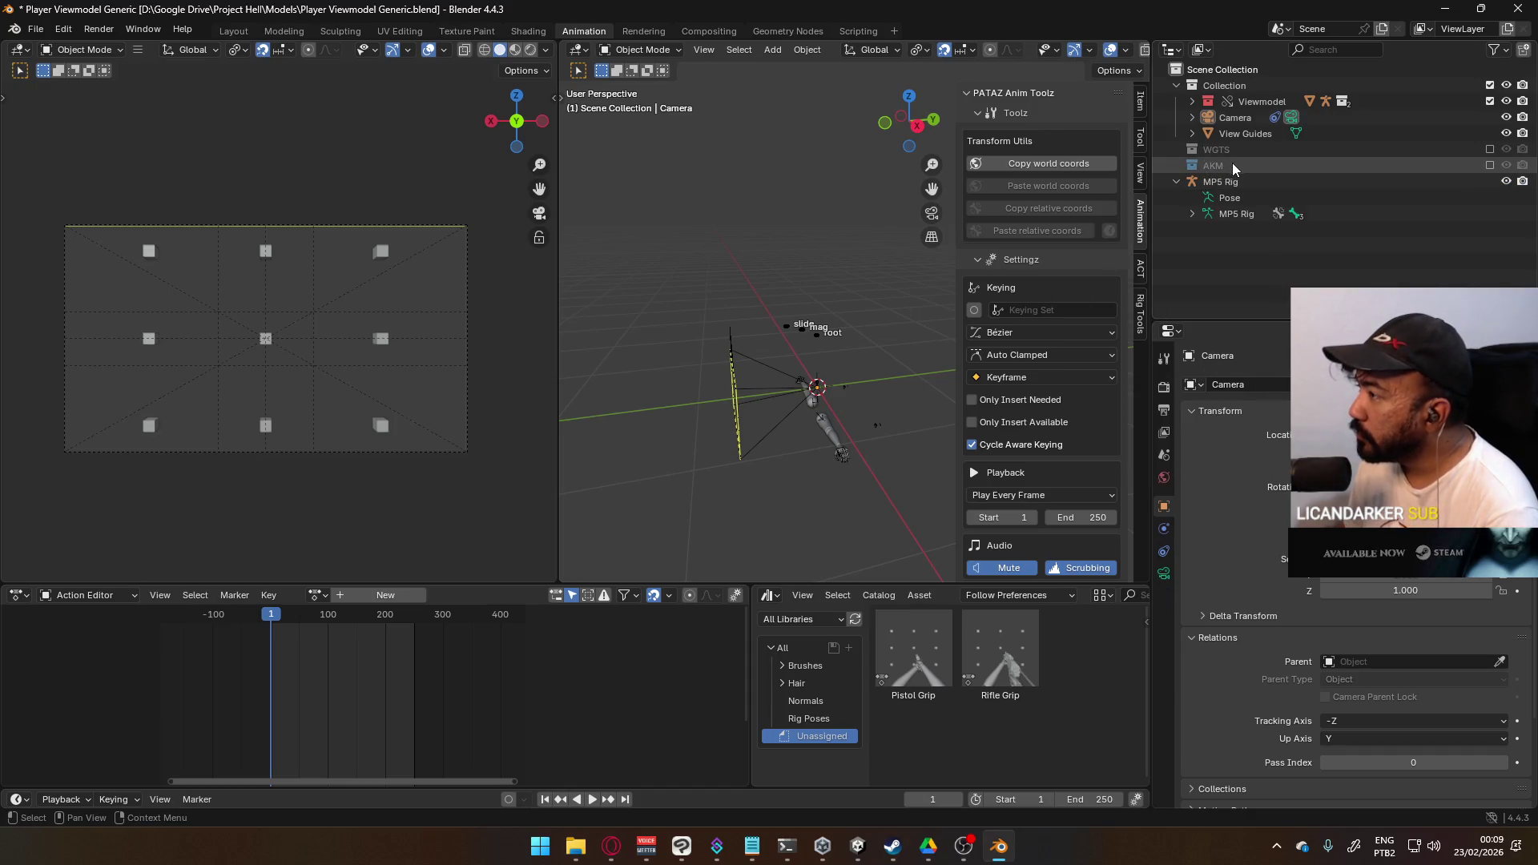
right_click(1232, 164)
click(1211, 179)
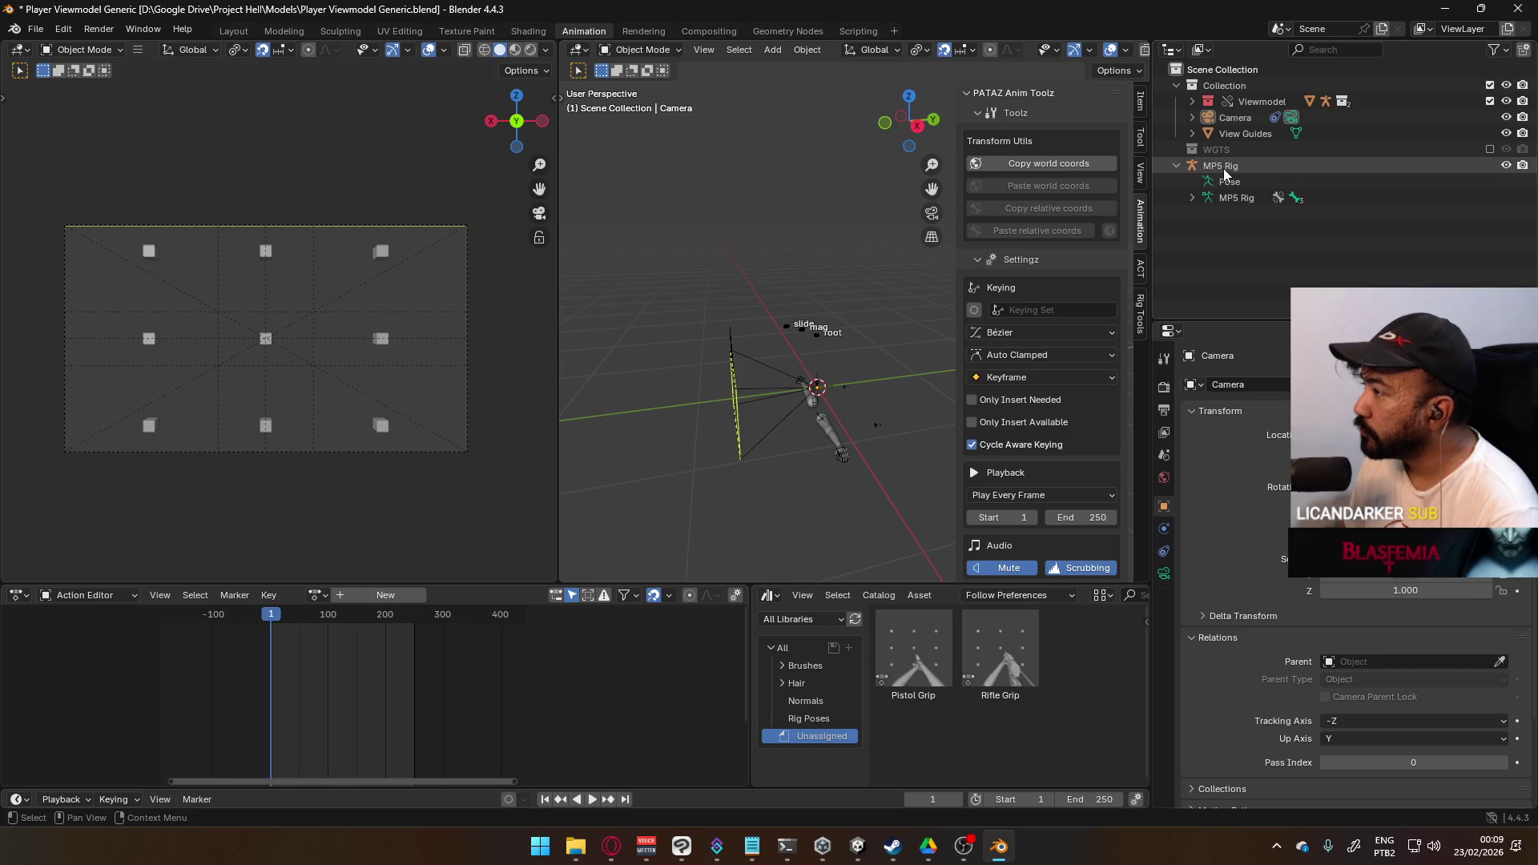
right_click(1223, 168)
click(1223, 159)
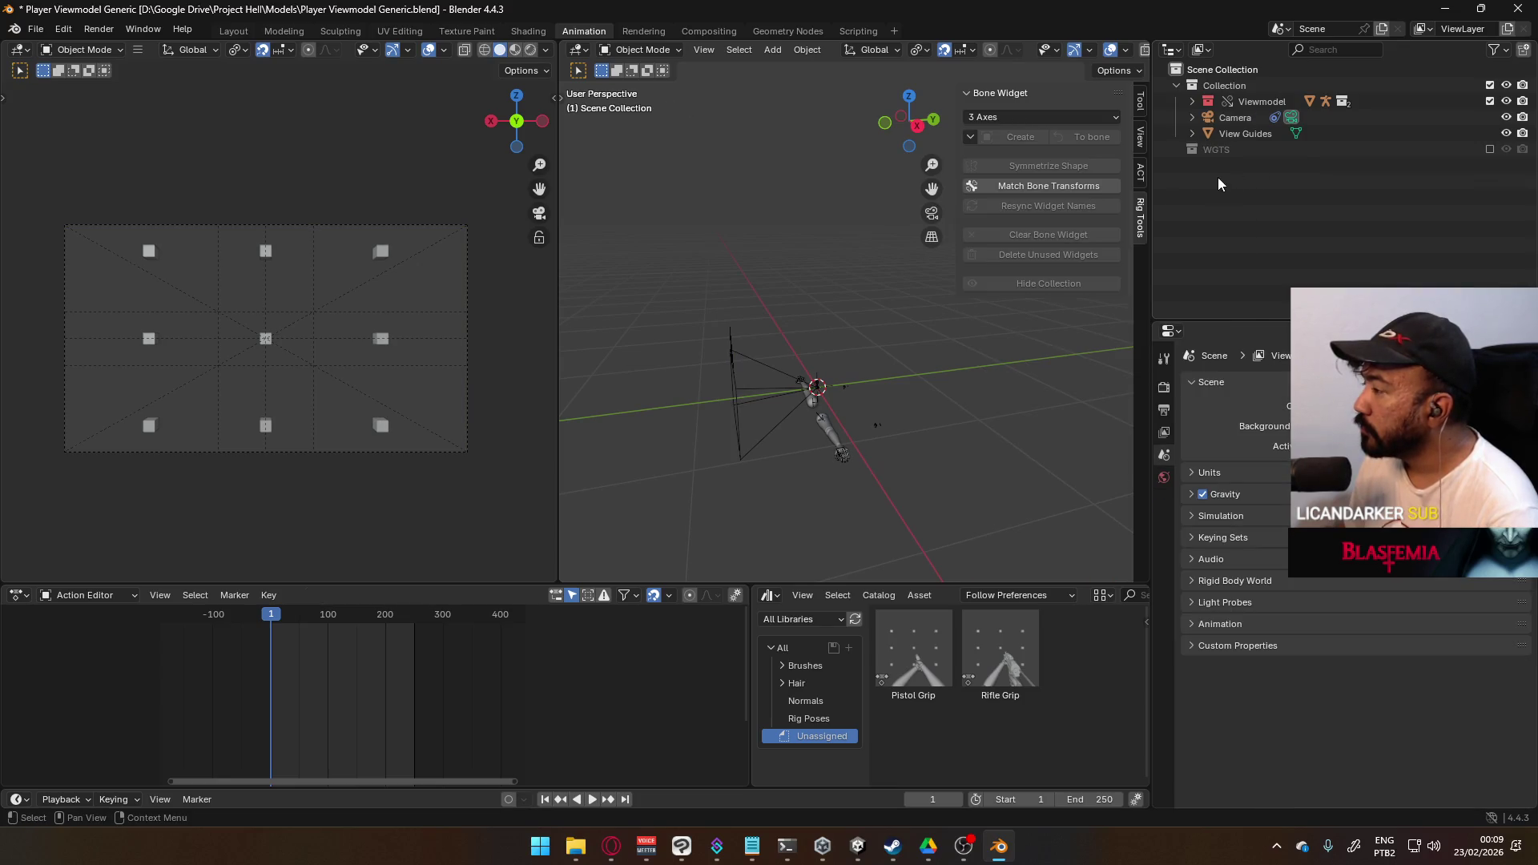
middle_drag(848, 377, 882, 414)
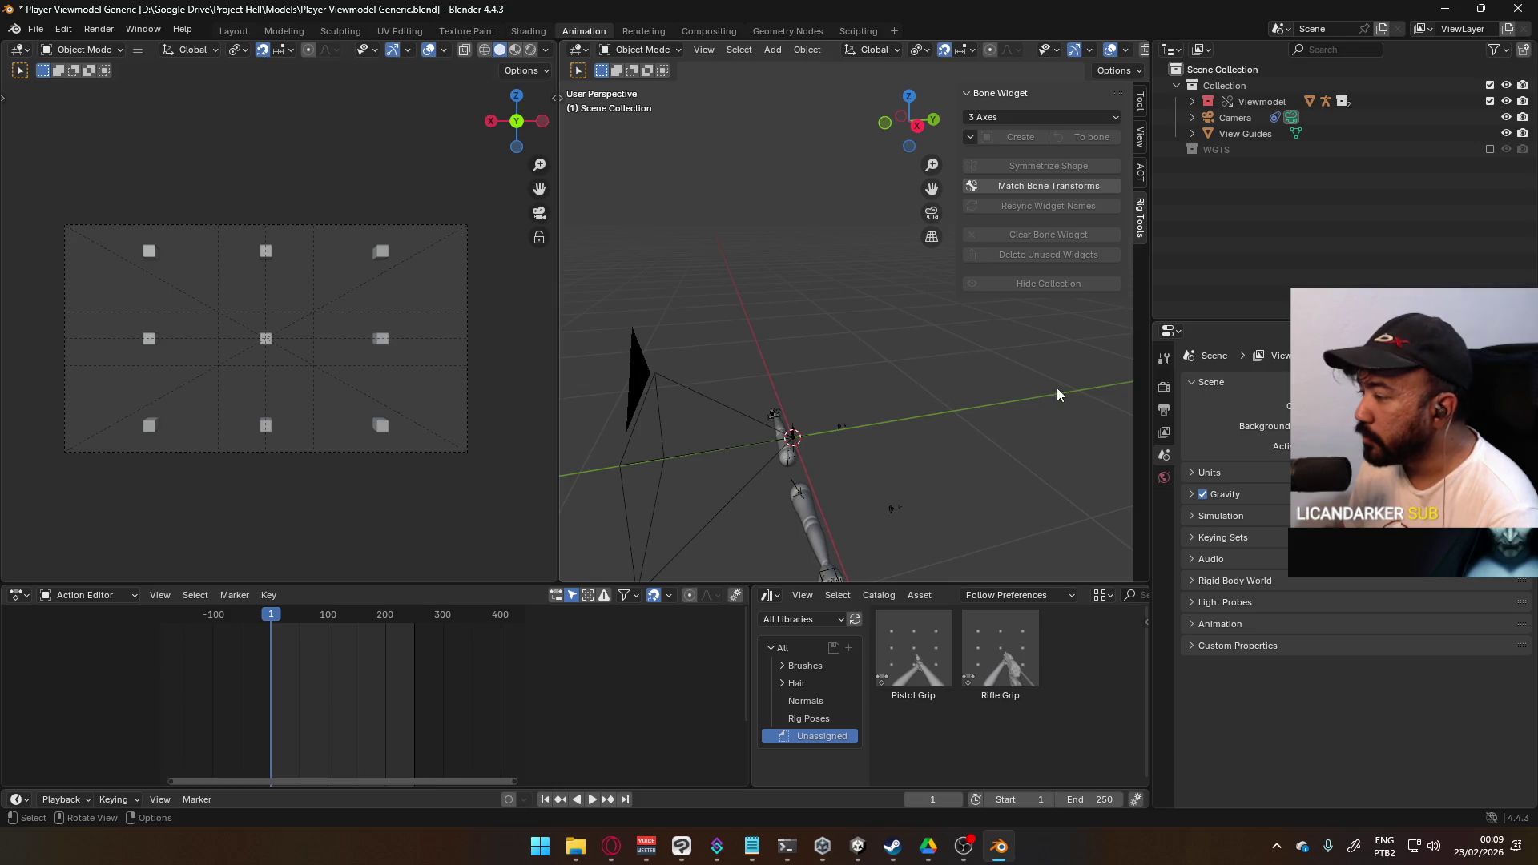
click(38, 30)
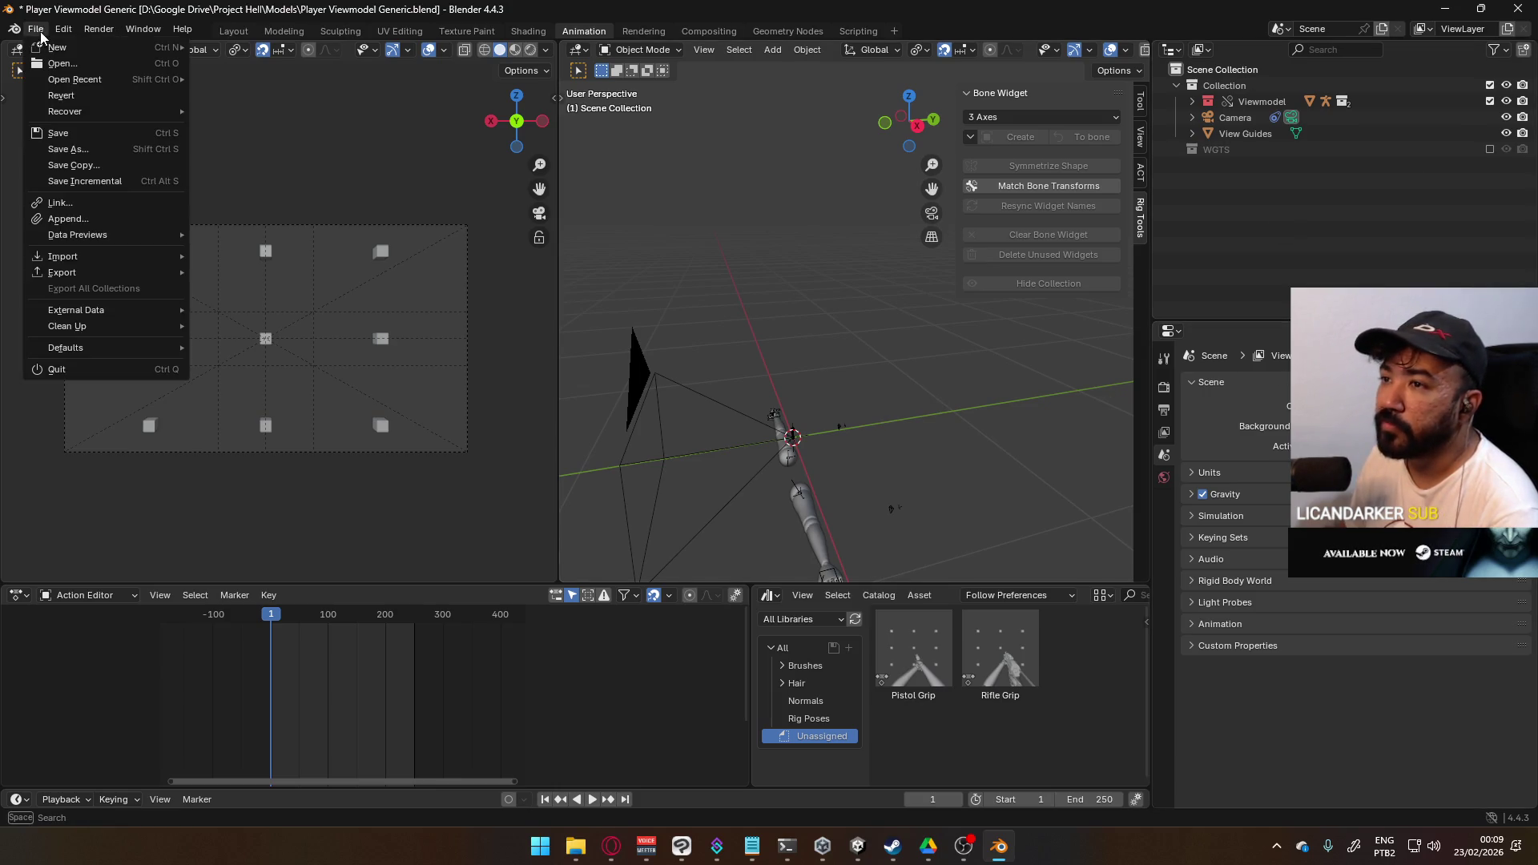
- Link the MP5 and X17 collections into the viewmodel scene
click(144, 205)
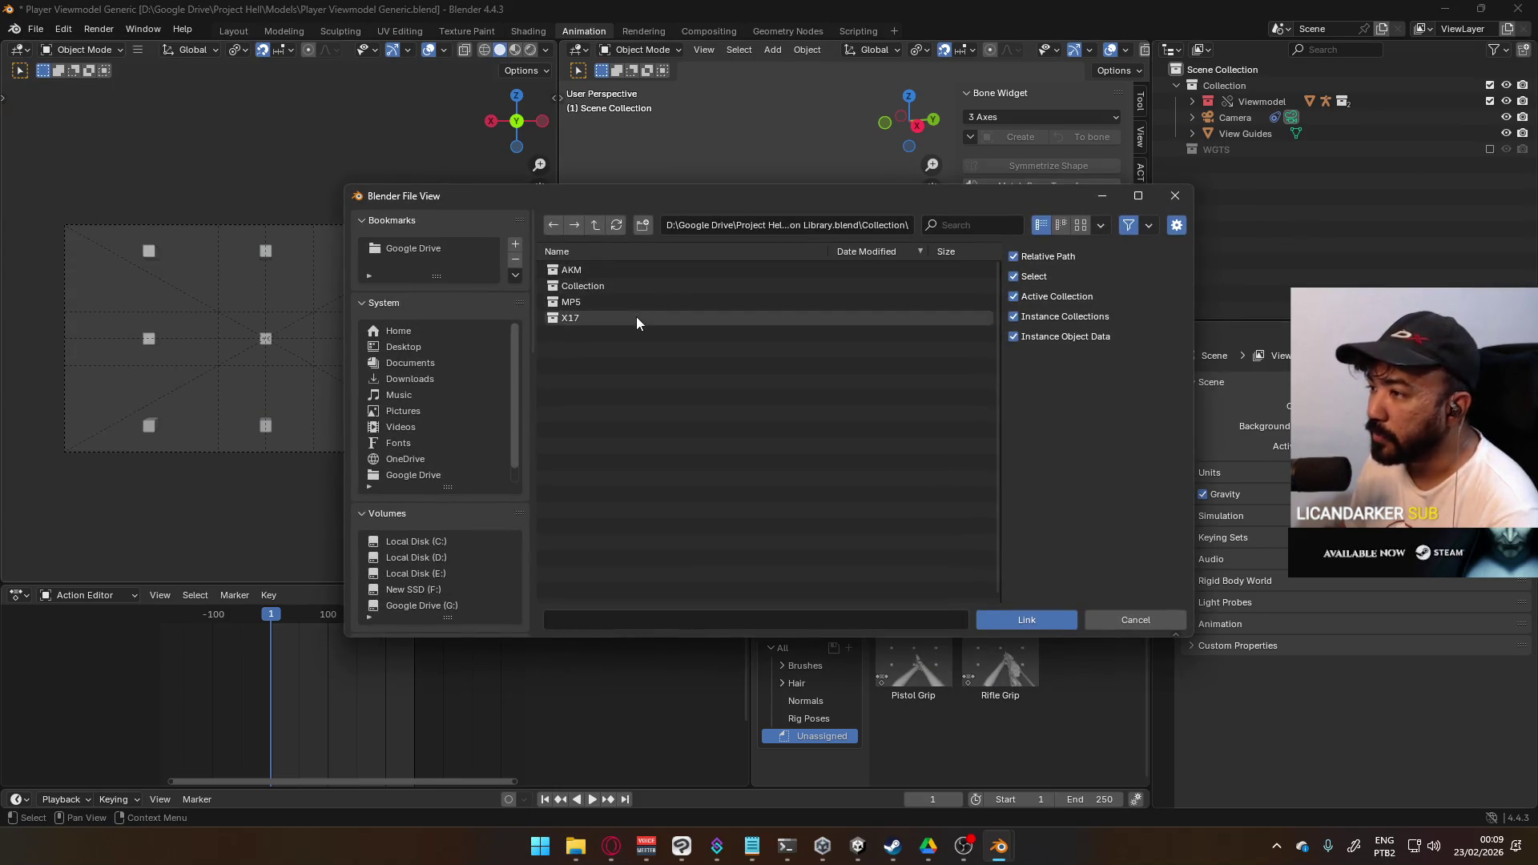
click(645, 308)
shift+click(636, 319)
click(1054, 622)
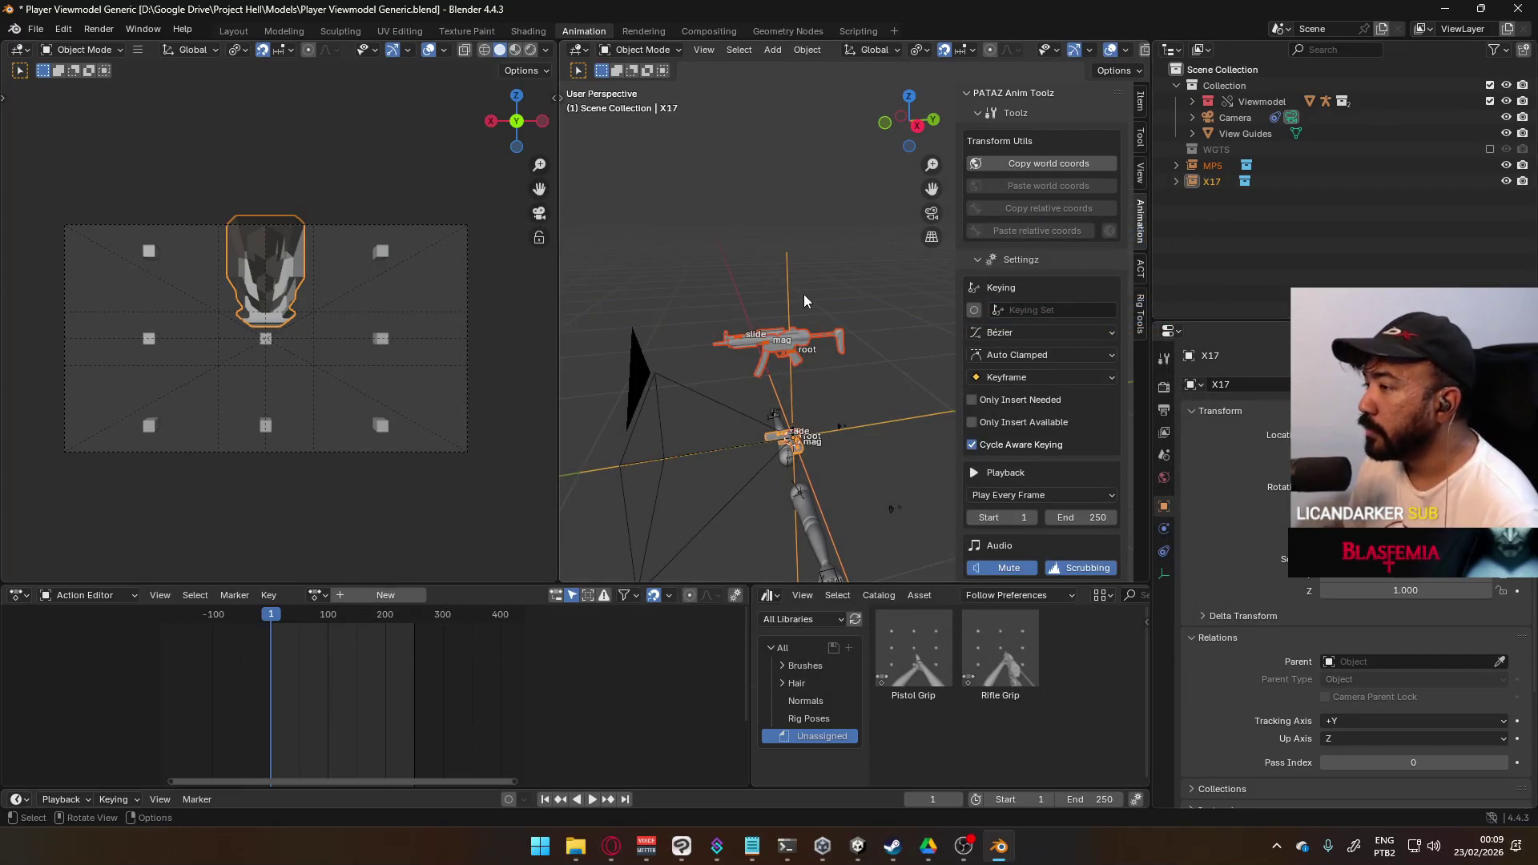
middle_drag(830, 346, 953, 208)
- Make the X17 collection a library override
click(1213, 183)
right_click(1214, 186)
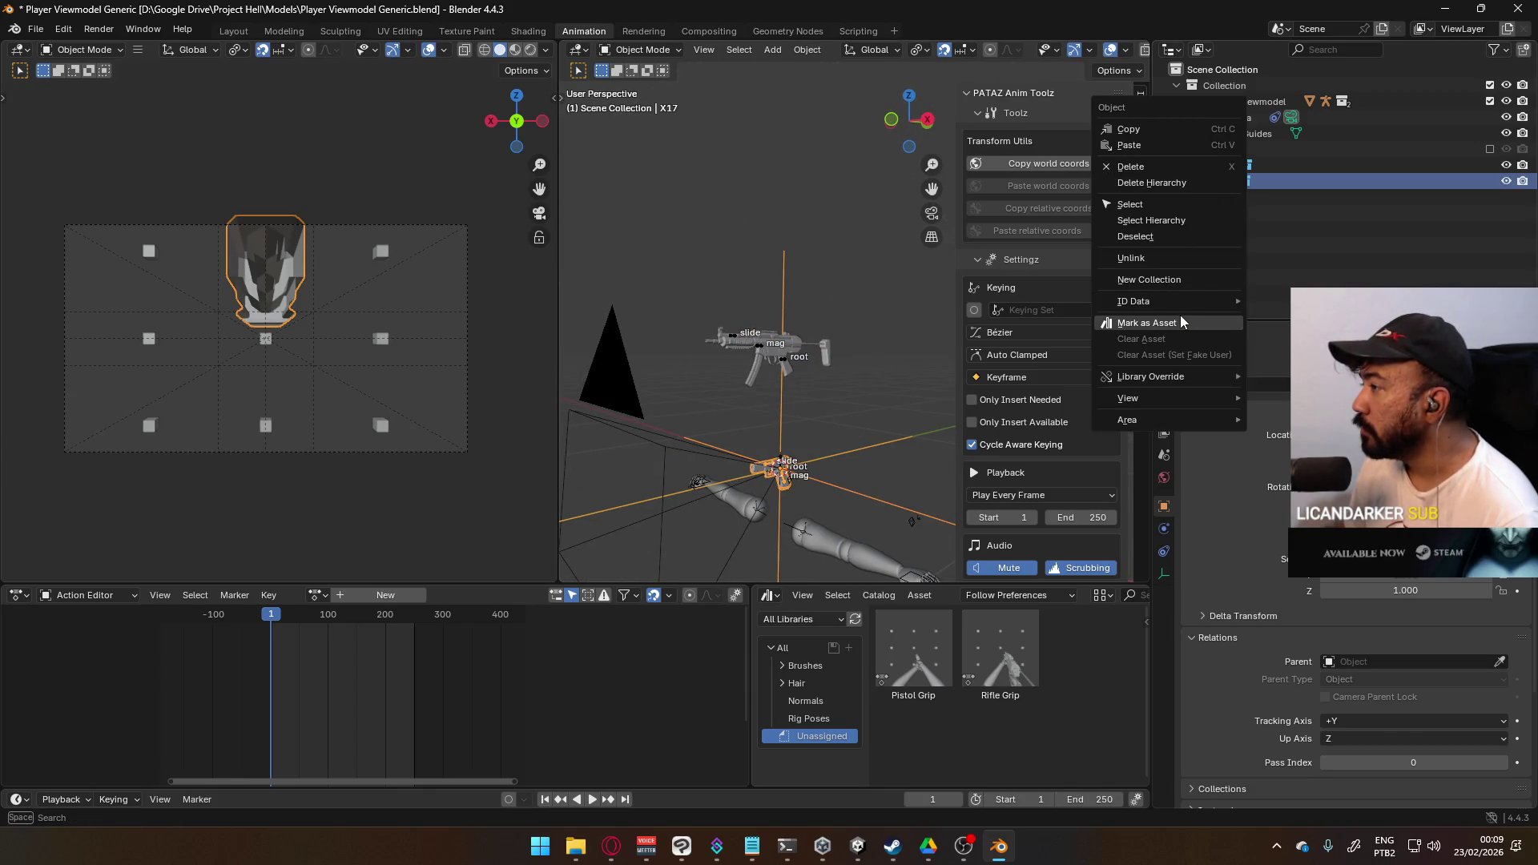
mouse_move(1197, 303)
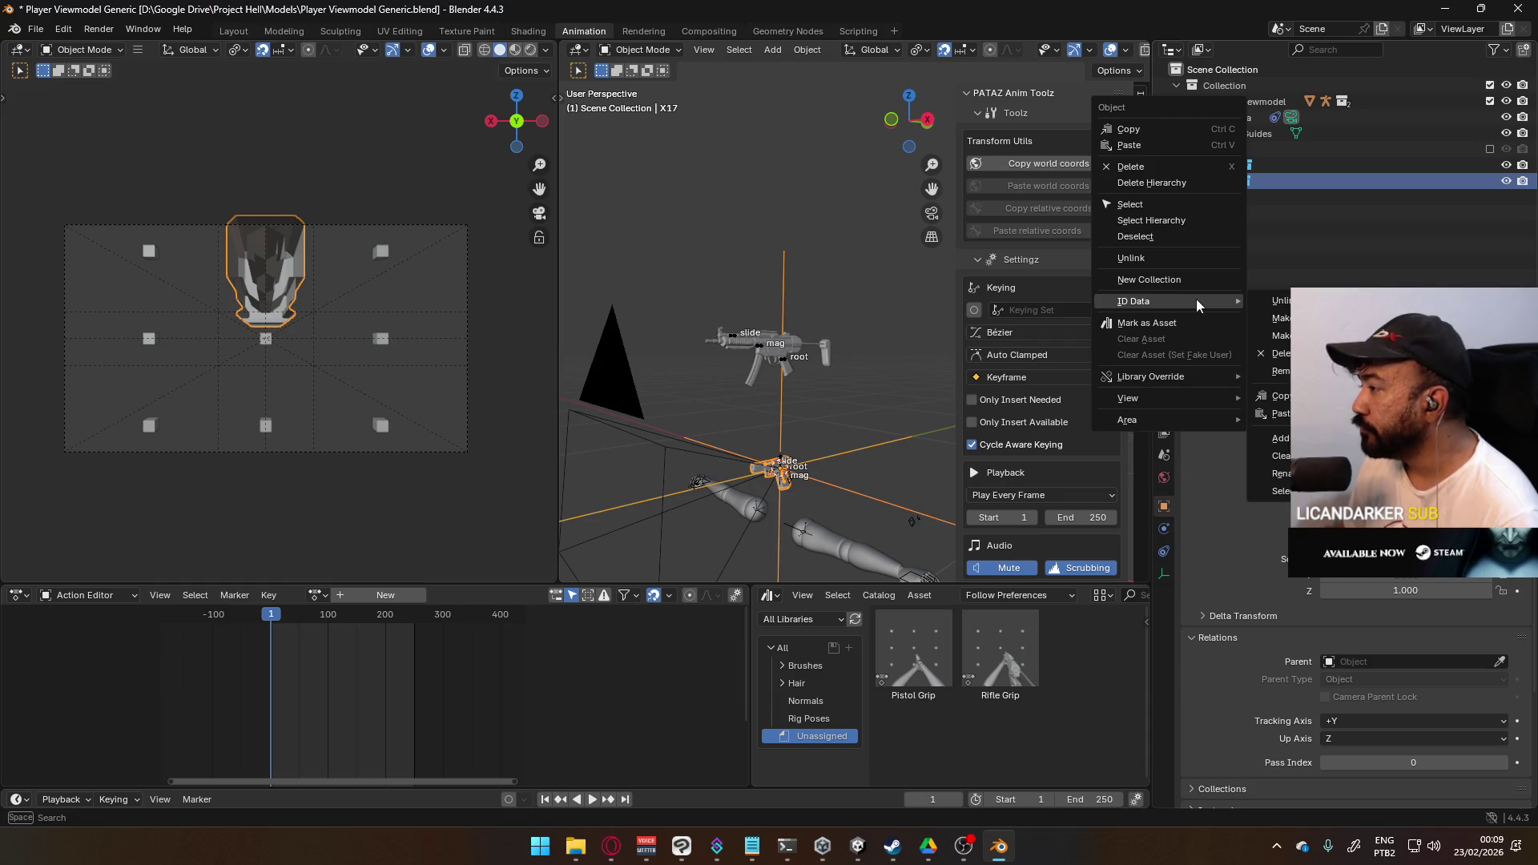
mouse_move(1177, 376)
mouse_move(1275, 376)
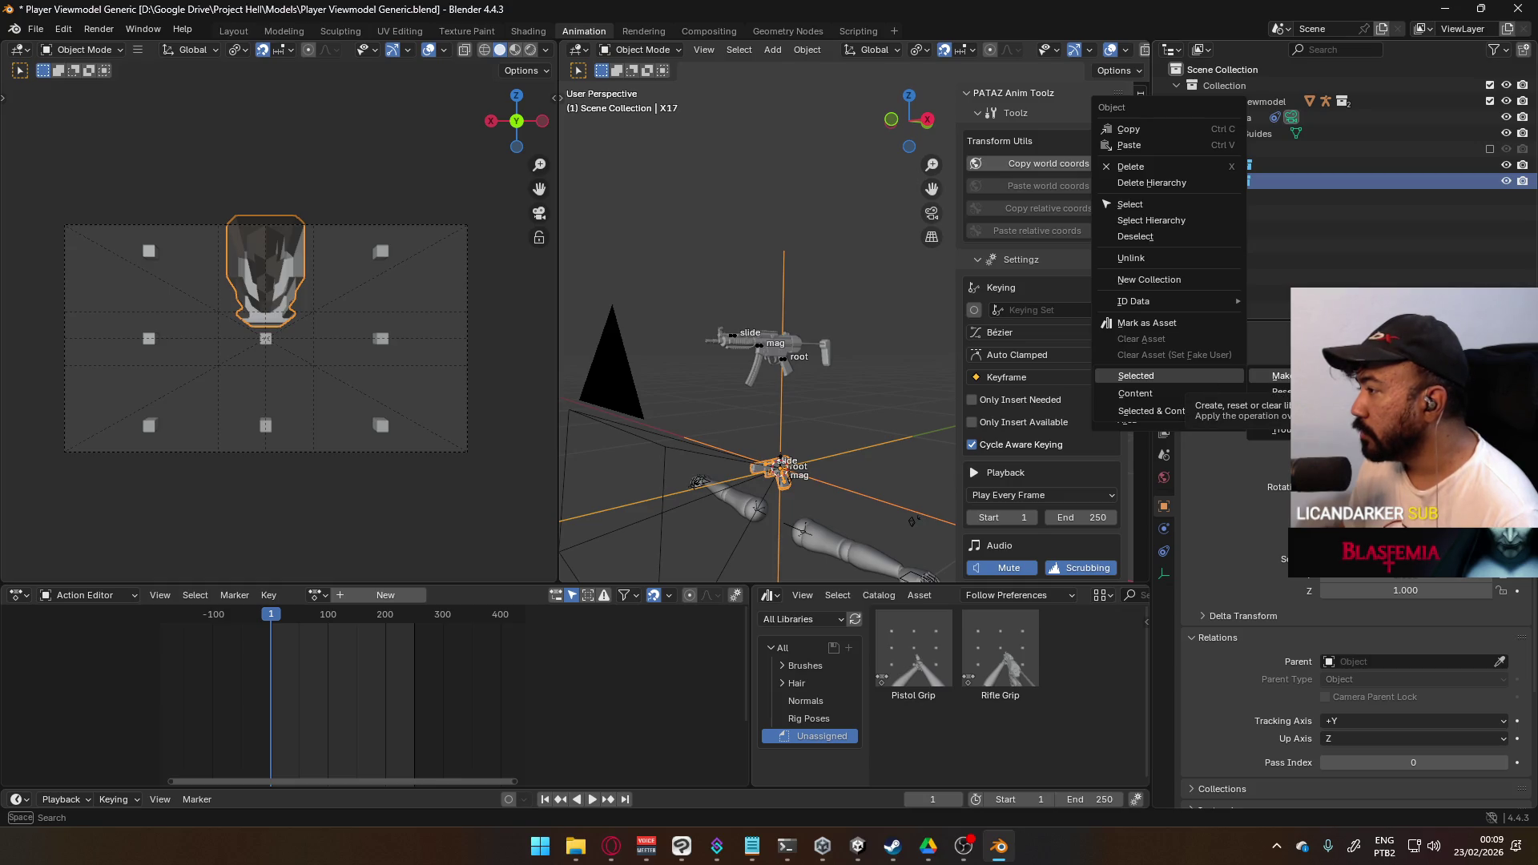
click(1182, 378)
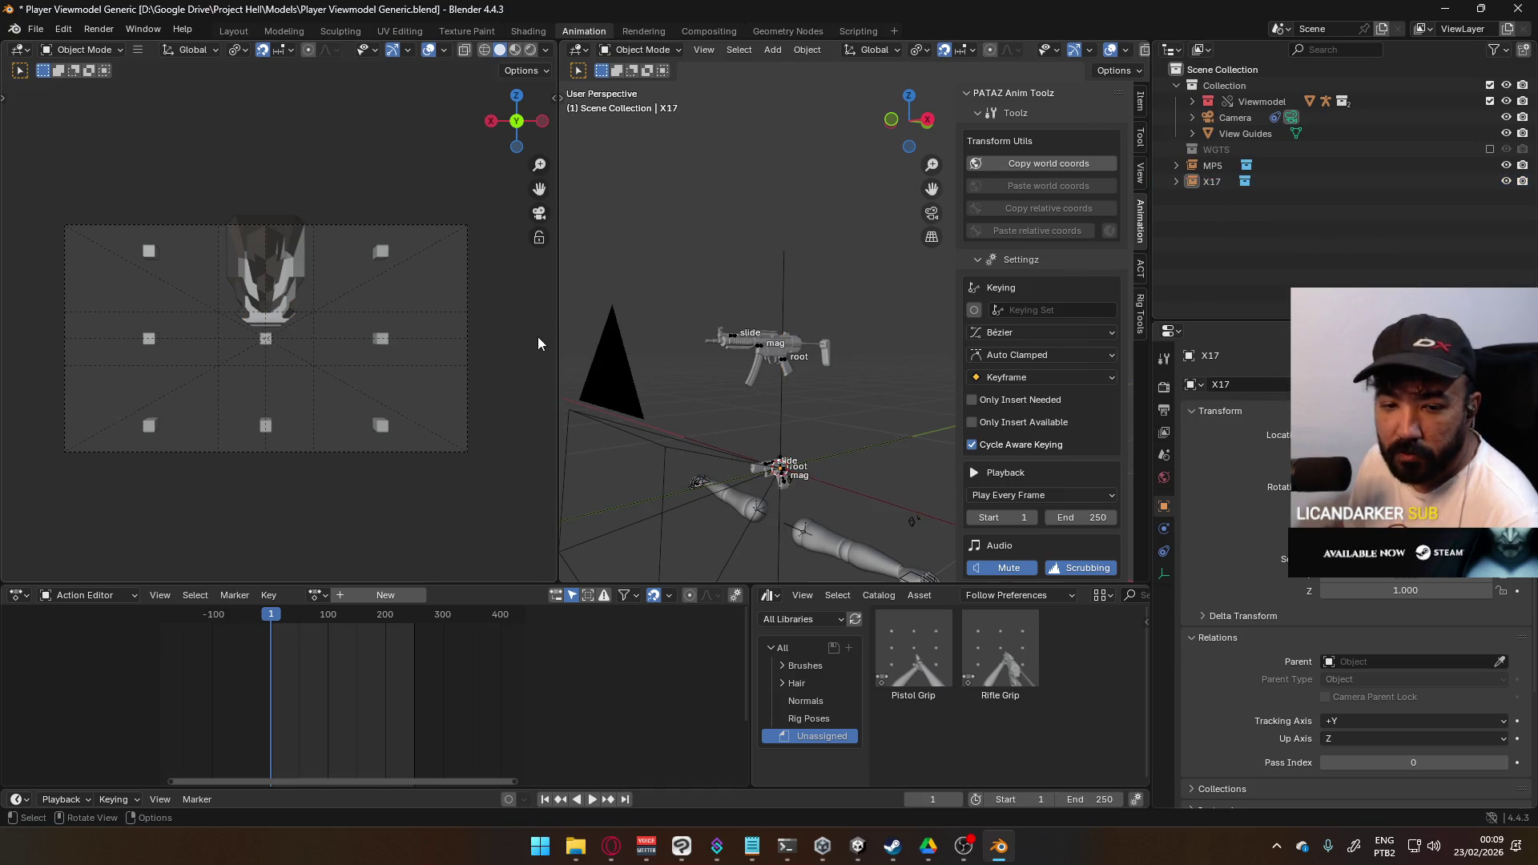
- Override X17 with Library Override > Make > Selected & Content so its rig is editable
click(762, 352)
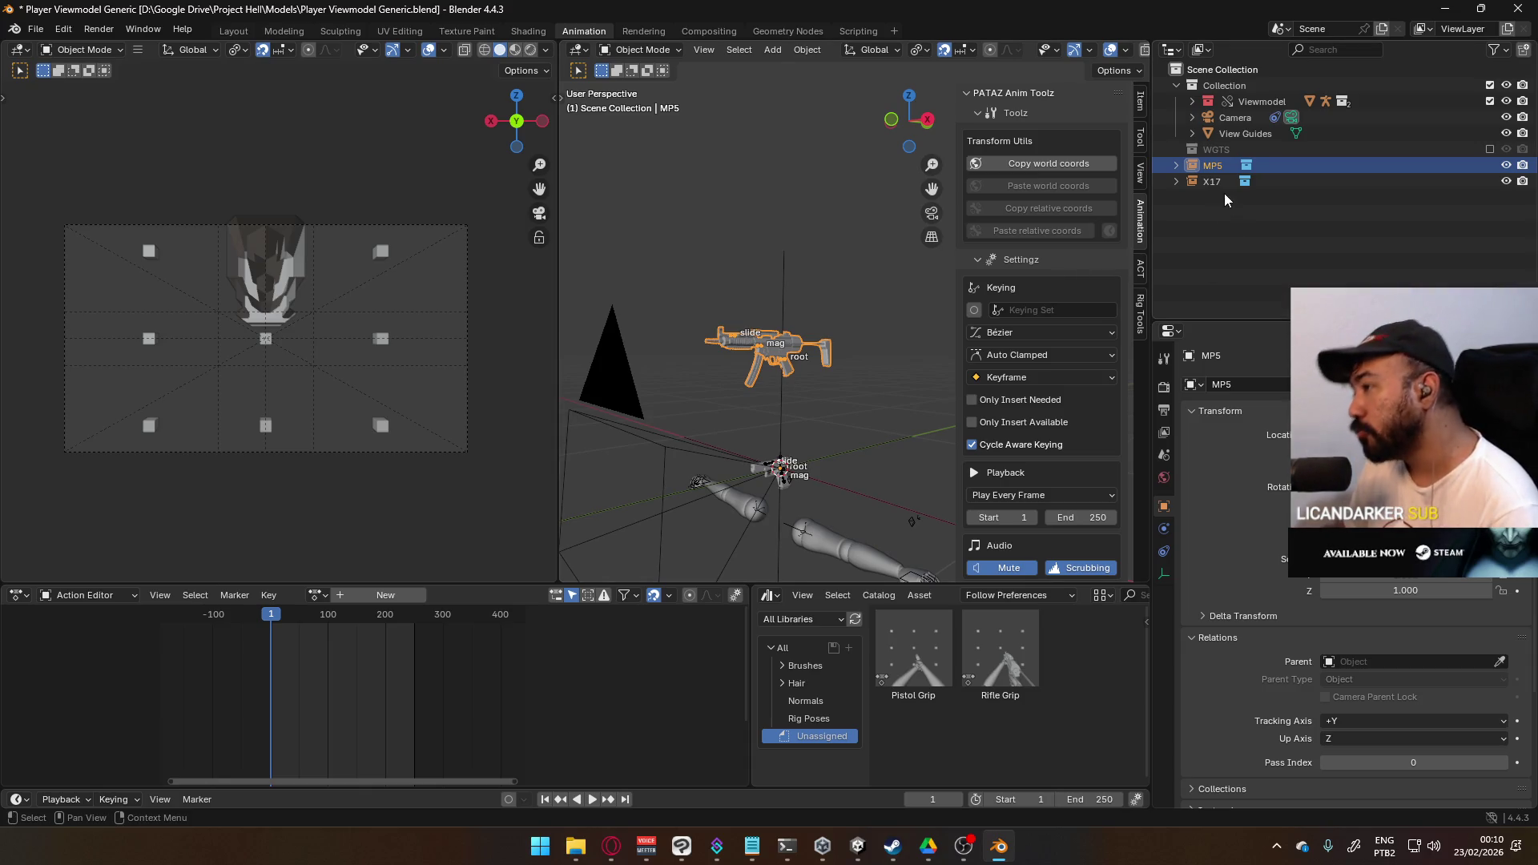
middle_drag(769, 360, 795, 381)
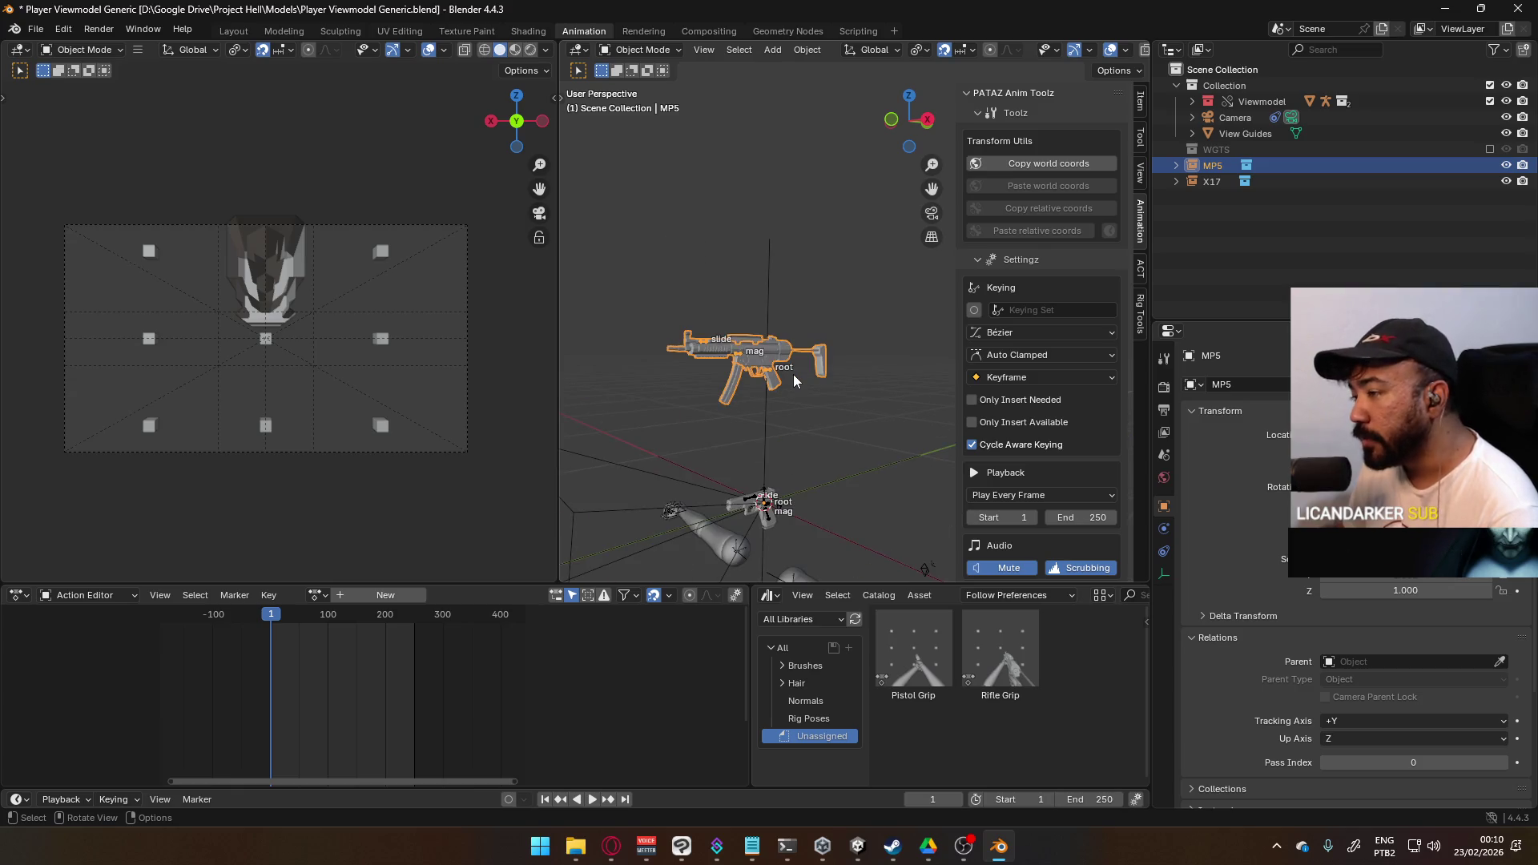
click(1305, 180)
right_click(1220, 180)
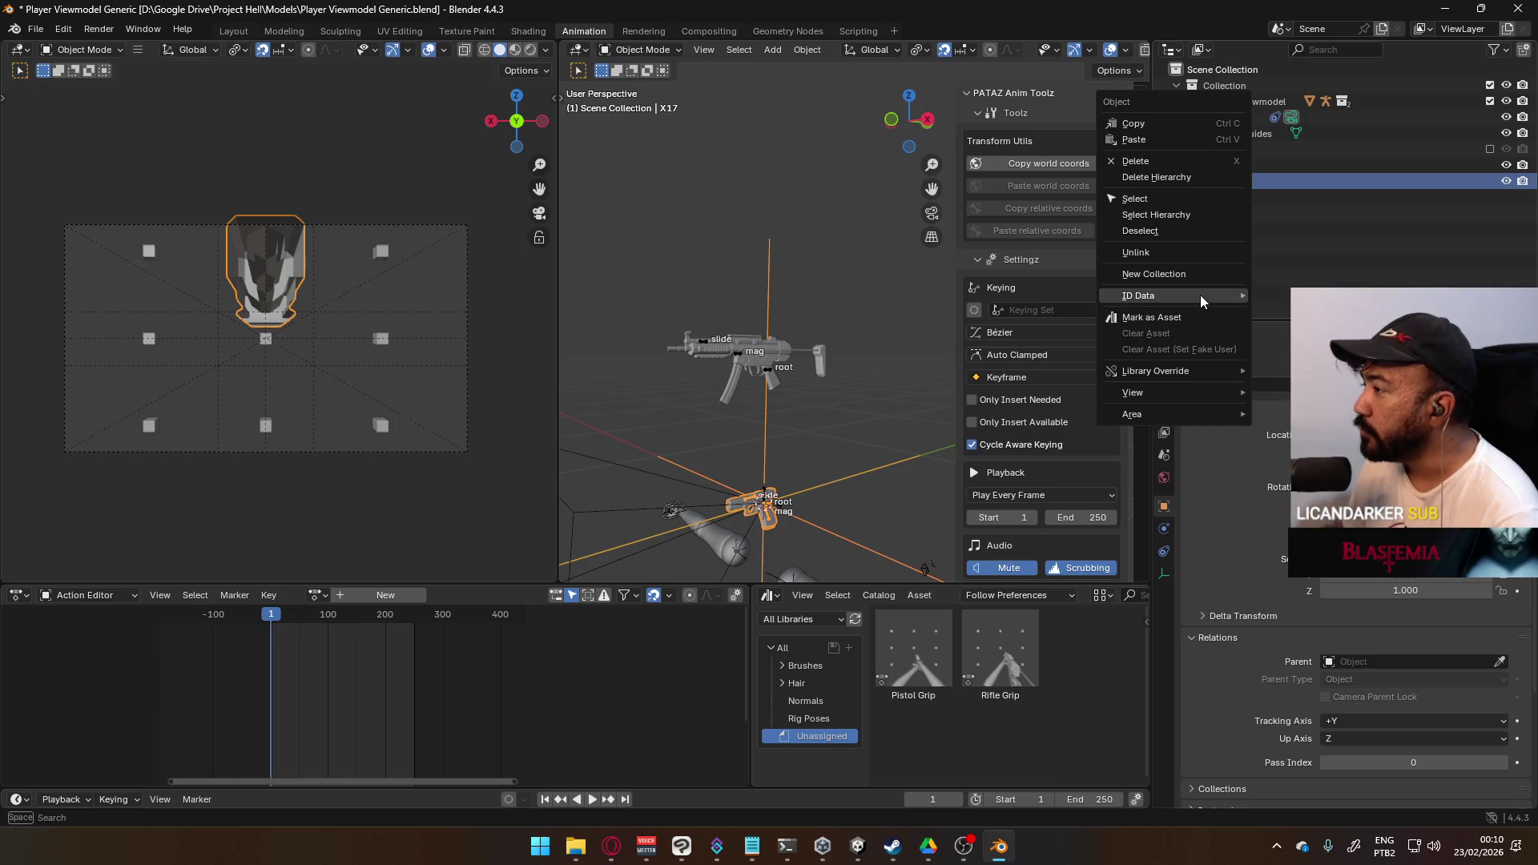
mouse_move(1184, 367)
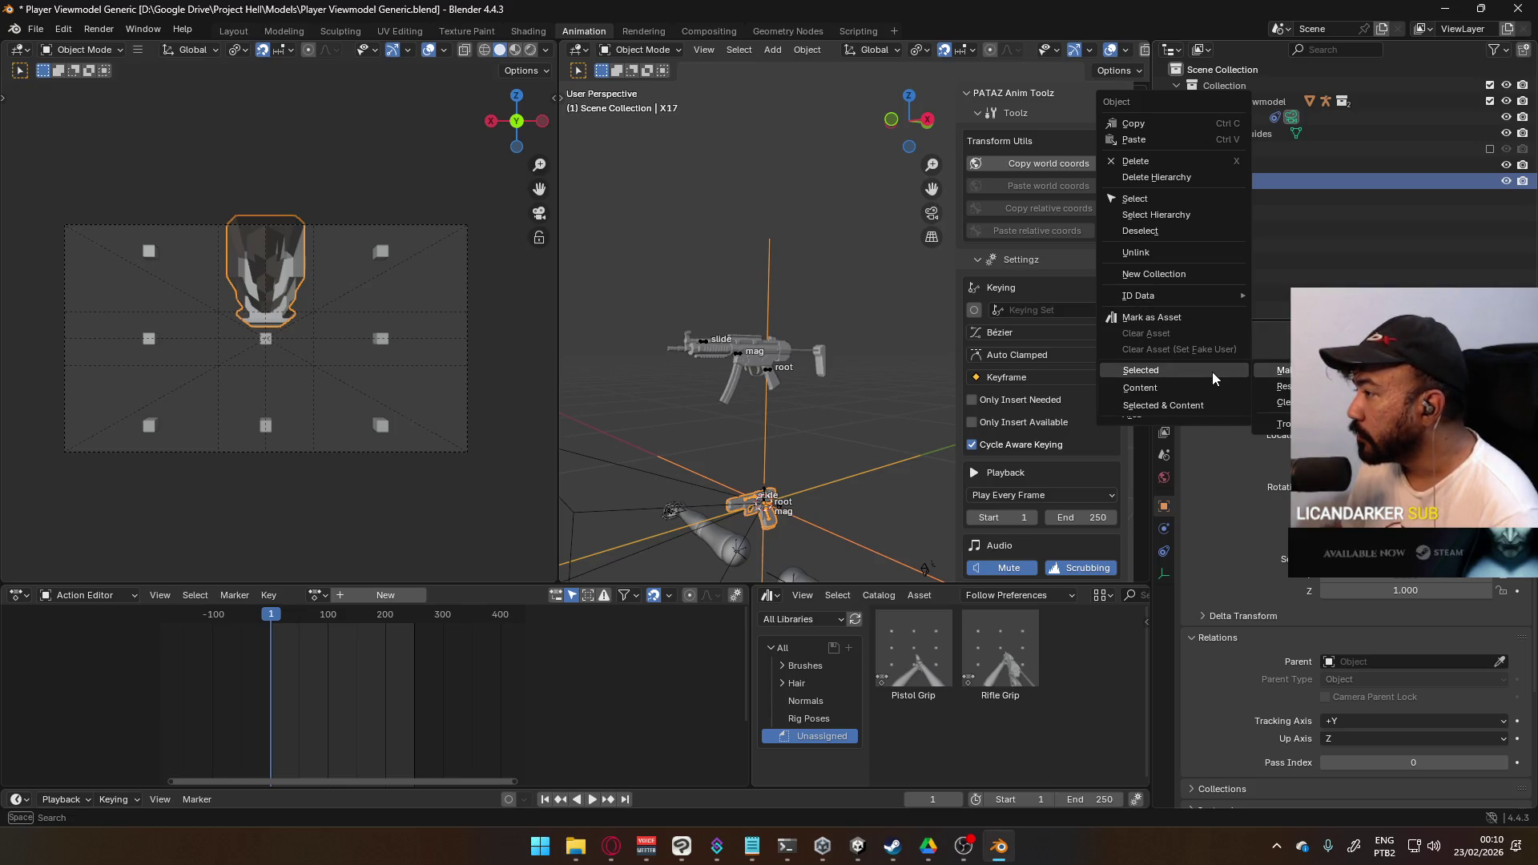
click(1178, 406)
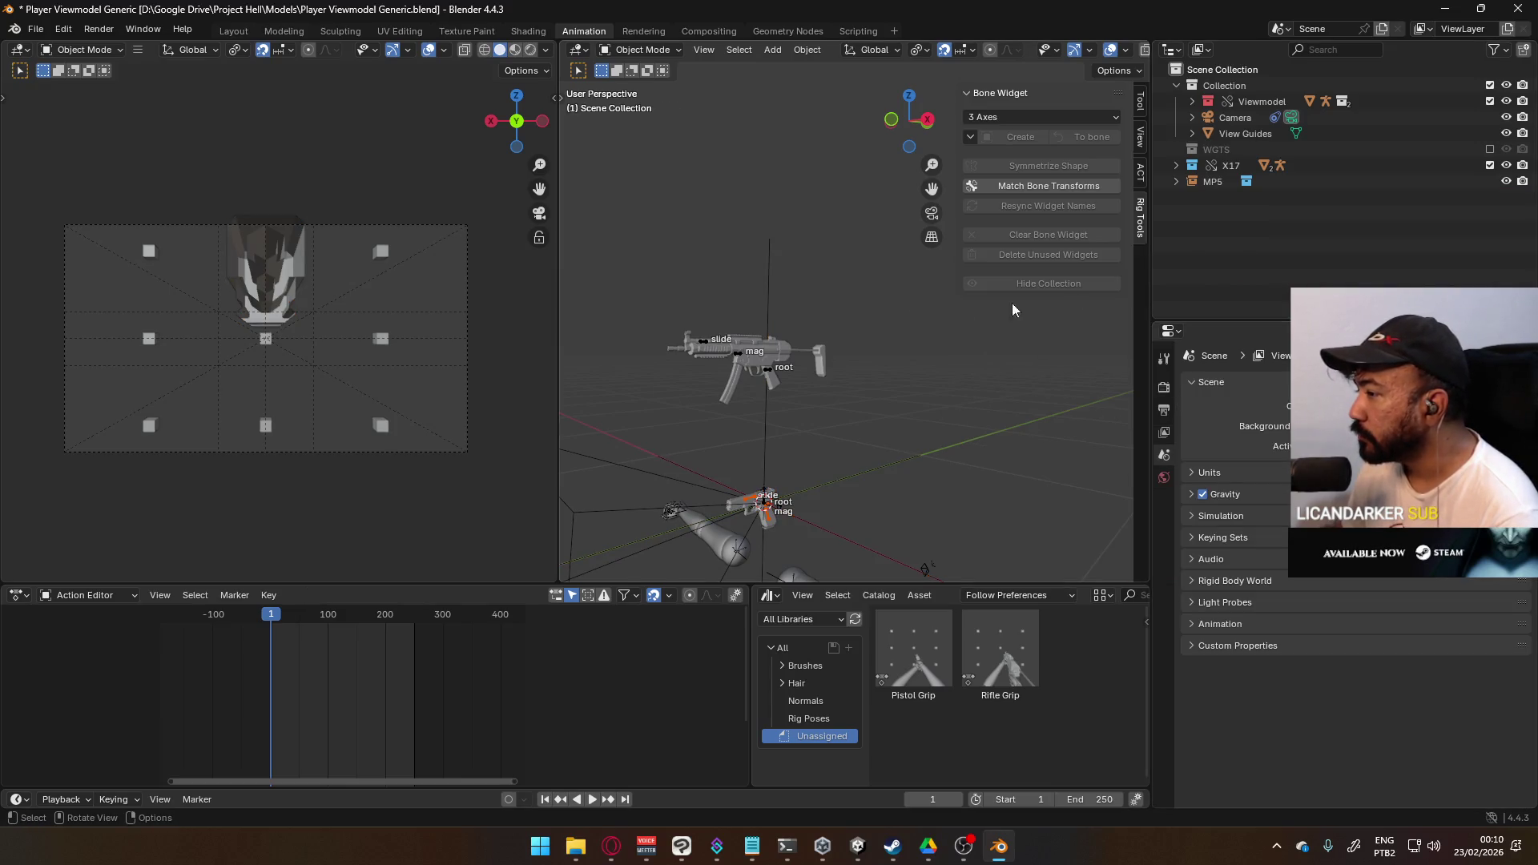
- Make the MP5 collection a library override
click(1232, 165)
right_click(1232, 165)
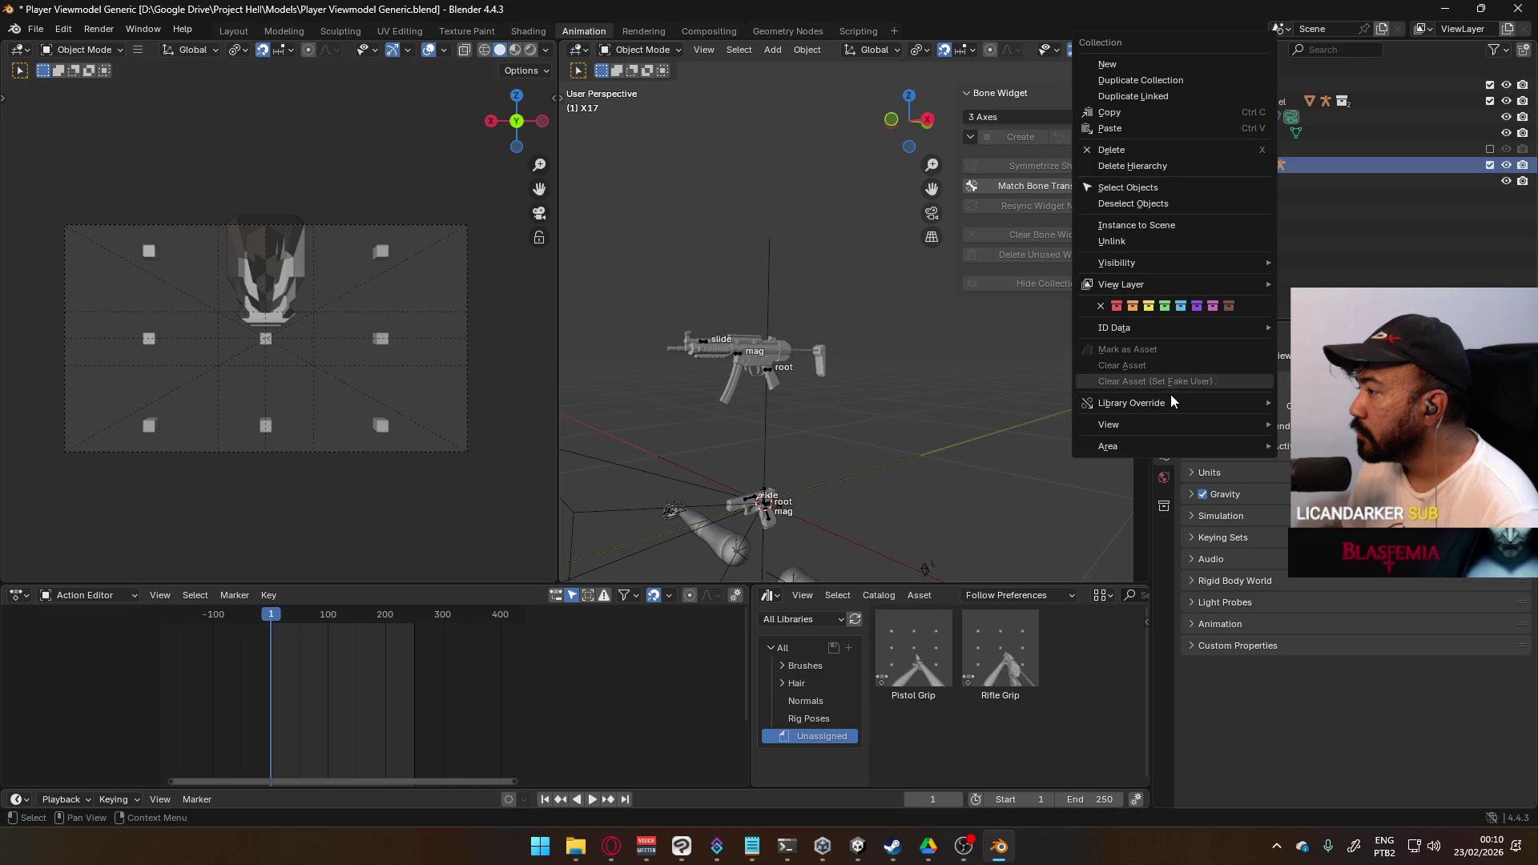
mouse_move(1178, 403)
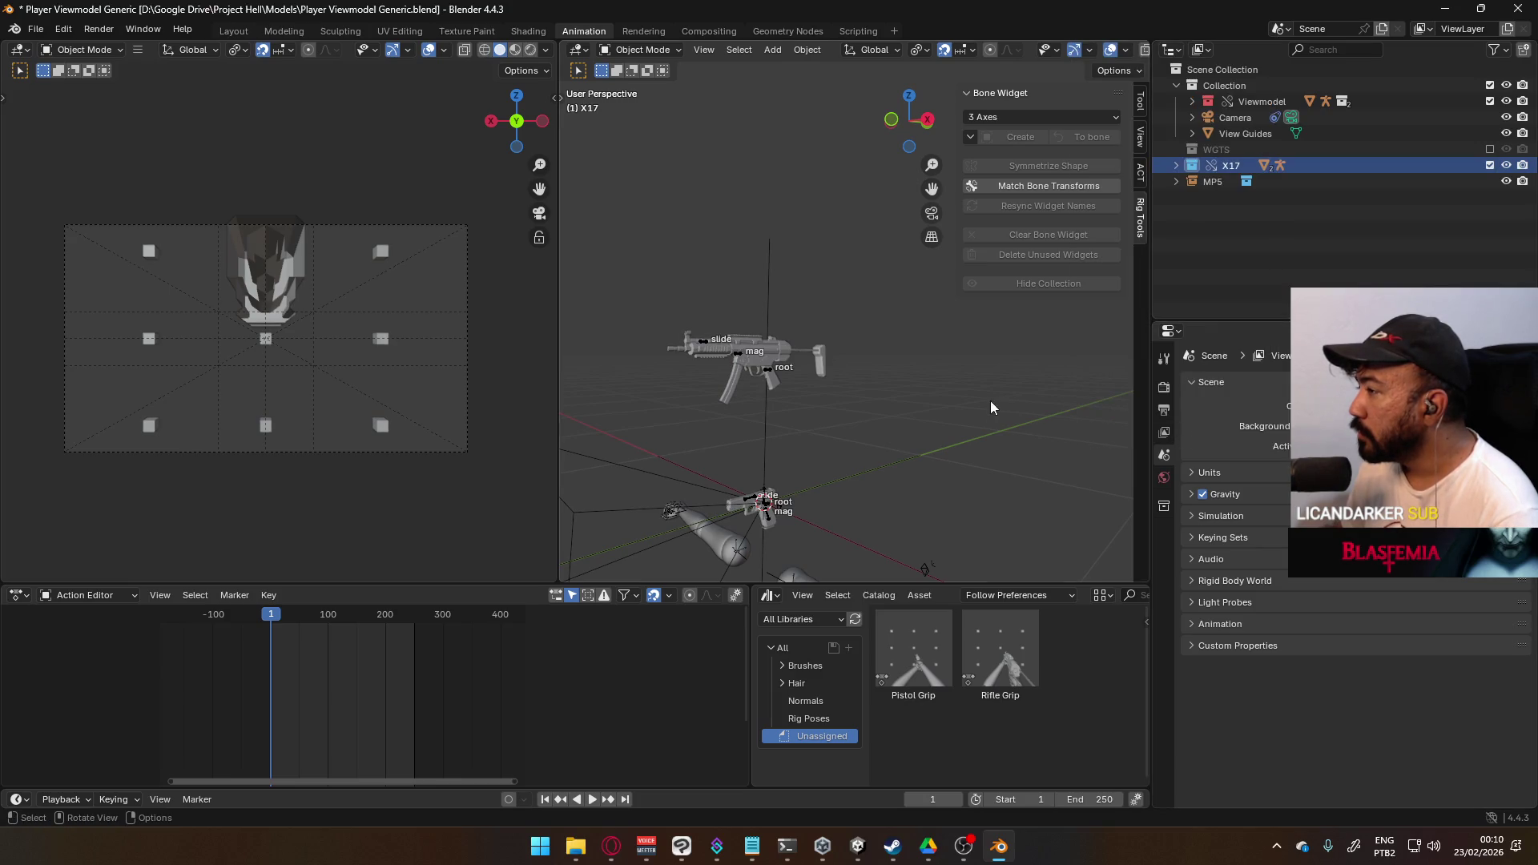
click(1213, 181)
right_click(1213, 181)
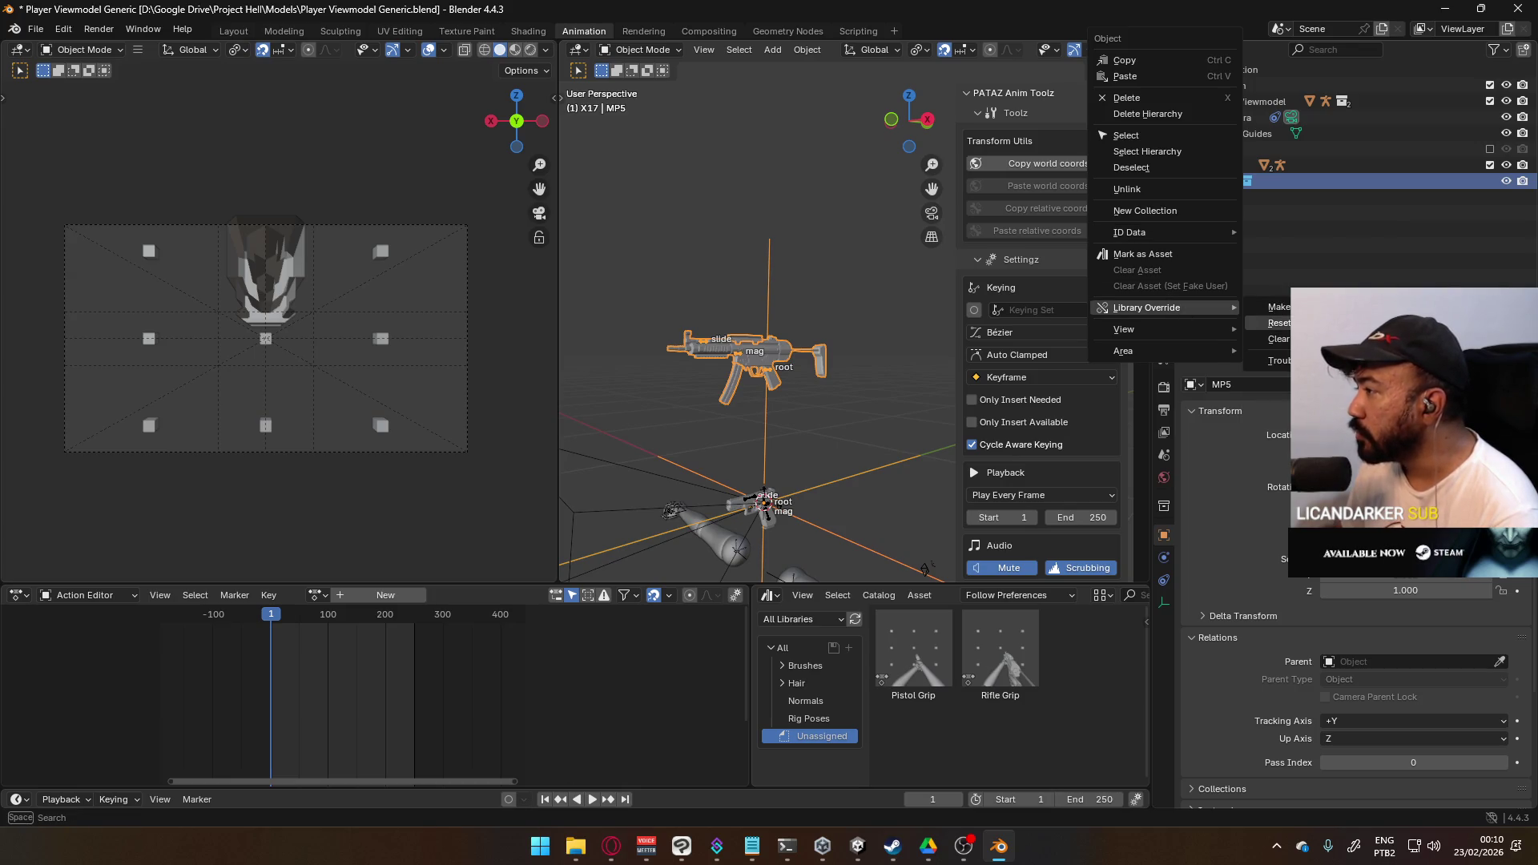
mouse_move(1279, 307)
click(1178, 334)
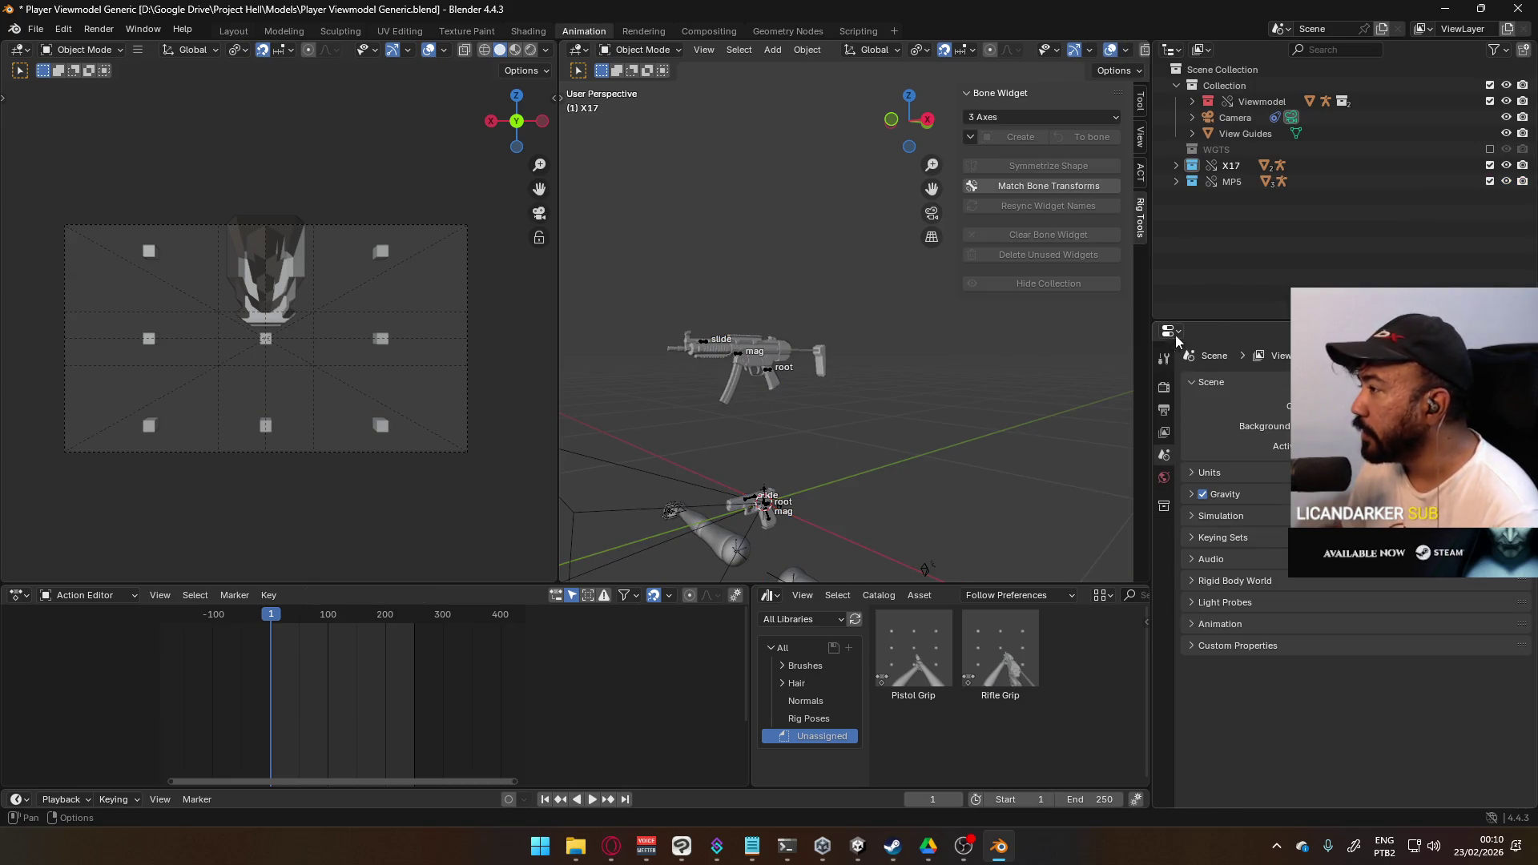
- Expand the MP5 and X17 collections and MP5 Rig.001 to list its parts
click(1176, 182)
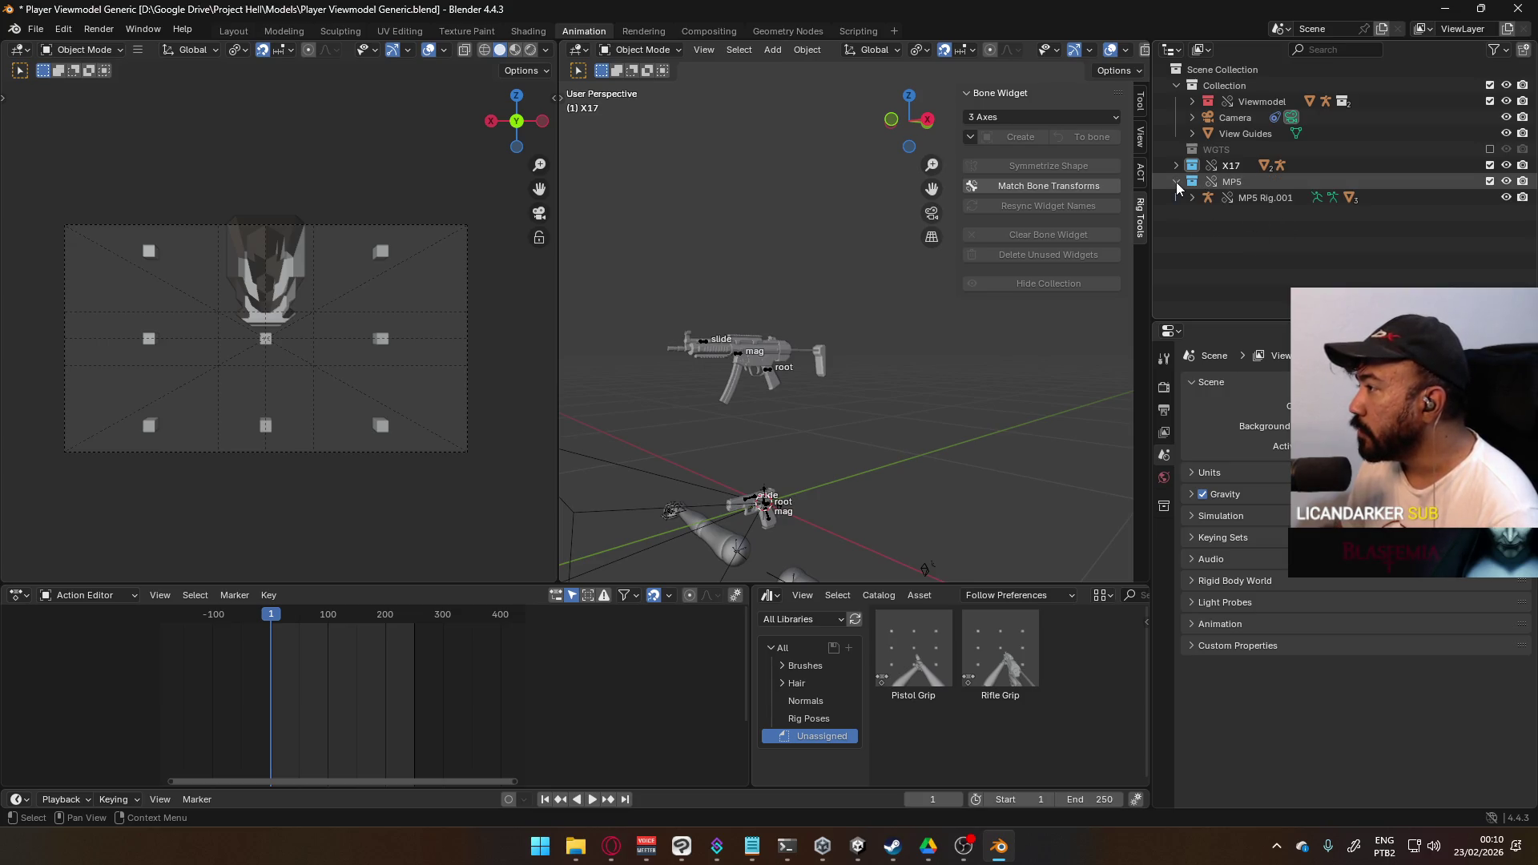
click(1175, 165)
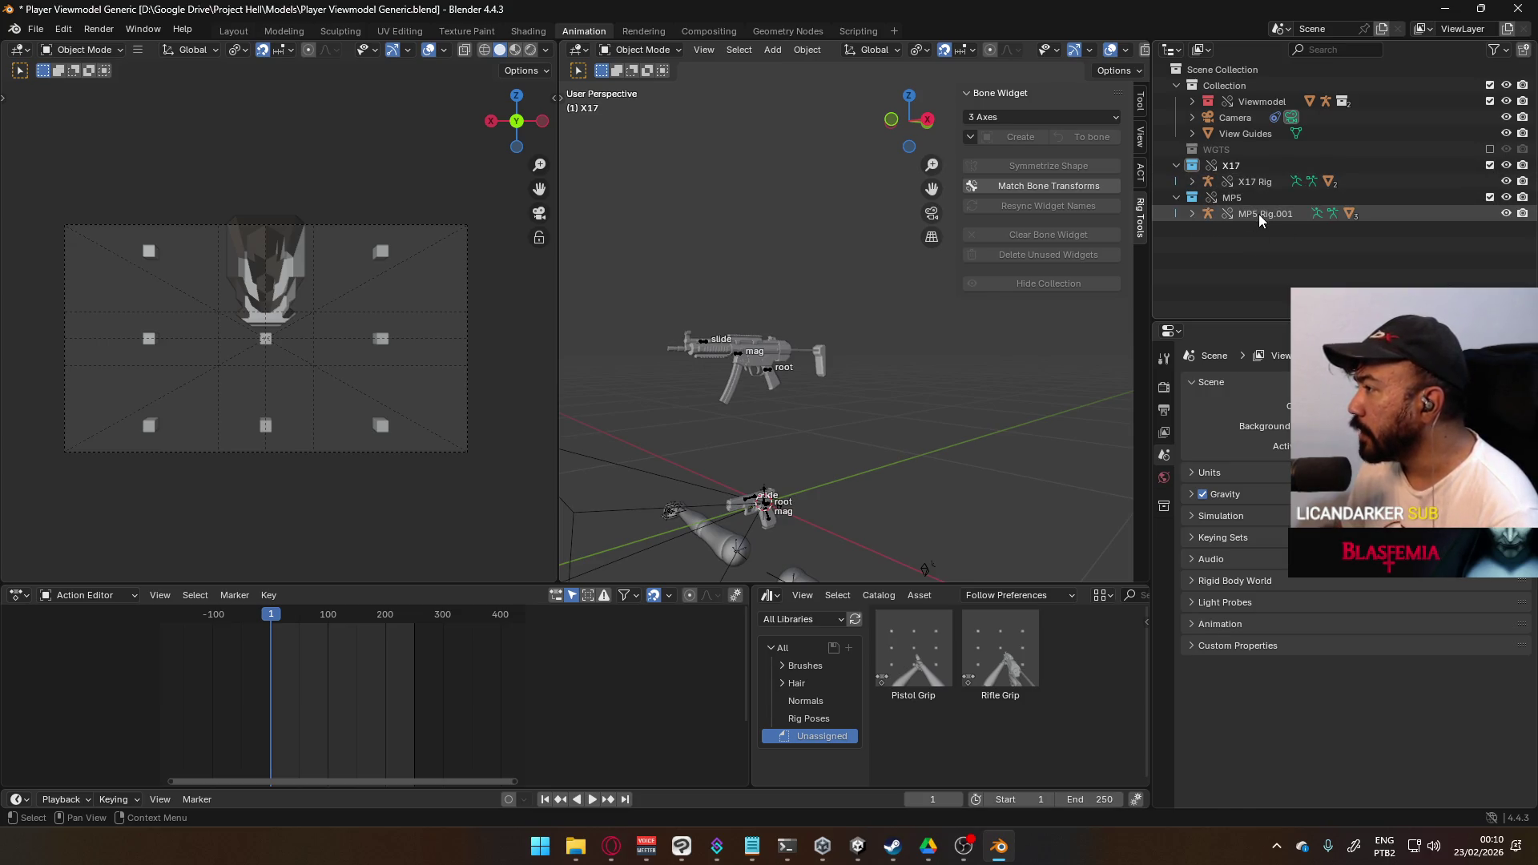
click(1259, 214)
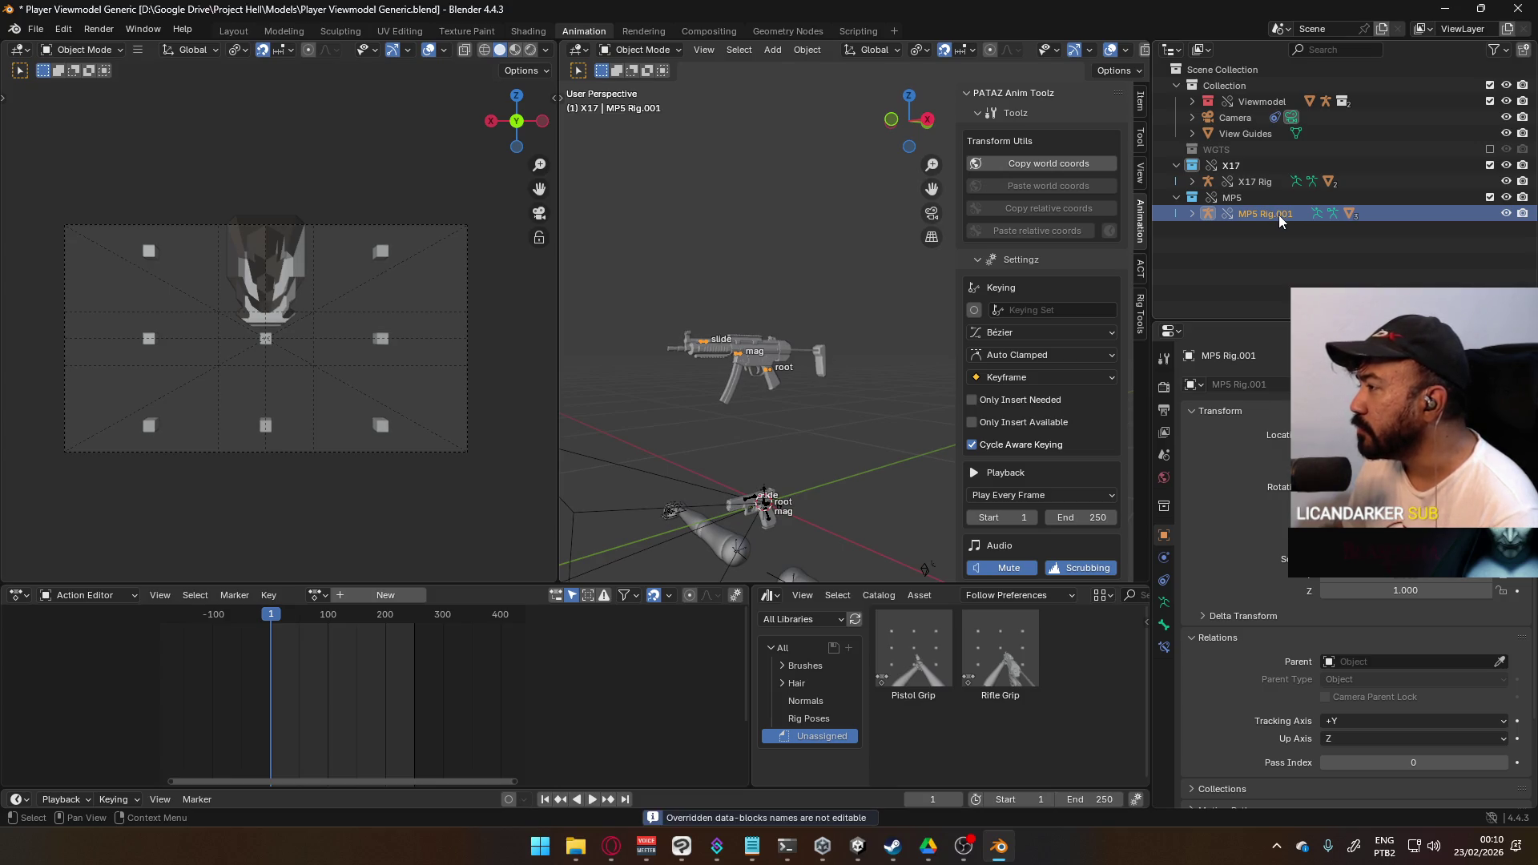
click(1191, 214)
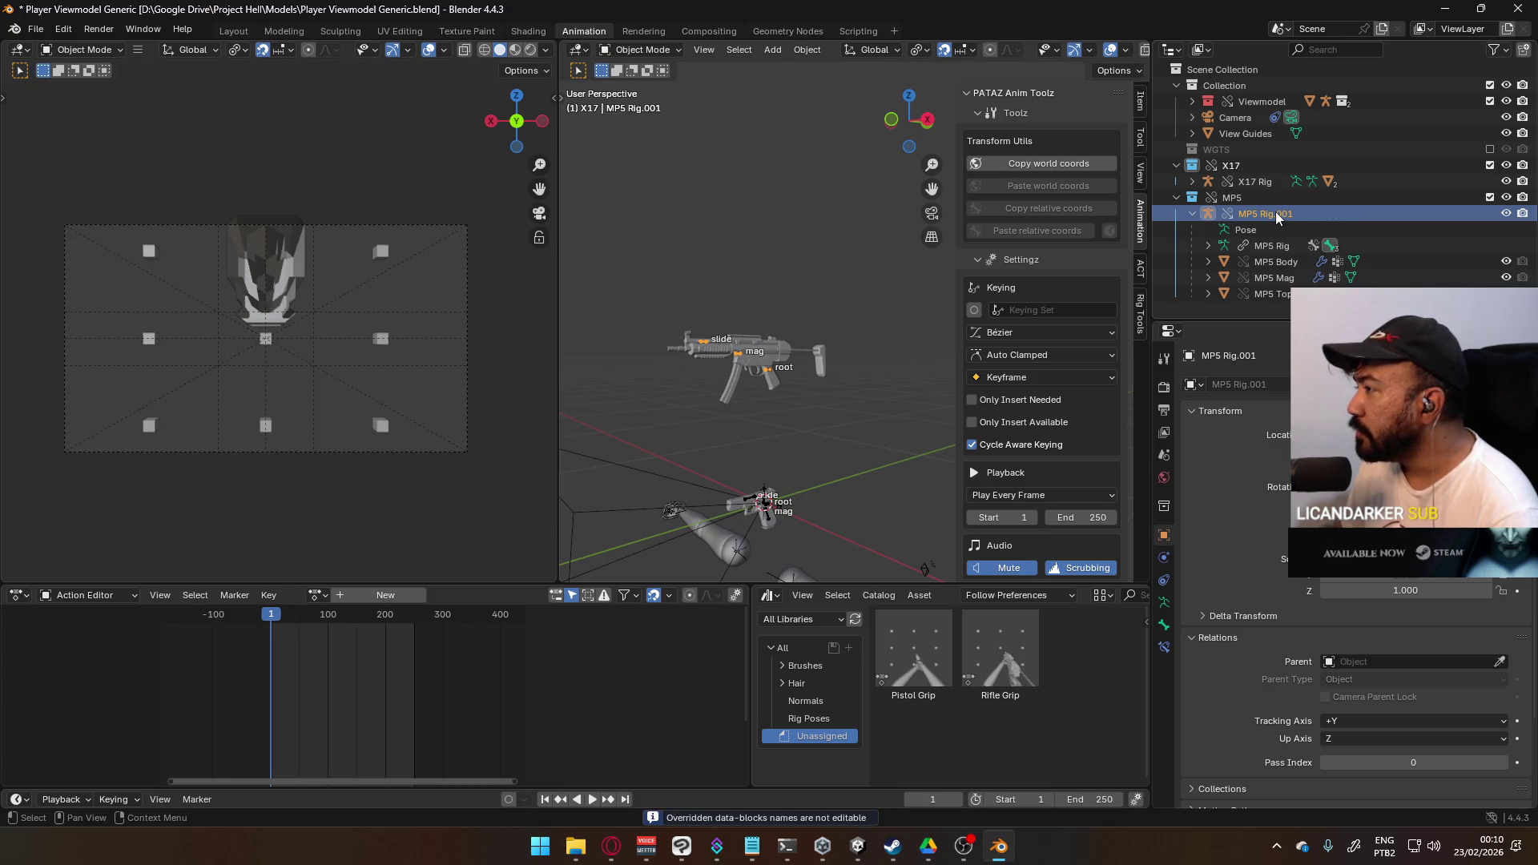
click(36, 29)
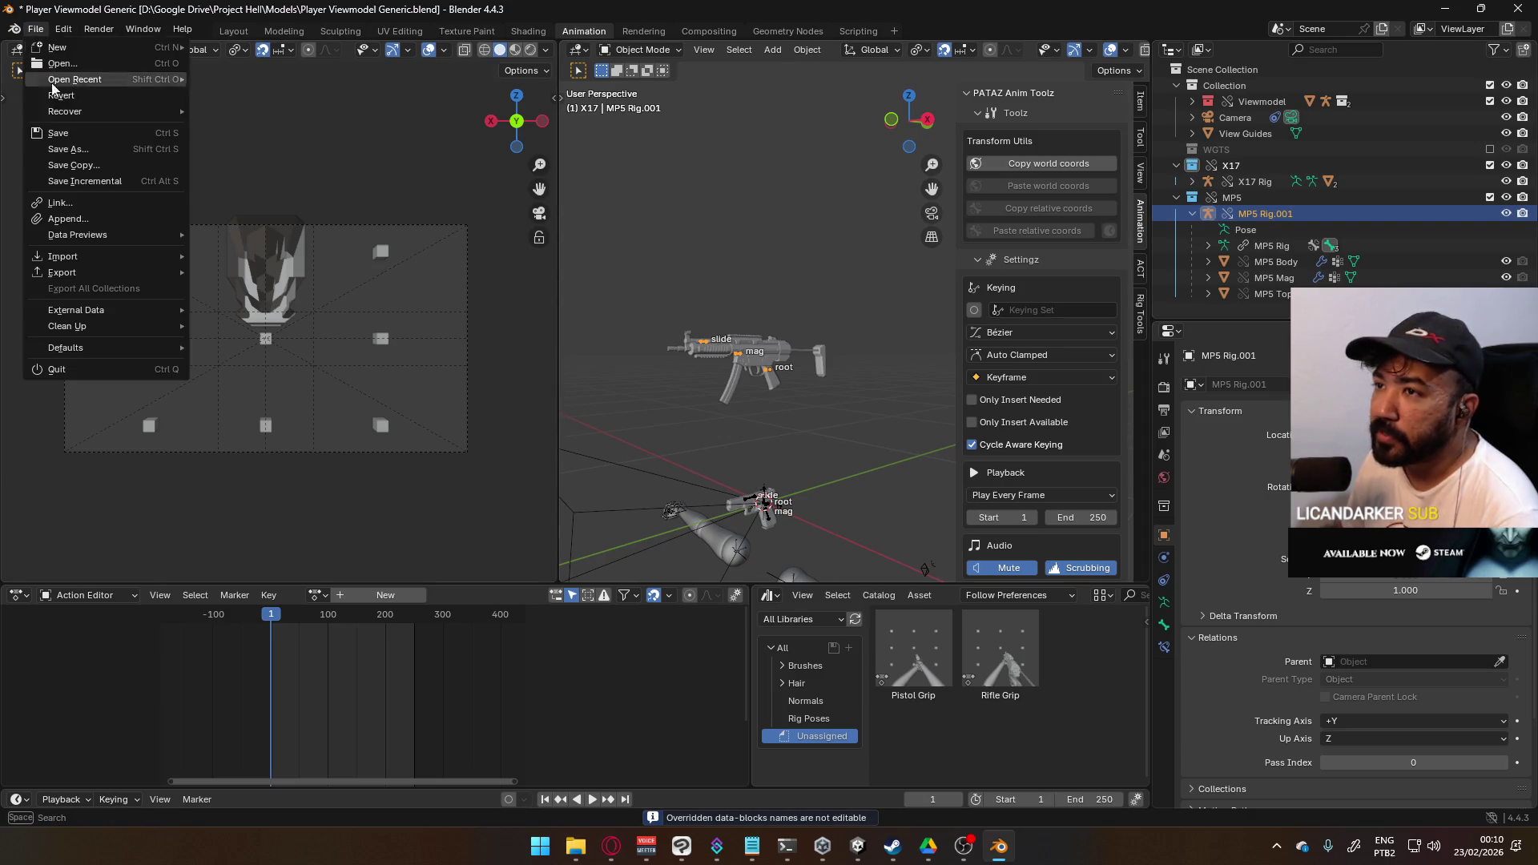
- Save Player Viewmodel Generic.blend and revert to the saved version
click(57, 133)
click(36, 29)
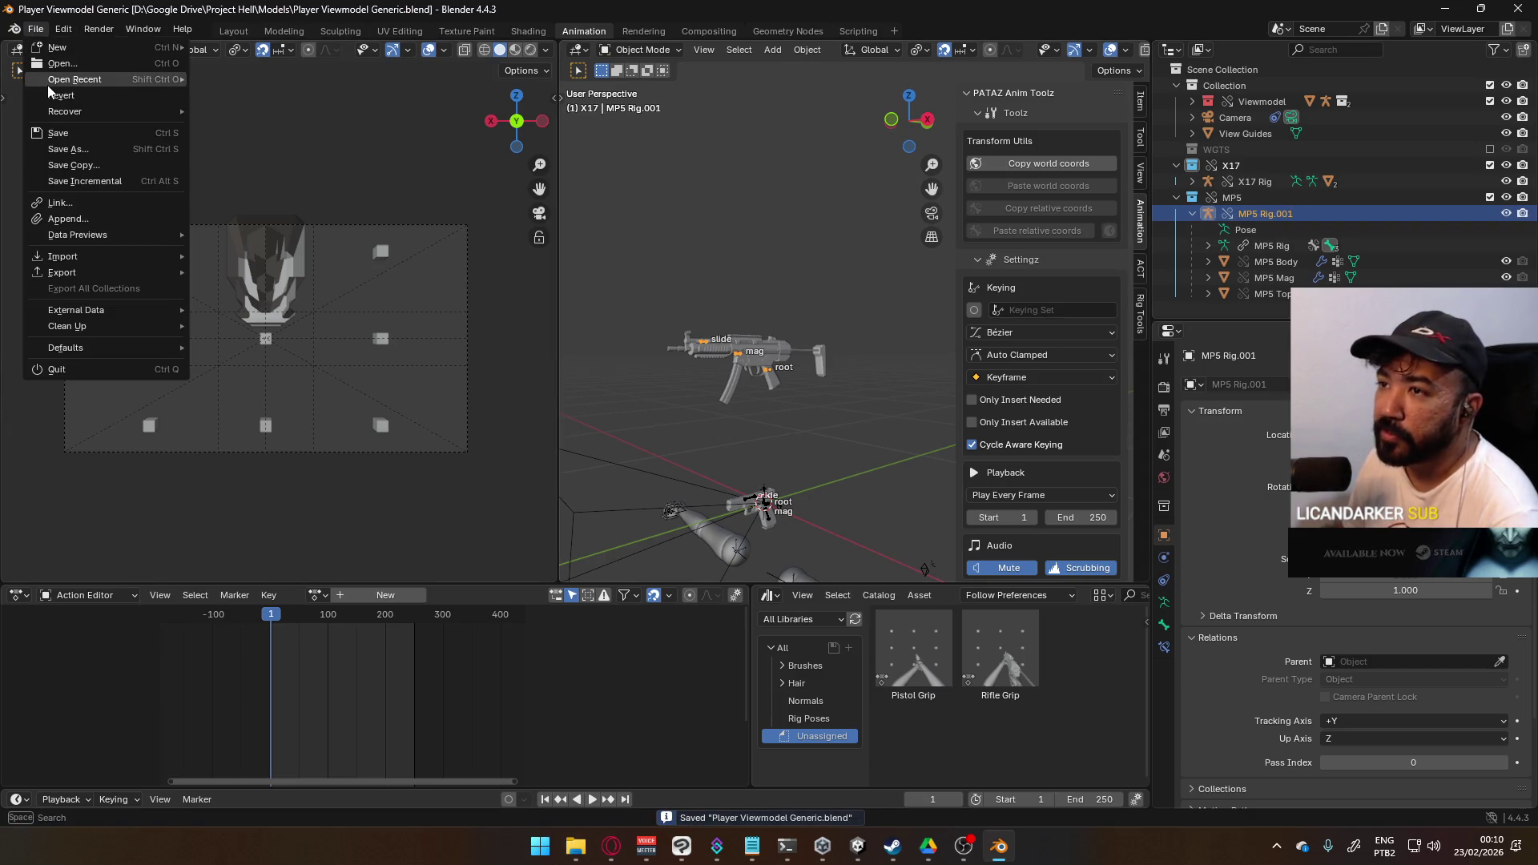
click(61, 95)
click(749, 444)
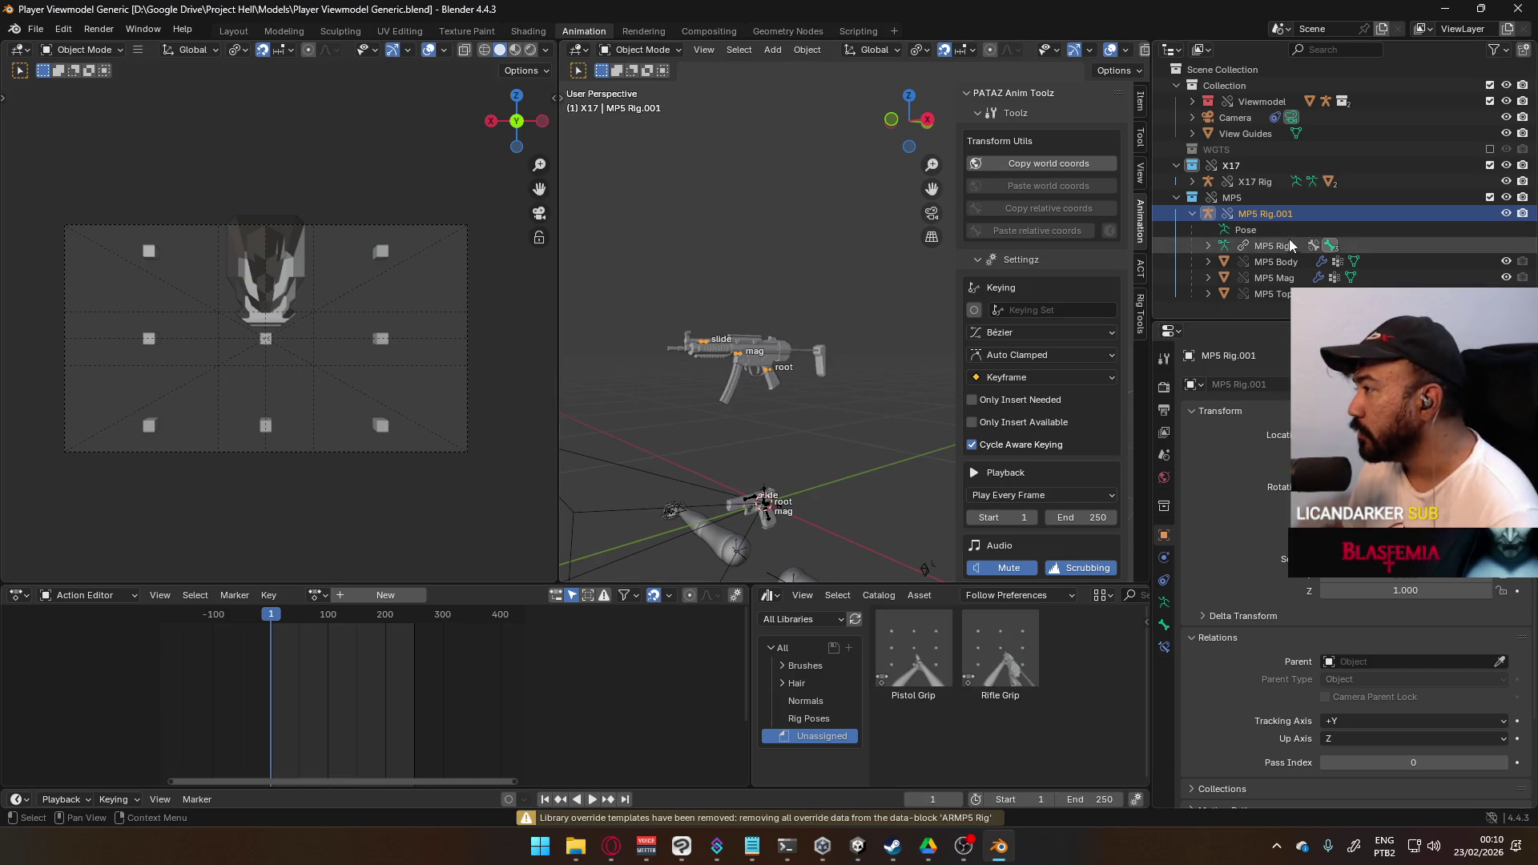
double_click(1275, 213)
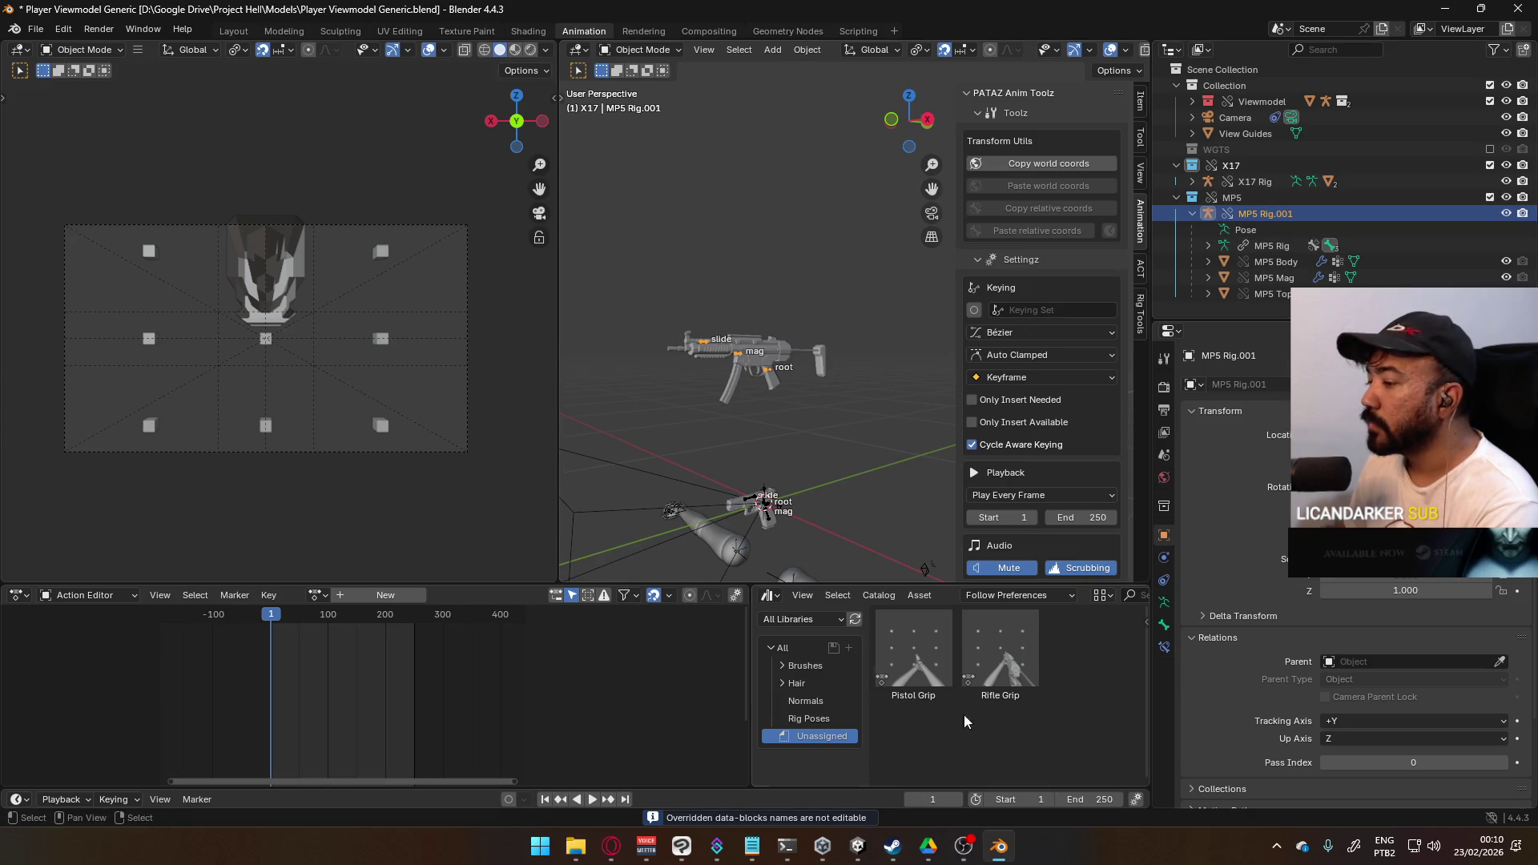
- Open Weapon Library.blend from recent files without saving changes
click(36, 29)
mouse_move(56, 83)
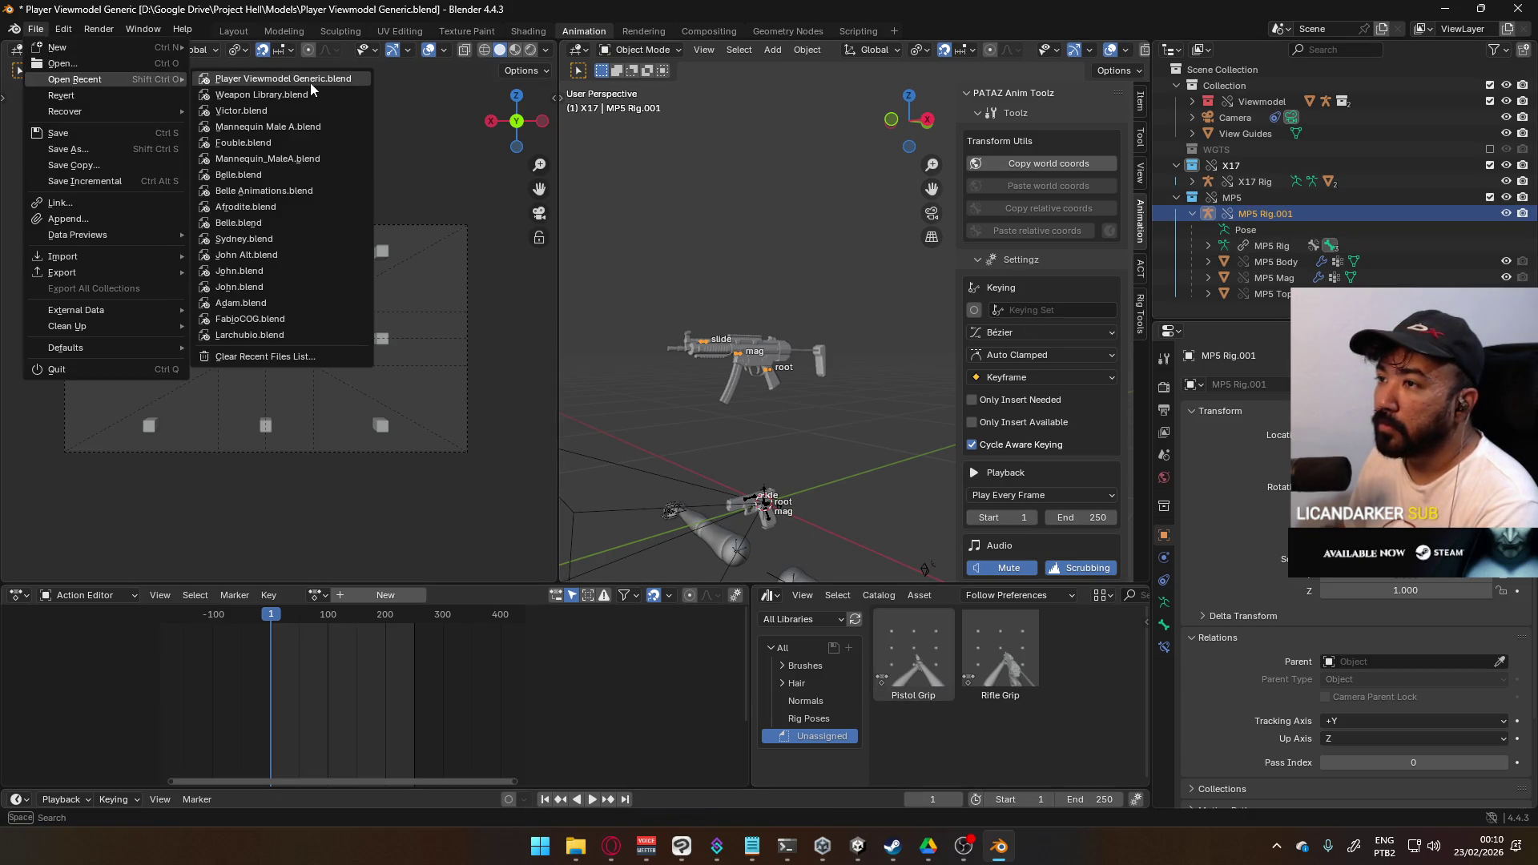
click(240, 94)
click(757, 450)
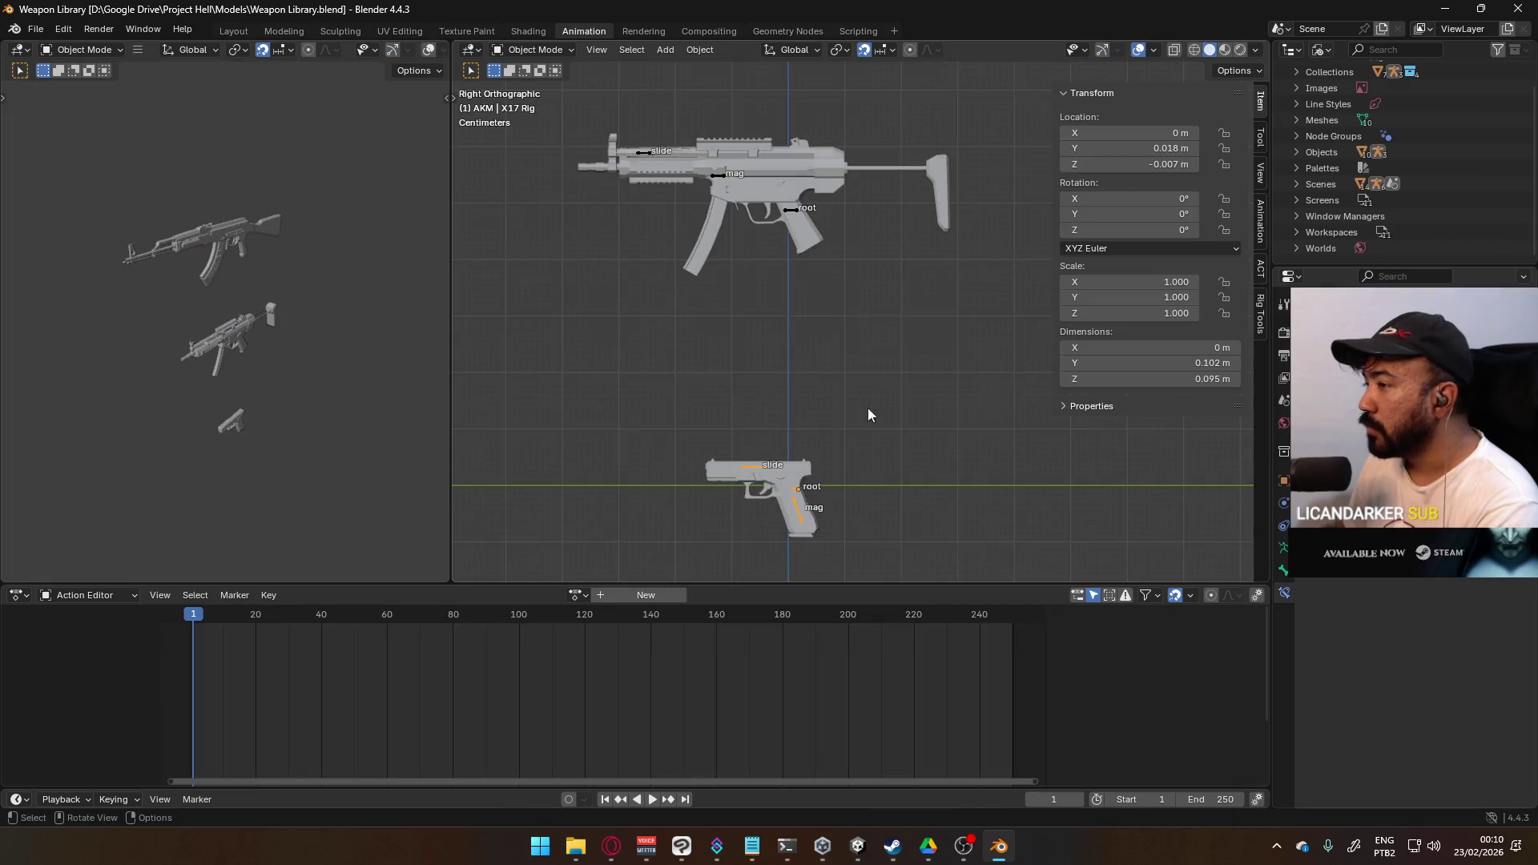
- Select the MP5 body and rig, show View Layer, and expand MP5 Rig's parts
click(786, 216)
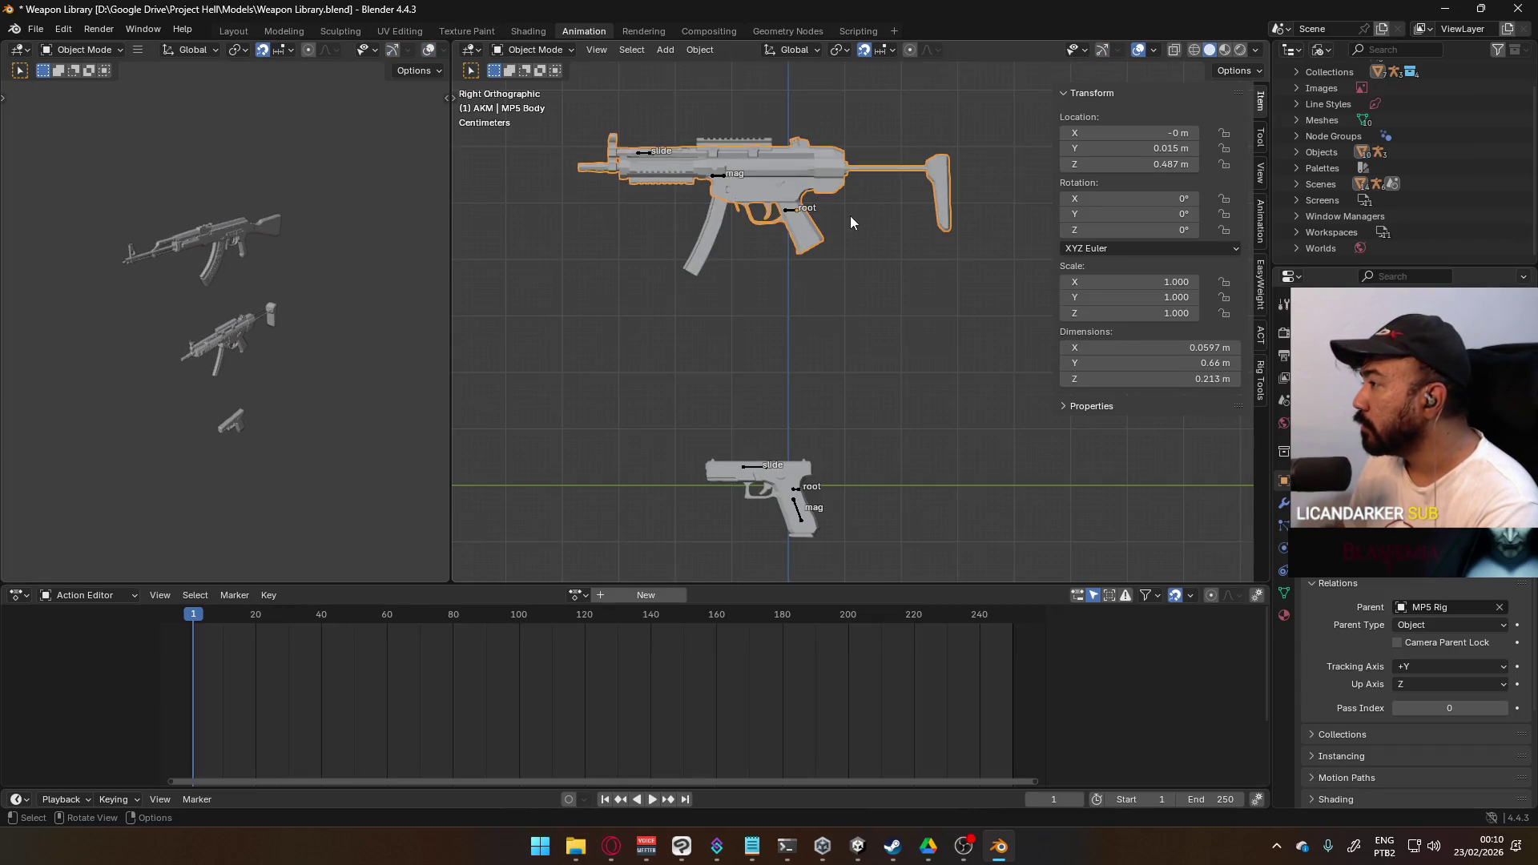
click(796, 213)
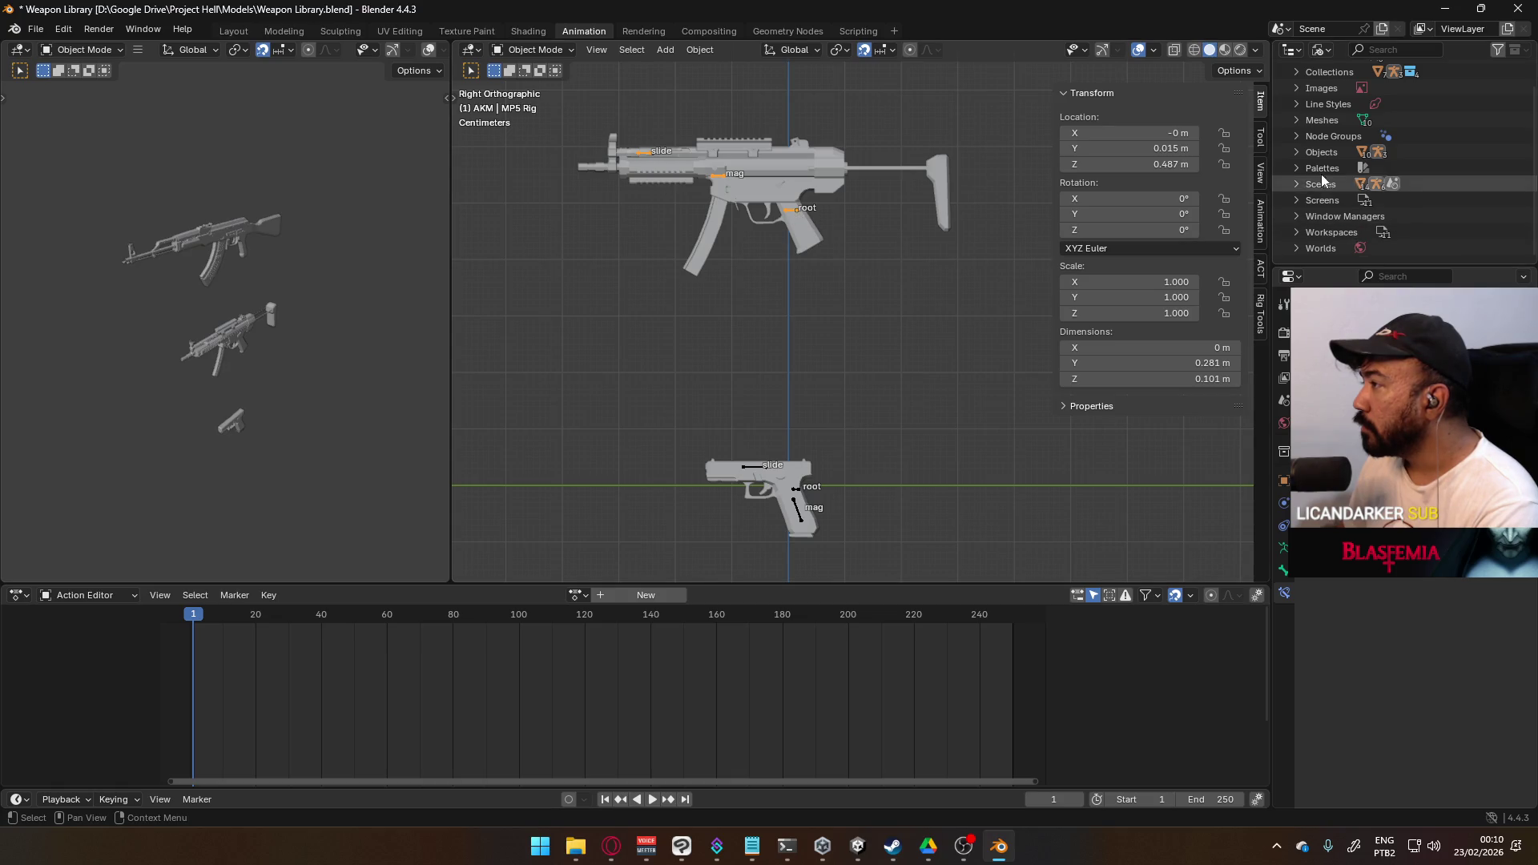
click(1320, 49)
click(1372, 107)
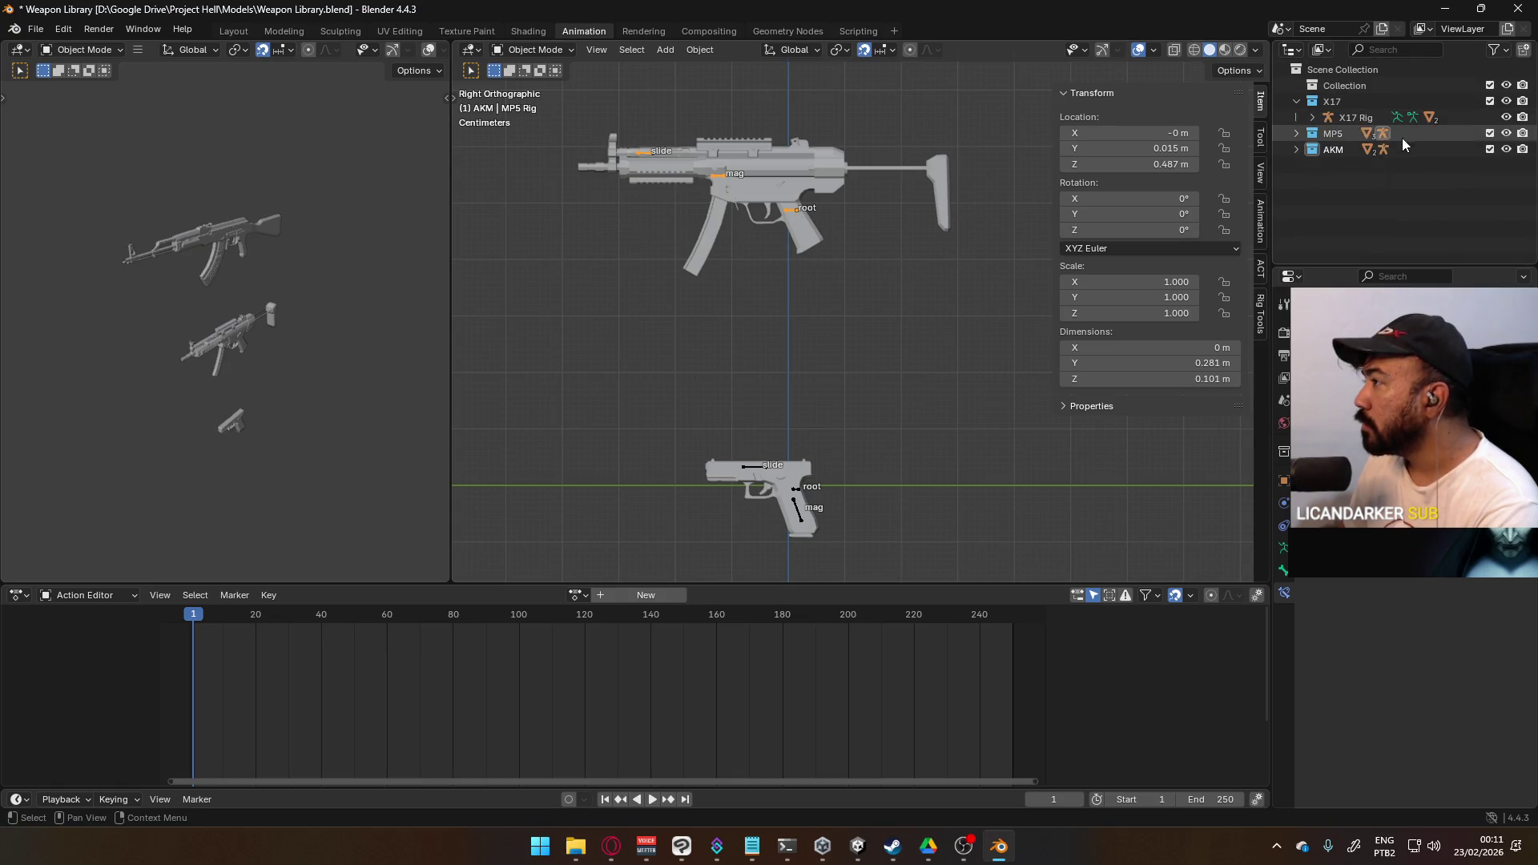
click(1296, 134)
click(1310, 150)
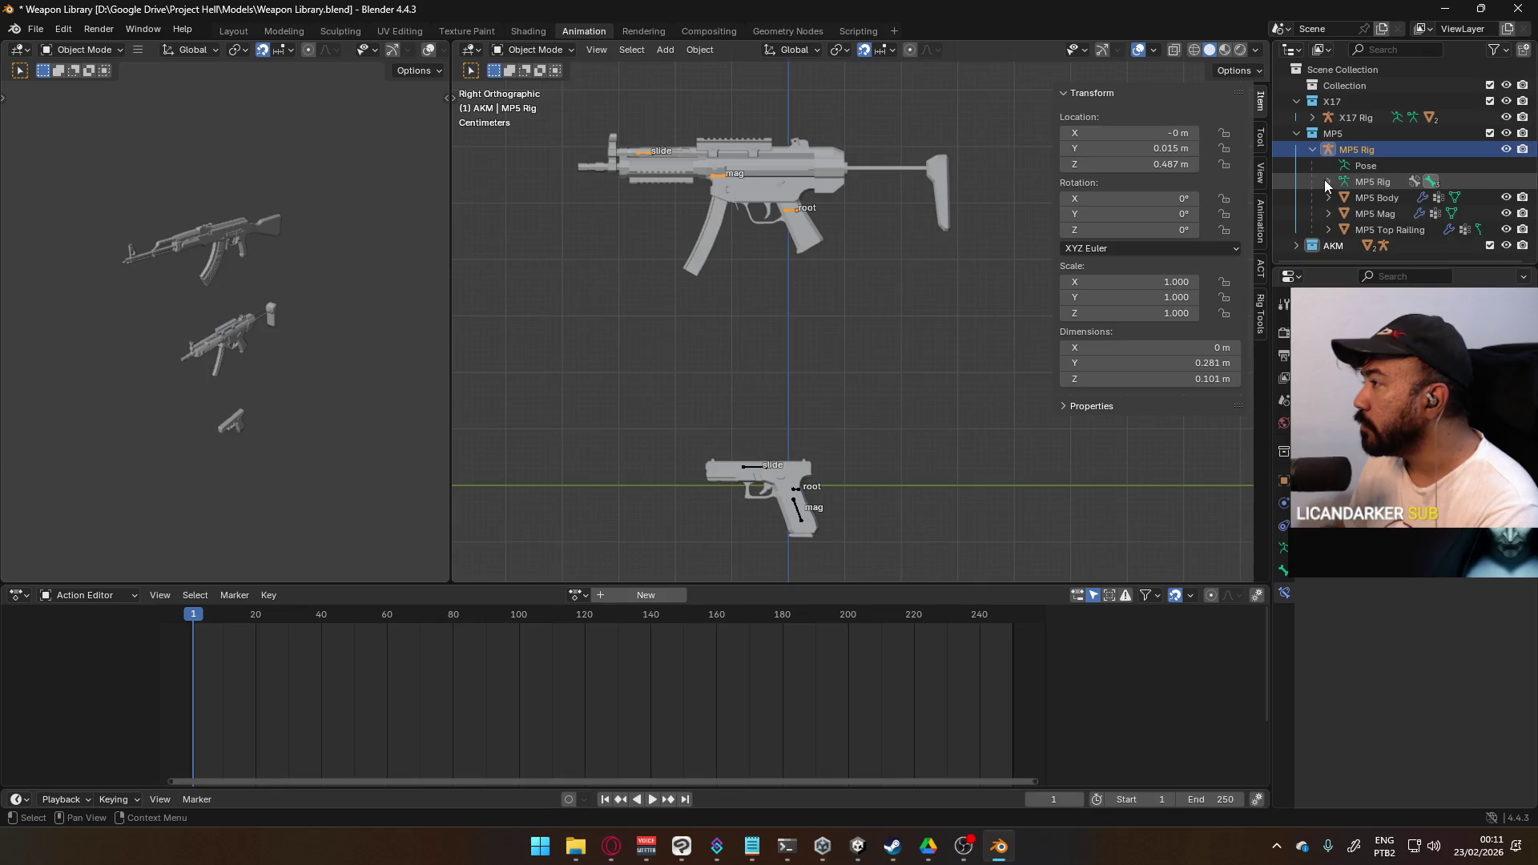
- Reopen Player Viewmodel Generic.blend from recent files
click(35, 29)
mouse_move(64, 75)
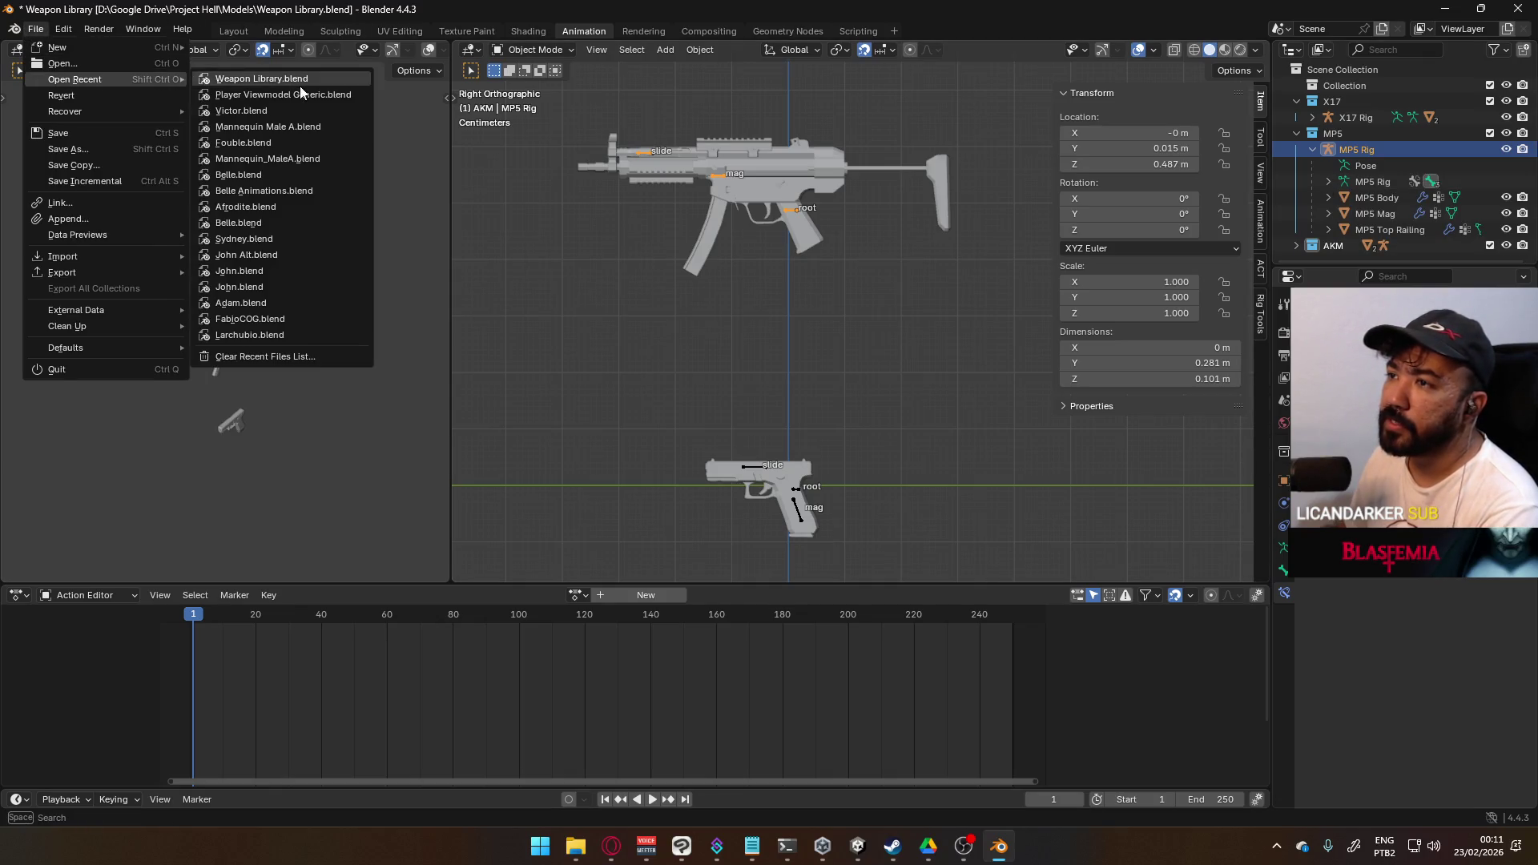
click(314, 98)
- Load the viewmodel file without saving and delete the MP5 and X17 collections
key(Return)
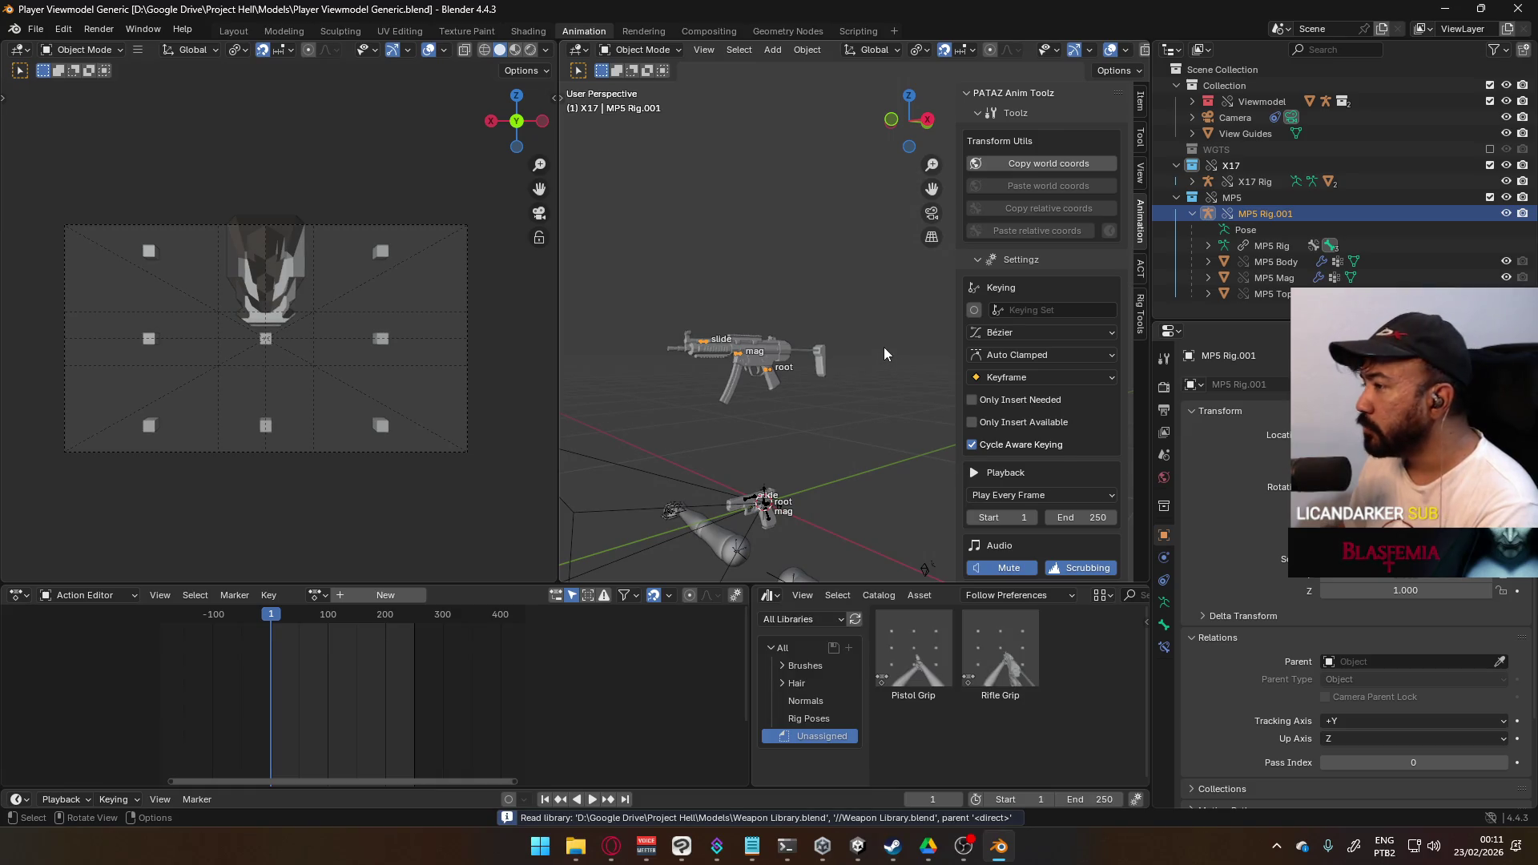
right_click(1226, 197)
mouse_move(1201, 399)
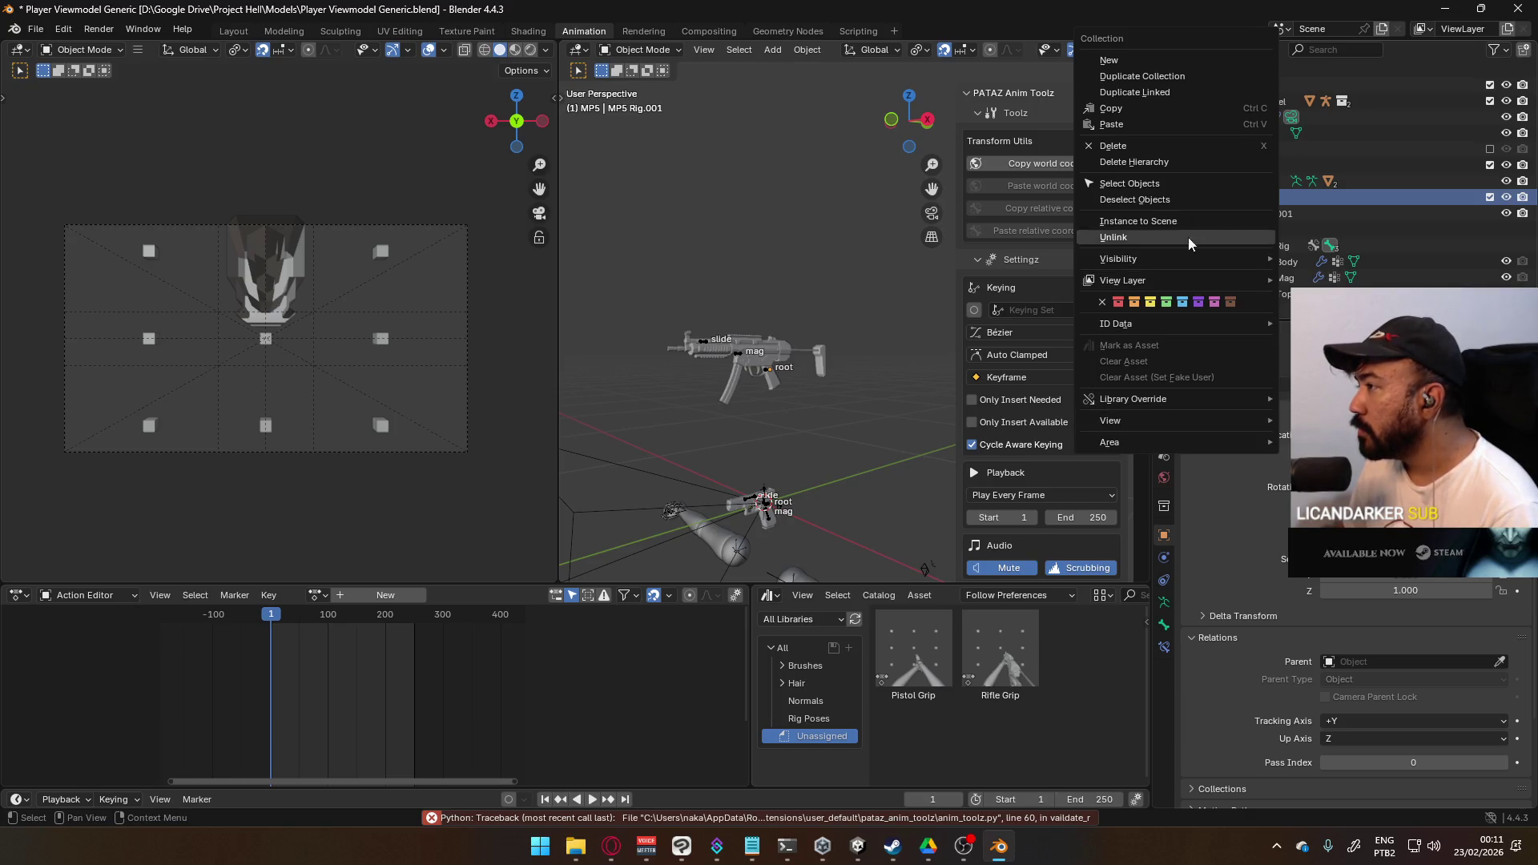
click(1147, 163)
right_click(1214, 163)
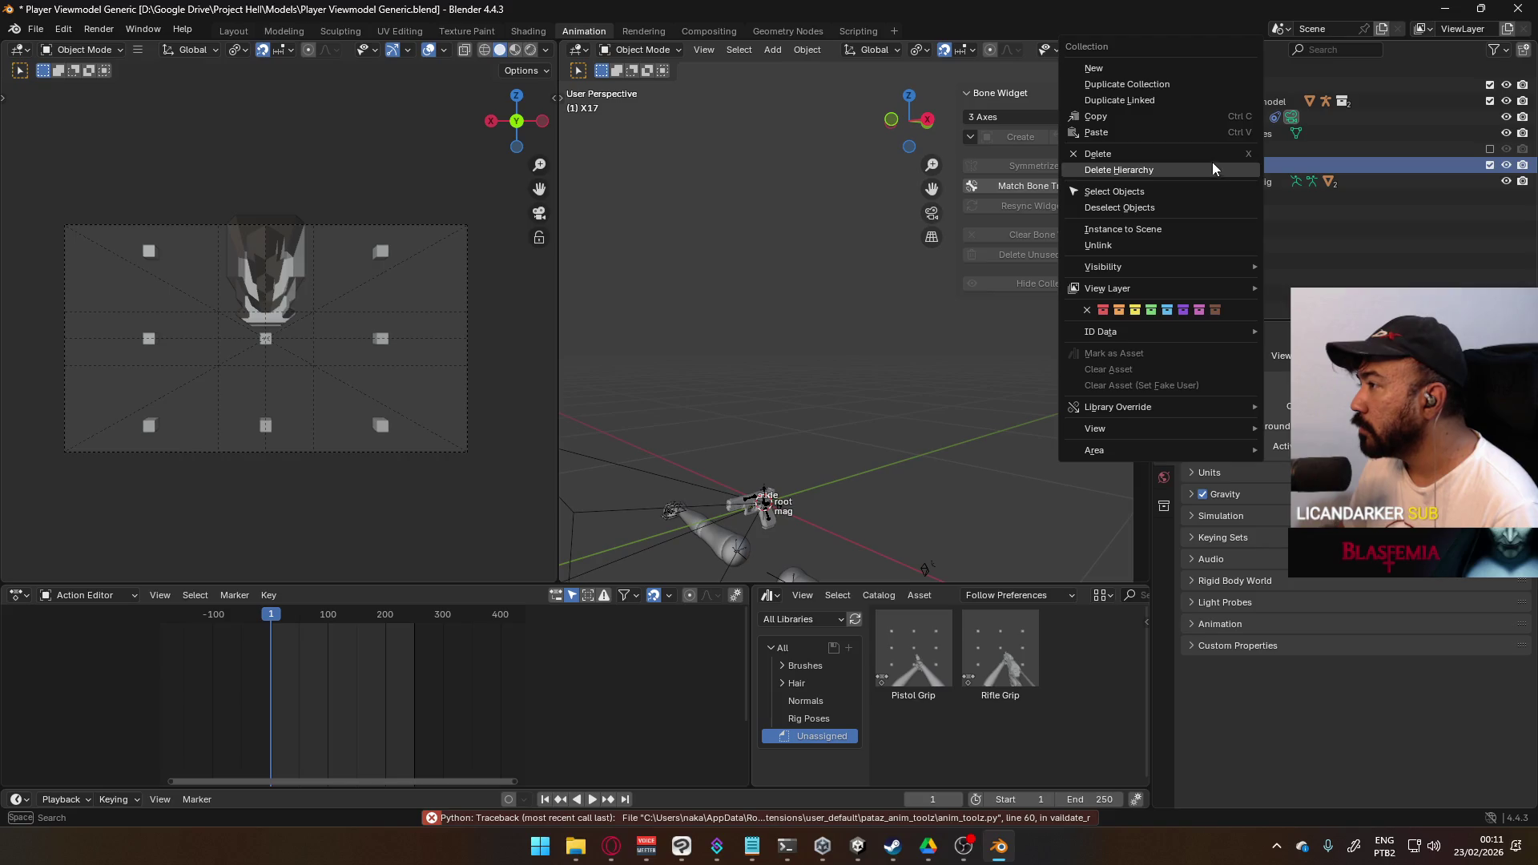
click(1184, 169)
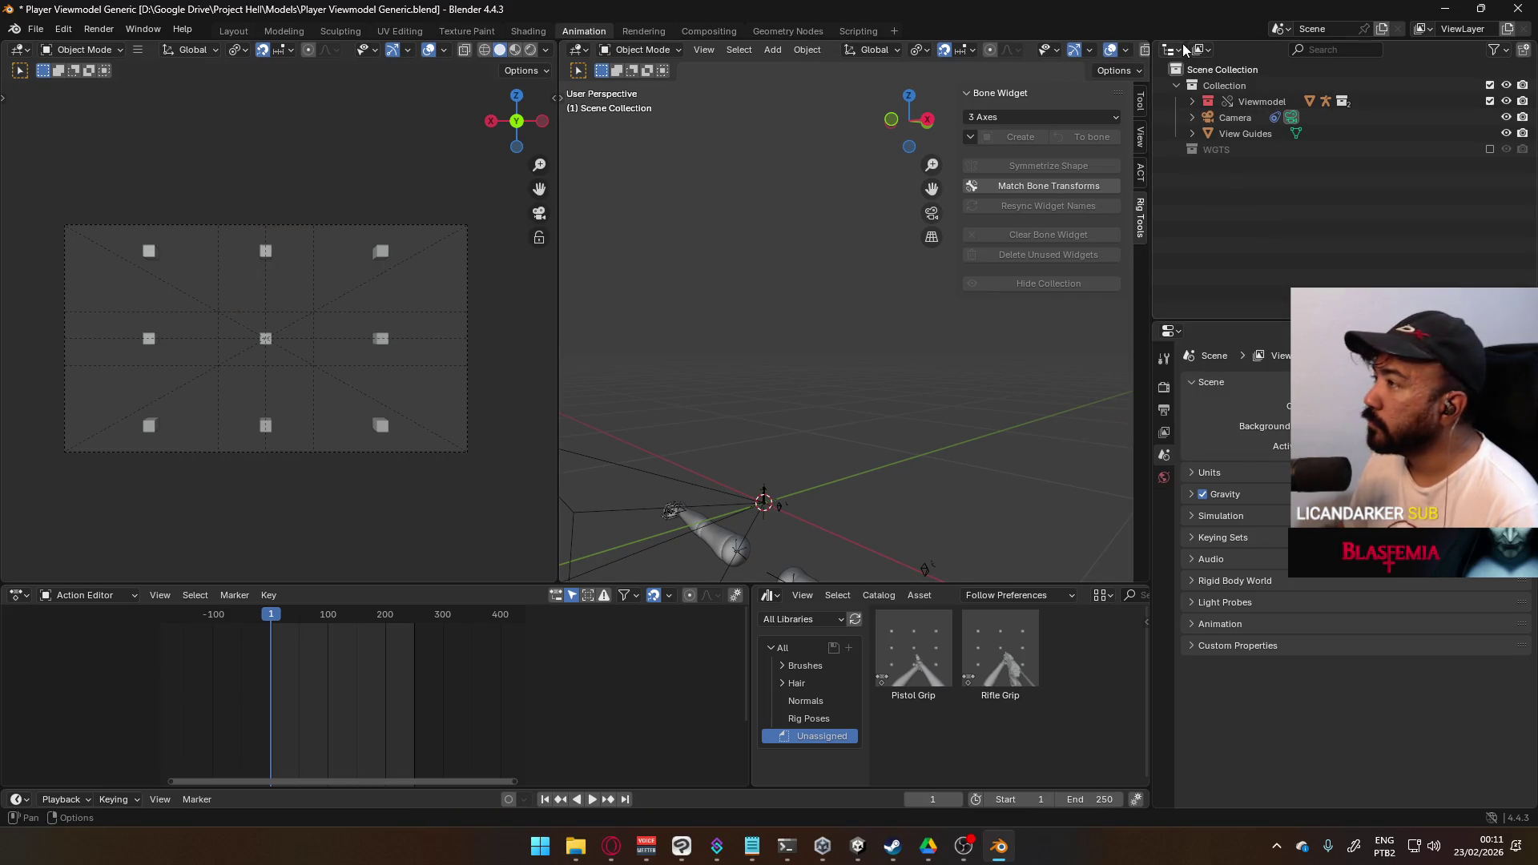
- Delete the //Weapon Library.blend link in the Outliner's Blender File view
click(1200, 54)
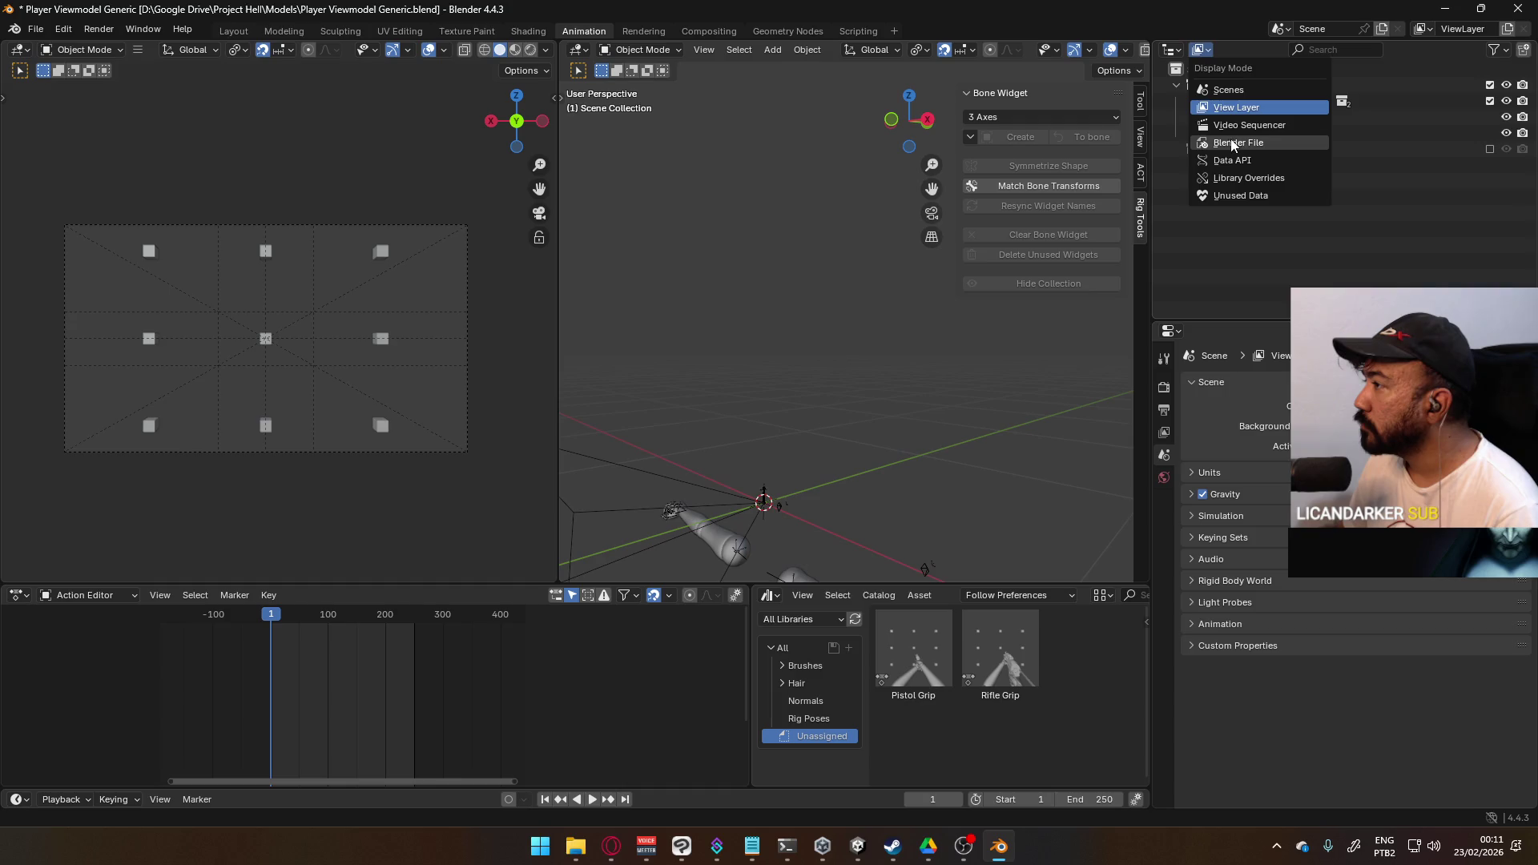
click(1239, 143)
scroll(1314, 241, down, 5)
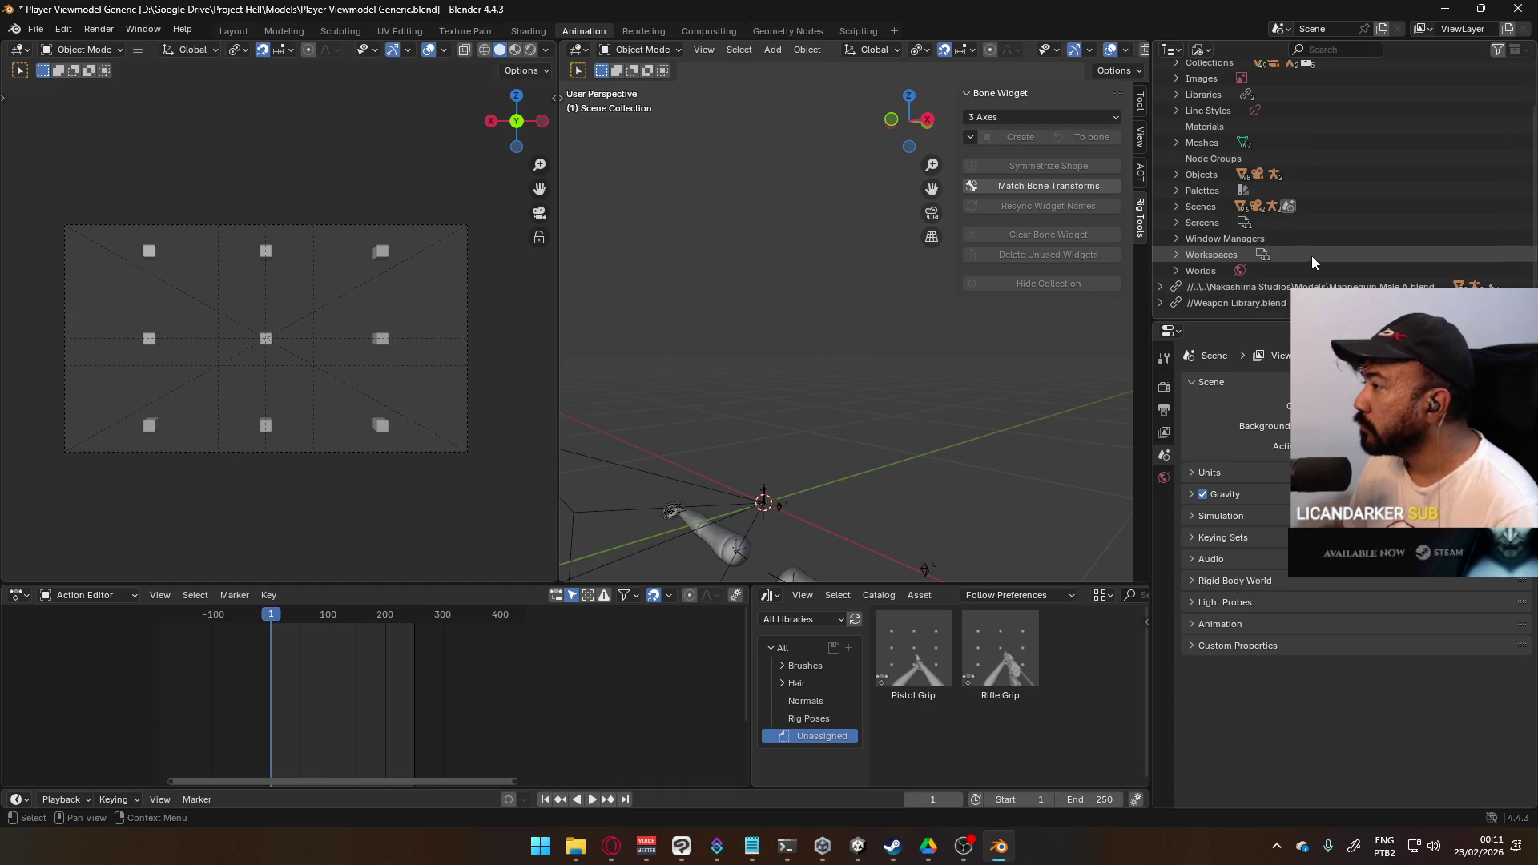
click(1251, 303)
right_click(1251, 303)
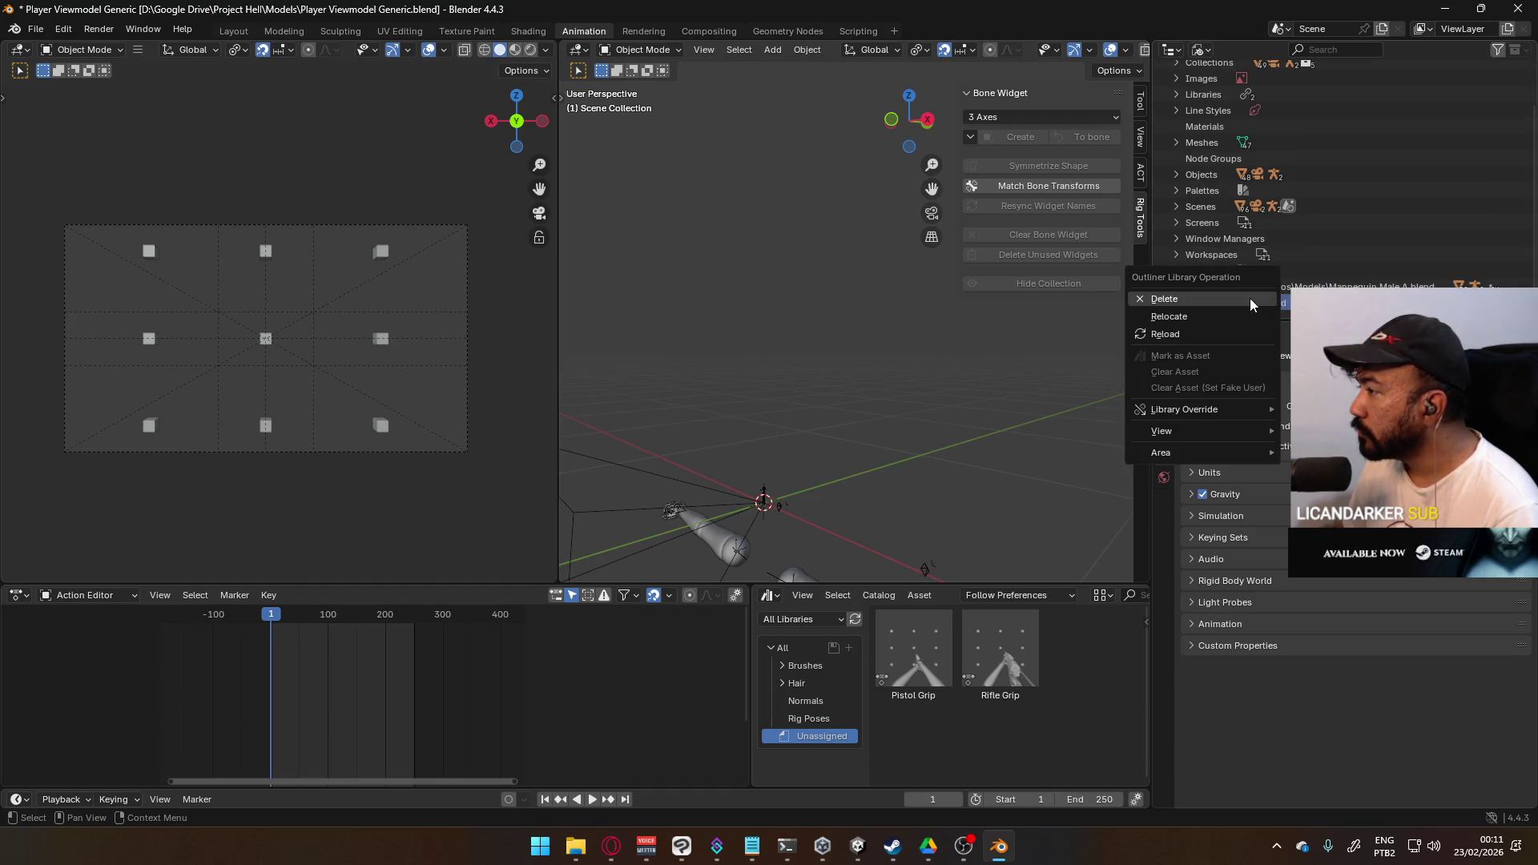
click(1250, 299)
scroll(1280, 266, up, 3)
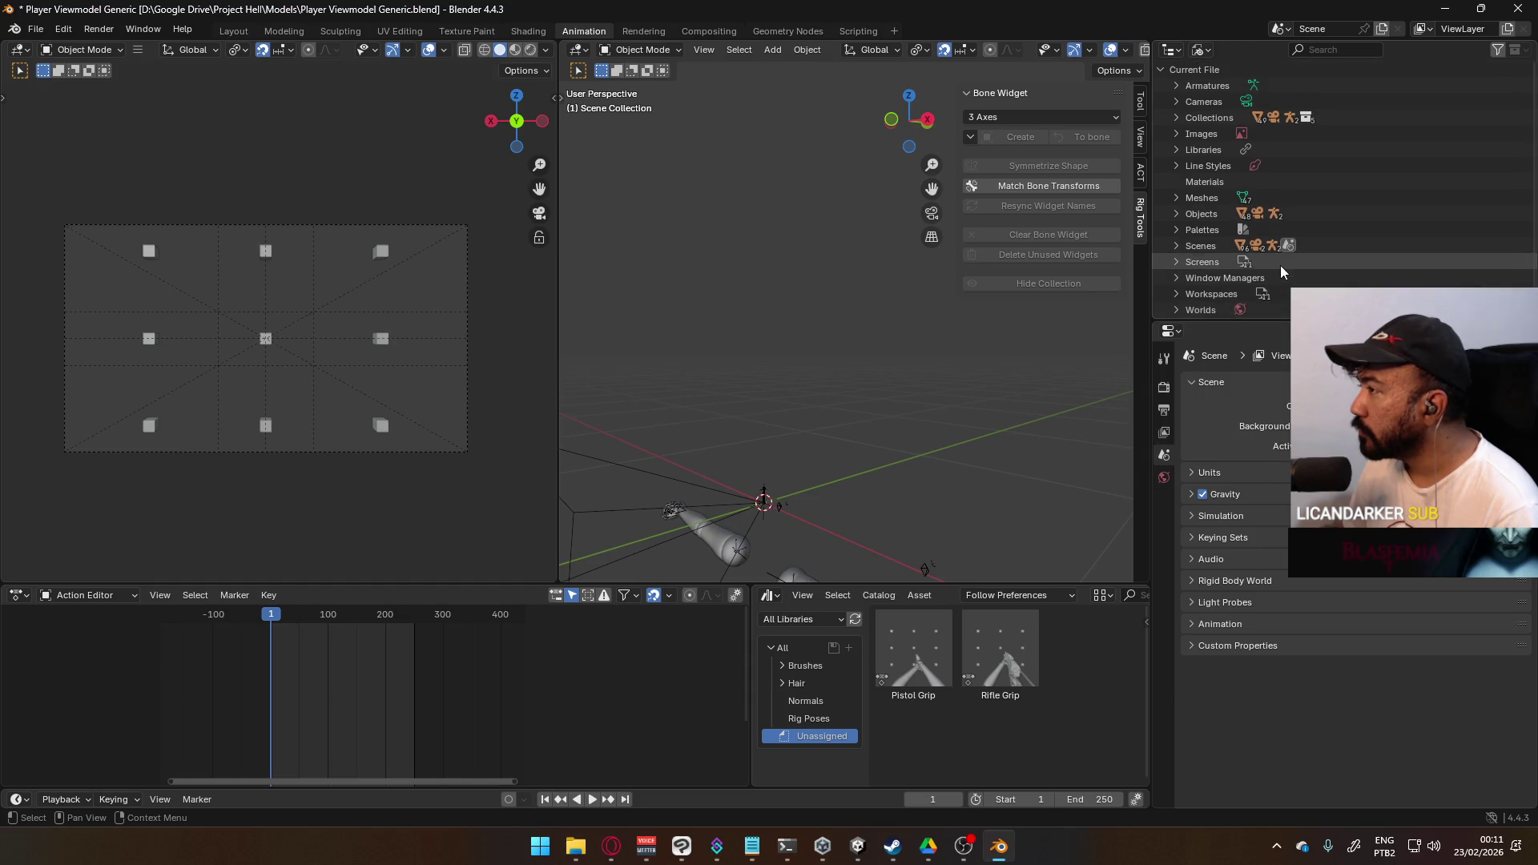
- Return the Outliner to View Layer and save the file with Ctrl+S
click(1201, 51)
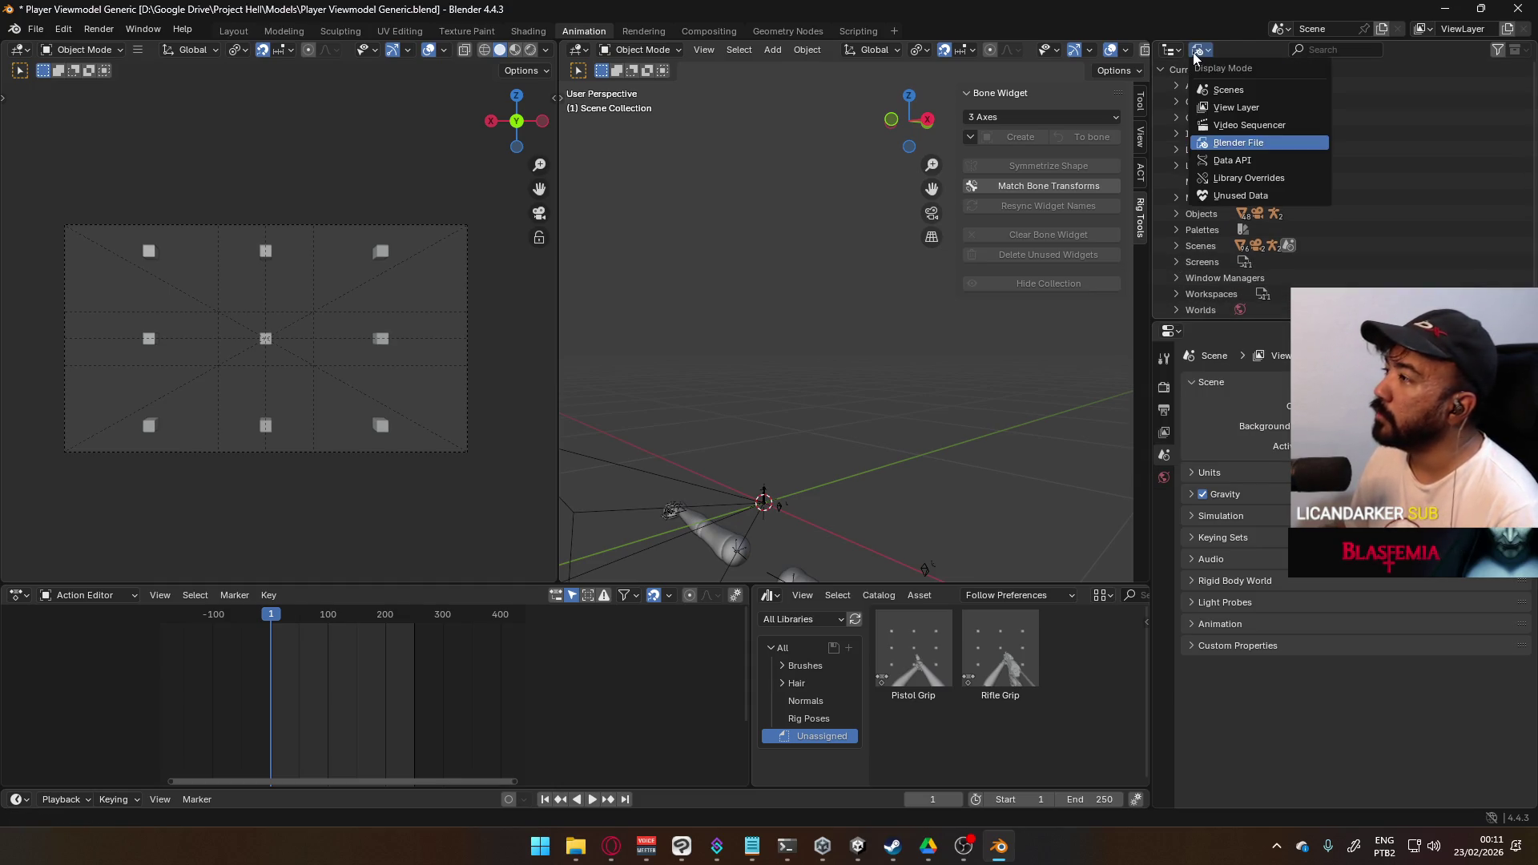
click(1247, 109)
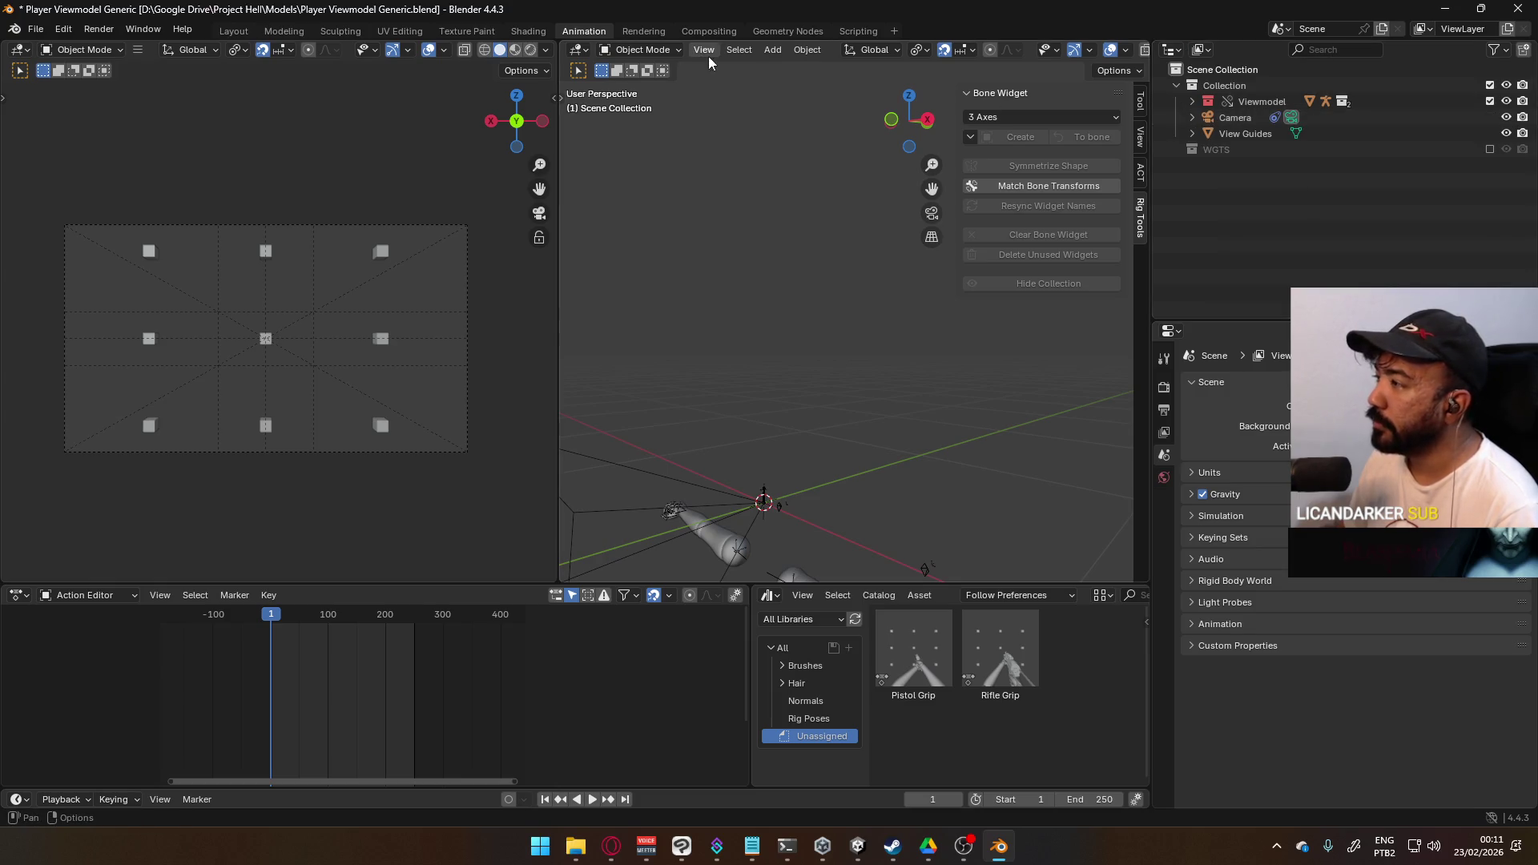
key(ctrl+s)
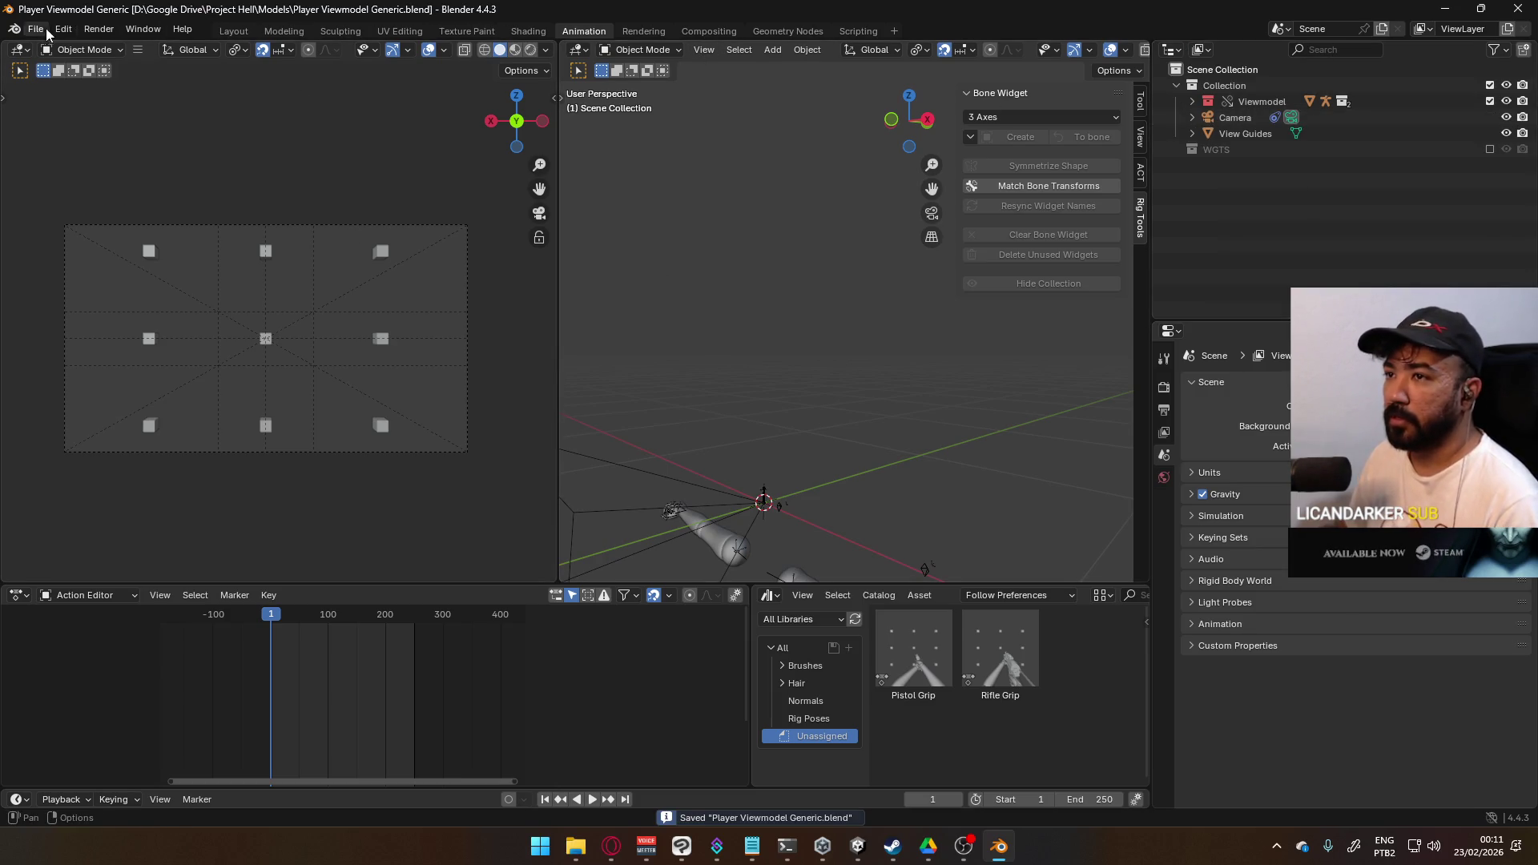
click(35, 29)
- Revert to the saved file twice and open the Info Log showing the ARX17 Rig warning
click(79, 98)
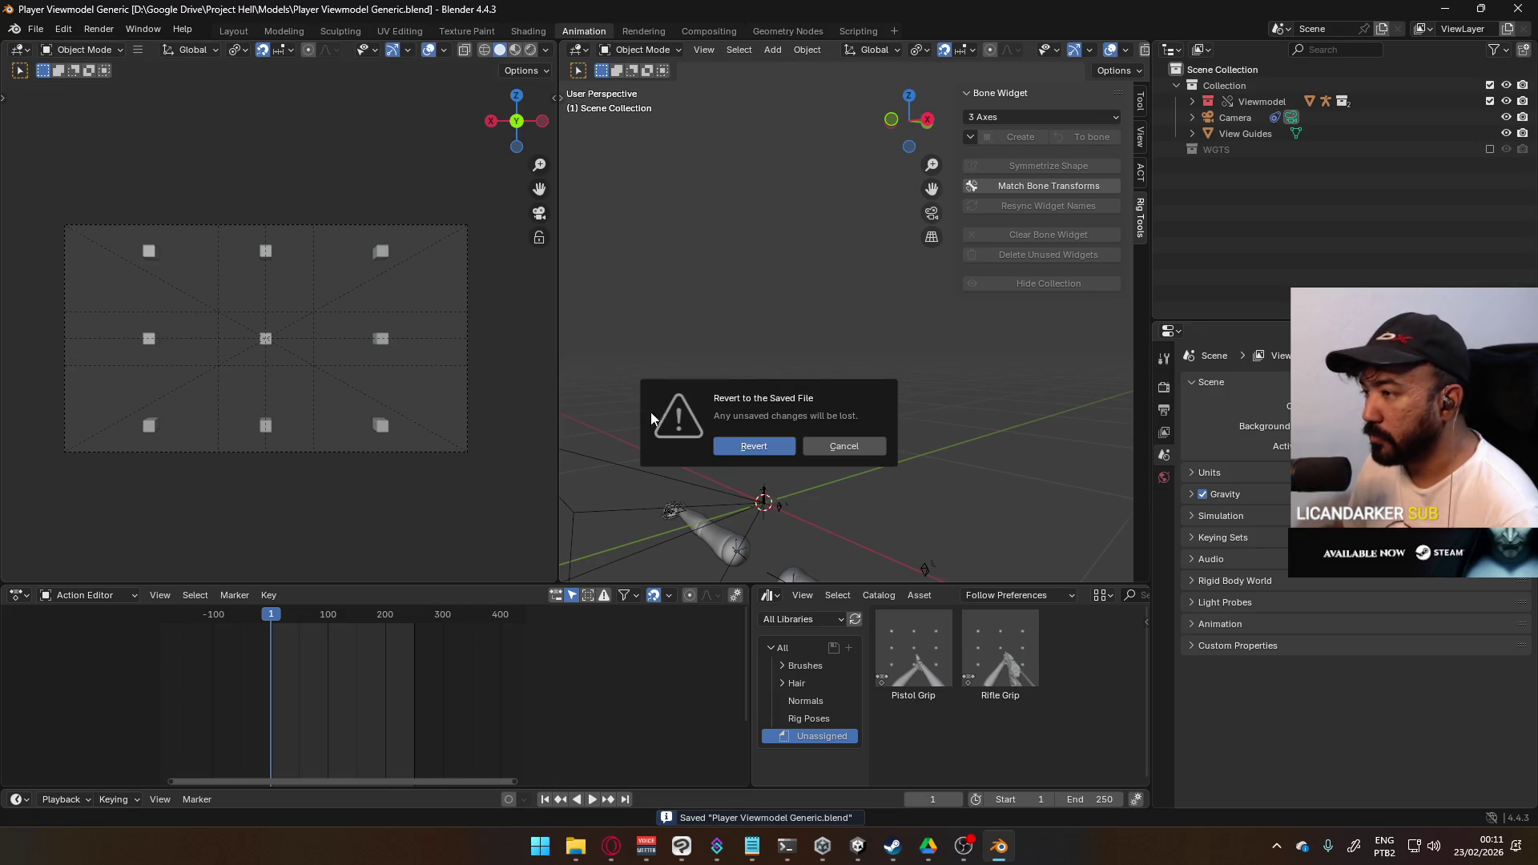
click(757, 450)
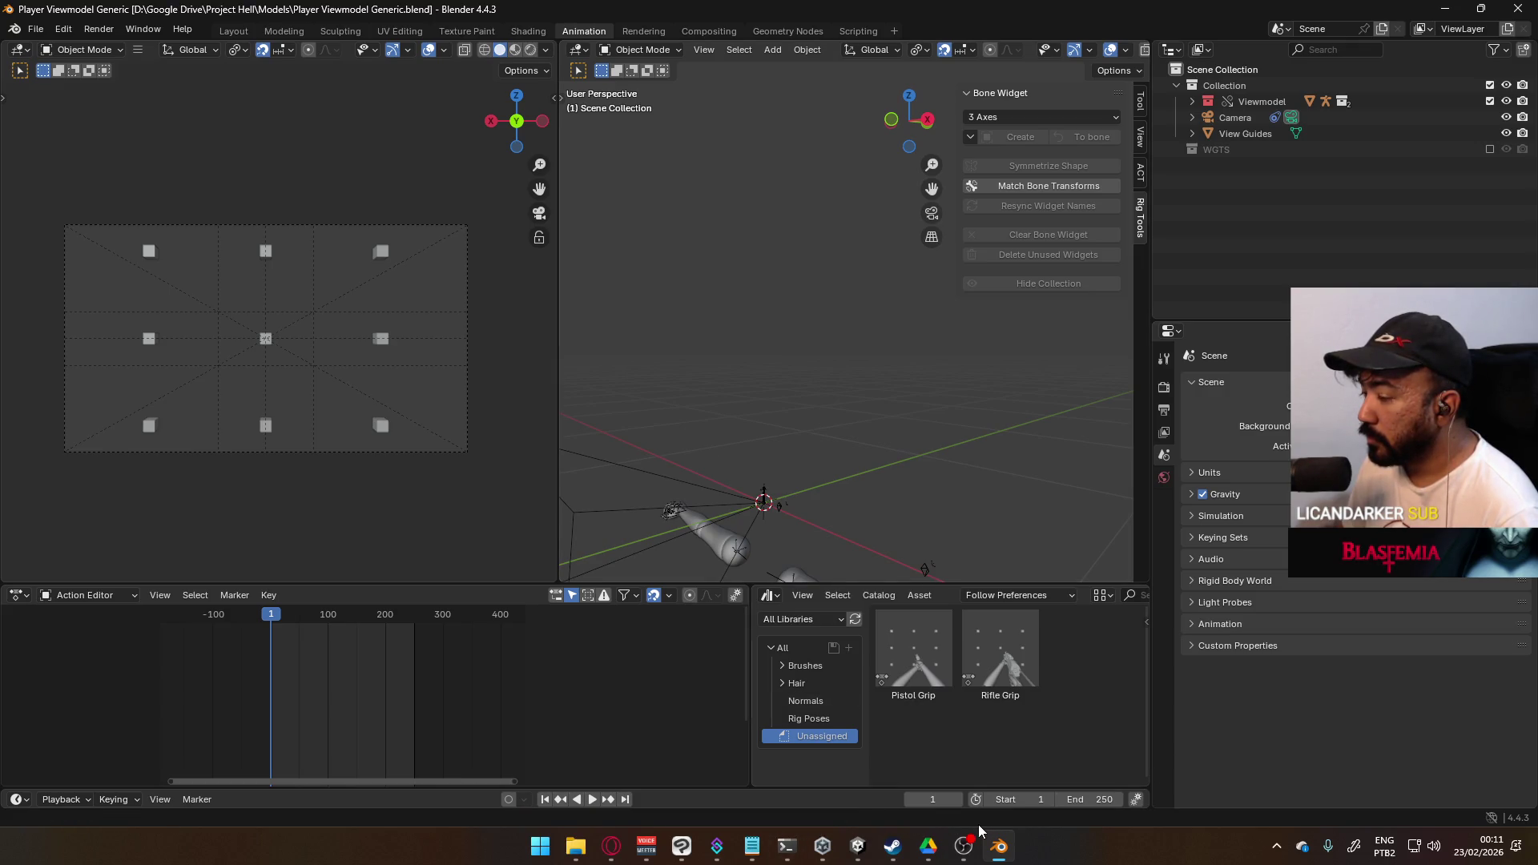
click(36, 29)
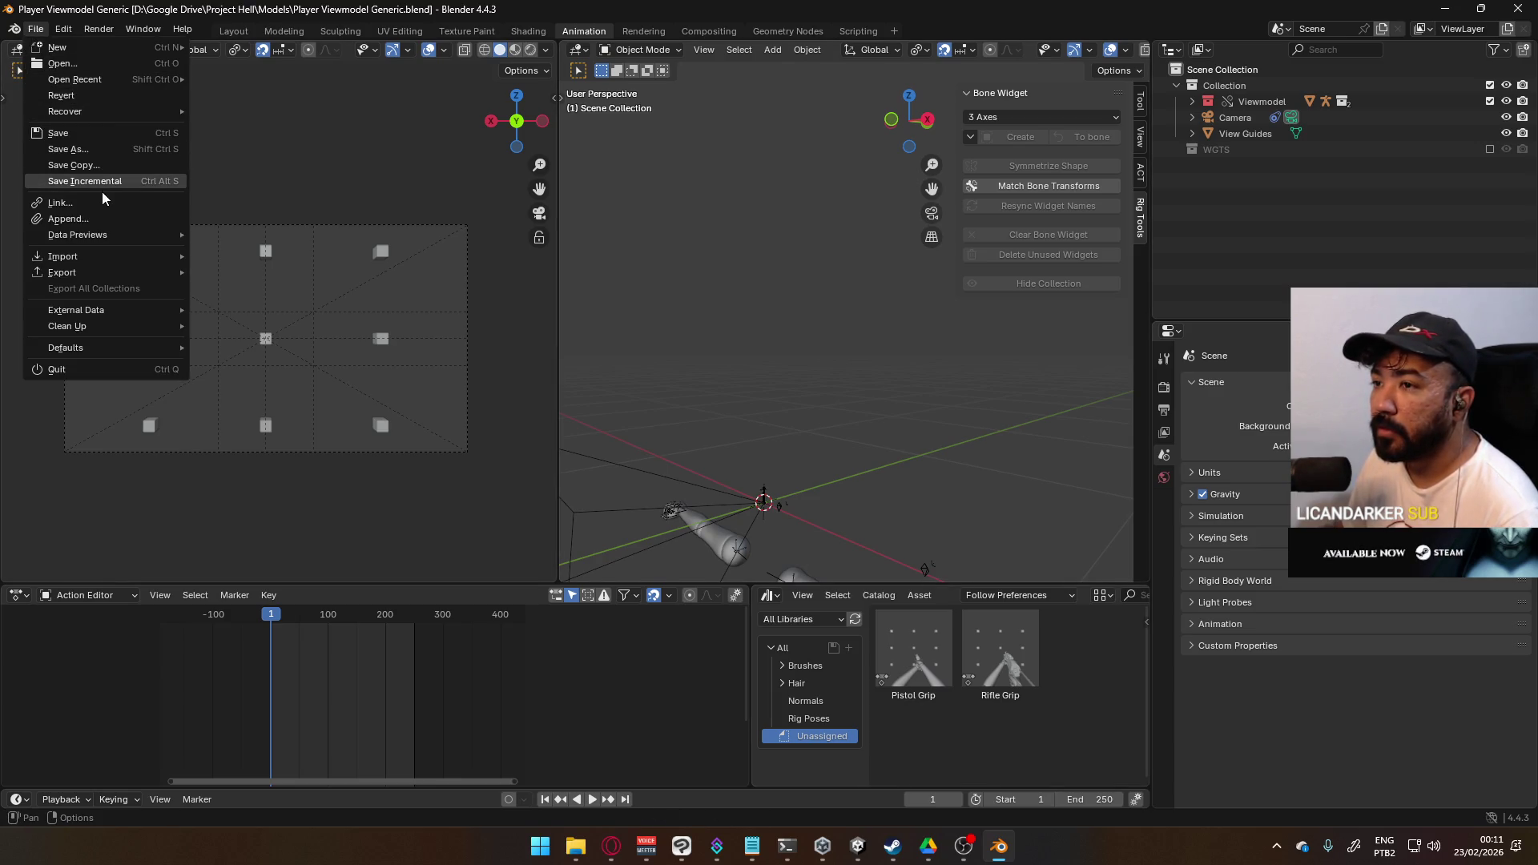
click(84, 96)
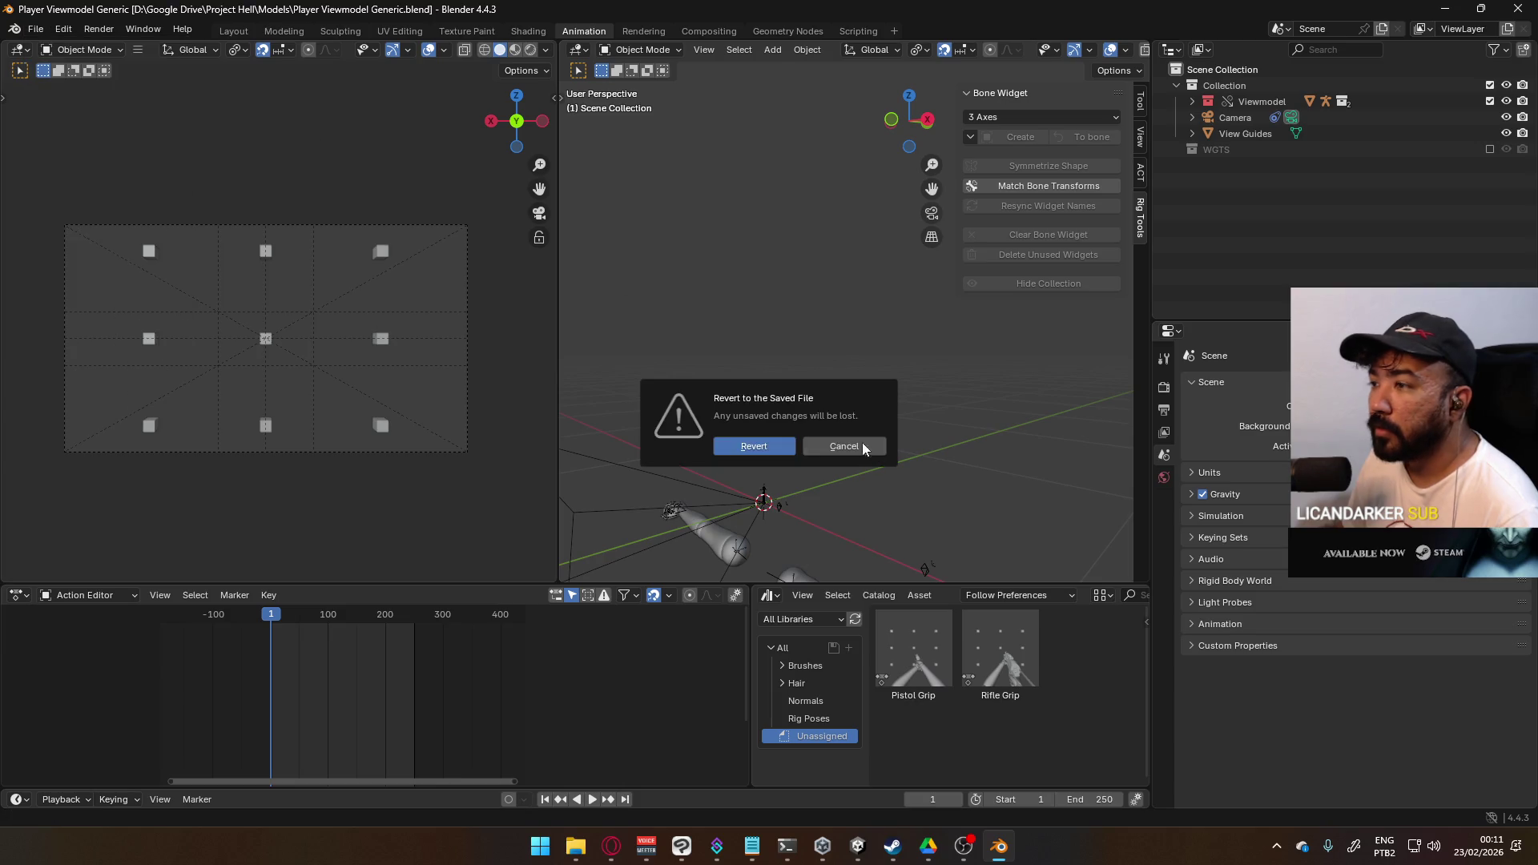
click(762, 447)
click(680, 818)
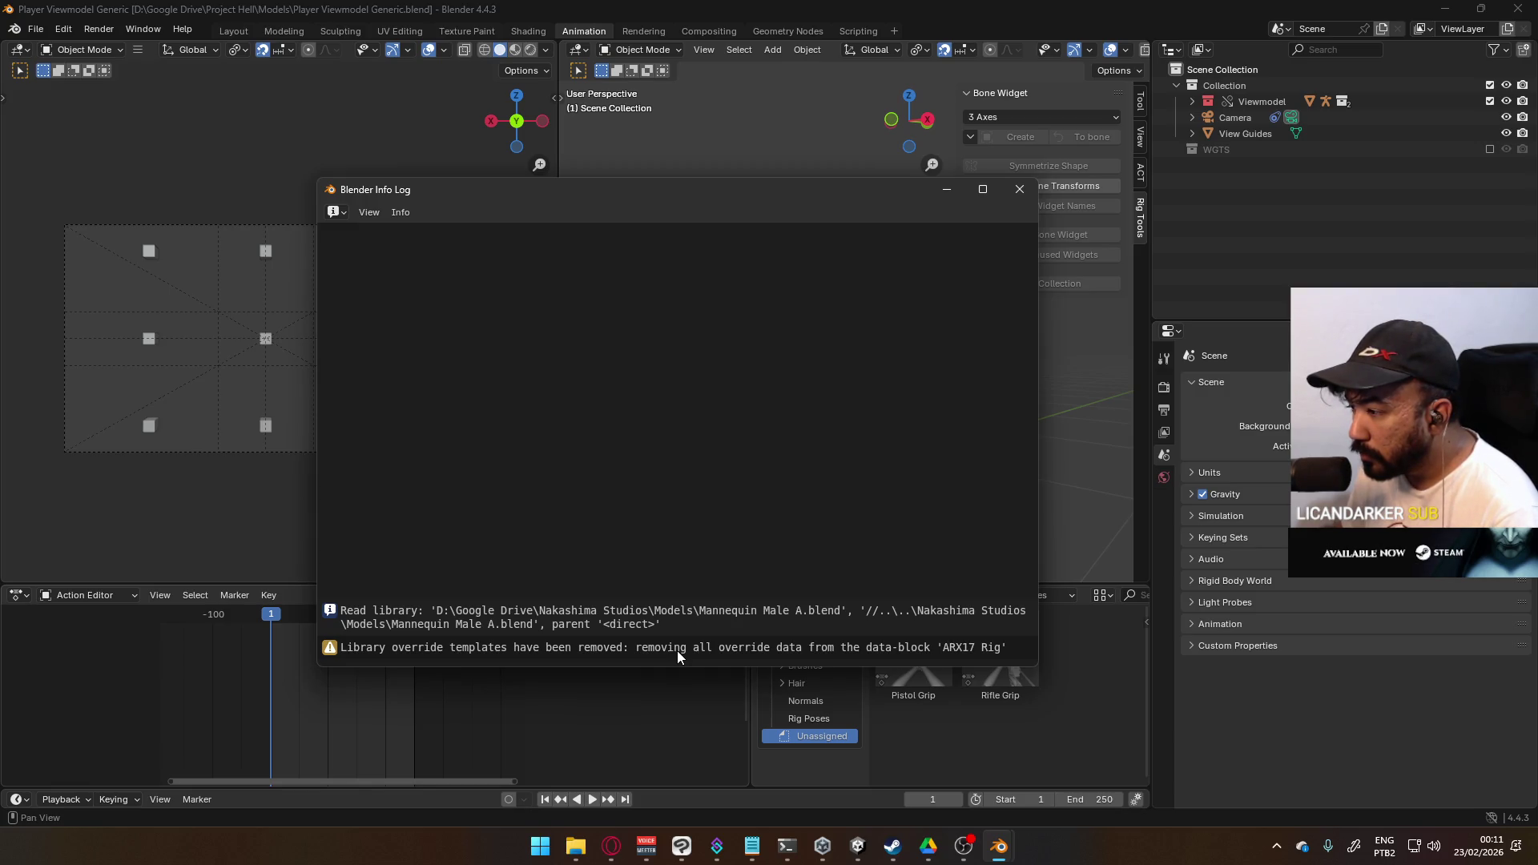
- Switch the Outliner to Blender File and check the Libraries list holds only Mannequin Male A
click(676, 651)
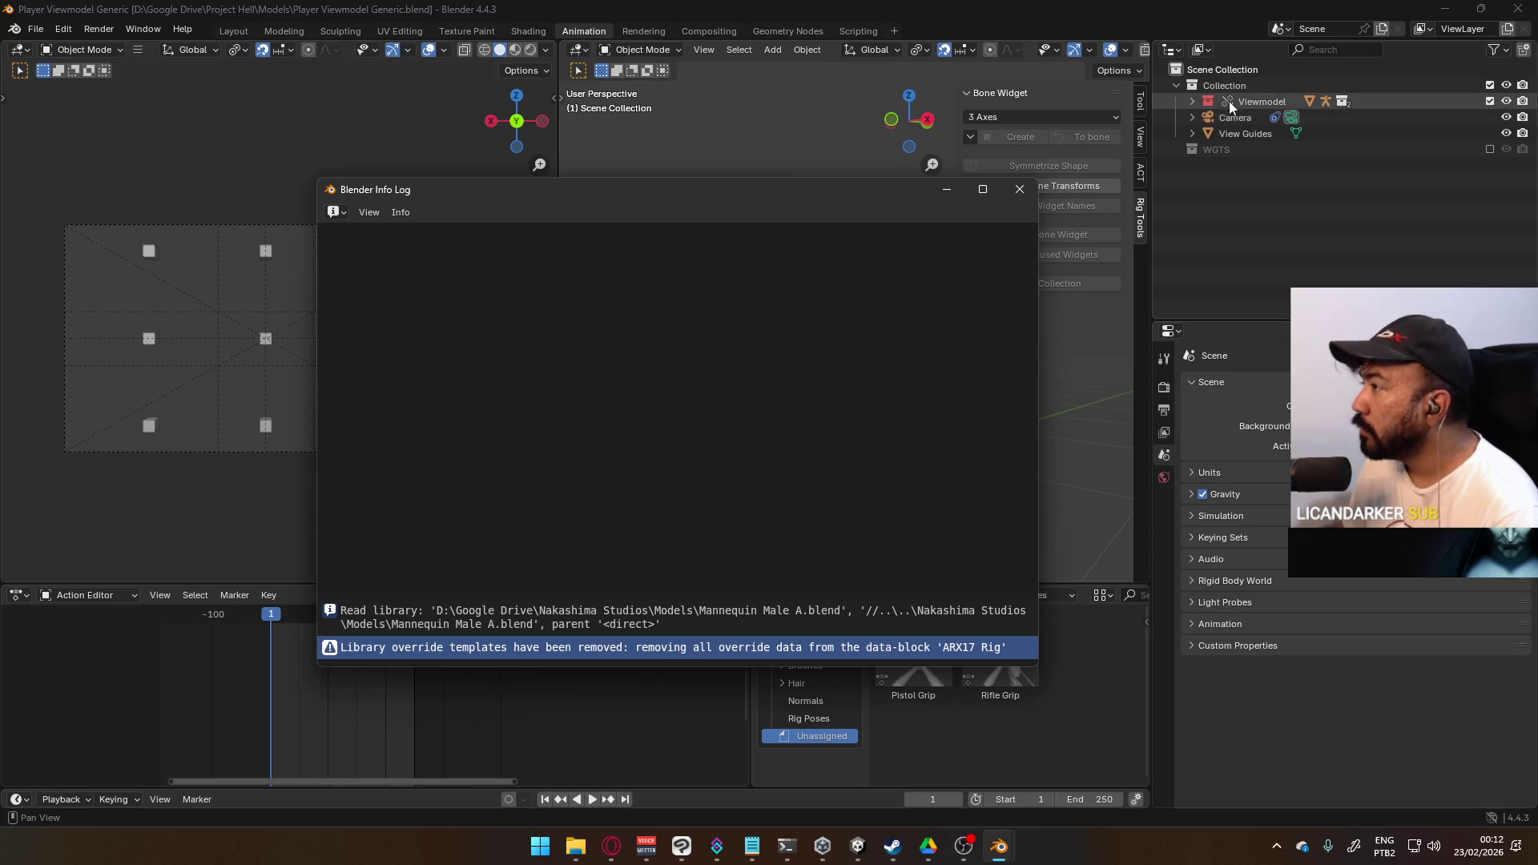
click(1200, 49)
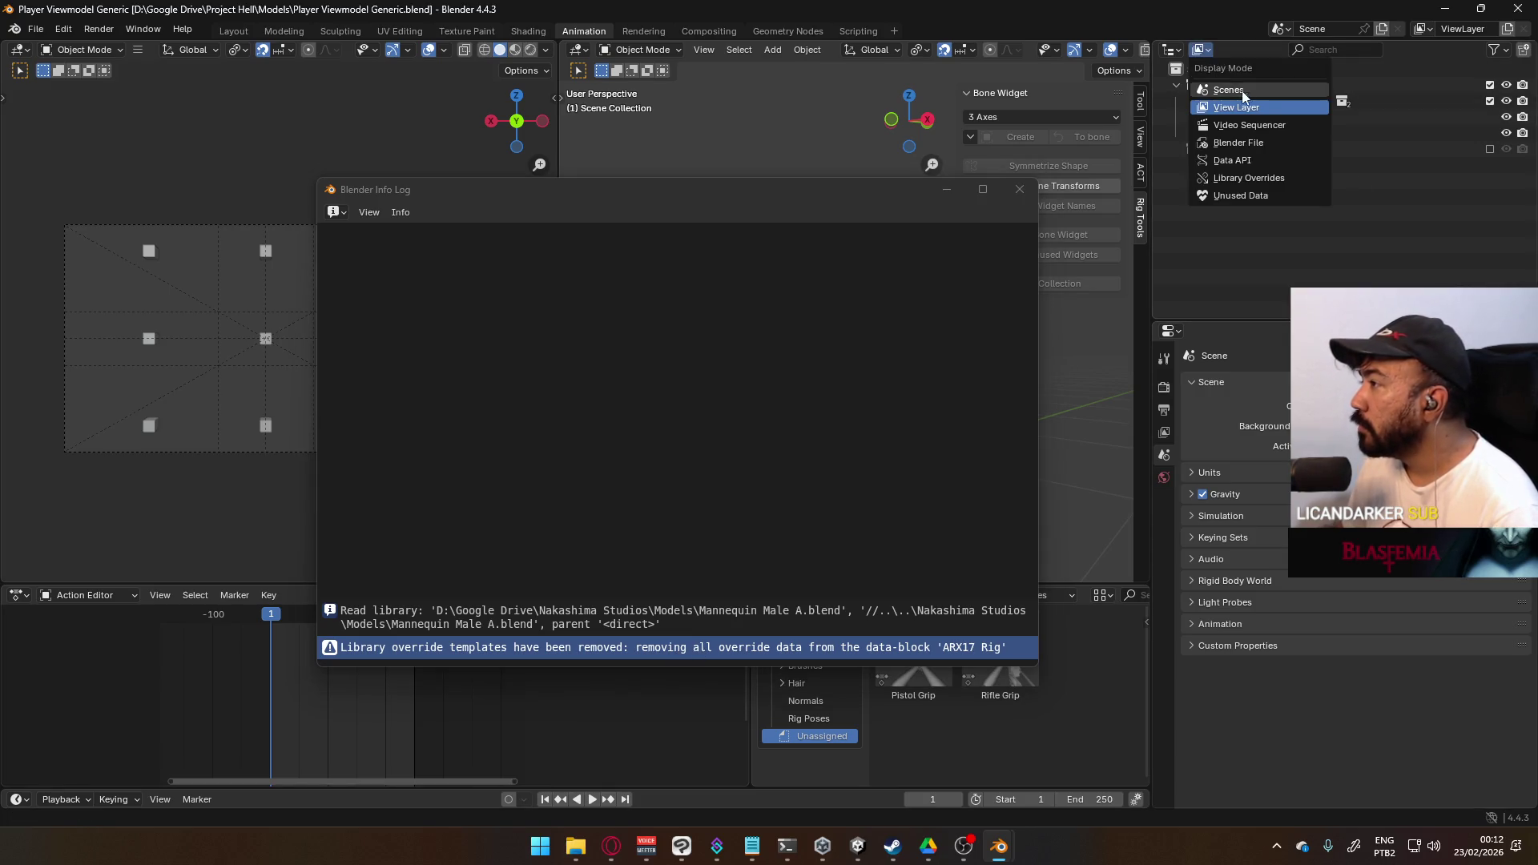
click(1261, 148)
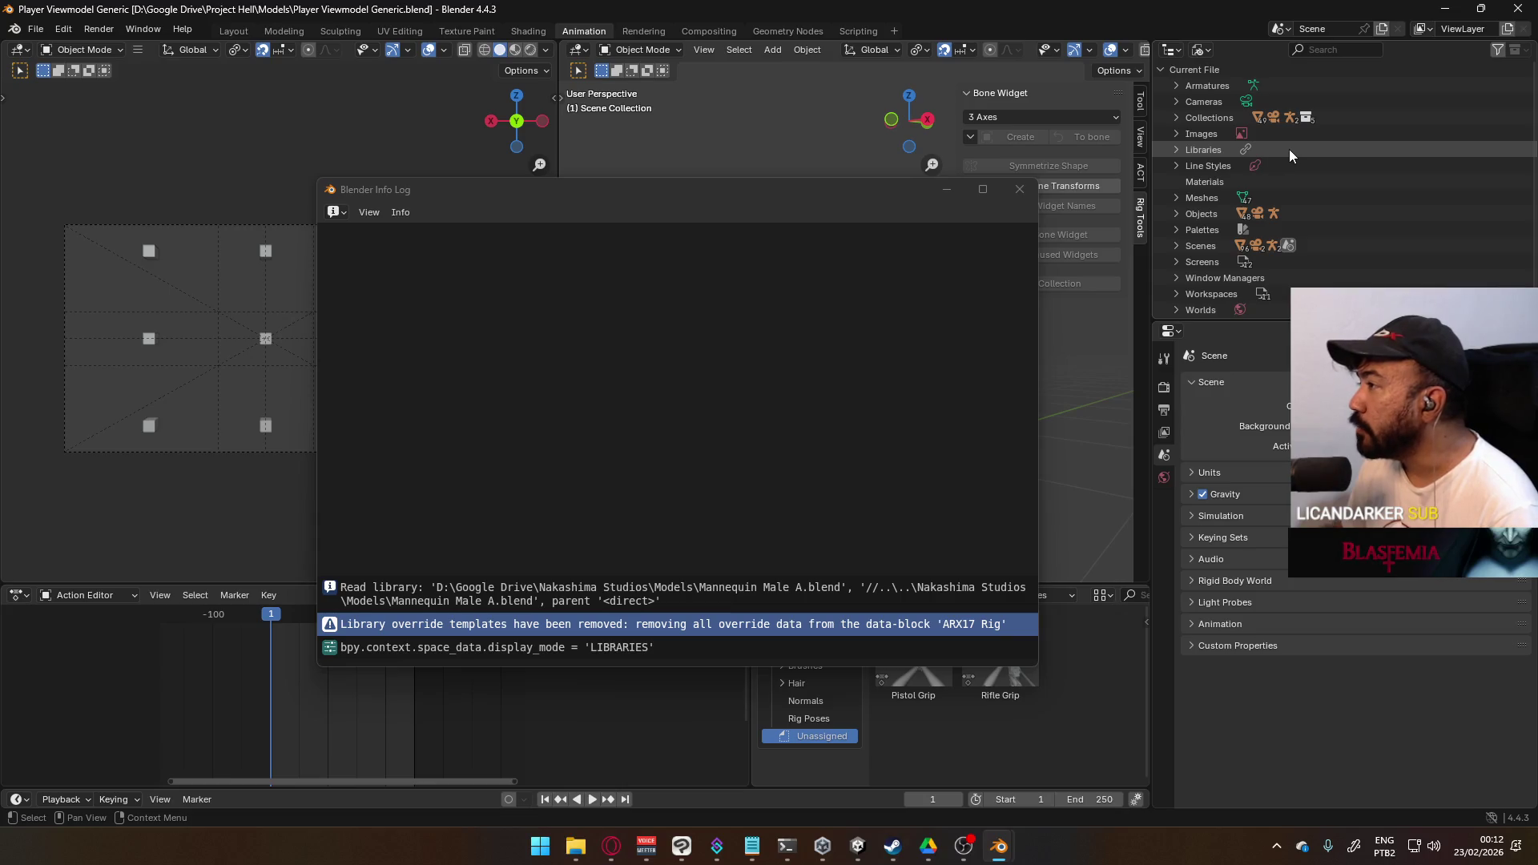
scroll(1303, 248, down, 1)
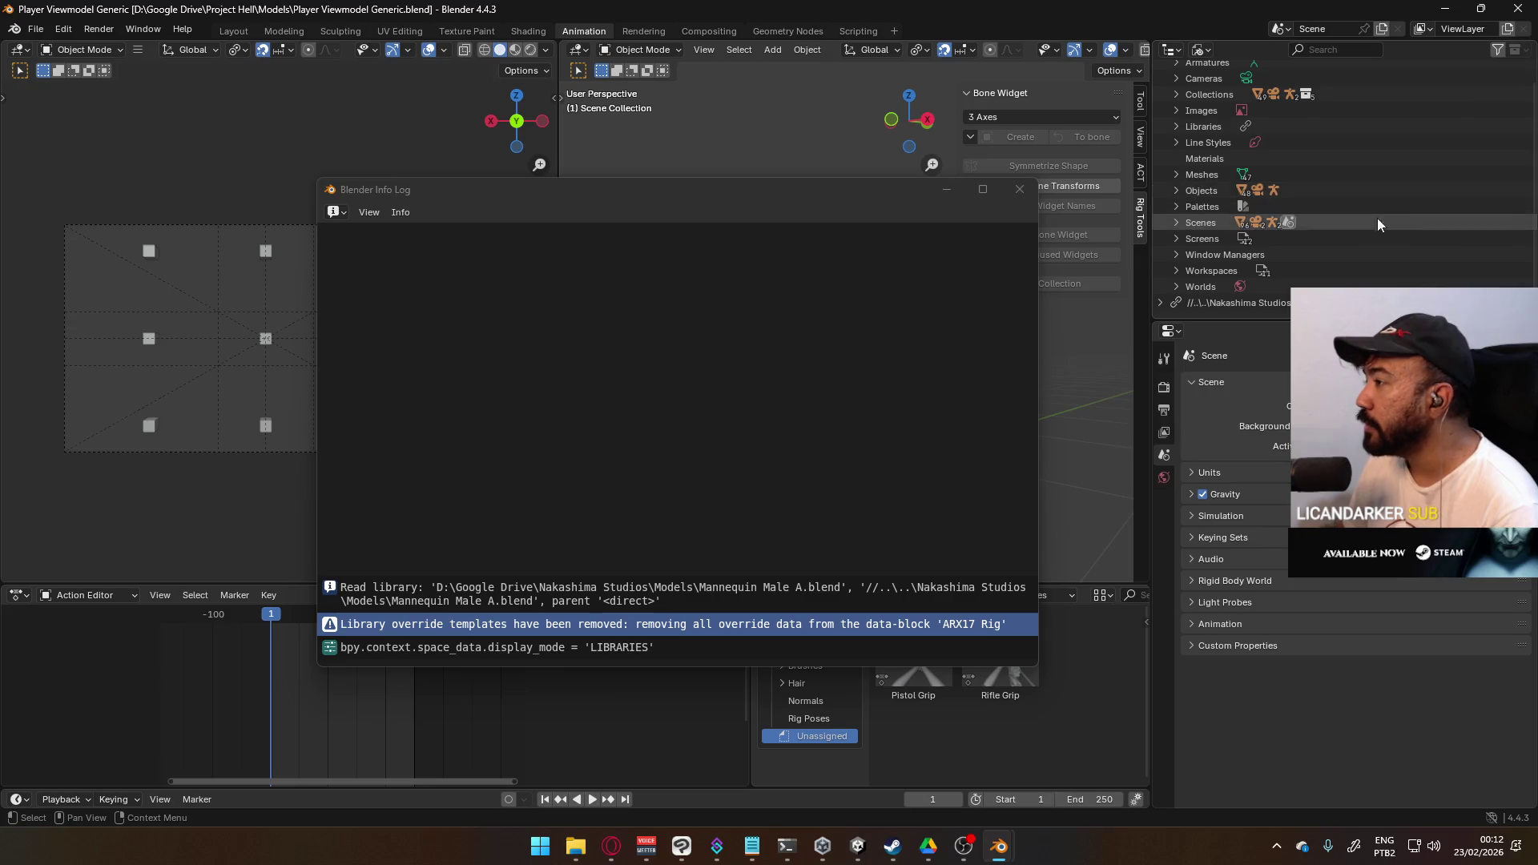
scroll(1301, 206, up, 1)
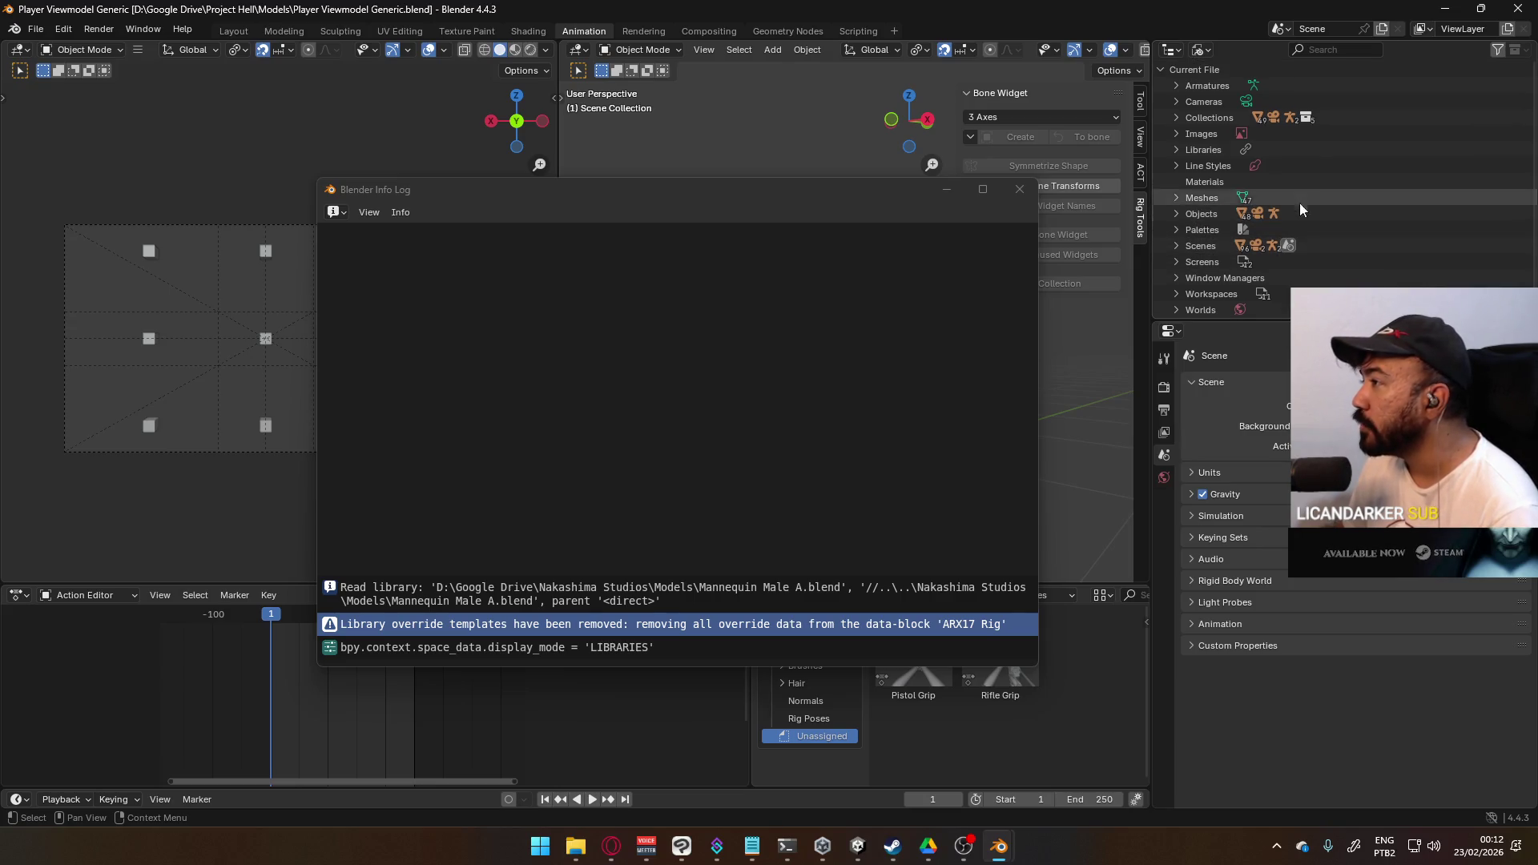
click(1178, 151)
click(1178, 151)
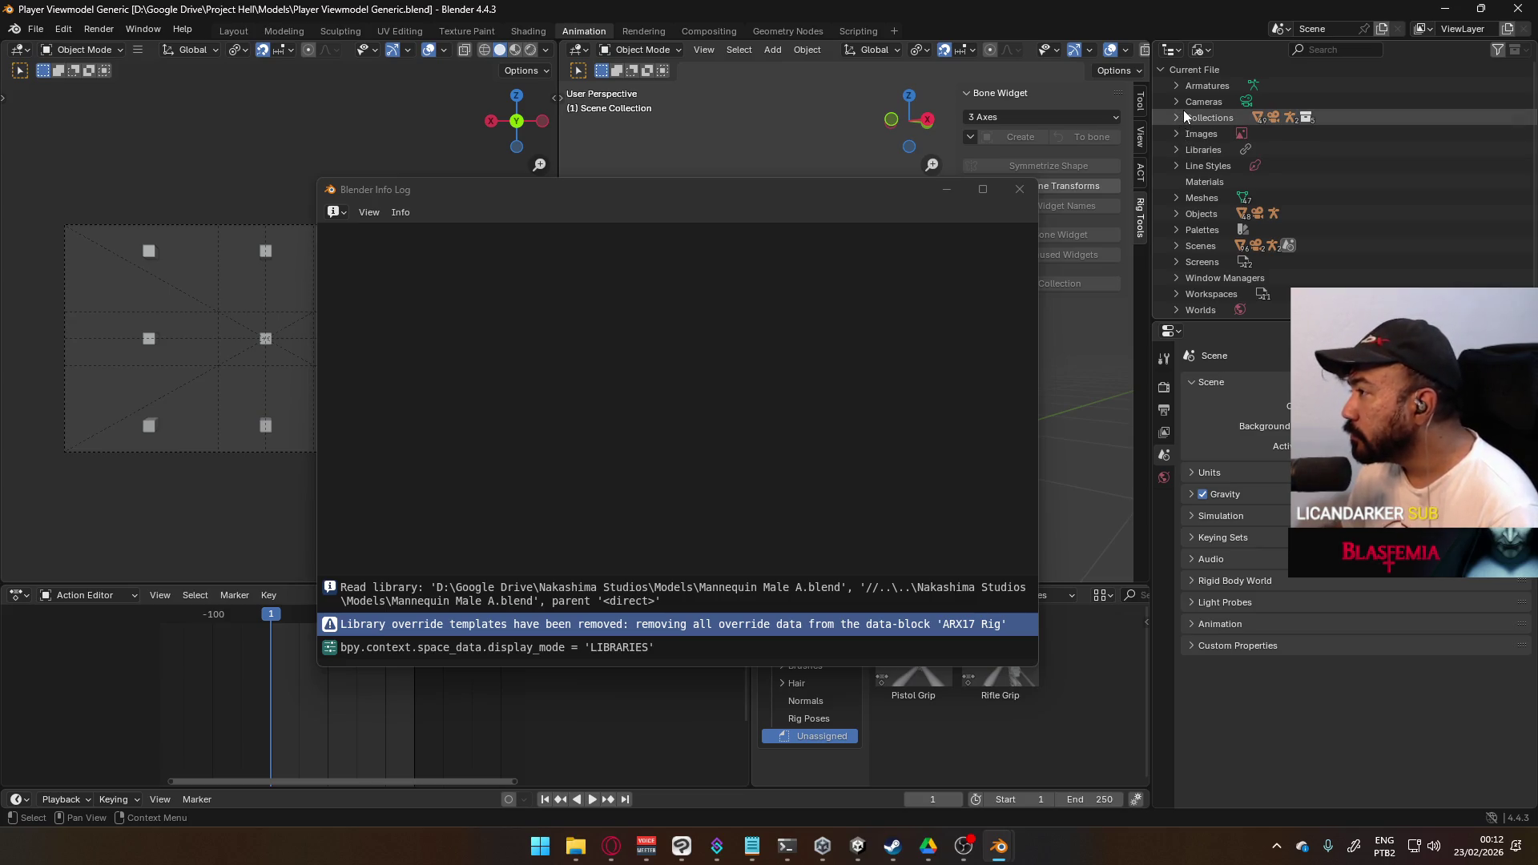
- Inspect the Window Managers, Scenes and Objects entries, then save the file
scroll(1262, 237, down, 1)
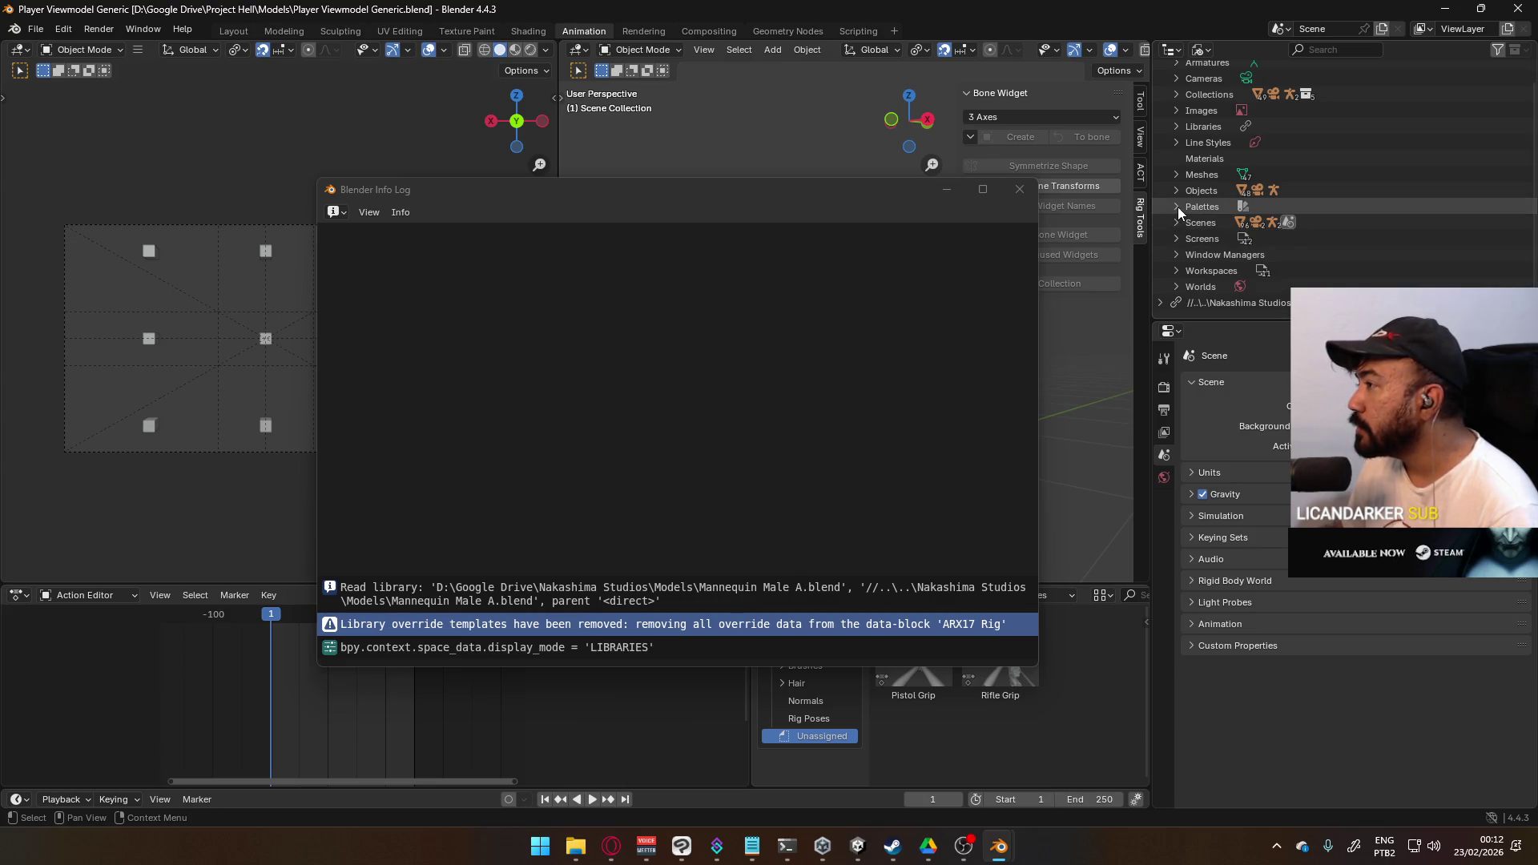
click(1175, 255)
click(1176, 253)
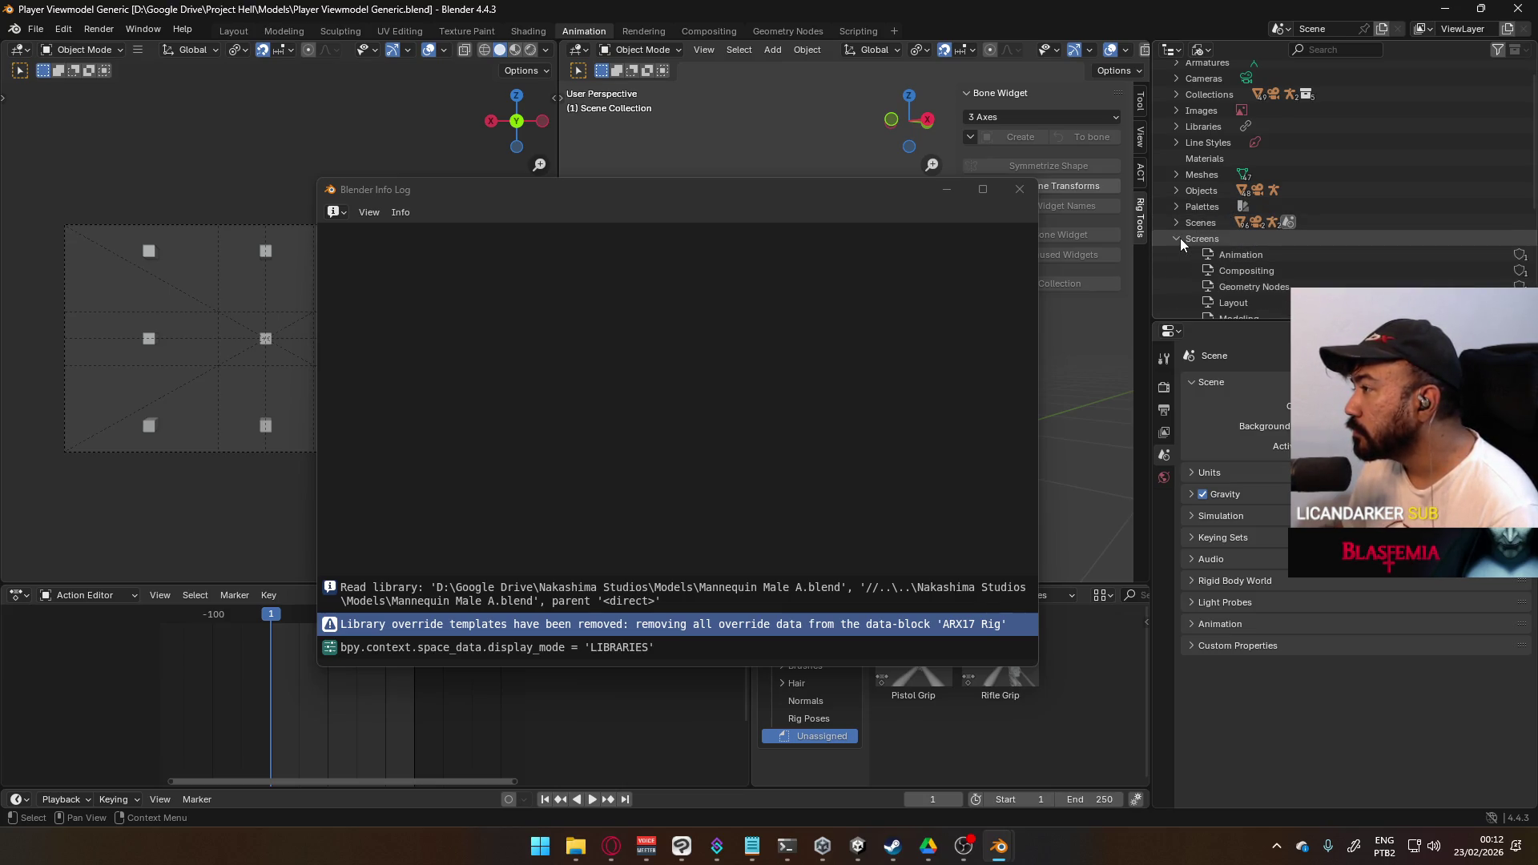
click(1181, 225)
click(1180, 224)
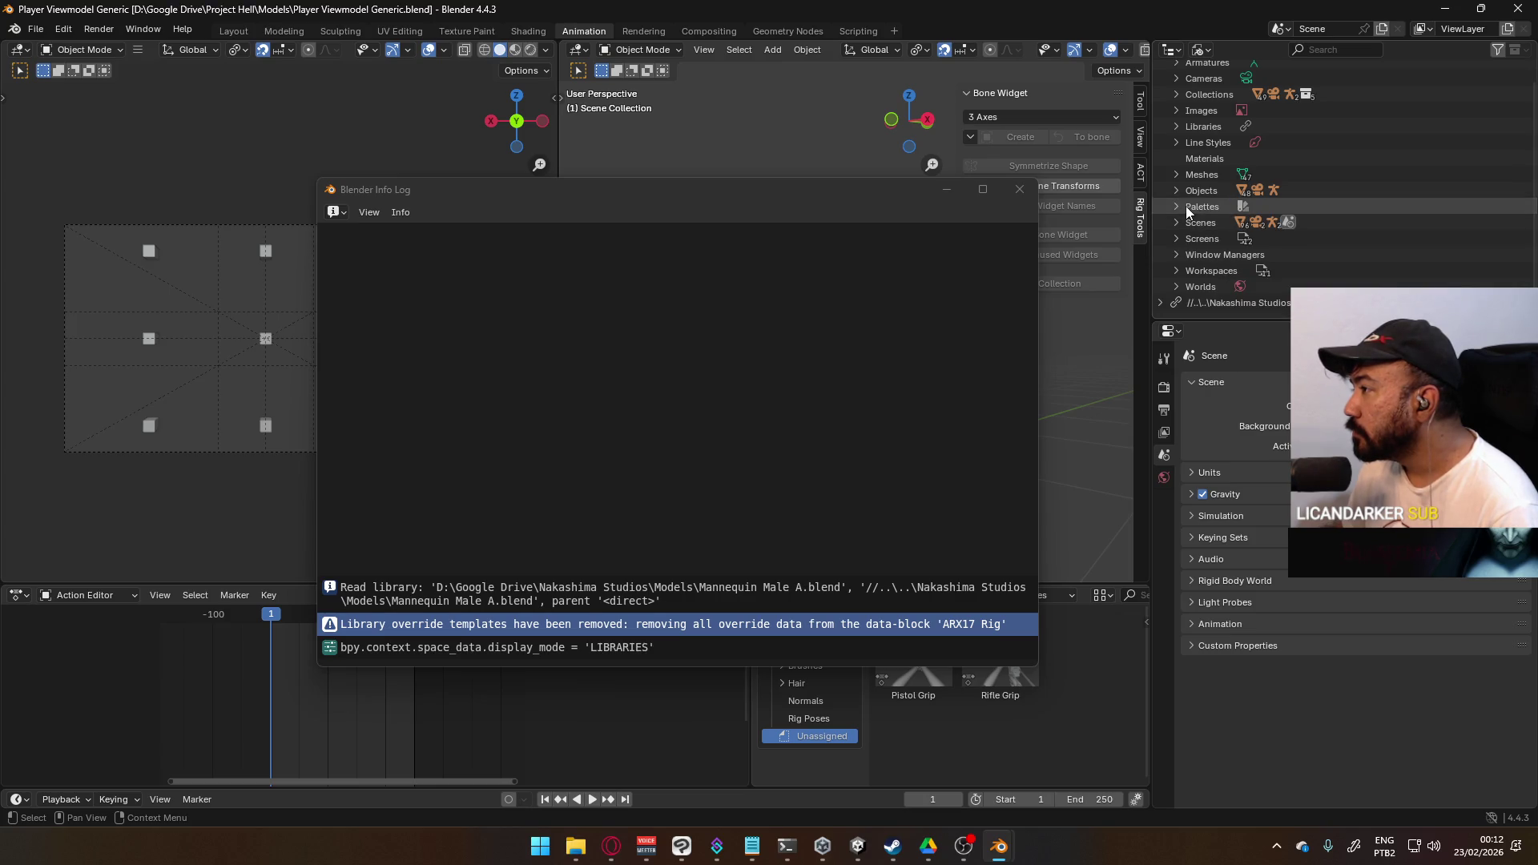
click(1185, 189)
click(1175, 190)
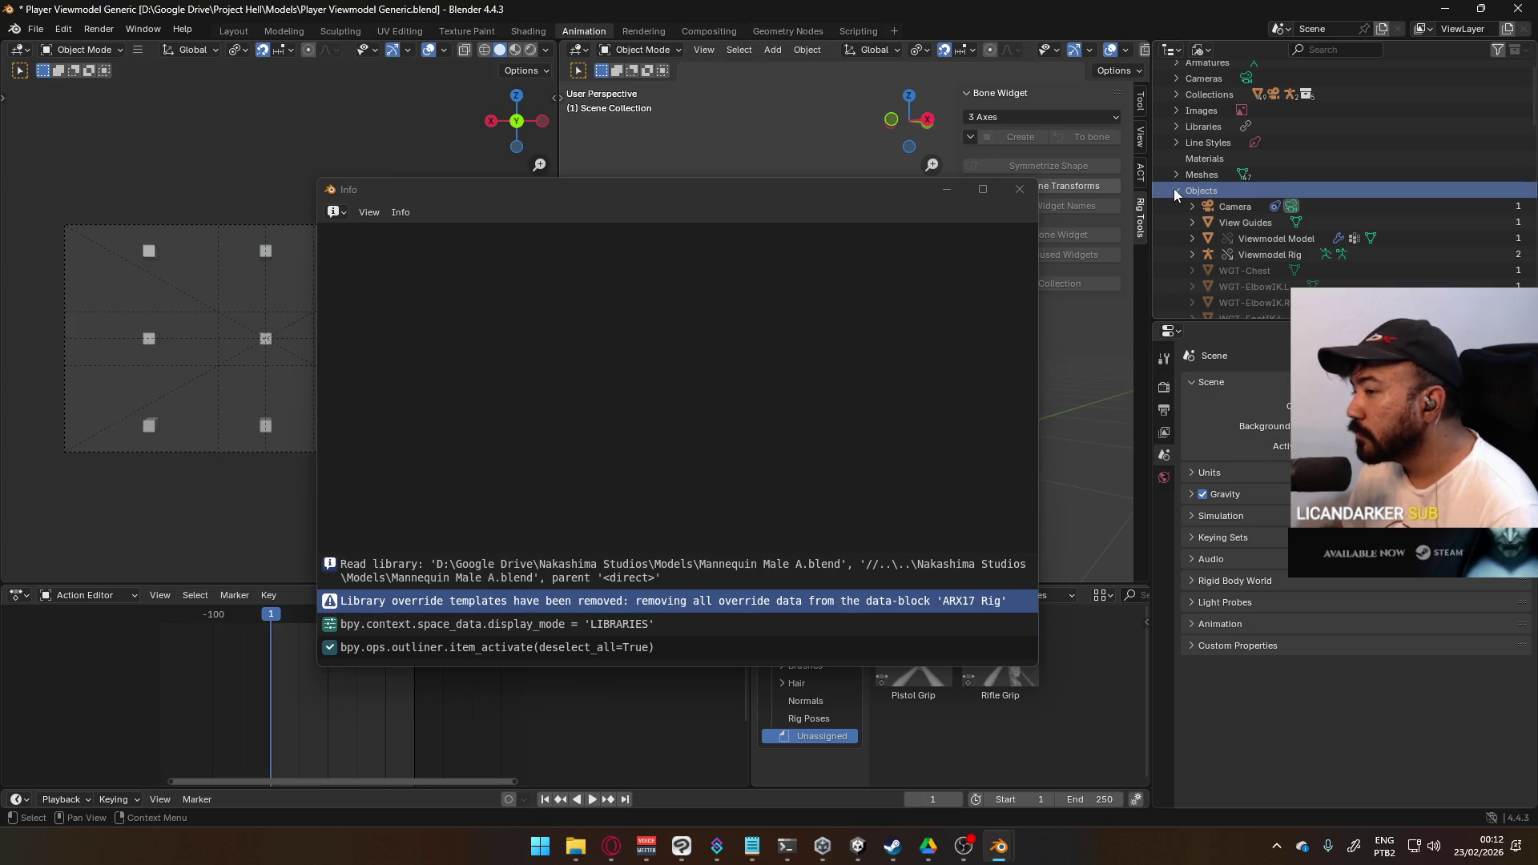
click(1175, 190)
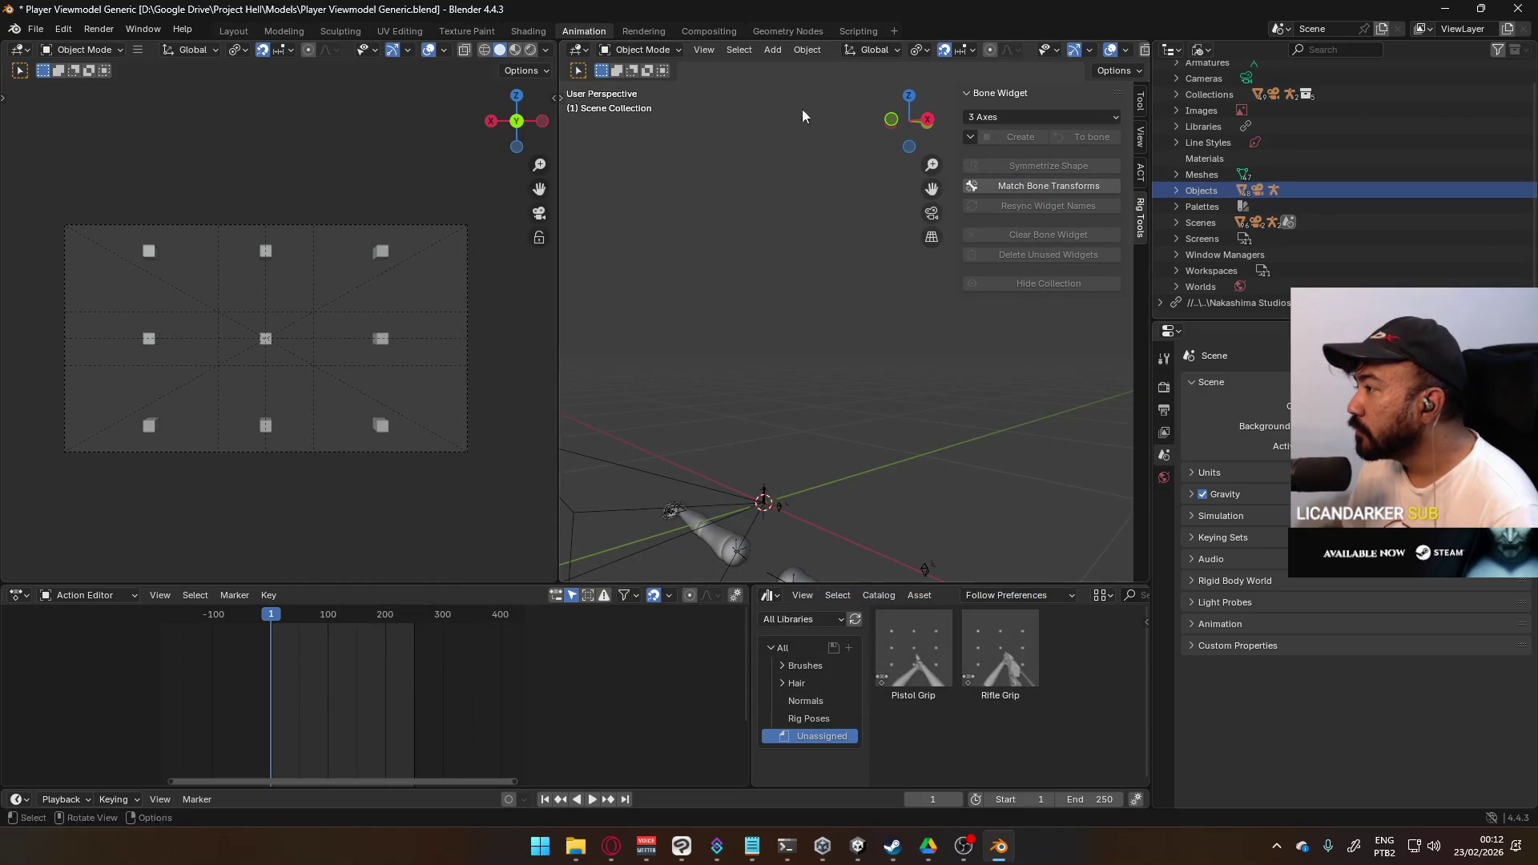
click(35, 28)
click(79, 133)
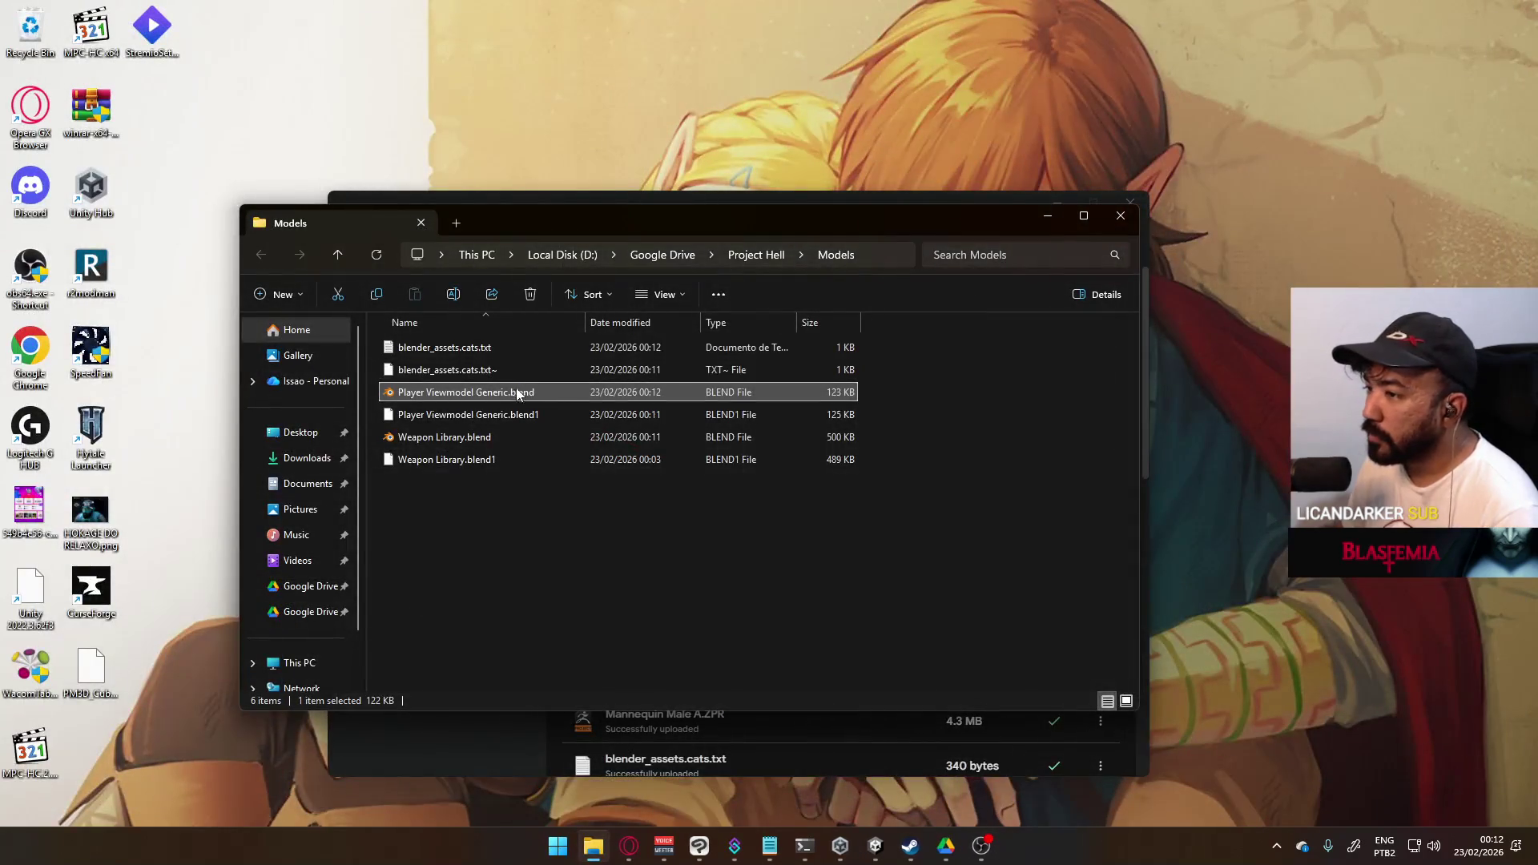
- Open Player Viewmodel Generic.blend from Explorer's Models folder, then choose File > Revert
double_click(521, 393)
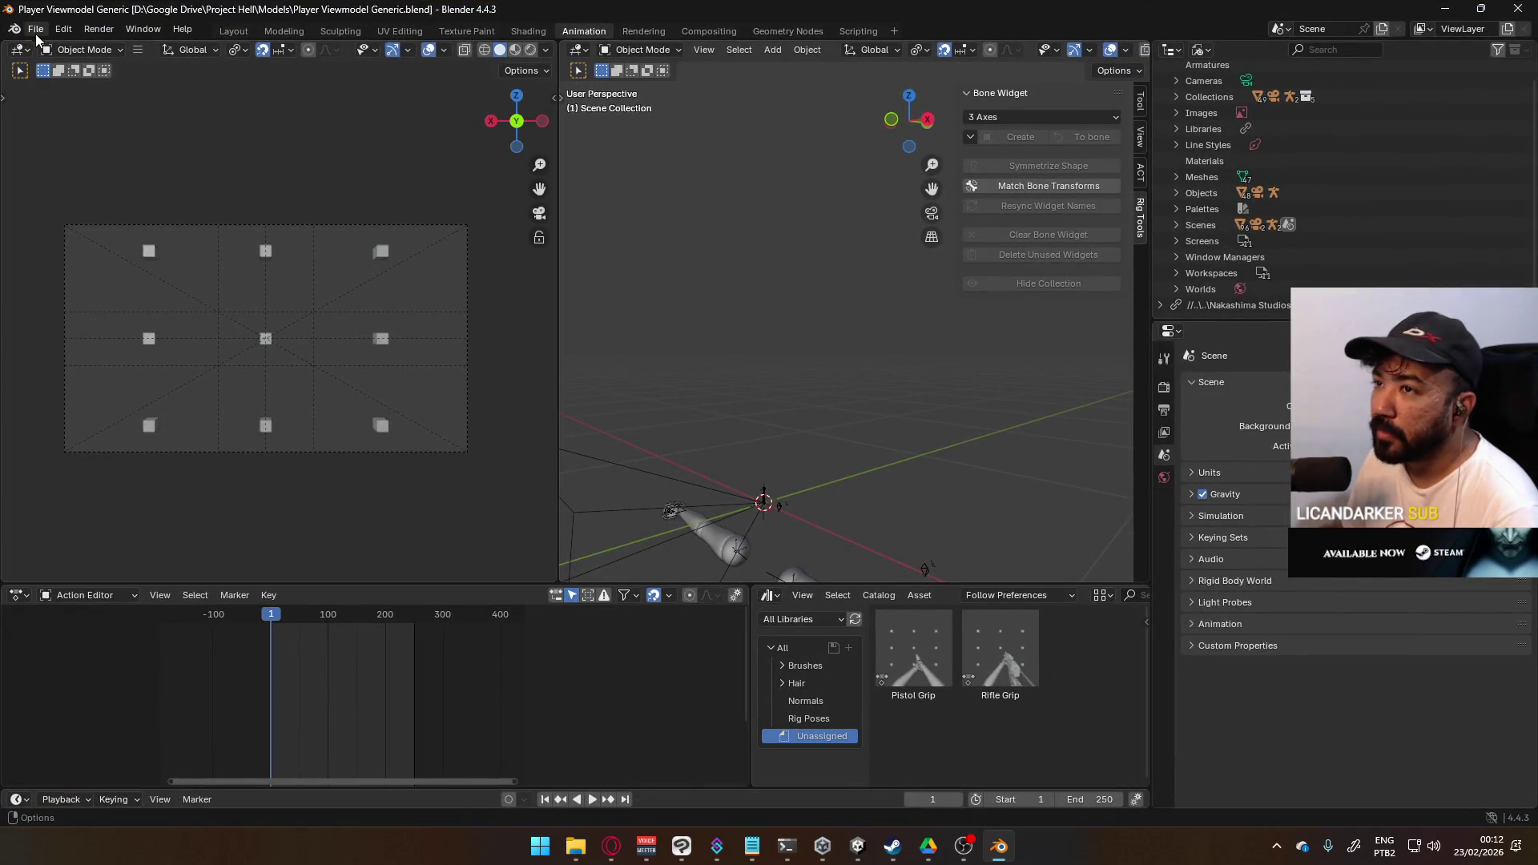
click(35, 29)
click(51, 90)
- Confirm reverting to the saved file and check the reload reports in the Info log
click(781, 452)
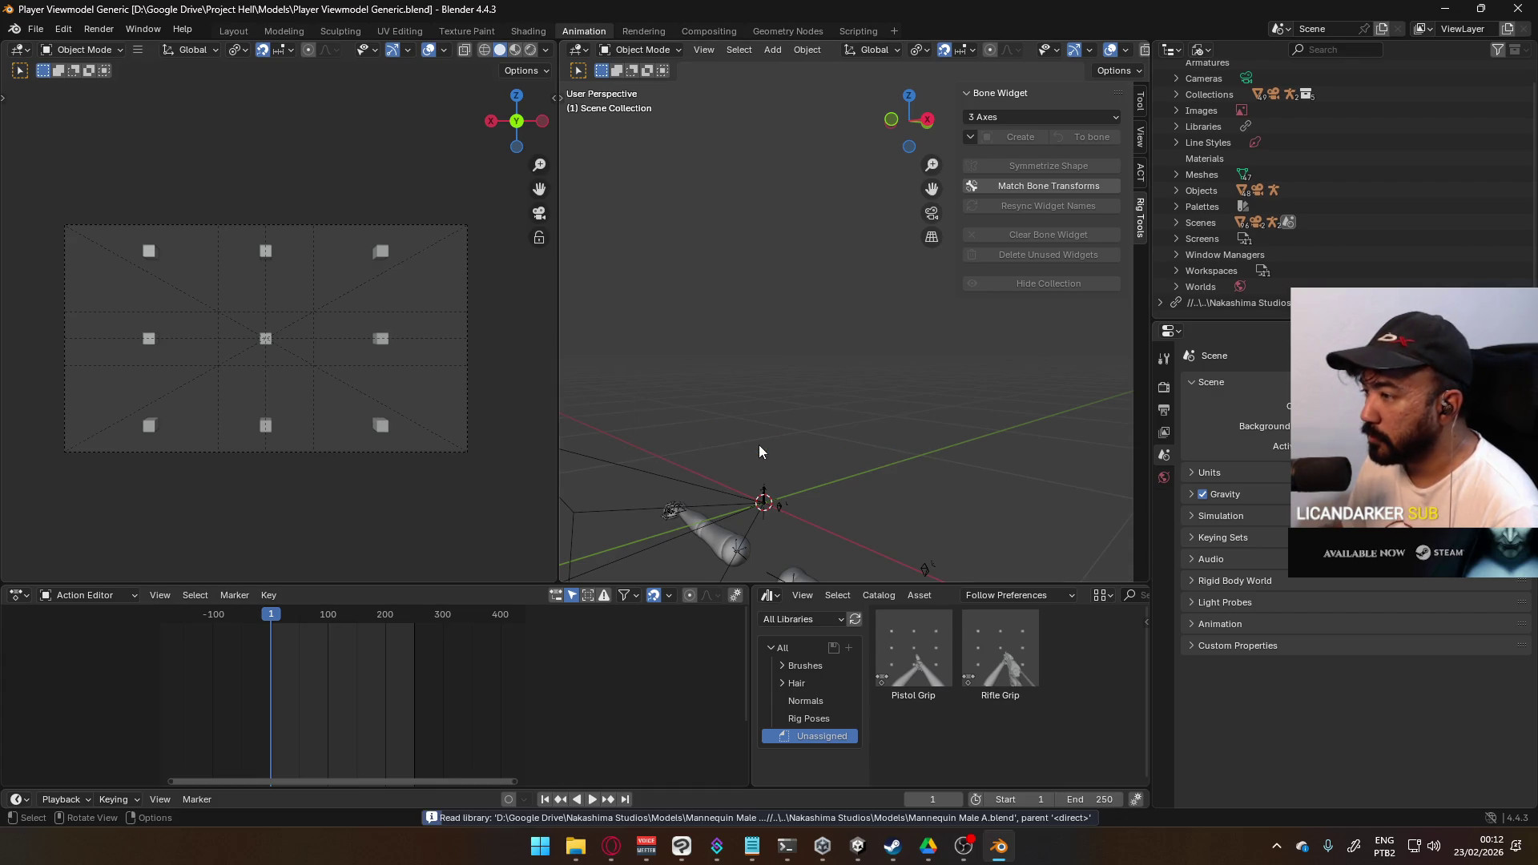
click(793, 819)
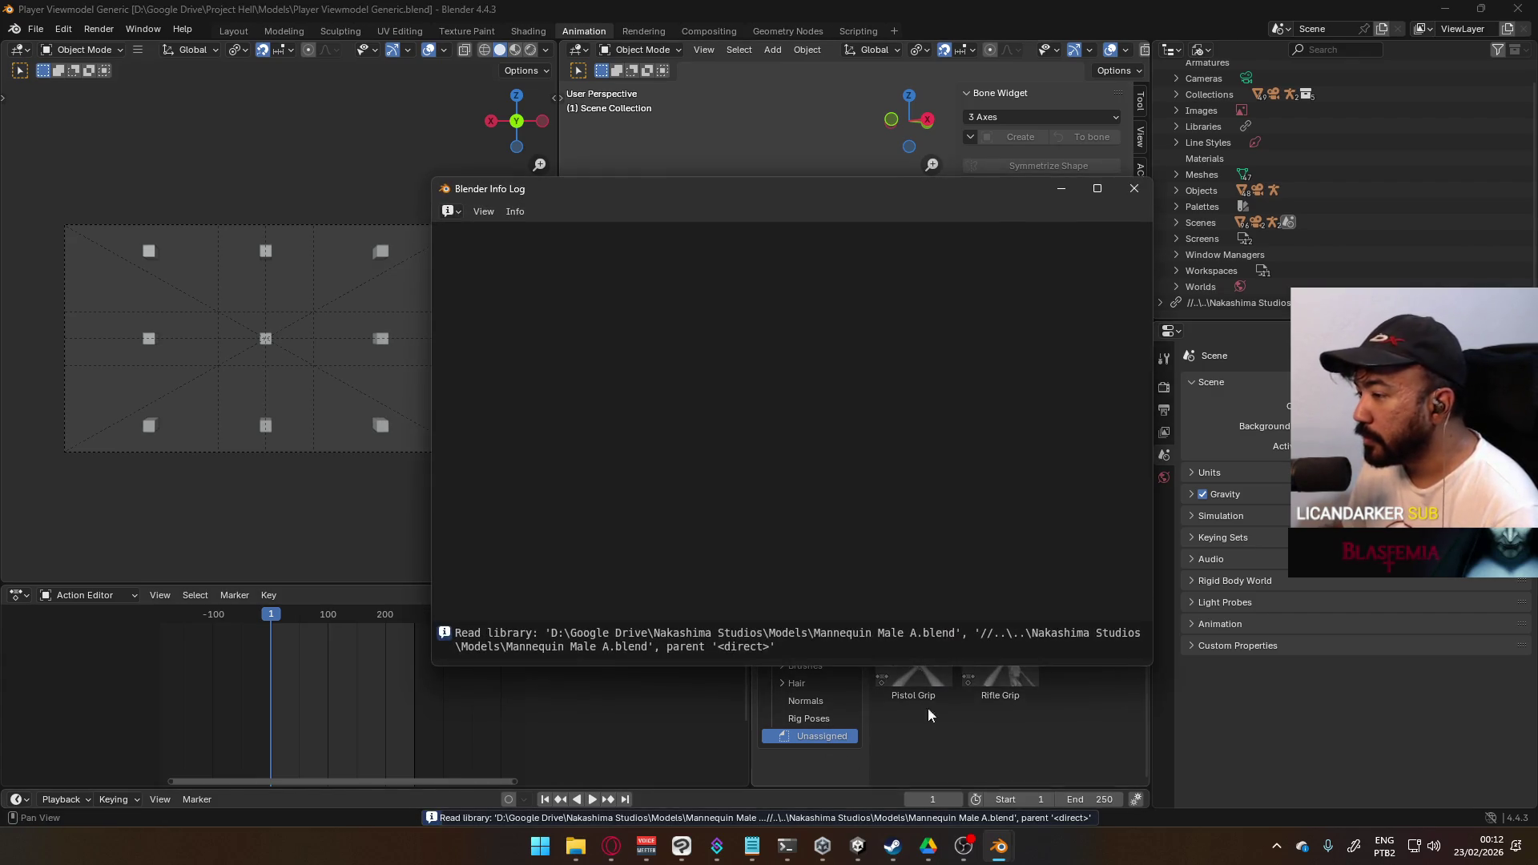
click(1143, 176)
- Set the Outliner display mode back to View Layer, listing Viewmodel, Camera, View Guides and WGTS
scroll(1399, 223, up, 2)
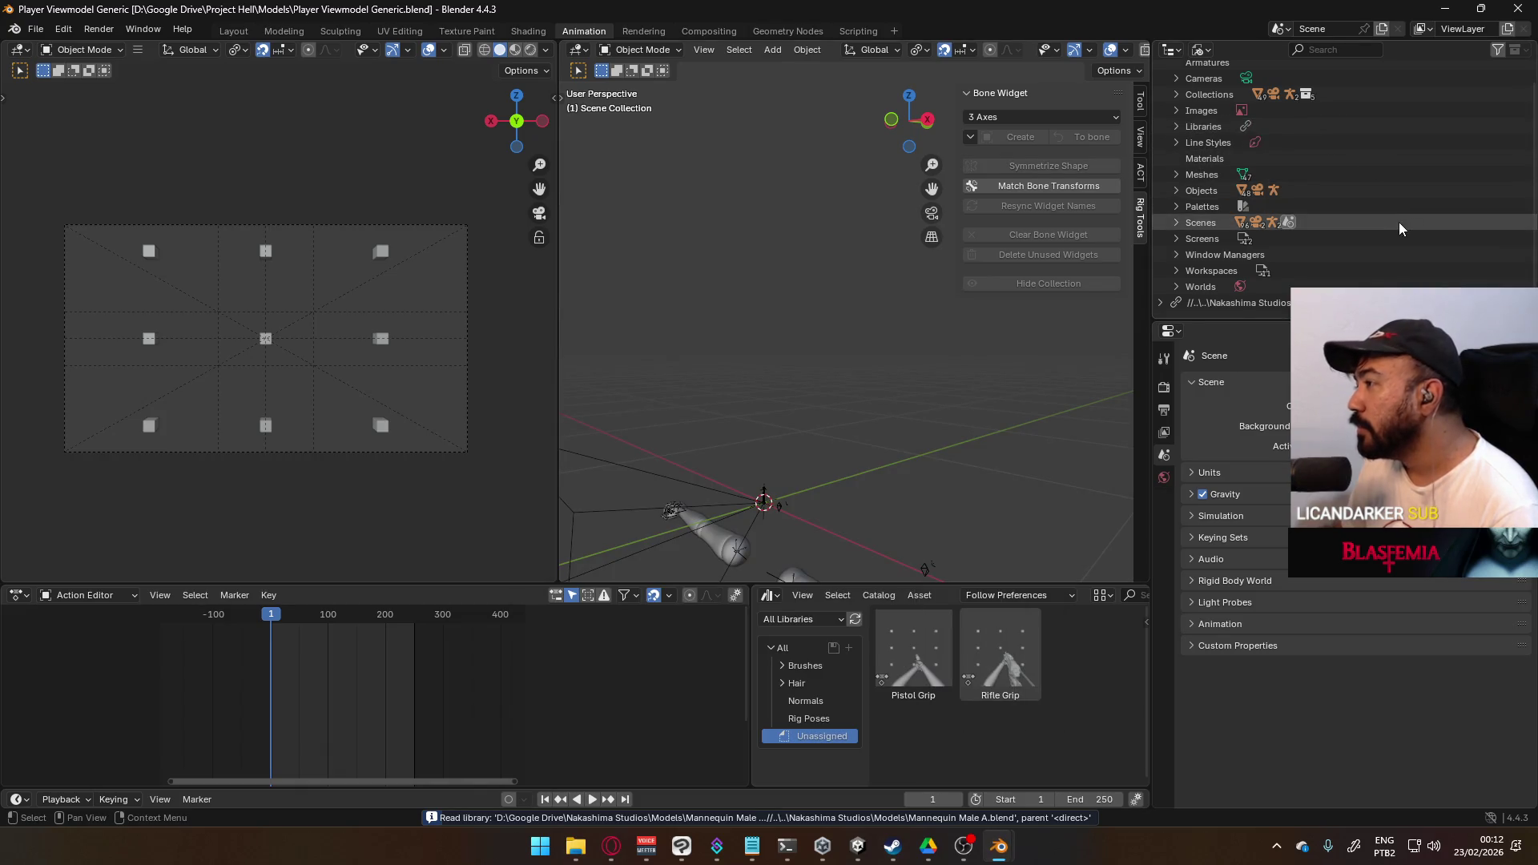
click(1193, 52)
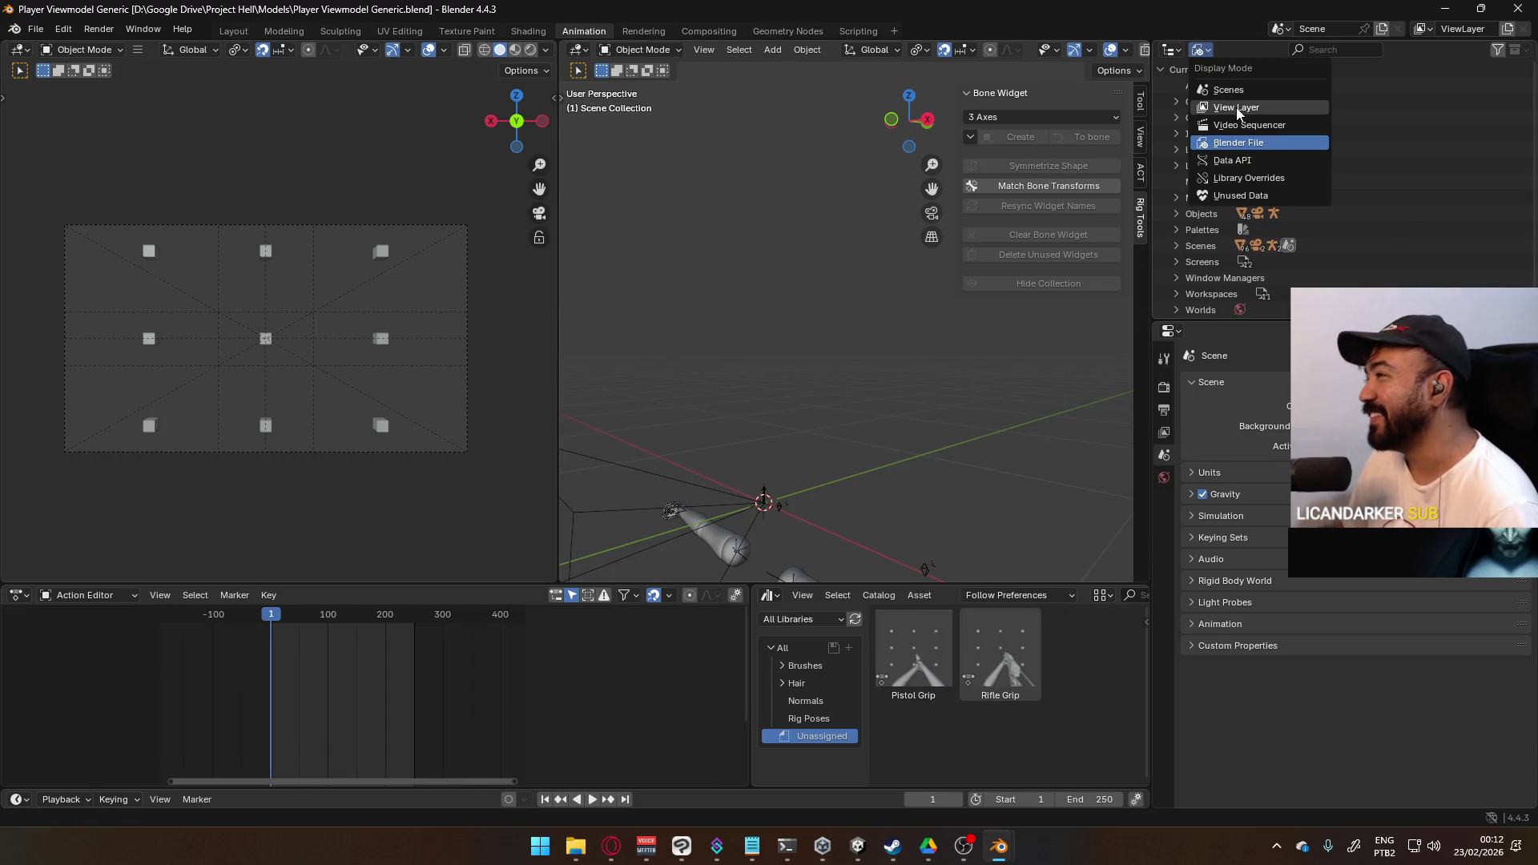
click(1237, 109)
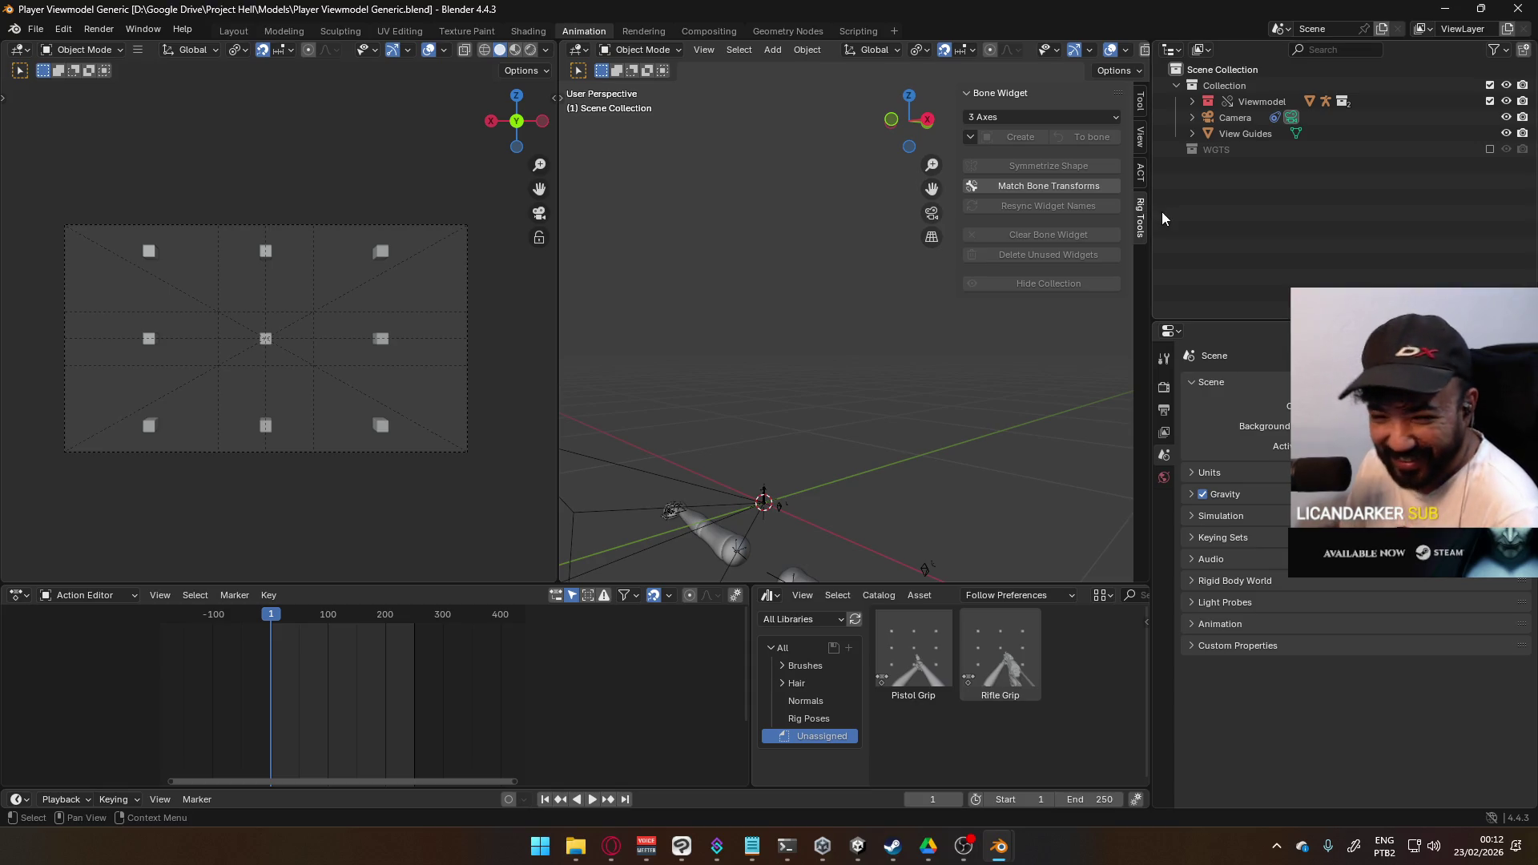
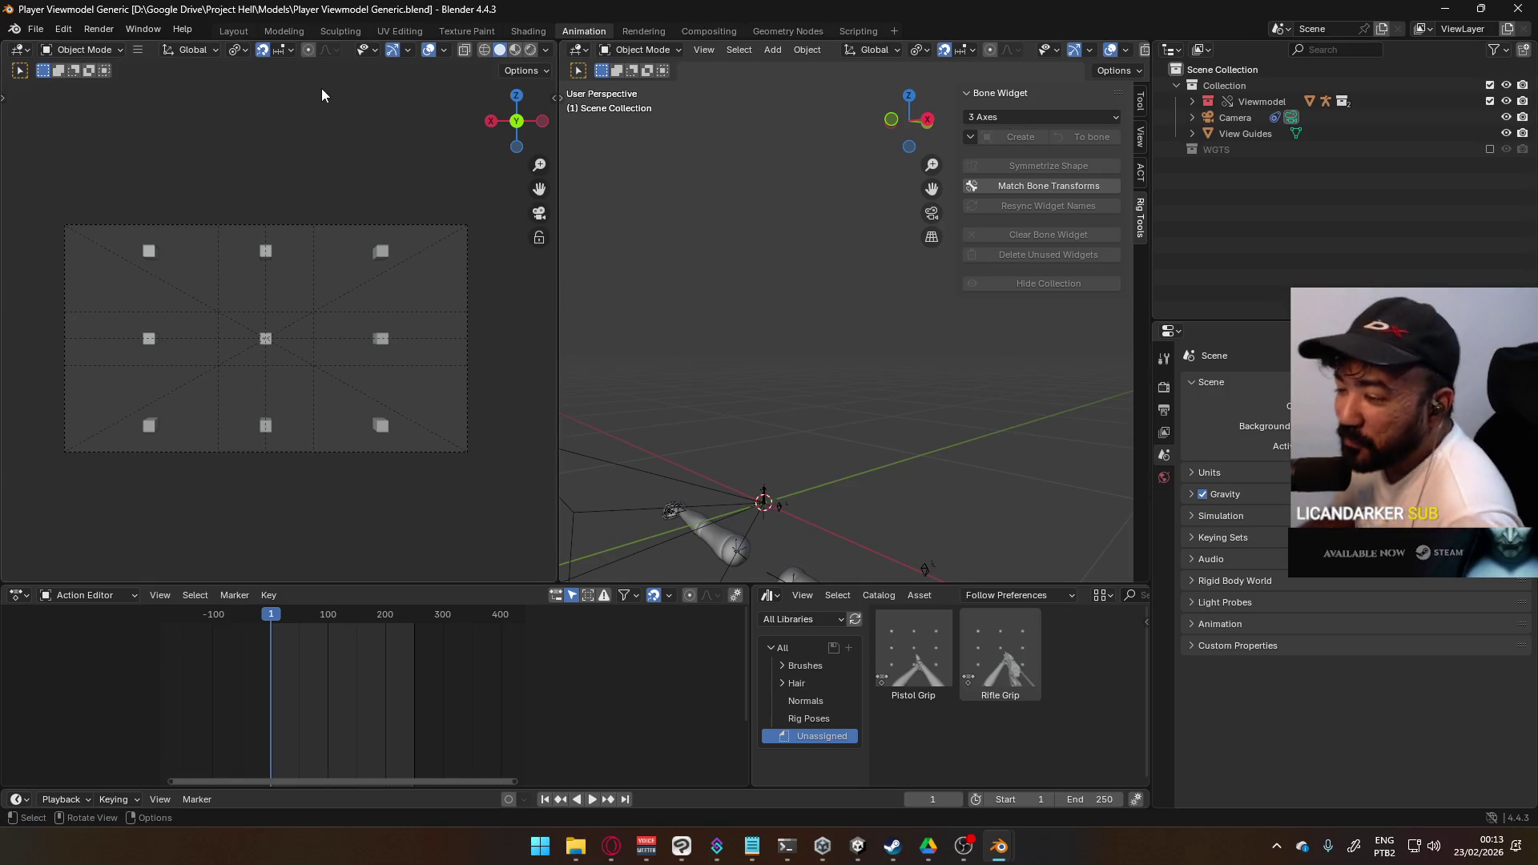
- Link the X17 collection from Weapon Library.blend into the scene
click(32, 31)
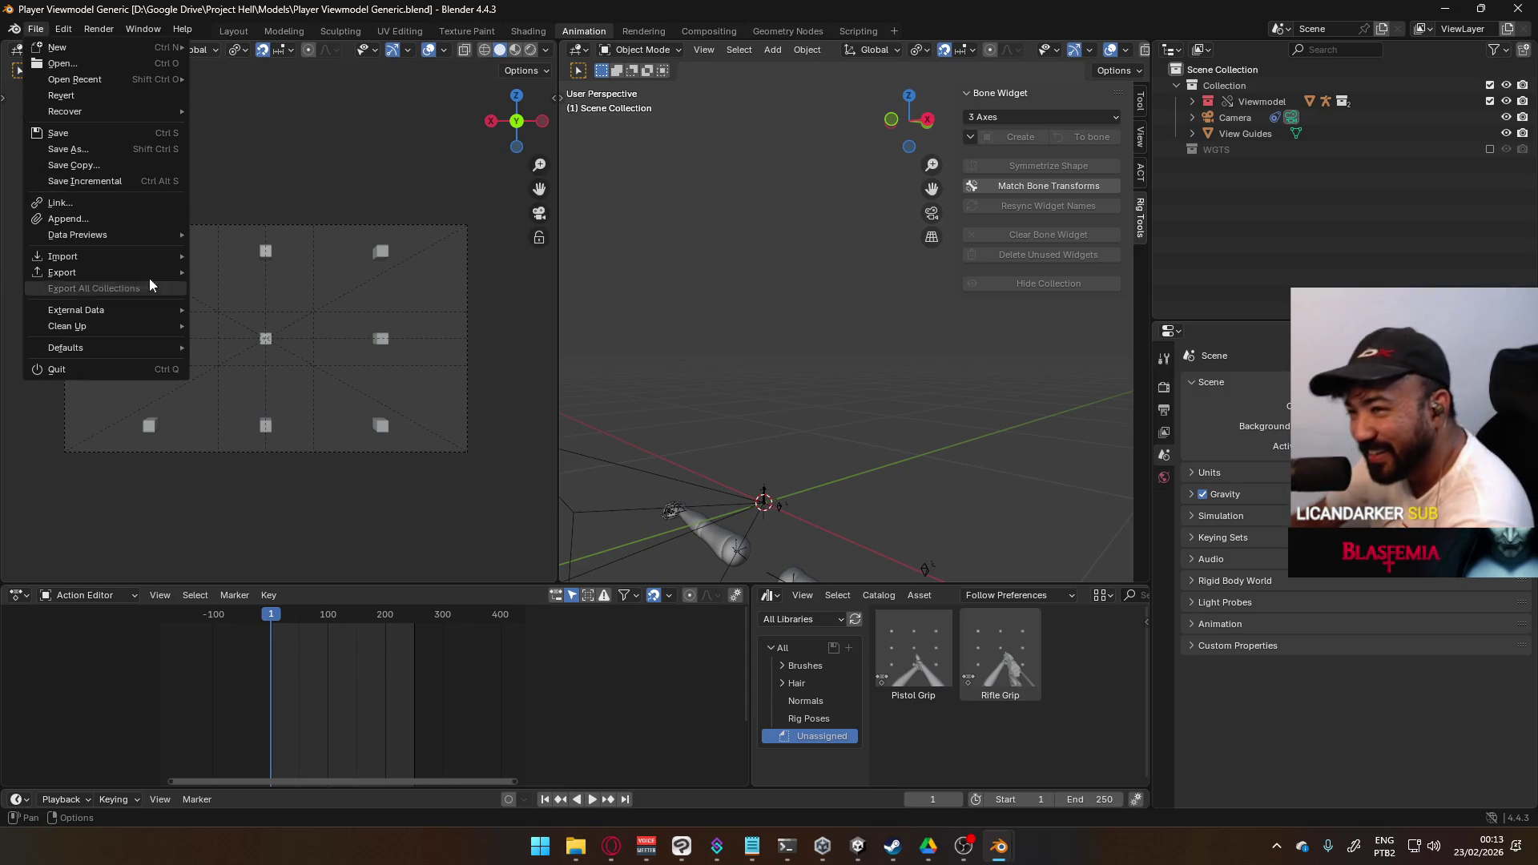
mouse_move(138, 263)
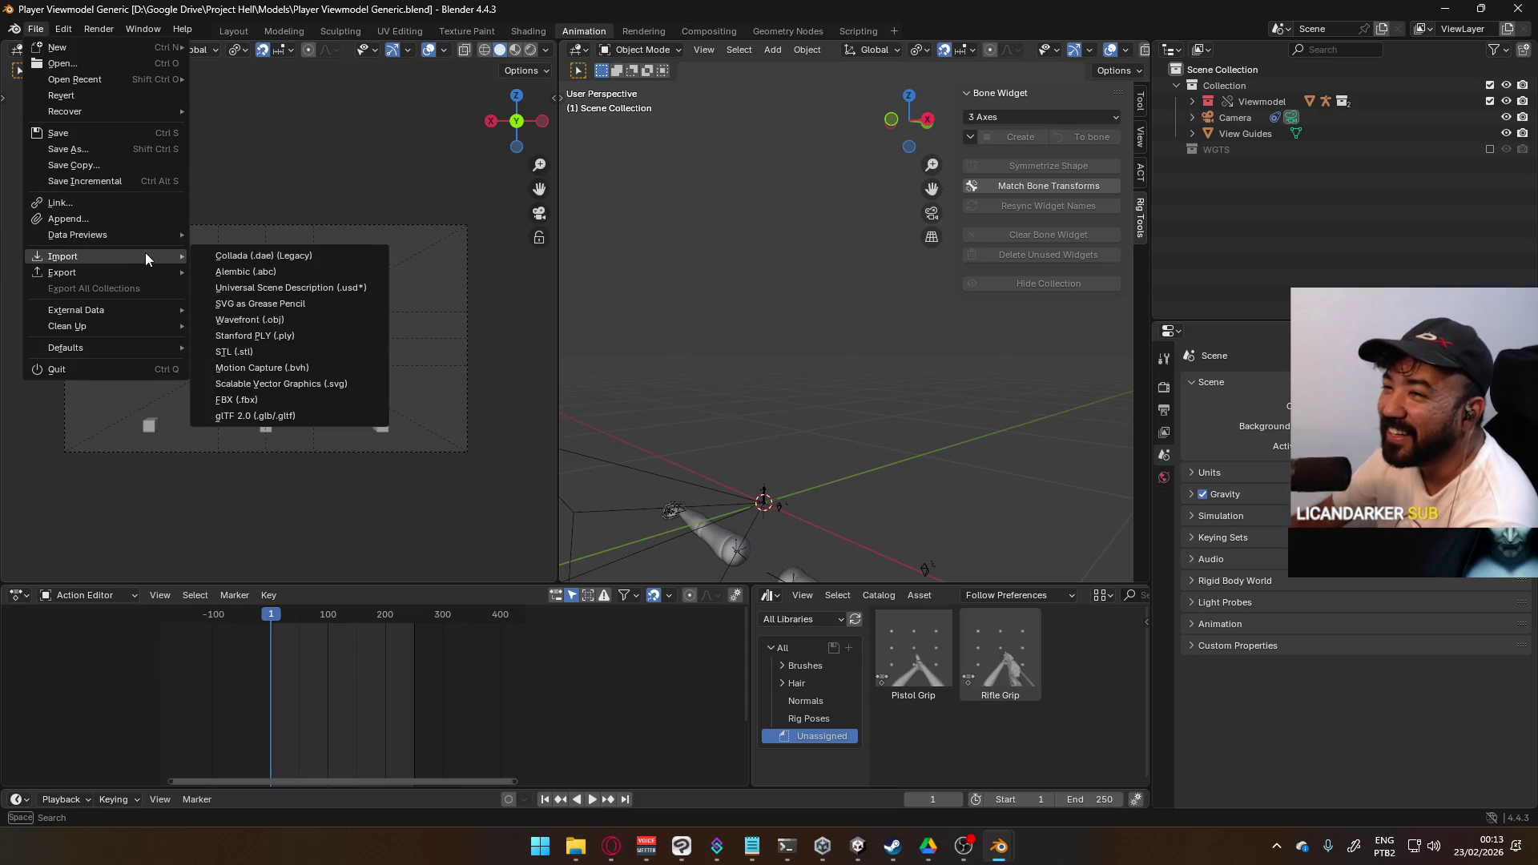
click(170, 207)
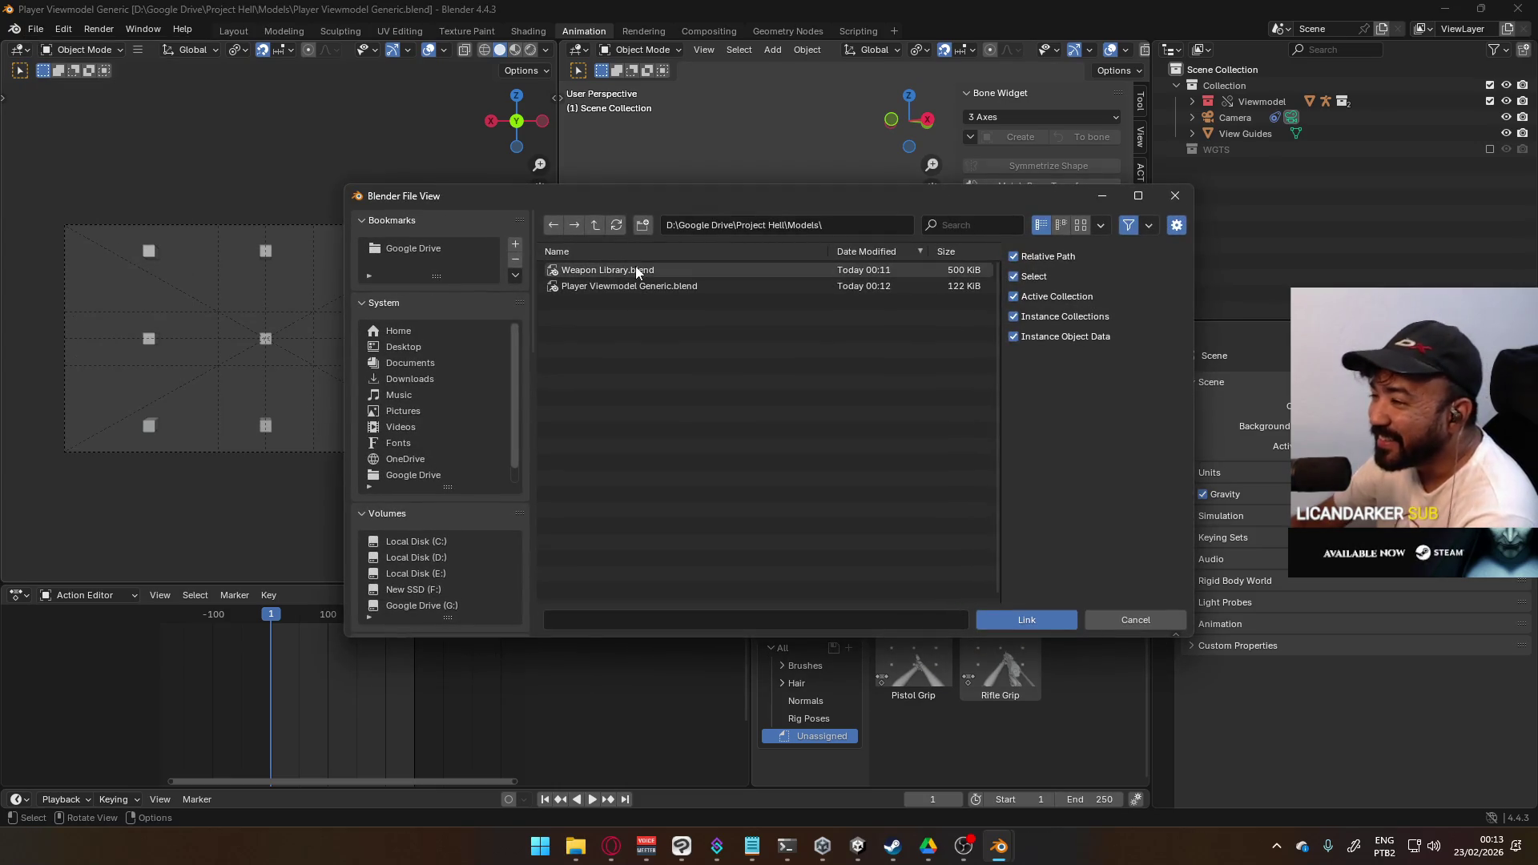
double_click(636, 270)
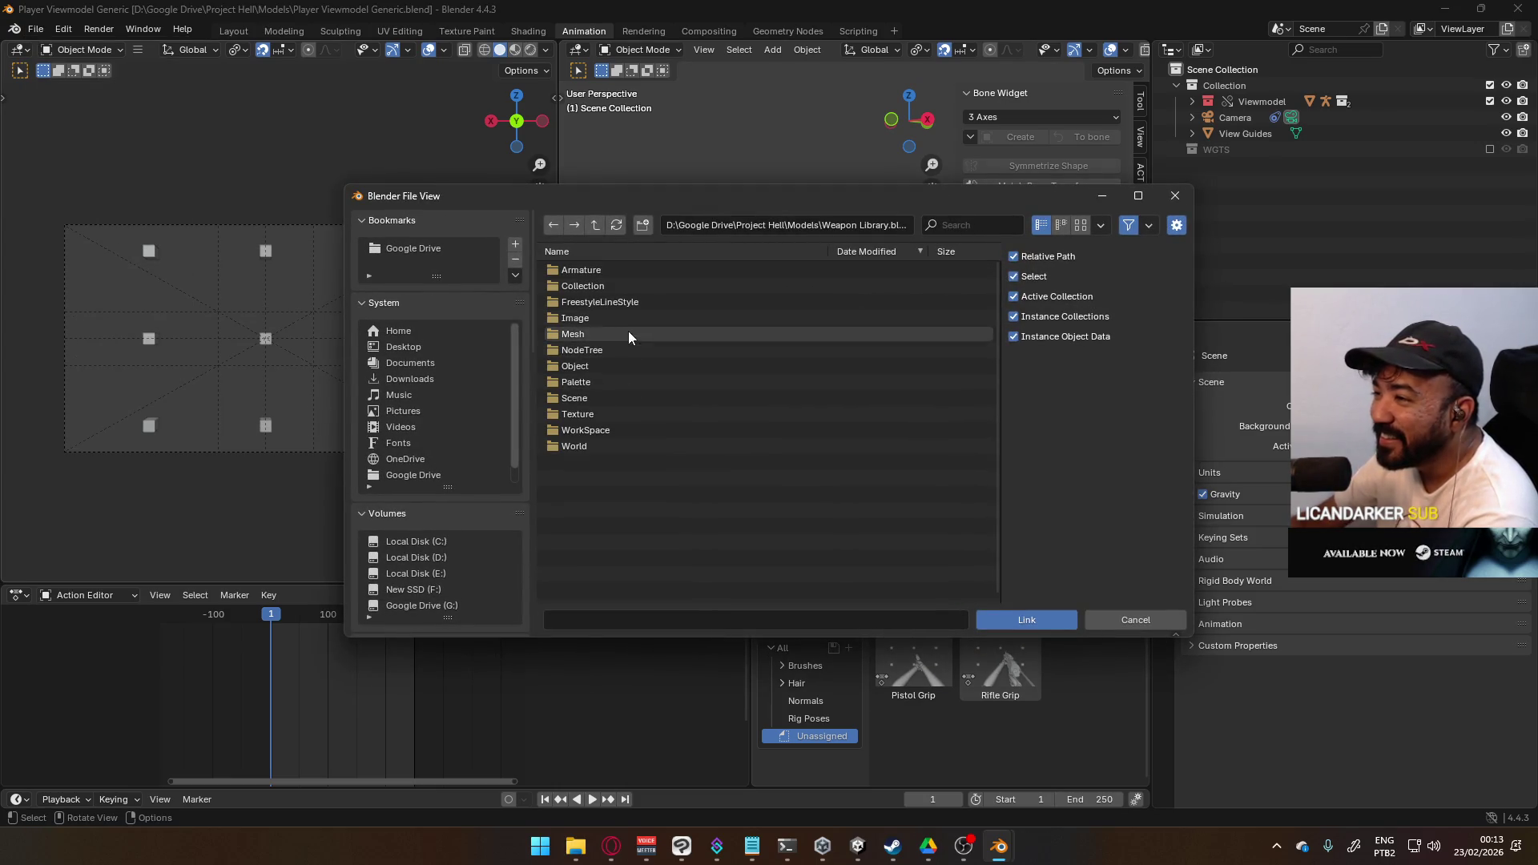
double_click(639, 287)
click(621, 318)
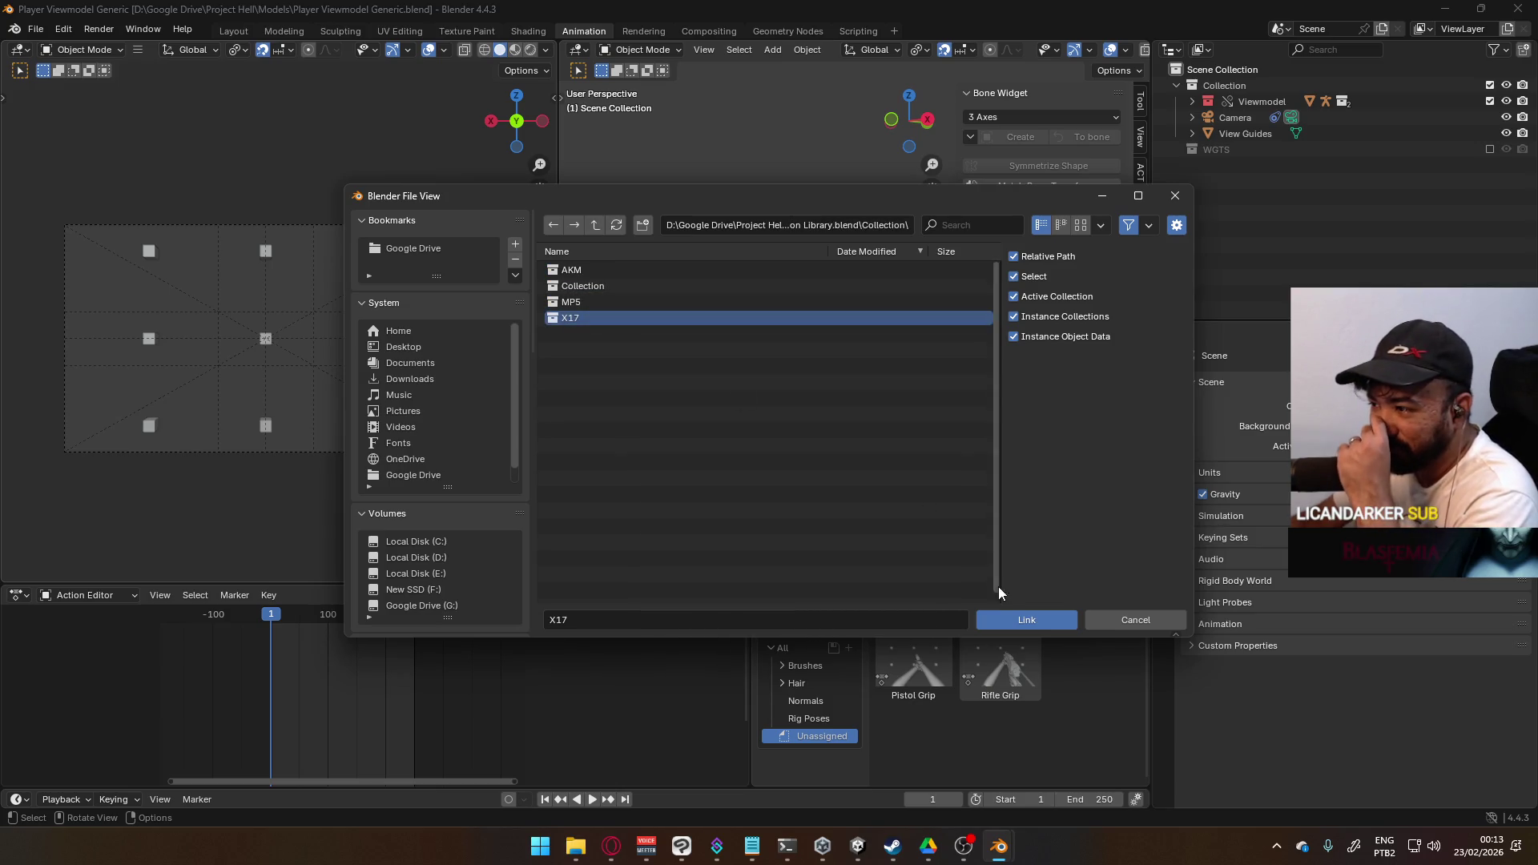
click(1016, 615)
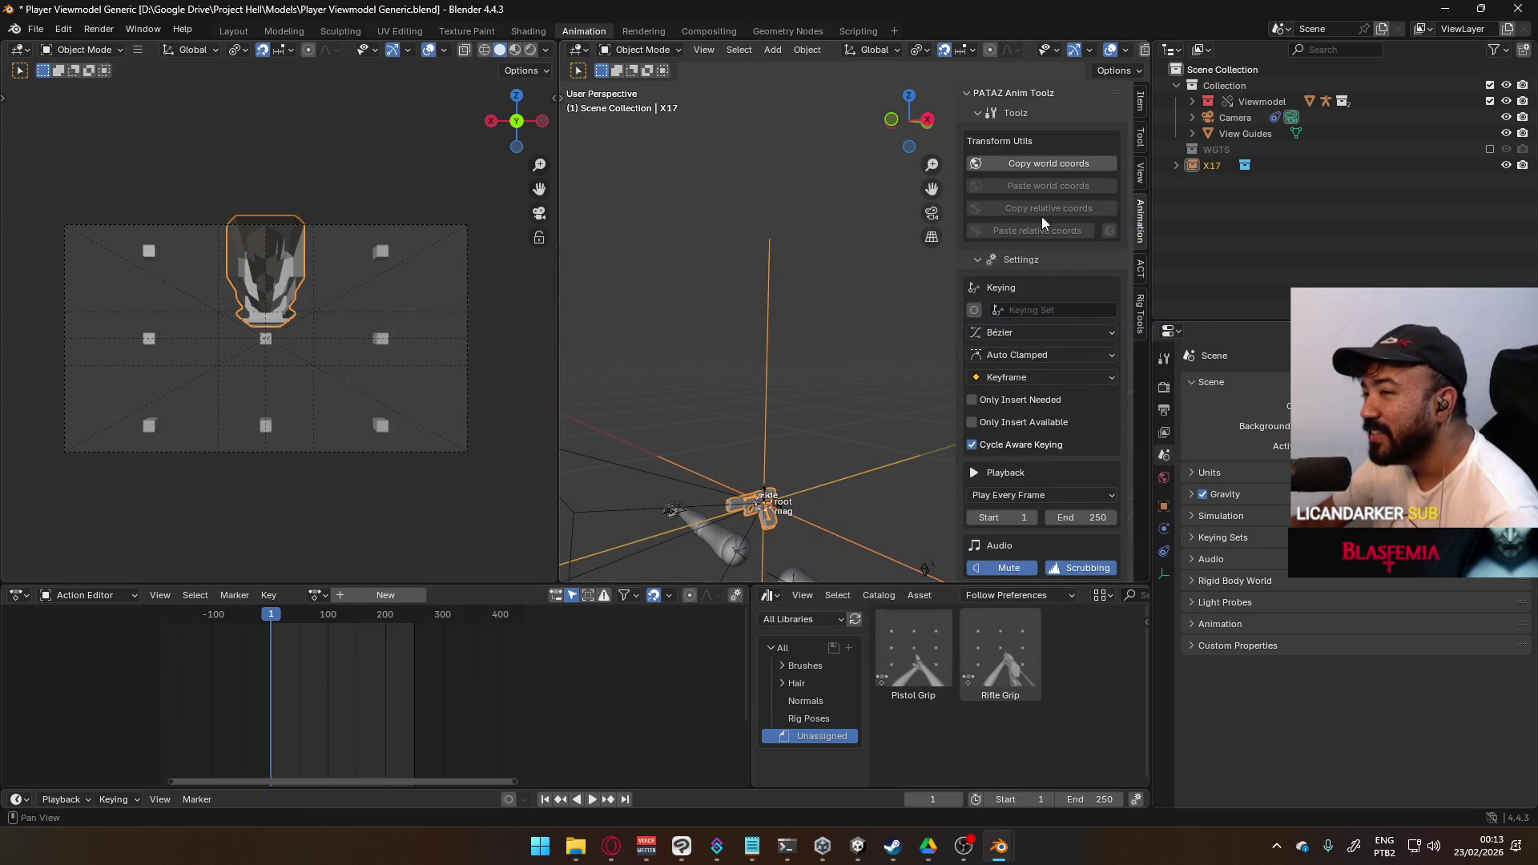
- Make the linked X17 collection a library override with Selected & Content
right_click(1205, 167)
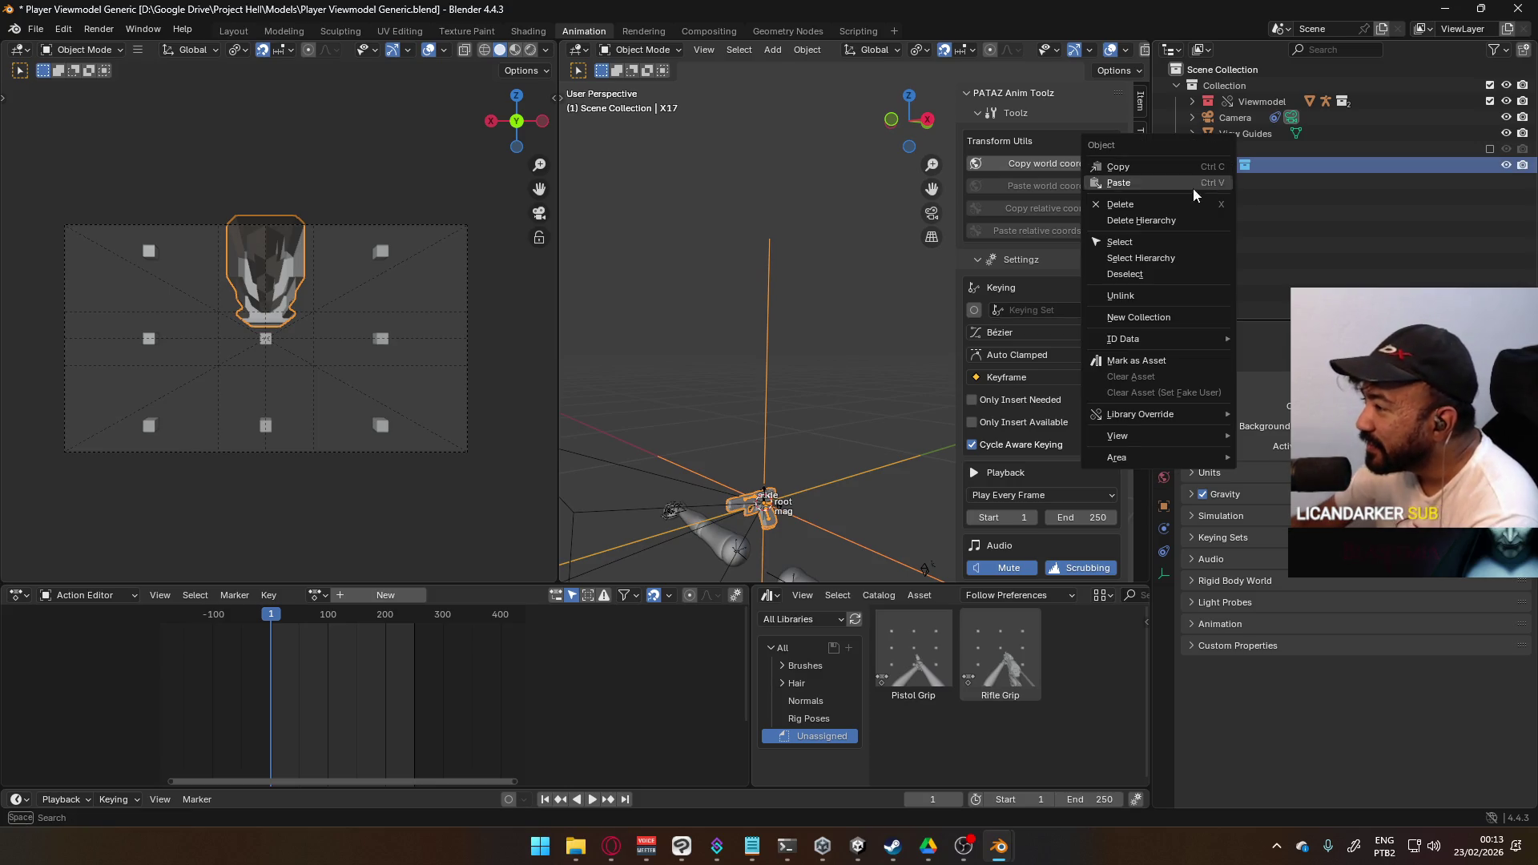
mouse_move(1184, 410)
mouse_move(1270, 413)
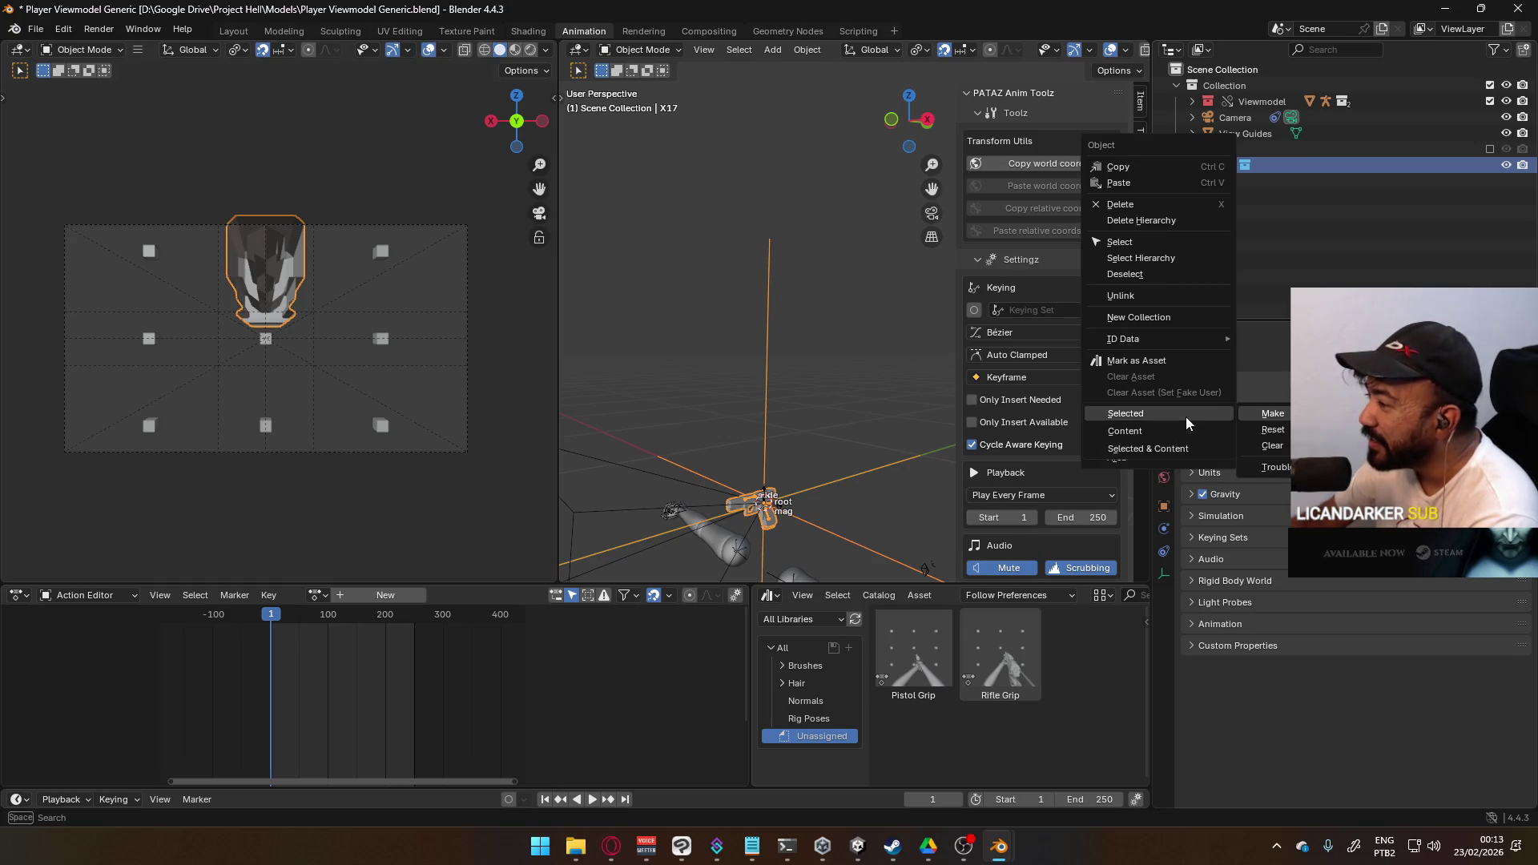
click(1184, 416)
right_click(1206, 182)
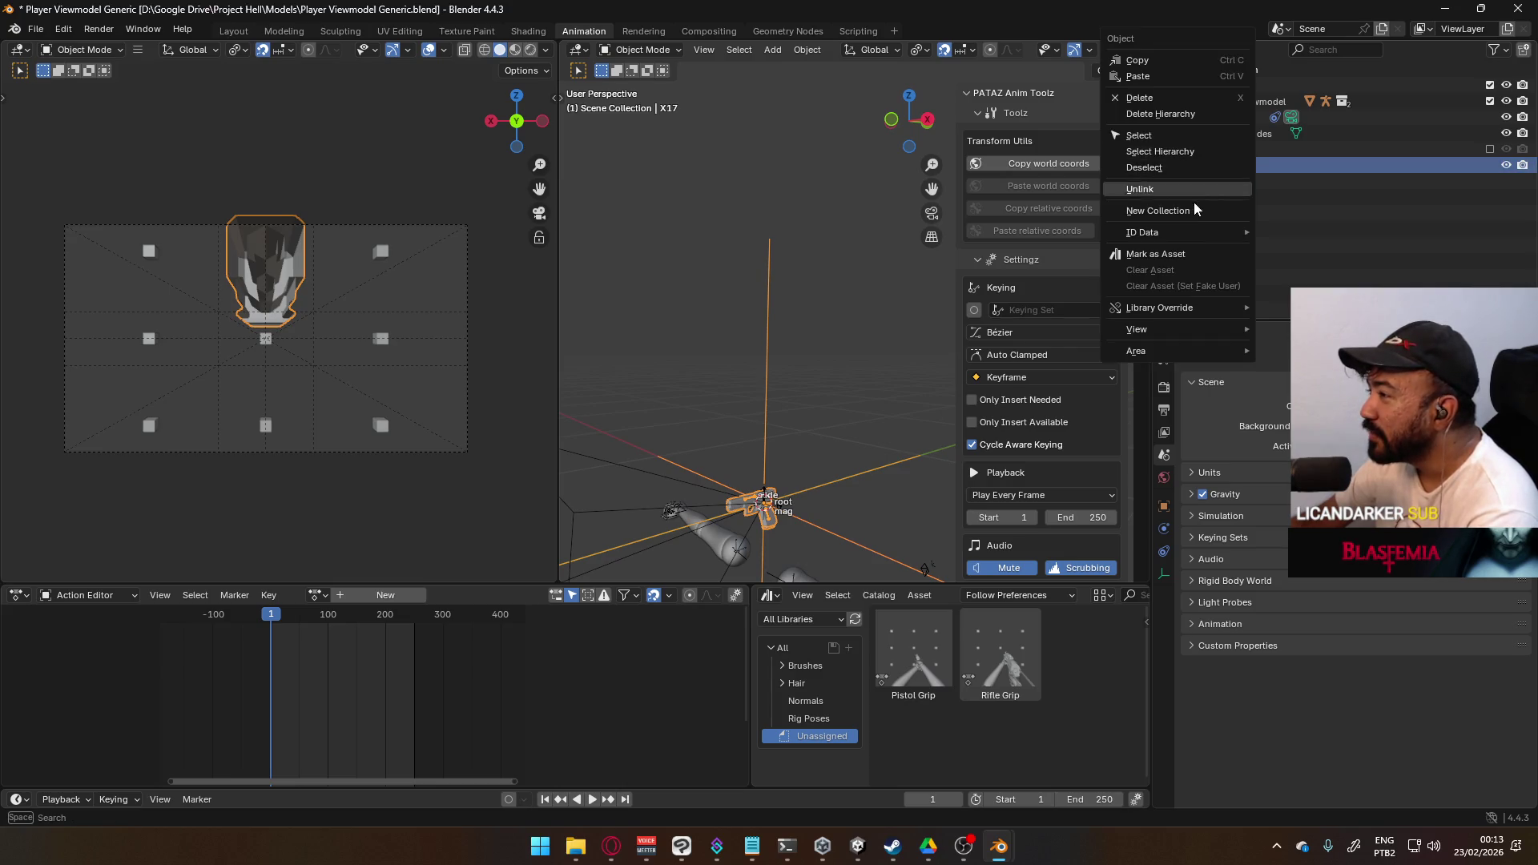
mouse_move(1185, 312)
mouse_move(1285, 308)
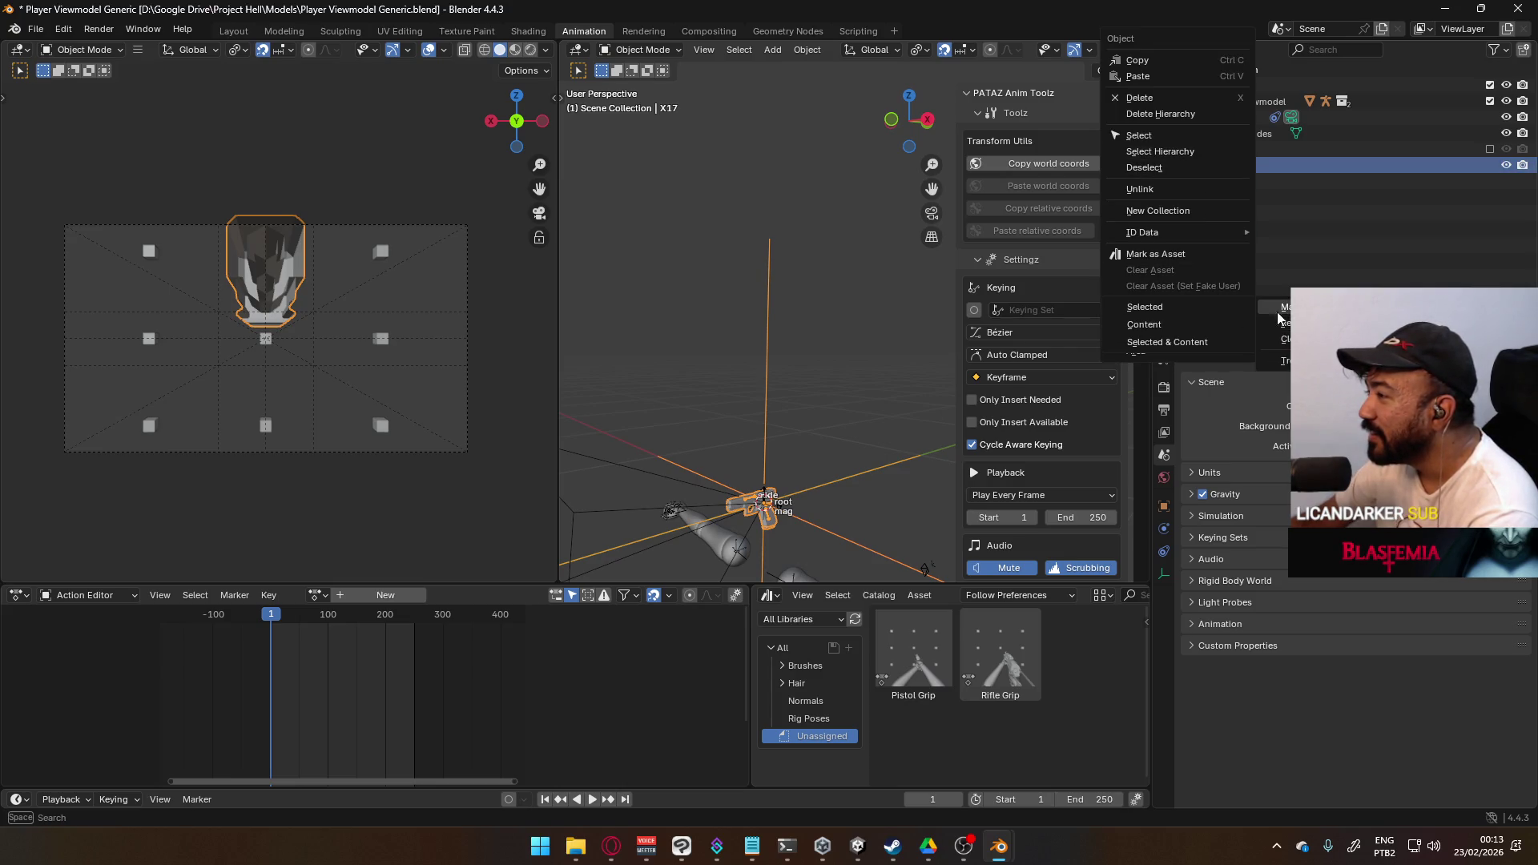
click(1175, 345)
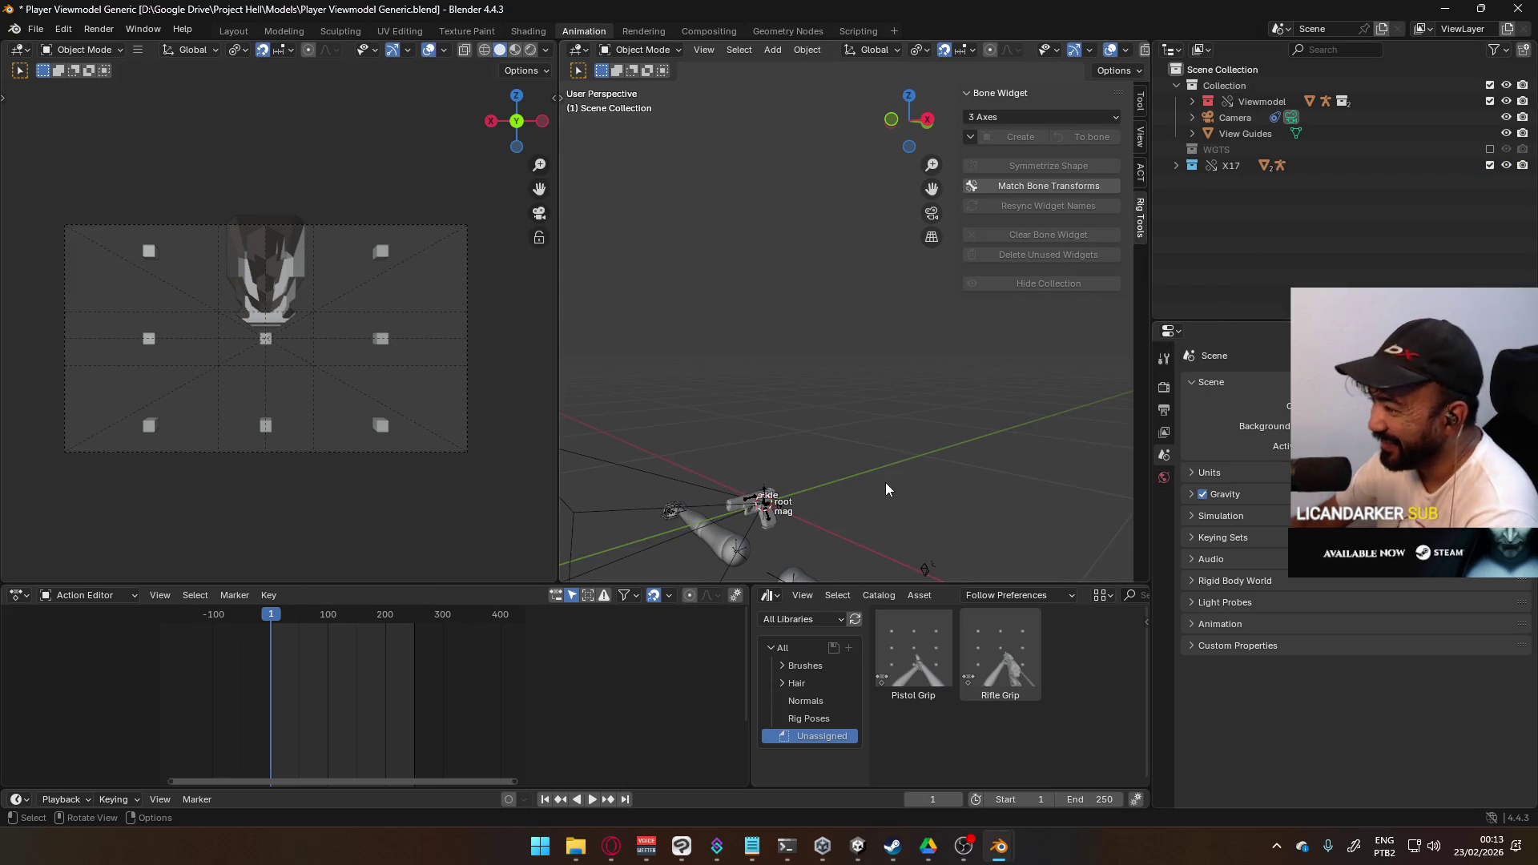
- Clear the library override on the X17 collection from its Outliner context menu
click(769, 503)
click(1139, 220)
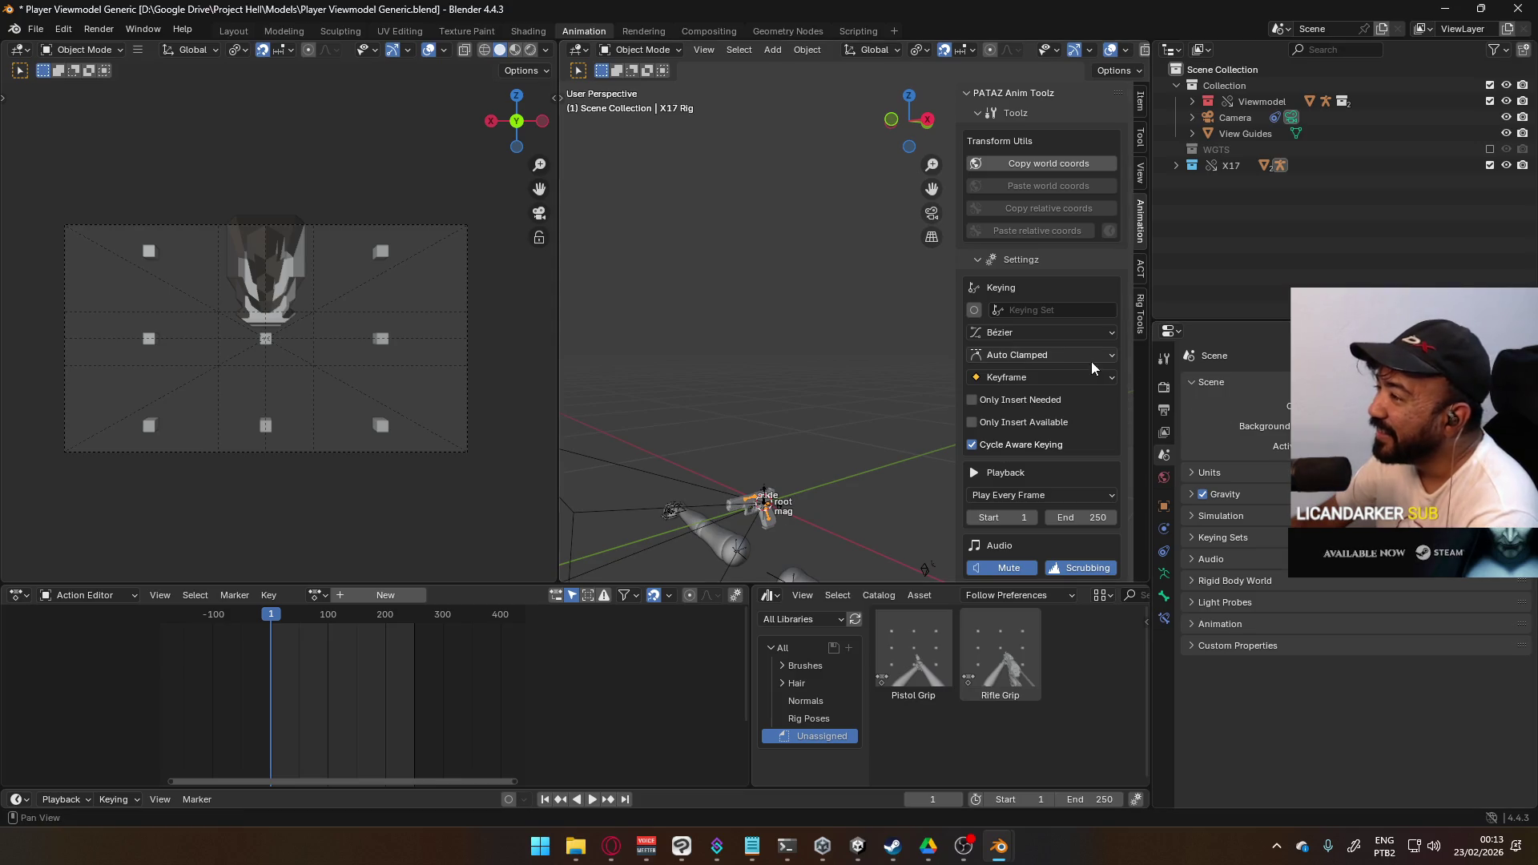
scroll(1090, 362, down, 8)
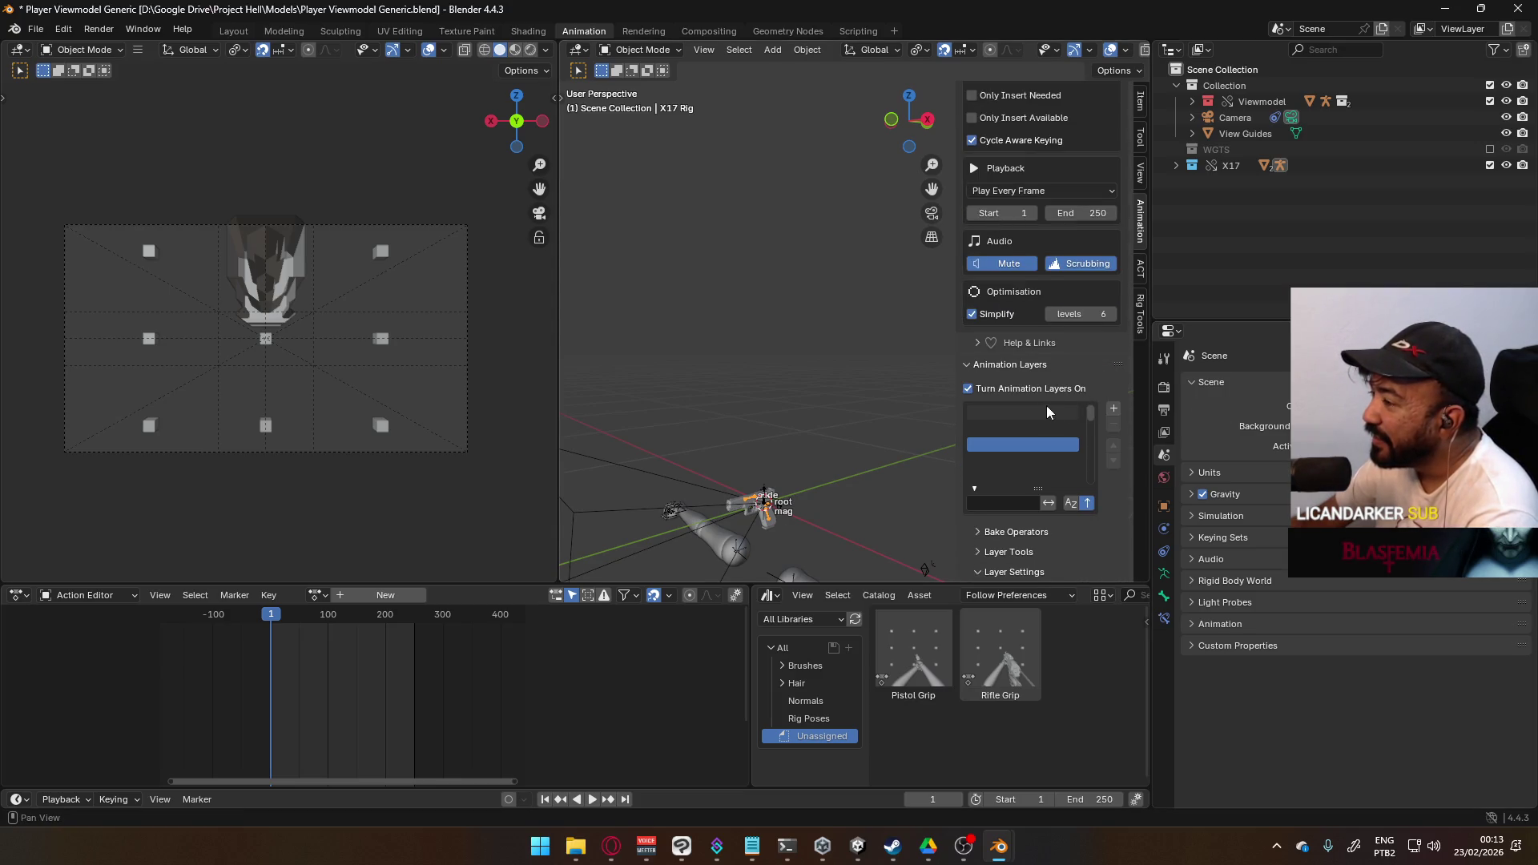
scroll(1037, 393, up, 3)
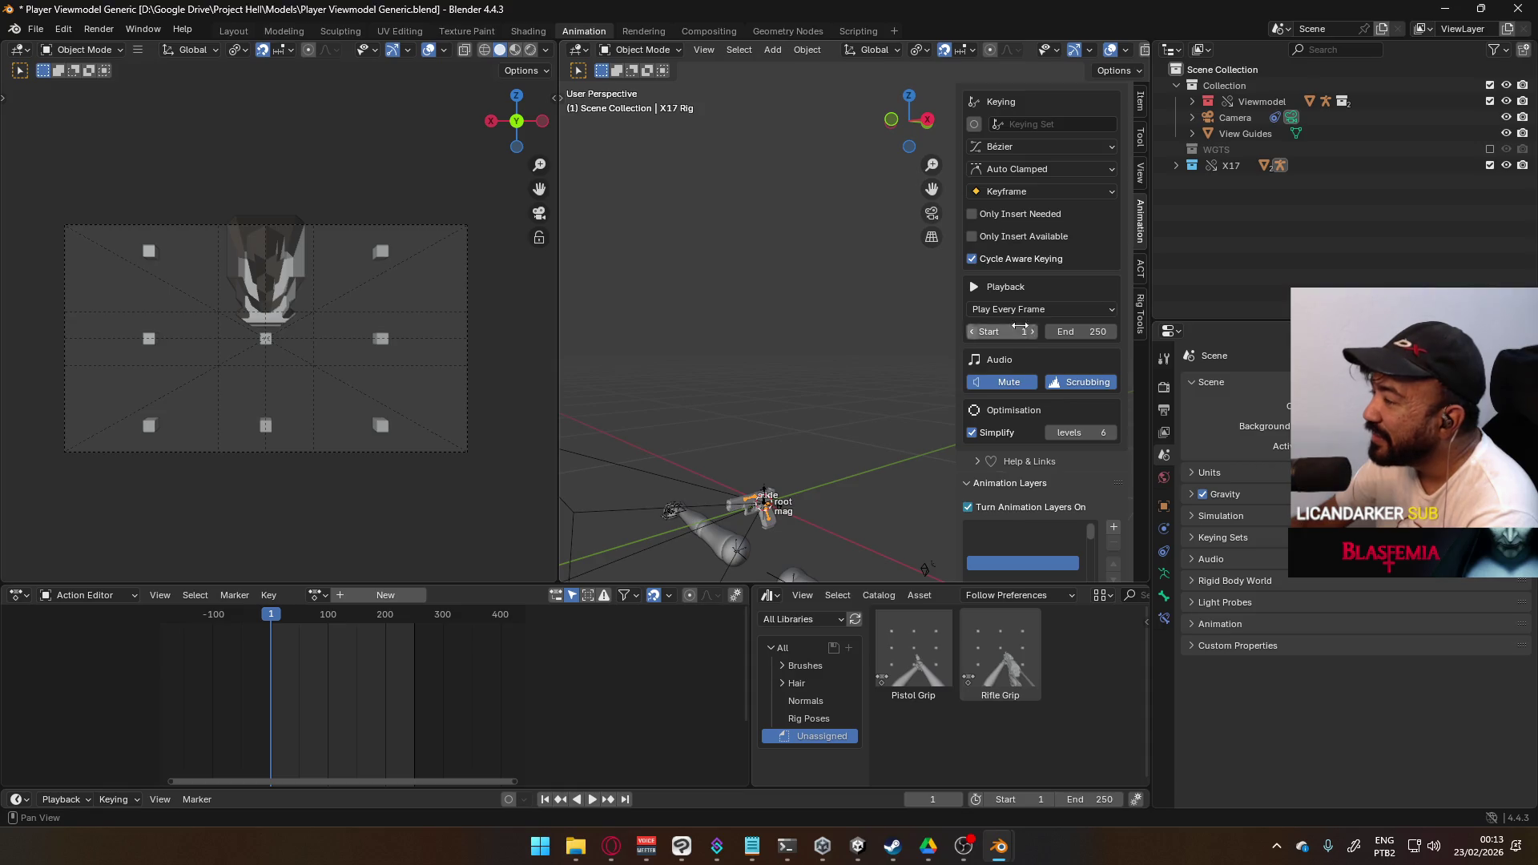
click(1210, 166)
right_click(1212, 165)
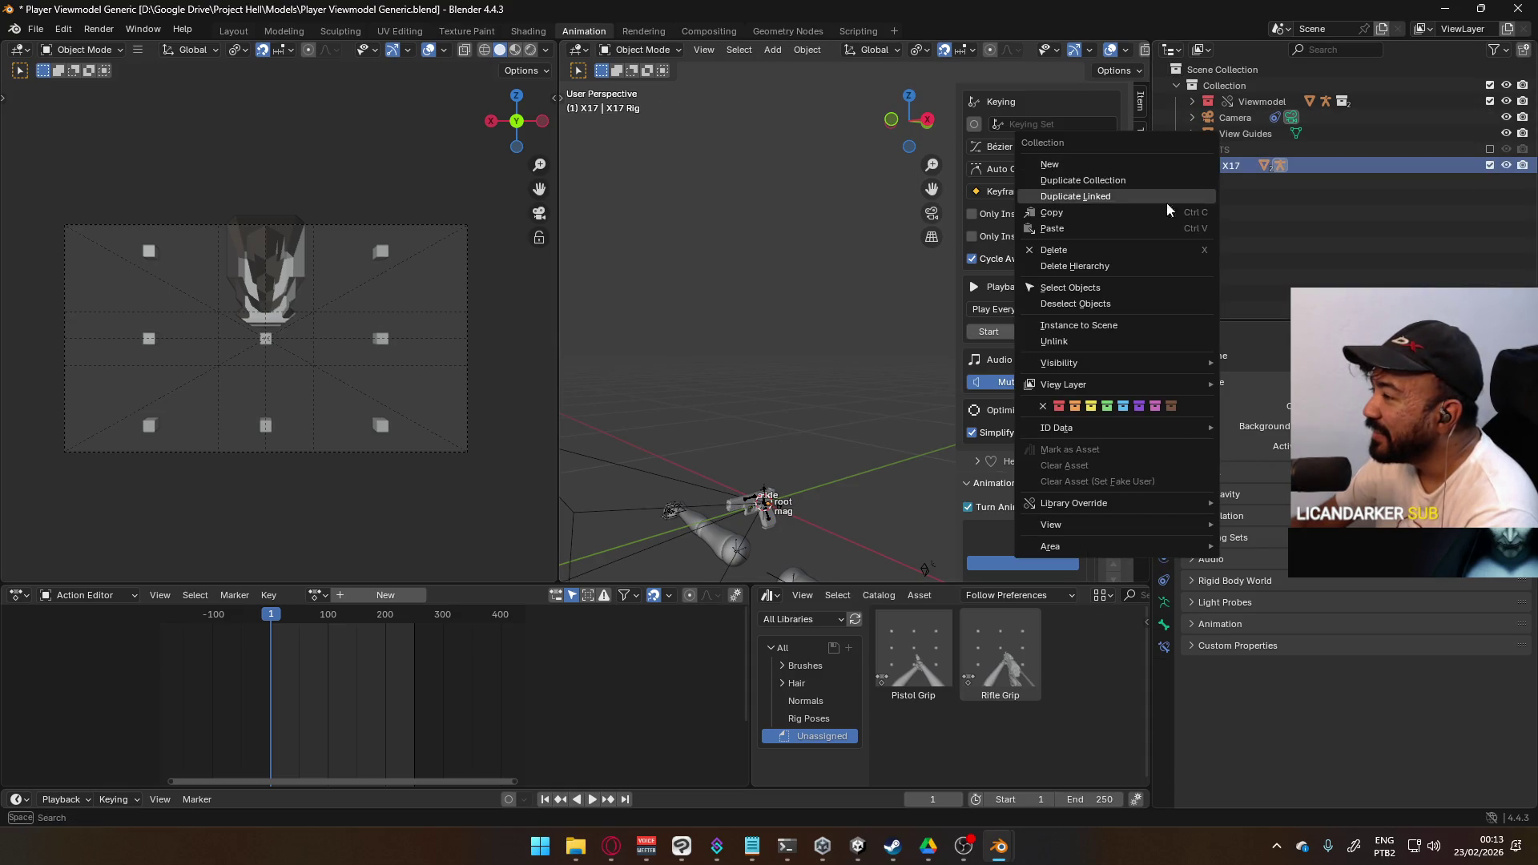
mouse_move(1121, 504)
mouse_move(1262, 535)
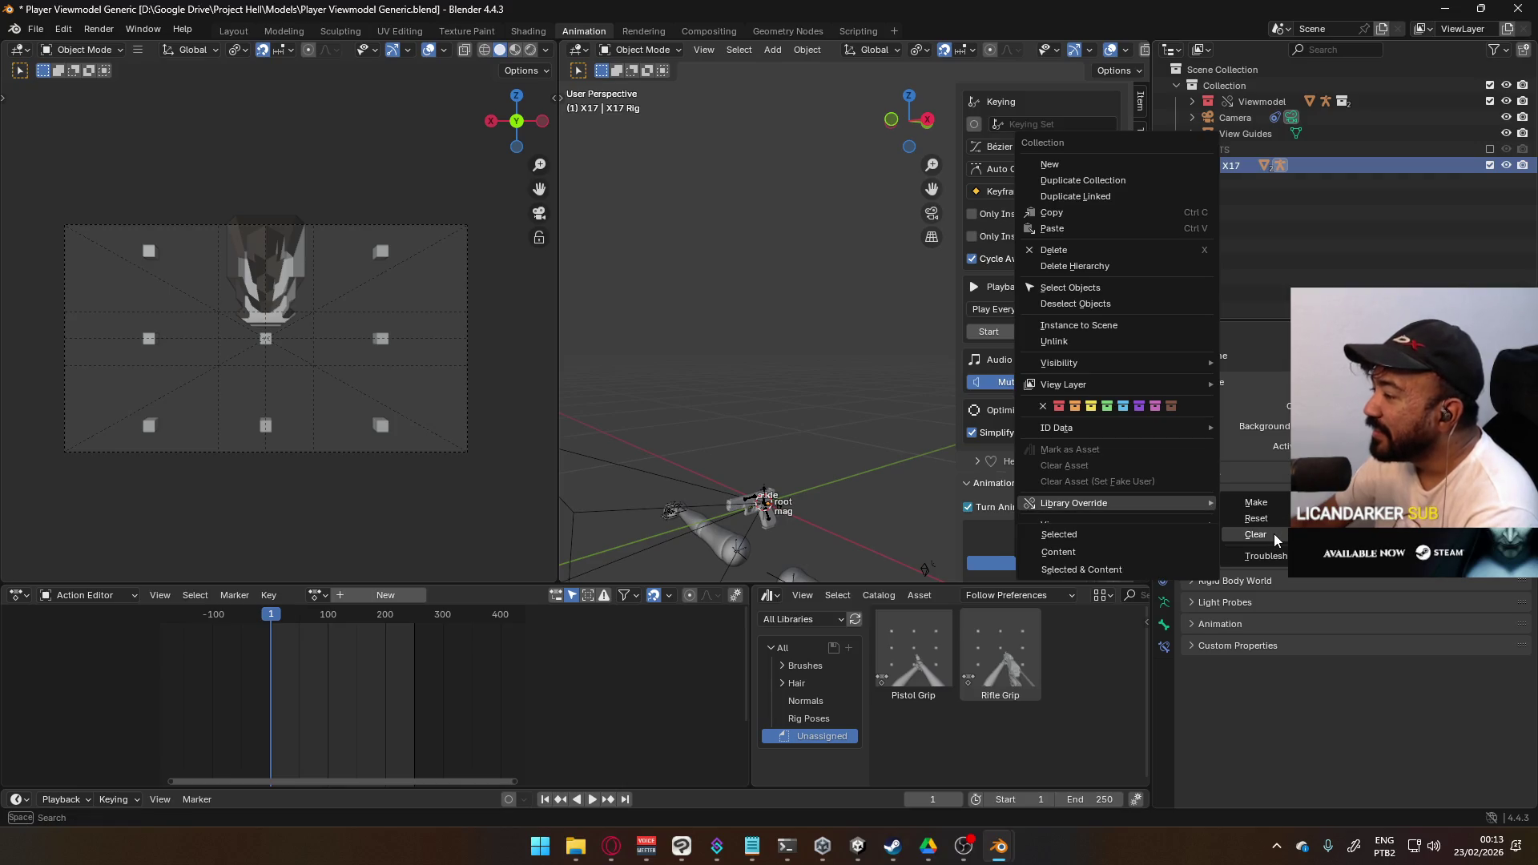
click(1121, 266)
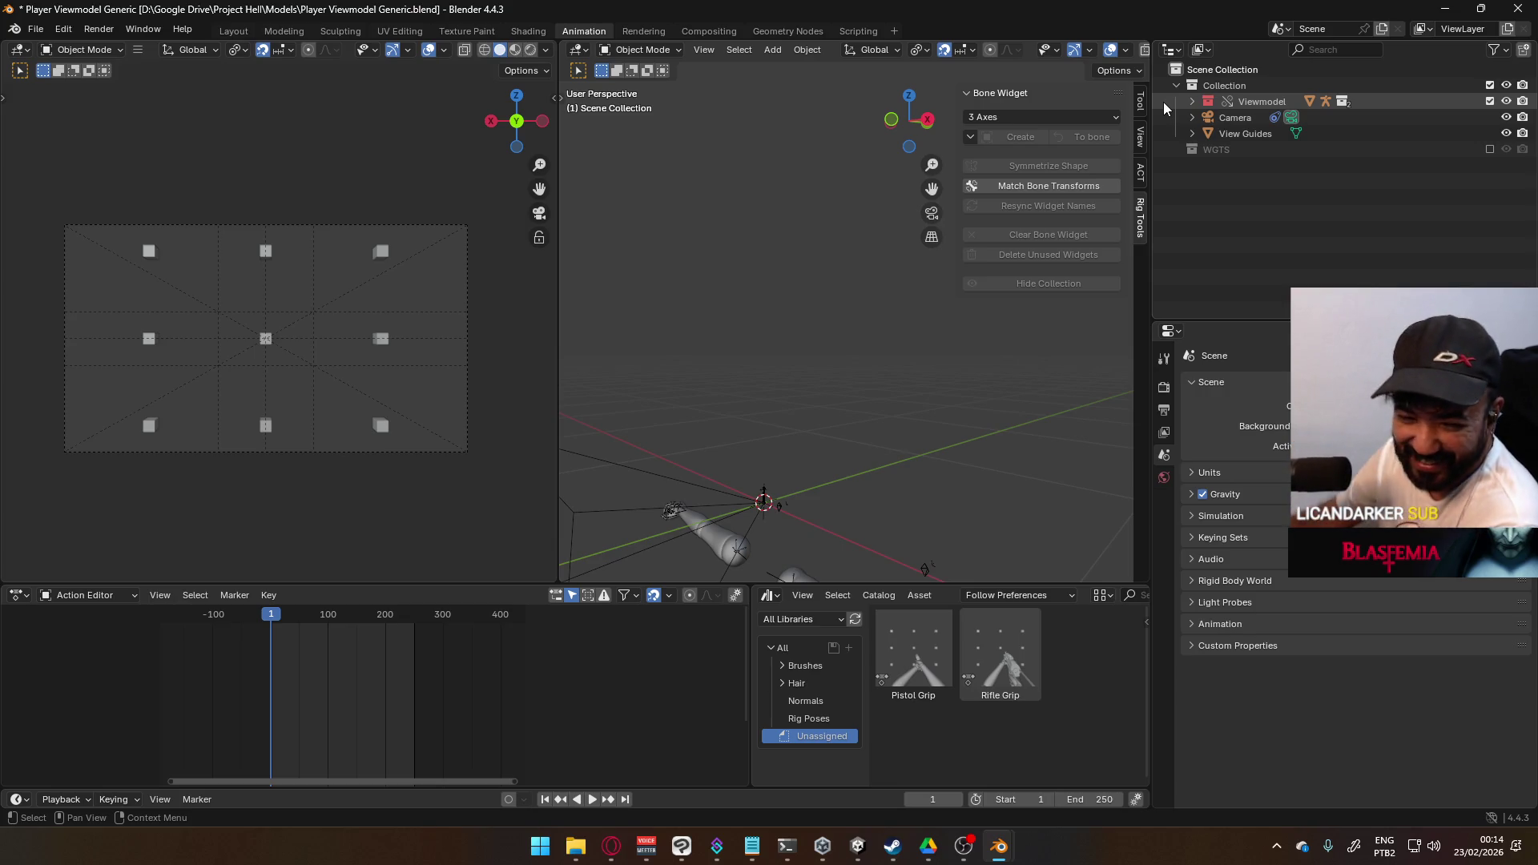
- Switch the Outliner display mode to Library Overrides
click(1174, 53)
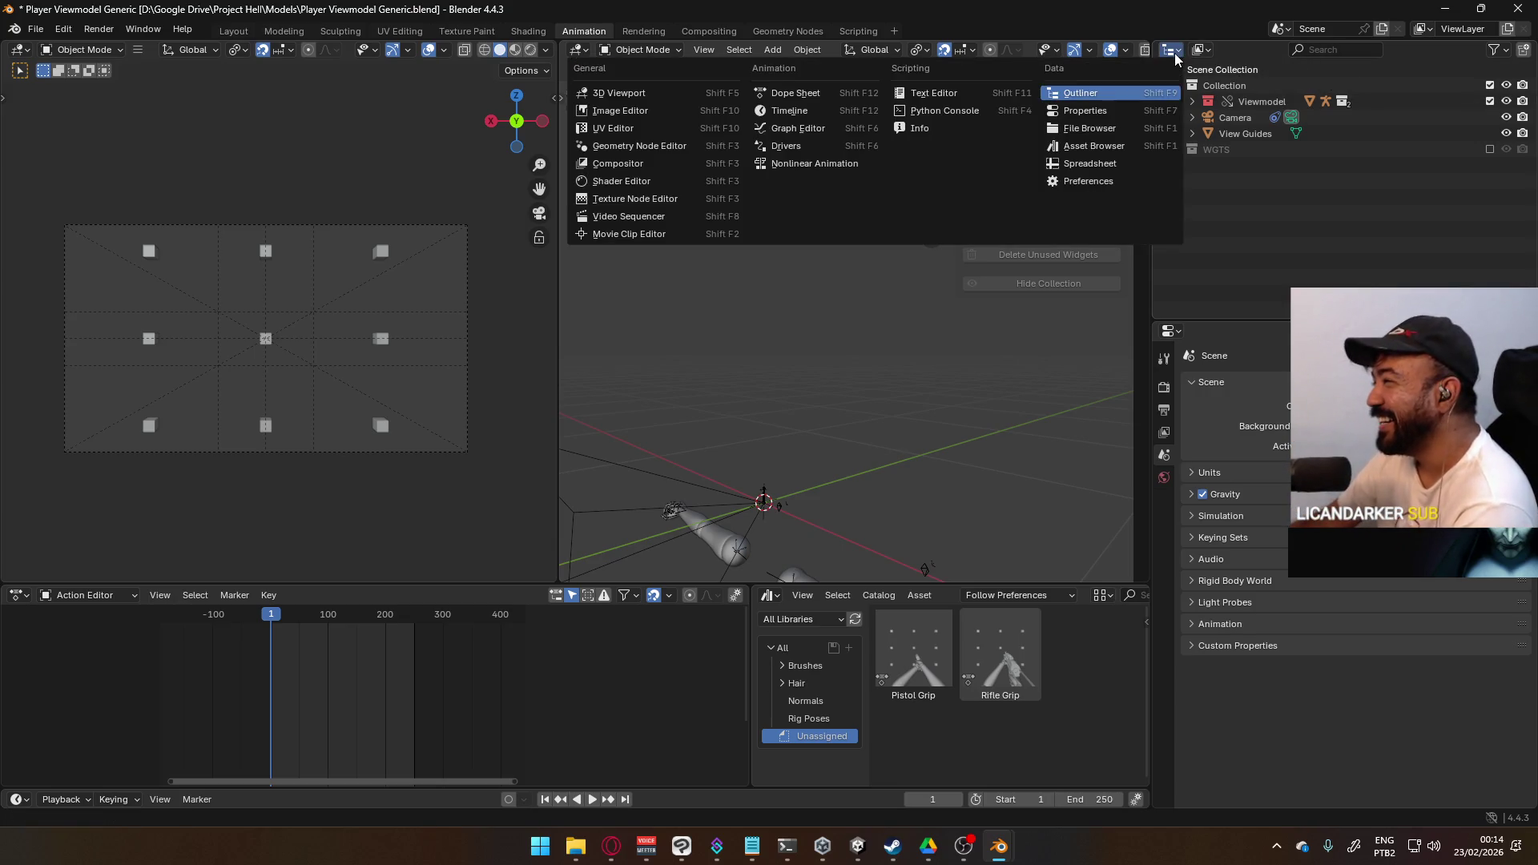
click(1175, 53)
click(1199, 52)
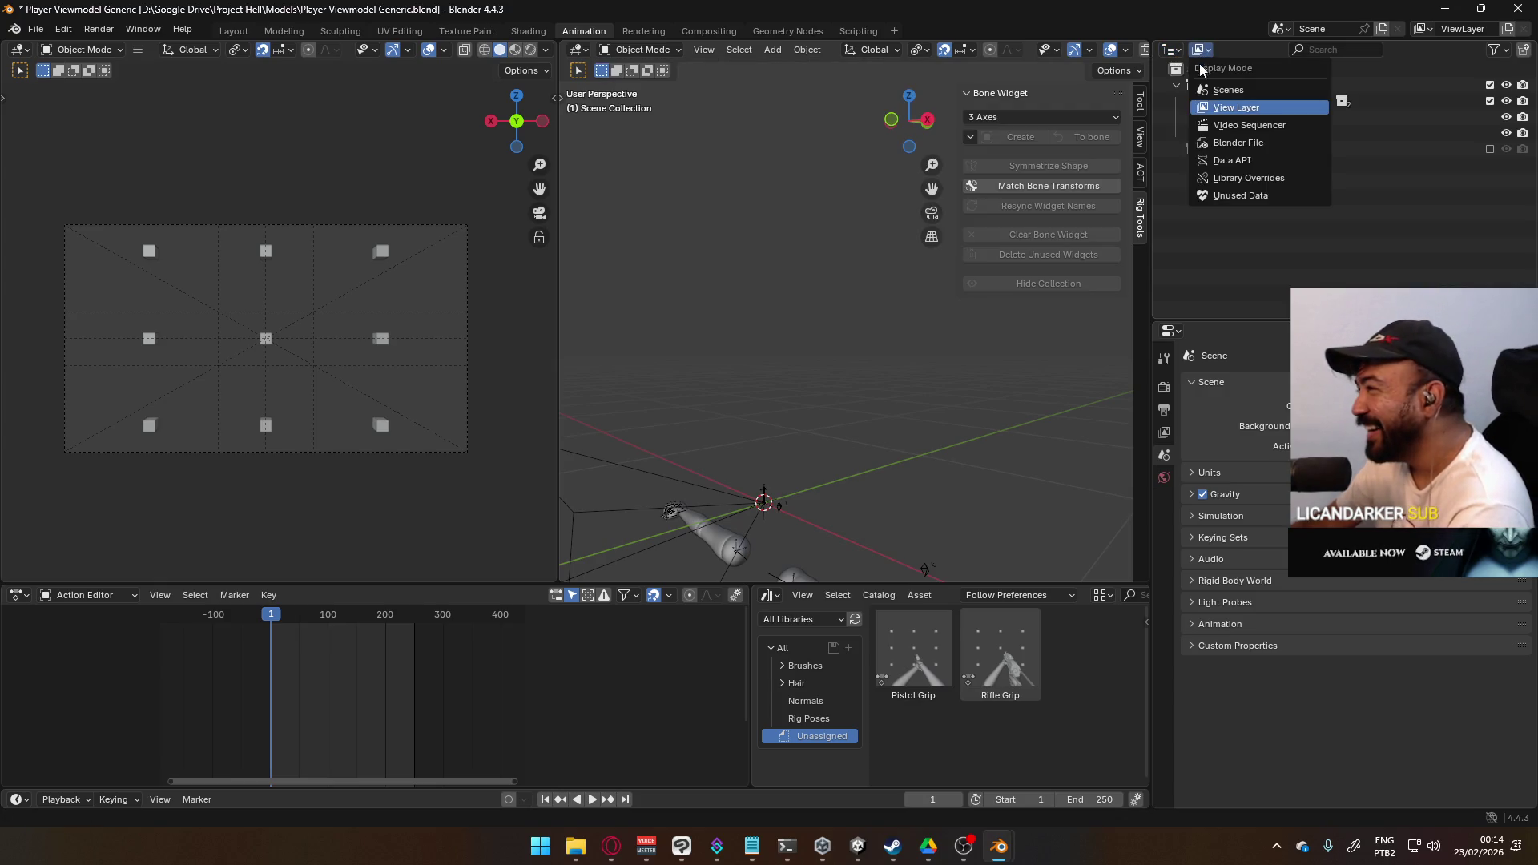
click(1261, 178)
- Troubleshoot the X17 Rig override and inspect its als Turn Animation Layers On entry
right_click(1228, 104)
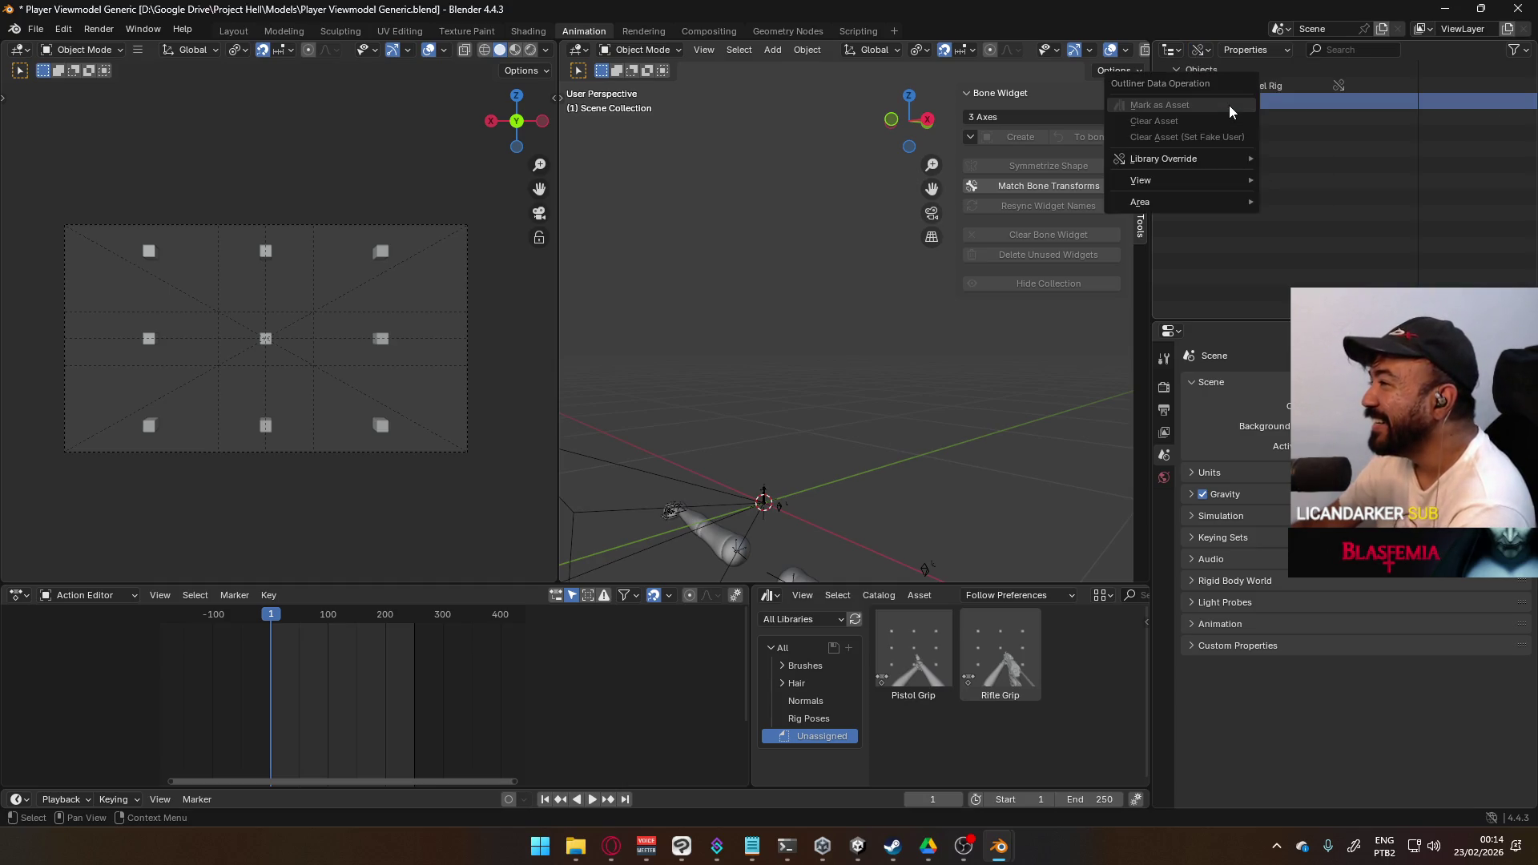
mouse_move(1205, 162)
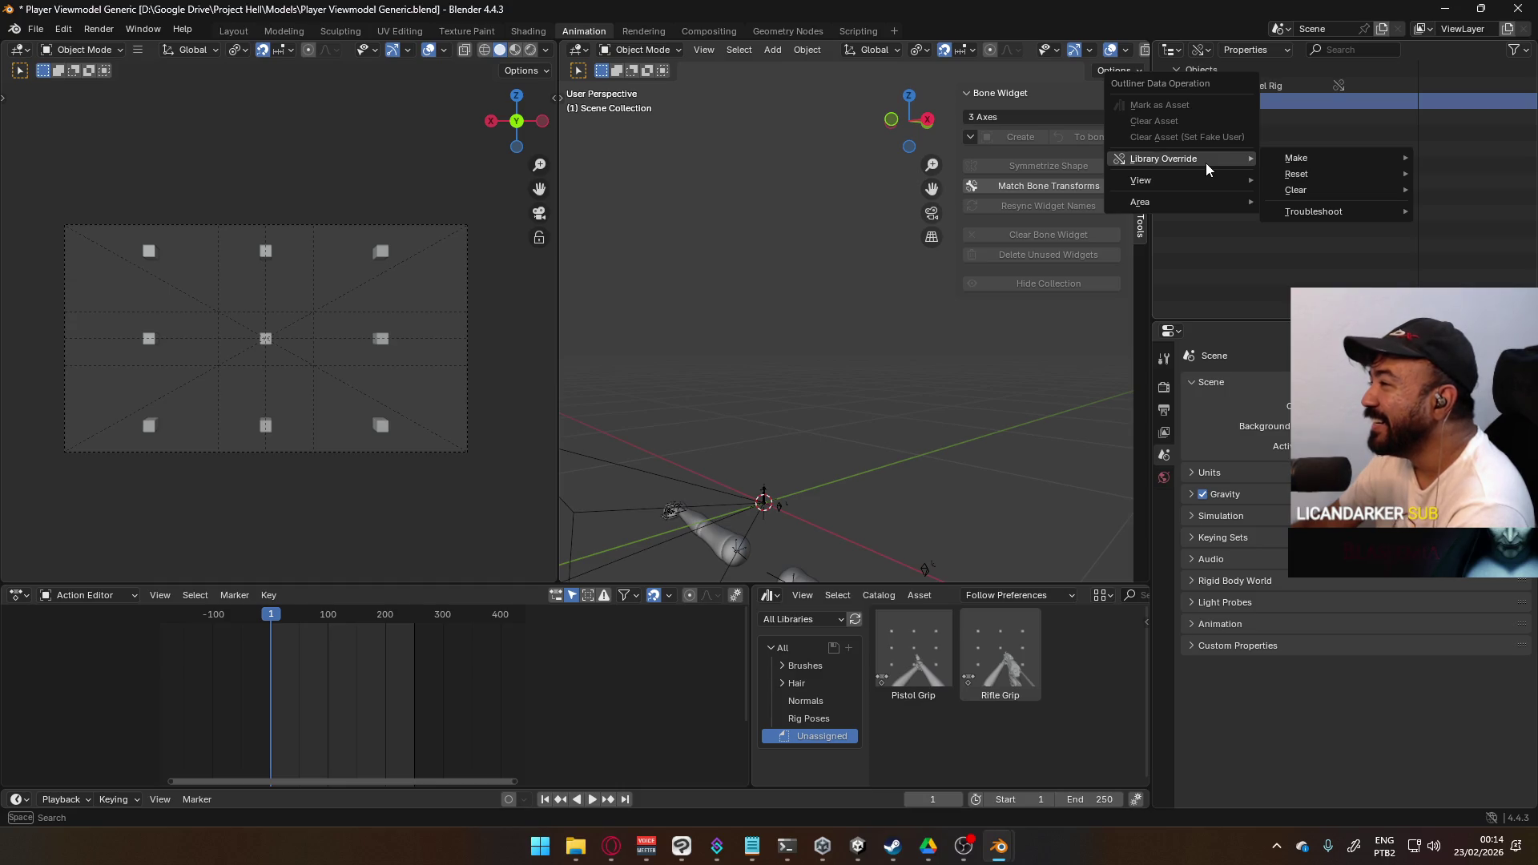
mouse_move(1323, 199)
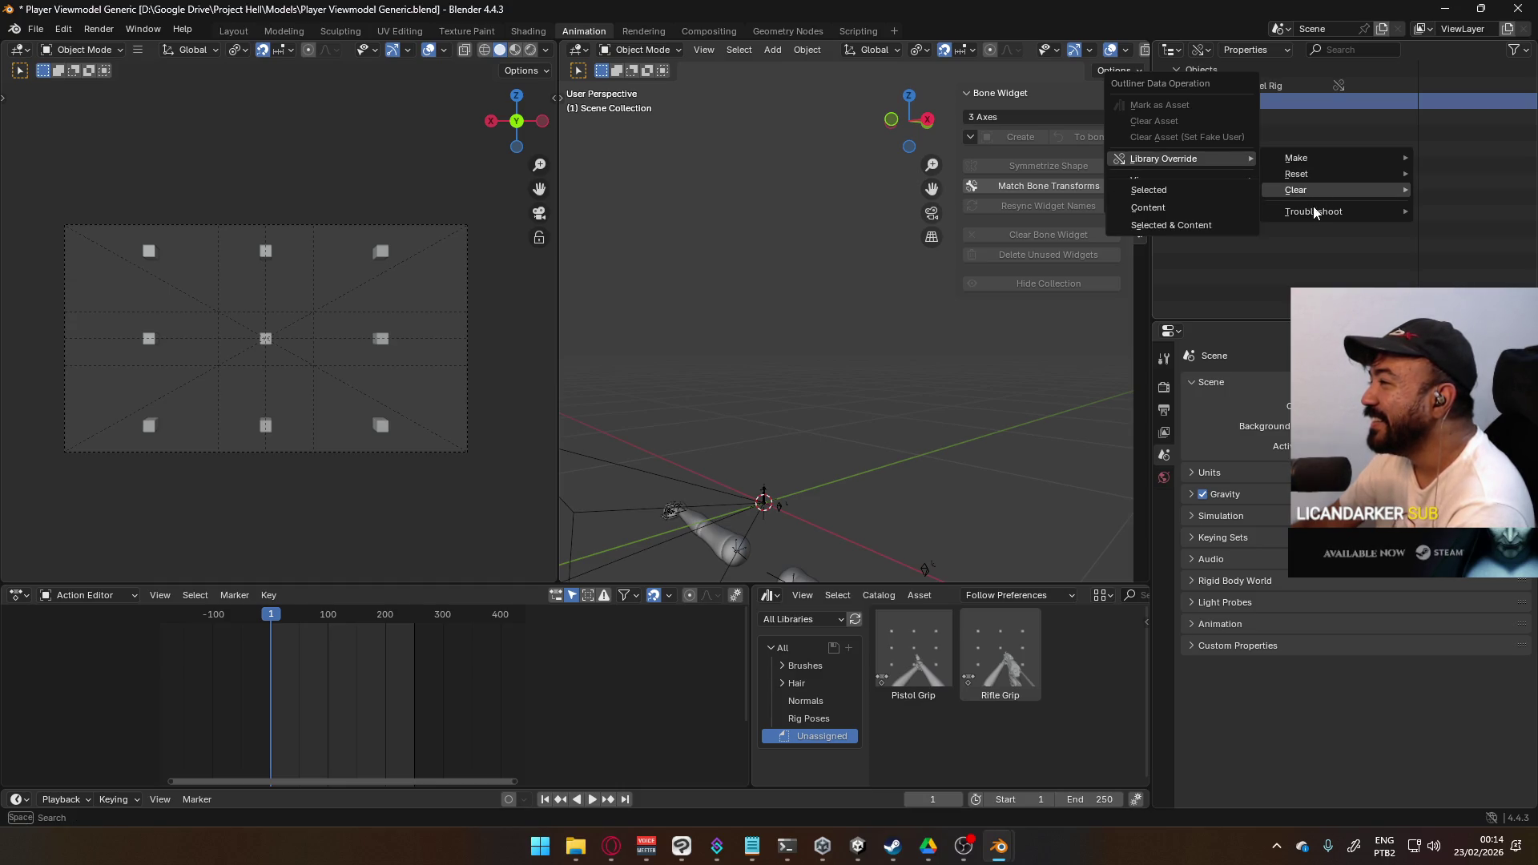
click(1174, 251)
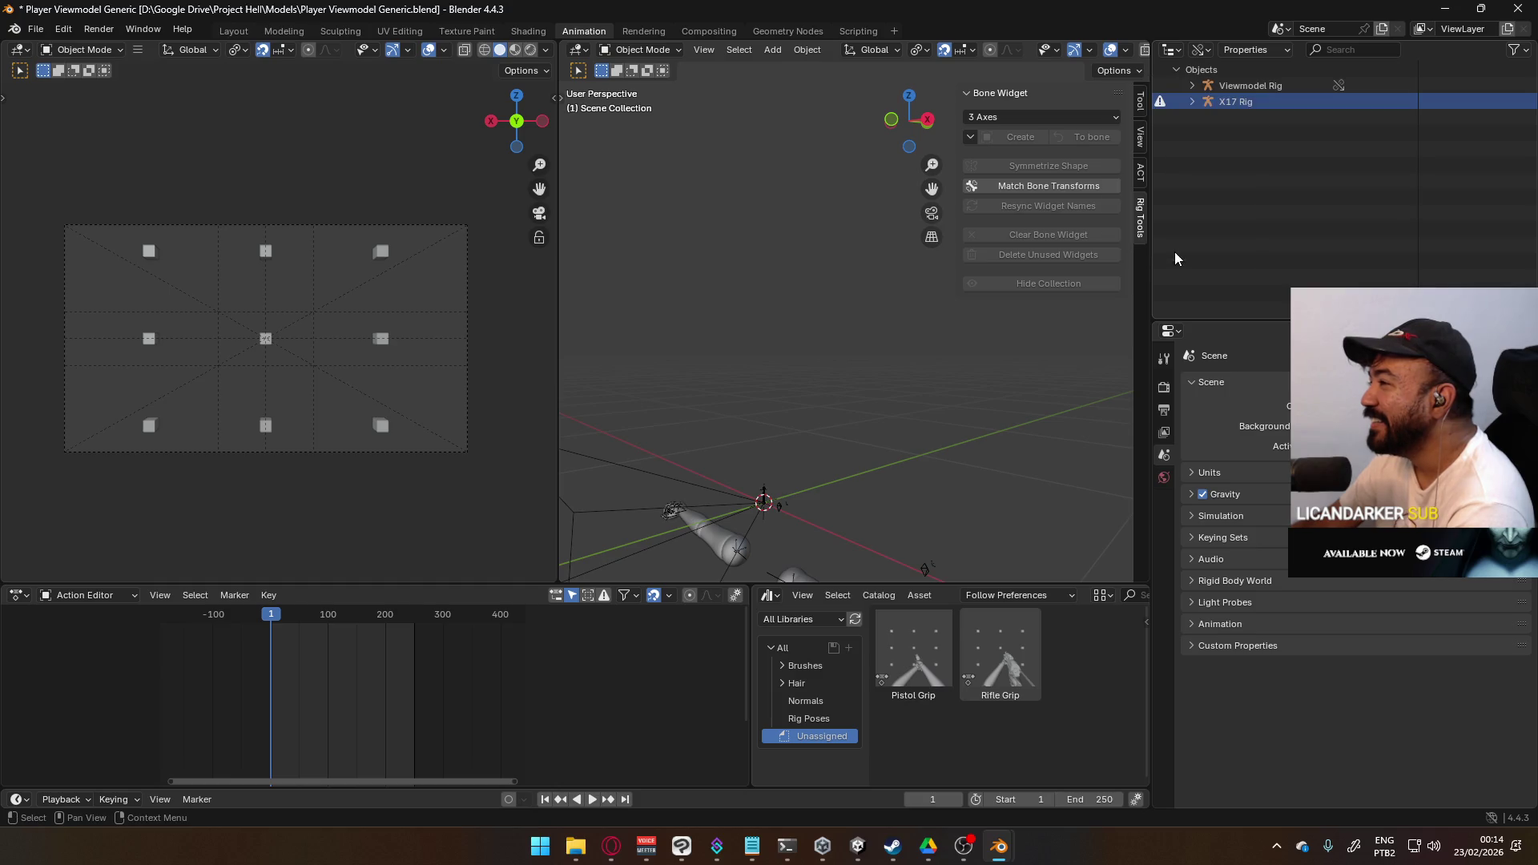
click(1192, 102)
click(1217, 118)
click(1208, 118)
click(1300, 133)
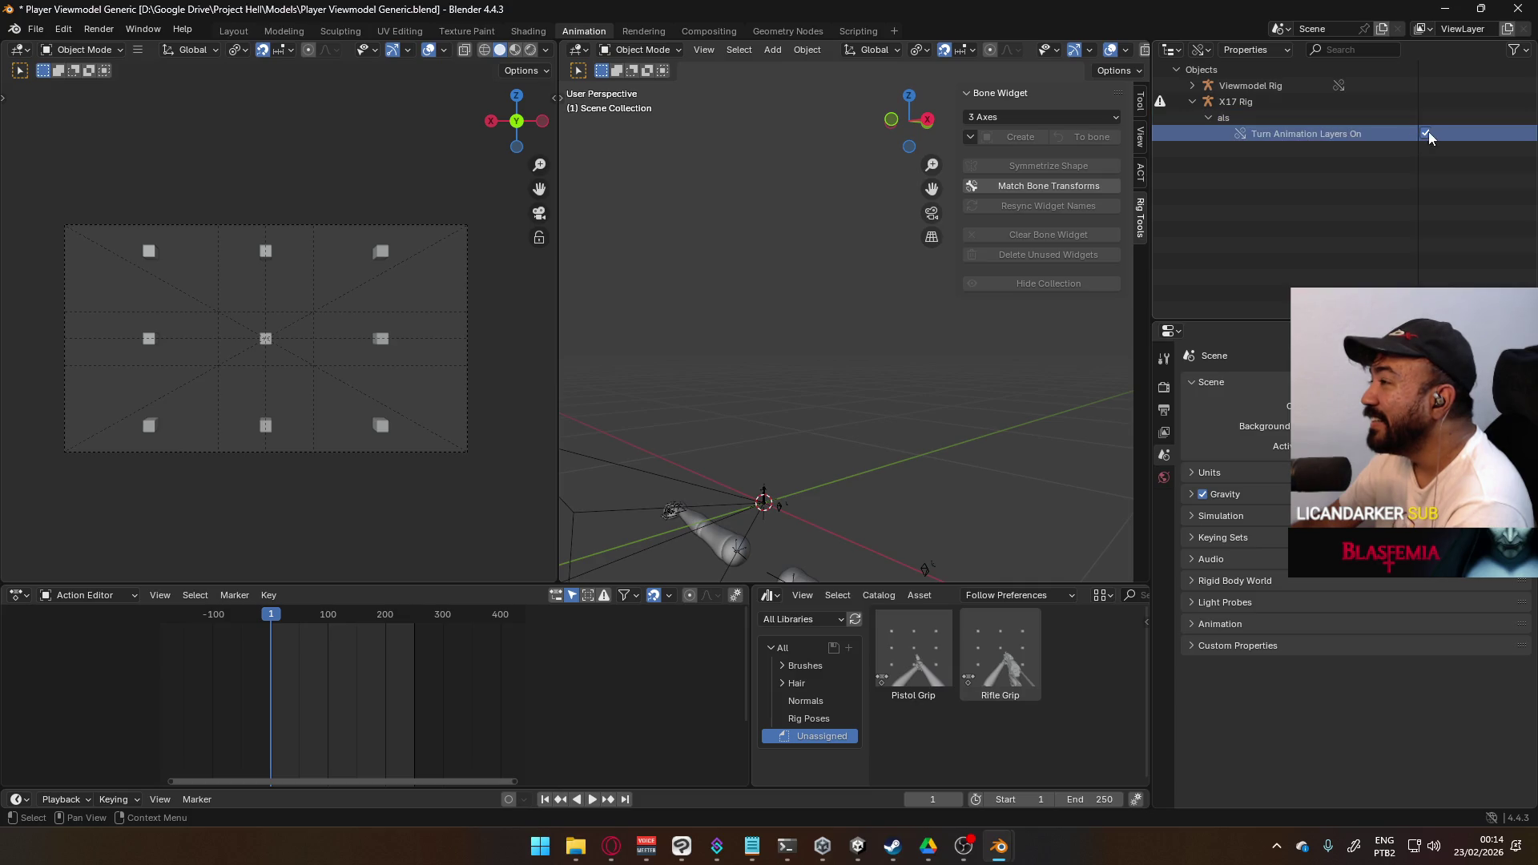
right_click(1324, 138)
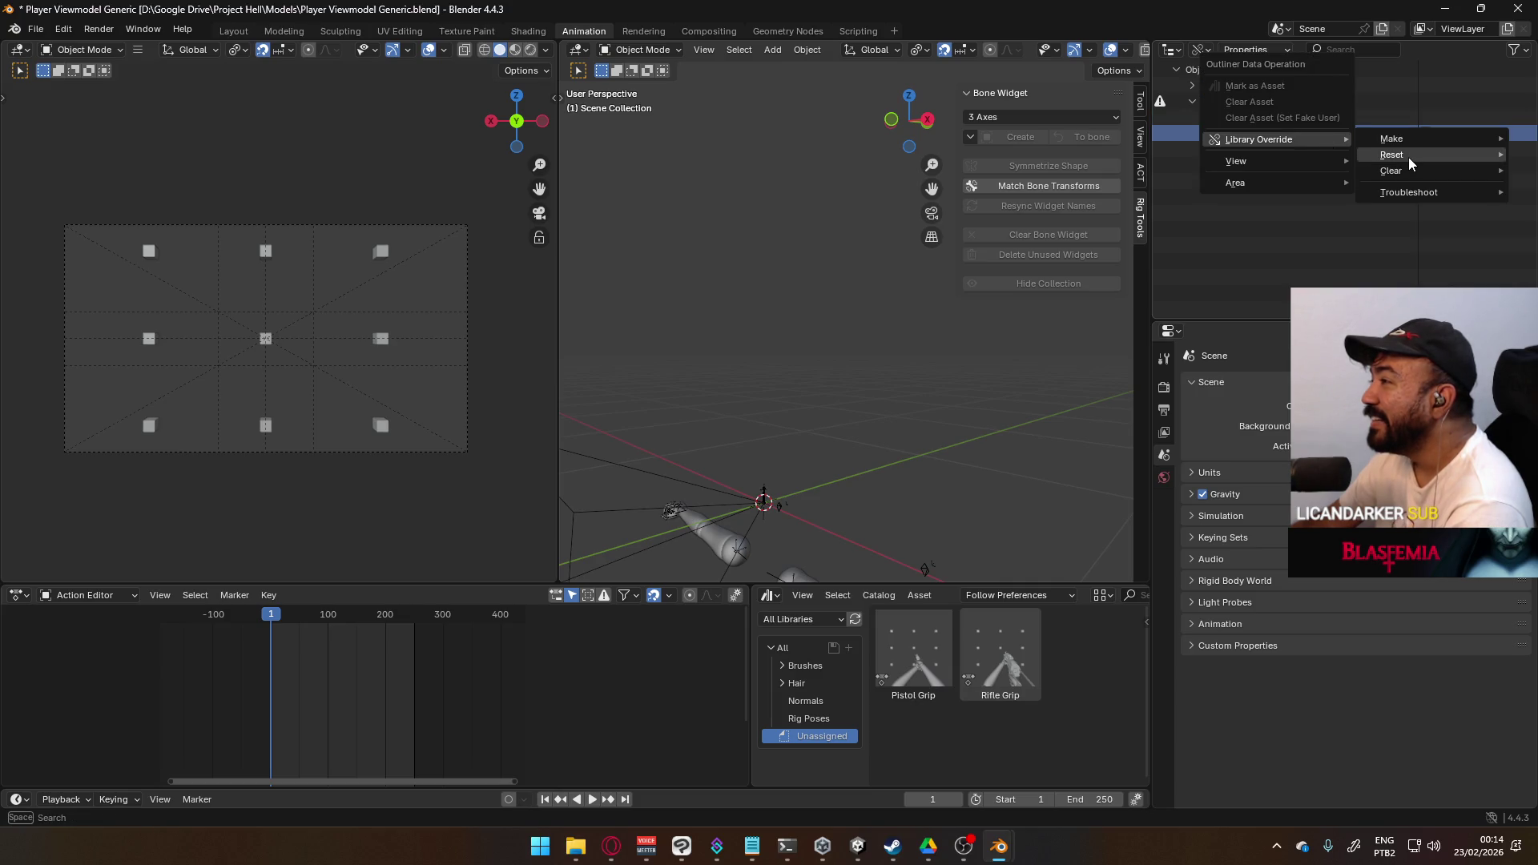
key(Escape)
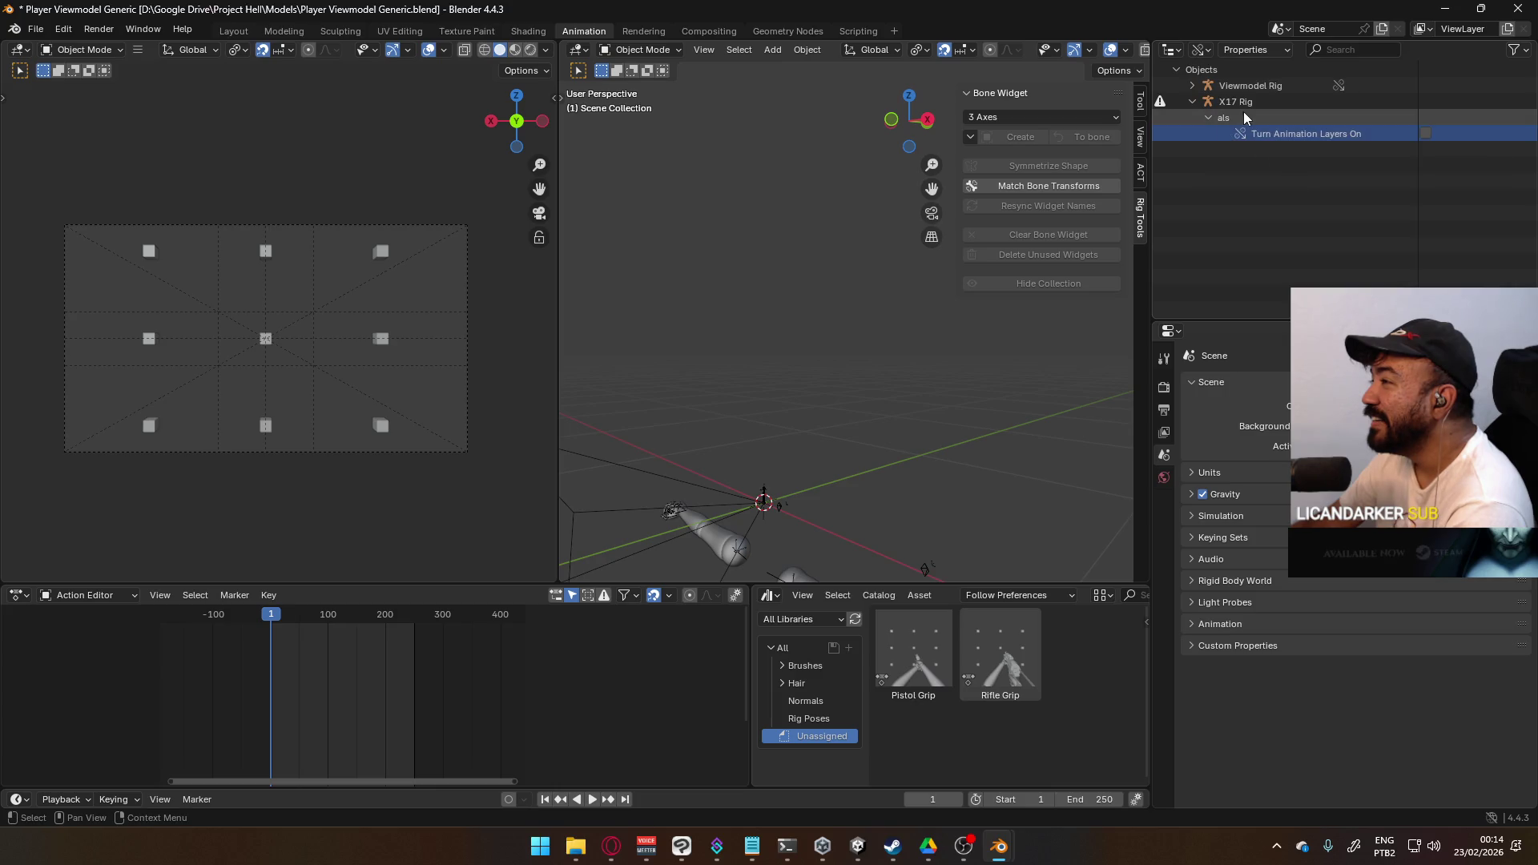
- Override X17 Rig together with its contents using Selected & Content
right_click(1247, 99)
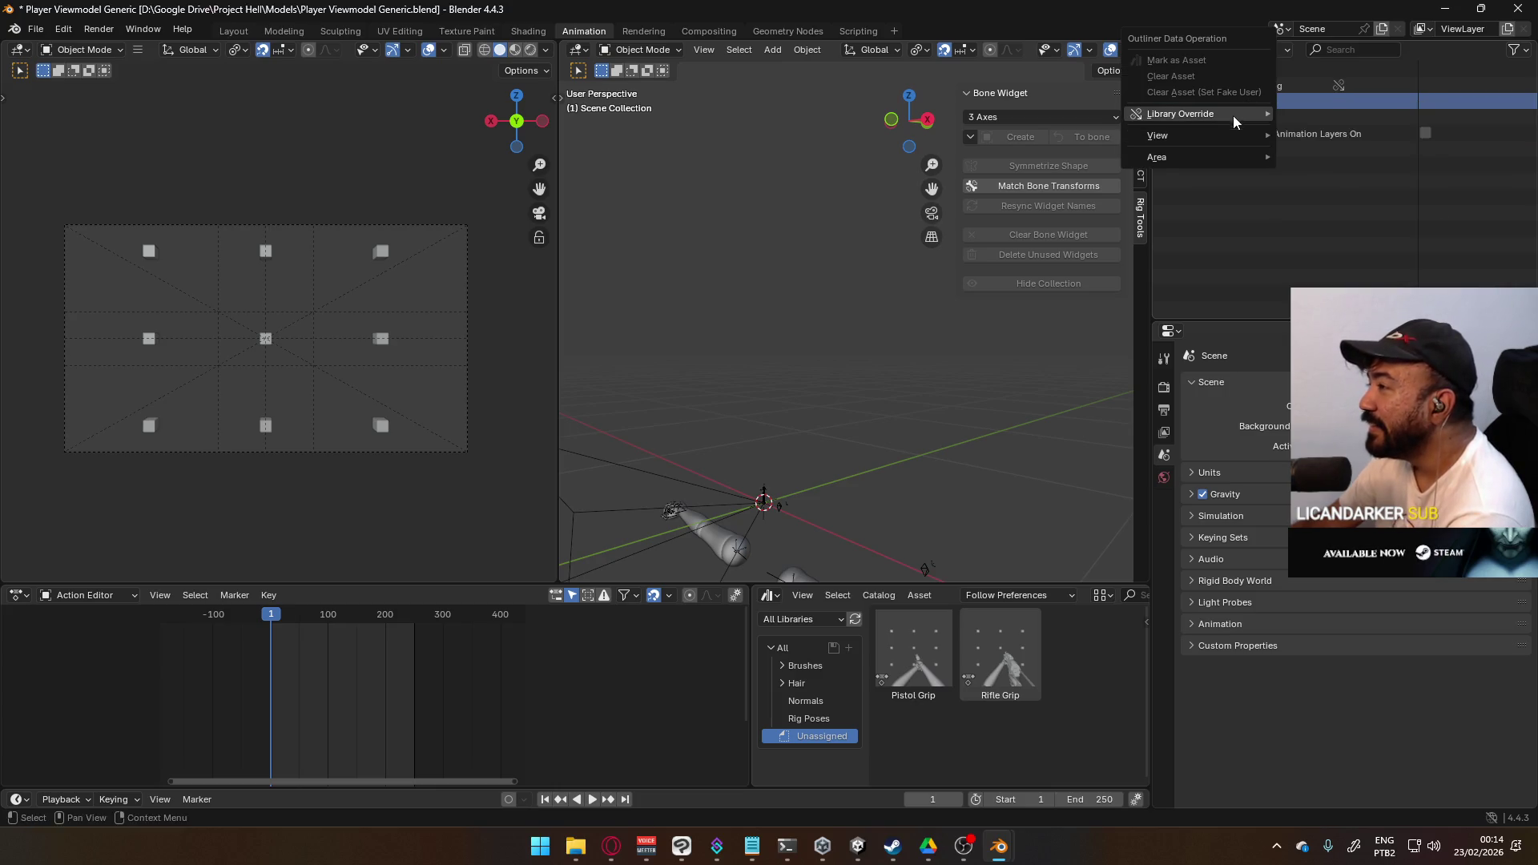
mouse_move(1324, 141)
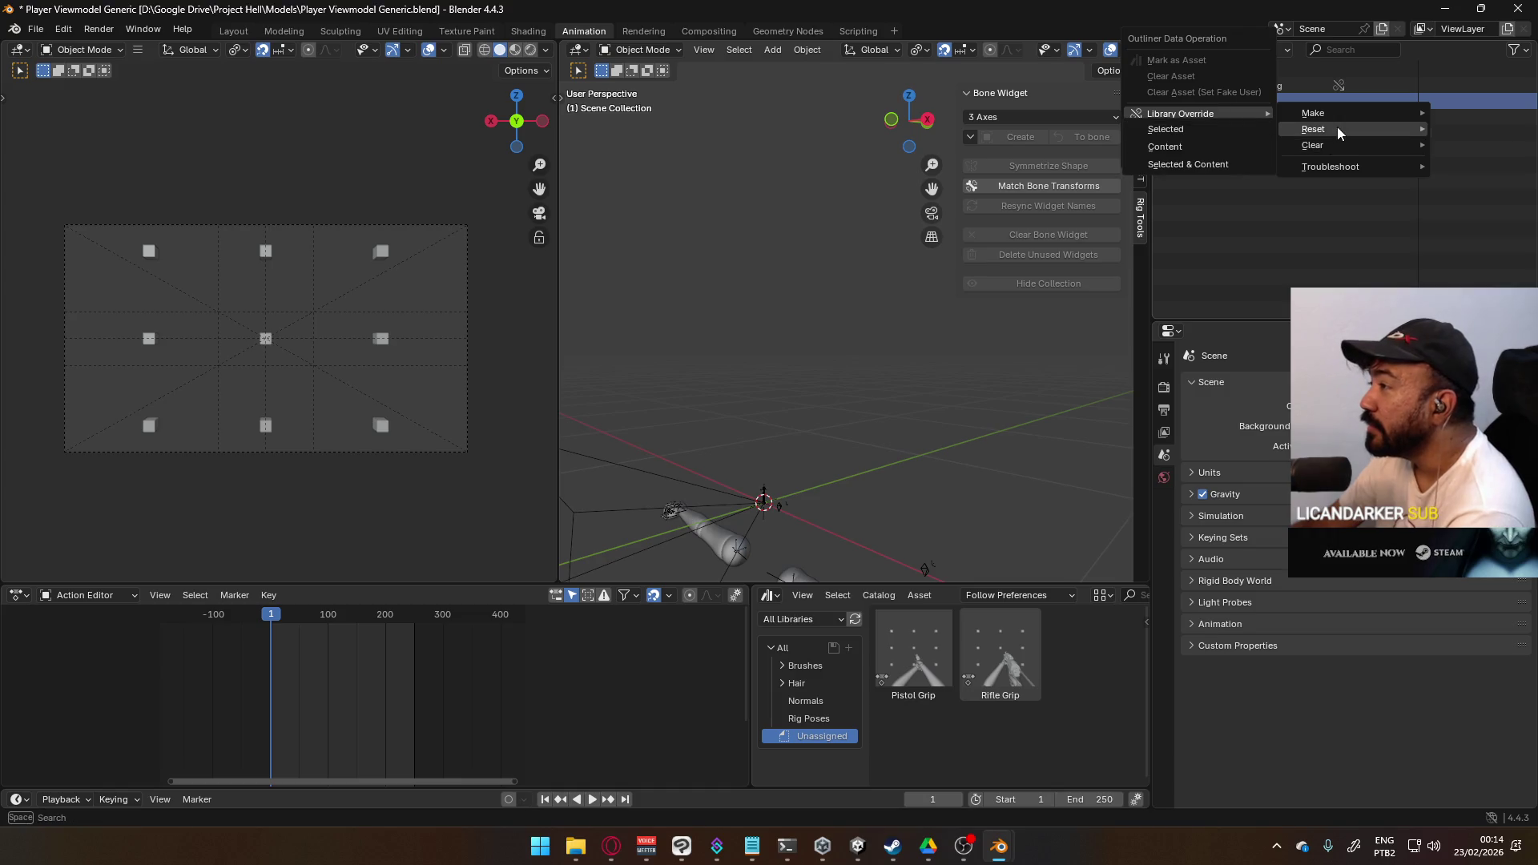
mouse_move(1342, 109)
click(1207, 149)
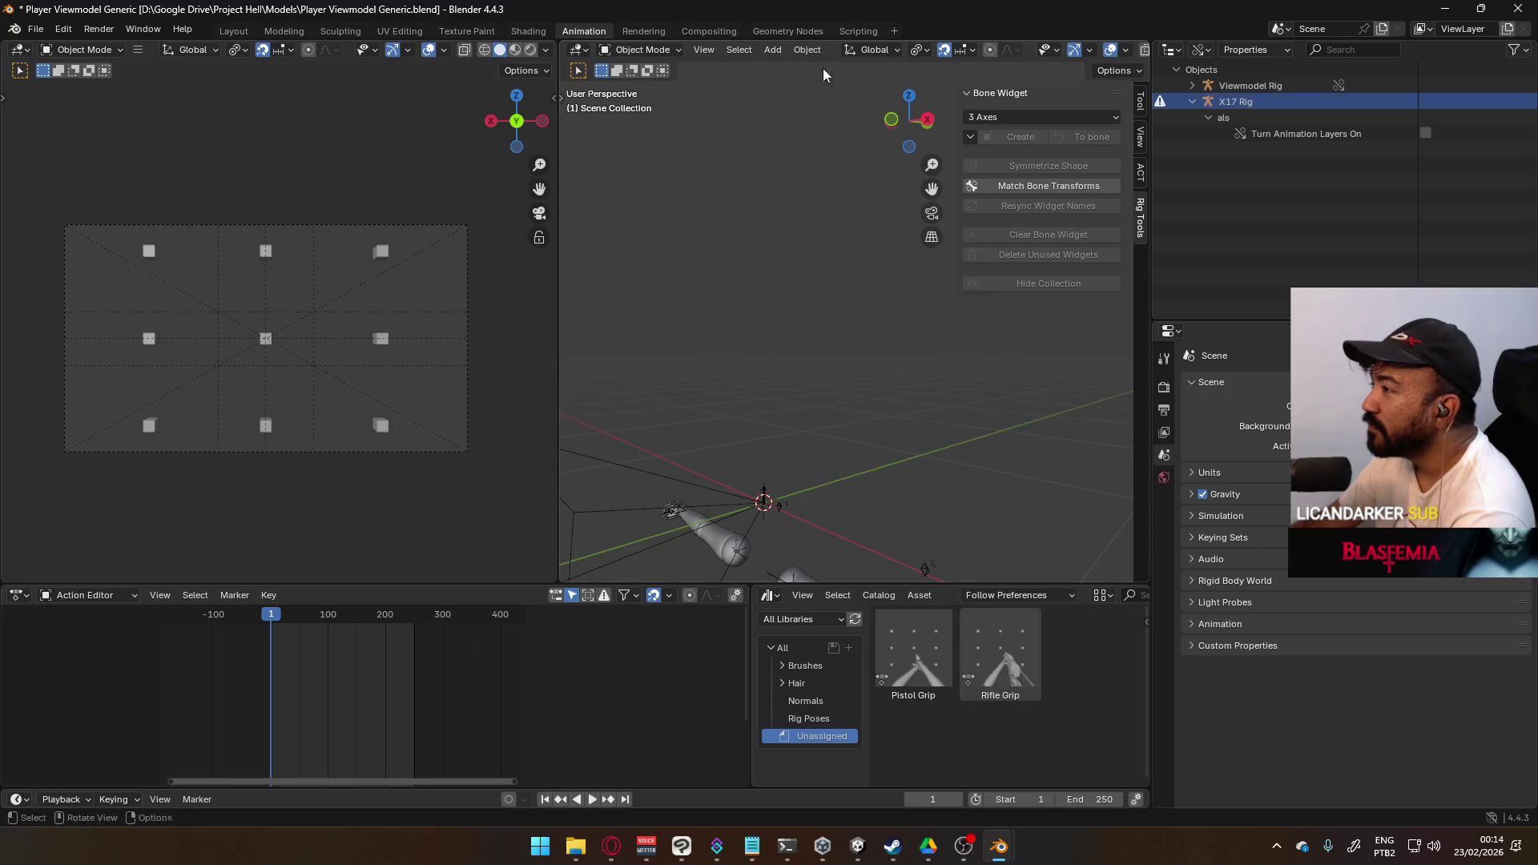
- Save Player Viewmodel Generic.blend, then choose Revert from the File menu
click(36, 29)
click(58, 133)
click(36, 29)
click(72, 96)
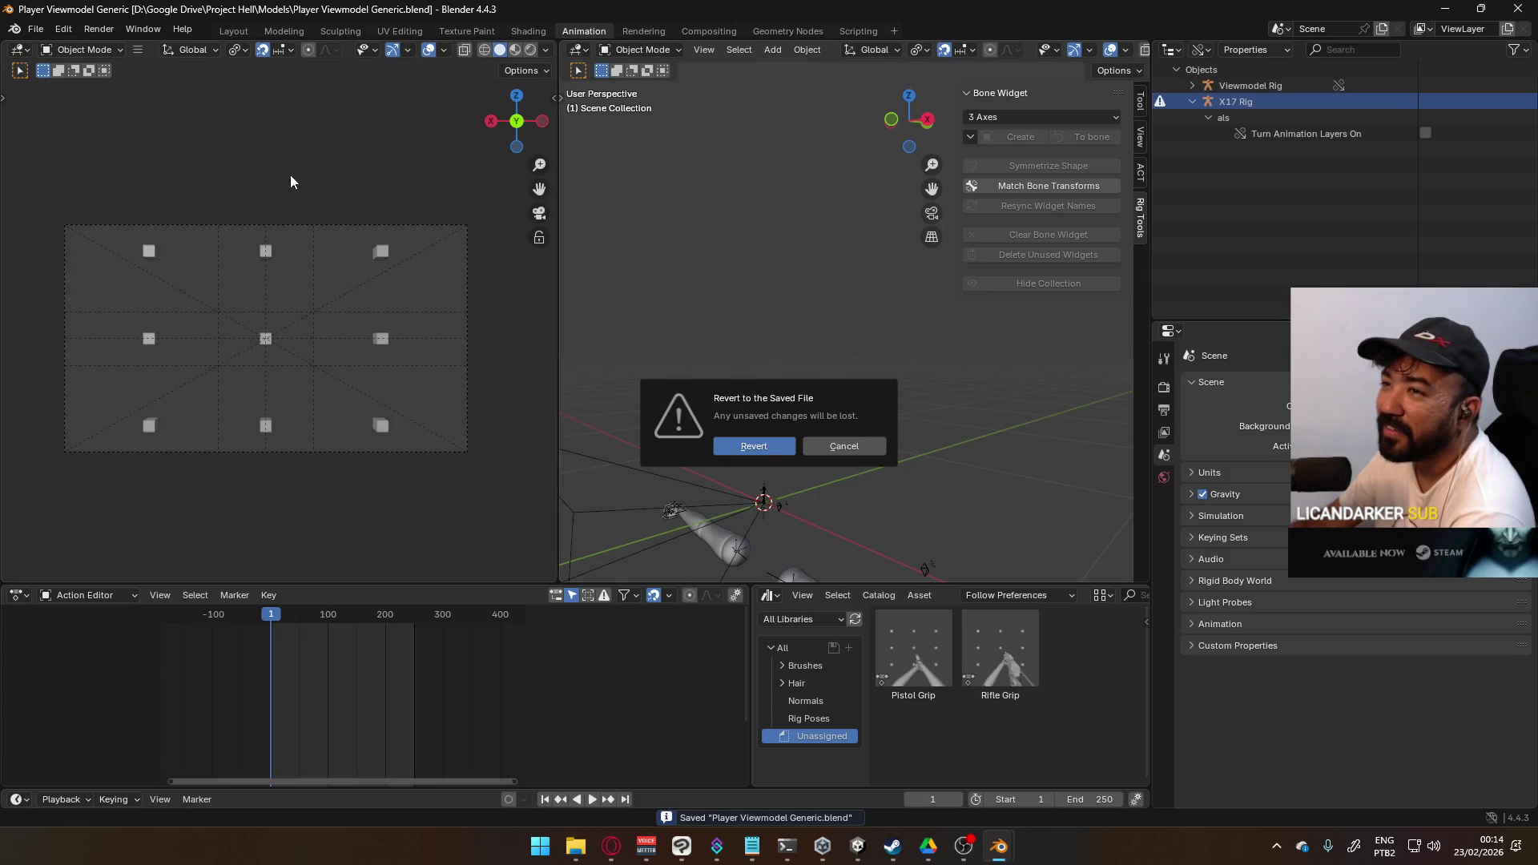
- Confirm the revert and inspect the als entry under Viewmodel Rig
click(780, 450)
click(1175, 85)
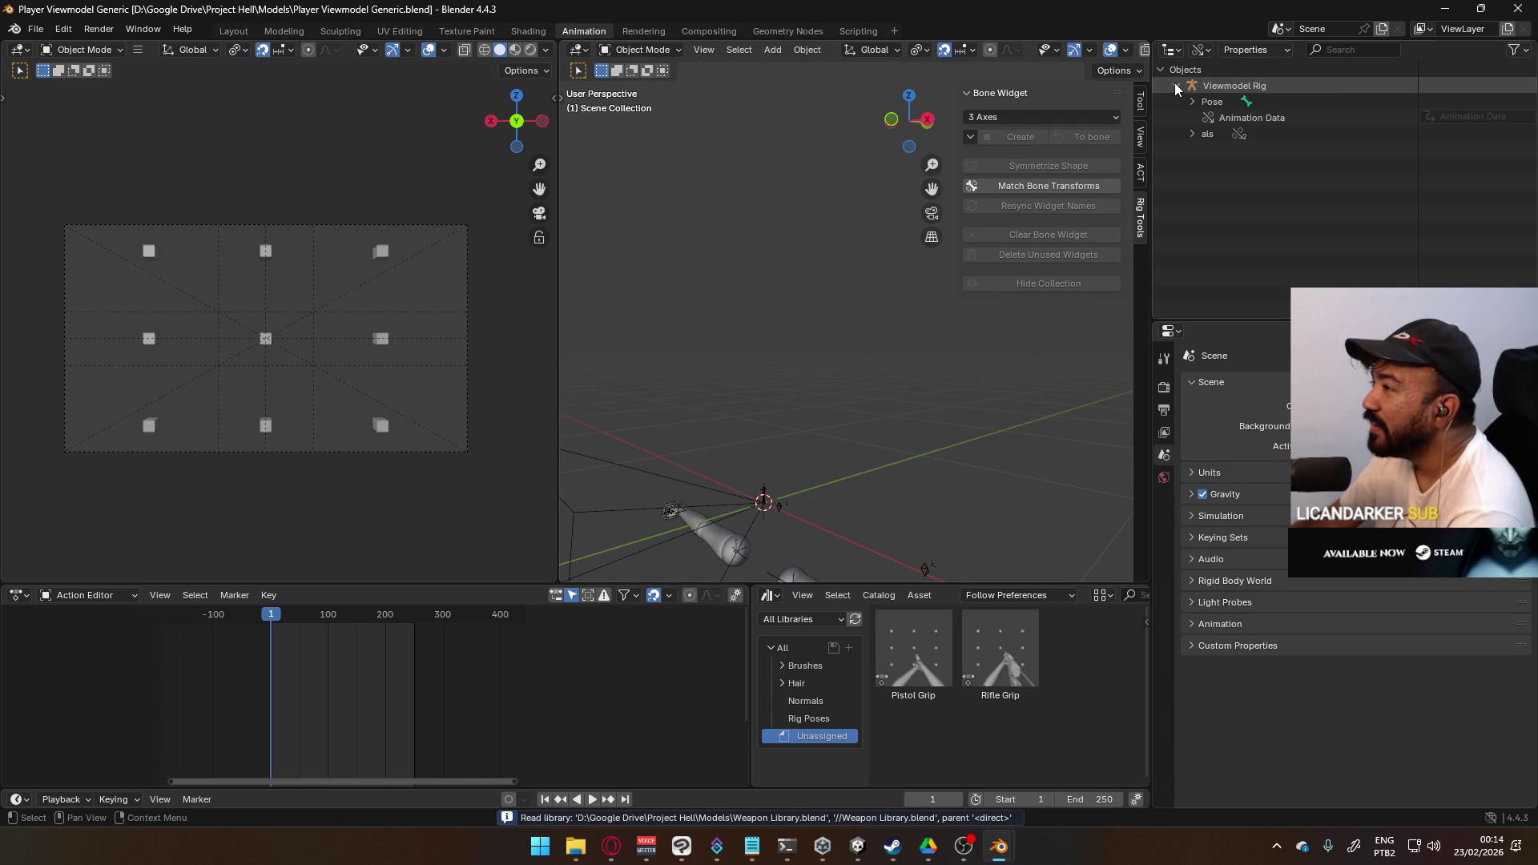
click(1190, 135)
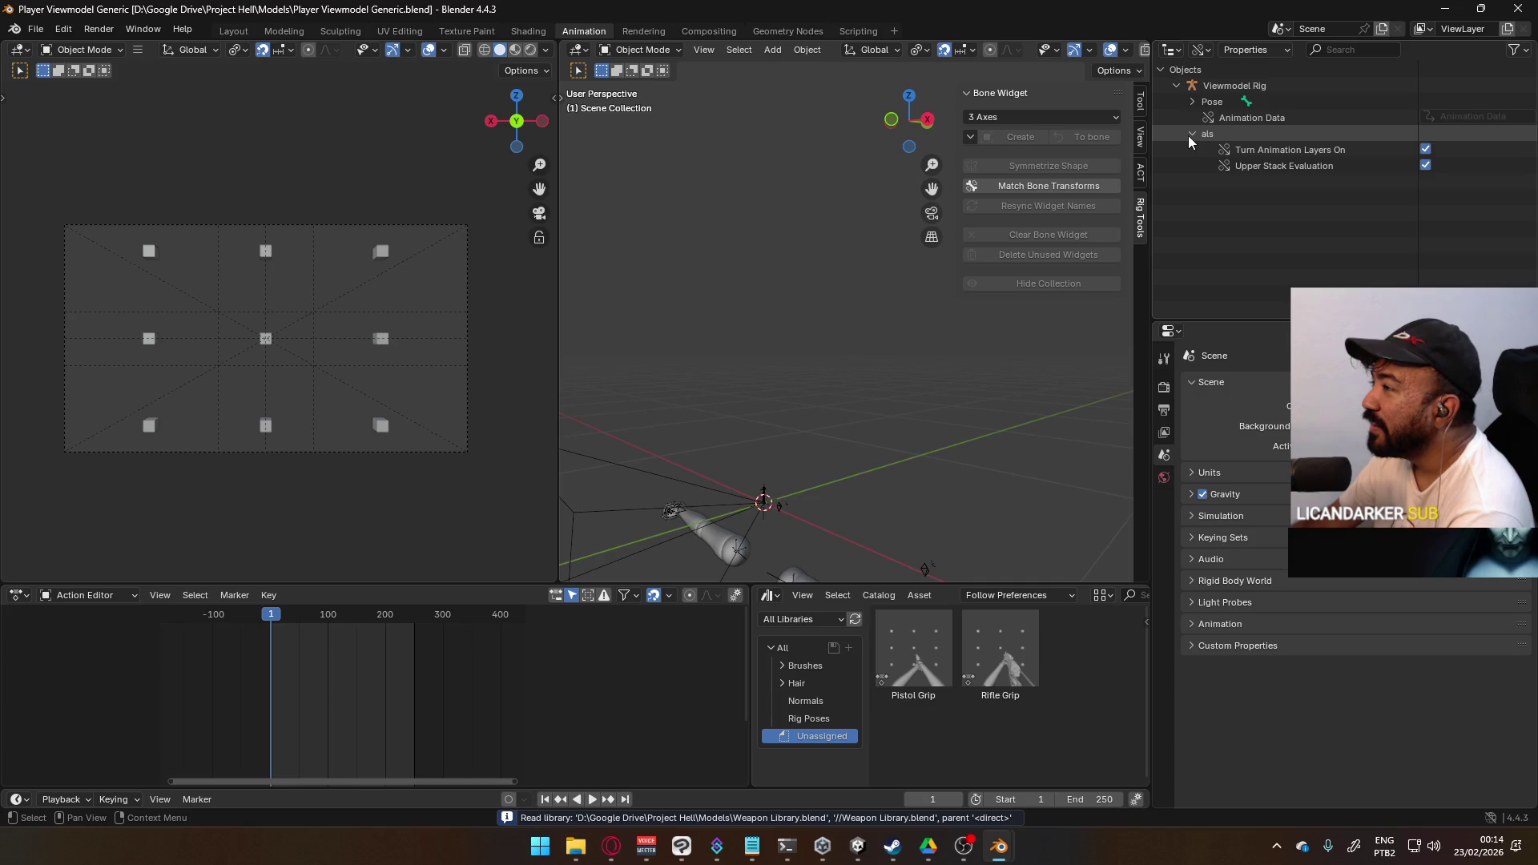
click(1188, 135)
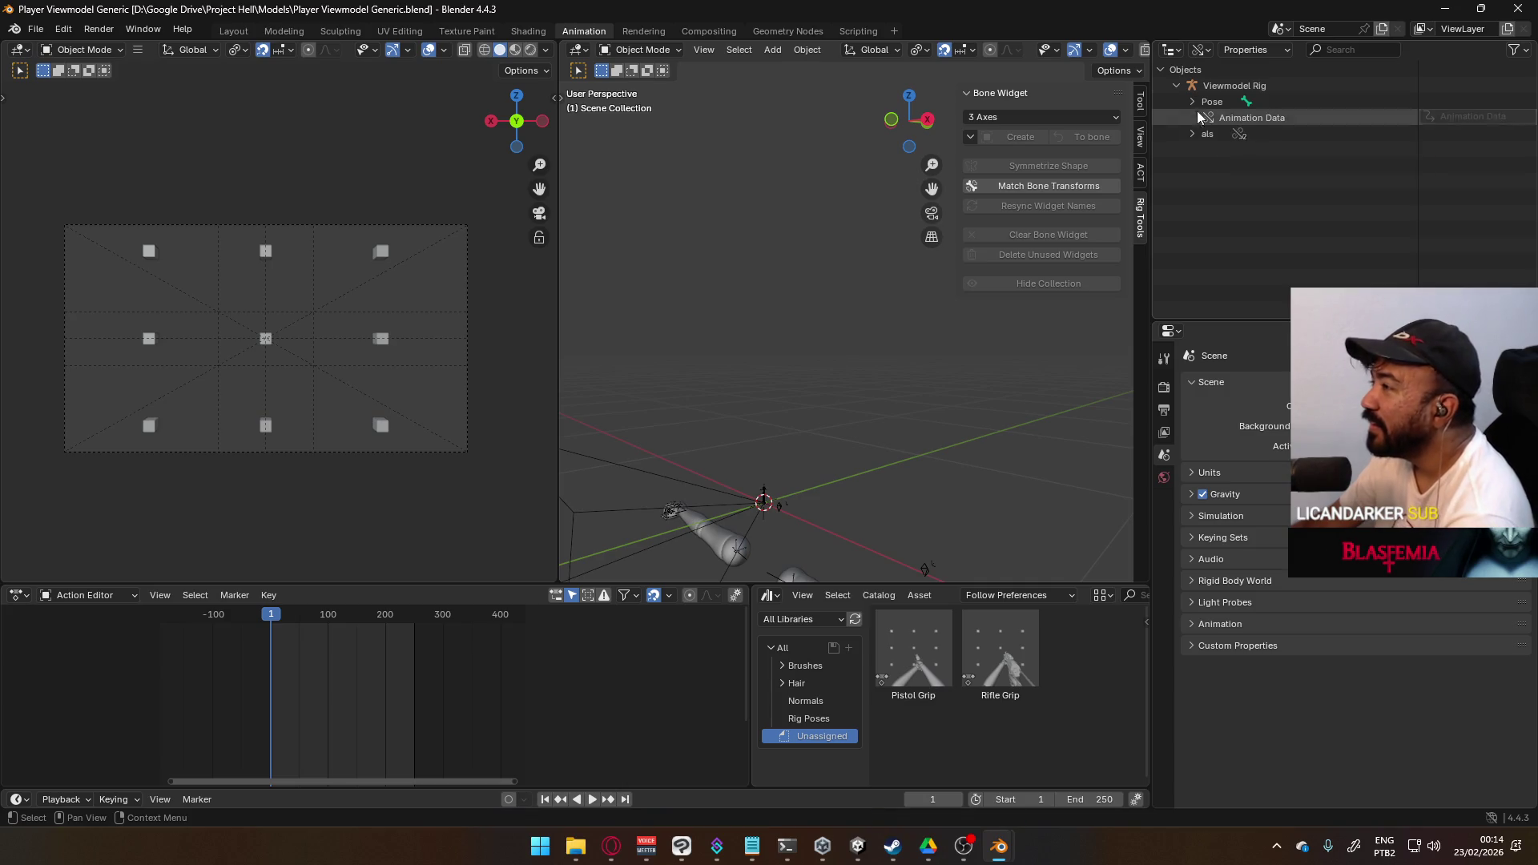
- Switch the Outliner display mode to Blender File
click(1202, 50)
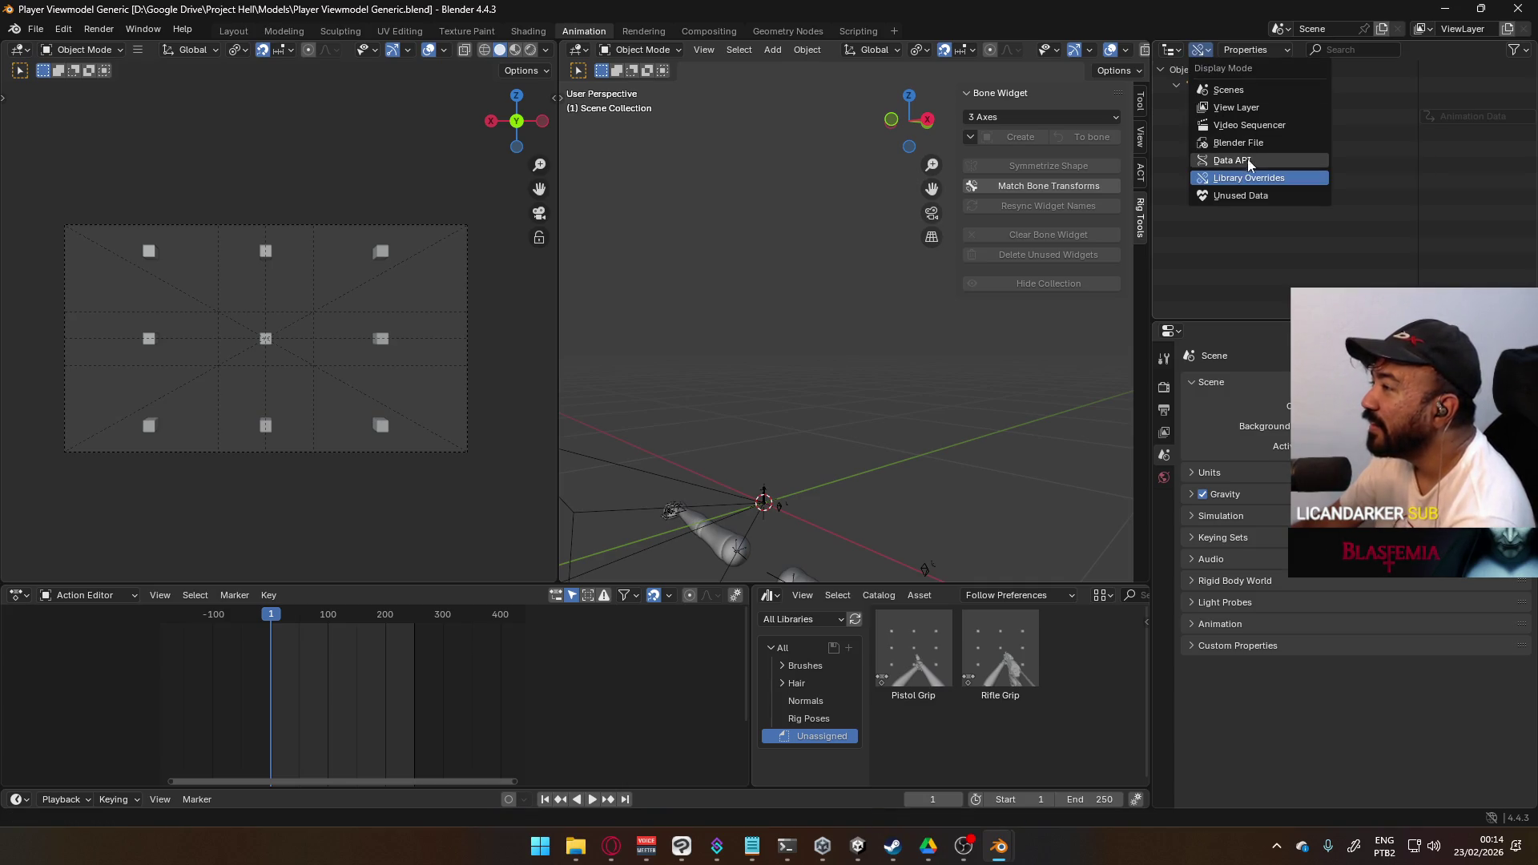
click(1238, 142)
click(1199, 50)
click(1253, 147)
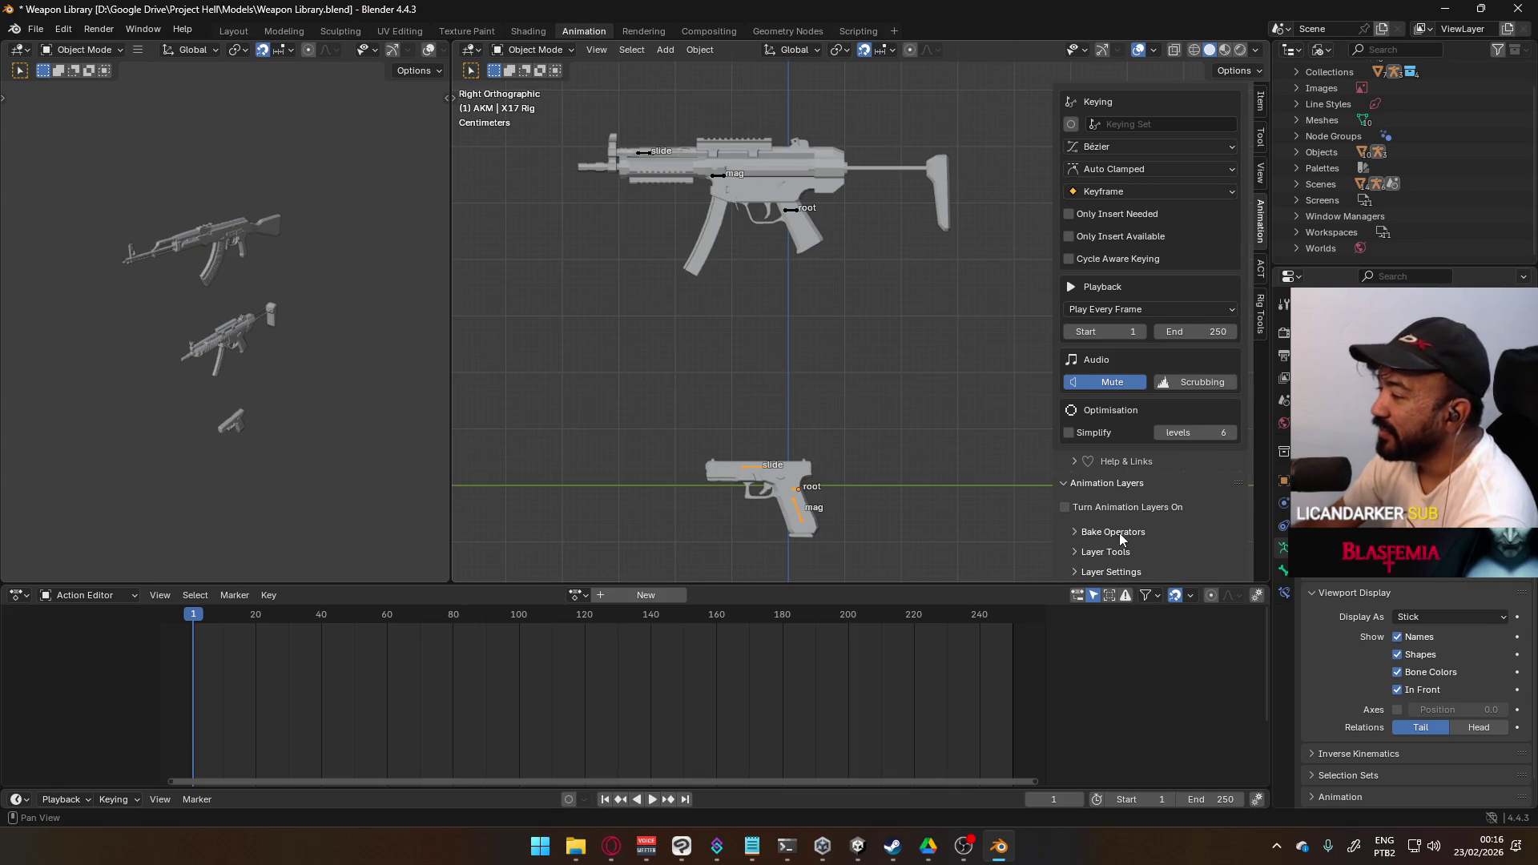
- Save the Weapon Library file, then revert it to its saved state
click(35, 29)
click(48, 132)
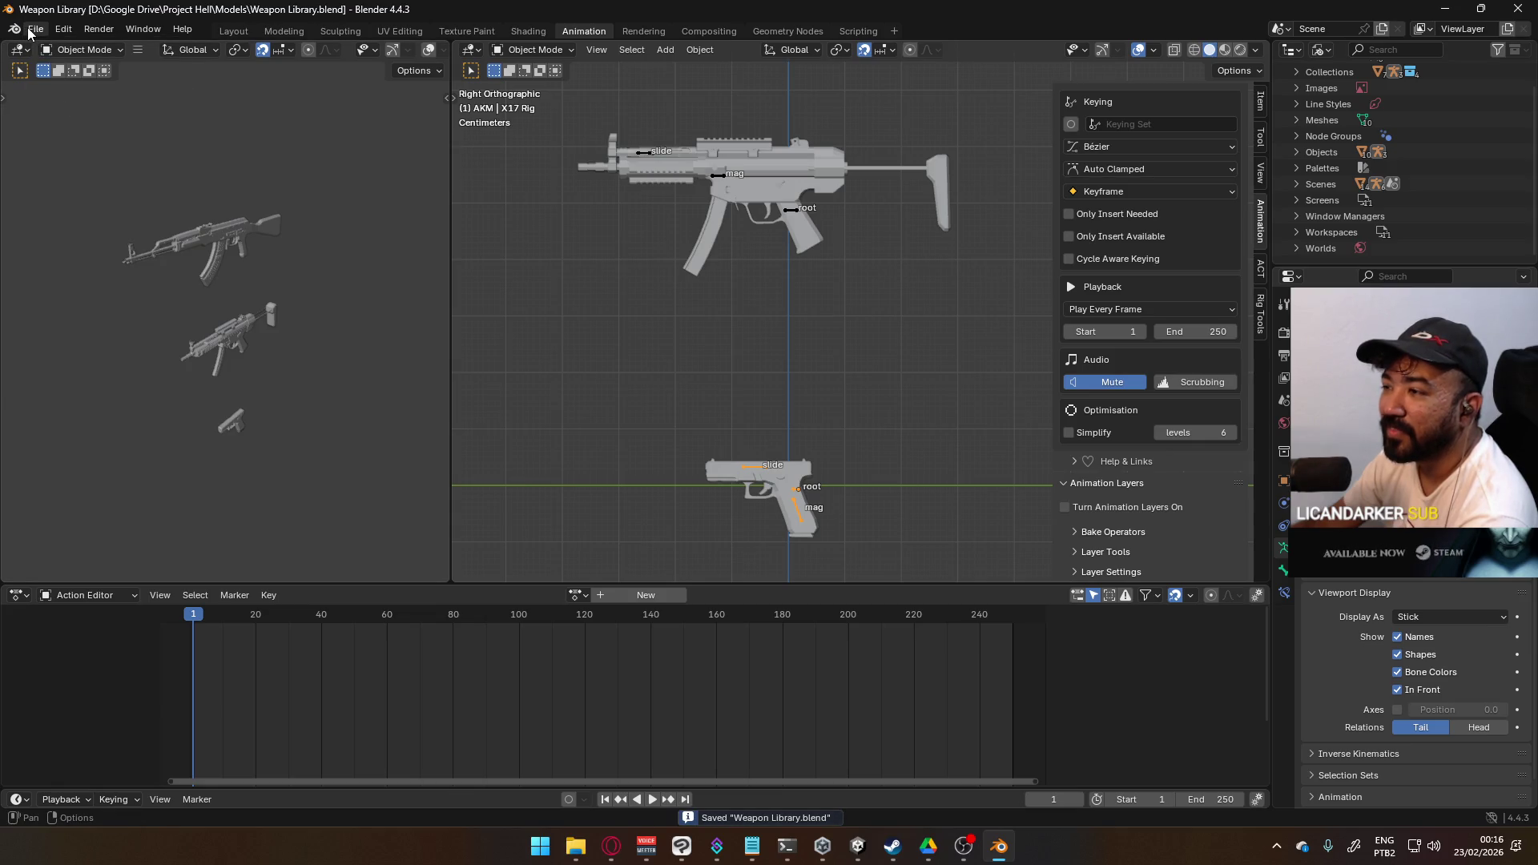
click(33, 29)
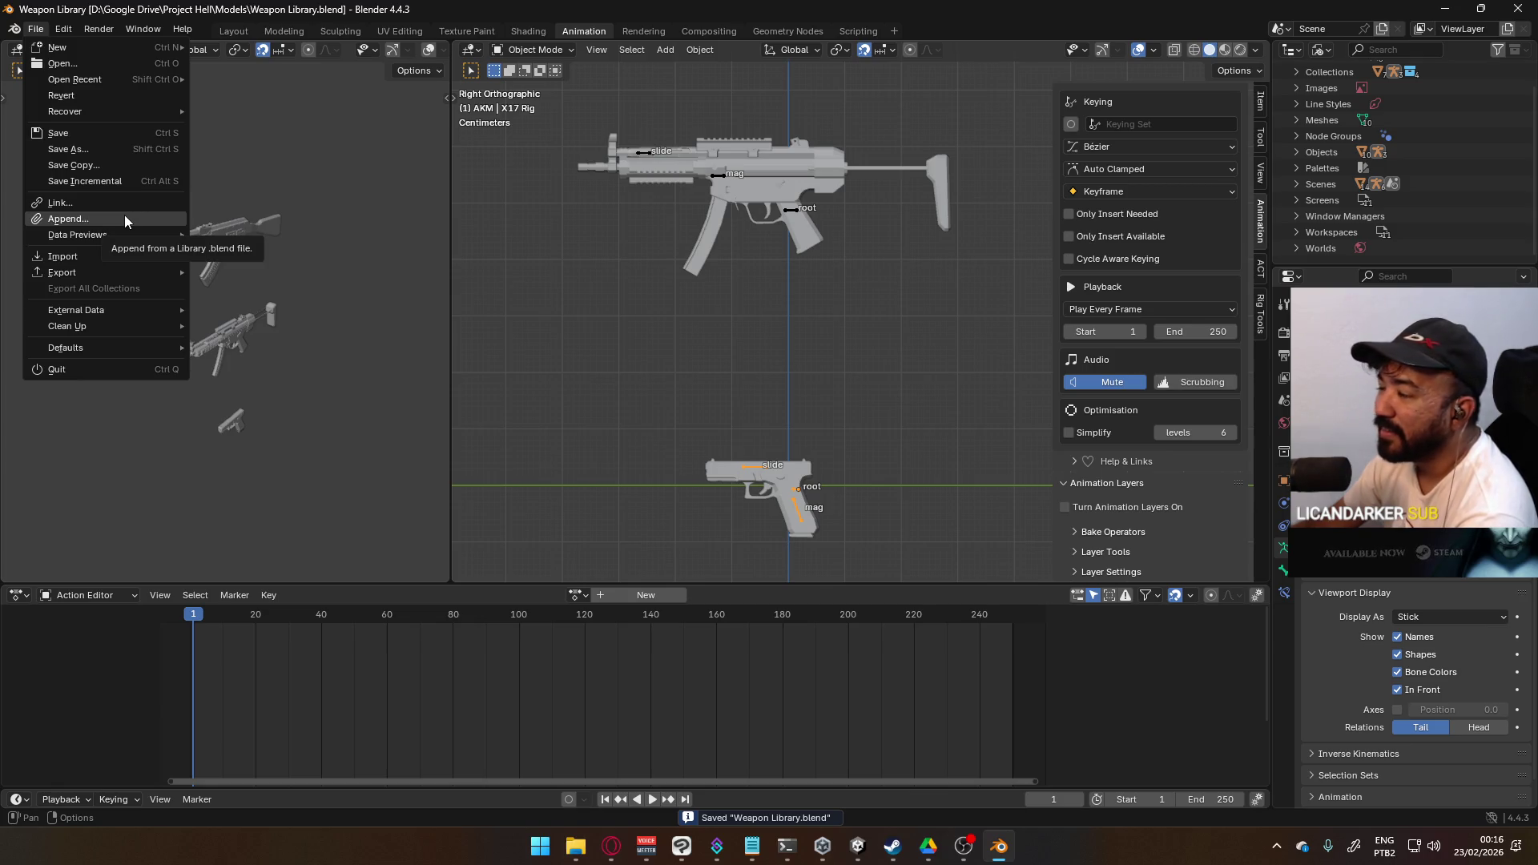
click(95, 95)
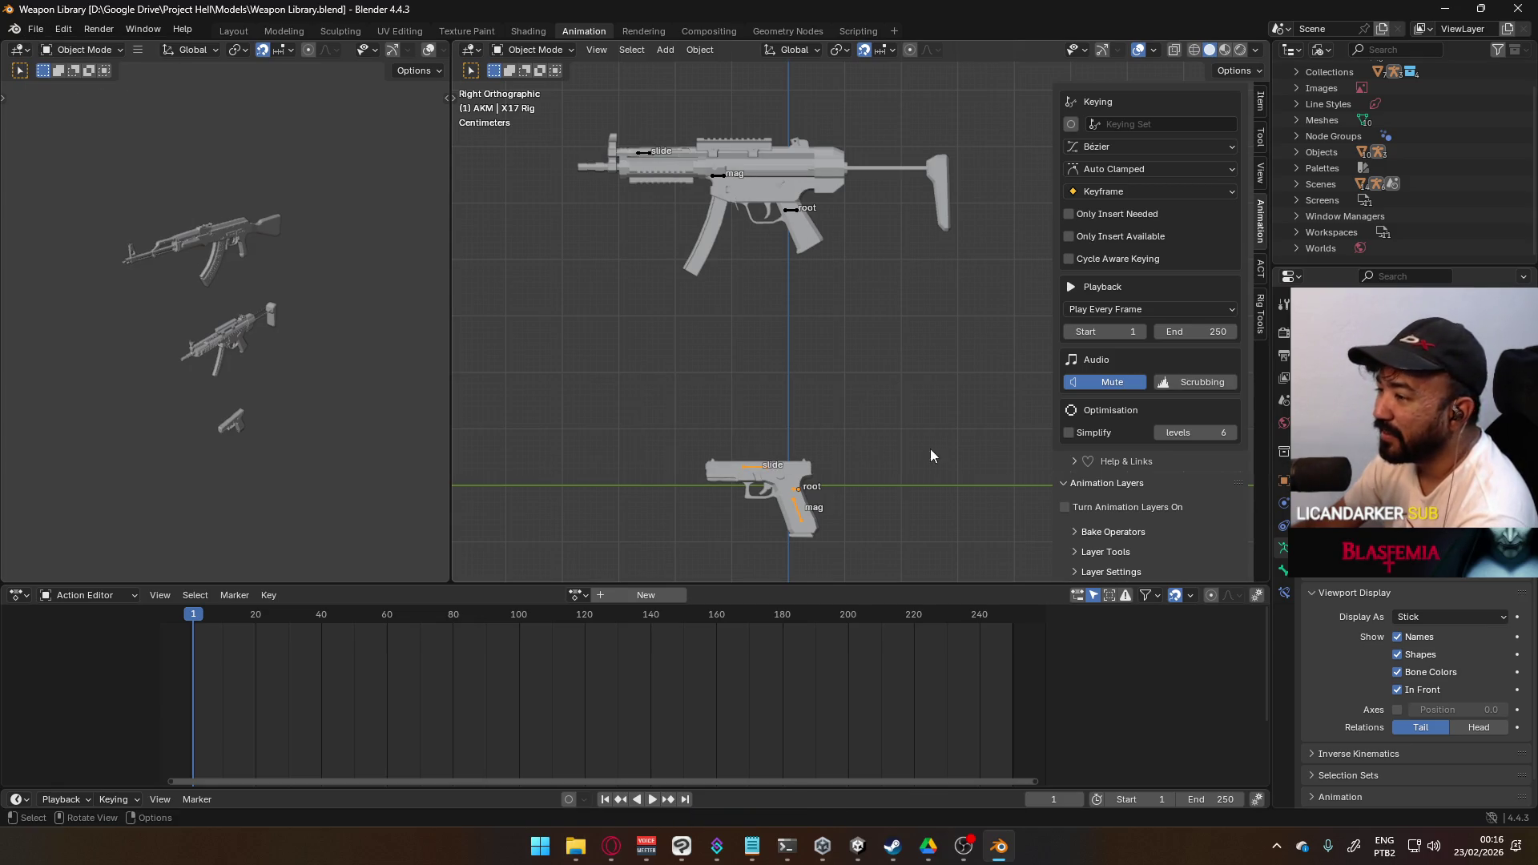
- Turn animation layers on for the X17 rig, then back off
click(1131, 511)
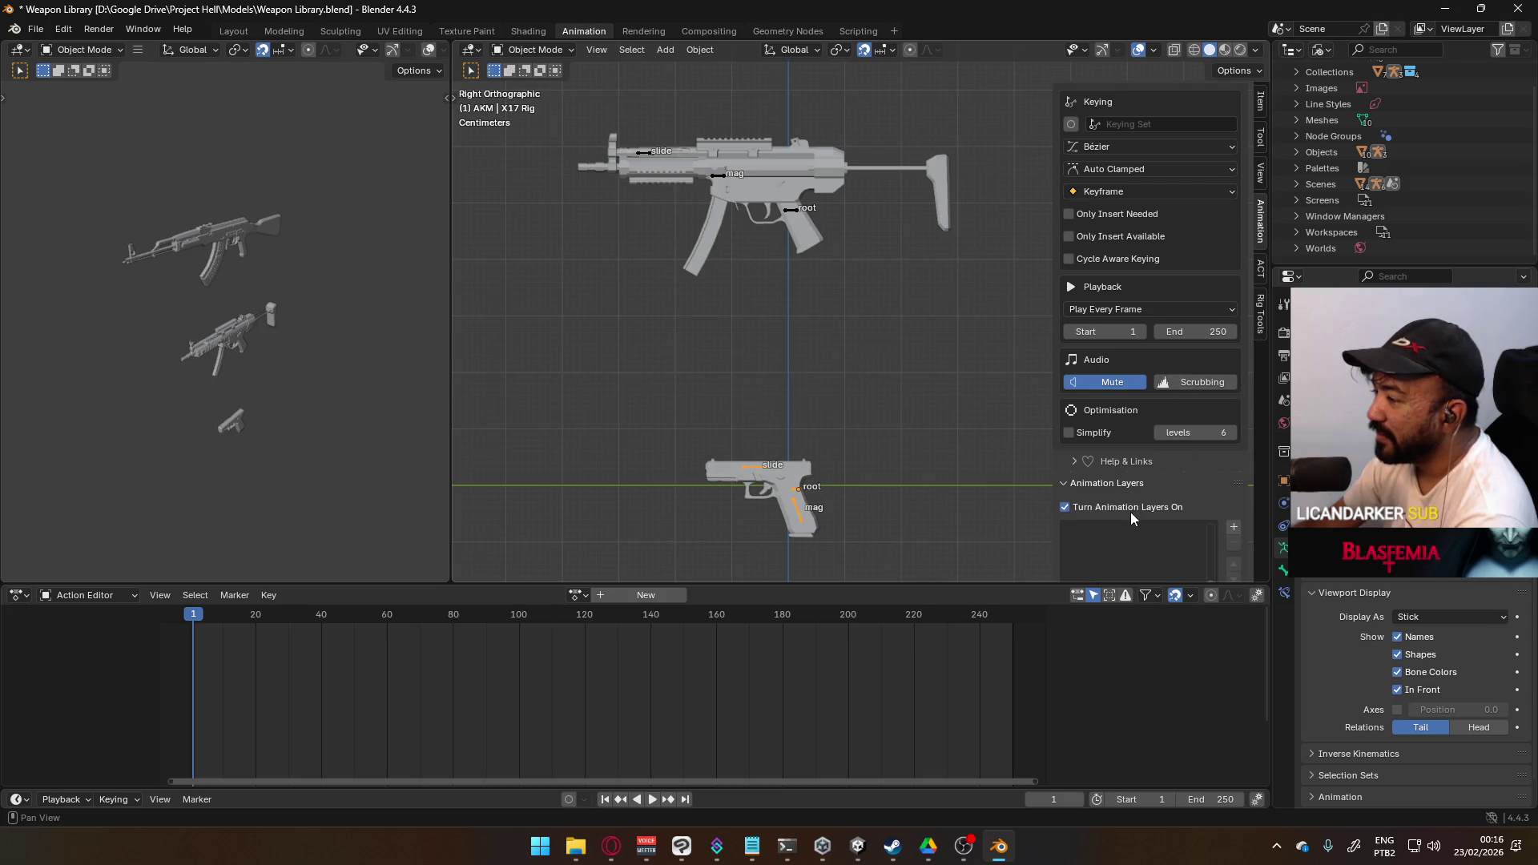
scroll(1214, 551, down, 1)
click(1144, 476)
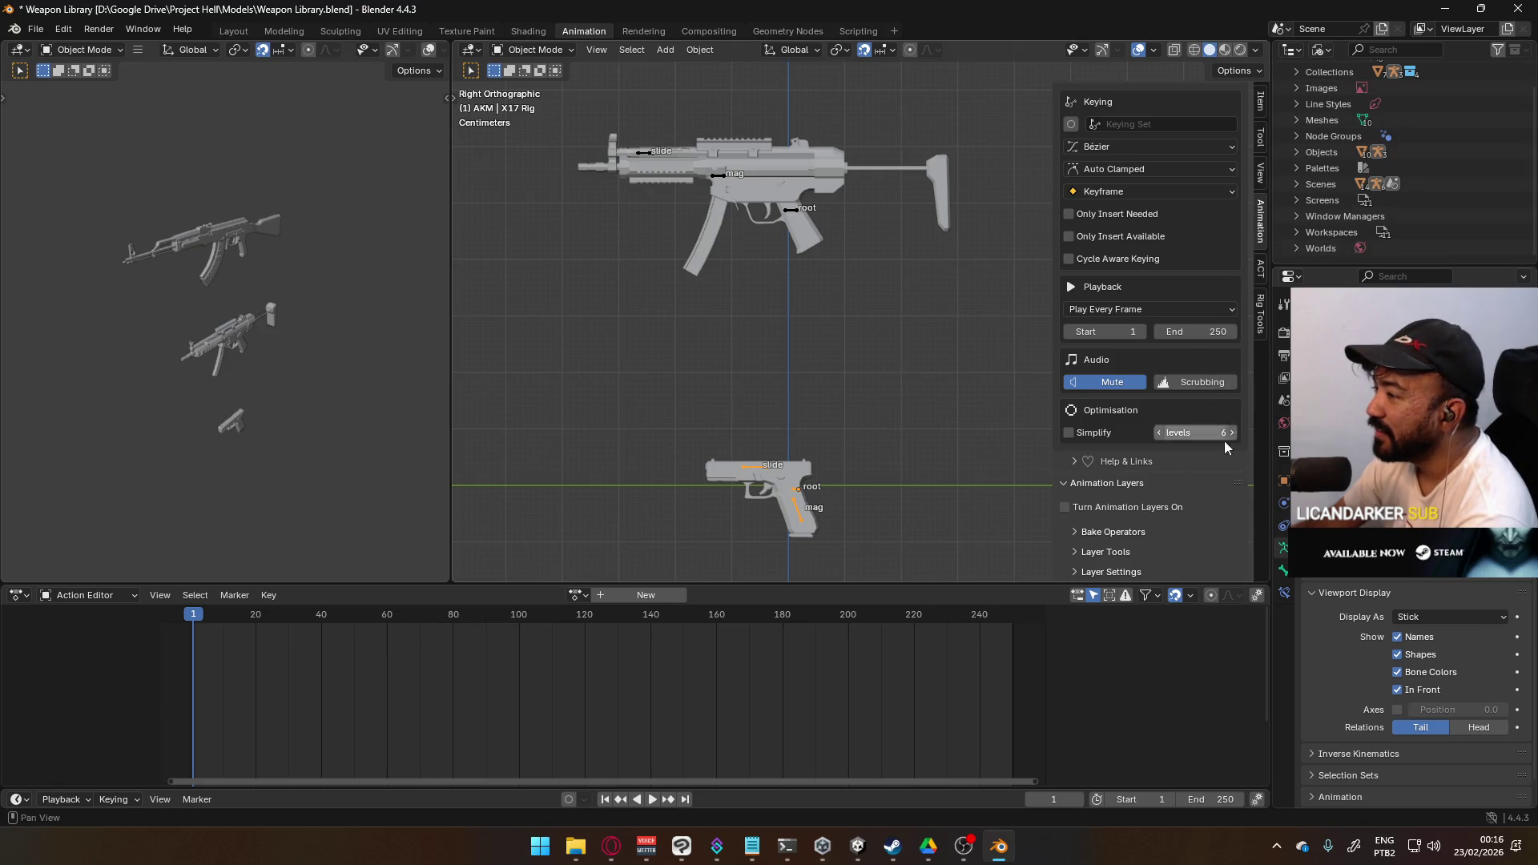
- Switch the bottom area to the Nonlinear Animation editor, then back to the Action view
click(17, 595)
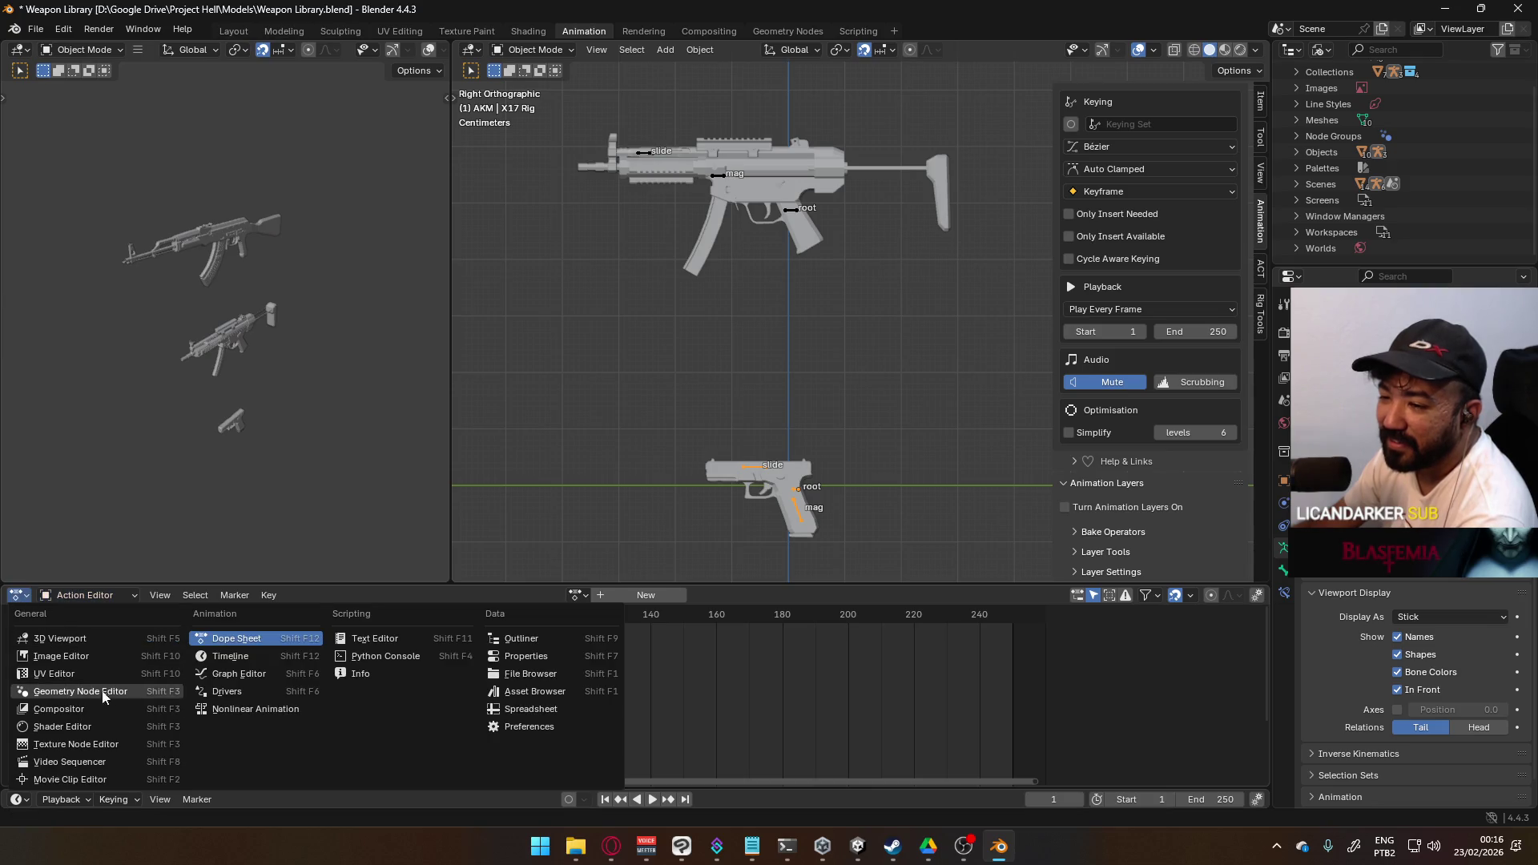
click(276, 710)
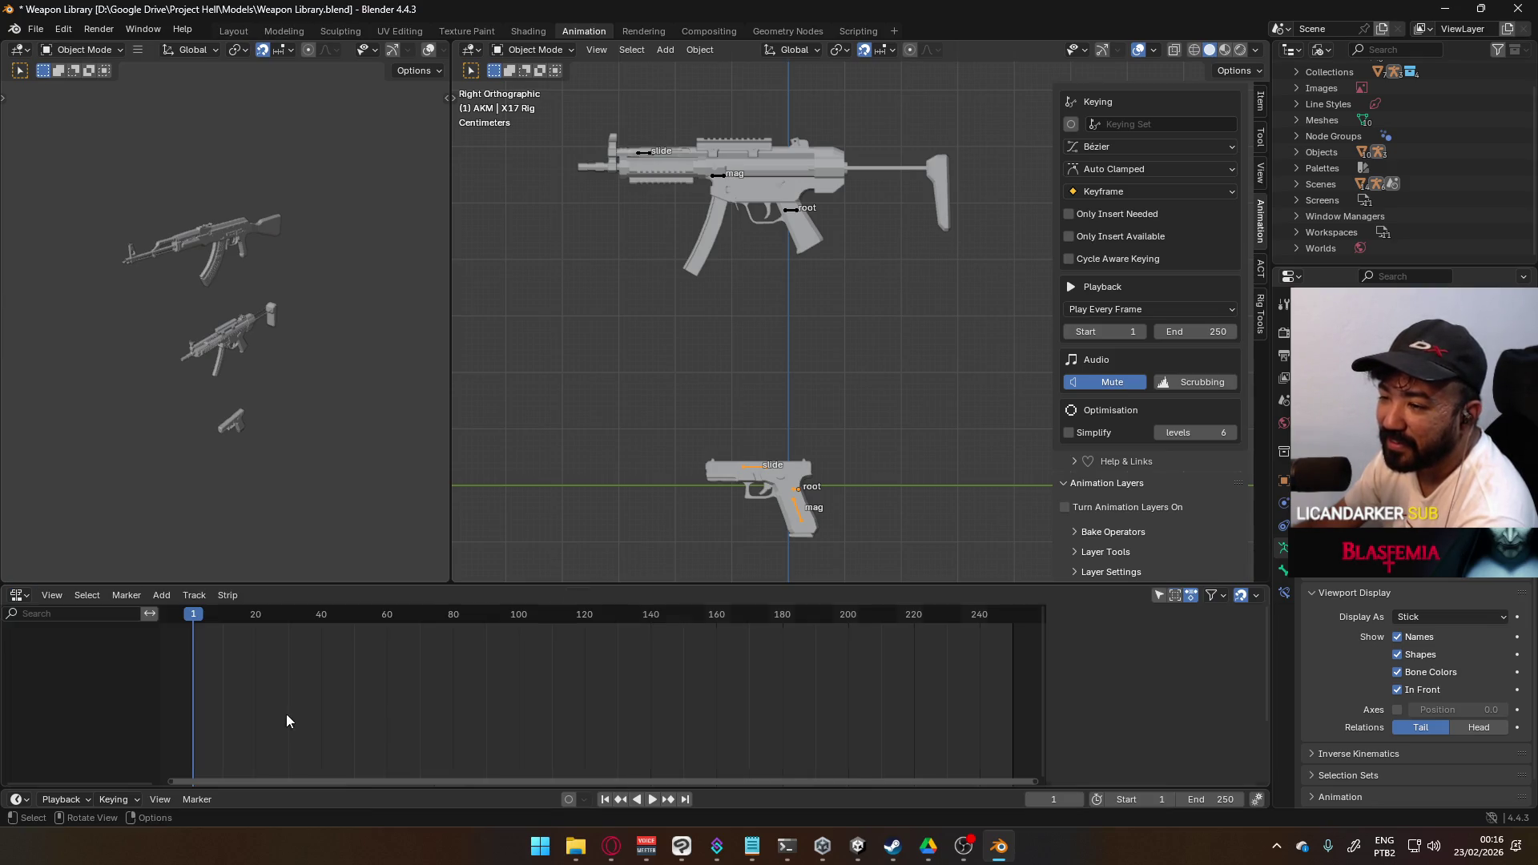
click(16, 595)
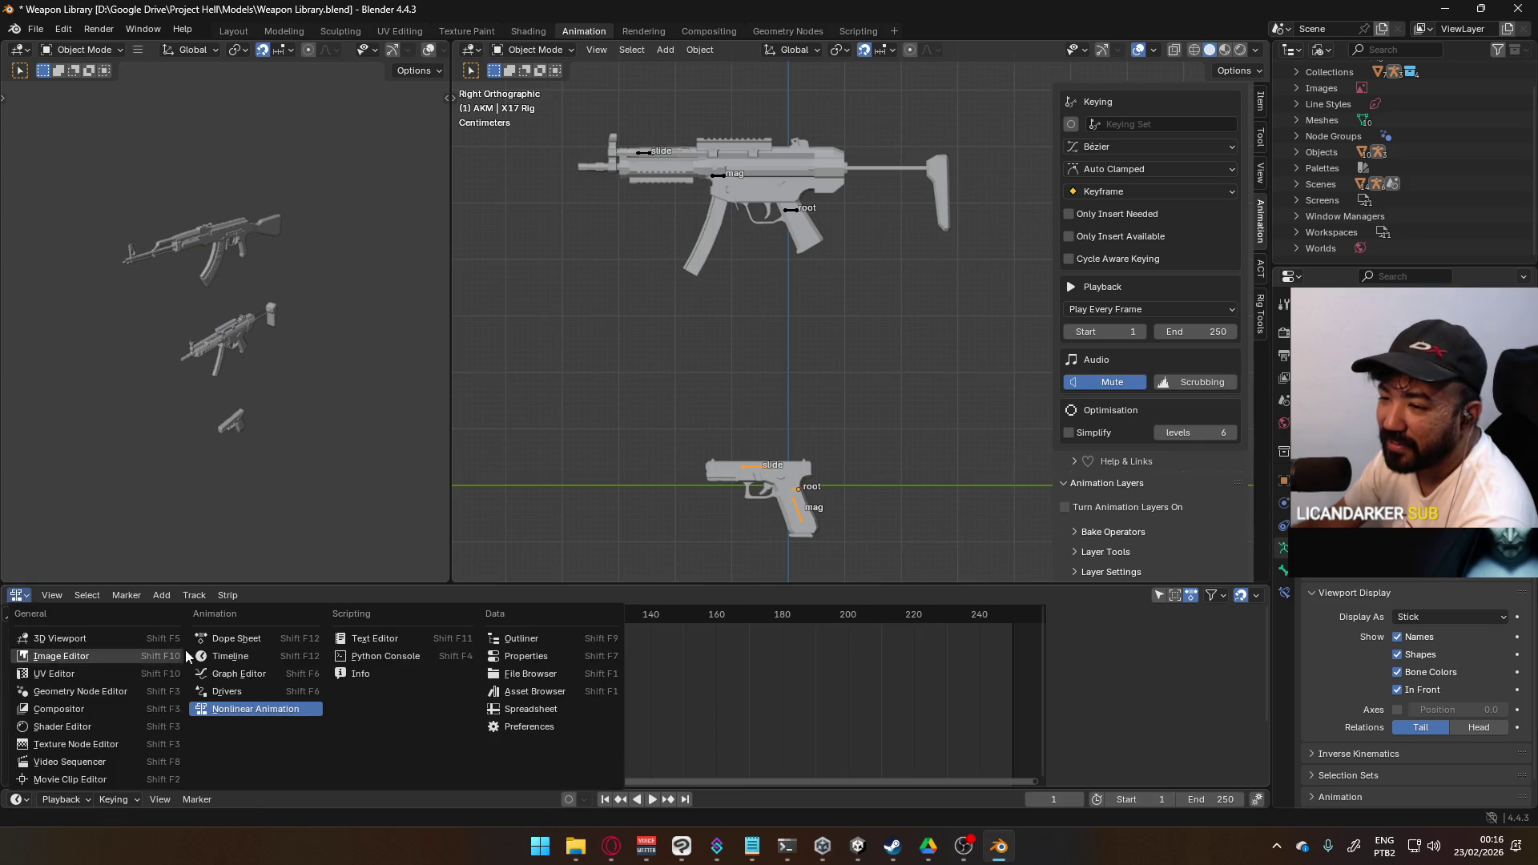
click(240, 537)
click(86, 596)
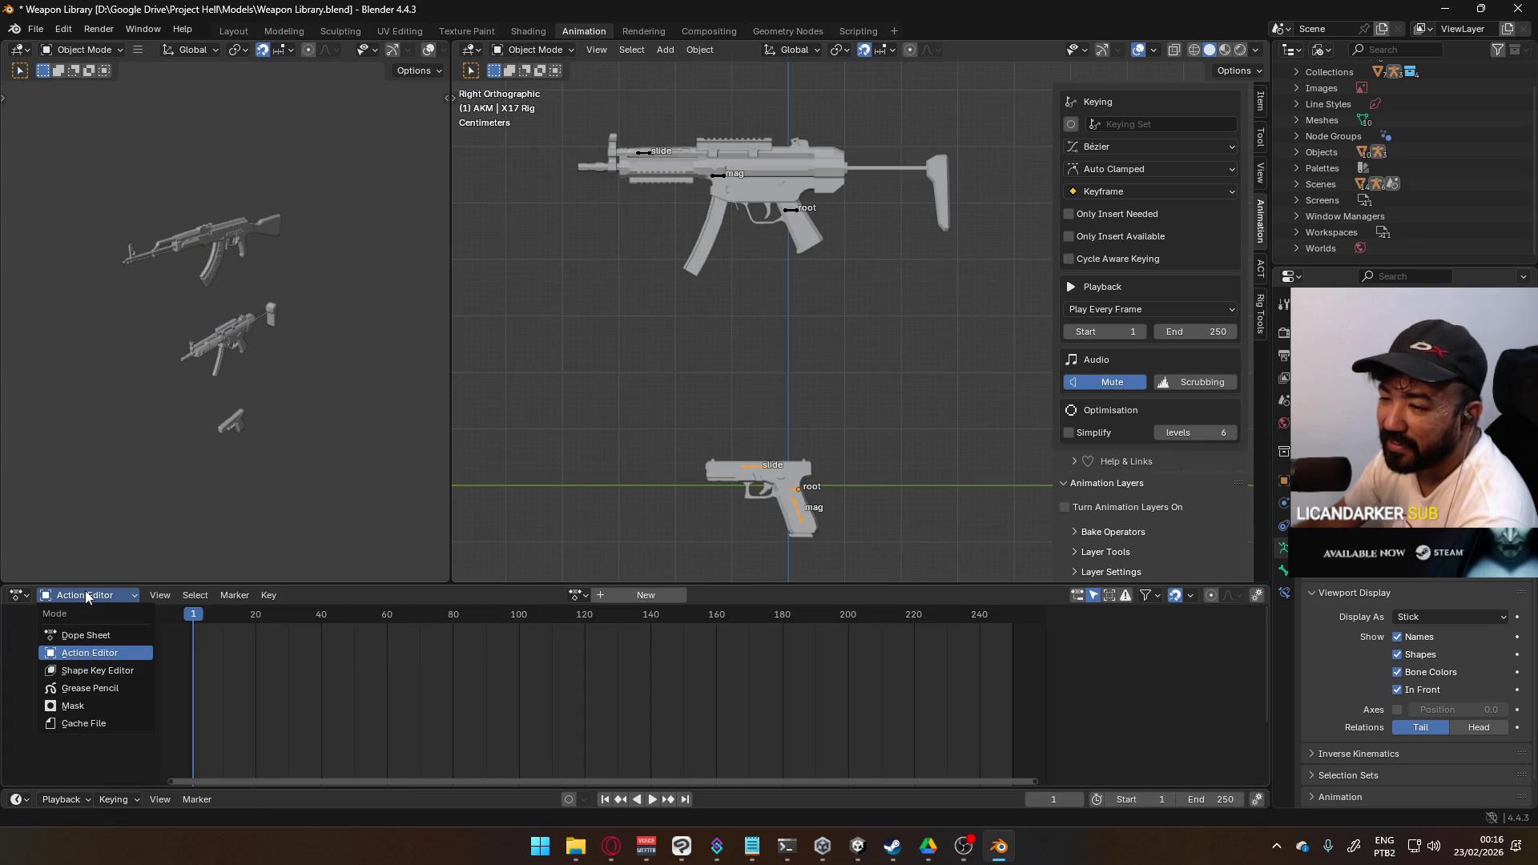
click(18, 595)
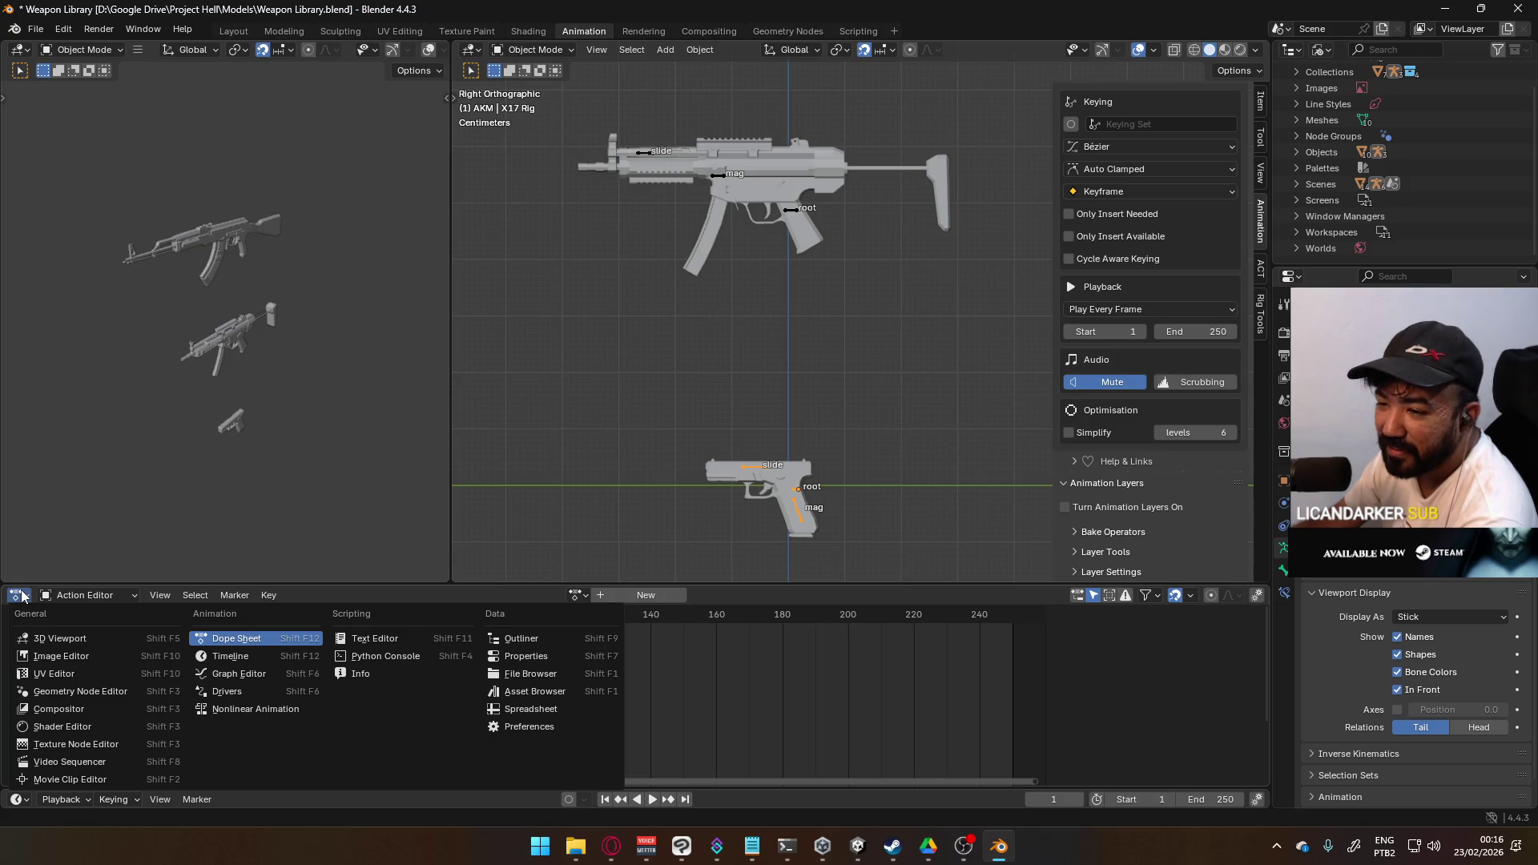
click(236, 638)
- Jump to frame 119 and close Blender, saving the Weapon Library
click(583, 614)
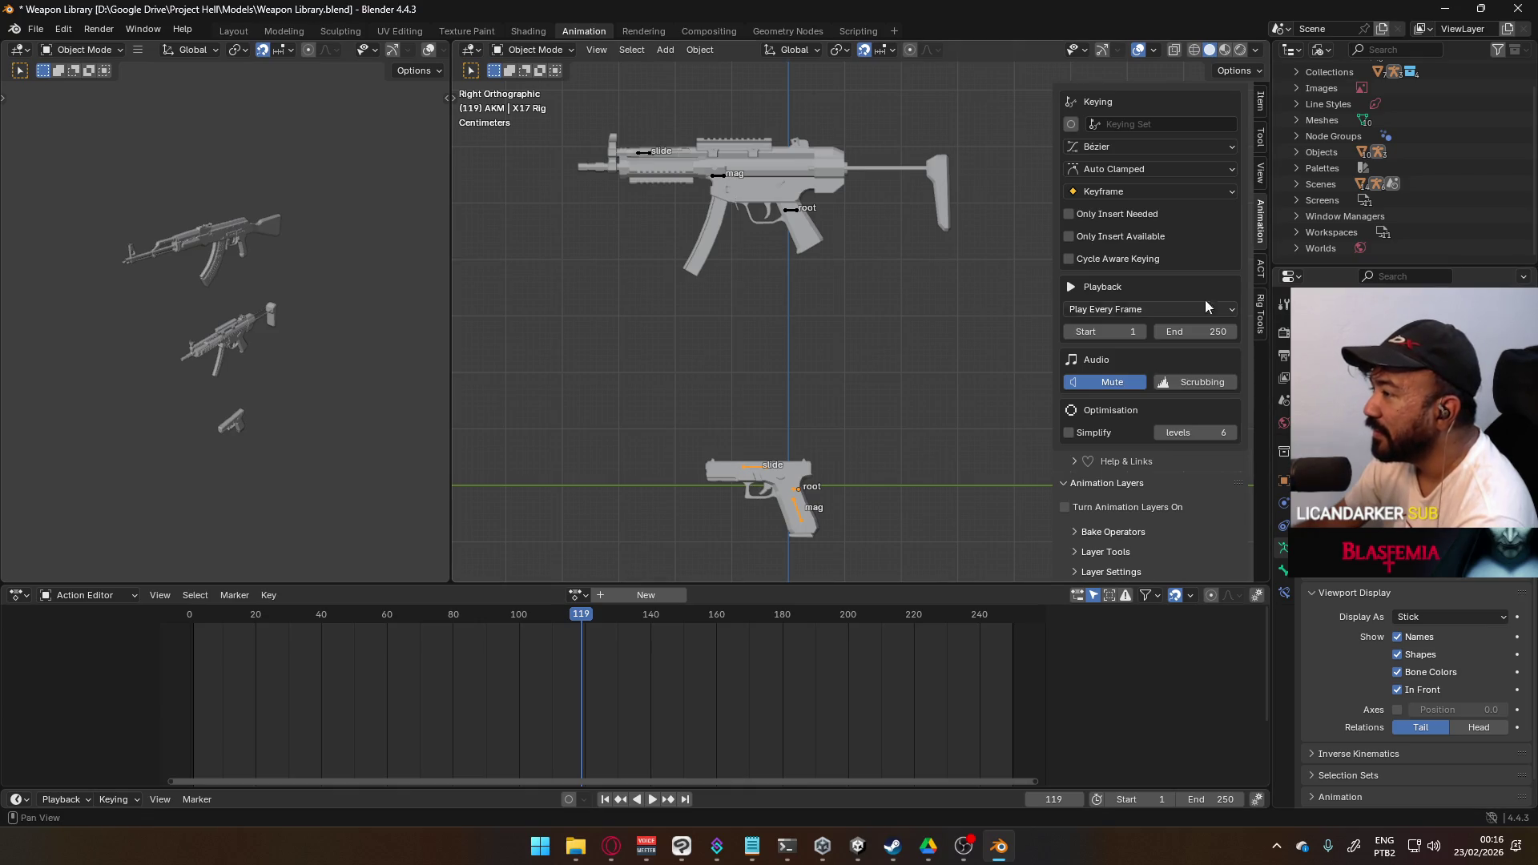
click(1518, 9)
click(702, 454)
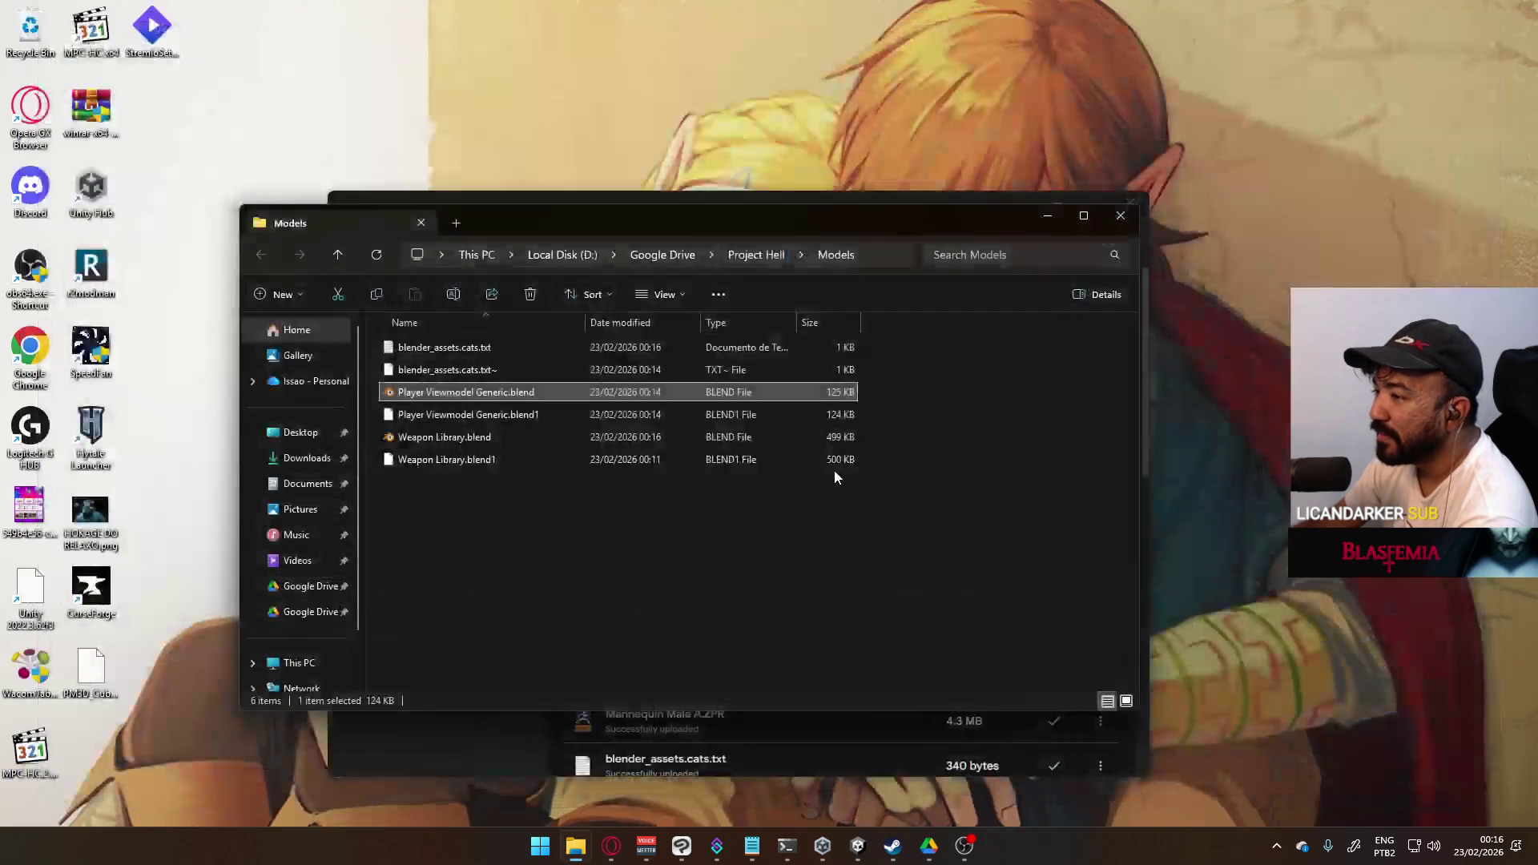
- Reopen Weapon Library.blend in Blender from the Models folder
double_click(470, 462)
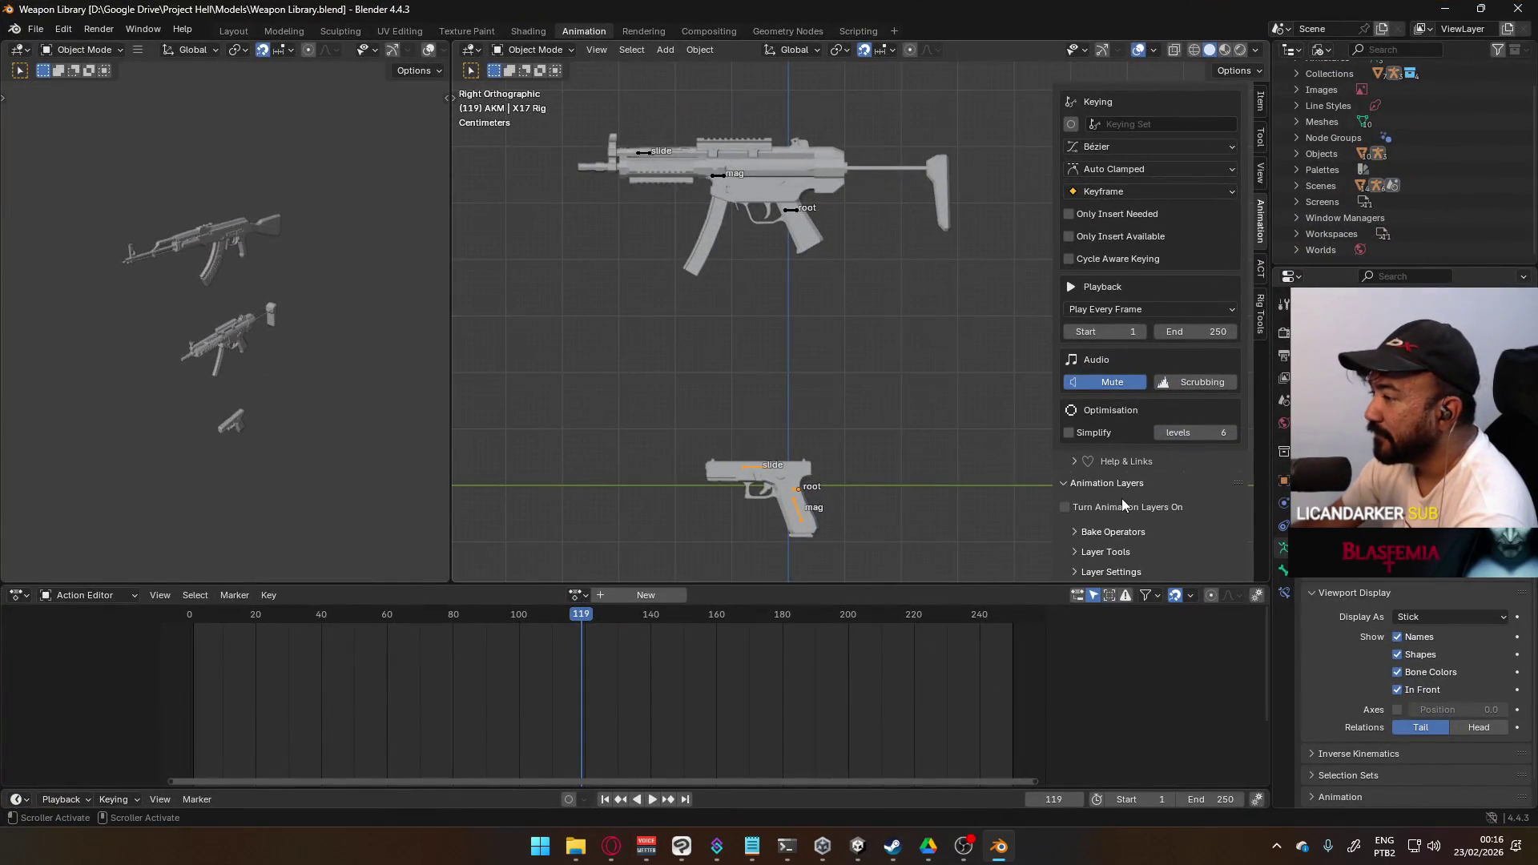
- Toggle animation layers on and off twice, removing the Base_Layer each time
click(1124, 506)
scroll(1220, 517, down, 3)
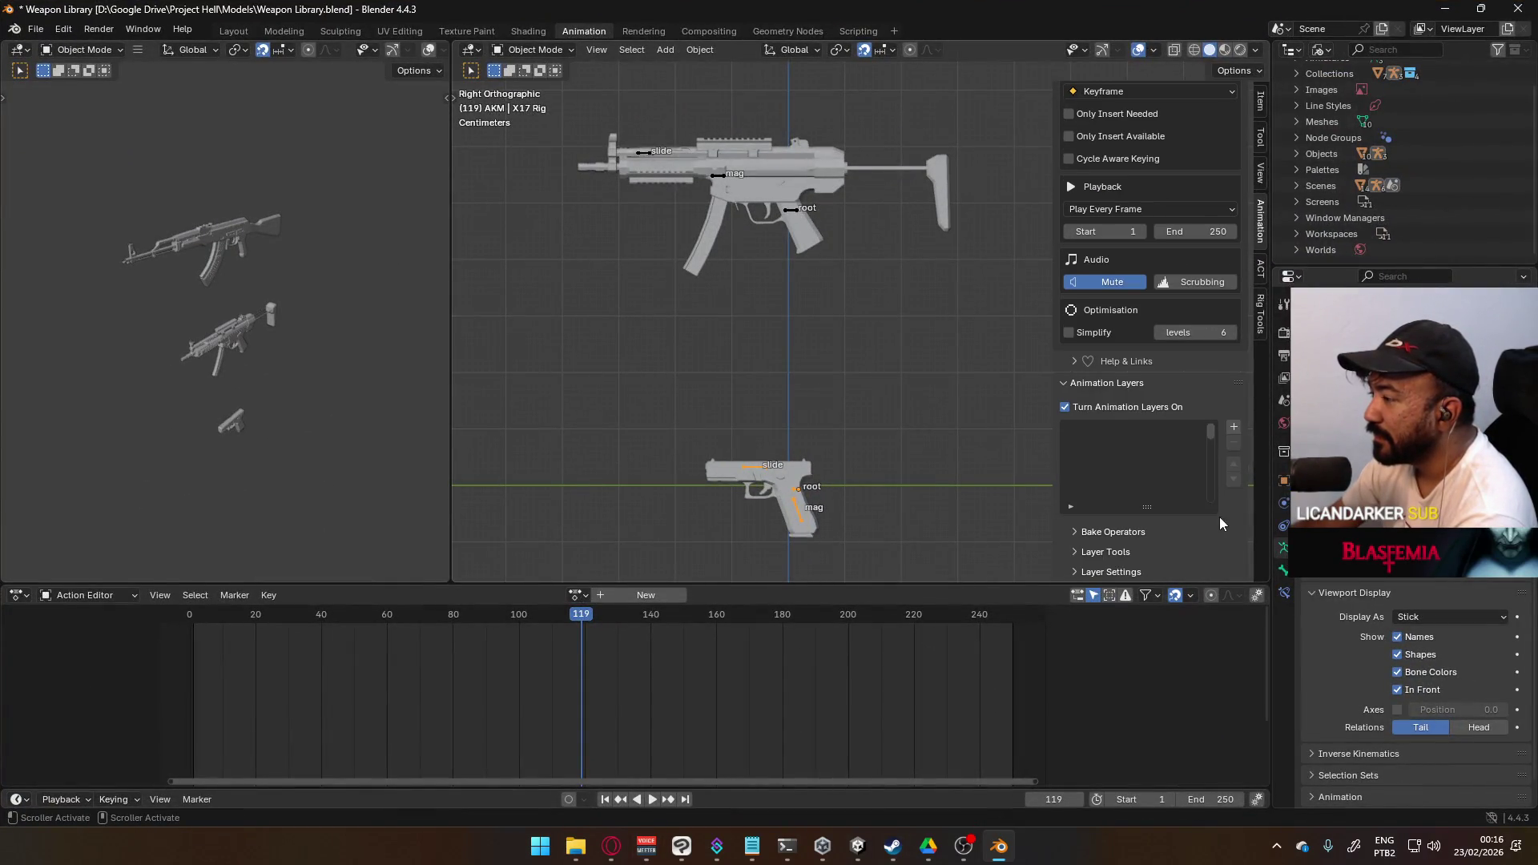
click(1233, 426)
click(1233, 443)
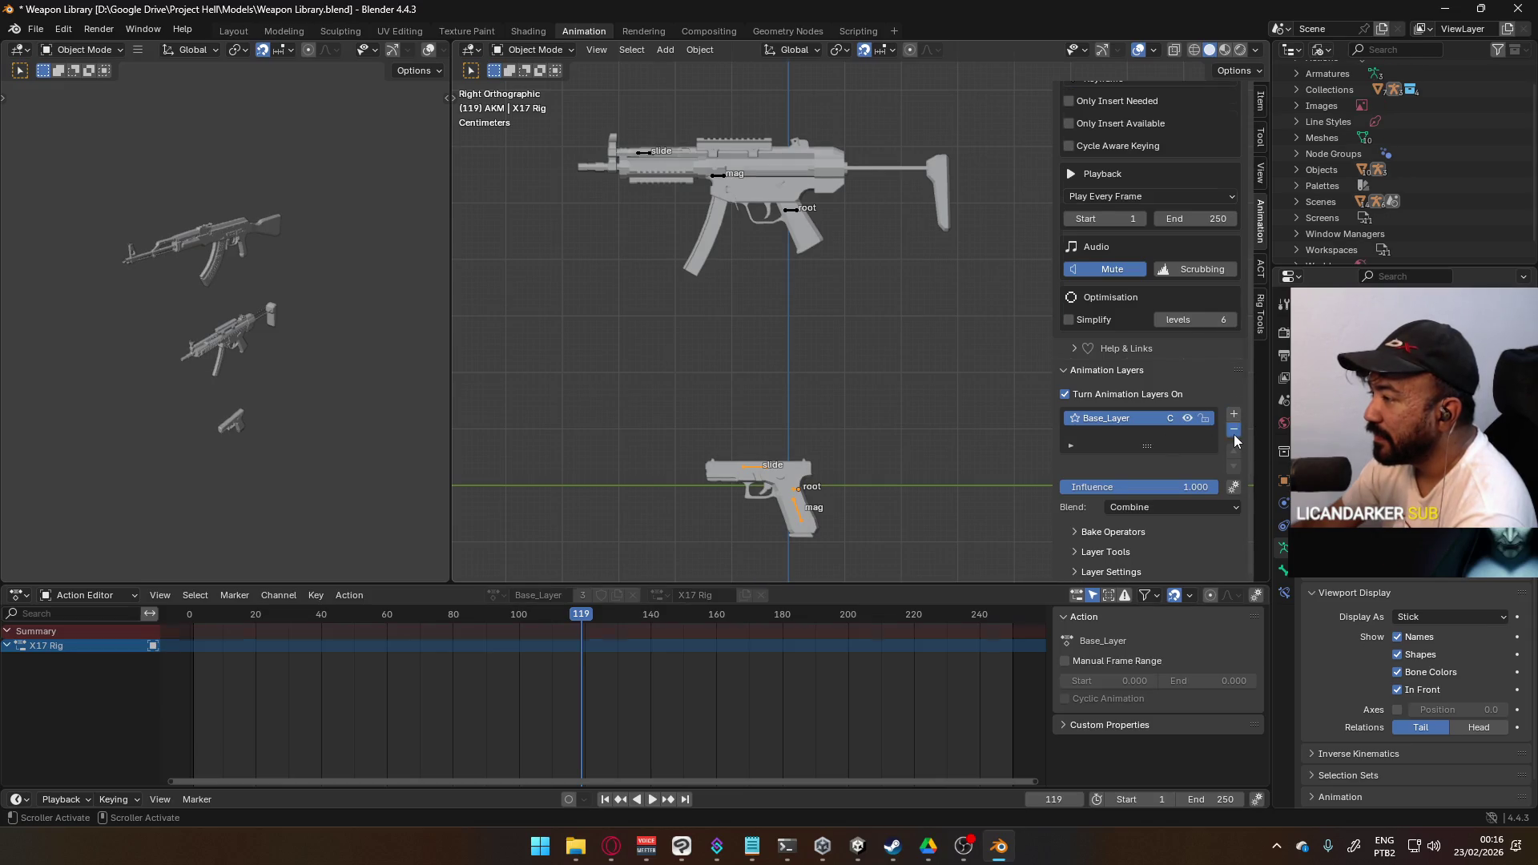
click(1112, 437)
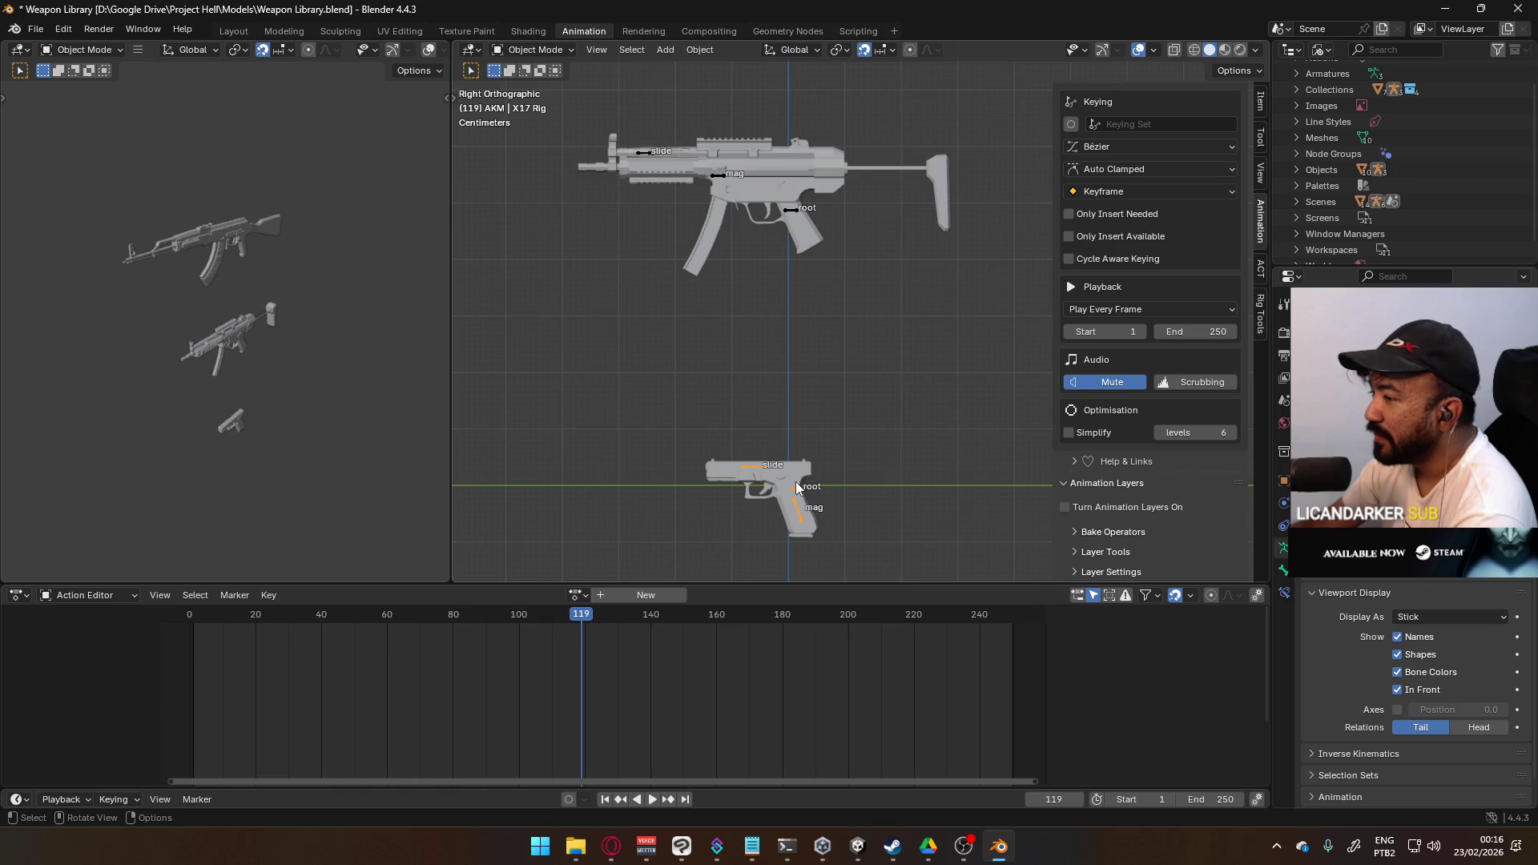
click(1132, 502)
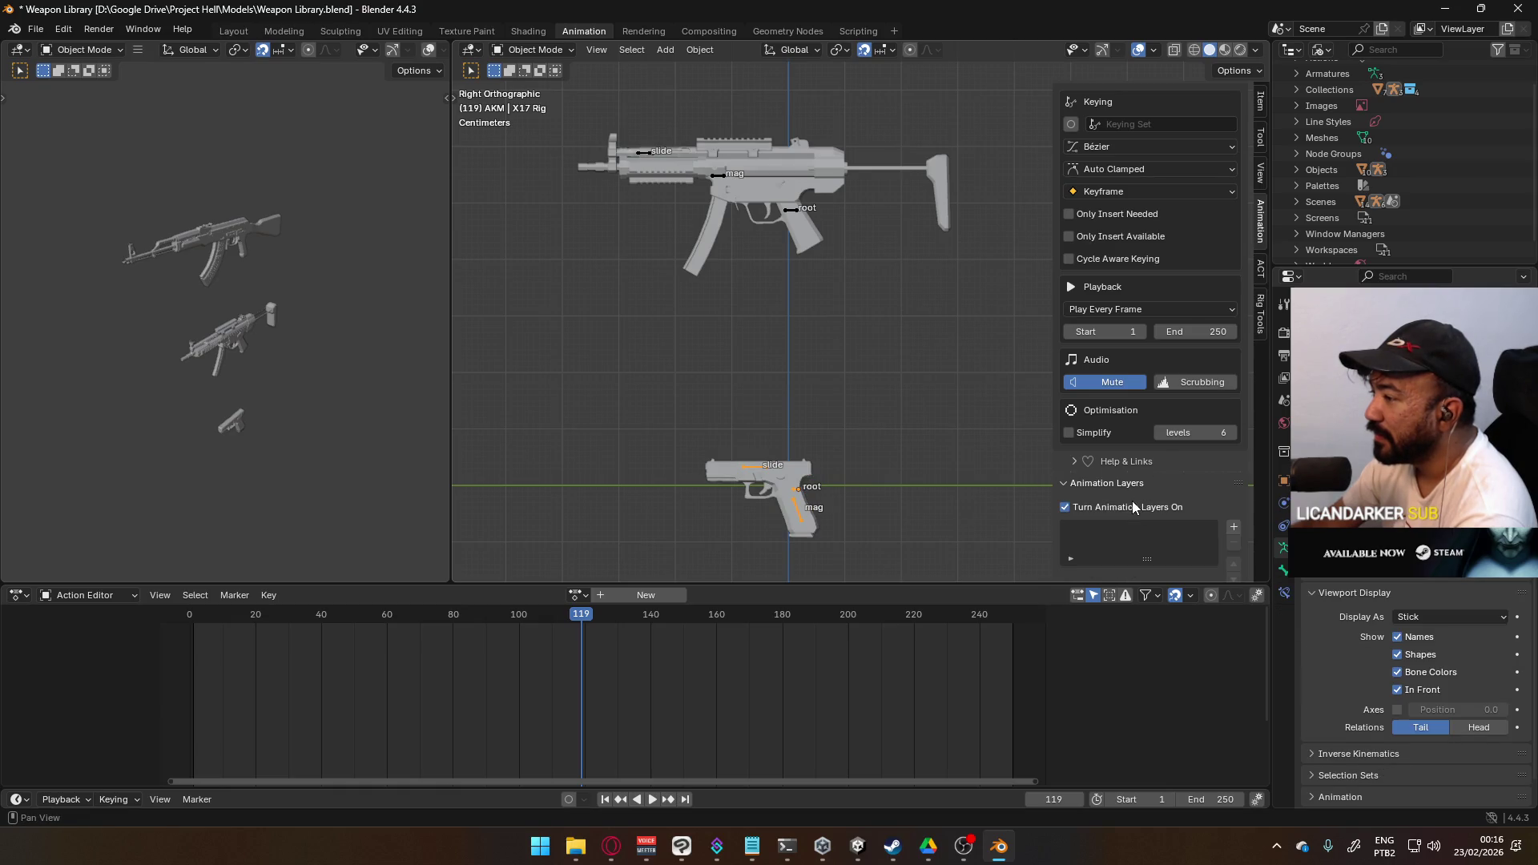
scroll(1199, 512, down, 2)
click(1234, 469)
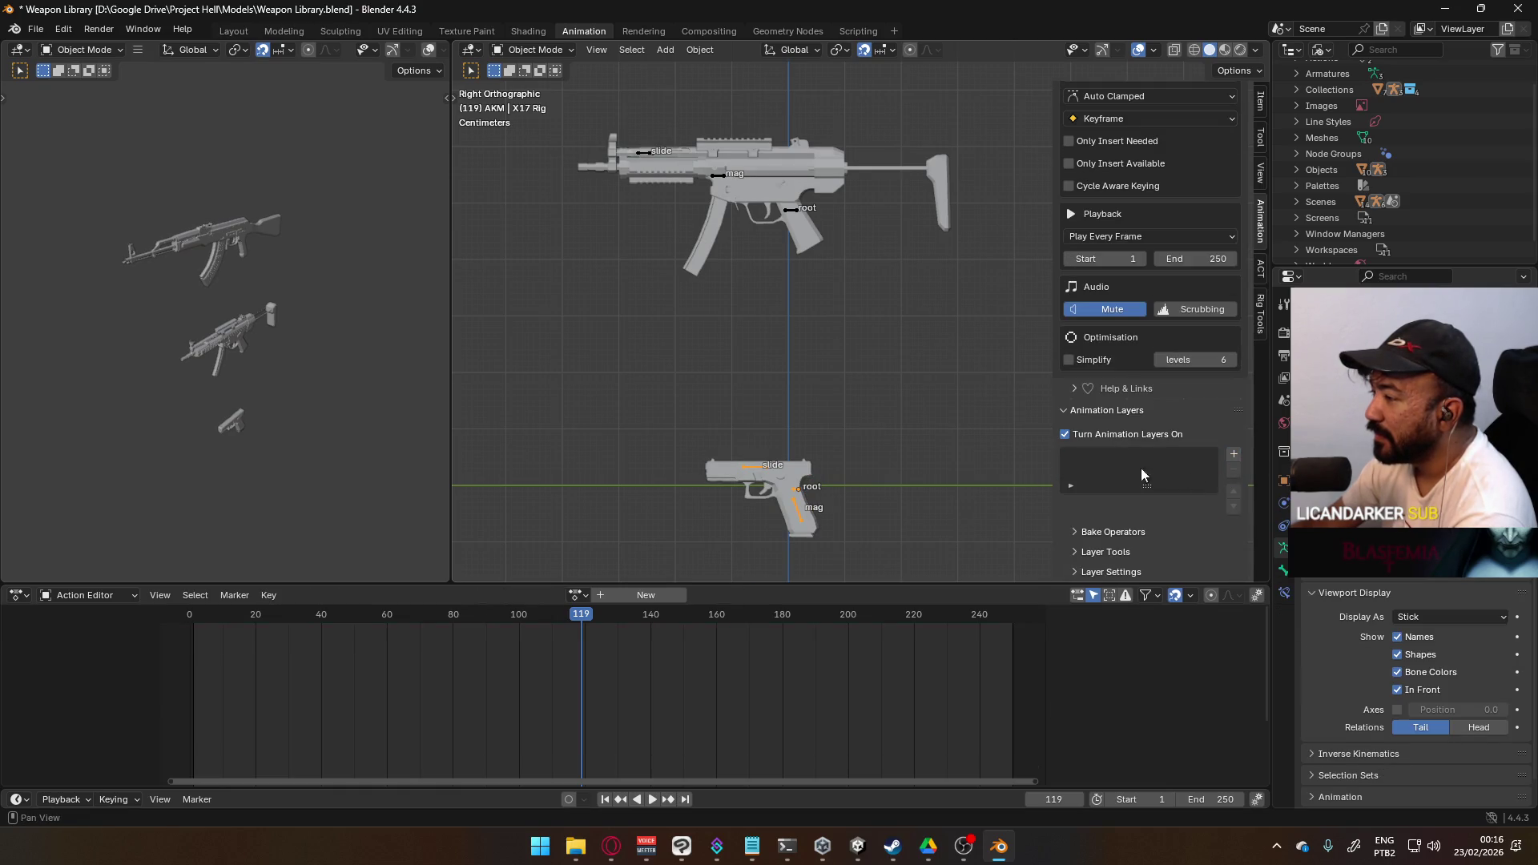
click(1080, 439)
scroll(1411, 197, up, 3)
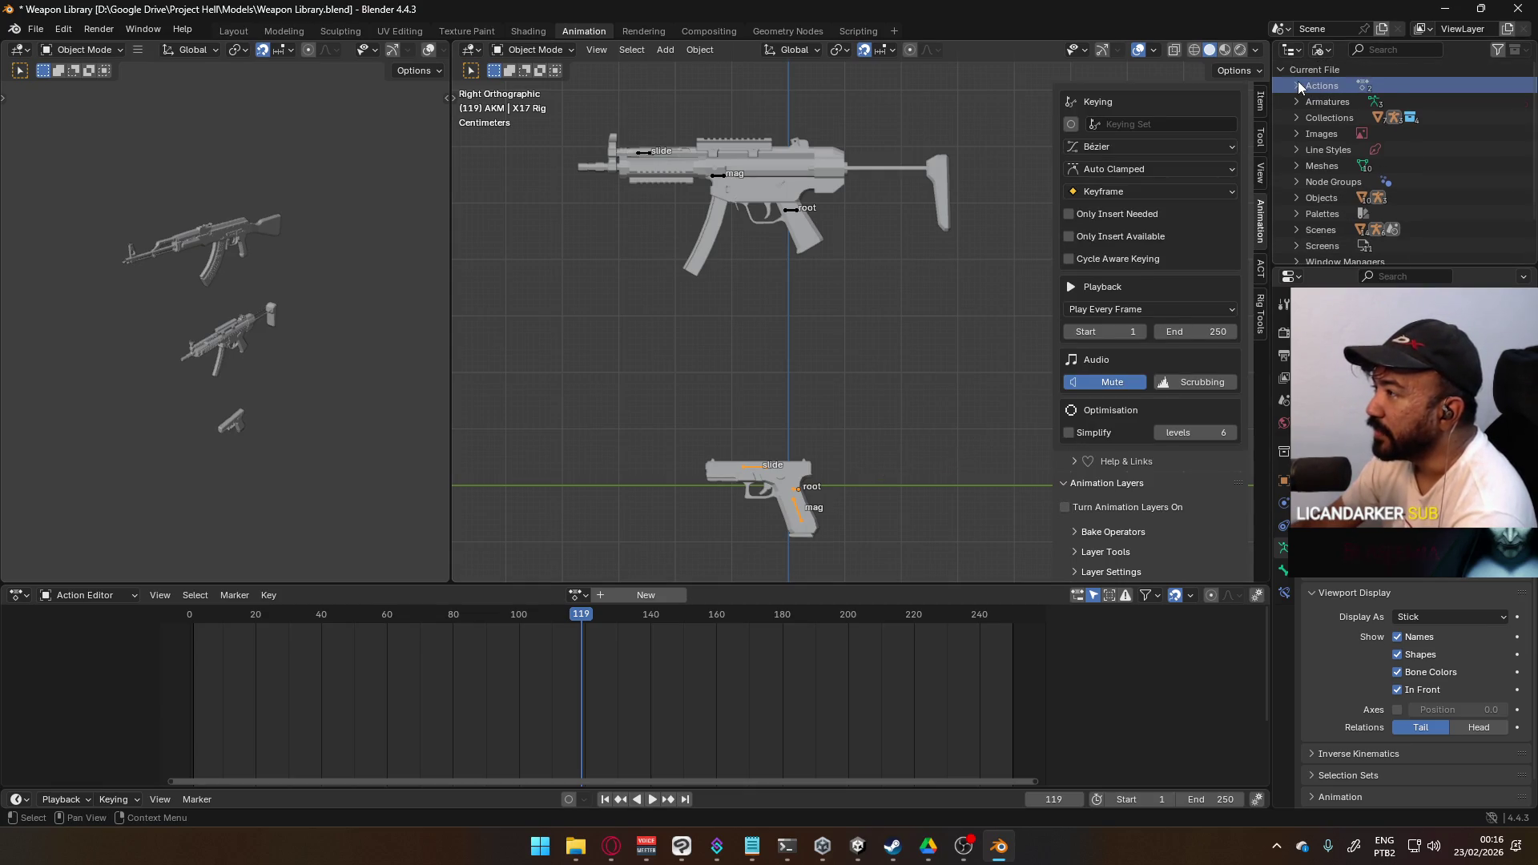
- Delete the Base_Layer action from the file's Actions list in the Outliner
click(1297, 85)
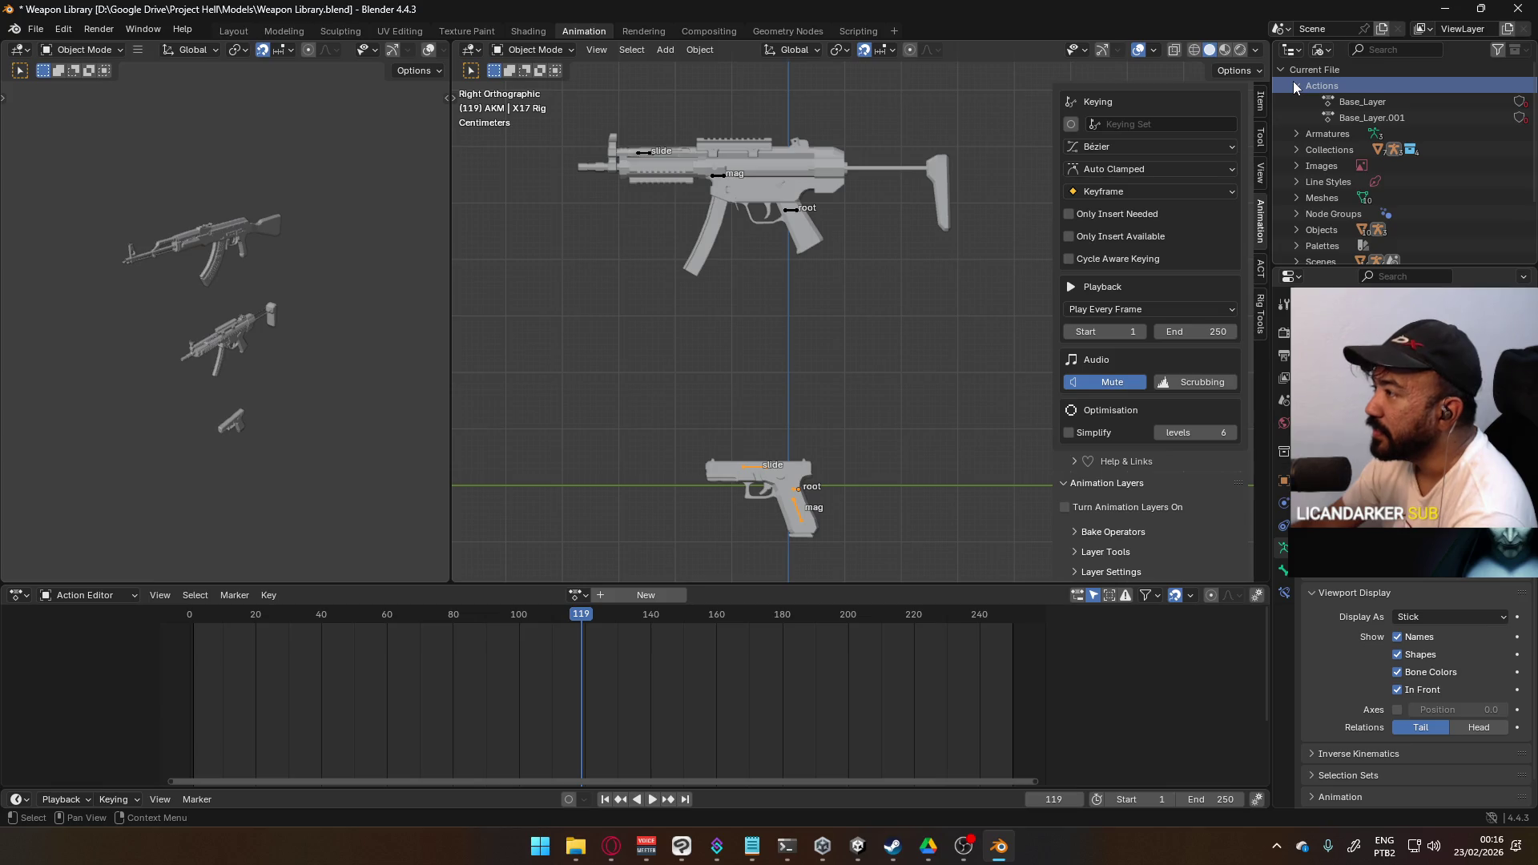
right_click(1377, 105)
click(1377, 105)
right_click(1378, 105)
click(1376, 105)
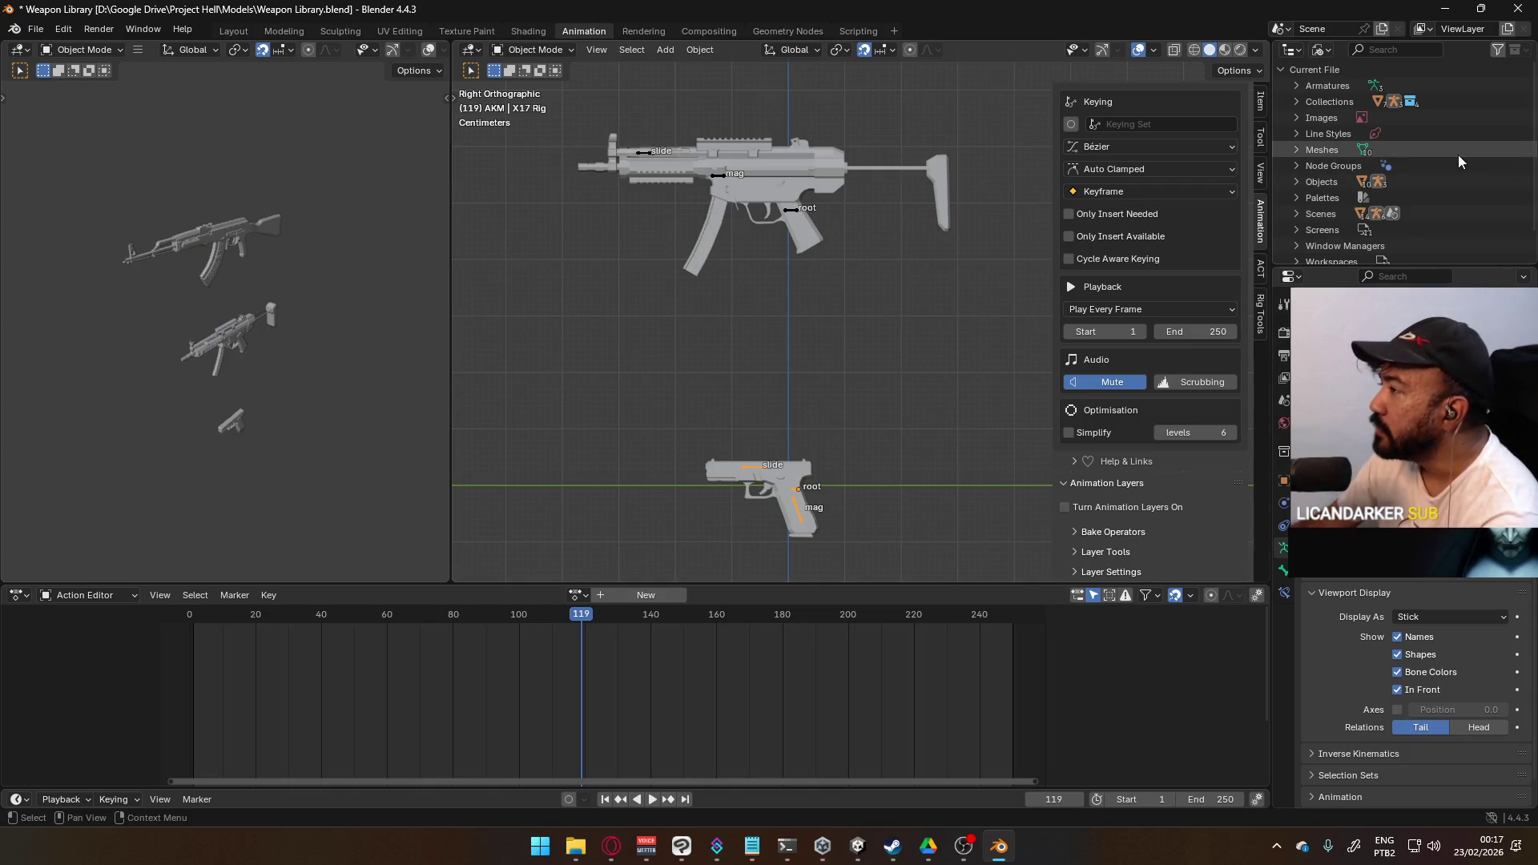
- Scrub the Action Editor playhead from frame 119 back to frame 0
scroll(1375, 218, down, 2)
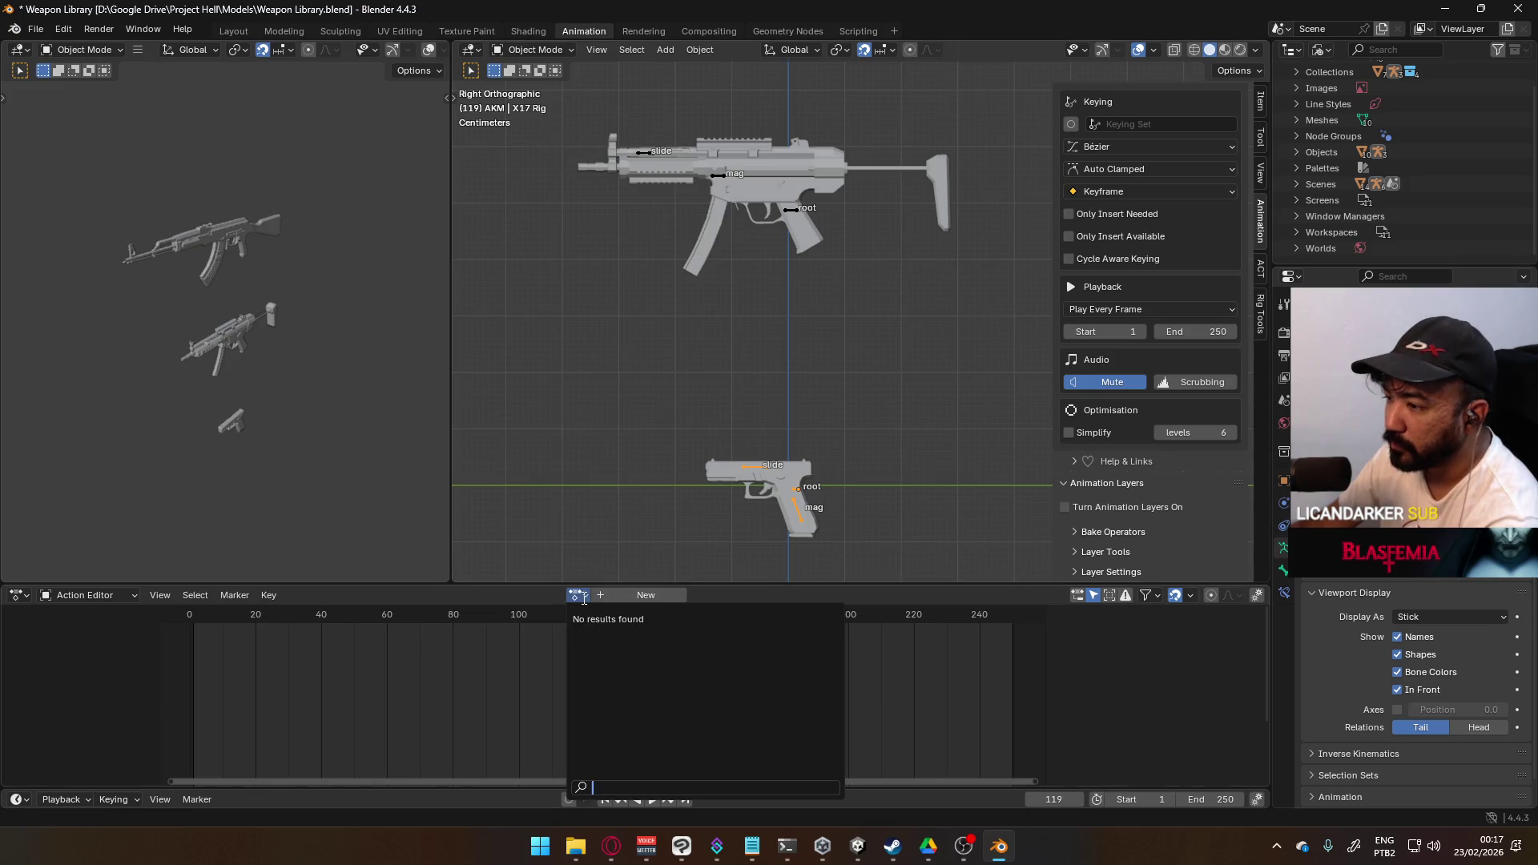
mouse_move(583, 615)
mouse_down()
mouse_move(164, 621)
mouse_move(192, 626)
mouse_up()
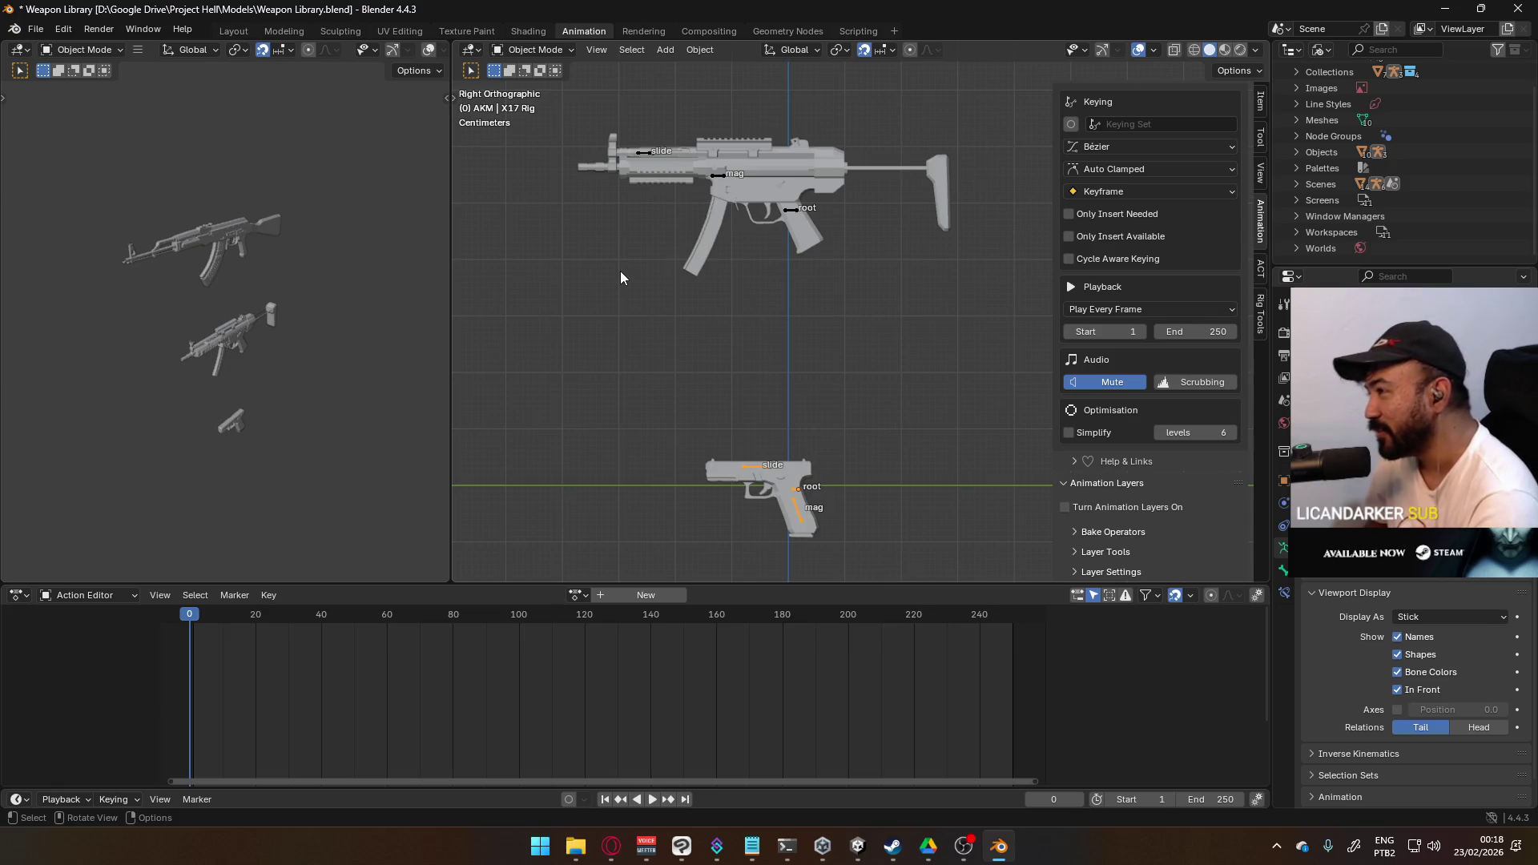
- Save the Weapon Library and open Player Viewmodel Generic.blend from recent files
click(33, 22)
click(48, 127)
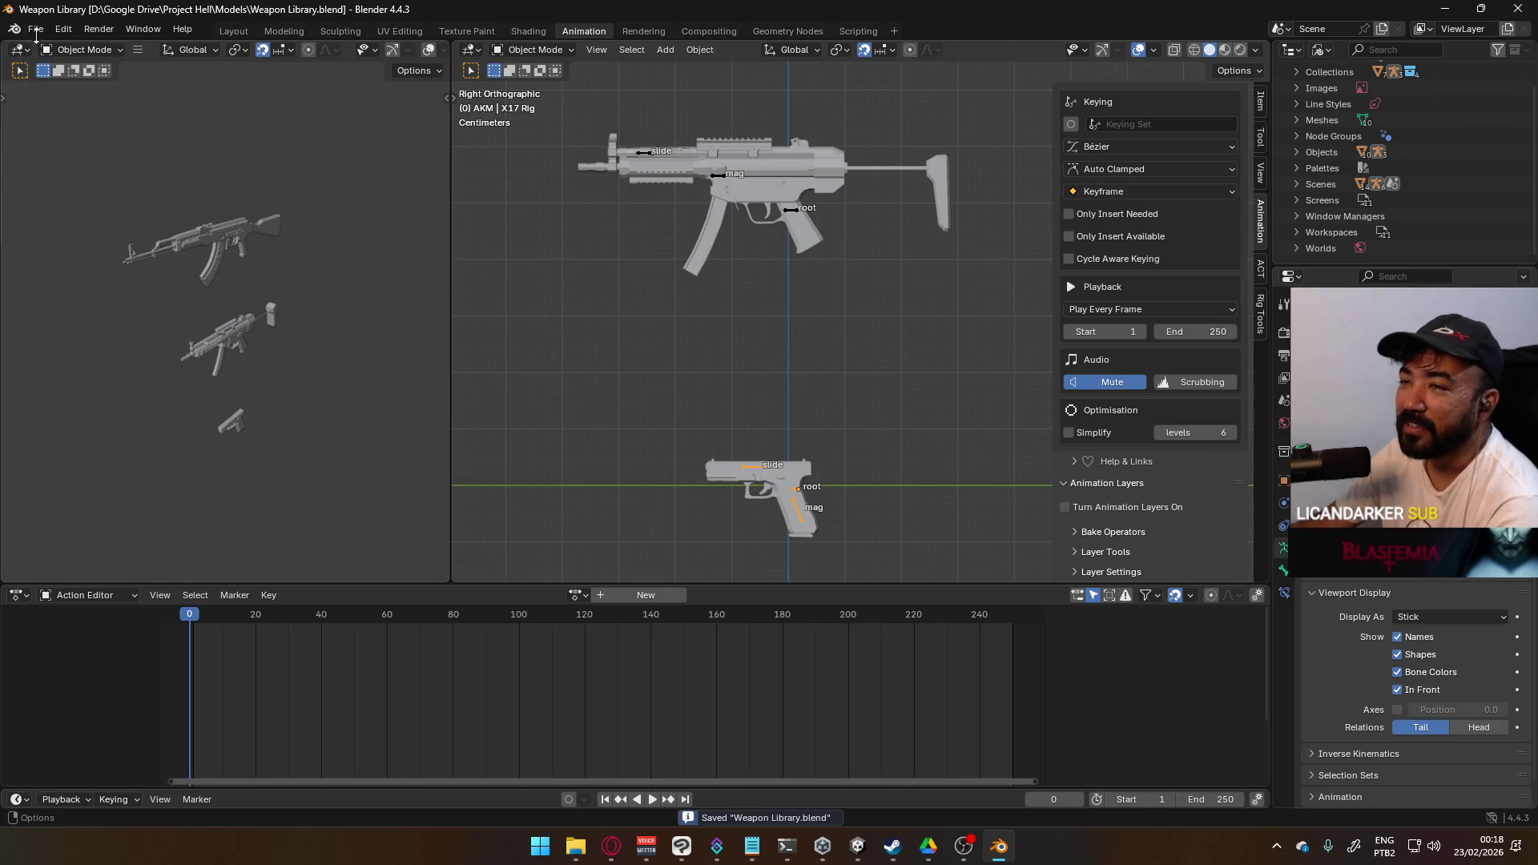
click(36, 32)
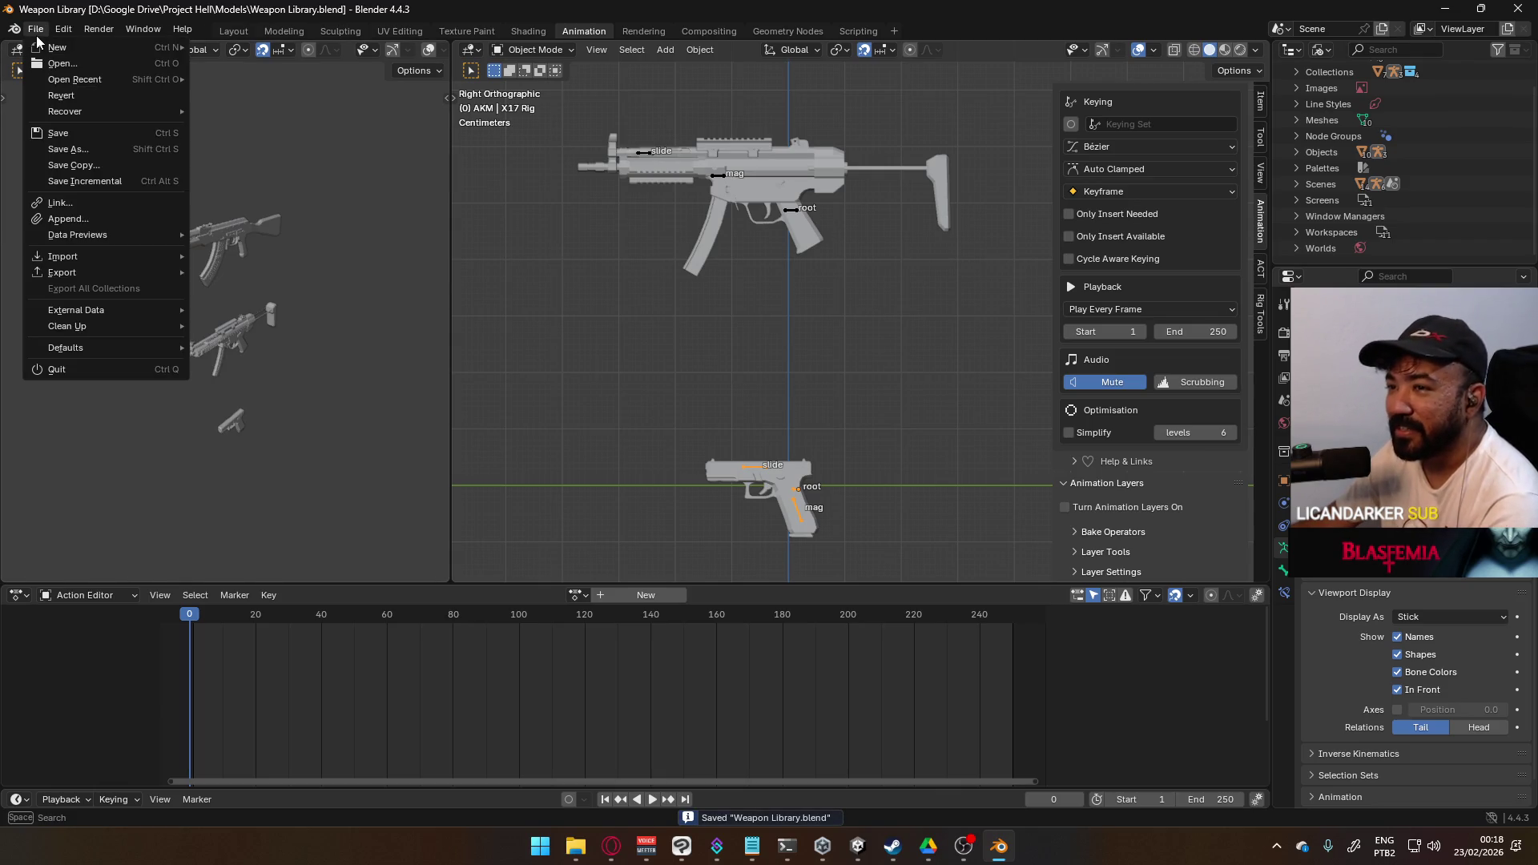
mouse_move(151, 83)
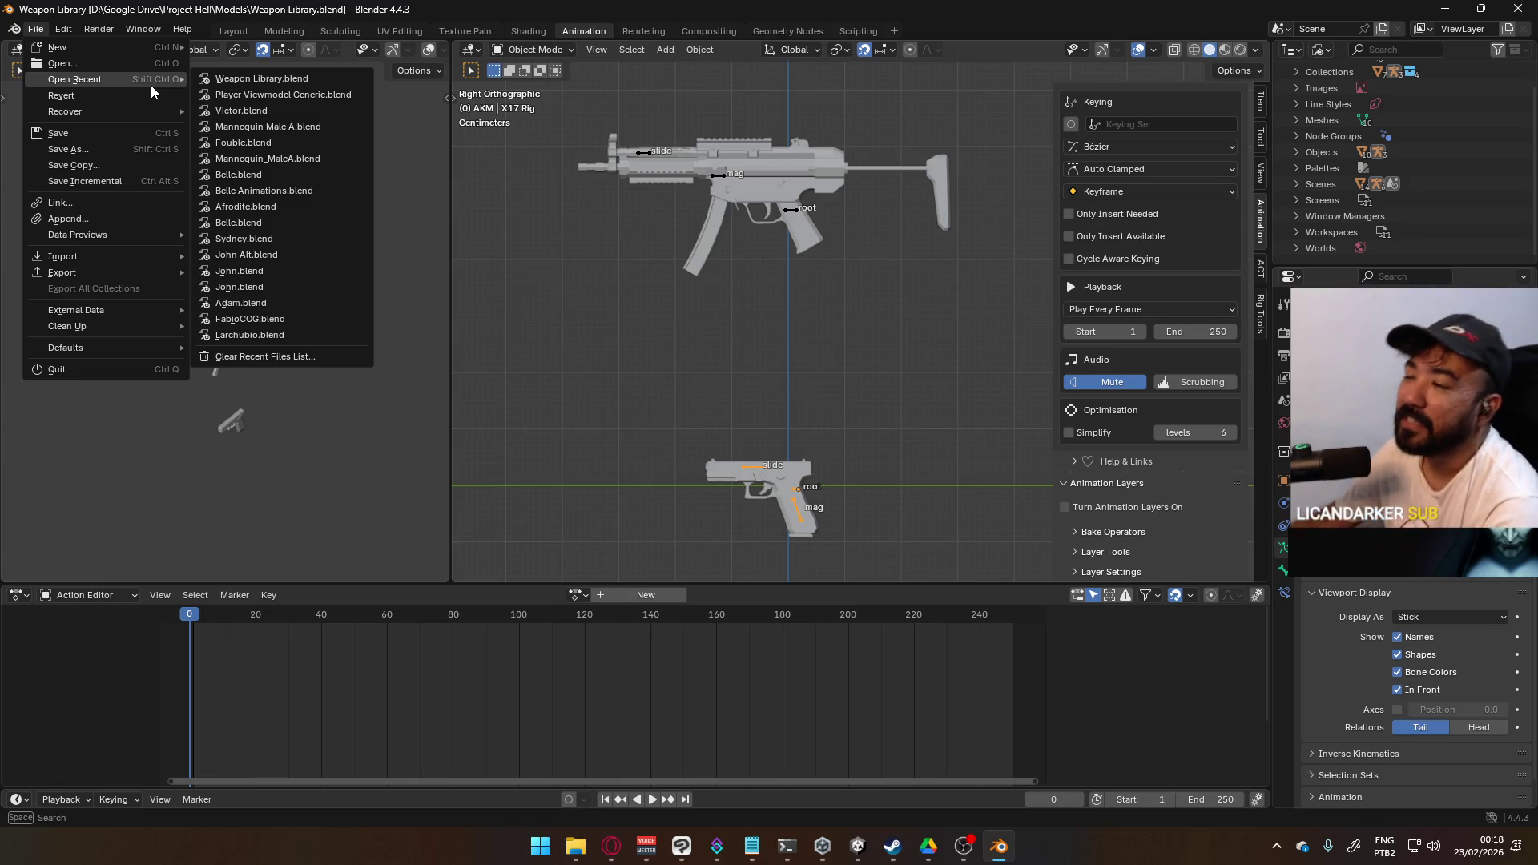
click(268, 84)
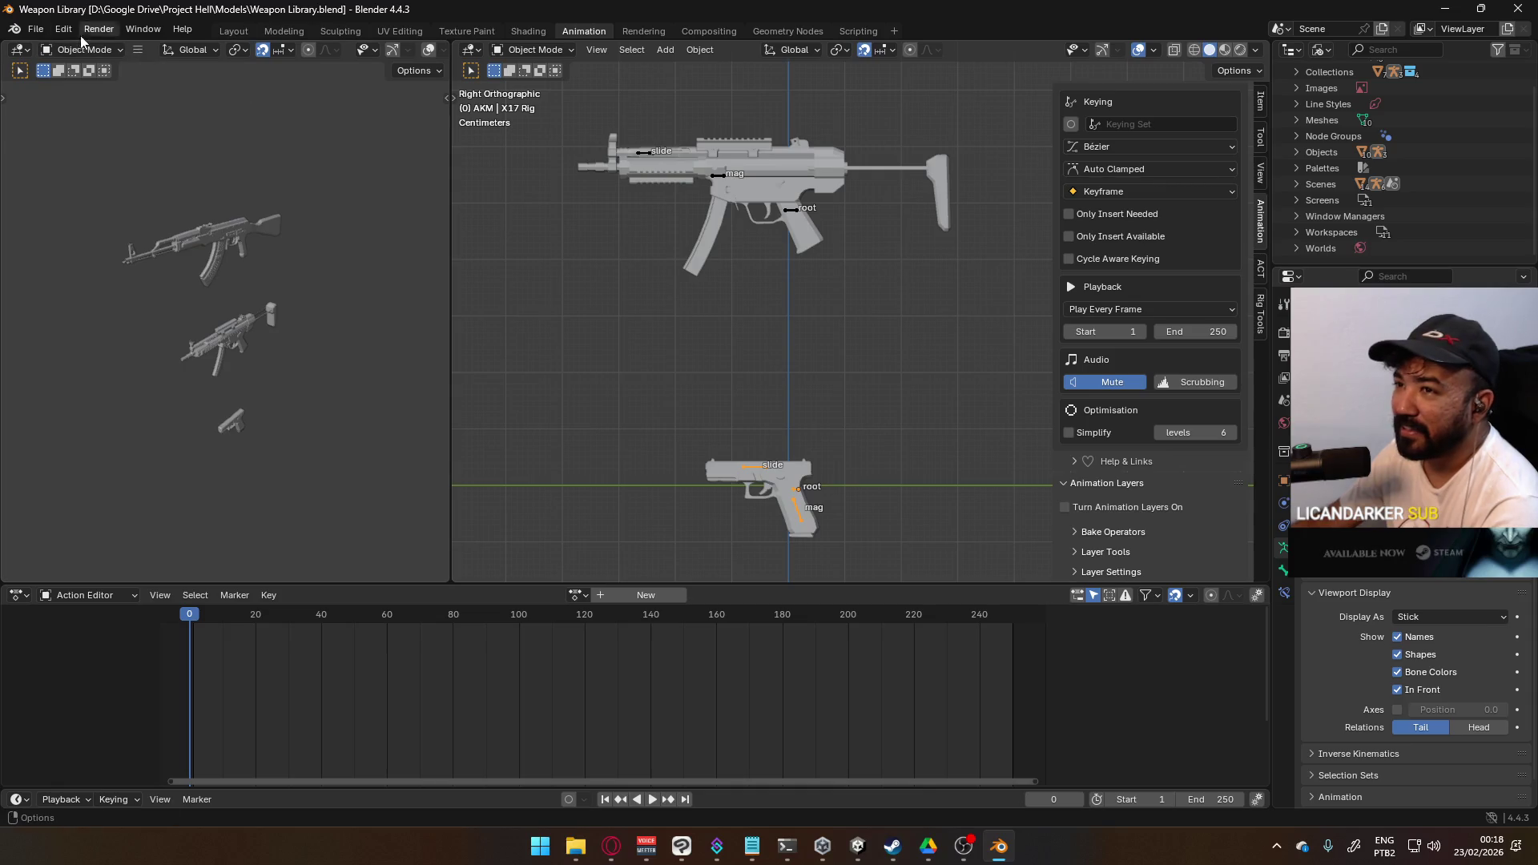
click(35, 29)
mouse_move(96, 79)
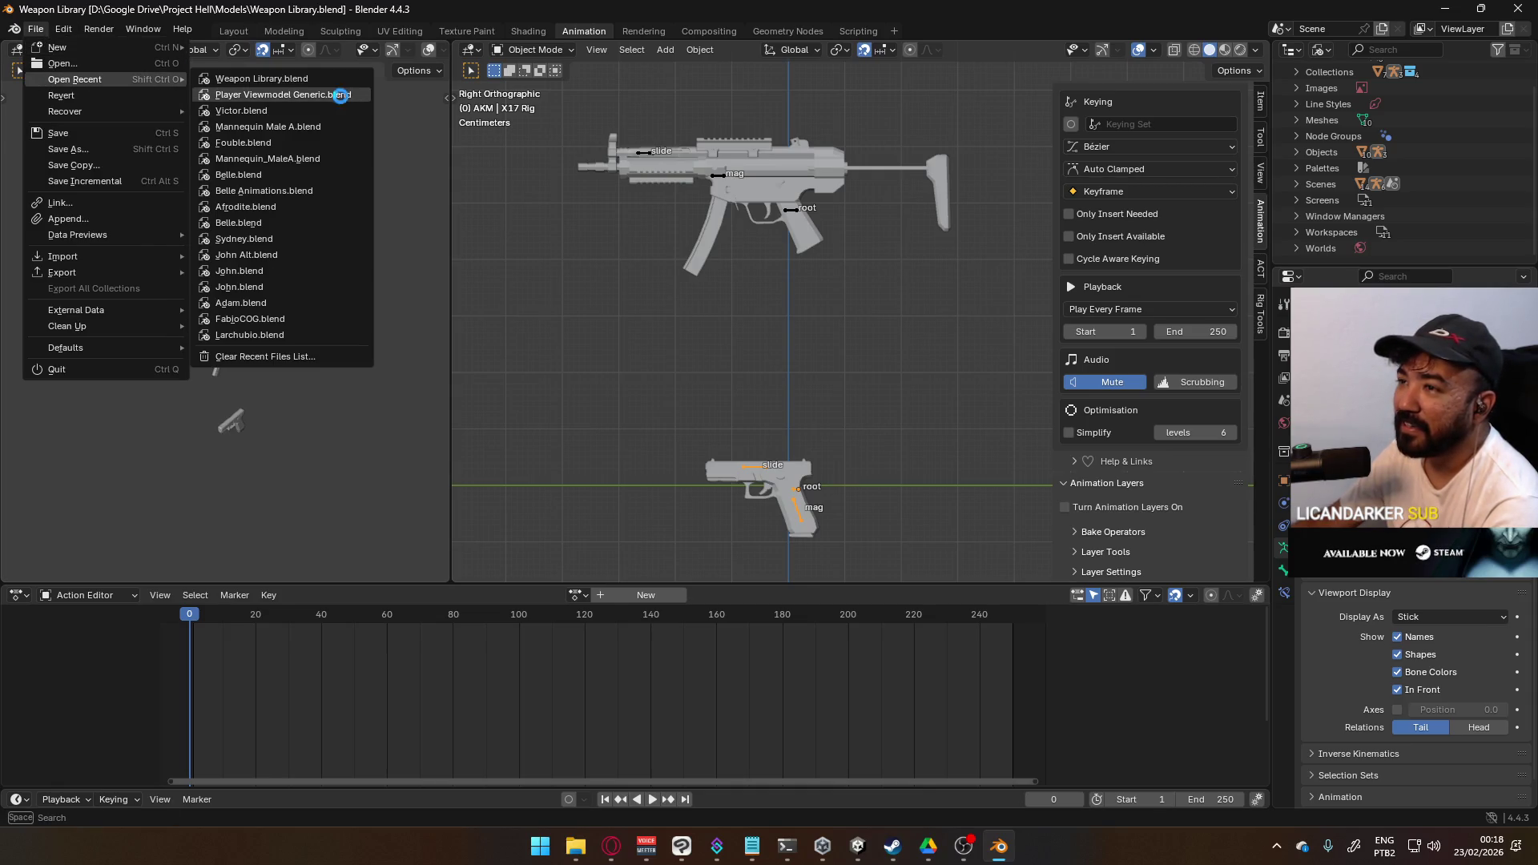
click(339, 96)
- Set the Outliner to View Layer mode and orbit the view toward the camera and arms
click(1199, 49)
click(1254, 102)
mouse_move(887, 468)
middle_down()
mouse_move(796, 503)
mouse_move(639, 517)
mouse_move(708, 473)
mouse_move(838, 475)
middle_up()
click(120, 29)
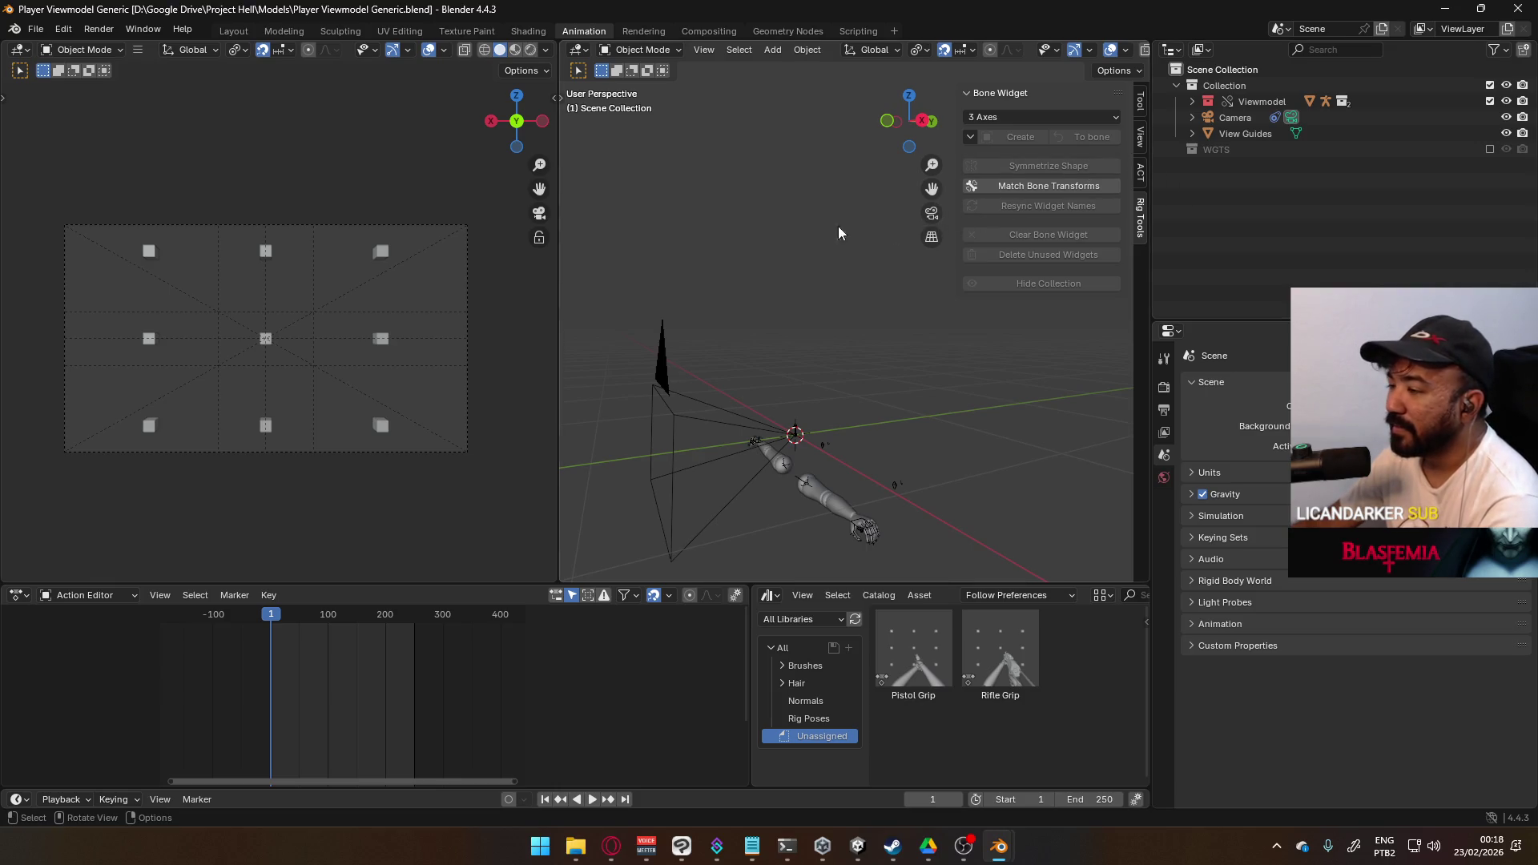
- Link both the MP5 and X17 collections from Weapon Library.blend's Collection folder
click(64, 29)
mouse_move(35, 28)
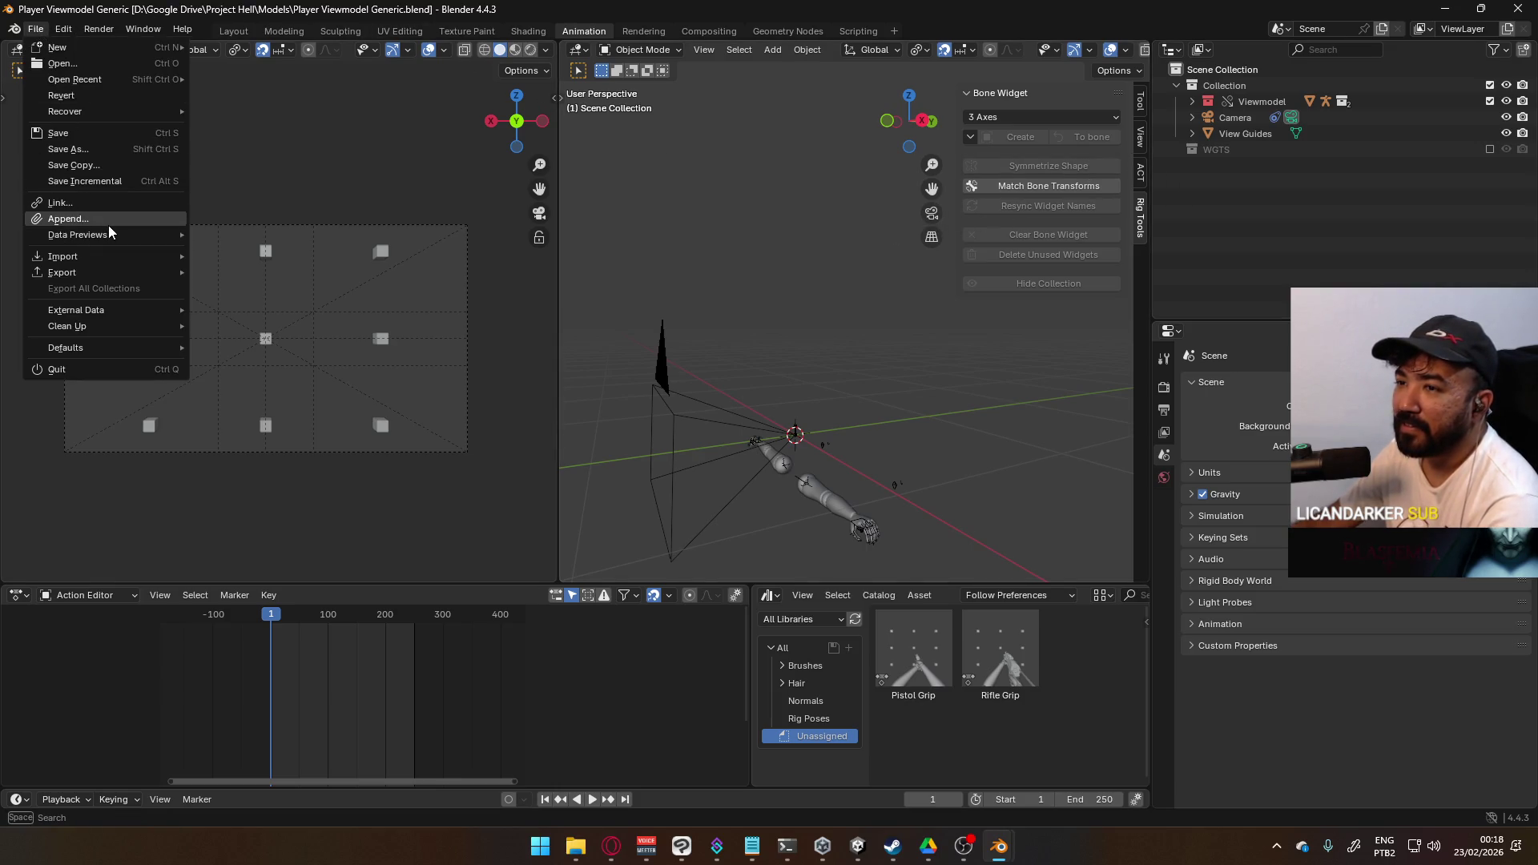
click(127, 201)
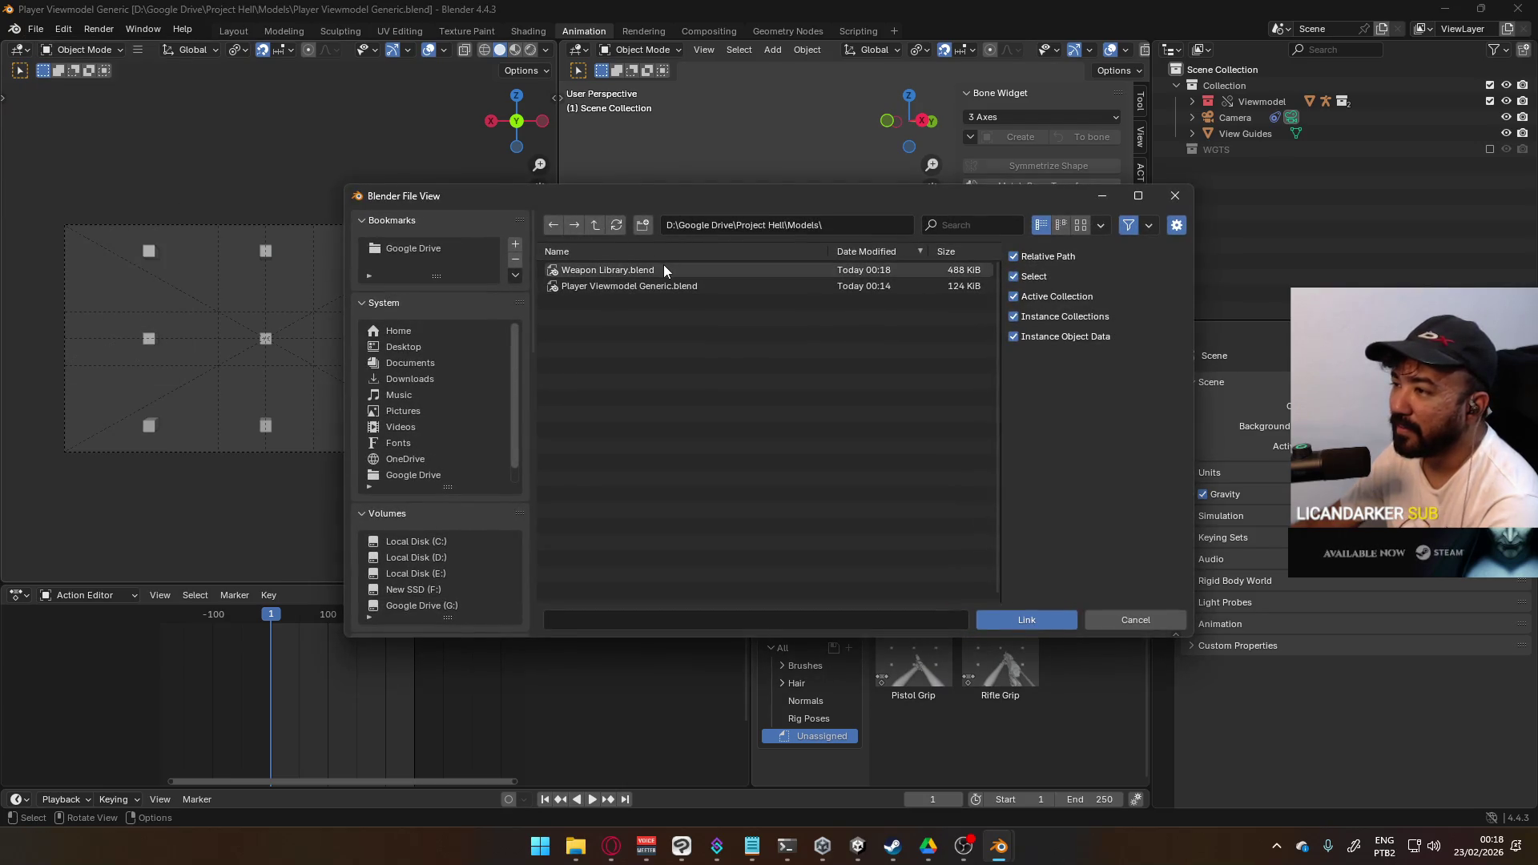
click(631, 282)
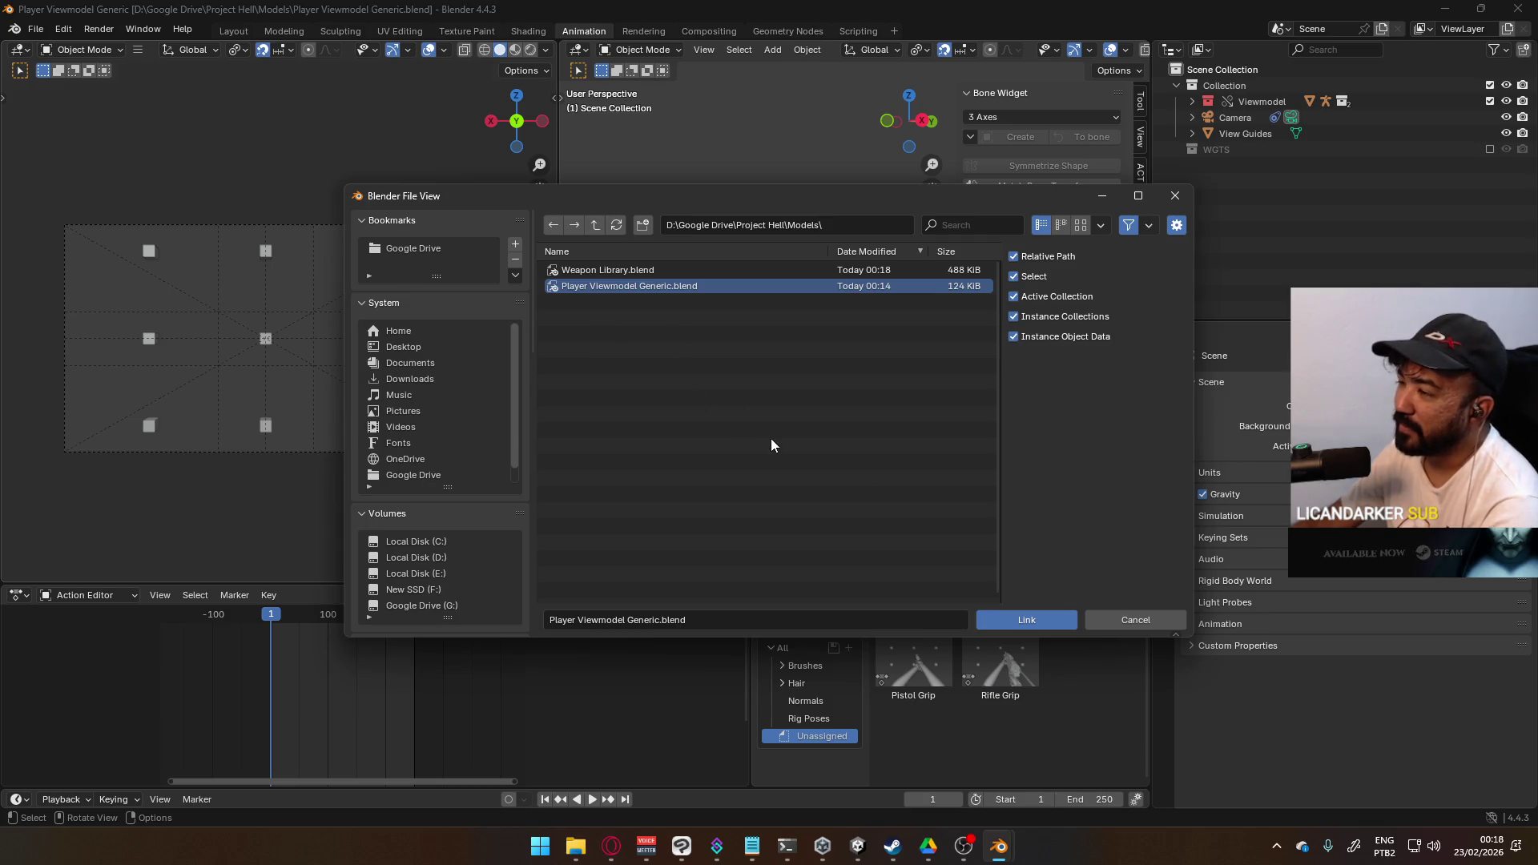
click(660, 274)
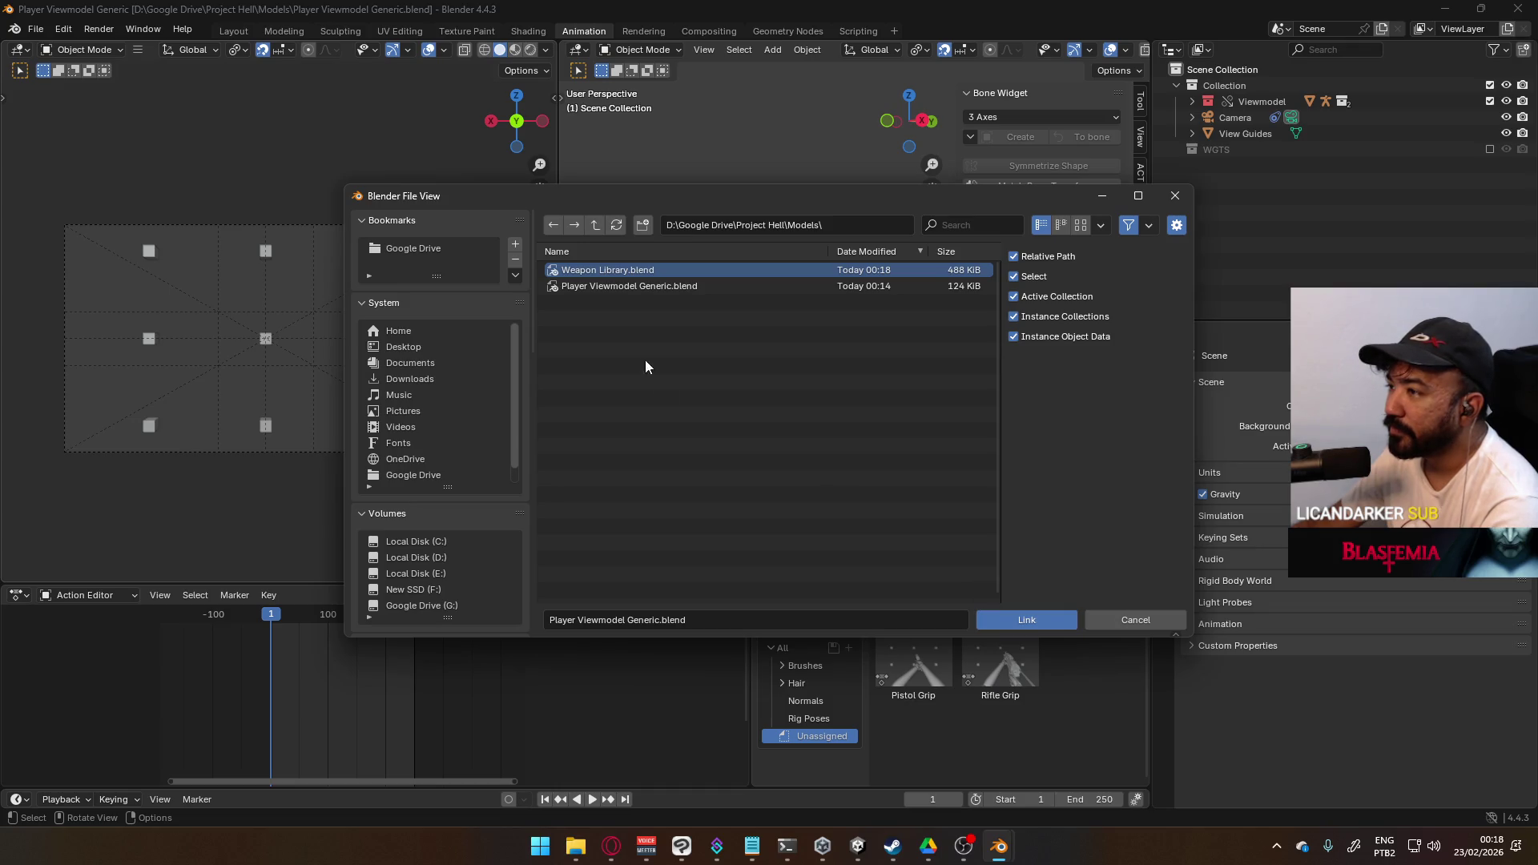
double_click(646, 273)
click(660, 288)
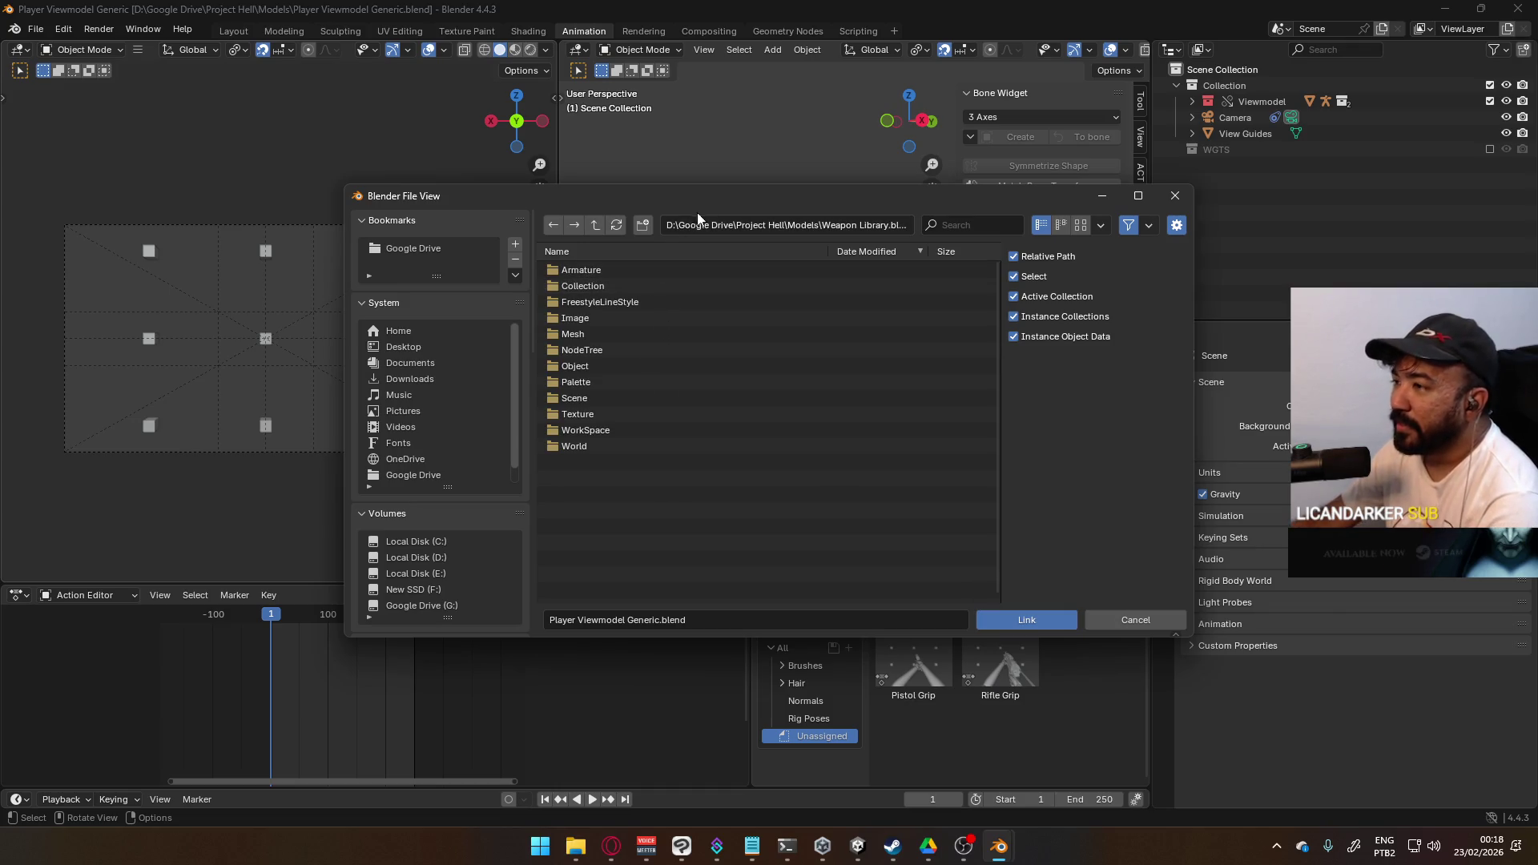
double_click(679, 309)
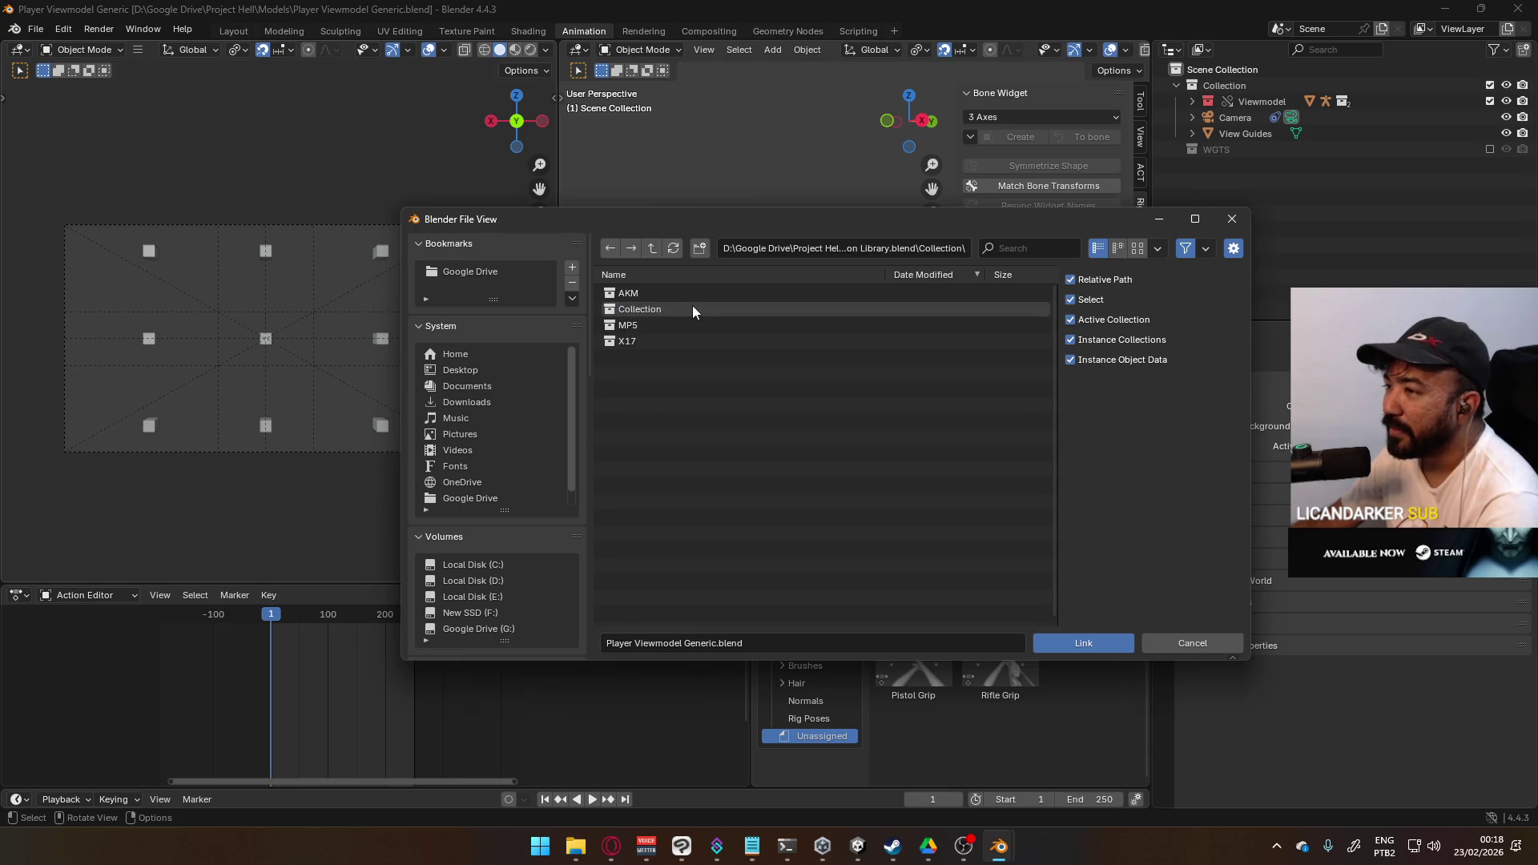
click(656, 335)
ctrl+click(665, 324)
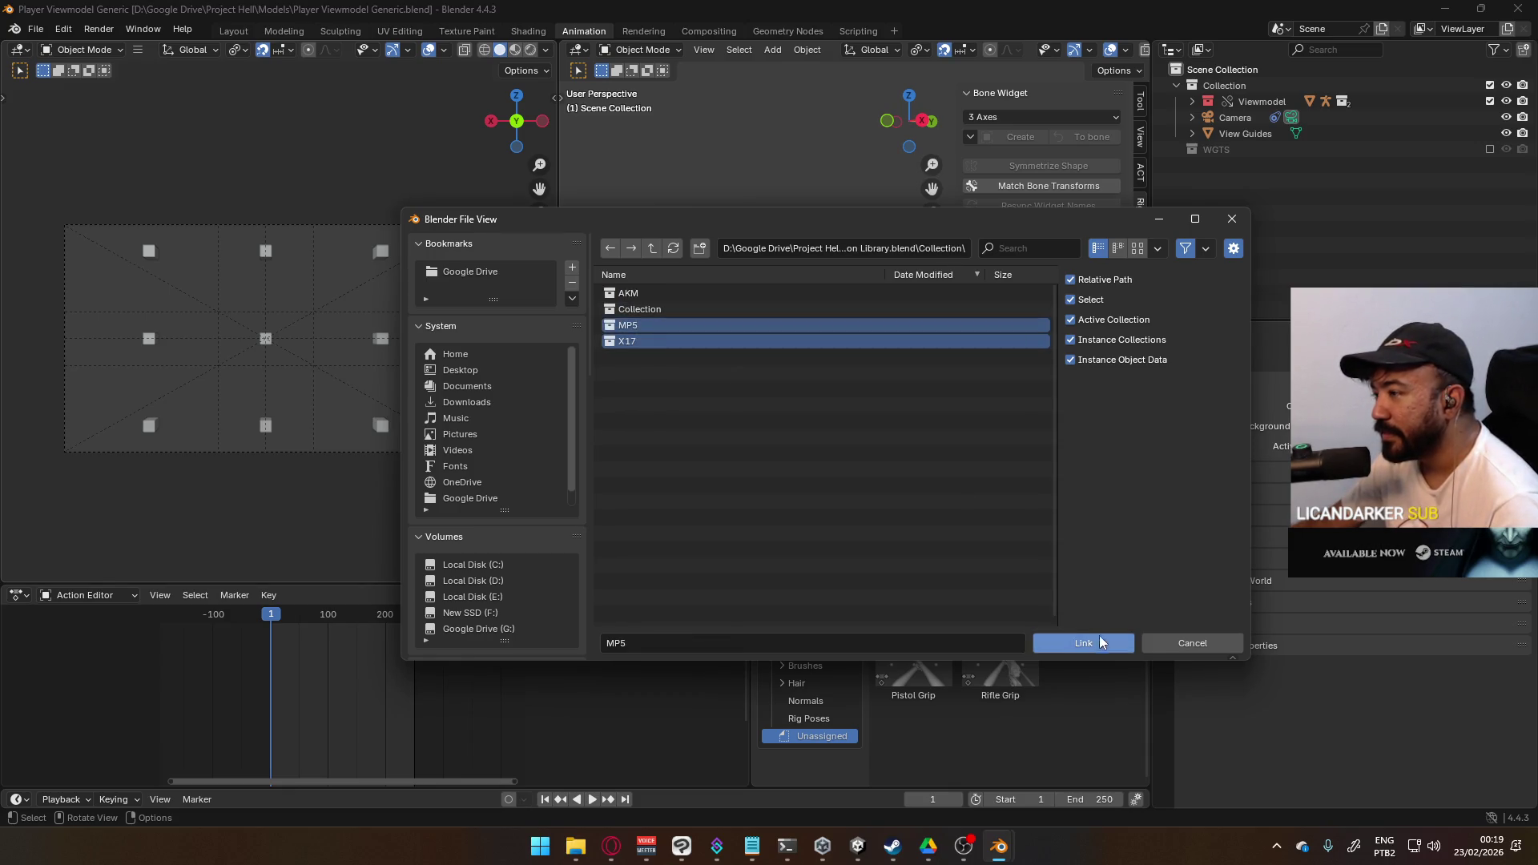
click(1093, 641)
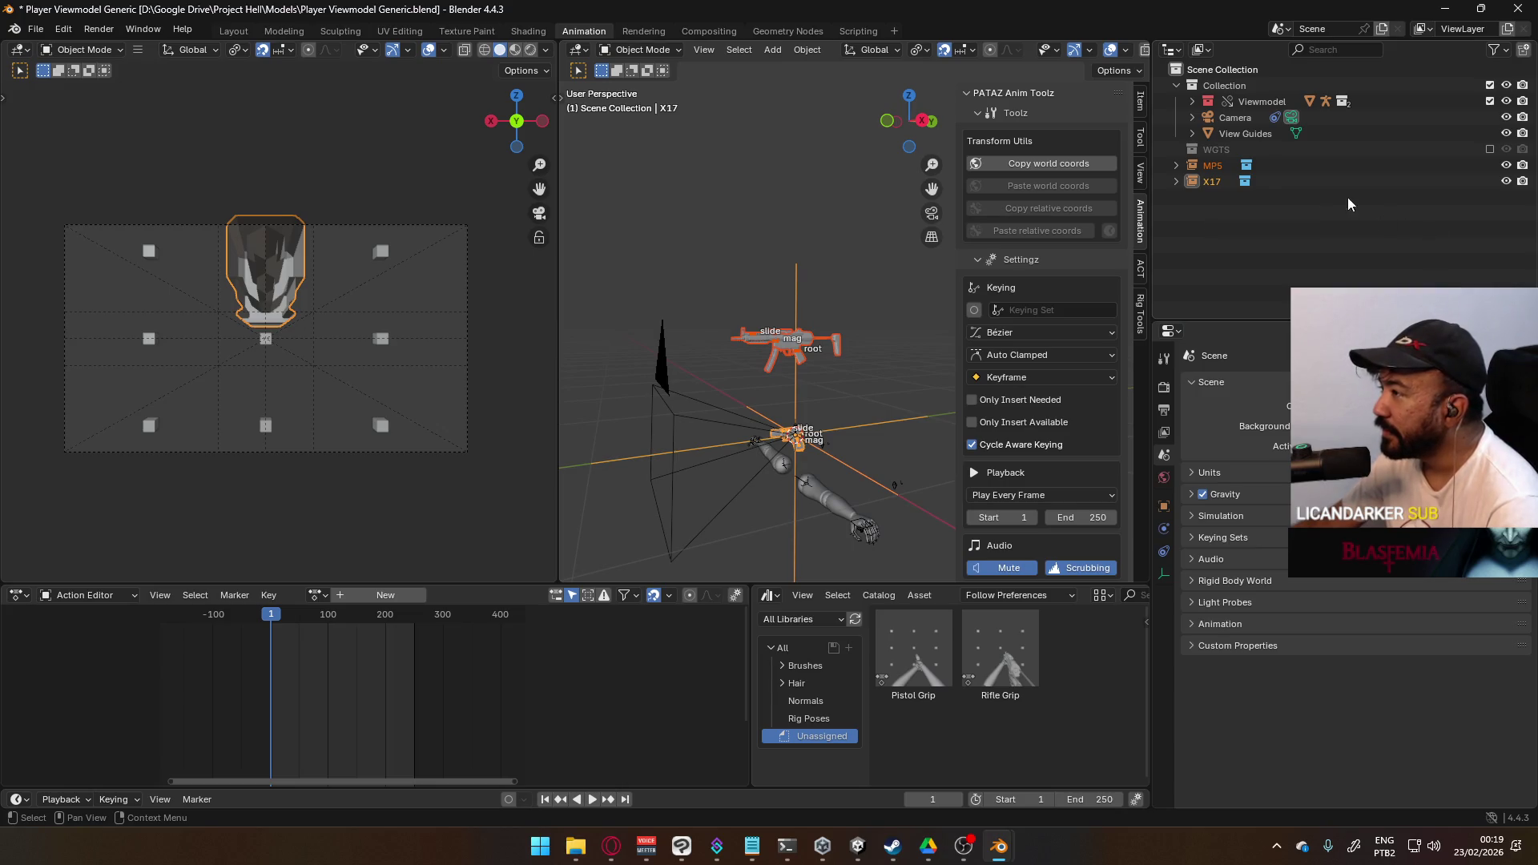
- Make the MP5 collection active and hide the MP5 gun in the viewport
click(1417, 181)
click(1478, 165)
click(1506, 165)
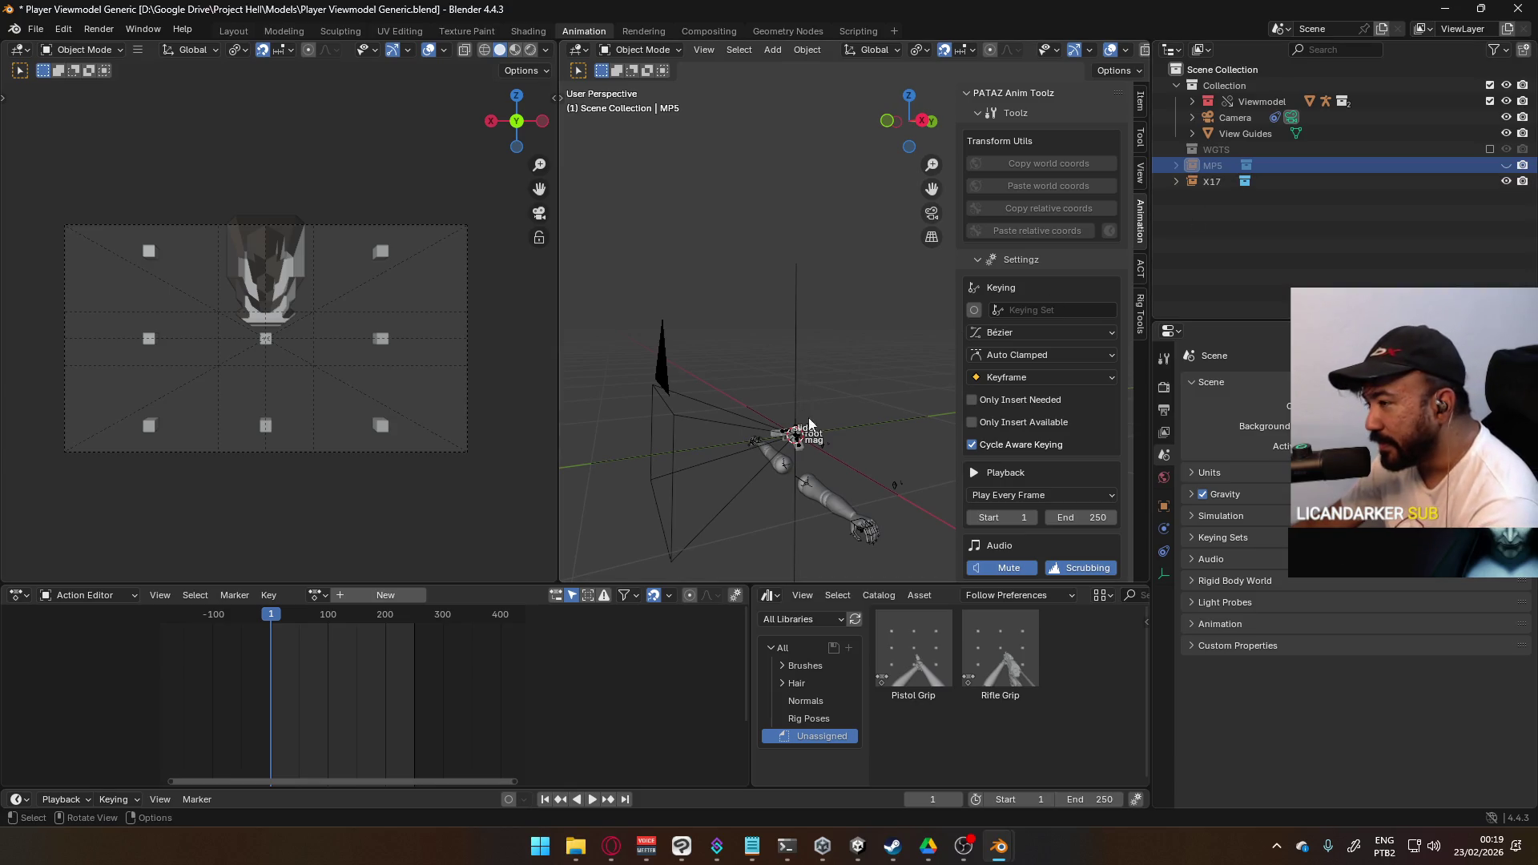
middle_drag(804, 407, 813, 439)
- Make the X17 collection an editable library override
click(1203, 181)
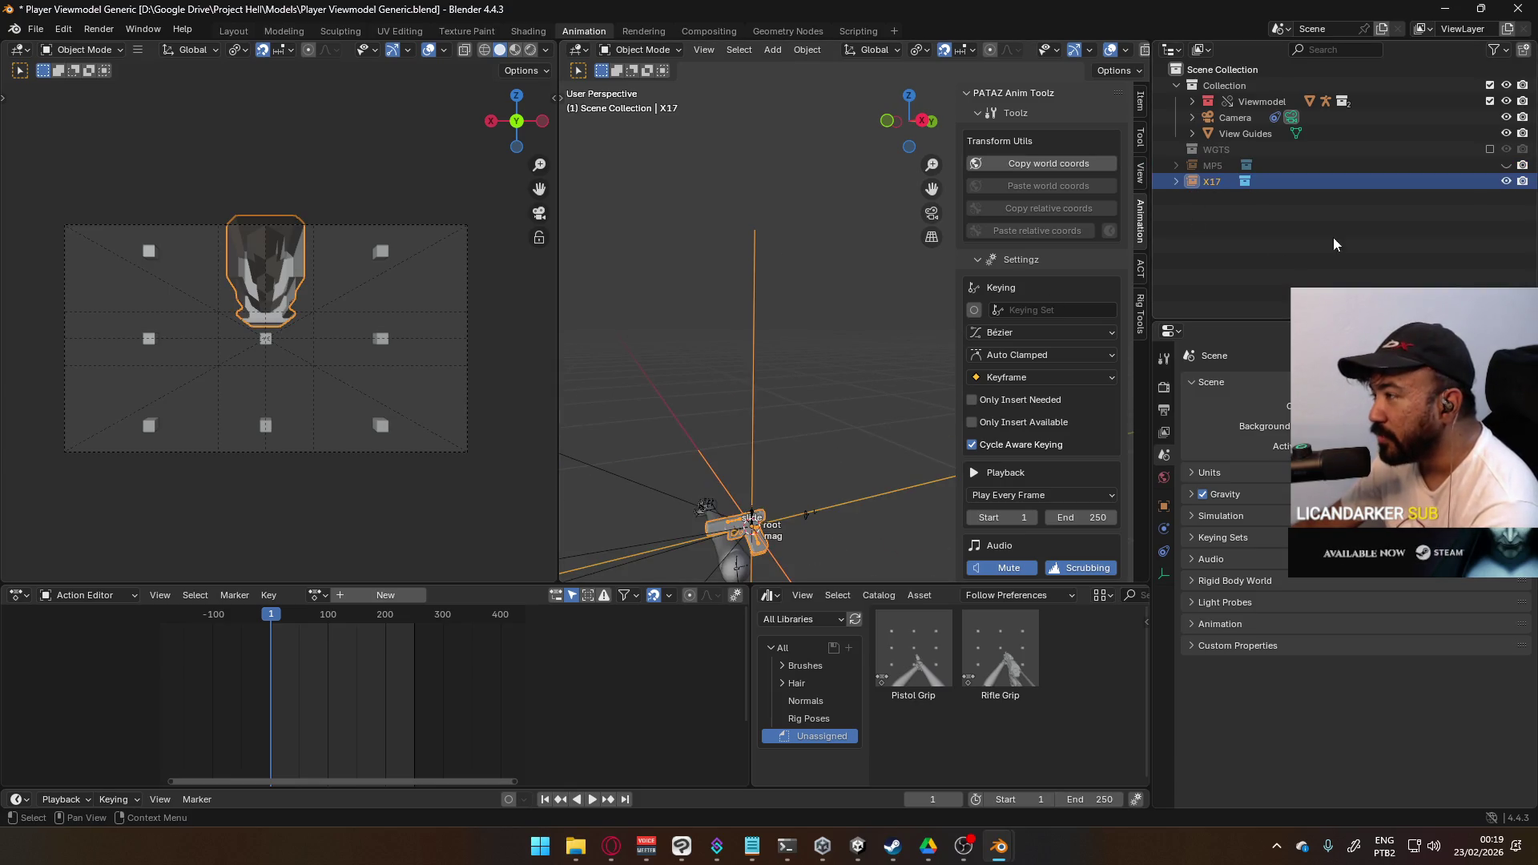
right_click(1203, 185)
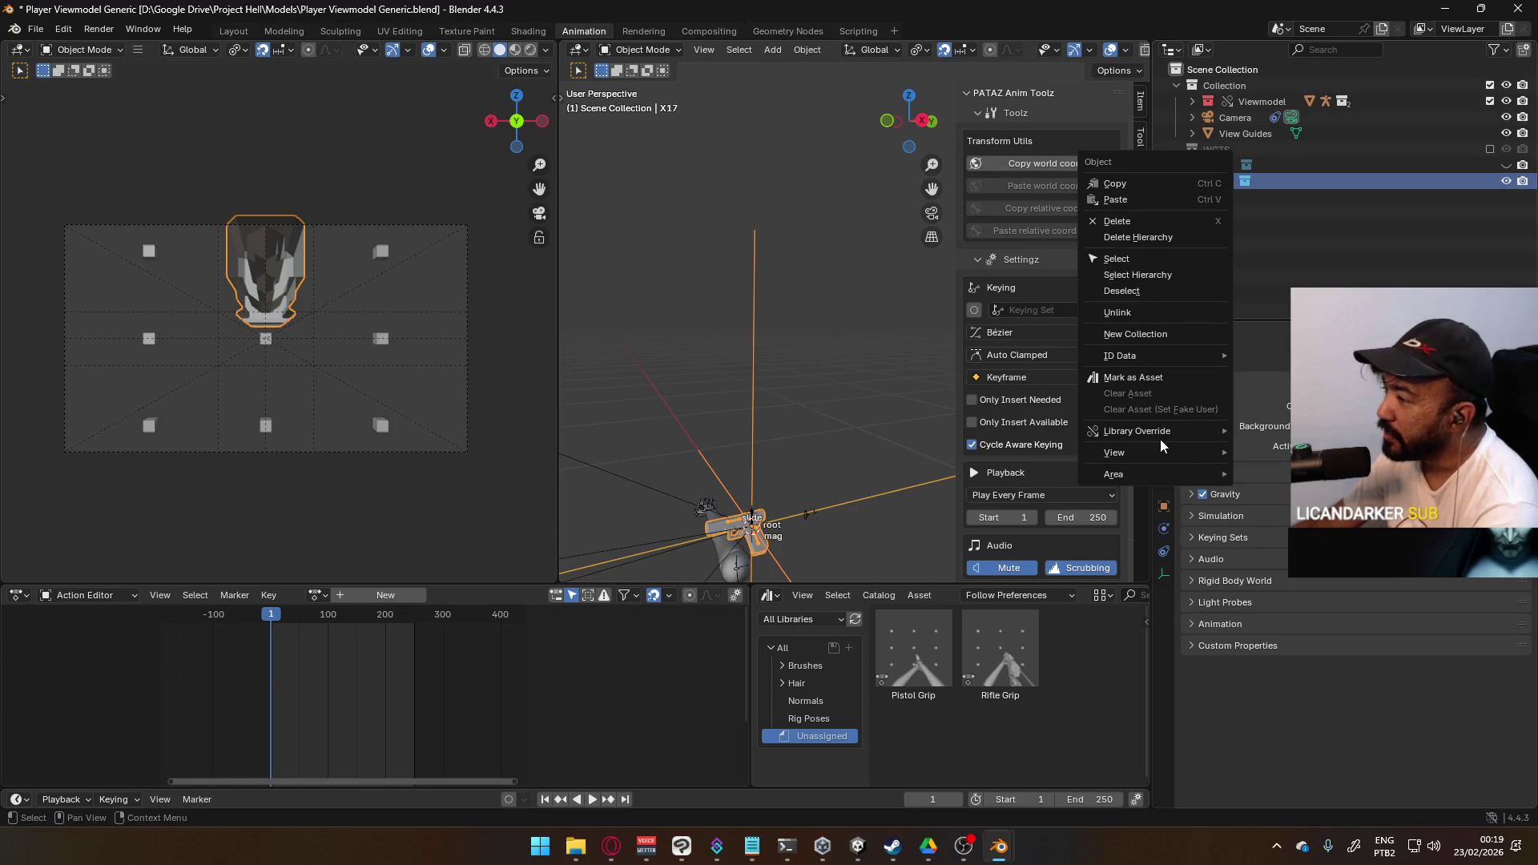
mouse_move(1161, 436)
click(1270, 466)
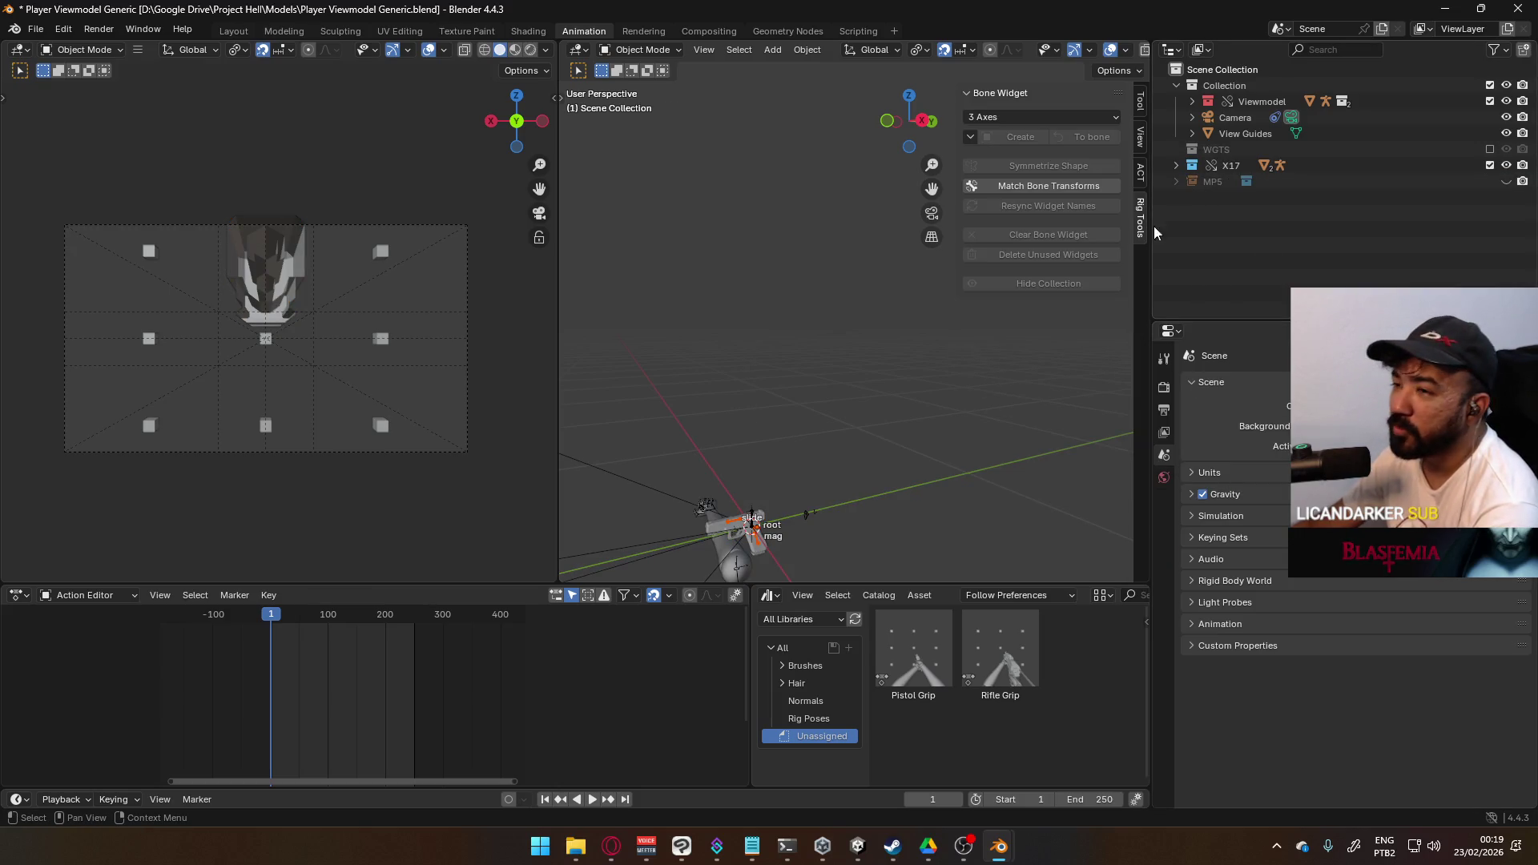
- Make MP5 a Selected & Content library override and exclude it from the view layer
click(1212, 182)
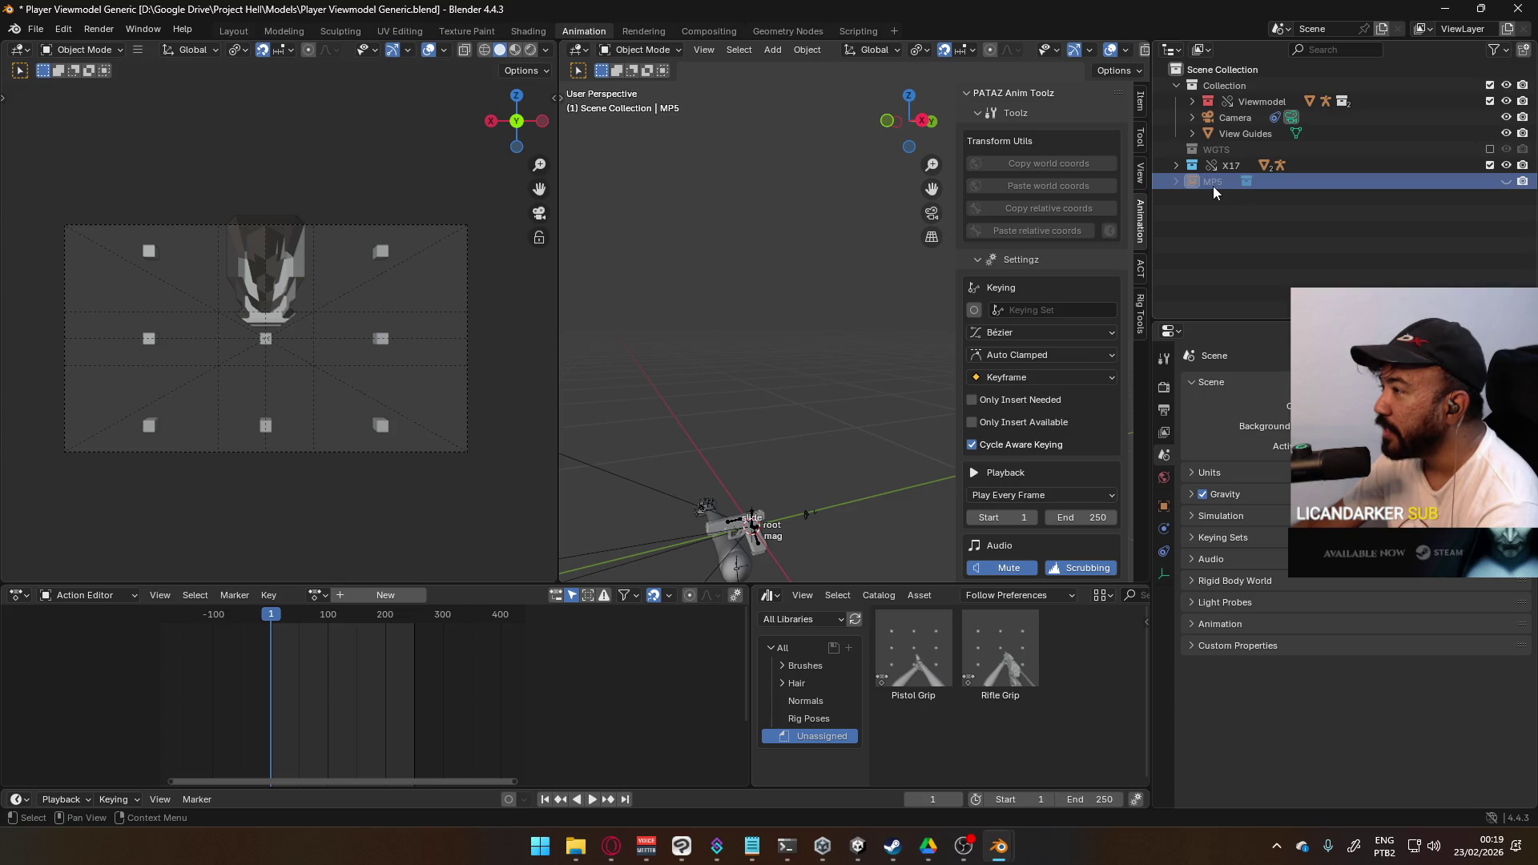
right_click(1212, 186)
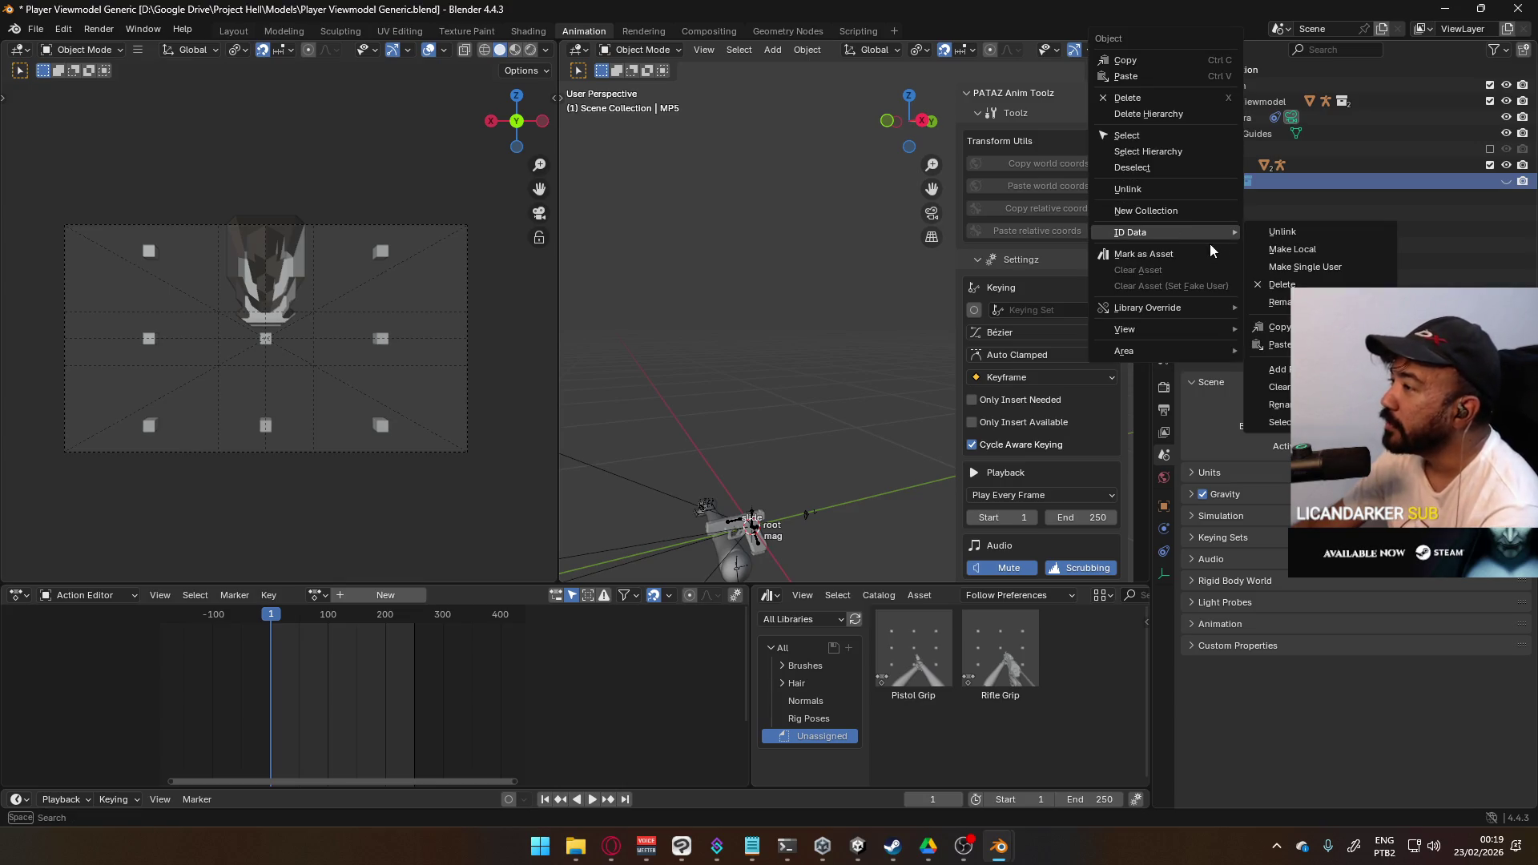
mouse_move(1208, 308)
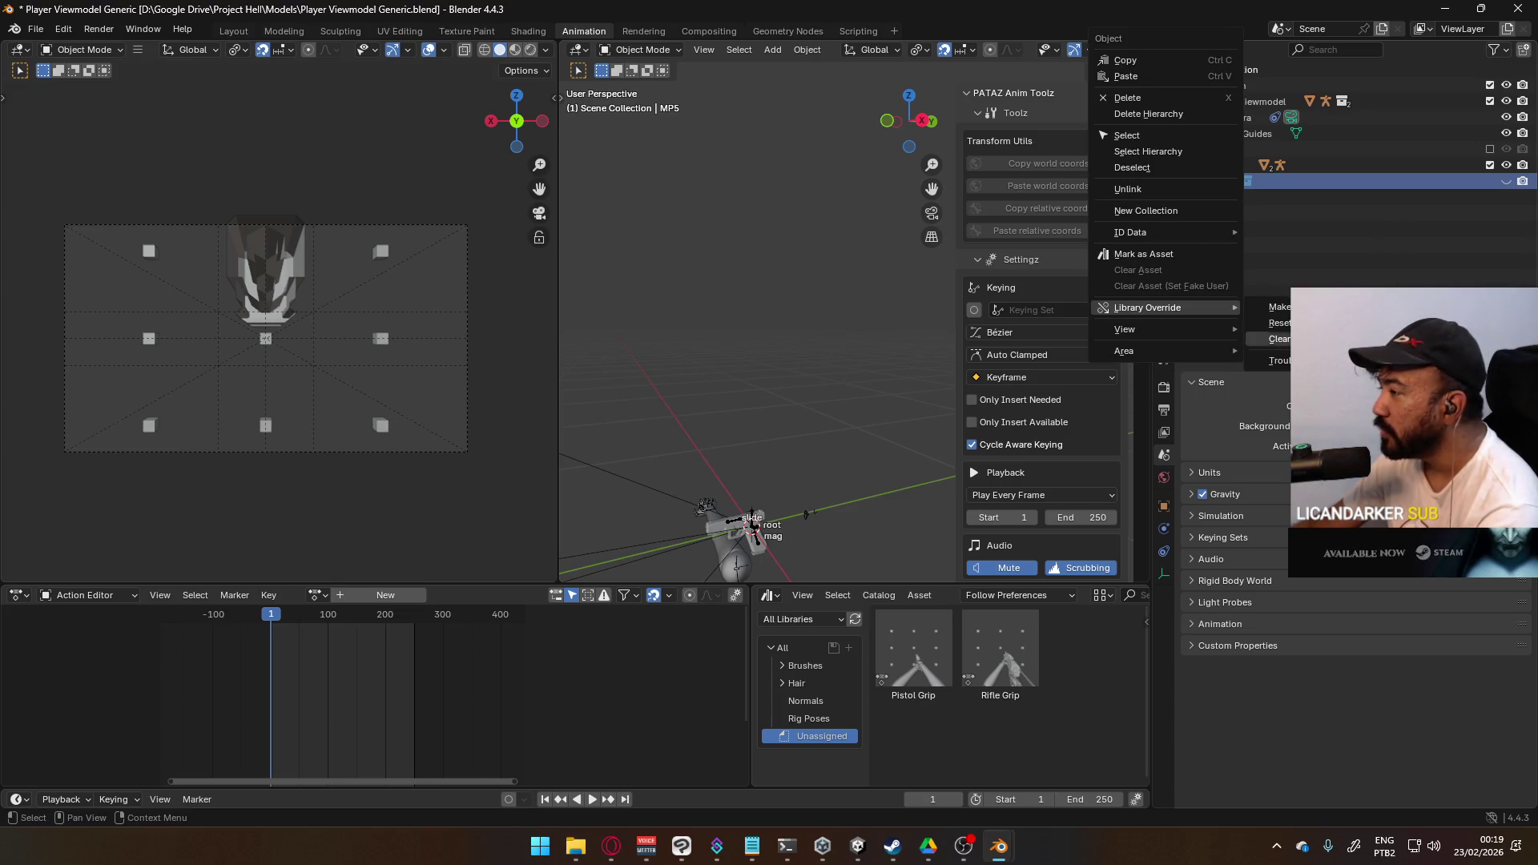
mouse_move(1279, 307)
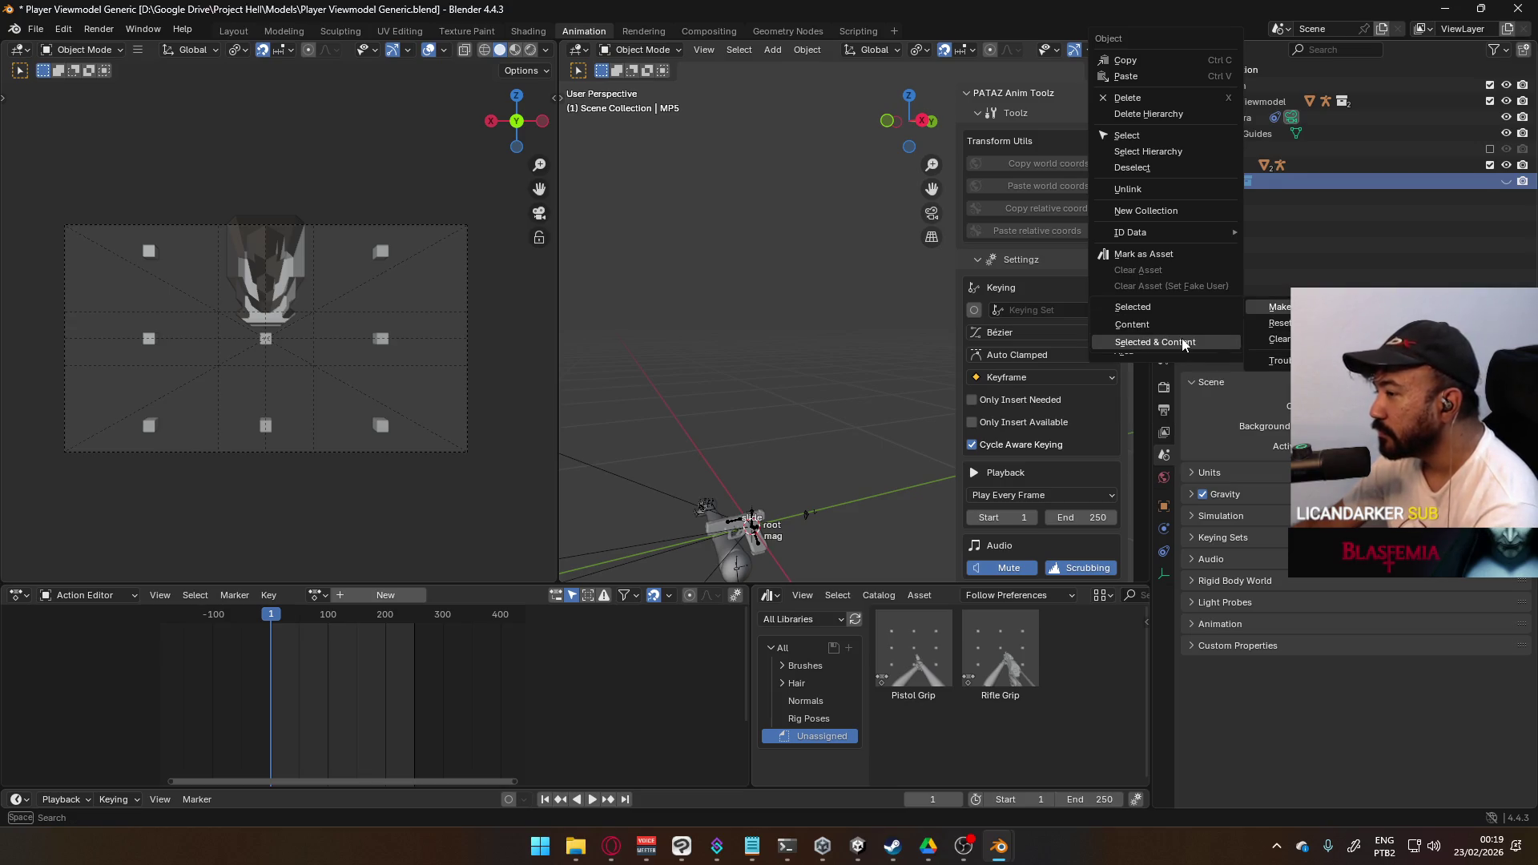
click(1183, 344)
click(1490, 181)
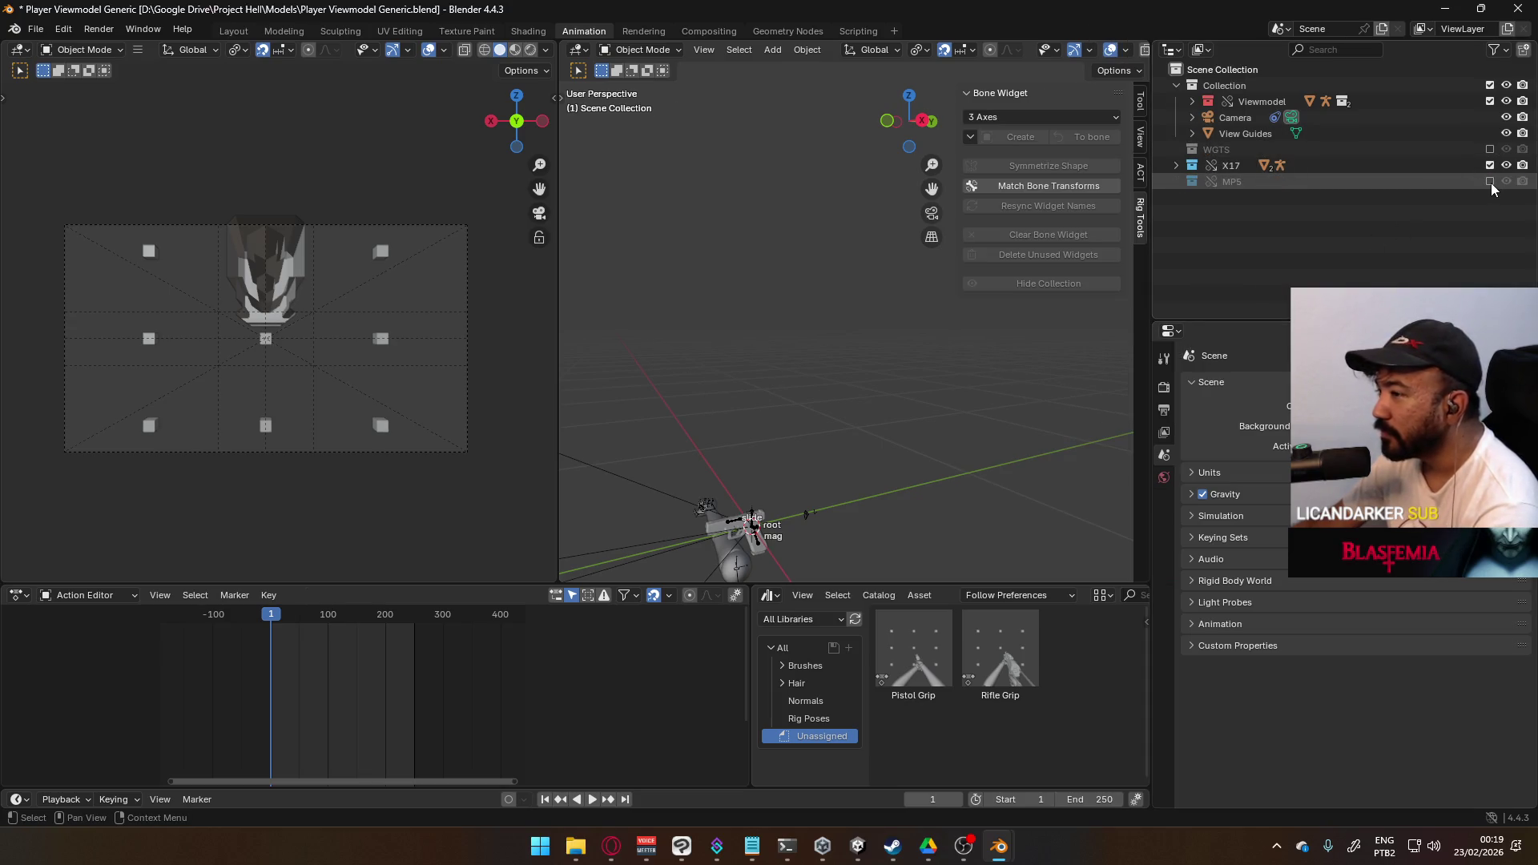
- Expand the X17 collection in the Outliner and select the X17 Rig
click(1177, 167)
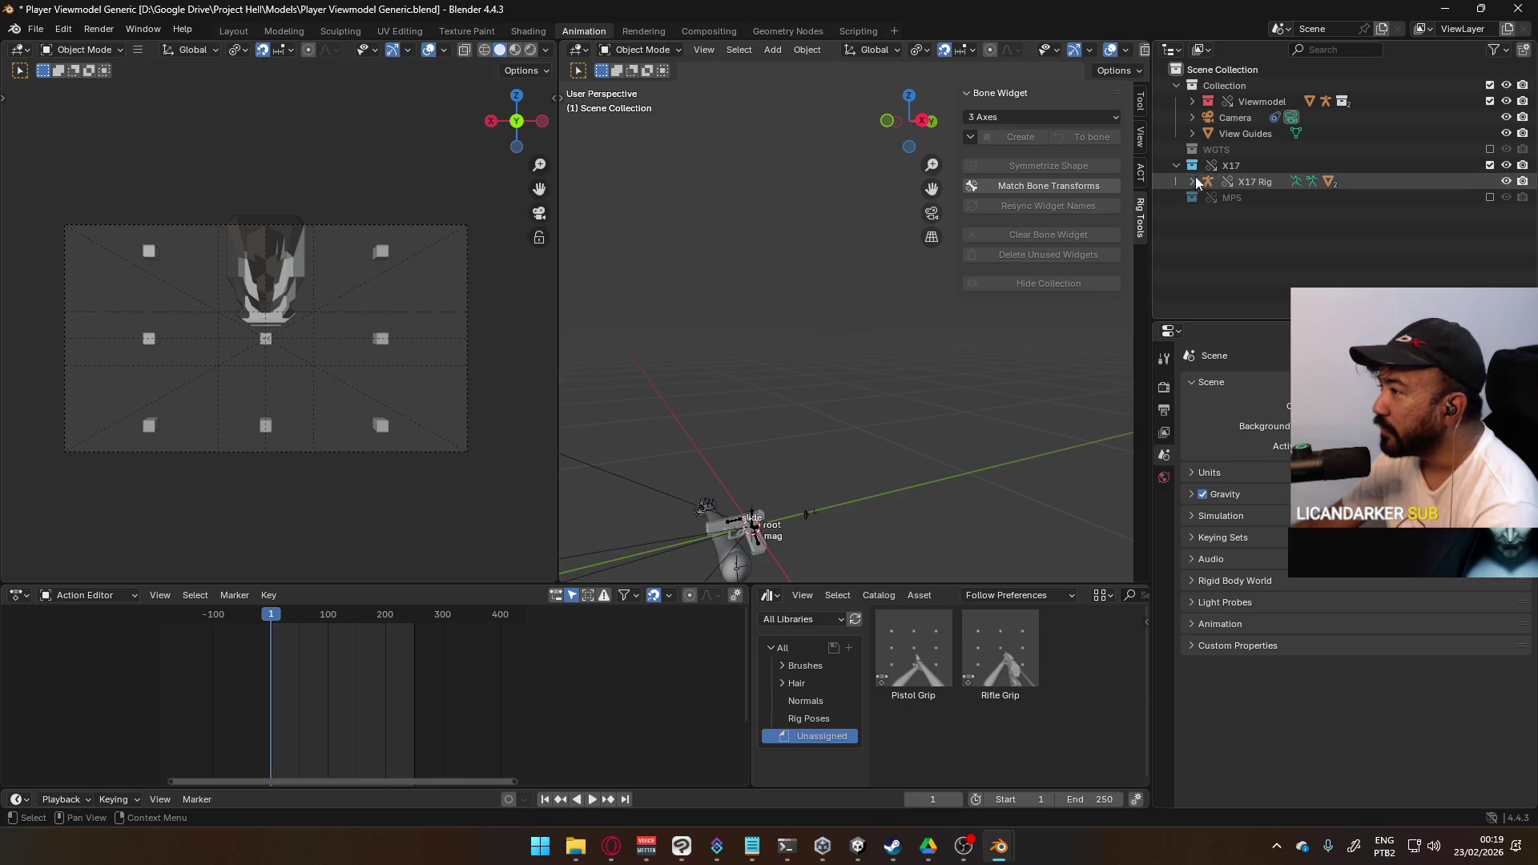
click(1190, 182)
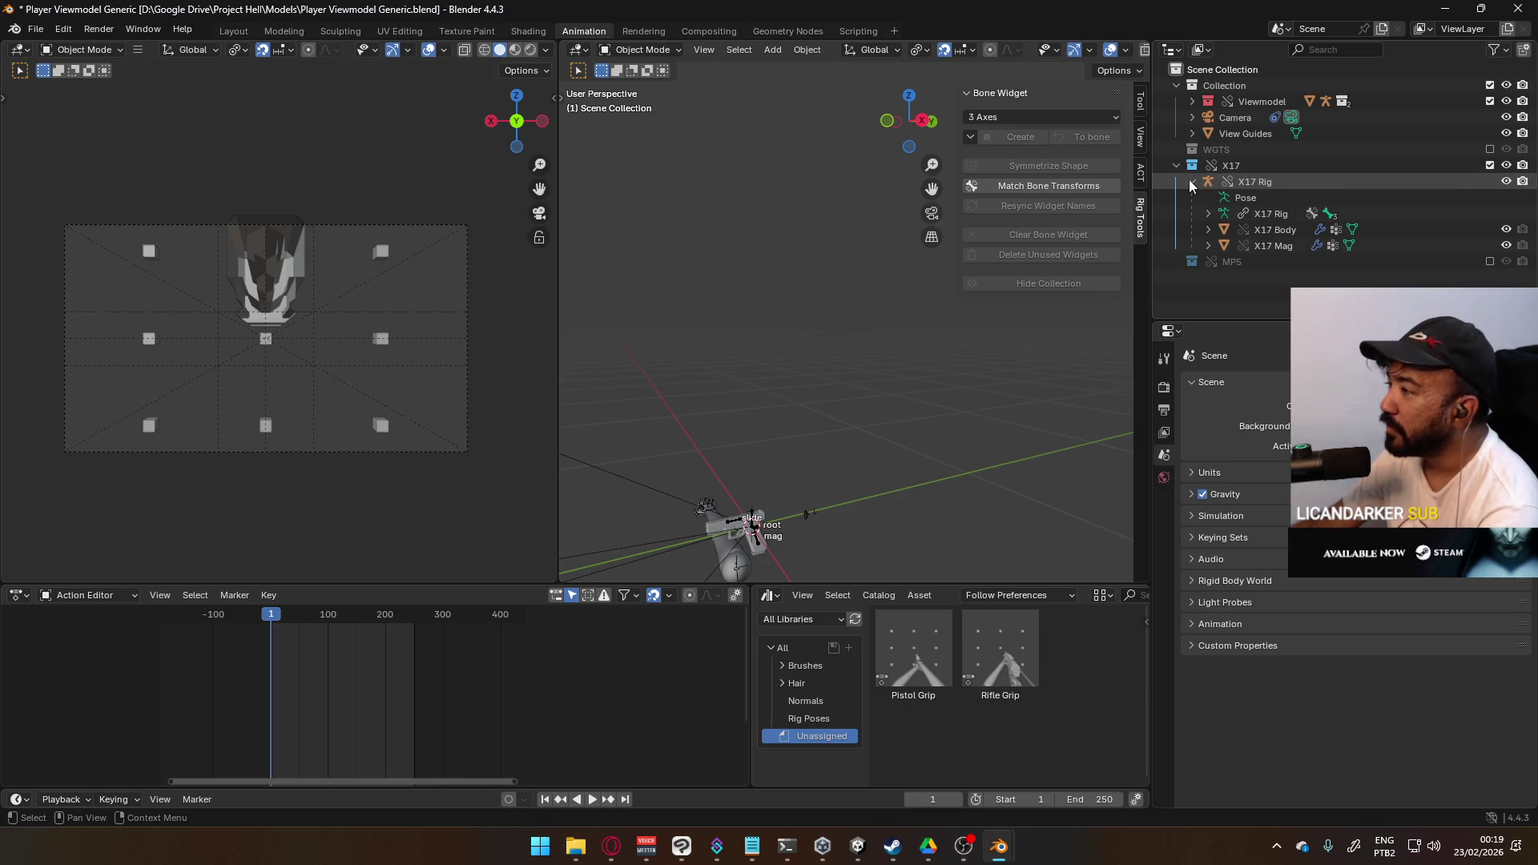
click(1191, 182)
click(1249, 181)
- Turn on animation layers for the X17 Rig, add and remove a layer, and browse its actions
scroll(1056, 446, down, 5)
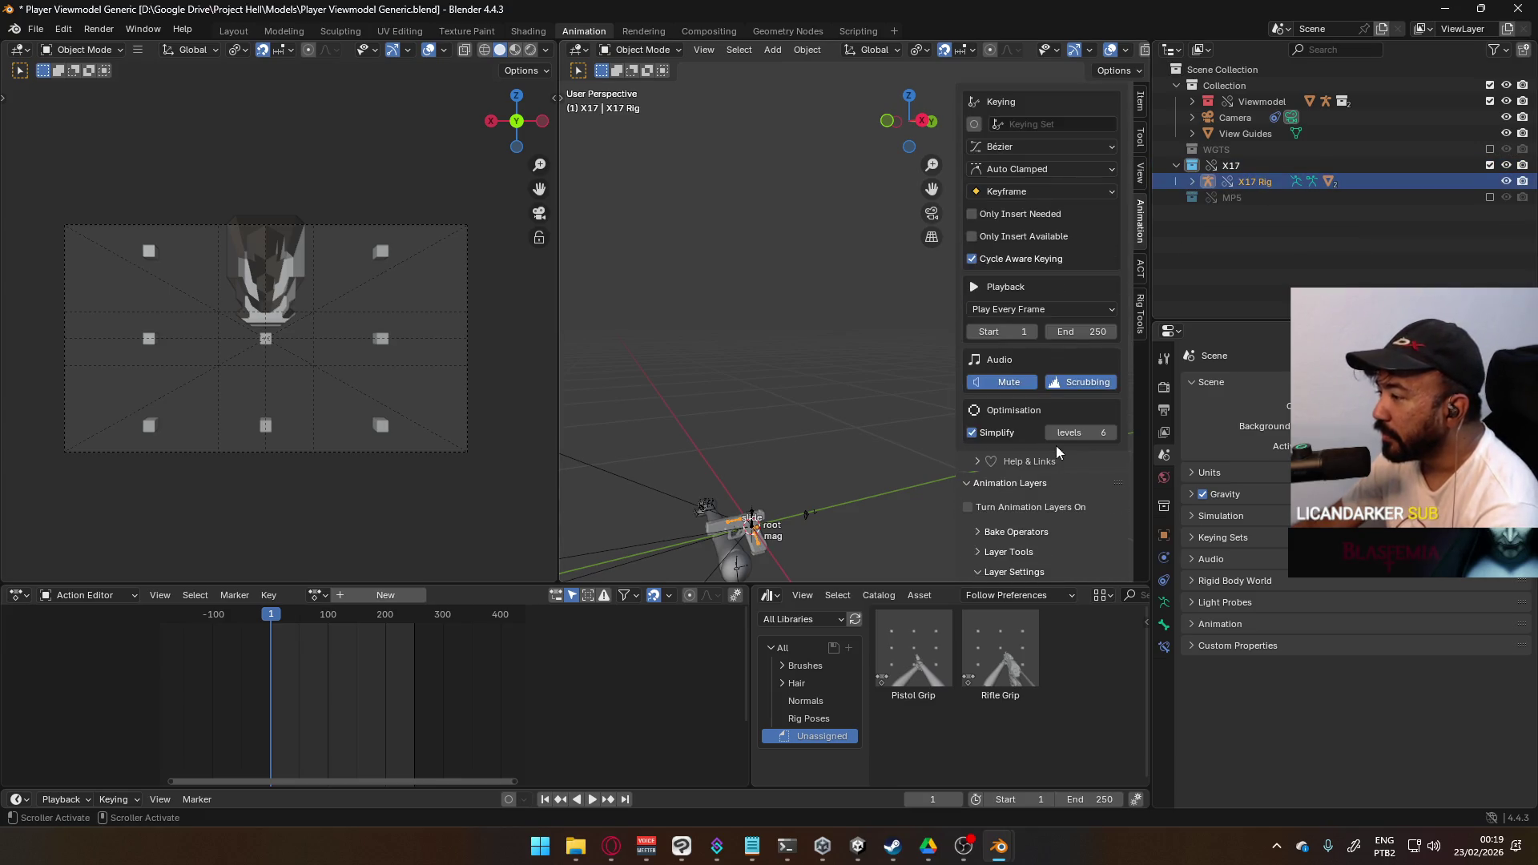
click(1018, 508)
scroll(1056, 475, down, 4)
click(1115, 410)
click(1116, 426)
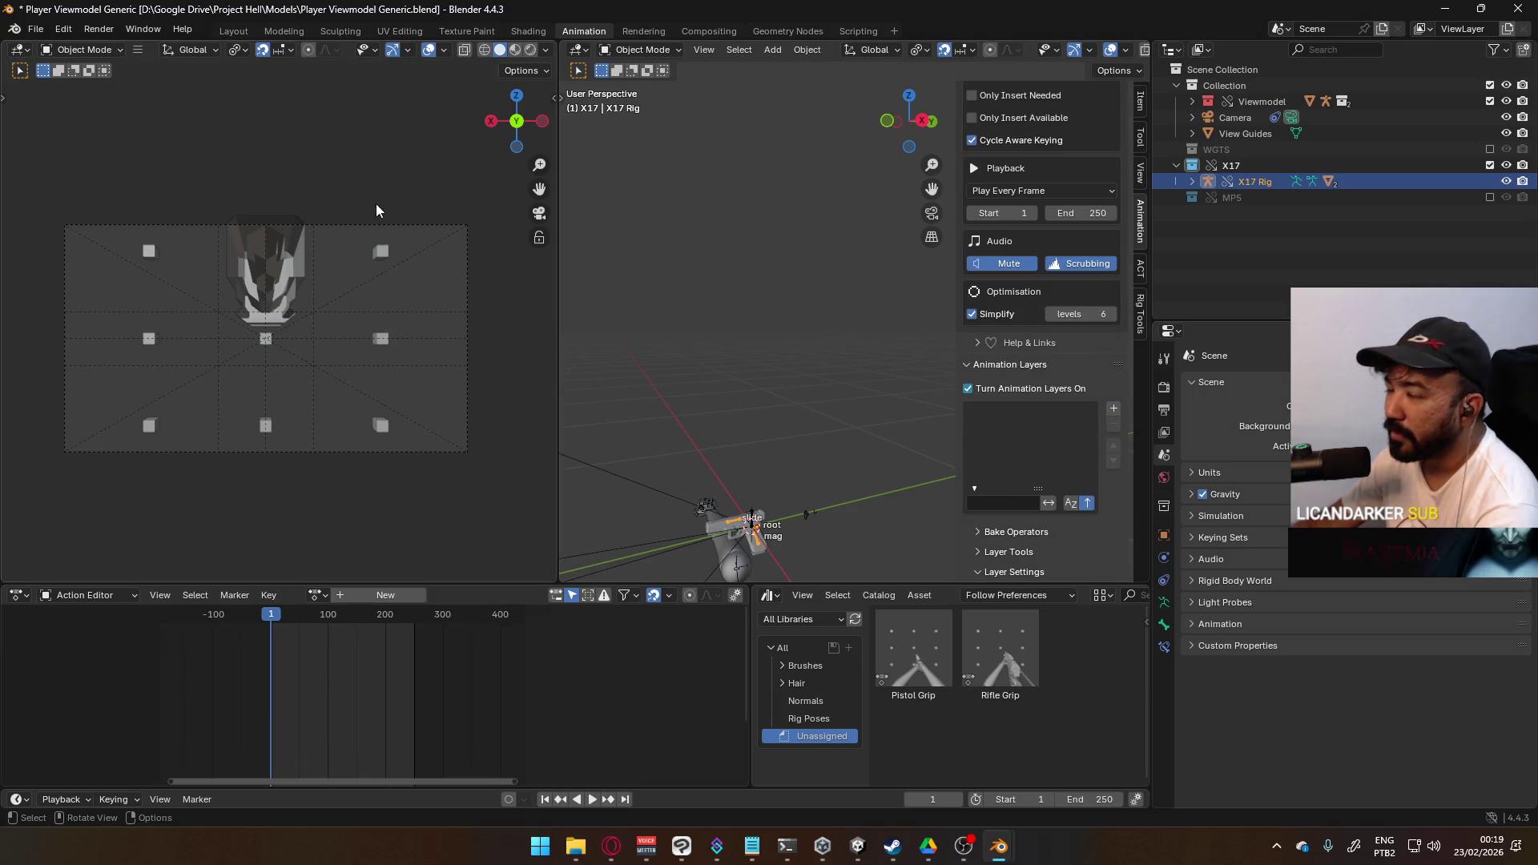
click(320, 594)
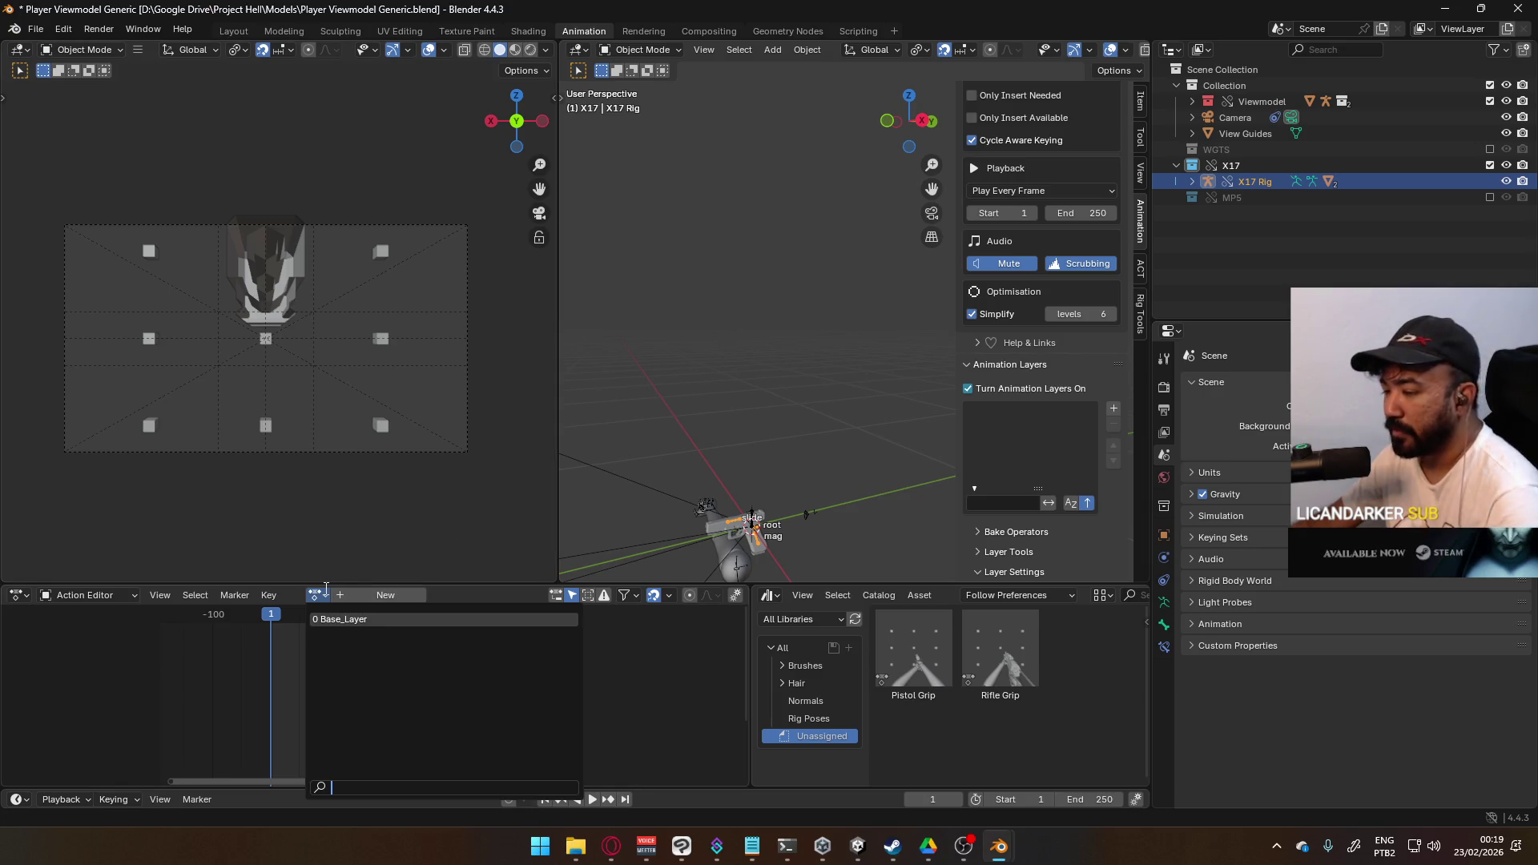
- Save the file, revert to the saved version, and turn animation layers off
key(ctrl+s)
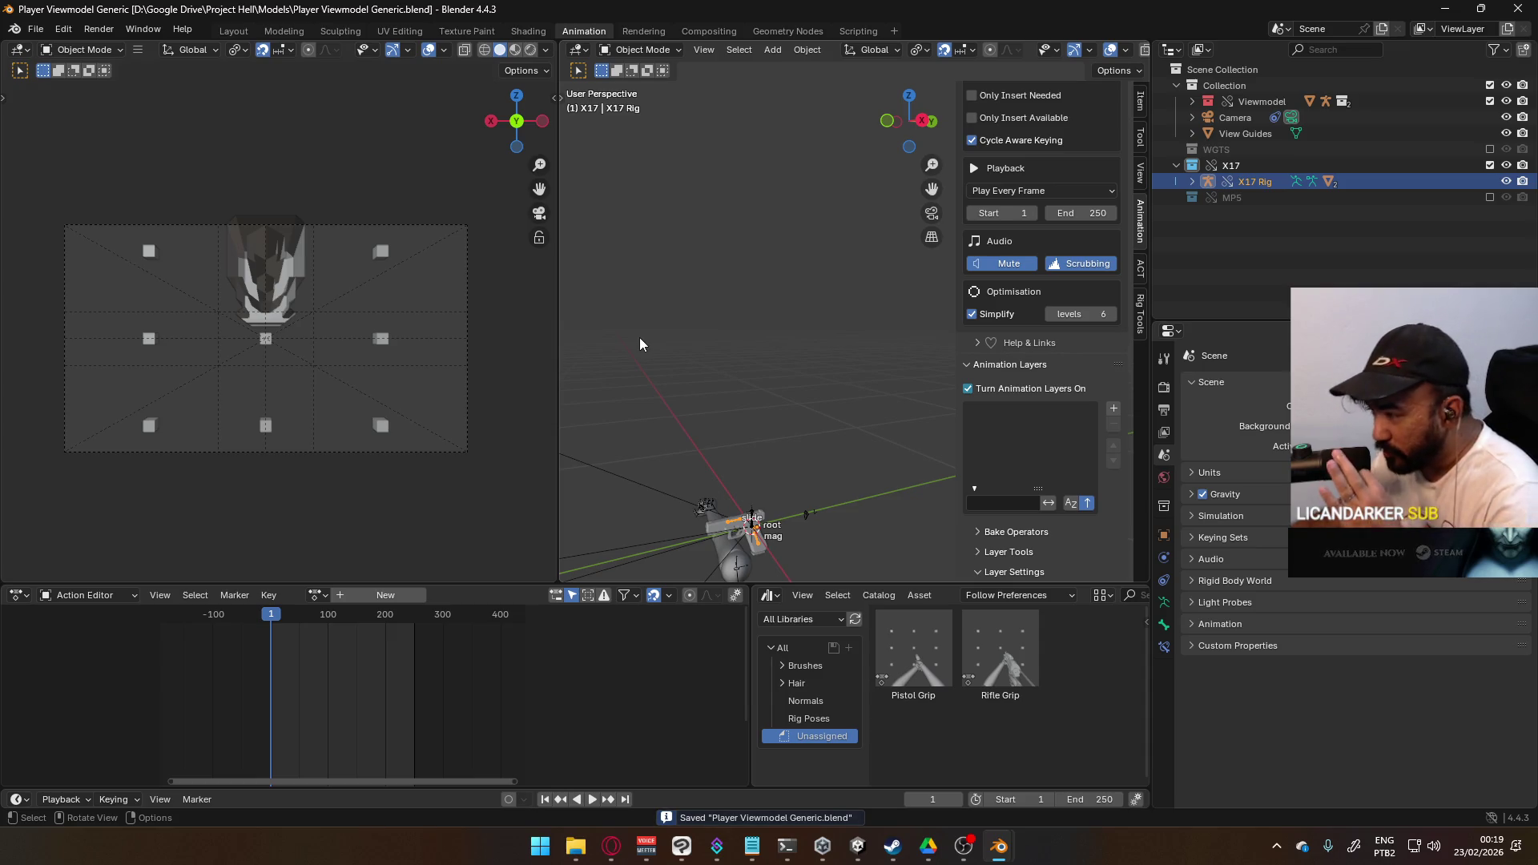
click(35, 28)
click(128, 100)
click(754, 446)
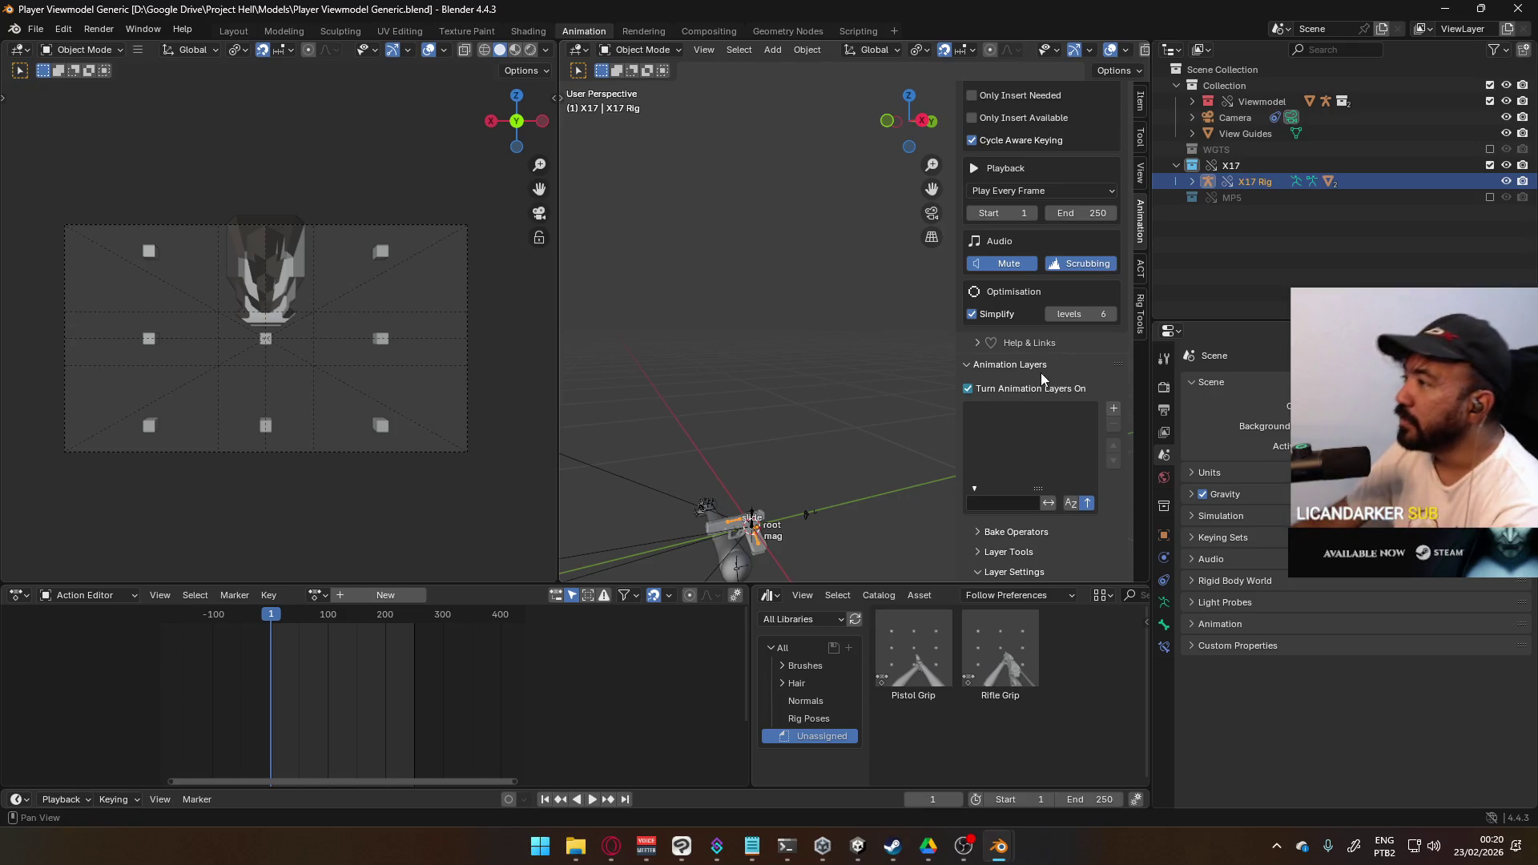
click(1030, 392)
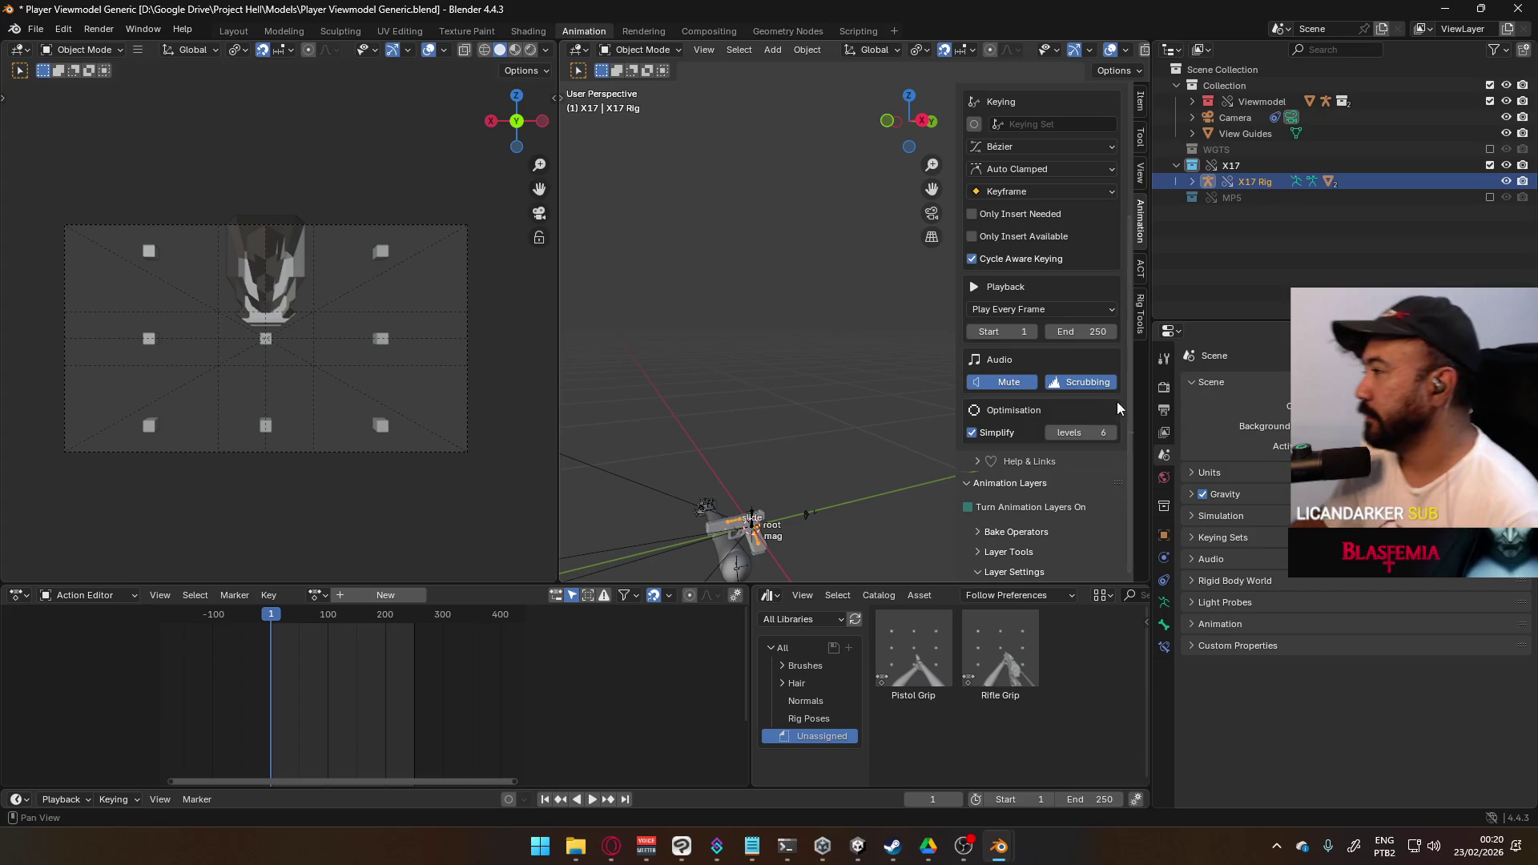
- Turn on animation layers for the MP5 Rig, remove Base_Layer, and save
key(ctrl+s)
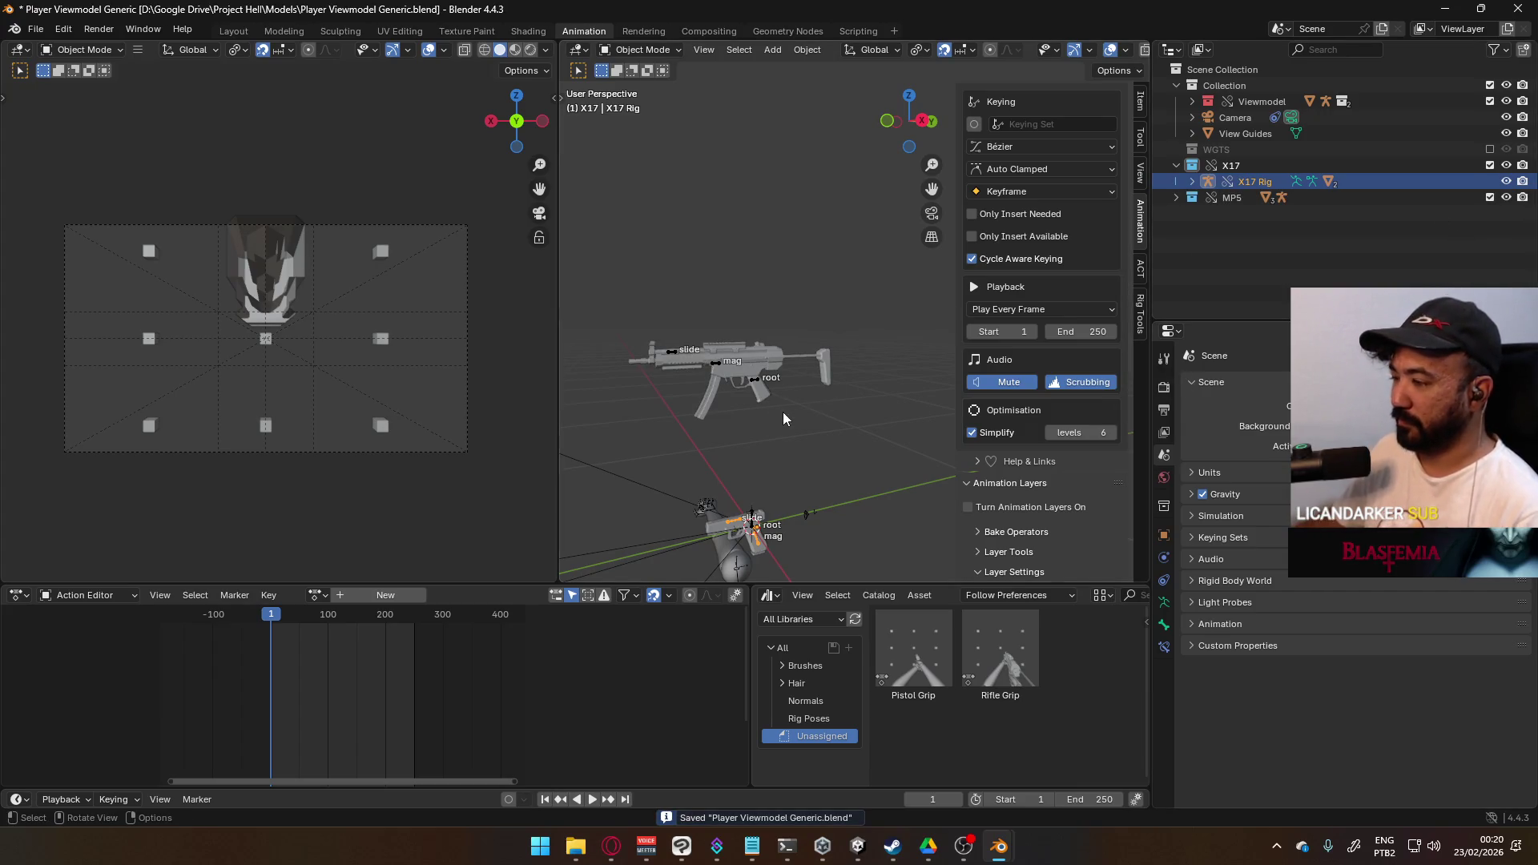
click(753, 390)
click(968, 507)
scroll(1069, 489, down, 3)
click(1114, 425)
key(ctrl+s)
click(314, 594)
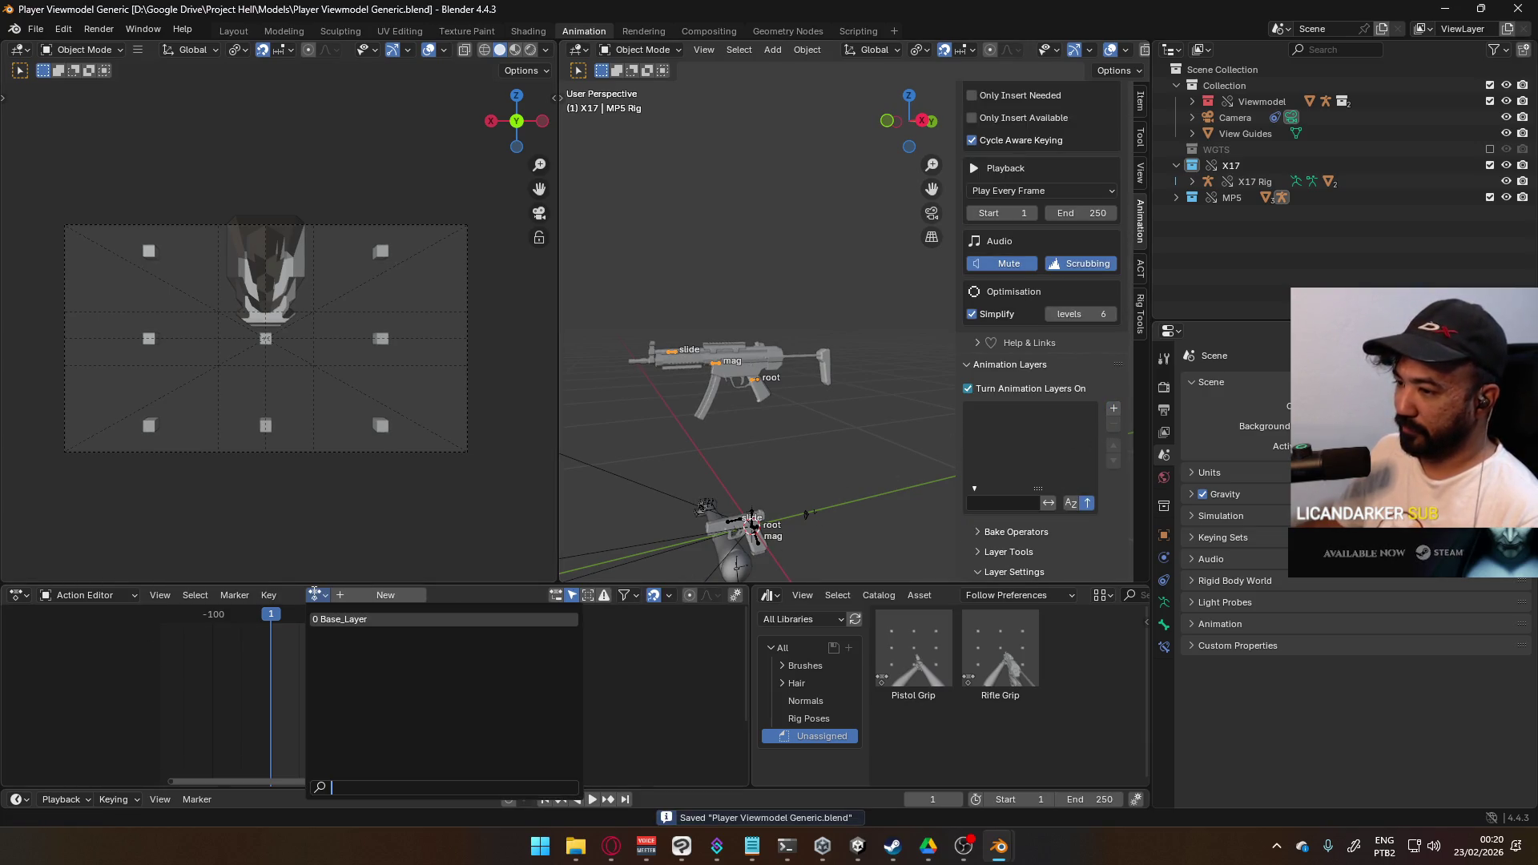
- Revert to the saved file, inspect the guns from the front, and select the X17 Rig
click(36, 29)
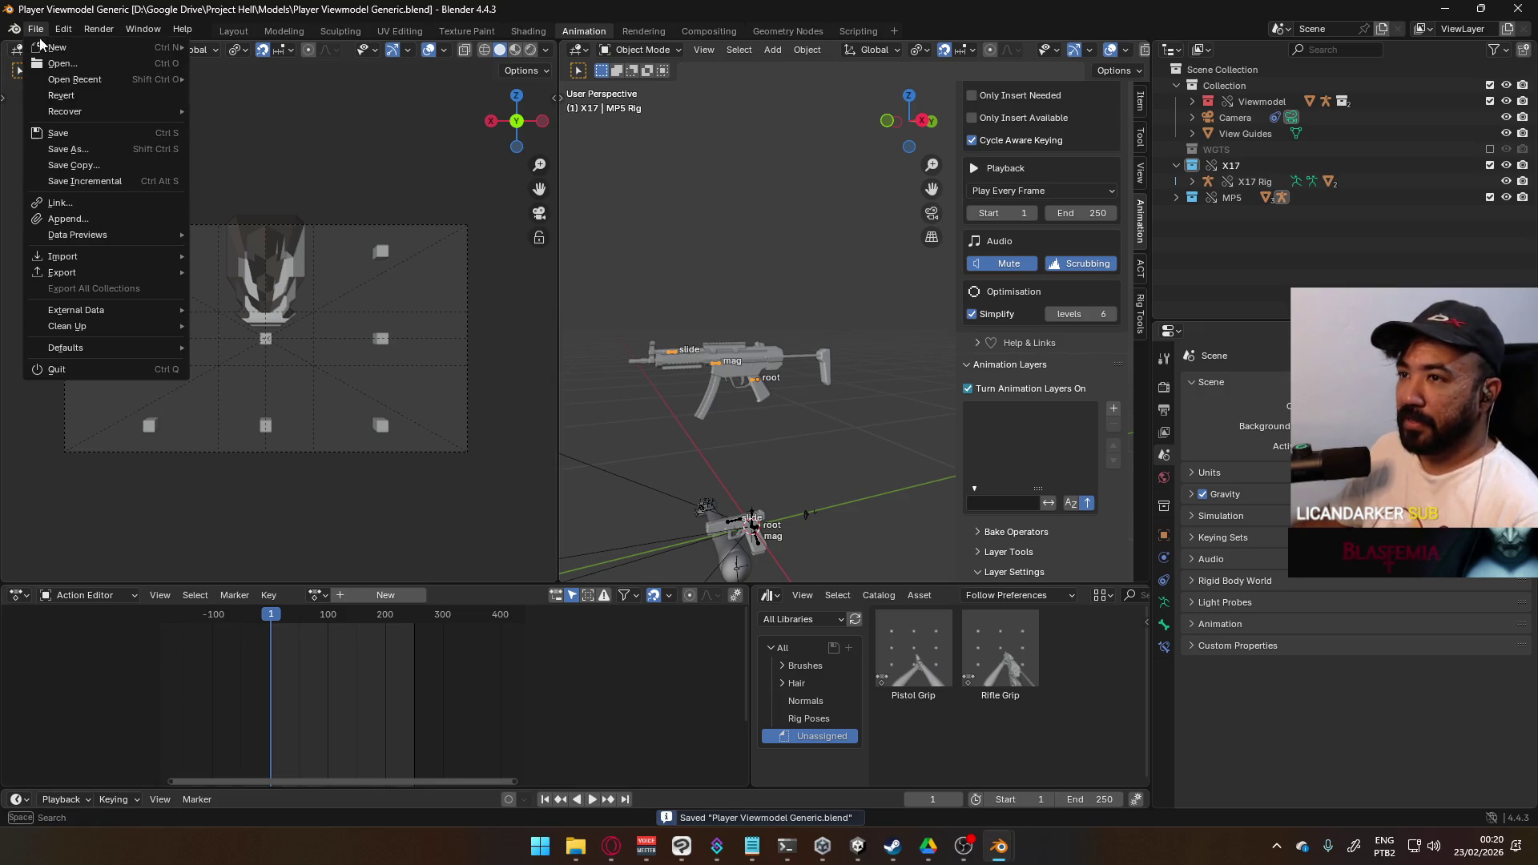
click(74, 97)
click(771, 442)
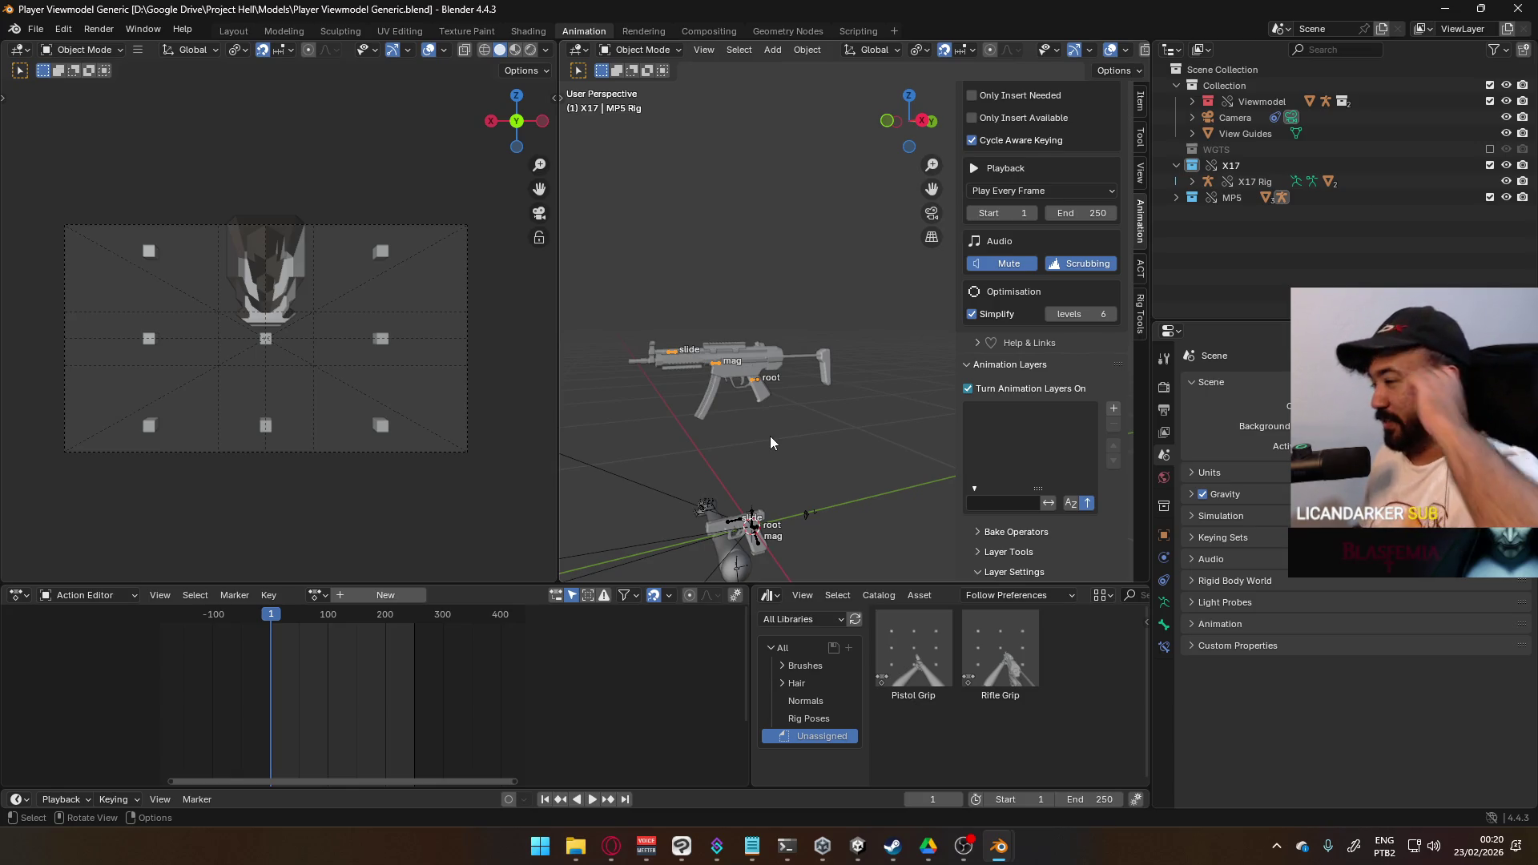
middle_drag(690, 402, 830, 425)
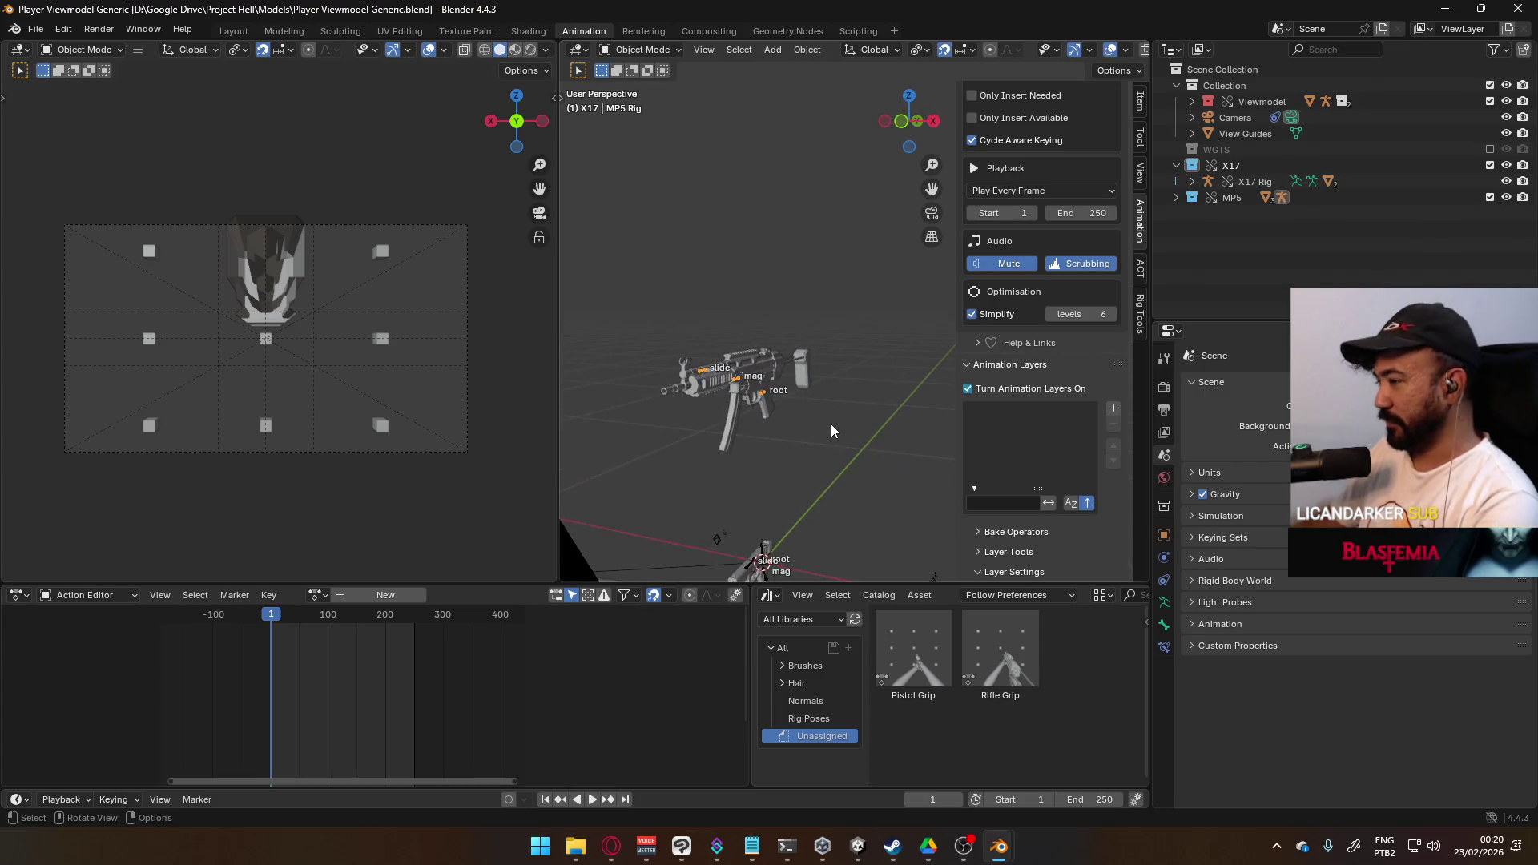
key(KP_1)
scroll(815, 494, down, 4)
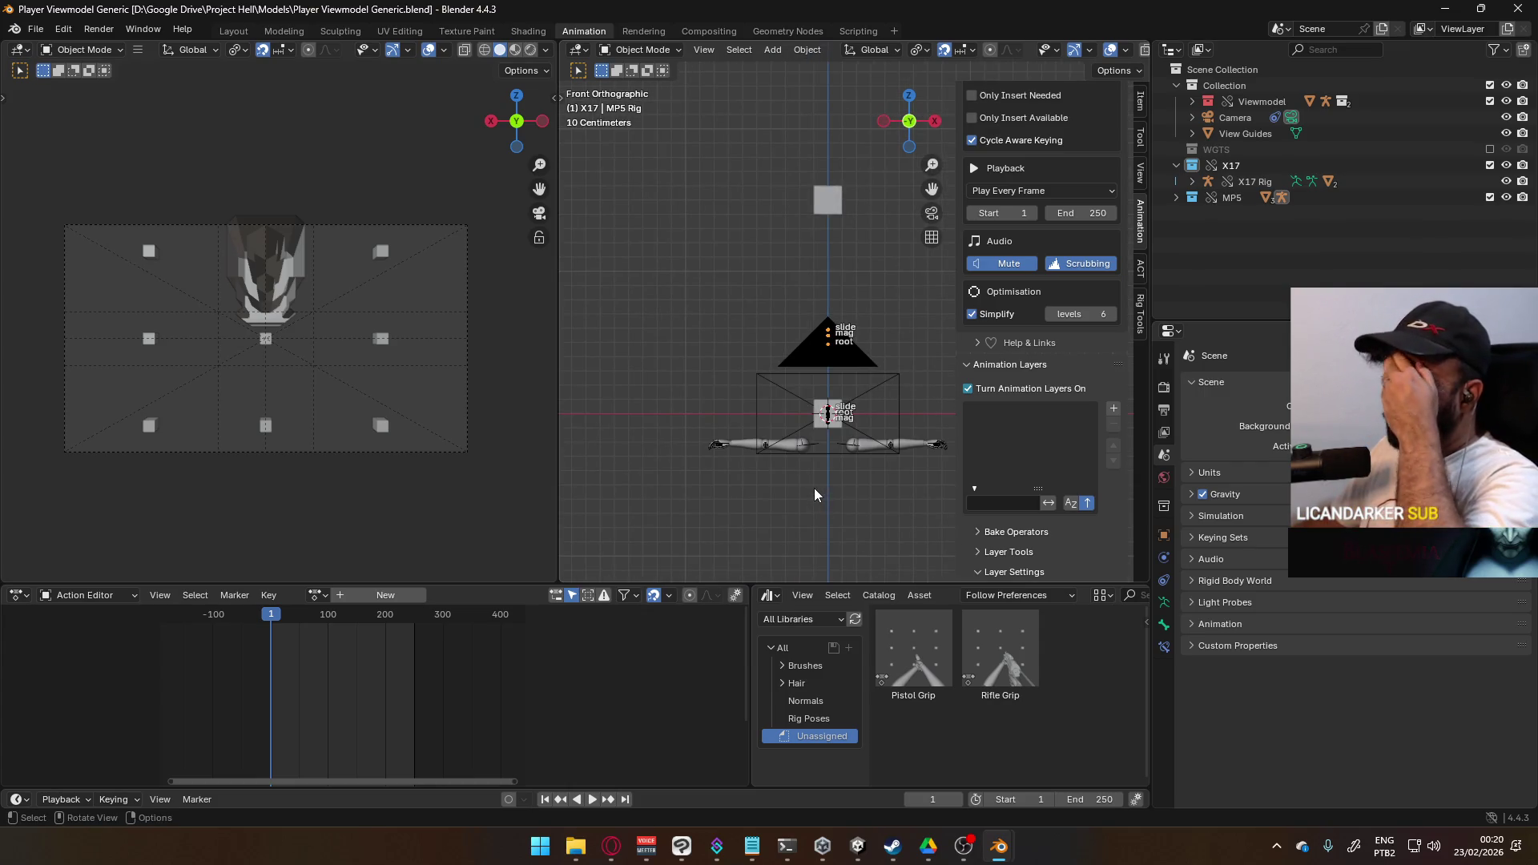
middle_drag(809, 492, 721, 448)
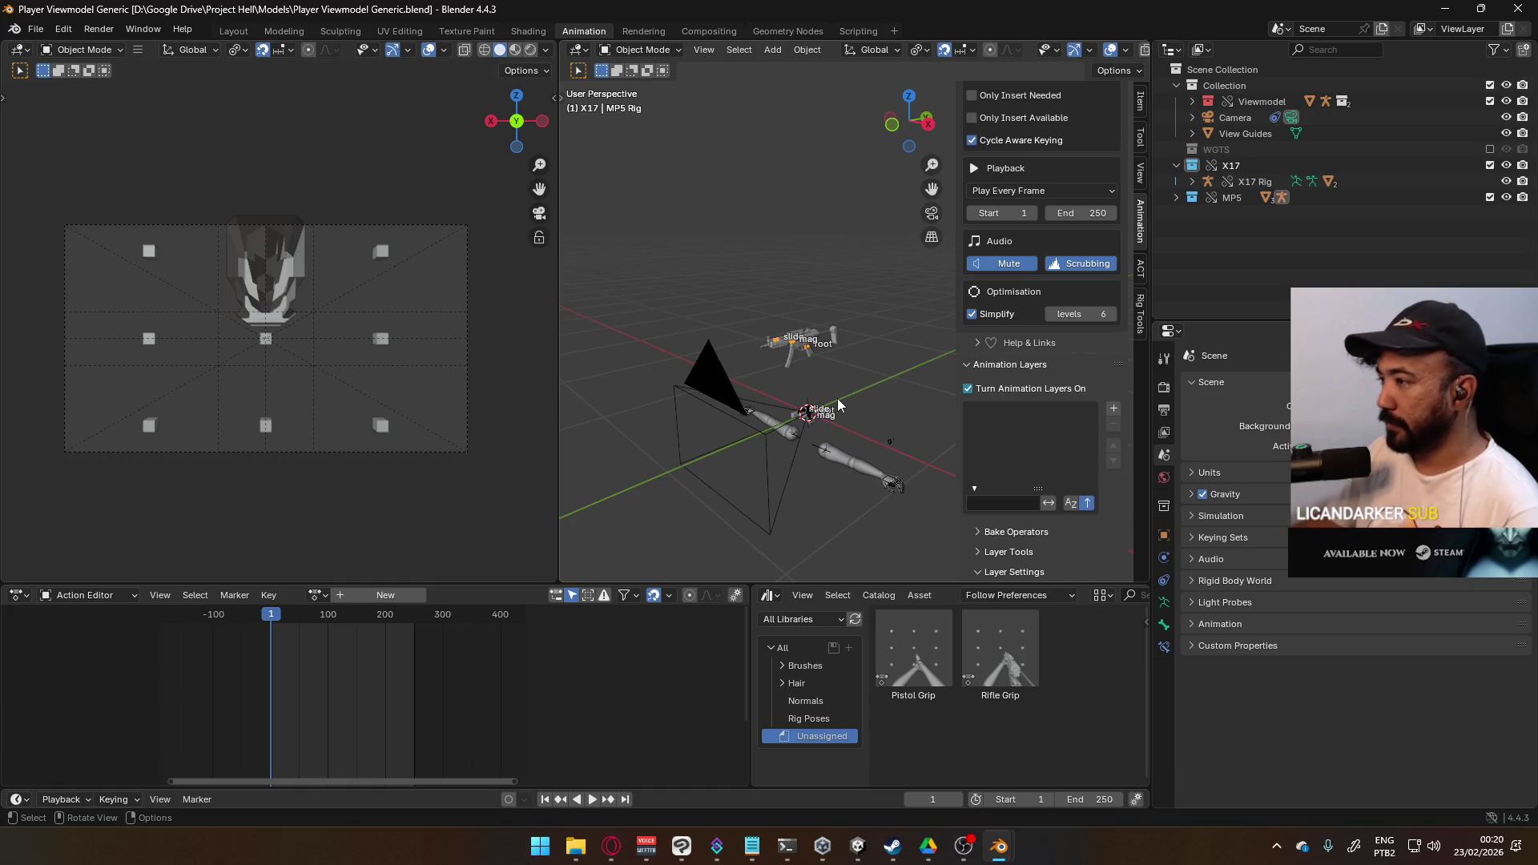
scroll(838, 397, up, 3)
click(721, 558)
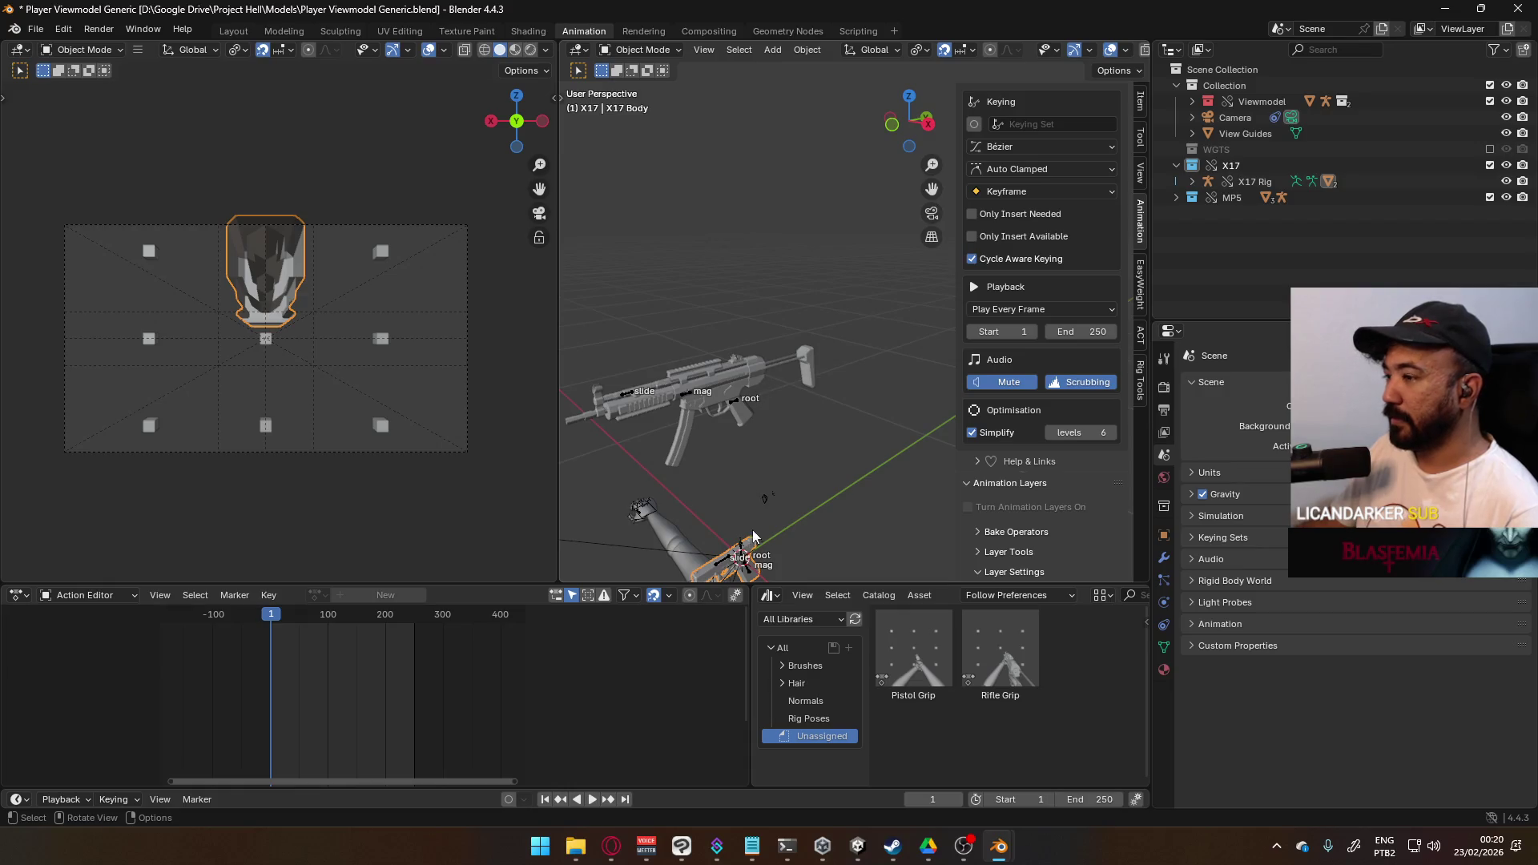
click(641, 49)
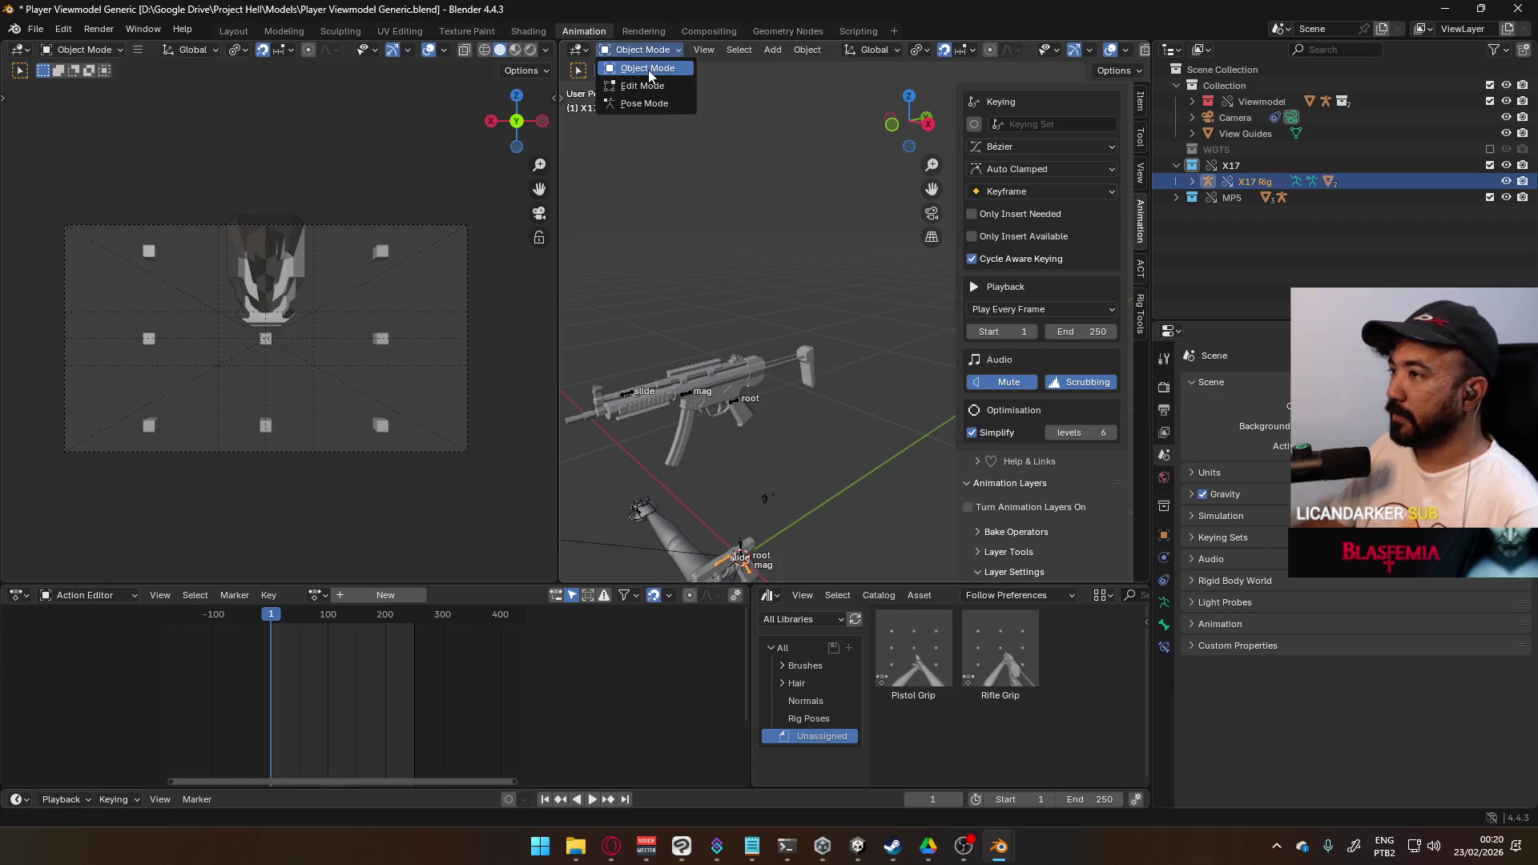
- Switch to Top Orthographic view and pan down and right toward the hand
key(KP_7)
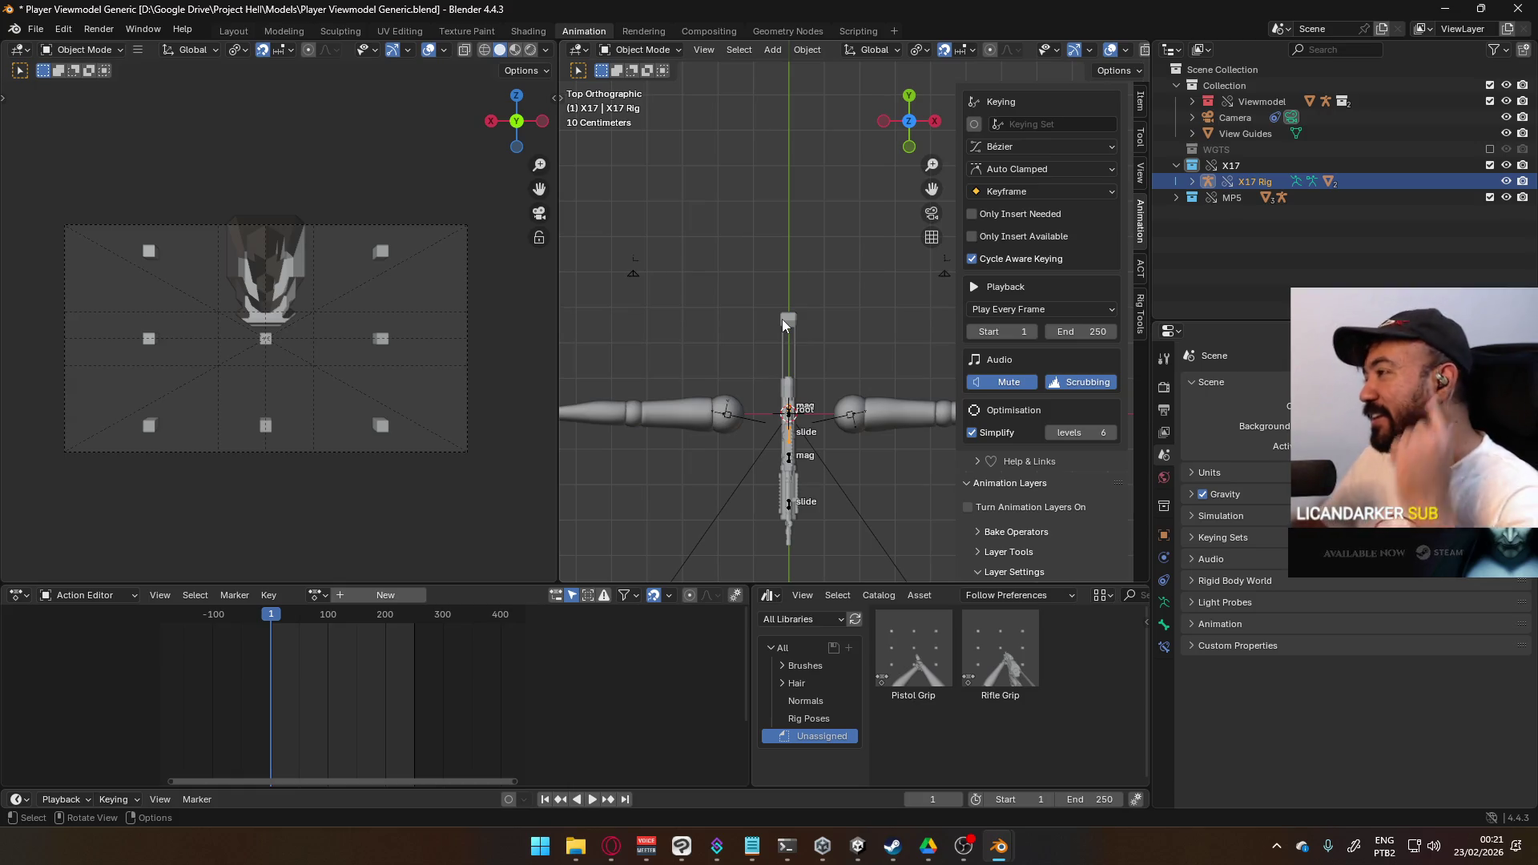
mouse_move(717, 386)
middle_down()
mouse_move(780, 323)
mouse_move(809, 368)
mouse_move(841, 230)
middle_up()
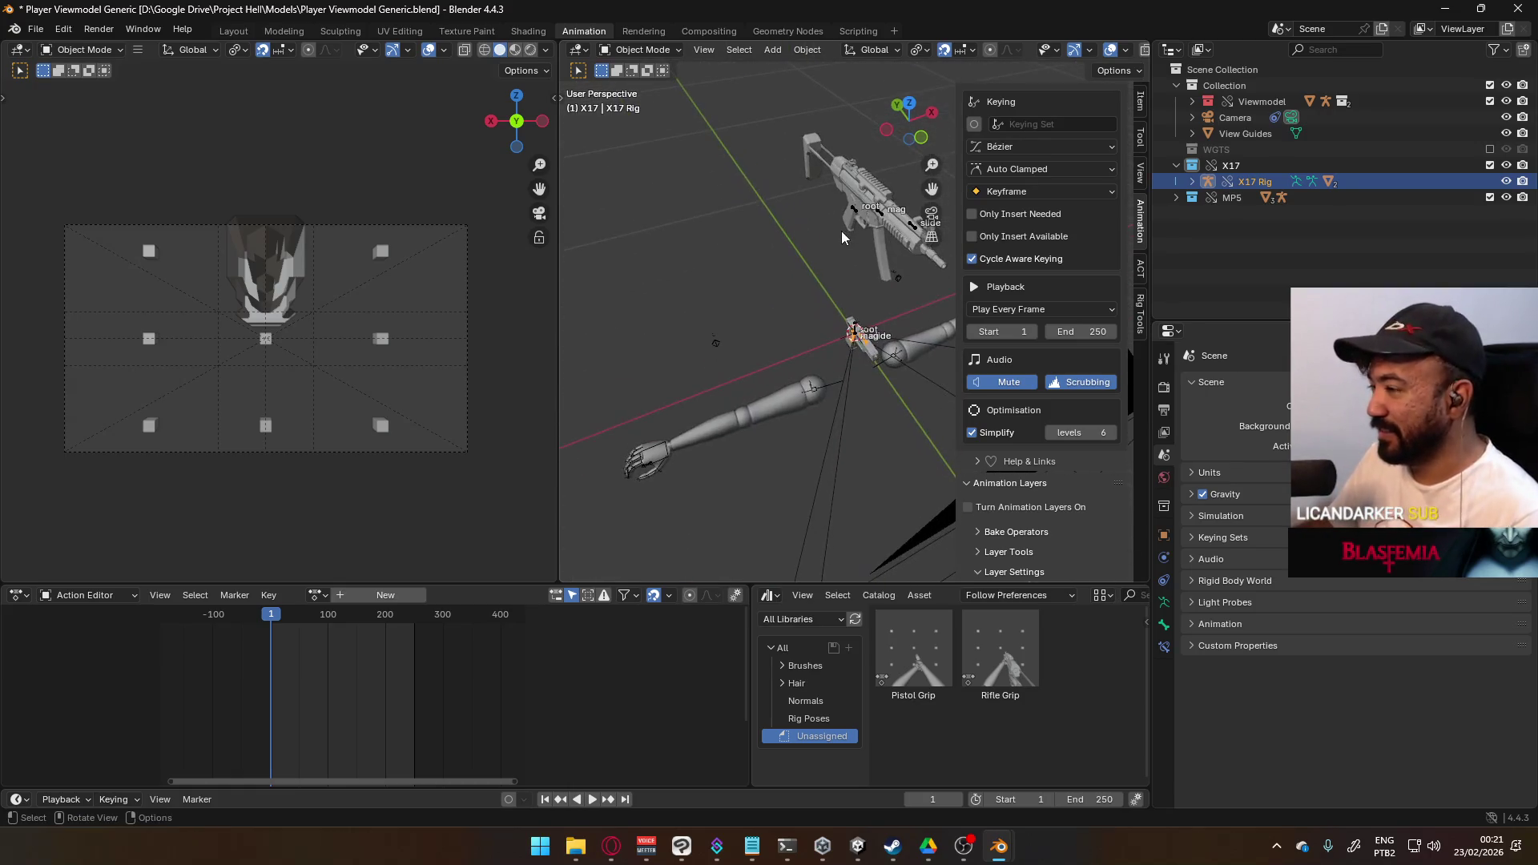
key(KP_7)
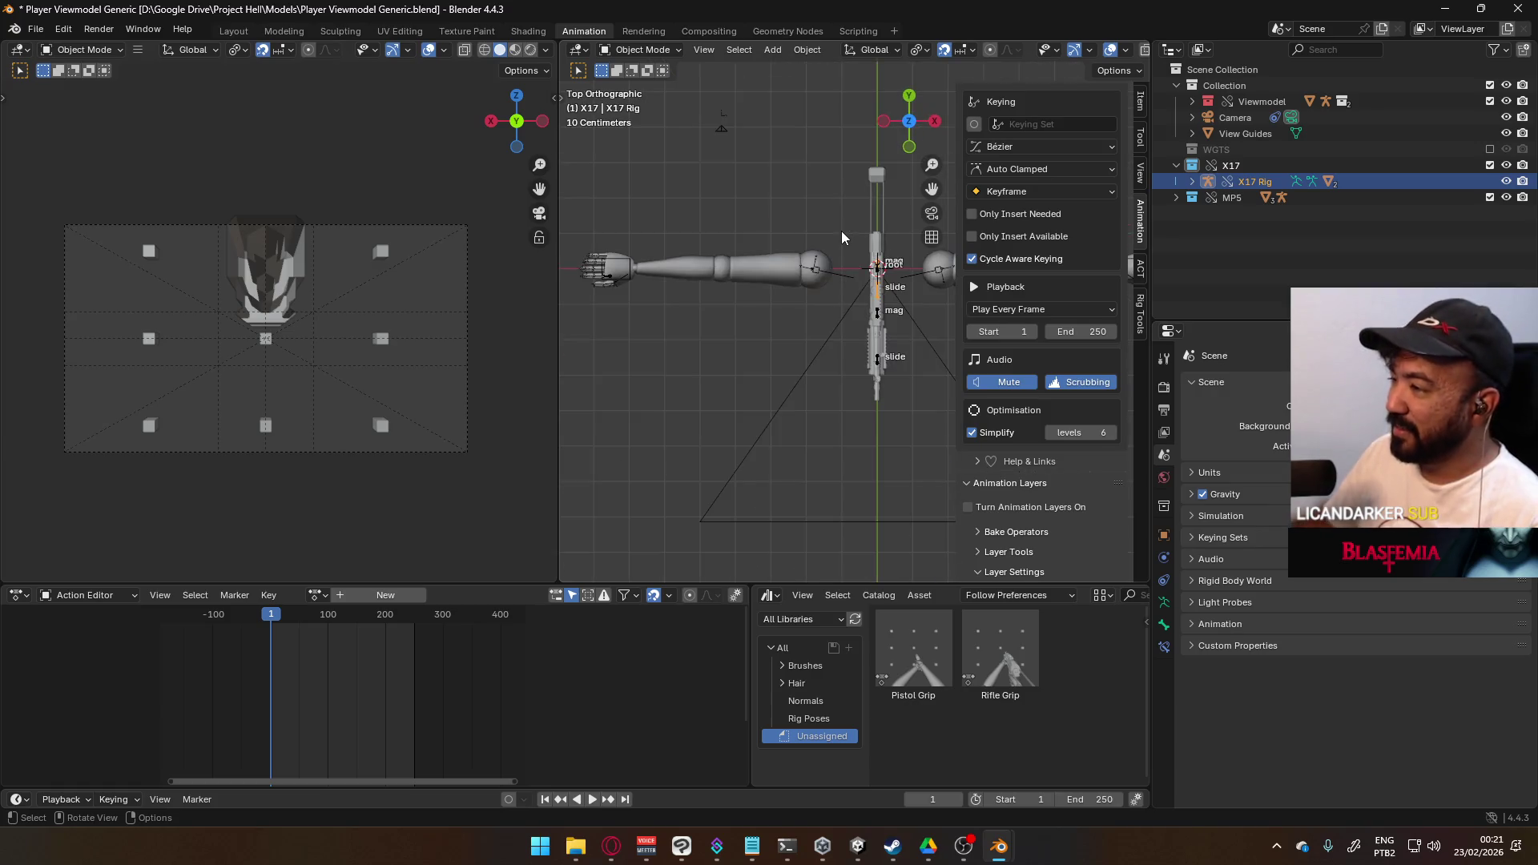
shift+middle_drag(804, 307, 880, 375)
- Shift the X17 rig toward the hand and set the snap target to Vertex
key(g)
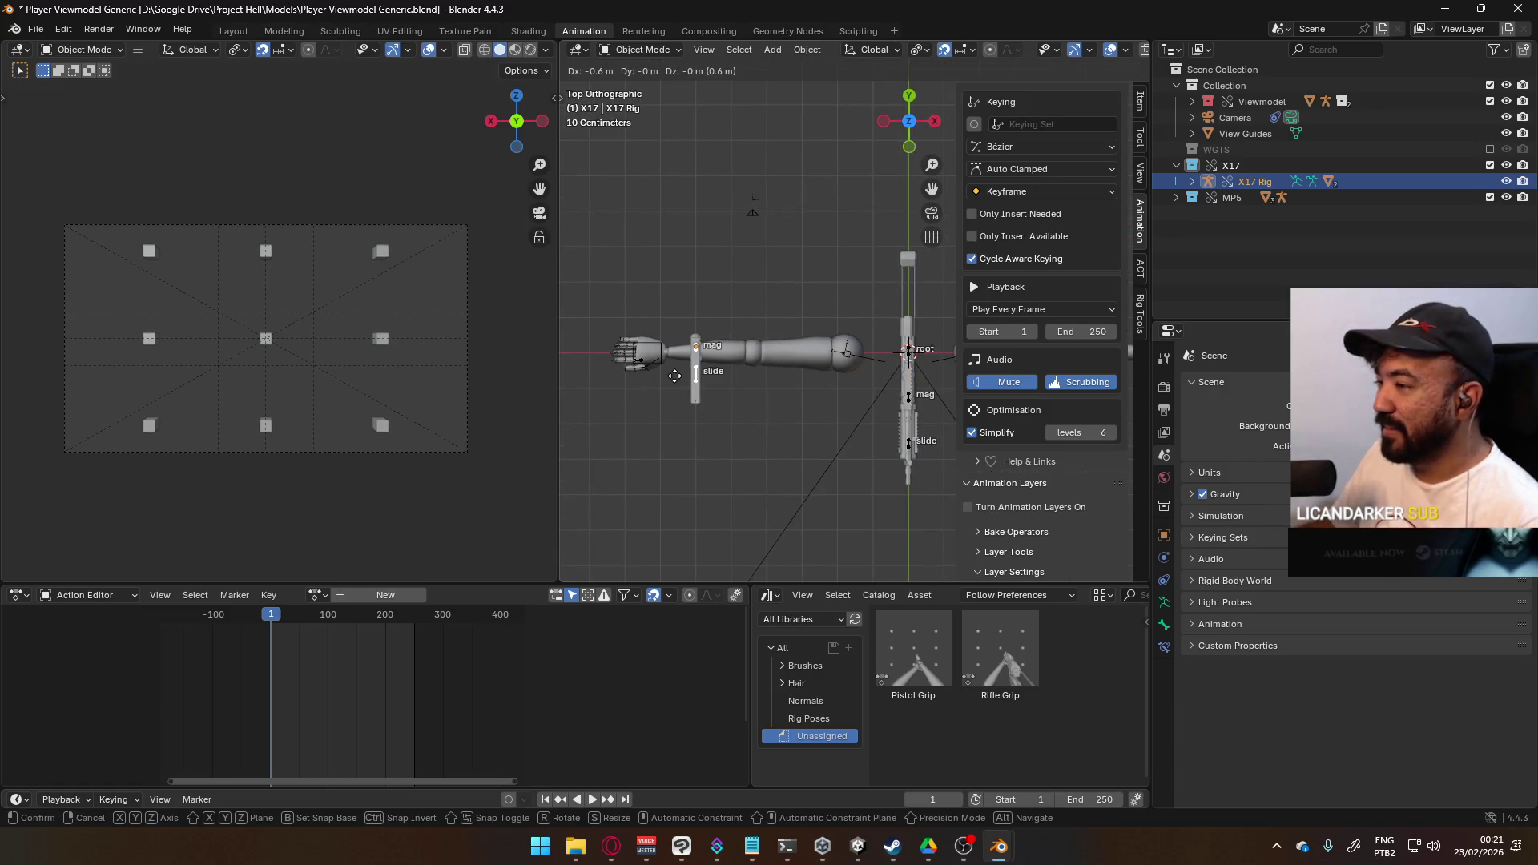
click(674, 376)
click(971, 49)
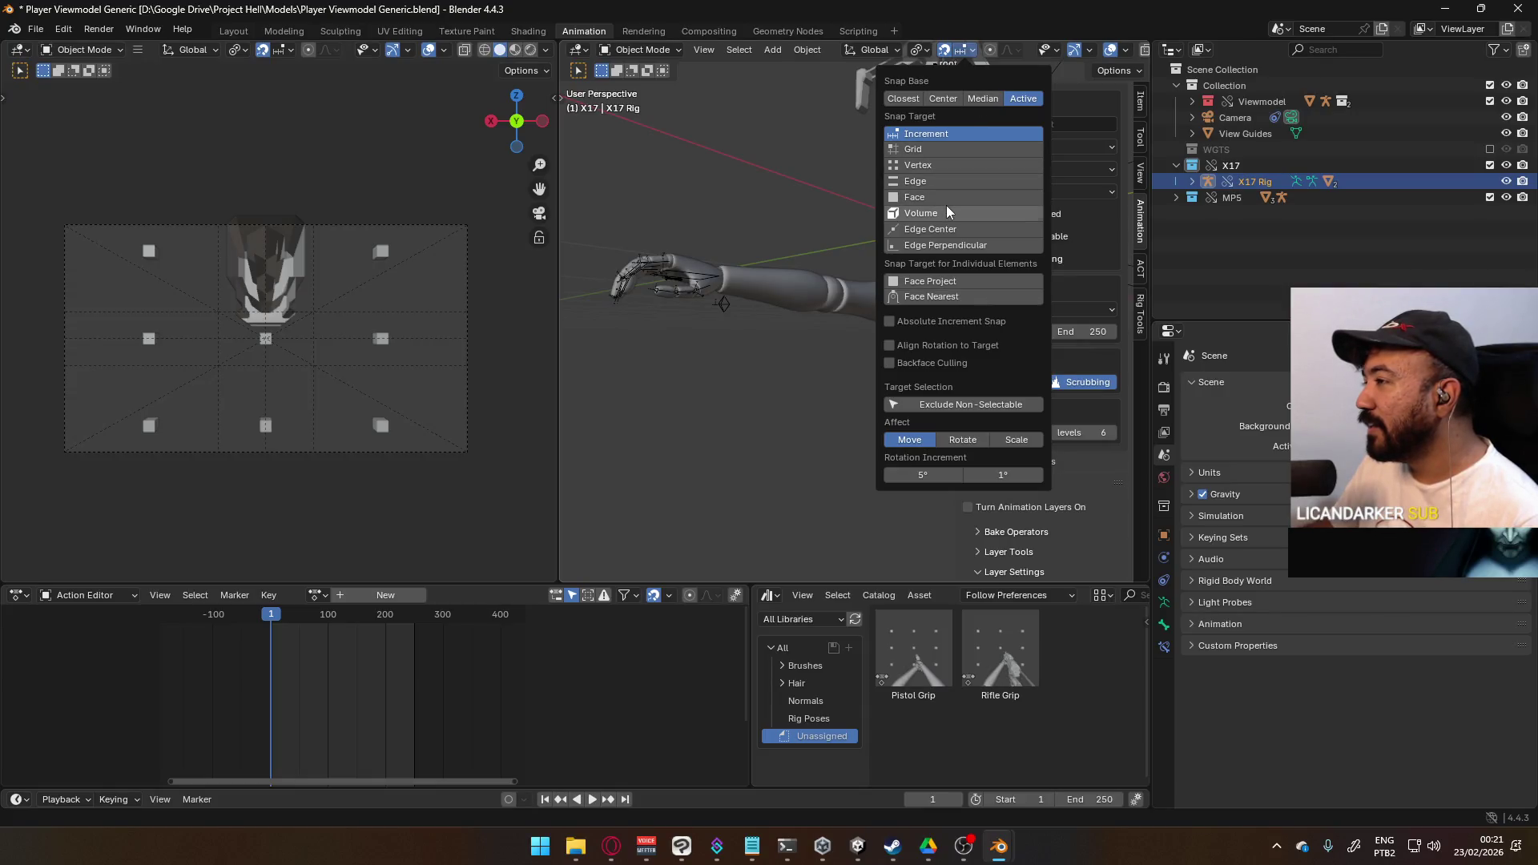
click(930, 159)
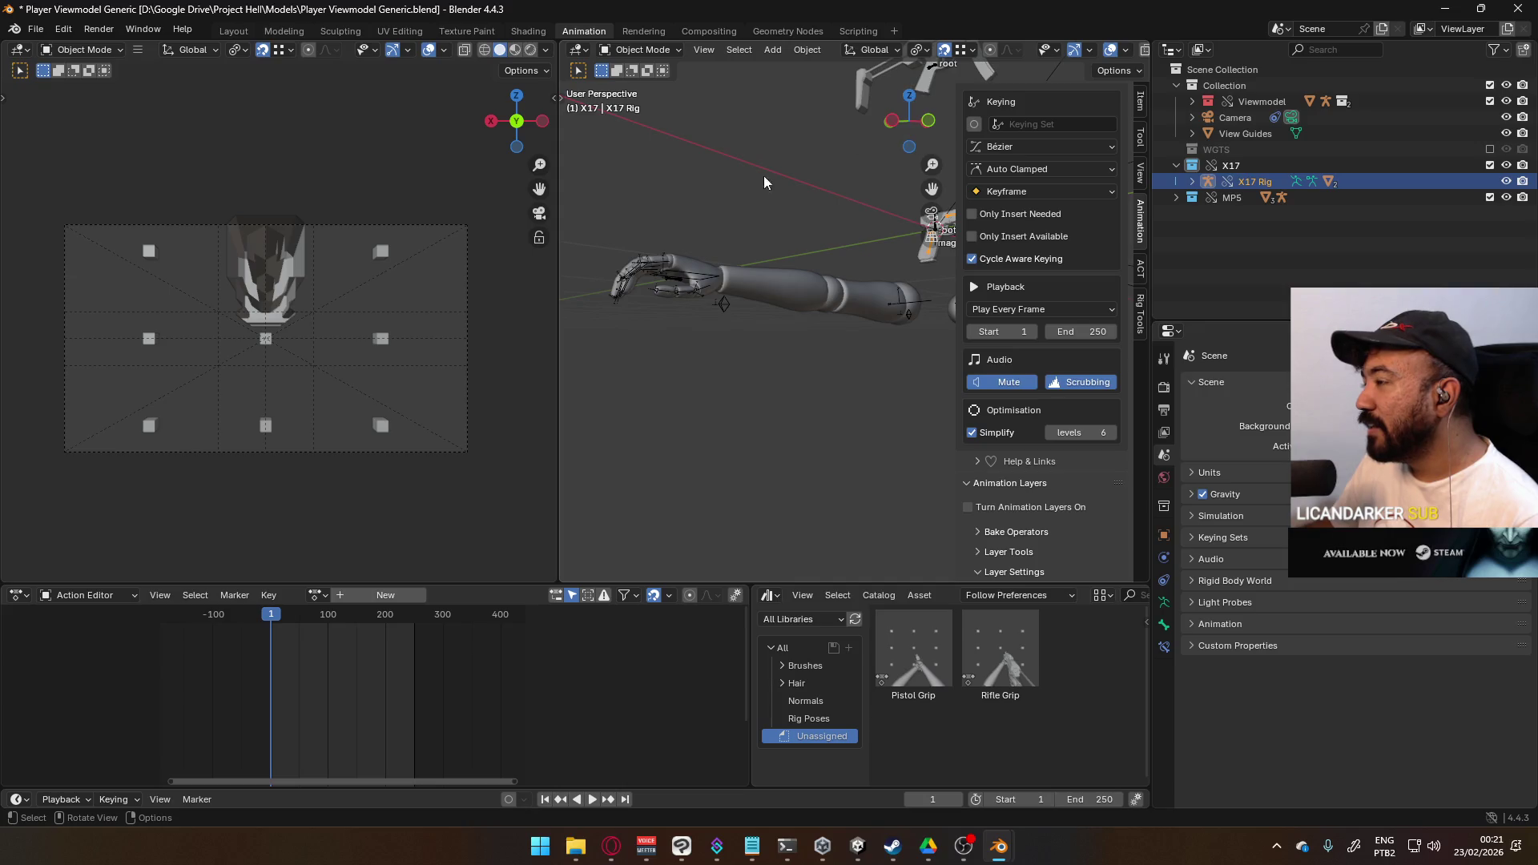
- Move the X17 rig with vertex snapping so it lands on the hand
key(g)
key(Escape)
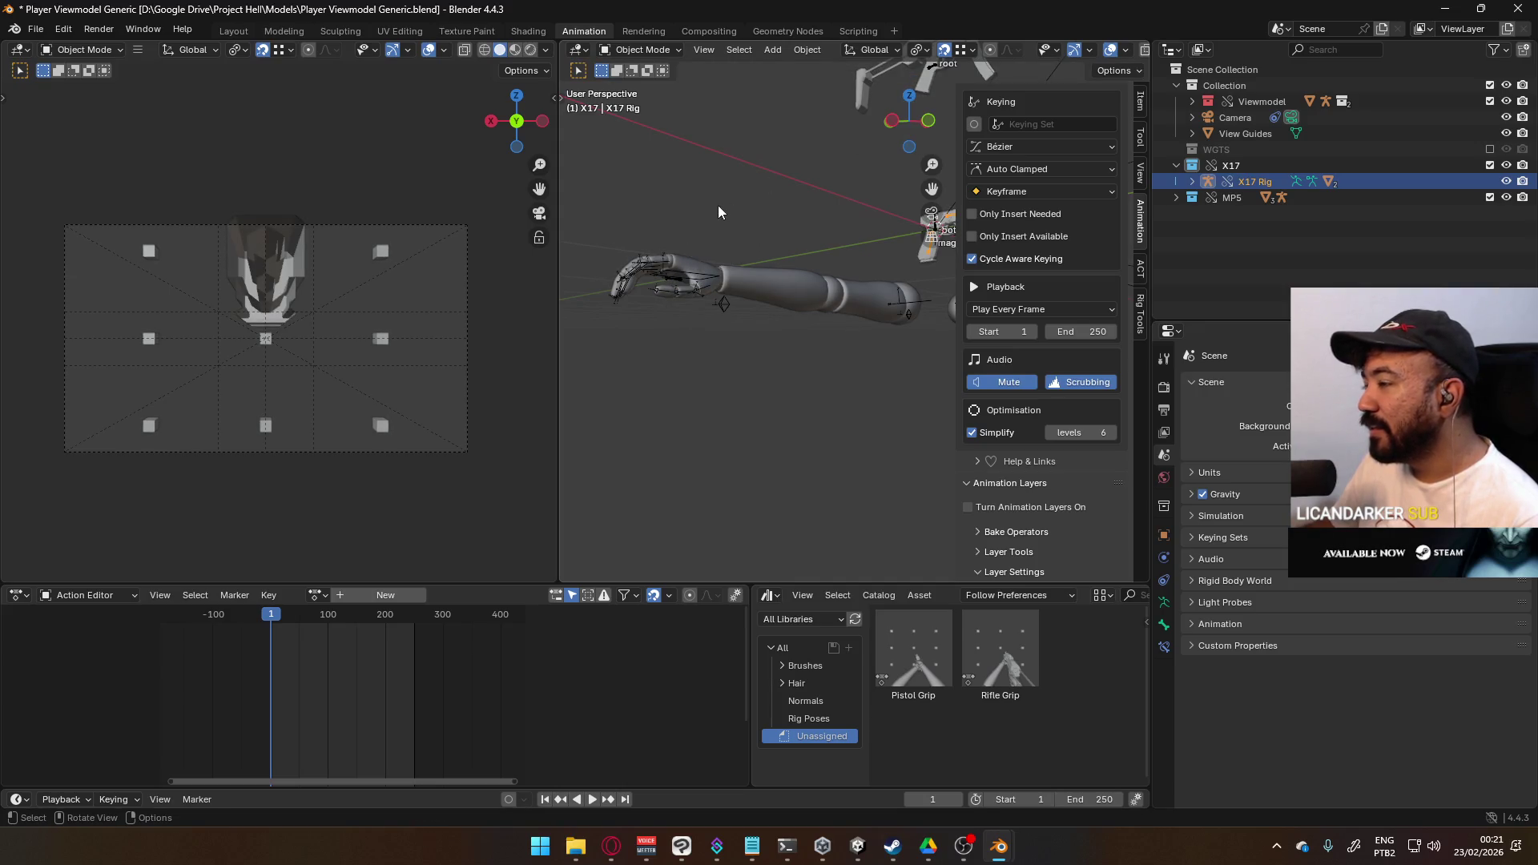
click(920, 51)
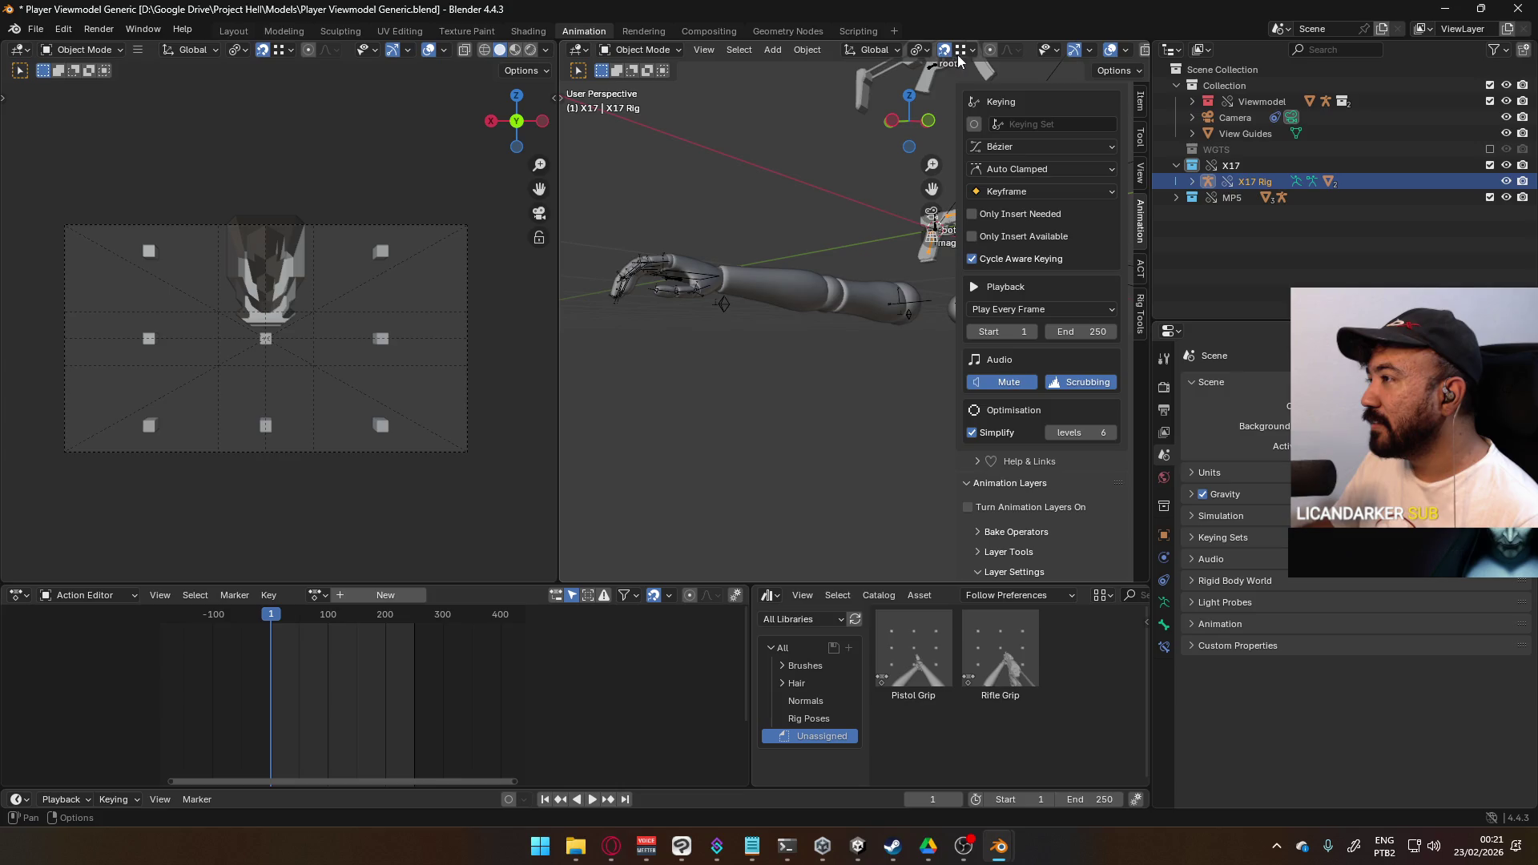
key(g)
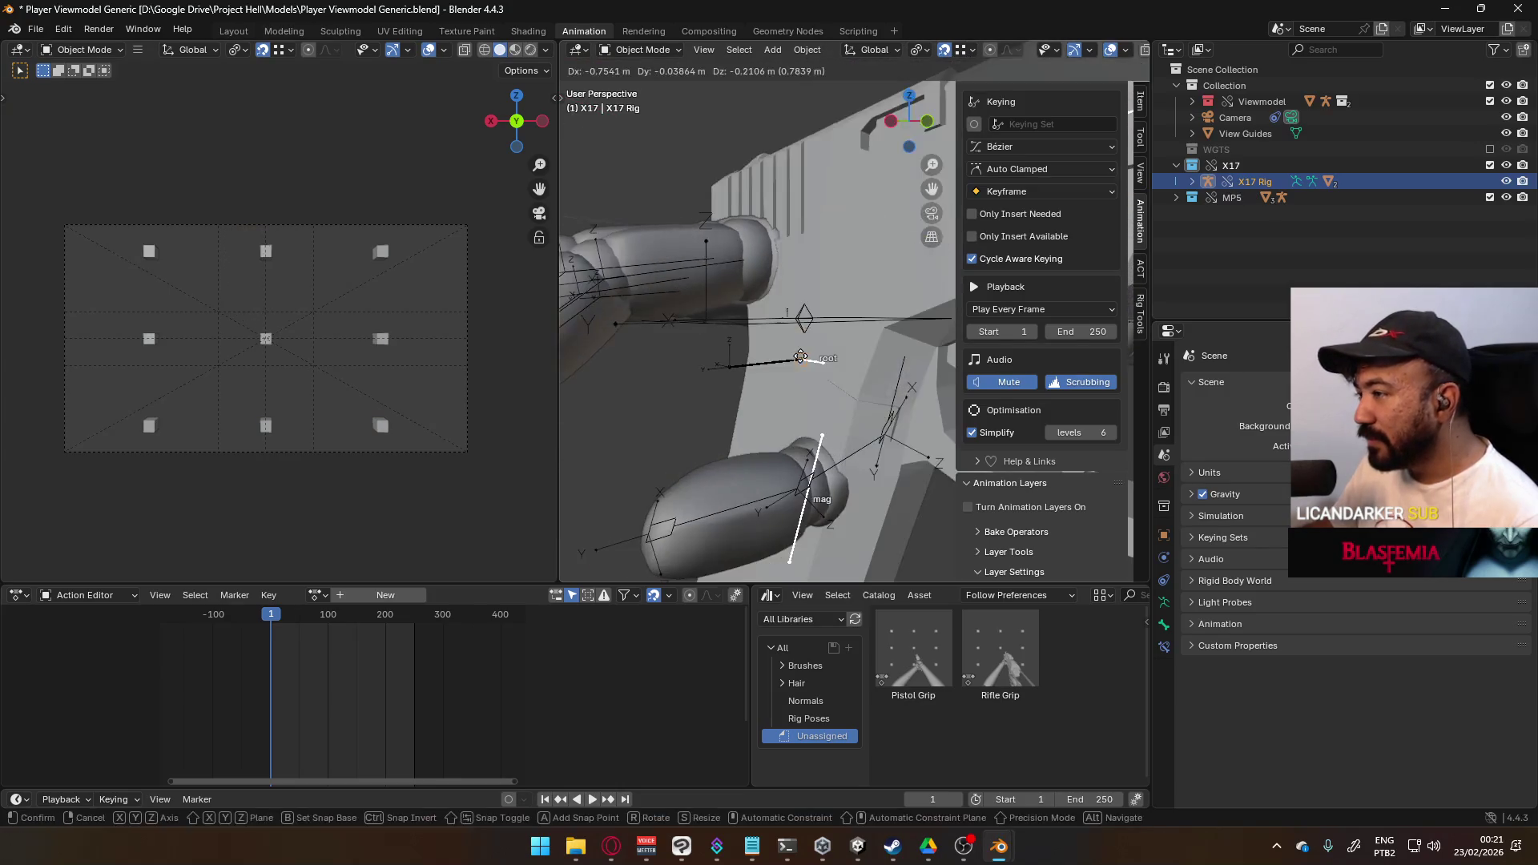
click(808, 360)
scroll(807, 346, down, 8)
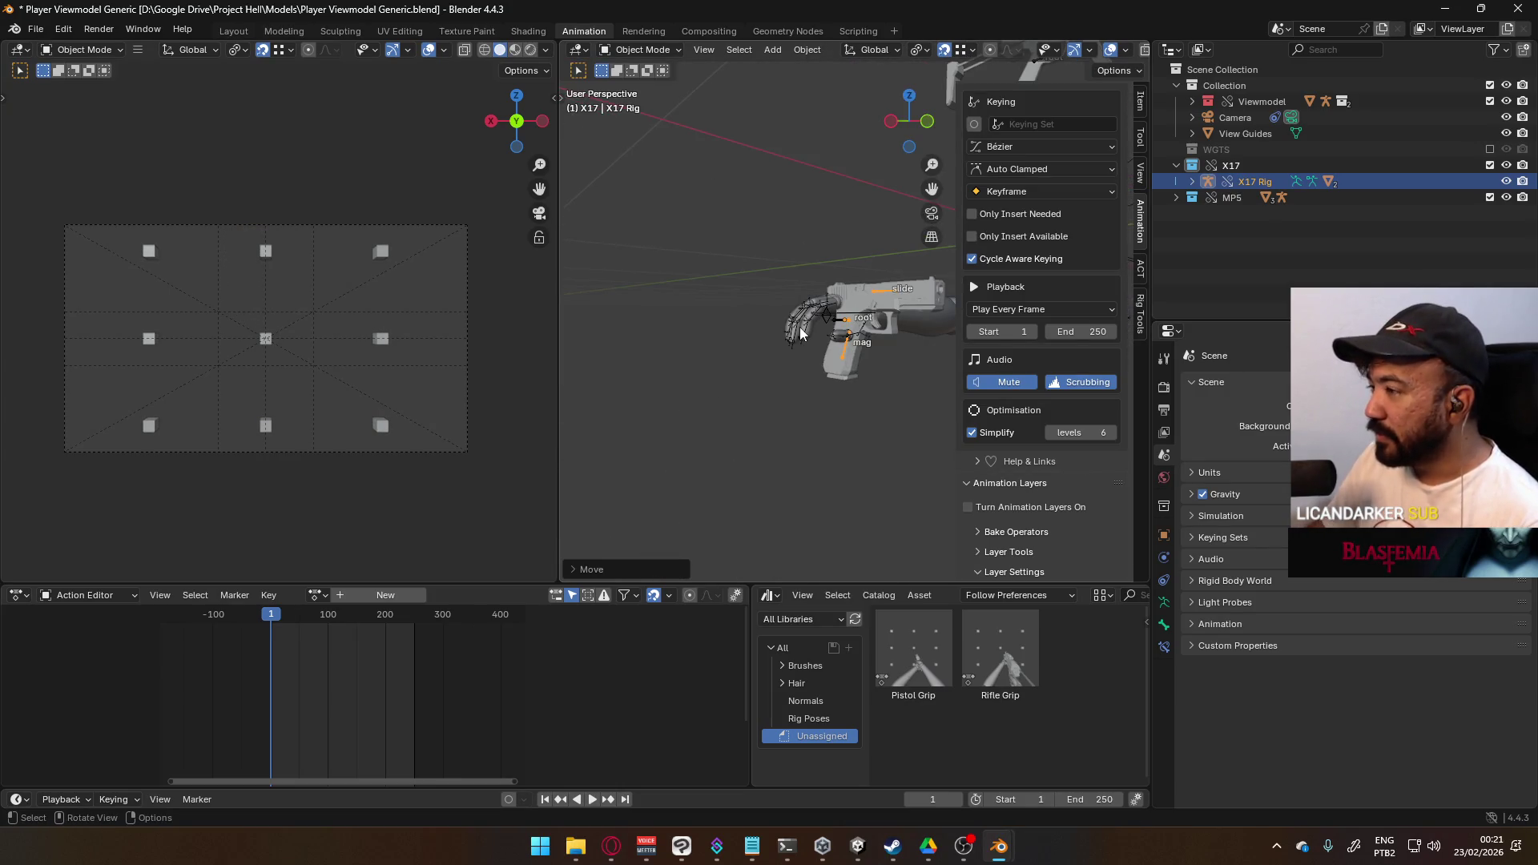
- Rotate the X17 rig 90° in Front view, then again in Top view to align with the hand
key(KP_1)
key(KP_5)
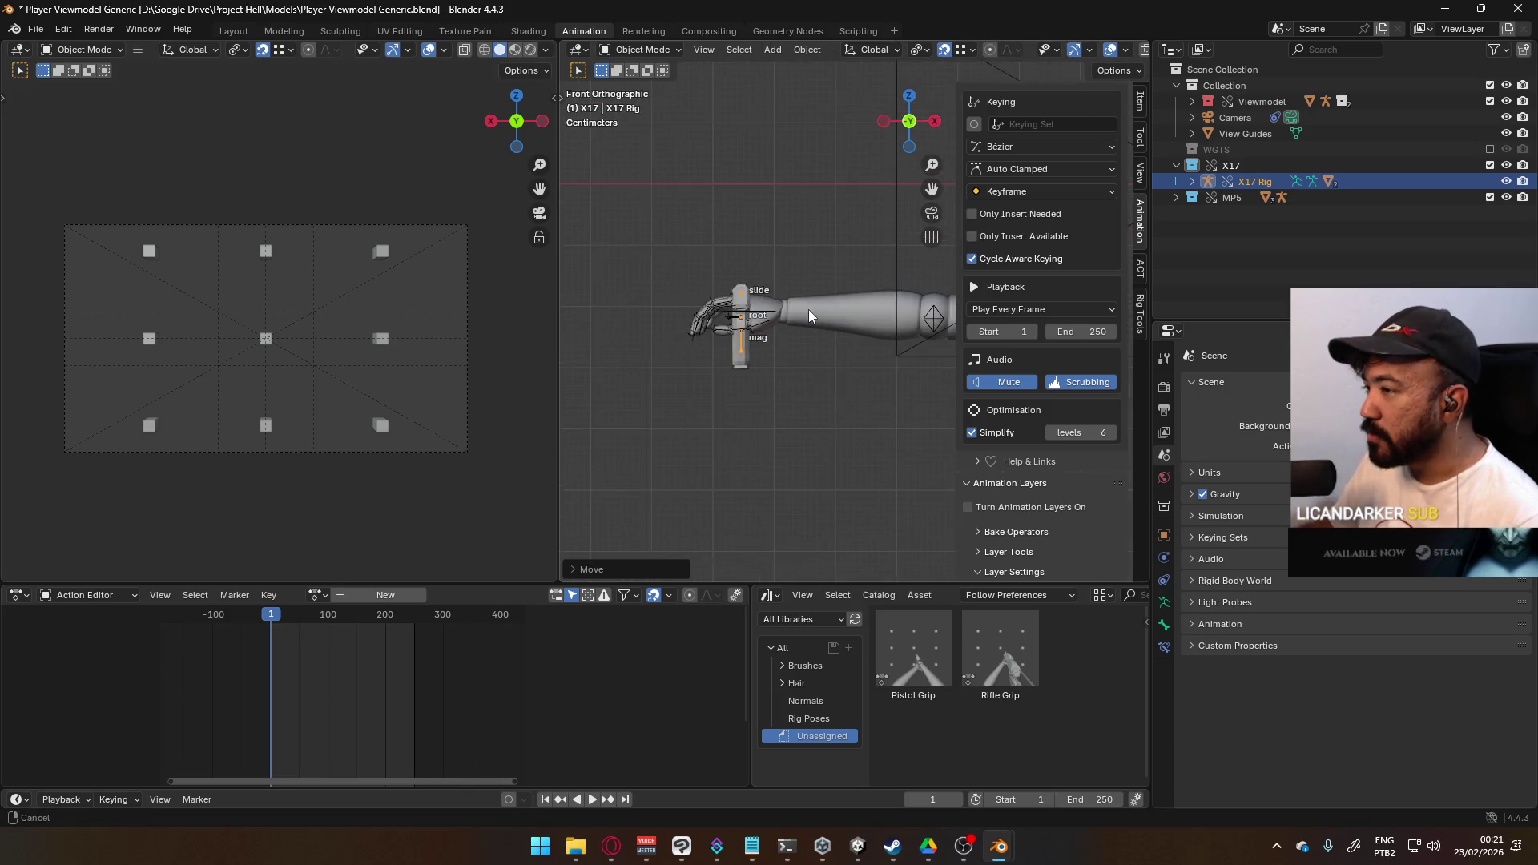
key(r)
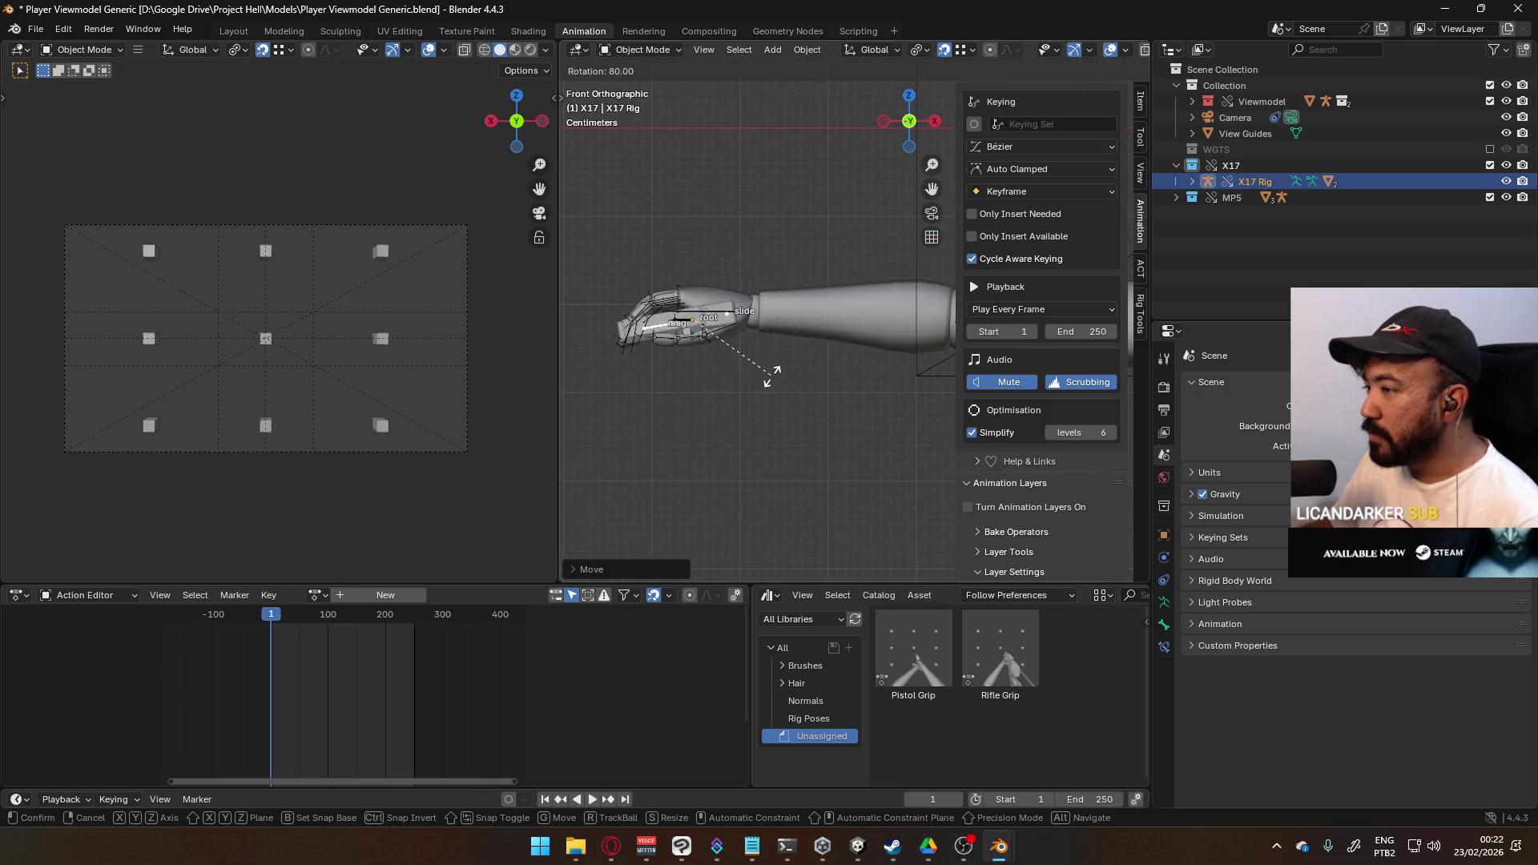
click(766, 389)
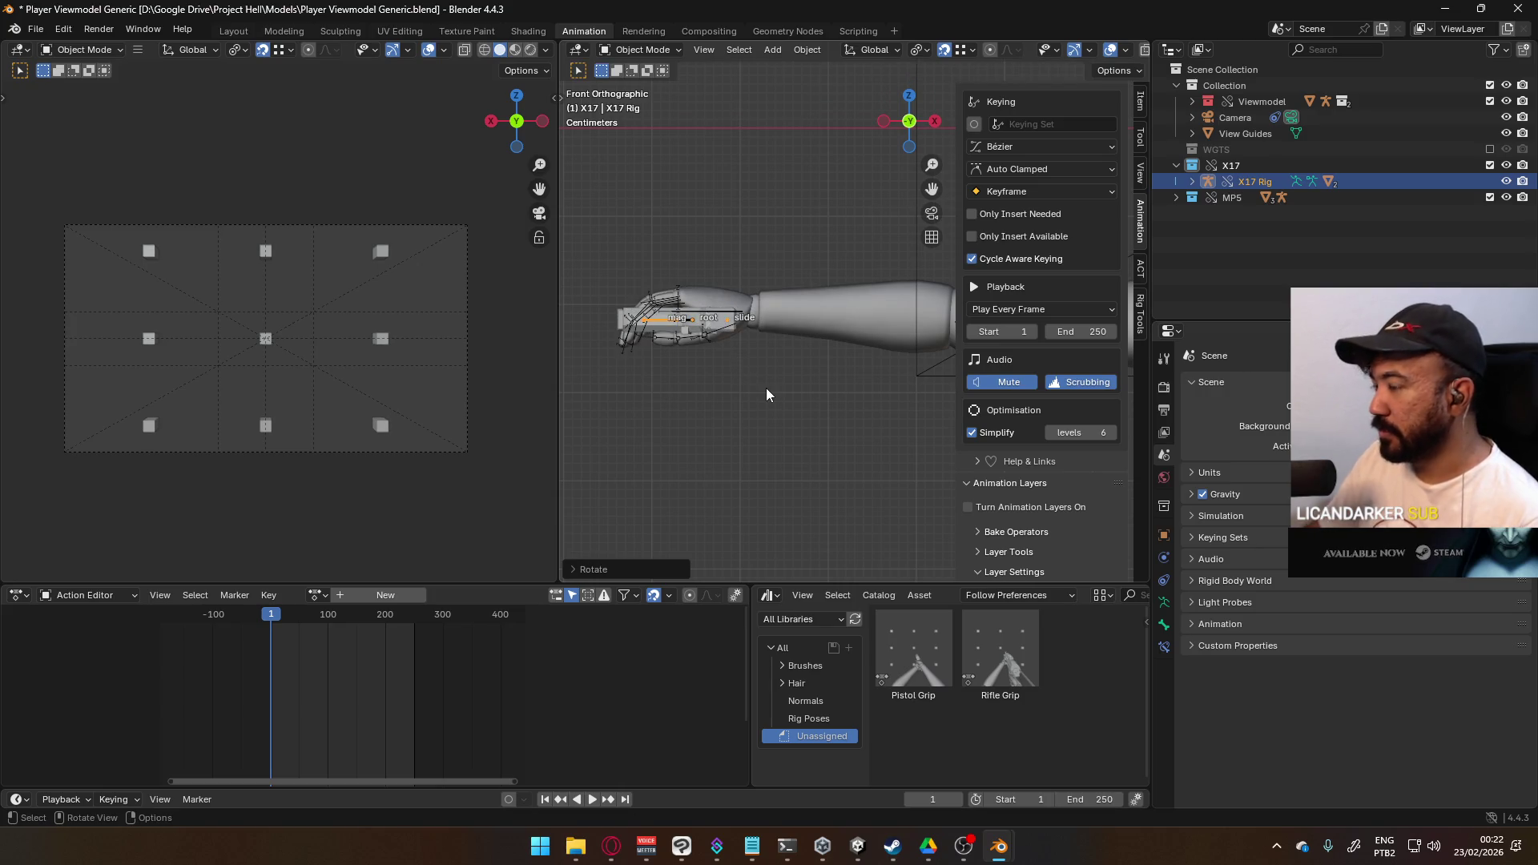
key(KP_7)
key(r)
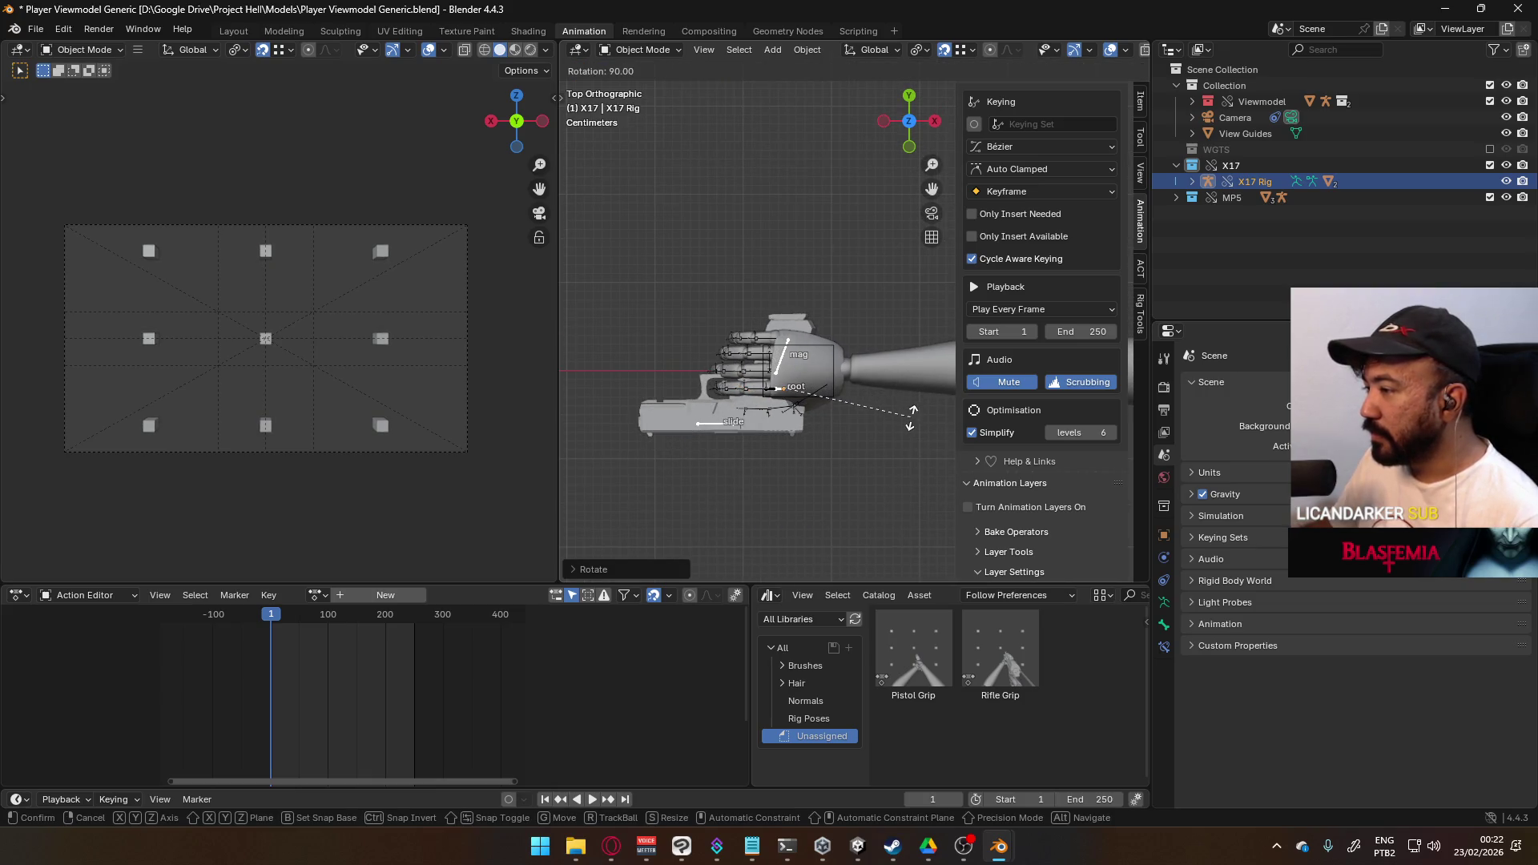
click(911, 419)
- Check the fit, then clear the X17 rig's location to the origin and show its Item transform values
mouse_move(795, 435)
middle_down()
mouse_move(852, 214)
mouse_move(822, 83)
mouse_move(780, 102)
mouse_move(704, 190)
mouse_move(742, 242)
mouse_move(851, 293)
middle_up()
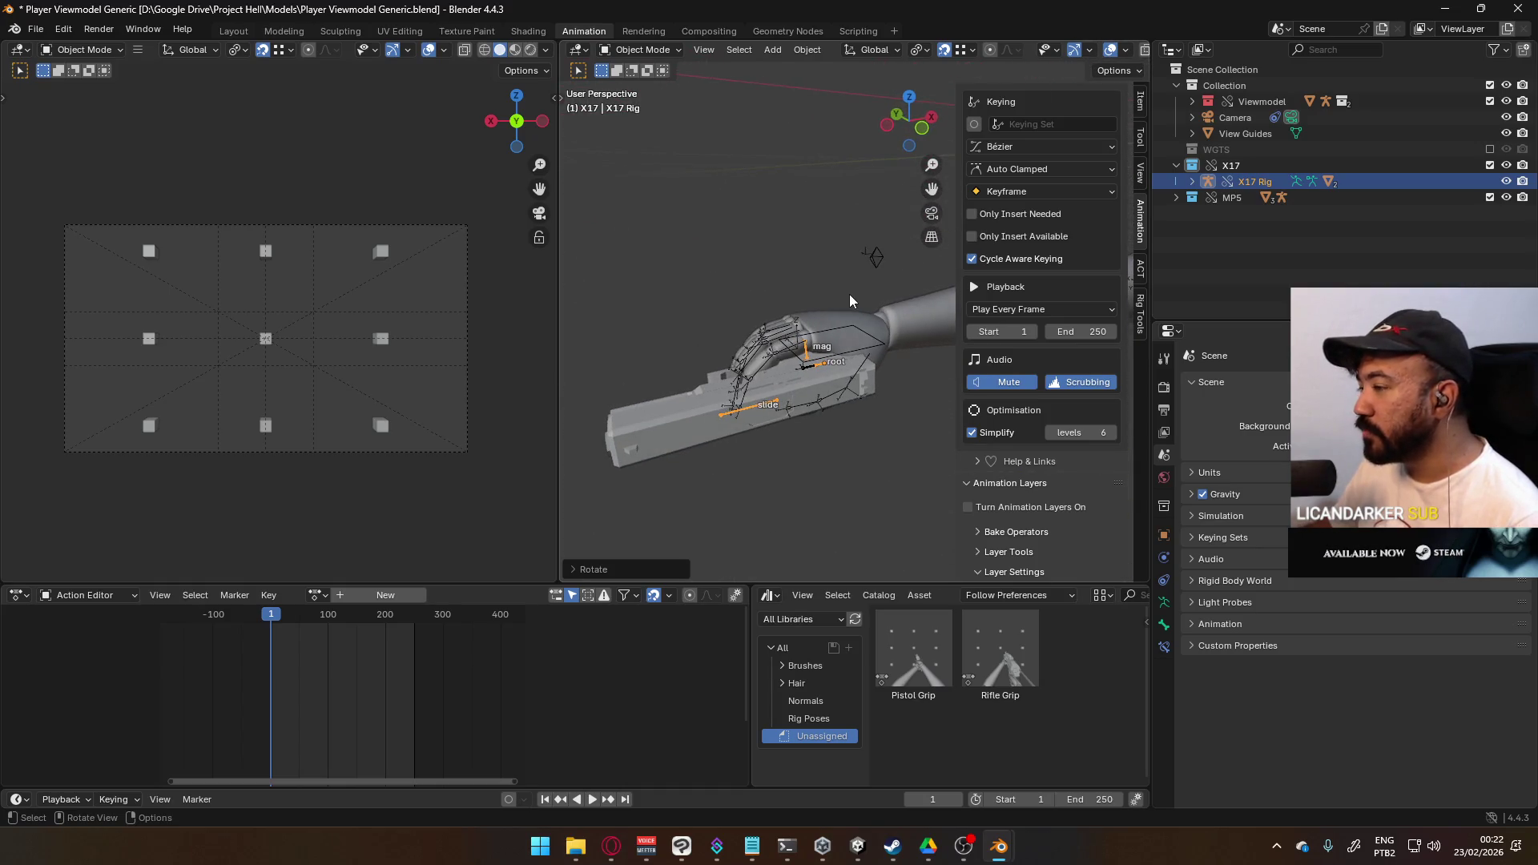
key(KP_1)
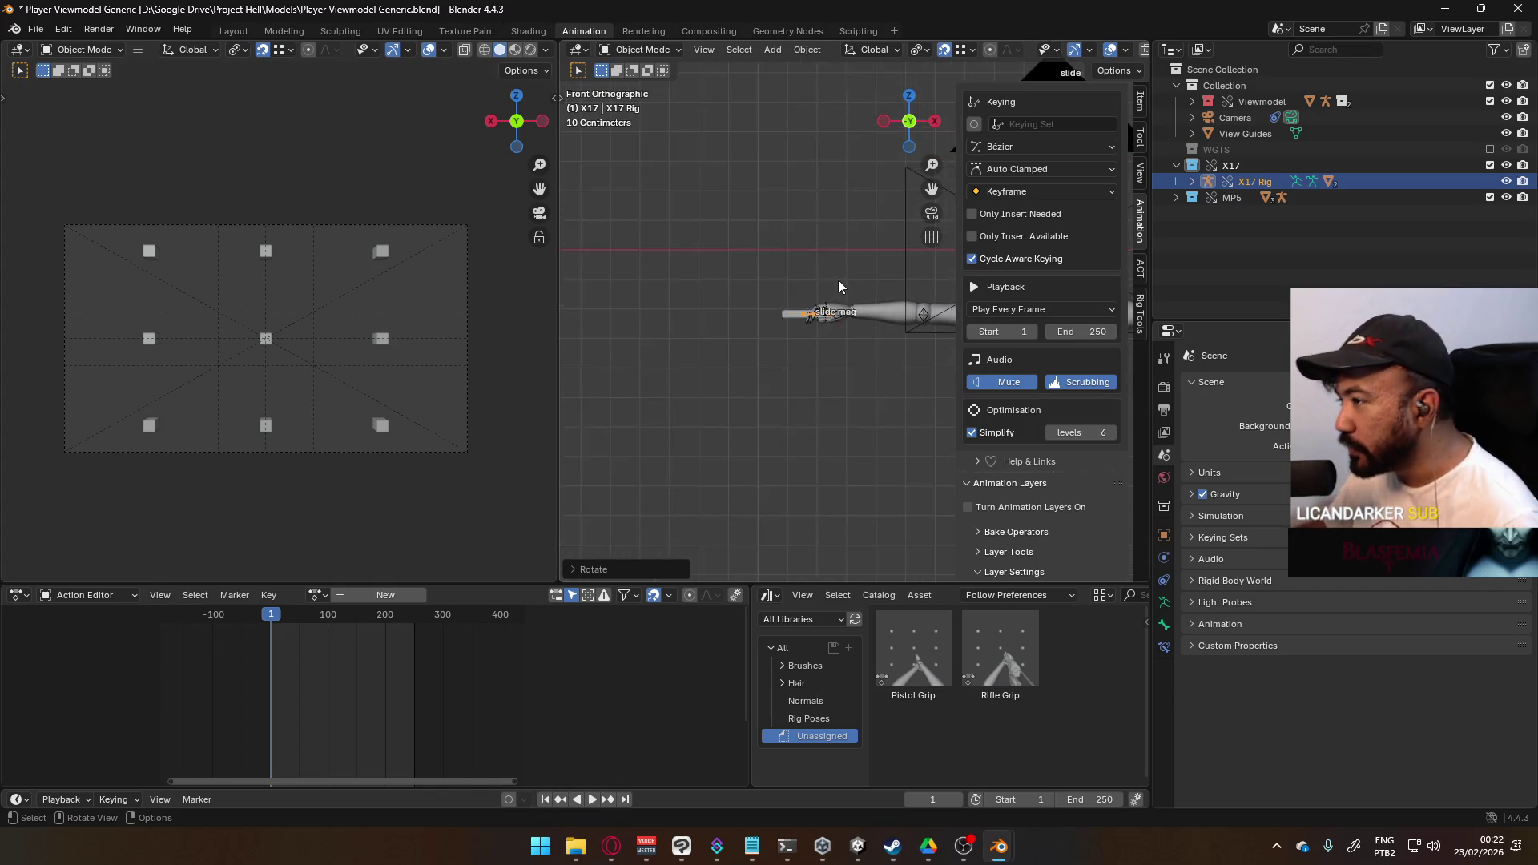
scroll(781, 344, up, 4)
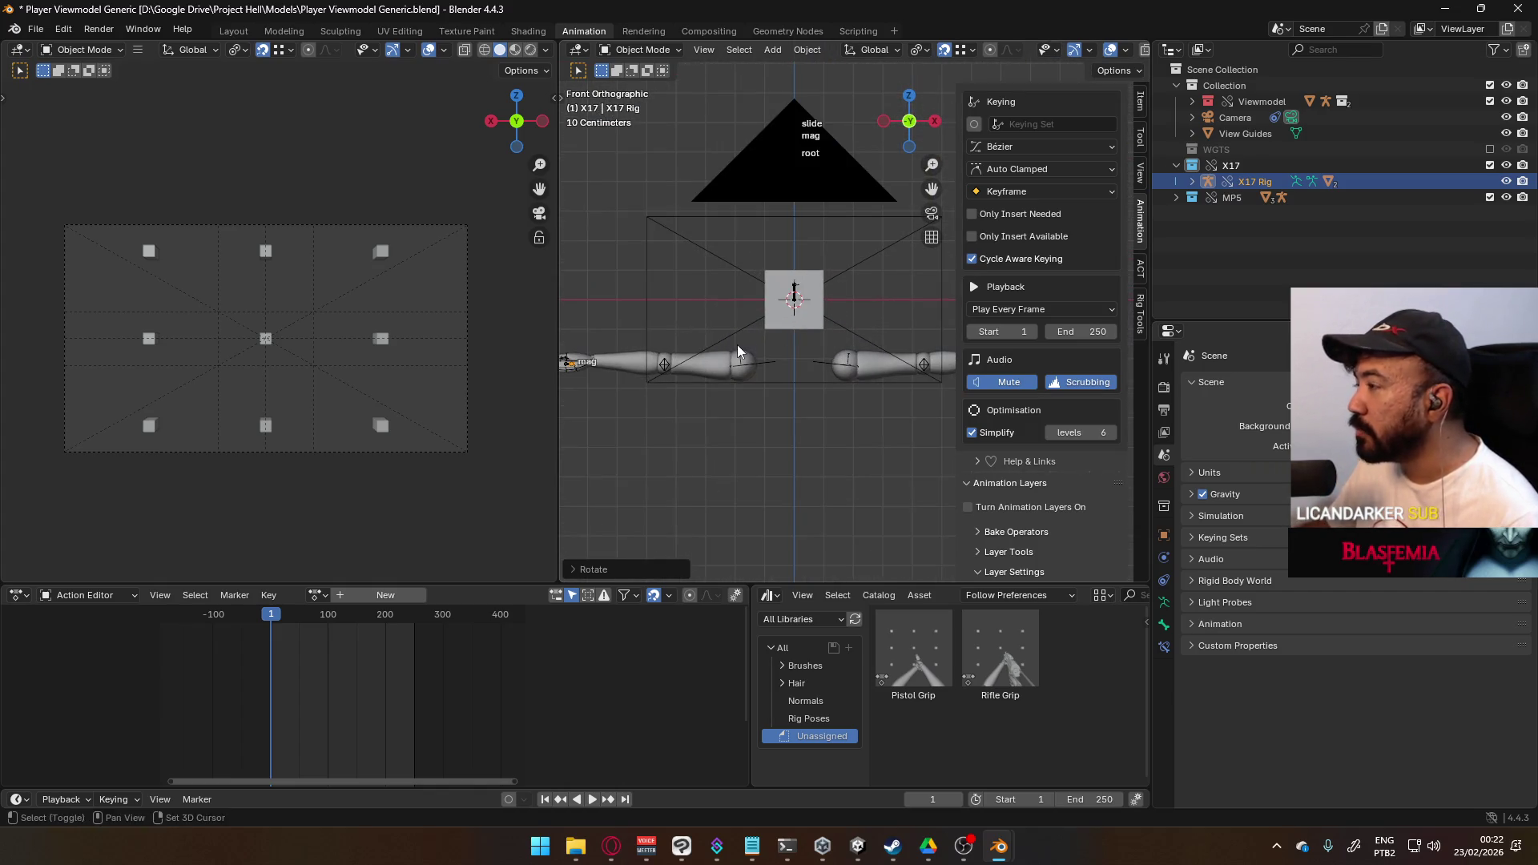
shift+middle_drag(736, 345, 890, 279)
scroll(775, 308, up, 1)
mouse_move(724, 301)
middle_down()
mouse_move(732, 272)
mouse_move(841, 298)
mouse_move(789, 325)
middle_up()
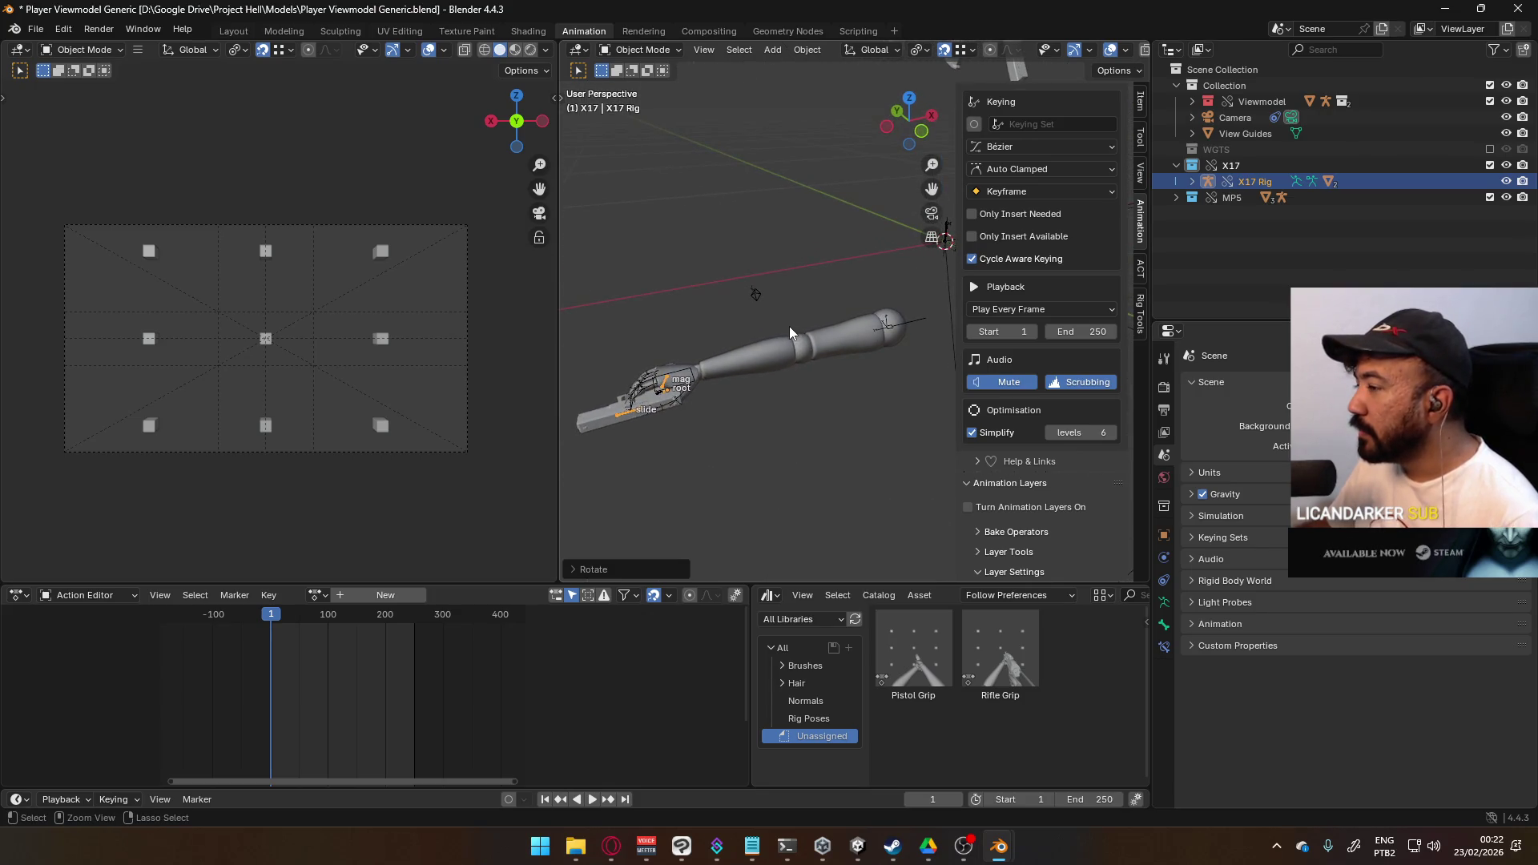
key(alt+g)
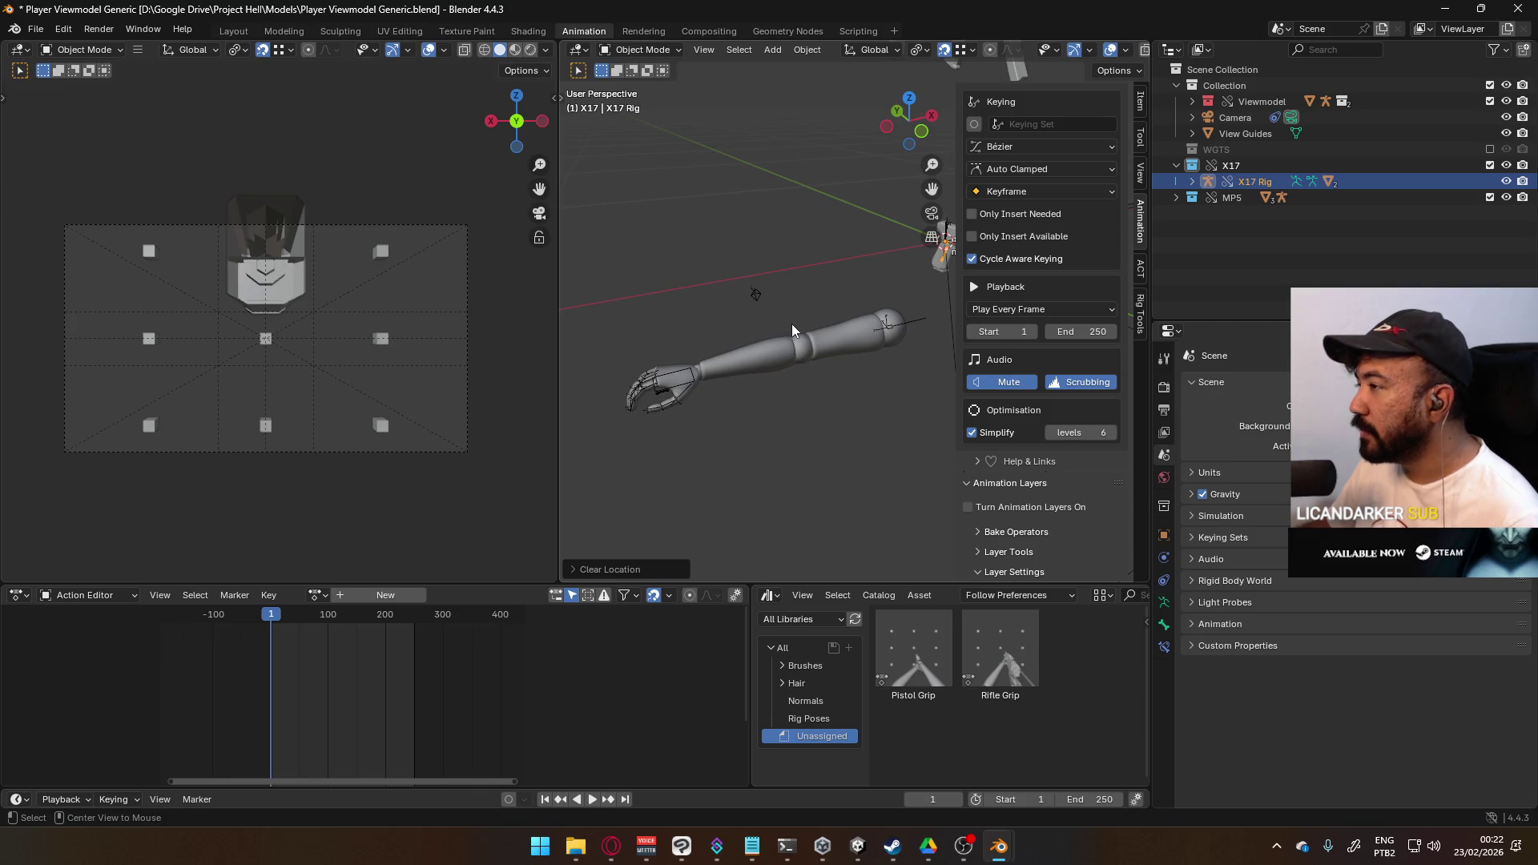
click(1140, 102)
mouse_move(855, 251)
middle_down()
mouse_move(787, 372)
mouse_move(821, 267)
middle_up()
- Switch the X17 rig to Pose Mode and move its root bone
click(641, 50)
click(645, 104)
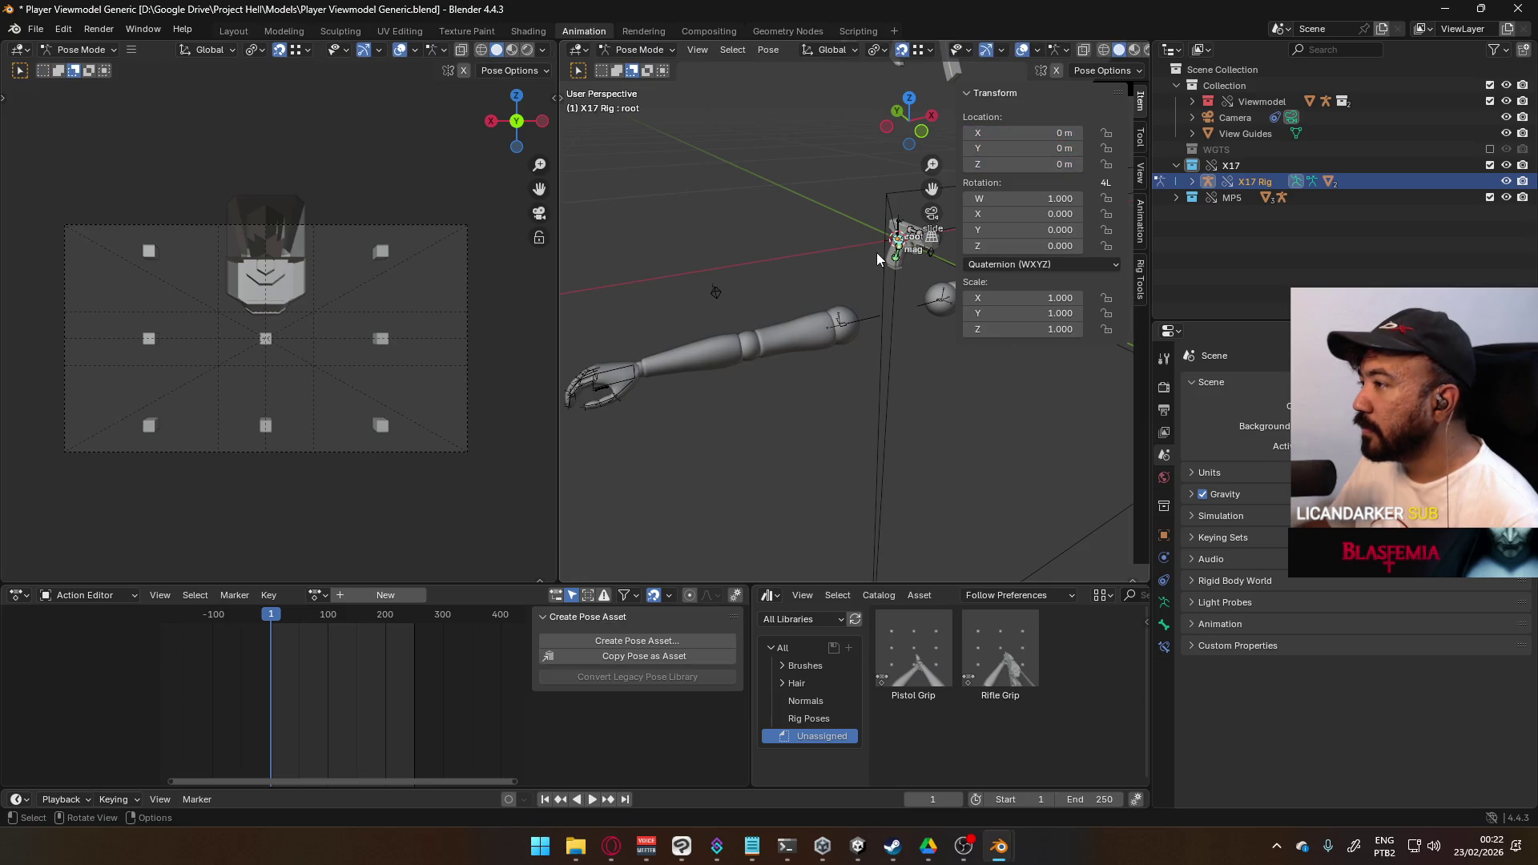
mouse_move(637, 382)
middle_down()
mouse_move(675, 354)
mouse_move(604, 358)
middle_up()
key(g)
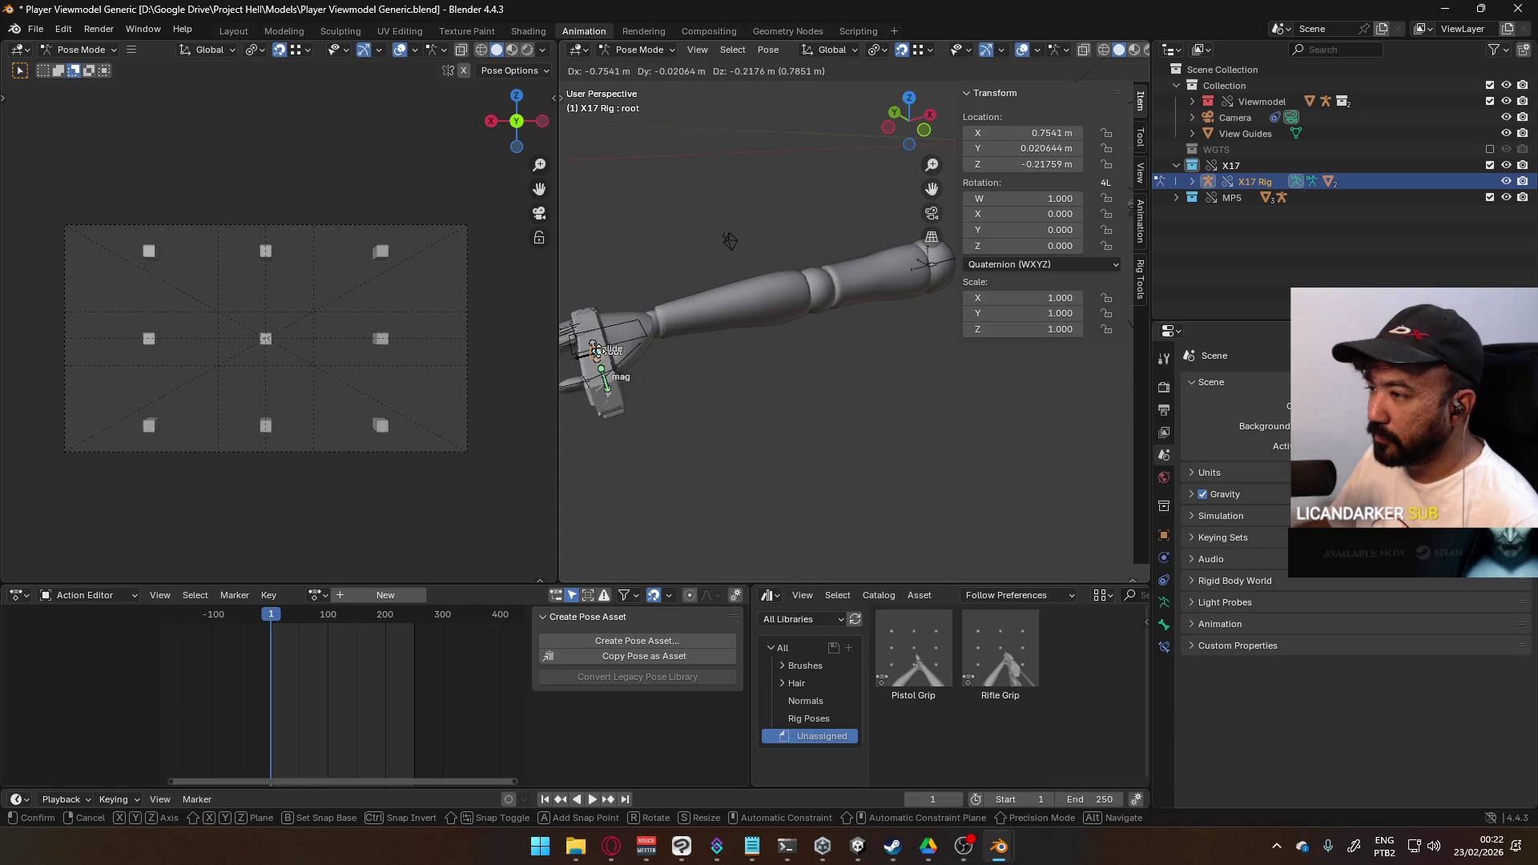
click(591, 356)
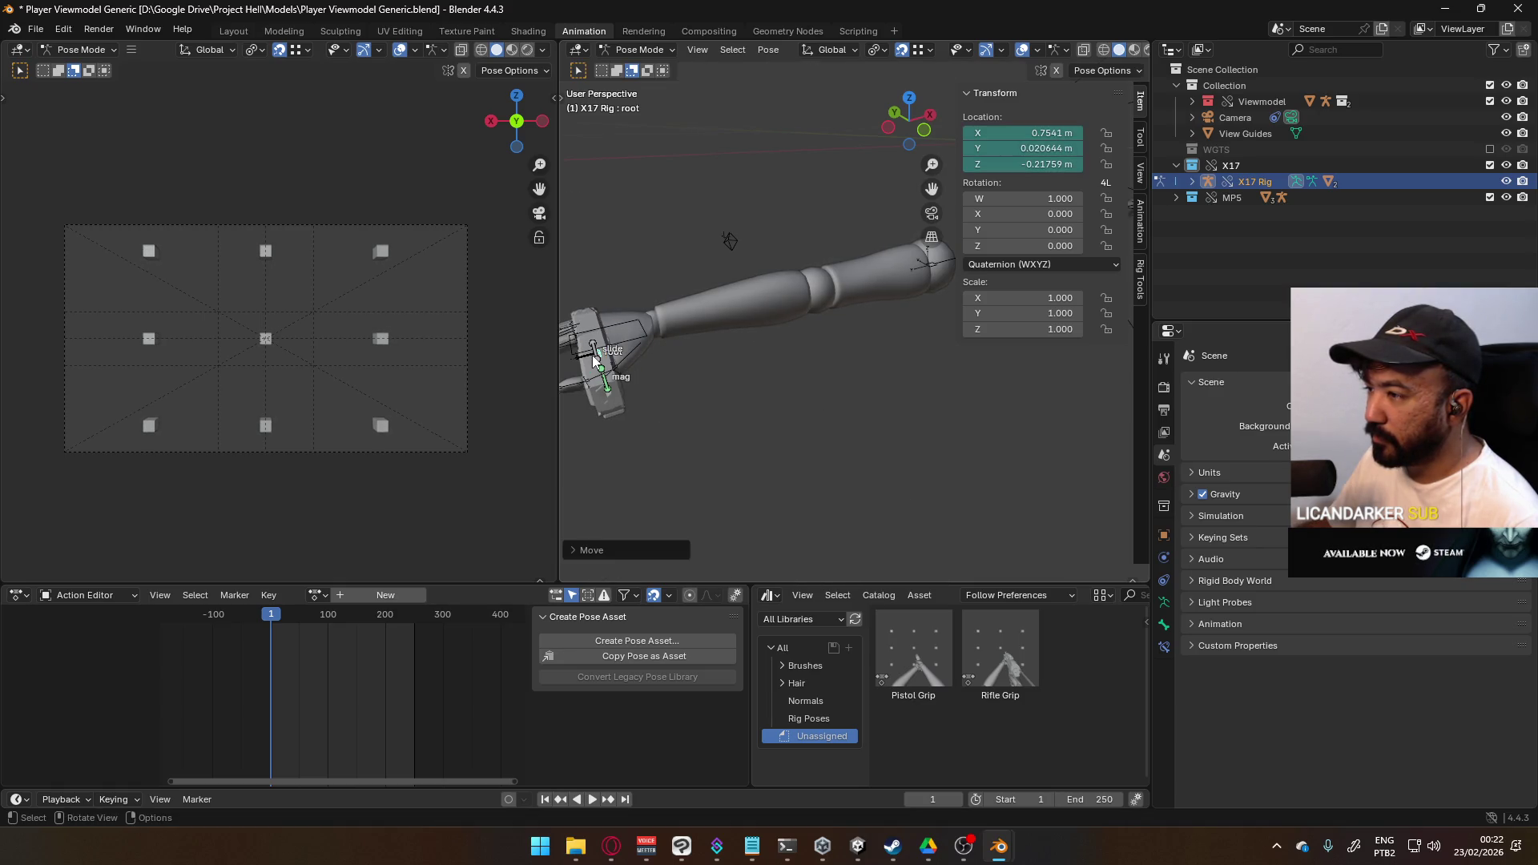
scroll(746, 323, up, 2)
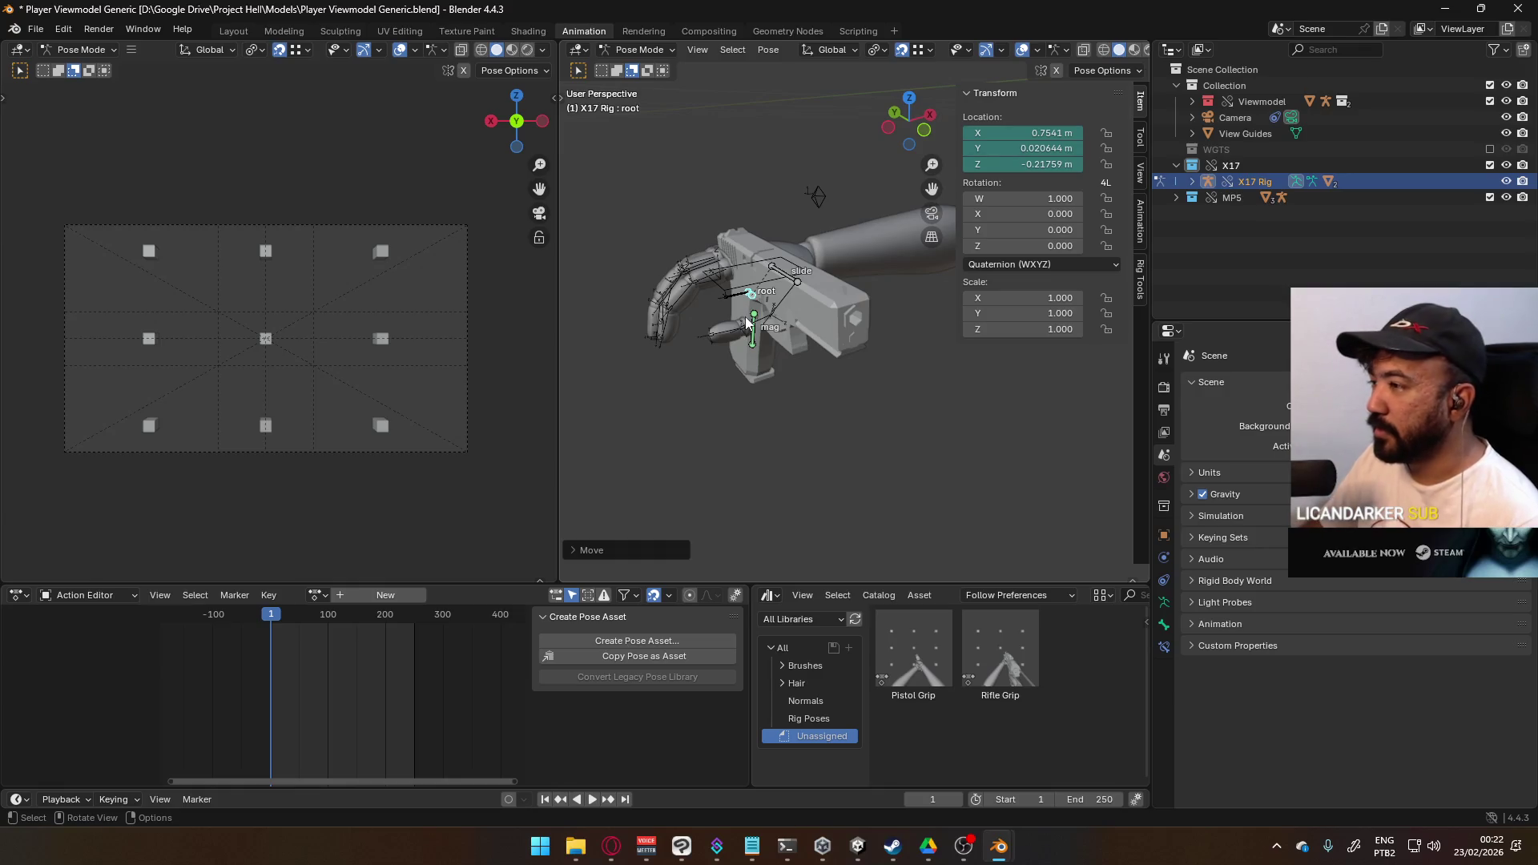
- Rotate the root bone 90° in Front view and 90° again in Top view
key(KP_1)
mouse_move(745, 316)
ctrl+middle_down()
mouse_move(826, 321)
mouse_move(844, 345)
ctrl+middle_up()
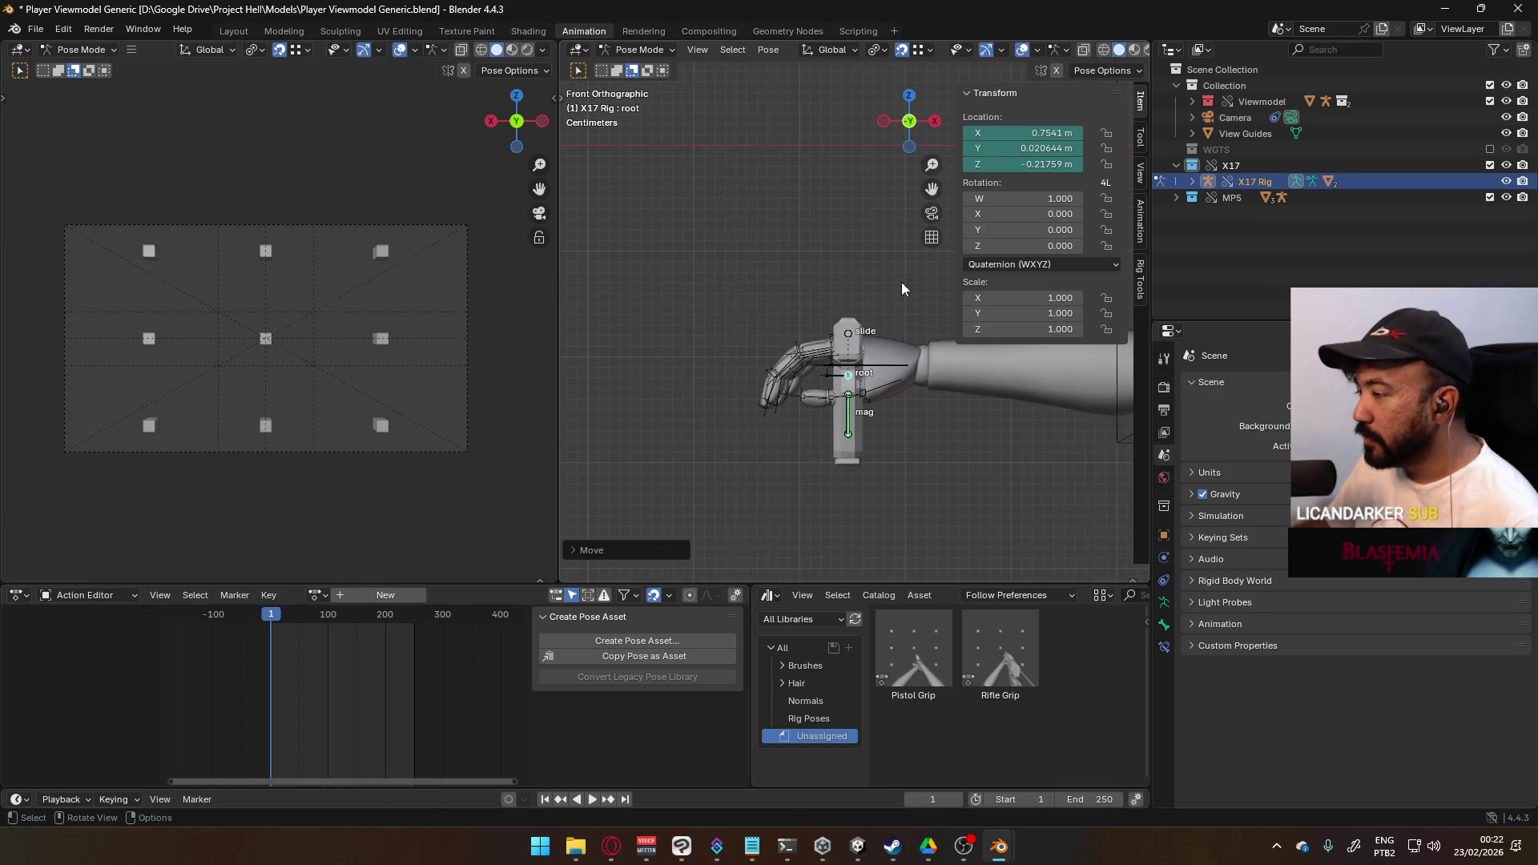
key(r)
click(901, 405)
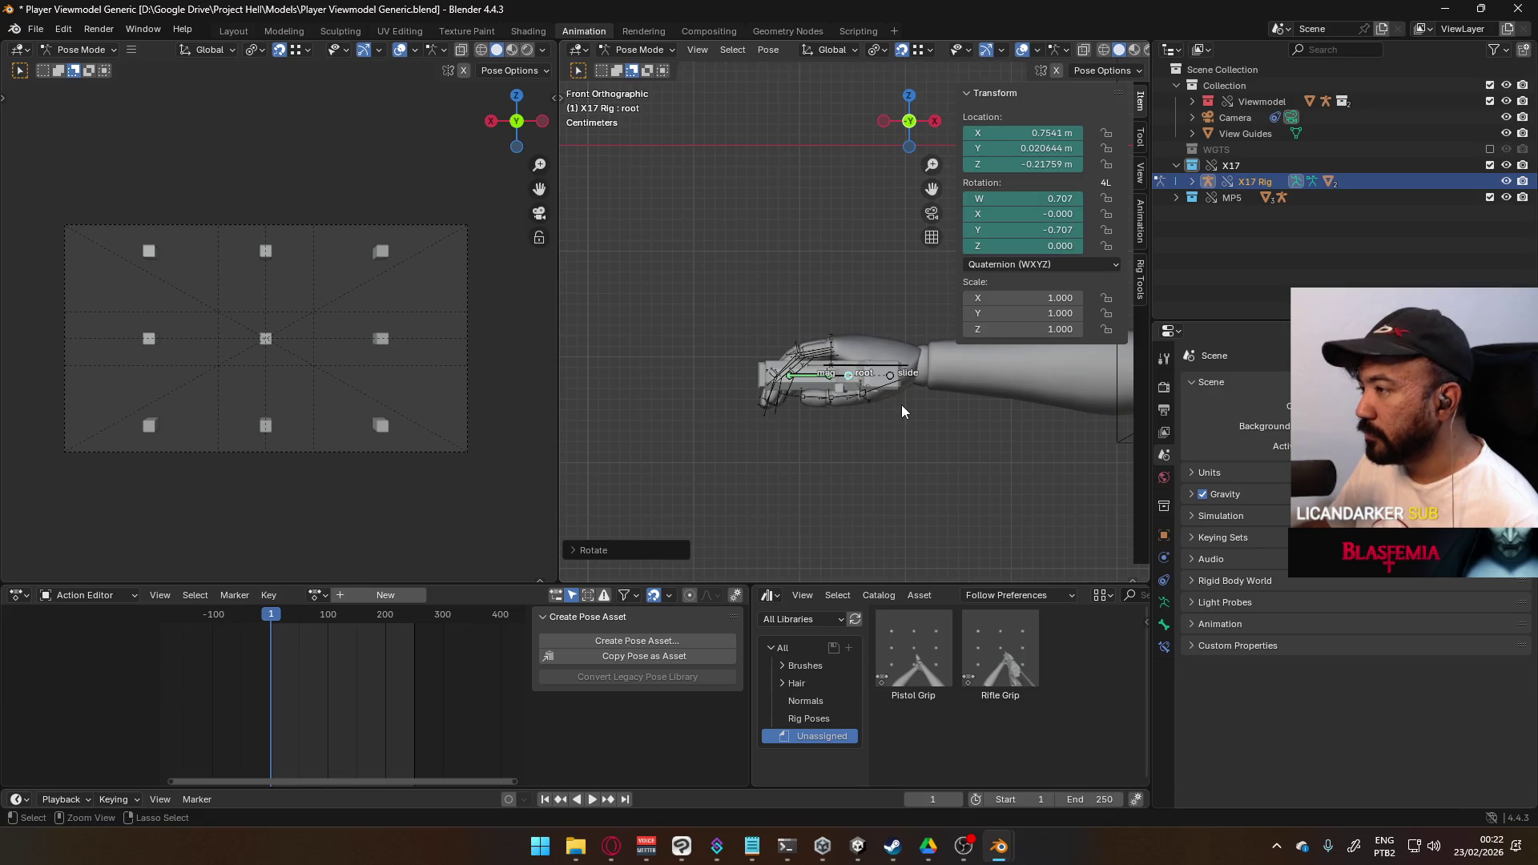
key(KP_7)
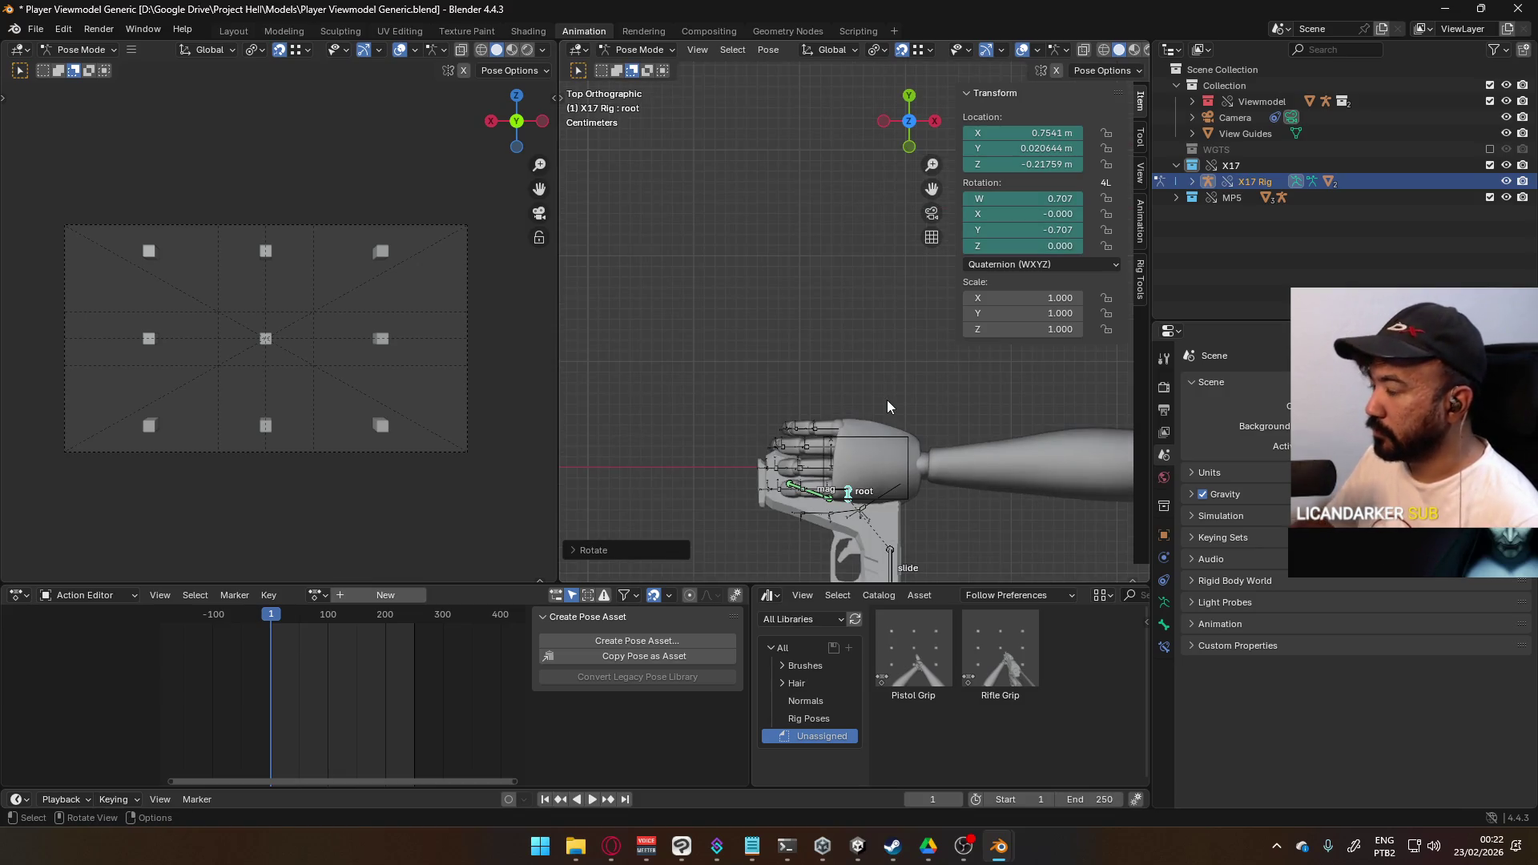
key(r)
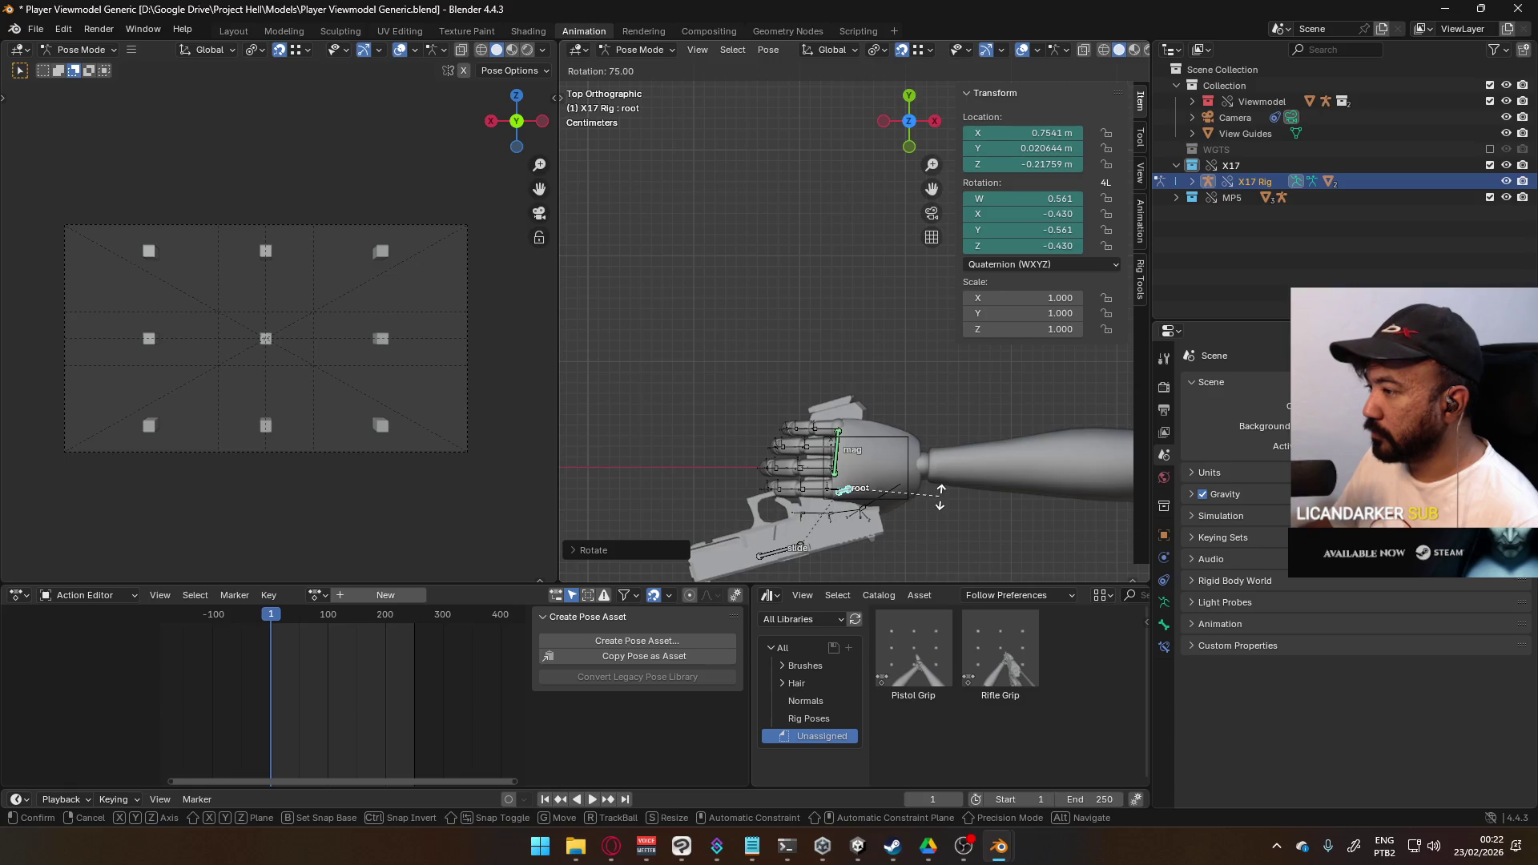
click(941, 529)
- Expand the MP5 collection and return the viewport to Object Mode
mouse_move(925, 512)
middle_down()
mouse_move(911, 307)
mouse_move(806, 314)
mouse_move(877, 299)
middle_up()
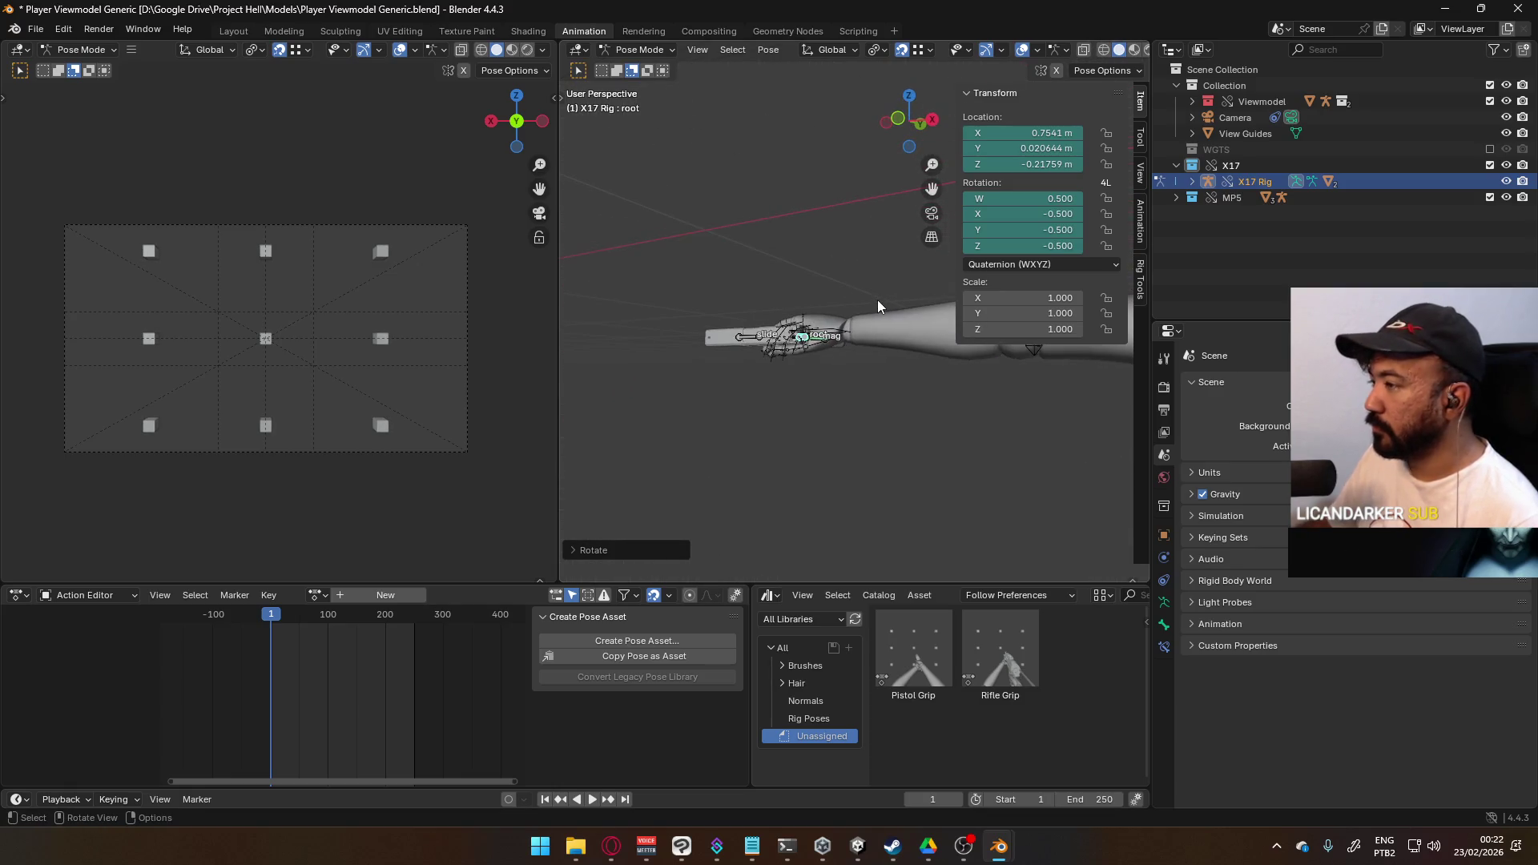
scroll(877, 300, down, 5)
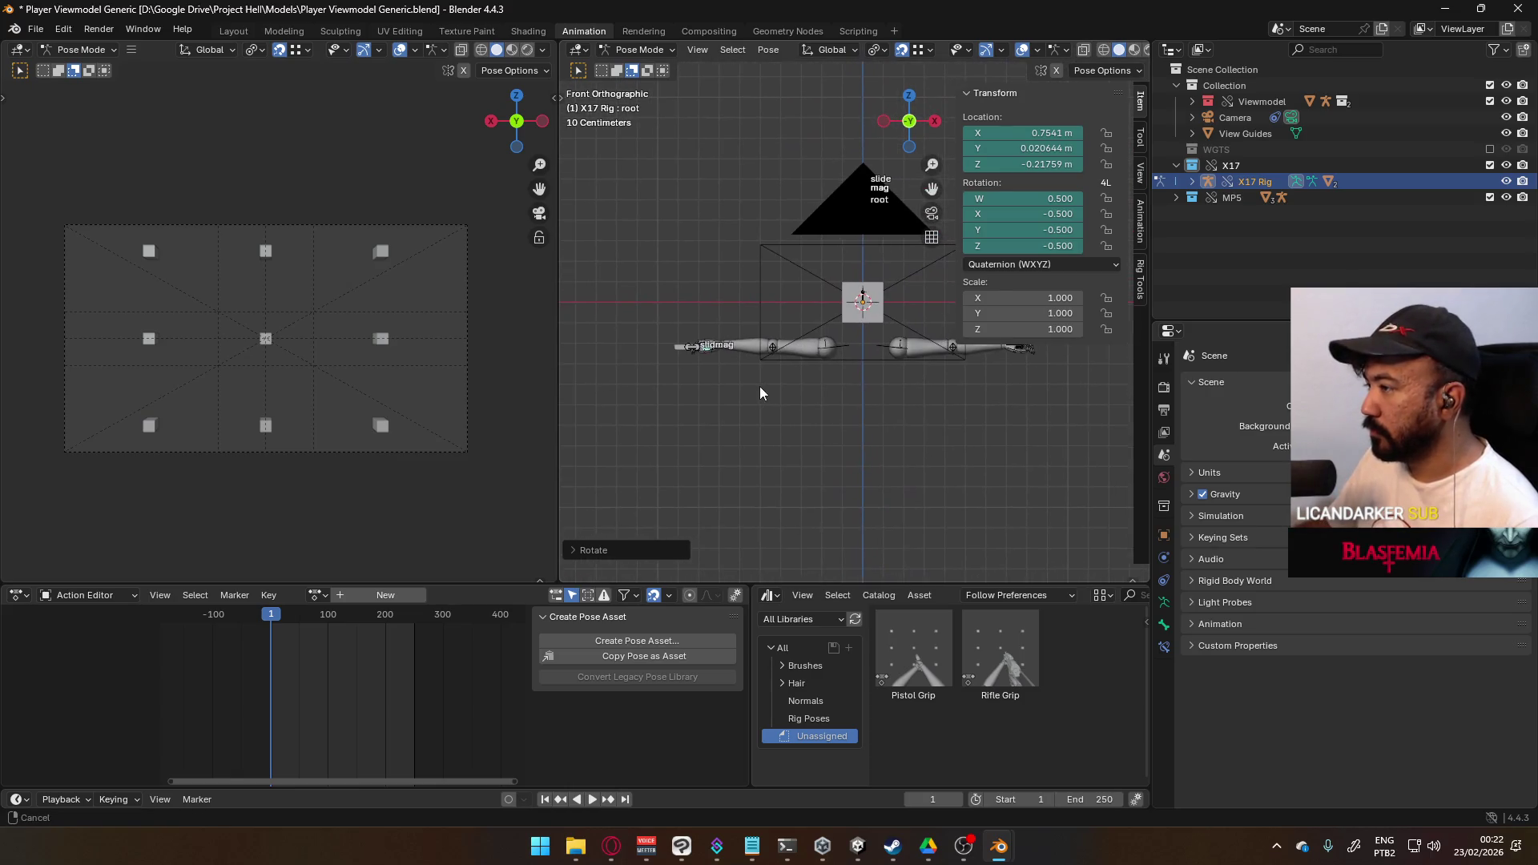
click(1175, 197)
mouse_move(899, 351)
middle_down()
mouse_move(850, 267)
mouse_move(910, 194)
middle_up()
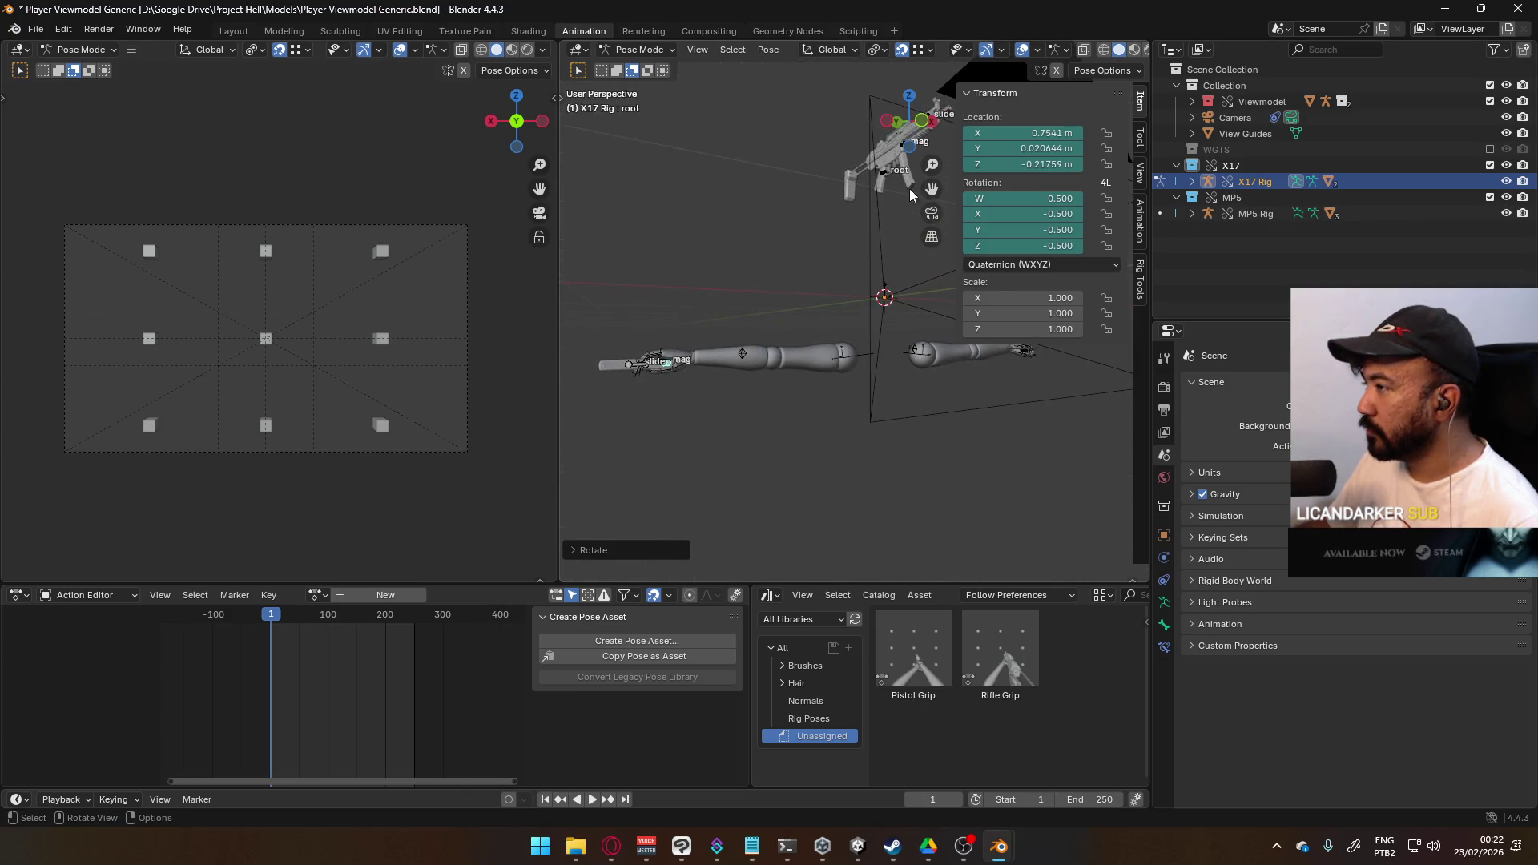
click(621, 52)
click(637, 70)
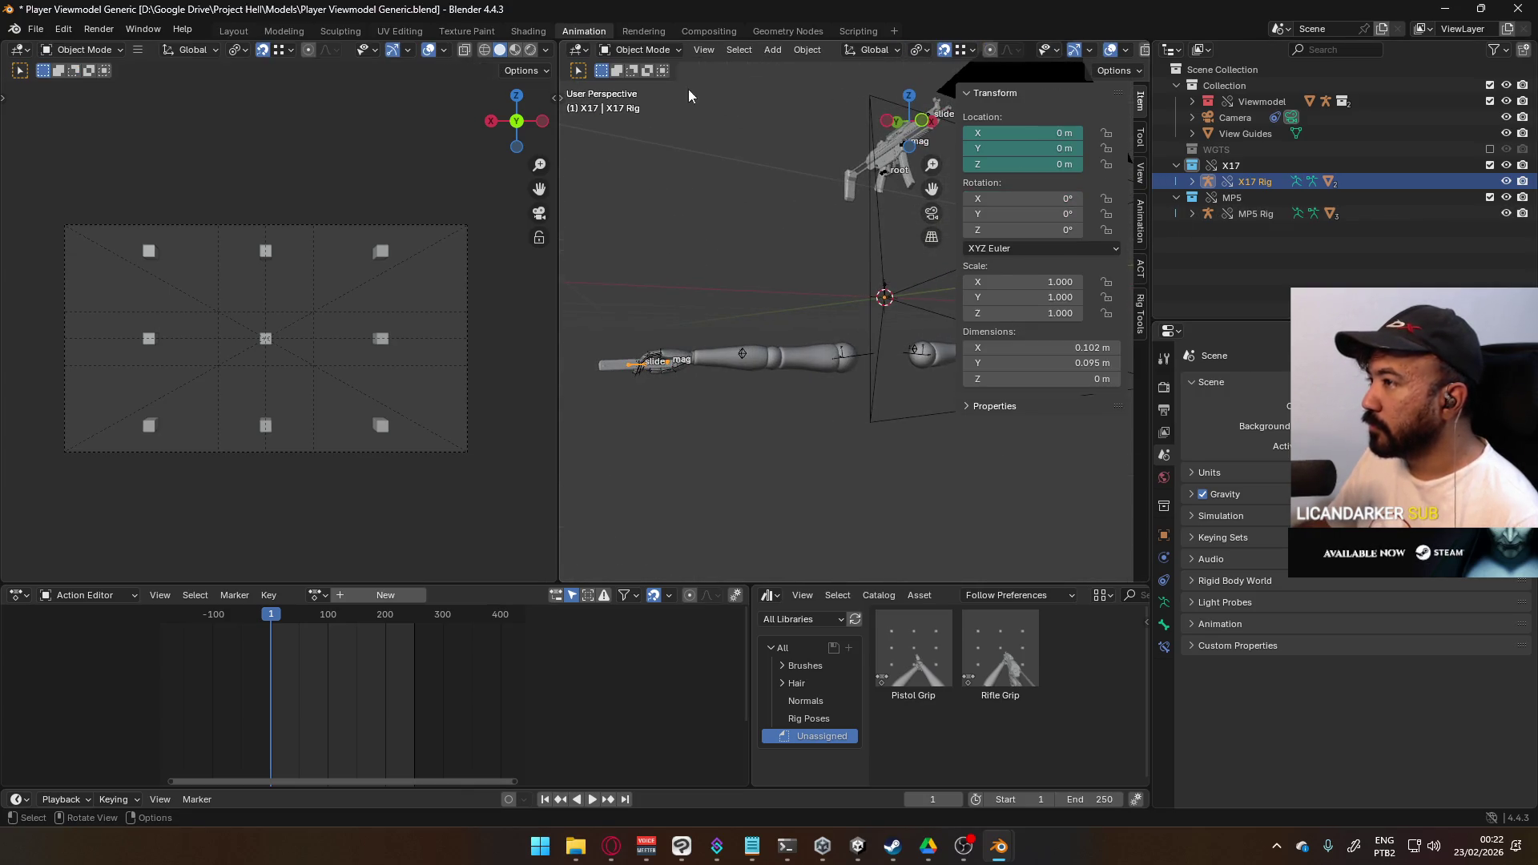
- Select the MP5 Rig, clear its location, and pick its root bone in Pose Mode
click(881, 181)
key(alt+g)
click(638, 49)
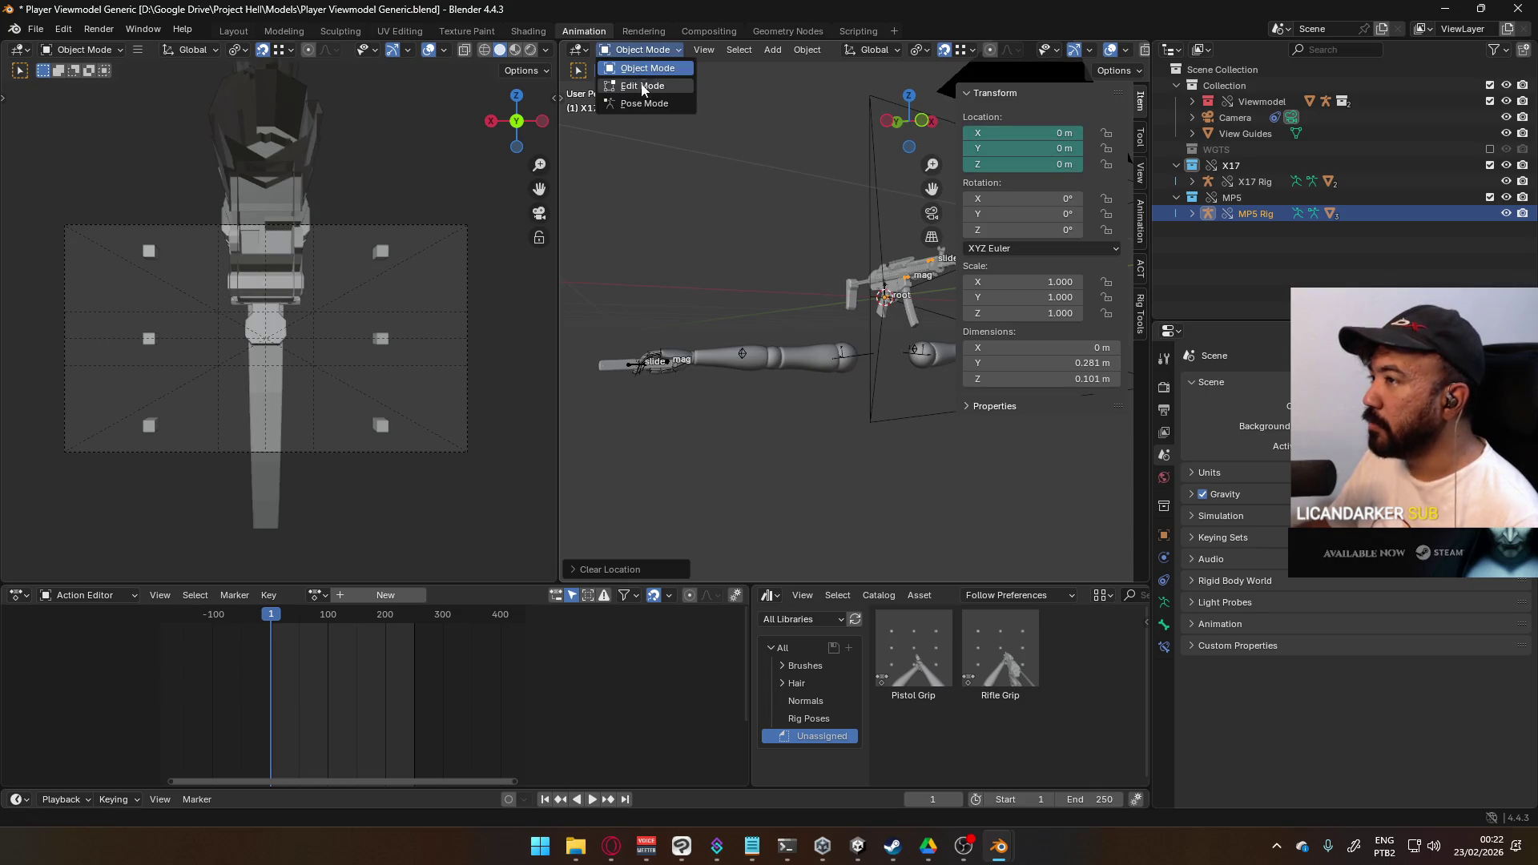
click(644, 104)
click(881, 297)
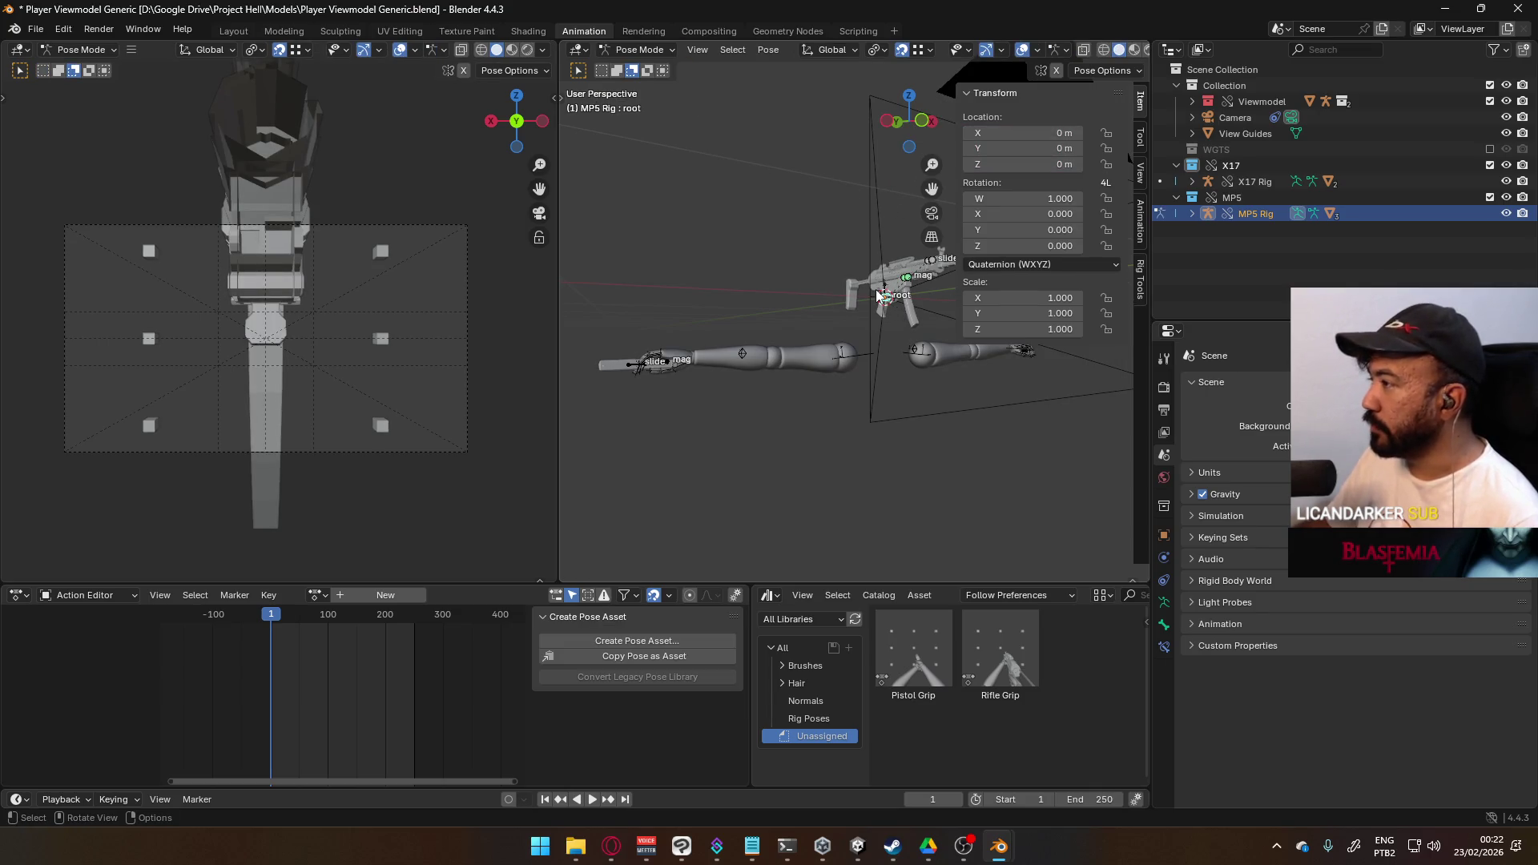
- Exclude the X17 collection and move the MP5 root bone onto the viewmodel hand
key(KP_7)
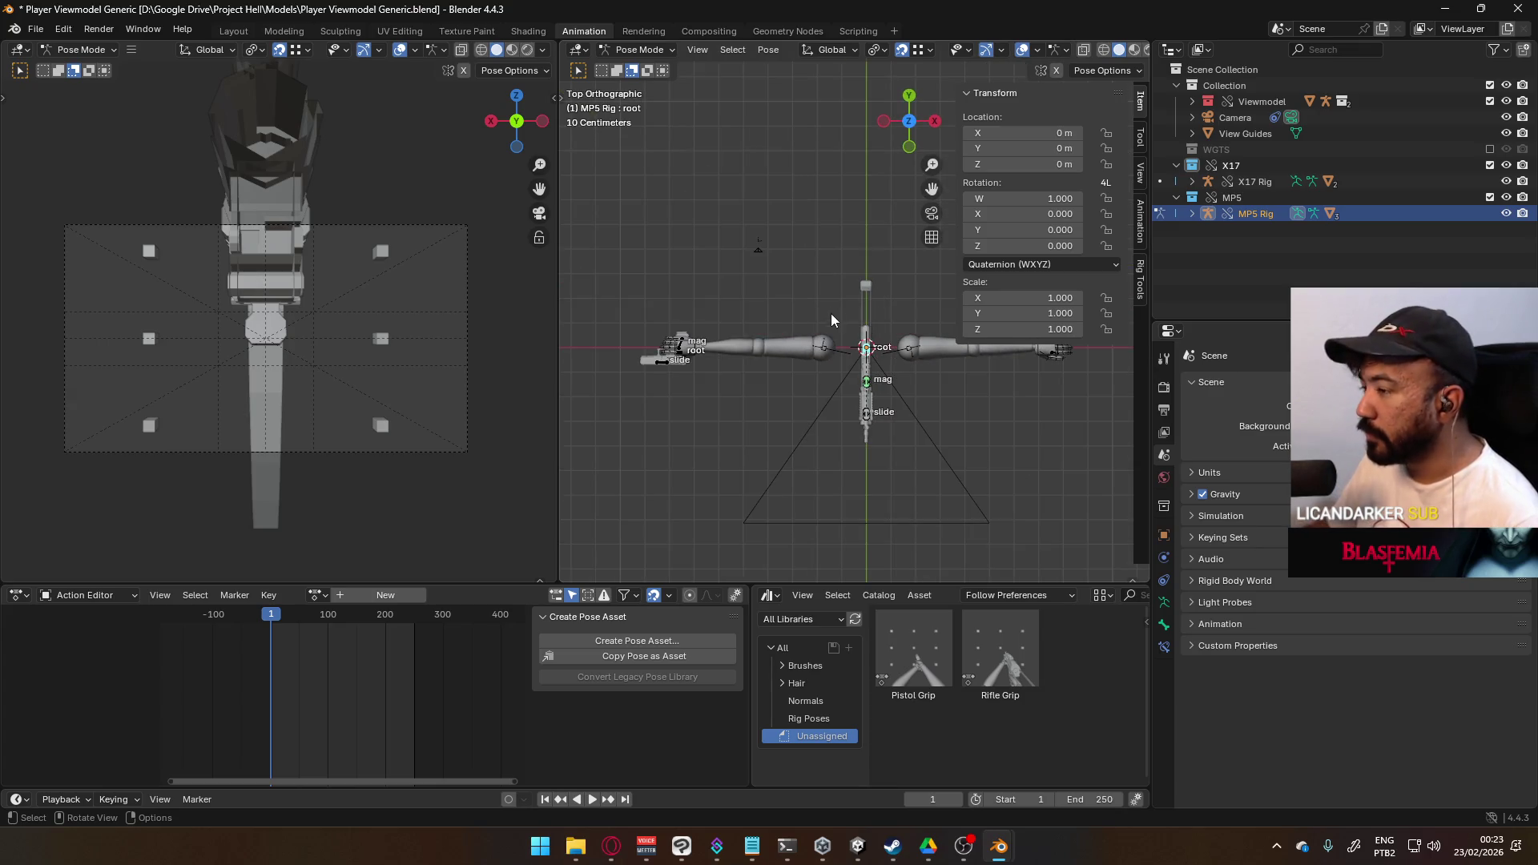
mouse_move(711, 402)
middle_down()
mouse_move(828, 252)
mouse_move(814, 358)
middle_up()
click(1490, 165)
mouse_move(793, 411)
middle_down()
mouse_move(791, 241)
mouse_move(767, 251)
mouse_move(886, 314)
middle_up()
key(g)
click(813, 274)
scroll(769, 253, down, 5)
- Rotate the MP5 root bone 90° in Front view
key(KP_1)
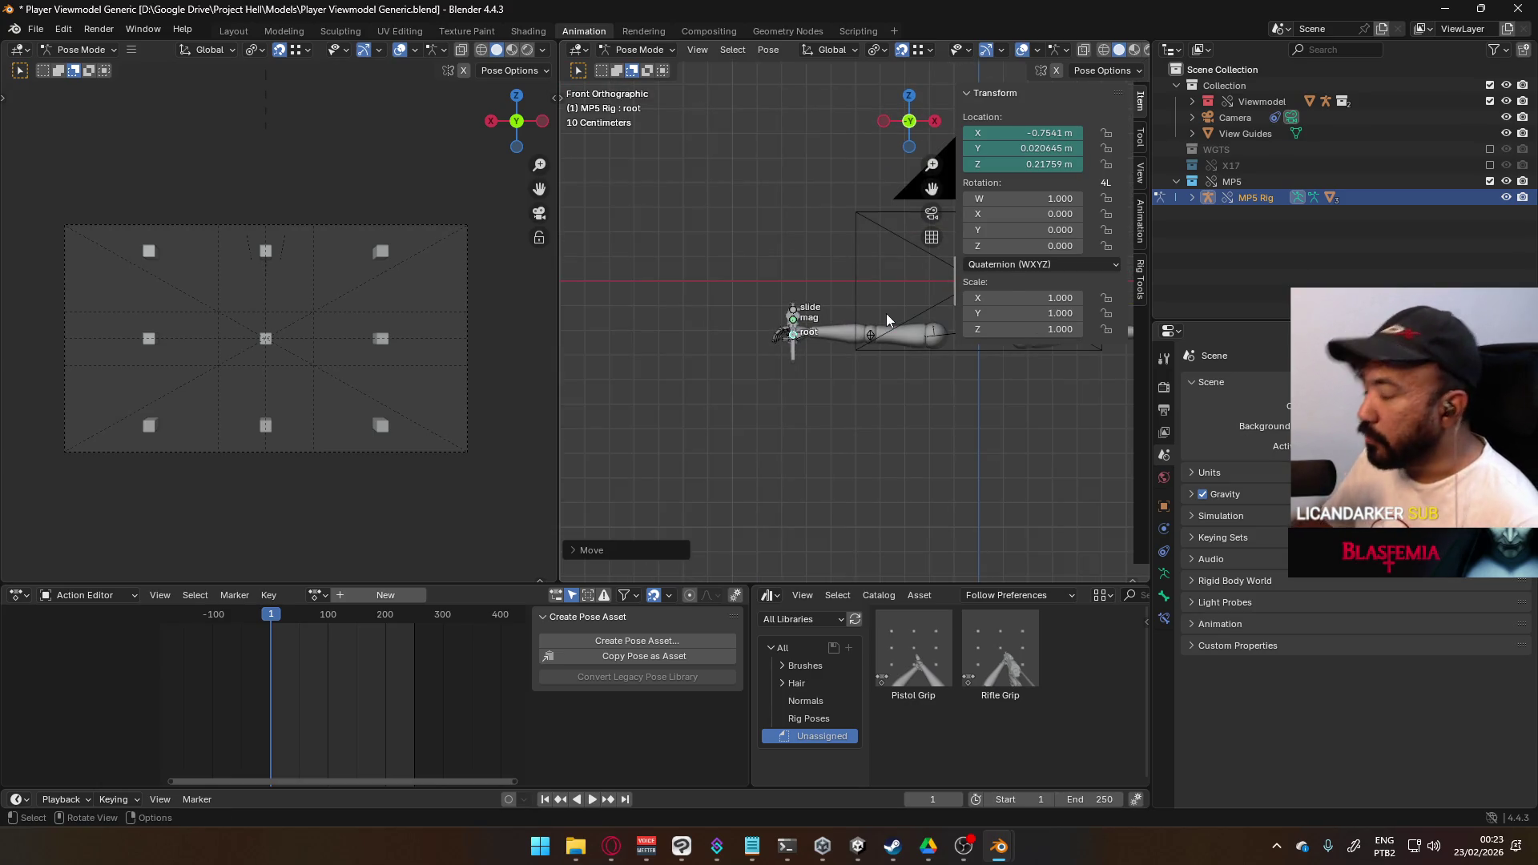
scroll(752, 363, up, 4)
text(r90)
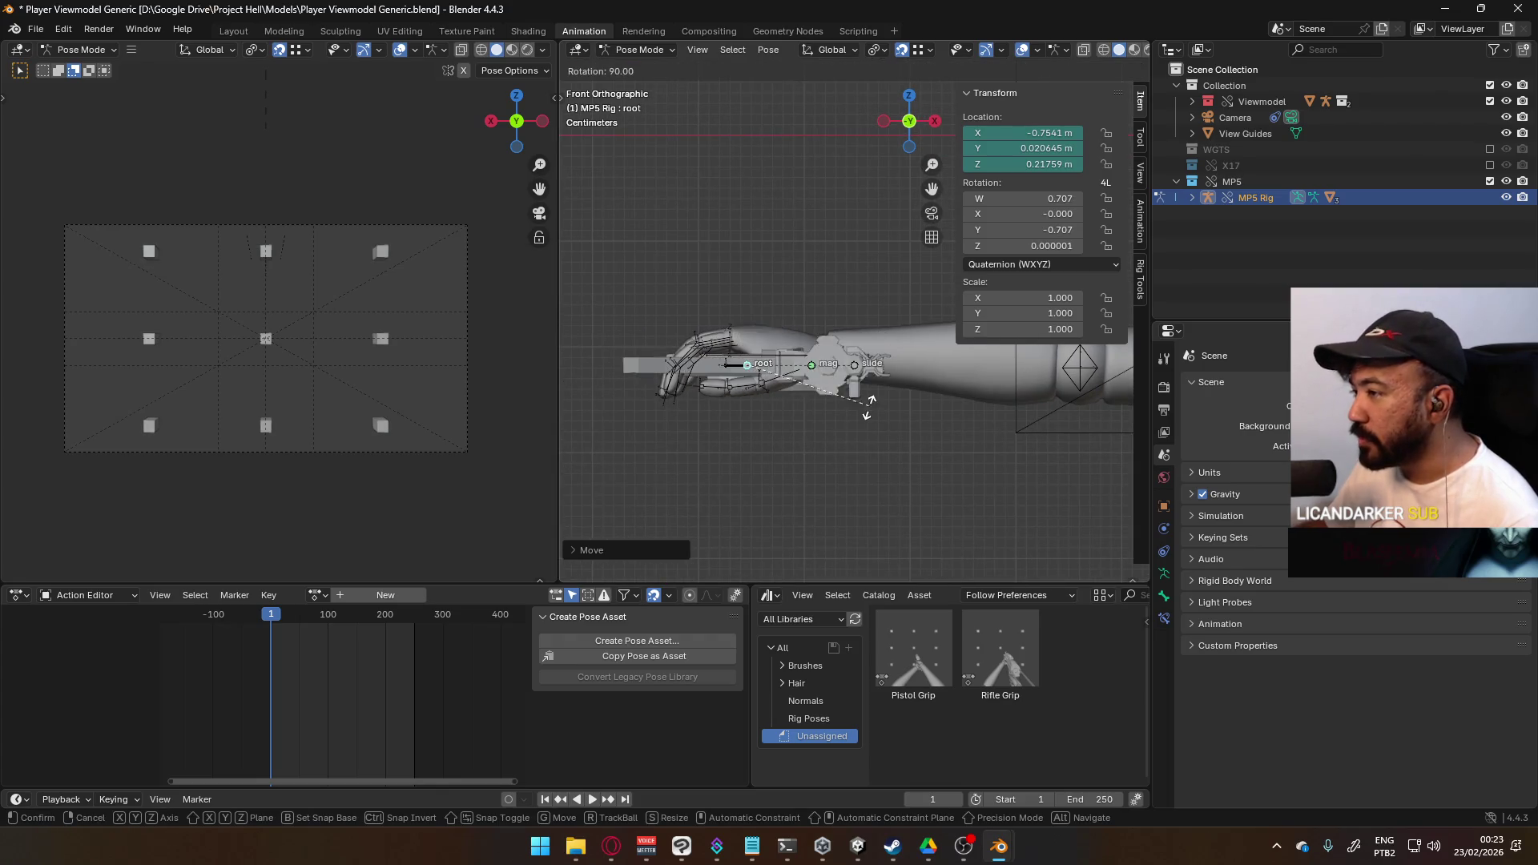
key(Return)
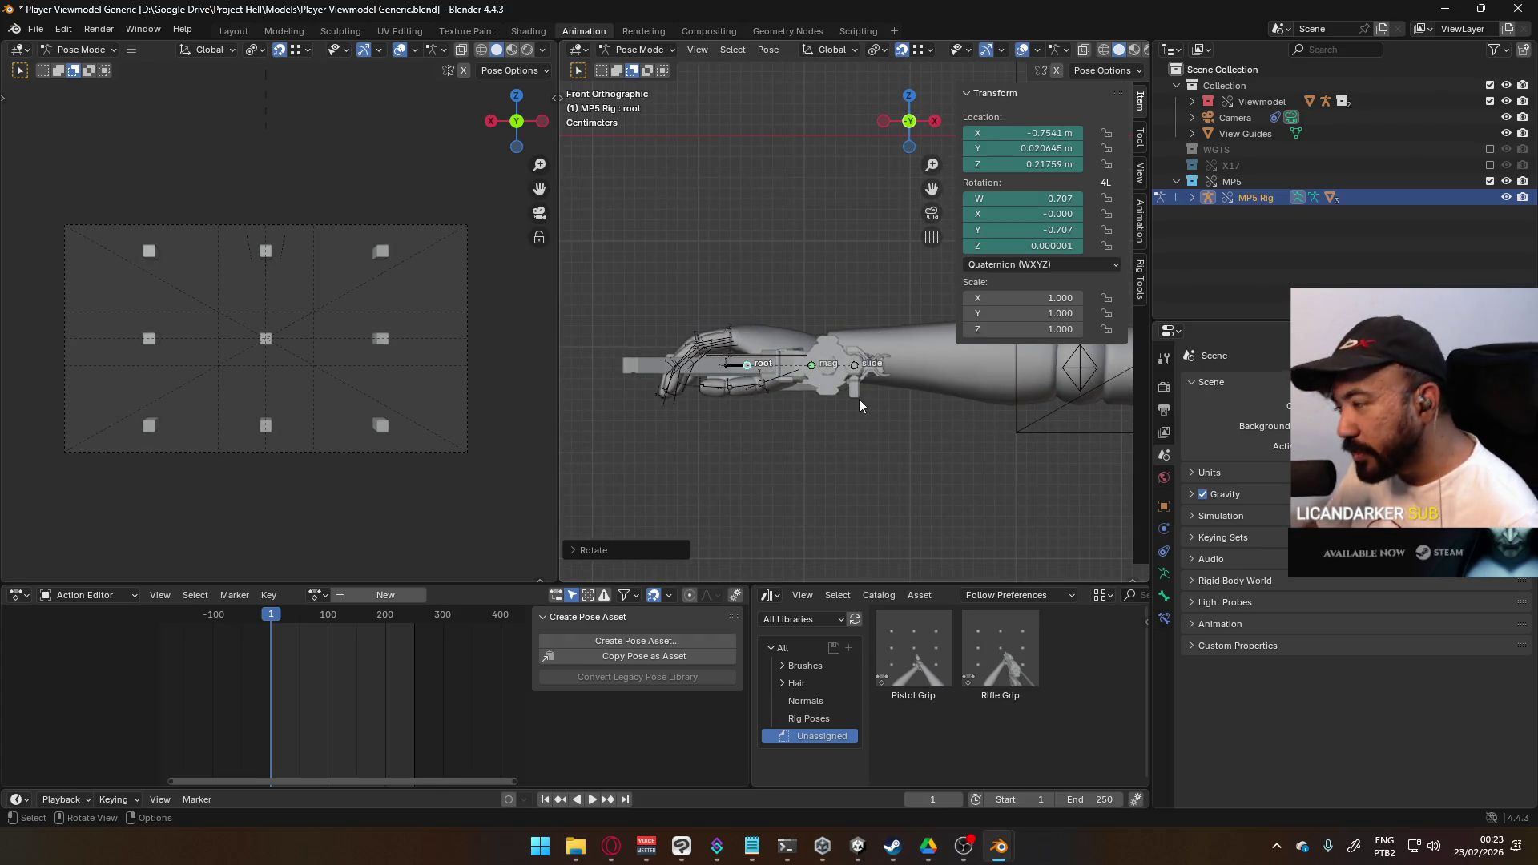
- Rotate the root bone again in Top view, check the MP5 grip, and collapse the MP5 collection
key(KP_7)
scroll(859, 399, down, 3)
shift+middle_drag(873, 409, 809, 253)
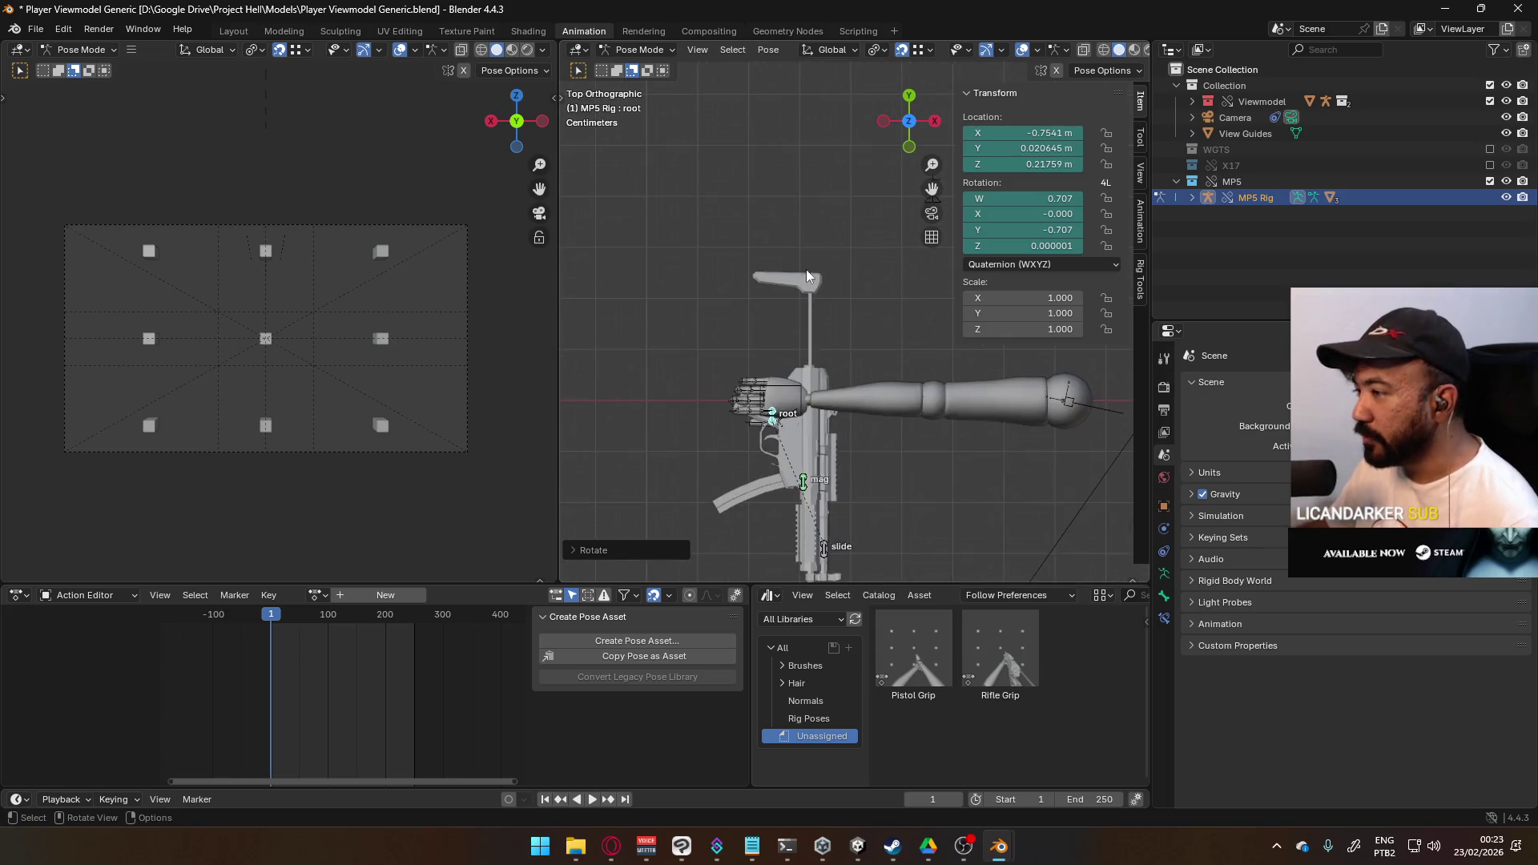
key(r)
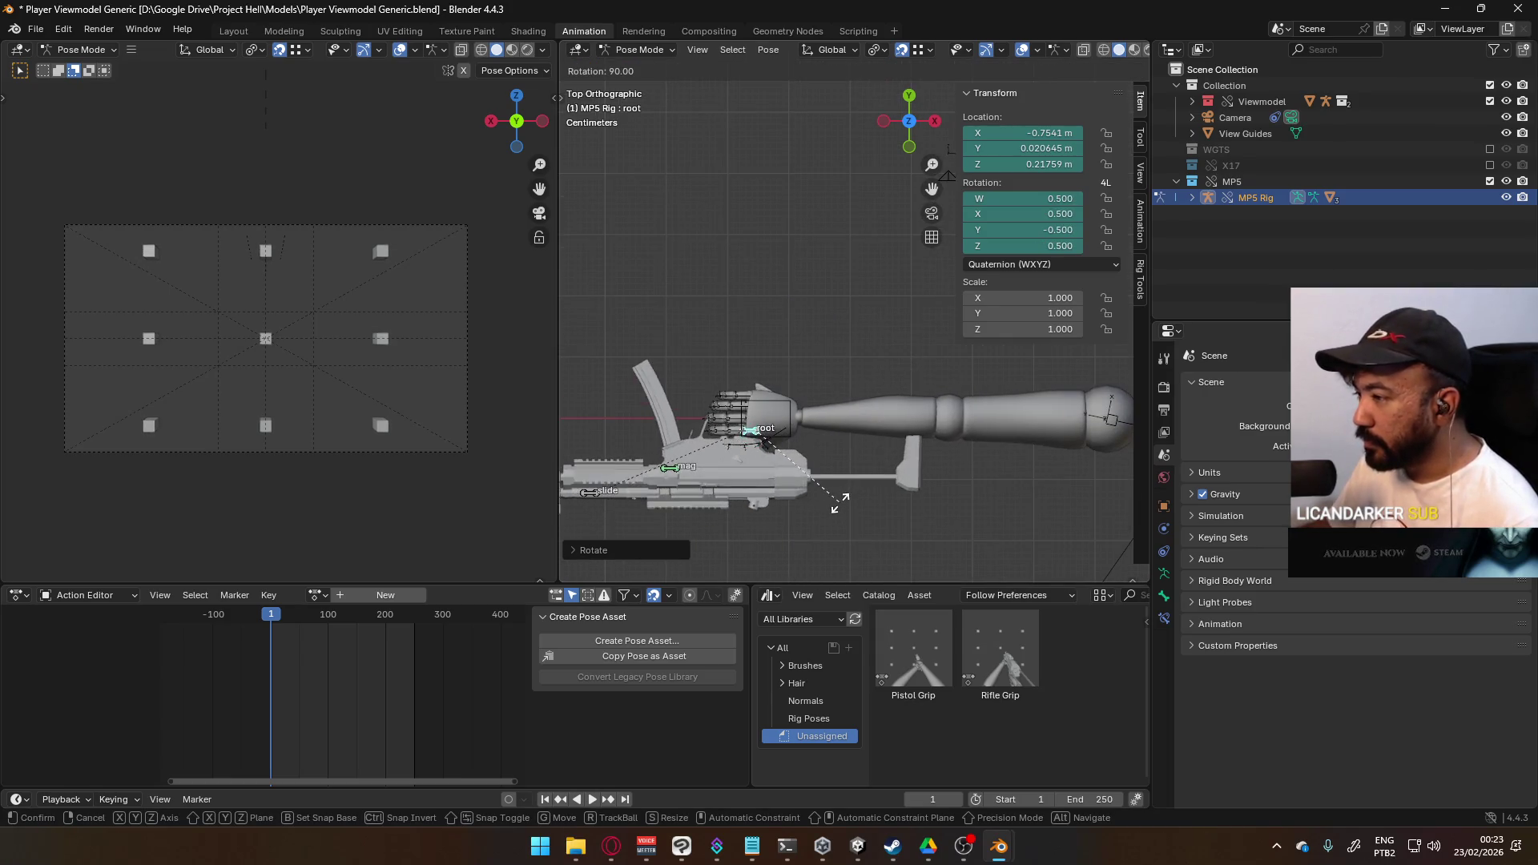
key(Return)
mouse_move(839, 503)
middle_down()
mouse_move(838, 436)
mouse_move(877, 340)
mouse_move(881, 176)
mouse_move(924, 292)
mouse_move(828, 349)
mouse_move(684, 348)
mouse_move(842, 223)
middle_up()
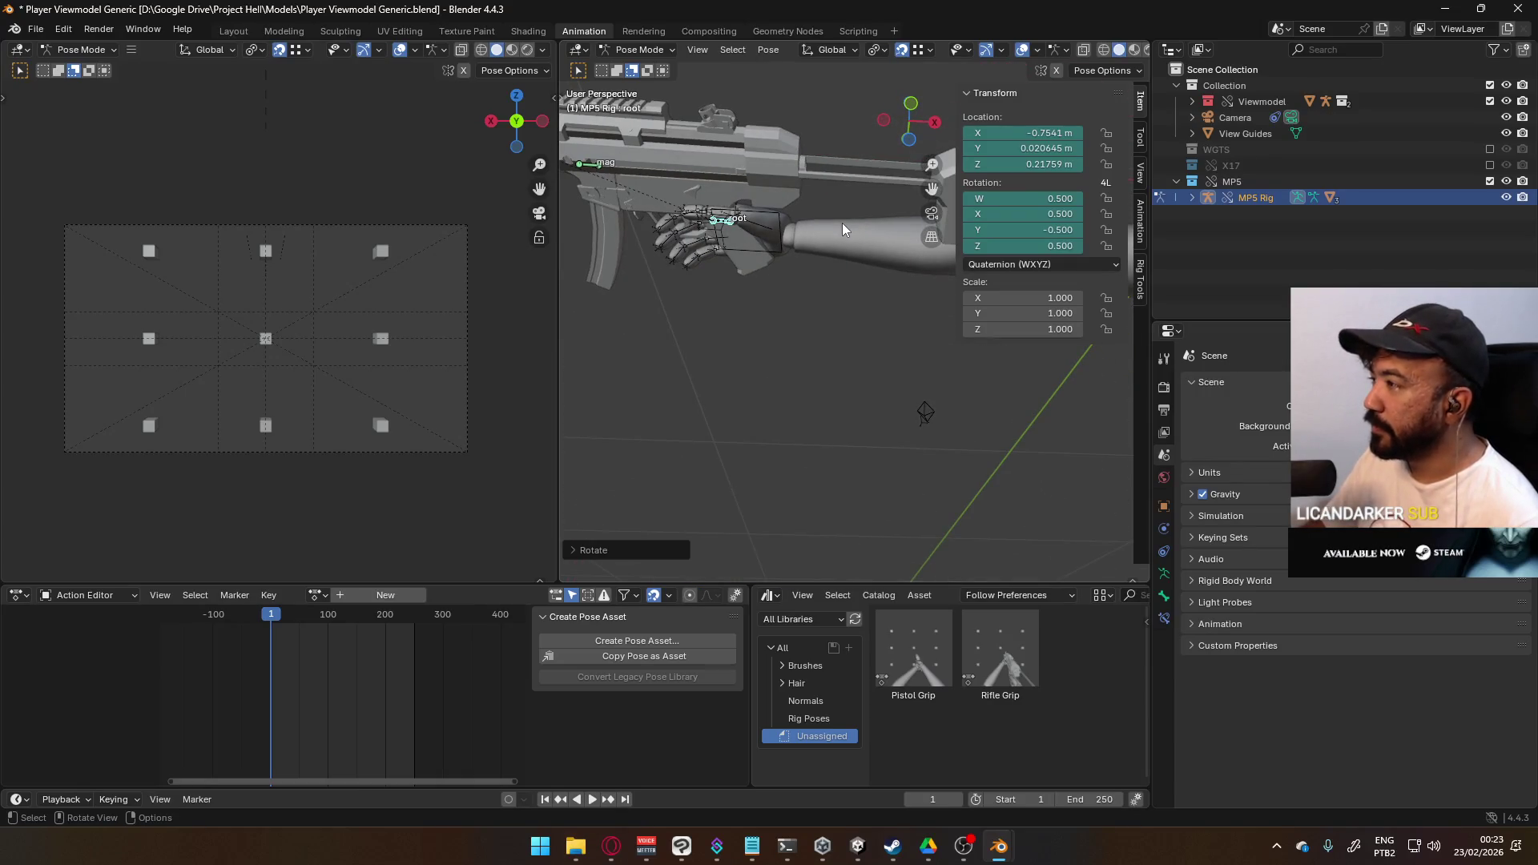
key(KP_1)
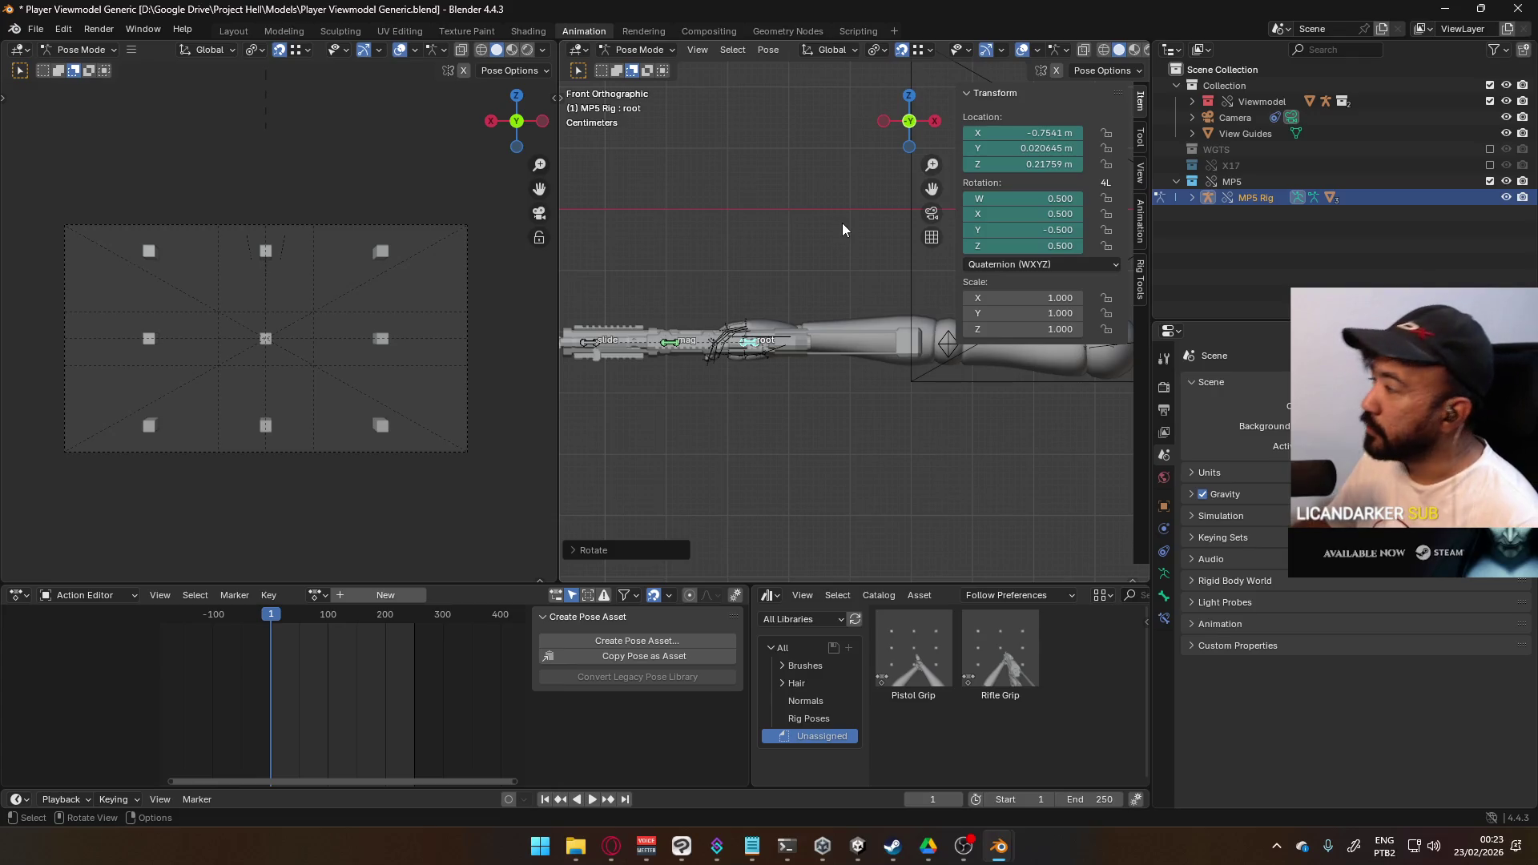
click(1176, 182)
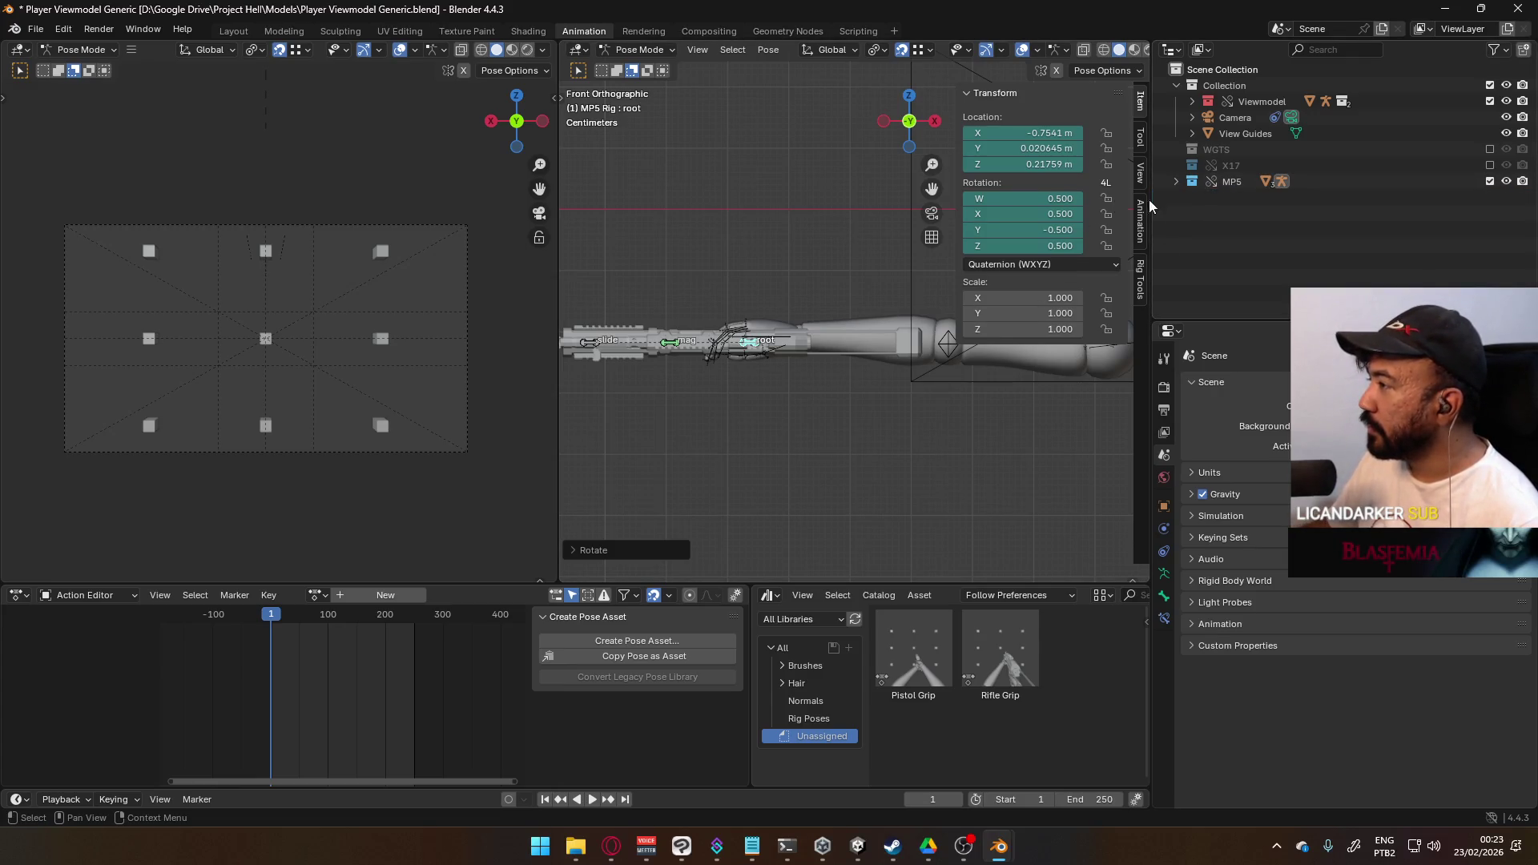
scroll(944, 297, down, 4)
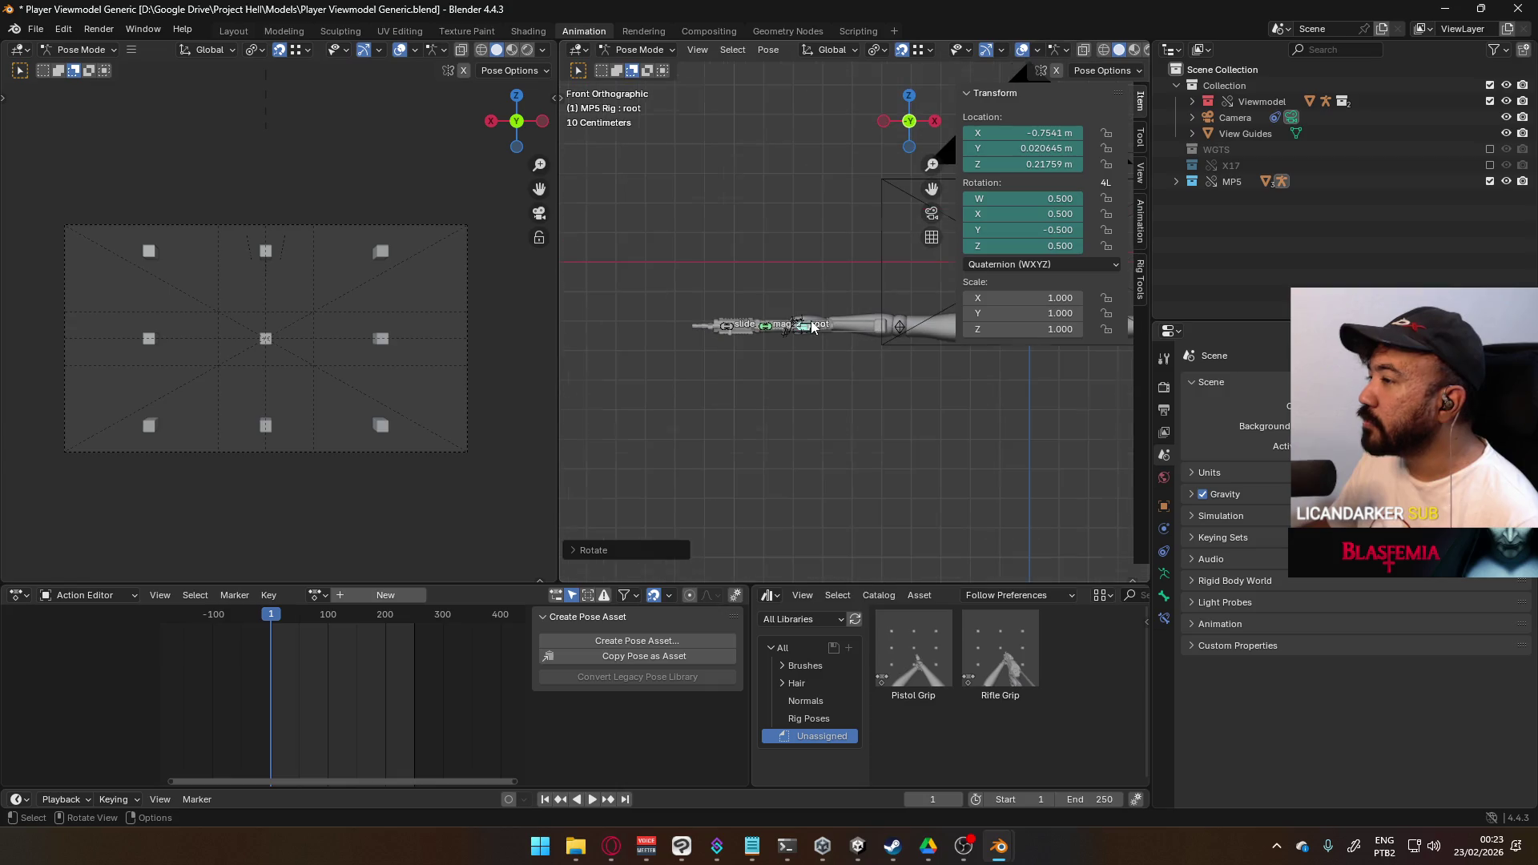
- Exclude MP5 to inspect the X17 alone on the hand, then exclude X17 and re-enable MP5
click(1489, 166)
click(1490, 166)
click(1490, 181)
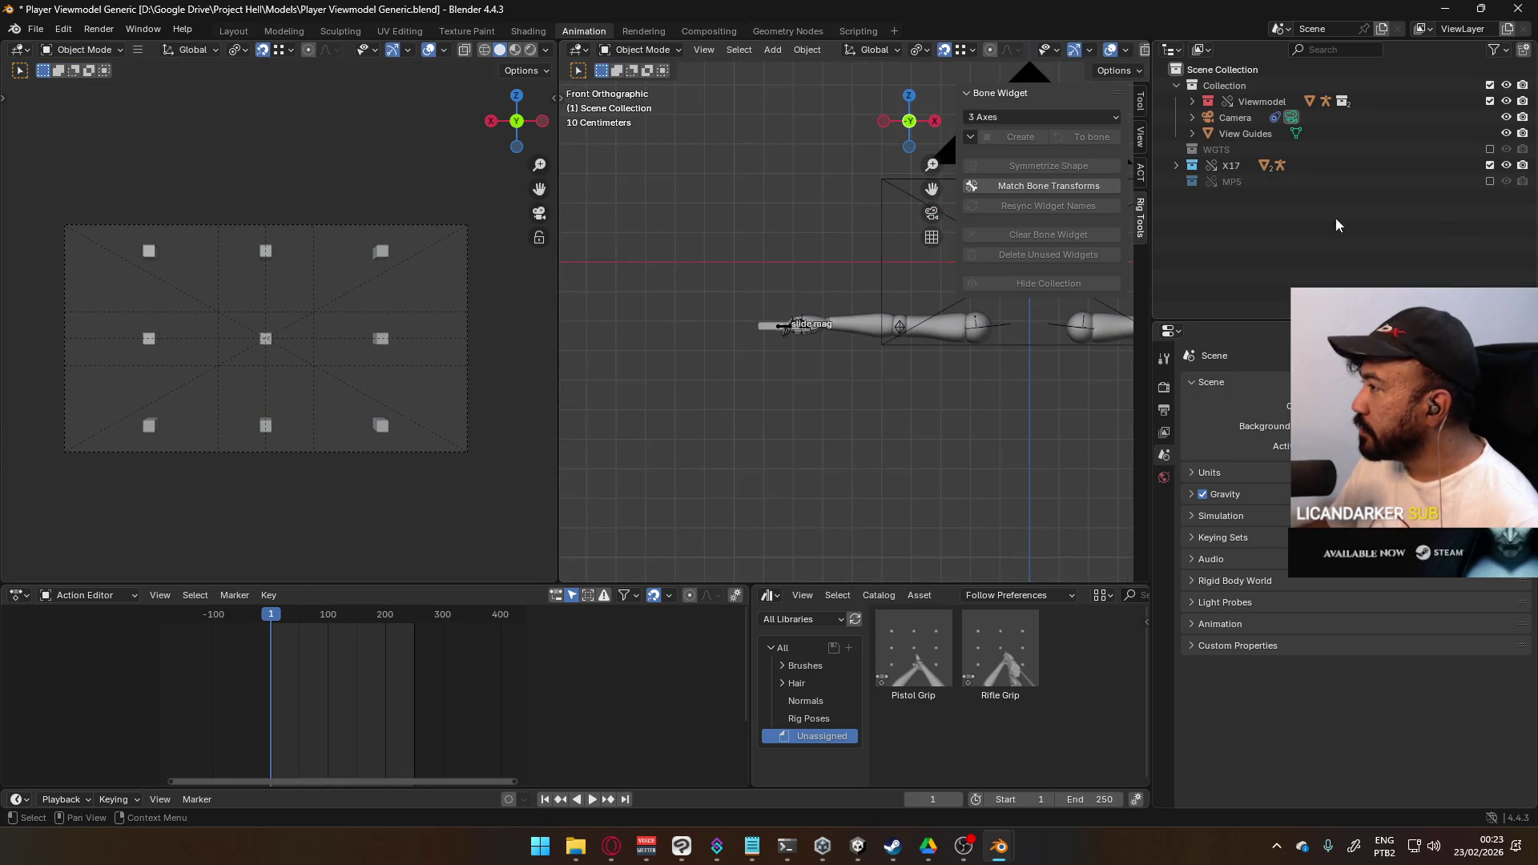
mouse_move(920, 352)
middle_down()
mouse_move(1011, 291)
mouse_move(1011, 140)
mouse_move(968, 288)
middle_up()
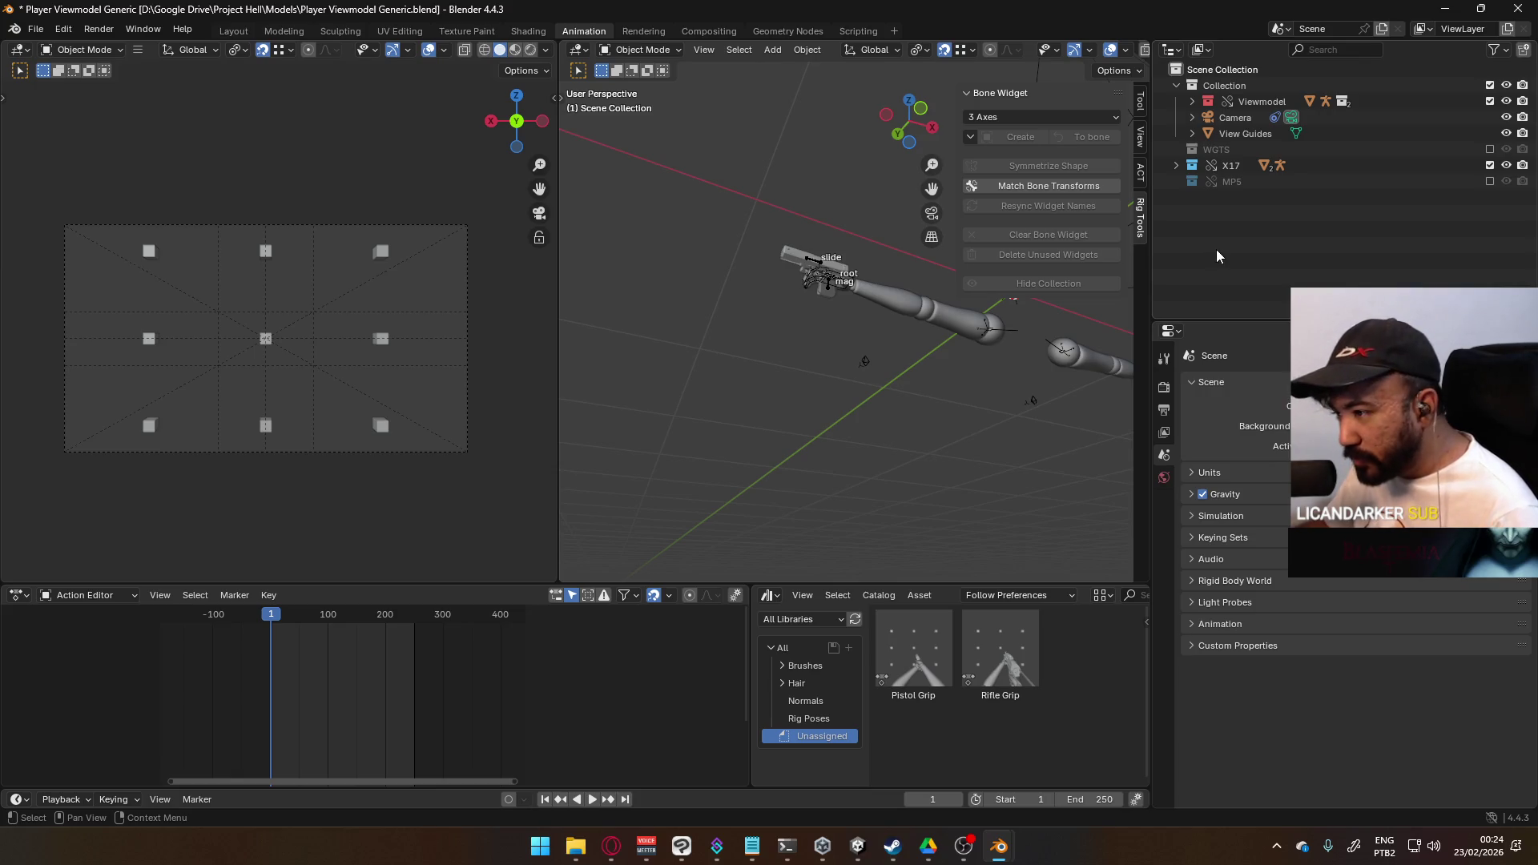
key(Home)
scroll(437, 306, down, 1)
mouse_move(814, 305)
alt+middle_down()
mouse_move(946, 350)
mouse_move(892, 407)
mouse_move(852, 403)
alt+middle_up()
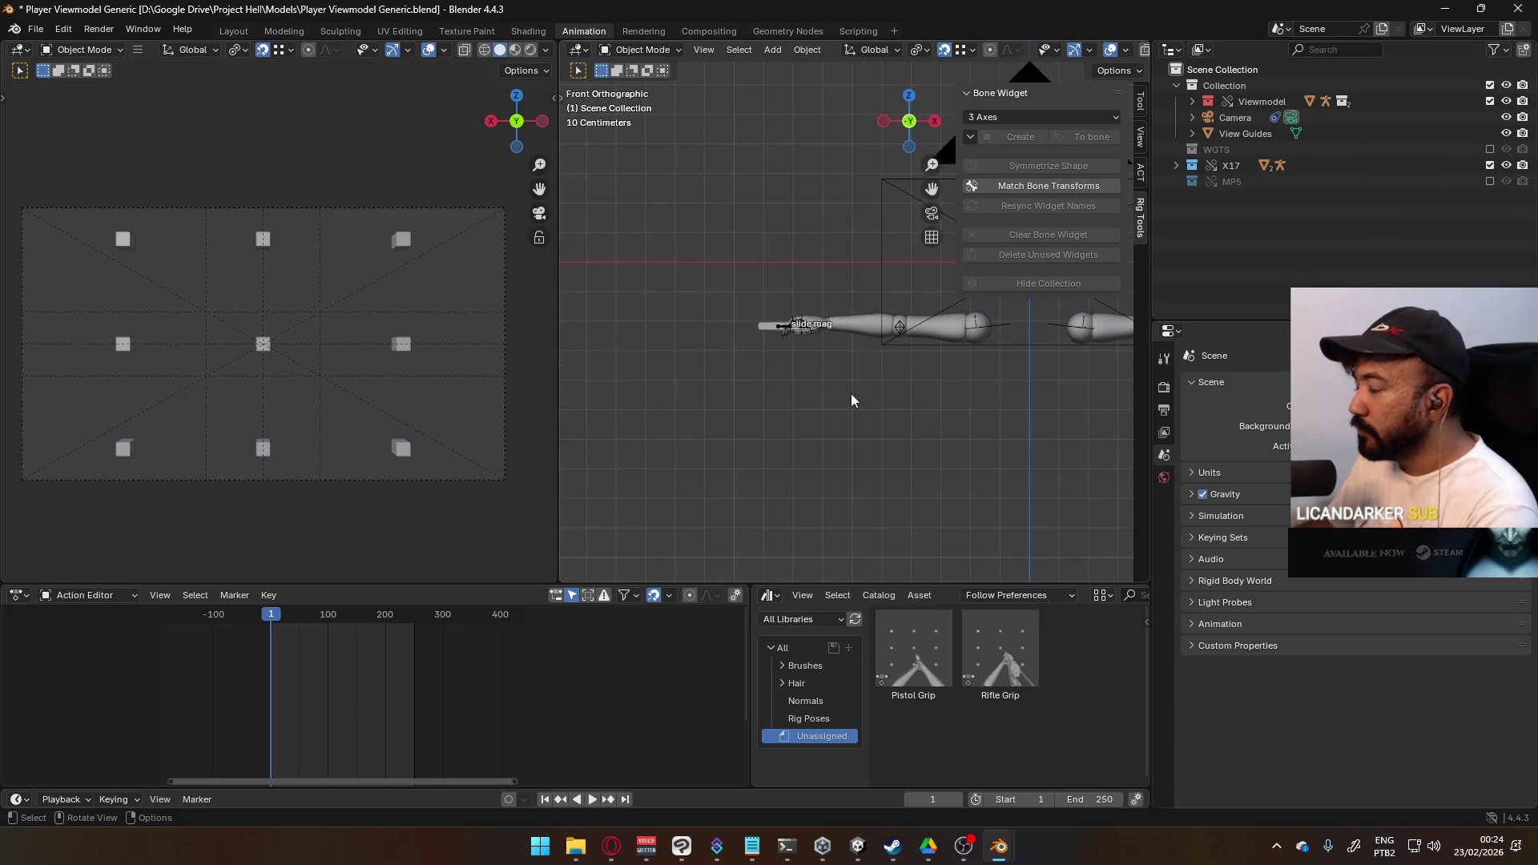
click(1489, 165)
click(1489, 181)
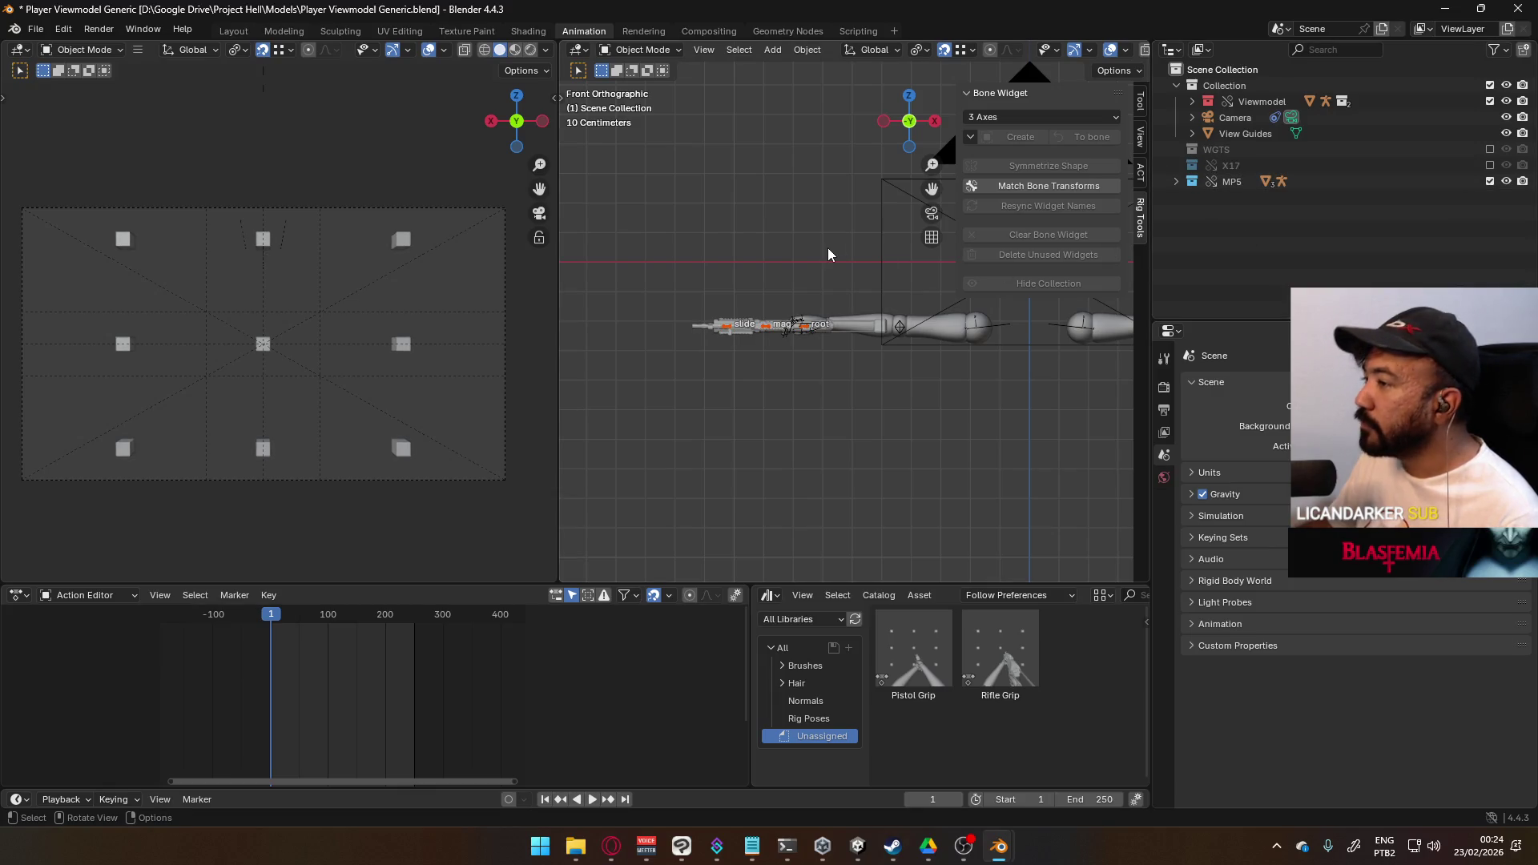
- Inspect the MP5 in the hand from several angles and Top view, then save Player Viewmodel Generic.blend
mouse_move(772, 254)
middle_down()
mouse_move(858, 299)
mouse_move(840, 315)
middle_up()
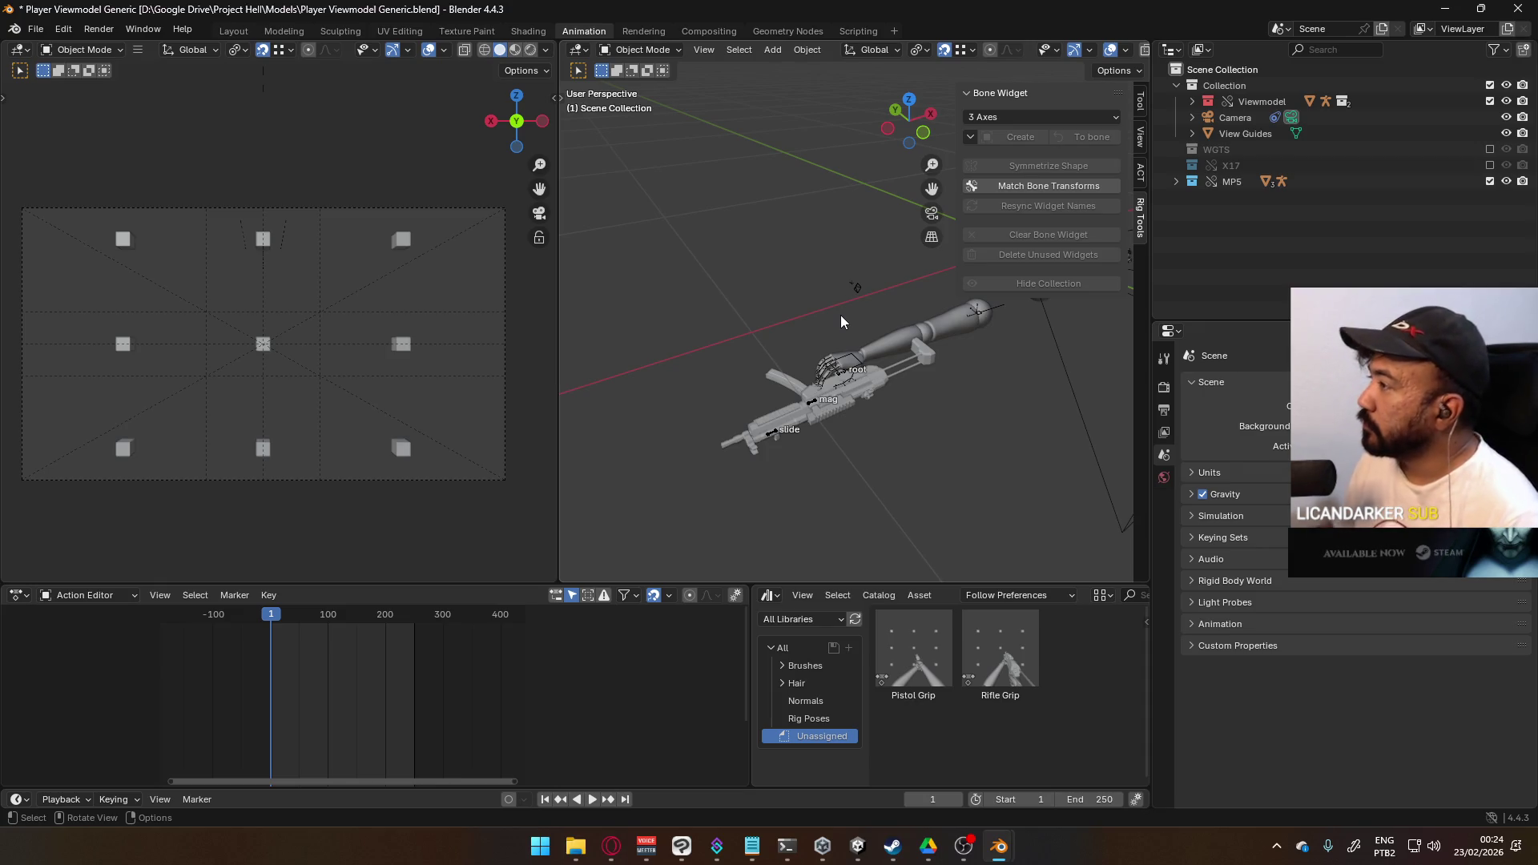
mouse_move(941, 326)
middle_down()
mouse_move(915, 319)
mouse_move(895, 231)
mouse_move(833, 118)
mouse_move(820, 268)
mouse_move(897, 298)
mouse_move(799, 304)
mouse_move(873, 324)
mouse_move(1001, 320)
mouse_move(1029, 276)
mouse_move(1008, 369)
mouse_move(858, 352)
mouse_move(876, 320)
mouse_move(900, 323)
middle_up()
scroll(873, 312, up, 2)
scroll(911, 316, down, 2)
scroll(799, 304, up, 1)
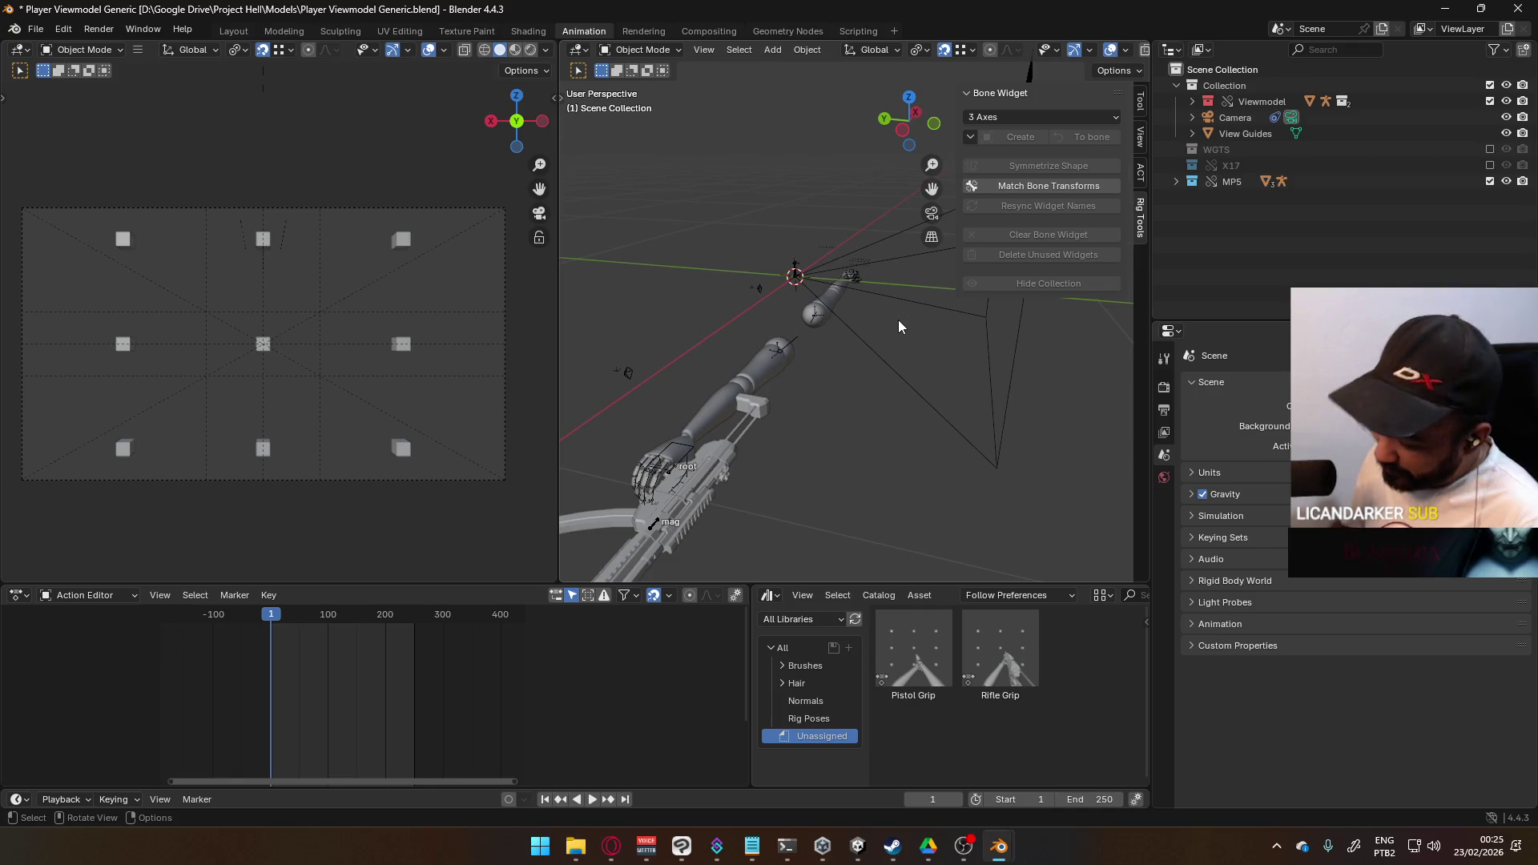
key(KP_7)
mouse_move(878, 301)
shift+middle_down()
mouse_move(966, 378)
mouse_move(842, 373)
mouse_move(905, 364)
mouse_move(949, 234)
mouse_move(958, 131)
mouse_move(1088, 152)
mouse_move(1061, 213)
mouse_move(1021, 226)
mouse_move(945, 242)
mouse_move(865, 205)
mouse_move(894, 56)
mouse_move(822, 80)
mouse_move(1007, 214)
mouse_move(921, 286)
shift+middle_up()
key(ctrl+s)
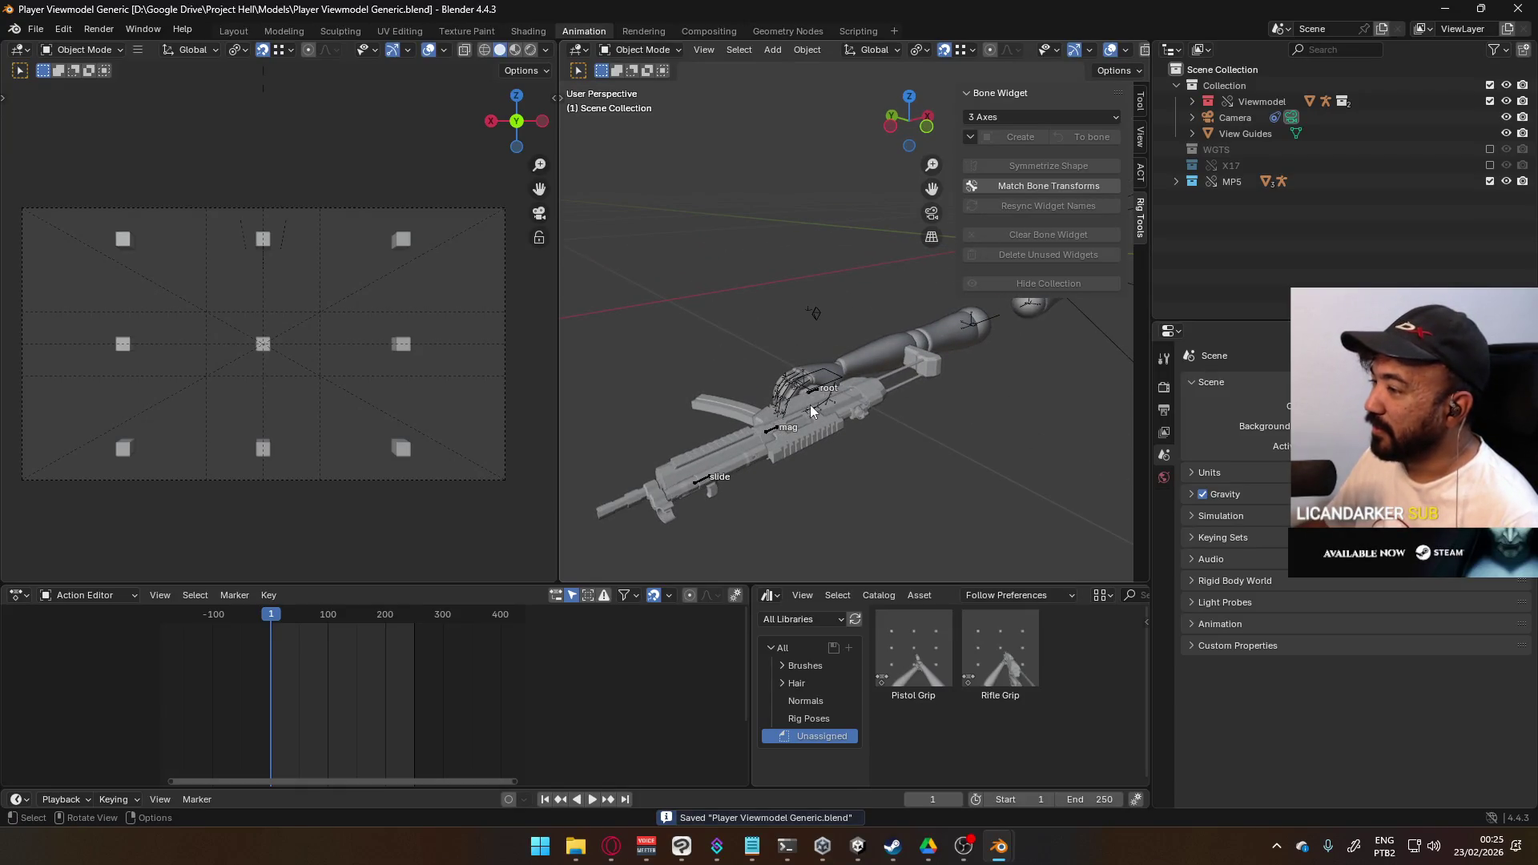
- Make the MP5 Rig active and add a base animation layer to it
click(806, 399)
click(808, 396)
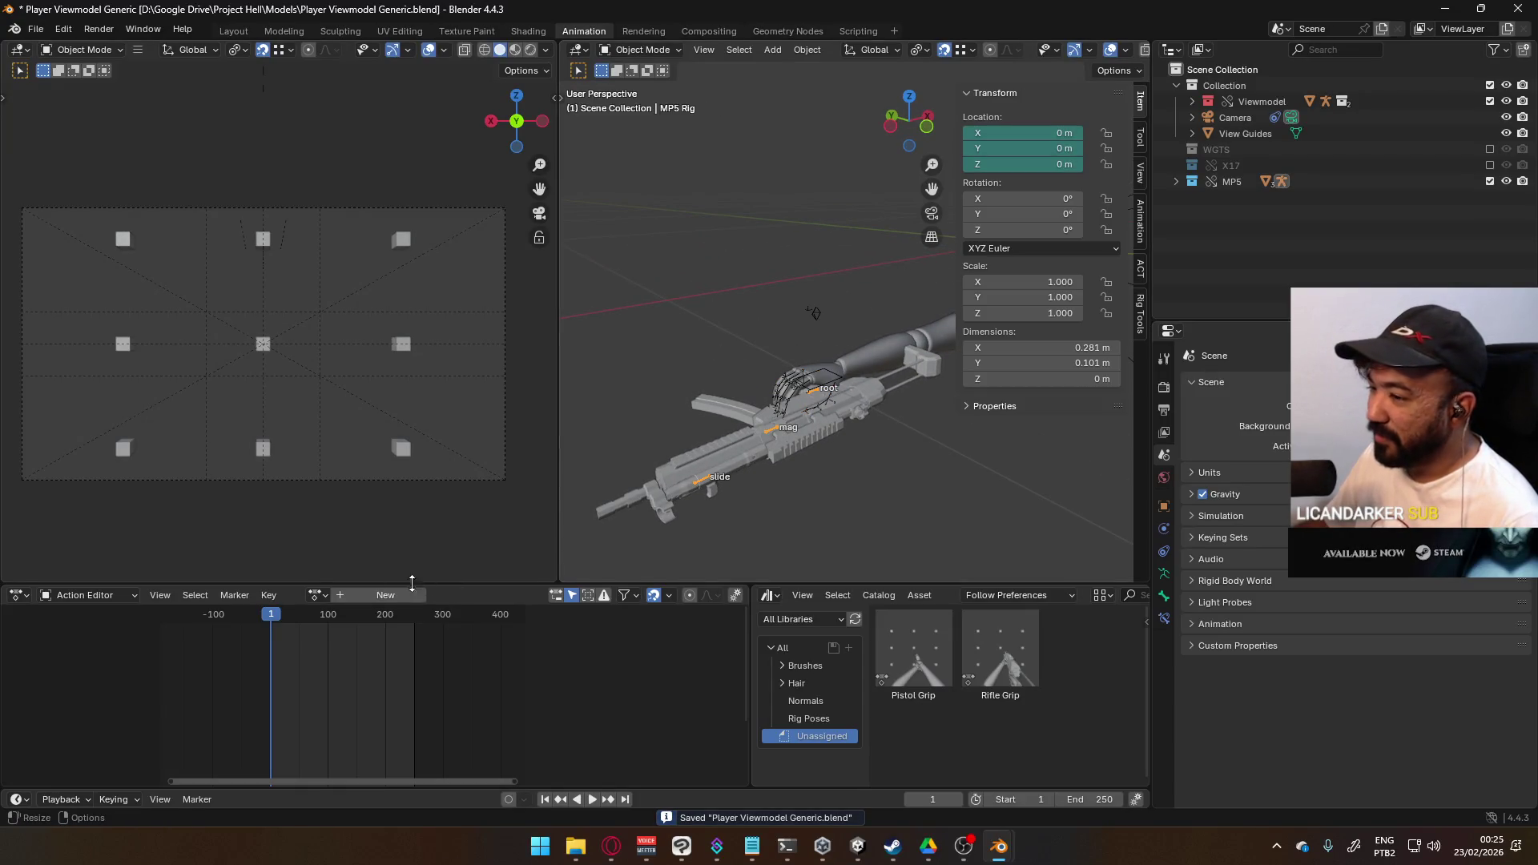
click(315, 595)
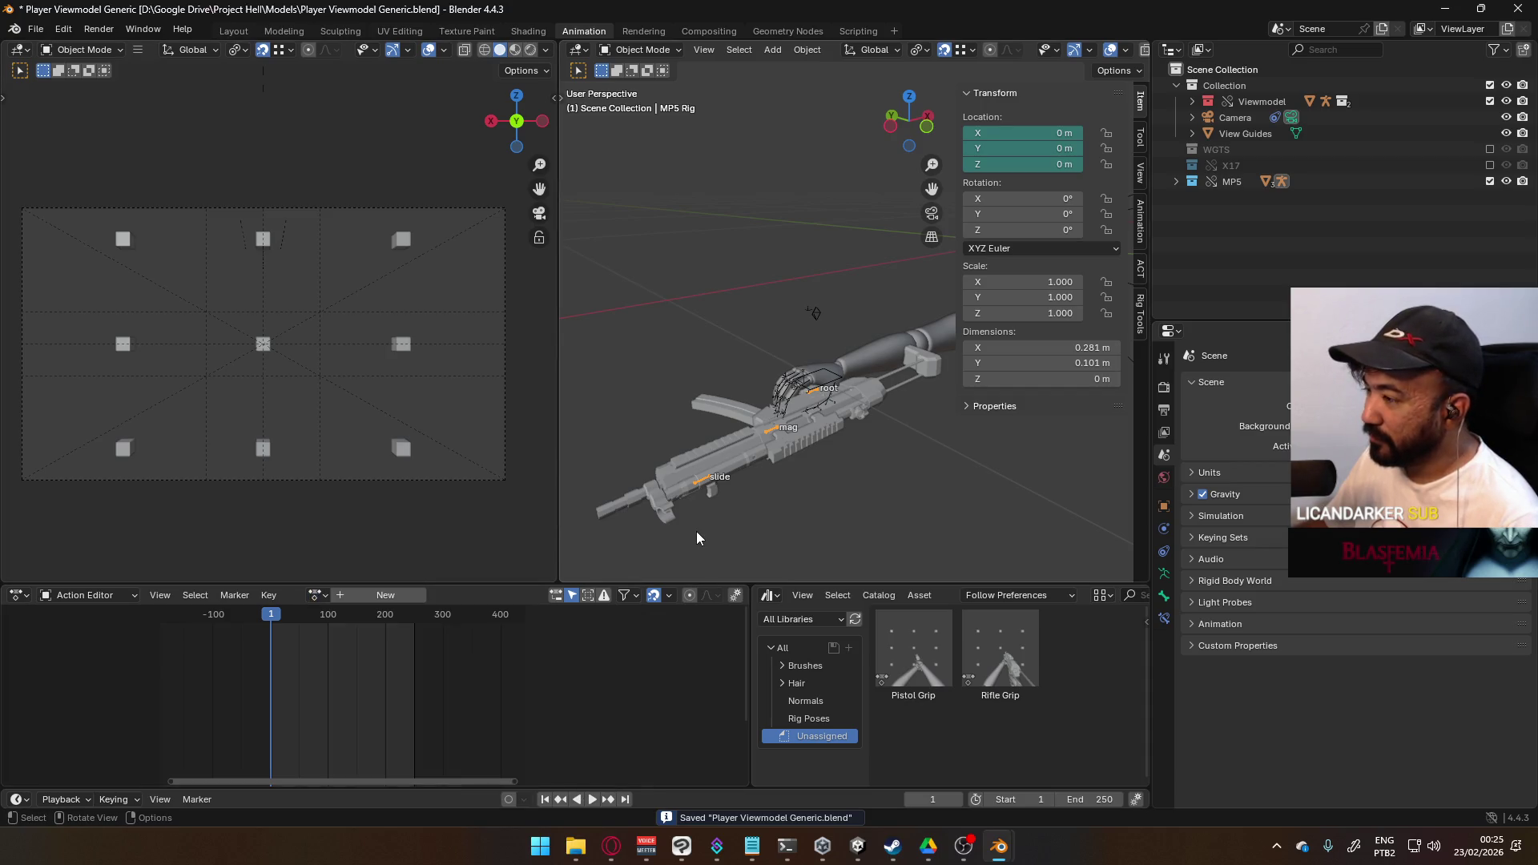
click(1141, 267)
click(1138, 237)
scroll(1066, 431, down, 8)
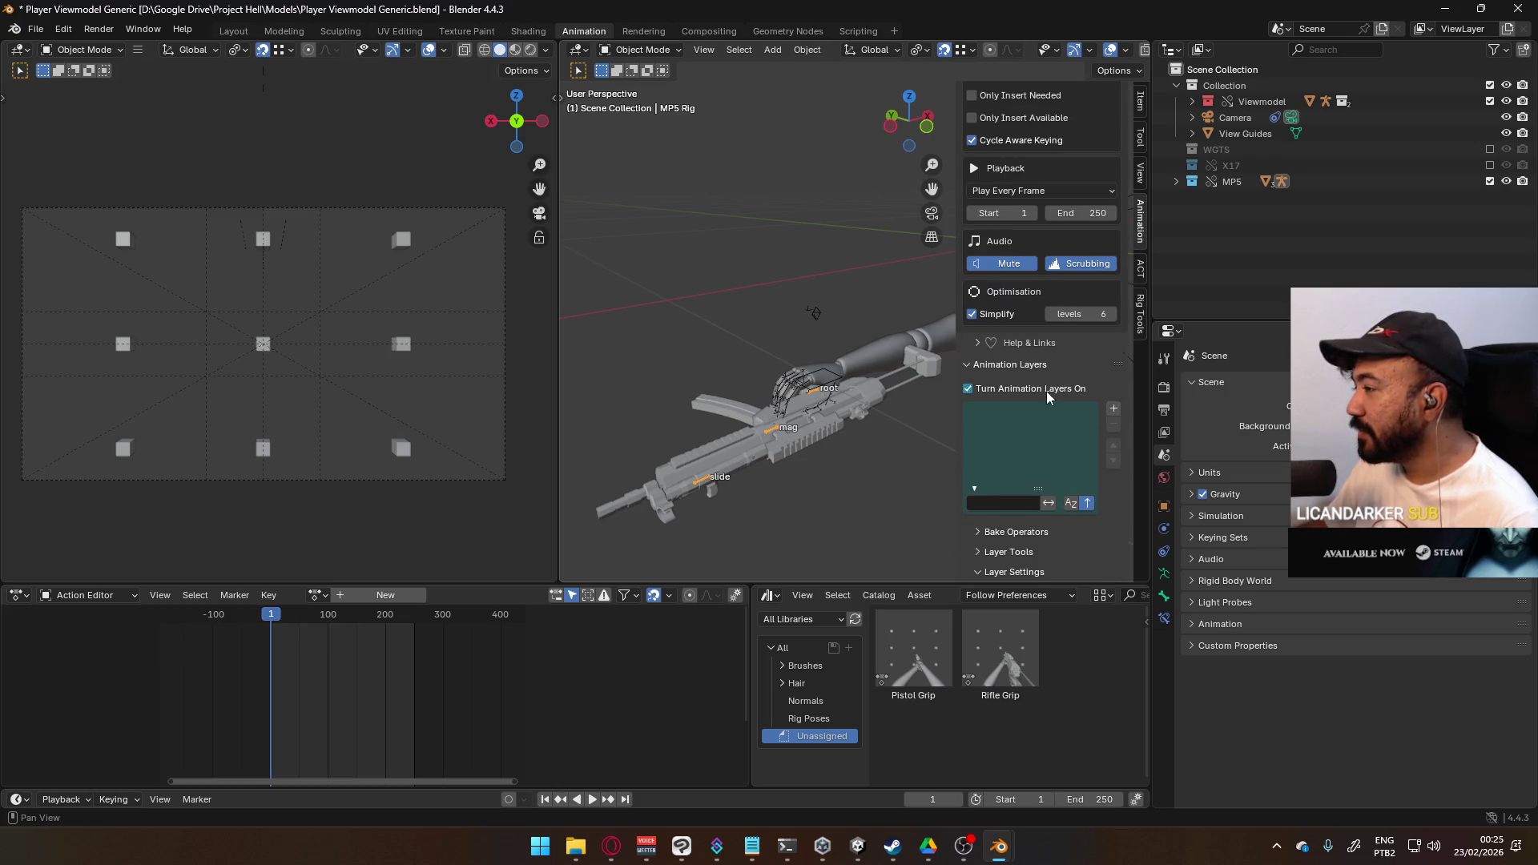
click(1113, 409)
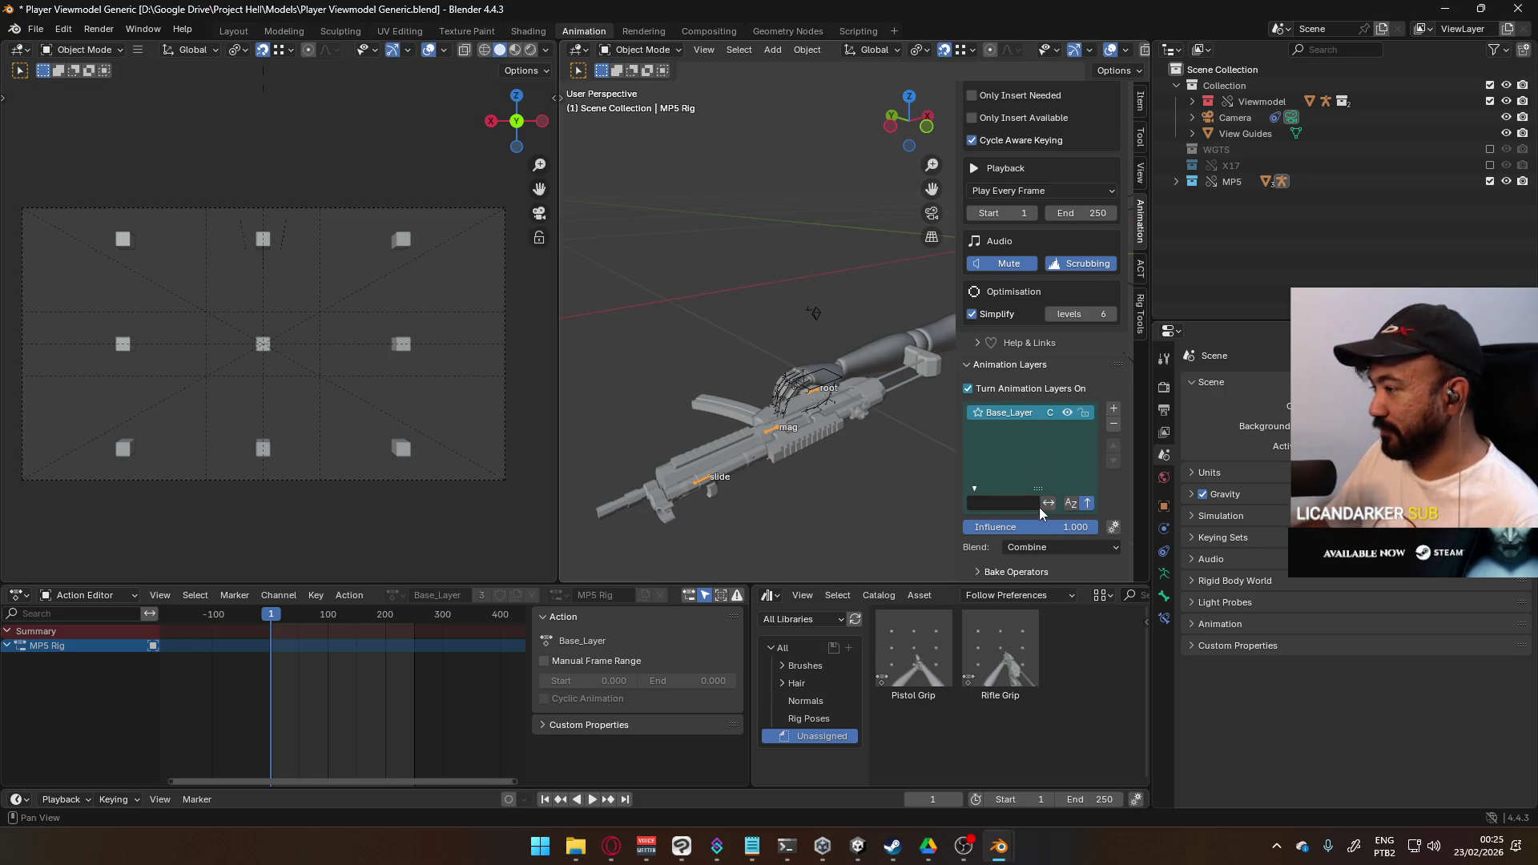
- Set the layer's blend to Replace and rename it 'POSE Hipfire Primary'
scroll(1040, 507, down, 3)
click(1049, 453)
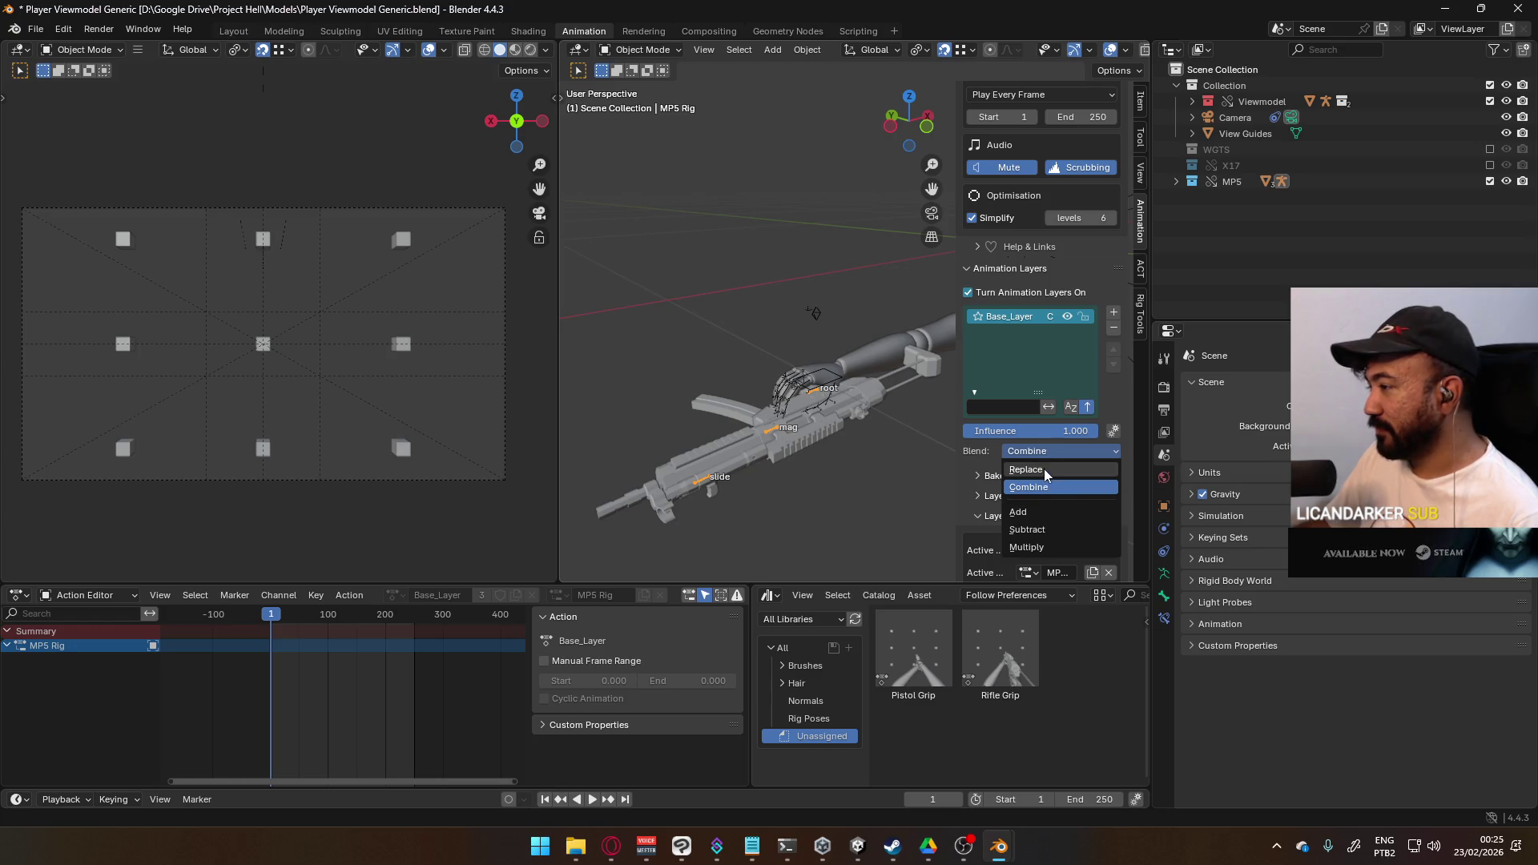
click(1042, 469)
double_click(1024, 319)
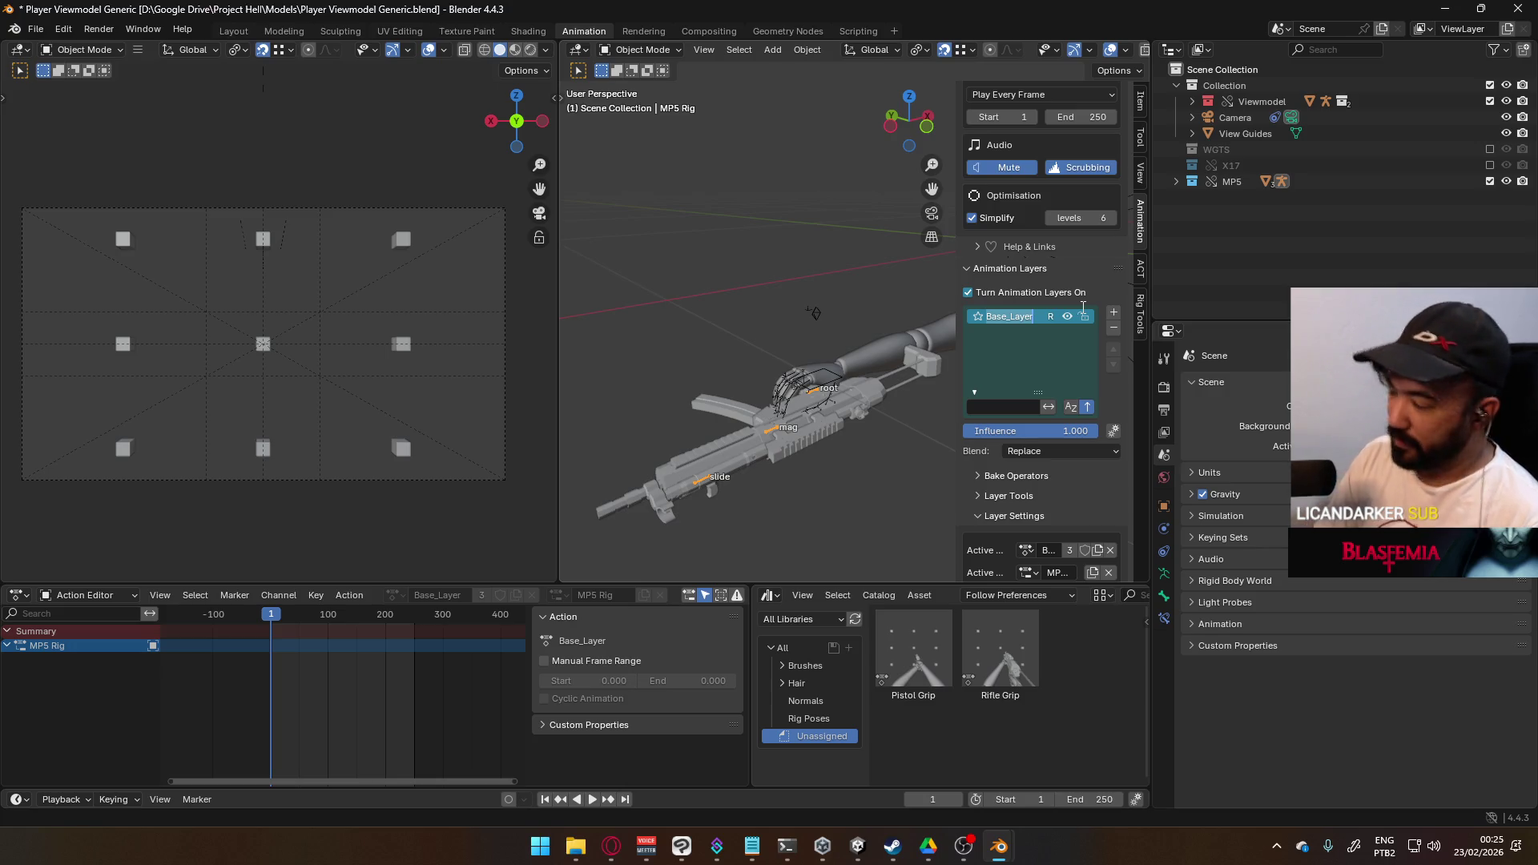
text(POSE)
text( Hipfire)
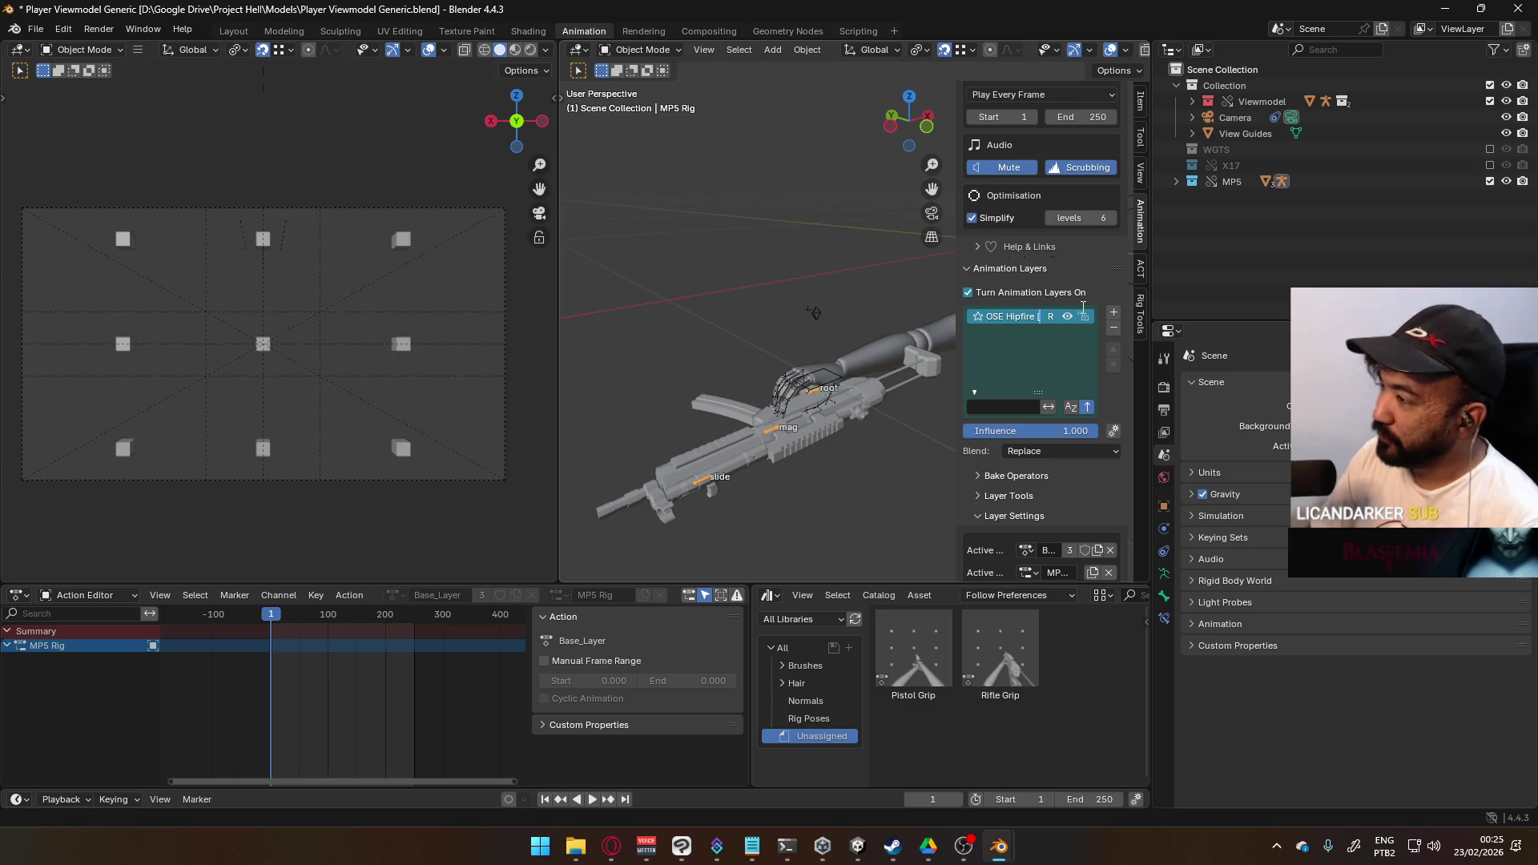
text( Pr)
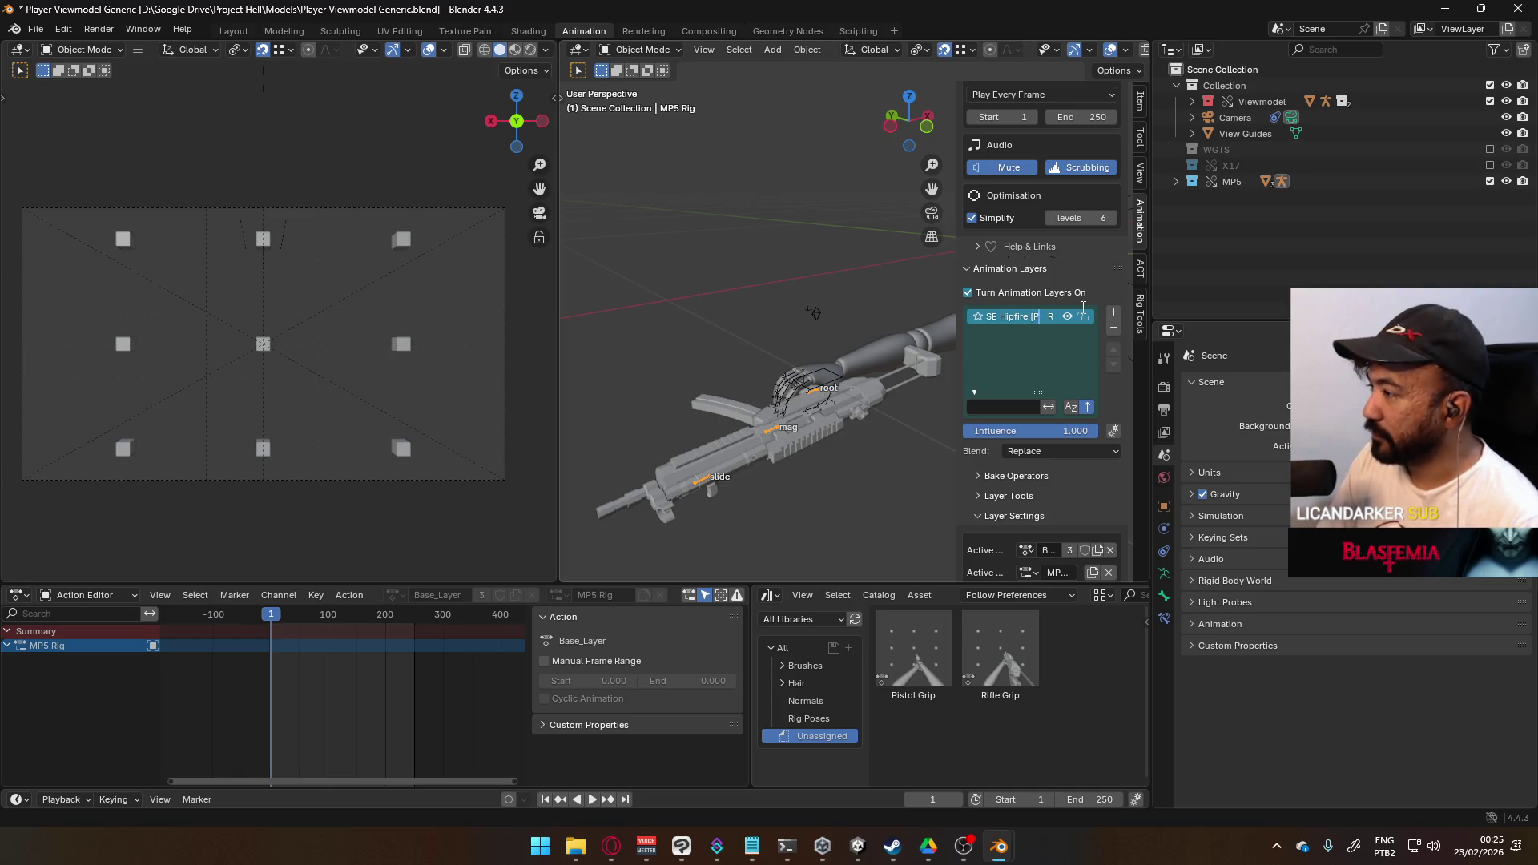
text(imary)
key(Return)
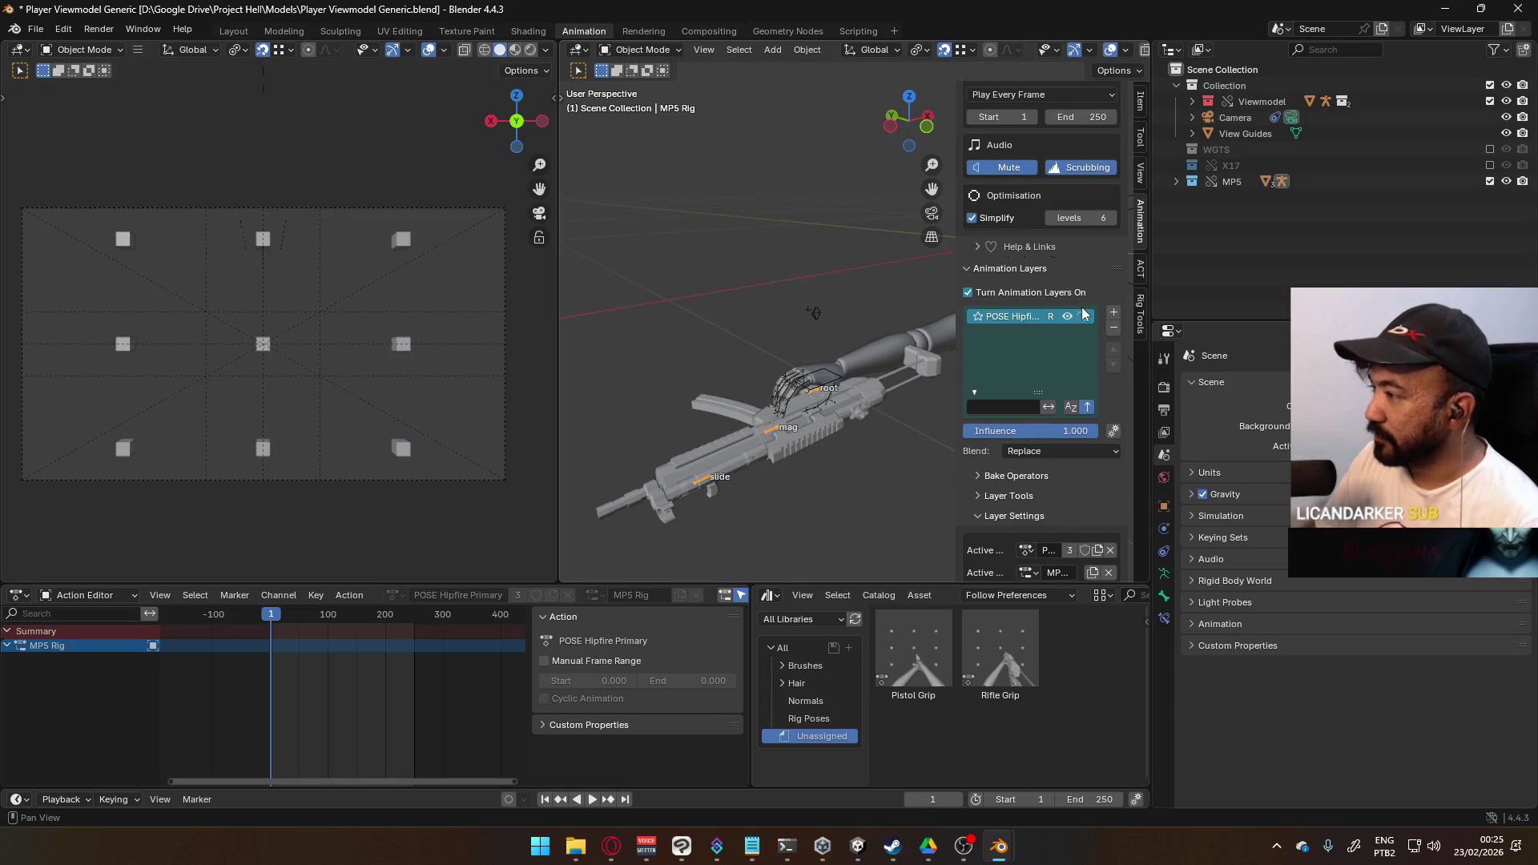
- Check the MP5 rig in Pose Mode, return to Object Mode, and save the file
mouse_move(864, 373)
middle_down()
mouse_move(709, 300)
mouse_move(709, 313)
mouse_move(681, 241)
middle_up()
click(640, 50)
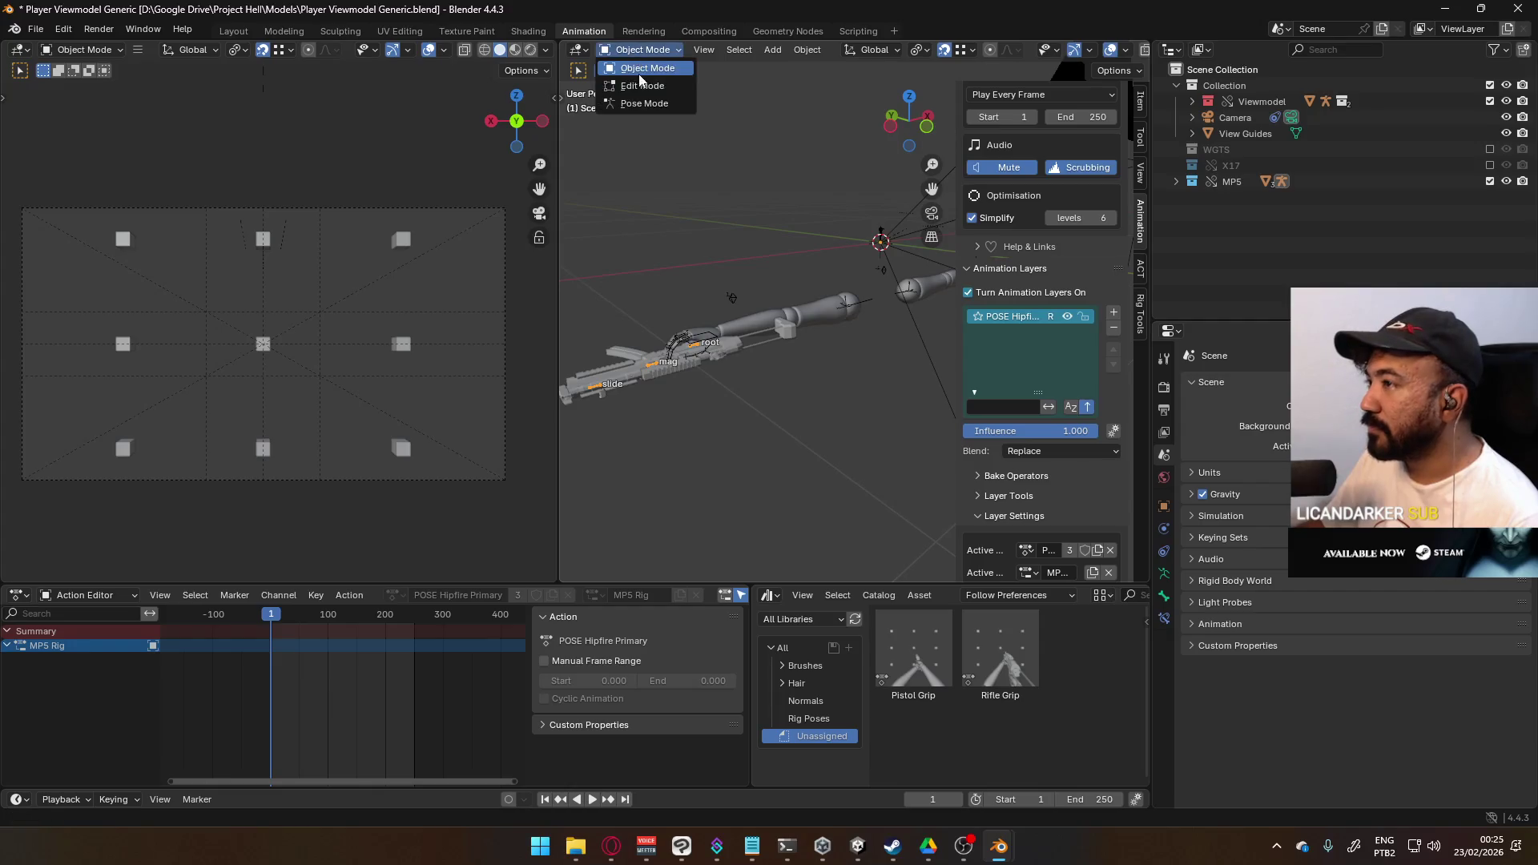
click(633, 103)
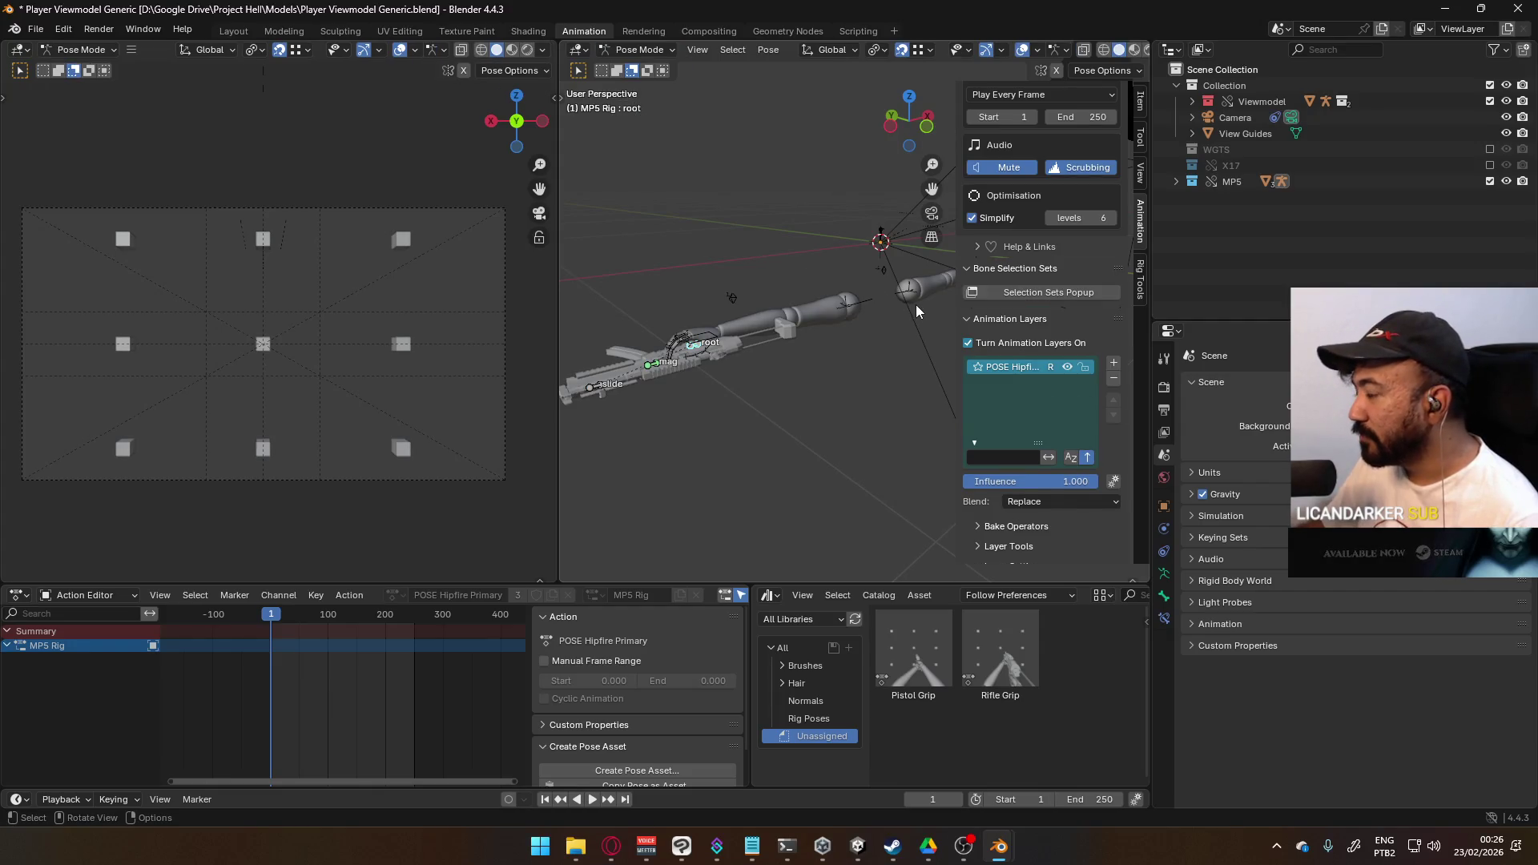
click(641, 50)
click(633, 68)
scroll(854, 308, up, 3)
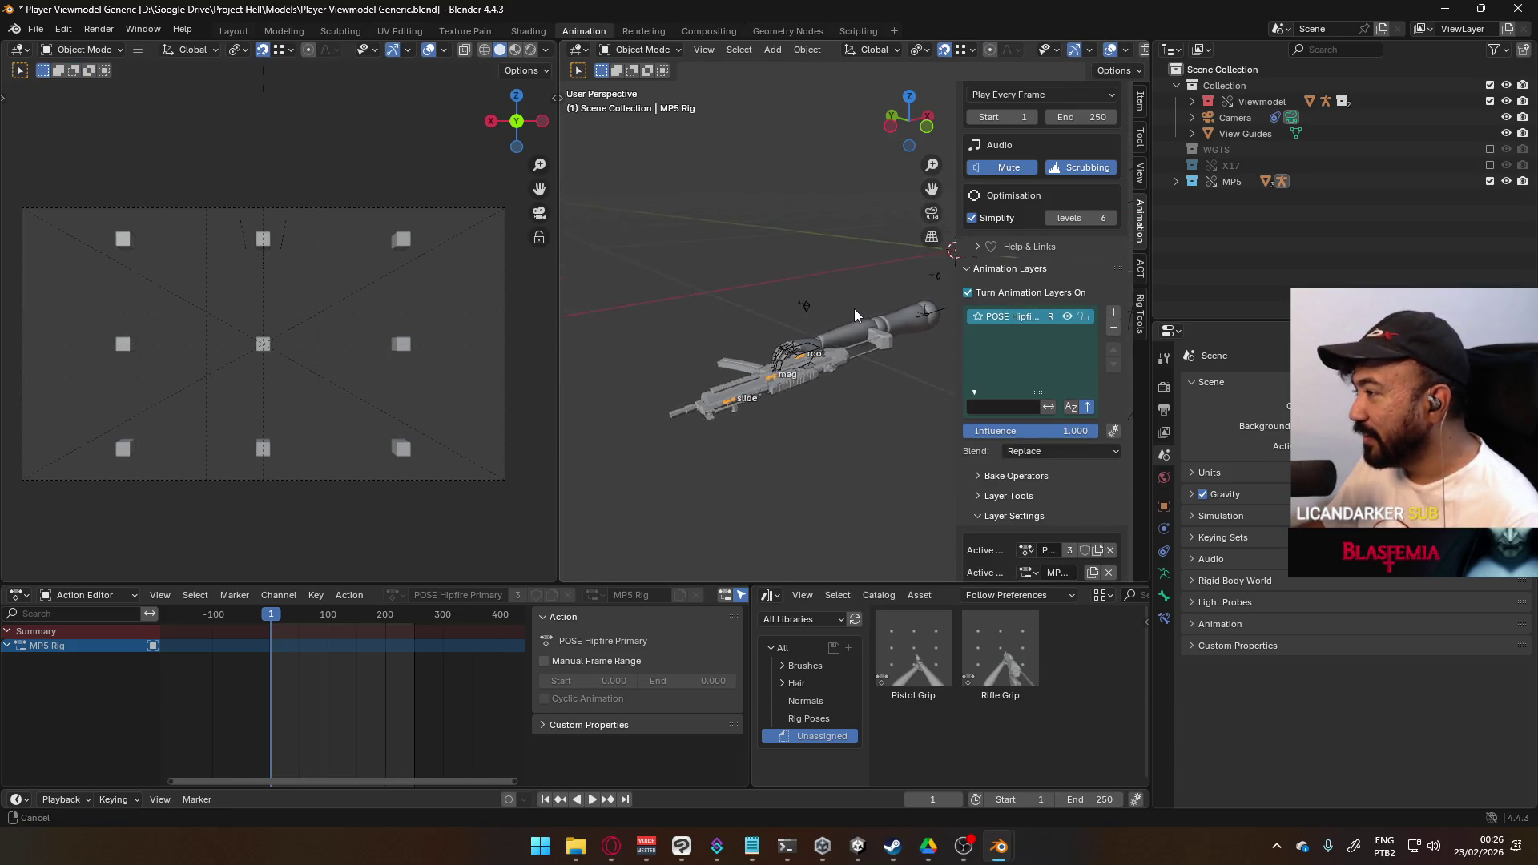
scroll(856, 346, up, 2)
mouse_move(857, 346)
middle_down()
mouse_move(848, 167)
mouse_move(863, 233)
mouse_move(963, 190)
mouse_move(828, 363)
mouse_move(825, 458)
mouse_move(945, 415)
mouse_move(939, 450)
mouse_move(876, 431)
mouse_move(857, 358)
mouse_move(844, 406)
mouse_move(833, 377)
middle_up()
key(ctrl+s)
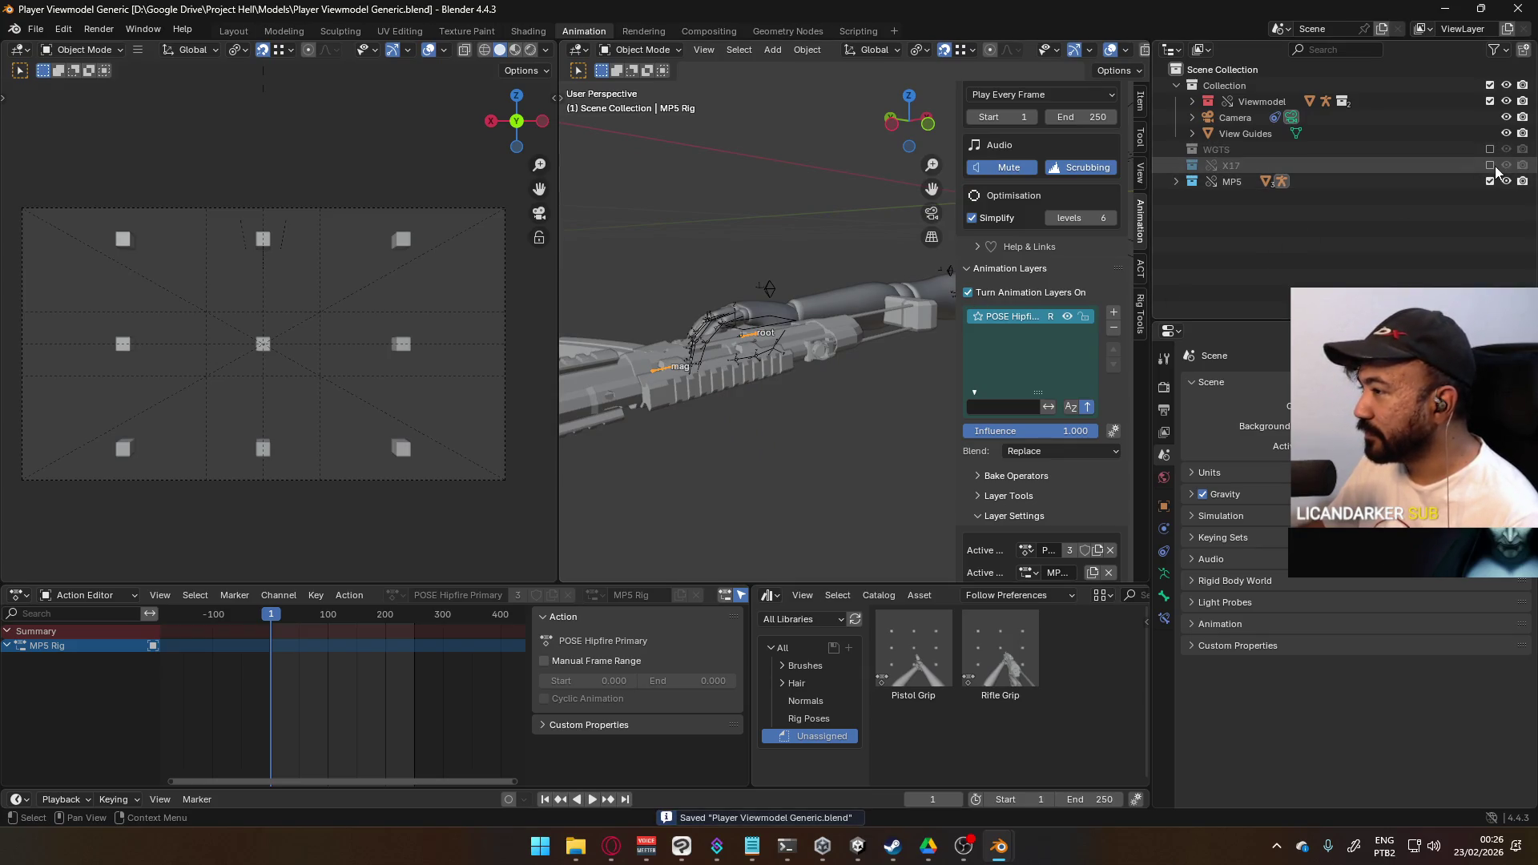
- Exclude the MP5 collection, include the X17 collection, and select the X17 Rig
click(1490, 181)
click(1489, 165)
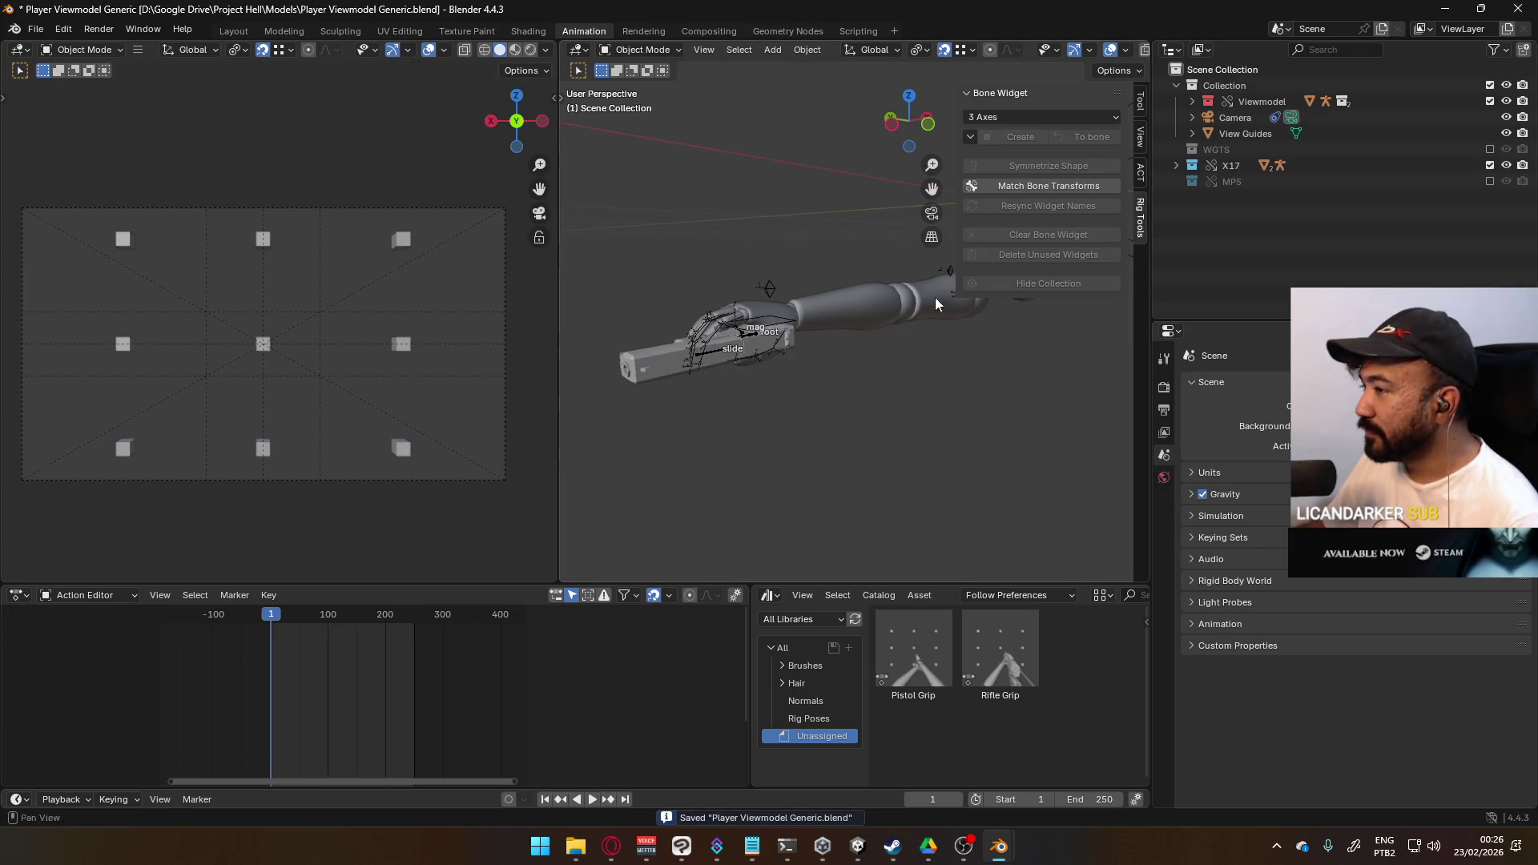
click(751, 339)
click(756, 343)
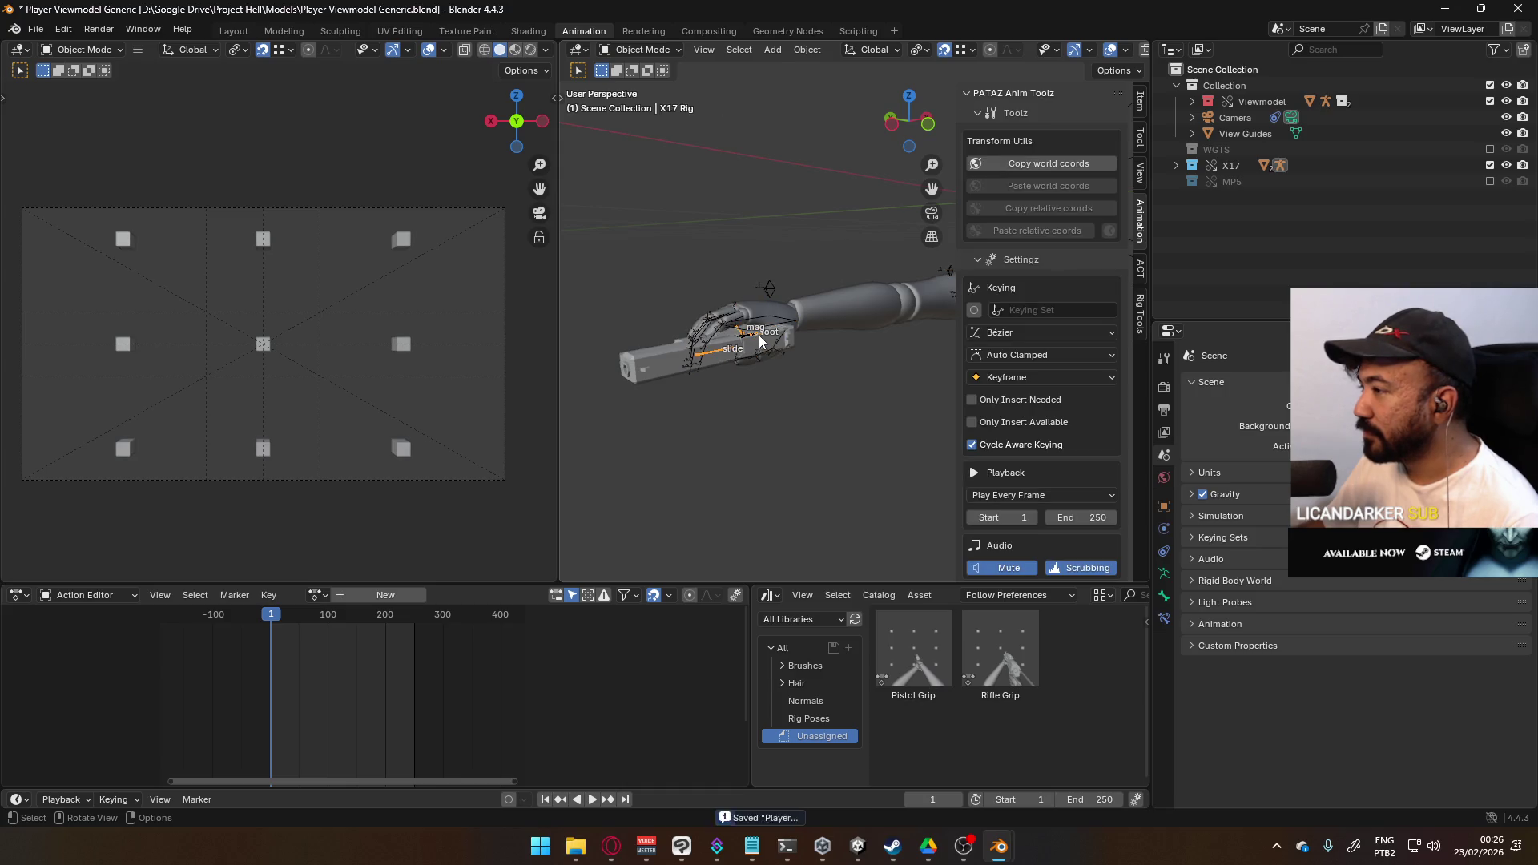
click(1141, 104)
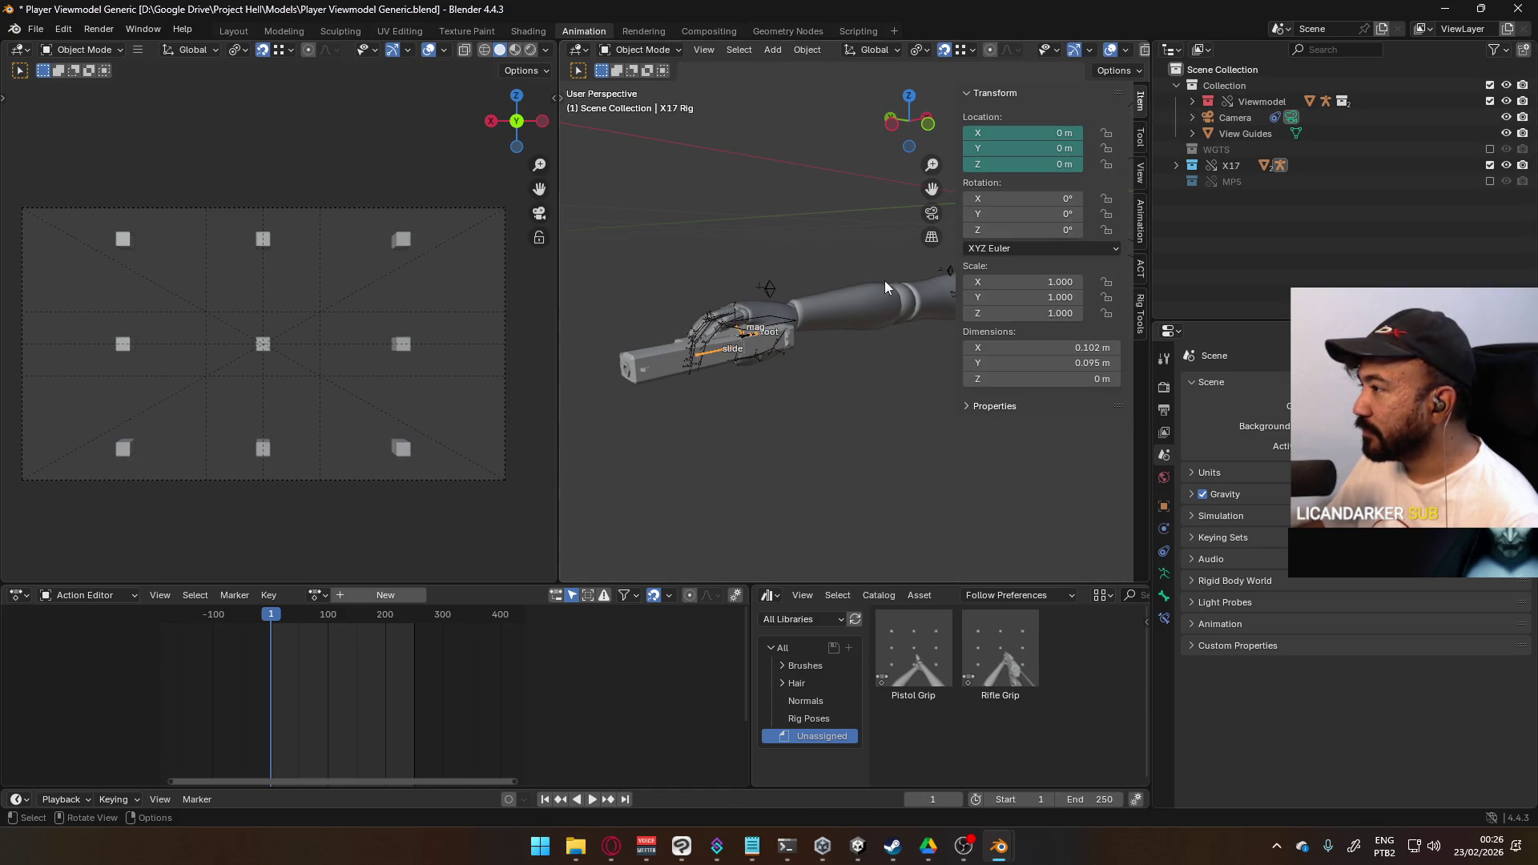
- Put the X17 rig in Pose Mode, turn on animation layers, and rename the base layer 'POSE Hipfire Sidearm'
click(651, 51)
click(641, 99)
mouse_move(675, 165)
middle_down()
mouse_move(777, 269)
mouse_move(824, 280)
mouse_move(765, 274)
middle_up()
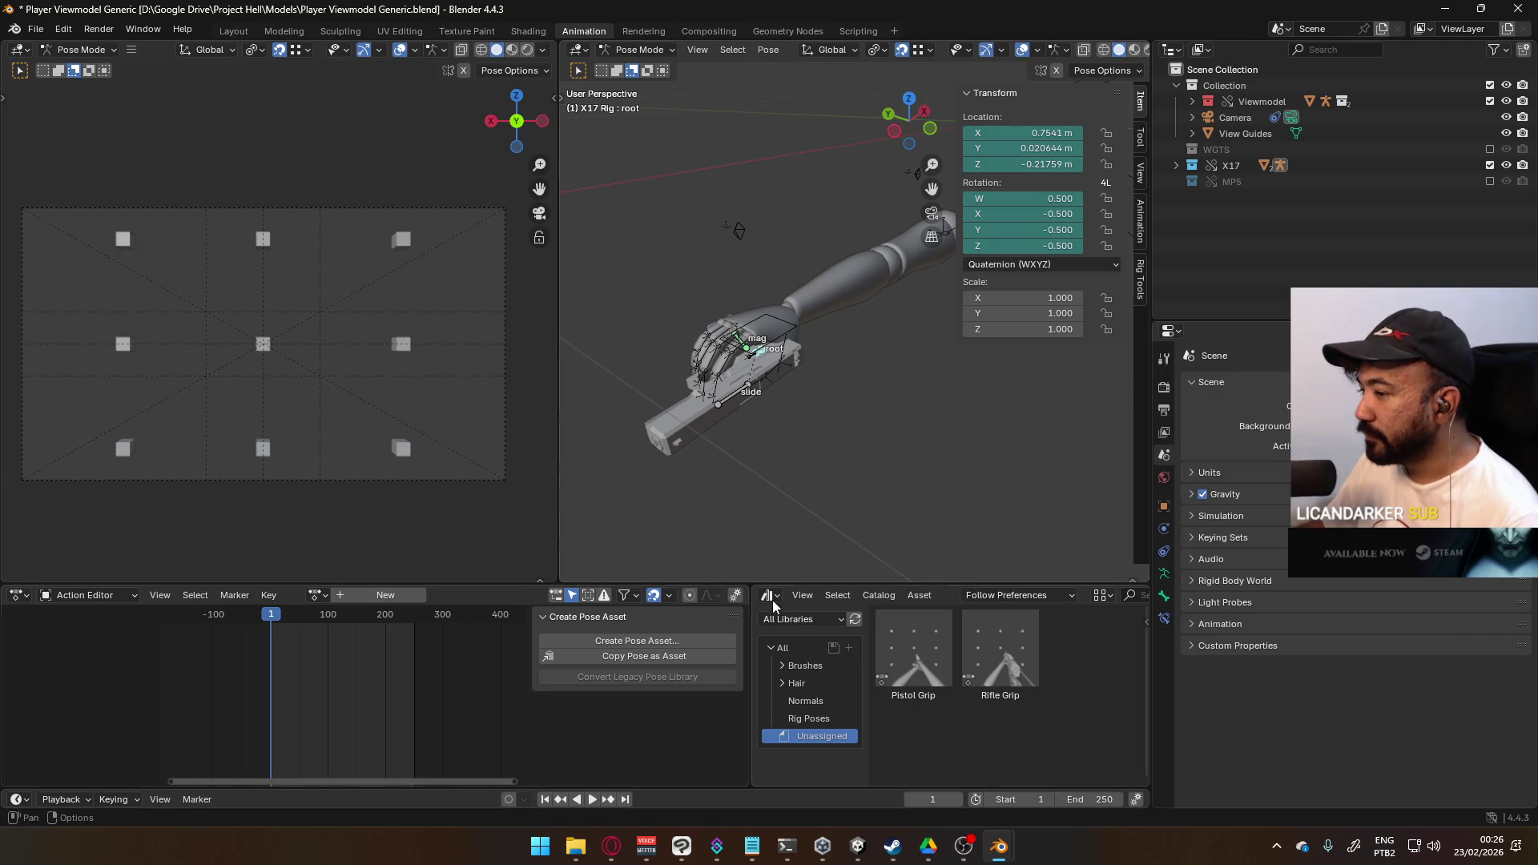
drag(322, 585, 323, 585)
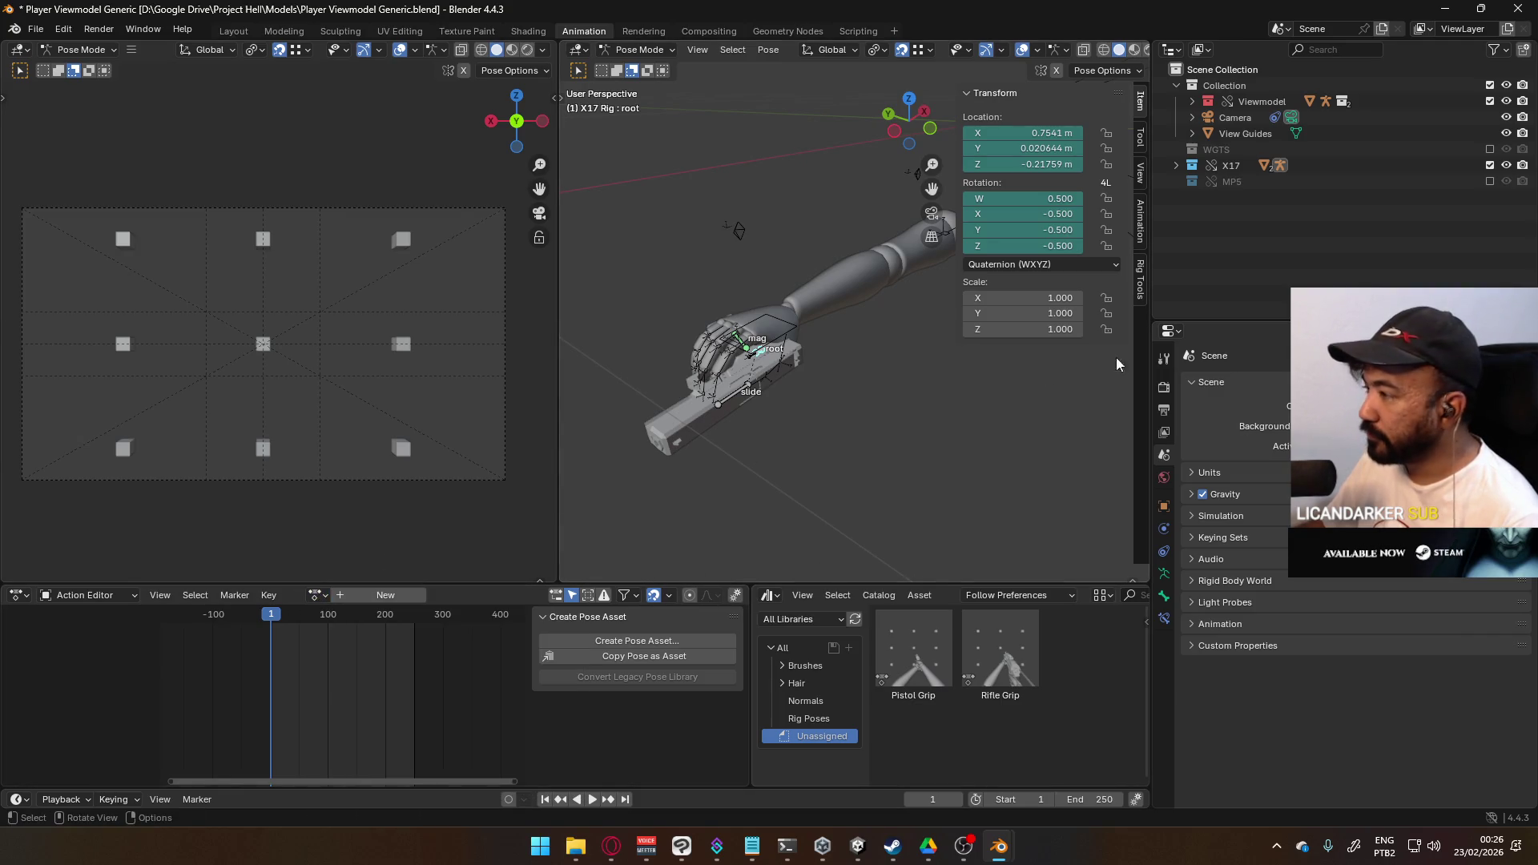
click(1139, 240)
scroll(1048, 376, down, 8)
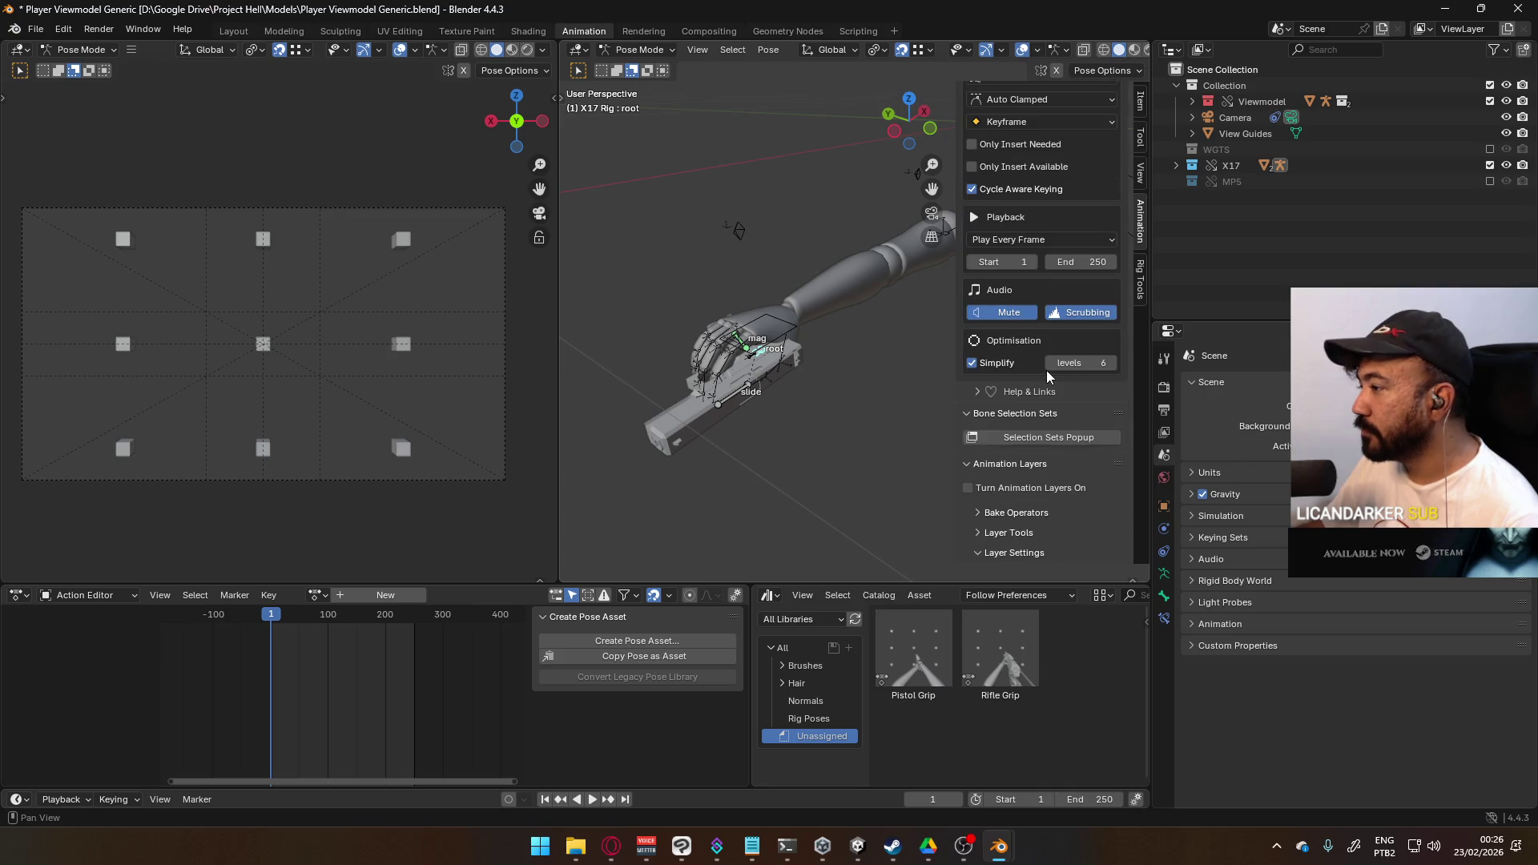
click(1016, 487)
scroll(1059, 469, down, 3)
double_click(1009, 416)
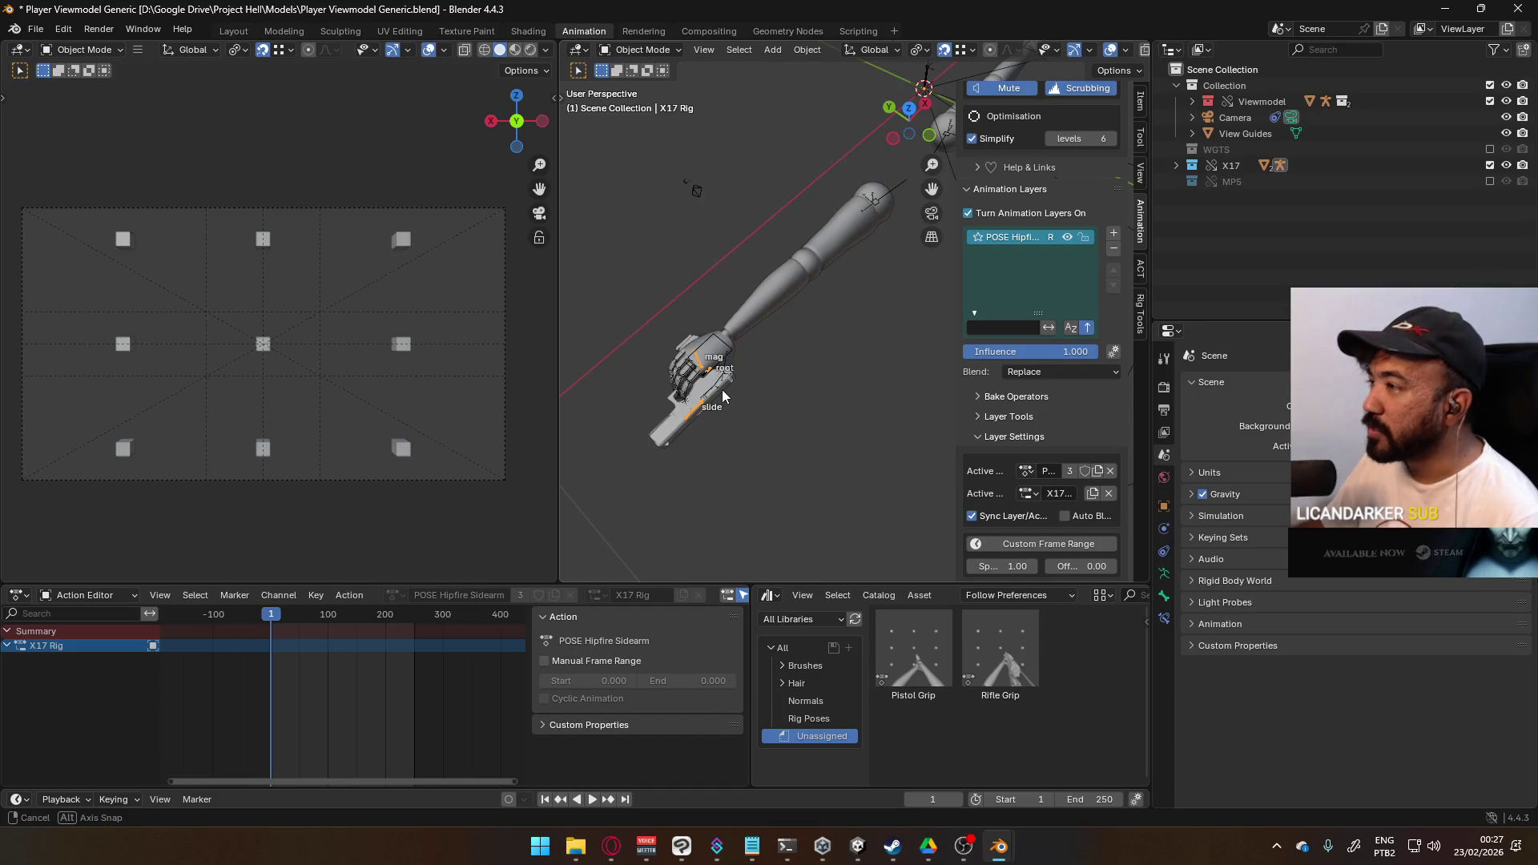
- Inspect the X17 rig in Pose Mode, return to Object Mode, and select the viewmodel arm rig
mouse_move(841, 320)
middle_down()
mouse_move(1040, 300)
mouse_move(647, 353)
mouse_move(991, 257)
mouse_move(1036, 226)
mouse_move(815, 337)
mouse_move(748, 345)
mouse_move(809, 343)
middle_up()
ctrl+middle_drag(667, 358, 803, 358)
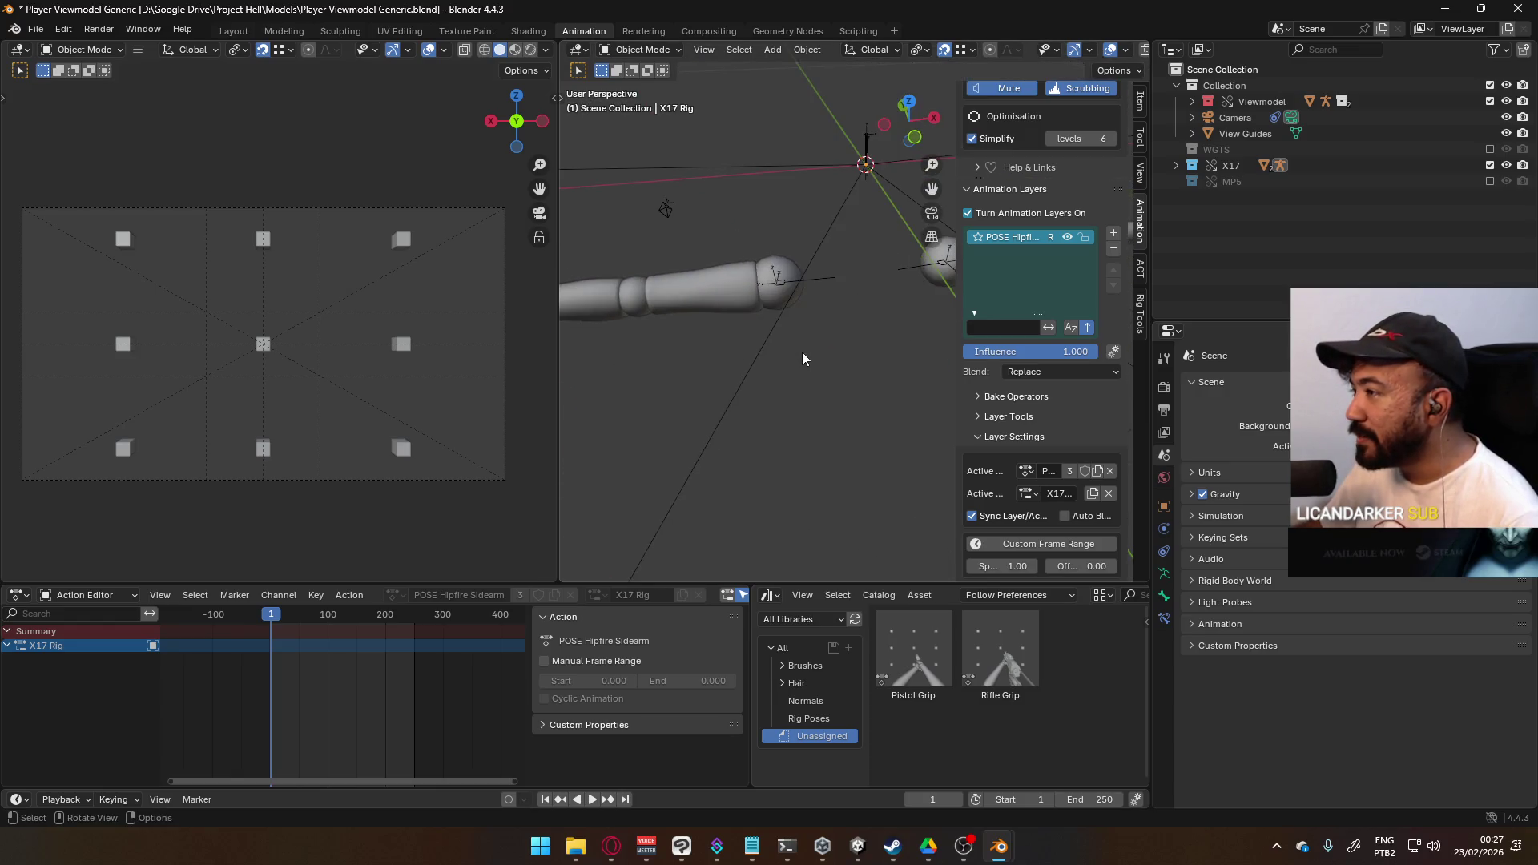
mouse_move(926, 384)
middle_down()
mouse_move(948, 297)
mouse_move(714, 351)
mouse_move(740, 343)
middle_up()
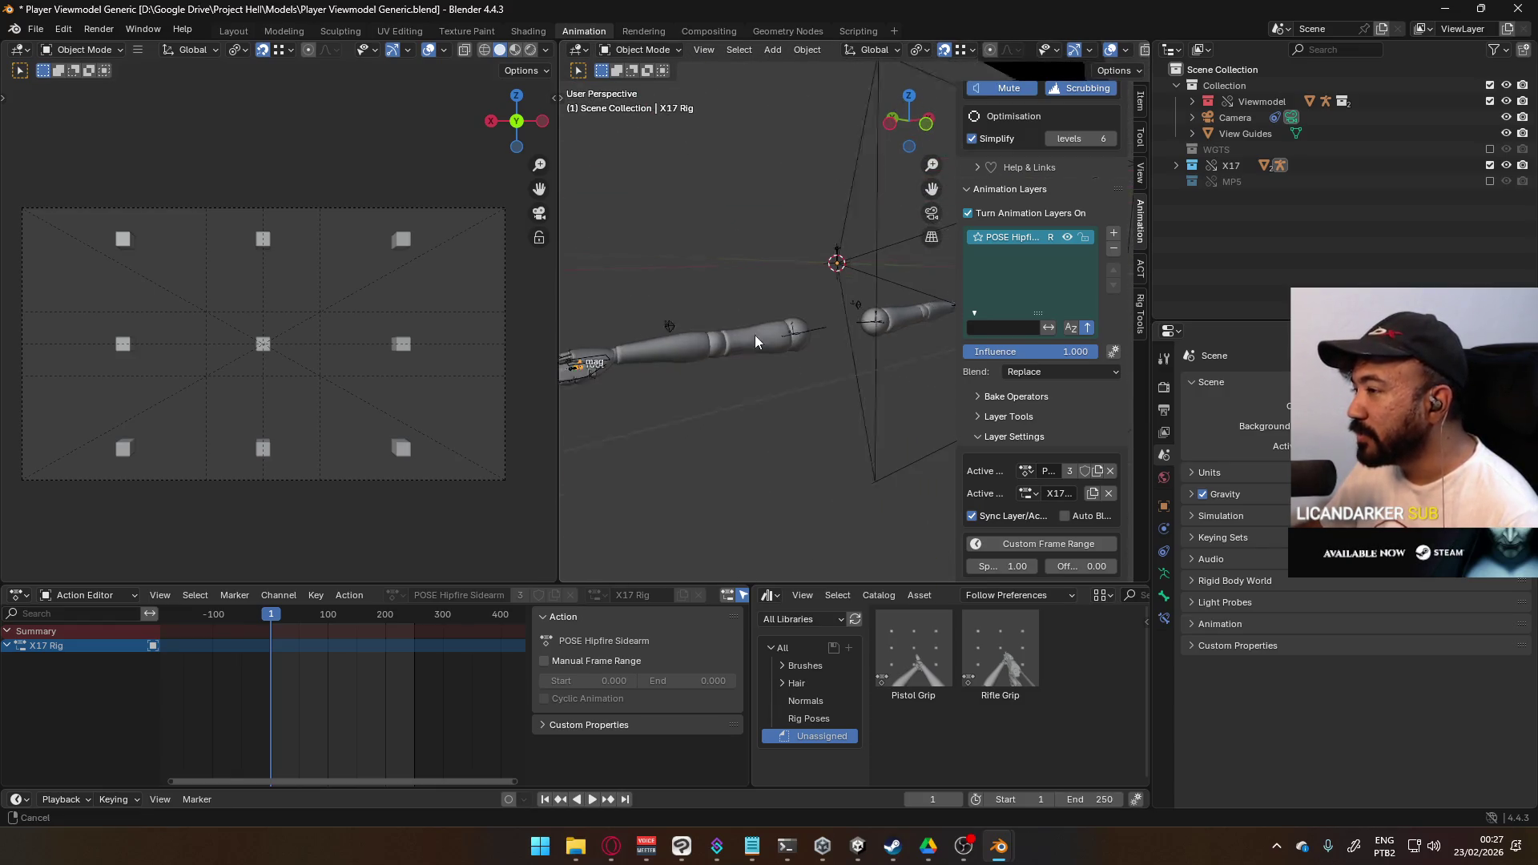
click(649, 52)
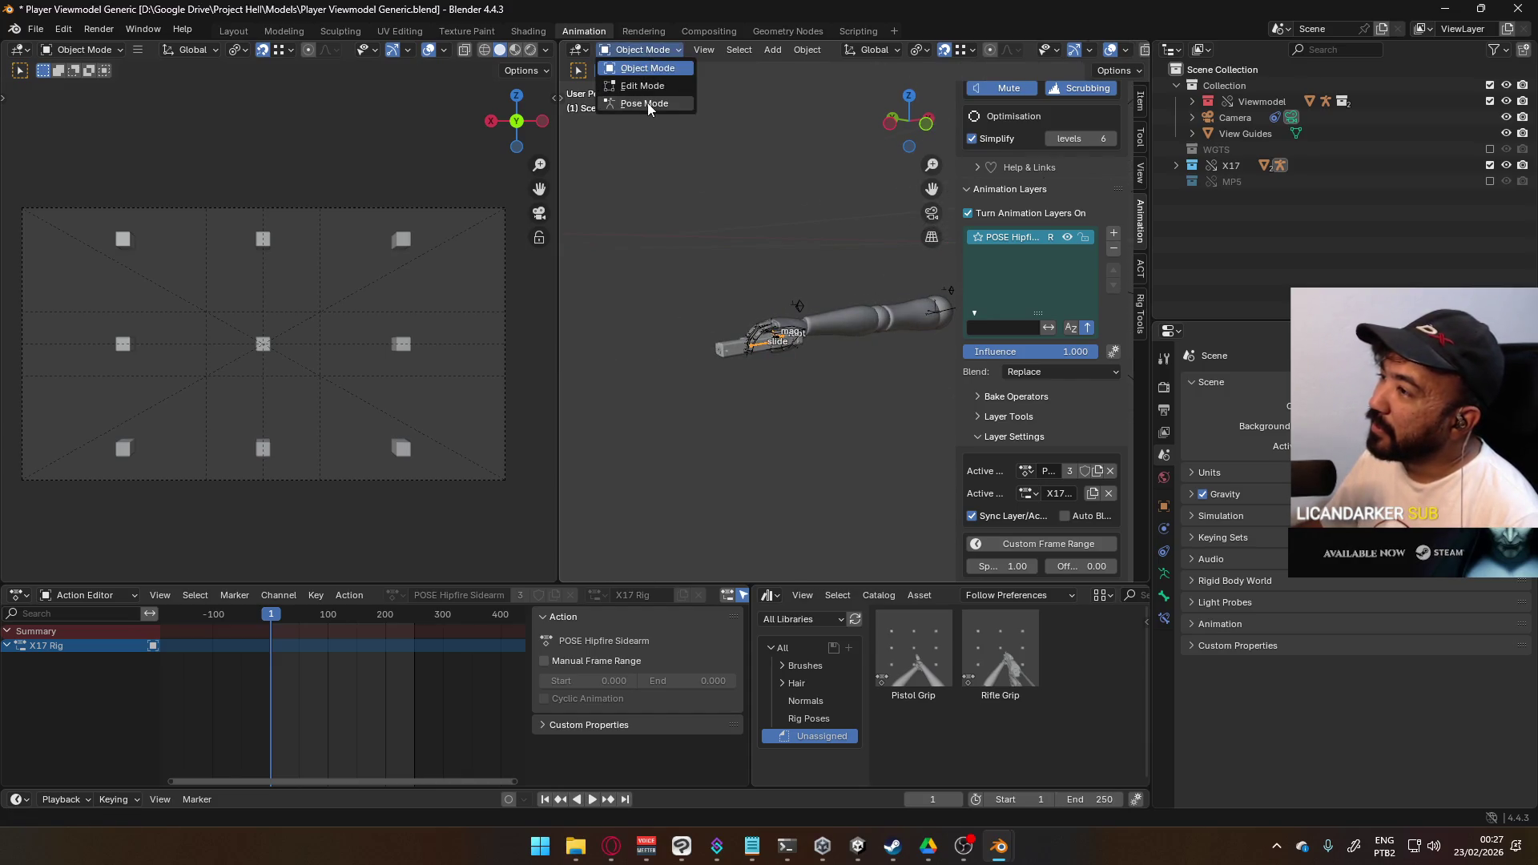
click(647, 102)
mouse_move(784, 265)
middle_down()
mouse_move(825, 318)
mouse_move(762, 323)
mouse_move(824, 346)
middle_up()
key(g)
key(Escape)
key(ctrl+Tab)
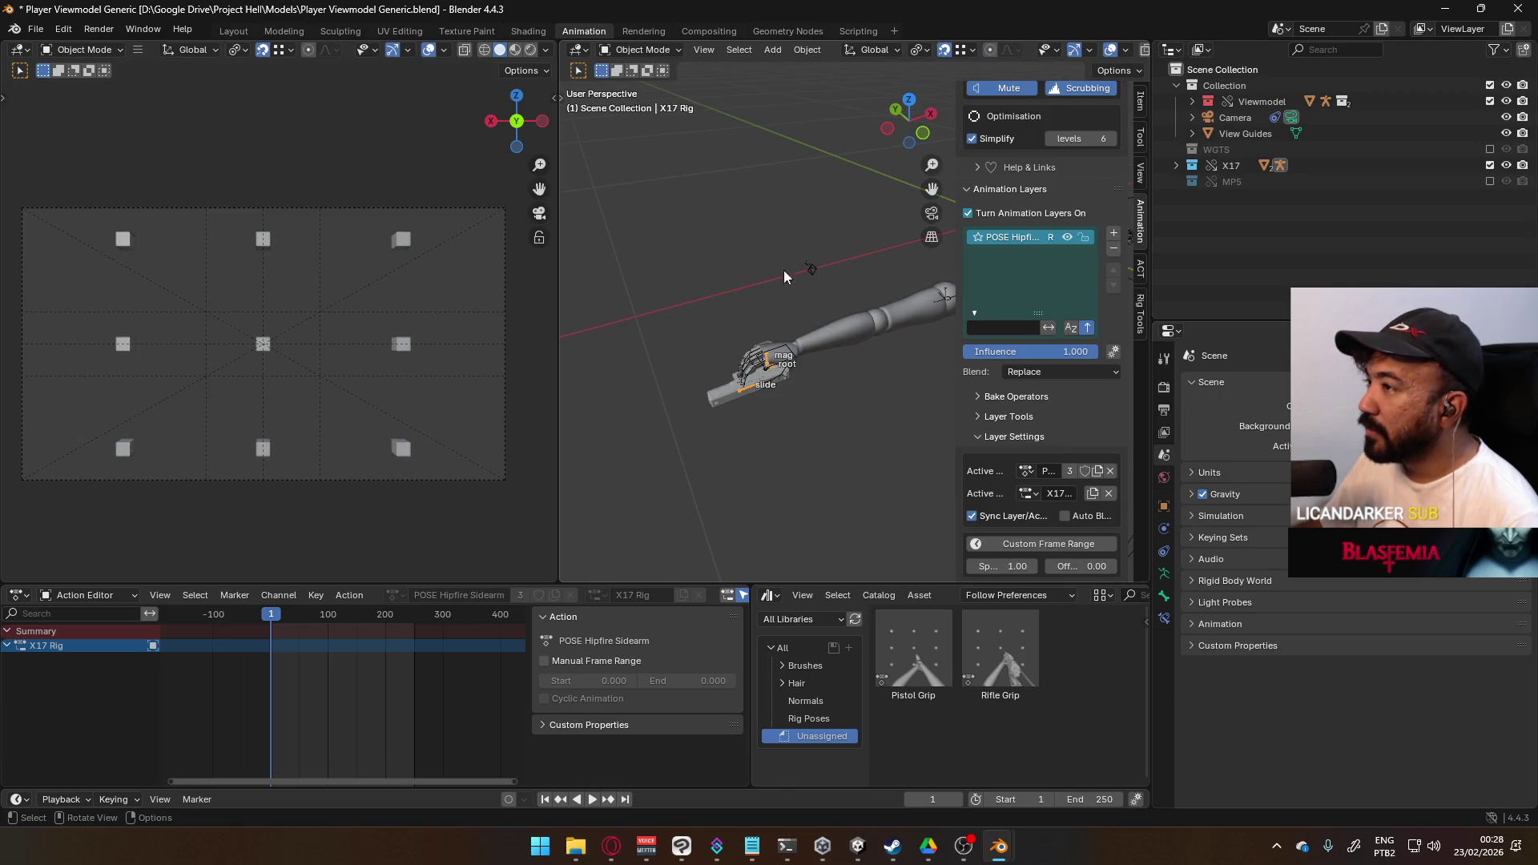
click(787, 354)
mouse_move(942, 381)
middle_down()
mouse_move(828, 374)
mouse_move(852, 325)
mouse_move(911, 329)
mouse_move(993, 370)
mouse_move(762, 346)
mouse_move(790, 365)
middle_up()
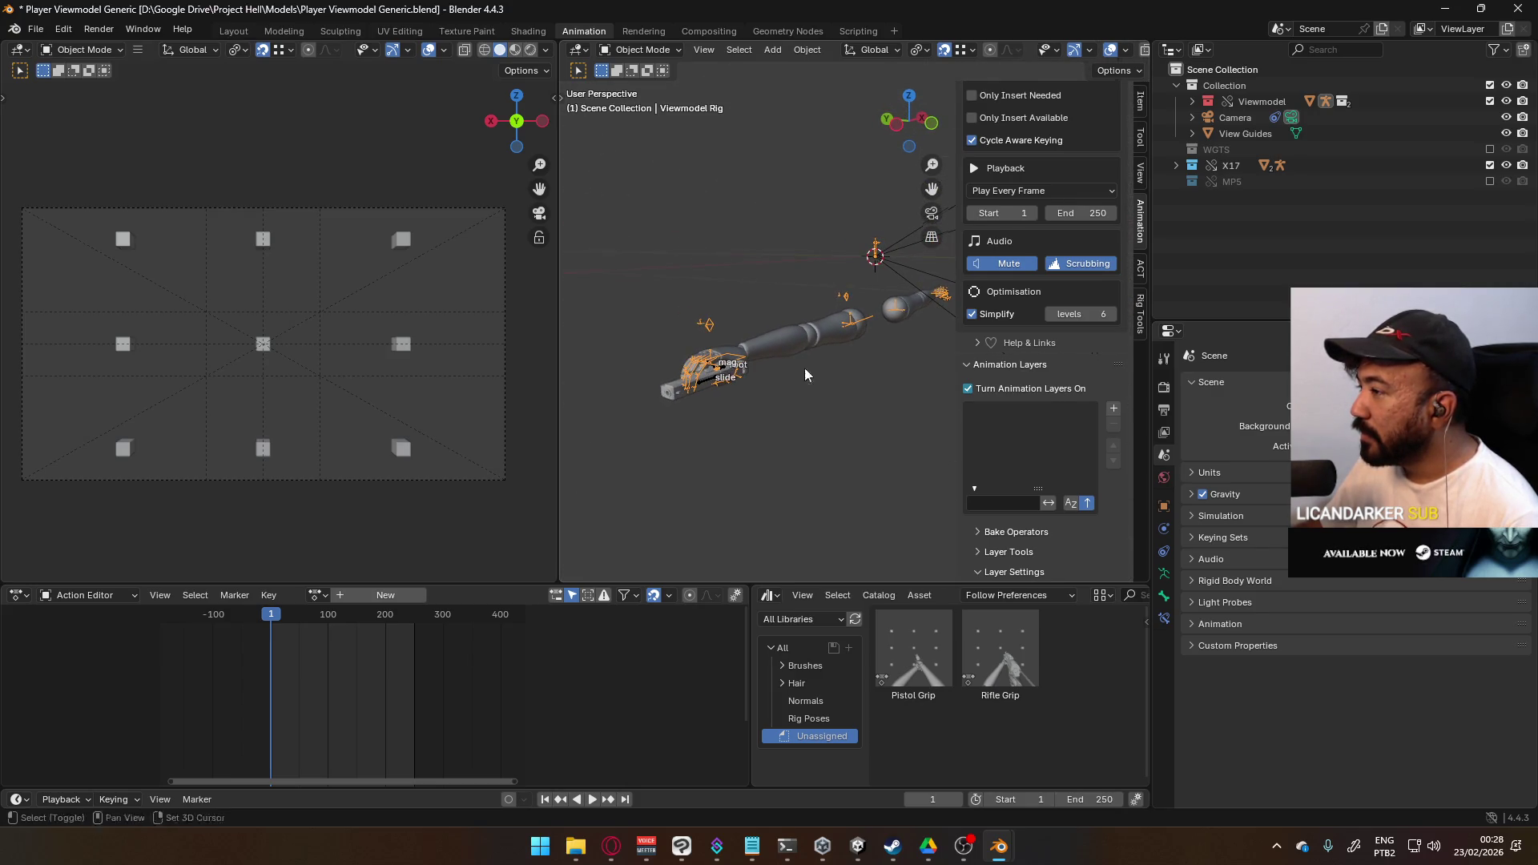
- Give the viewmodel rig two layers using the POSE Hipfire Primary and POSE Hipfire Sidearm actions
scroll(1108, 416, up, 2)
click(1113, 441)
scroll(1048, 457, down, 5)
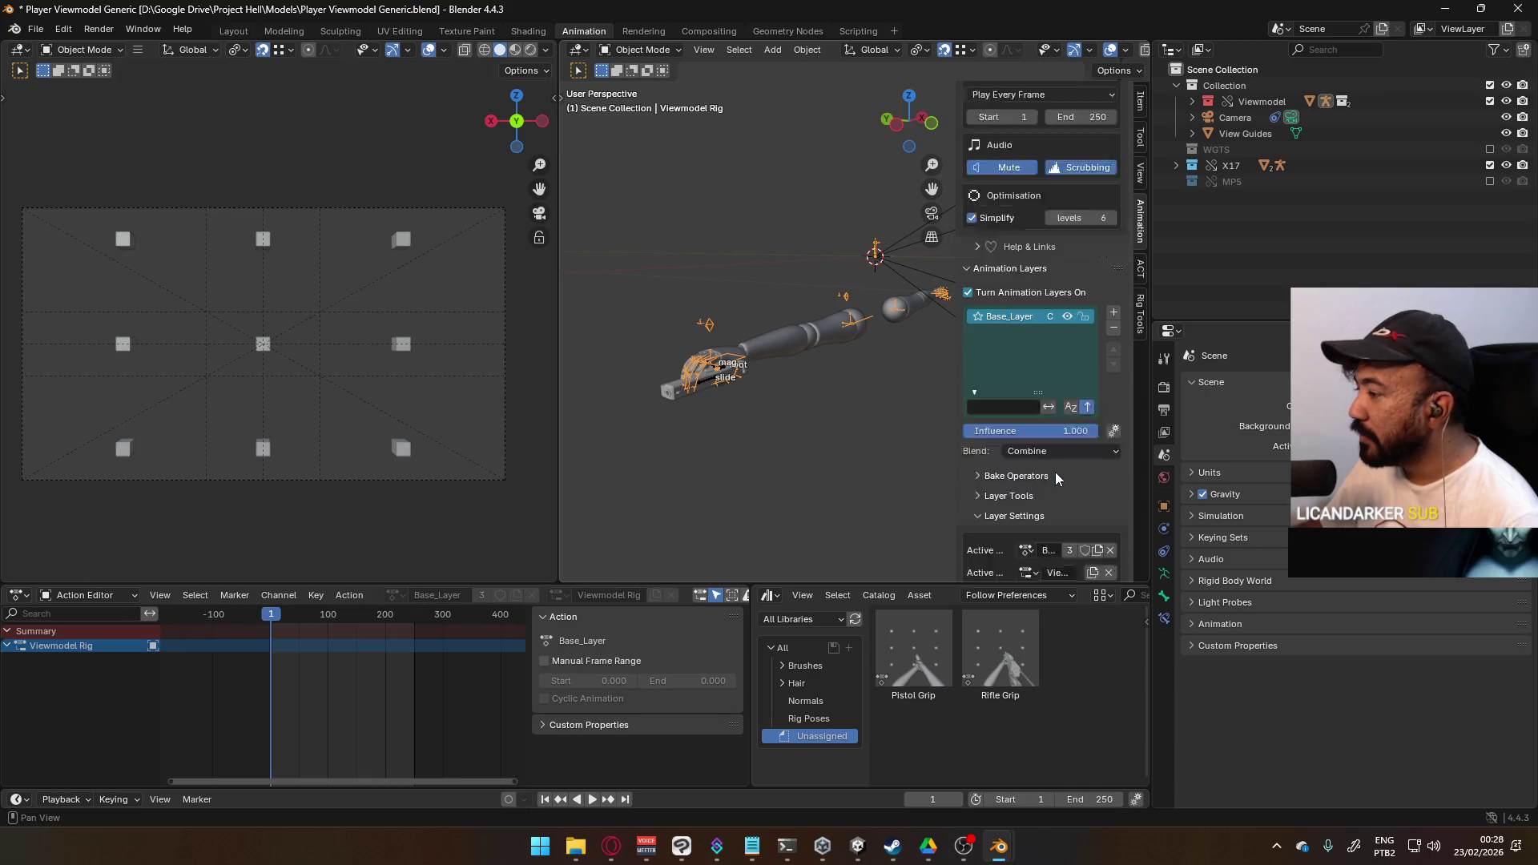
click(1026, 467)
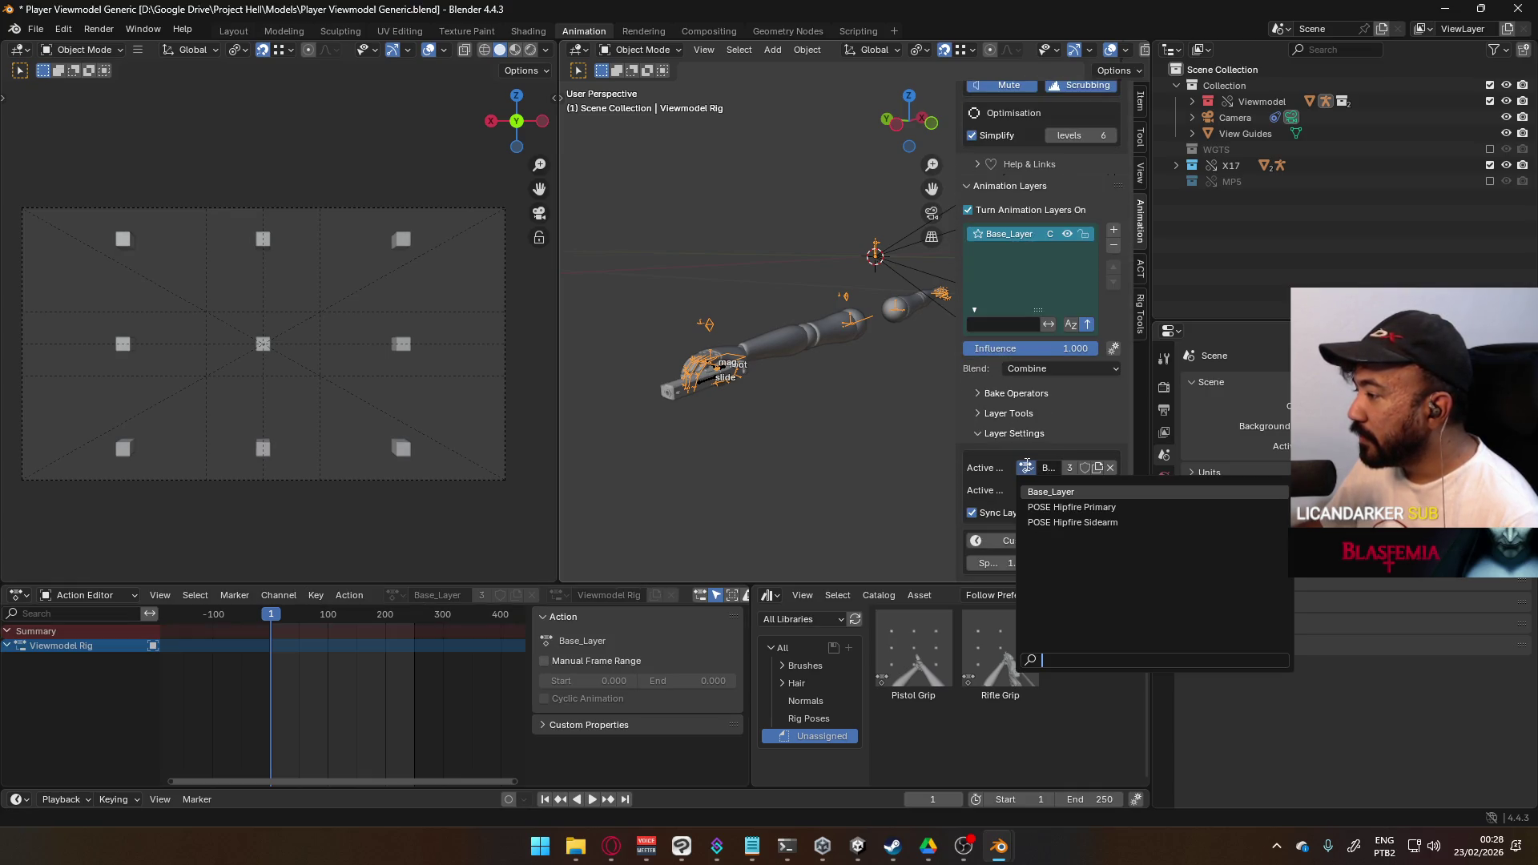
click(1126, 505)
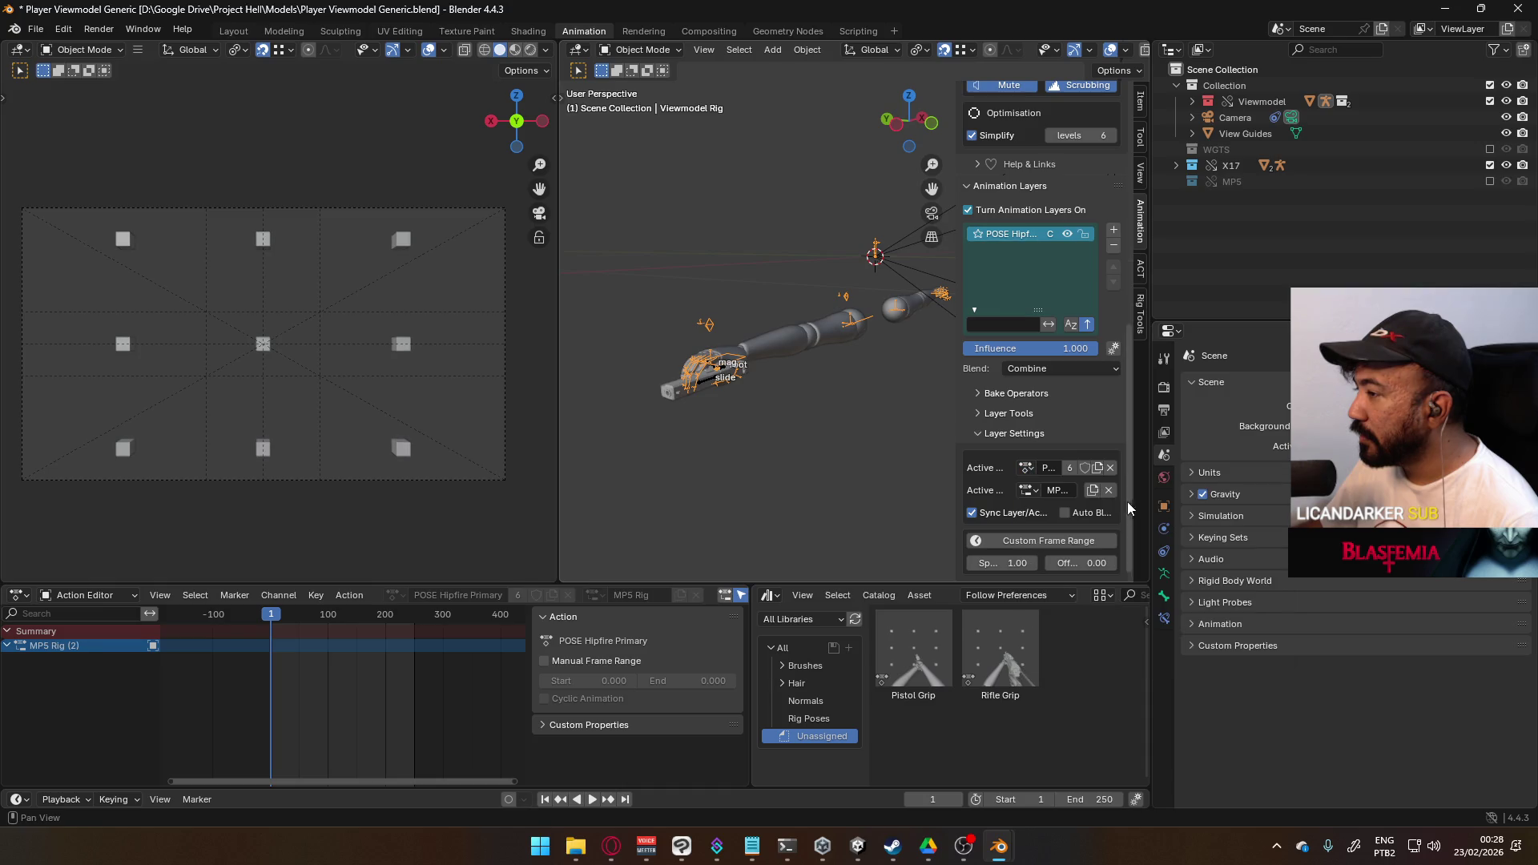
click(1112, 230)
click(1026, 471)
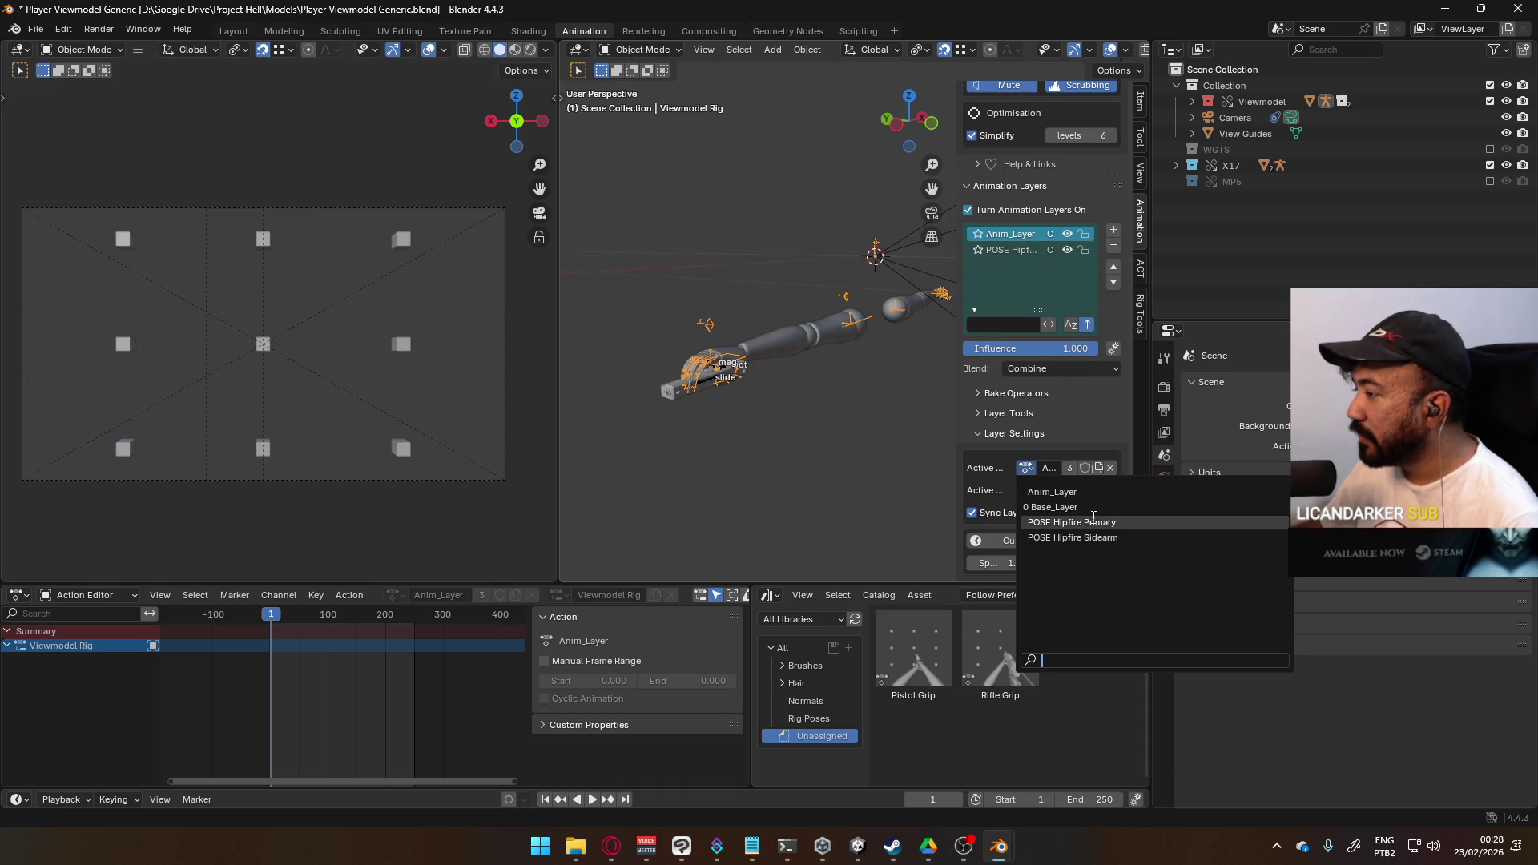
click(1066, 538)
- Move POSE Hipfire Primary above Sidearm and set both layers' blend to Replace
drag(959, 260, 880, 260)
click(961, 250)
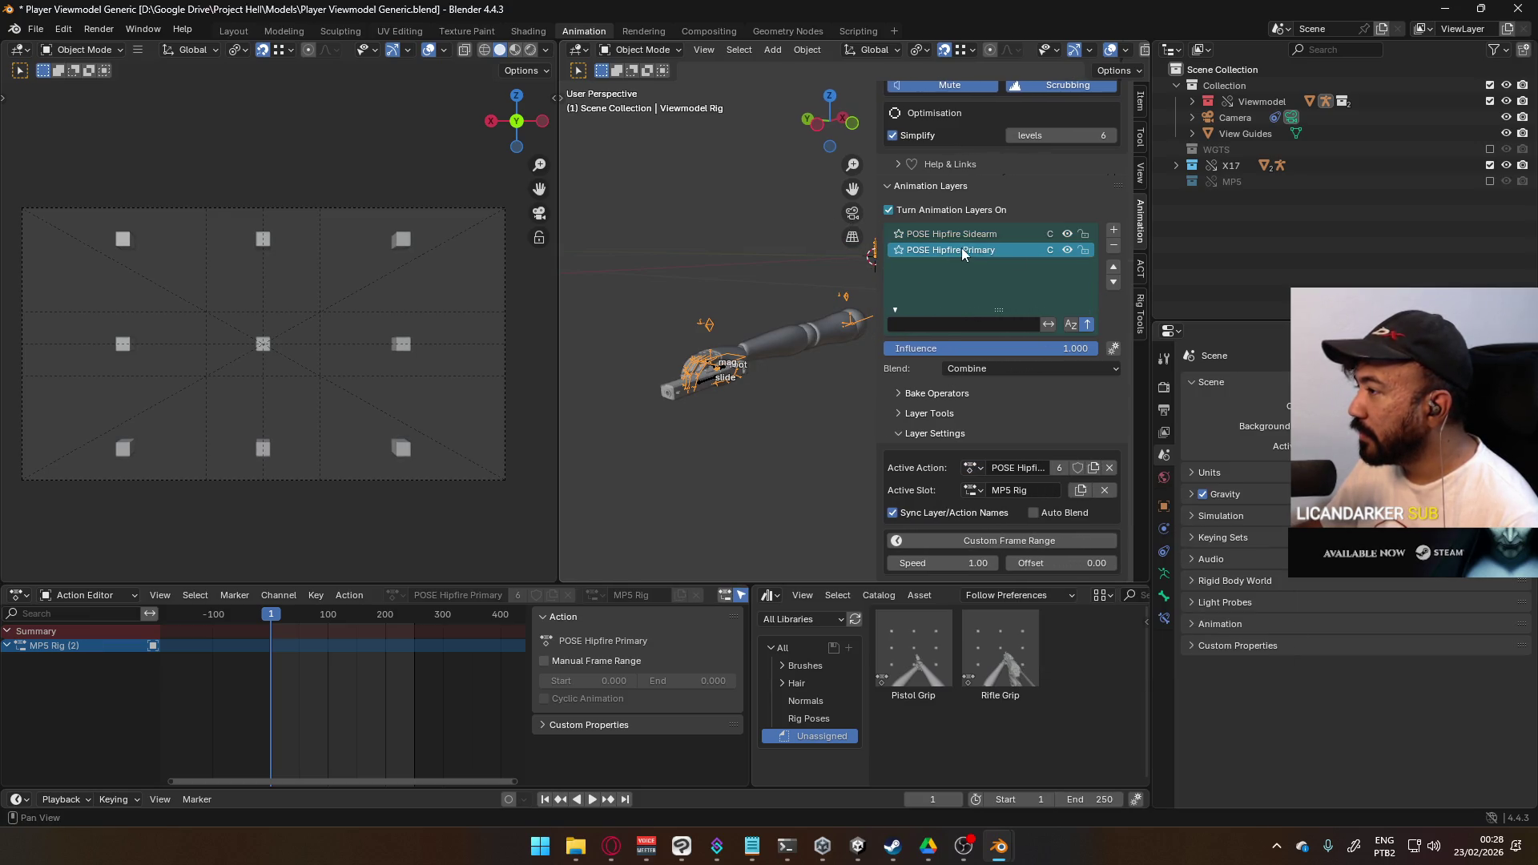
click(1114, 267)
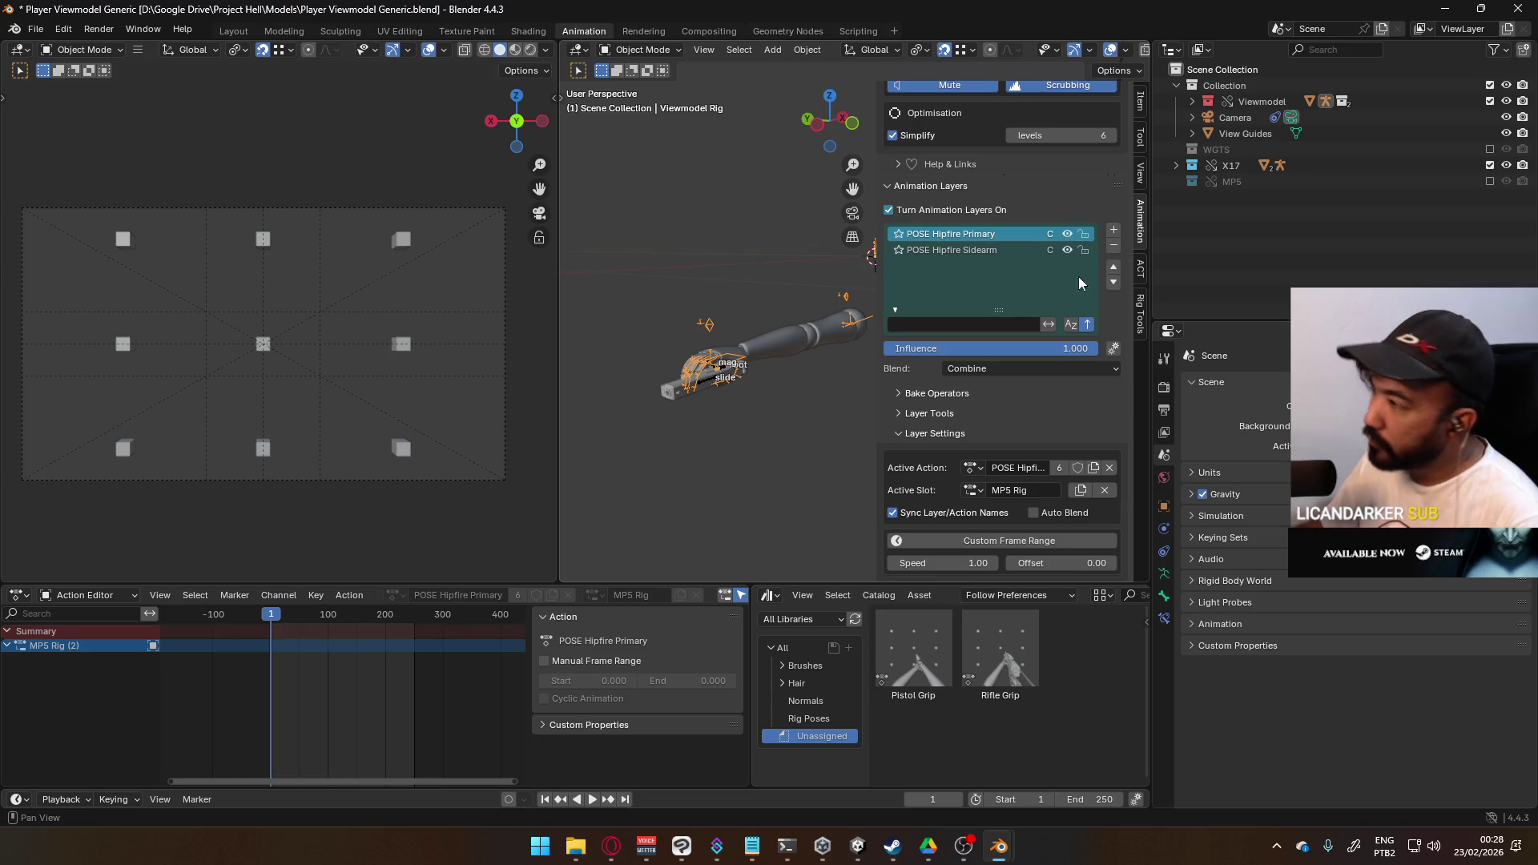
click(1055, 368)
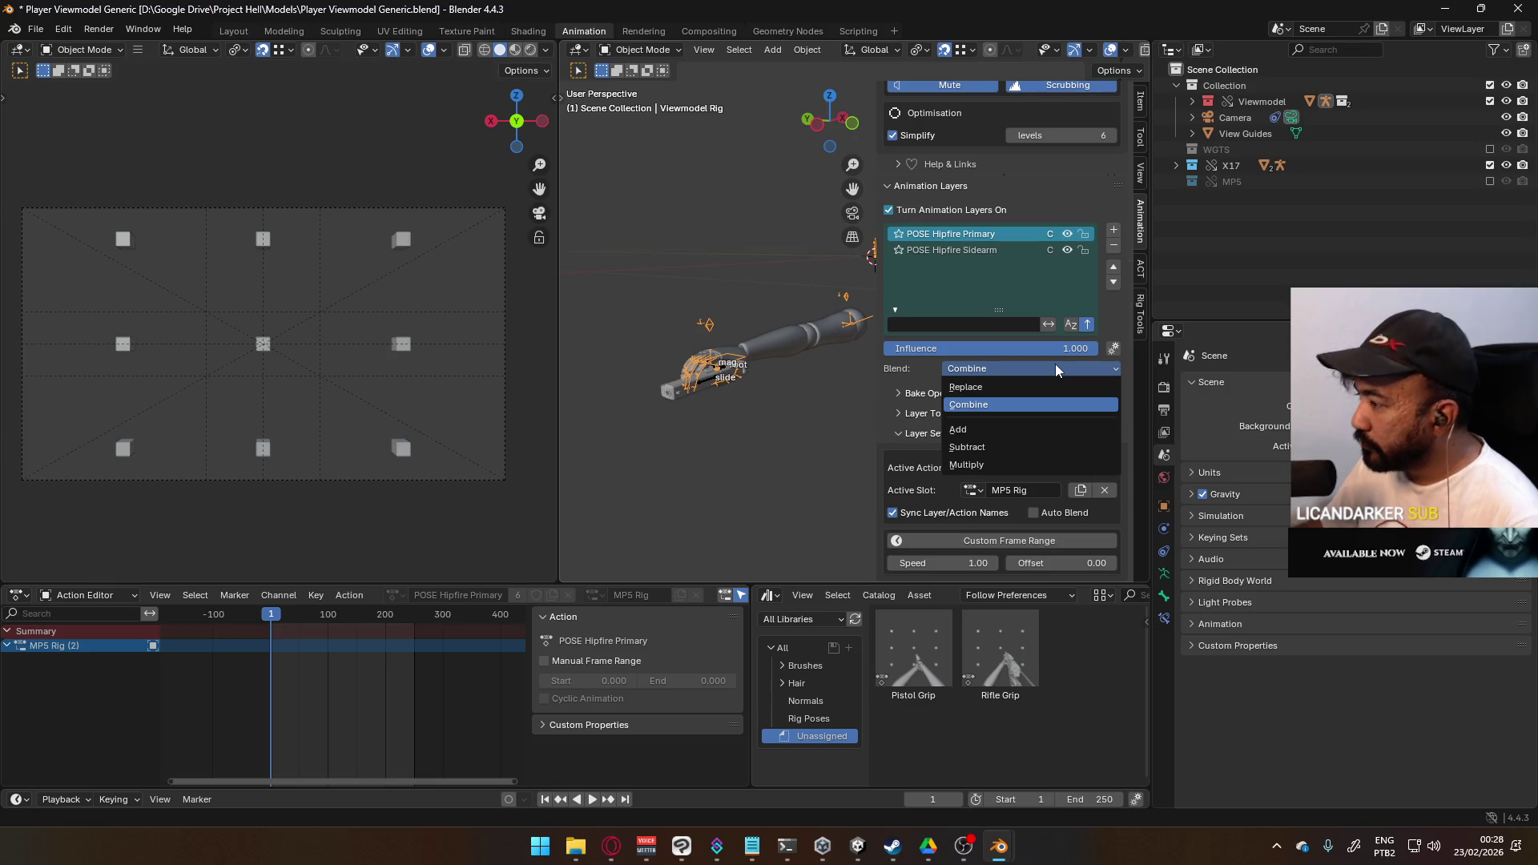
click(1057, 387)
click(1041, 250)
click(1017, 367)
click(1016, 387)
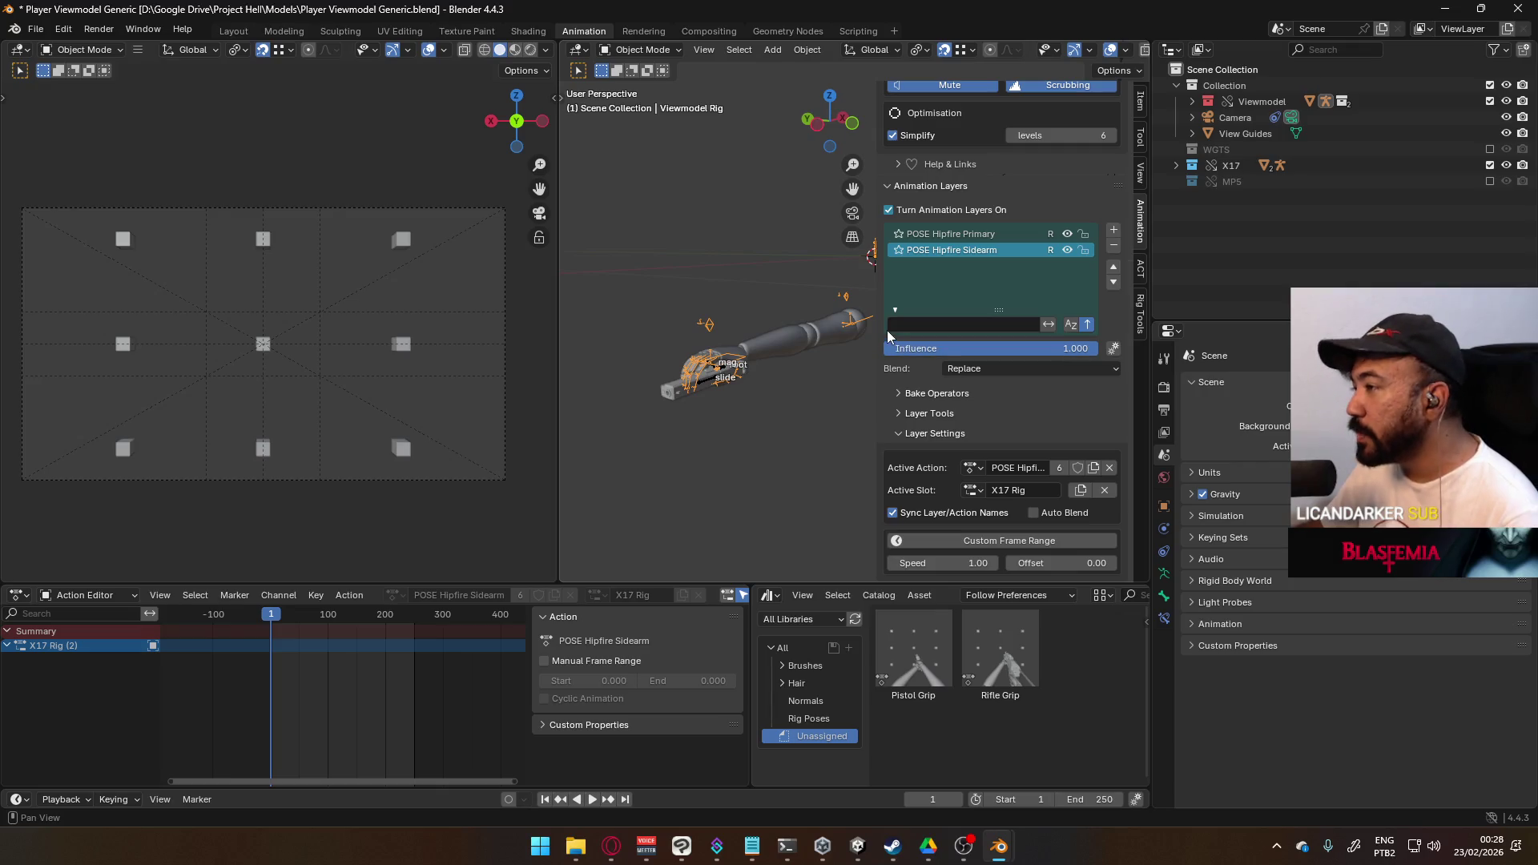
drag(876, 329, 925, 328)
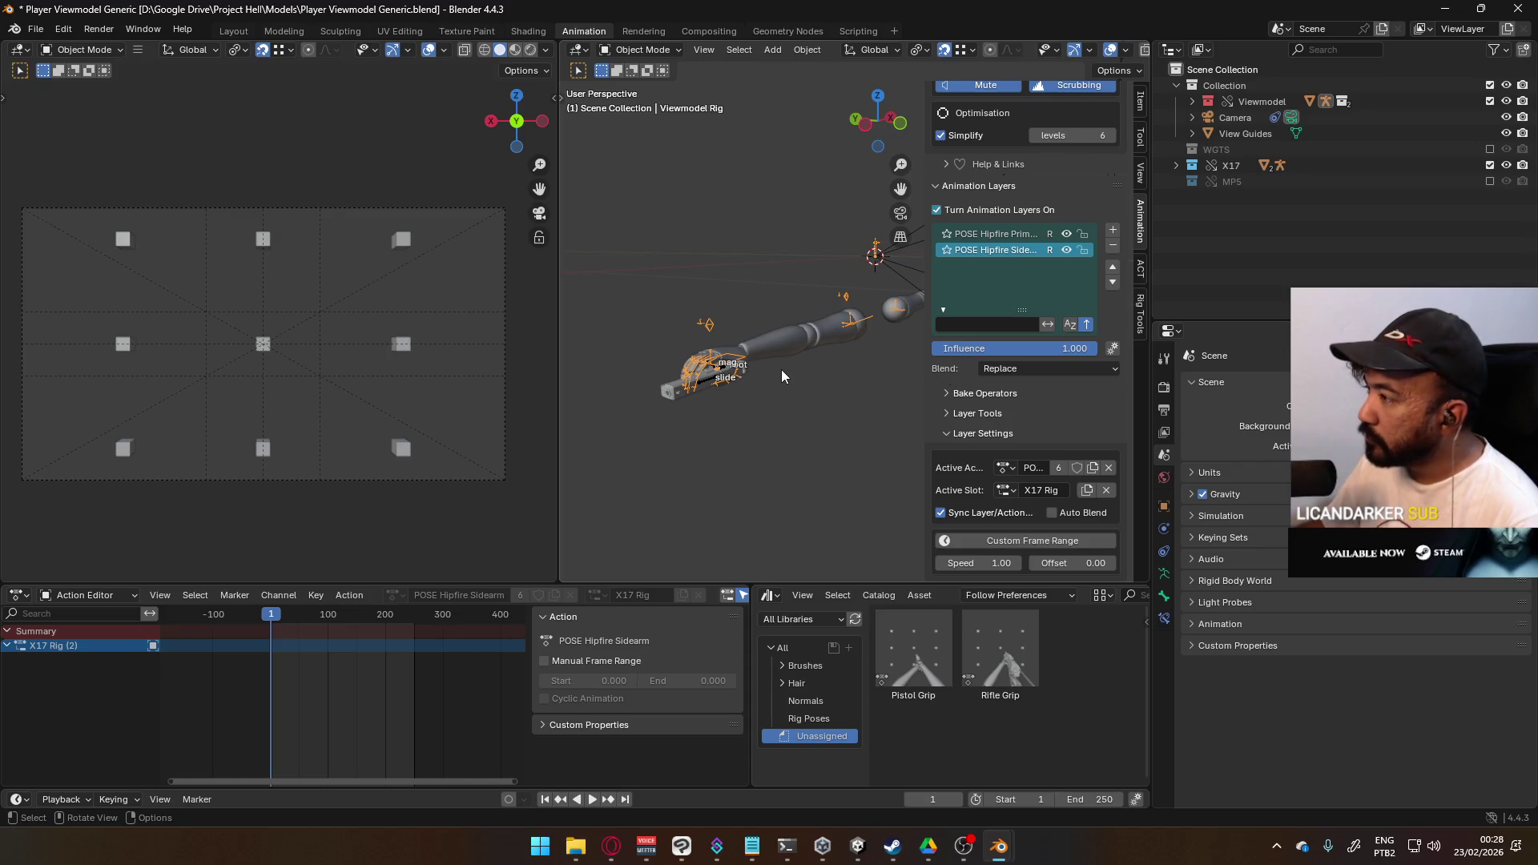
- Select the X17 Rig, then include the MP5 collection and exclude X17
scroll(1006, 372, up, 6)
scroll(1016, 386, up, 9)
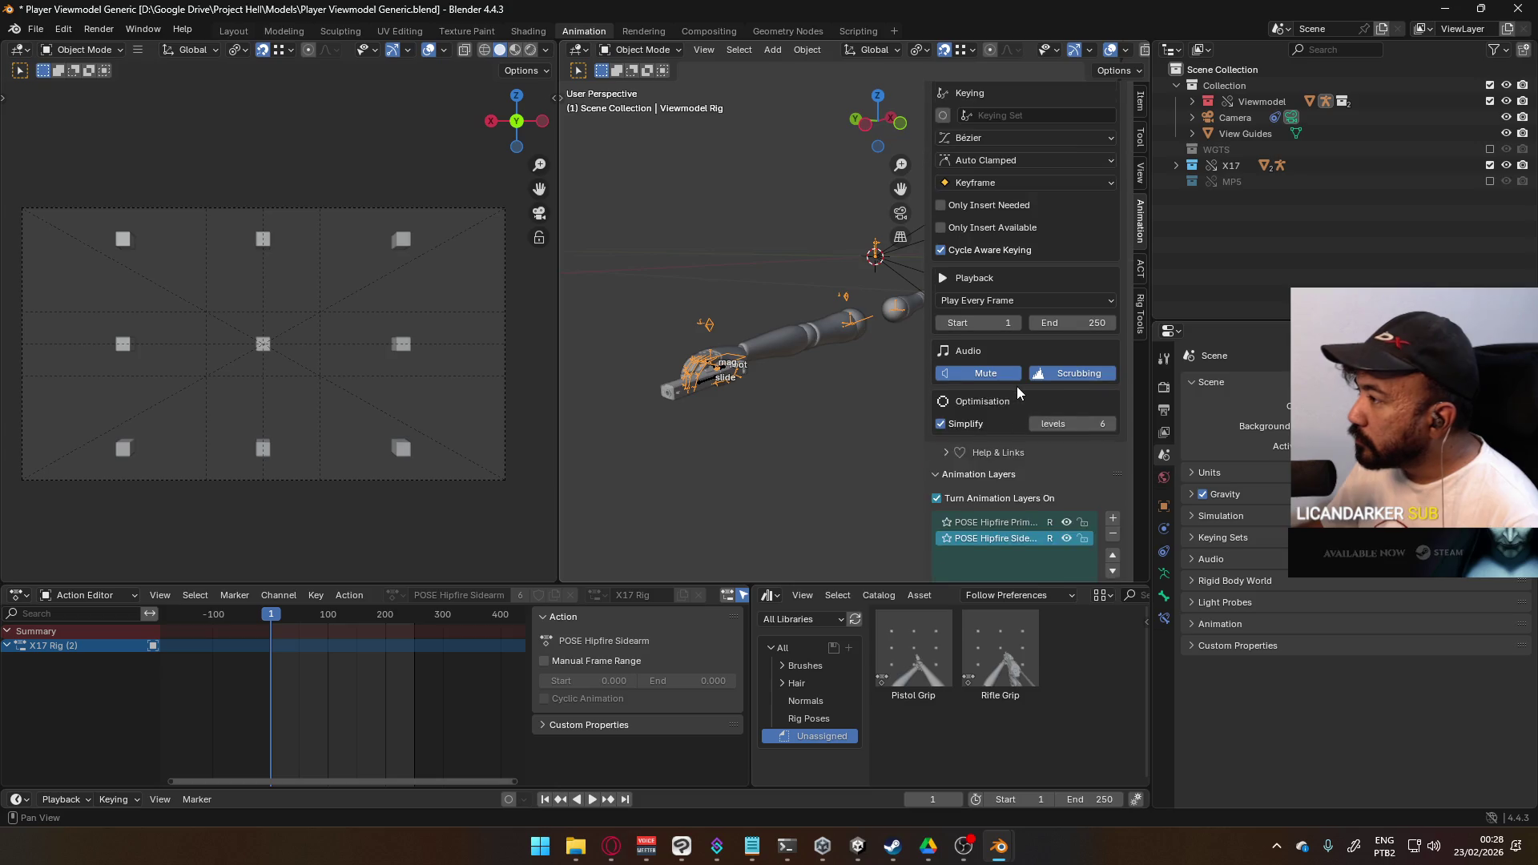
scroll(1017, 390, down, 15)
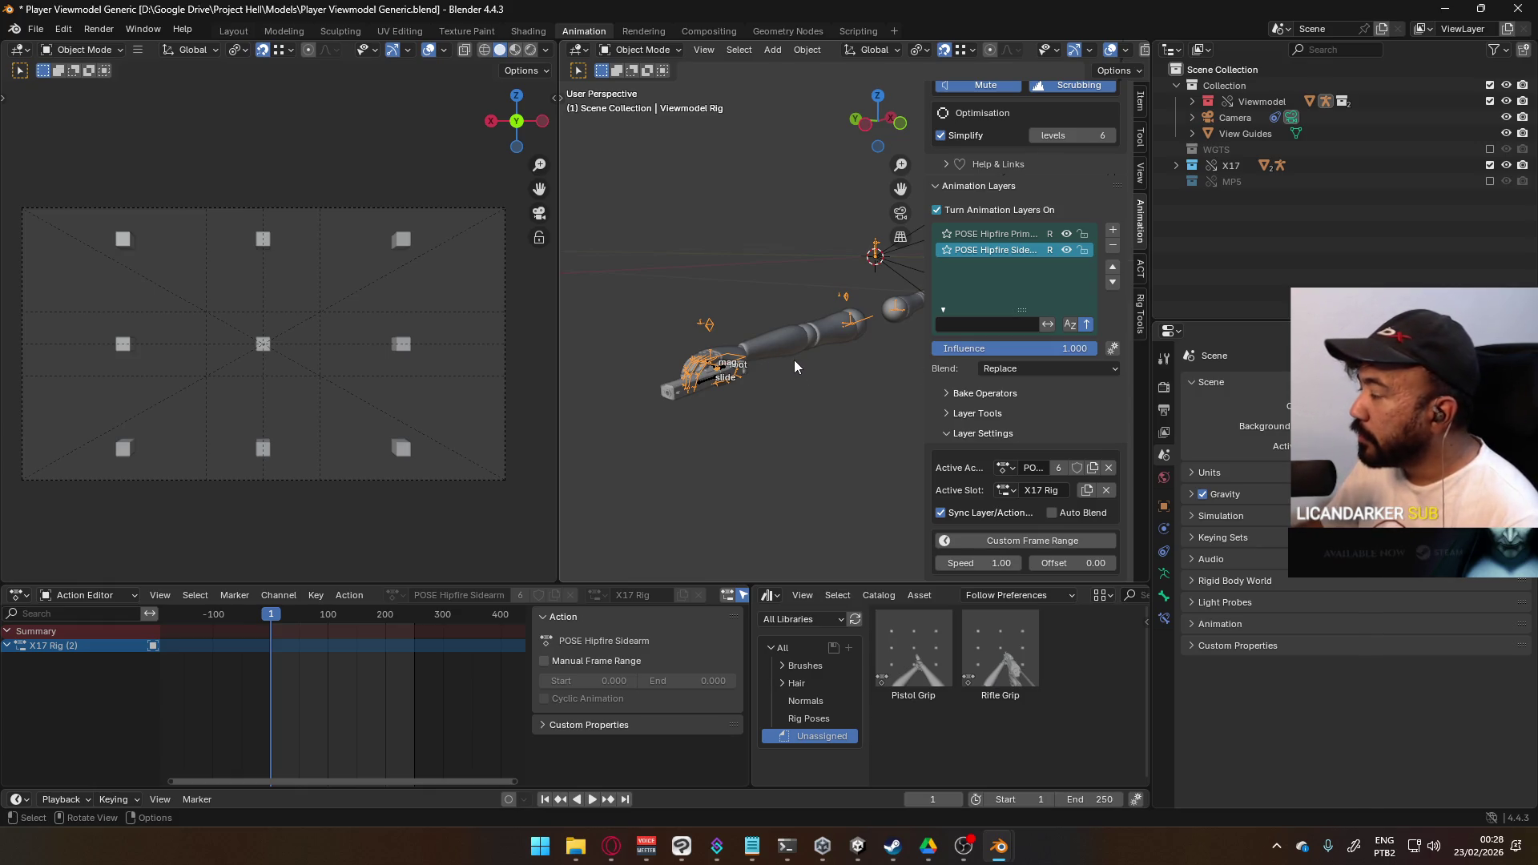
click(709, 381)
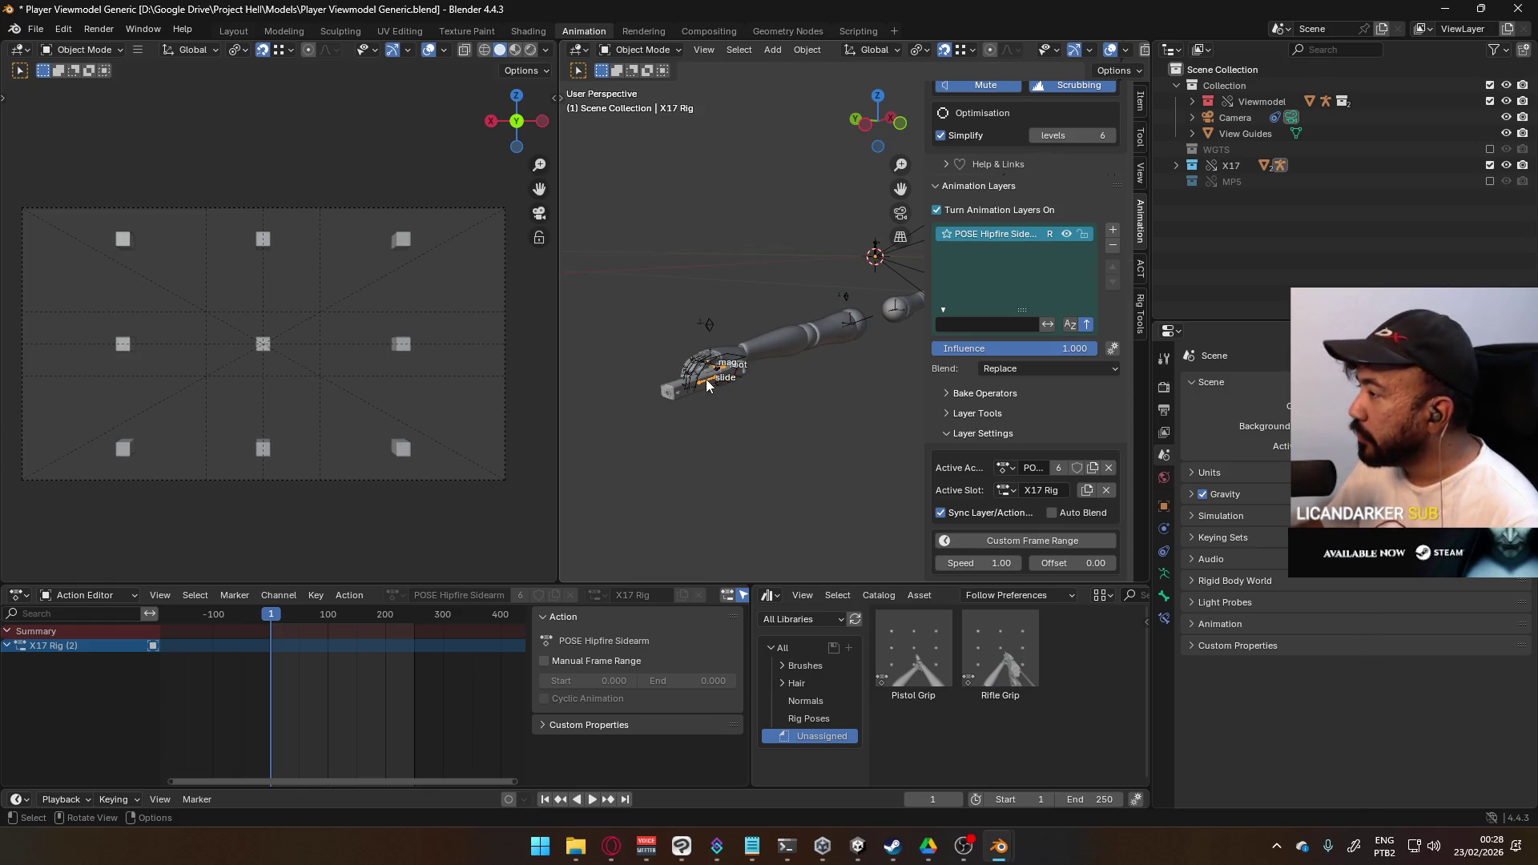
scroll(828, 356, down, 4)
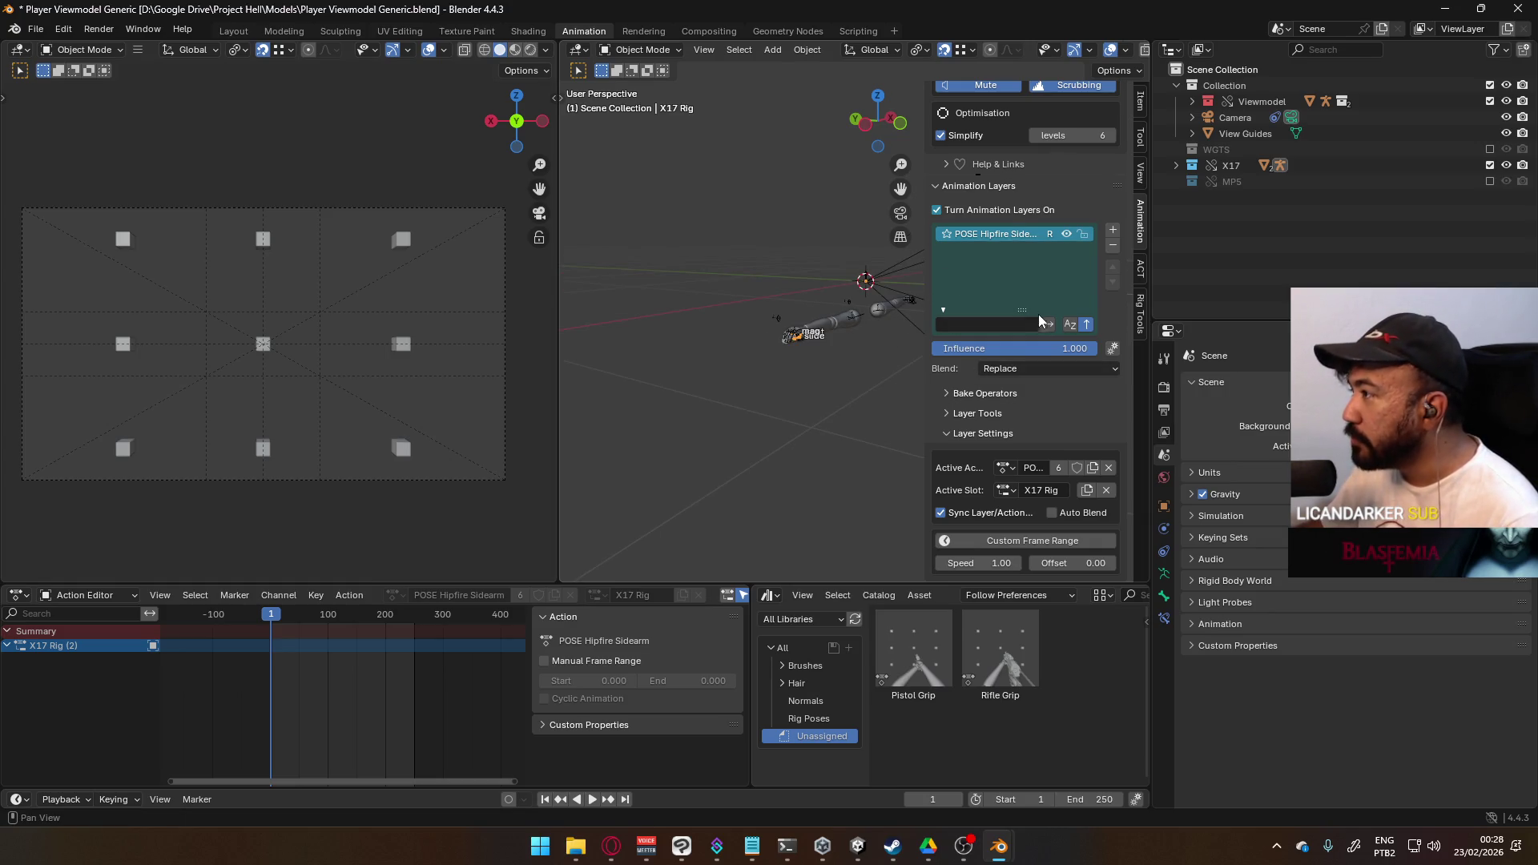
scroll(1026, 315, up, 2)
click(1490, 182)
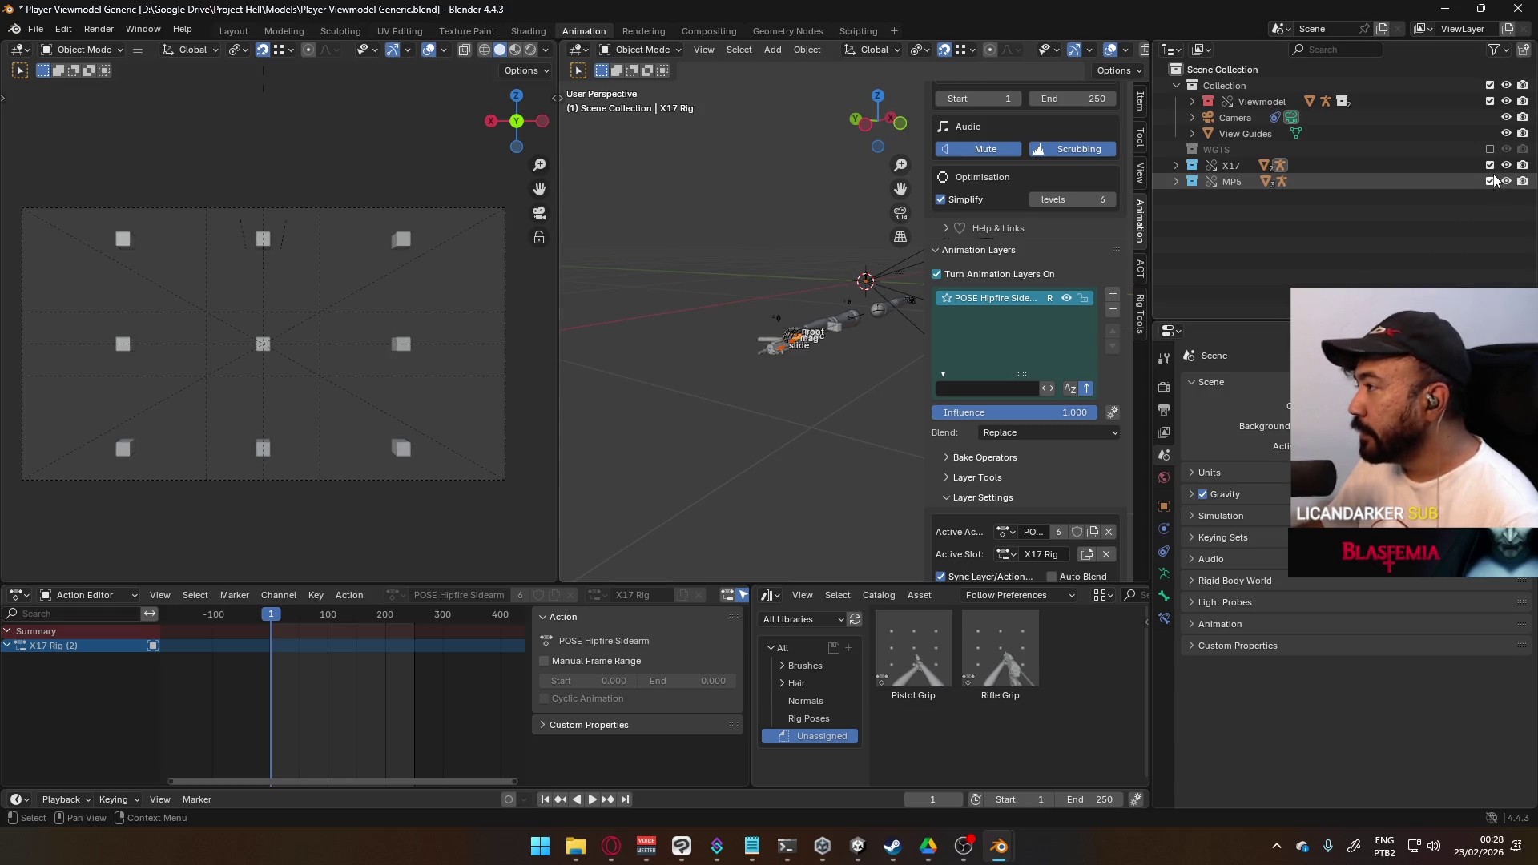
click(1489, 165)
scroll(700, 433, up, 3)
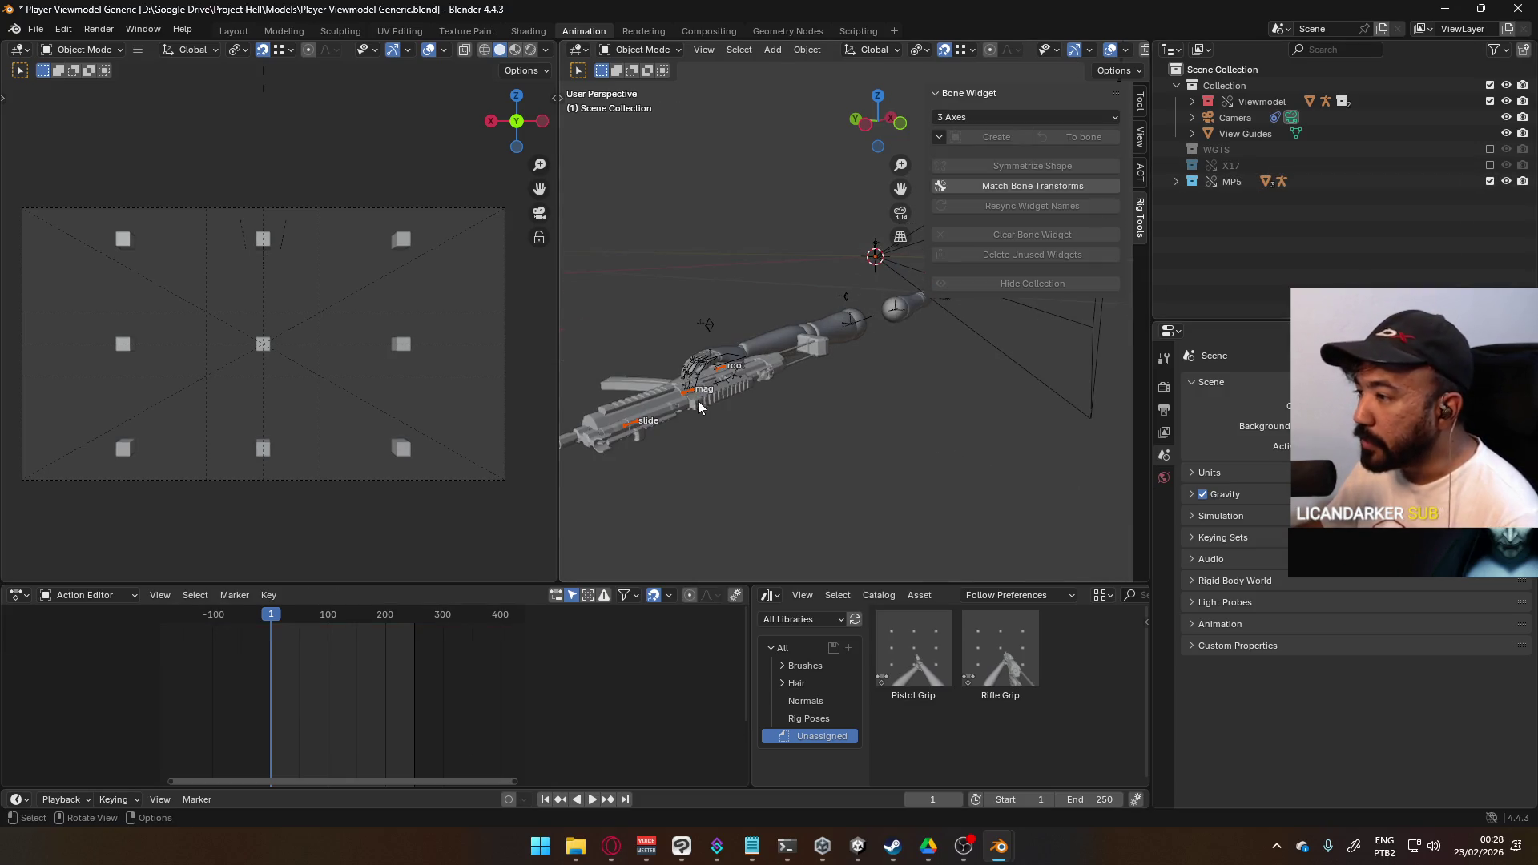
- Toggle the MP5 and X17 collections and select the arm's Viewmodel Rig
click(691, 394)
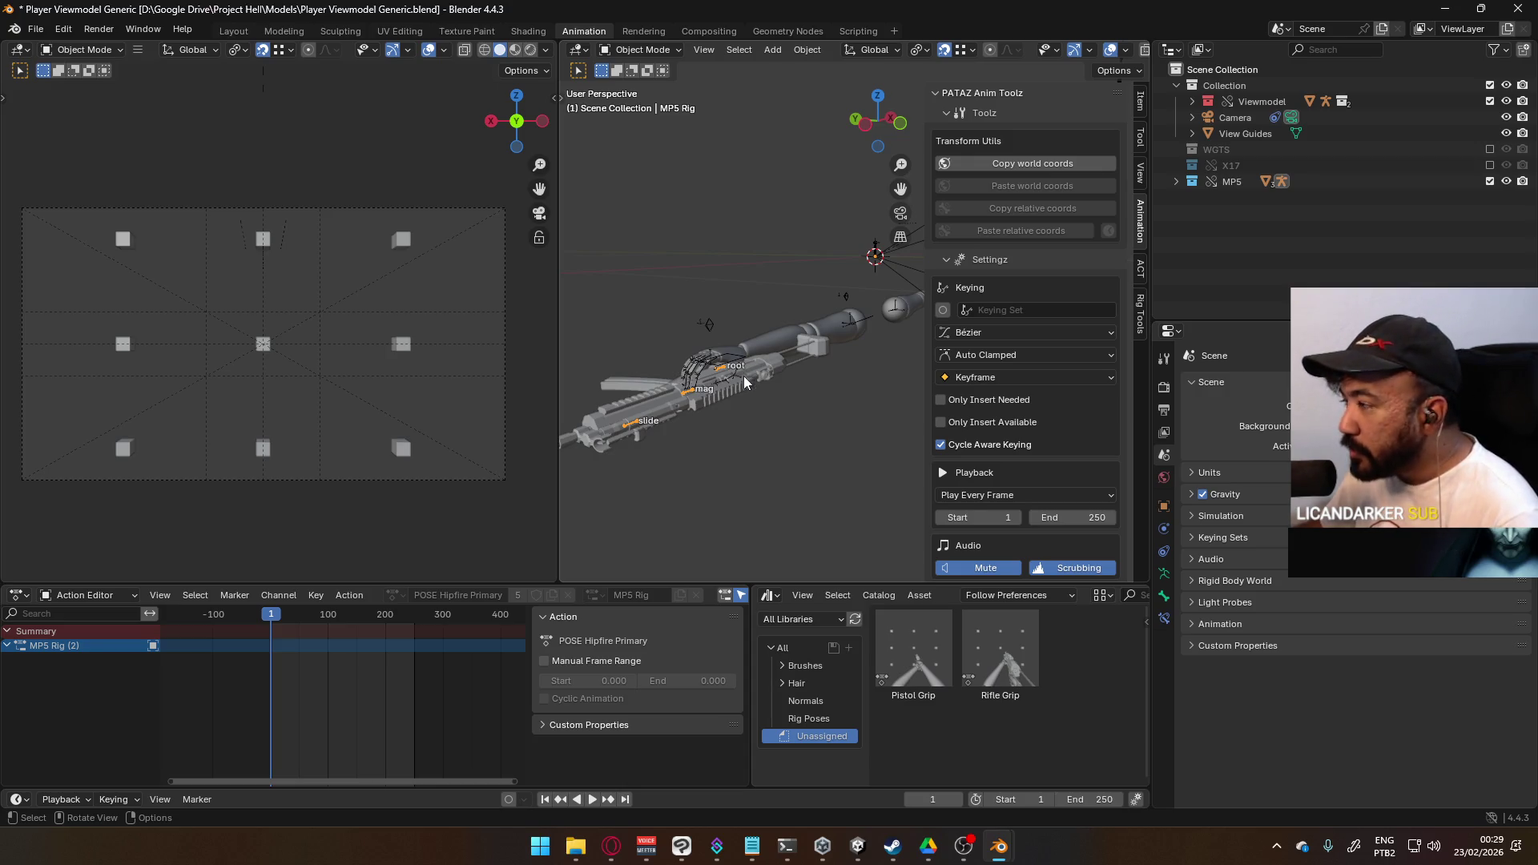
click(1490, 181)
click(1490, 165)
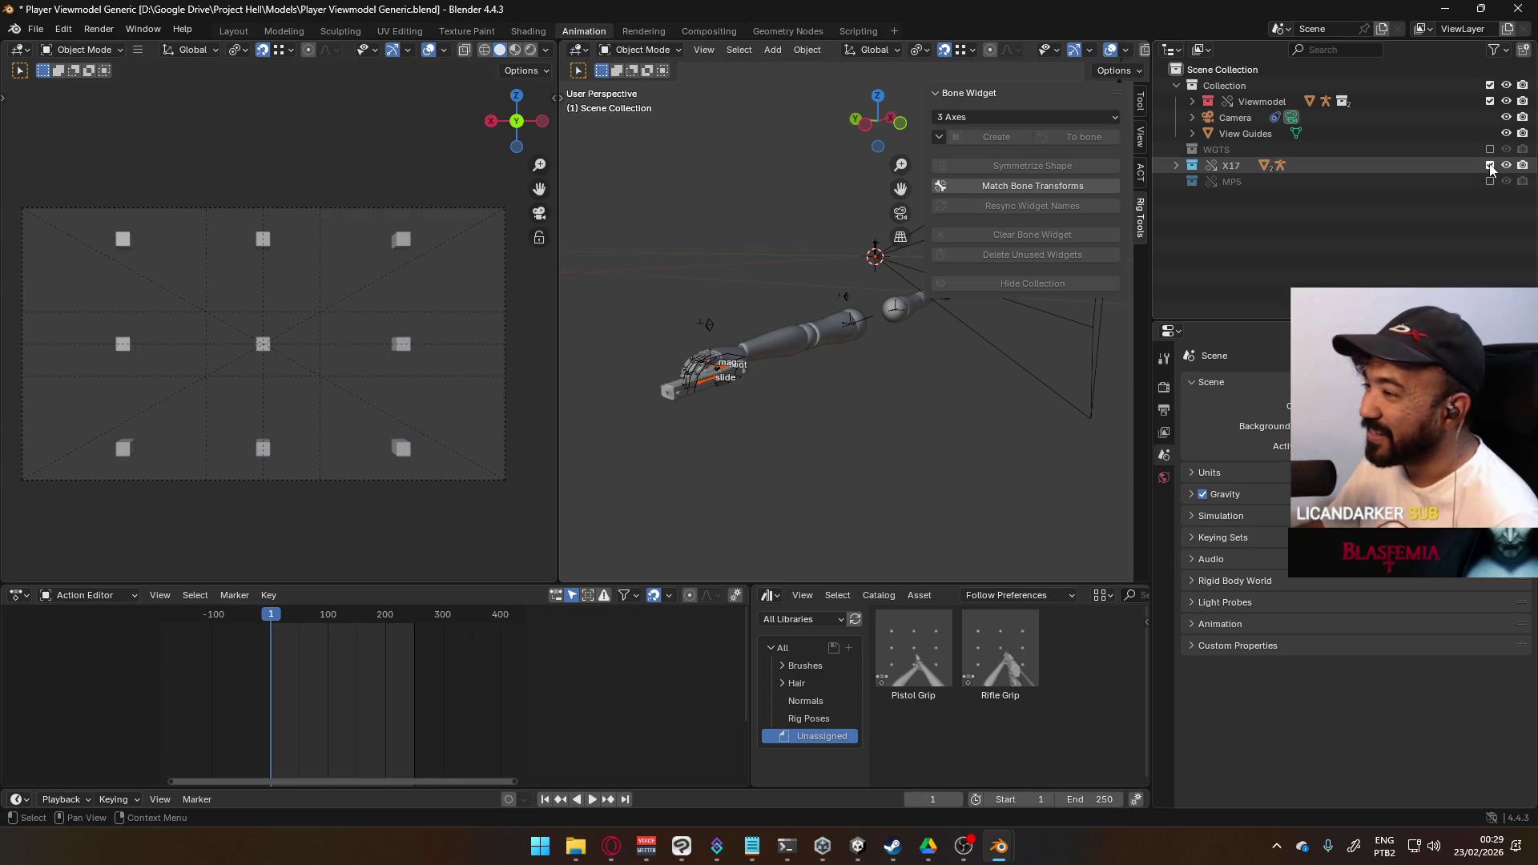
click(1490, 165)
click(771, 348)
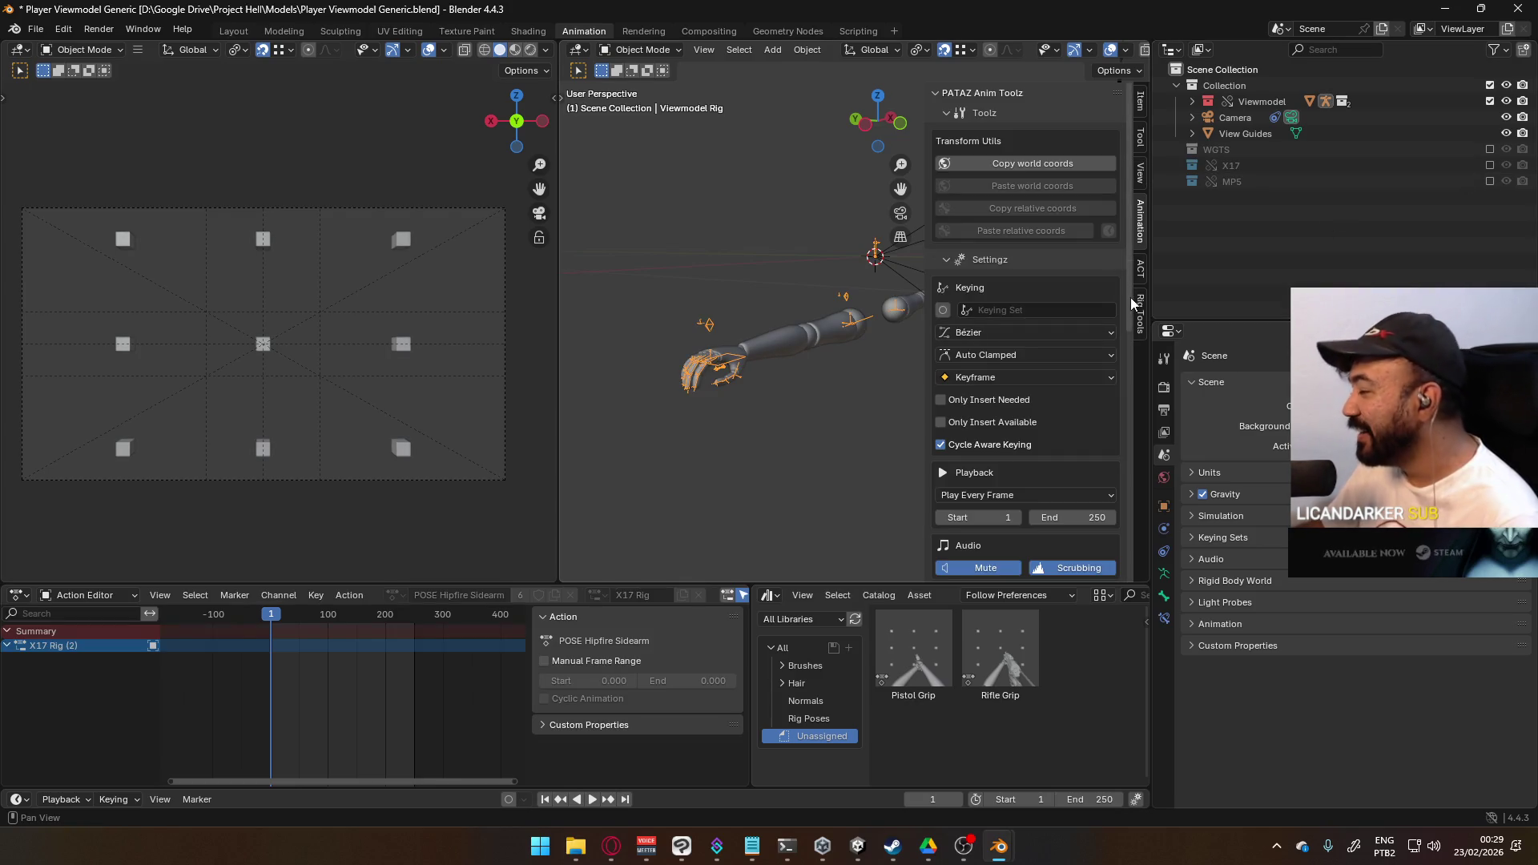
scroll(1050, 317, down, 15)
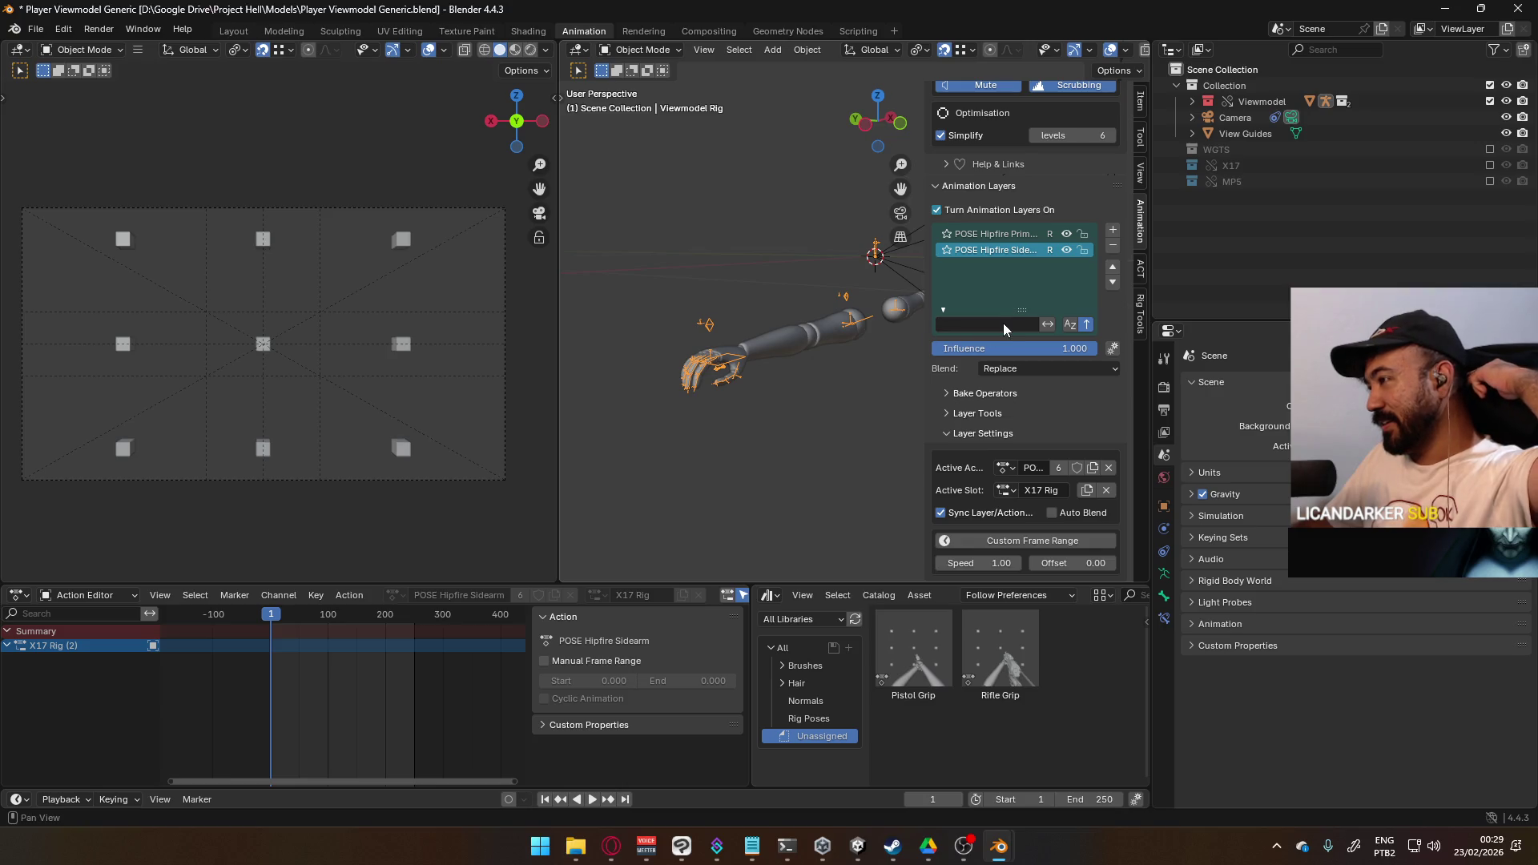
- Exclude MP5, include X17, check the X17 Rig, and reselect the arm's Viewmodel Rig
click(1490, 181)
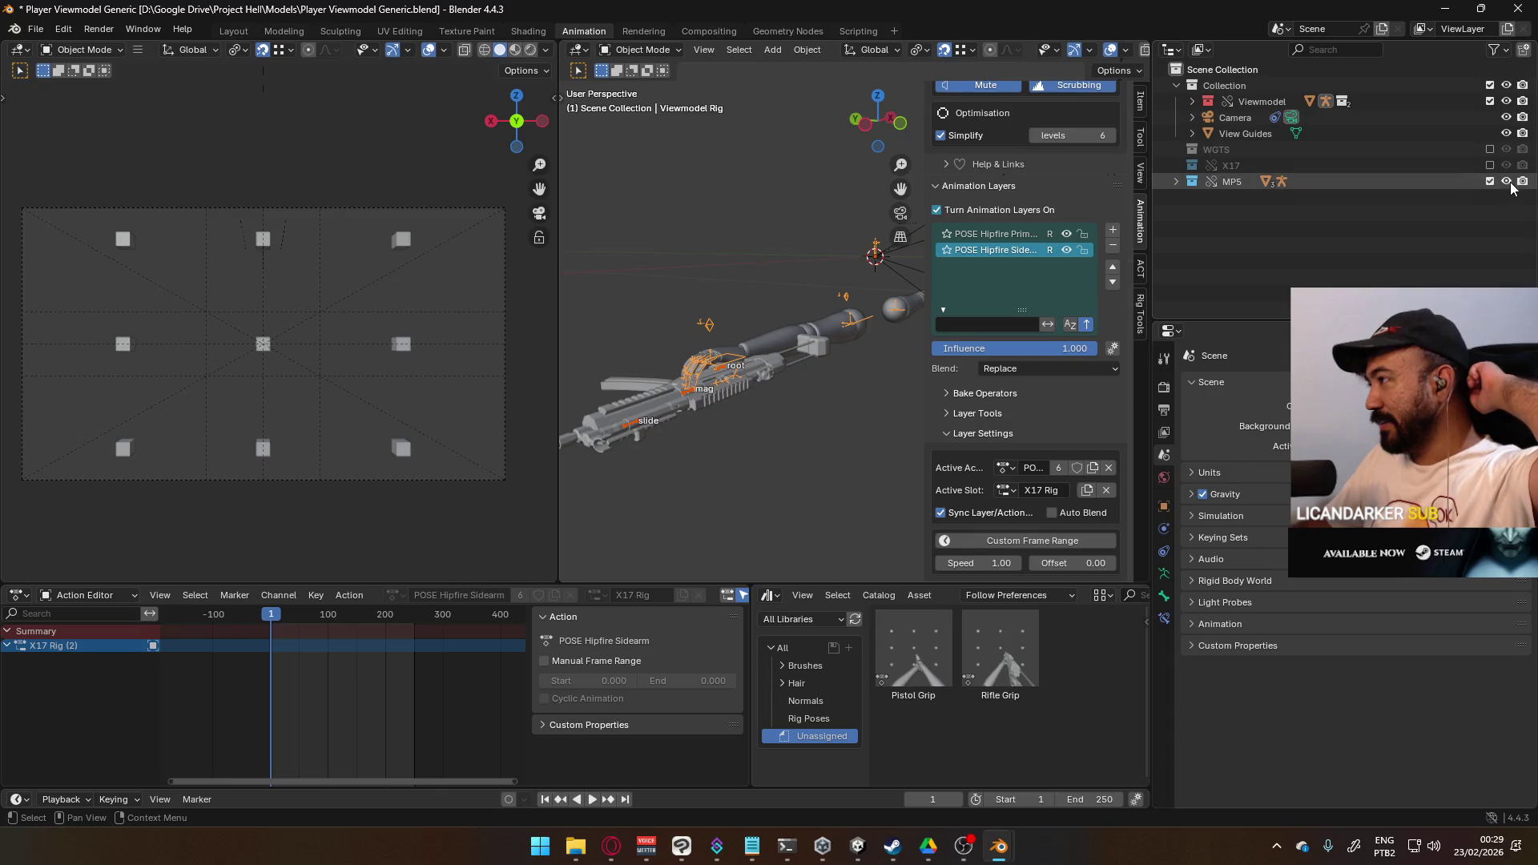
click(1490, 181)
click(1489, 165)
click(708, 384)
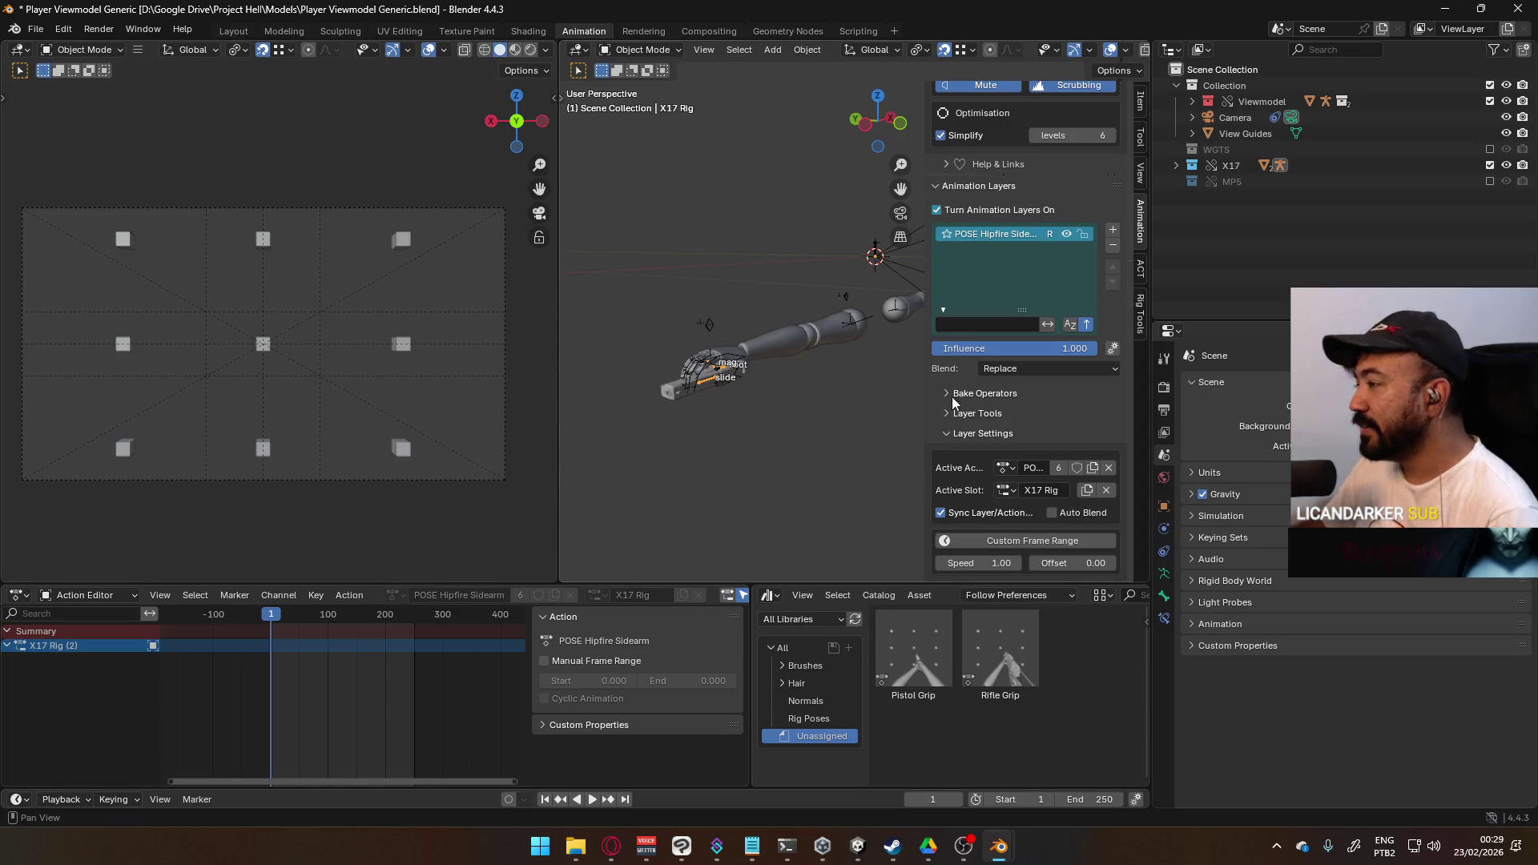
mouse_move(843, 447)
middle_down()
mouse_move(775, 447)
mouse_move(739, 487)
mouse_move(655, 377)
mouse_move(700, 363)
middle_up()
click(631, 50)
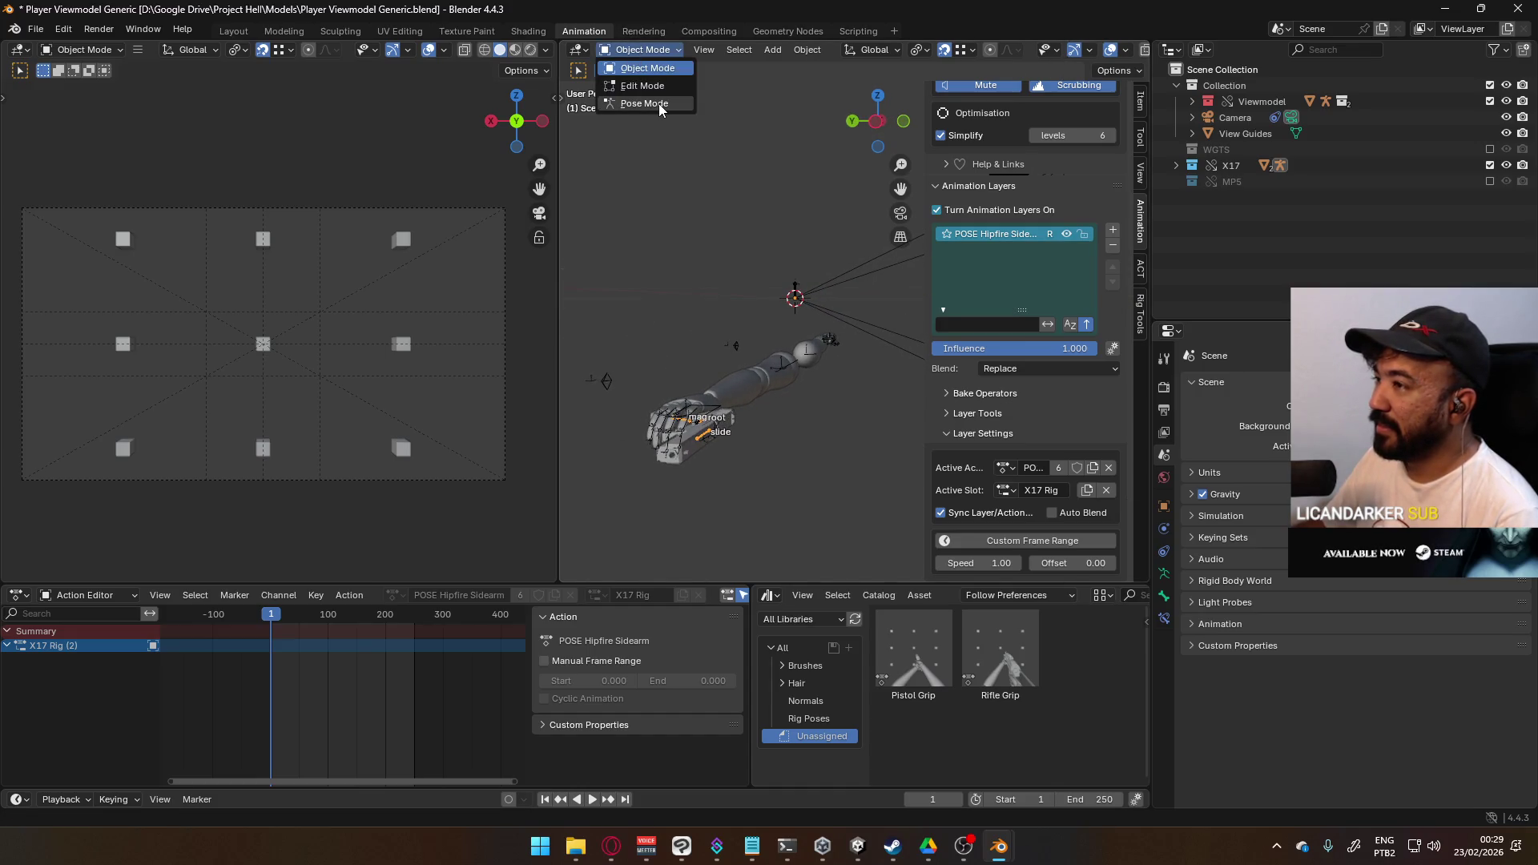
click(713, 413)
click(633, 50)
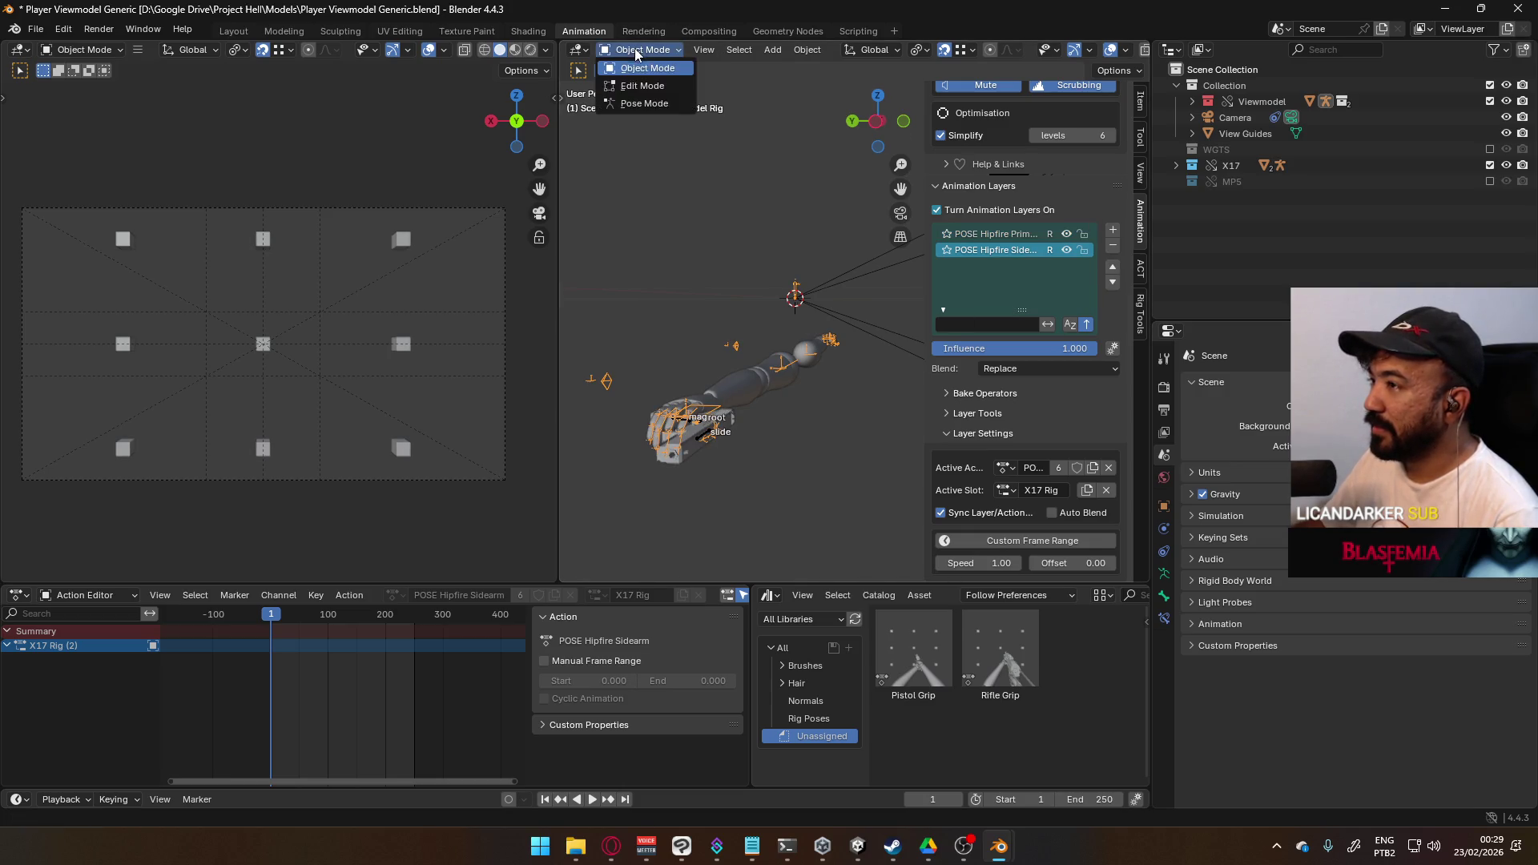
- In Pose Mode, show Bone Constraints and select the HandIK.R bone
click(657, 108)
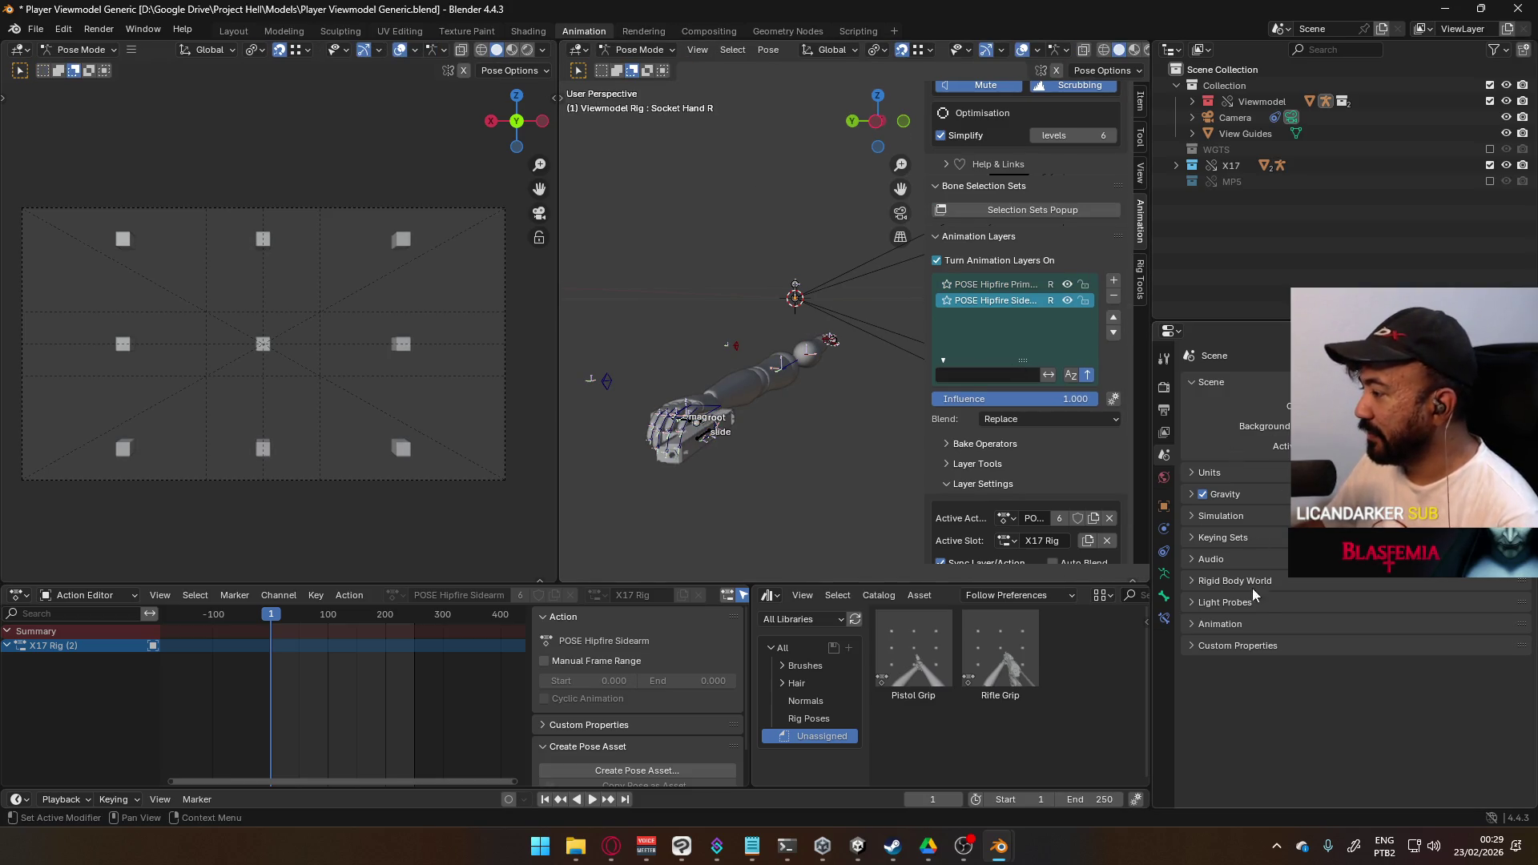
click(1163, 619)
click(1164, 597)
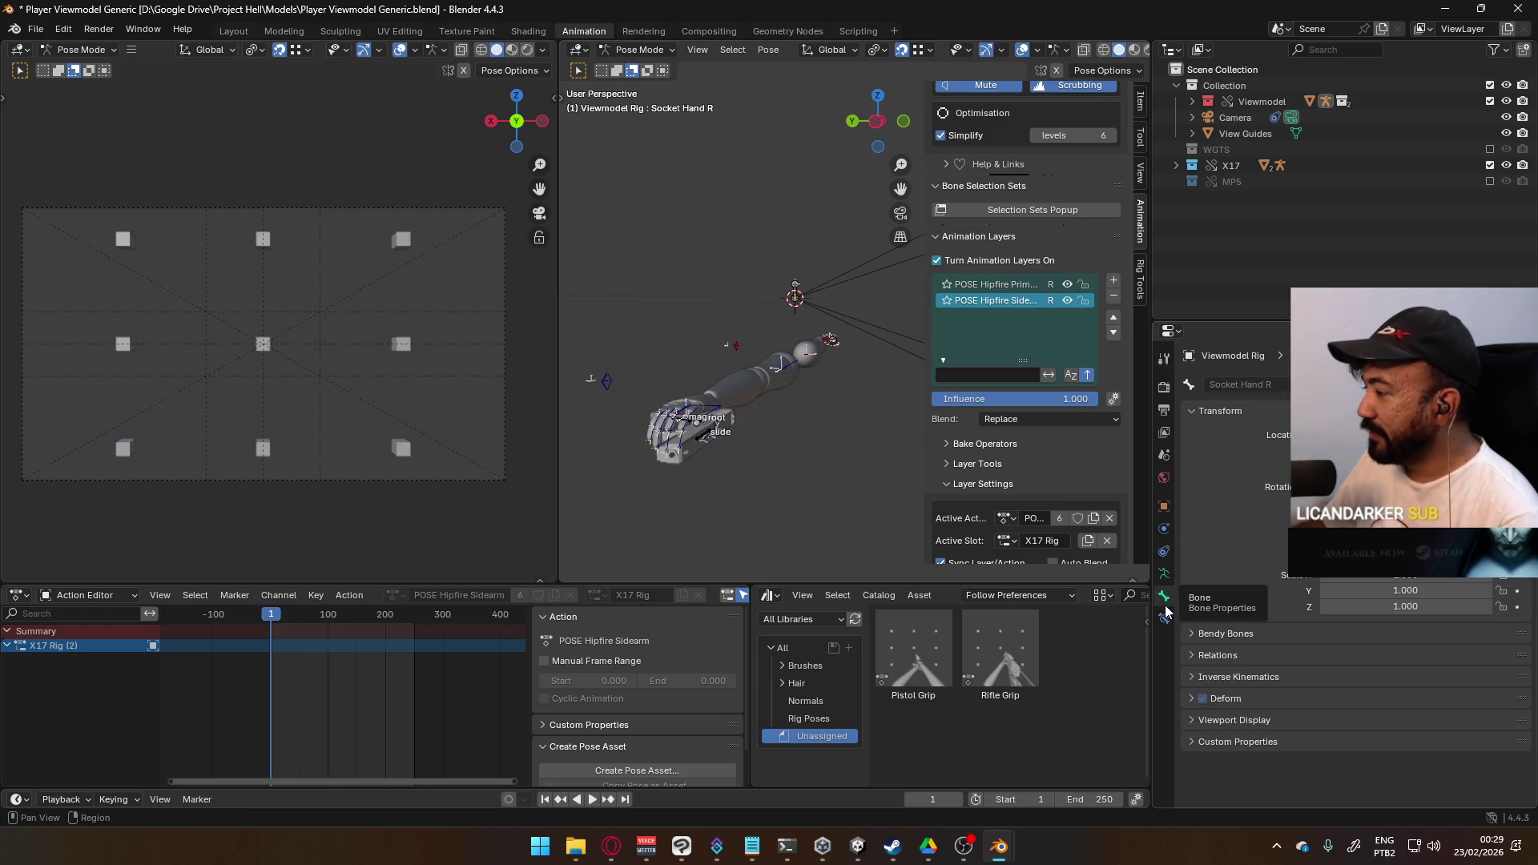
click(1165, 620)
click(1163, 597)
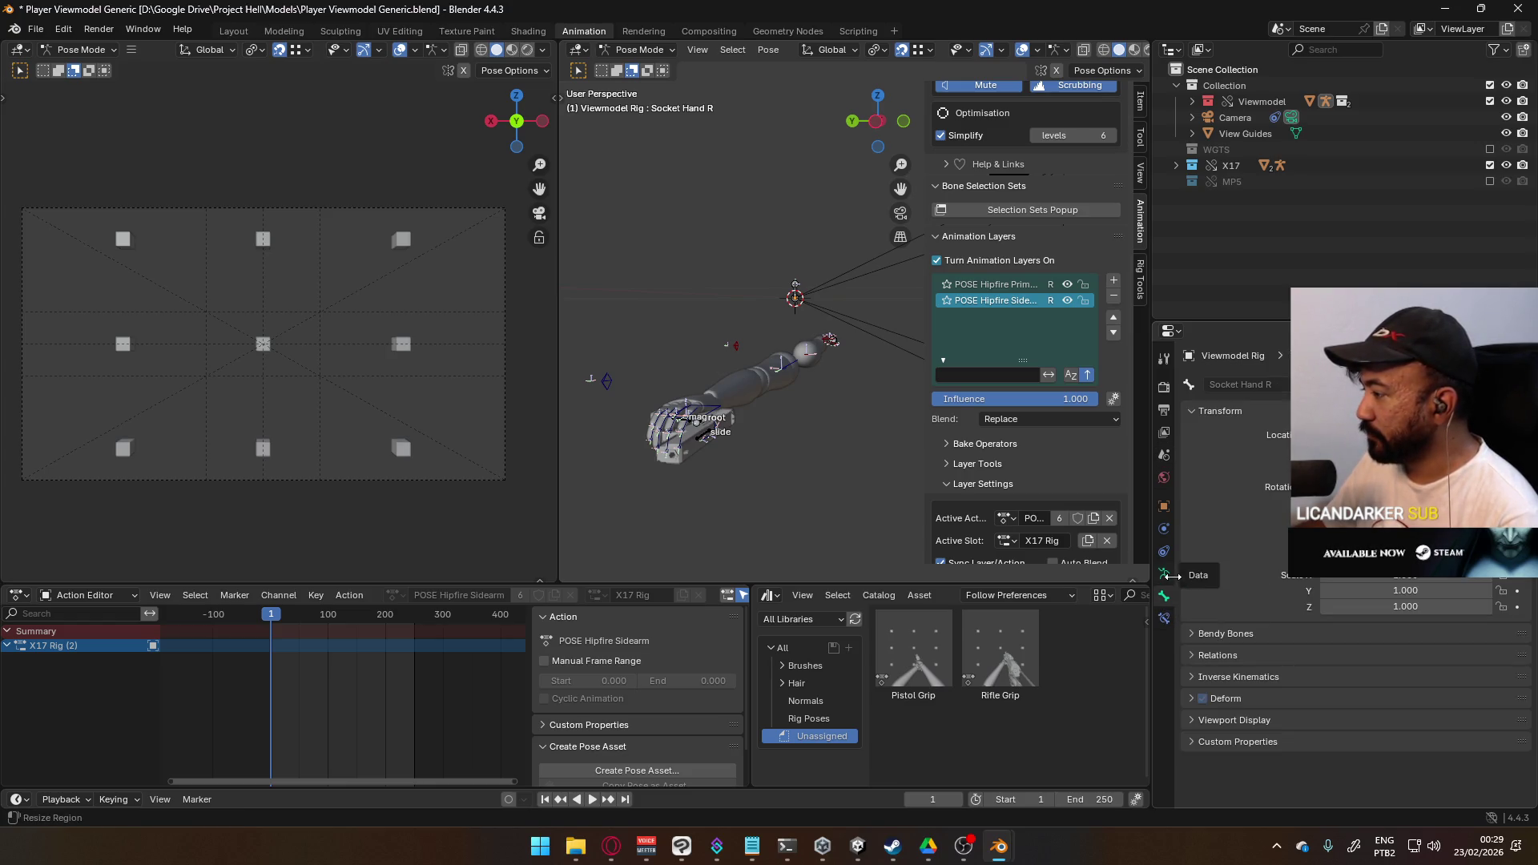
click(1164, 619)
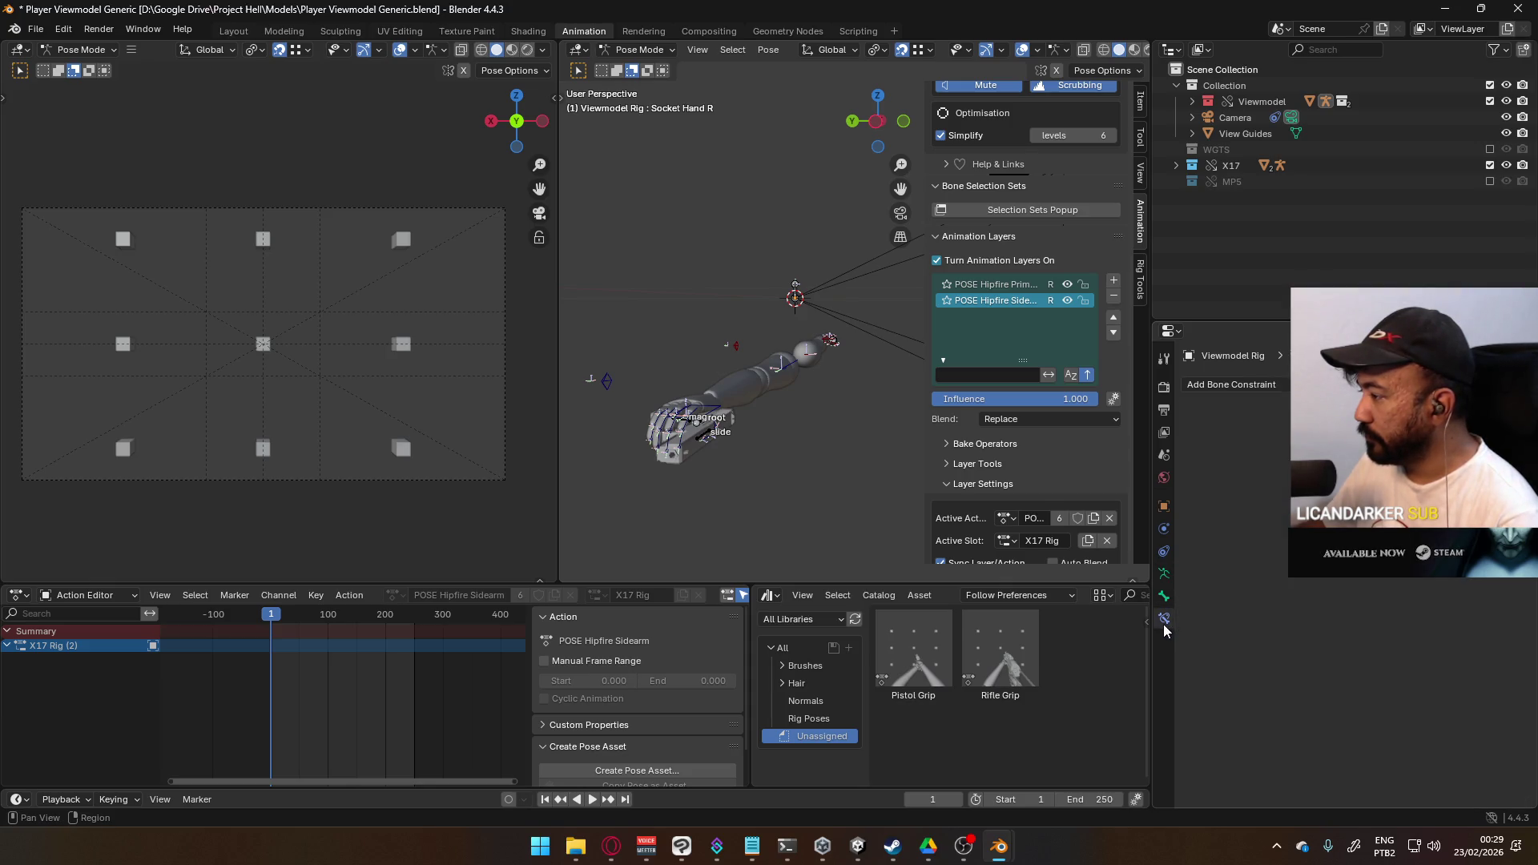
click(723, 417)
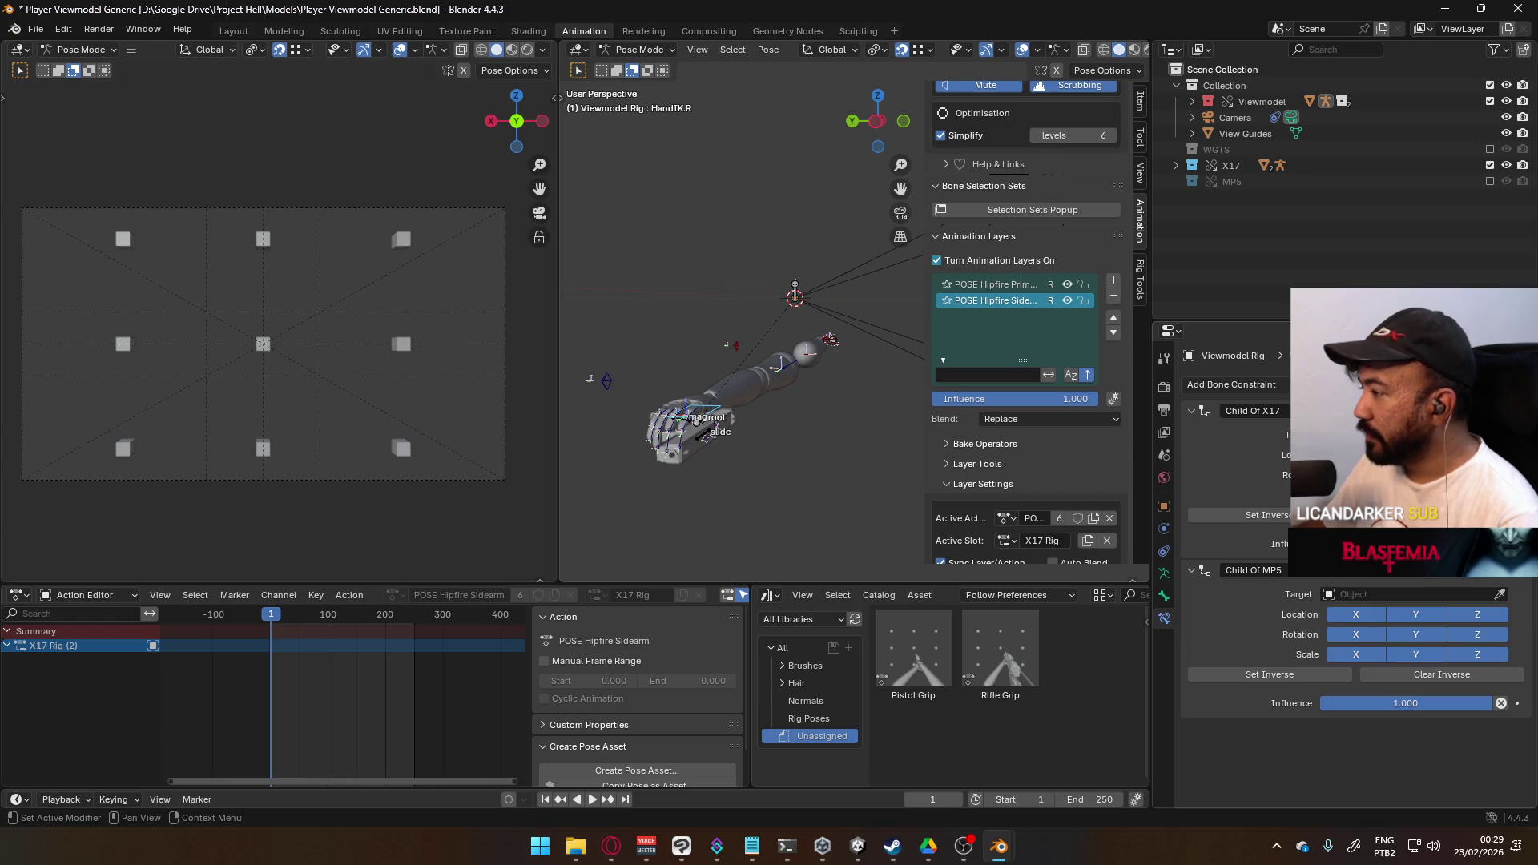
- Set the Child Of MP5 constraint's target to MP5 Rig
click(1410, 593)
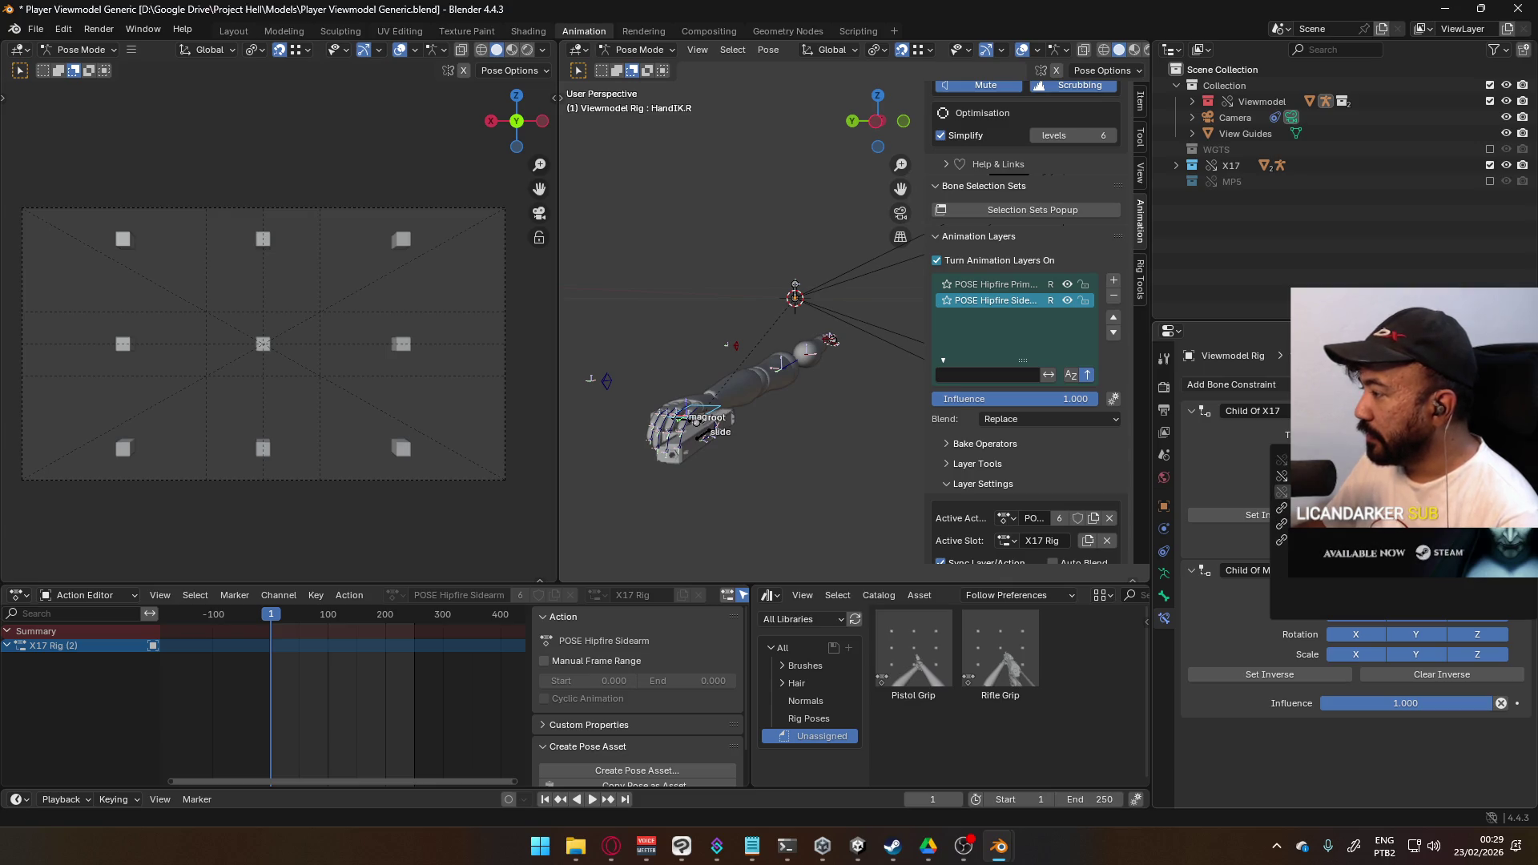
key(Escape)
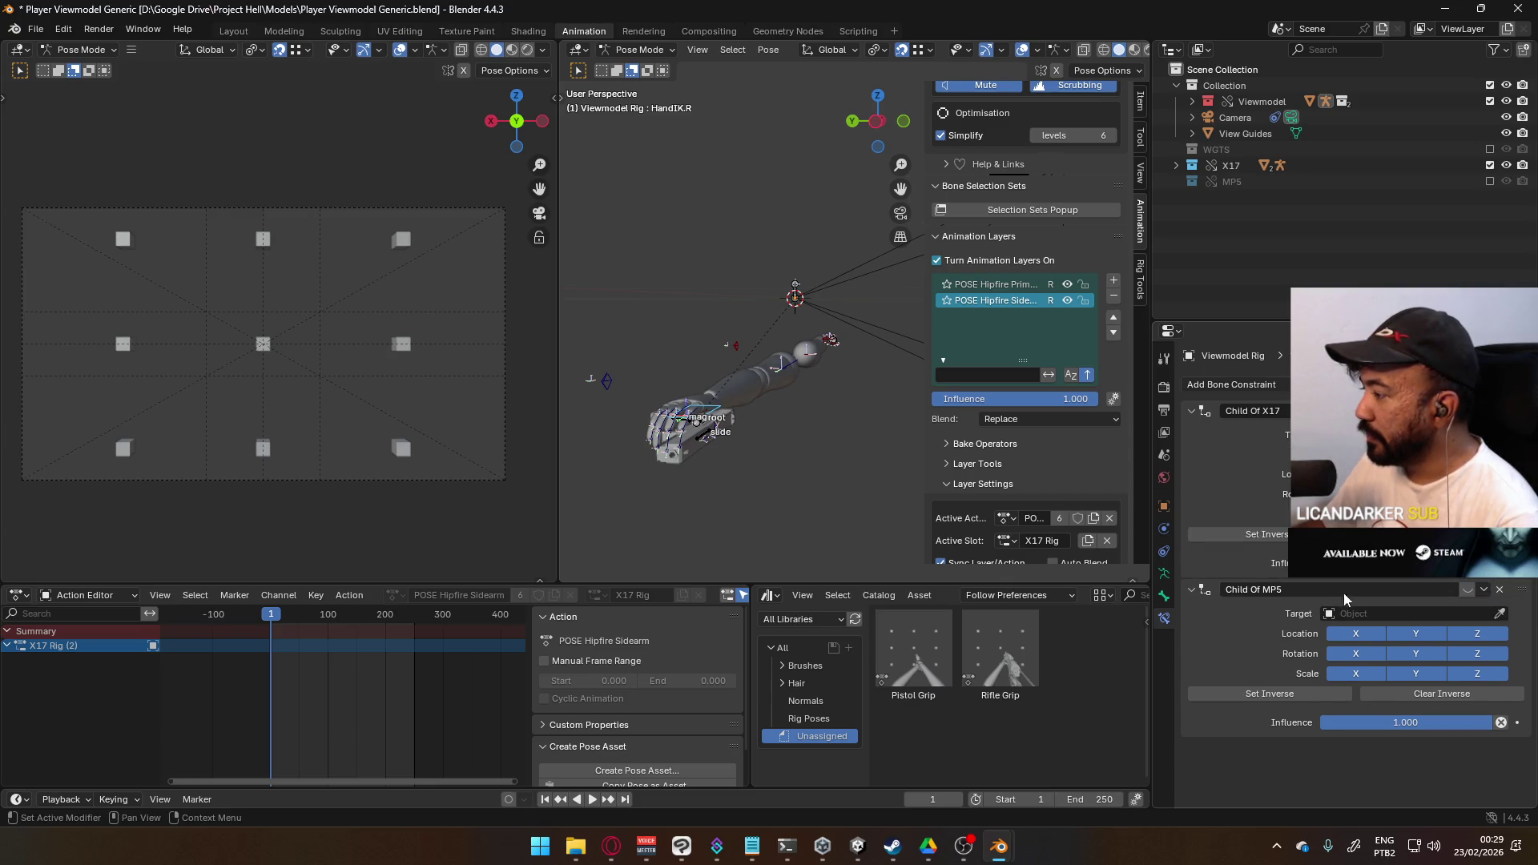
click(1362, 613)
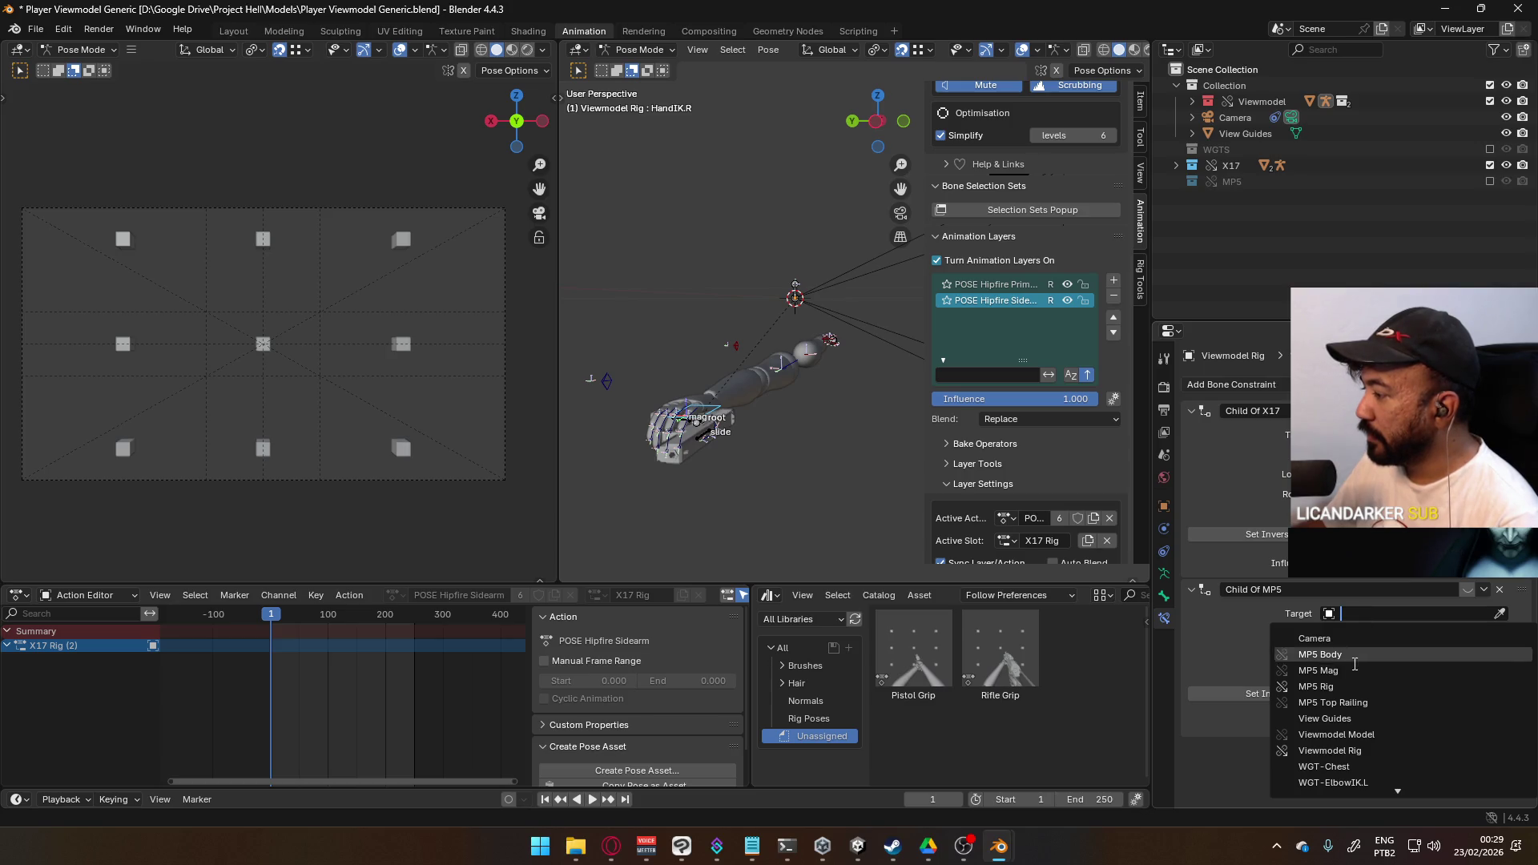
click(1381, 687)
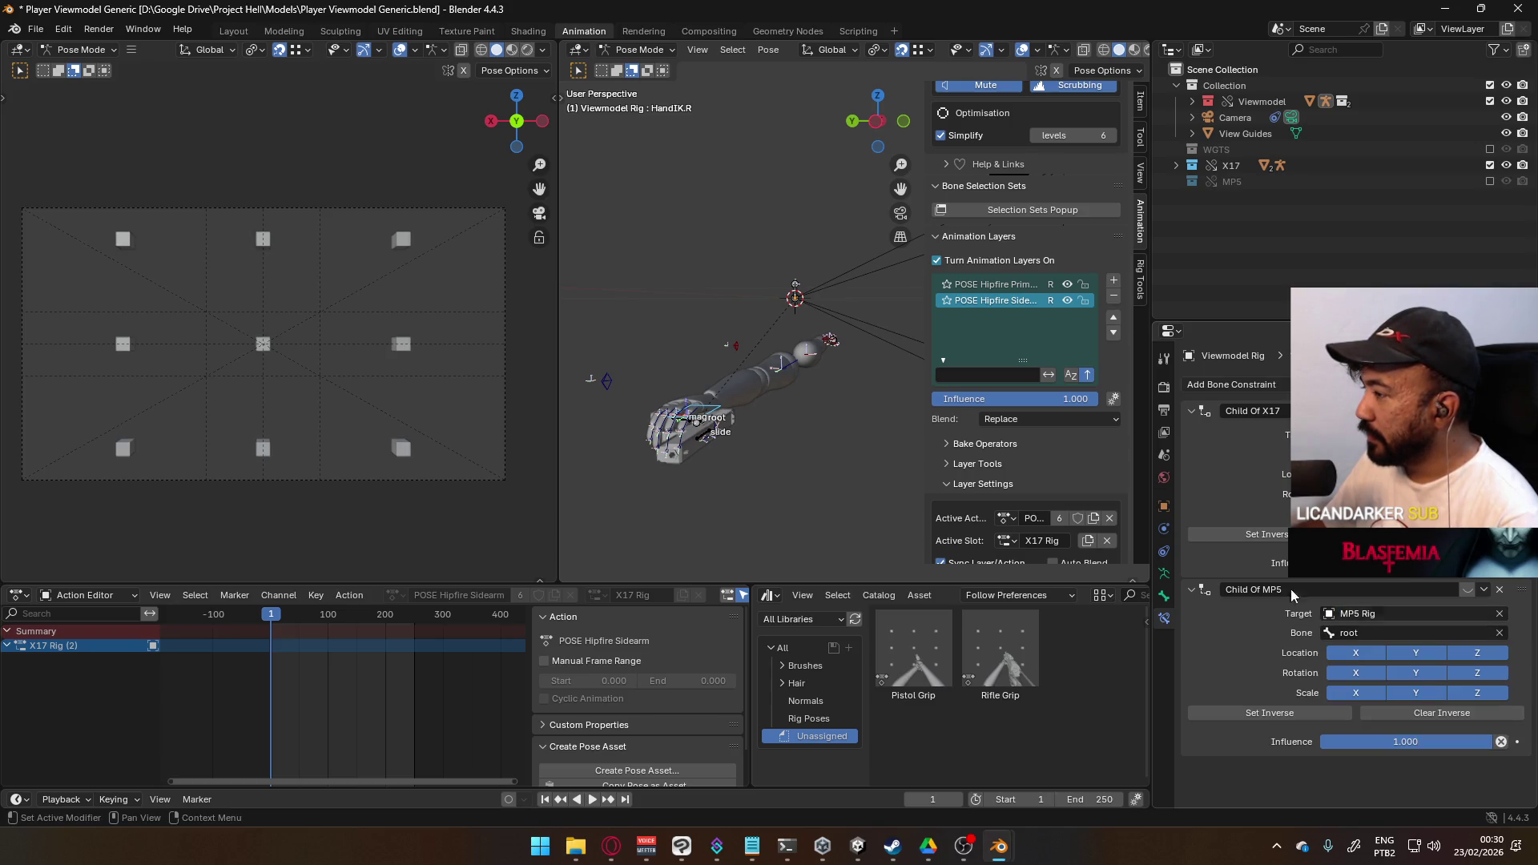
key(r)
mouse_move(767, 382)
middle_down()
mouse_move(839, 329)
mouse_move(857, 357)
mouse_move(799, 341)
mouse_move(798, 366)
mouse_move(752, 357)
mouse_move(828, 363)
mouse_move(853, 408)
mouse_move(820, 407)
mouse_move(881, 377)
middle_up()
- Turn off Hipfire Primary layer visibility, view the X17-holding arm, and return to Object Mode
click(1067, 283)
click(1067, 299)
middle_drag(755, 356, 813, 344)
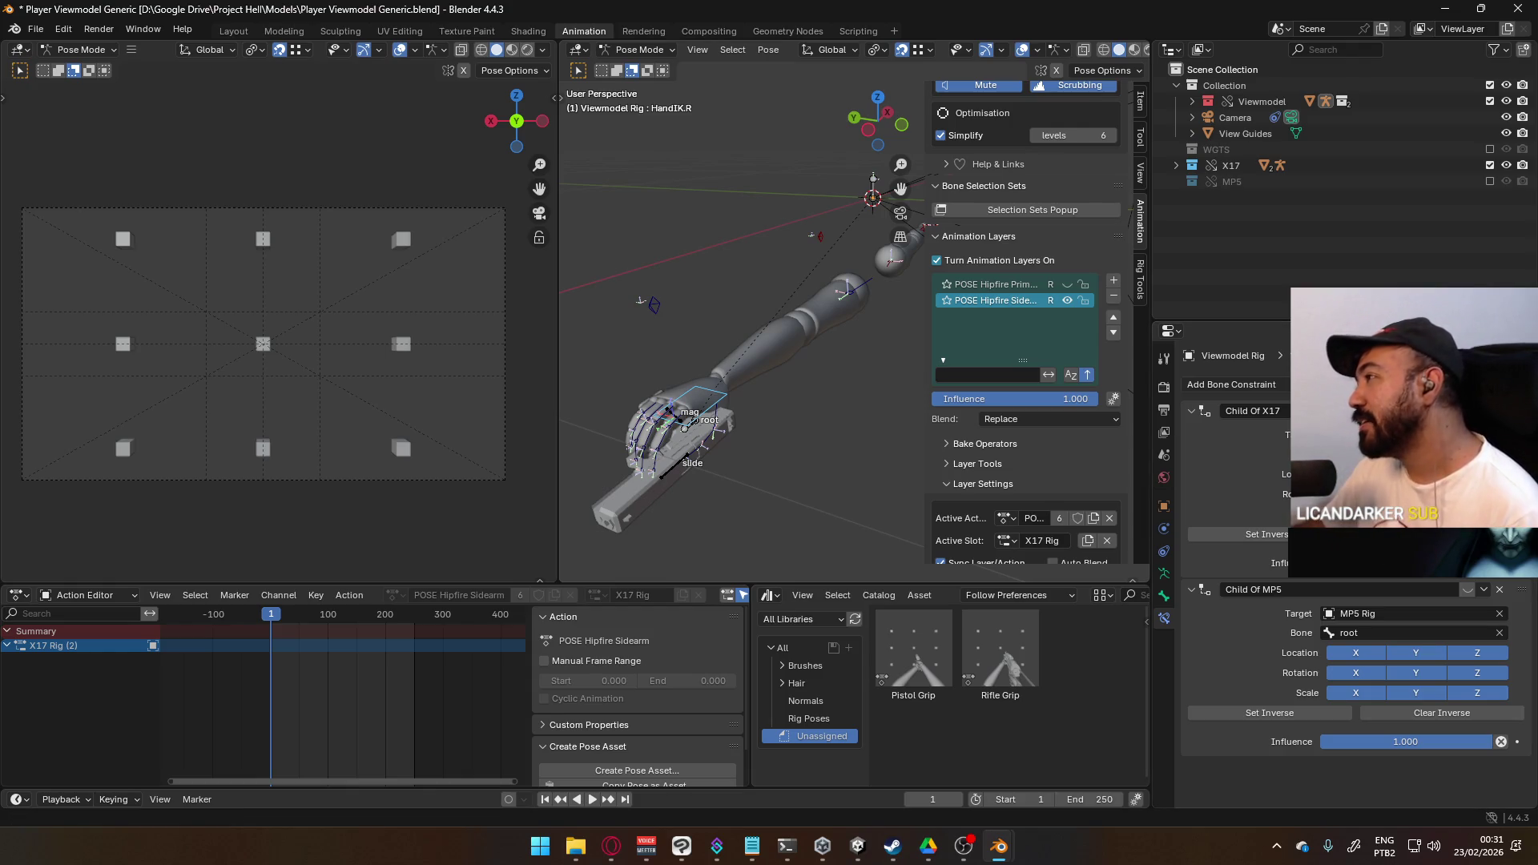
mouse_move(737, 424)
middle_down()
mouse_move(810, 367)
mouse_move(735, 423)
mouse_move(638, 428)
mouse_move(685, 417)
middle_up()
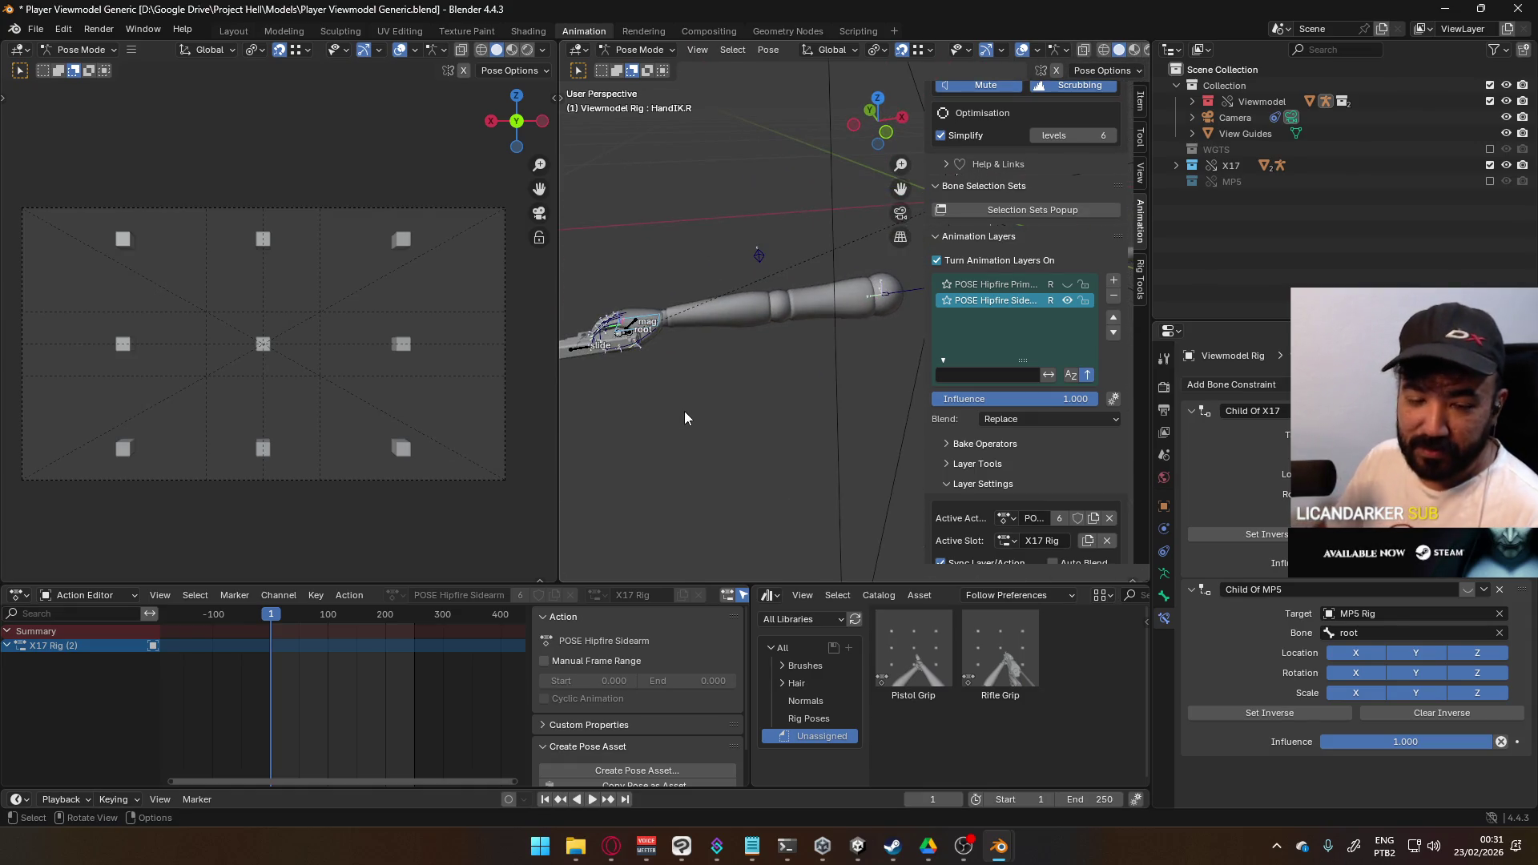
middle_drag(684, 410, 703, 410)
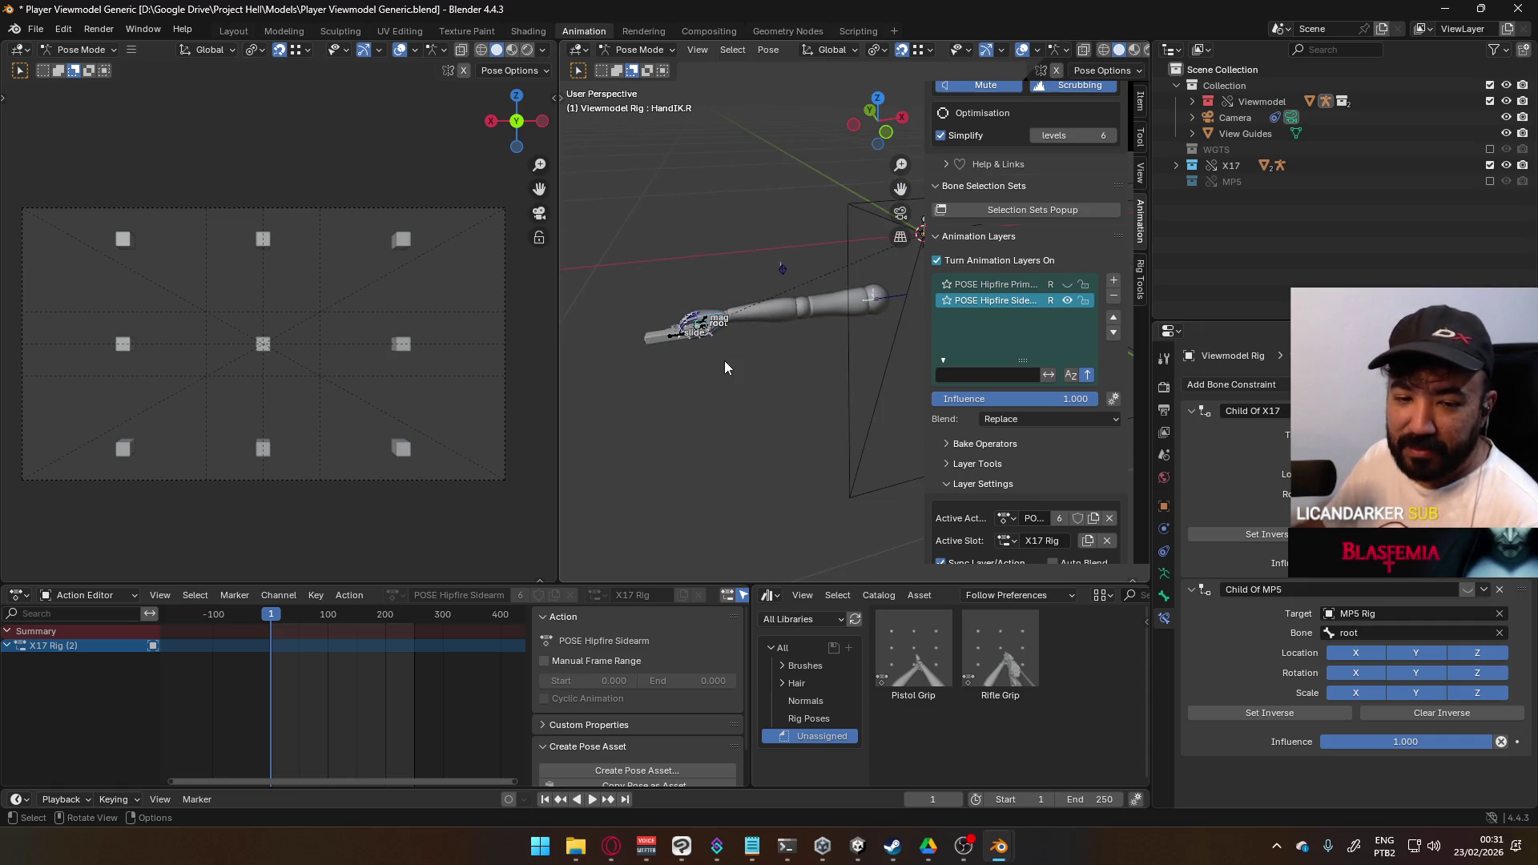
click(639, 50)
click(640, 72)
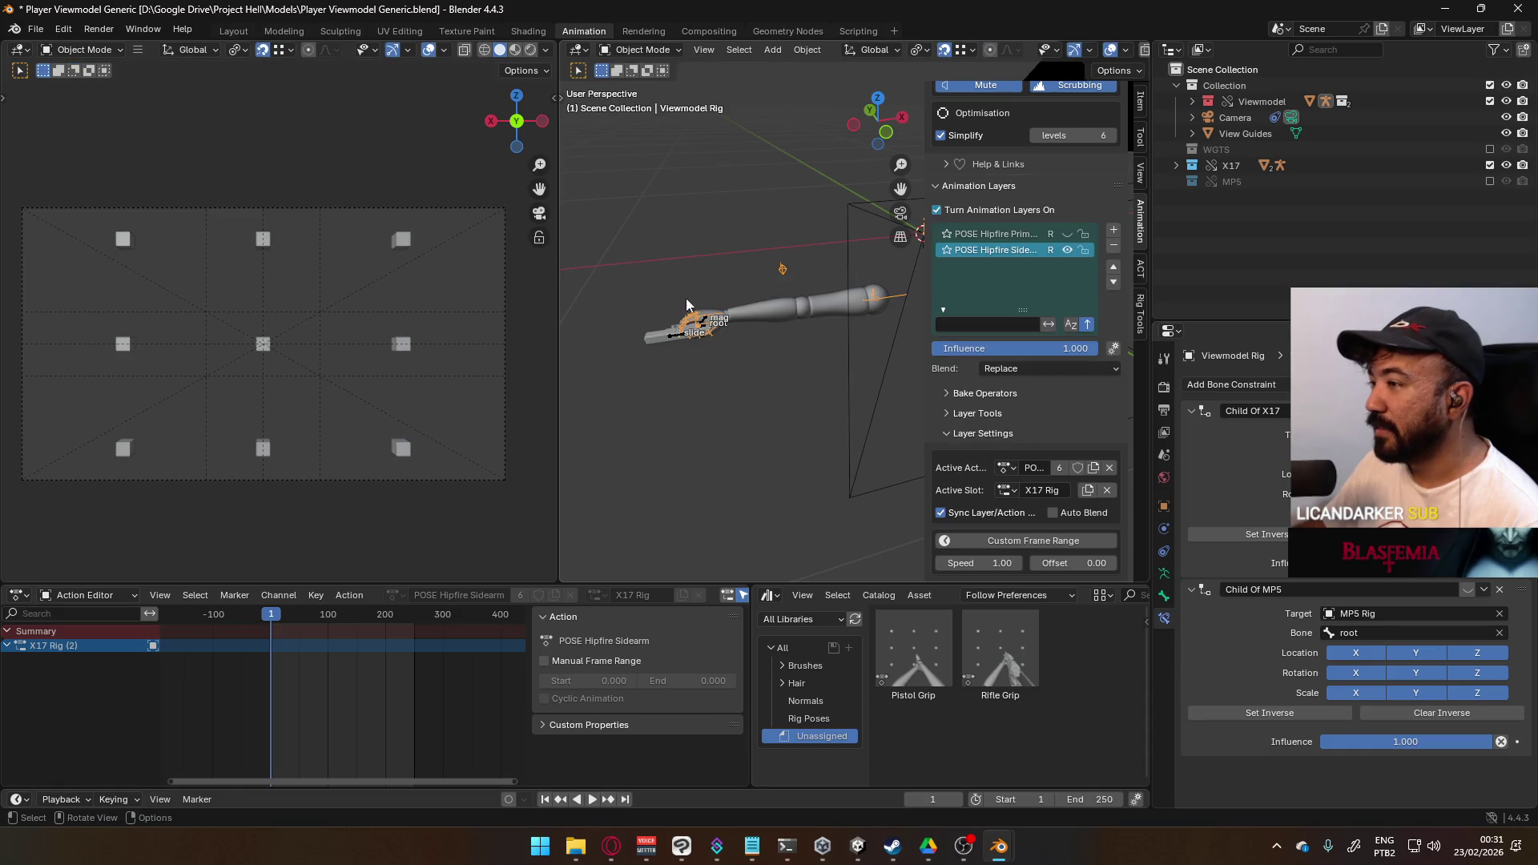
- Toggle the X17 rig into Pose Mode and back, then select the Viewmodel Rig to check its constraints
click(639, 50)
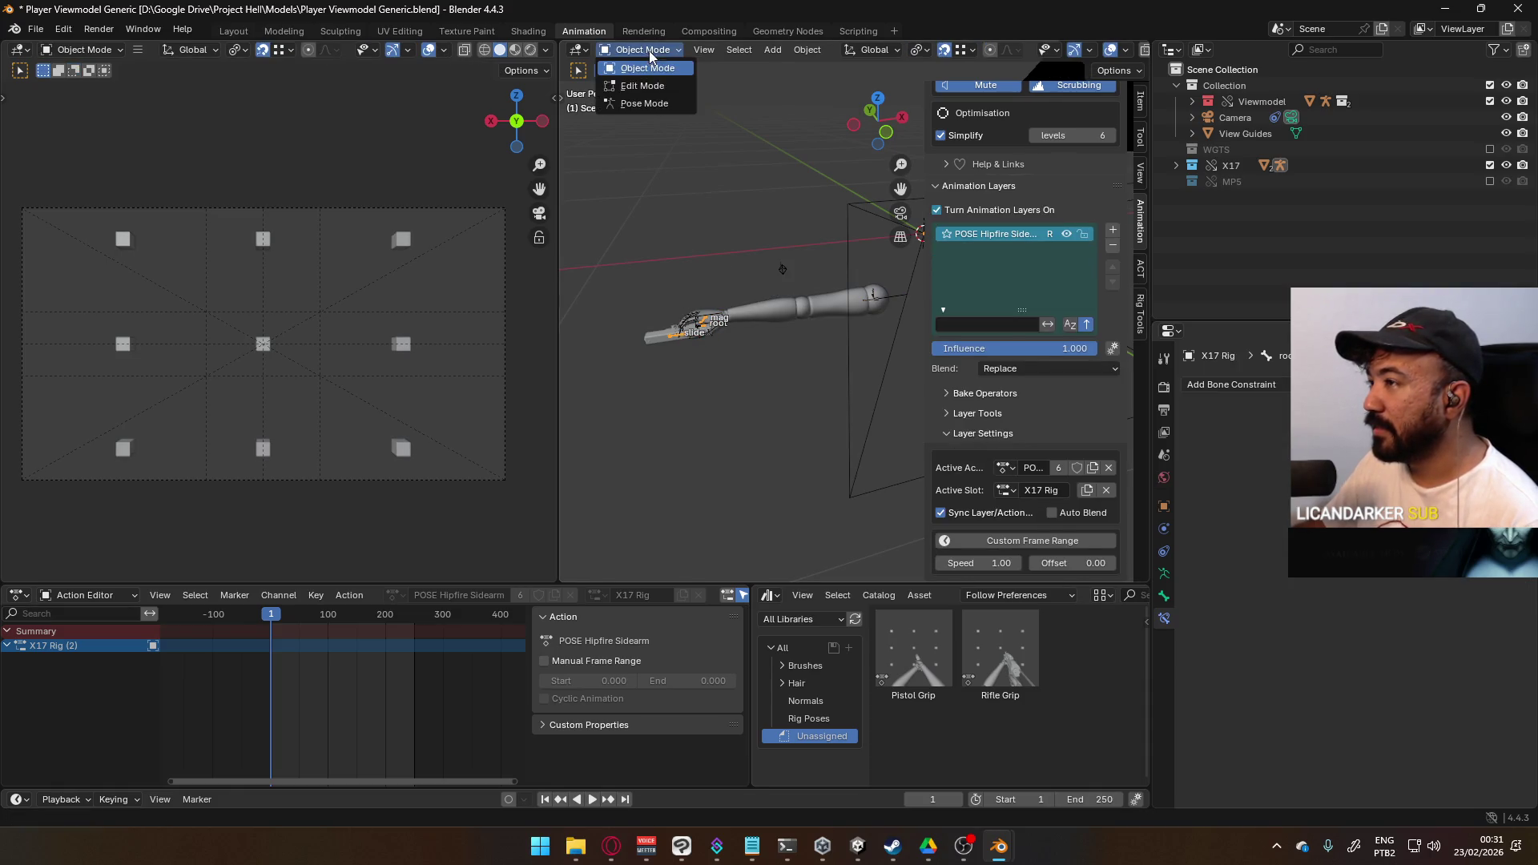
click(641, 105)
middle_drag(687, 314, 762, 314)
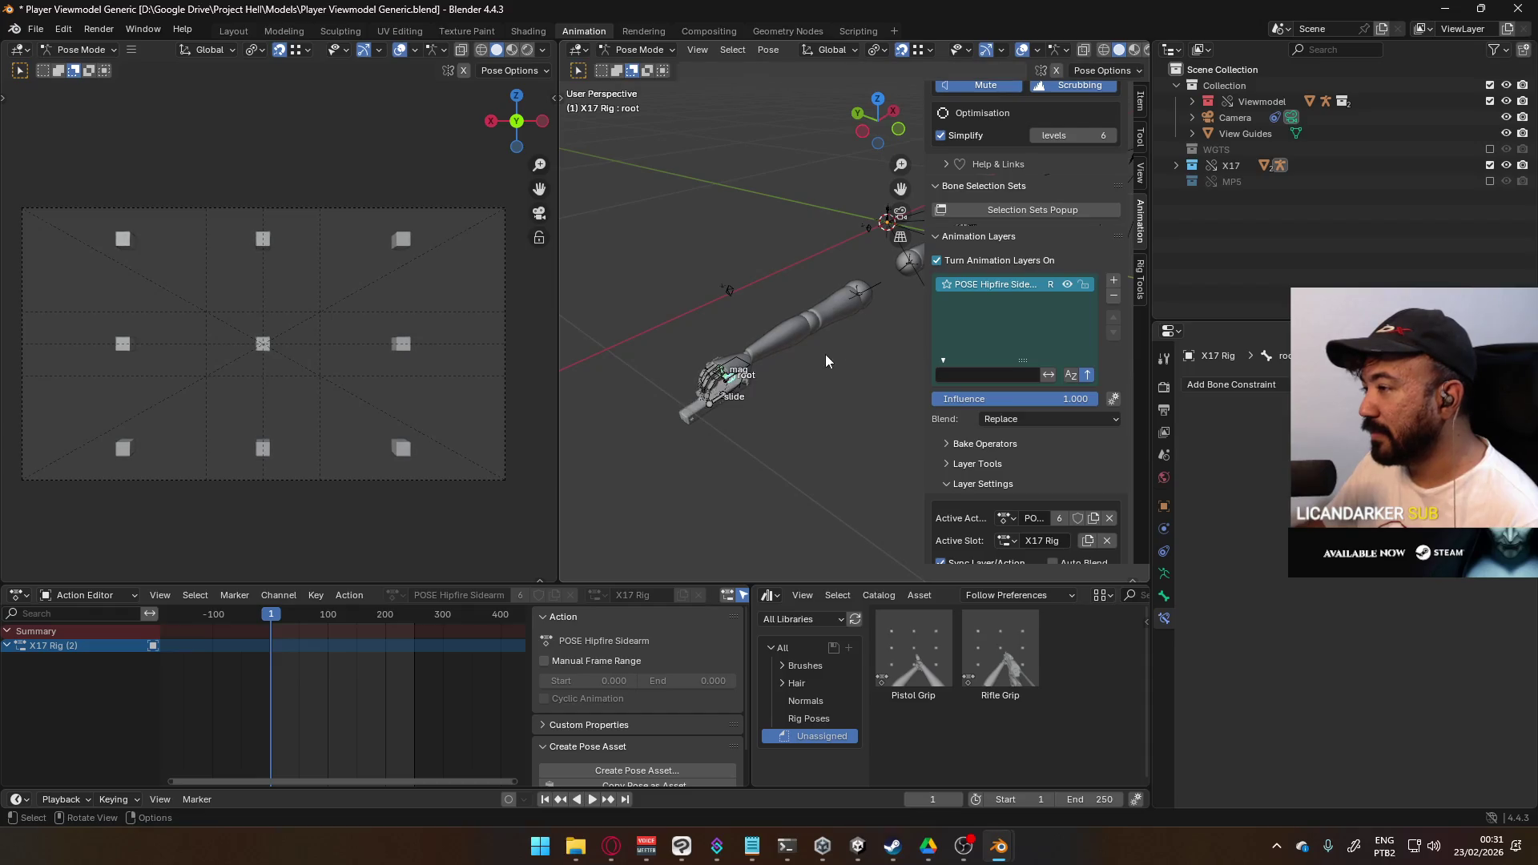
click(638, 50)
click(641, 72)
mouse_move(736, 351)
middle_down()
mouse_move(777, 301)
mouse_move(775, 391)
middle_up()
click(777, 401)
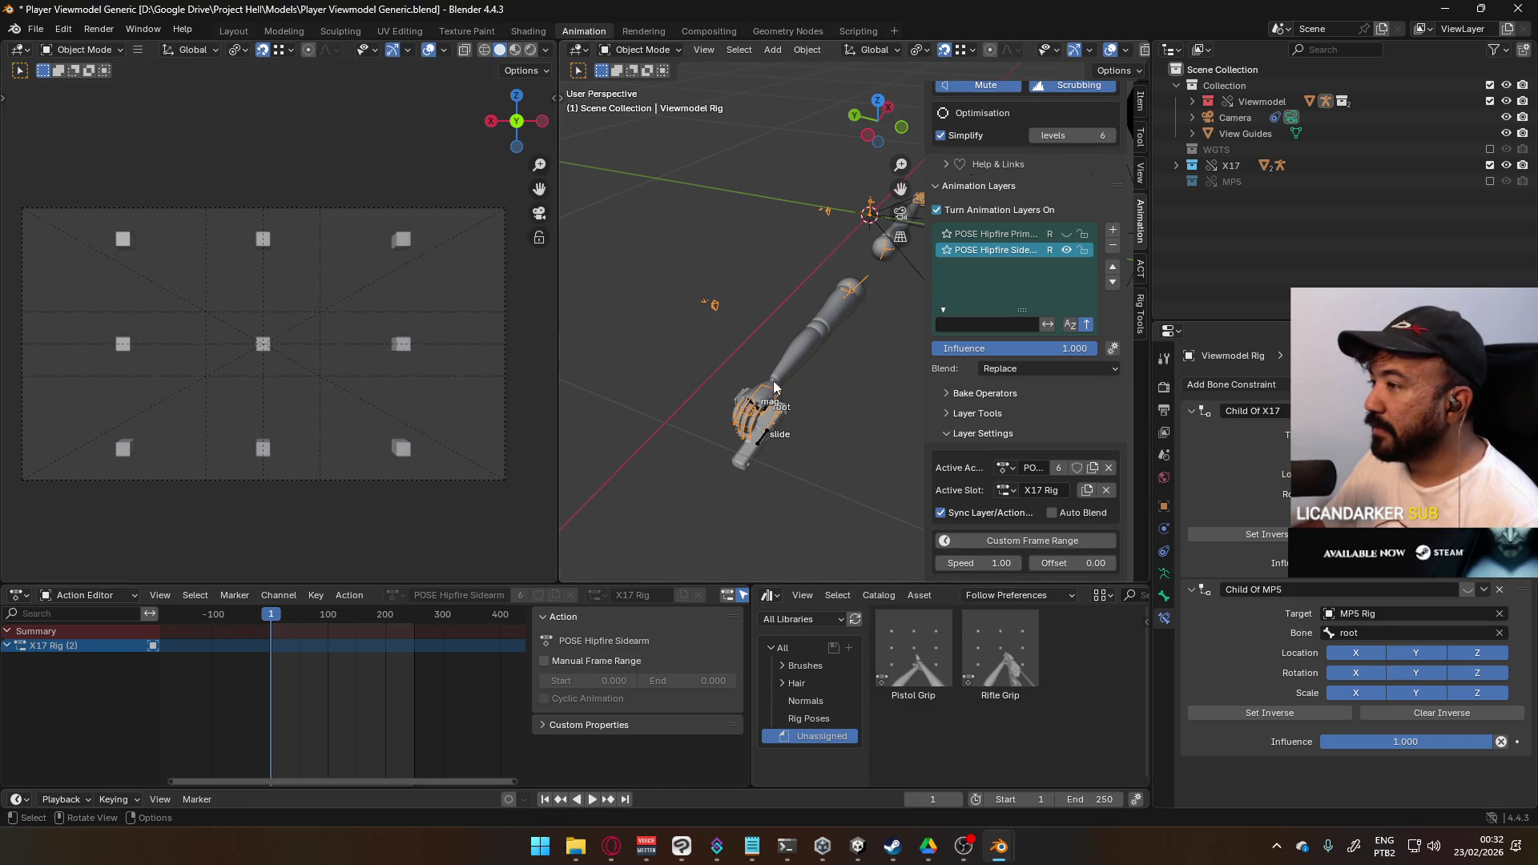
- Put the X17 rig in Pose Mode and move its root bone near the hand
click(767, 433)
click(647, 50)
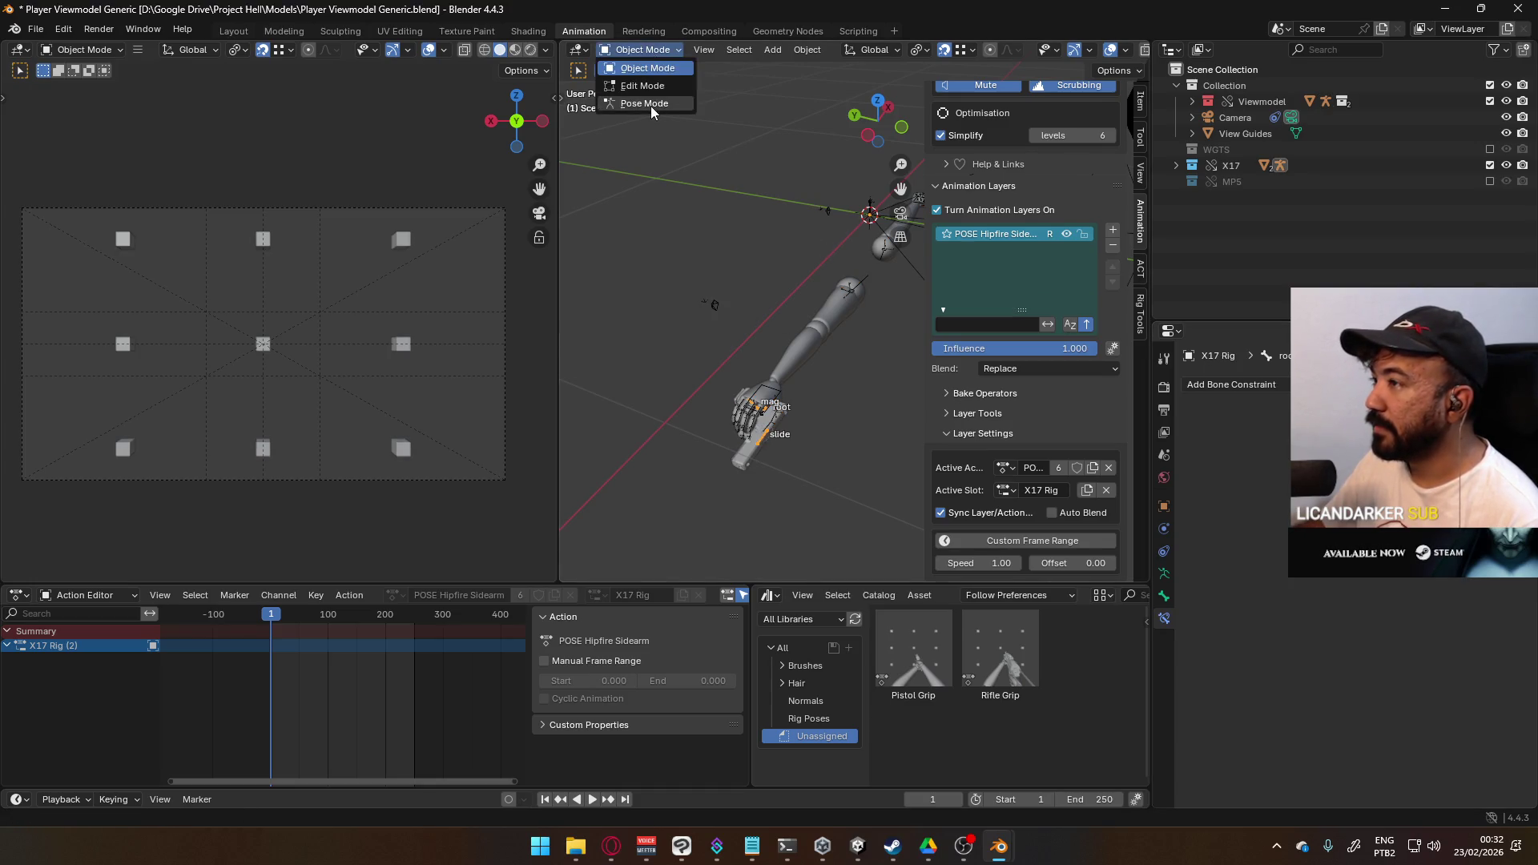
click(651, 104)
key(g)
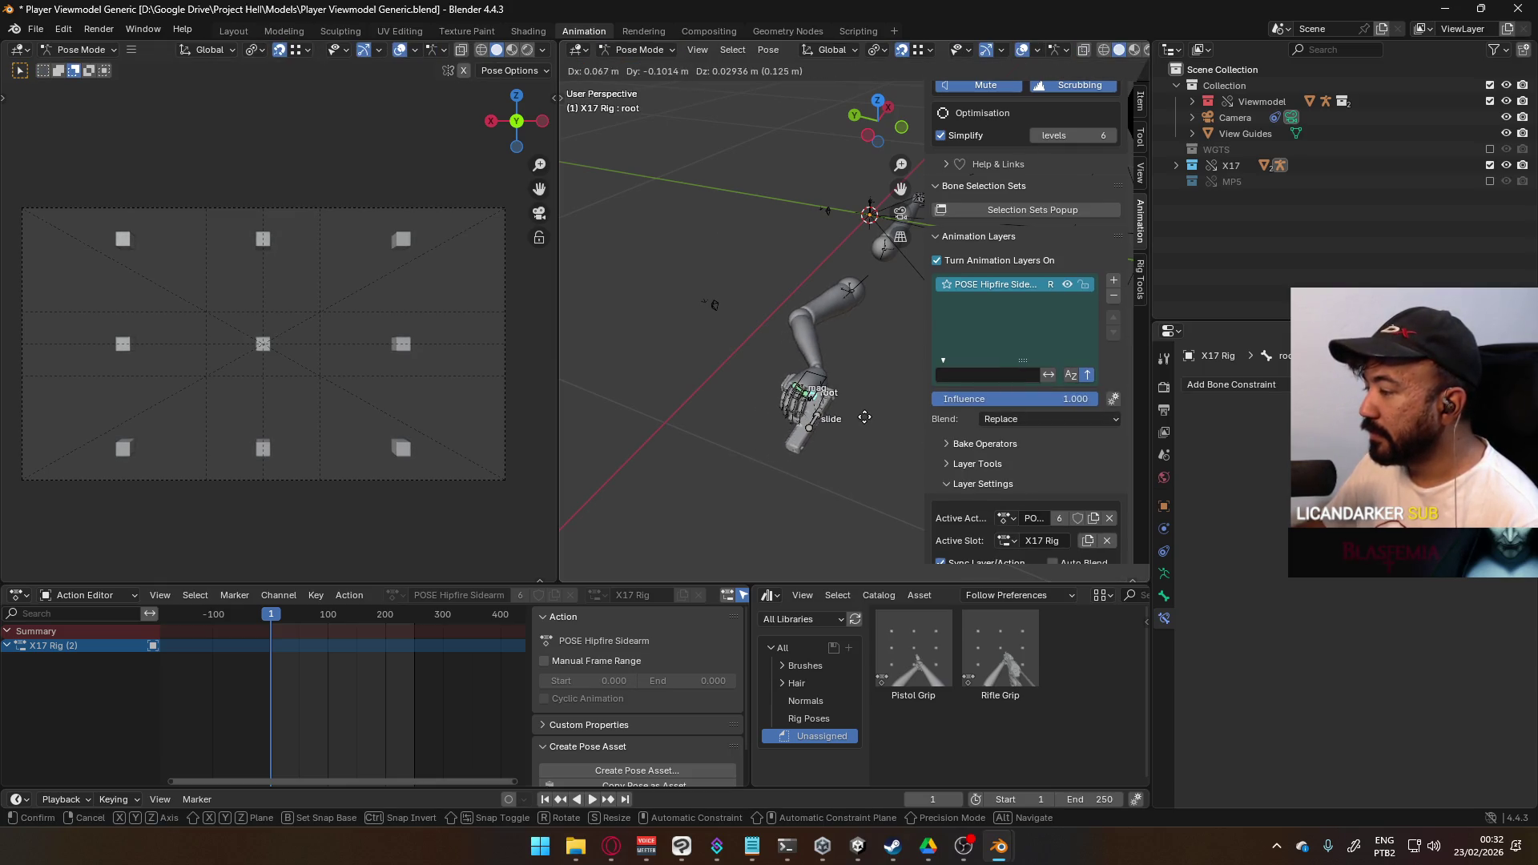
click(821, 414)
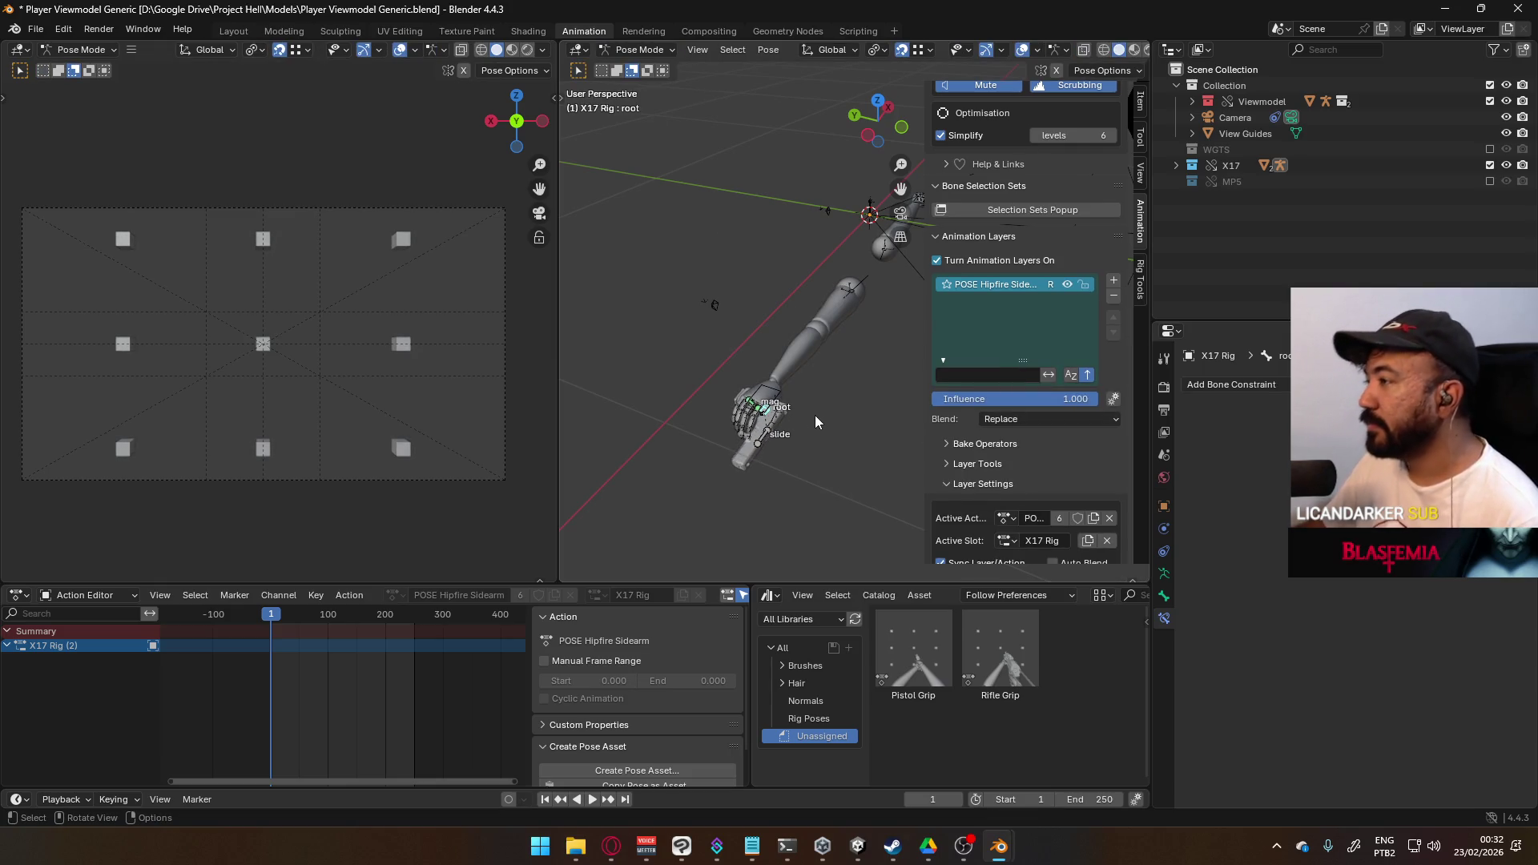
- Using front and top views, move the pistol under the hand and rotate it to point forward
key(KP_1)
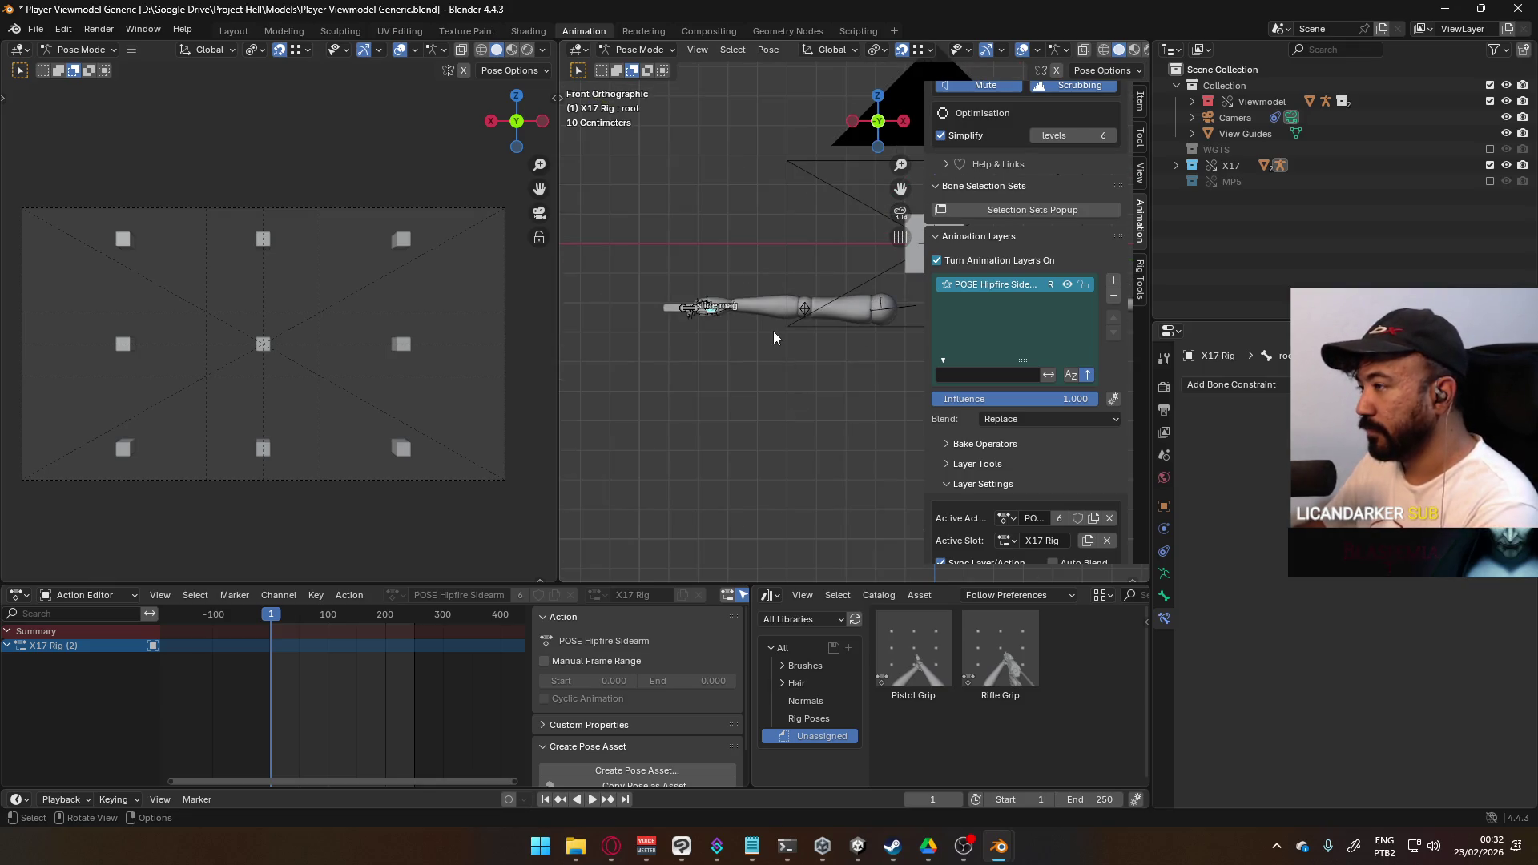
key(KP_7)
key(g)
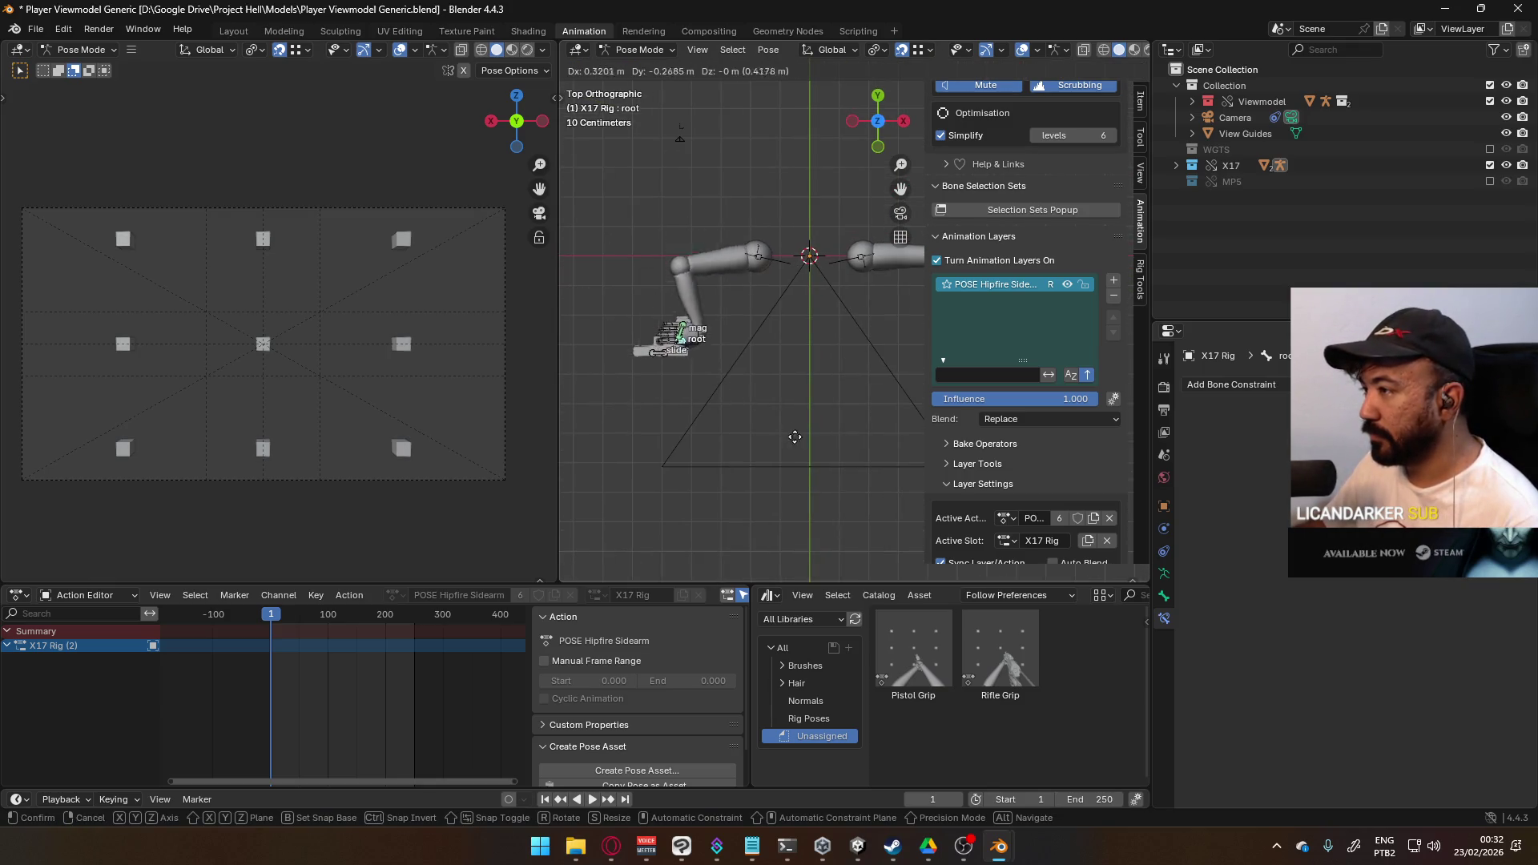
click(833, 468)
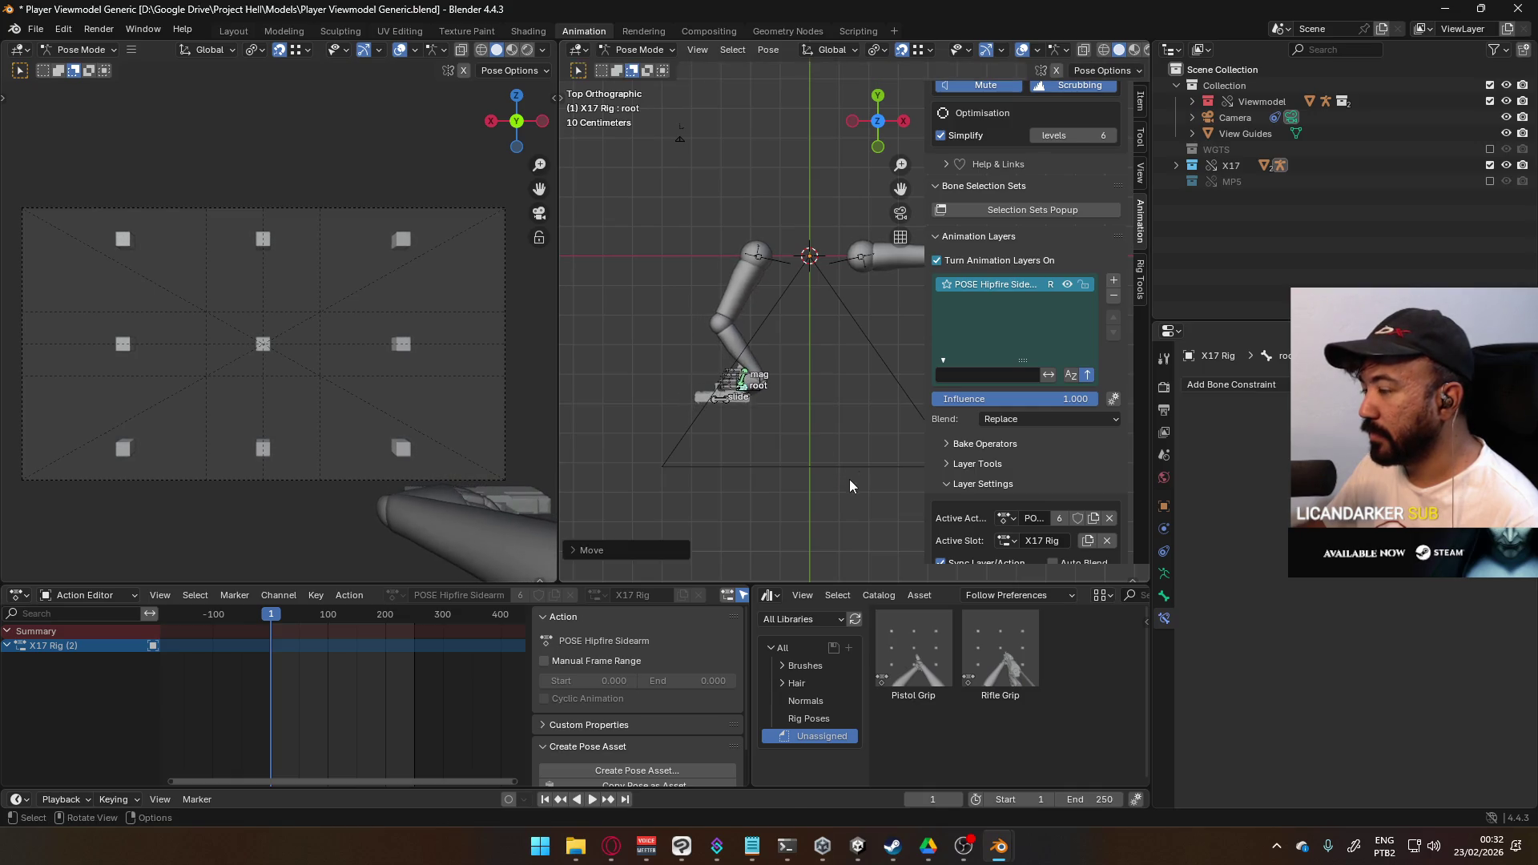
key(r)
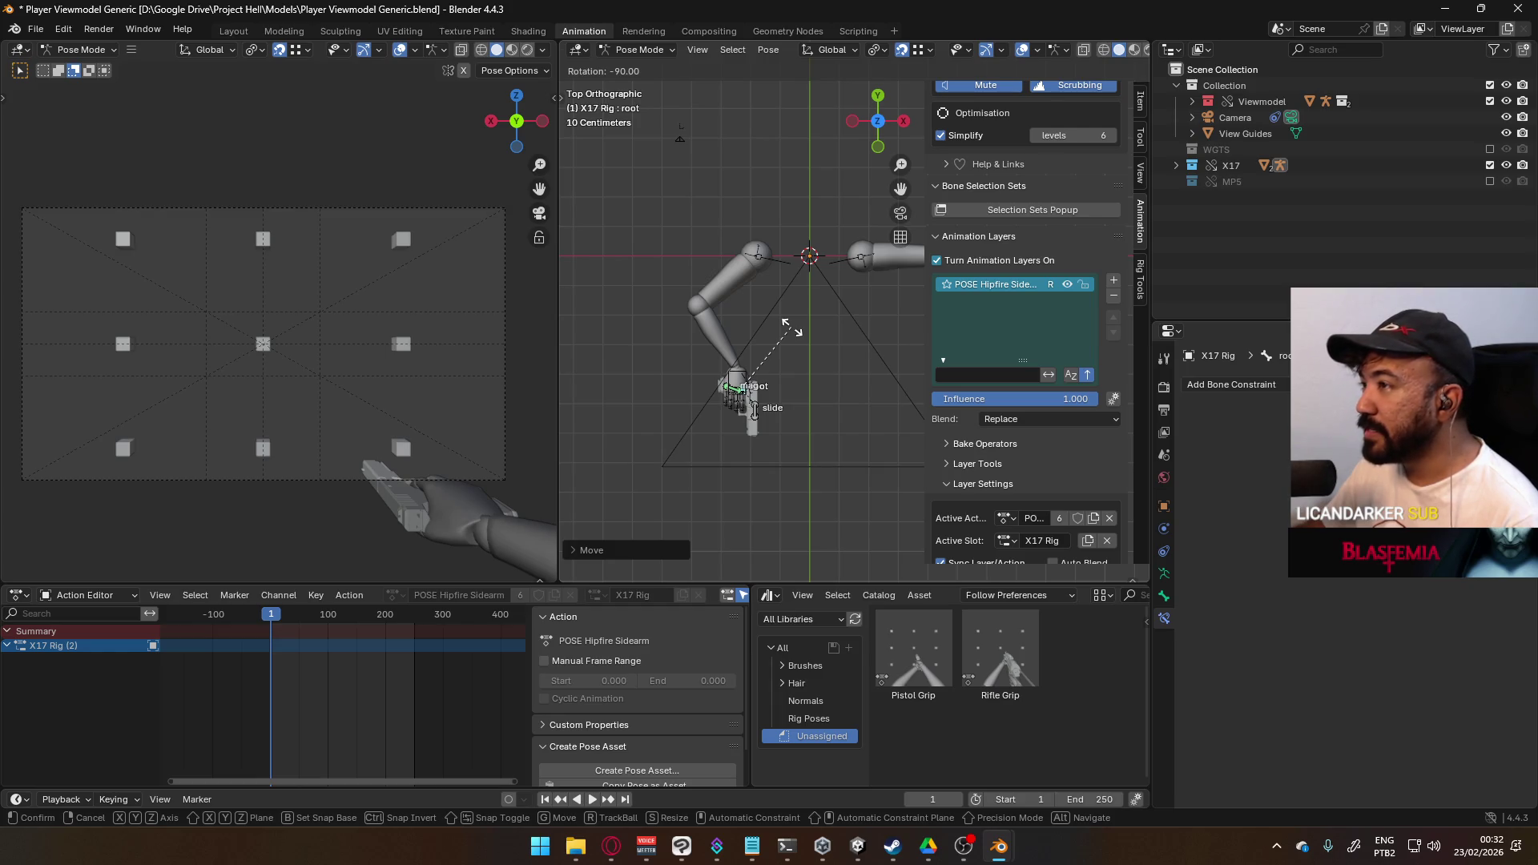
click(792, 326)
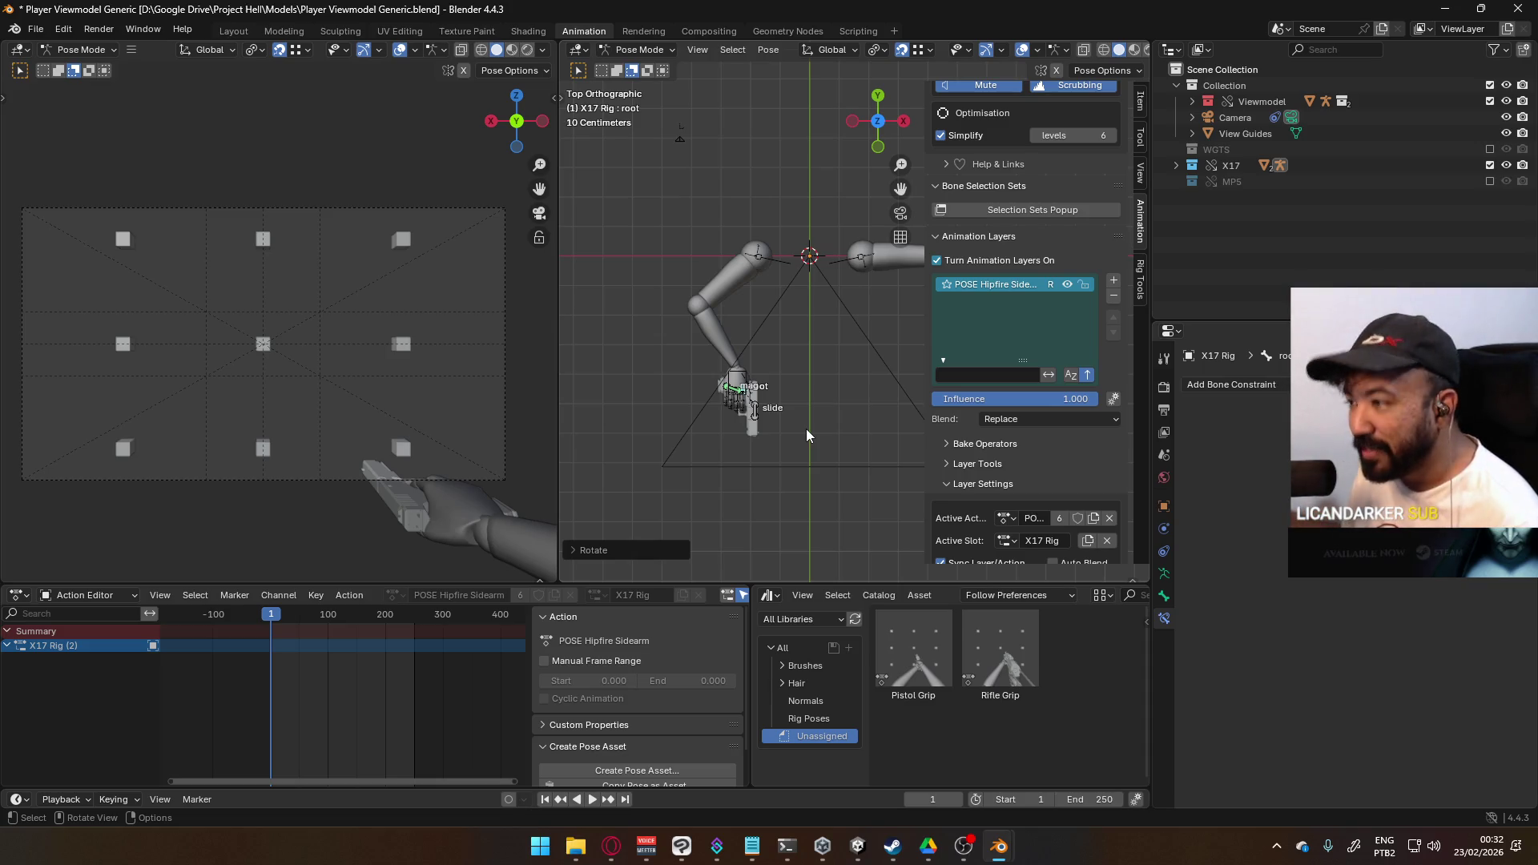
- Roll the pistol around the global Y axis and raise it along Z into the hand
key(r)
key(y)
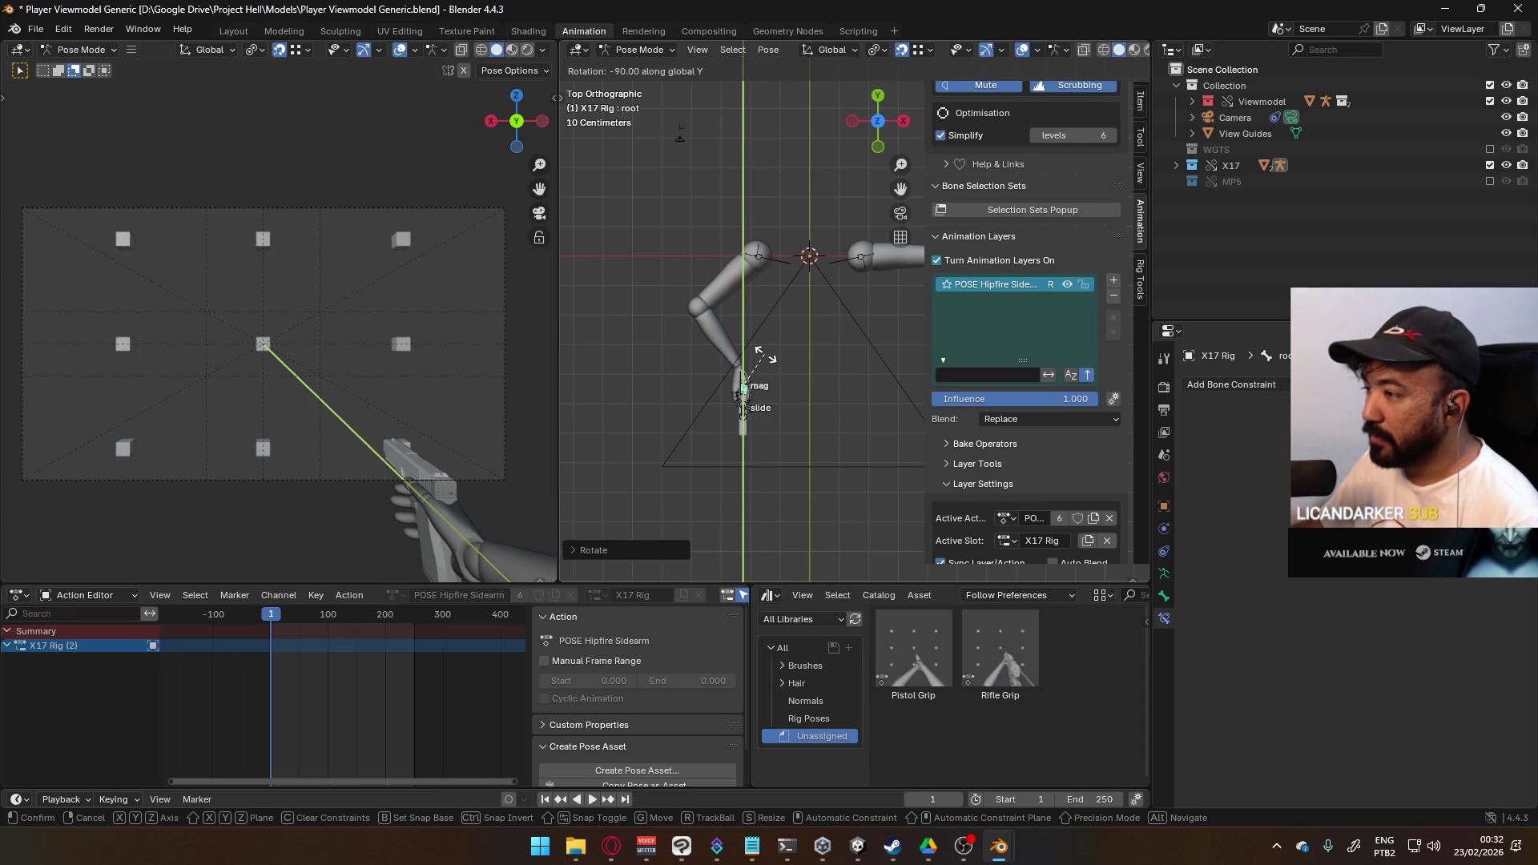
click(766, 354)
scroll(758, 376, up, 2)
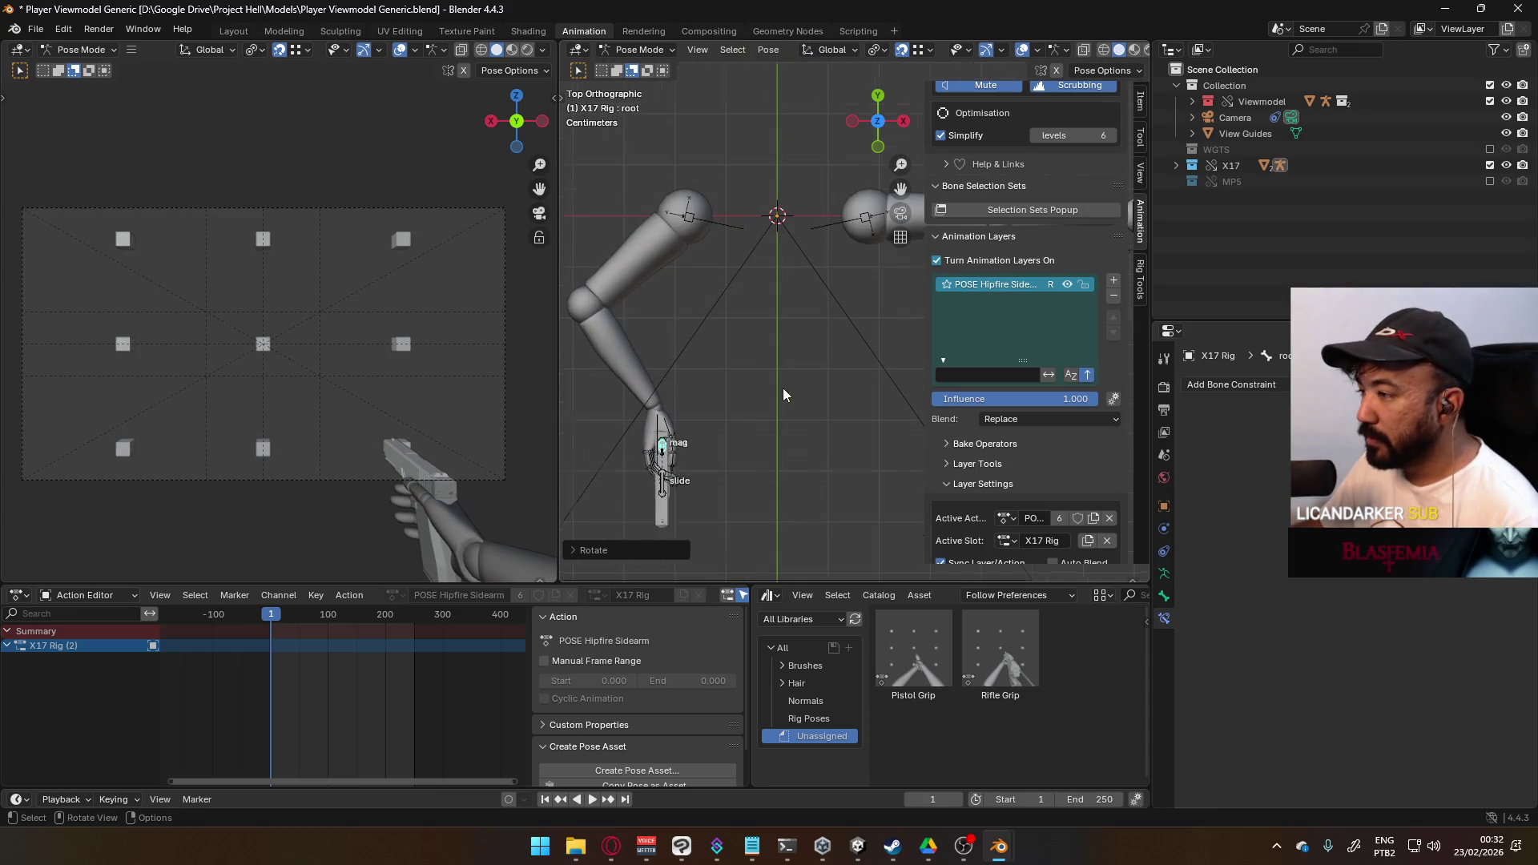
shift+middle_drag(772, 336, 806, 265)
key(g)
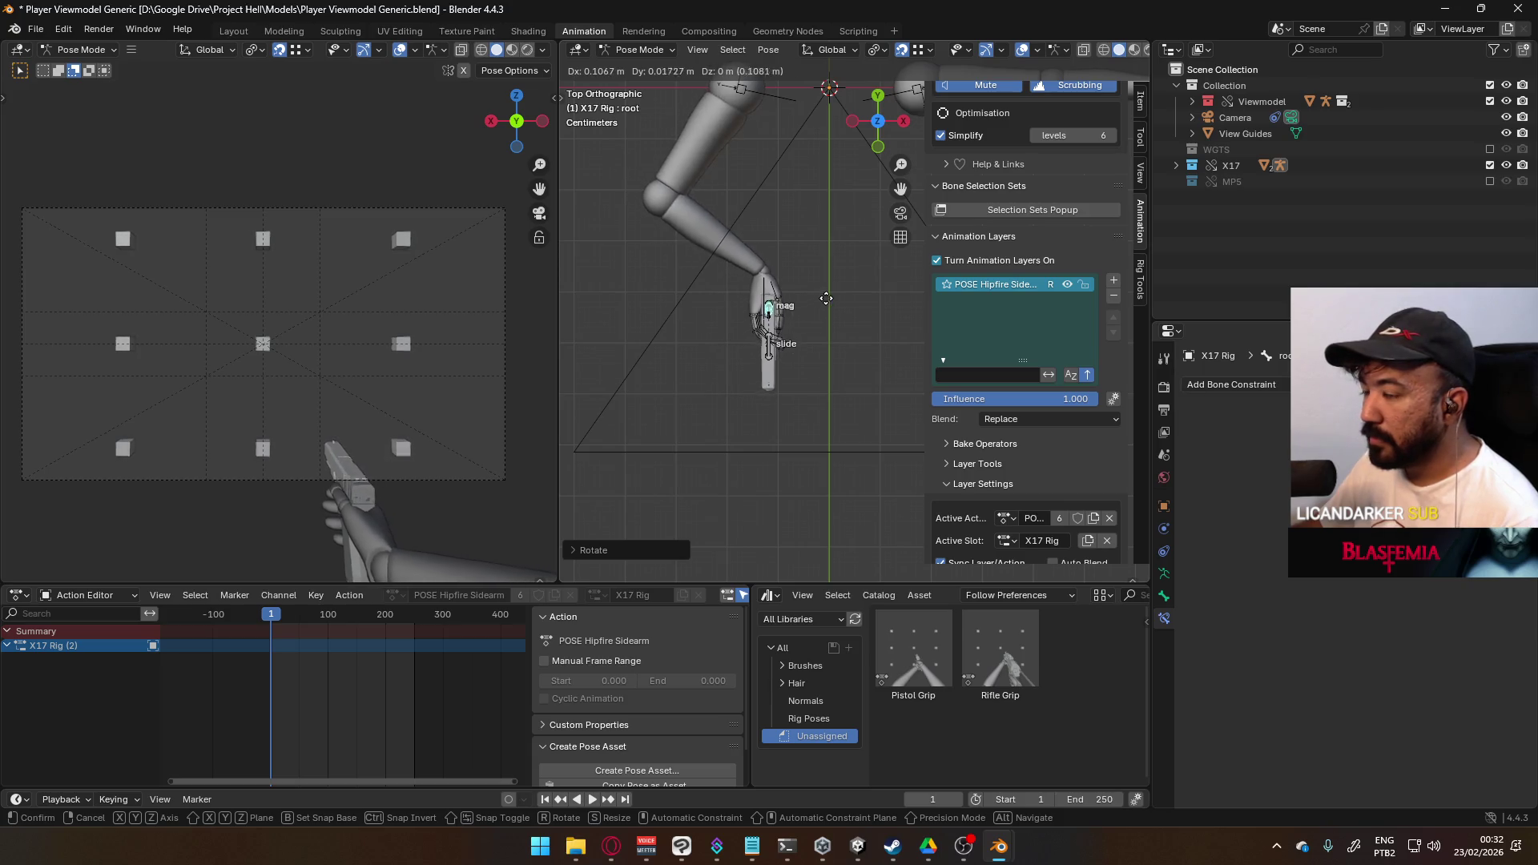
key(z)
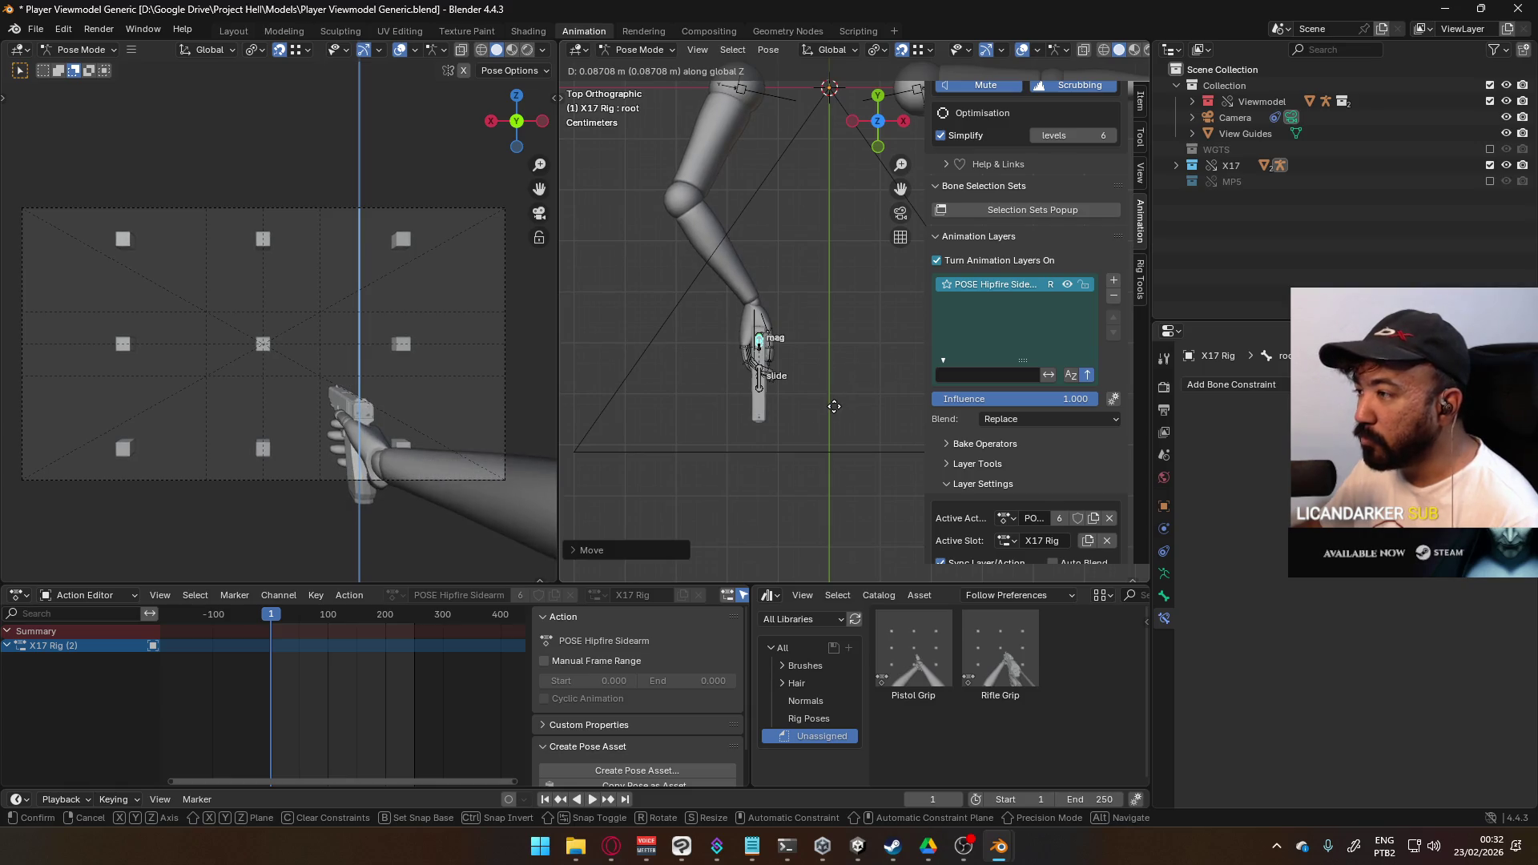
click(772, 405)
- Slide the pistol back along Y into the grip, redoing one cancelled move
mouse_move(772, 399)
middle_down()
mouse_move(895, 297)
mouse_move(796, 256)
mouse_move(794, 342)
middle_up()
key(g)
key(y)
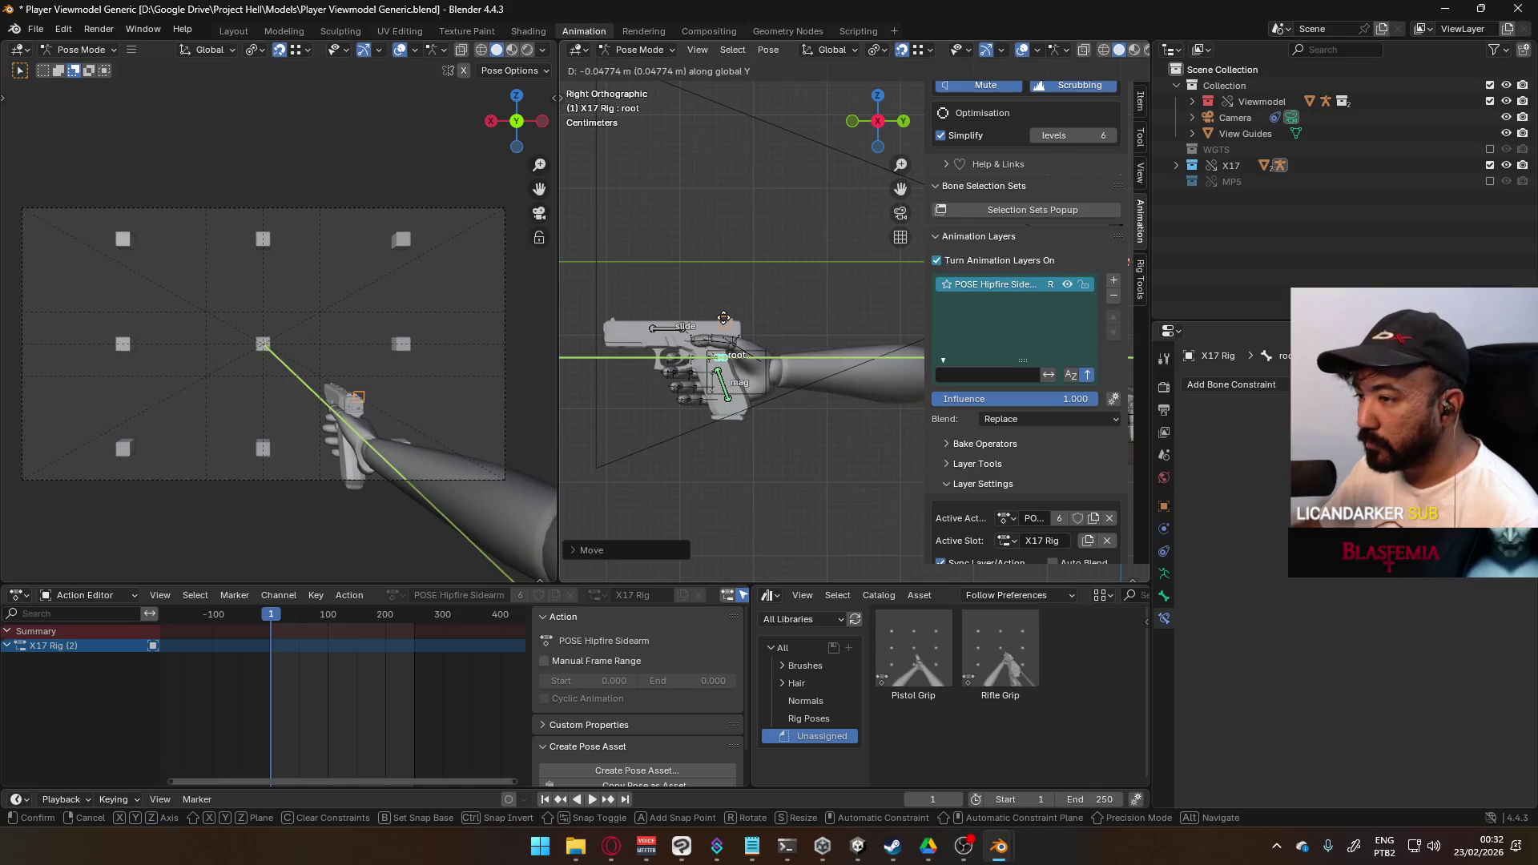
right_click(723, 318)
key(g)
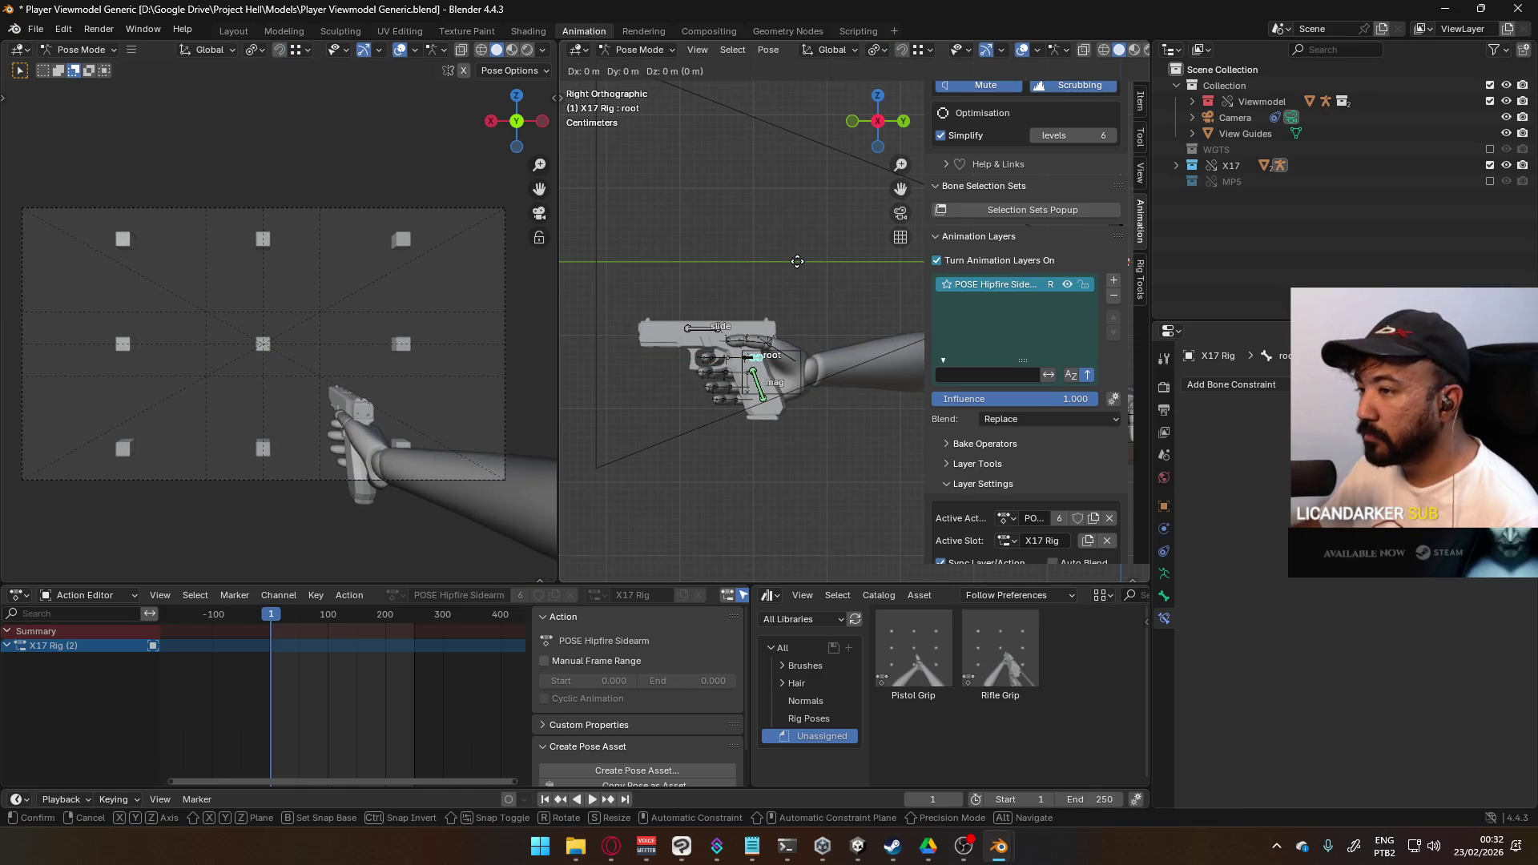
key(y)
click(762, 266)
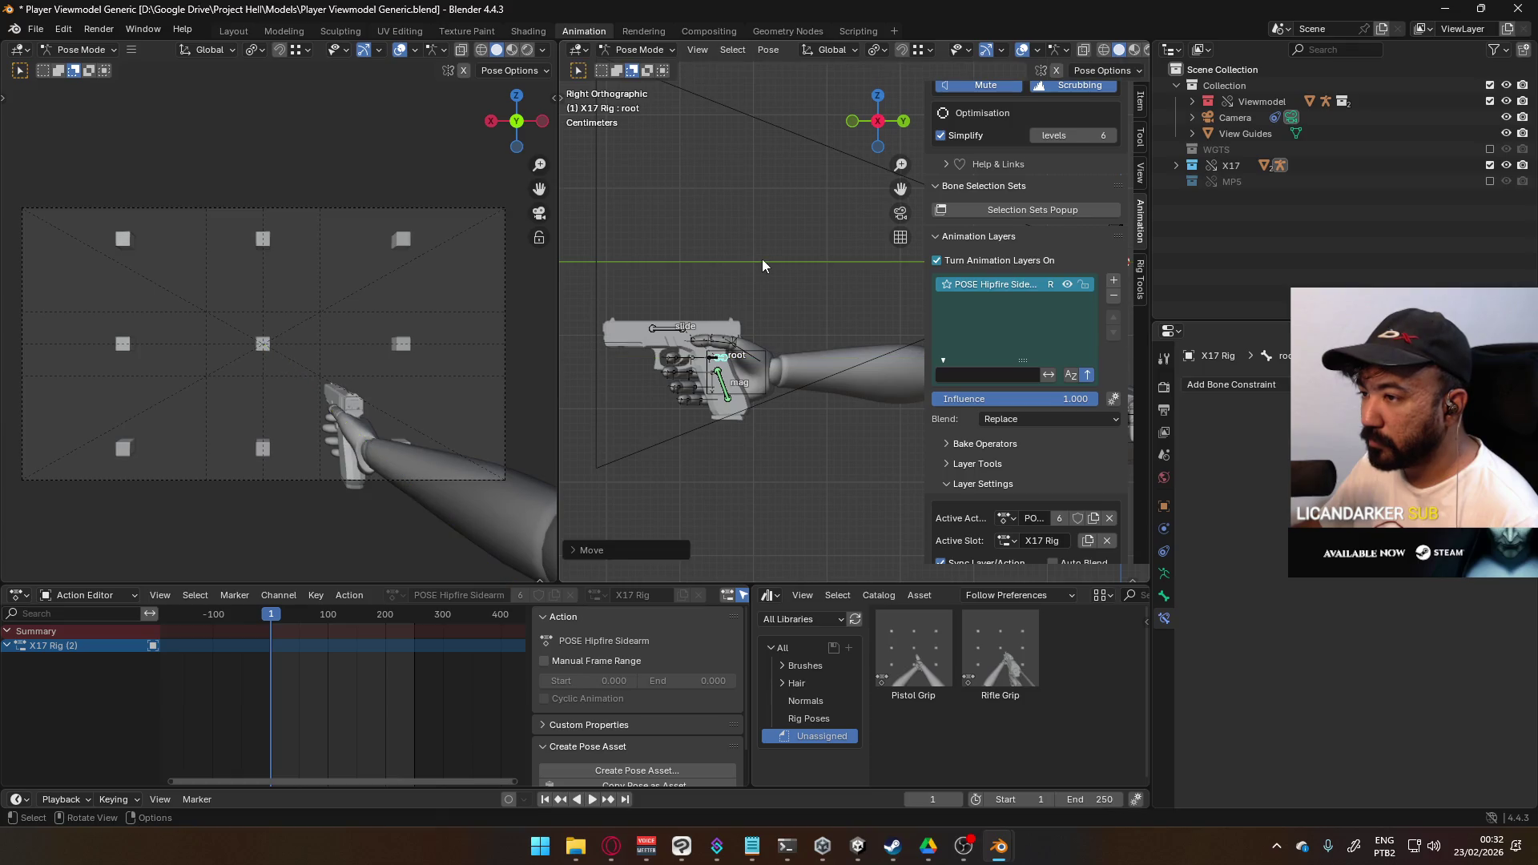
- Shift the pistol sideways along X to finish the fit, then deselect its bones
key(g)
key(x)
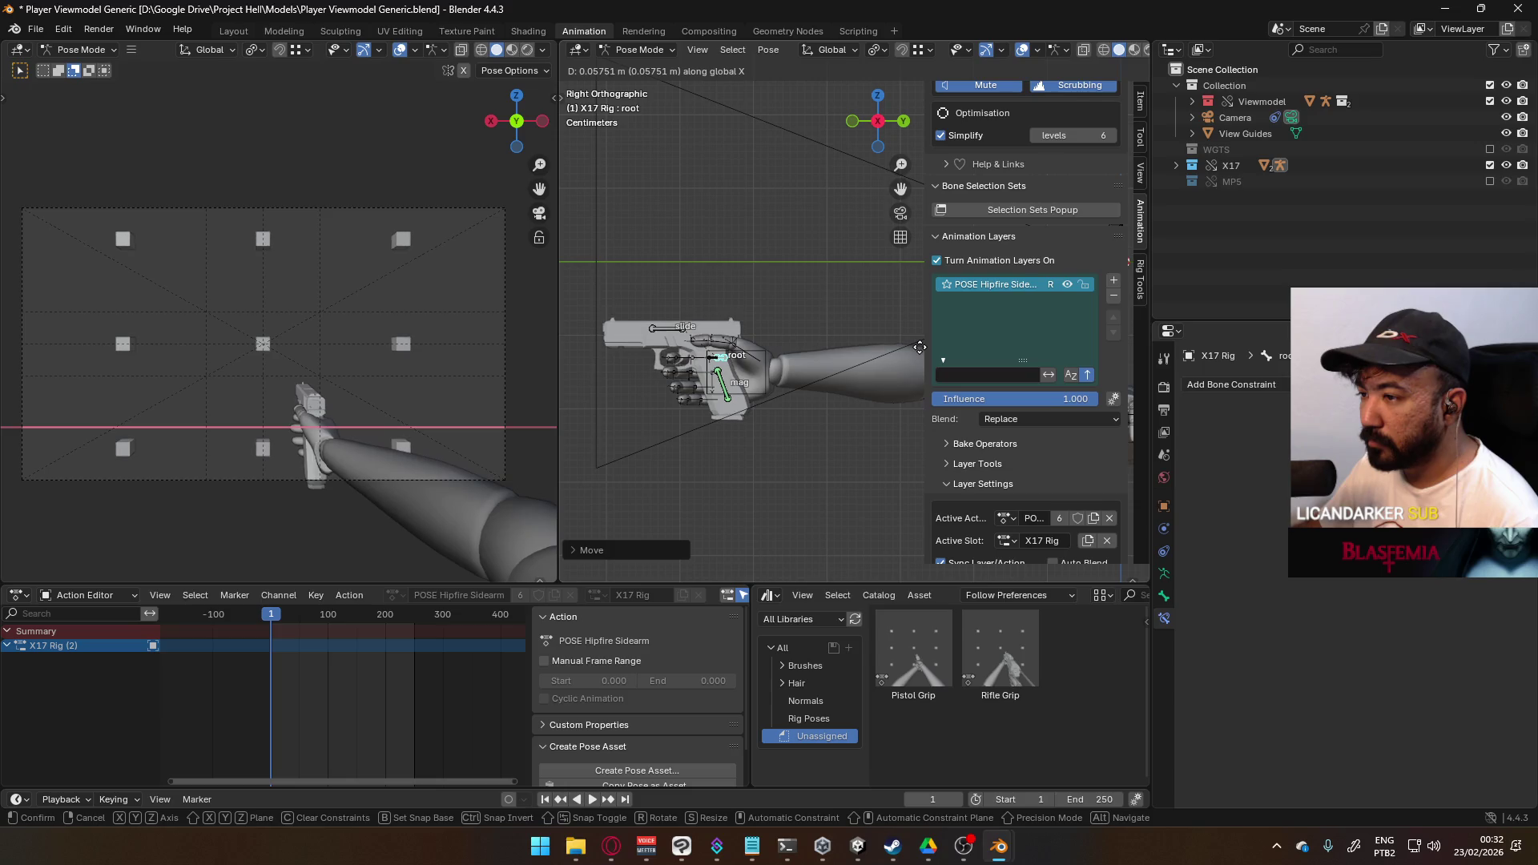
click(919, 347)
mouse_move(919, 347)
middle_down()
mouse_move(1026, 333)
mouse_move(728, 130)
middle_up()
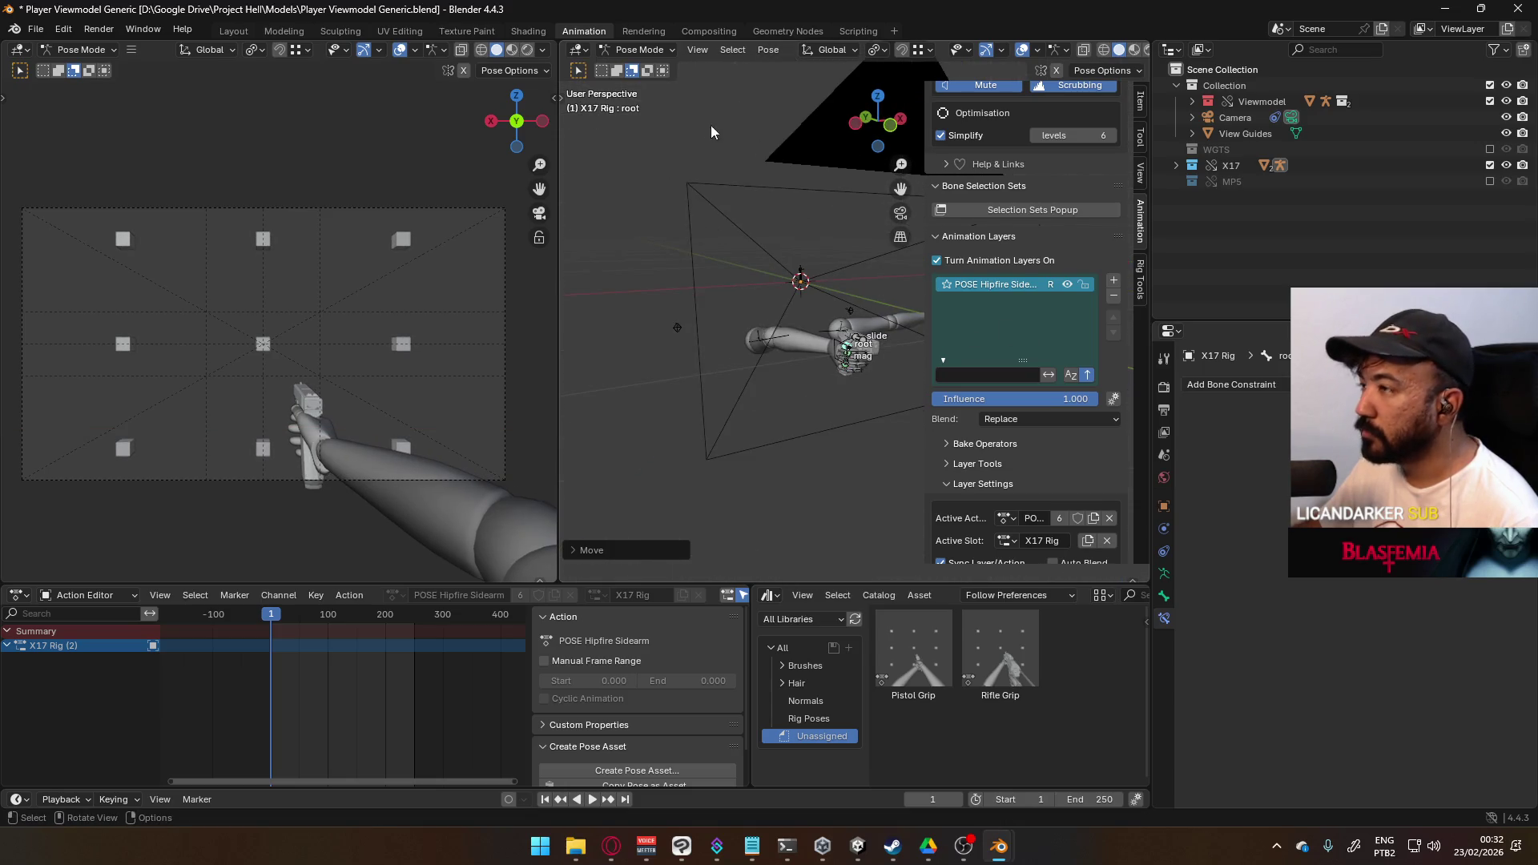
click(680, 329)
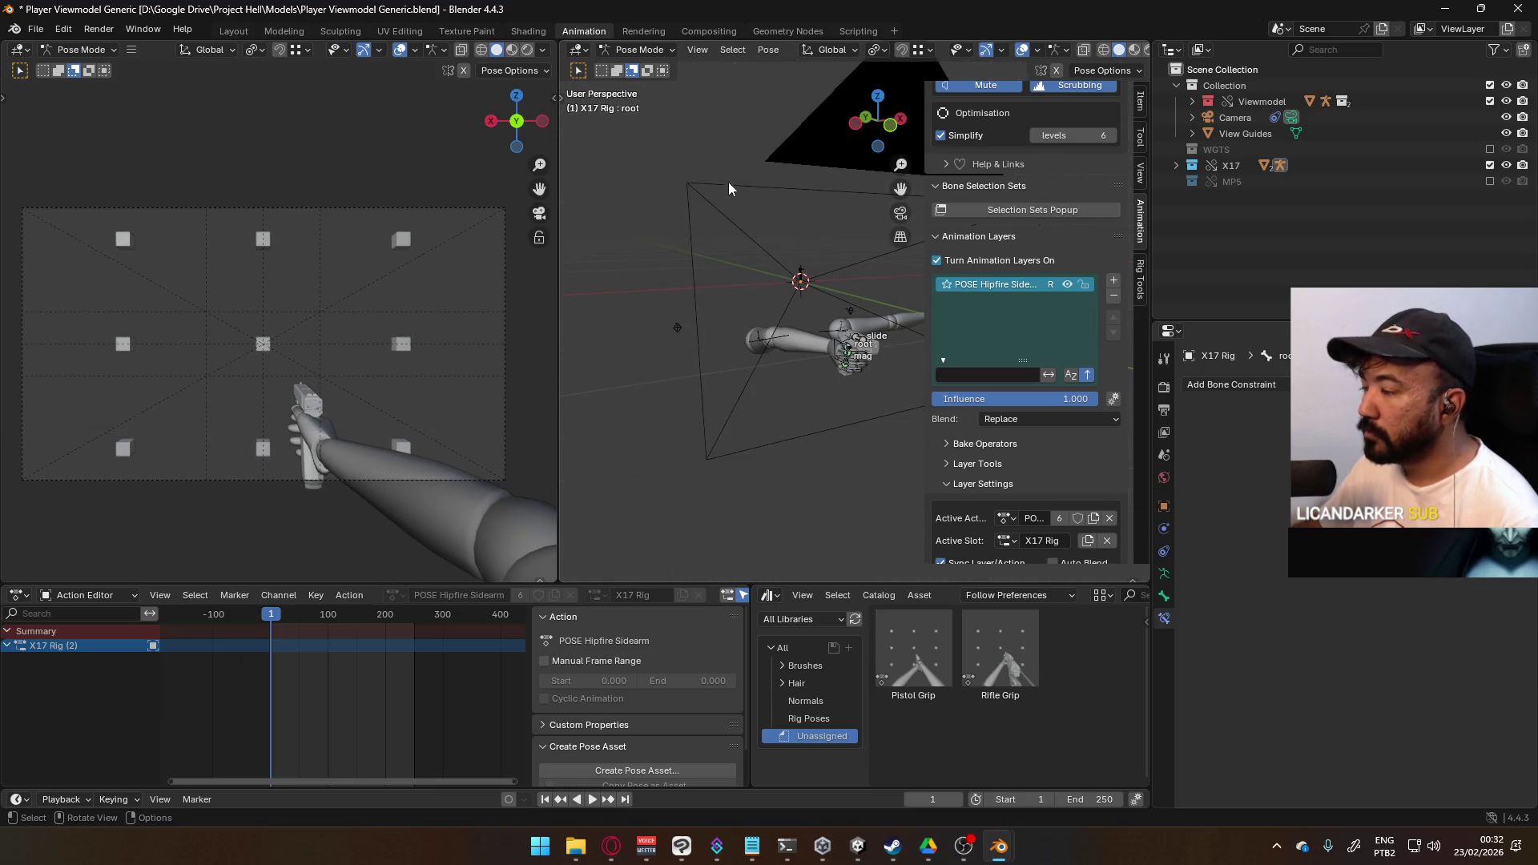
- Return to Object Mode and put the Viewmodel Rig into Pose Mode
key(ctrl+Tab)
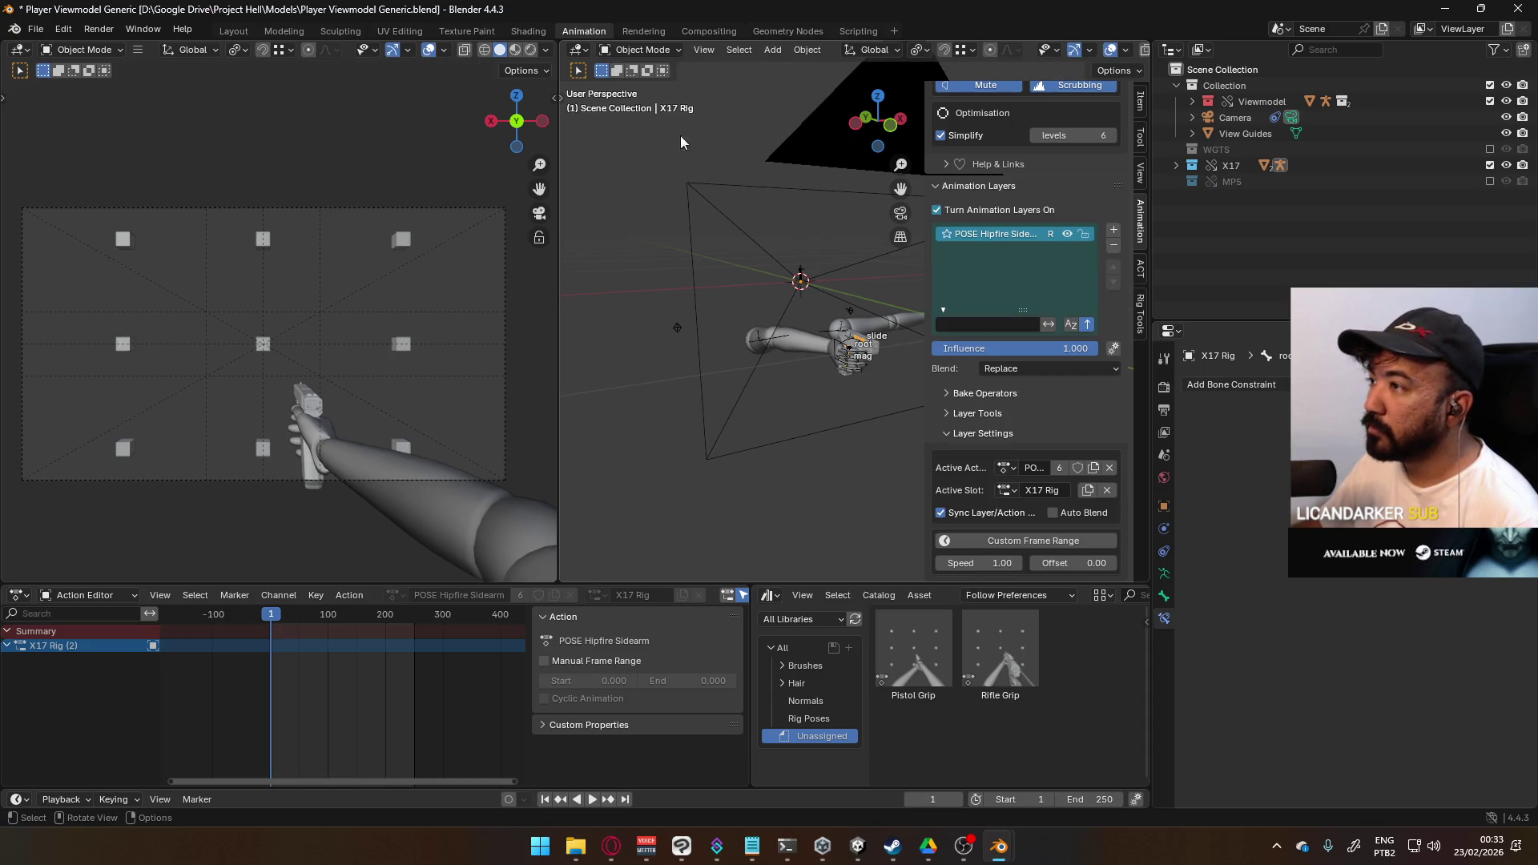
click(675, 327)
click(641, 50)
click(637, 100)
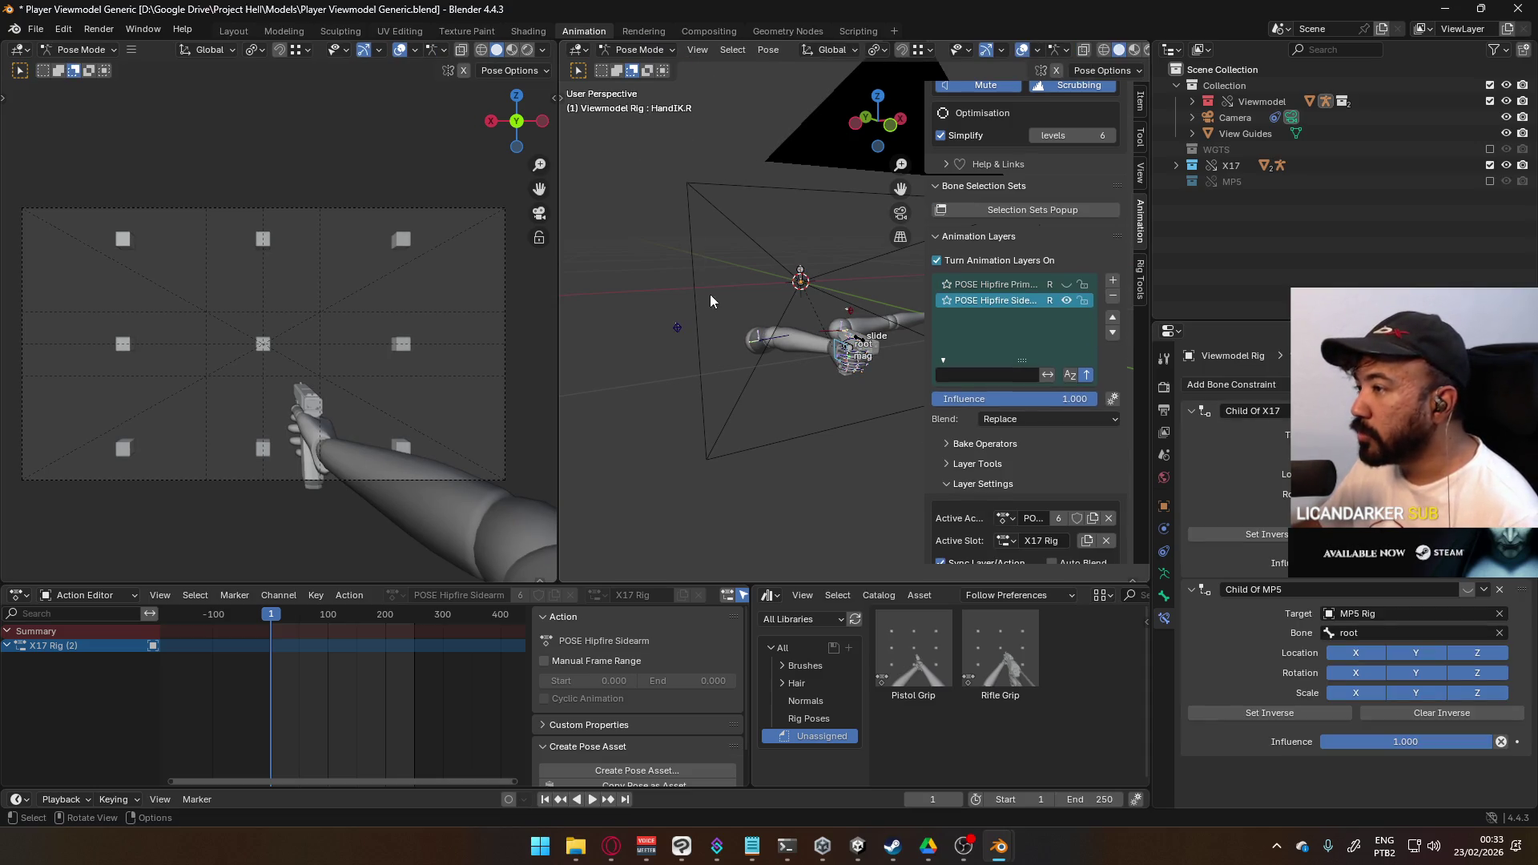
mouse_move(691, 320)
middle_down()
mouse_move(761, 297)
mouse_move(742, 317)
middle_up()
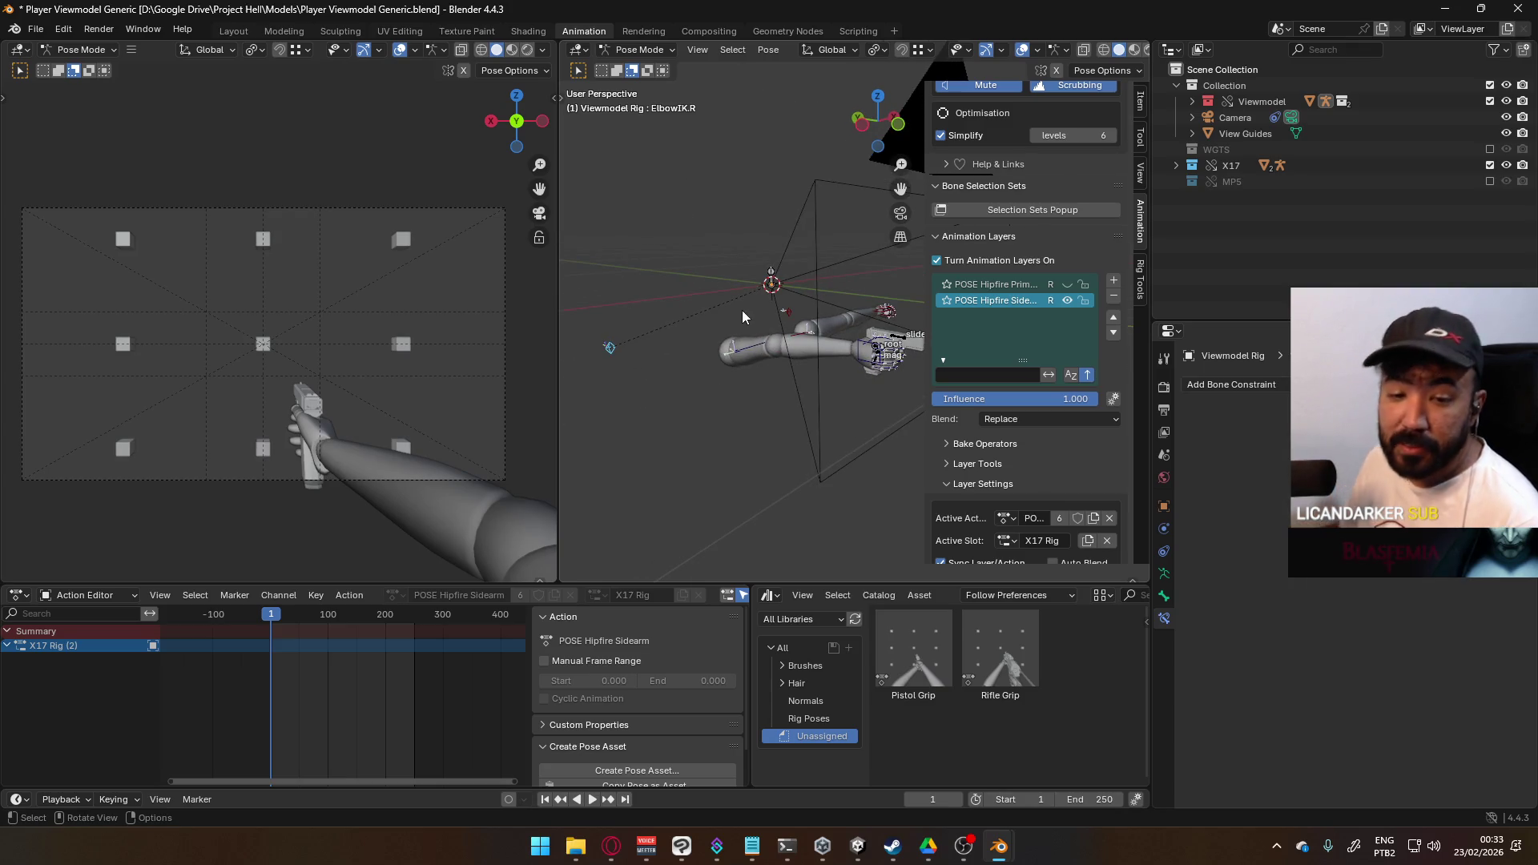
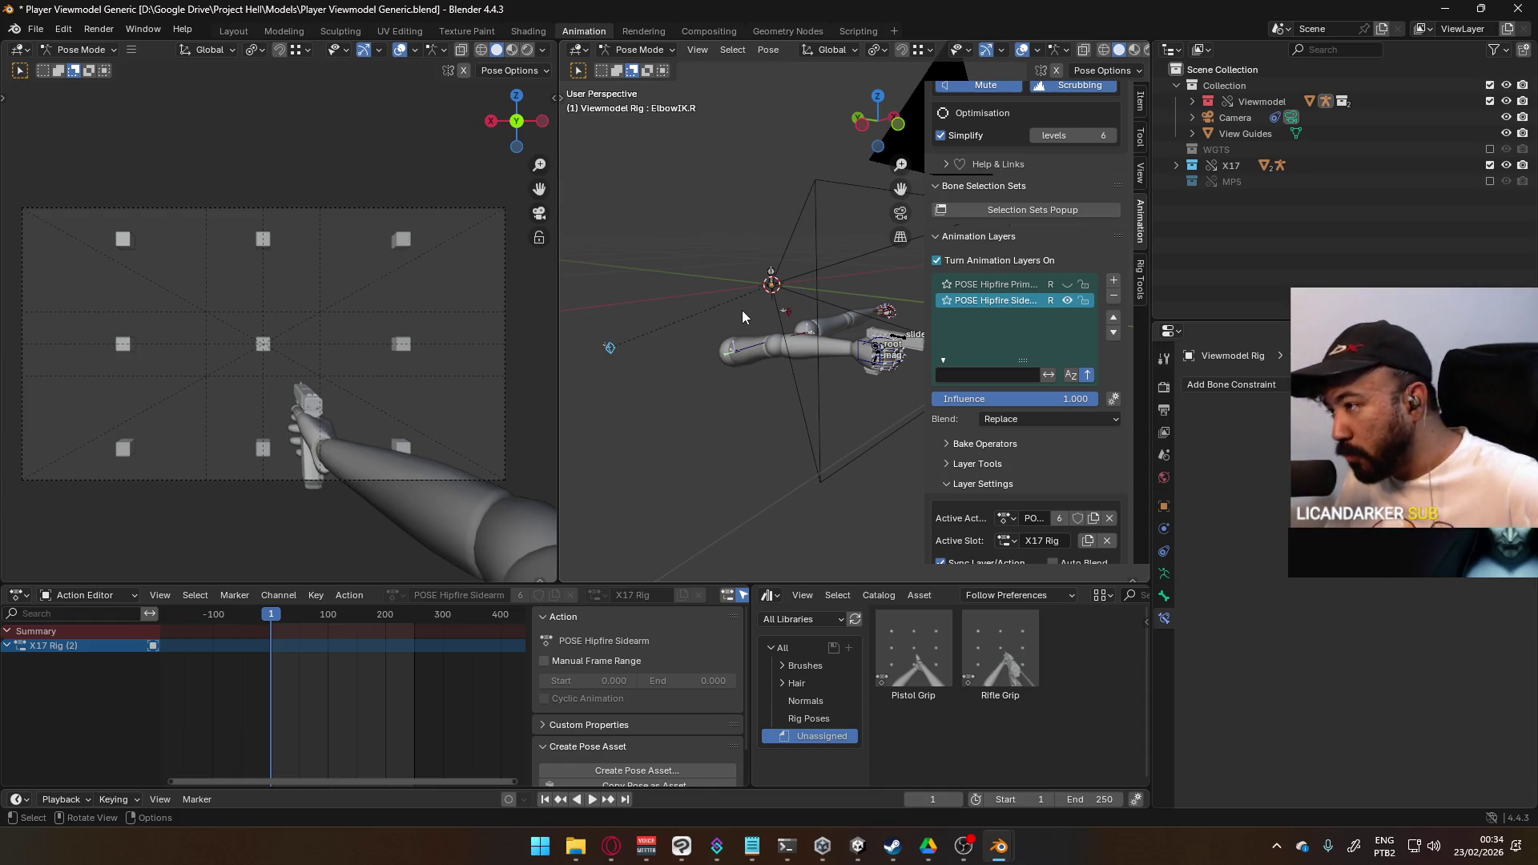
- Move the ElbowIK.R target to a new spot to change the right elbow bend
middle_drag(772, 298, 800, 357)
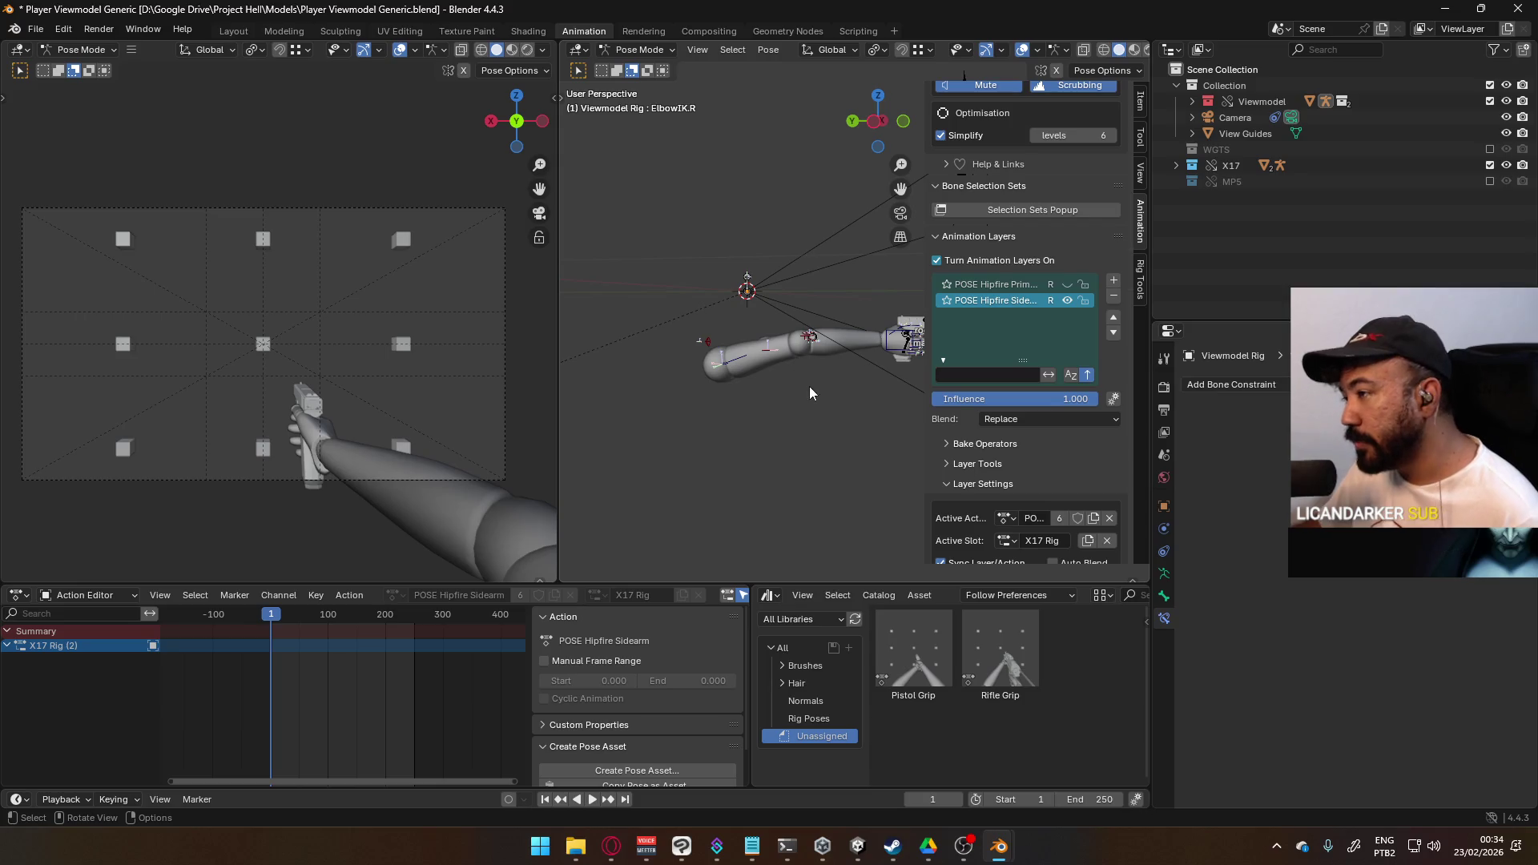
scroll(800, 391, down, 2)
key(g)
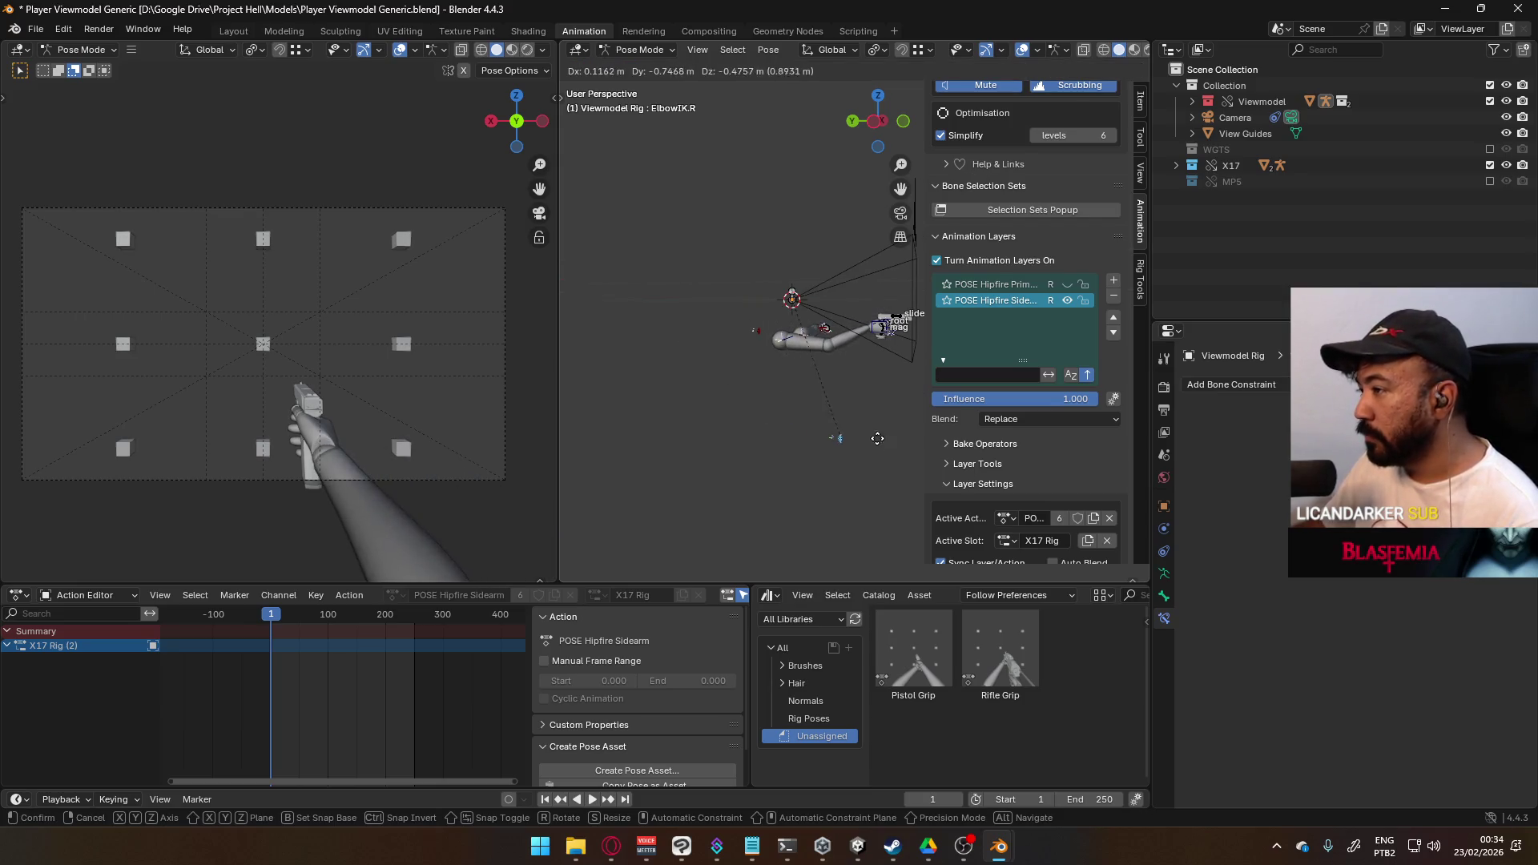
click(819, 447)
mouse_move(820, 447)
middle_down()
mouse_move(801, 408)
mouse_move(832, 398)
middle_up()
mouse_move(766, 362)
middle_down()
mouse_move(699, 333)
mouse_move(782, 354)
middle_up()
- Move ElbowIK.R twice more, nudging it slightly right, then bring up the Info log
key(g)
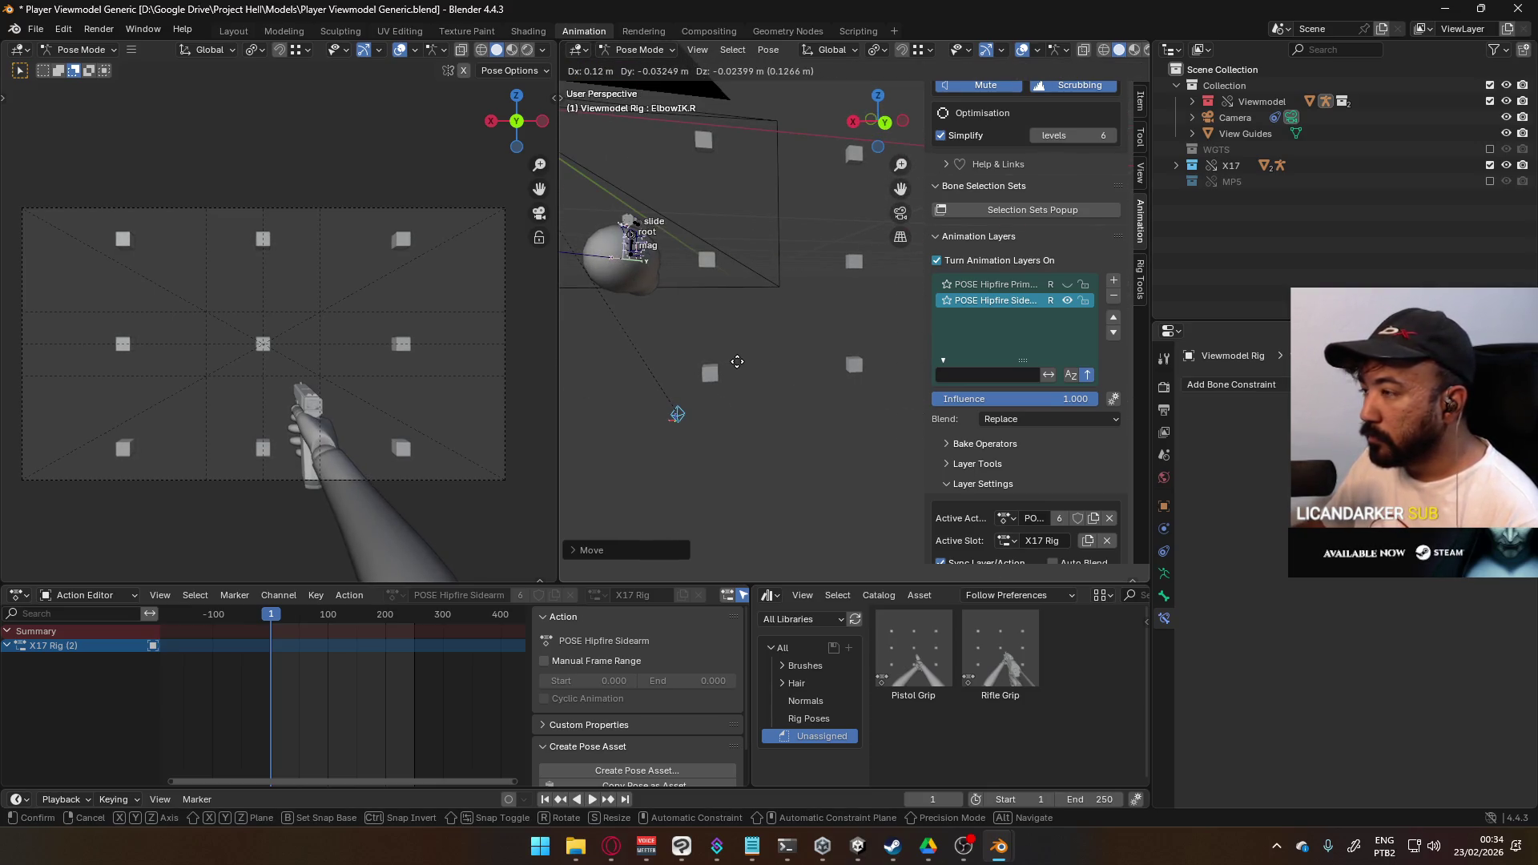
click(737, 362)
mouse_move(679, 316)
middle_down()
mouse_move(754, 339)
mouse_move(682, 353)
mouse_move(655, 280)
mouse_move(675, 373)
mouse_move(750, 394)
middle_up()
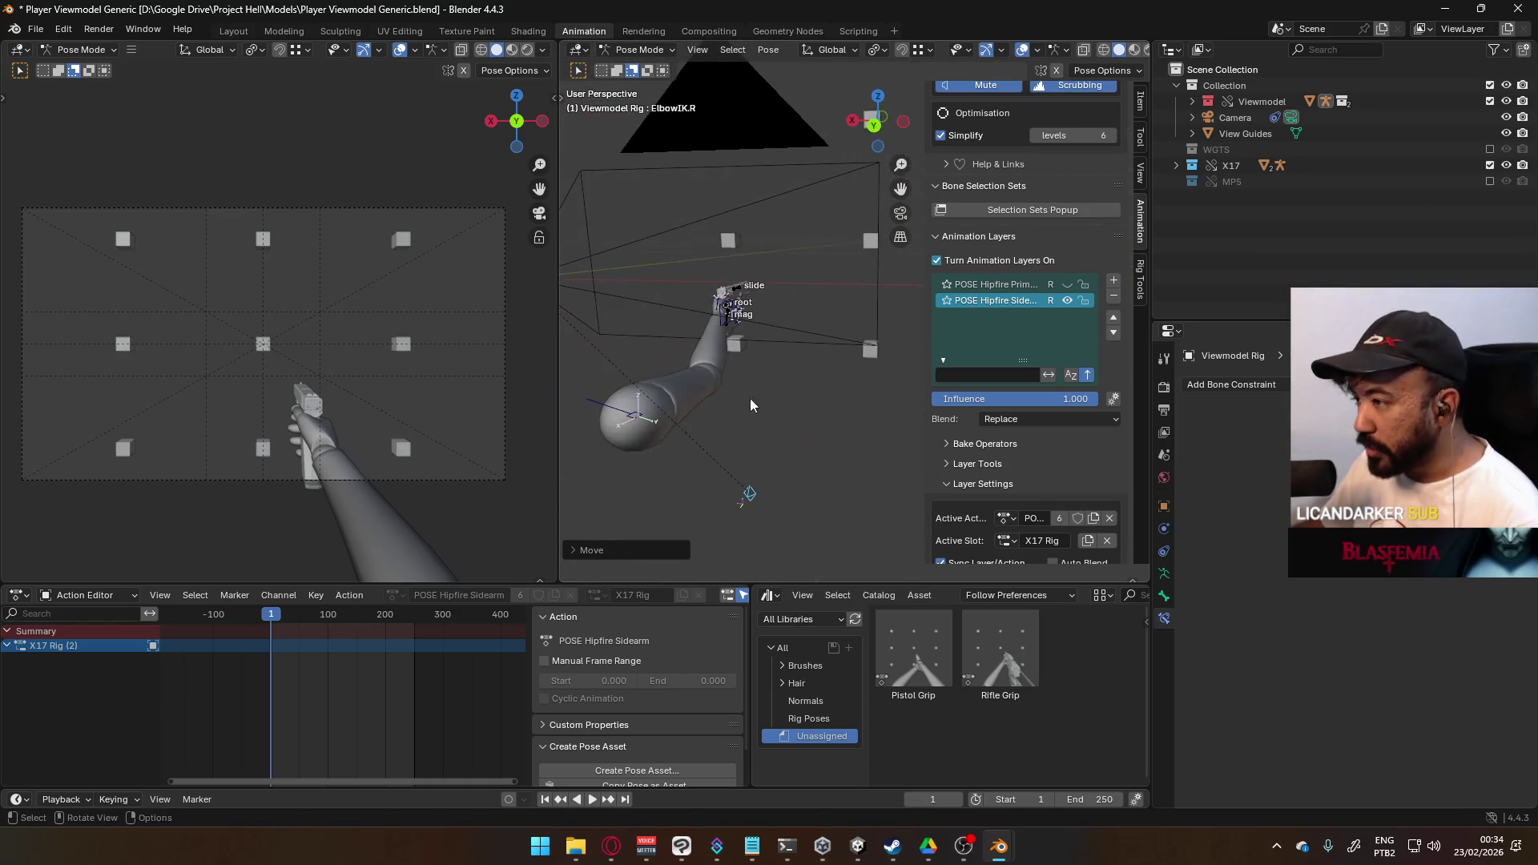
key(g)
click(777, 403)
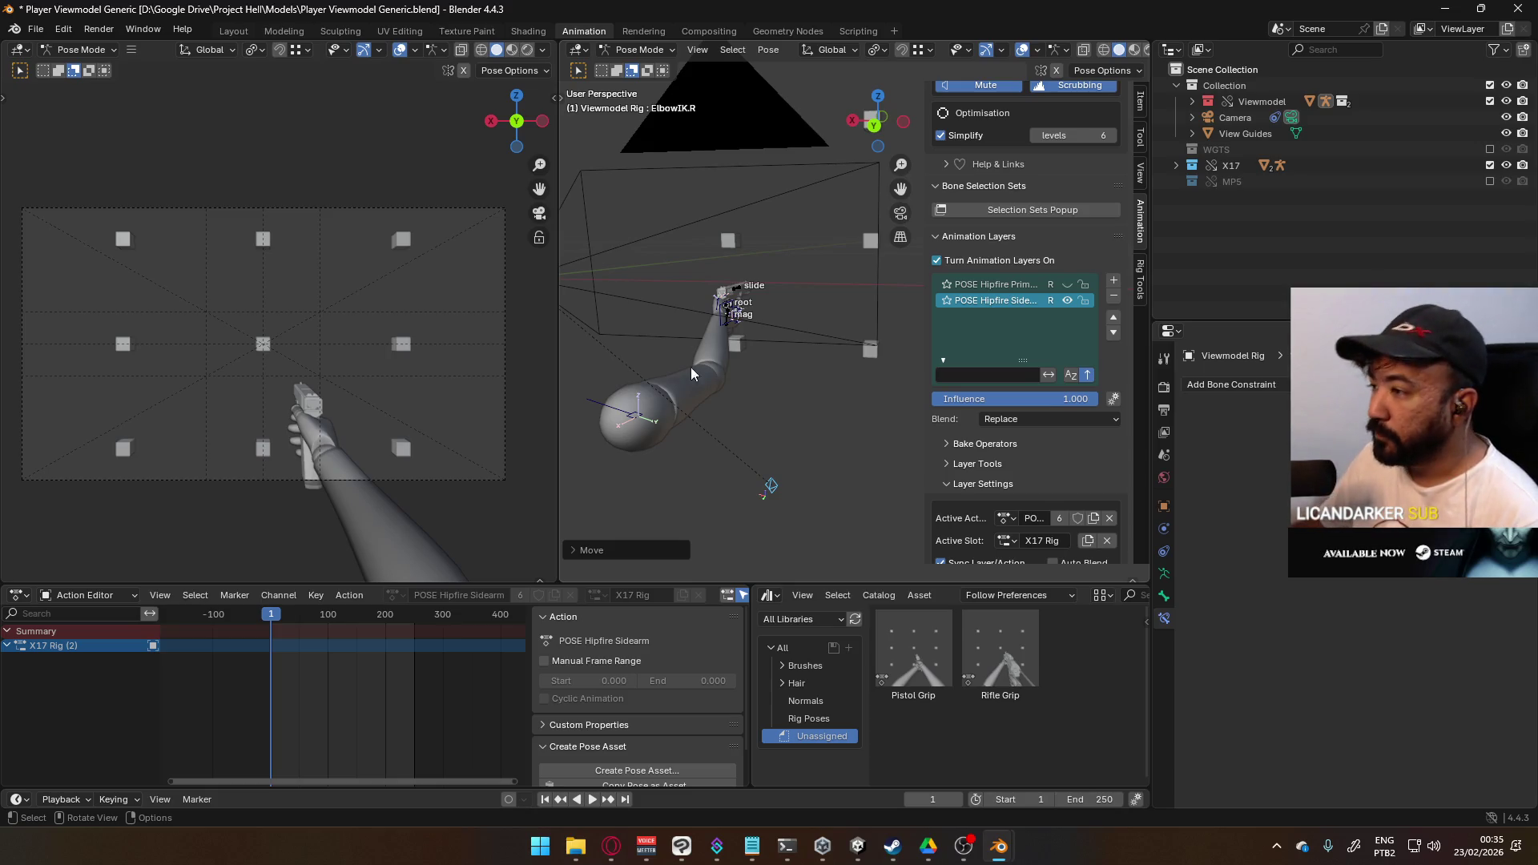
middle_drag(676, 454, 814, 455)
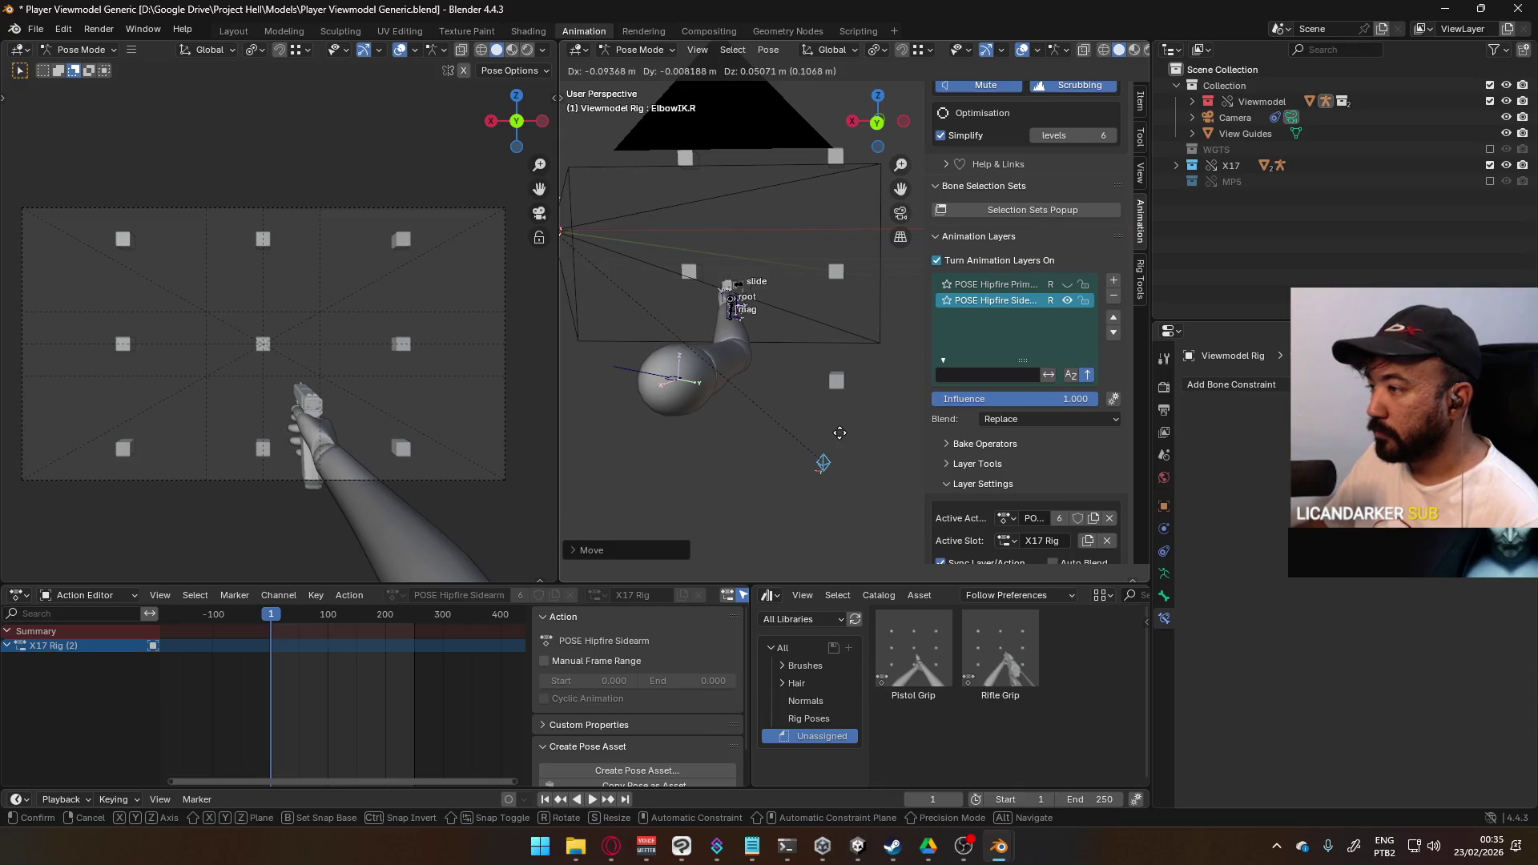
key(alt+Tab)
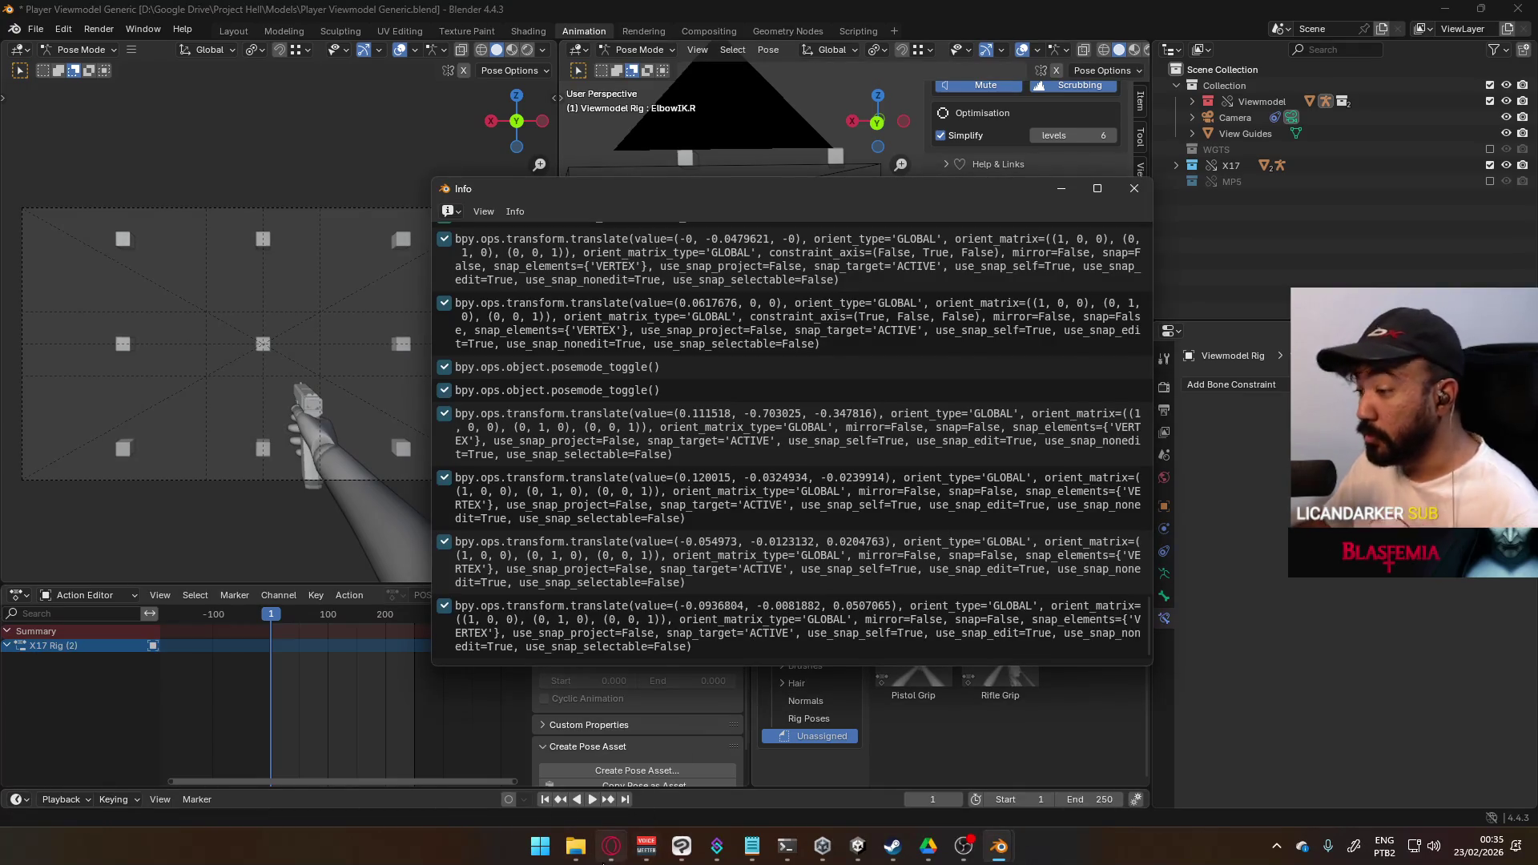
- Switch Opera to its YouTube tab, minimize the browser and Info window, and orbit the rig
click(611, 846)
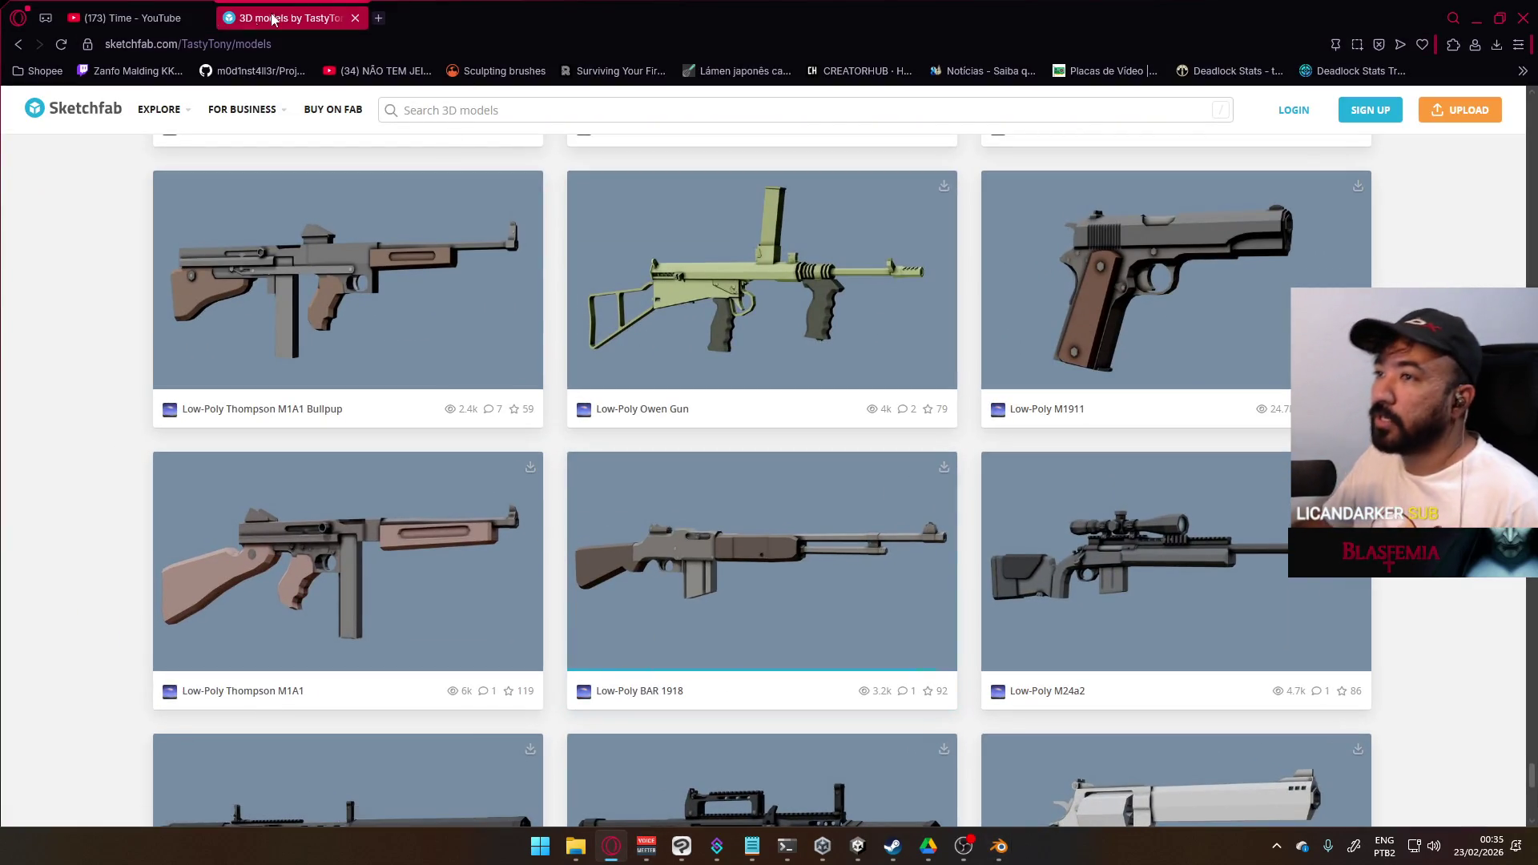
click(132, 18)
click(1476, 18)
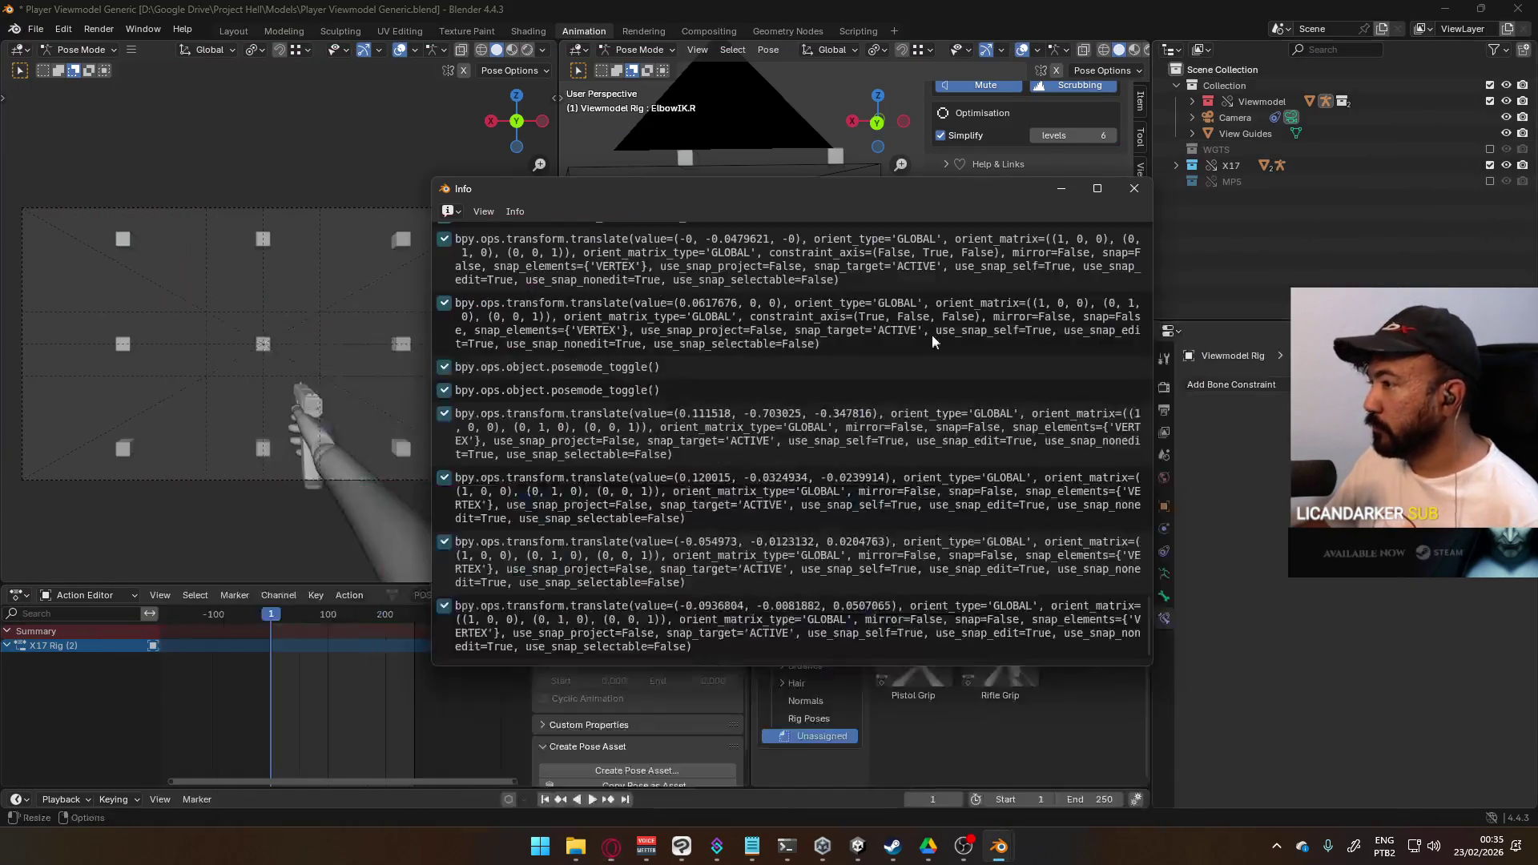
click(1047, 197)
mouse_move(711, 429)
middle_down()
mouse_move(728, 391)
mouse_move(765, 391)
middle_up()
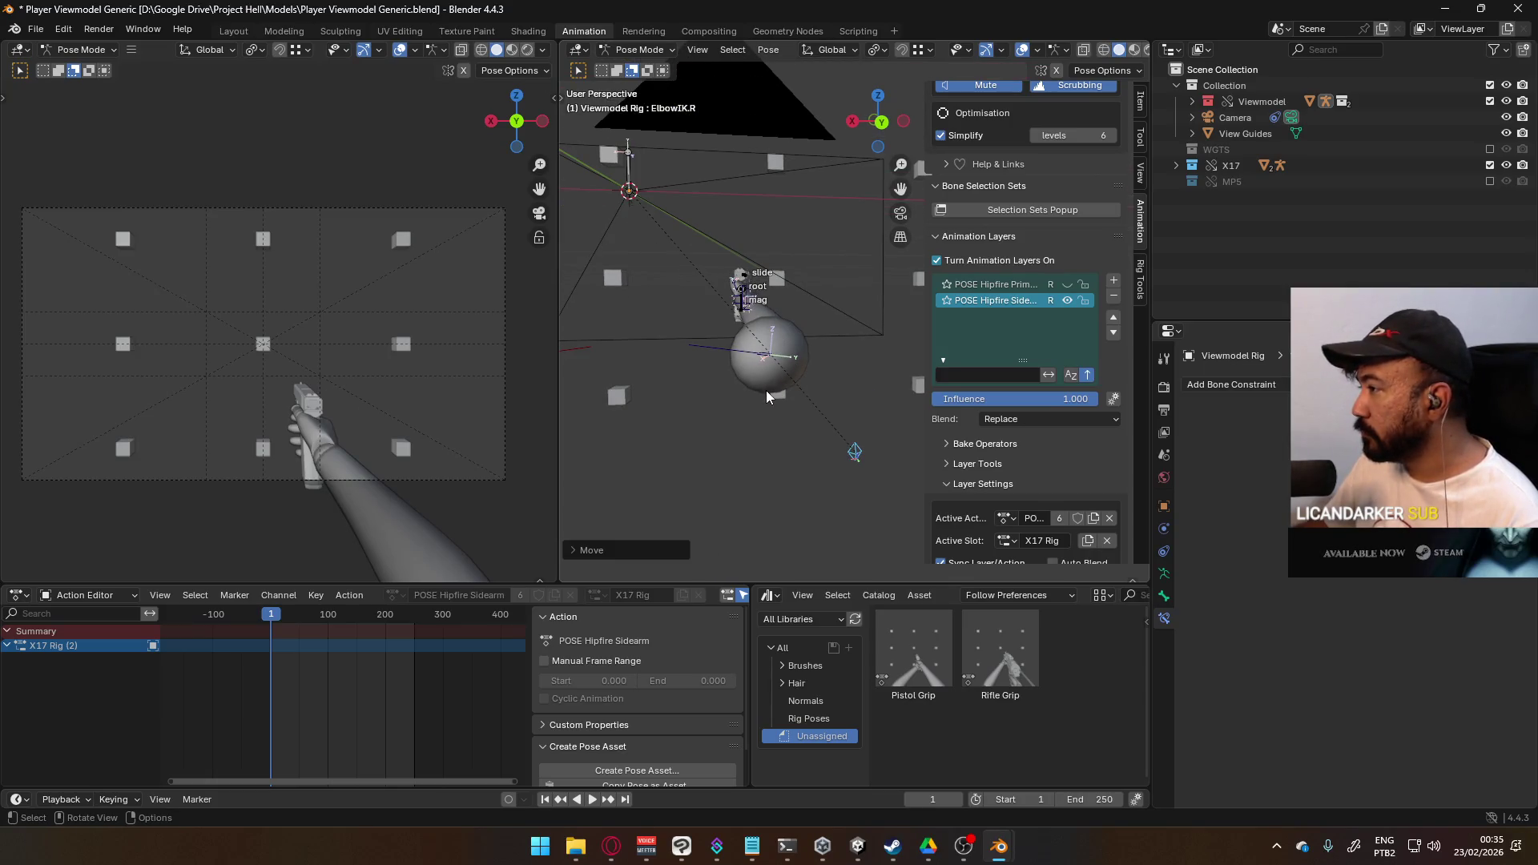
- Move ElbowIK.R once more and zoom in on the right arm
key(g)
click(771, 382)
mouse_move(676, 382)
middle_down()
mouse_move(720, 415)
mouse_move(651, 452)
mouse_move(721, 543)
mouse_move(820, 279)
middle_up()
shift+middle_drag(805, 215, 741, 335)
scroll(796, 316, up, 2)
scroll(758, 289, up, 2)
- Rotate the Shoulder.R bone
click(827, 315)
key(r)
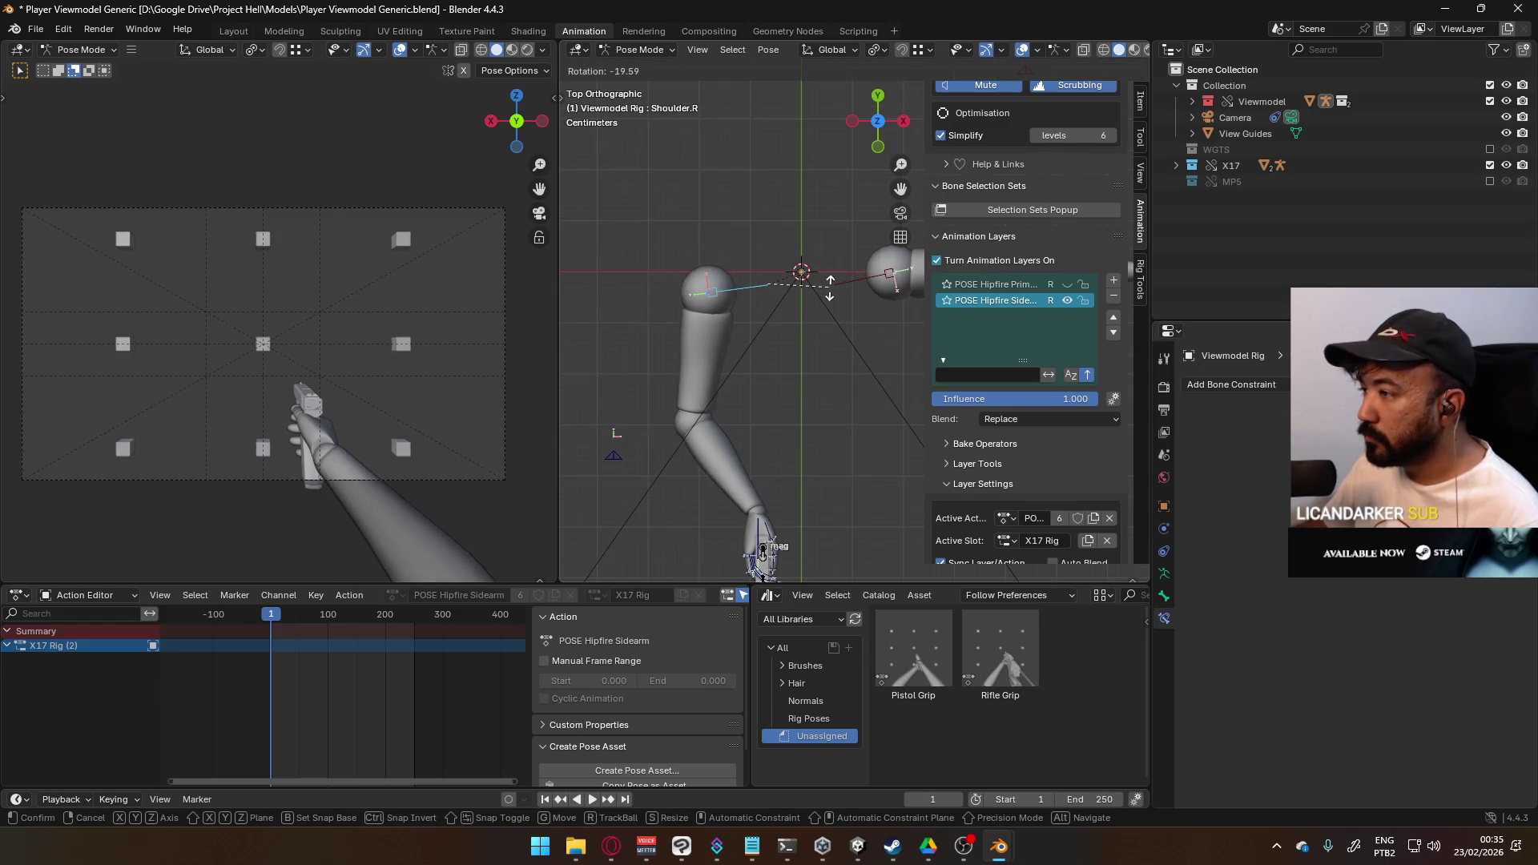
click(830, 287)
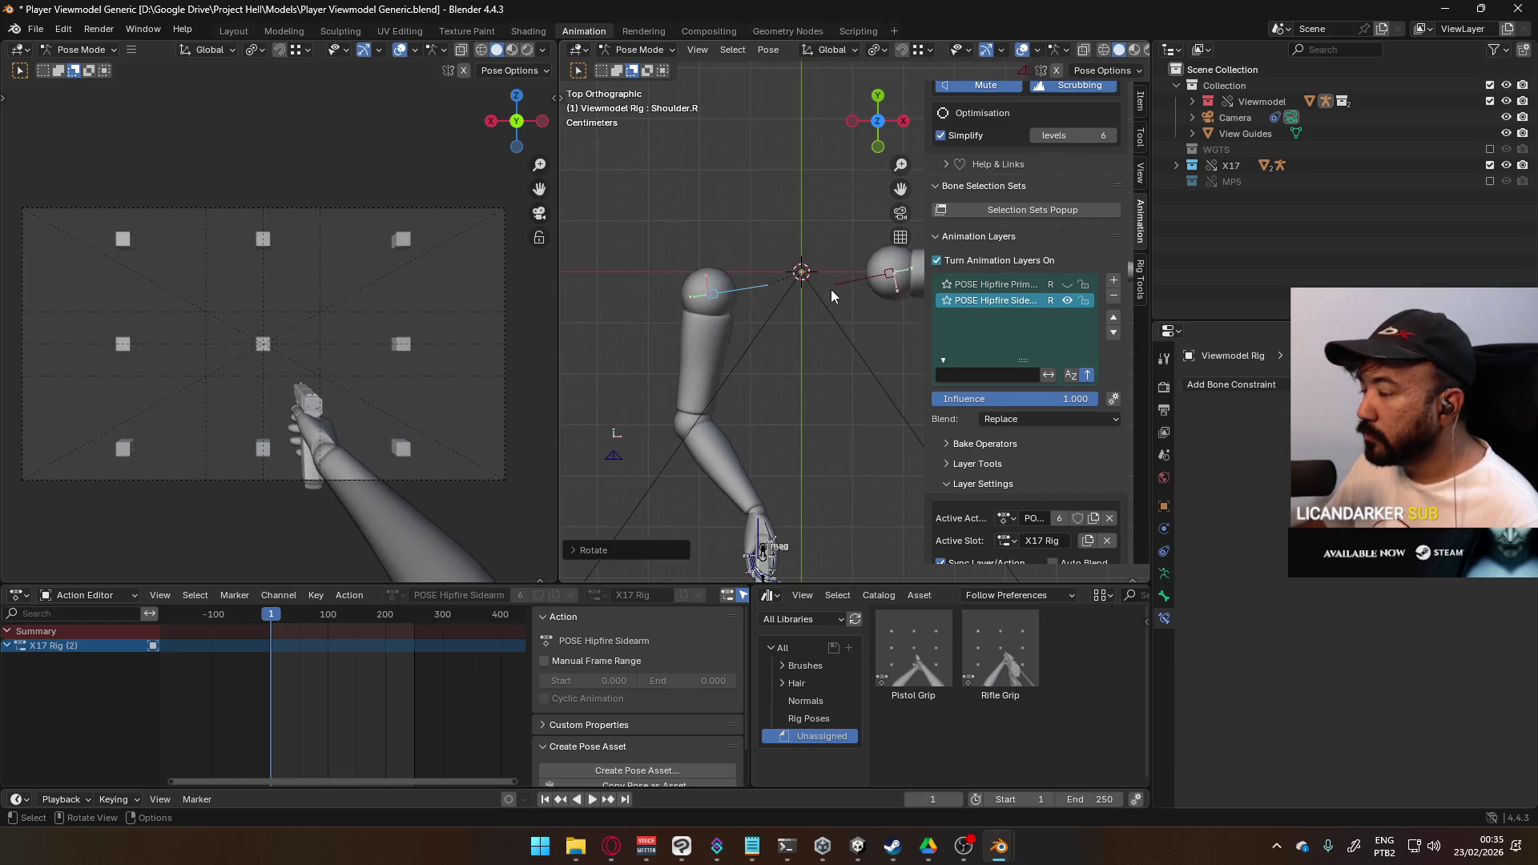
- Copy the current arm pose and paste it back
right_click(740, 292)
click(703, 325)
right_click(748, 298)
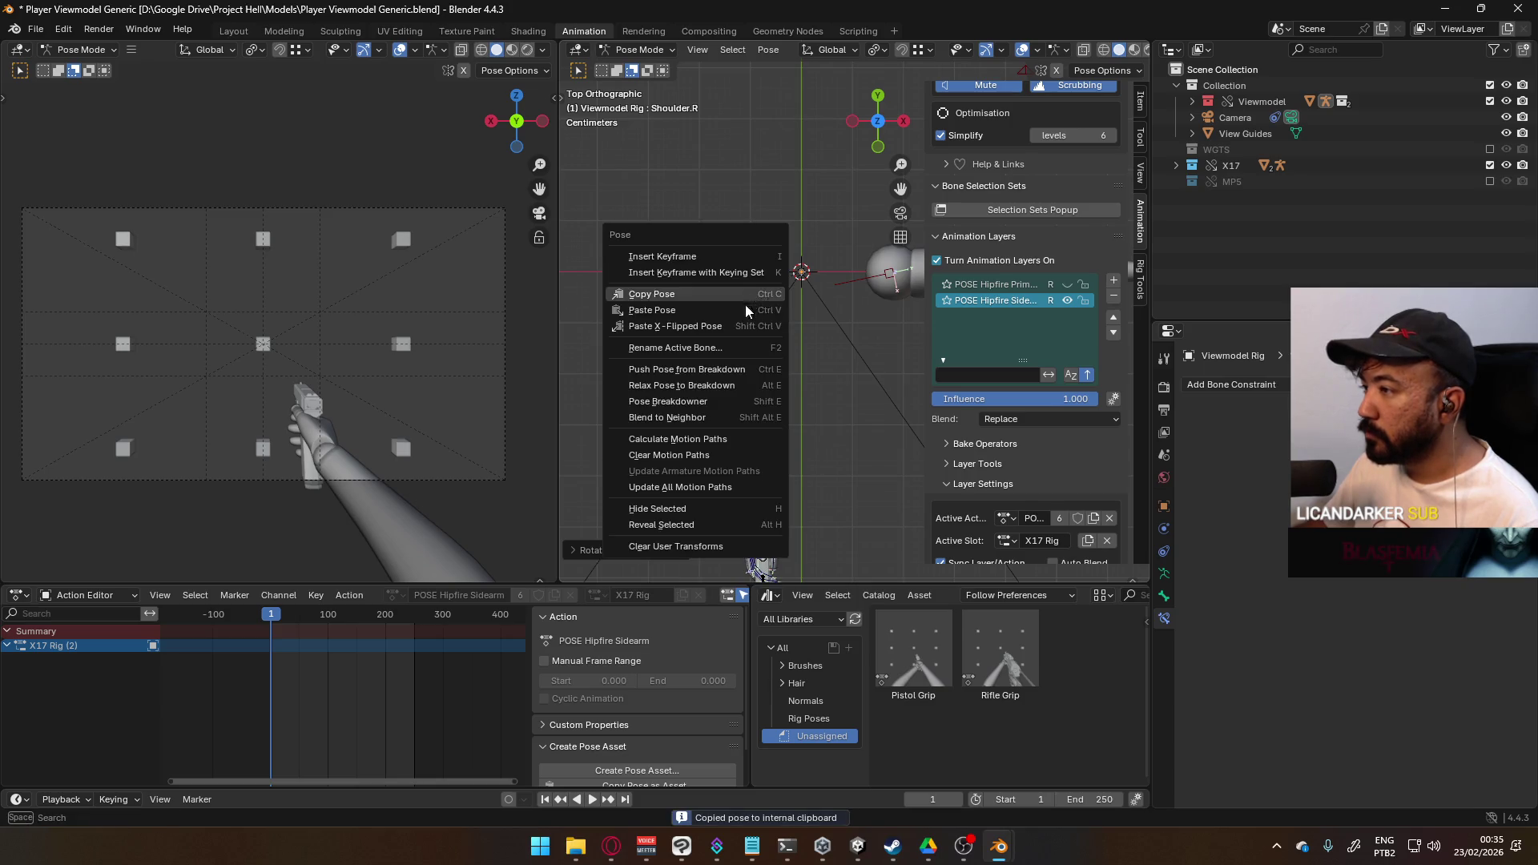
click(727, 325)
- Move the HandIK.L bone to a new position
scroll(753, 336, down, 3)
mouse_move(751, 259)
middle_down()
mouse_move(732, 343)
mouse_move(800, 233)
mouse_move(780, 200)
mouse_move(651, 238)
mouse_move(721, 288)
mouse_move(714, 304)
middle_up()
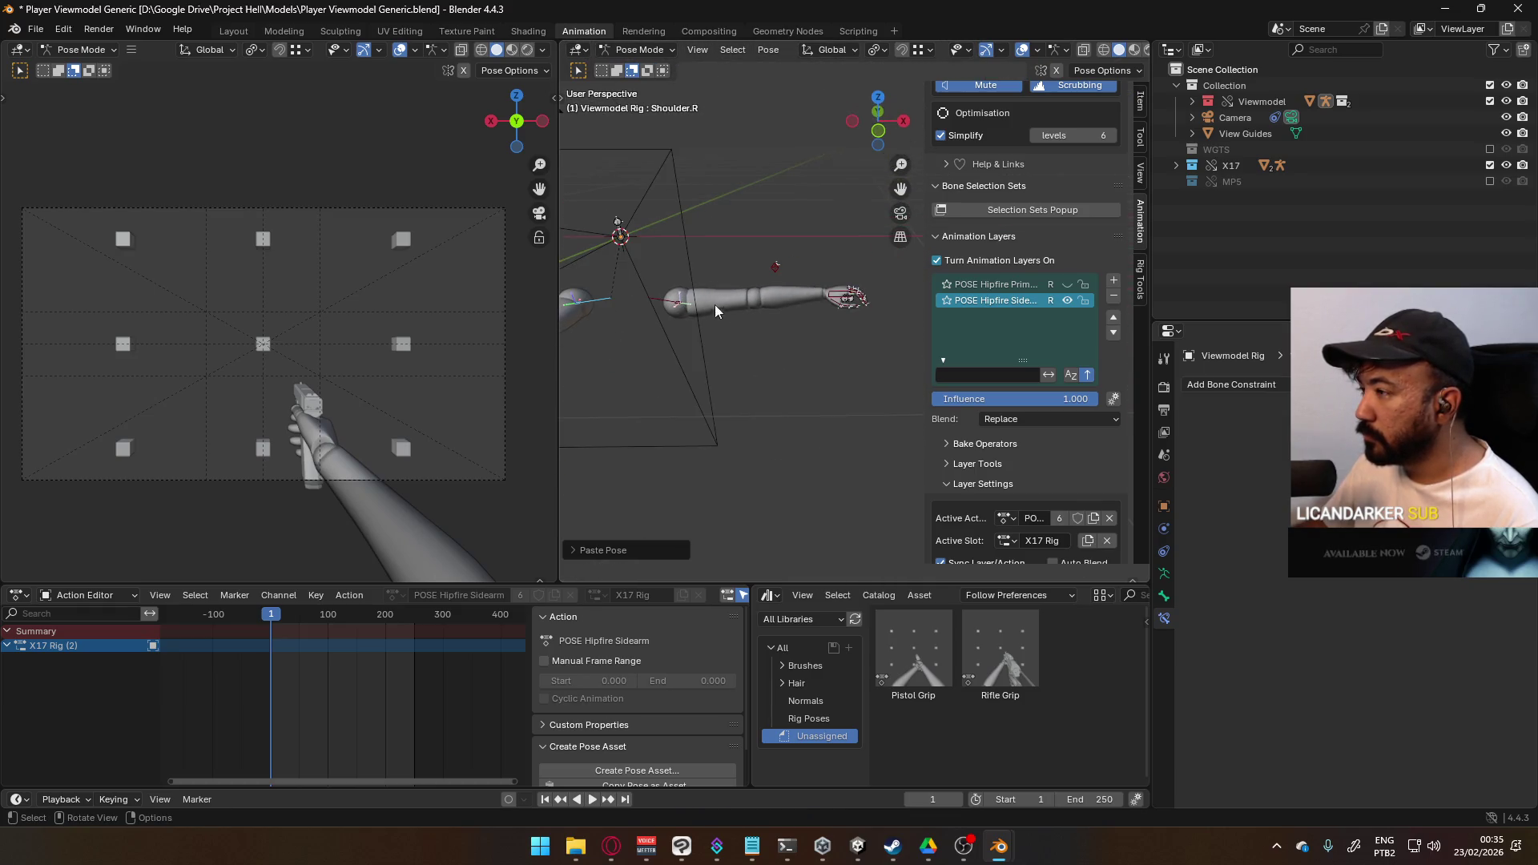
click(849, 298)
key(g)
click(800, 393)
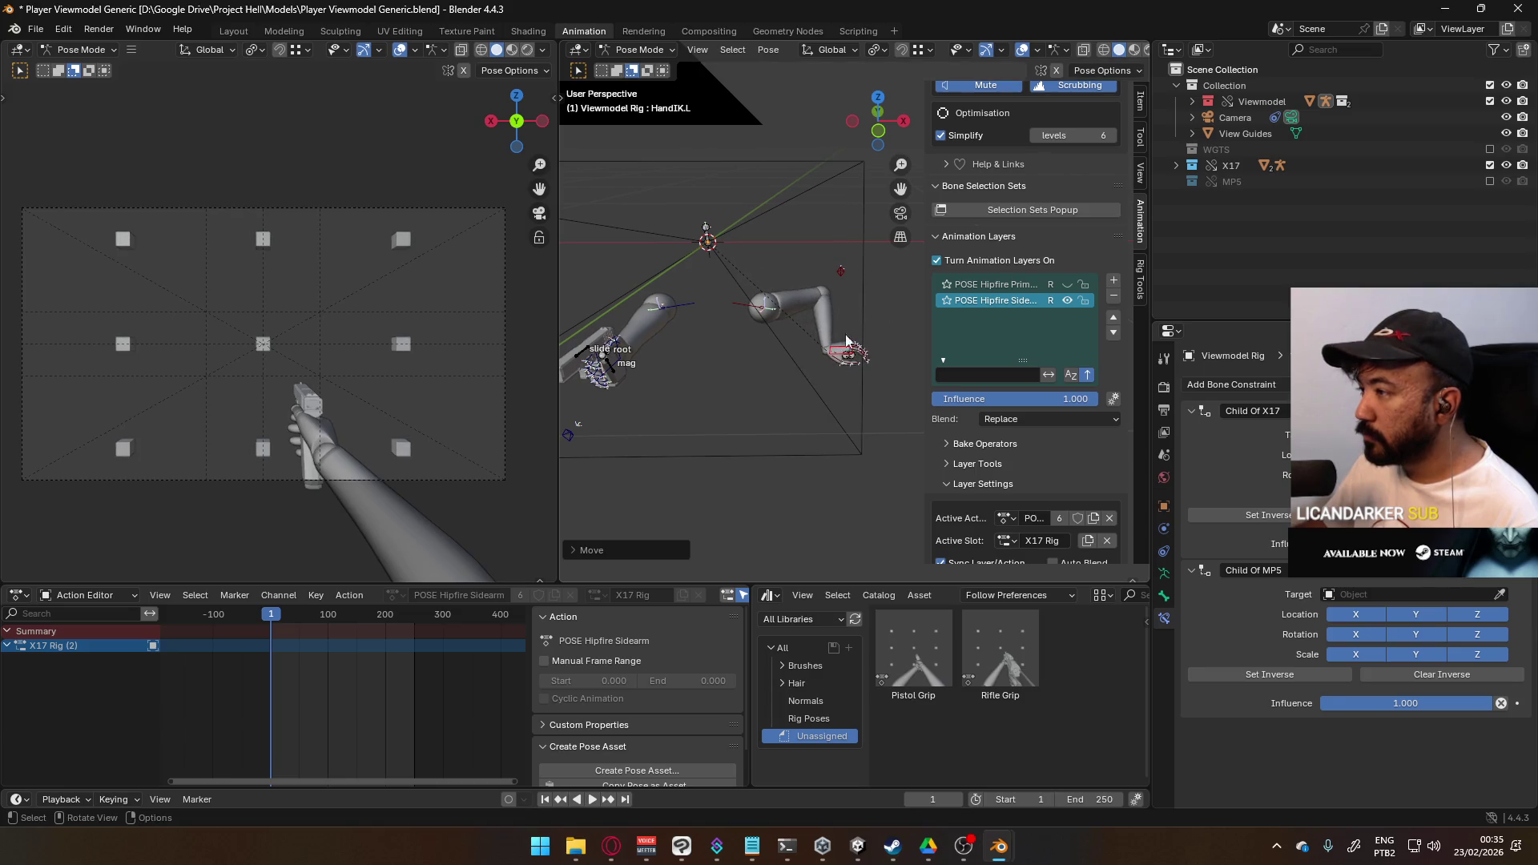
- Move the ElbowIK.L target to reposition the left elbow
mouse_move(824, 310)
middle_down()
mouse_move(606, 324)
mouse_move(766, 282)
mouse_move(774, 324)
mouse_move(815, 350)
mouse_move(769, 351)
mouse_move(844, 315)
mouse_move(732, 298)
mouse_move(846, 335)
mouse_move(817, 343)
mouse_move(894, 335)
mouse_move(770, 350)
middle_up()
click(851, 291)
key(g)
click(812, 340)
- Select HandIK.L and rotate the left hand in the top view
click(770, 349)
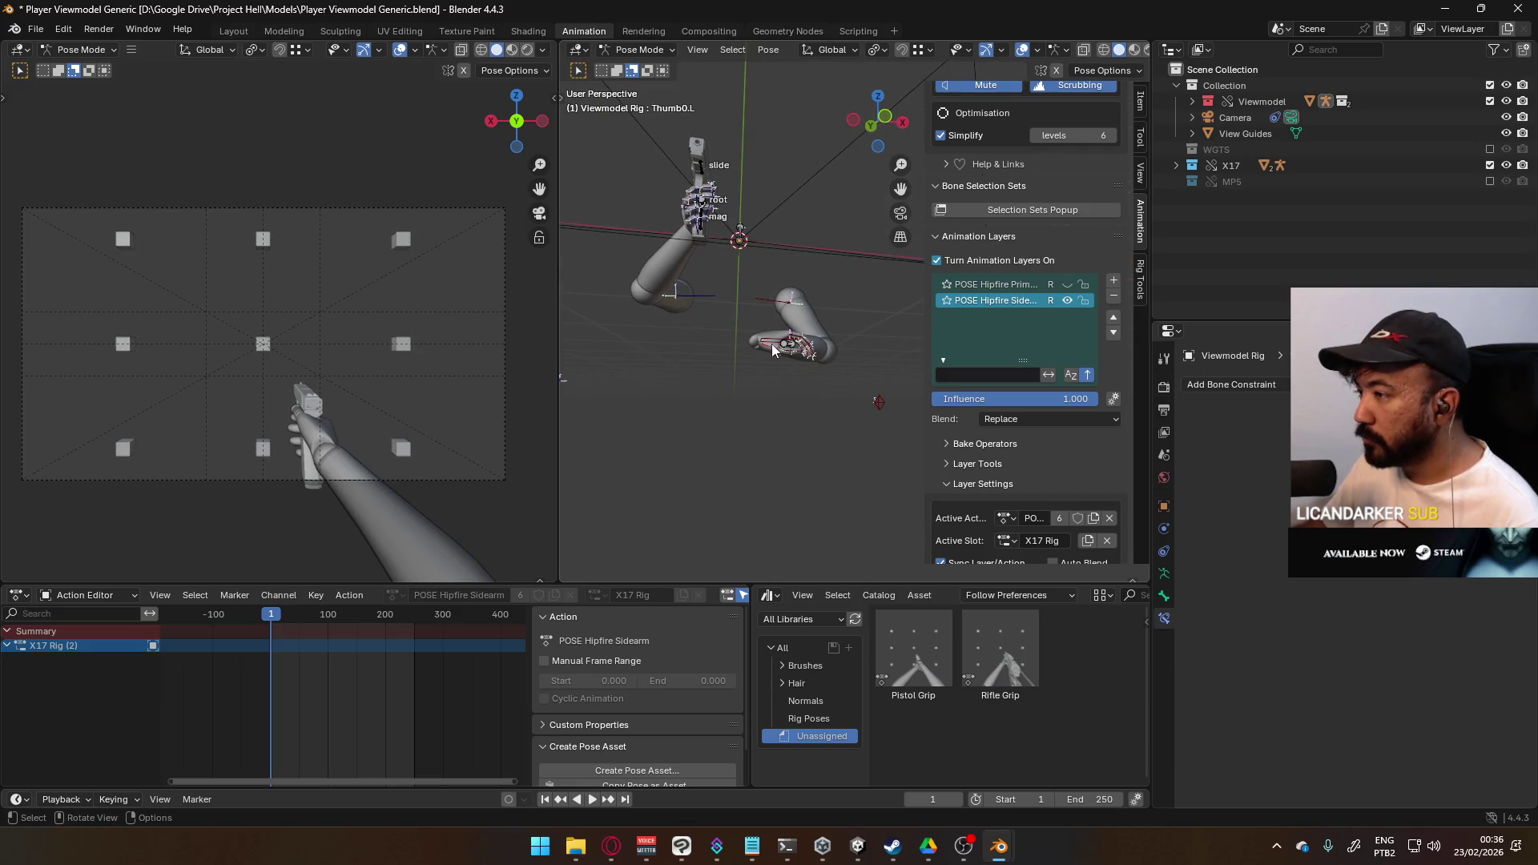
click(762, 347)
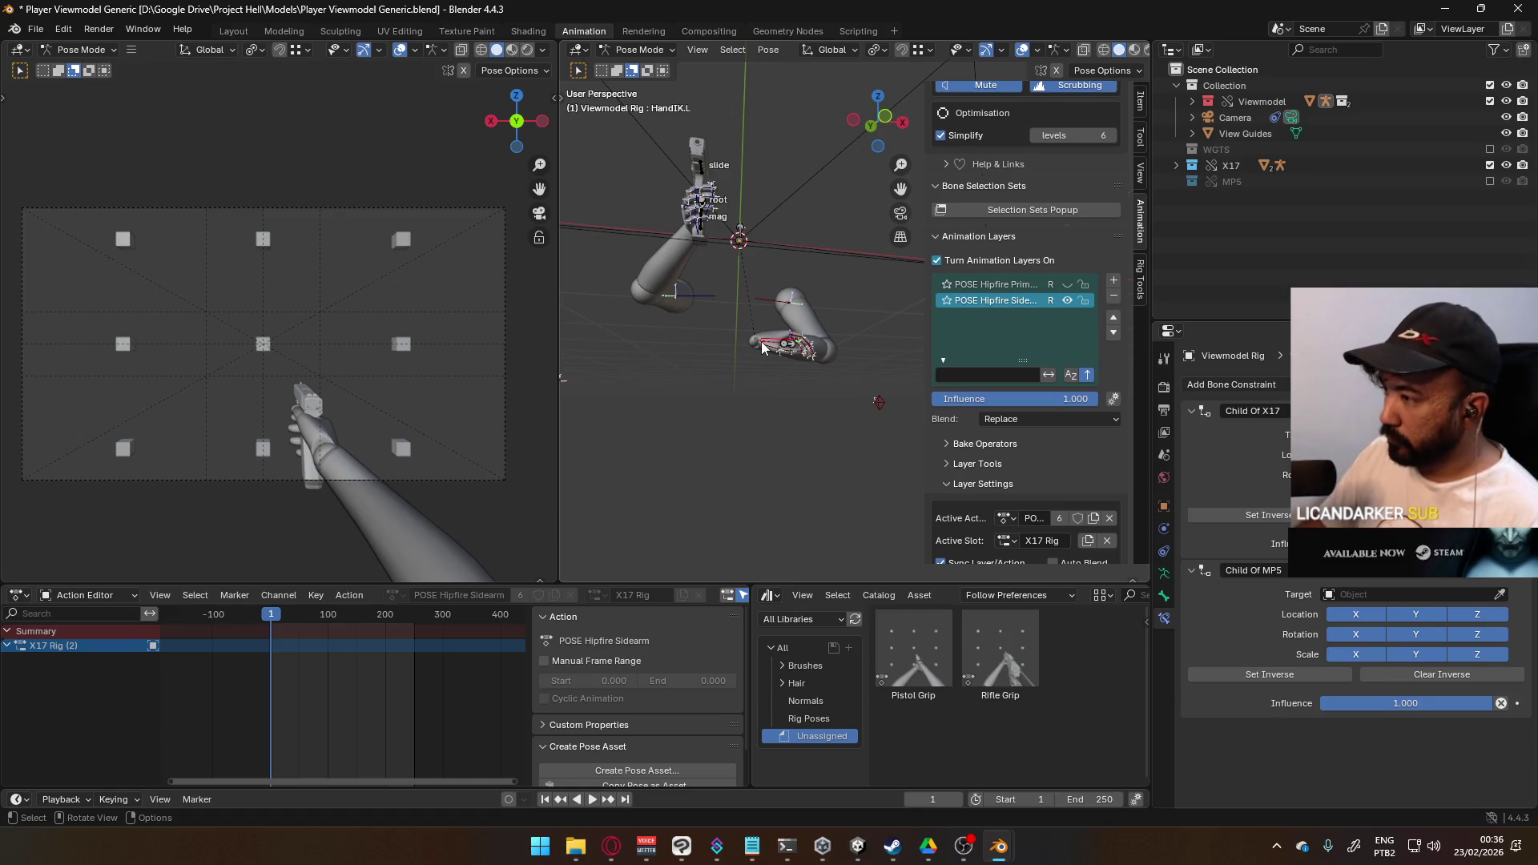
key(KP_1)
mouse_move(738, 421)
alt+middle_down()
mouse_move(748, 495)
mouse_move(821, 263)
alt+middle_up()
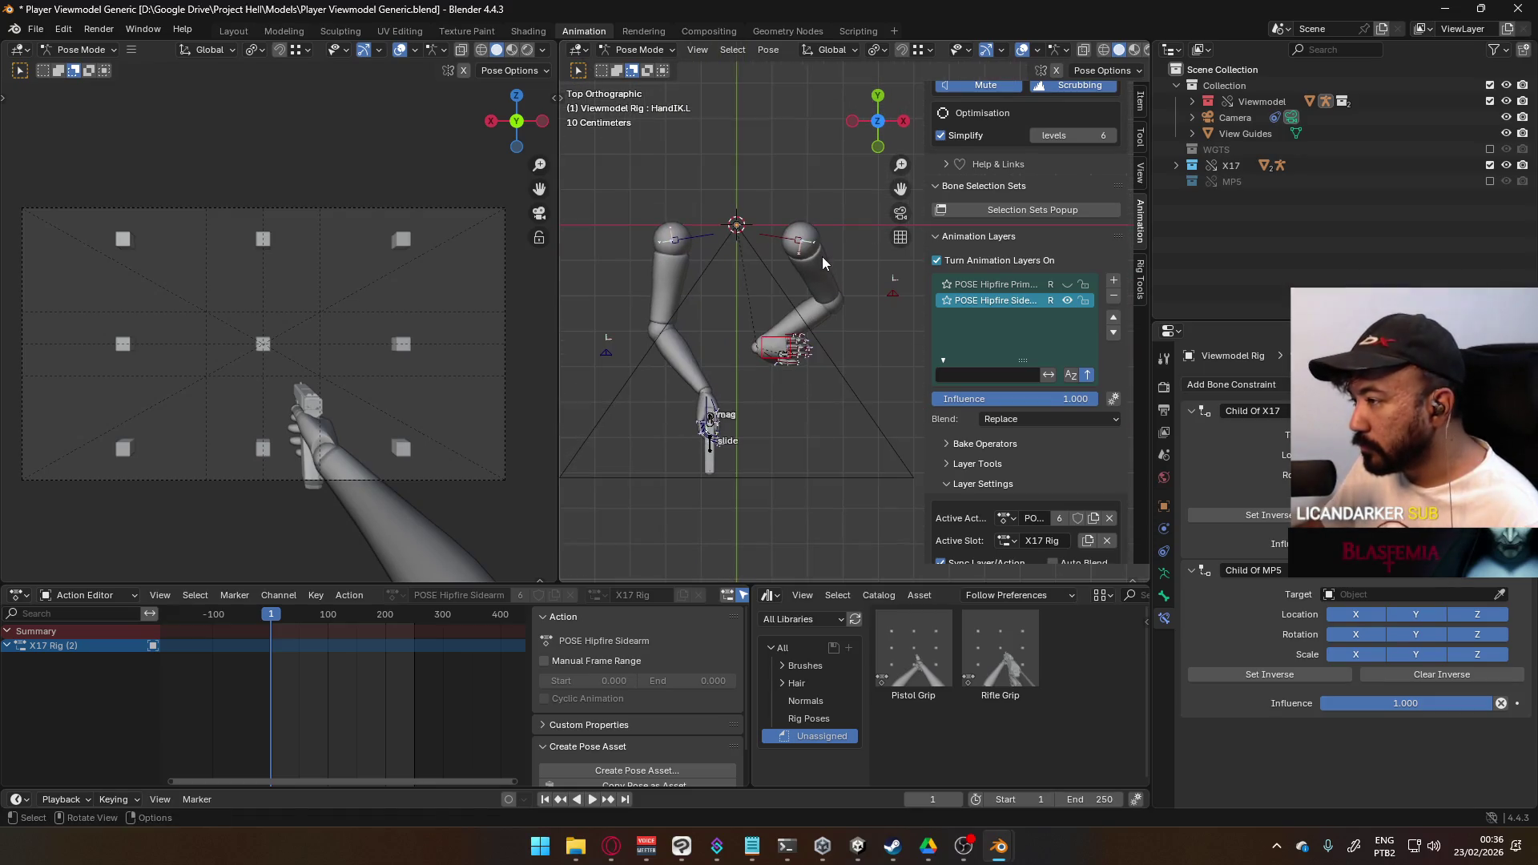
key(r)
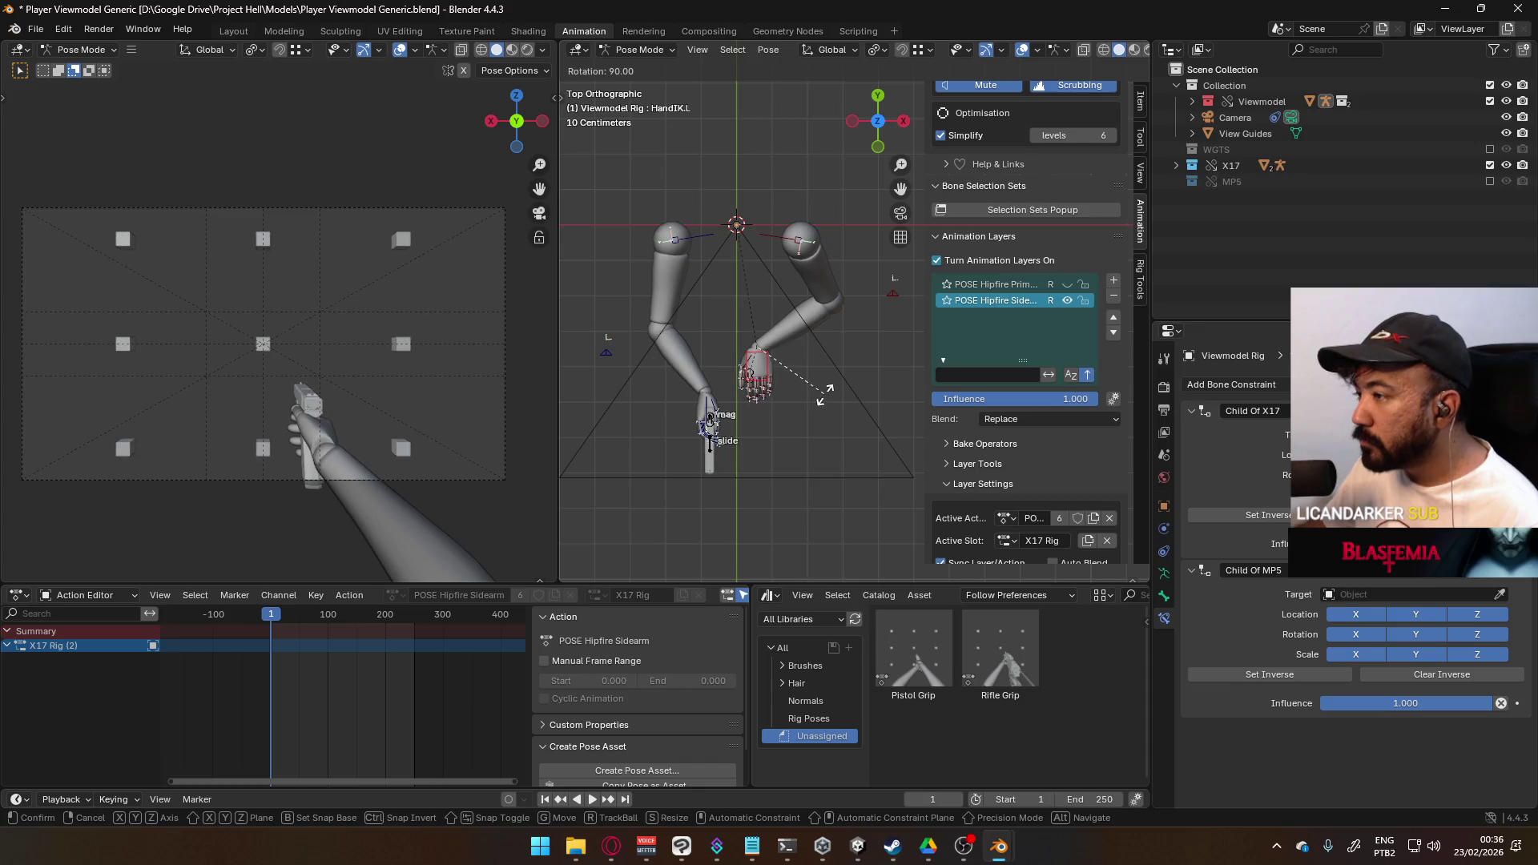
click(825, 394)
scroll(792, 394, up, 1)
shift+middle_drag(793, 394, 850, 357)
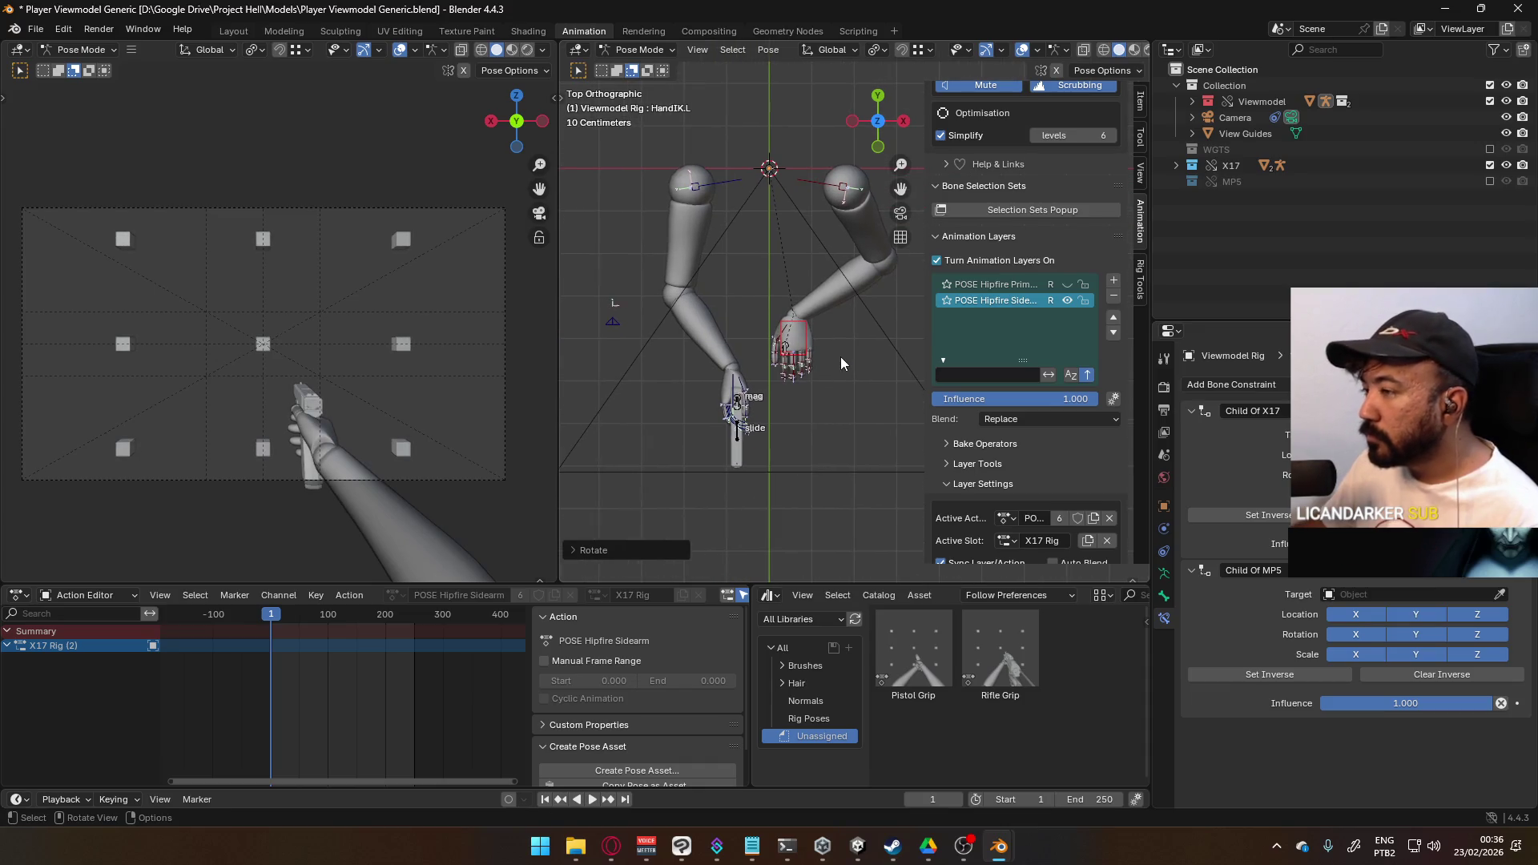
- In the front view, lift the left hand up under the gun, discarding unwanted rotations
key(KP_1)
scroll(839, 369, up, 2)
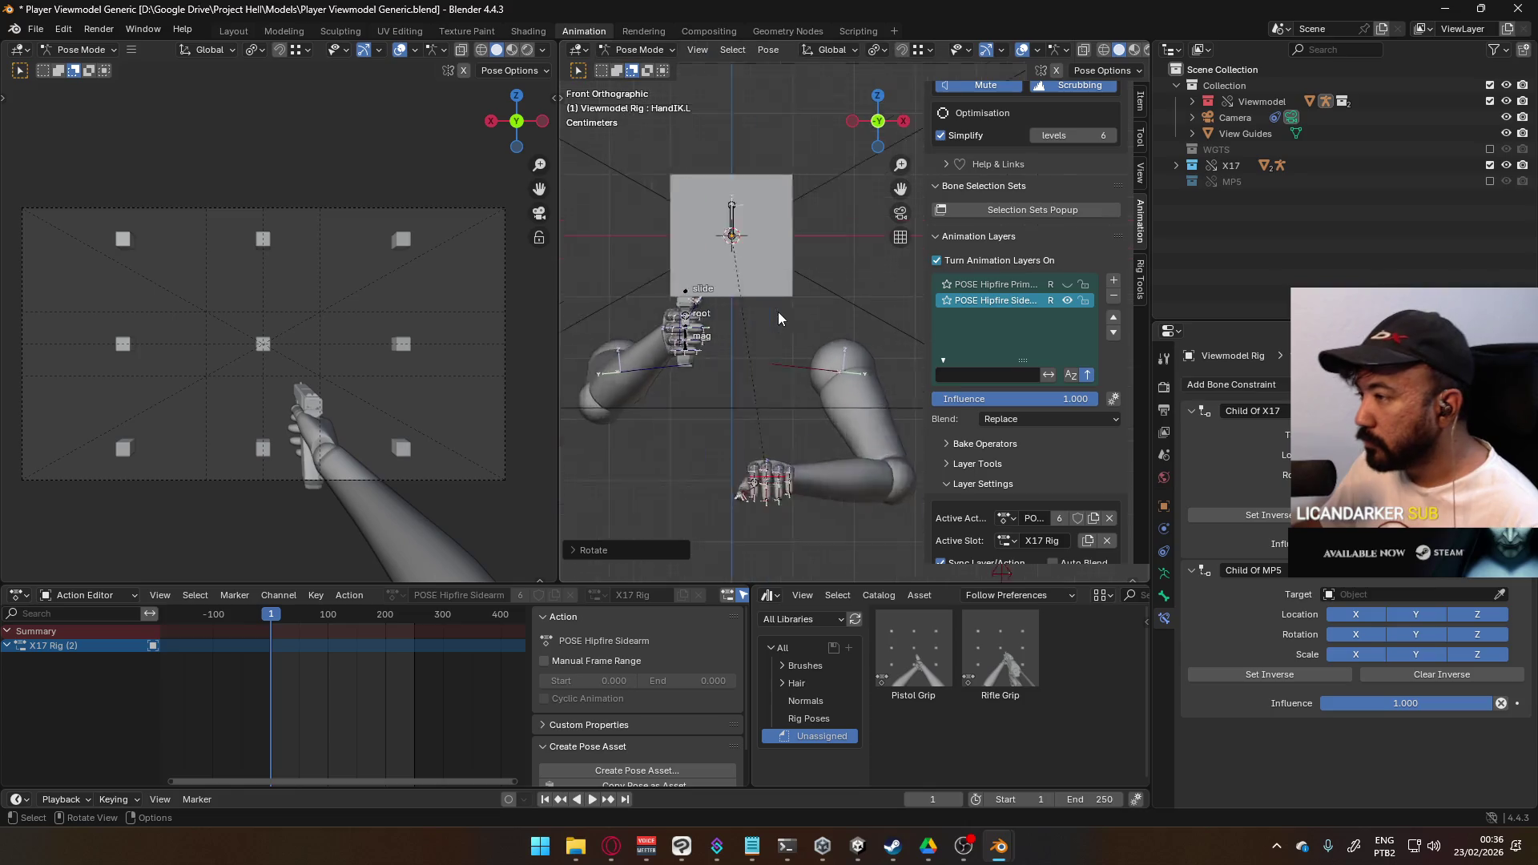
key(r)
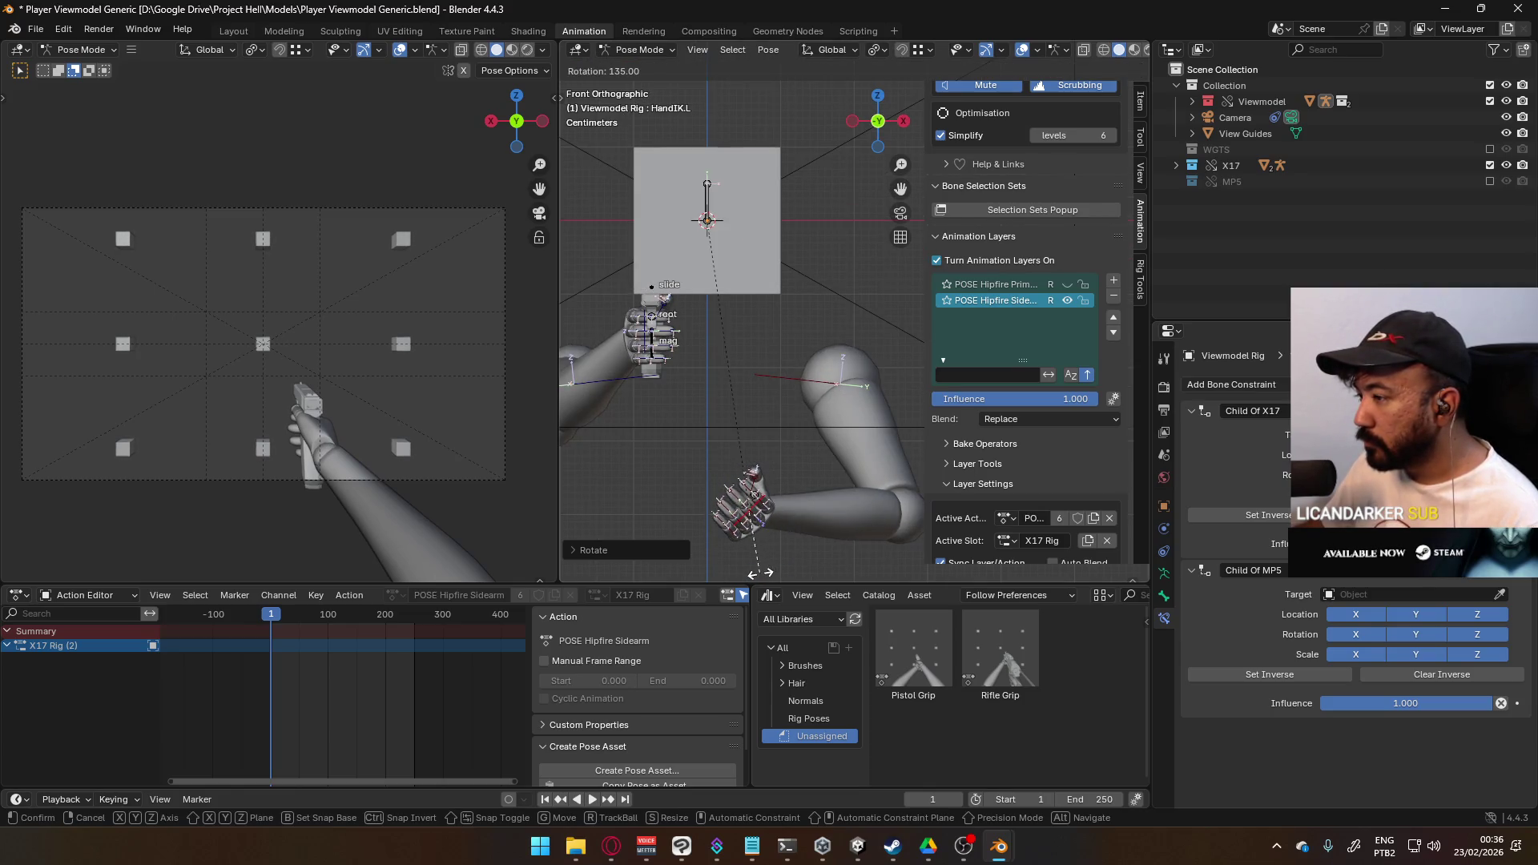
right_click(743, 575)
key(r)
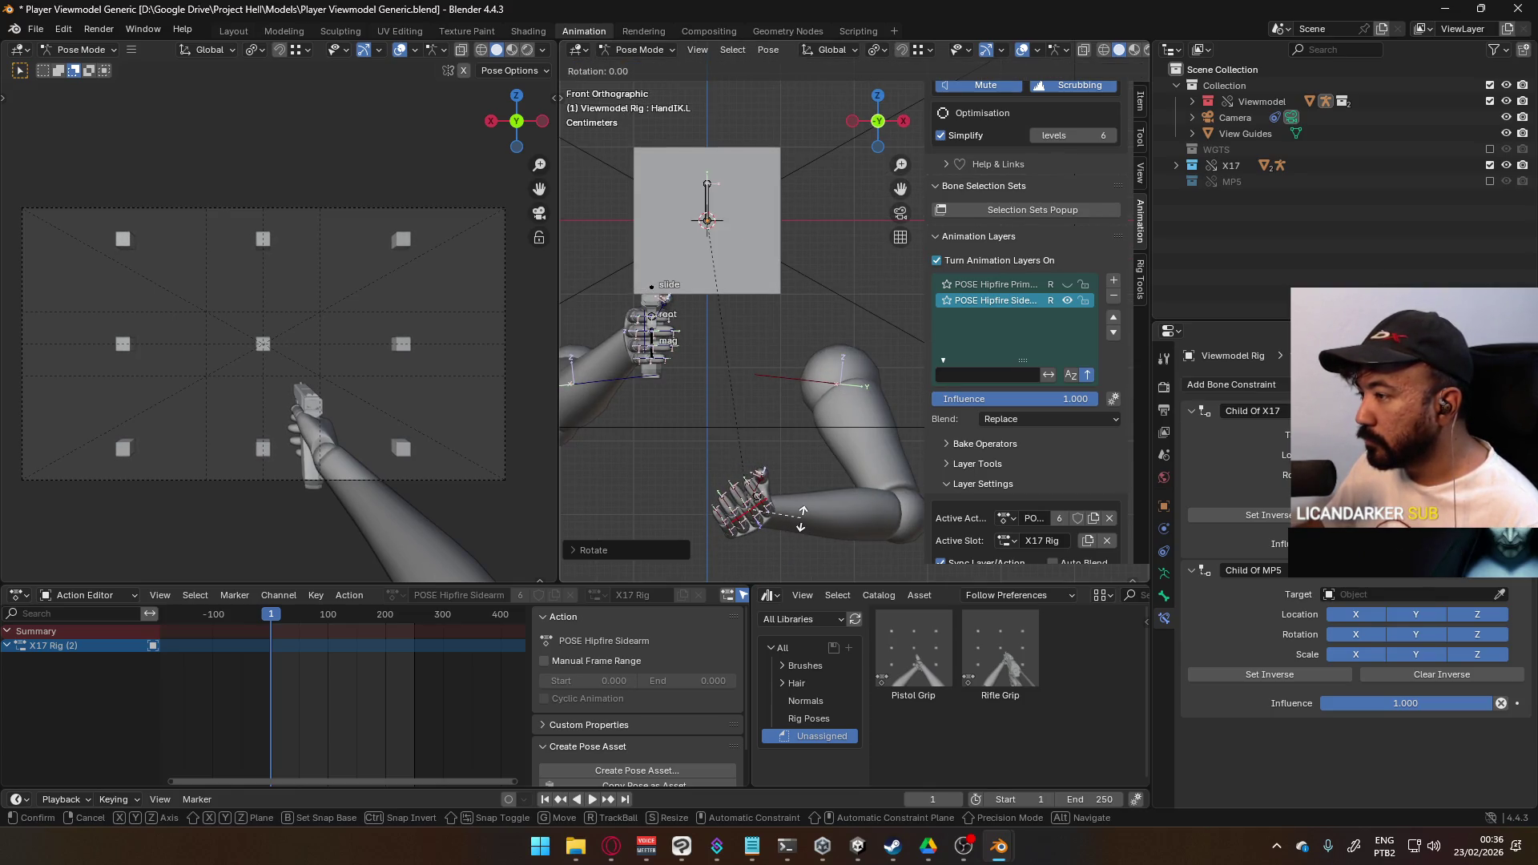
key(g)
click(725, 362)
key(r)
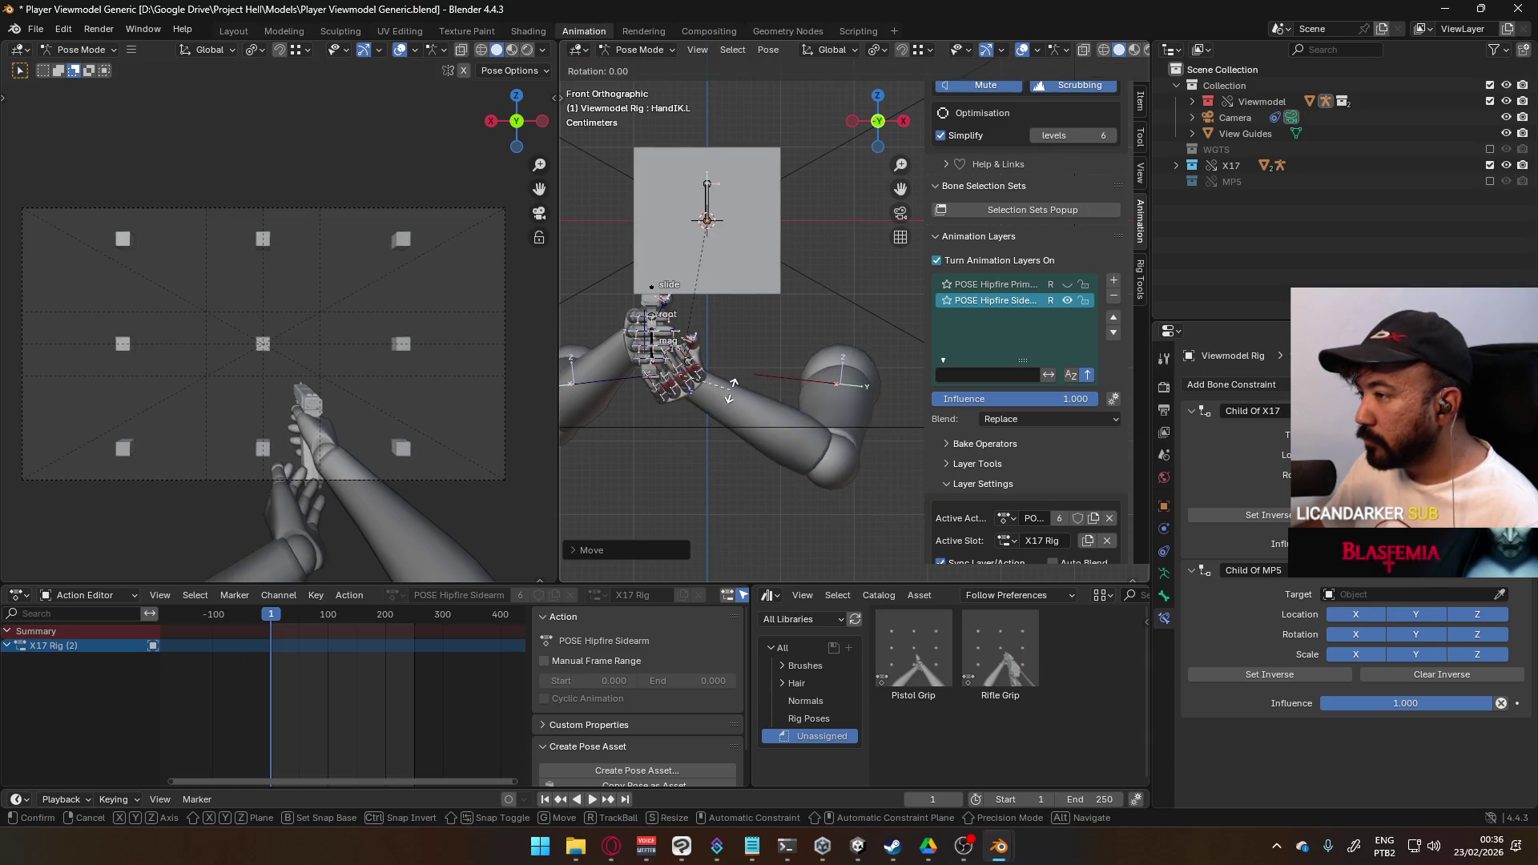
right_click(726, 365)
- Settle the left hand onto the X17 pistol grip from the side view, then switch to Object Mode
middle_drag(726, 364, 615, 359)
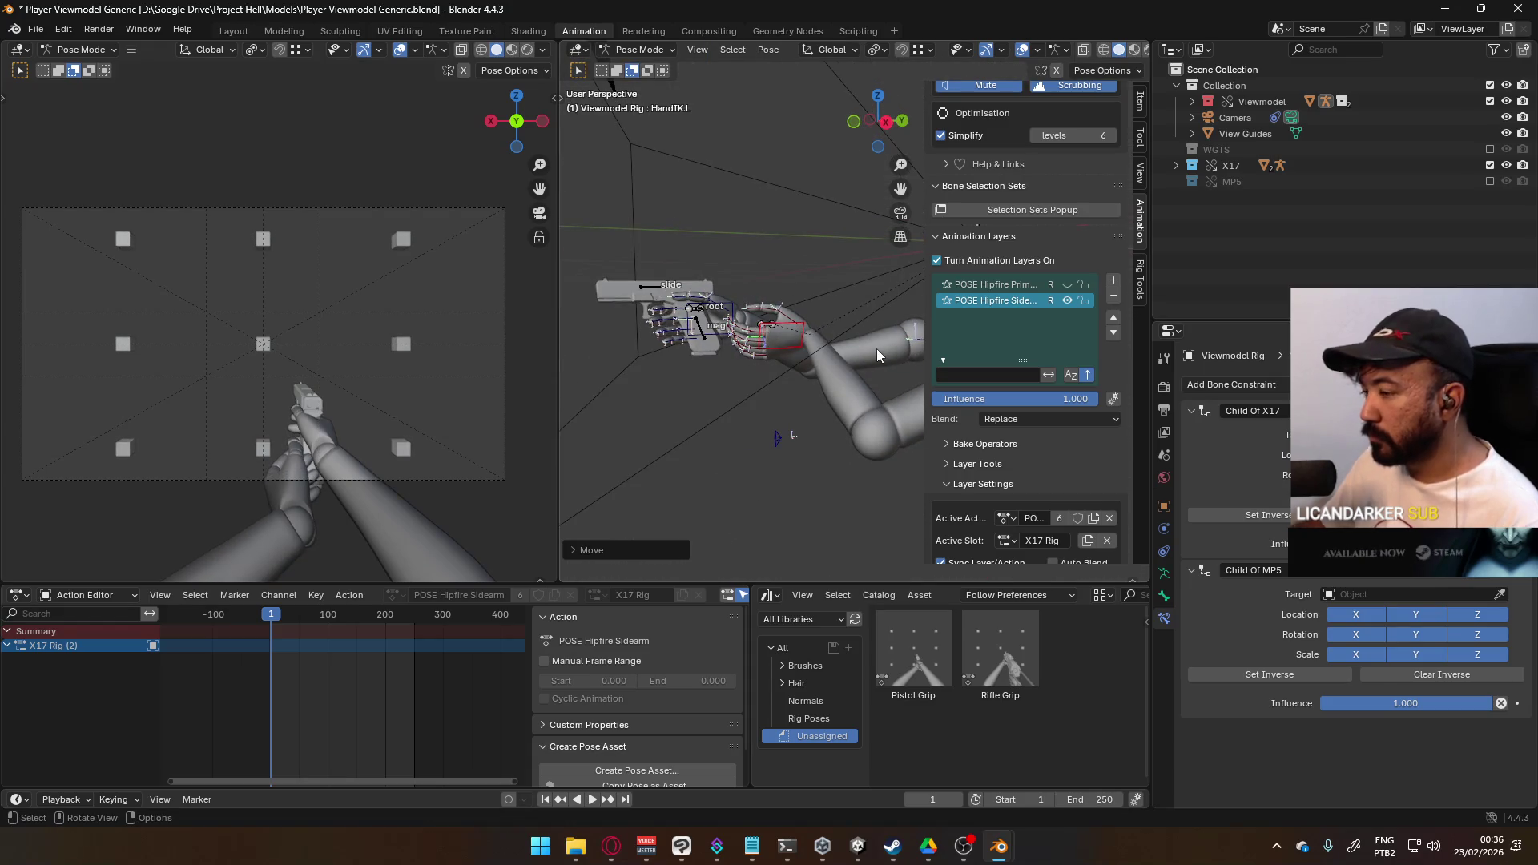
key(KP_3)
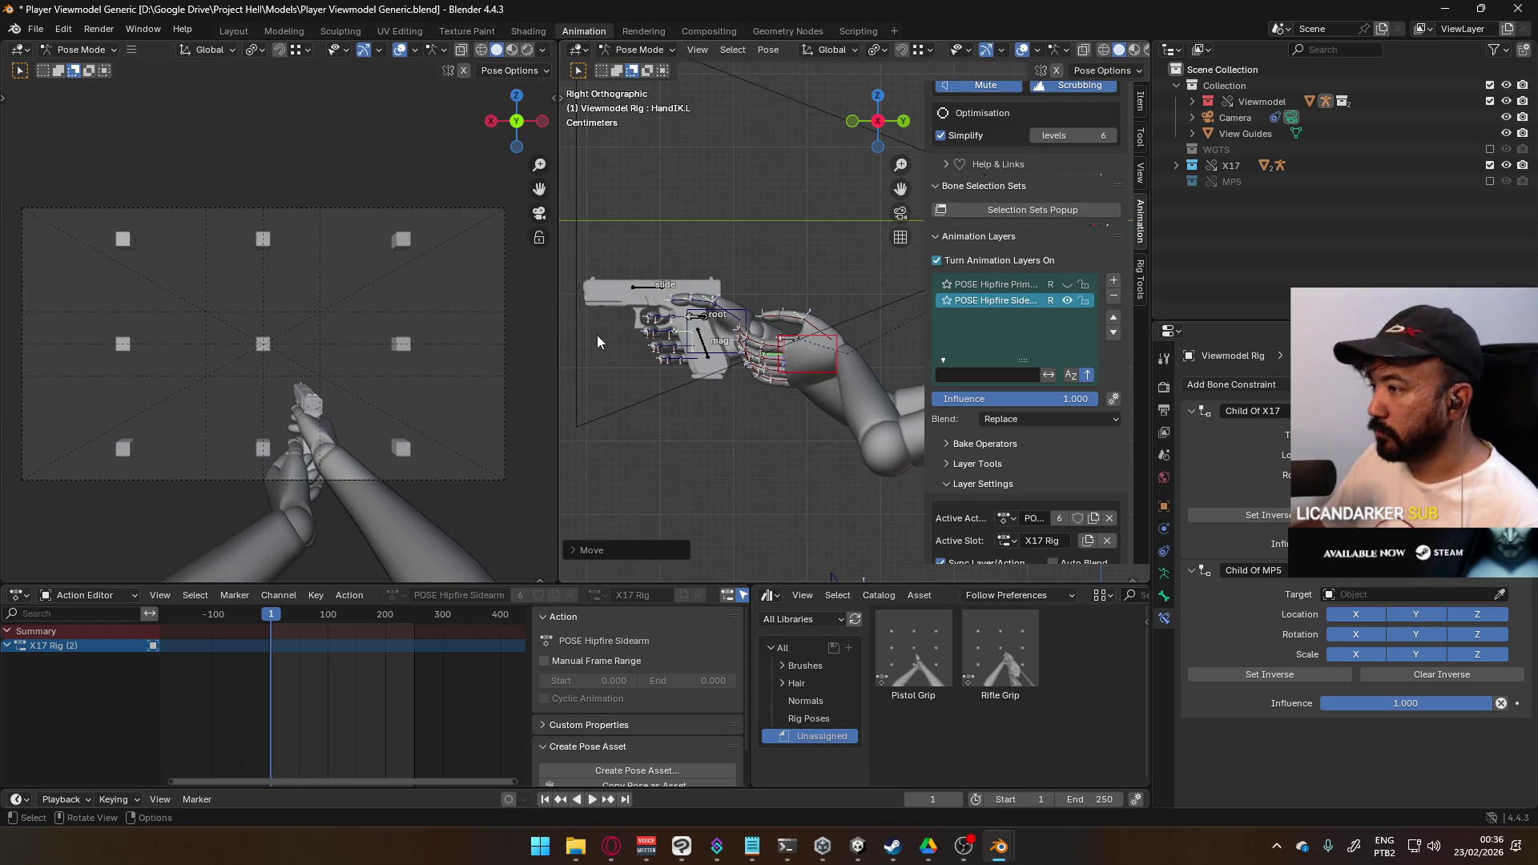
shift+middle_drag(594, 342, 606, 380)
key(g)
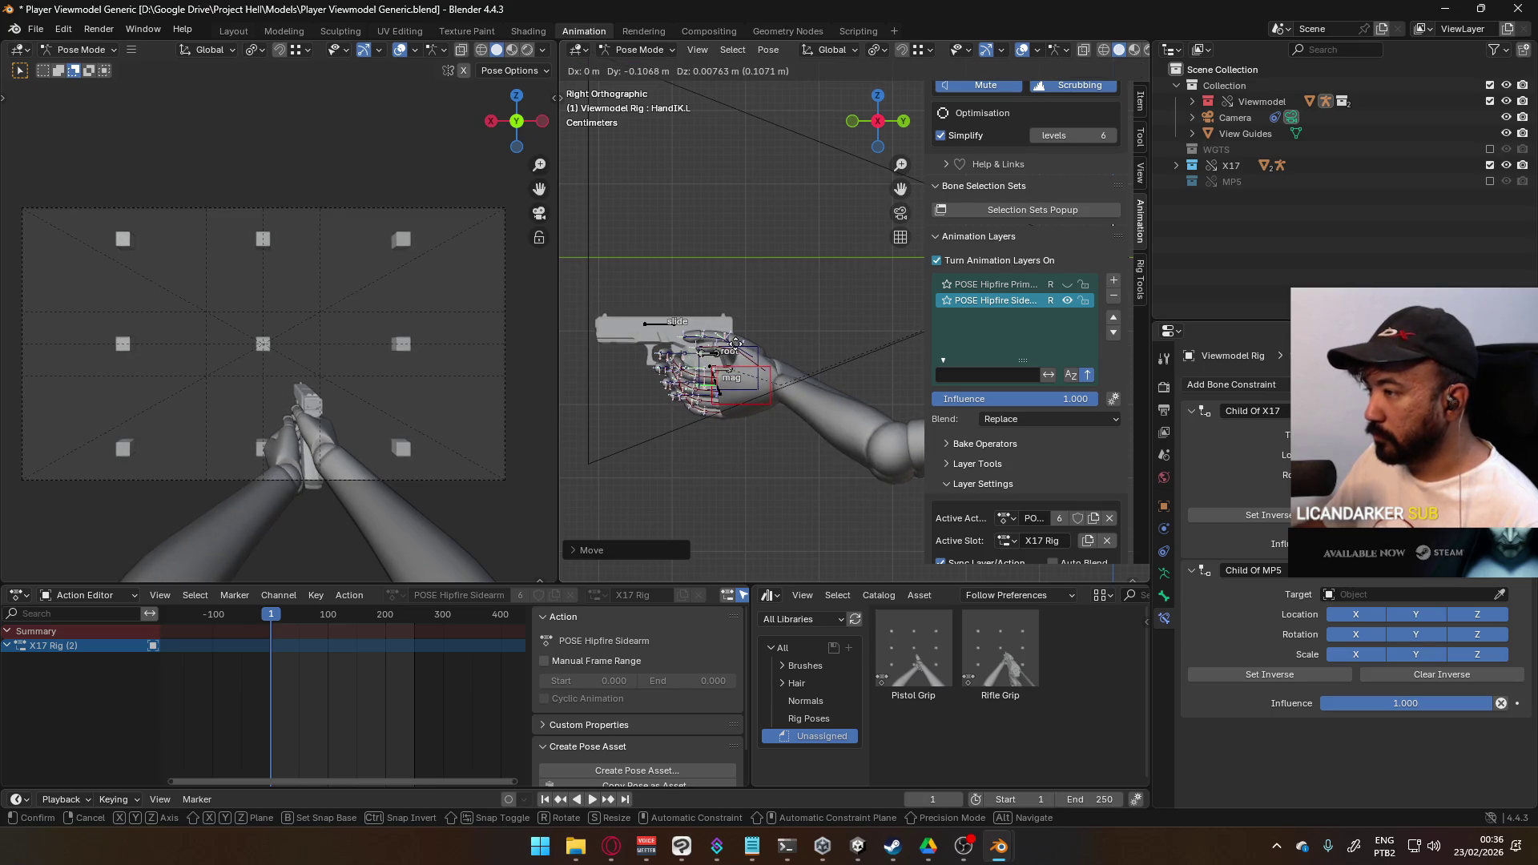
click(735, 343)
click(641, 50)
click(633, 68)
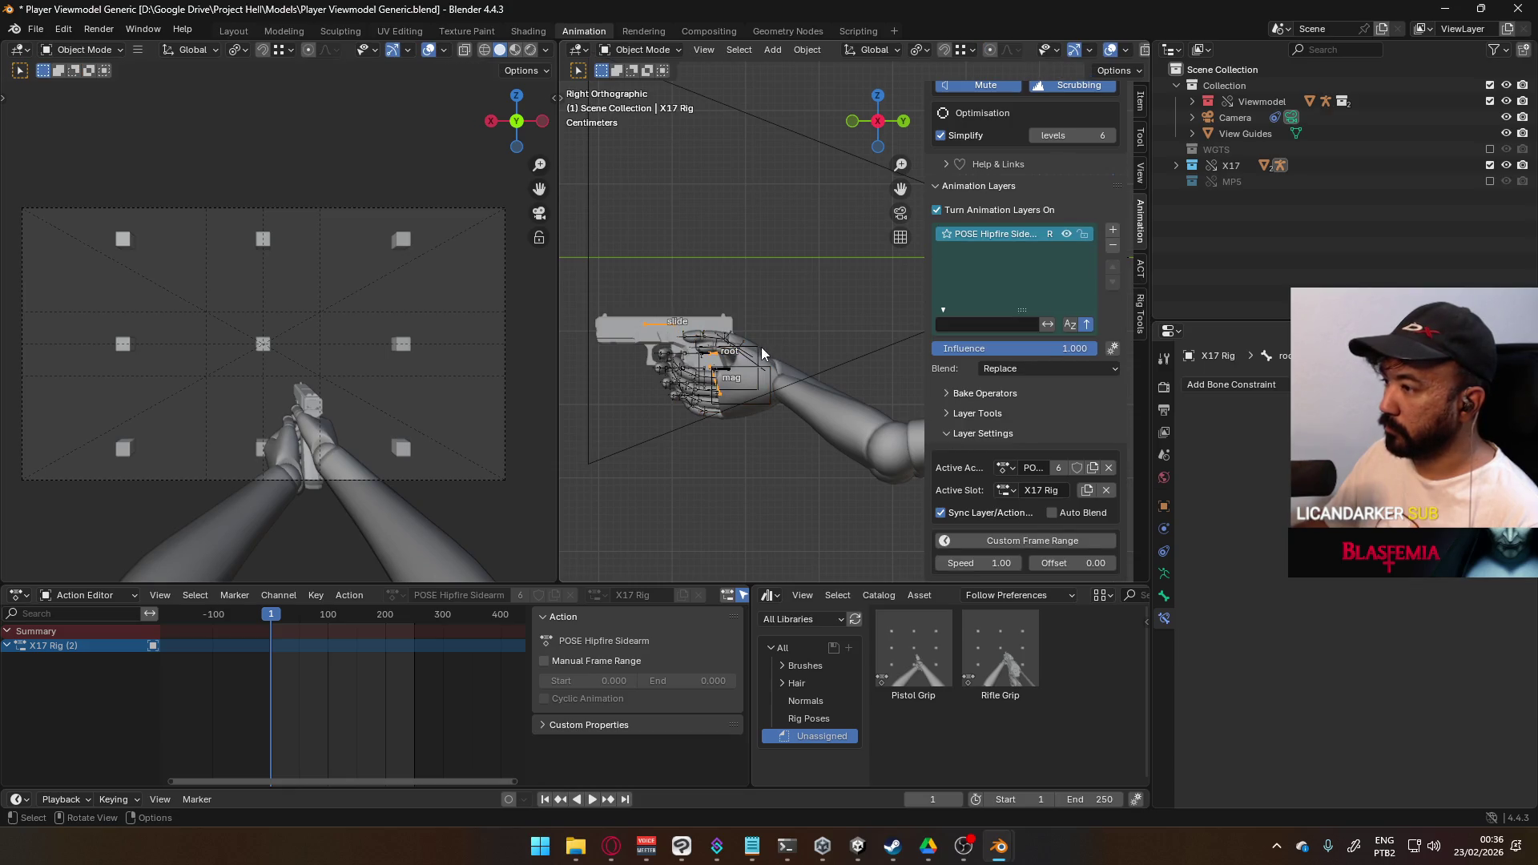
- Return to Pose Mode and select the X17 Rig root bone near the pistol
click(640, 50)
click(632, 102)
mouse_move(678, 167)
middle_down()
mouse_move(719, 362)
mouse_move(853, 366)
middle_up()
click(845, 362)
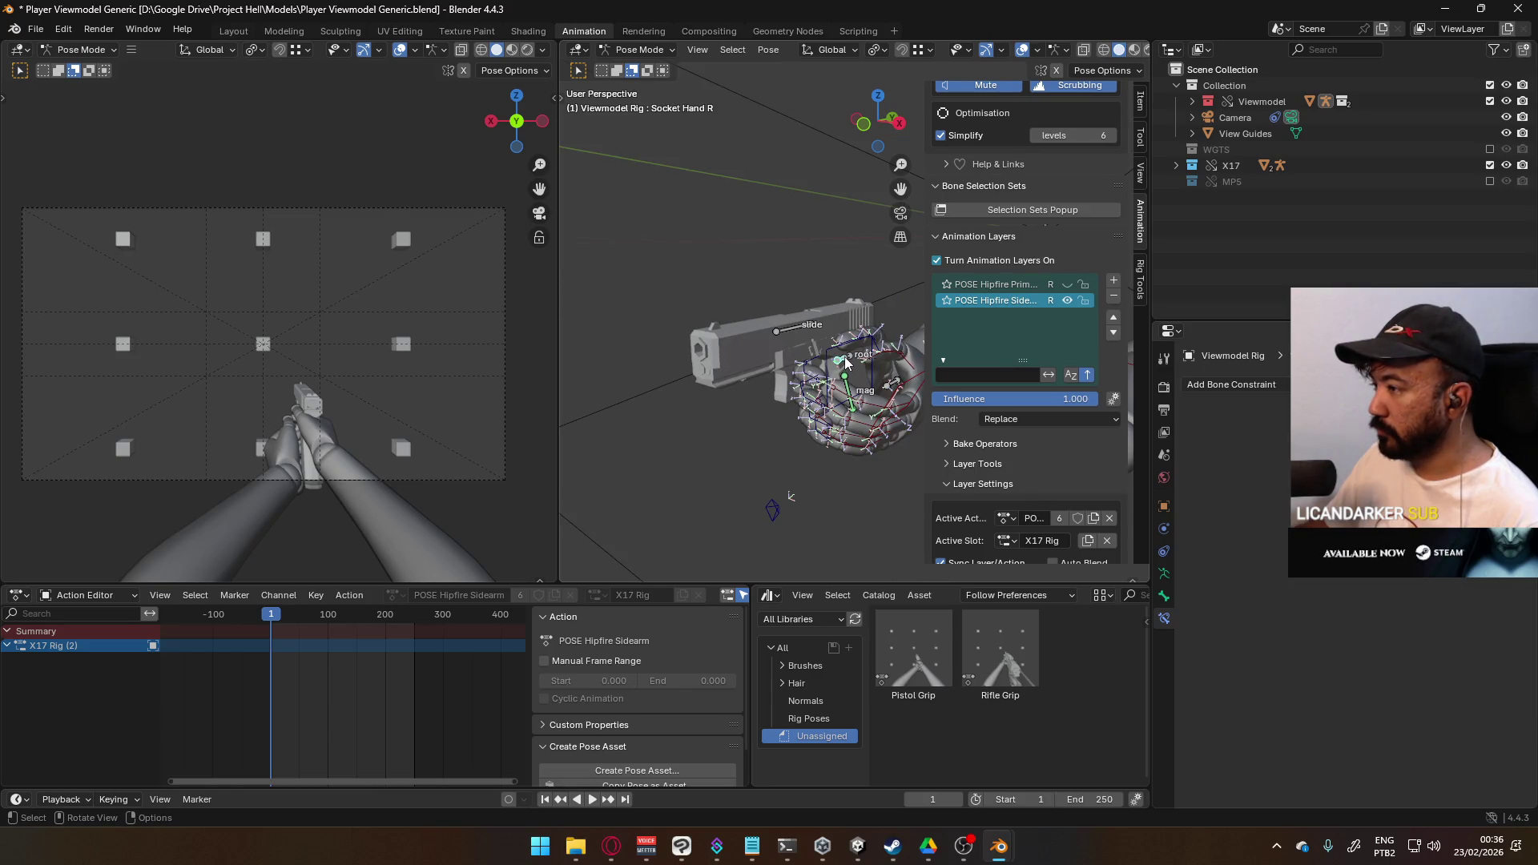
click(853, 363)
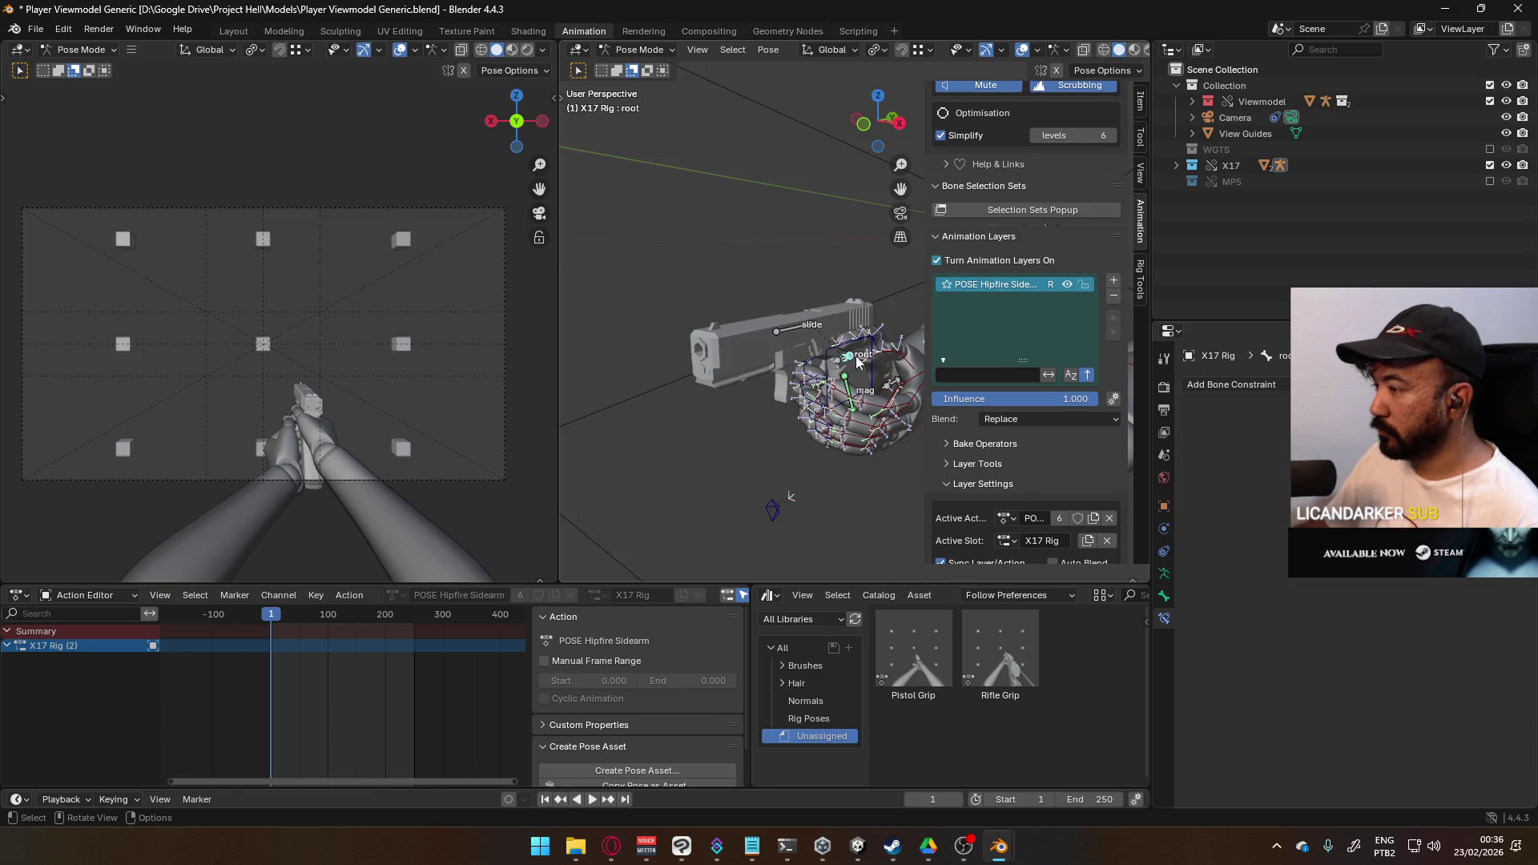
mouse_move(921, 344)
middle_down()
mouse_move(681, 366)
mouse_move(688, 281)
mouse_move(713, 247)
mouse_move(809, 364)
middle_up()
- Recheck the X17 root bone, then select HandIK.R to show its Child Of X17 and MP5 constraints
click(840, 360)
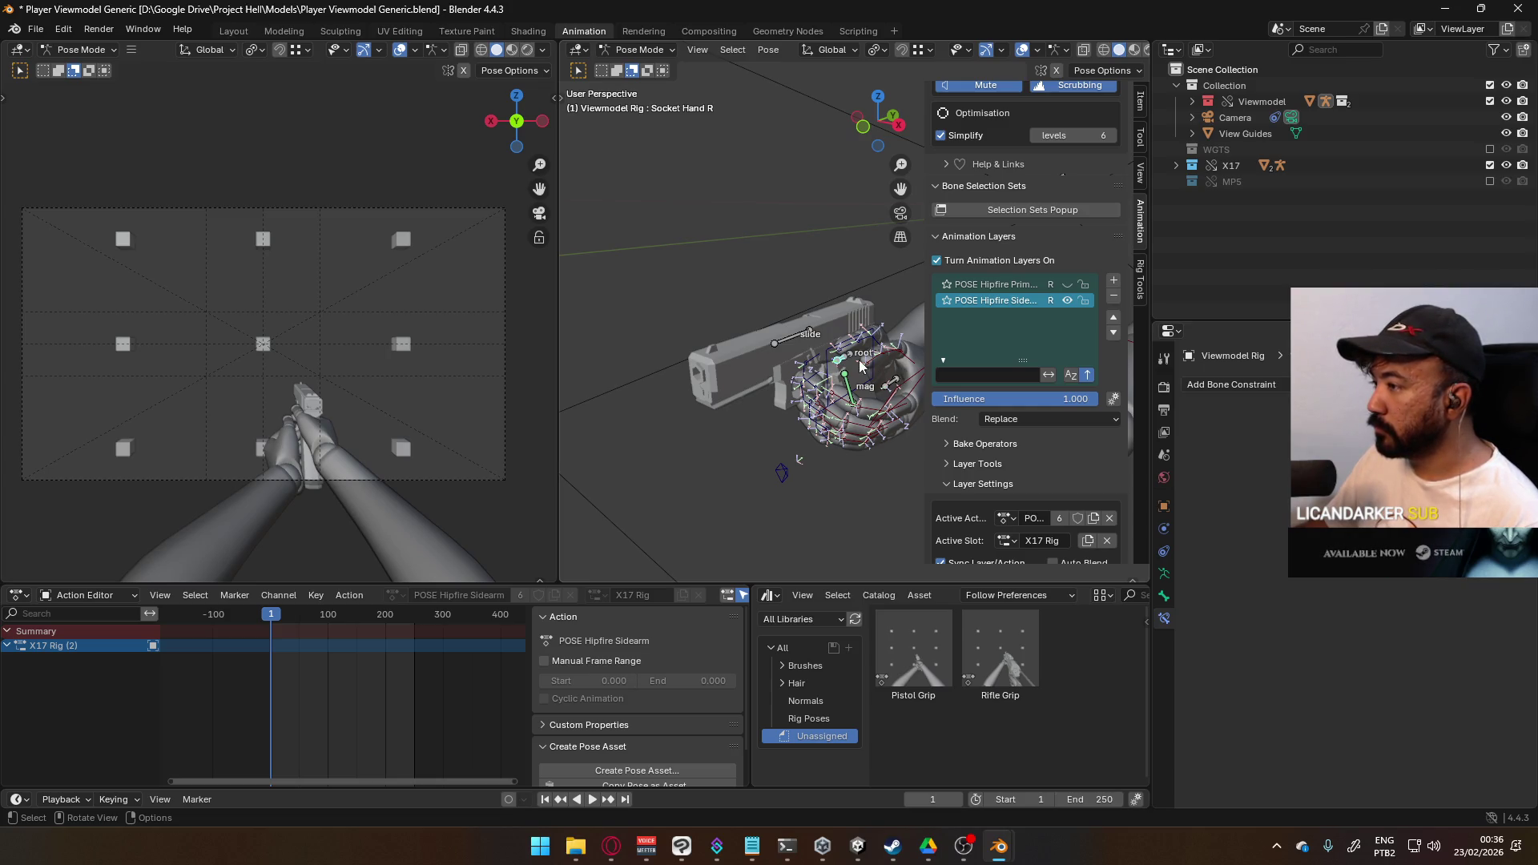
click(851, 359)
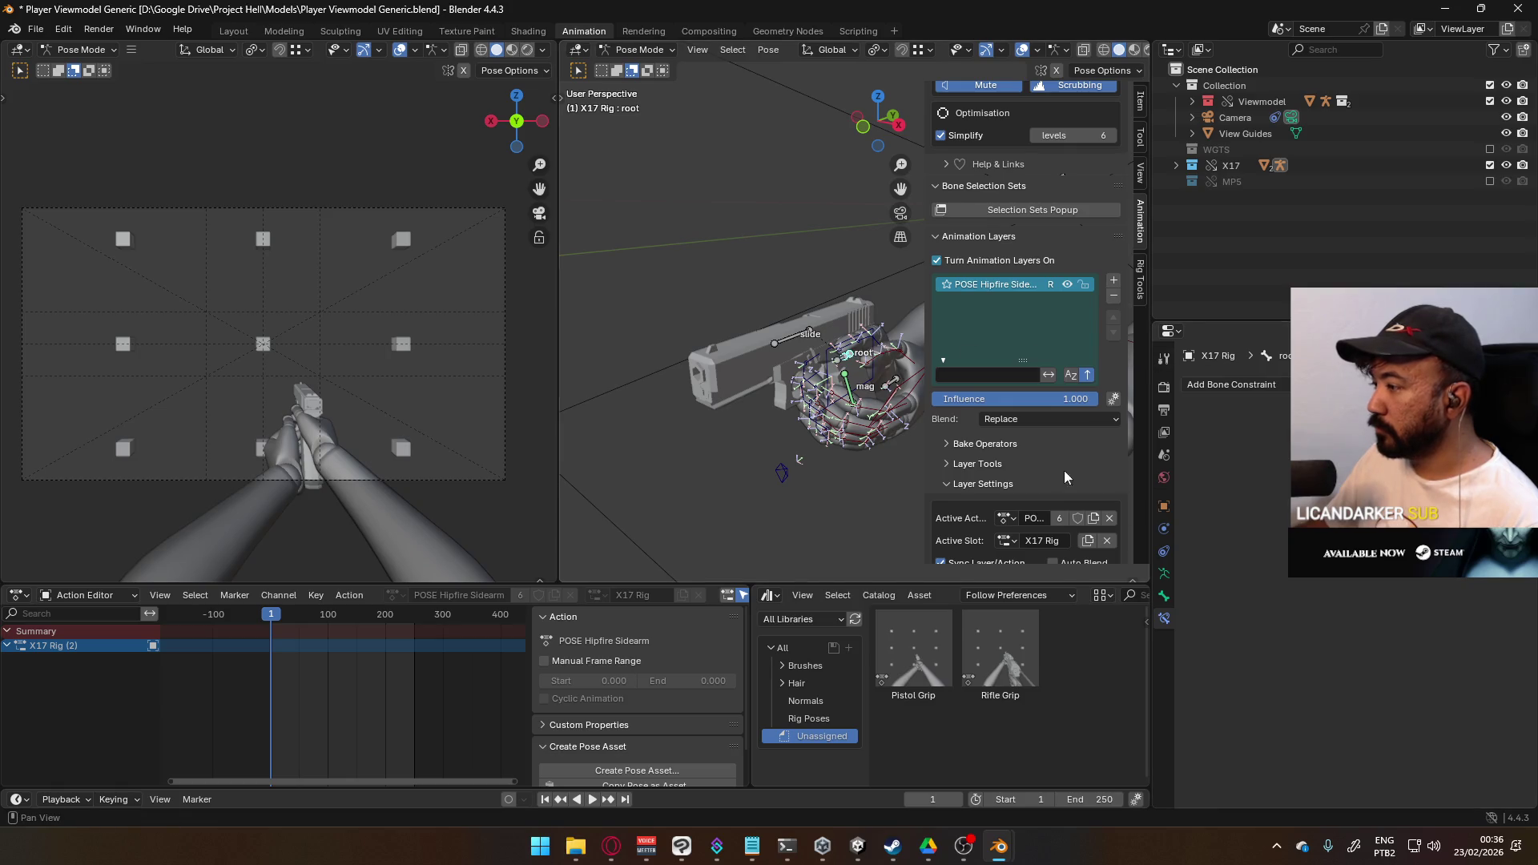
scroll(1065, 465, down, 2)
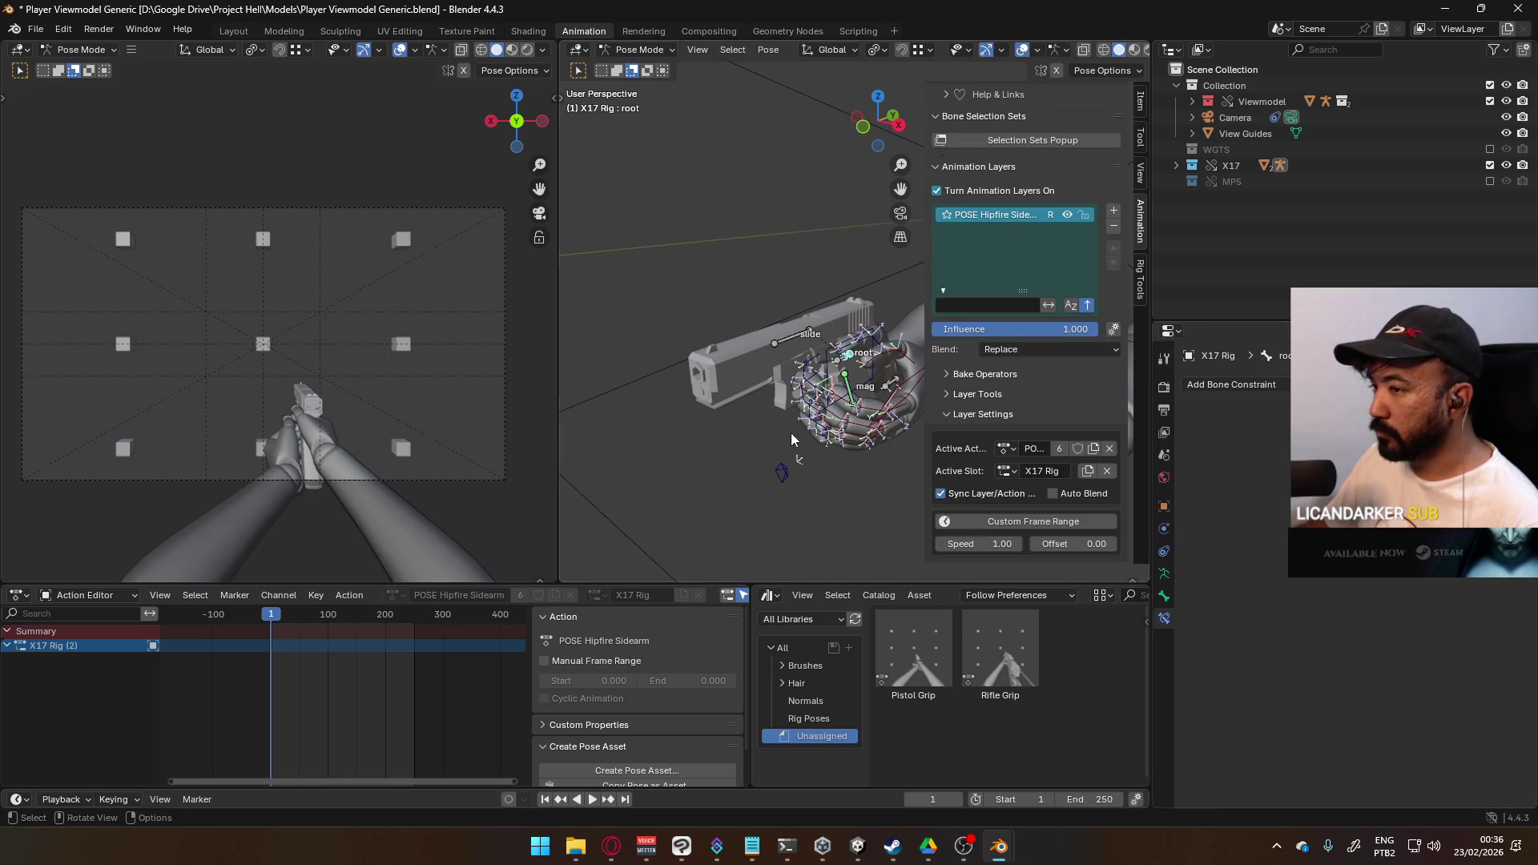
mouse_move(913, 401)
middle_down()
mouse_move(661, 301)
mouse_move(580, 322)
mouse_move(906, 372)
middle_up()
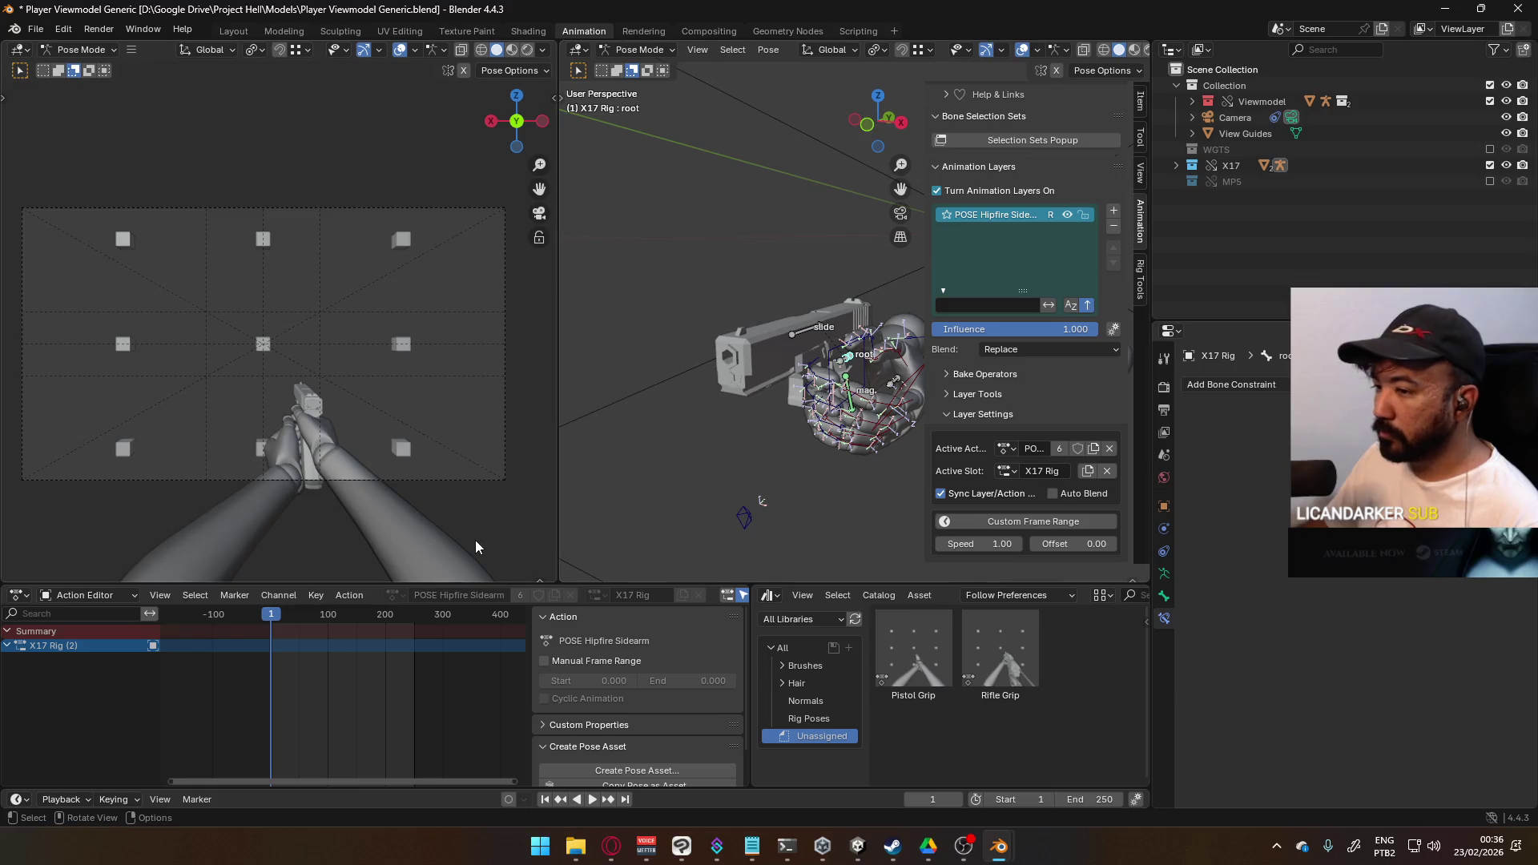
click(862, 376)
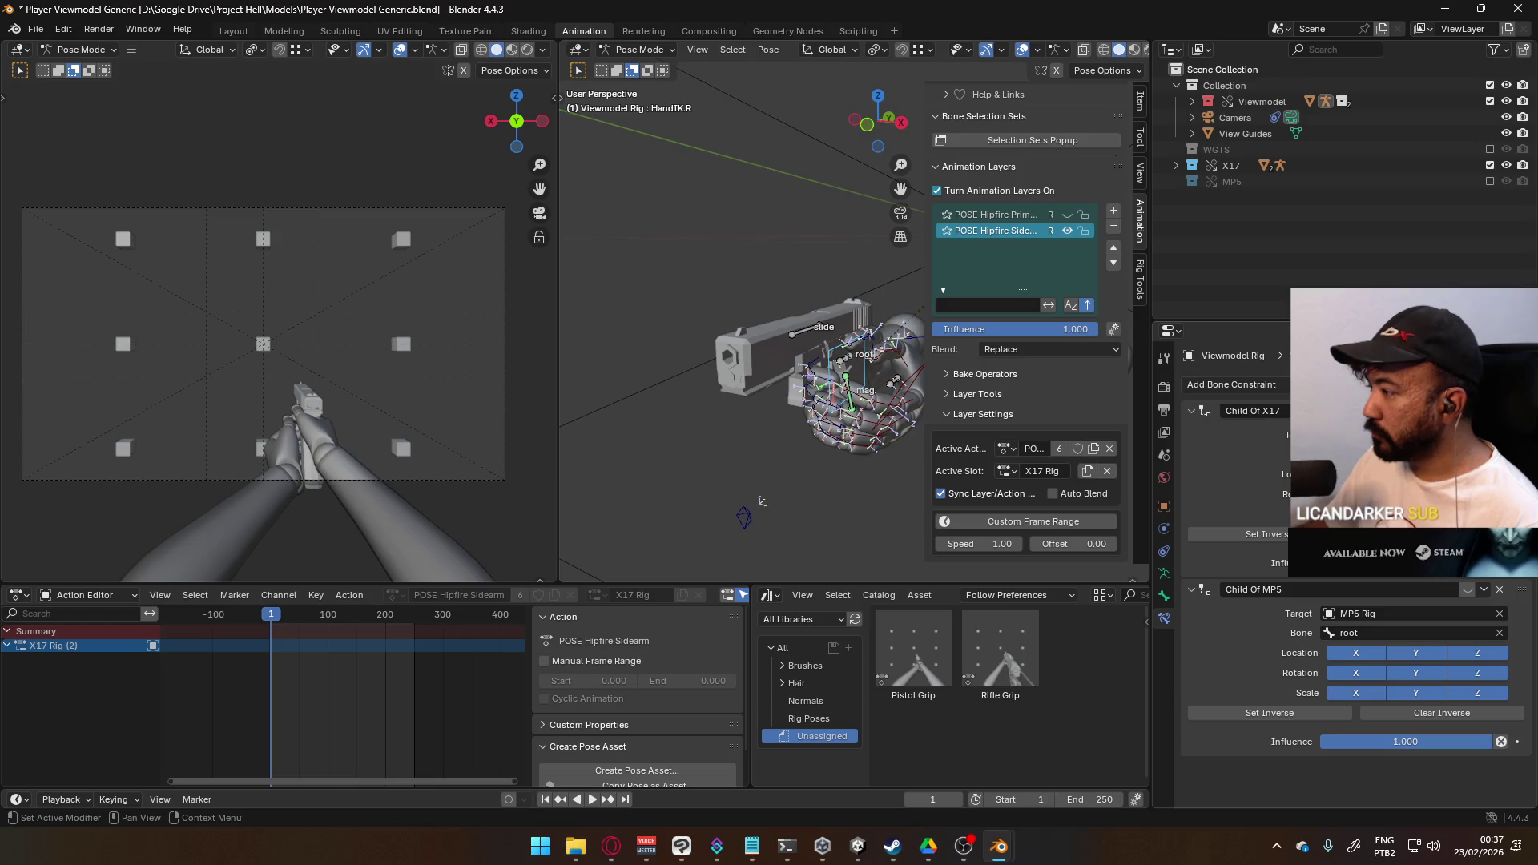
- Keyframe the enabled state of HandIK.R's Child Of MP5 constraint
right_click(1467, 590)
click(1466, 591)
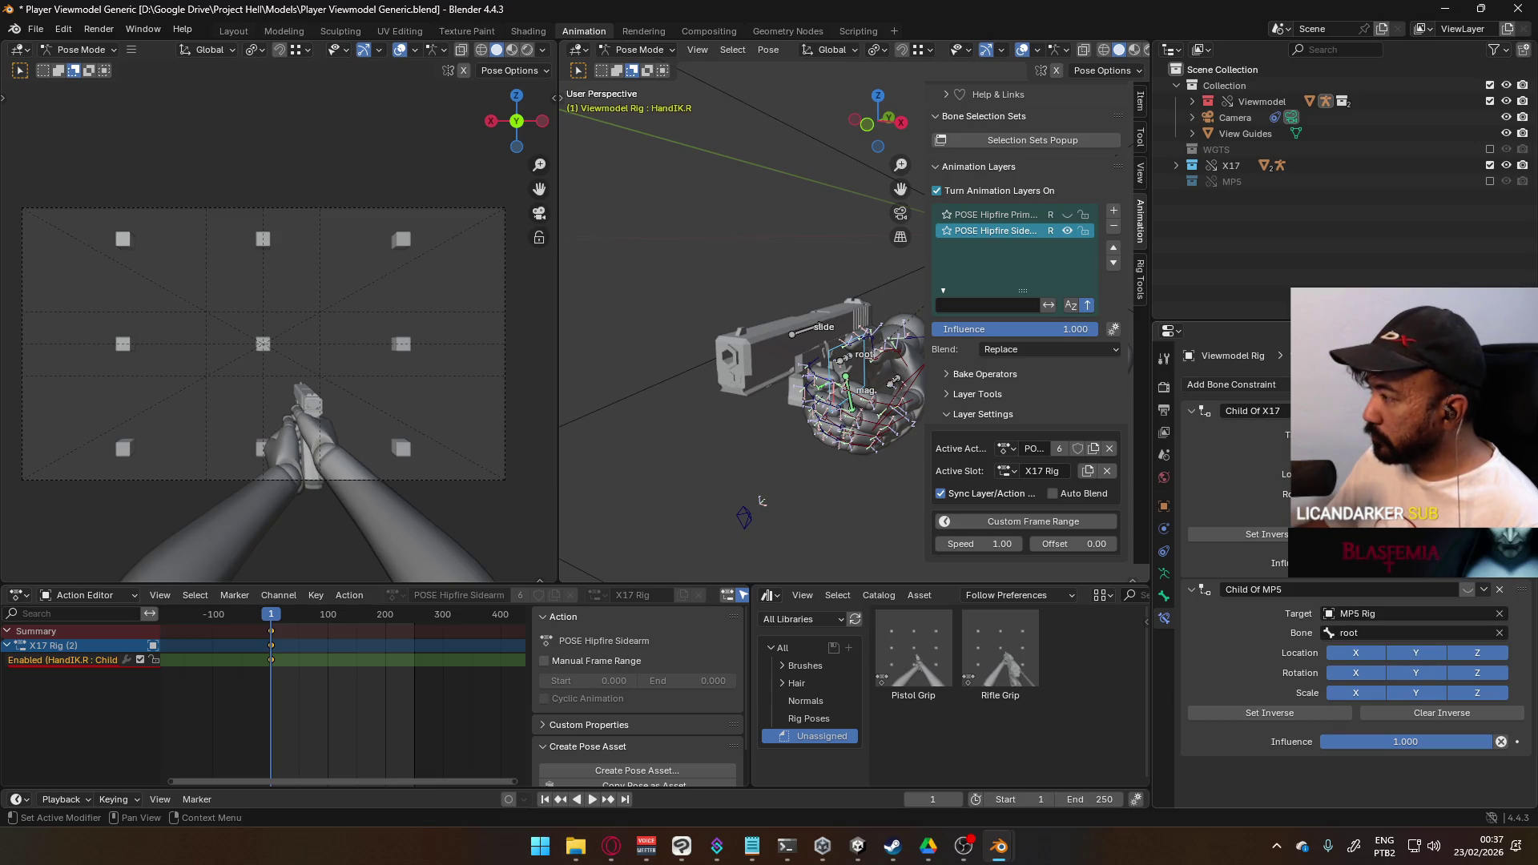
right_click(1469, 592)
click(1394, 561)
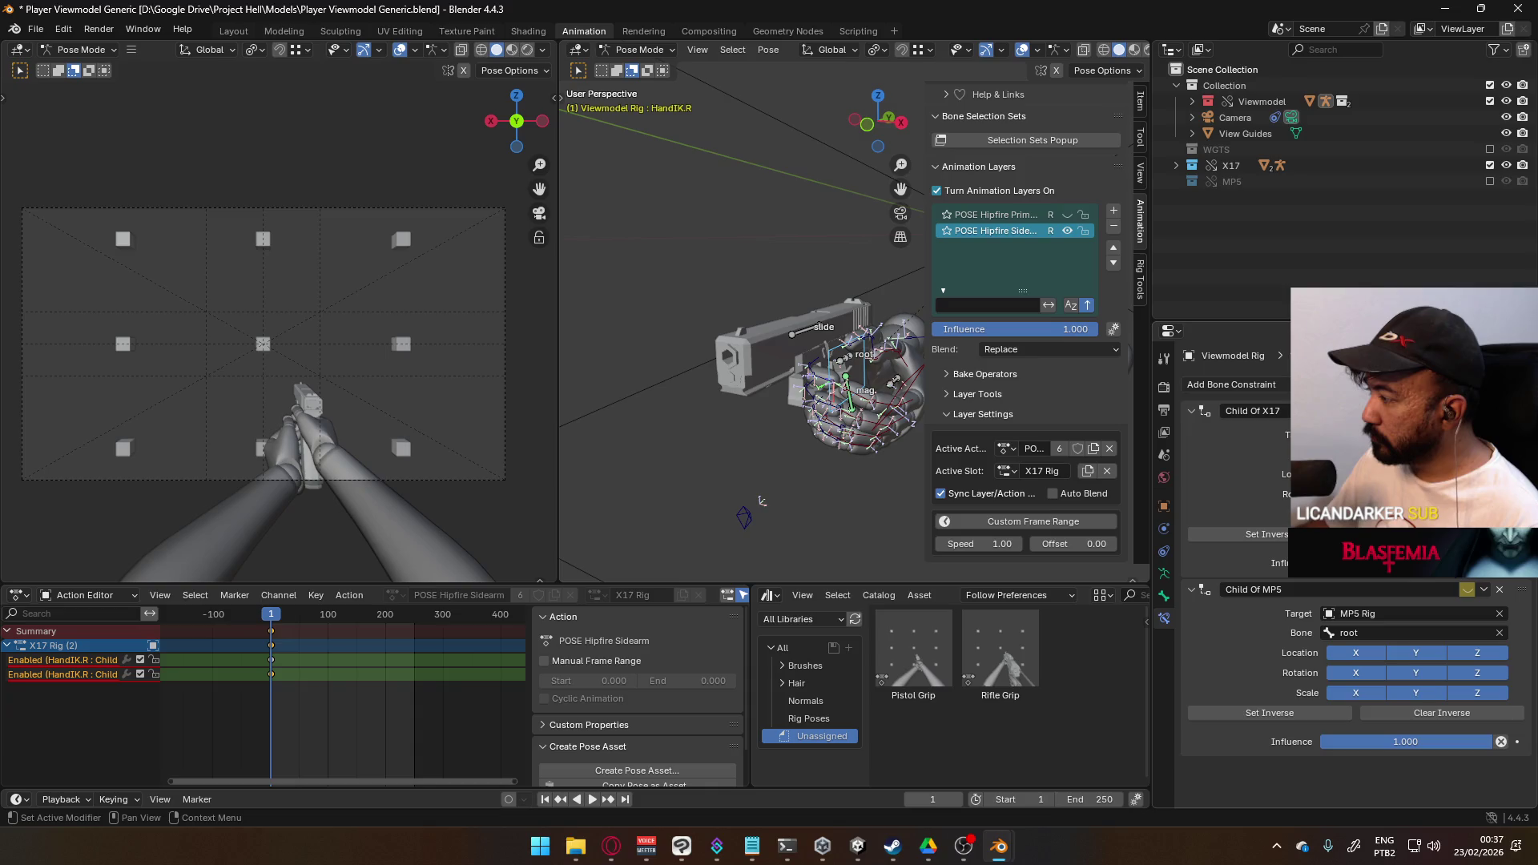
- Select HandIK.L and keyframe its Child Of MP5 constraint's enabled state
click(917, 380)
right_click(1467, 570)
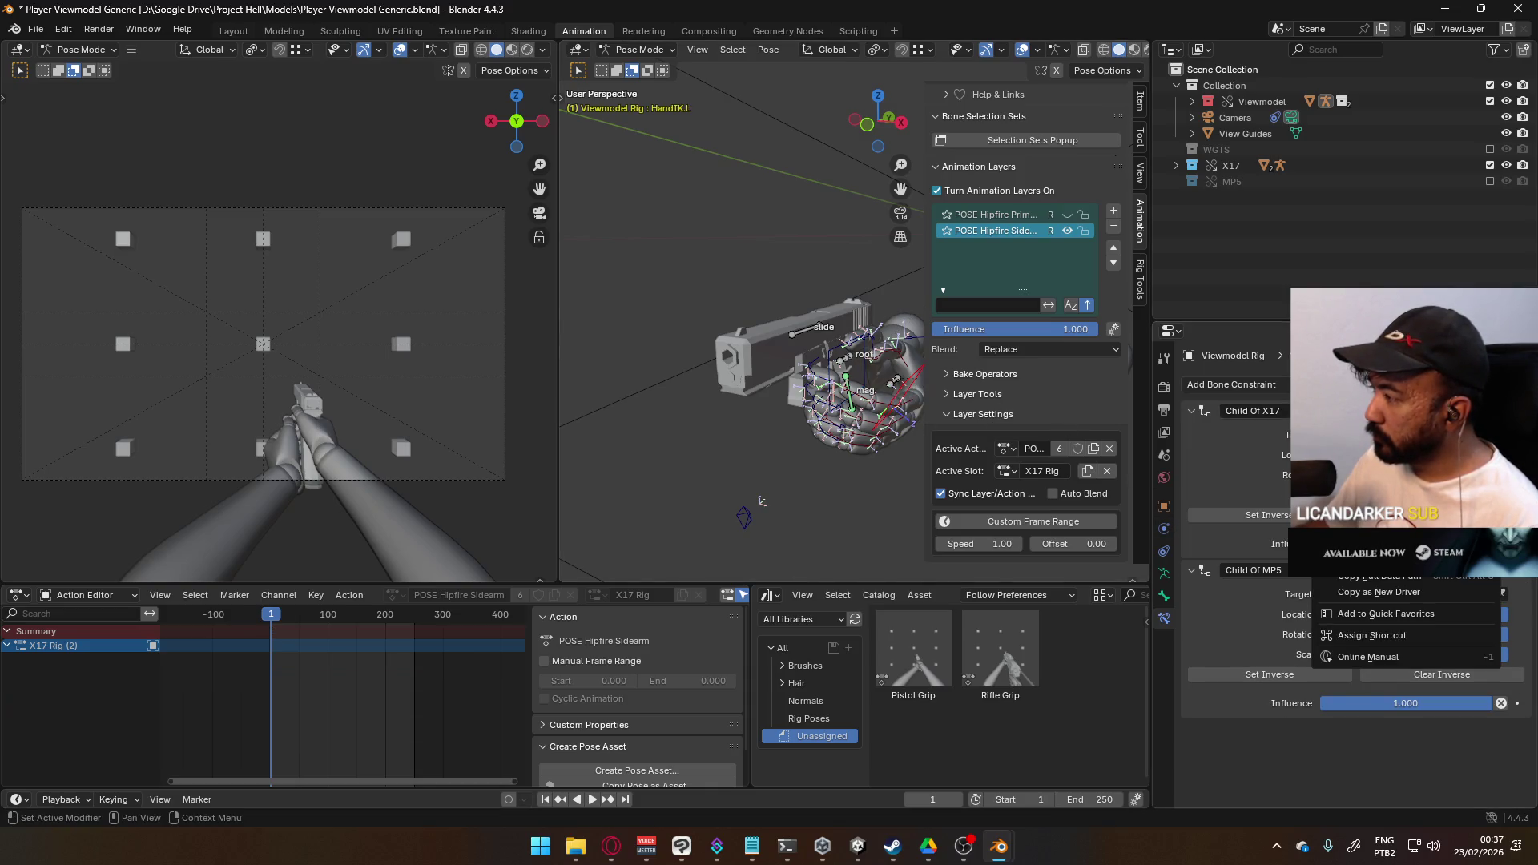
click(1362, 554)
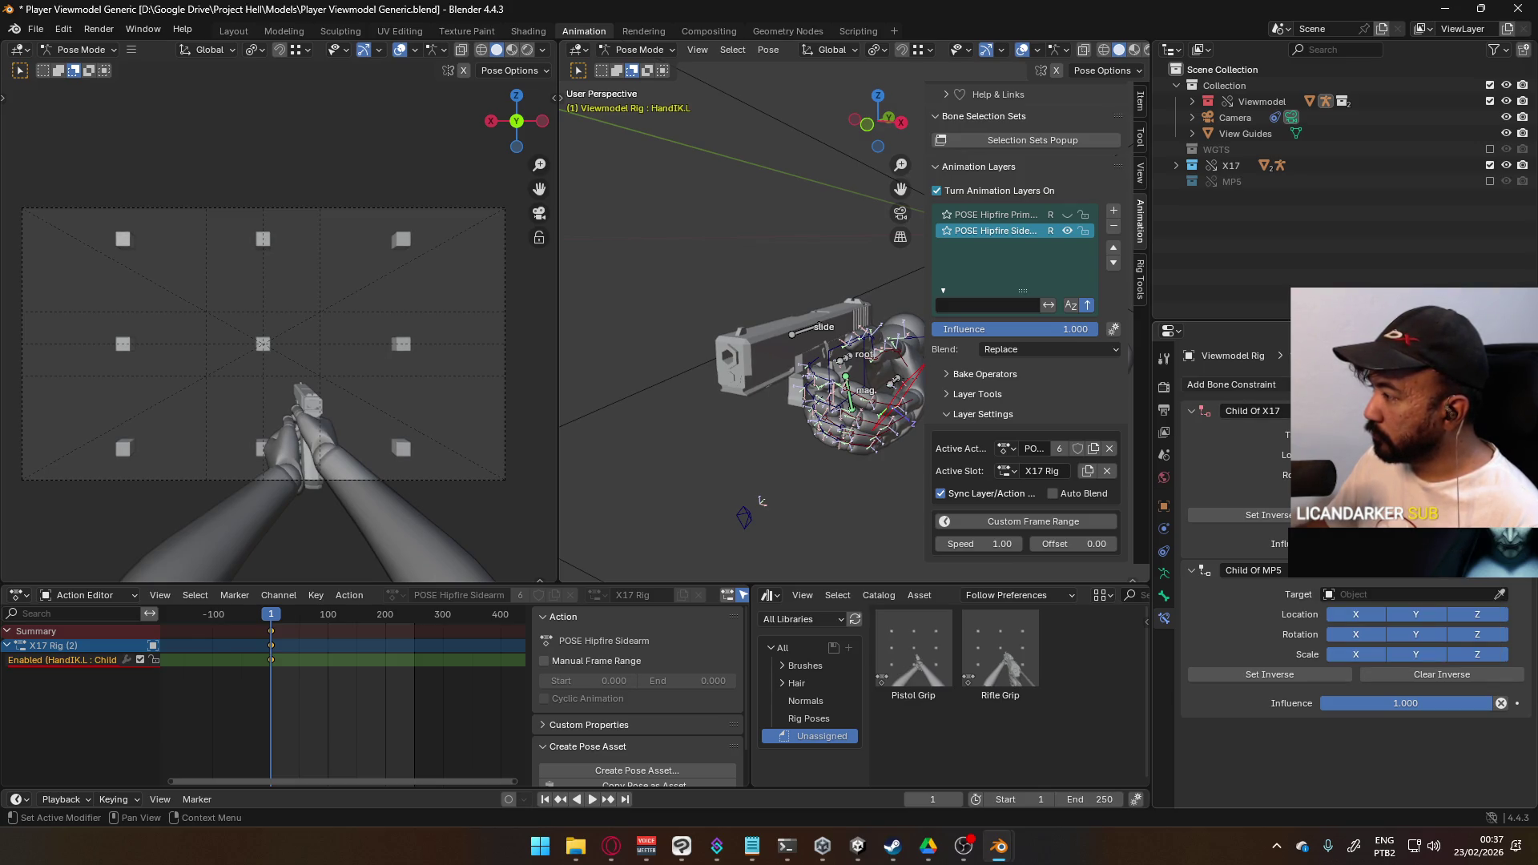
right_click(1409, 703)
key(Escape)
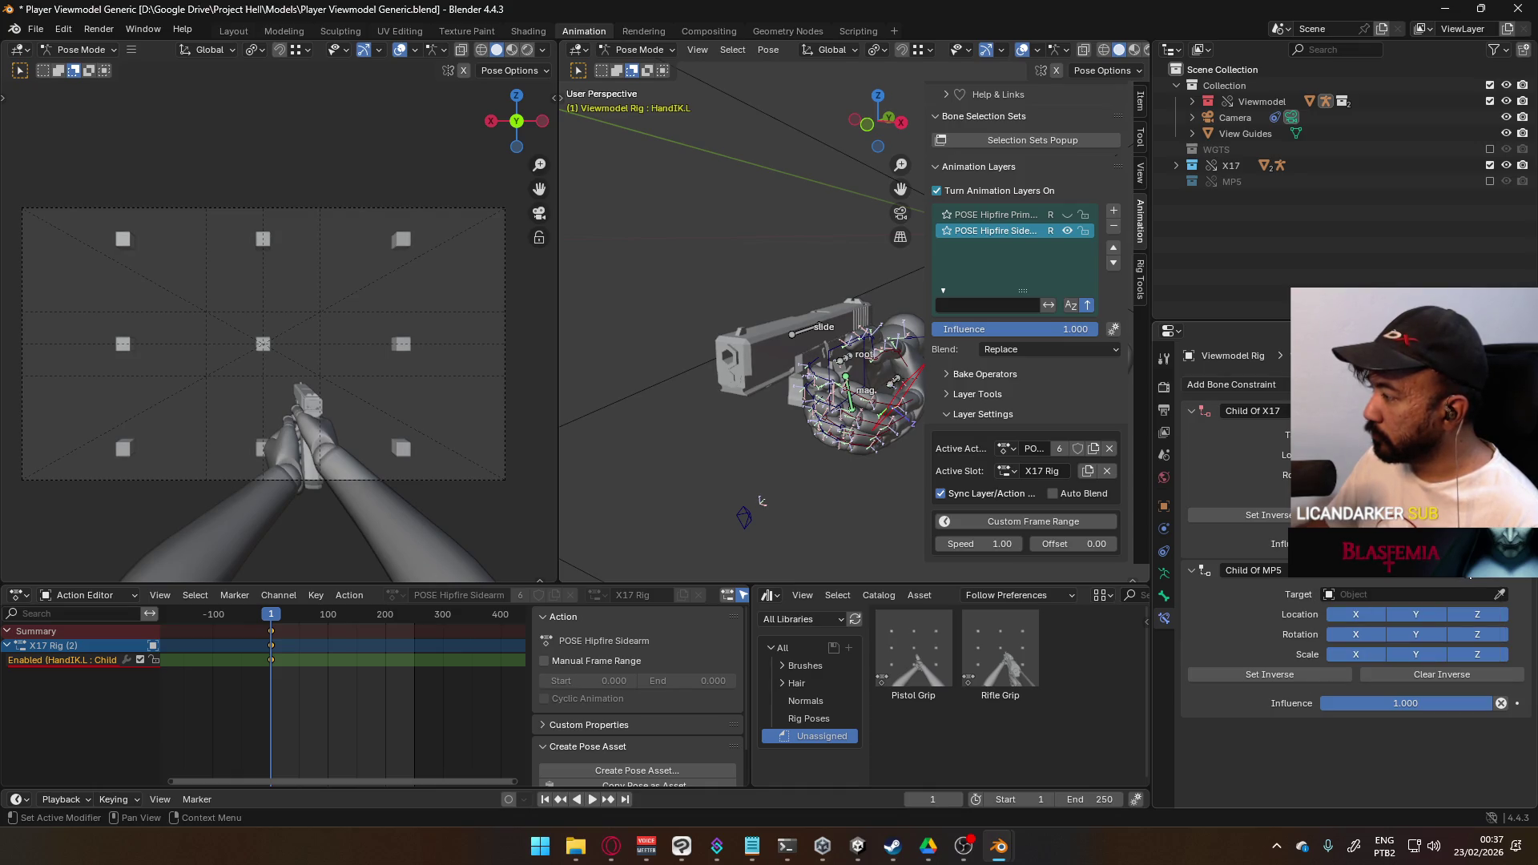
right_click(1467, 580)
key(Escape)
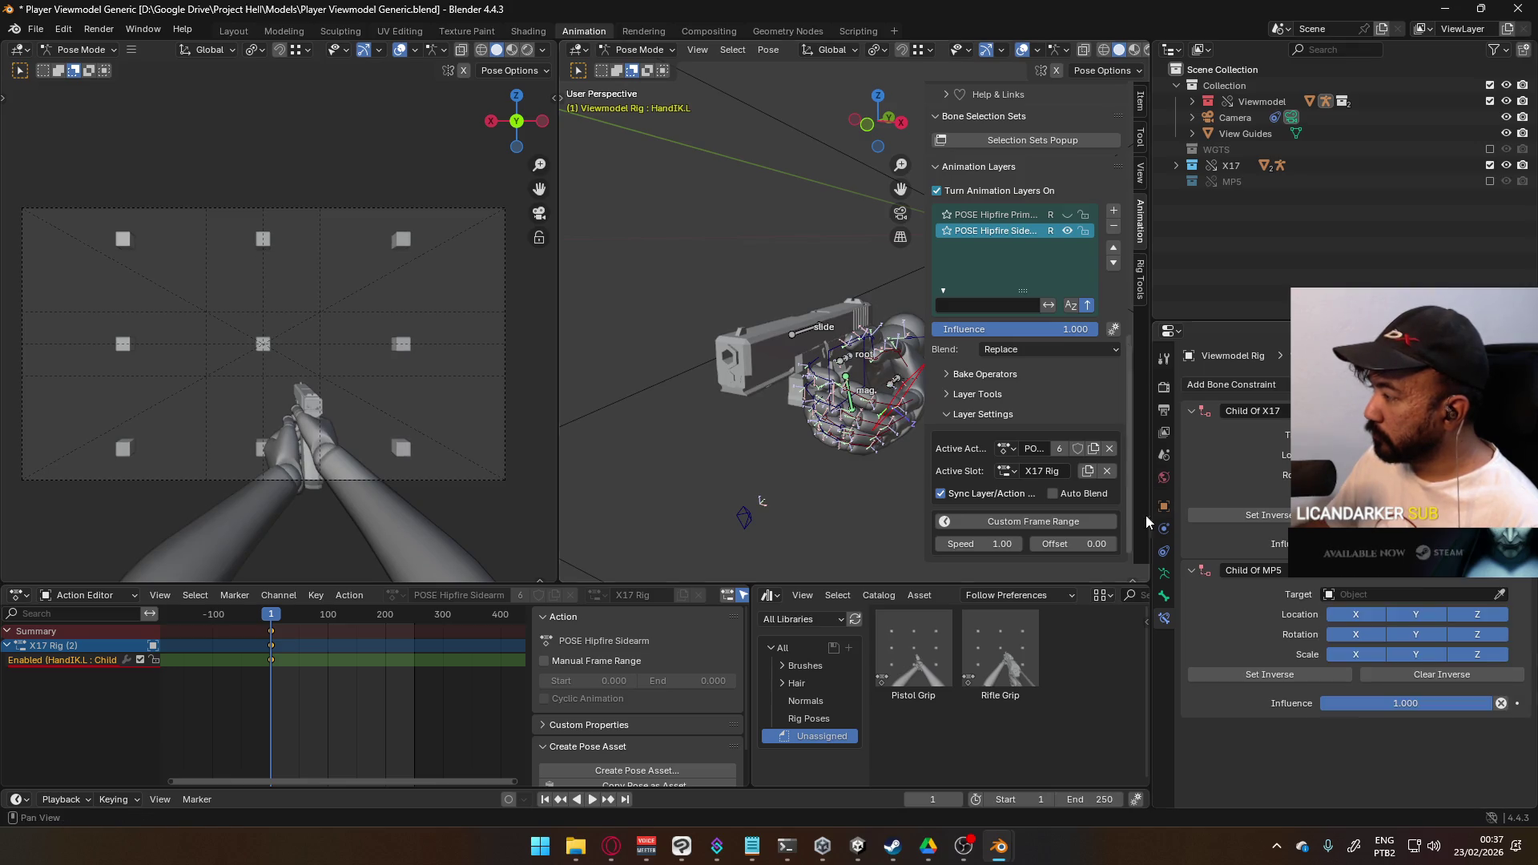
right_click(1455, 585)
click(1362, 564)
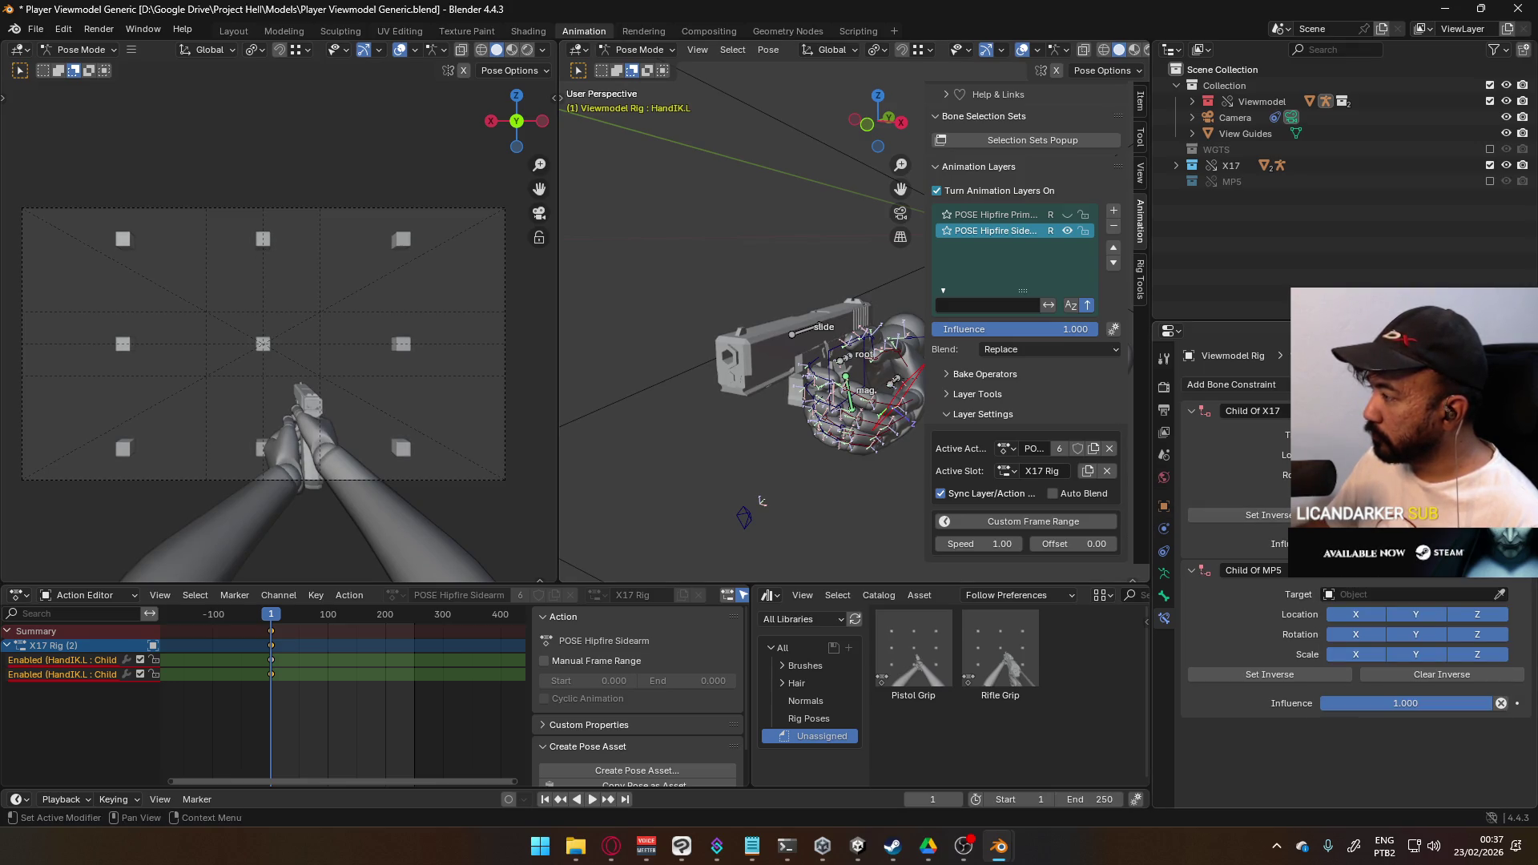
- Search 'mp5' in the Child Of MP5 Target list and pick an MP5 object
click(1410, 595)
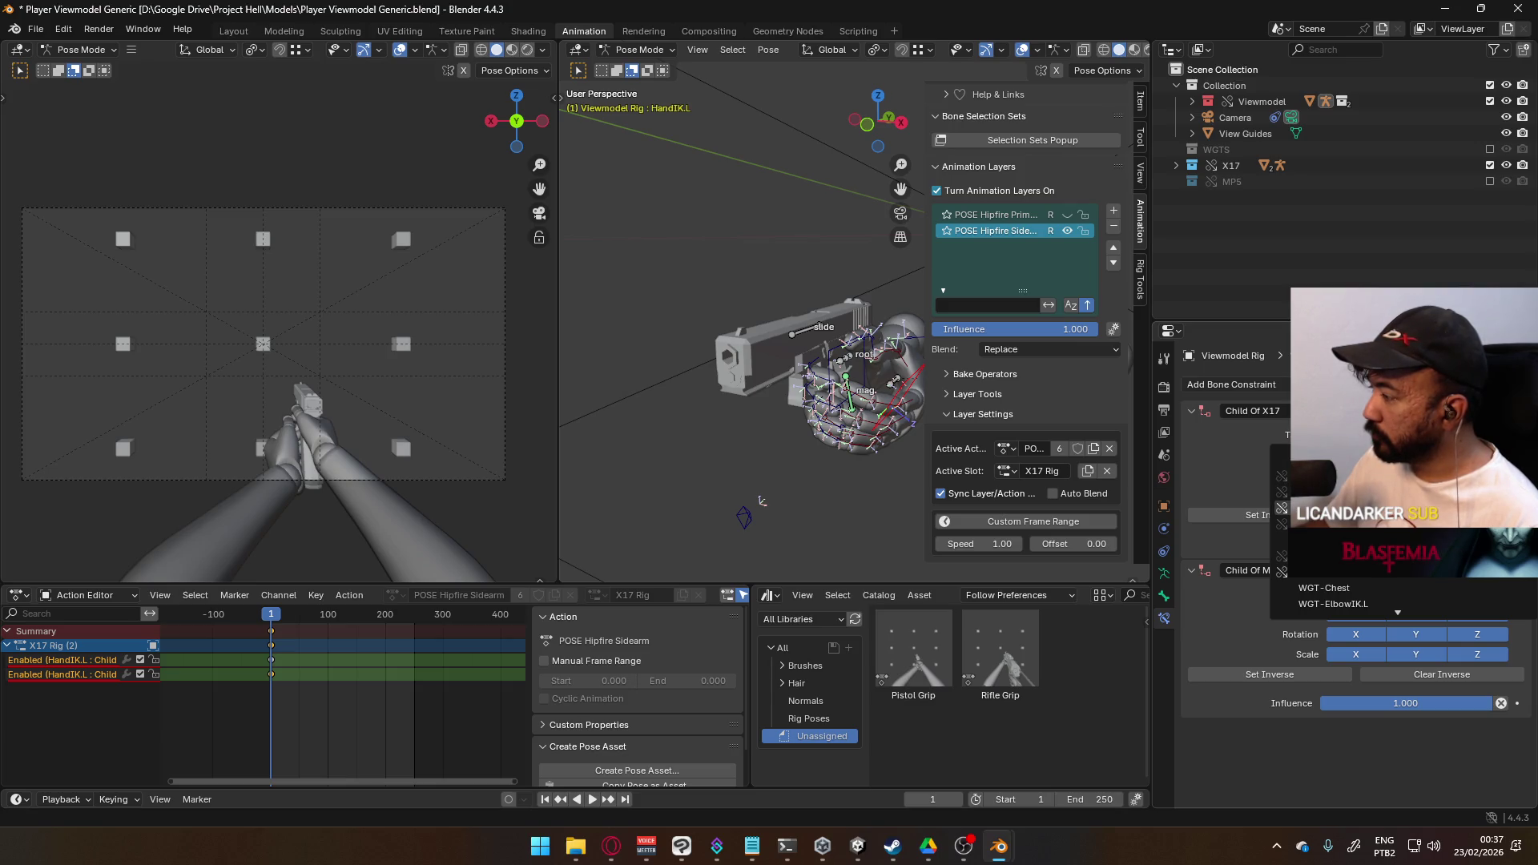
text(mp5)
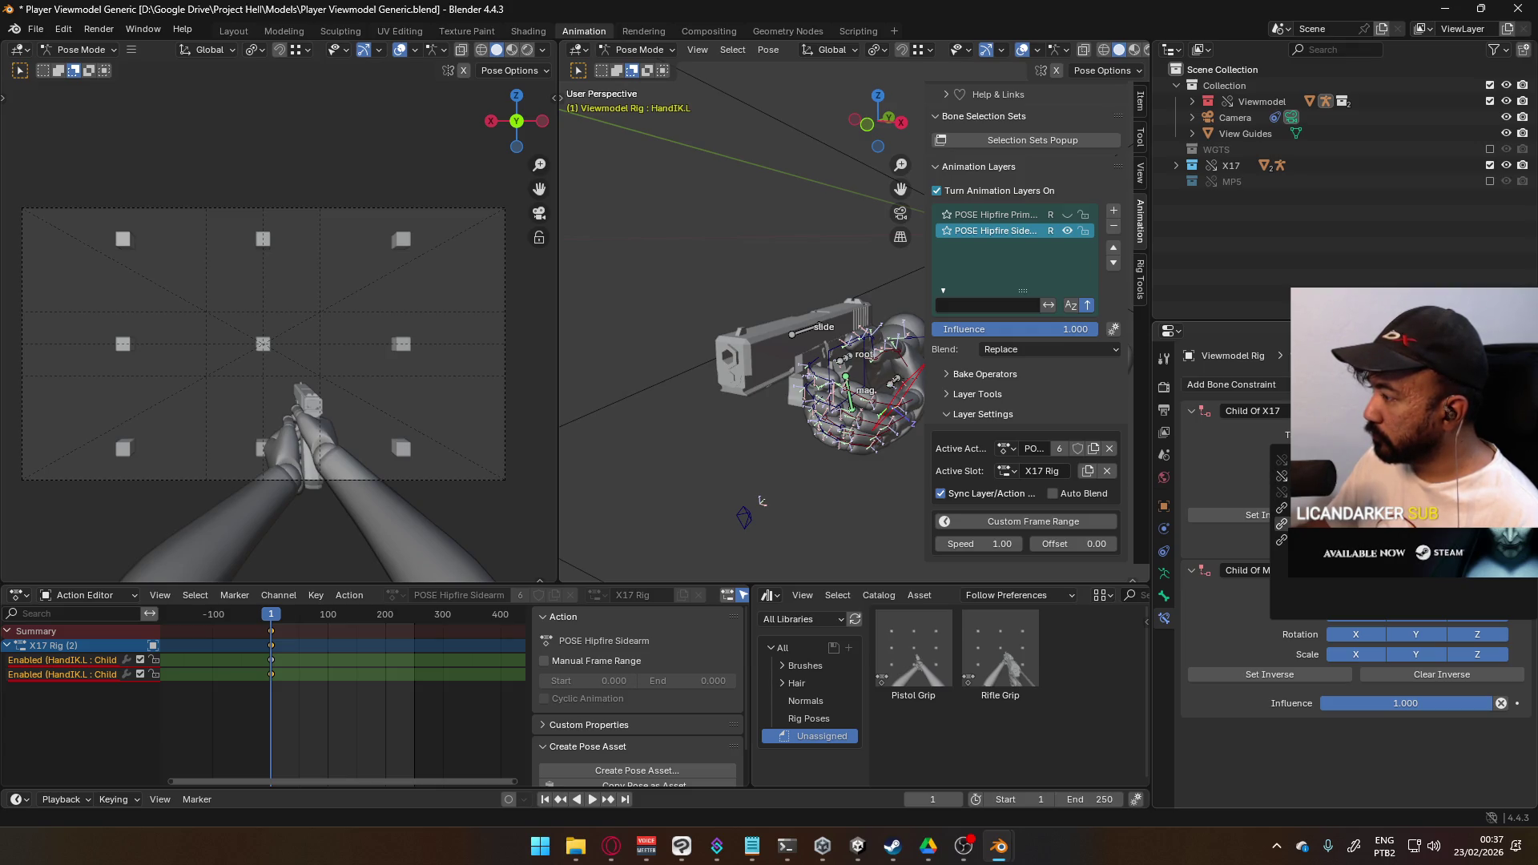
click(1298, 524)
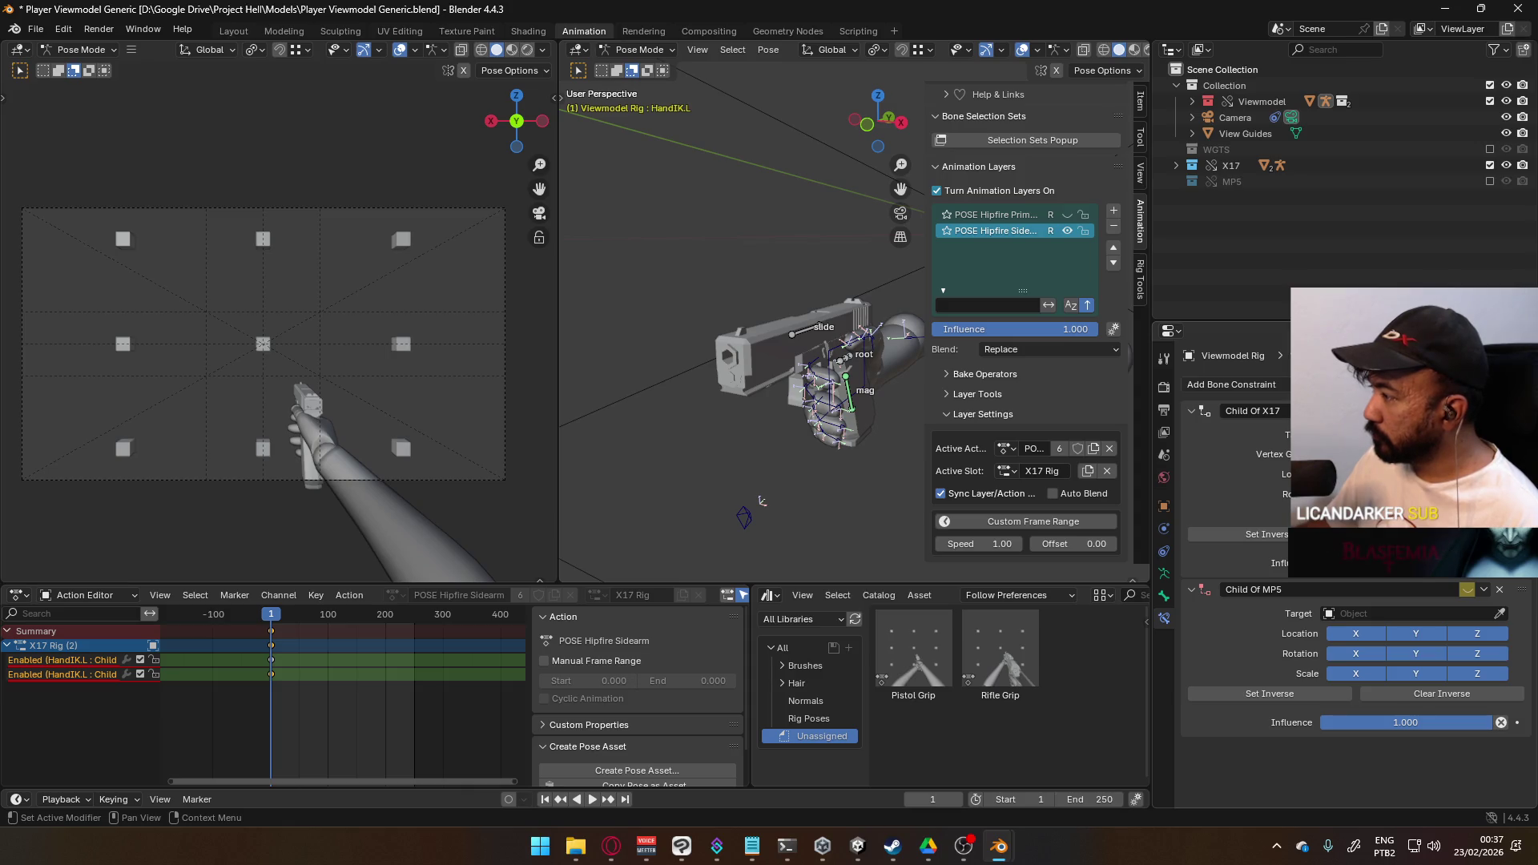
click(1372, 613)
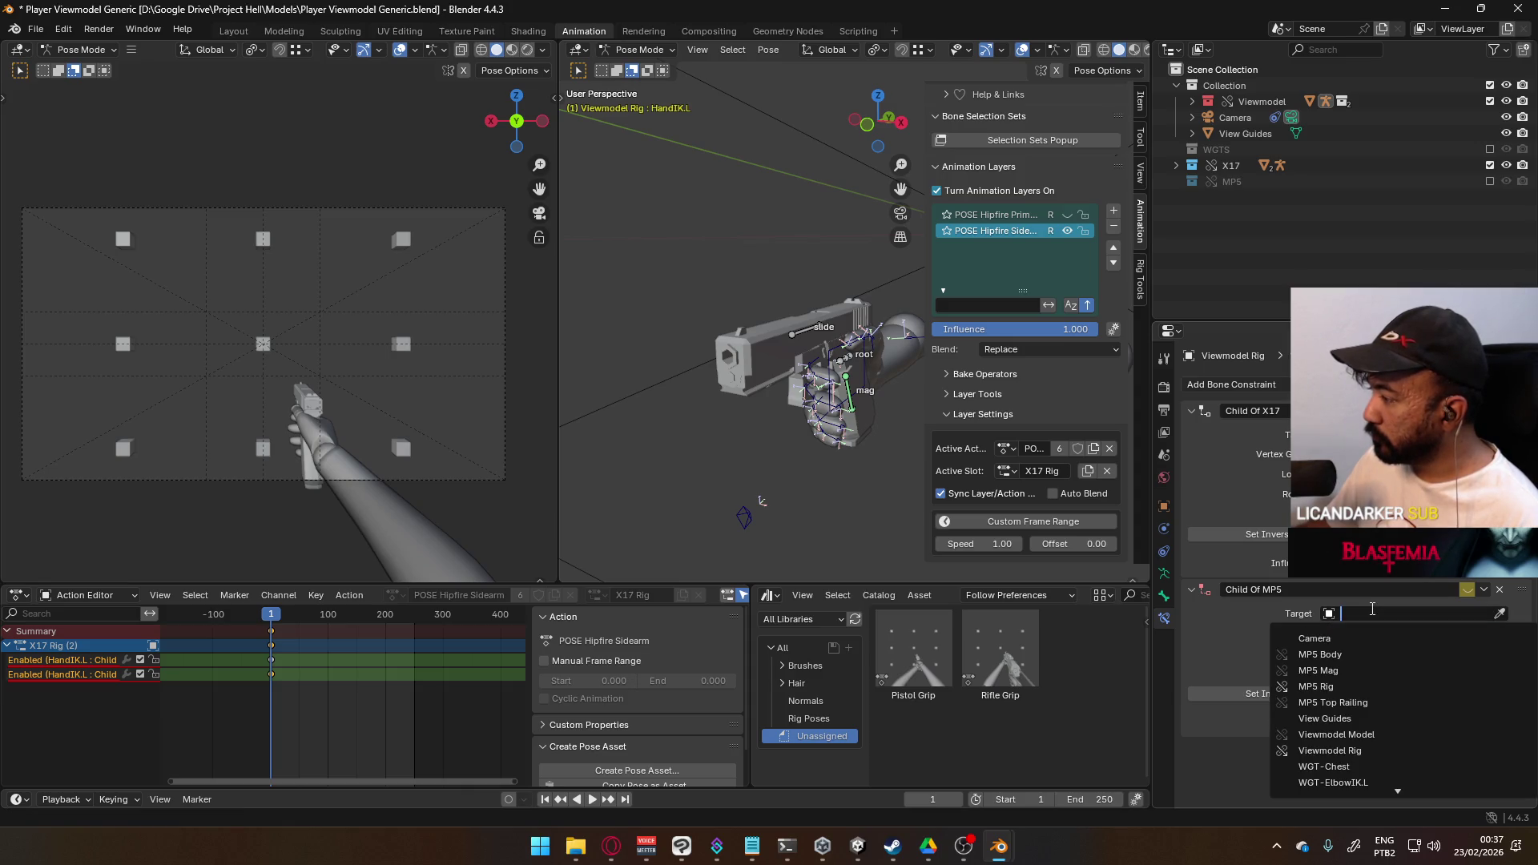
- Set the left hand's Child Of MP5 target to X17 Mag, then select the Socket Hand R bone
text(x)
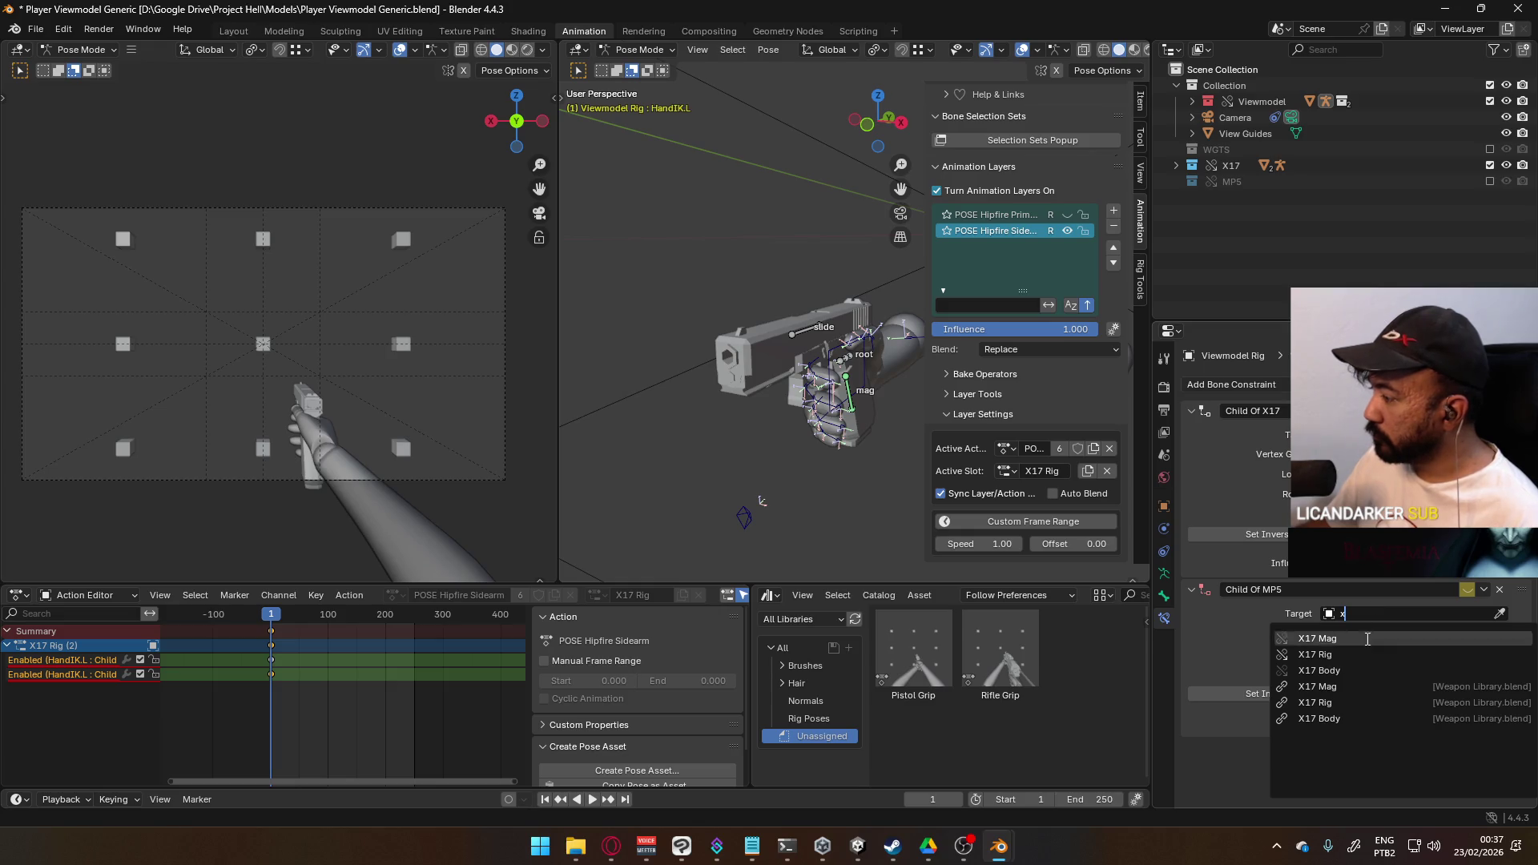
click(1365, 685)
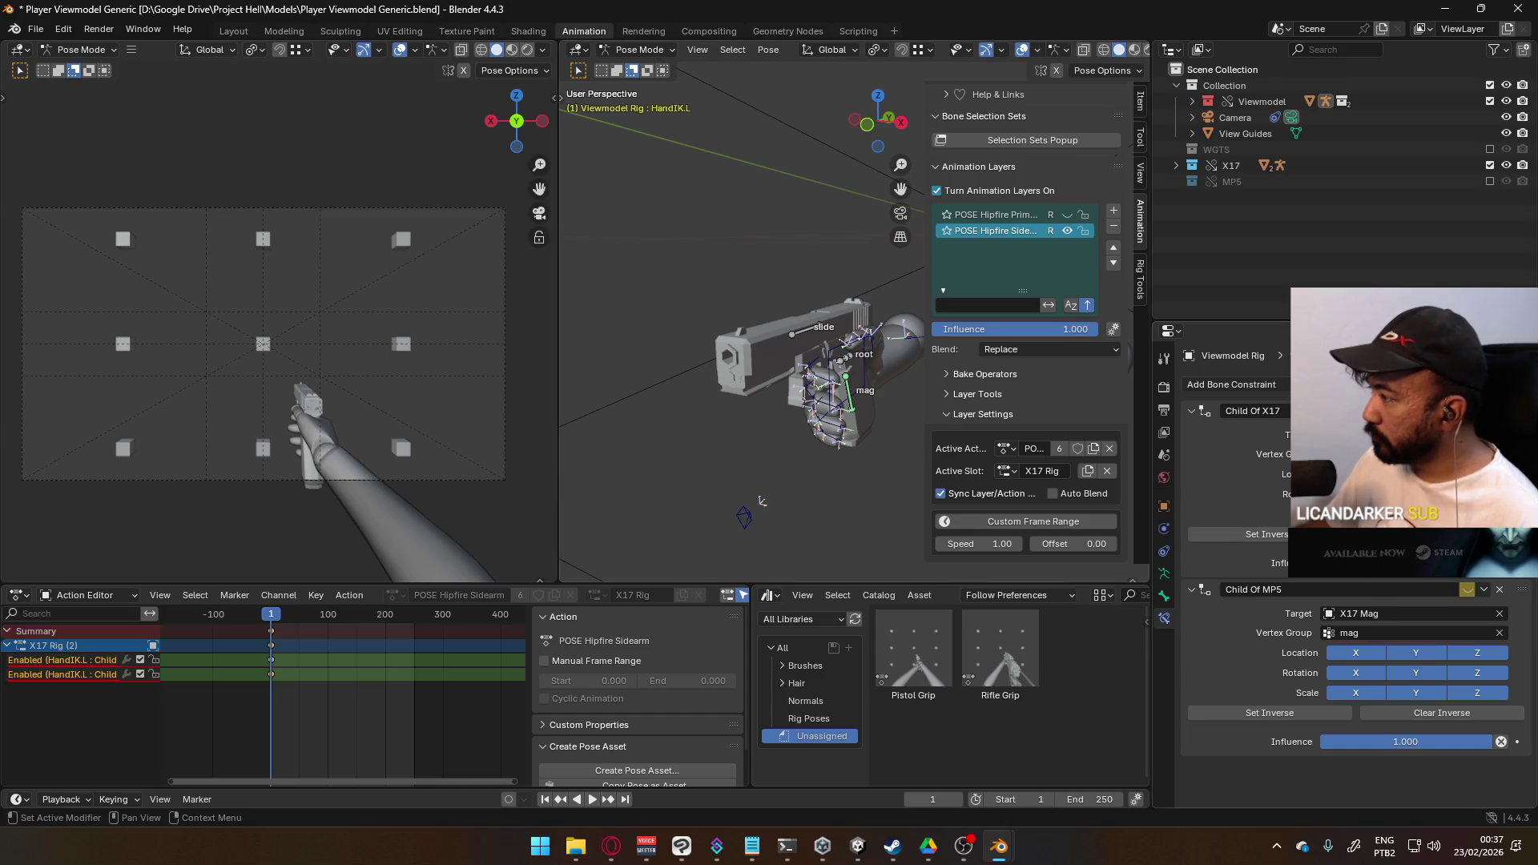
mouse_move(849, 414)
middle_down()
mouse_move(750, 332)
mouse_move(833, 353)
mouse_move(885, 394)
middle_up()
click(745, 321)
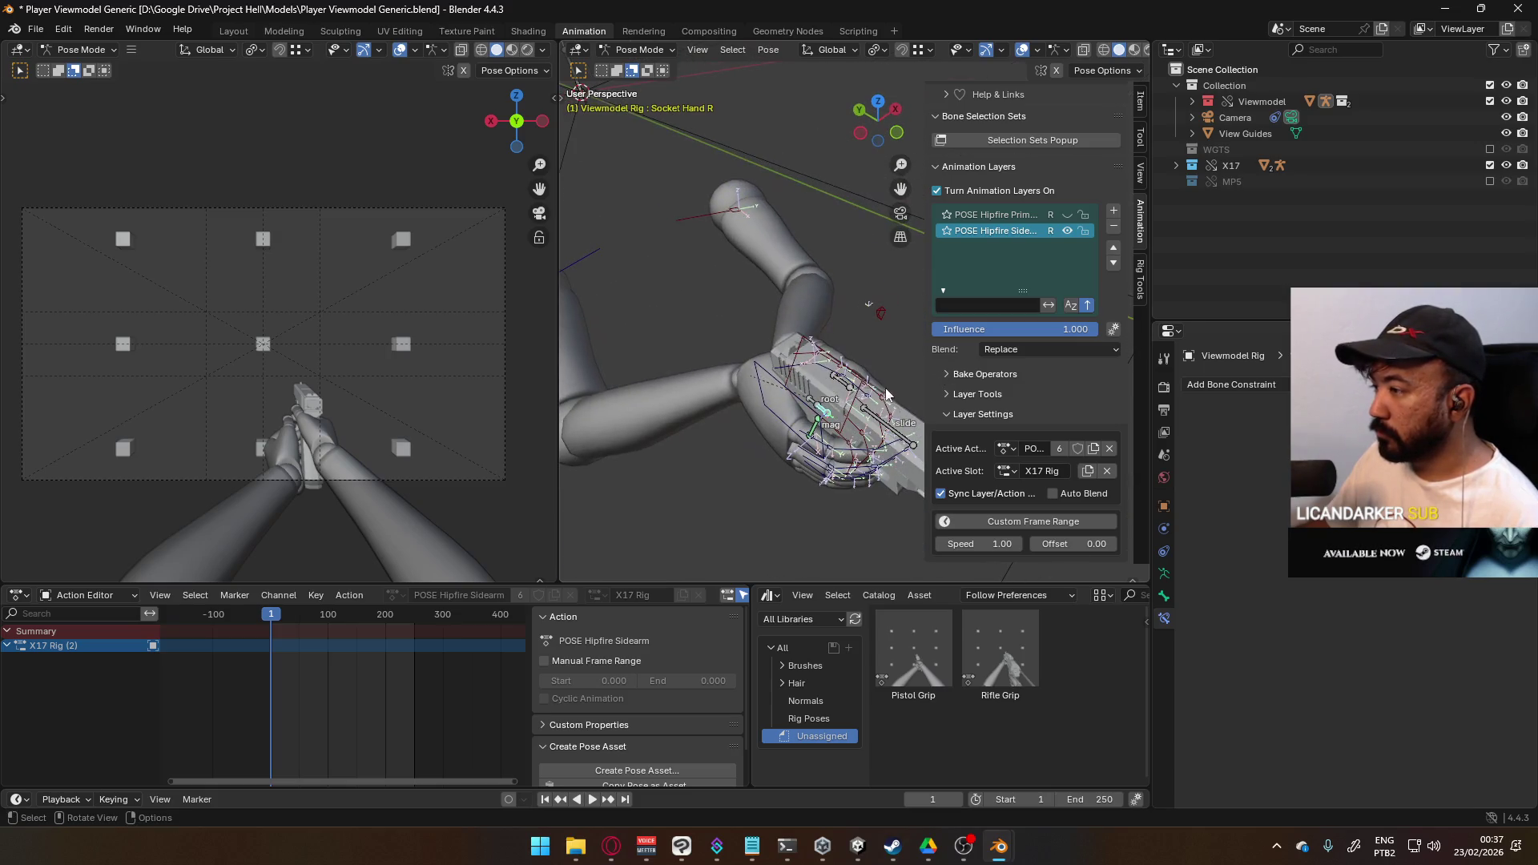
- From the right view, move the X17 rig root further left in the hand
click(811, 405)
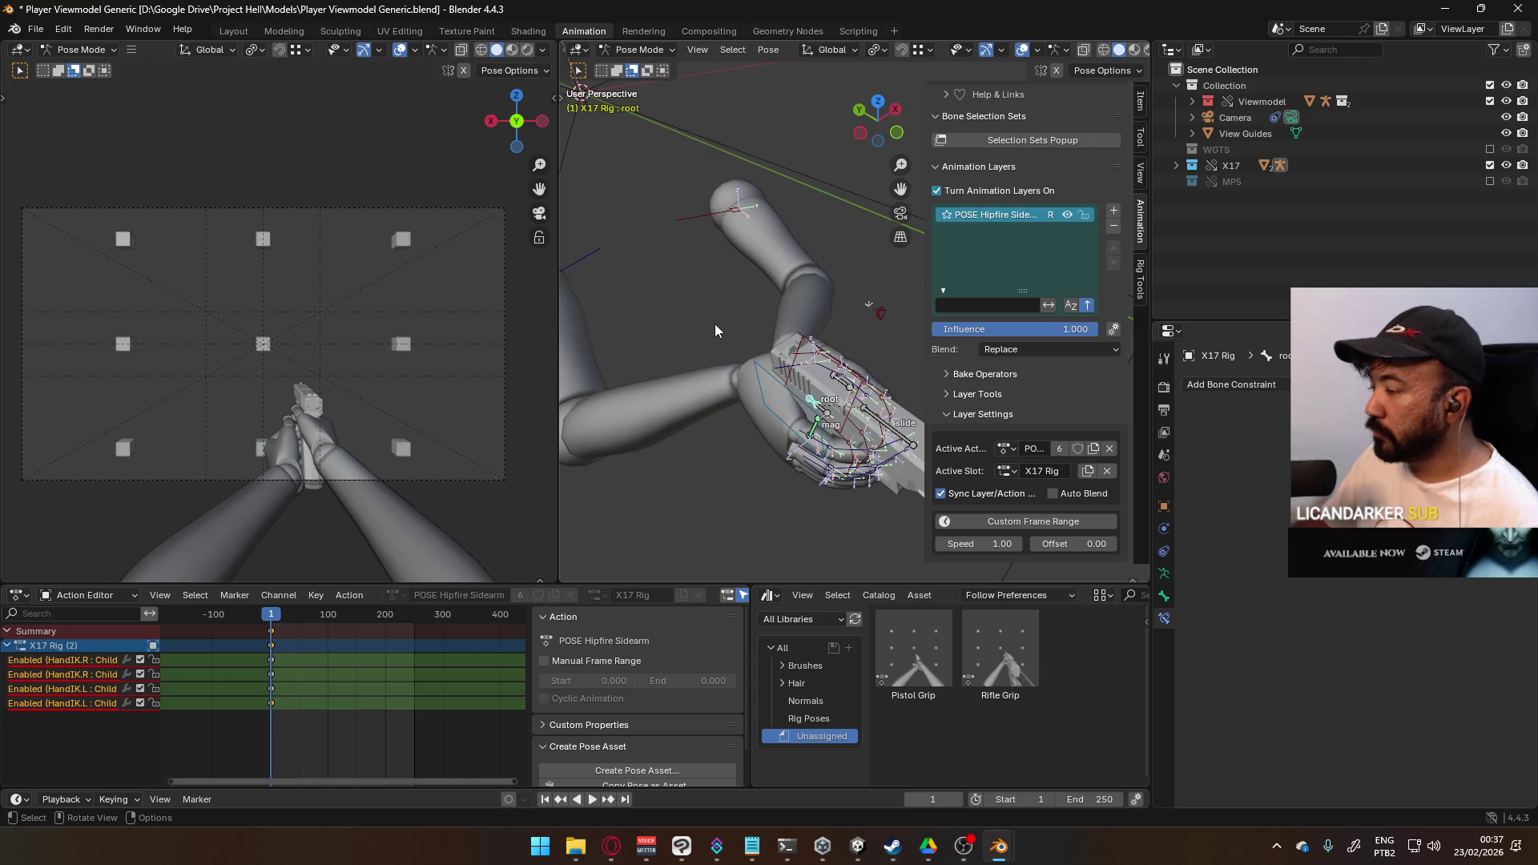
key(KP_3)
key(g)
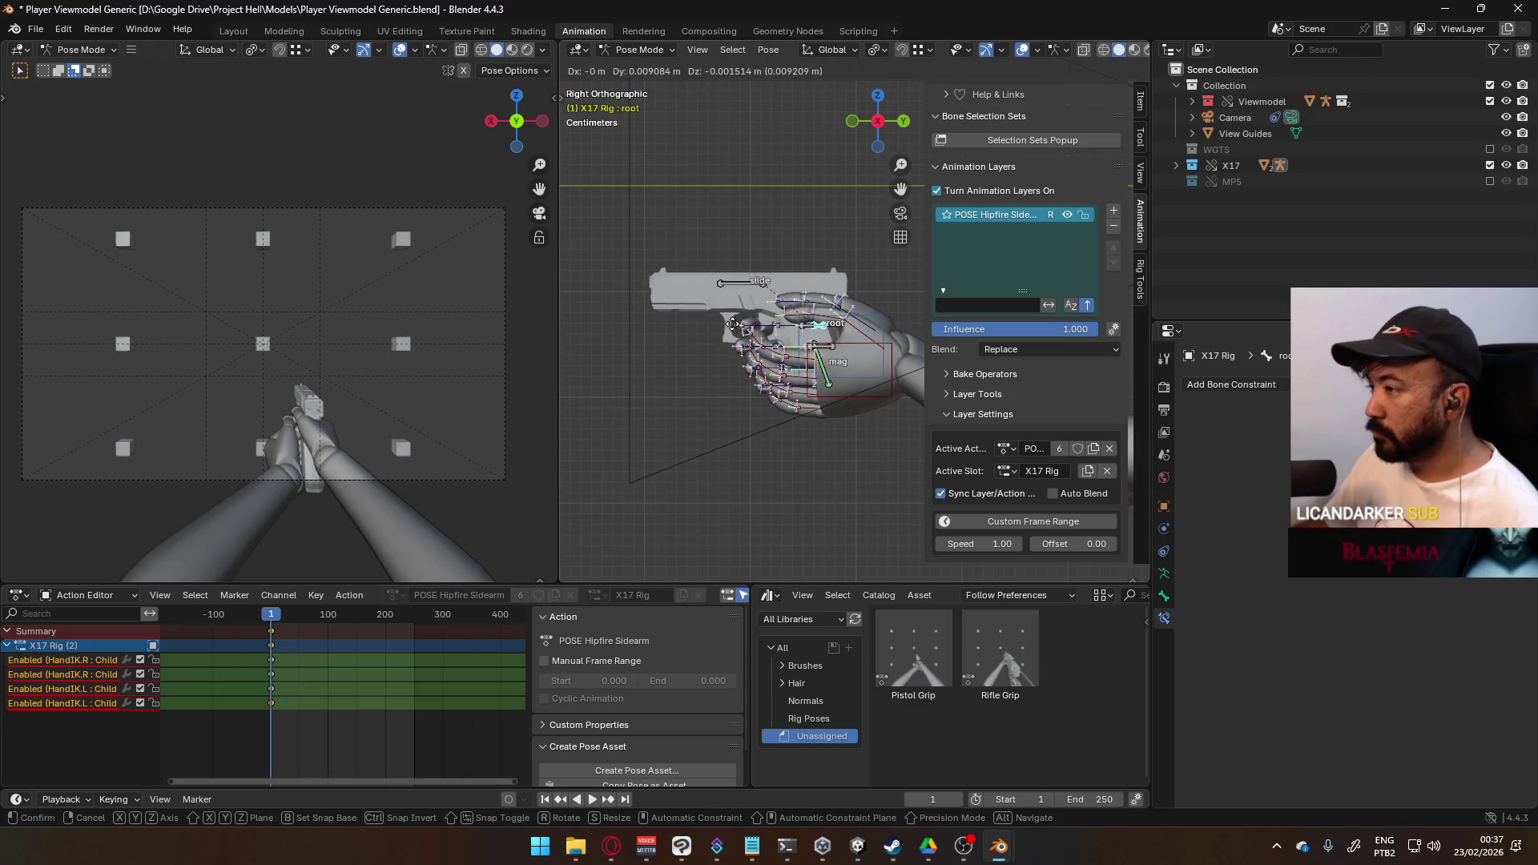
click(815, 318)
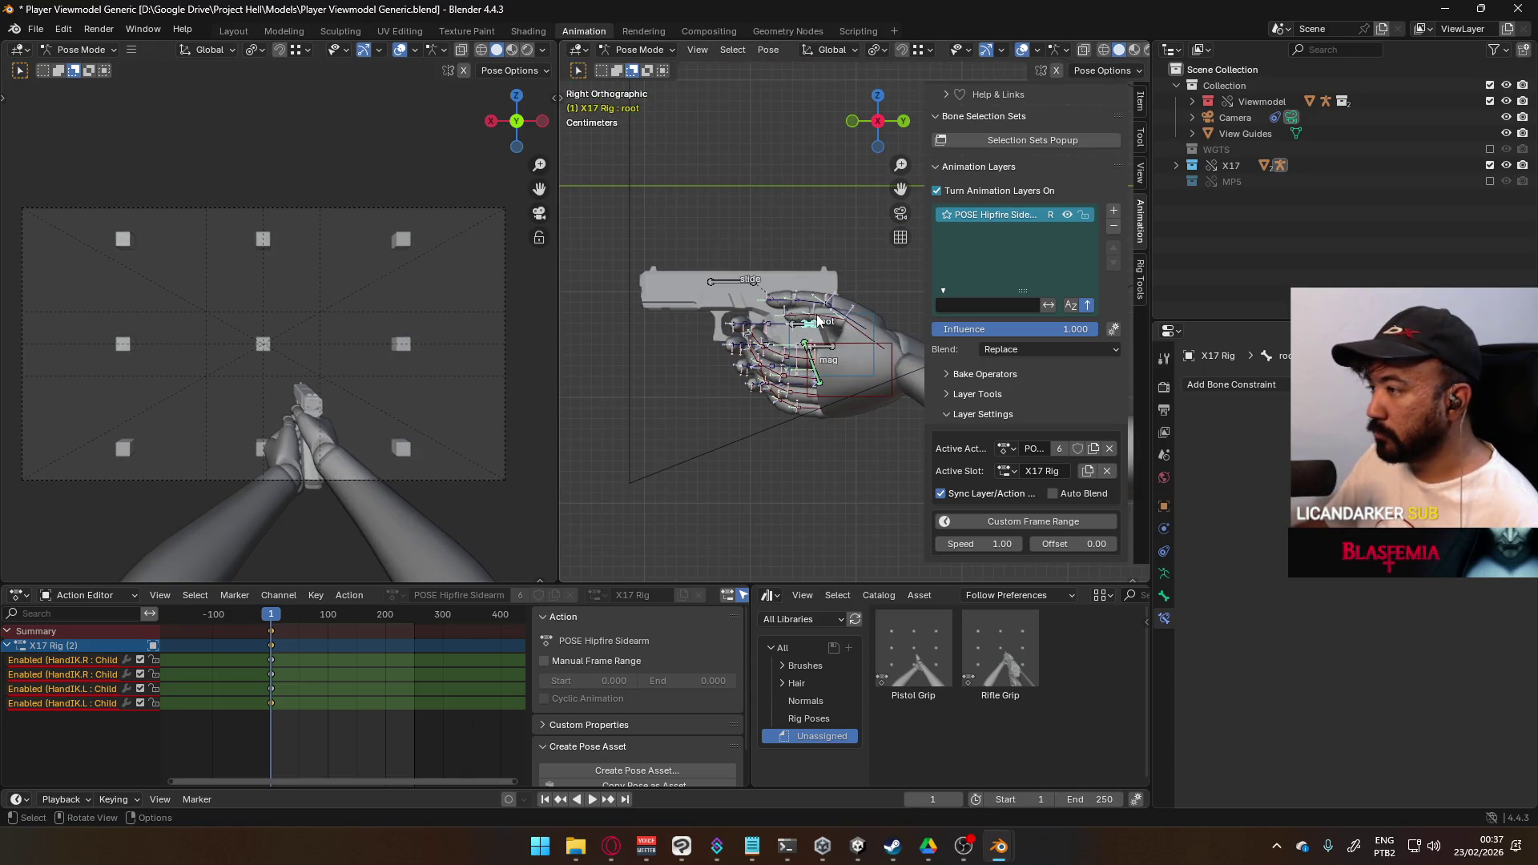
click(891, 350)
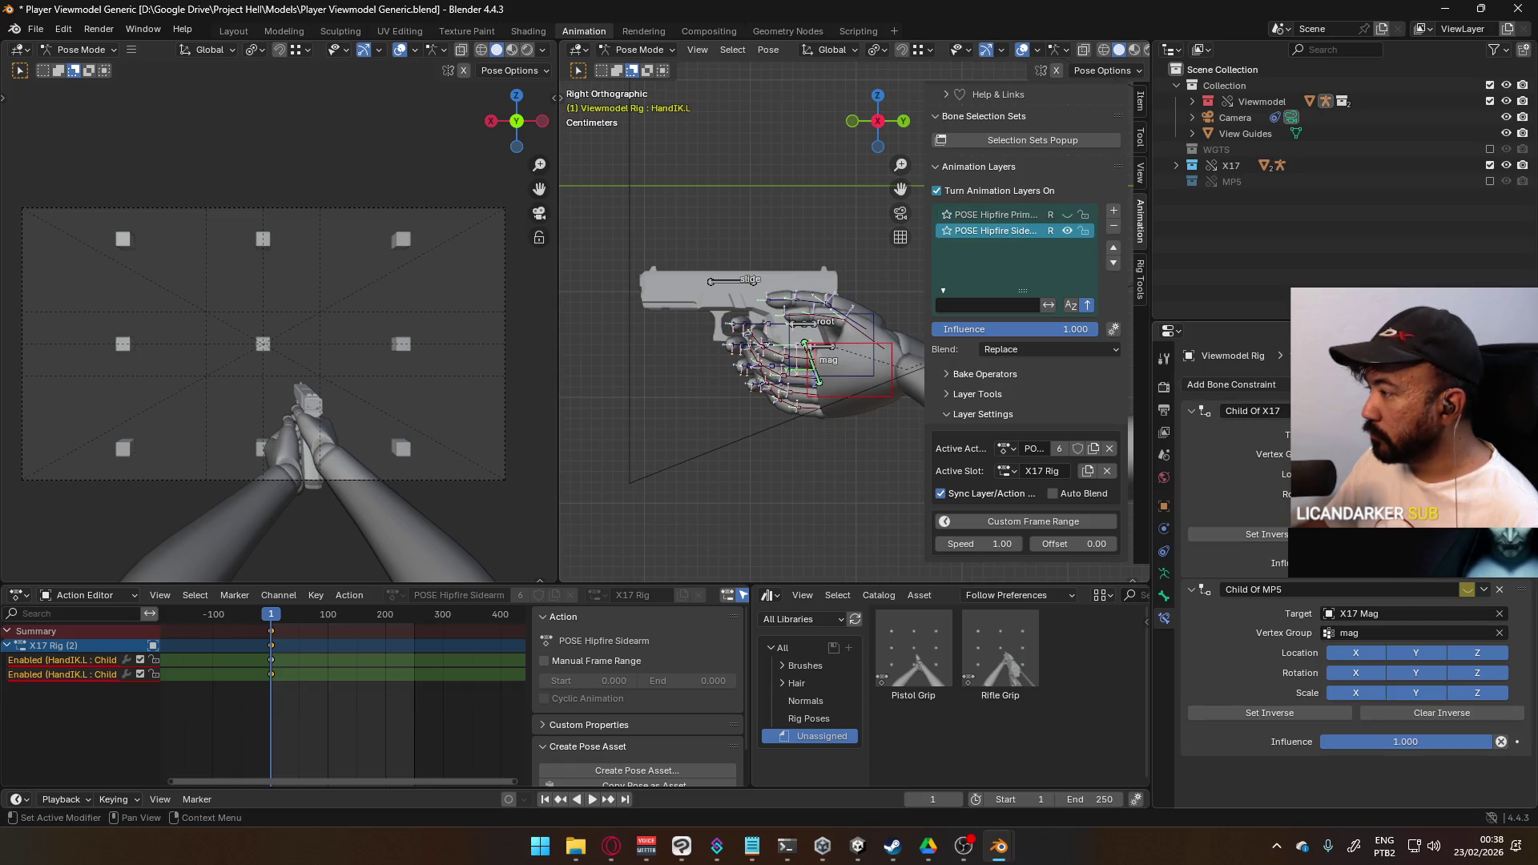
click(865, 357)
middle_drag(865, 357, 865, 357)
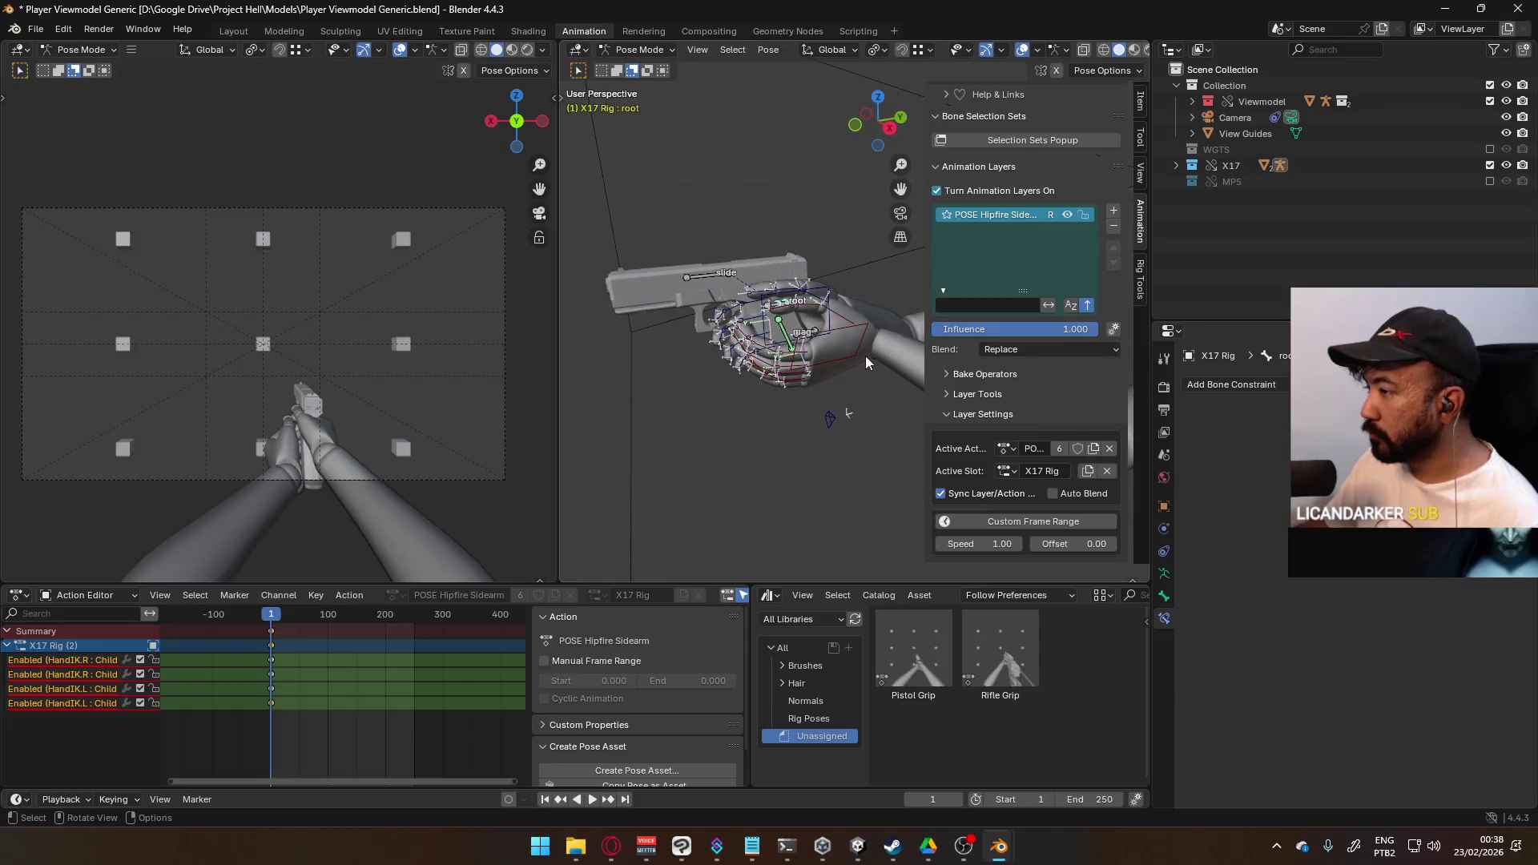
key(g)
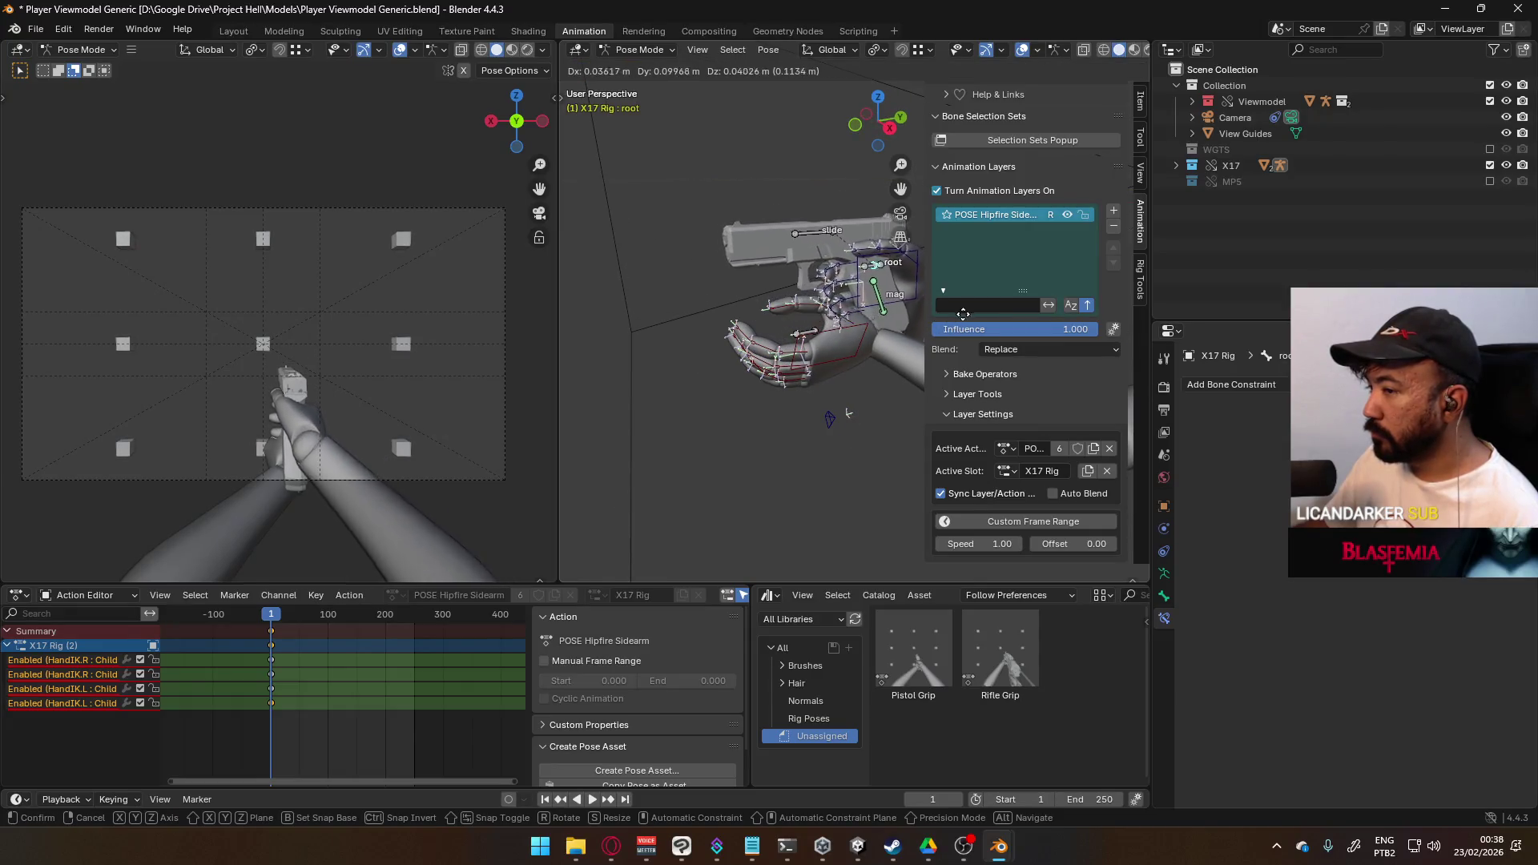
key(Escape)
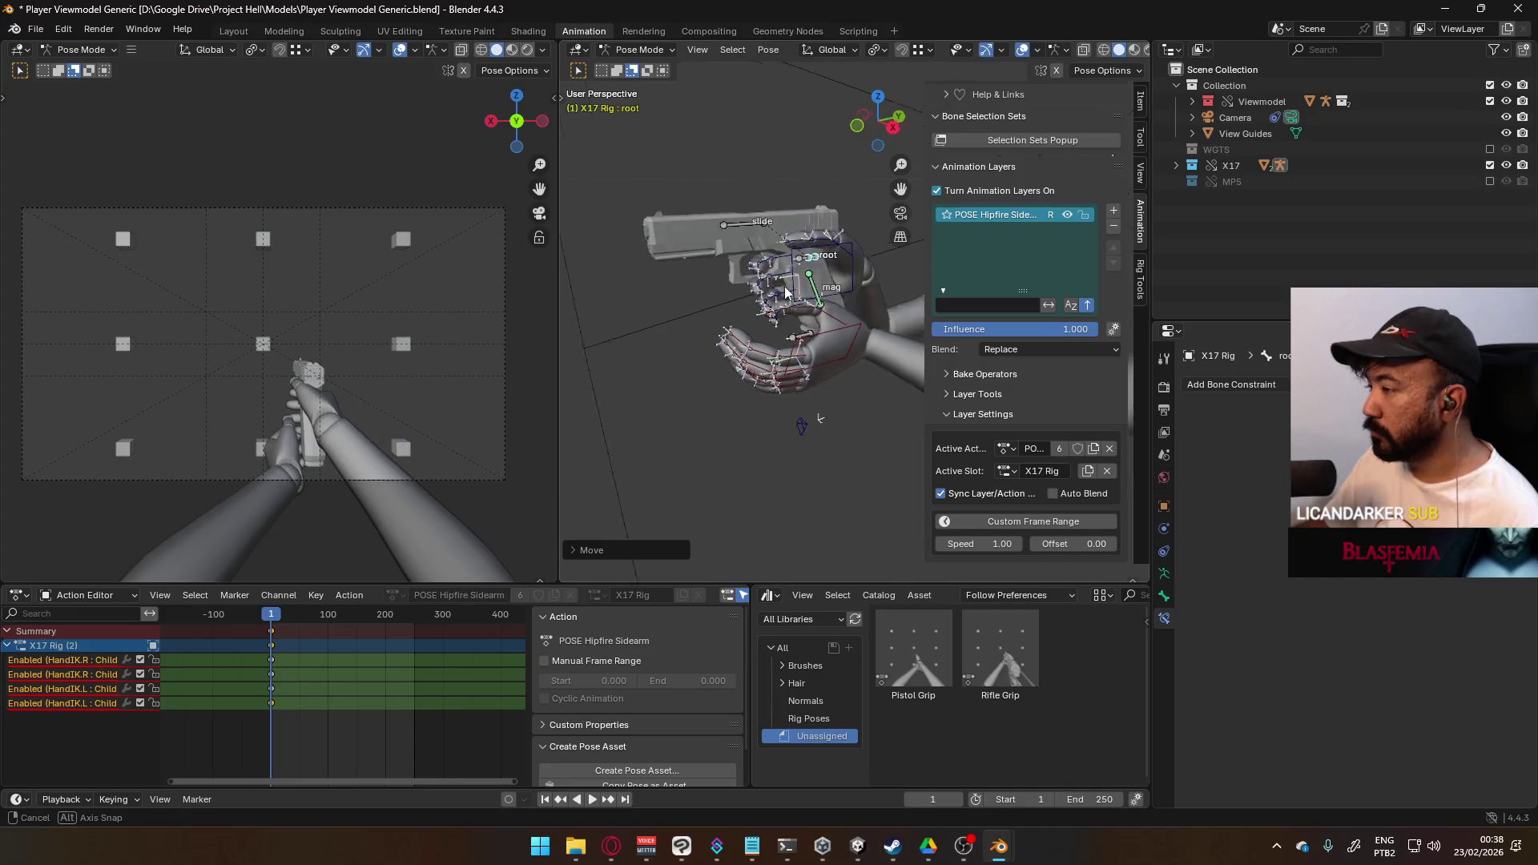
- Undo the last two changes and move the X17 rig root into place again
key(ctrl+z)
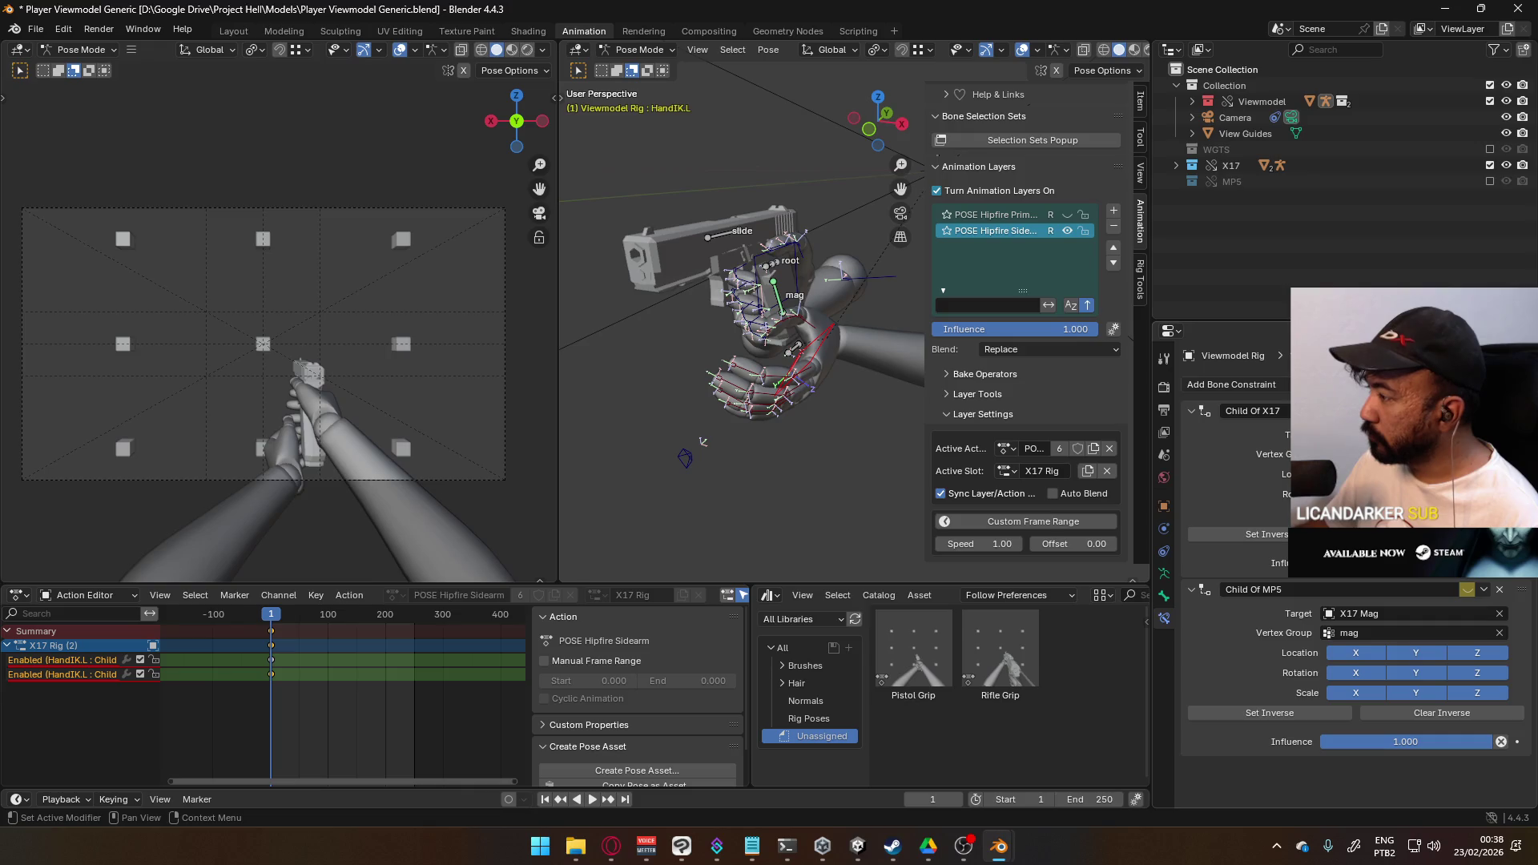
key(ctrl+z)
mouse_move(774, 323)
middle_down()
mouse_move(858, 320)
mouse_move(927, 350)
middle_up()
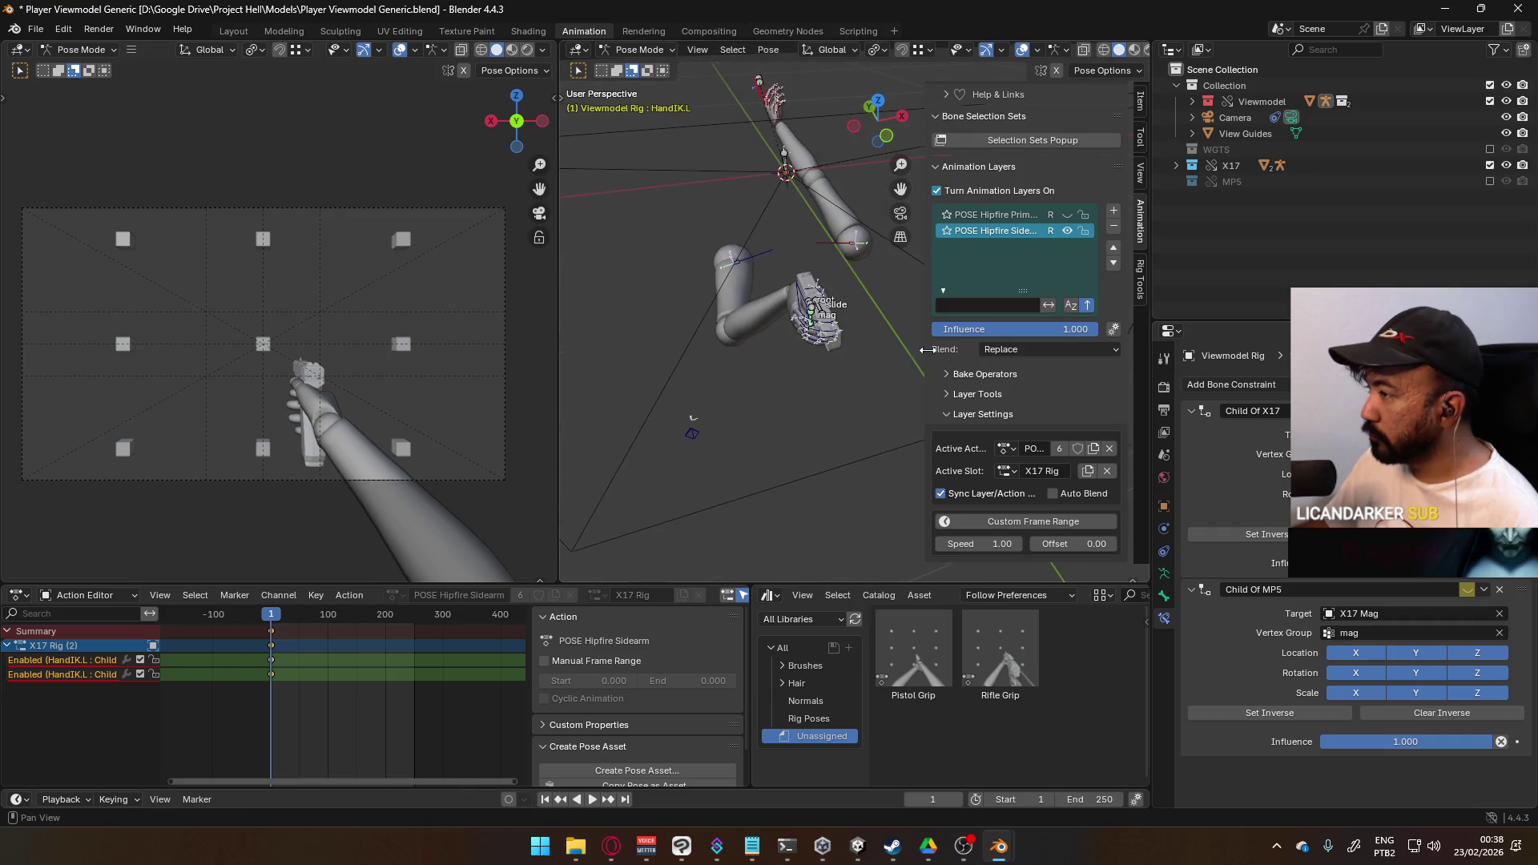
click(813, 307)
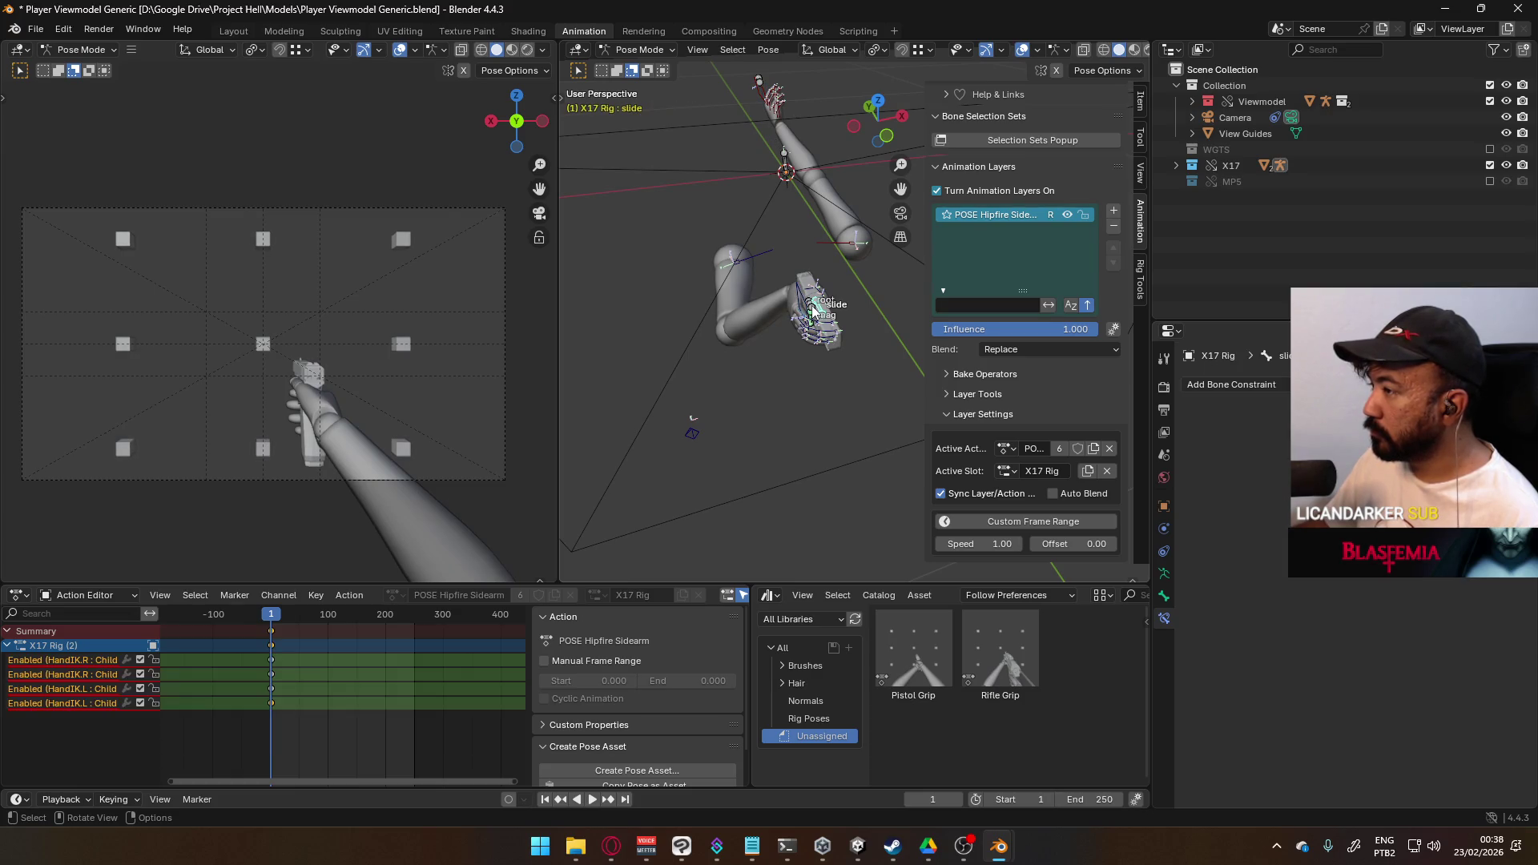
mouse_move(813, 307)
middle_down()
mouse_move(858, 288)
mouse_move(886, 306)
middle_up()
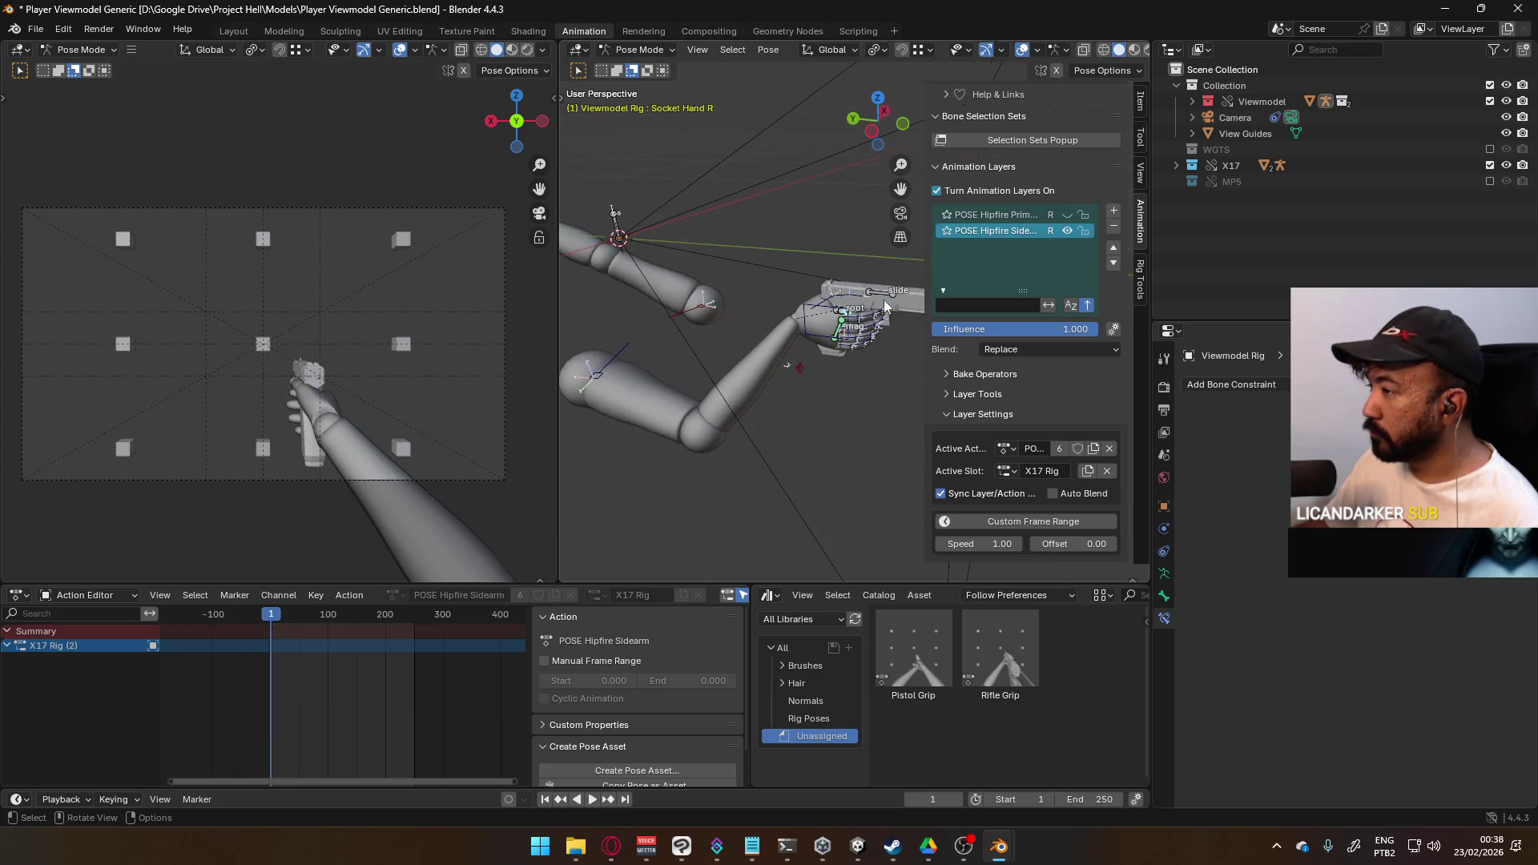
click(837, 315)
key(g)
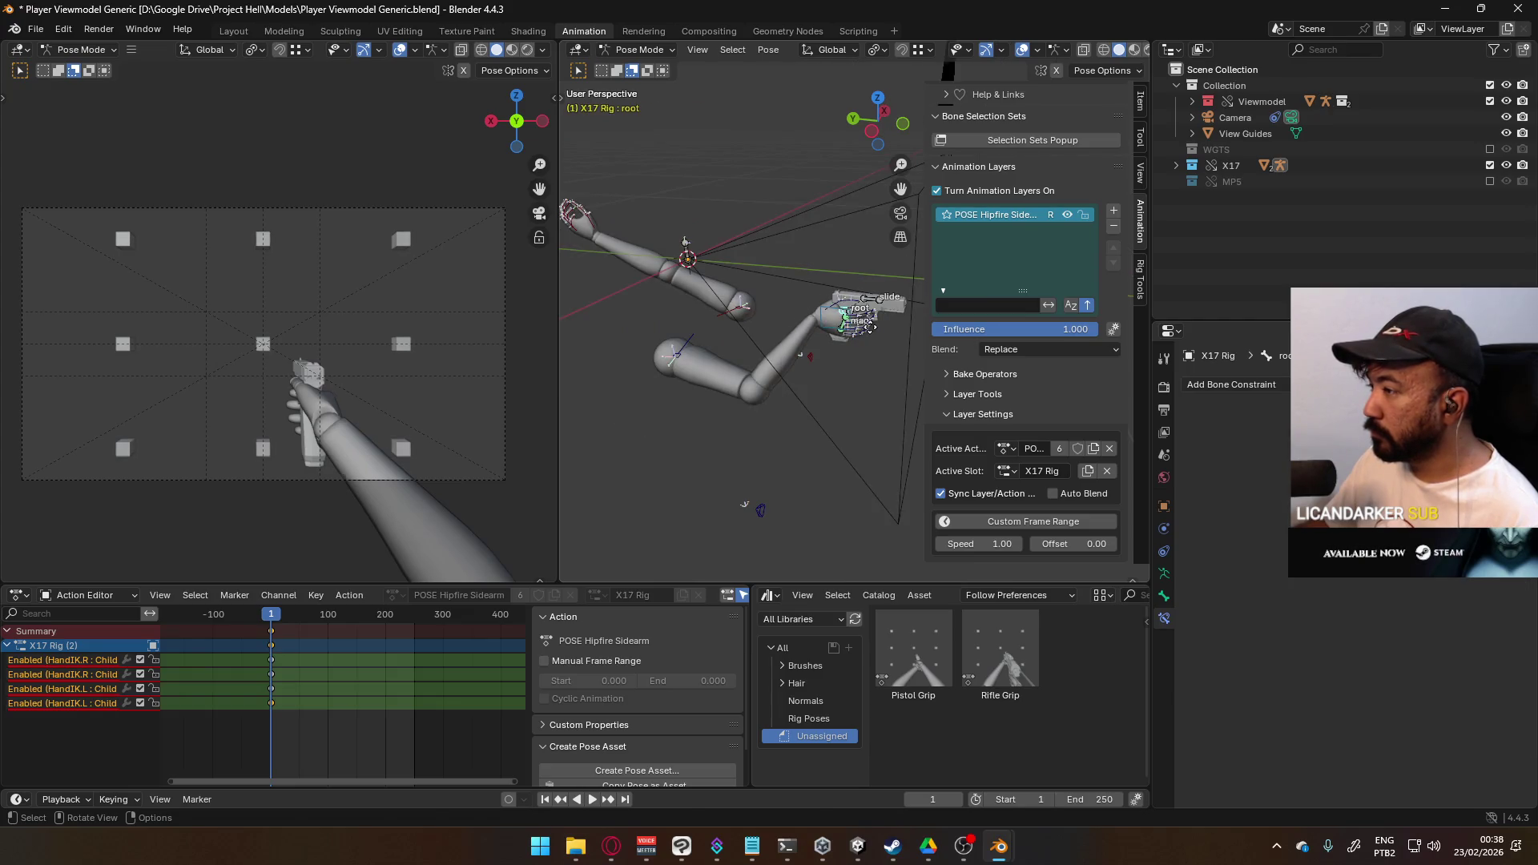
alt+scroll(816, 312, down, 4)
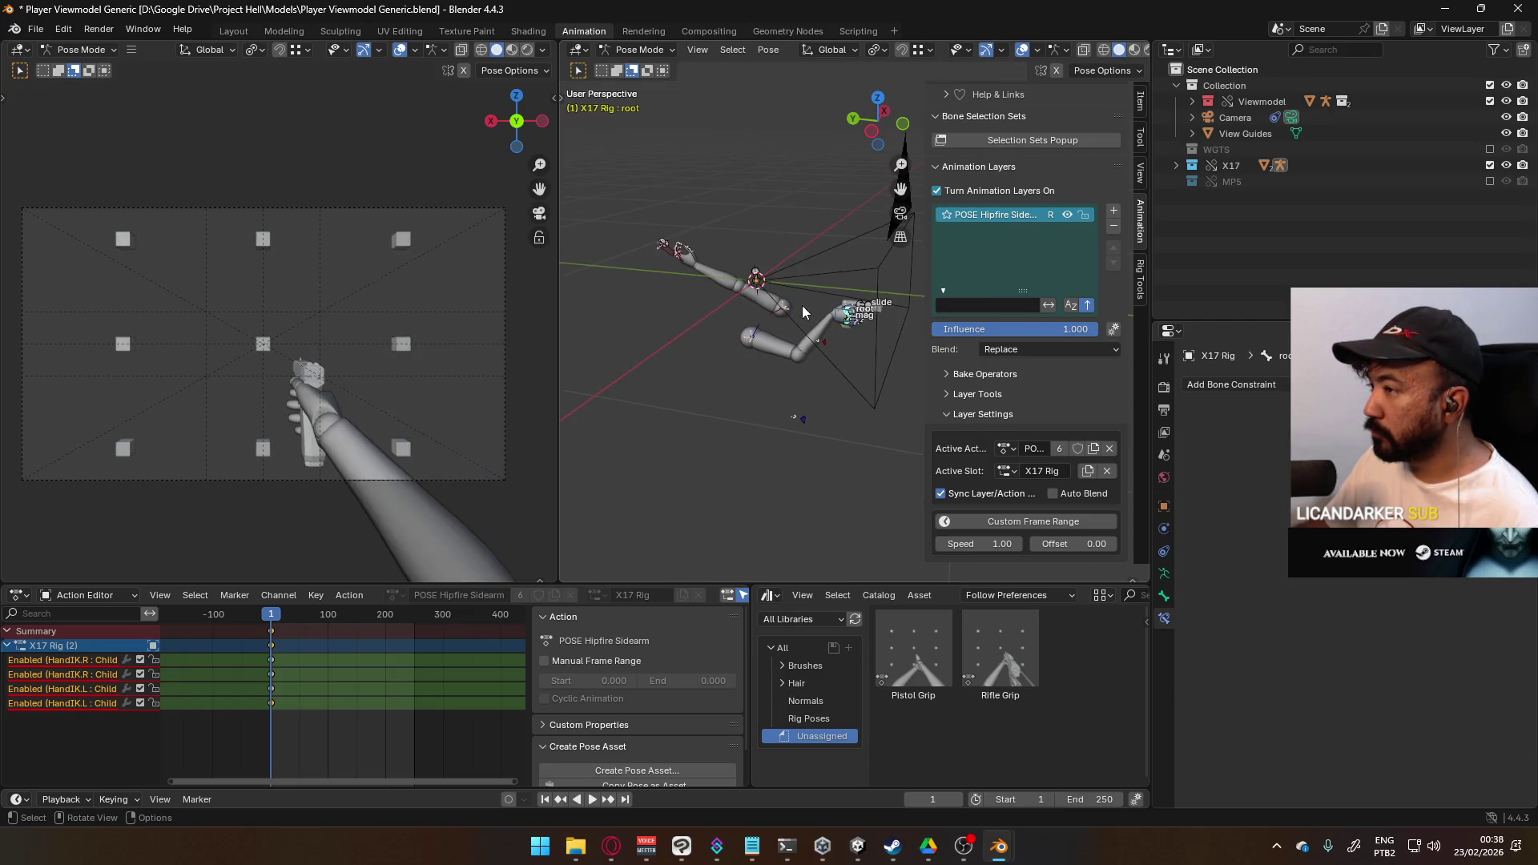
click(769, 288)
- On HandIK.L, remove the Child Of X17 constraint and undo, then reopen Child Of MP5's target choices
click(744, 280)
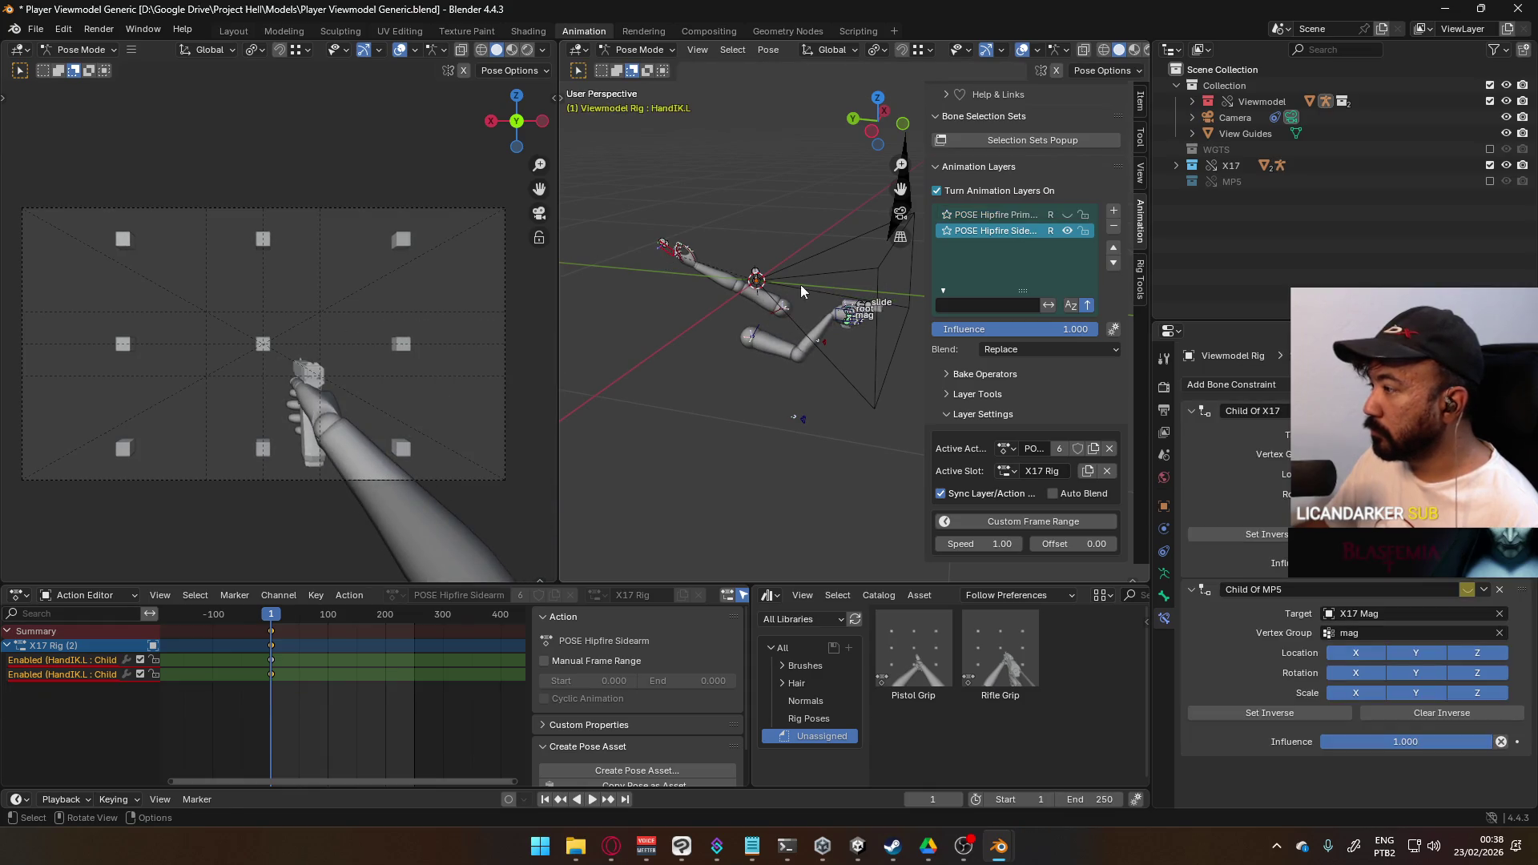
key(ctrl+x)
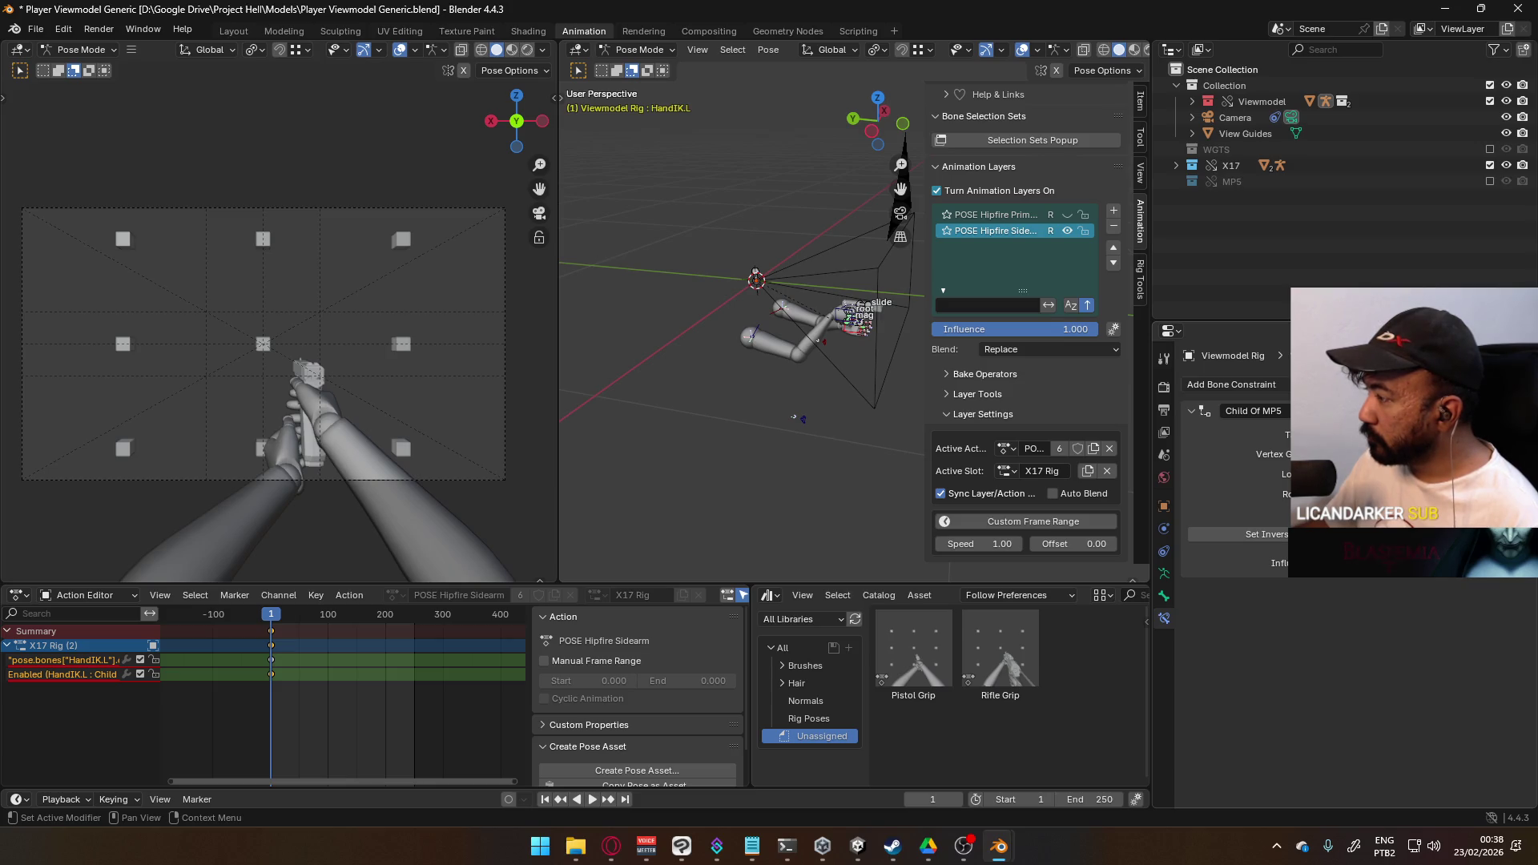
key(ctrl+z)
key(ctrl+z)
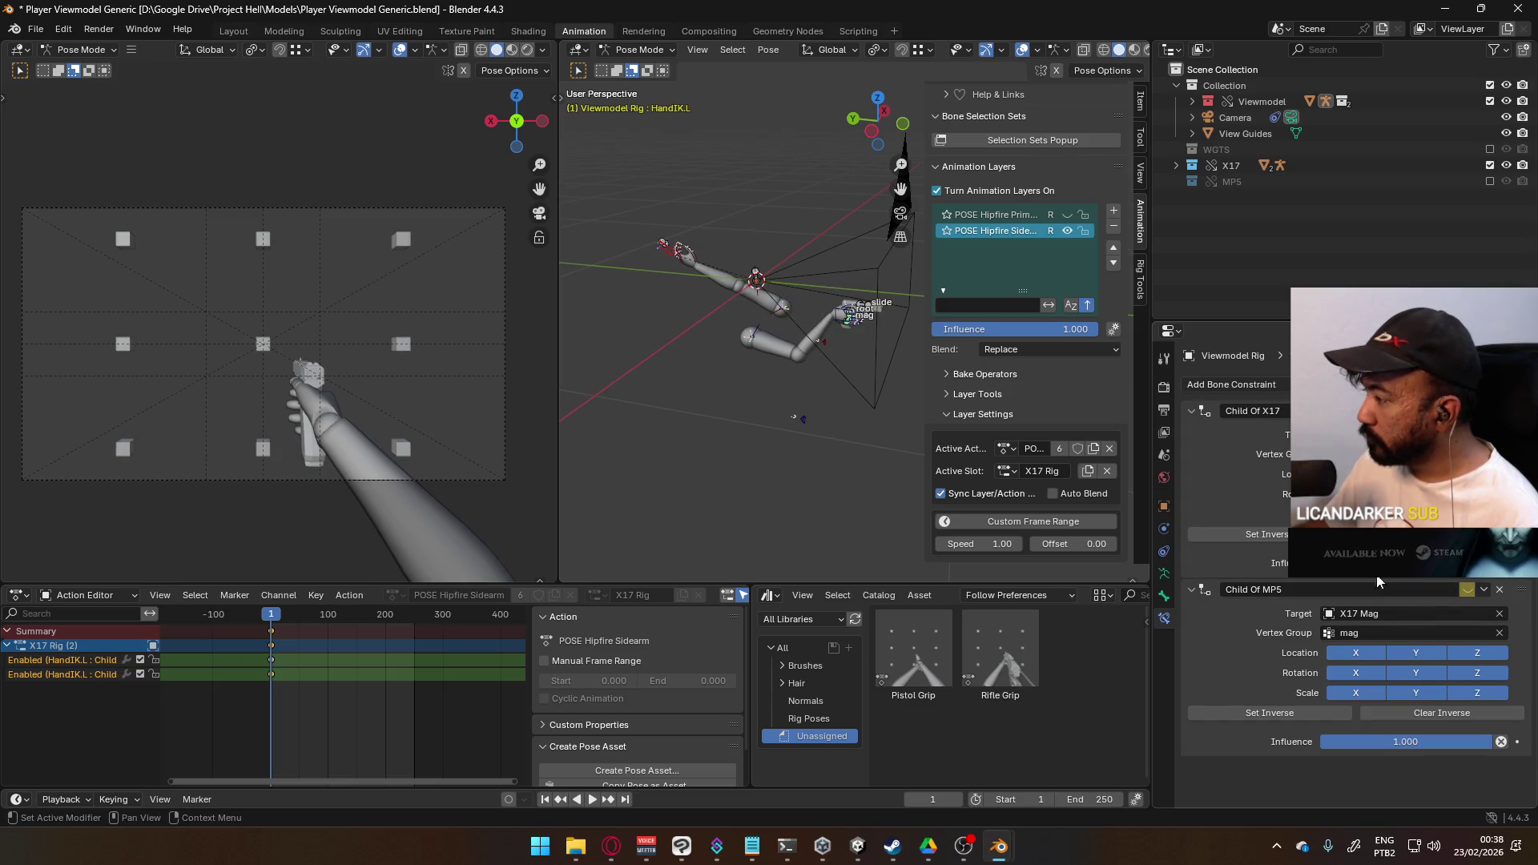
click(1382, 612)
- Retarget the Child Of MP5 constraint from MP5 Mag to MP5 Rig and review its Bone field
click(1348, 669)
click(1371, 613)
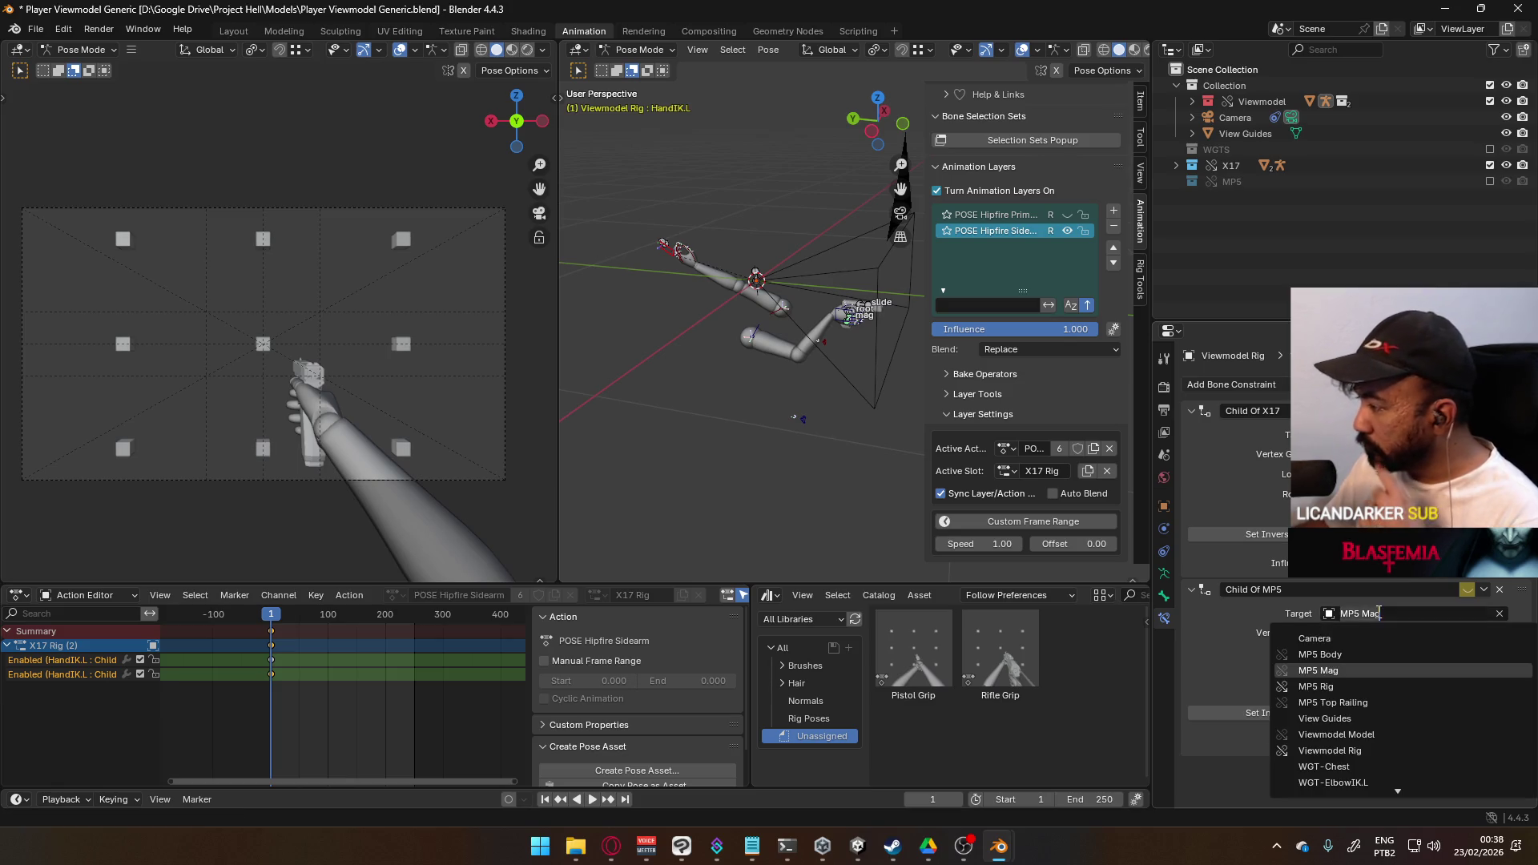
click(1345, 685)
click(1390, 636)
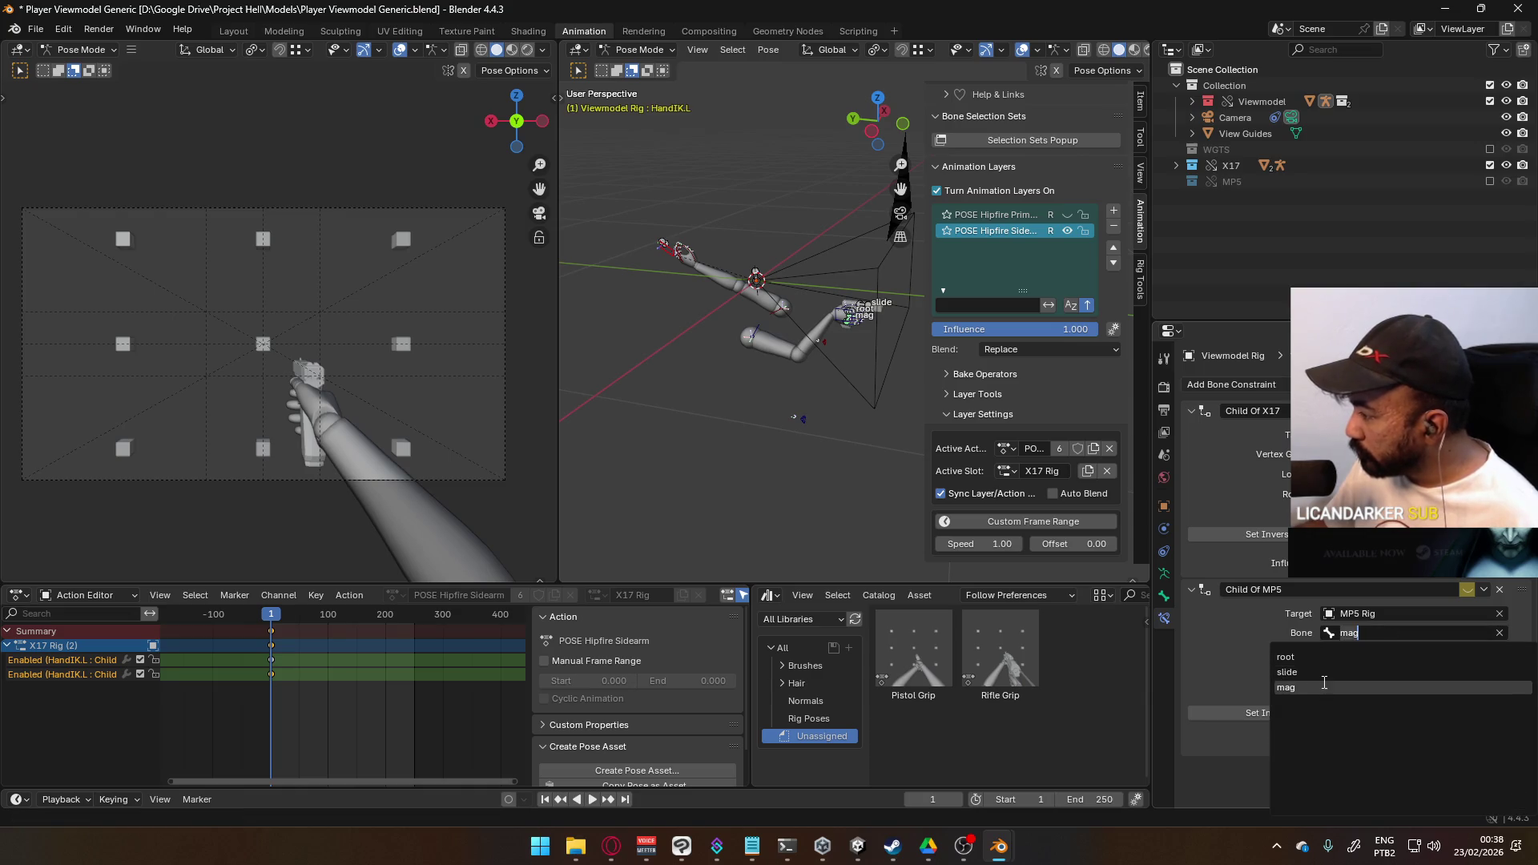
- Apply the Pistol Grip pose asset to the hands and select the X17 mag bone
drag(913, 649, 782, 357)
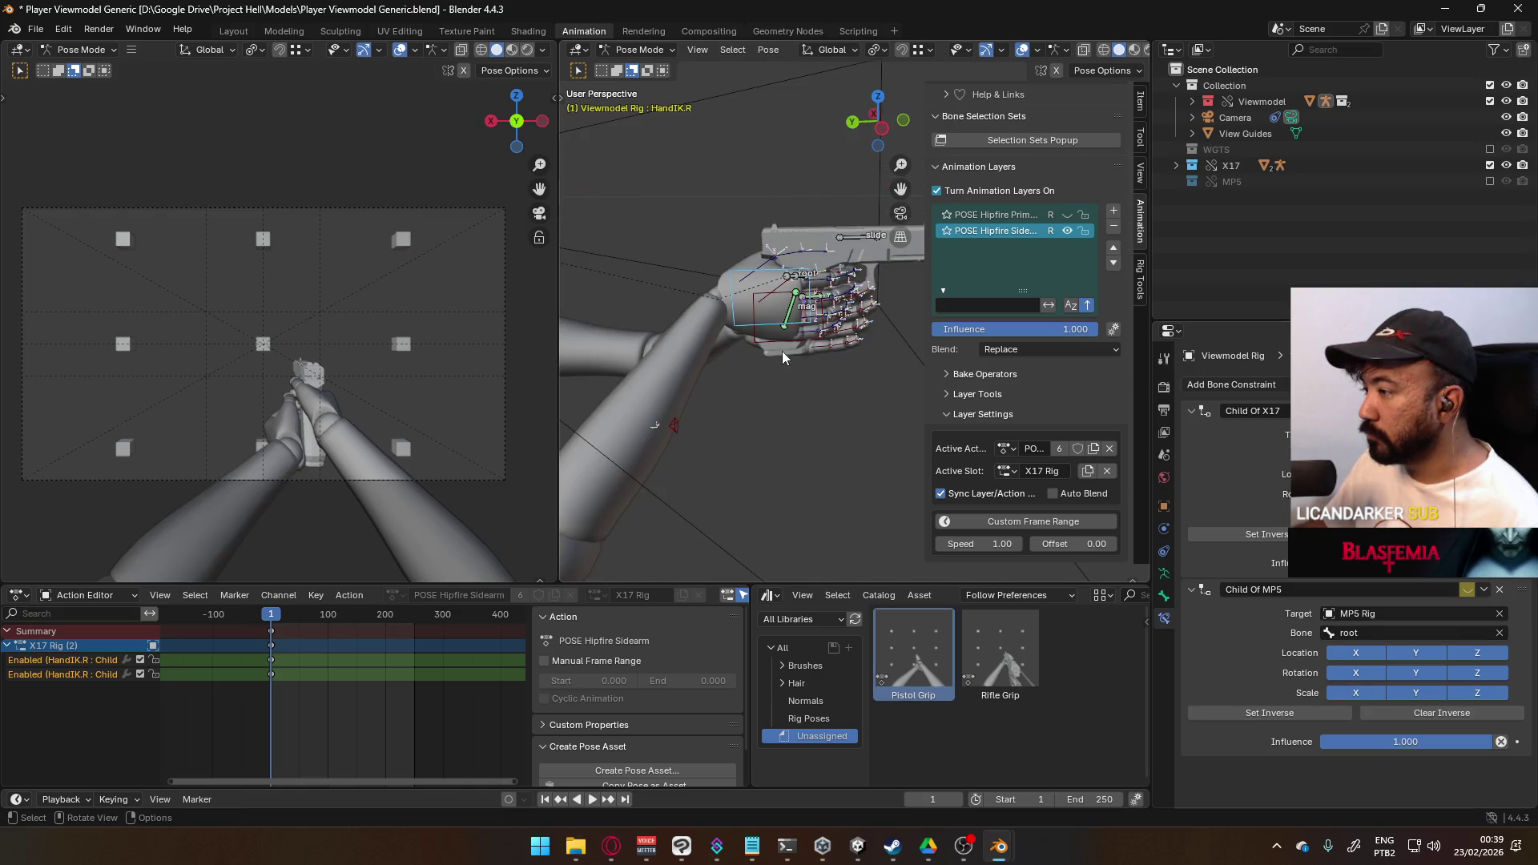
mouse_move(849, 348)
middle_down()
mouse_move(792, 363)
mouse_move(713, 333)
mouse_move(996, 373)
mouse_move(857, 344)
middle_up()
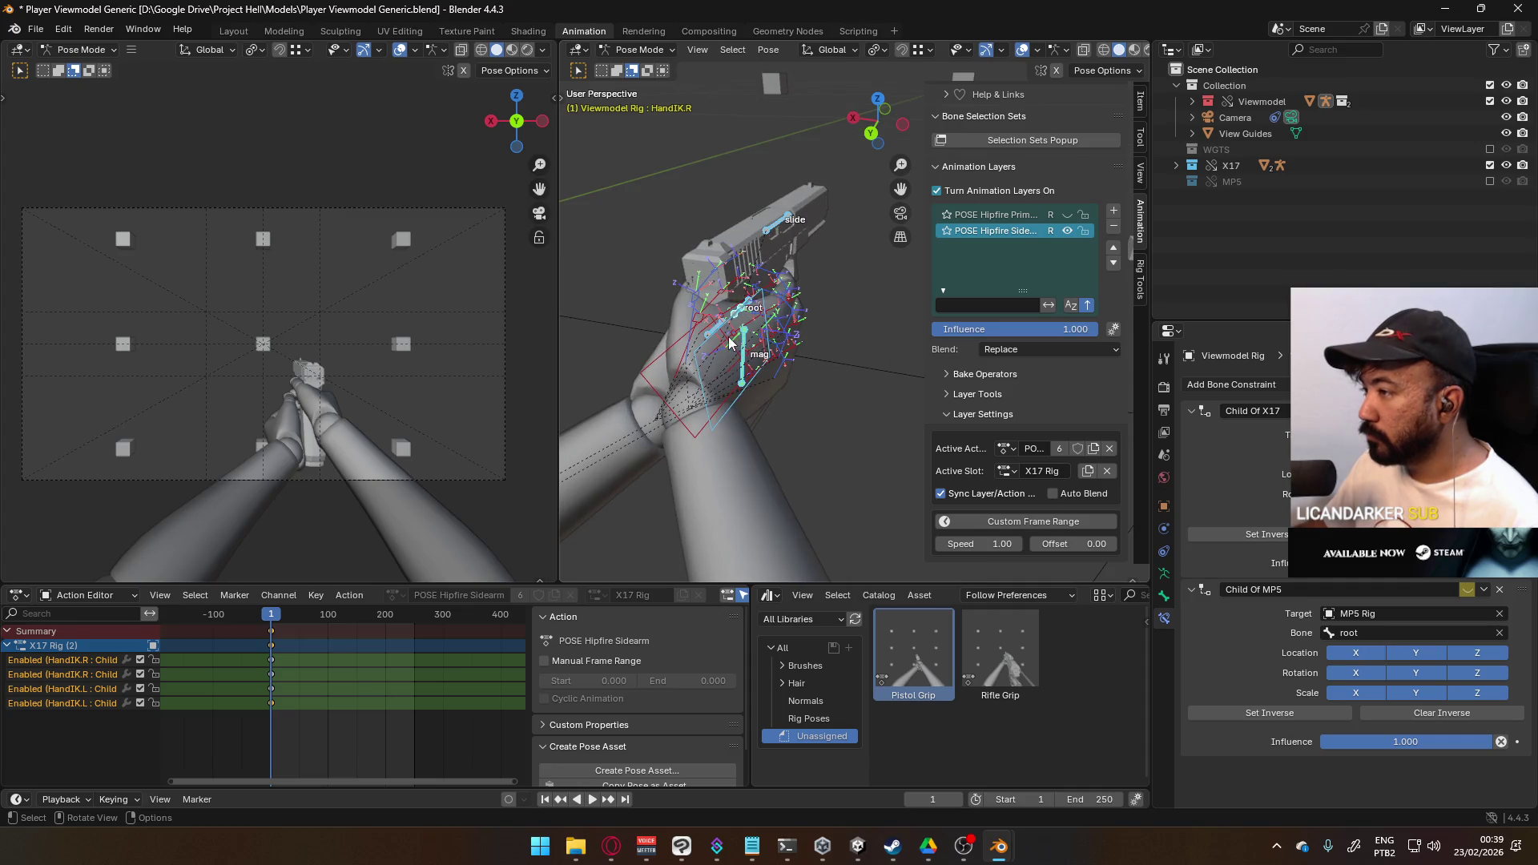
shift+click(743, 334)
- Leave the current rig and make the Viewmodel Rig active in Pose Mode
scroll(744, 313, up, 5)
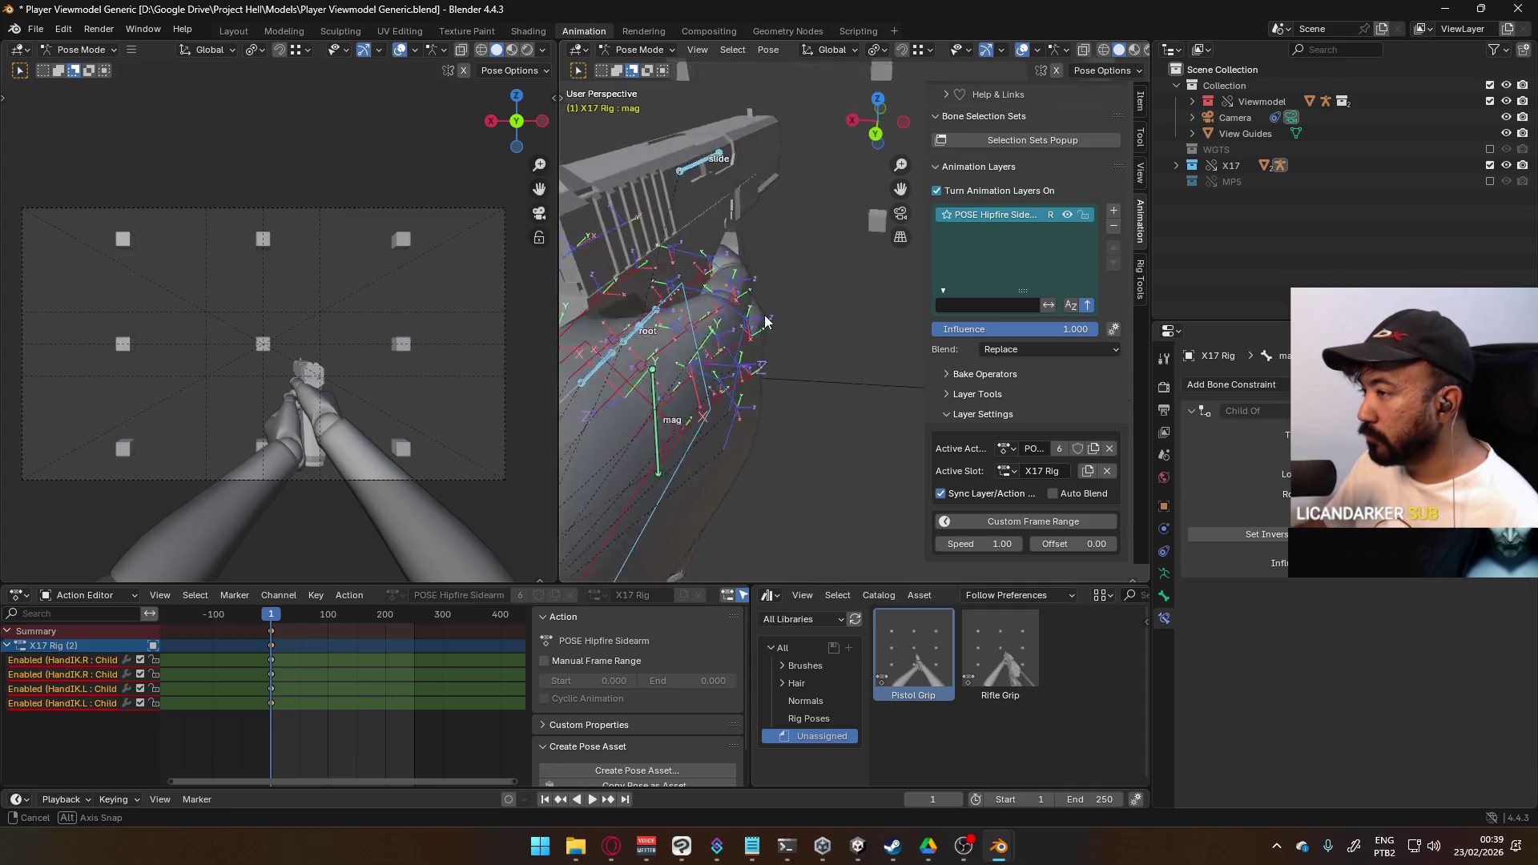
mouse_move(833, 313)
middle_down()
mouse_move(783, 346)
mouse_move(749, 336)
middle_up()
scroll(749, 336, down, 6)
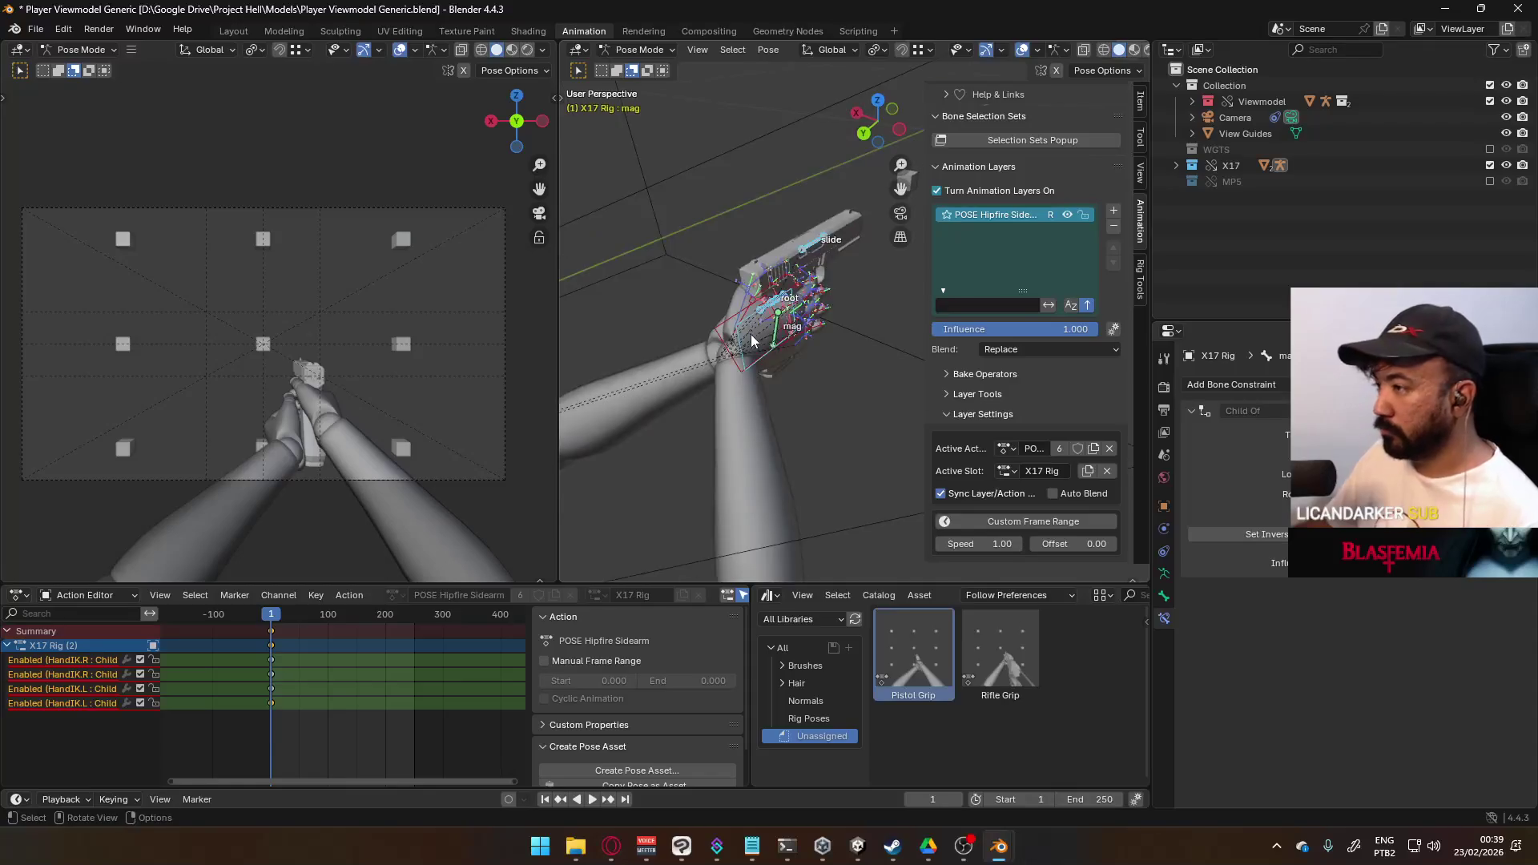
key(Tab)
click(632, 50)
click(646, 68)
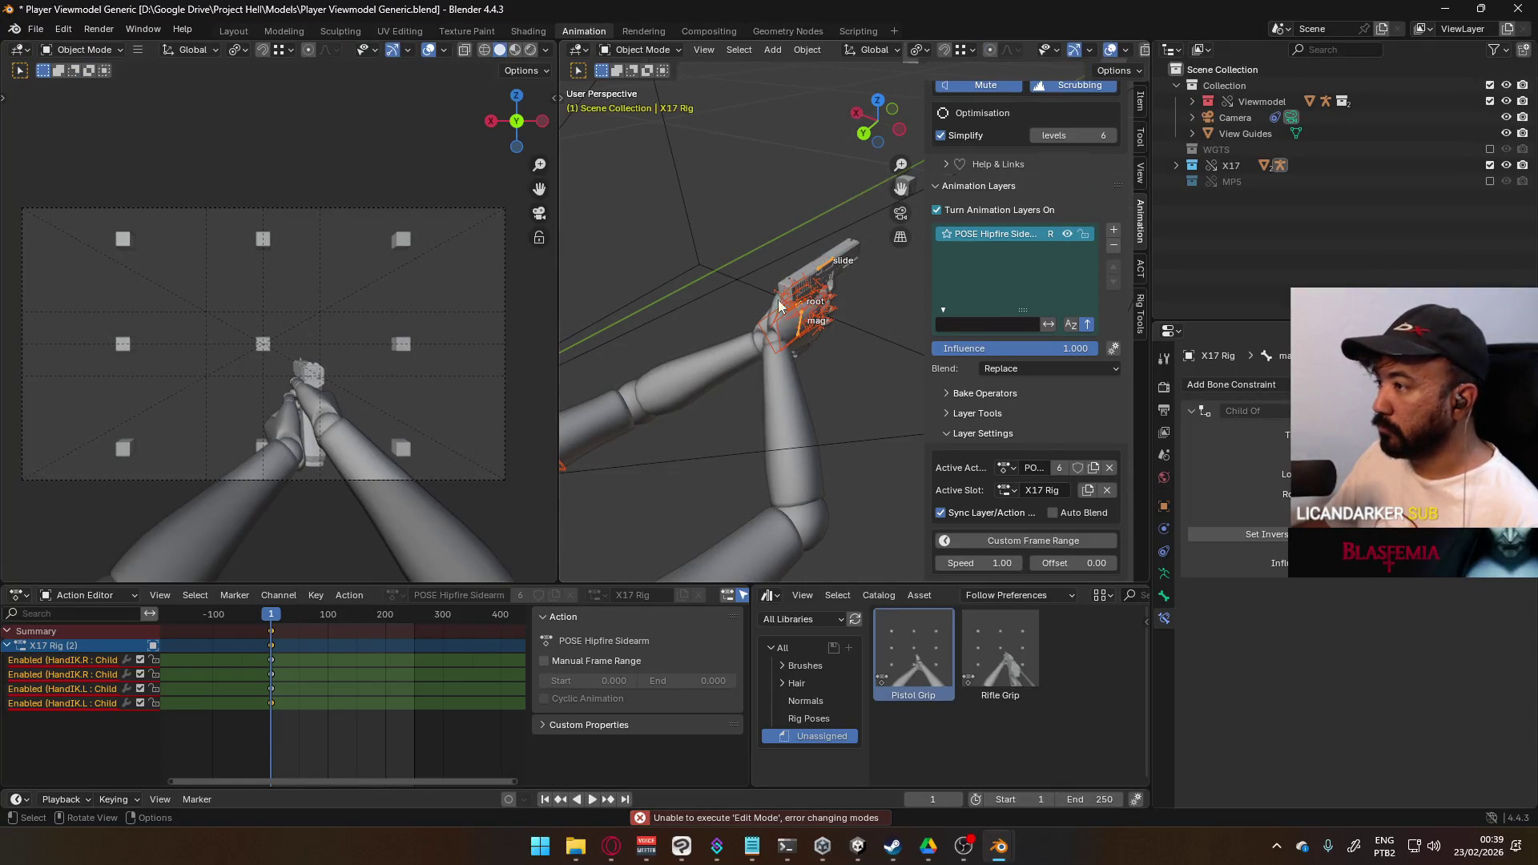
click(776, 348)
click(639, 50)
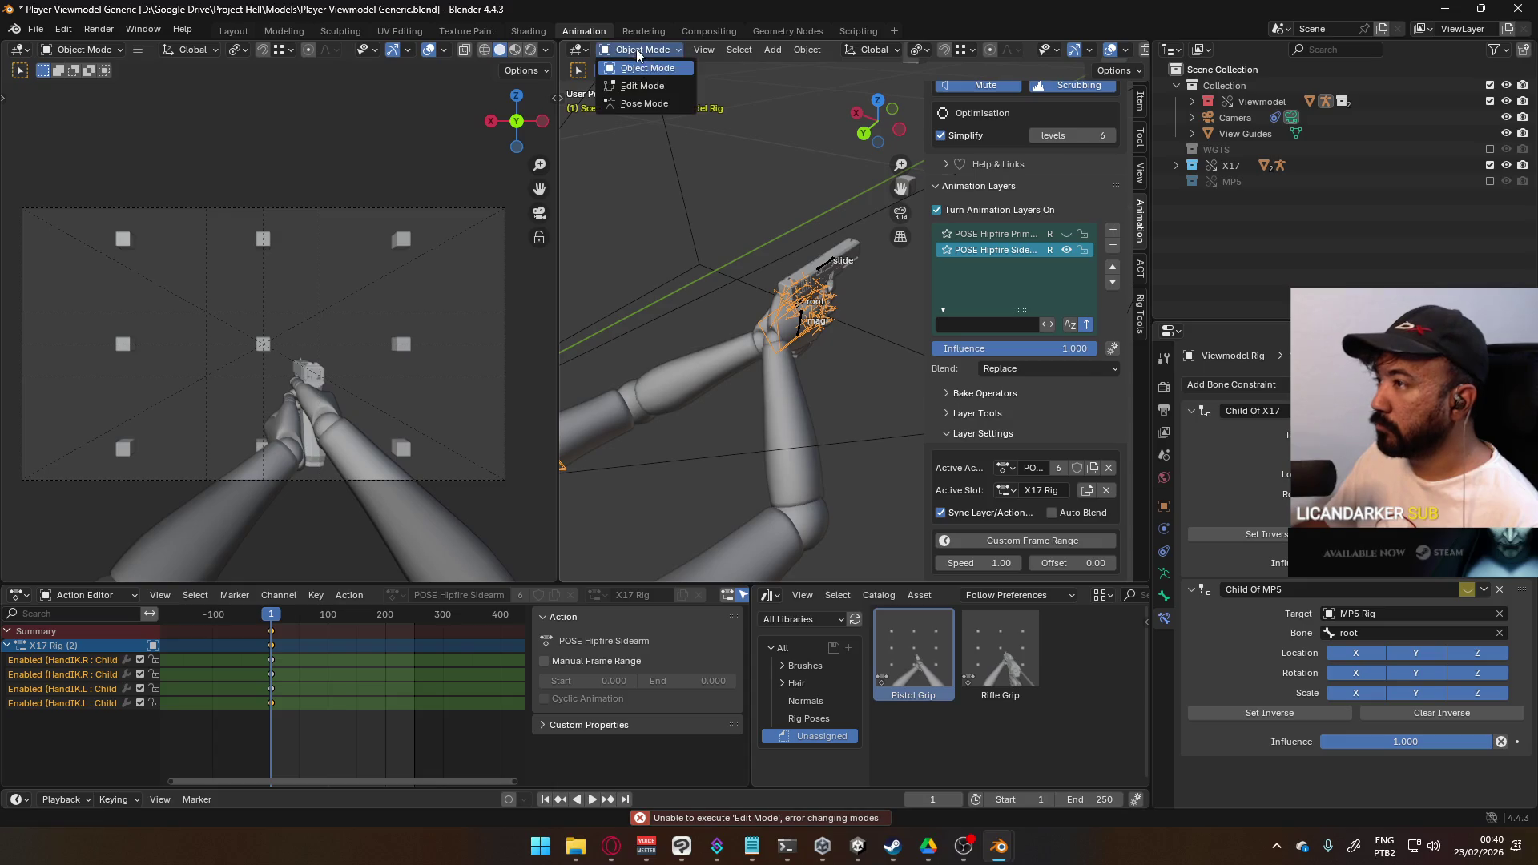
click(644, 104)
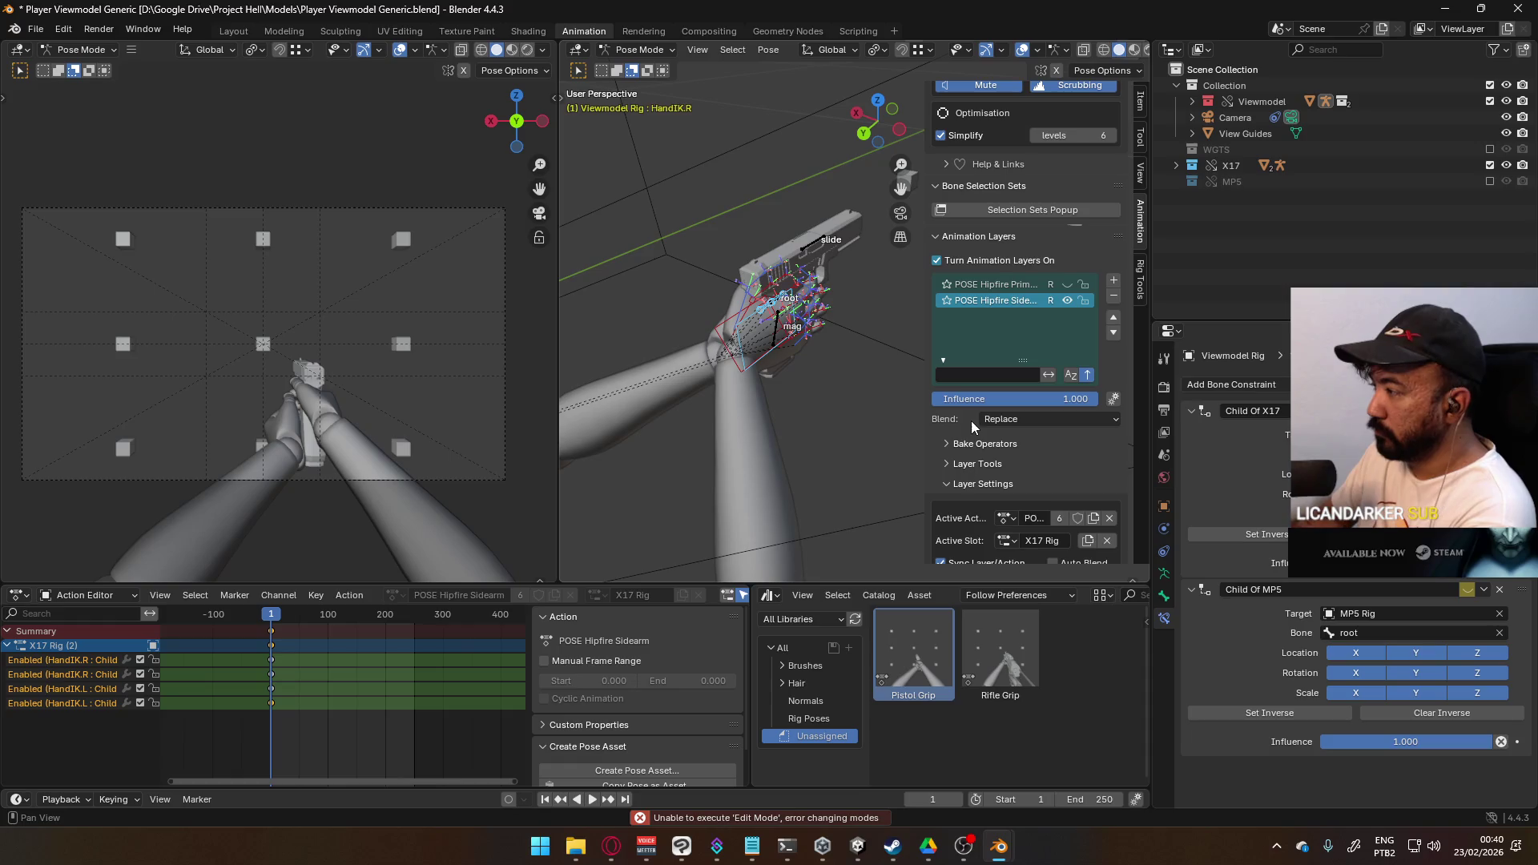
- Apply the Pistol Grip pose to the arms and select the HandIK.L bone
scroll(952, 446, down, 2)
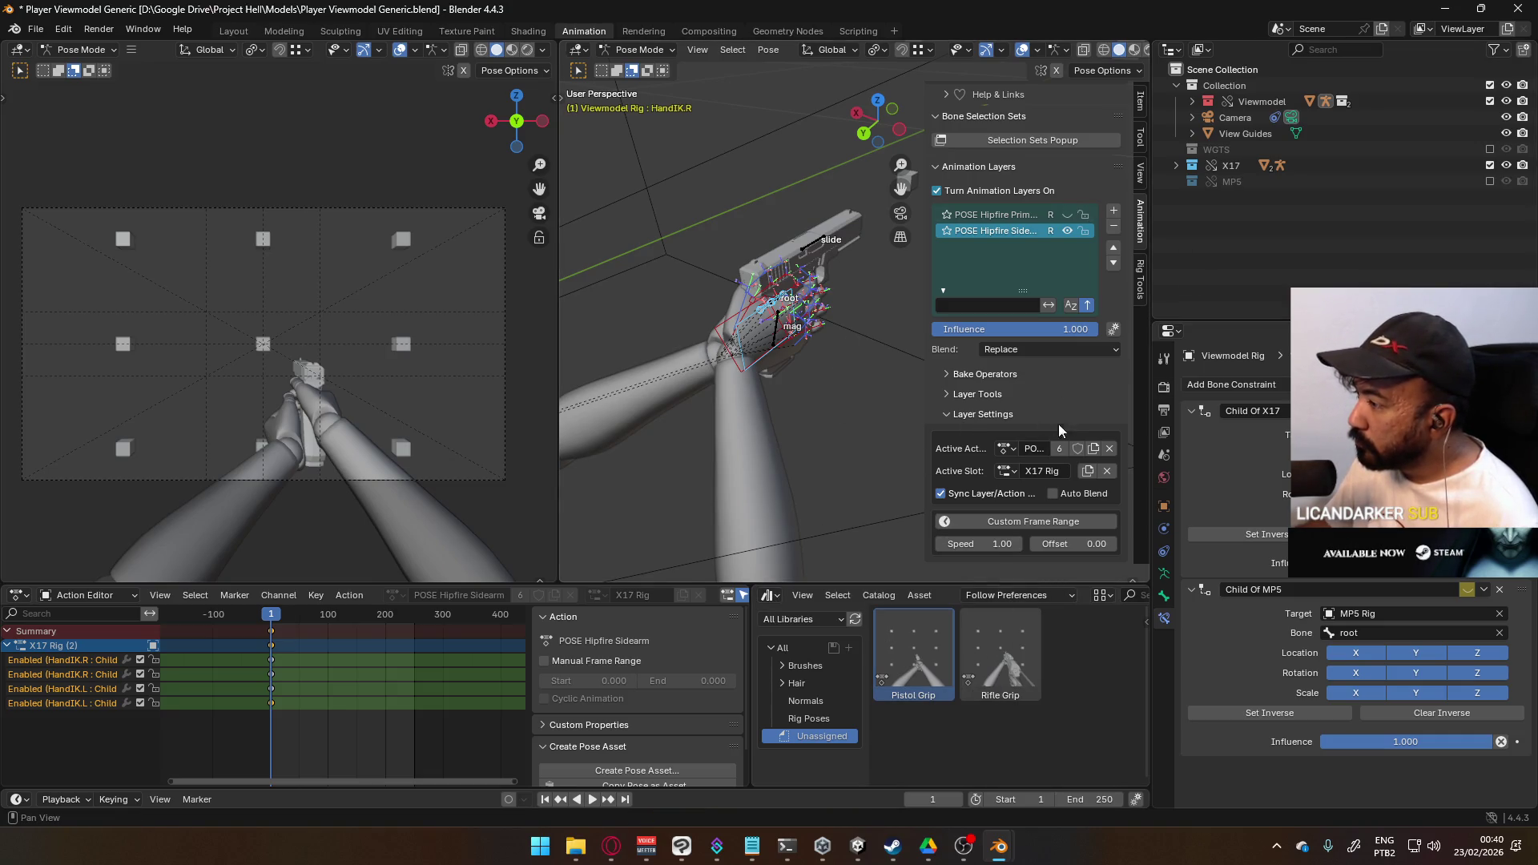
scroll(1052, 427, up, 7)
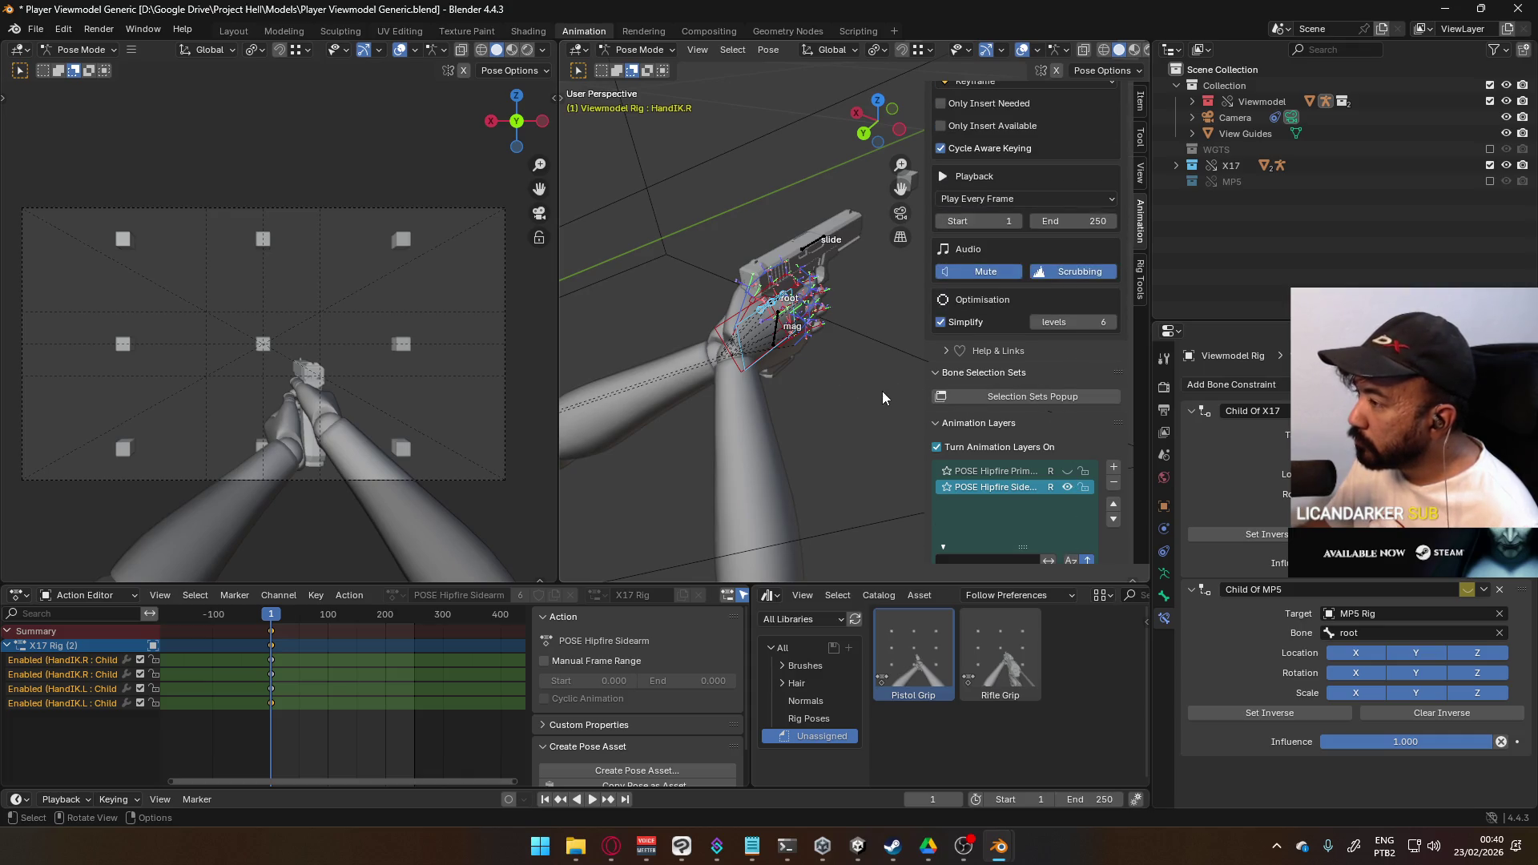
scroll(1035, 464, down, 4)
right_click(913, 651)
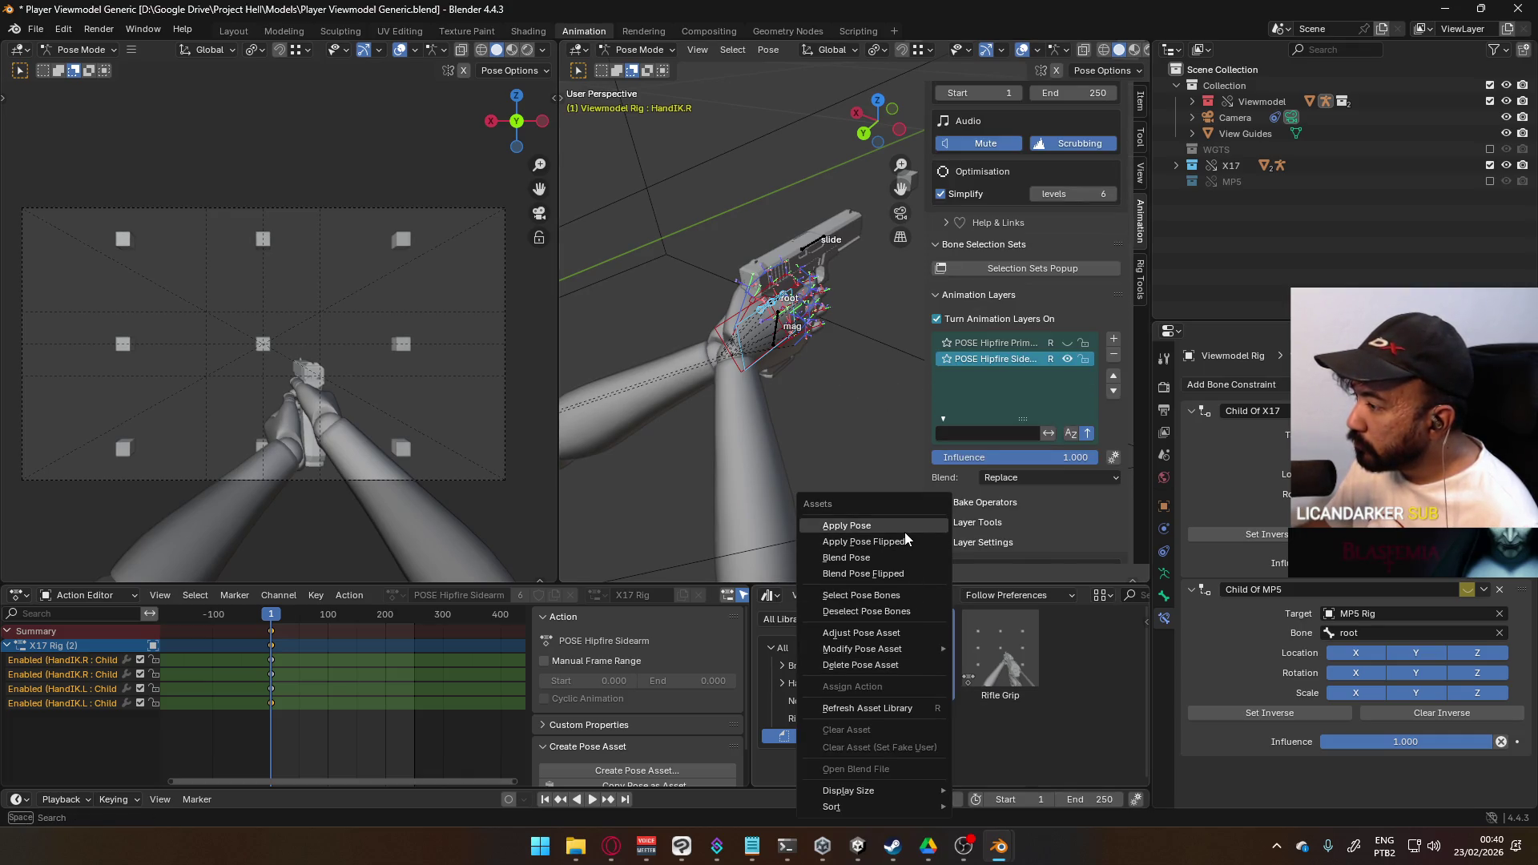
click(905, 532)
scroll(801, 386, down, 5)
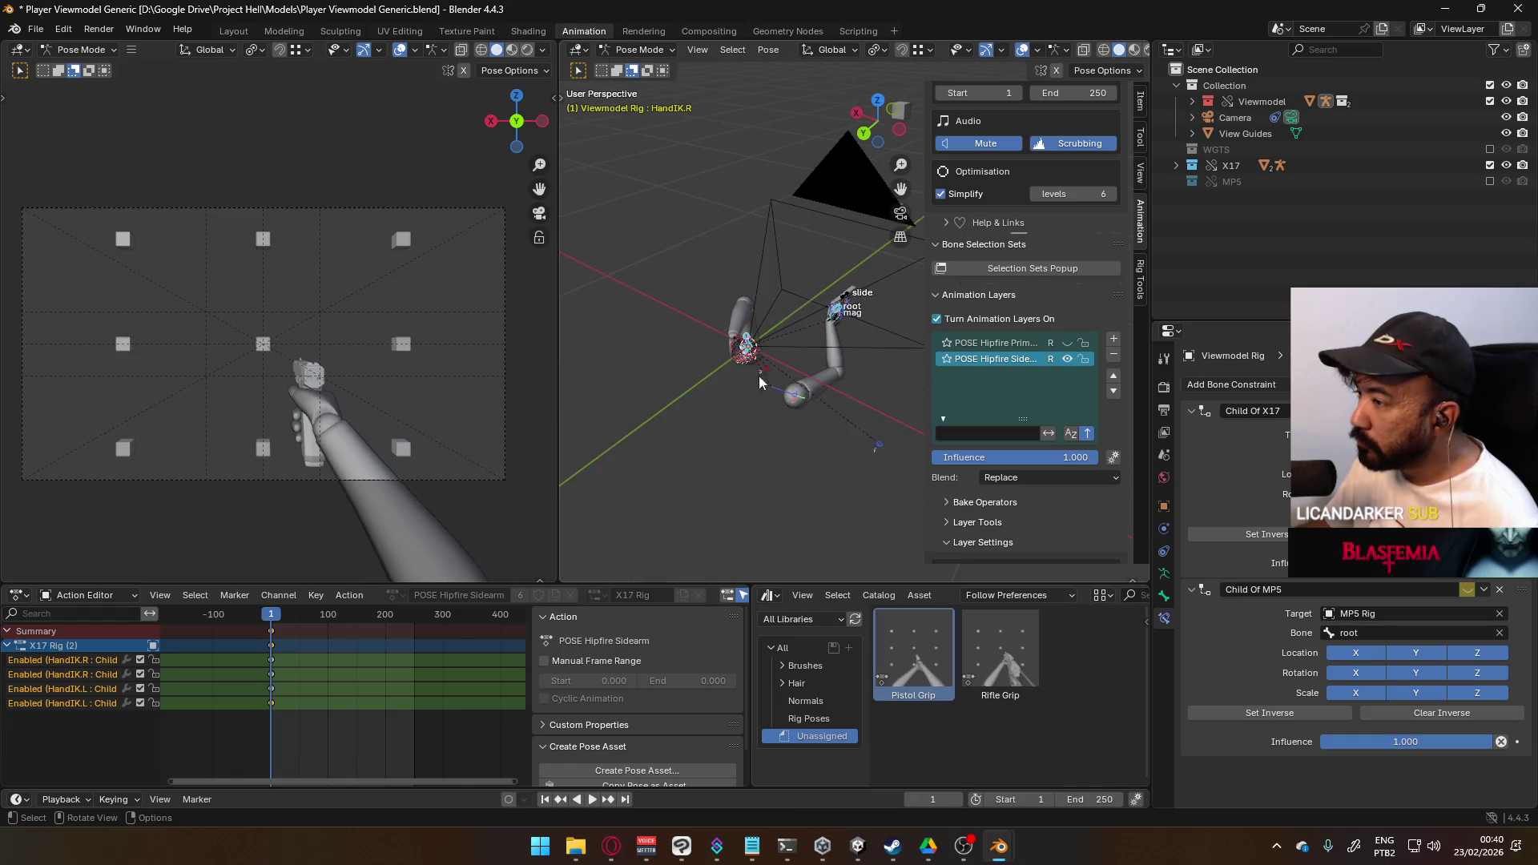
click(602, 369)
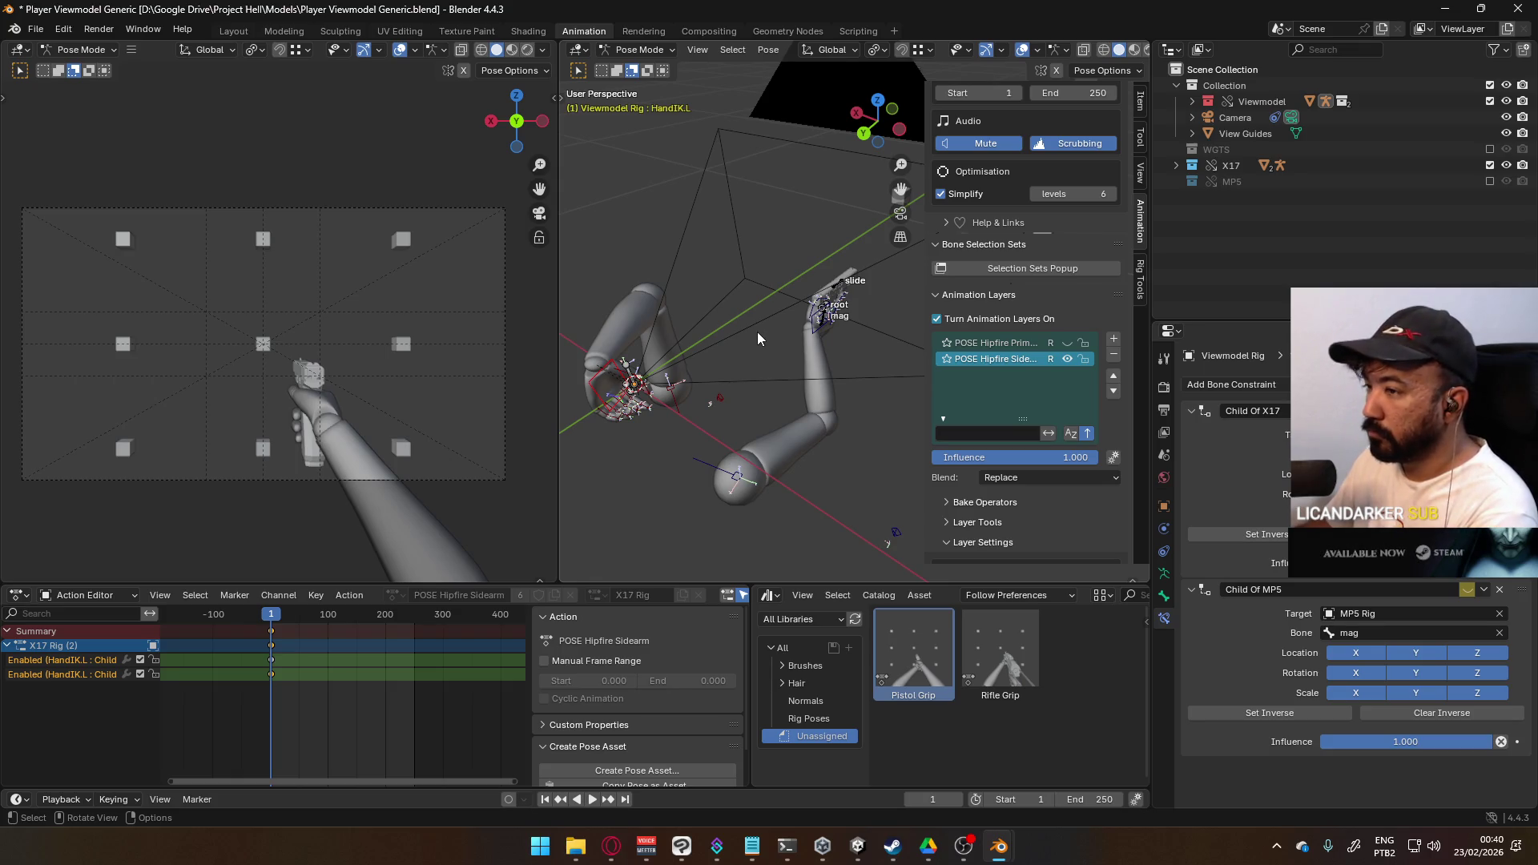
- In right view, select both hand IK bones and try a pose change, then undo it
key(KP_3)
scroll(795, 324, up, 3)
scroll(804, 316, up, 2)
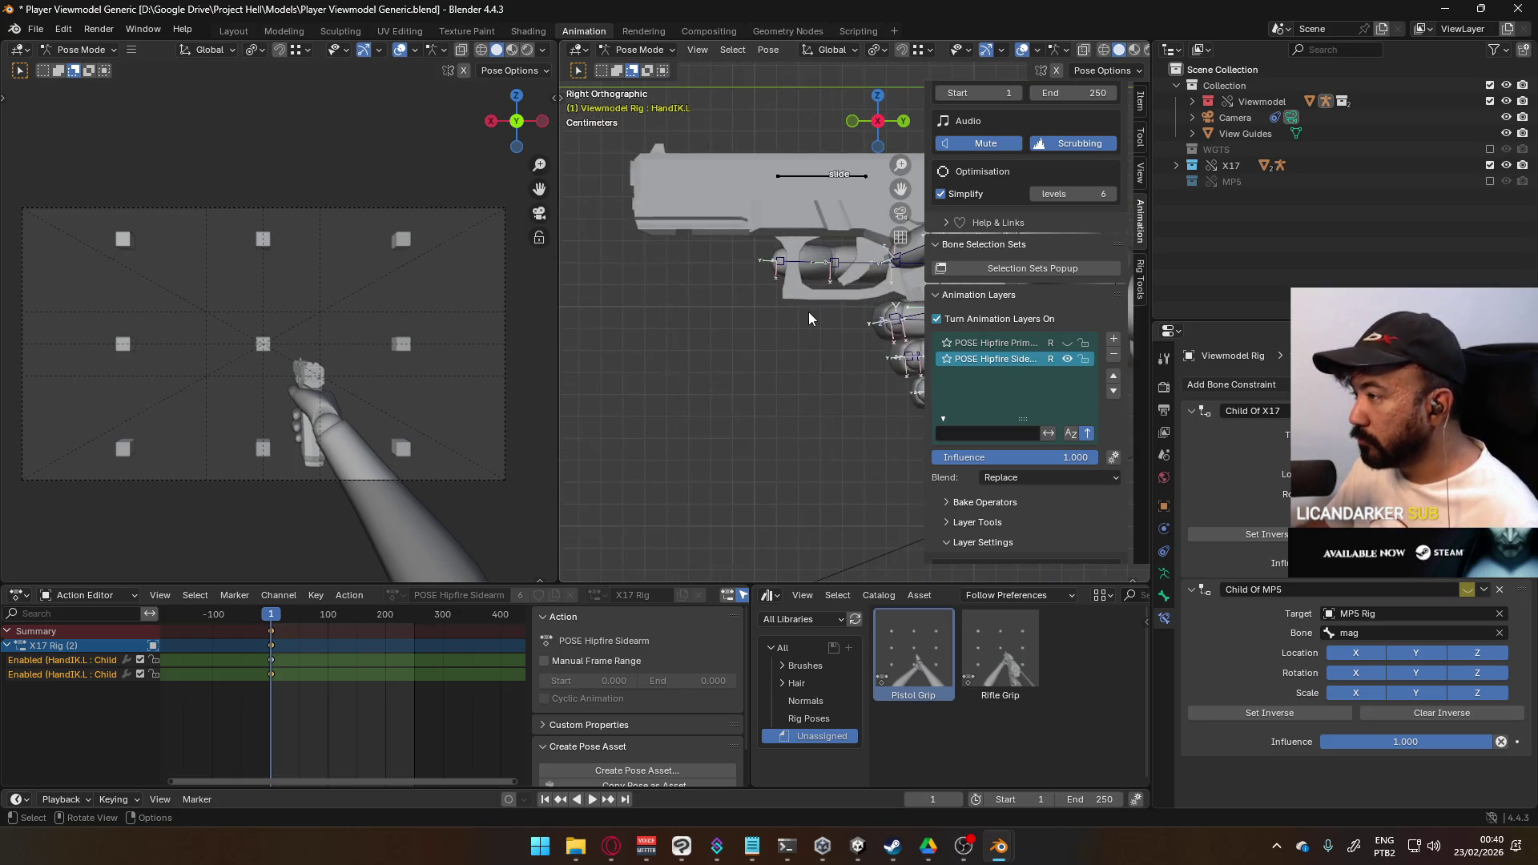
scroll(736, 309, up, 3)
shift+middle_drag(703, 306, 882, 335)
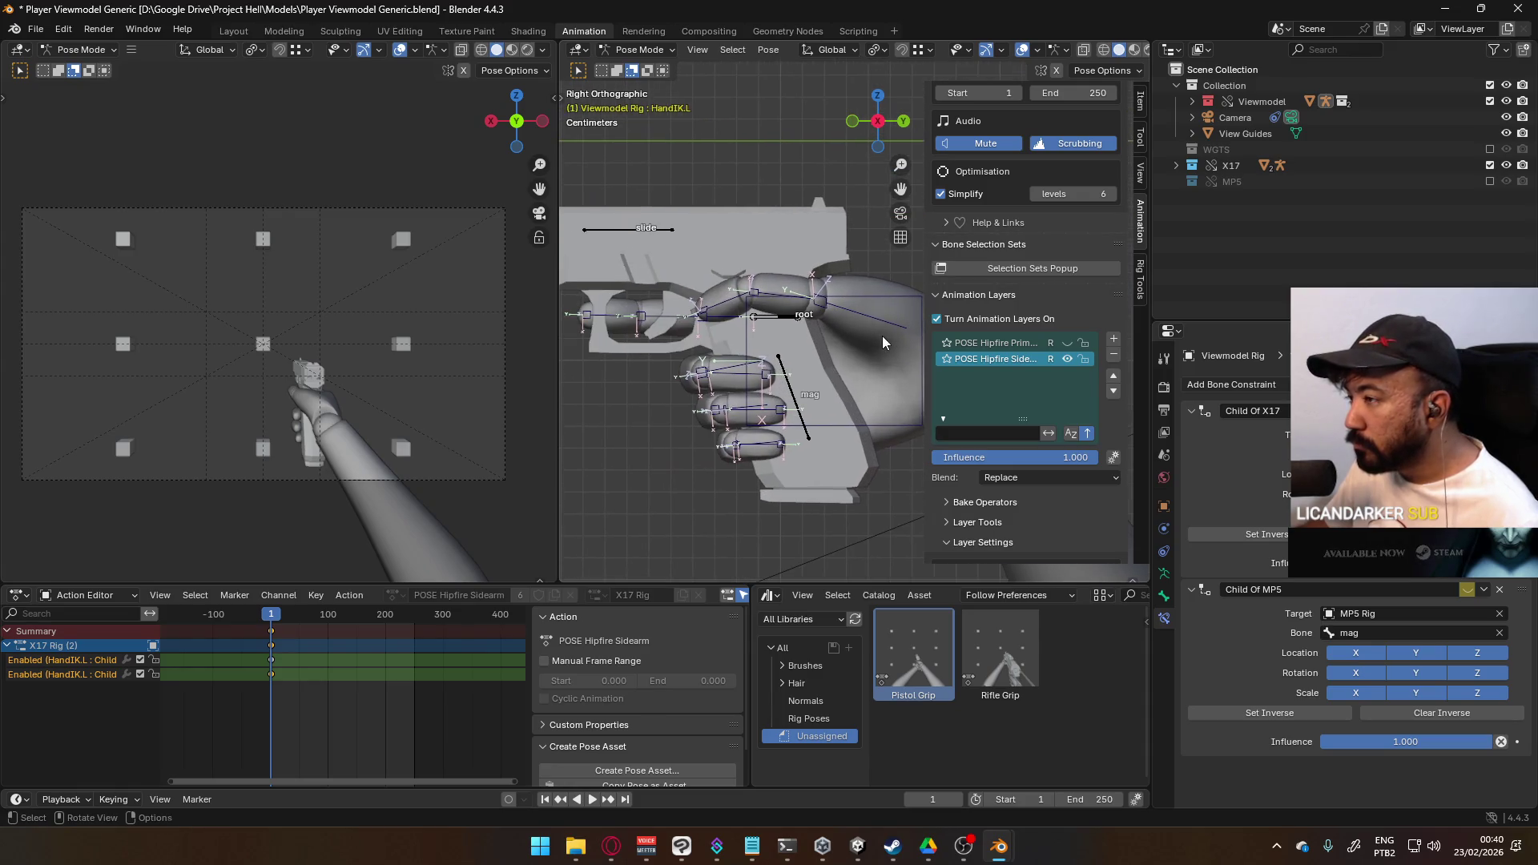
key(ctrl+shift+m)
key(ctrl+z)
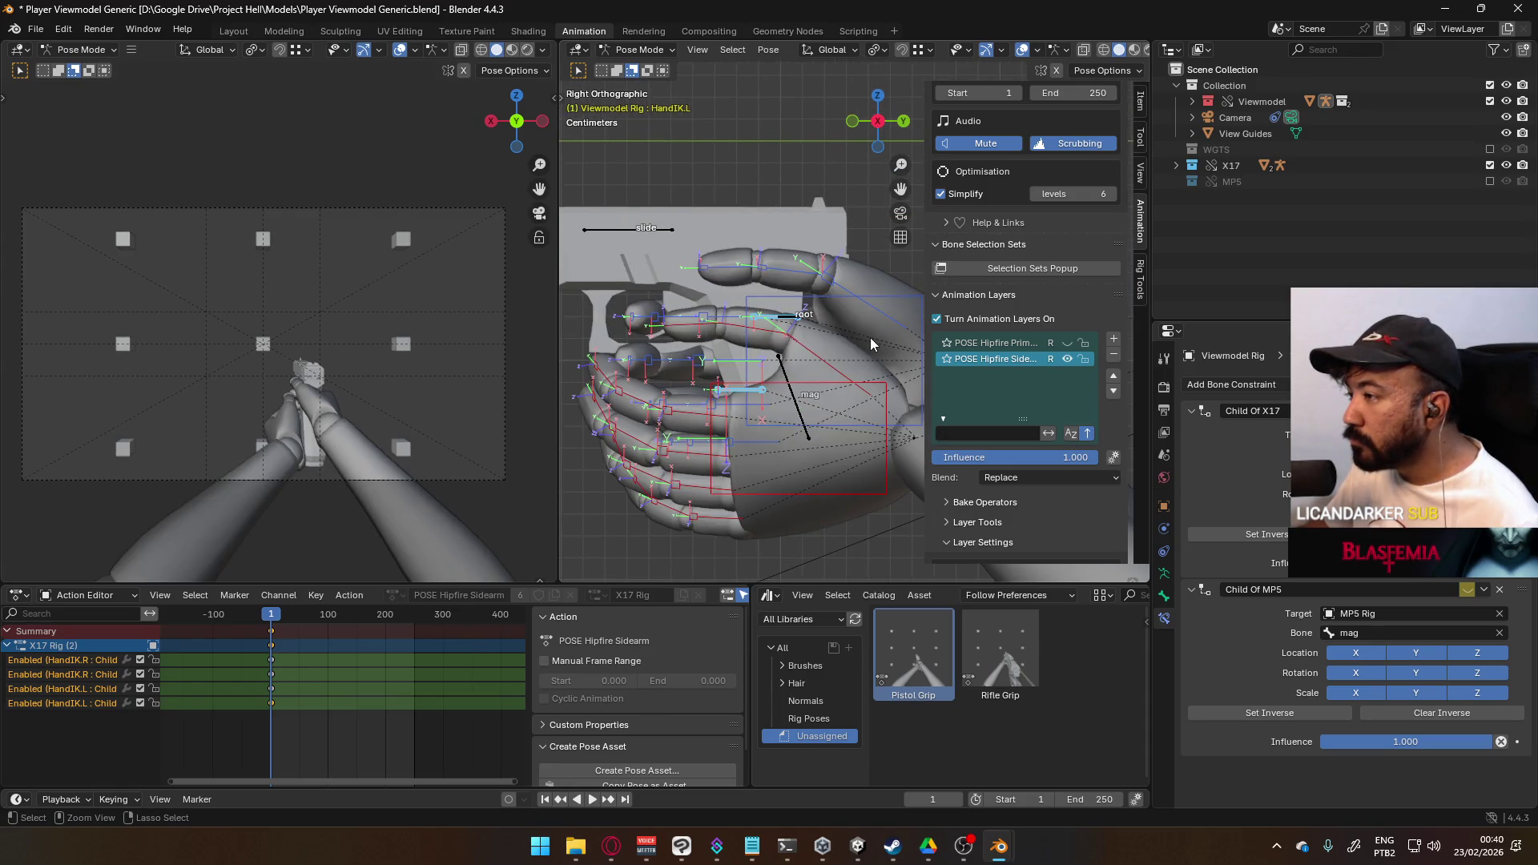
key(ctrl+z)
scroll(863, 329, down, 2)
scroll(863, 329, down, 2)
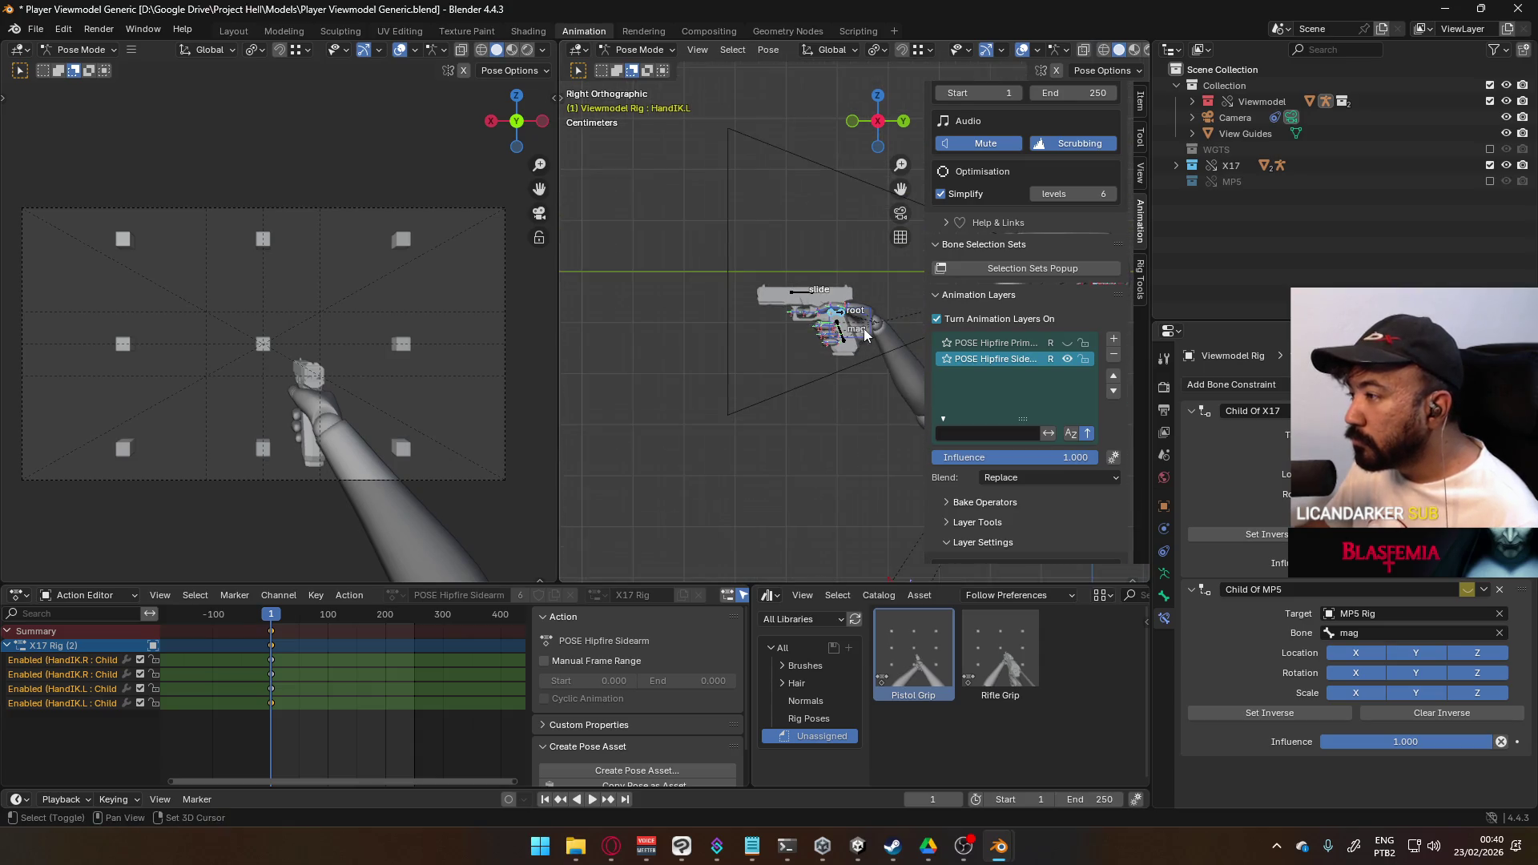
shift+middle_drag(881, 332, 771, 337)
- Rotate and move HandIK.L alone onto the pistol grip
click(907, 279)
key(r)
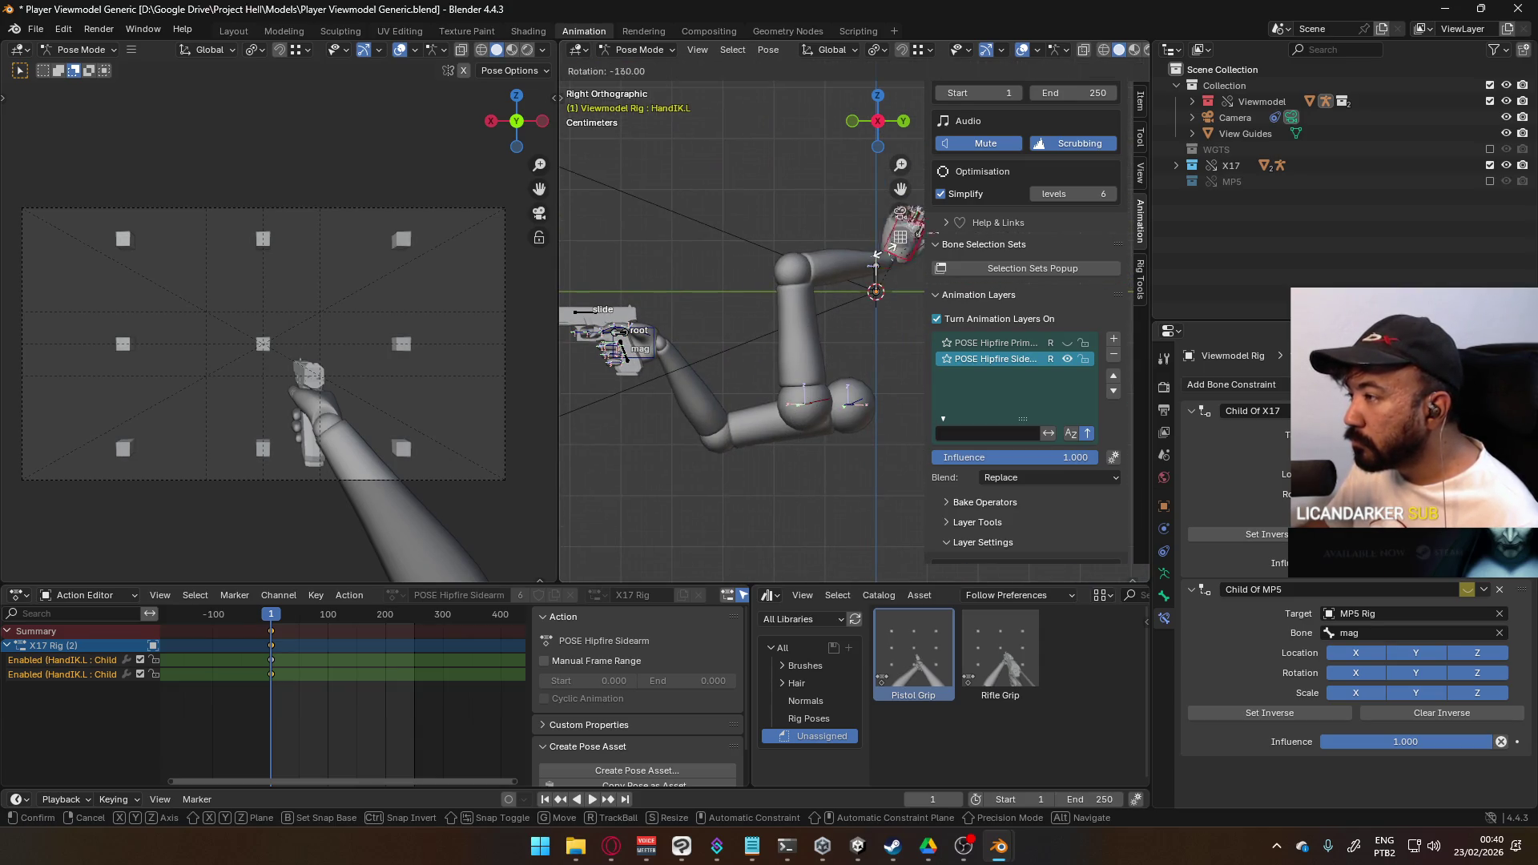
click(825, 348)
key(g)
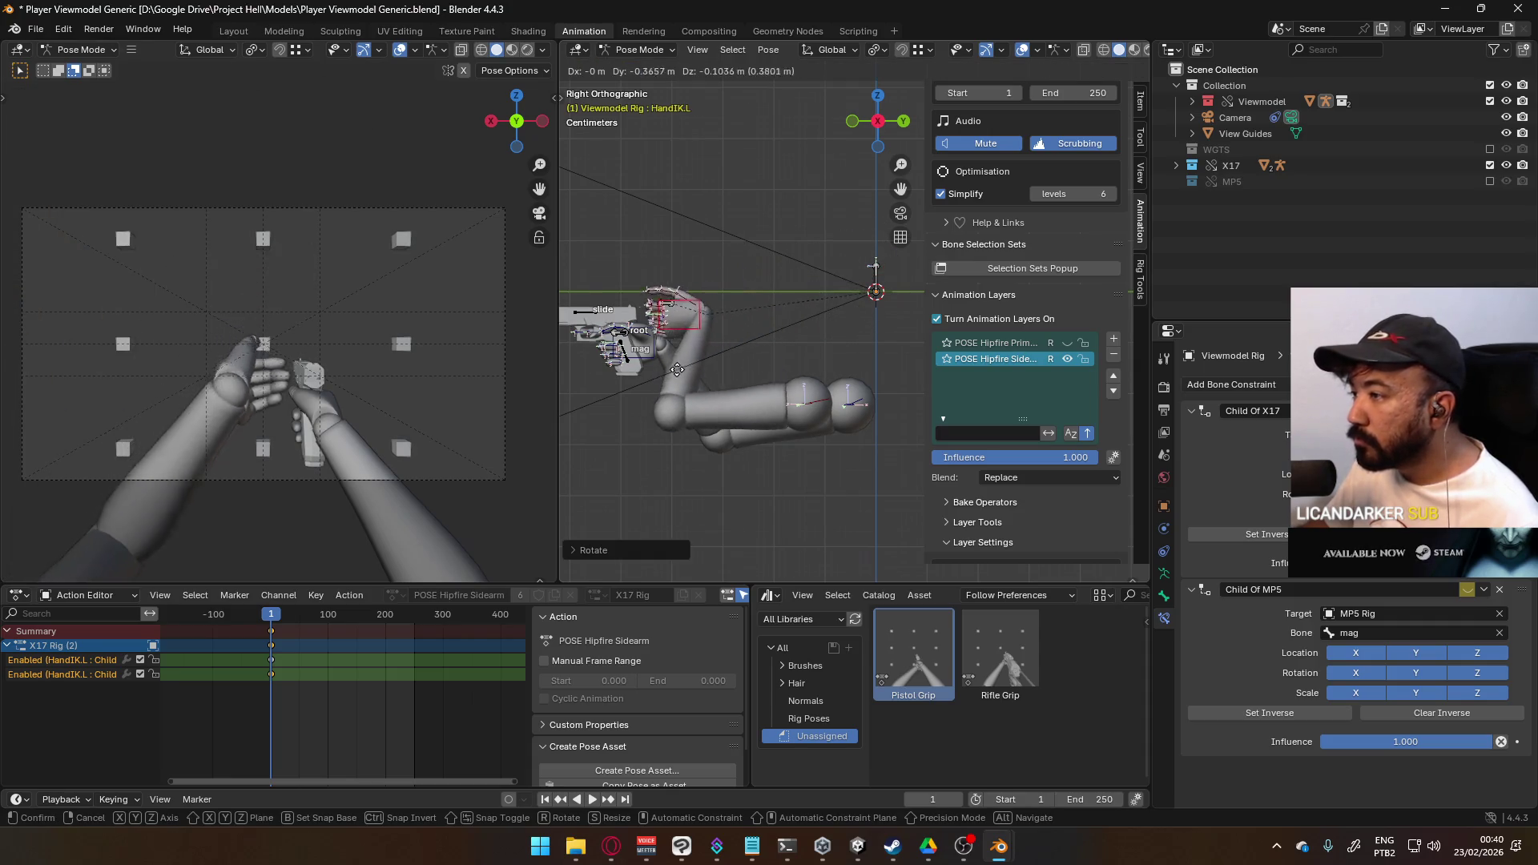
click(634, 390)
mouse_move(634, 390)
middle_down()
mouse_move(679, 347)
mouse_move(820, 346)
middle_up()
scroll(705, 352, up, 3)
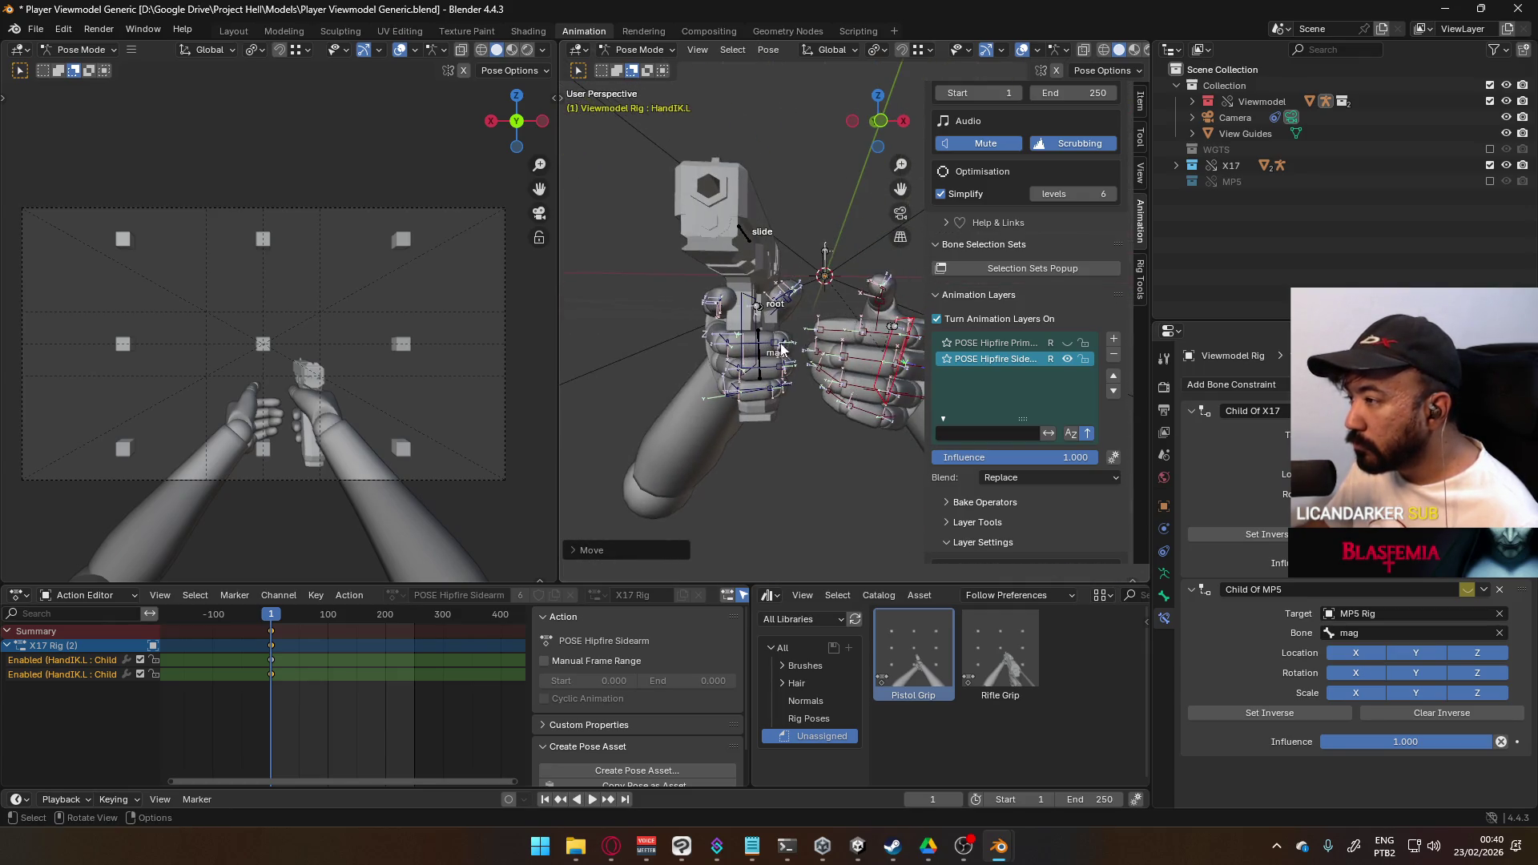
- Shift the left hand along global X, then reposition it in right view
key(g)
key(x)
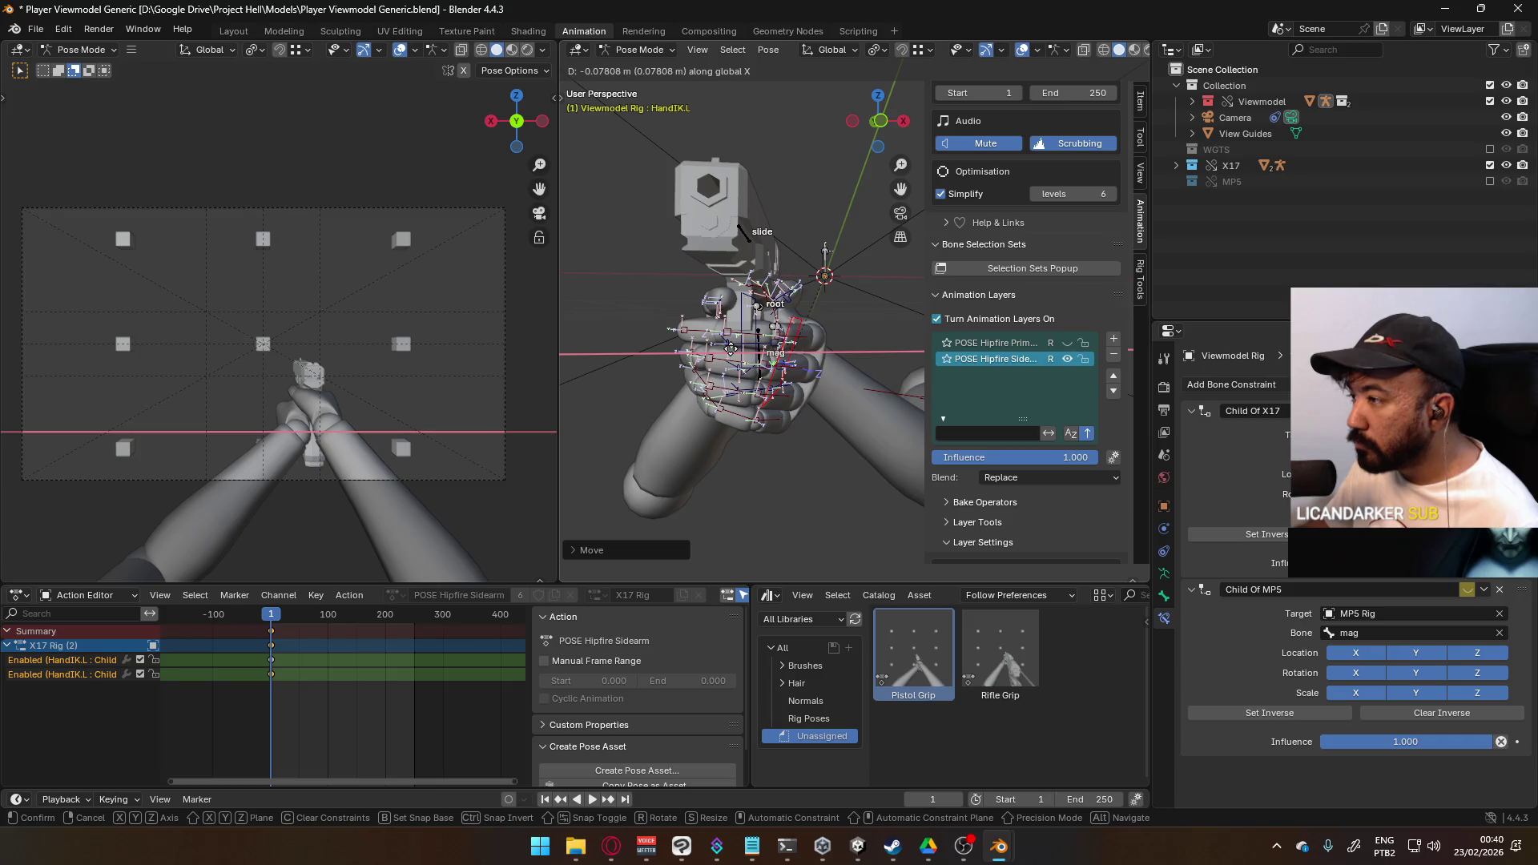
click(730, 350)
mouse_move(731, 349)
middle_down()
mouse_move(698, 369)
mouse_move(655, 330)
middle_up()
key(KP_3)
scroll(675, 334, up, 5)
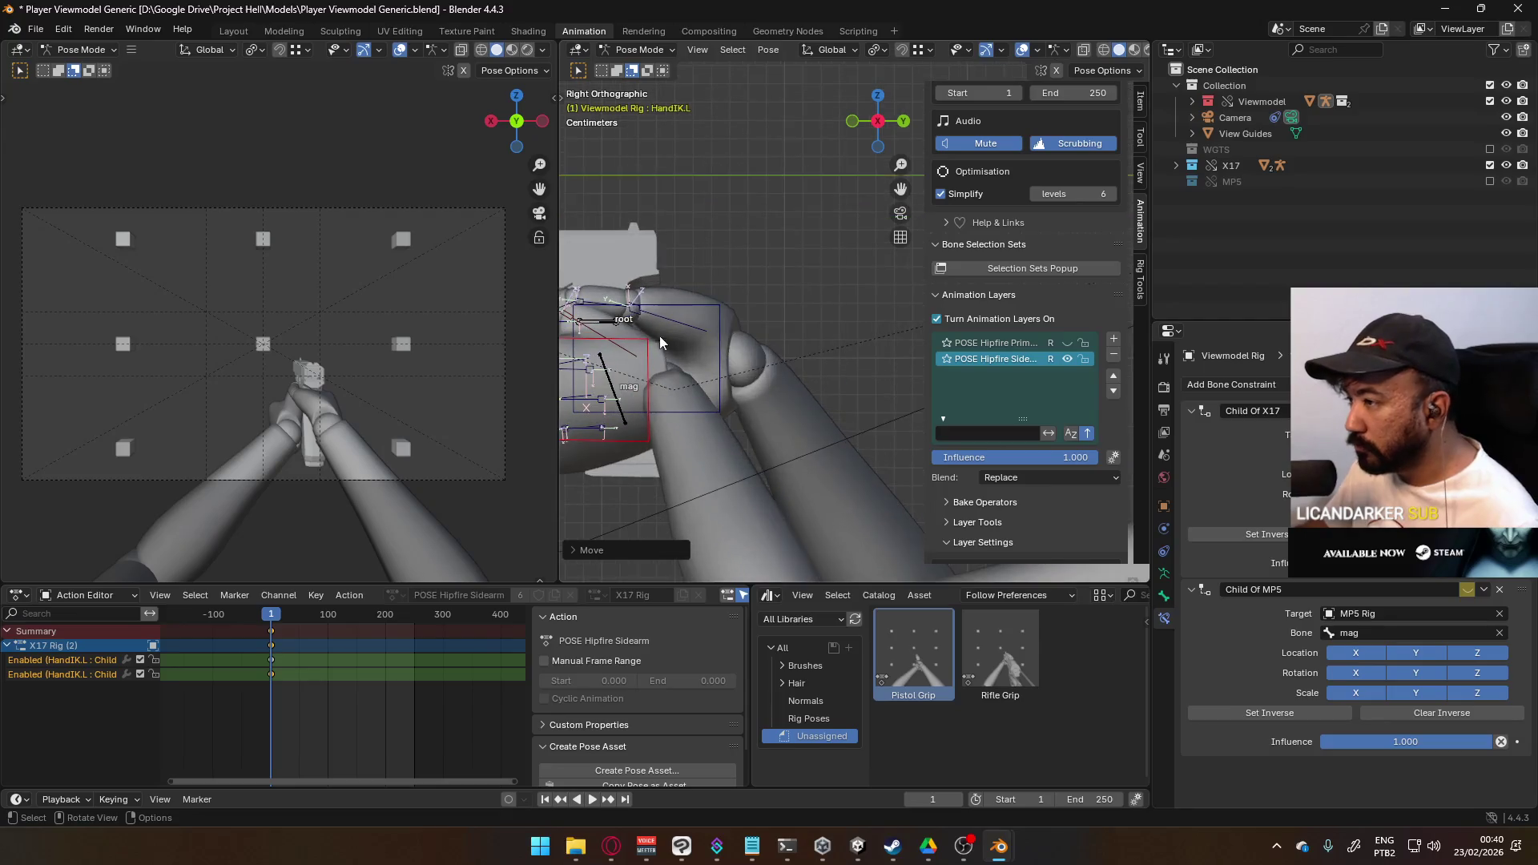
scroll(675, 343, up, 2)
key(g)
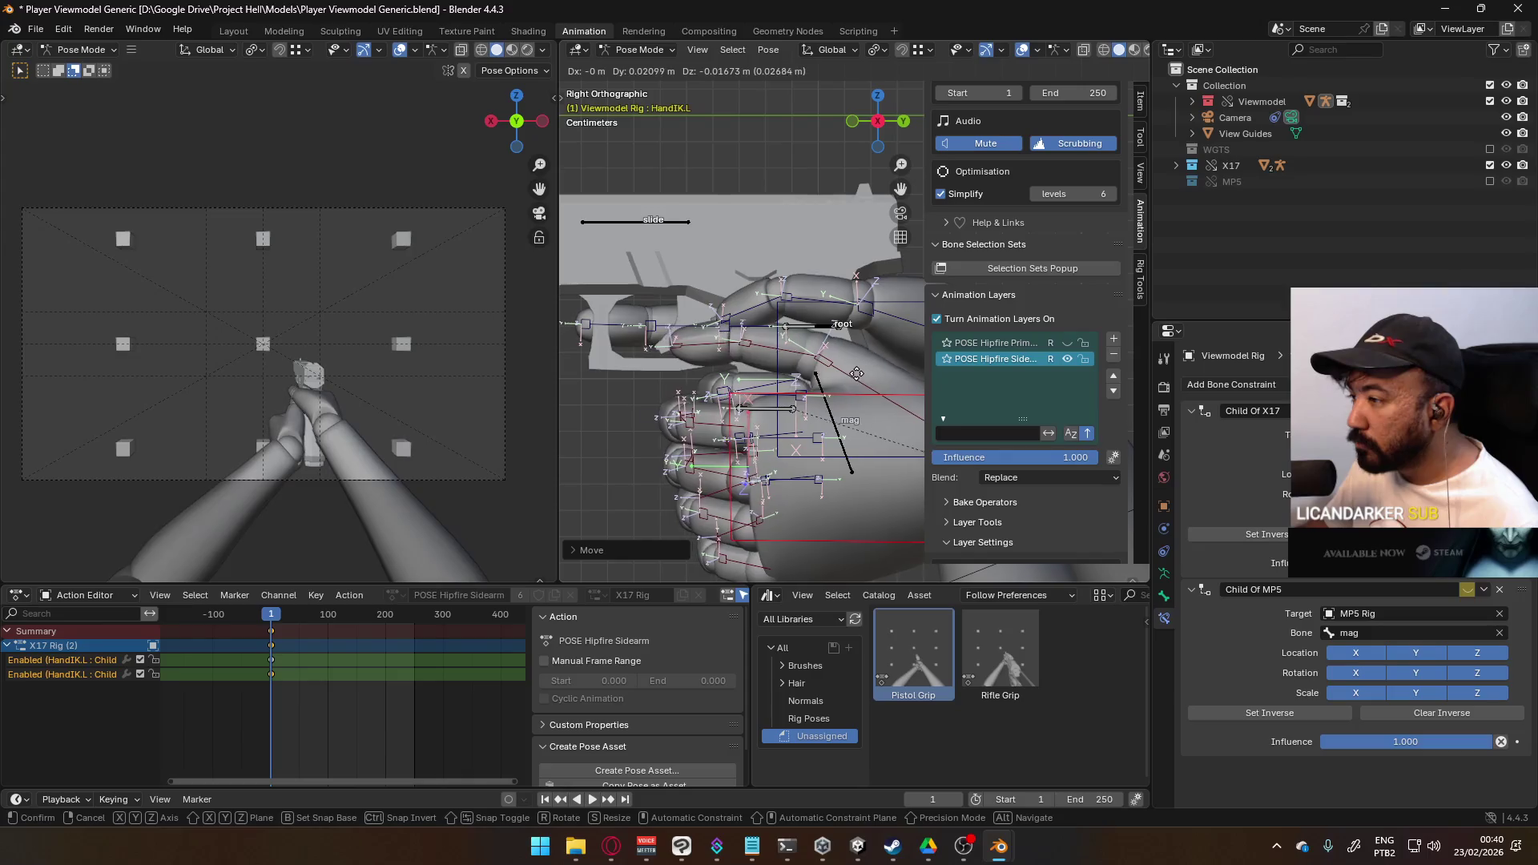
click(857, 373)
- Check the hand placement from the front, toggling the View Guides off and on
key(KP_1)
mouse_move(753, 363)
shift+middle_down()
mouse_move(782, 386)
mouse_move(848, 391)
shift+middle_up()
scroll(734, 398, down, 2)
scroll(733, 398, up, 2)
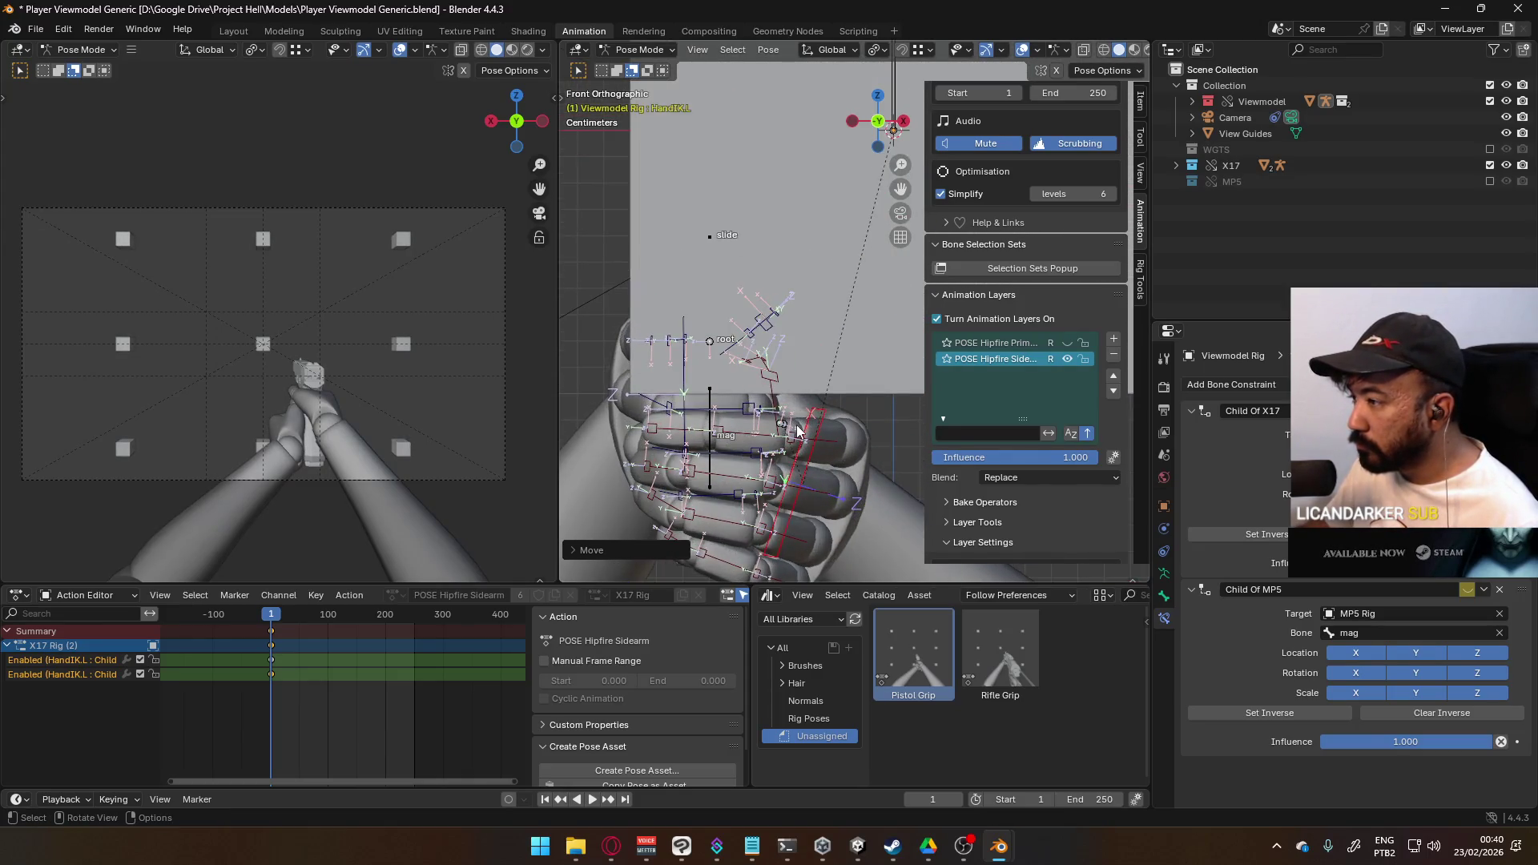
scroll(734, 398, down, 1)
middle_drag(733, 398, 793, 376)
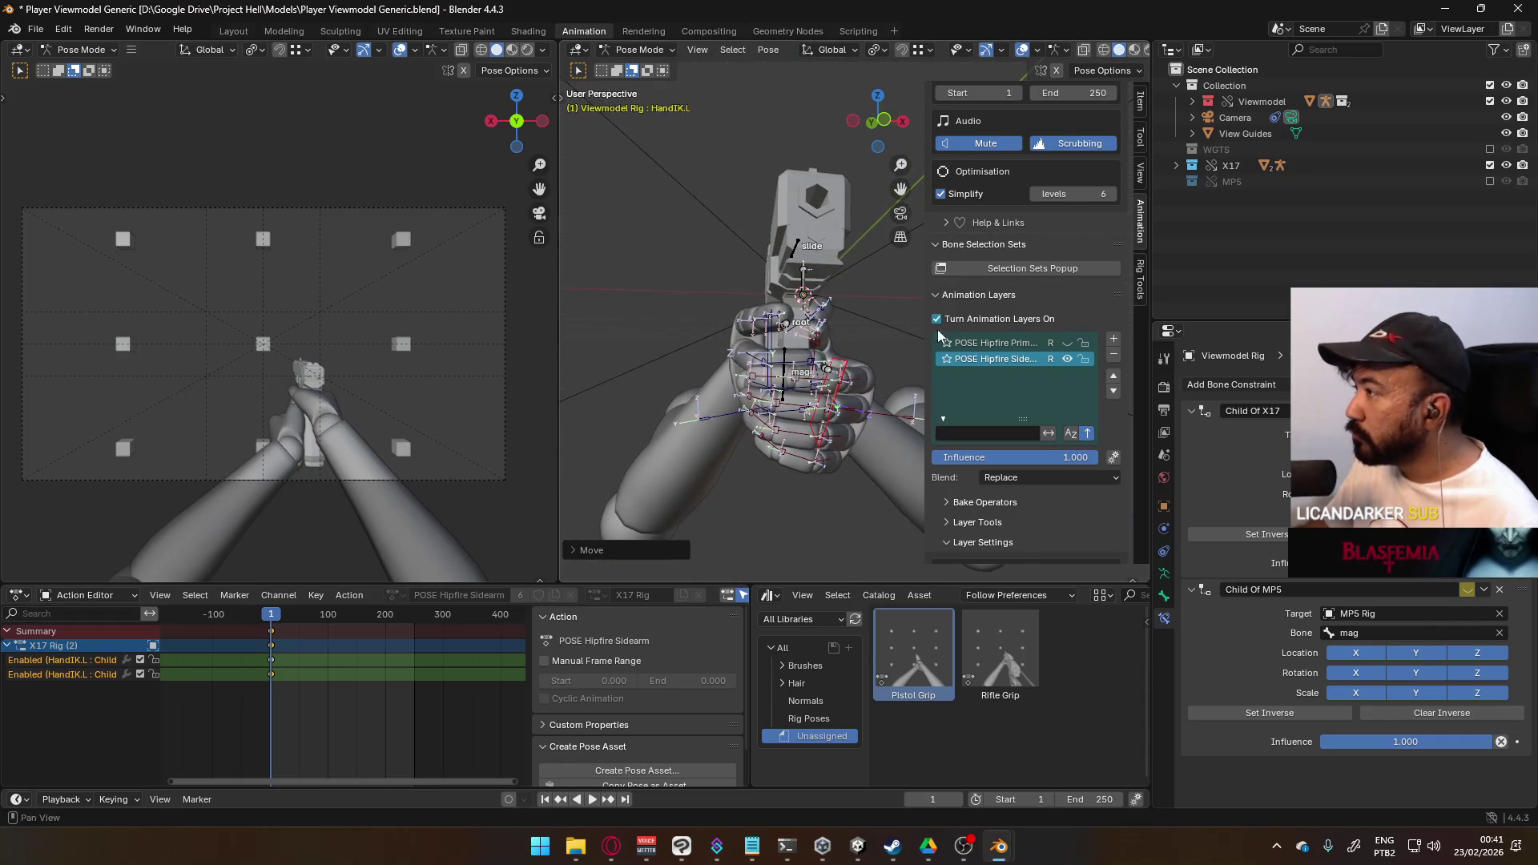
click(1506, 133)
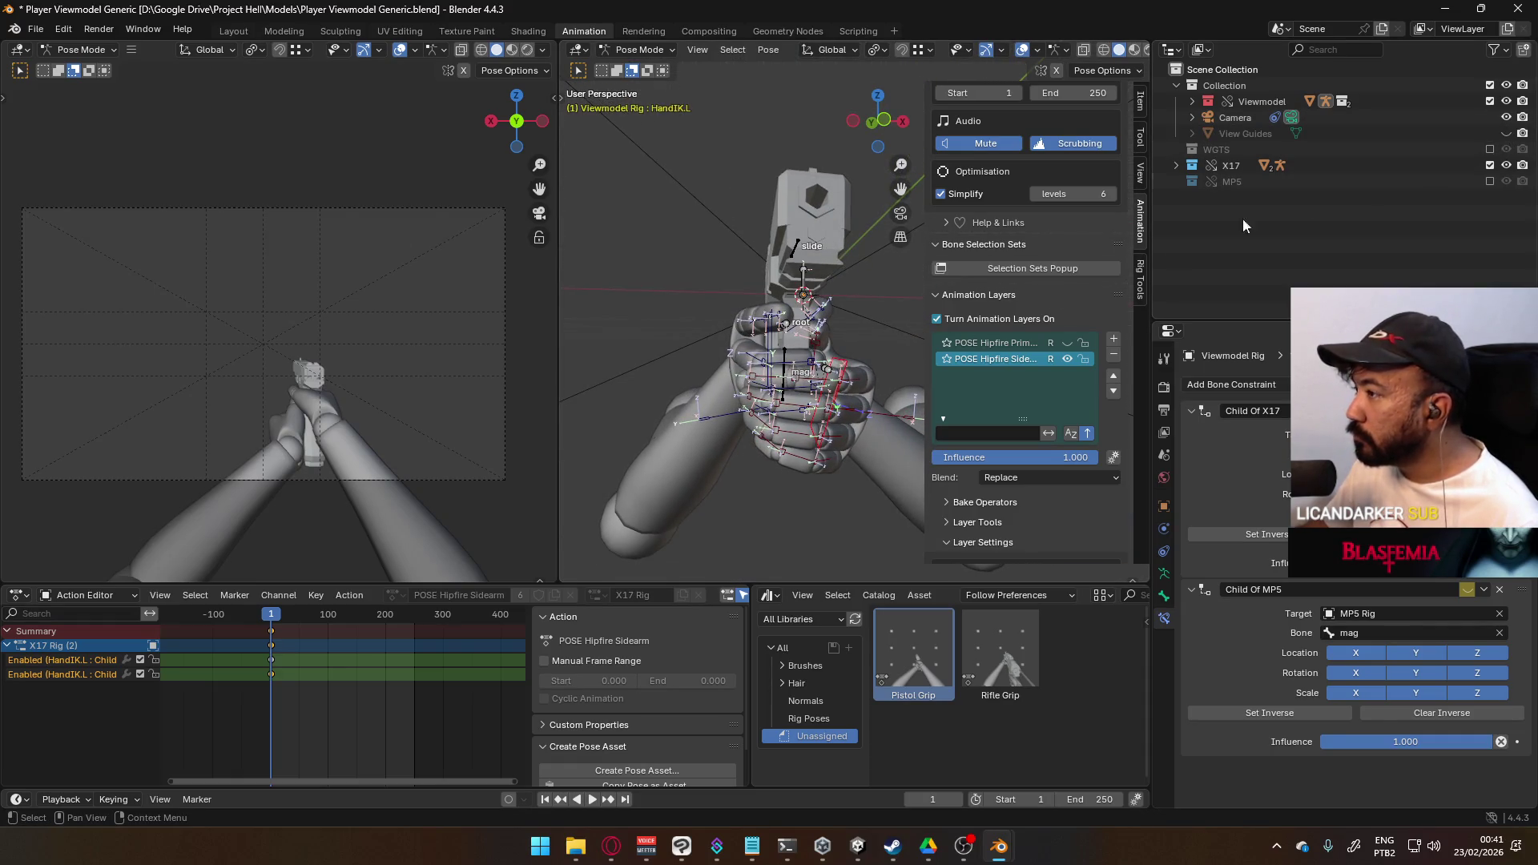
click(1506, 133)
key(KP_1)
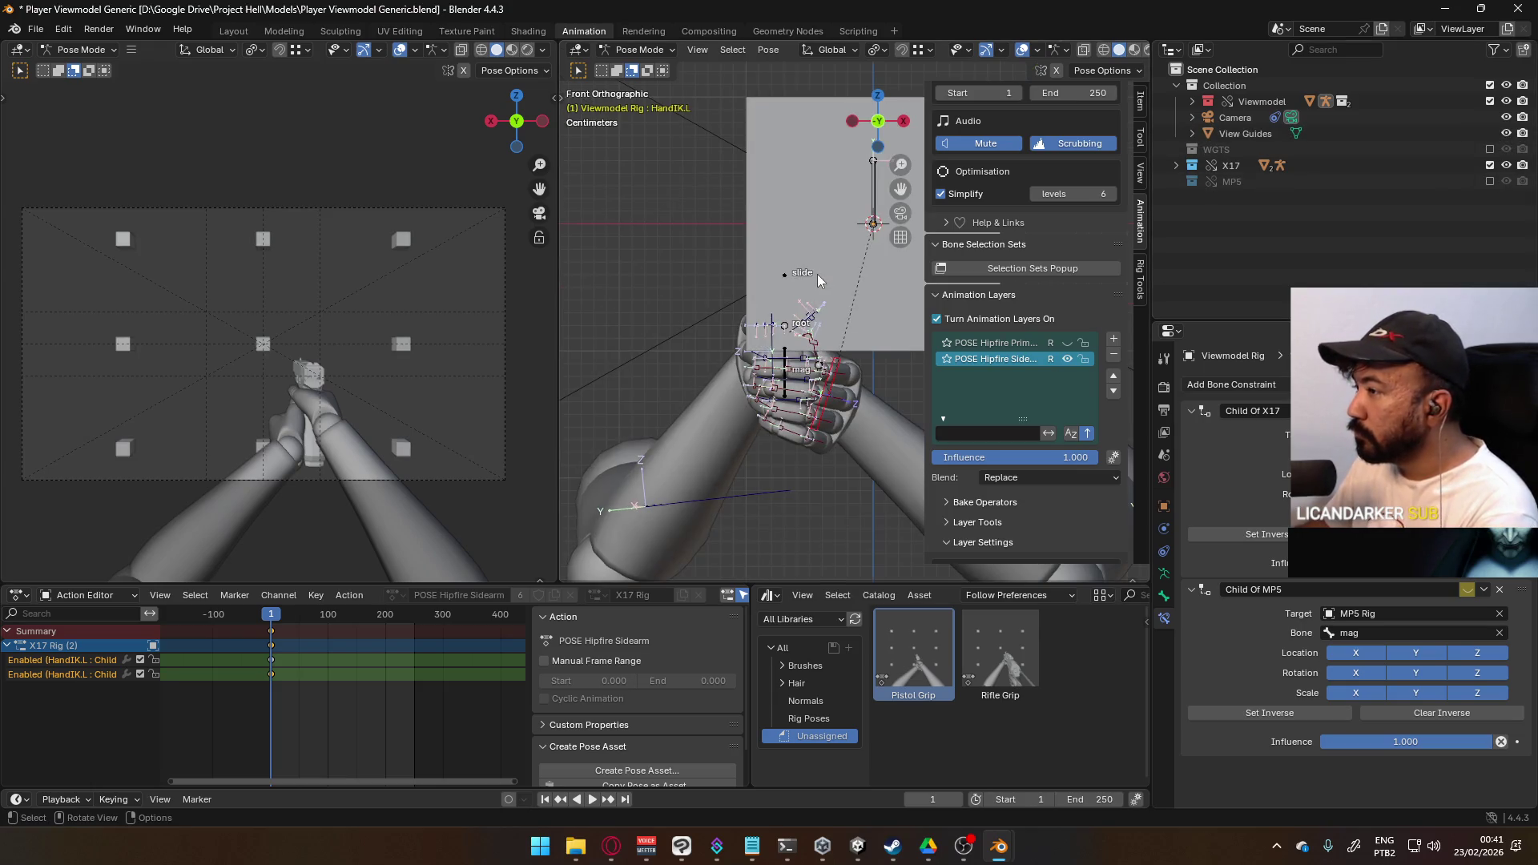
mouse_move(859, 302)
middle_down()
mouse_move(852, 378)
mouse_move(844, 322)
middle_up()
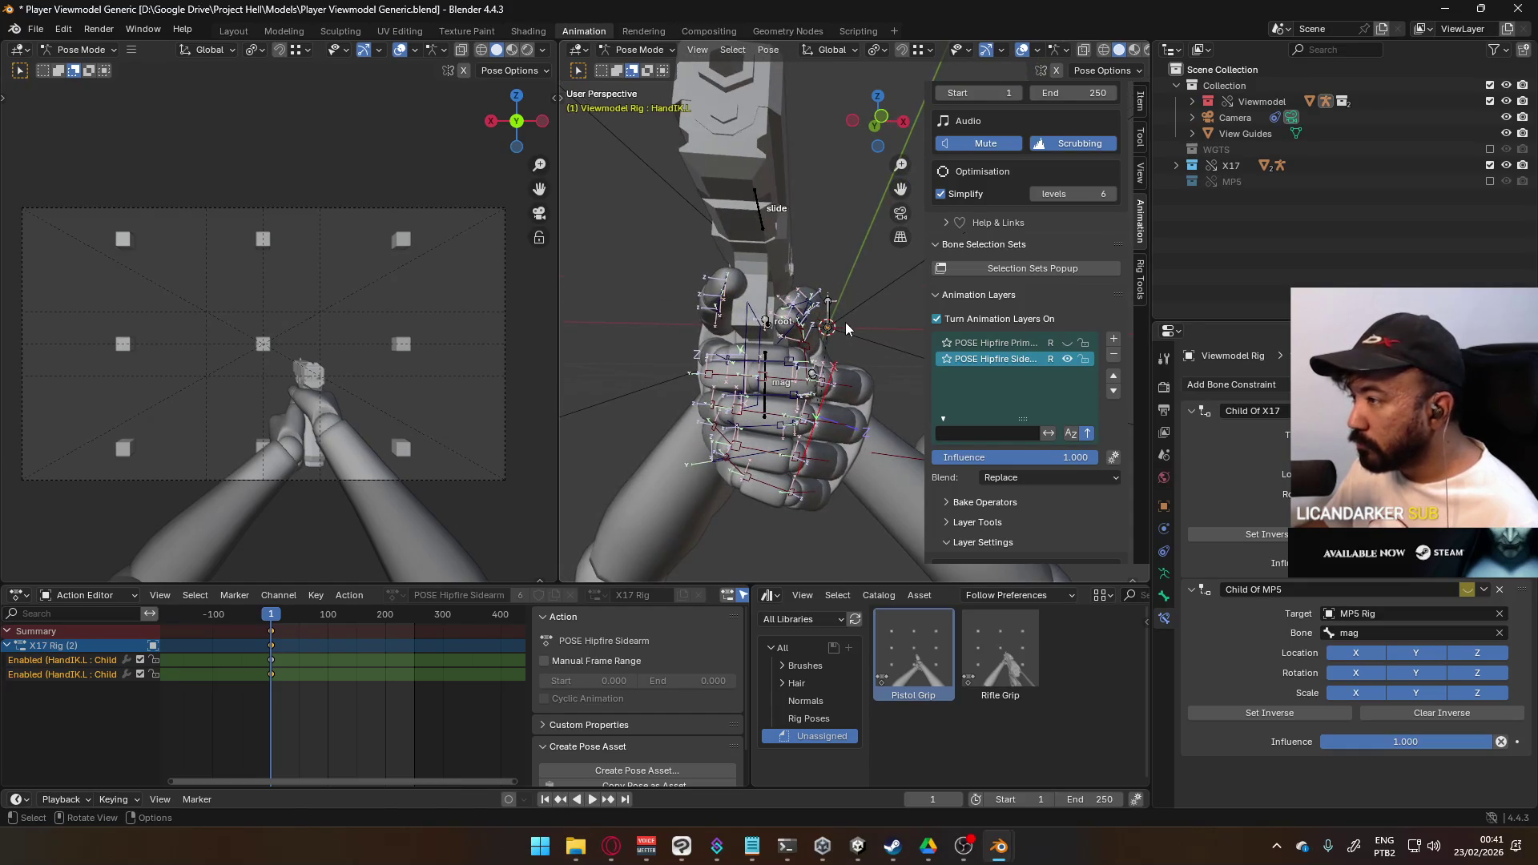
- Rotate and move the left hand control again, checking it from the front
key(r)
click(855, 328)
key(g)
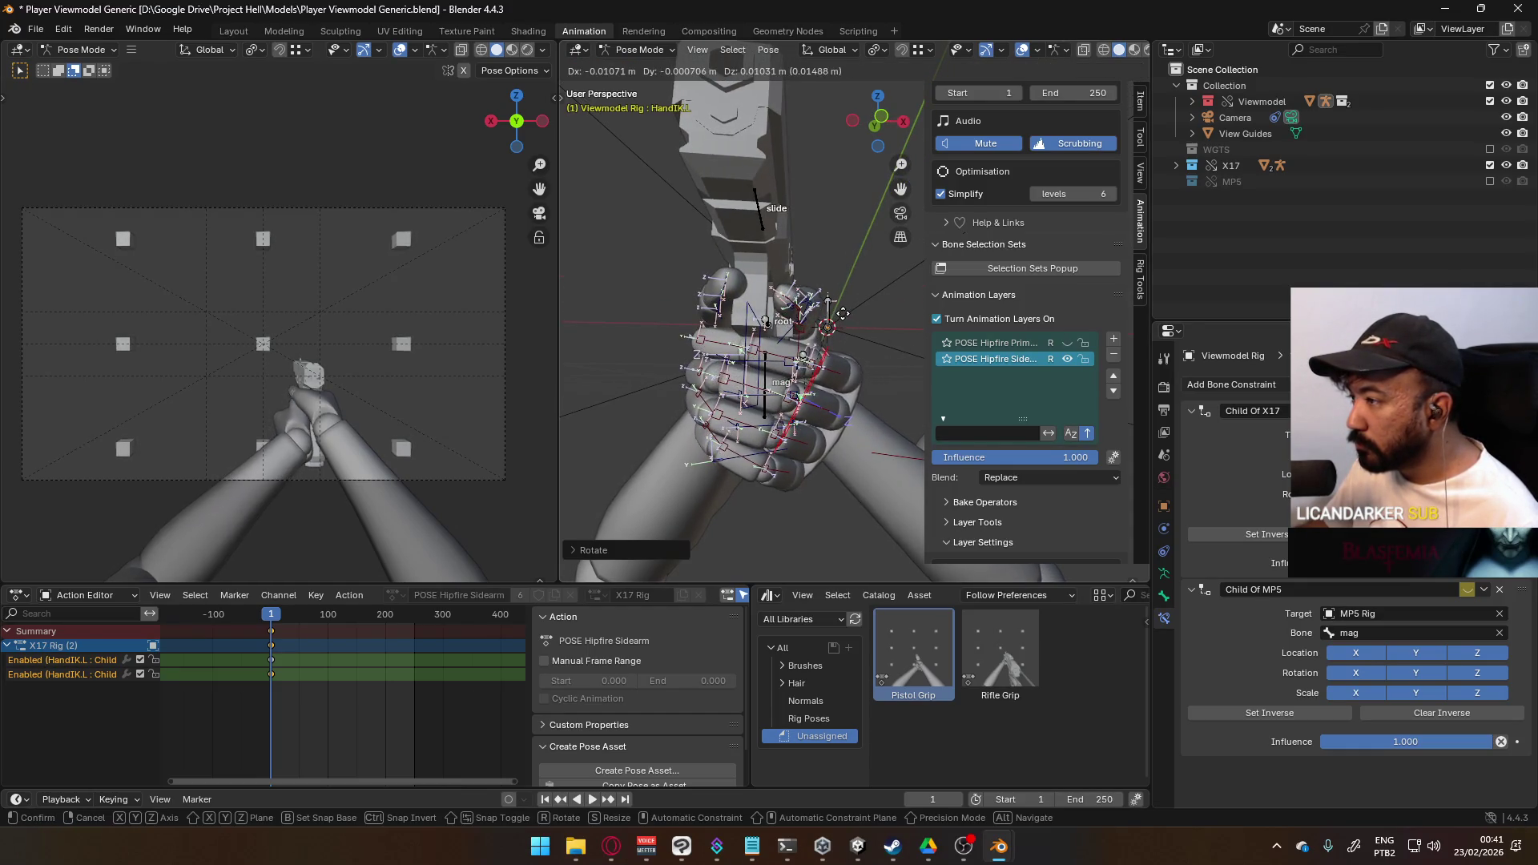
click(846, 317)
mouse_move(848, 317)
middle_down()
mouse_move(688, 349)
mouse_move(591, 343)
mouse_move(684, 306)
middle_up()
key(KP_1)
scroll(706, 345, up, 2)
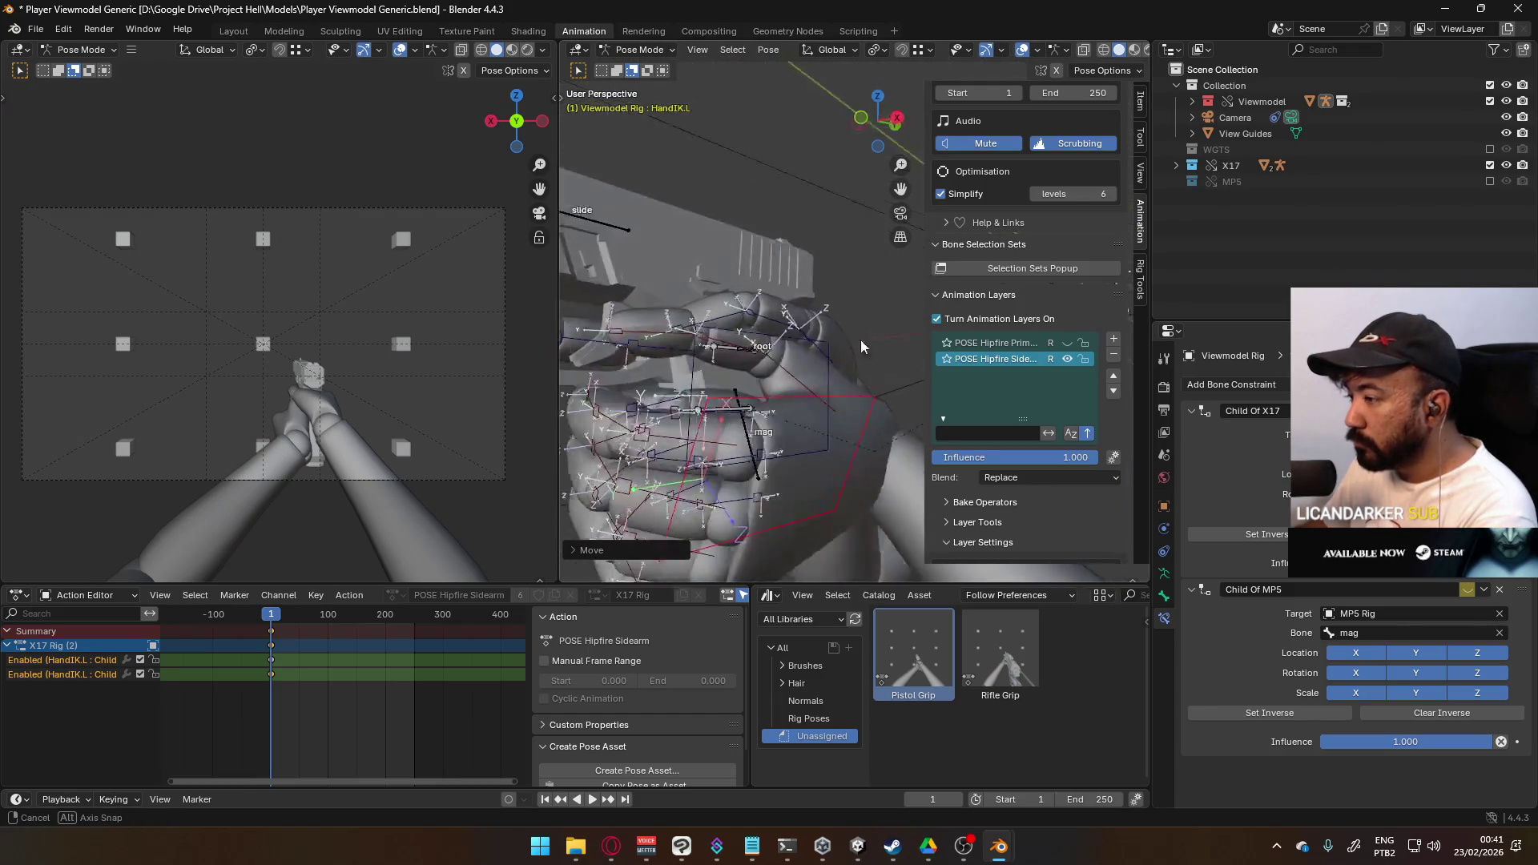
- Nudge and rotate HandIK.L once more, then check it from the right side
key(g)
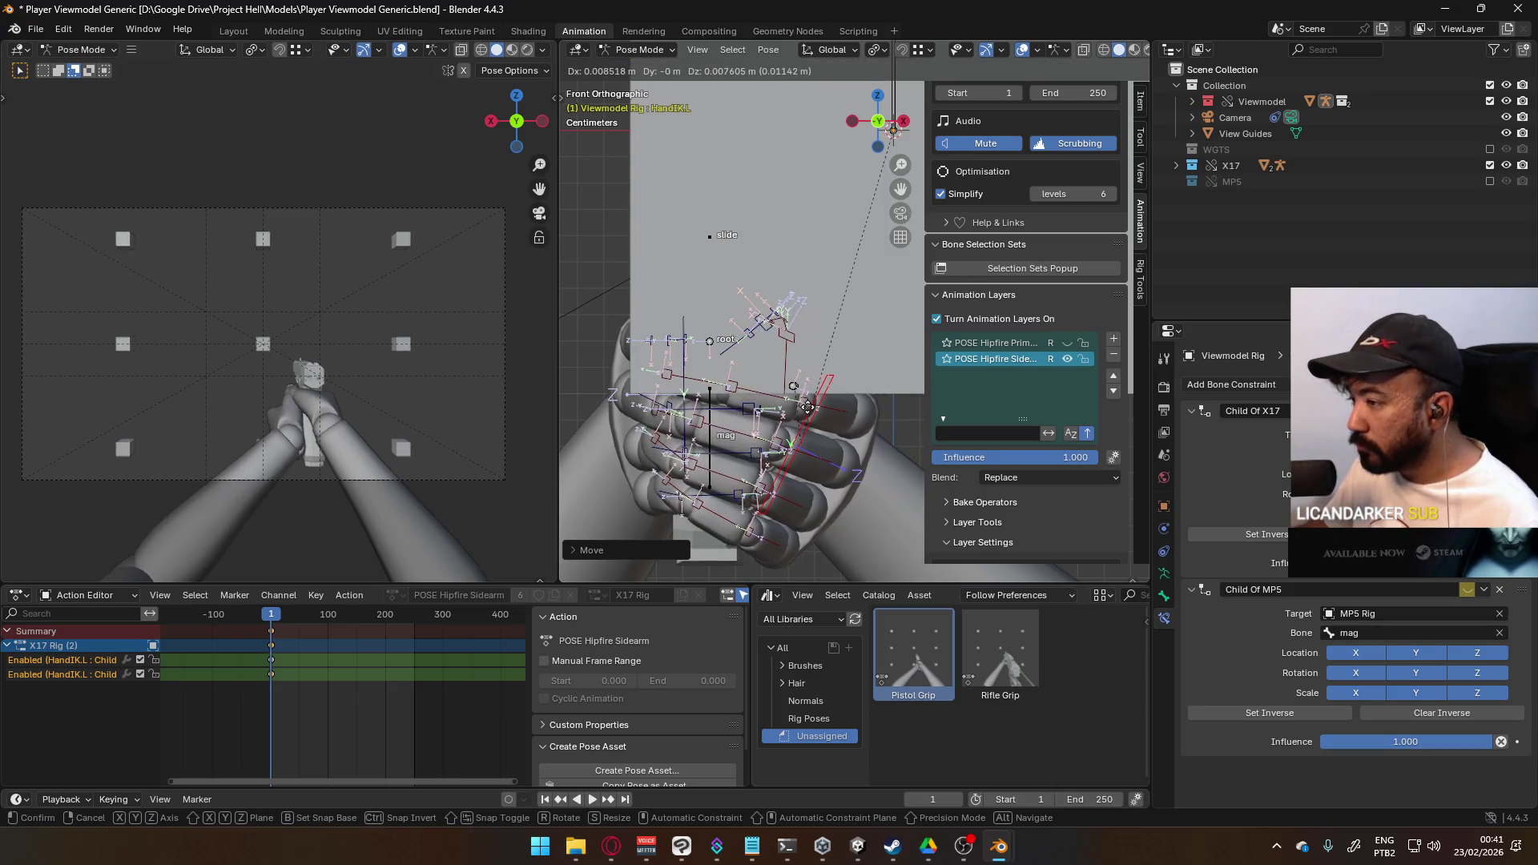
click(800, 416)
key(r)
click(868, 433)
mouse_move(869, 427)
middle_down()
mouse_move(958, 382)
mouse_move(722, 408)
middle_up()
key(KP_3)
scroll(714, 392, up, 4)
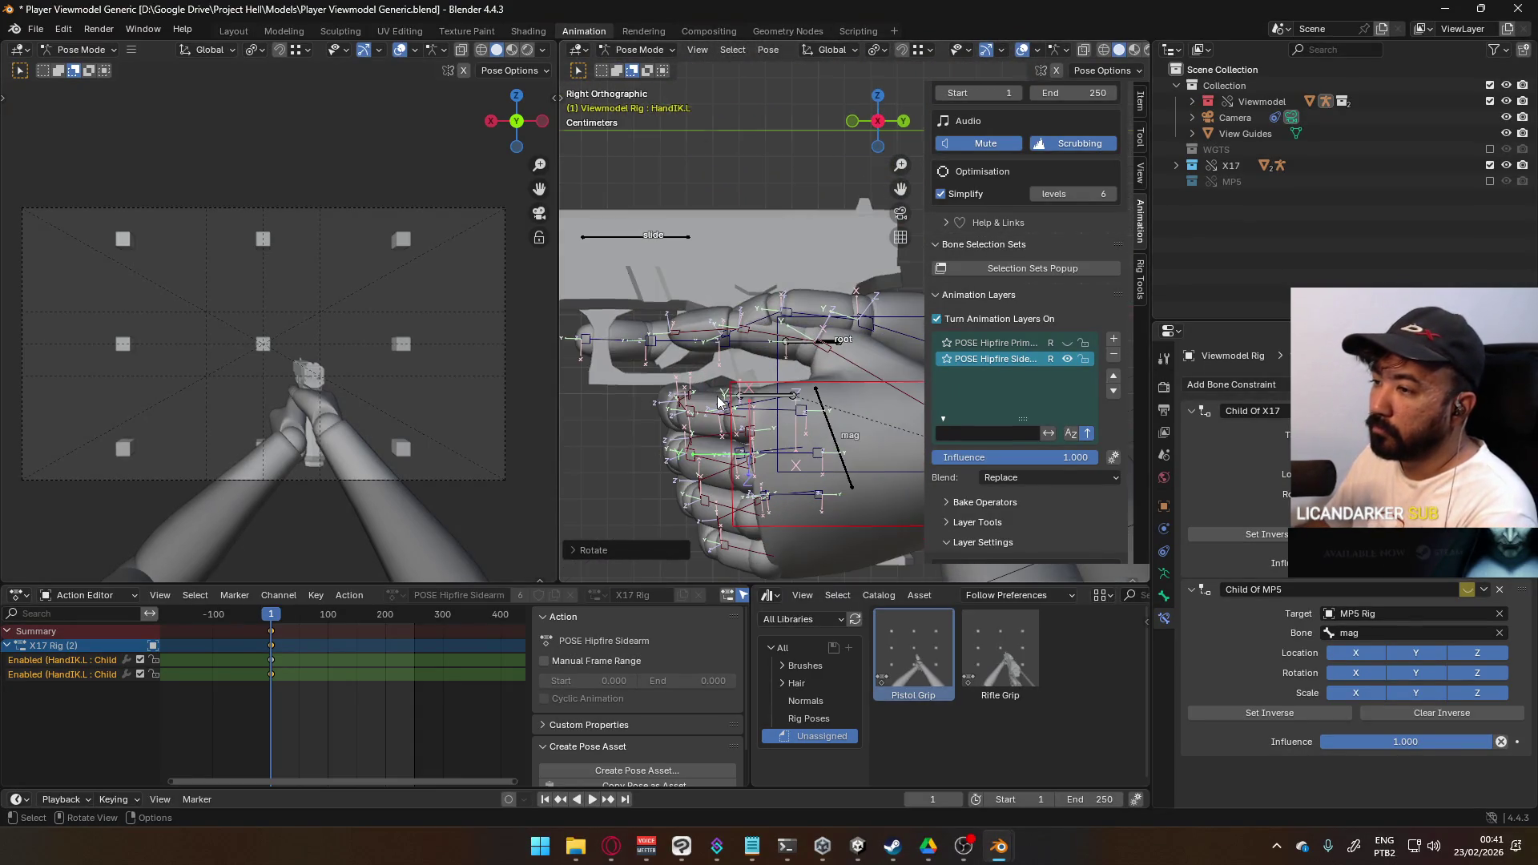
- Curl the Thumb0.L bone by rotating it on global Z, then local X
click(734, 344)
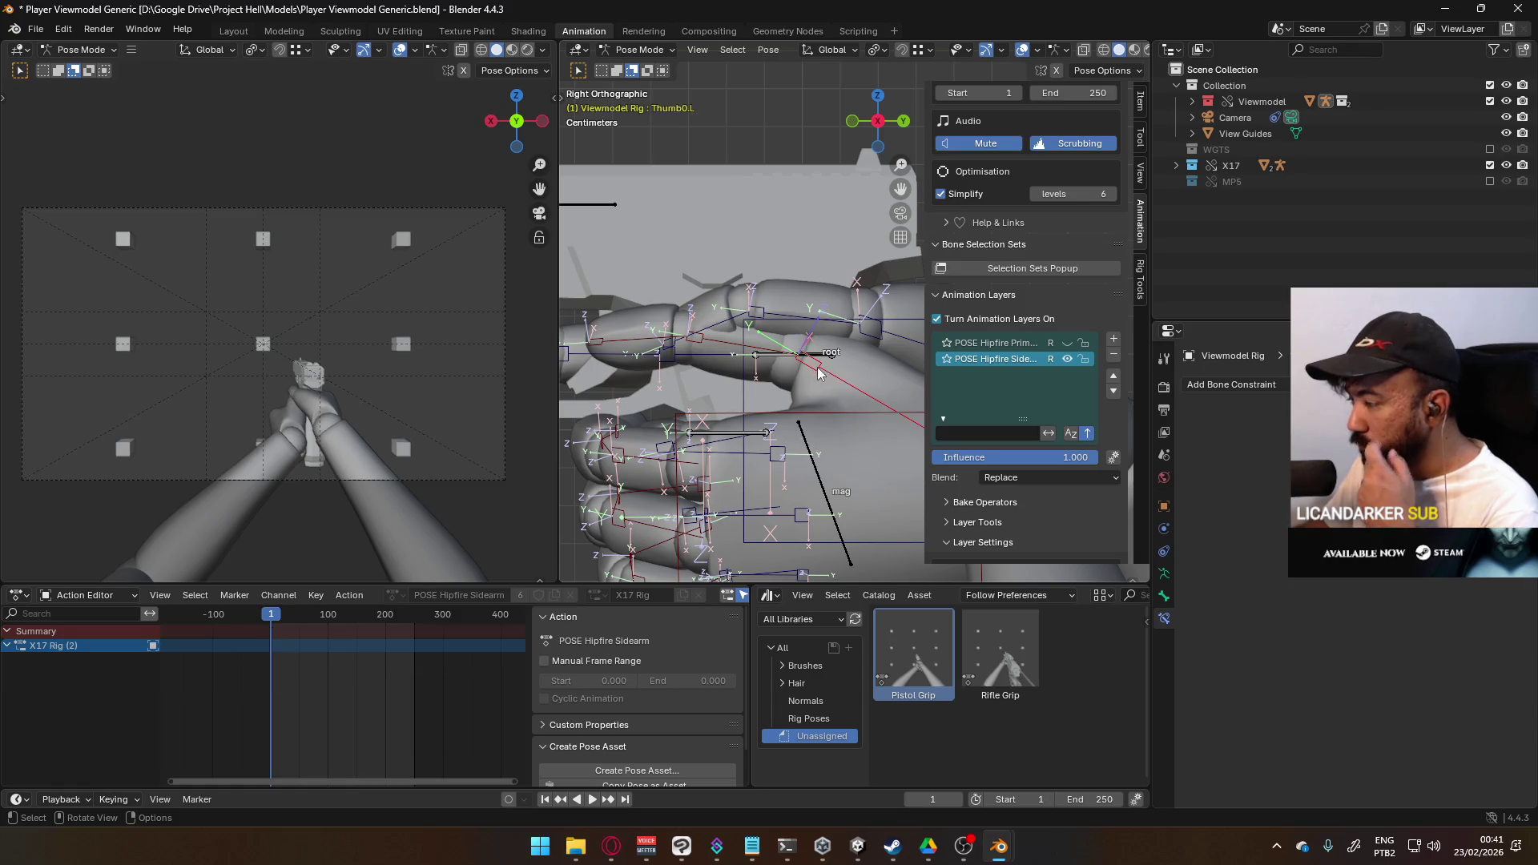
middle_drag(781, 357, 785, 356)
key(KP_1)
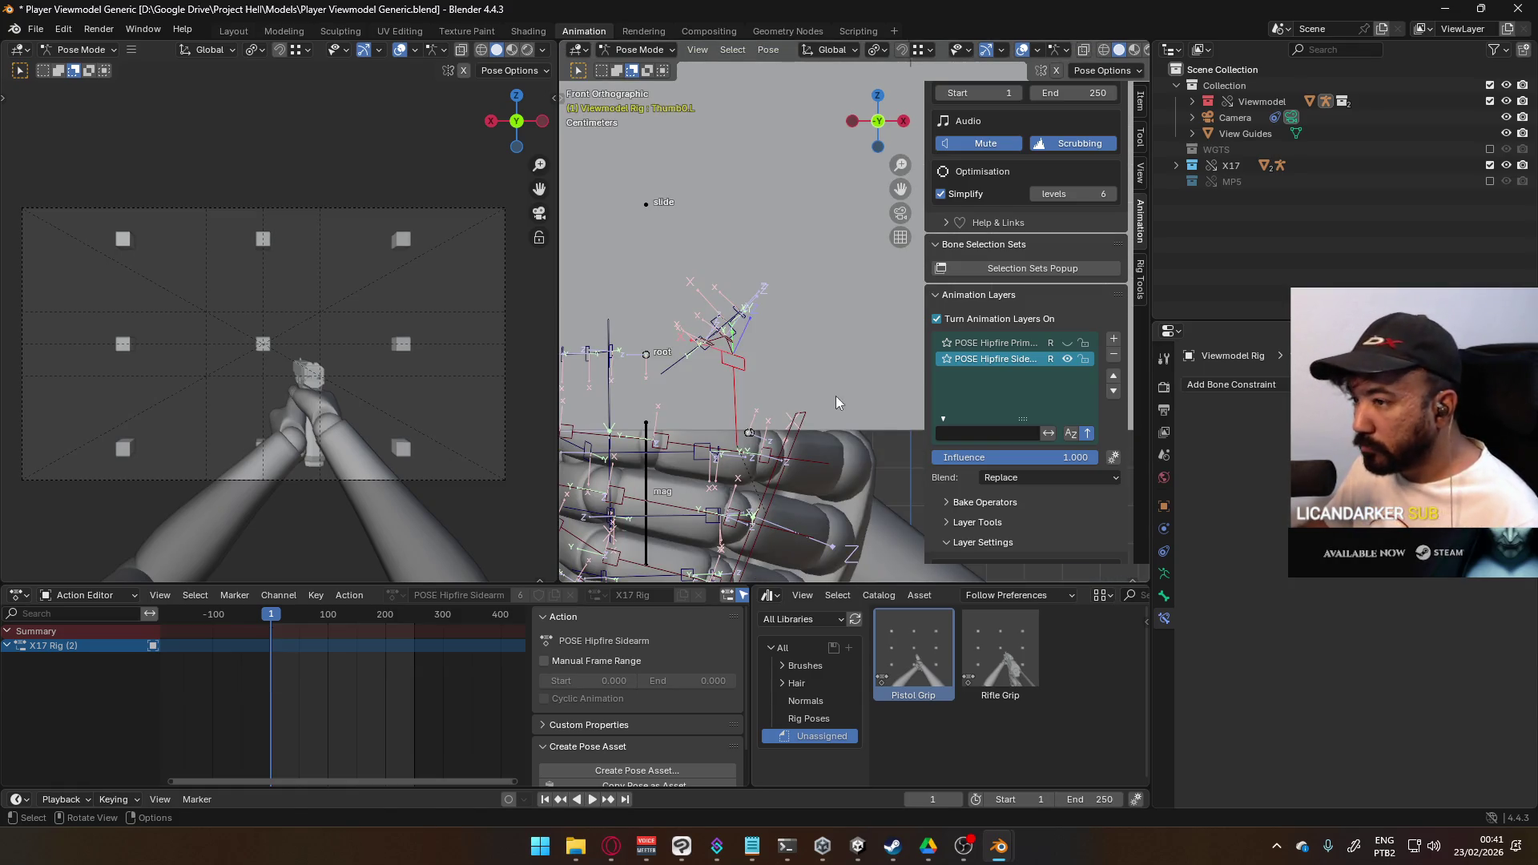
key(r)
key(z)
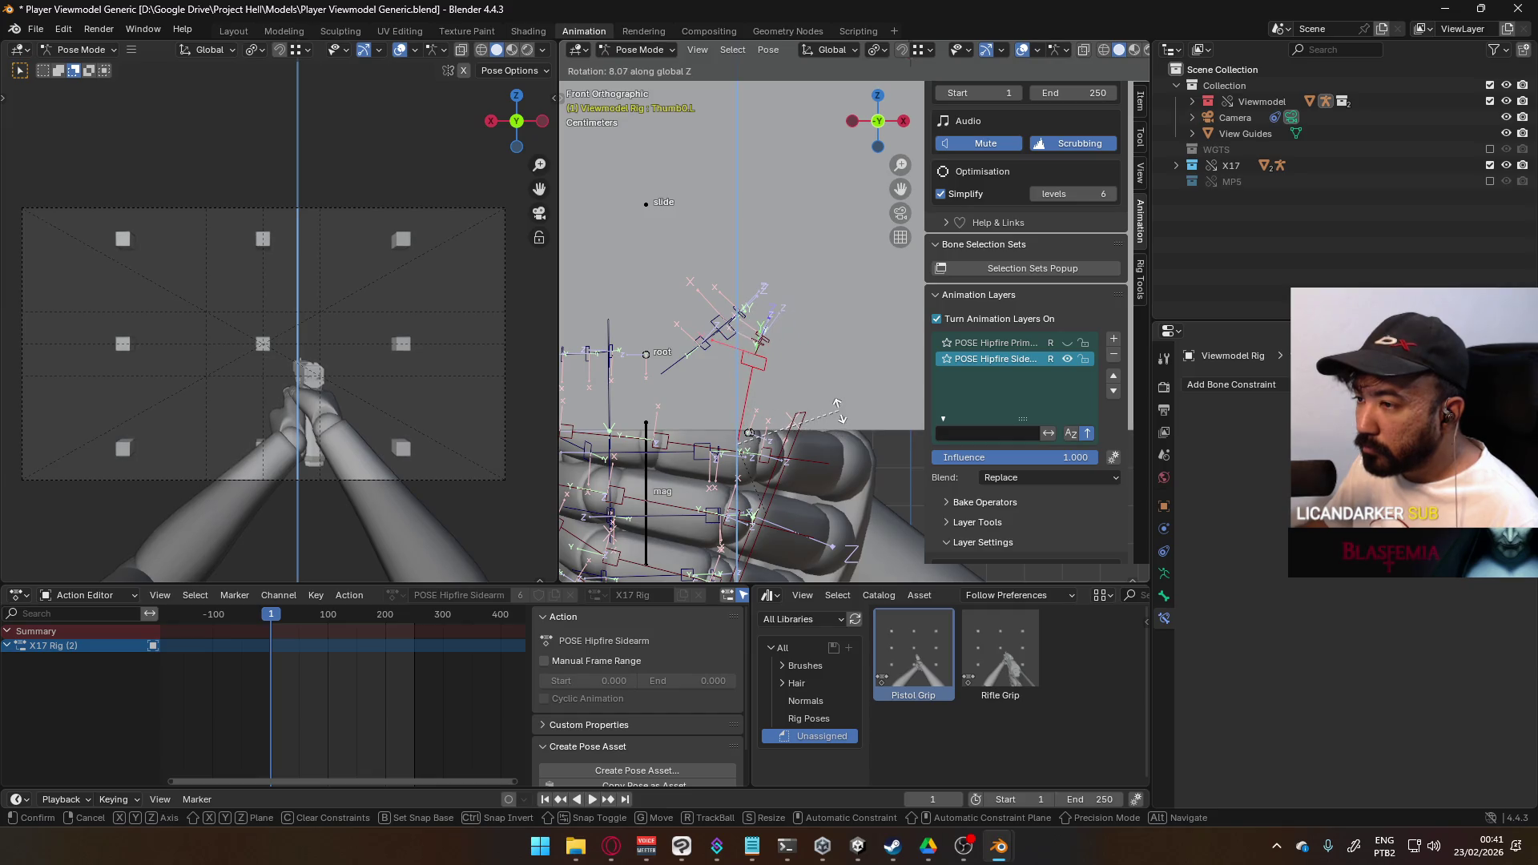
click(838, 408)
middle_drag(843, 406, 734, 395)
key(r)
key(x)
key(x)
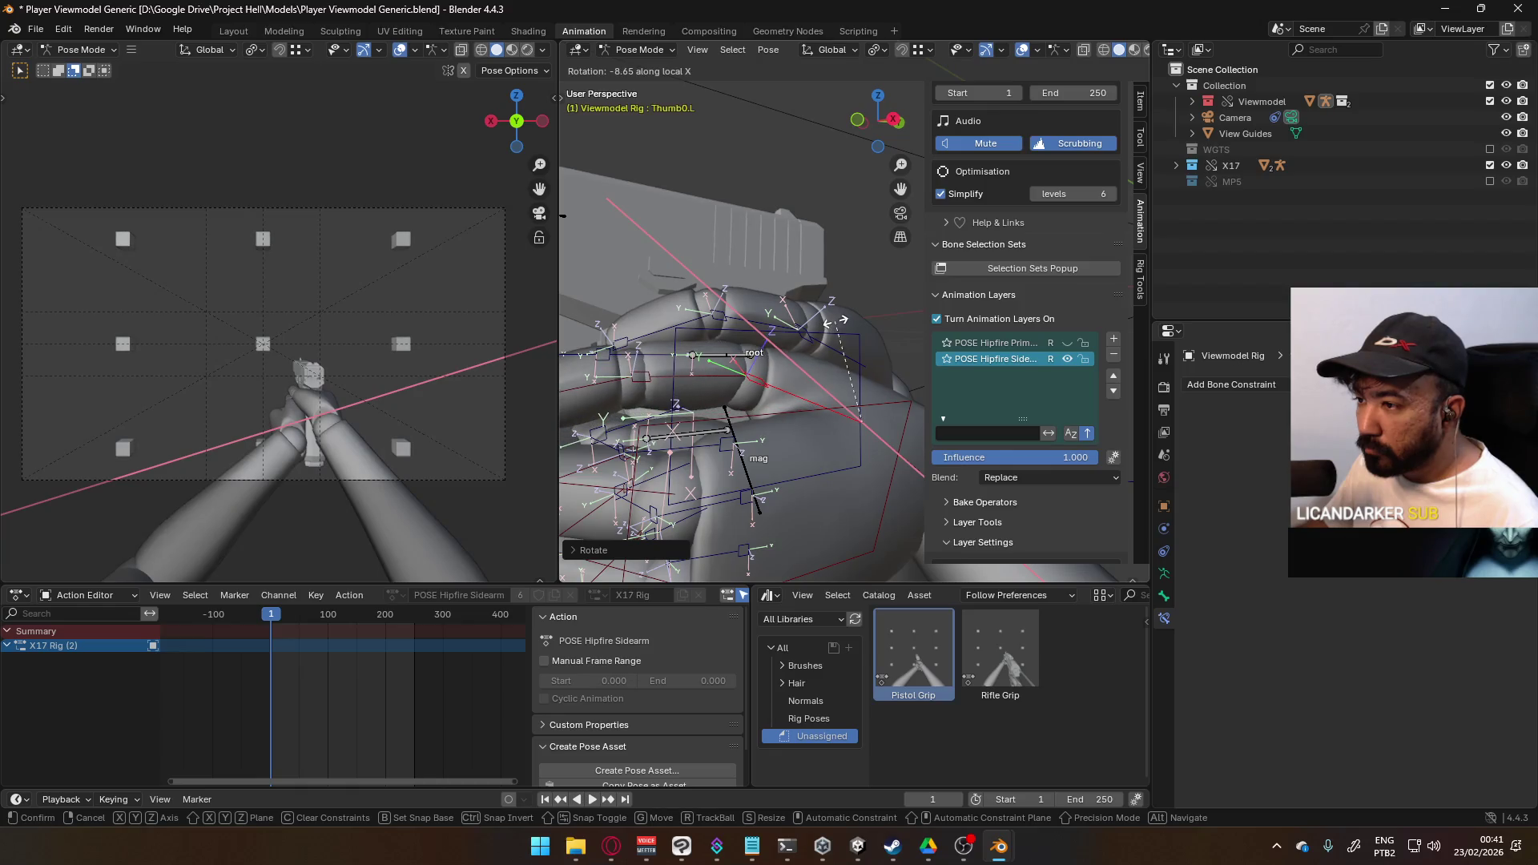
click(838, 321)
mouse_move(838, 320)
middle_down()
mouse_move(747, 337)
mouse_move(801, 338)
middle_up()
- Bend the Thumb2.L tip bone on its local X axis
click(742, 337)
key(r)
key(x)
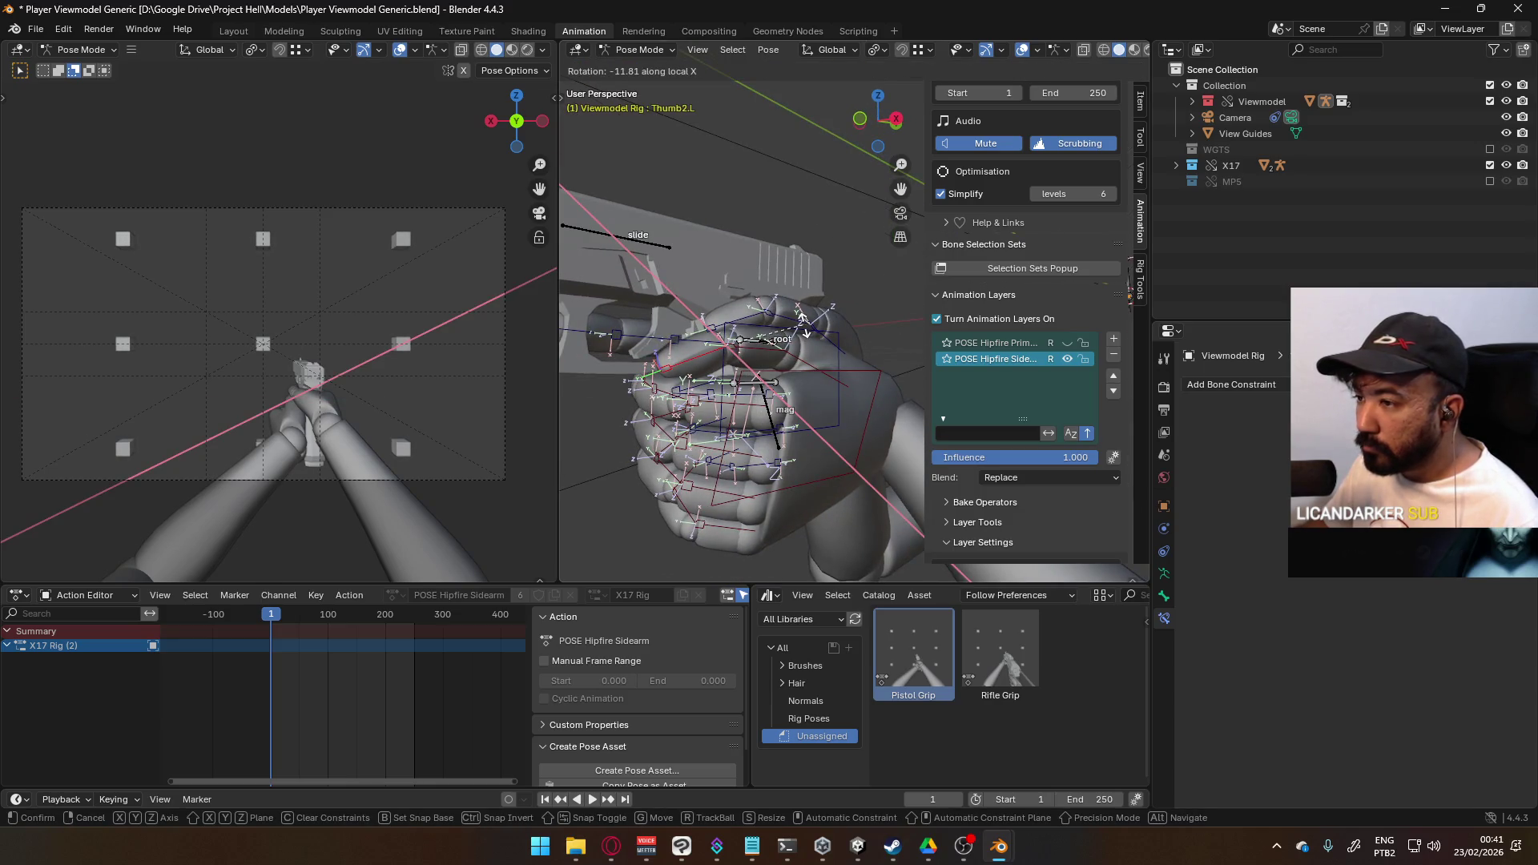
click(803, 322)
scroll(321, 402, up, 2)
mouse_move(569, 390)
middle_down()
mouse_move(745, 414)
mouse_move(834, 385)
middle_up()
- Twist the HandIK.L control around global Z
click(888, 287)
key(r)
key(z)
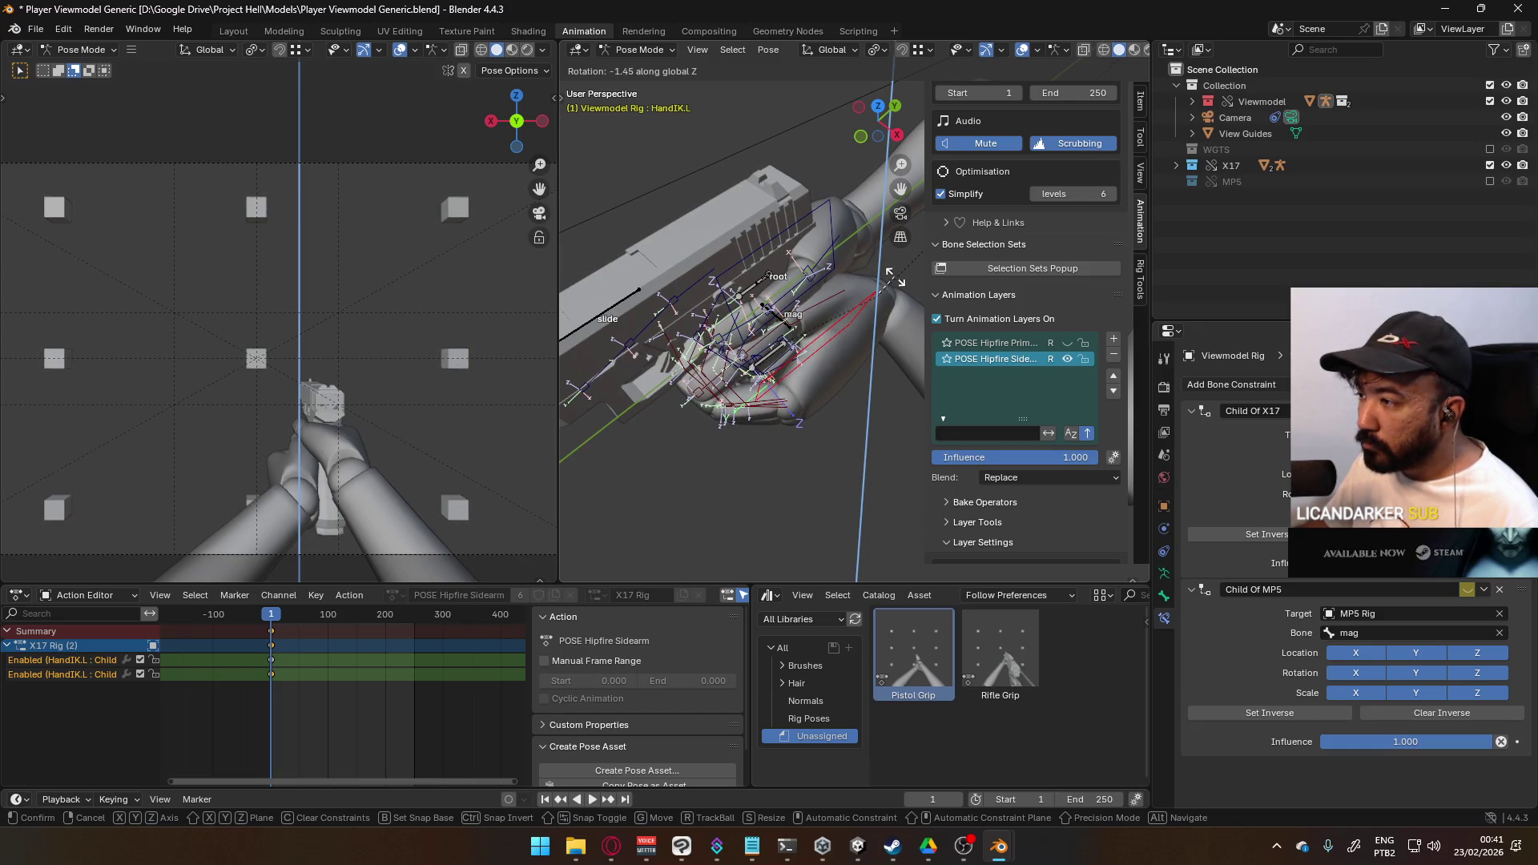
click(894, 274)
mouse_move(897, 280)
middle_down()
mouse_move(732, 234)
mouse_move(793, 146)
mouse_move(754, 223)
mouse_move(745, 300)
middle_up()
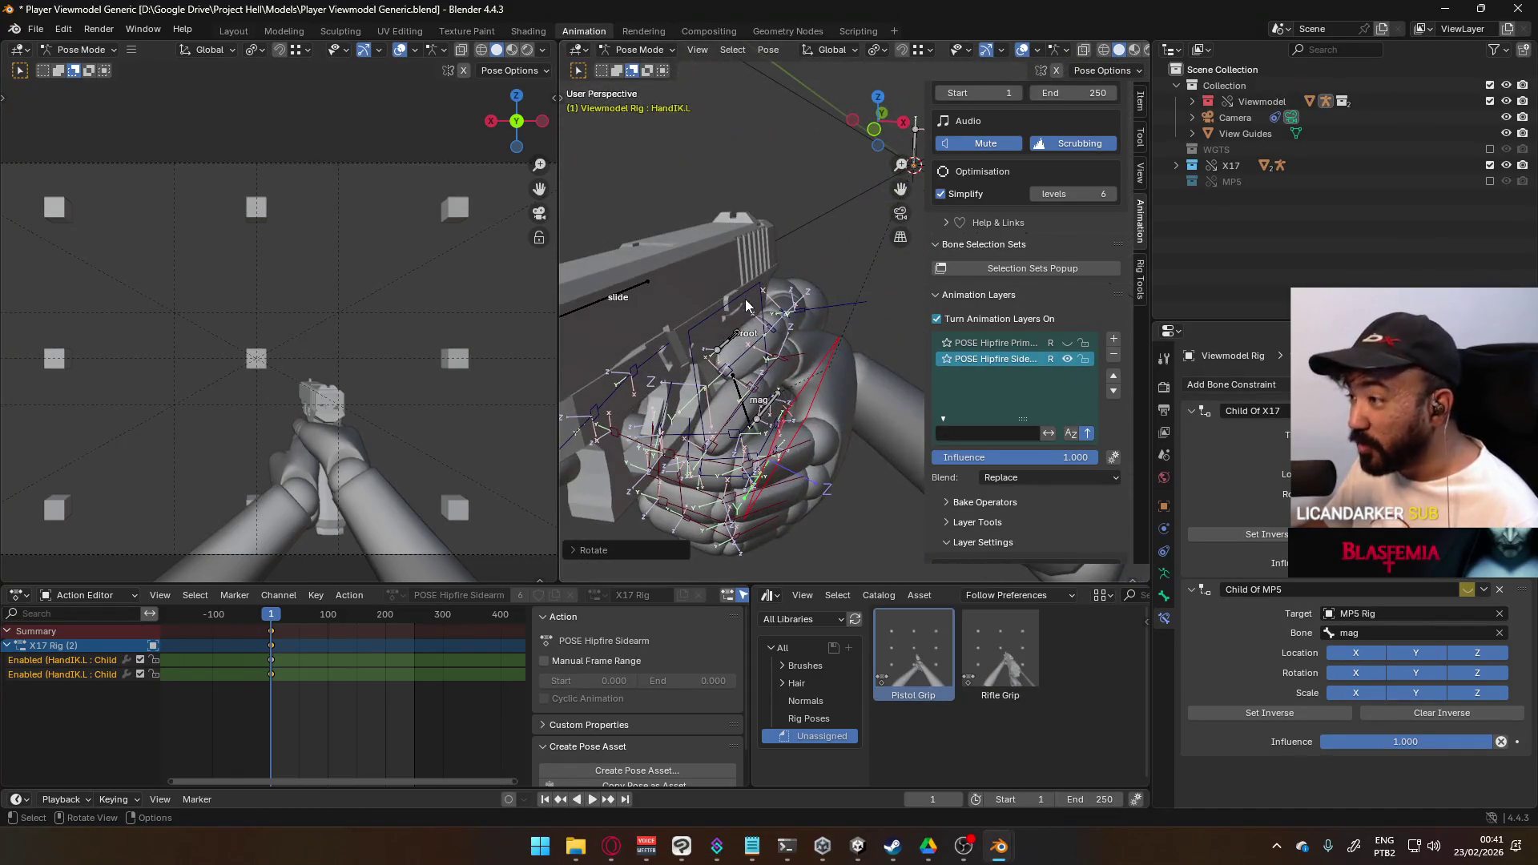
- Rotate the thumb base on Z once more and inspect the grip from below
click(803, 353)
scroll(817, 377, up, 3)
key(r)
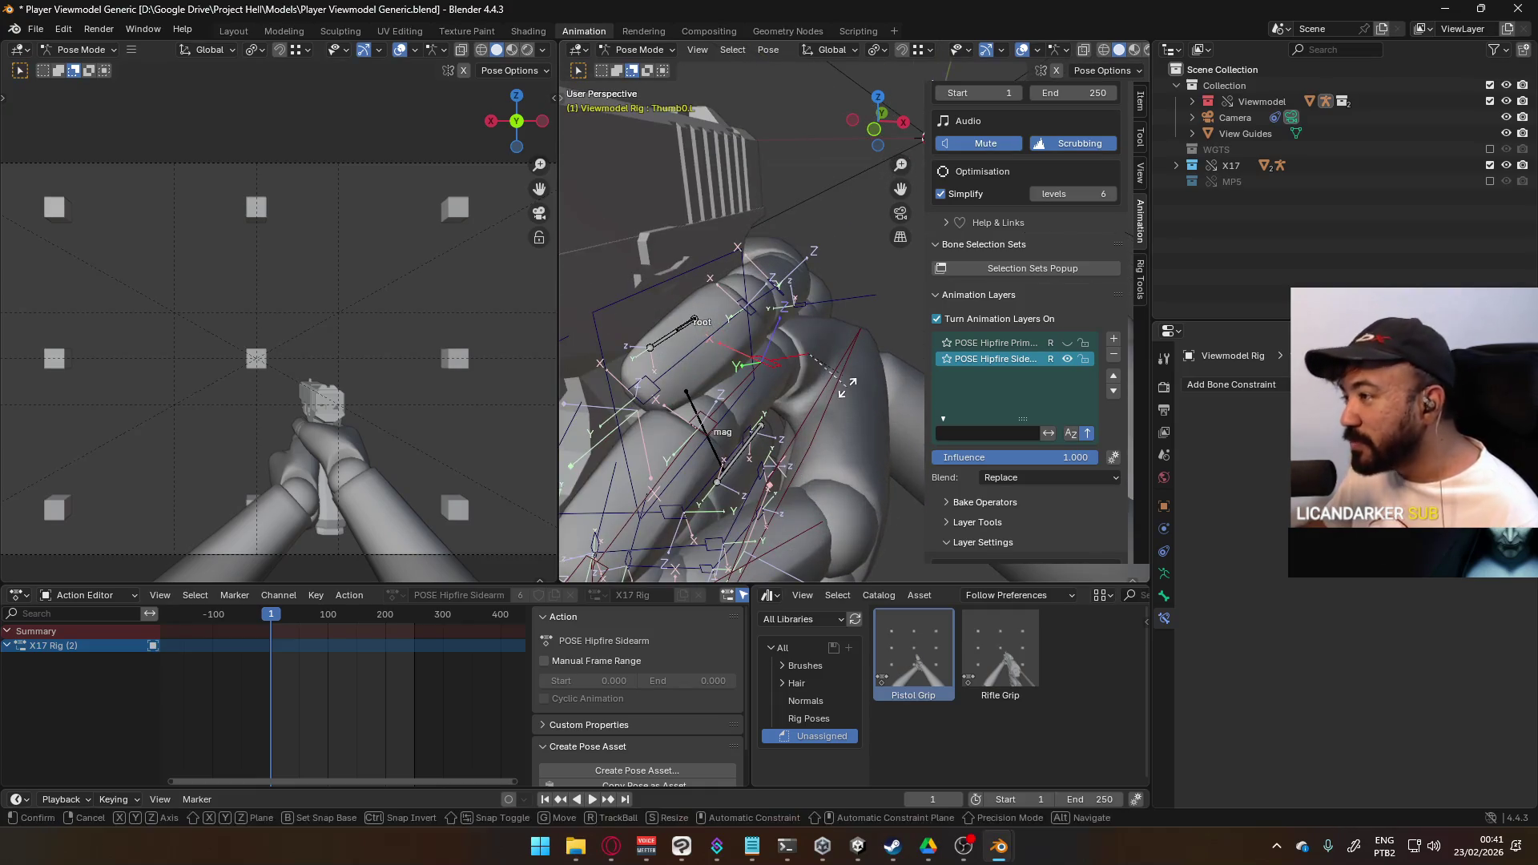
key(z)
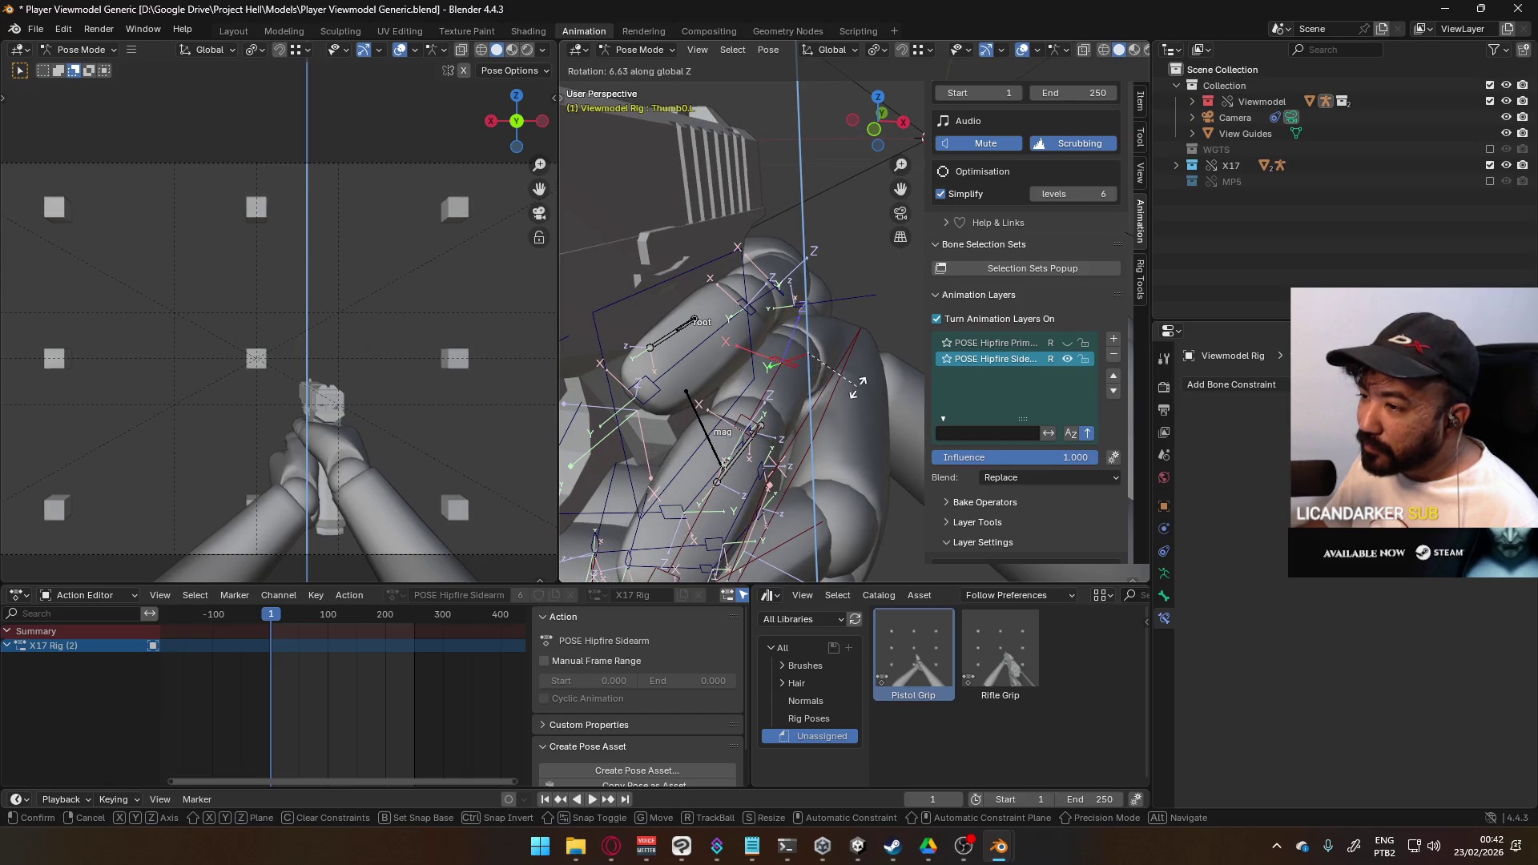
click(857, 387)
mouse_move(858, 421)
middle_down()
mouse_move(791, 338)
mouse_move(800, 385)
mouse_move(873, 330)
mouse_move(731, 374)
middle_up()
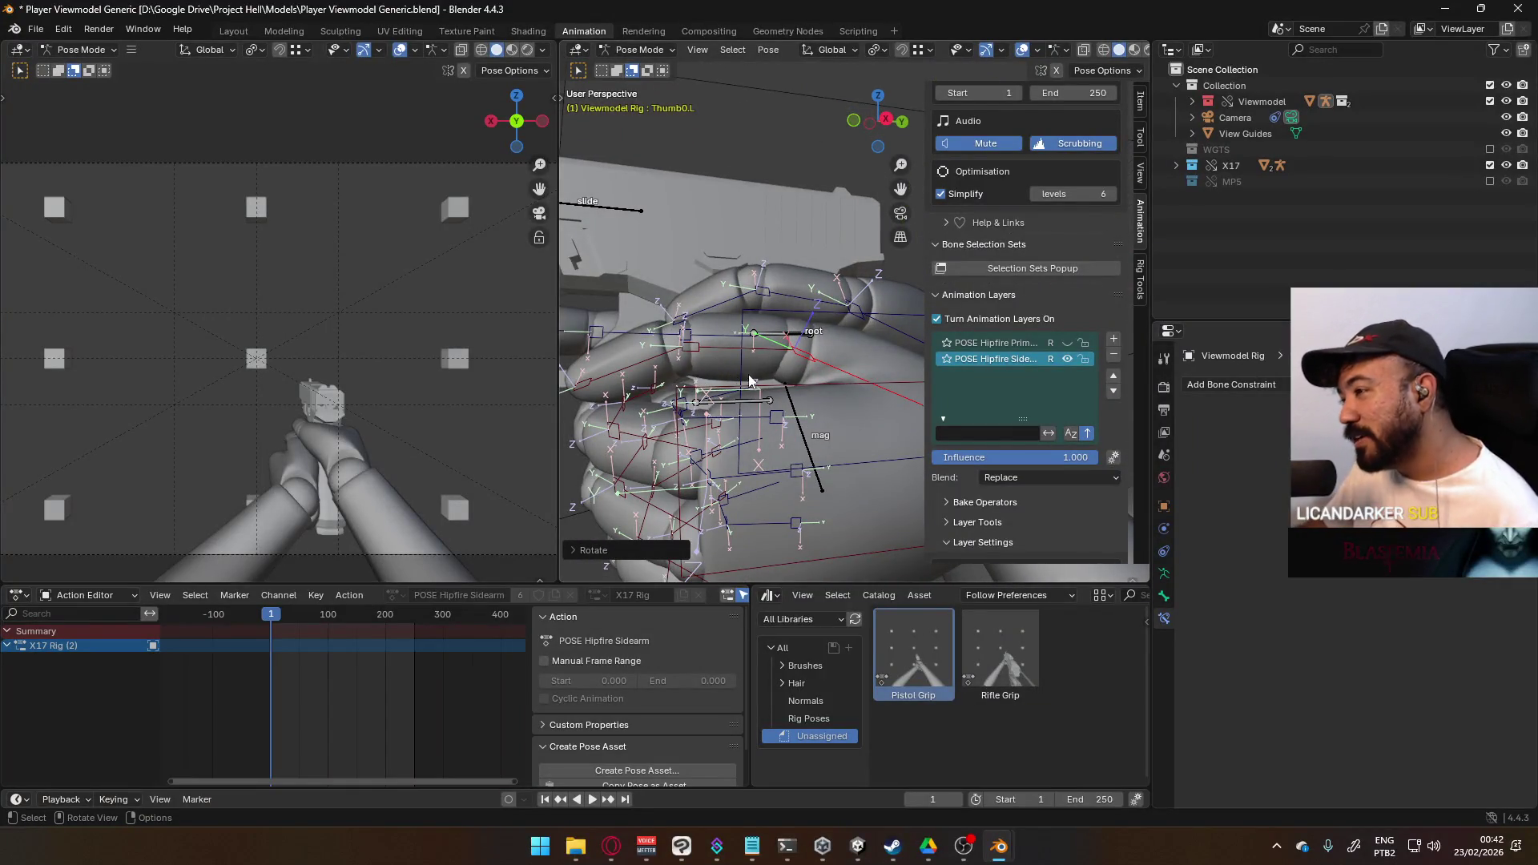
scroll(810, 376, down, 5)
mouse_move(796, 482)
middle_down()
mouse_move(871, 469)
mouse_move(1019, 362)
mouse_move(1050, 402)
mouse_move(1018, 476)
mouse_move(1051, 460)
mouse_move(1053, 492)
mouse_move(1033, 496)
middle_up()
- Curl the Middle3.L fingertip with a free rotation, then a local X rotation
key(r)
scroll(889, 370, up, 4)
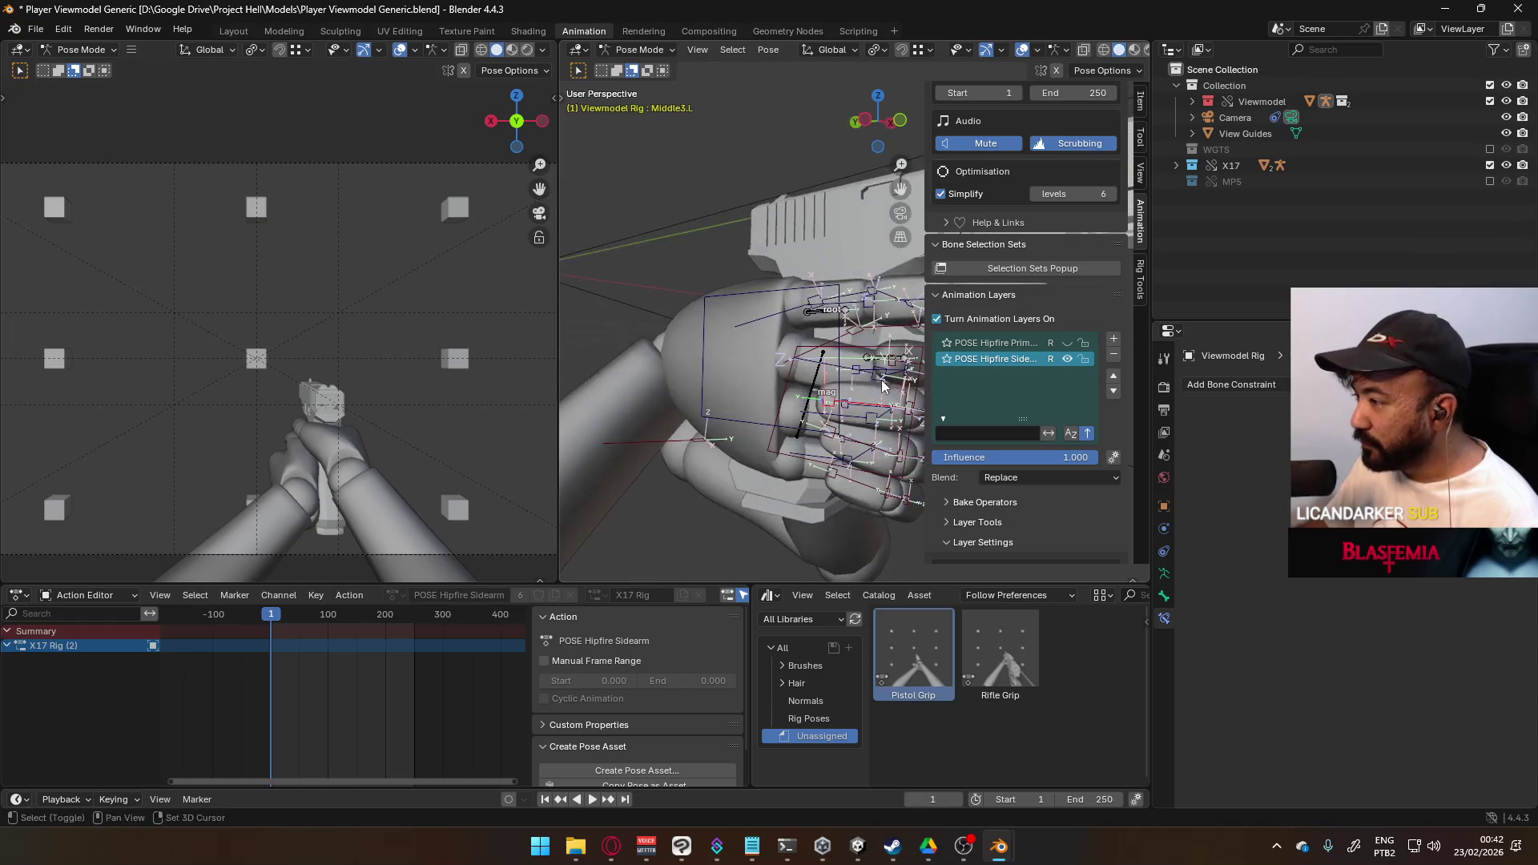
click(840, 371)
key(r)
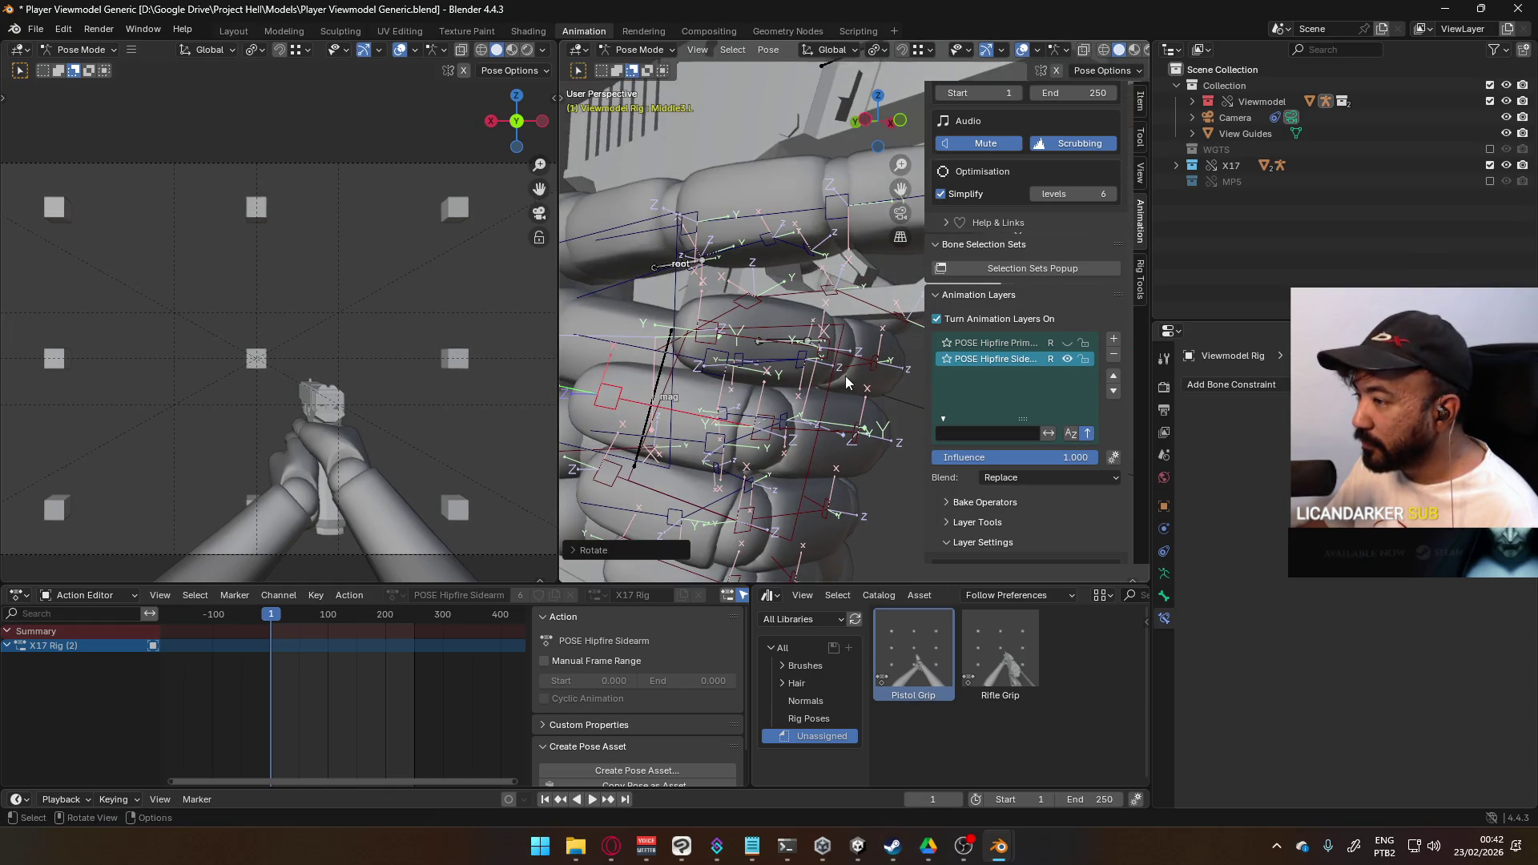
key(x)
key(x)
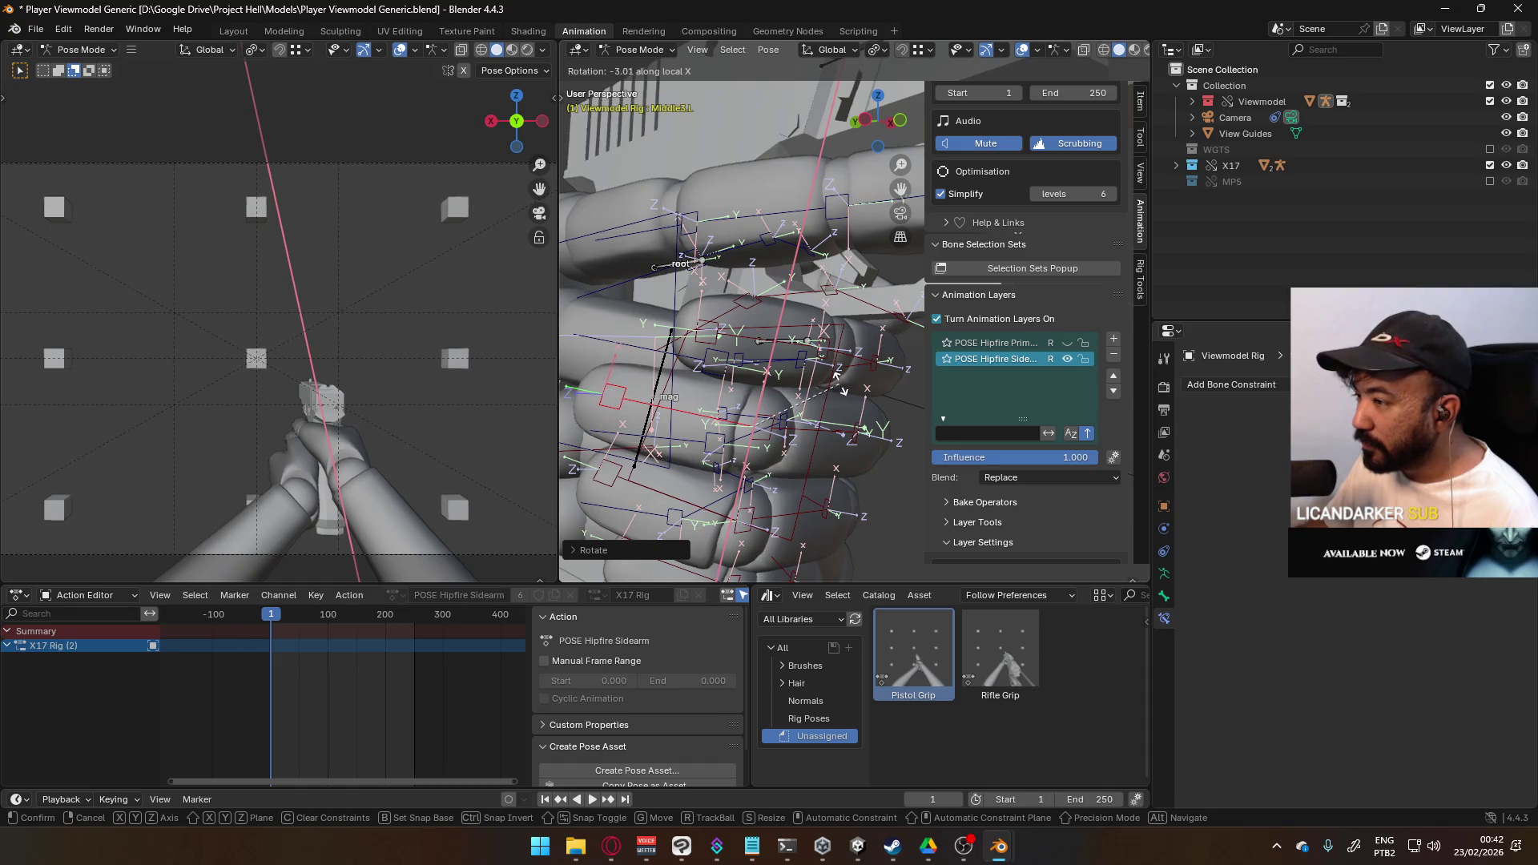
click(837, 386)
mouse_move(837, 386)
middle_down()
mouse_move(696, 358)
mouse_move(782, 374)
middle_up()
- Box-select the bones around the gun and hand from the right side view
key(KP_3)
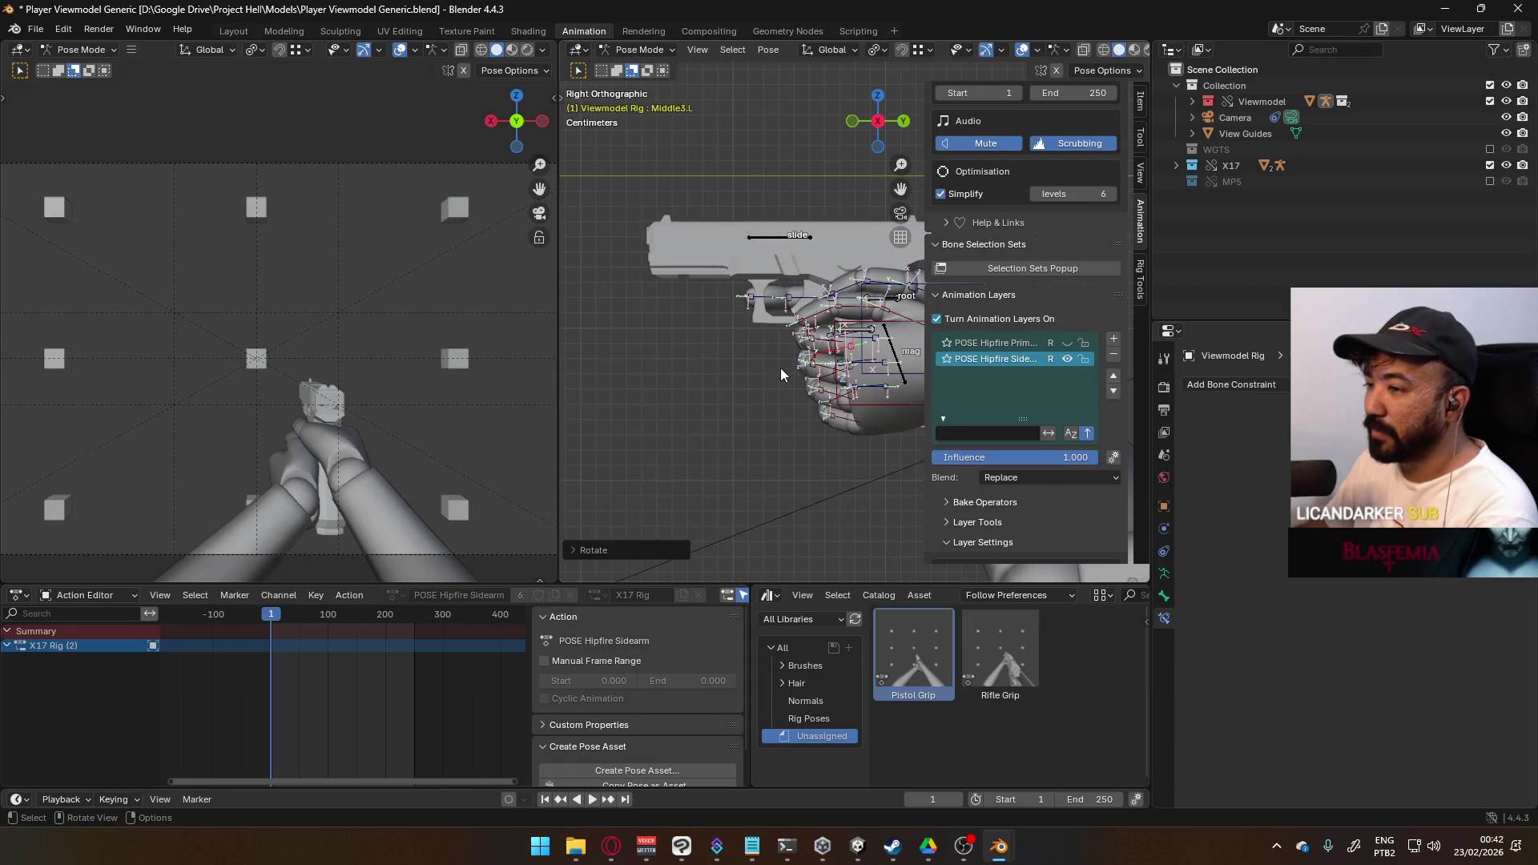
key(b)
drag(610, 237, 829, 398)
mouse_move(829, 397)
middle_down()
mouse_move(800, 362)
mouse_move(843, 385)
middle_up()
- Make the X17 Rig the active armature in Pose Mode, then orbit around the gun and hands
click(638, 49)
click(645, 64)
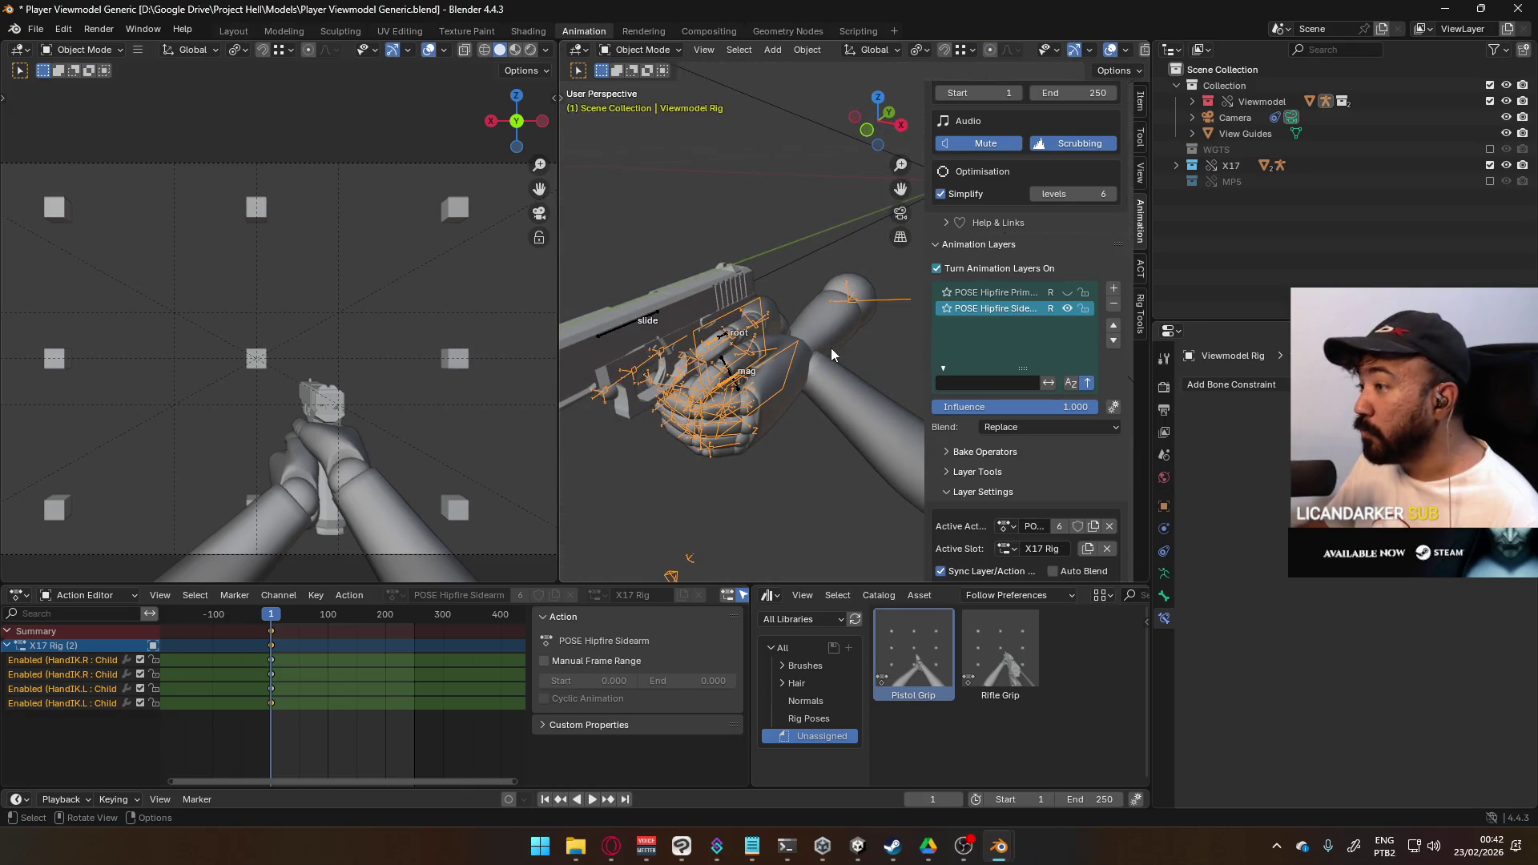
click(628, 322)
click(630, 49)
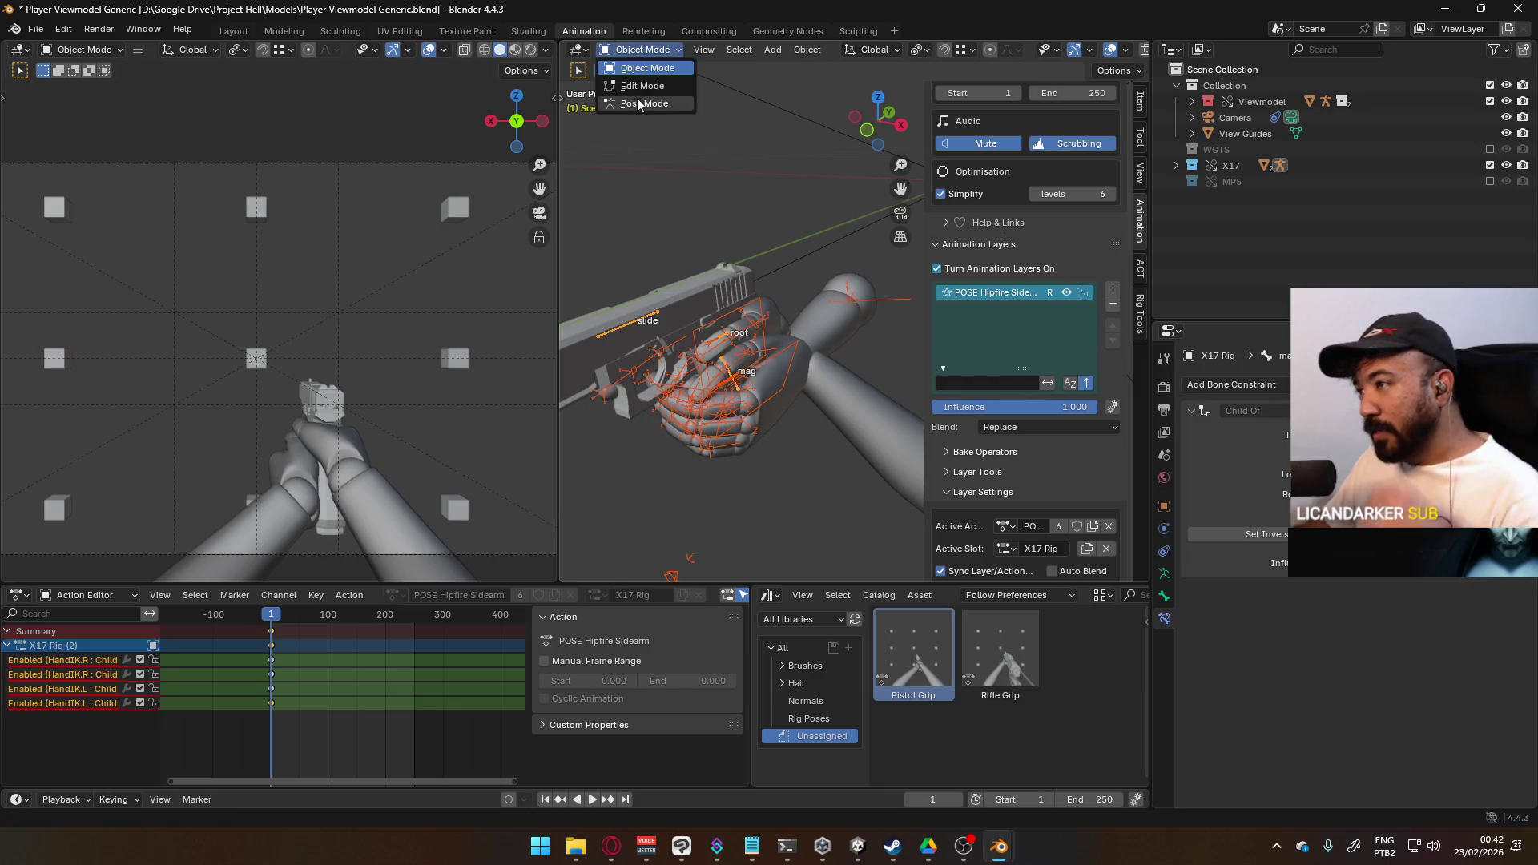
click(641, 97)
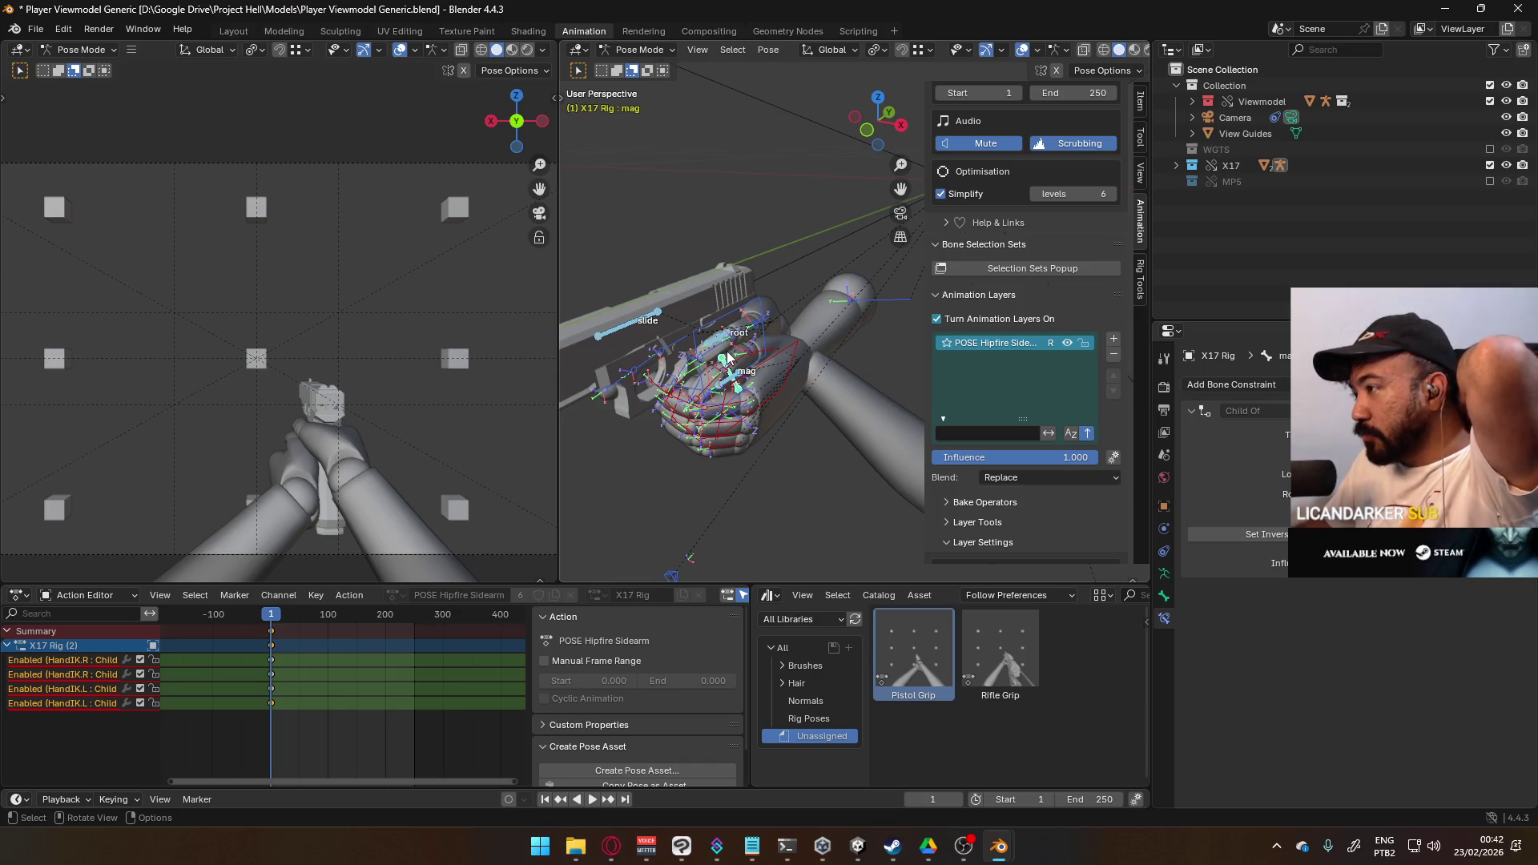
mouse_move(724, 360)
middle_down()
mouse_move(665, 453)
mouse_move(708, 378)
middle_up()
scroll(708, 378, down, 5)
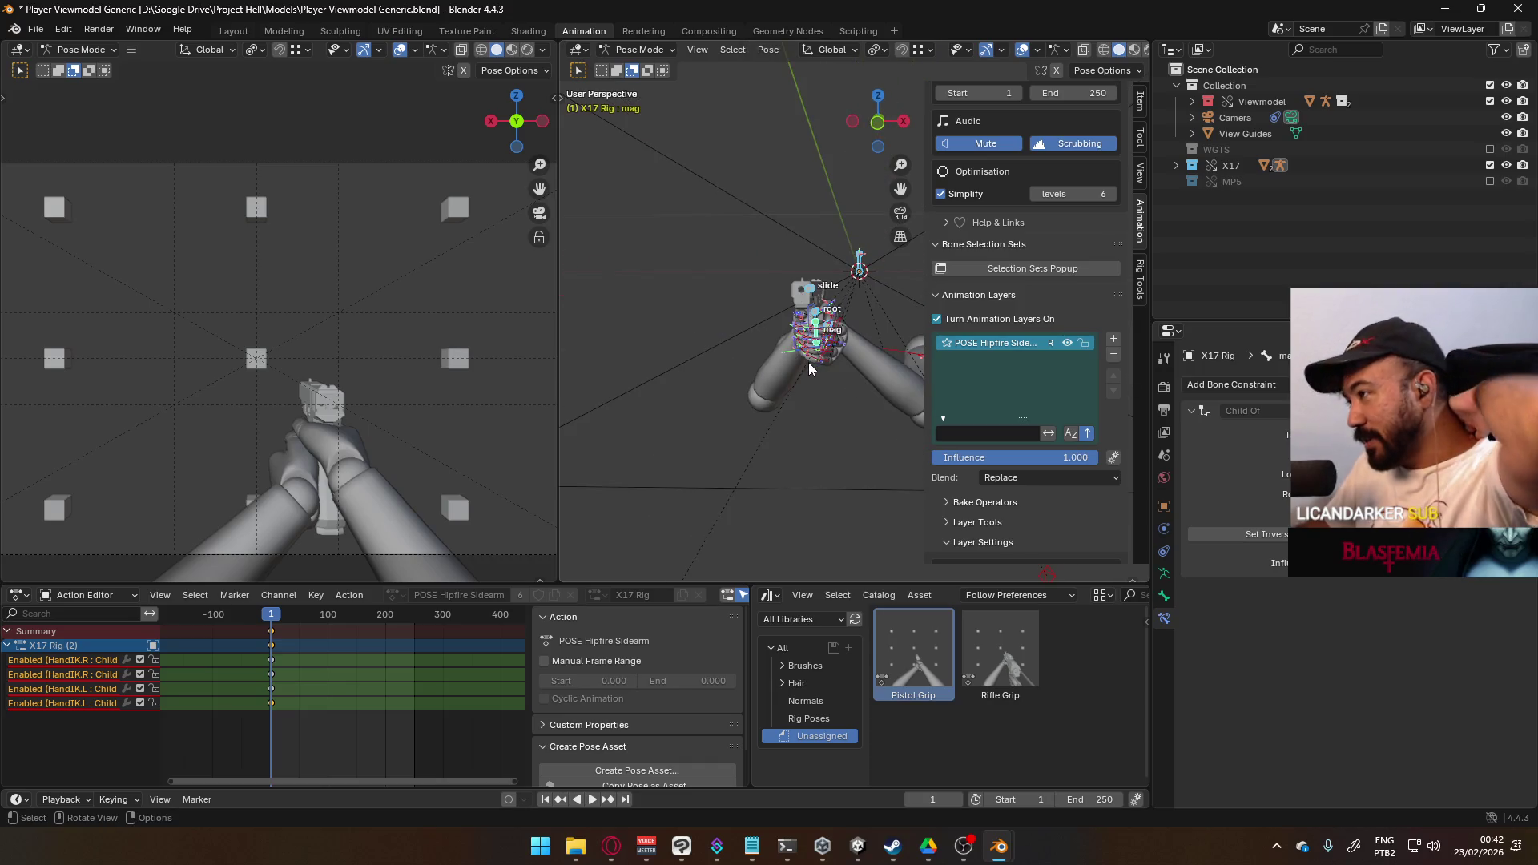
scroll(1033, 391, up, 10)
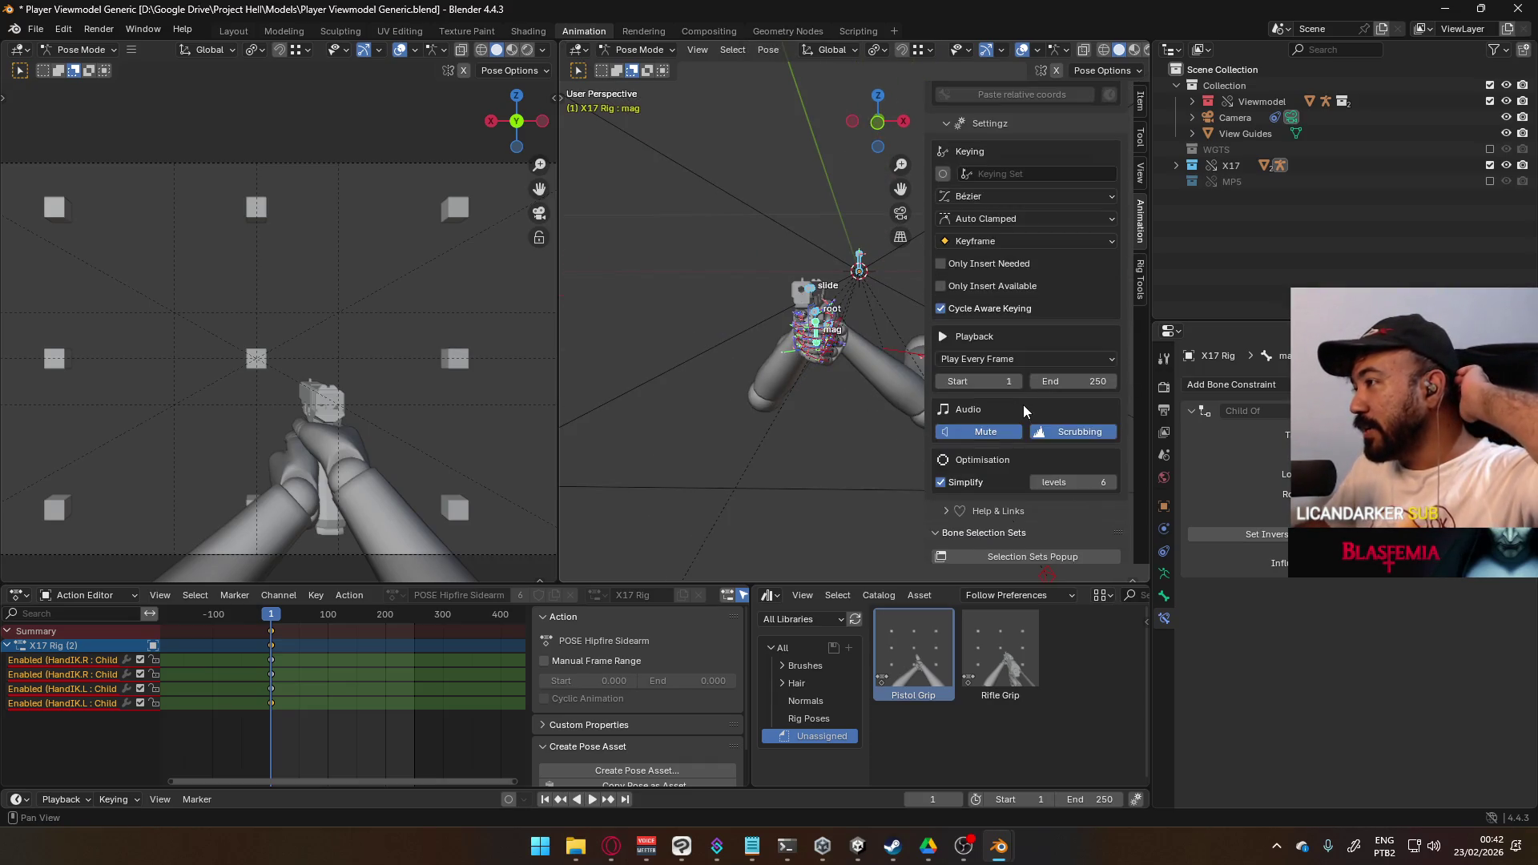
mouse_move(921, 392)
middle_down()
mouse_move(804, 373)
mouse_move(971, 338)
mouse_move(888, 387)
mouse_move(708, 422)
mouse_move(727, 409)
middle_up()
- Delete the existing Pistol Grip pose asset
right_click(925, 649)
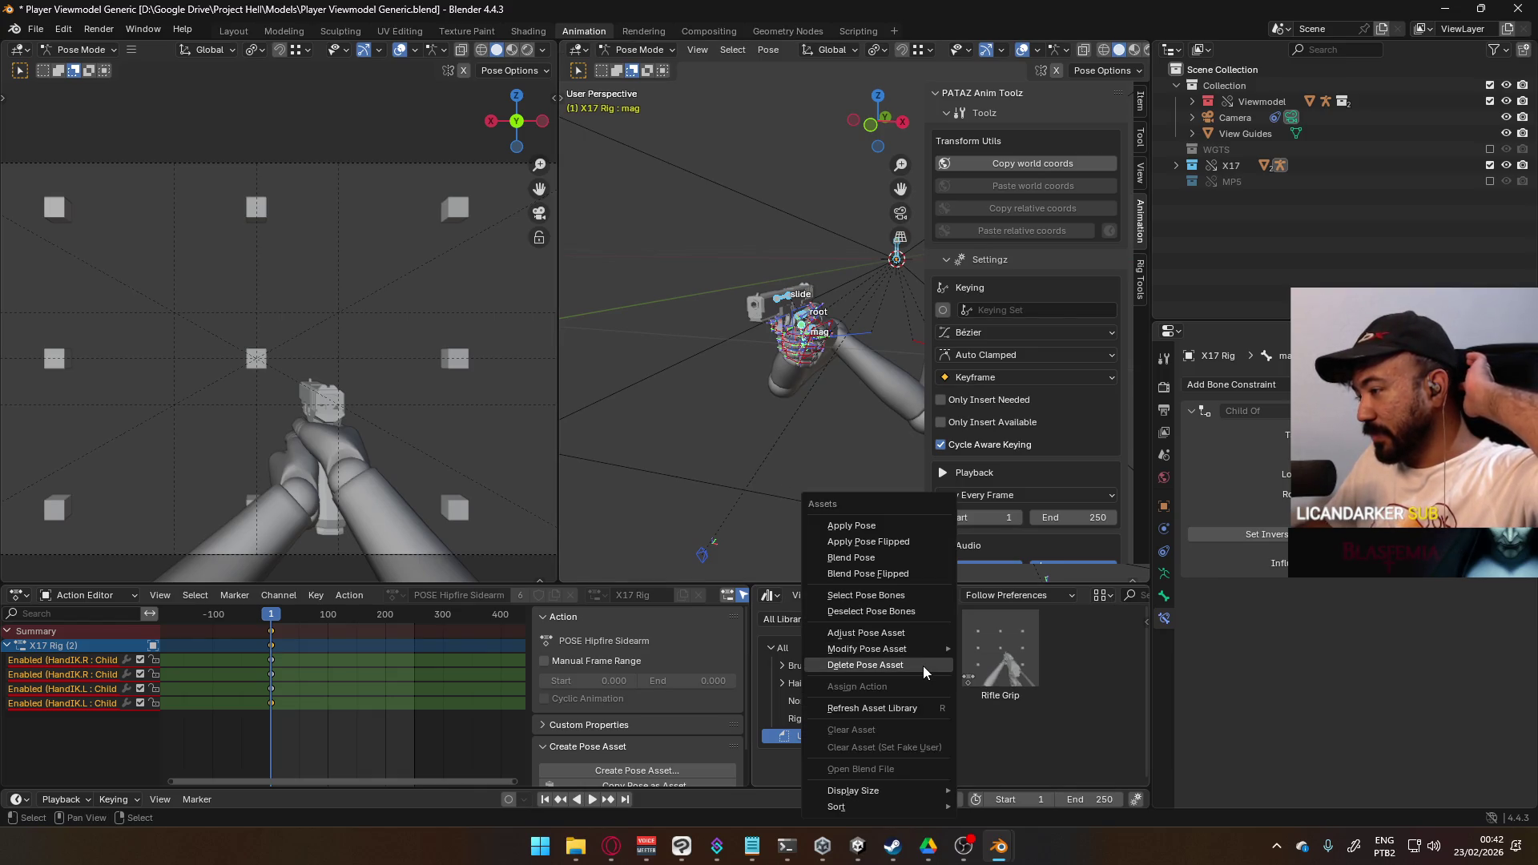
click(923, 666)
click(779, 450)
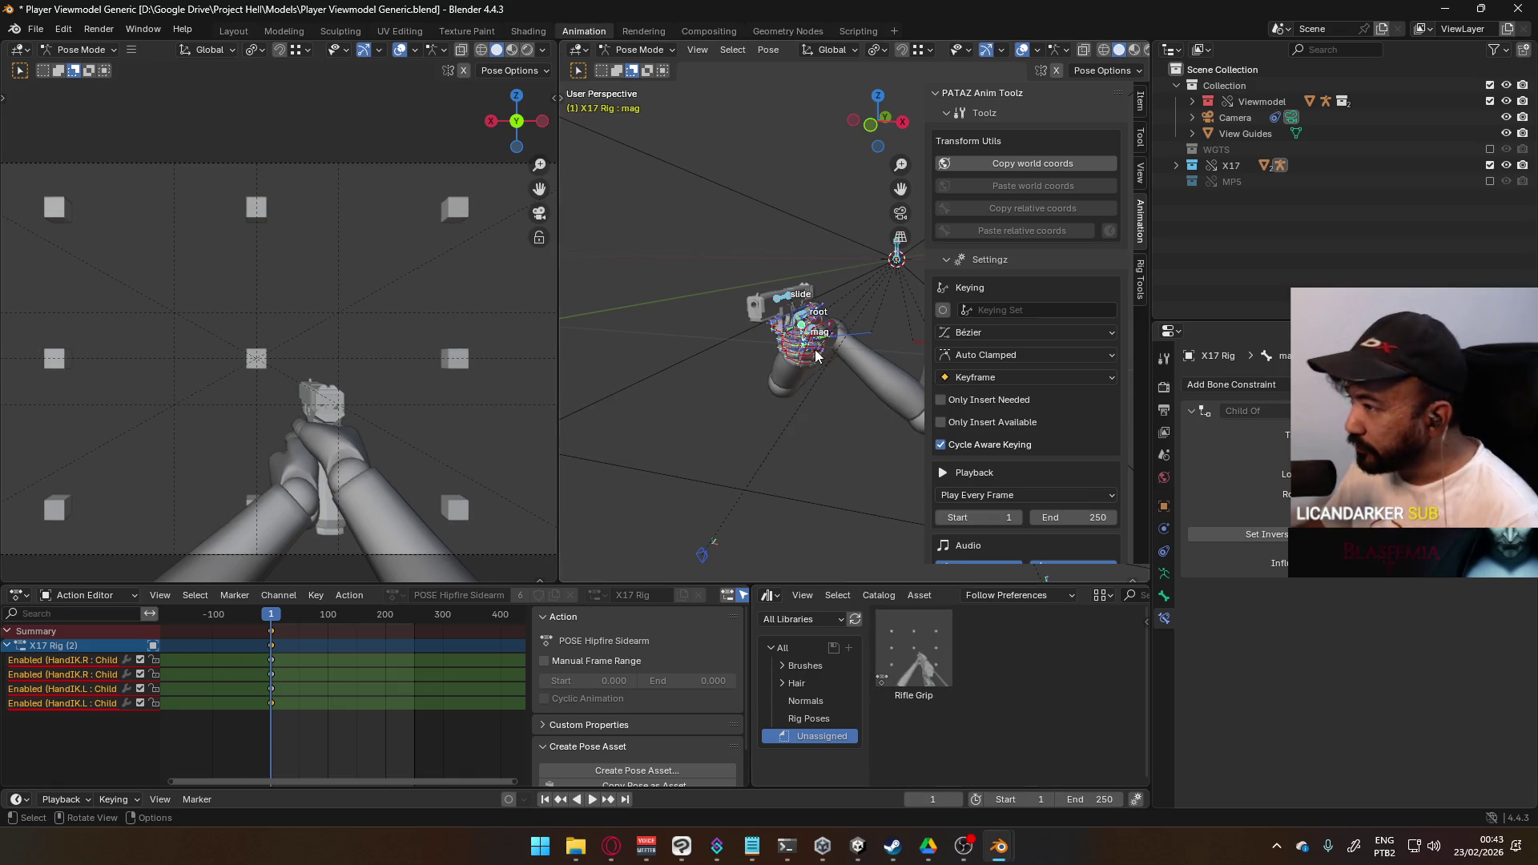
- Save the current pose as a new pose asset named 'Pistol Grip'
right_click(998, 648)
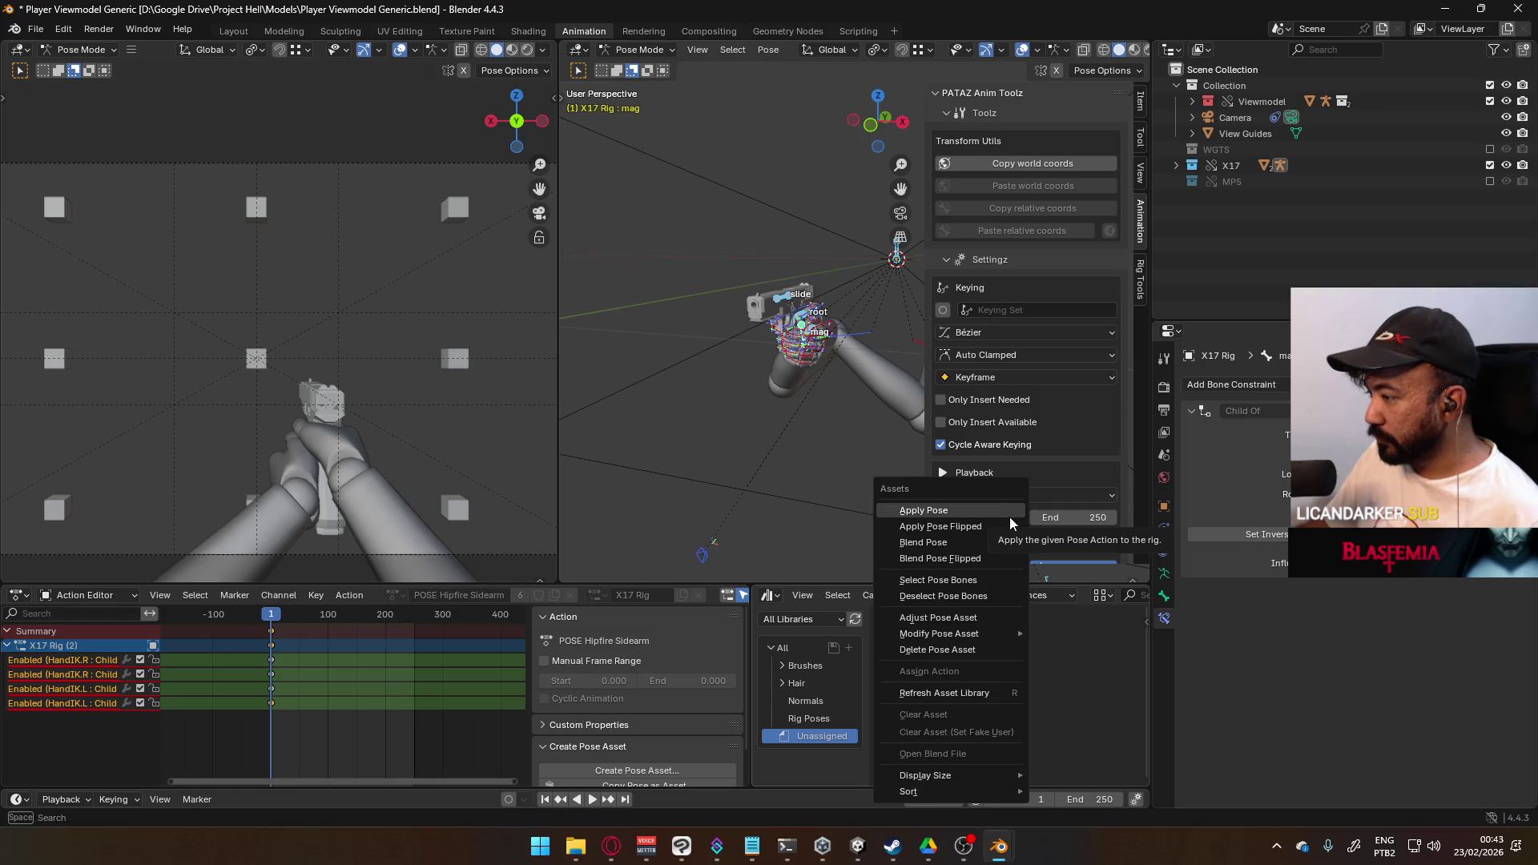
click(640, 771)
text(C)
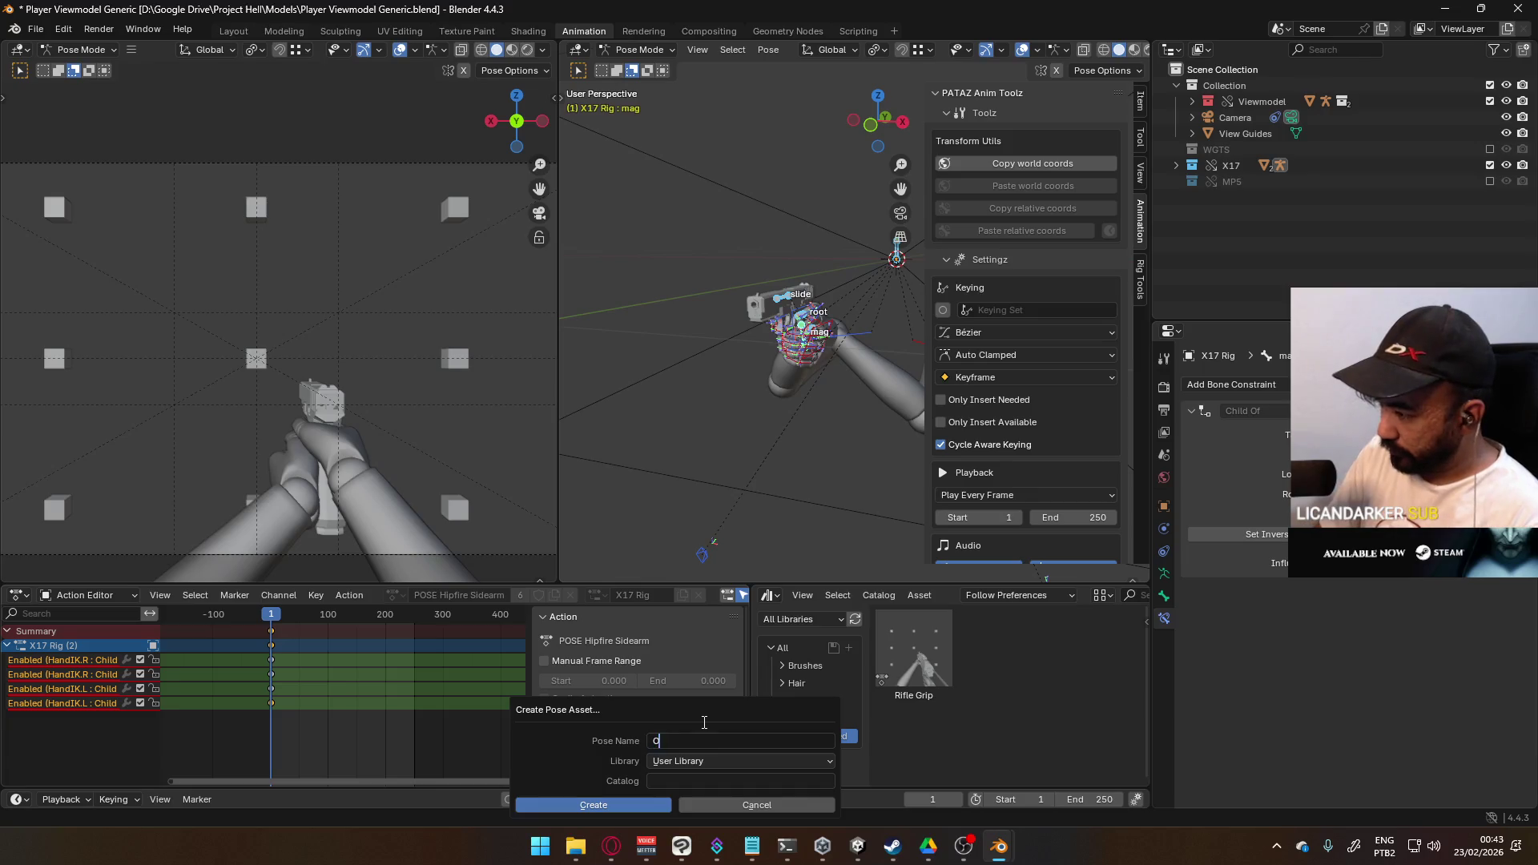
key(BackSpace)
key(BackSpace)
text(Pistol Grip)
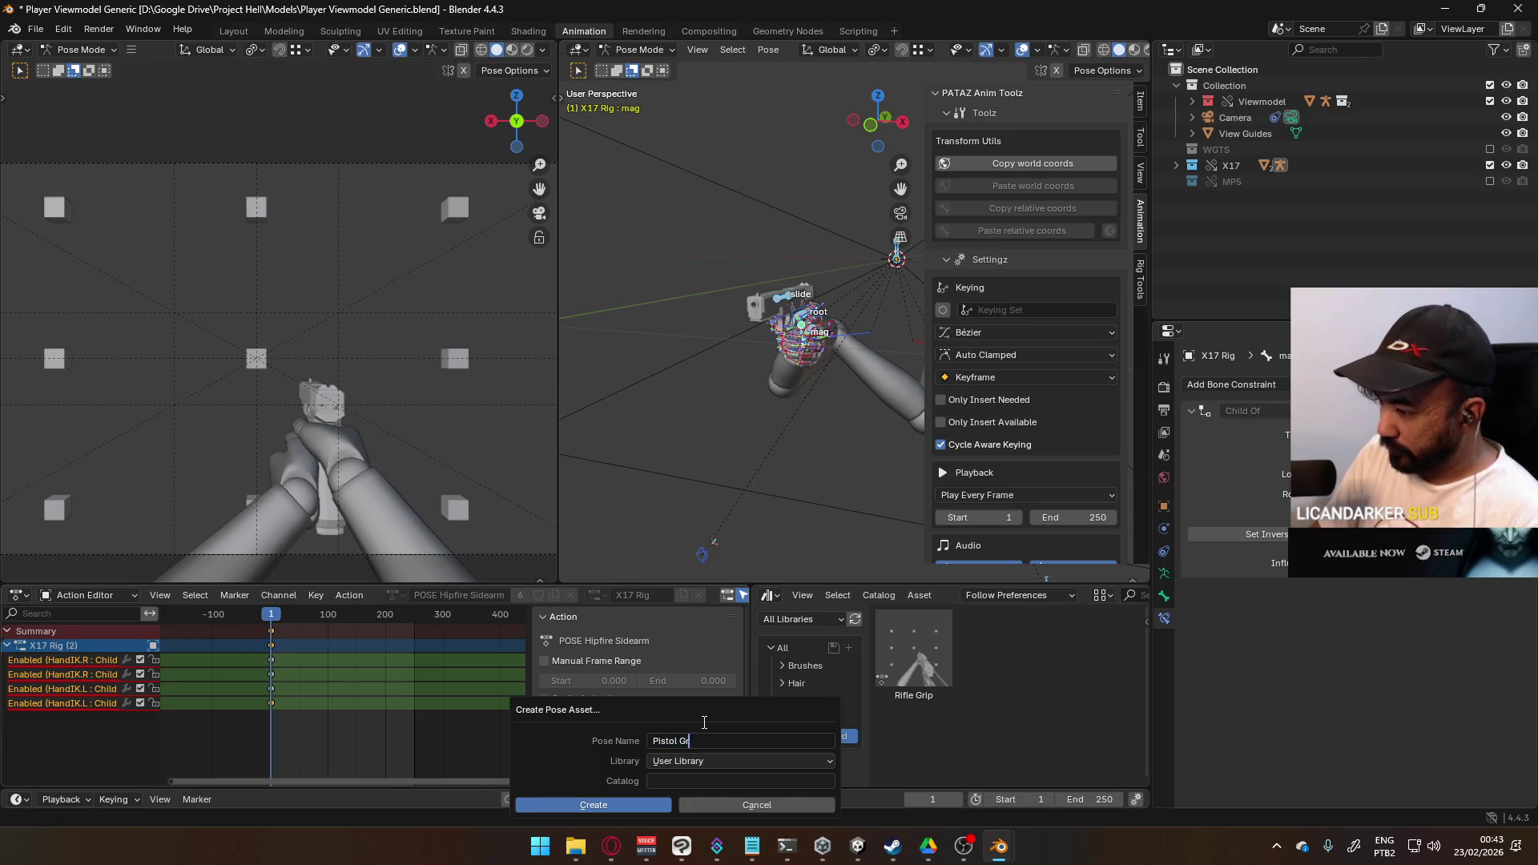
click(637, 799)
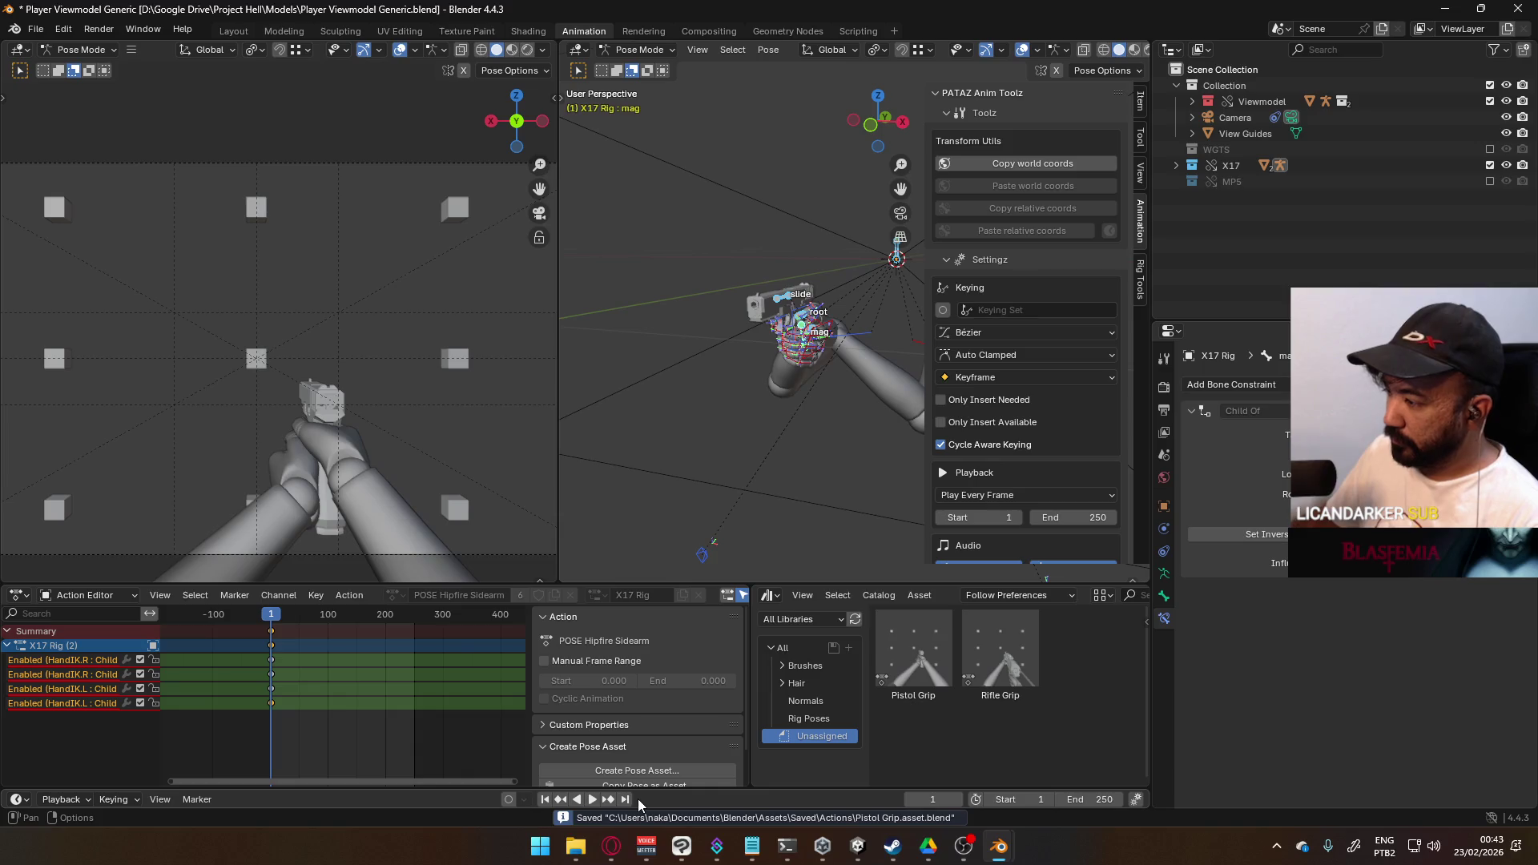
mouse_move(892, 373)
middle_down()
mouse_move(845, 228)
mouse_move(857, 324)
mouse_move(833, 358)
mouse_move(867, 362)
middle_up()
- Select the X17 rig's root bone, rotate it about Y and shift it along X
click(834, 365)
click(857, 350)
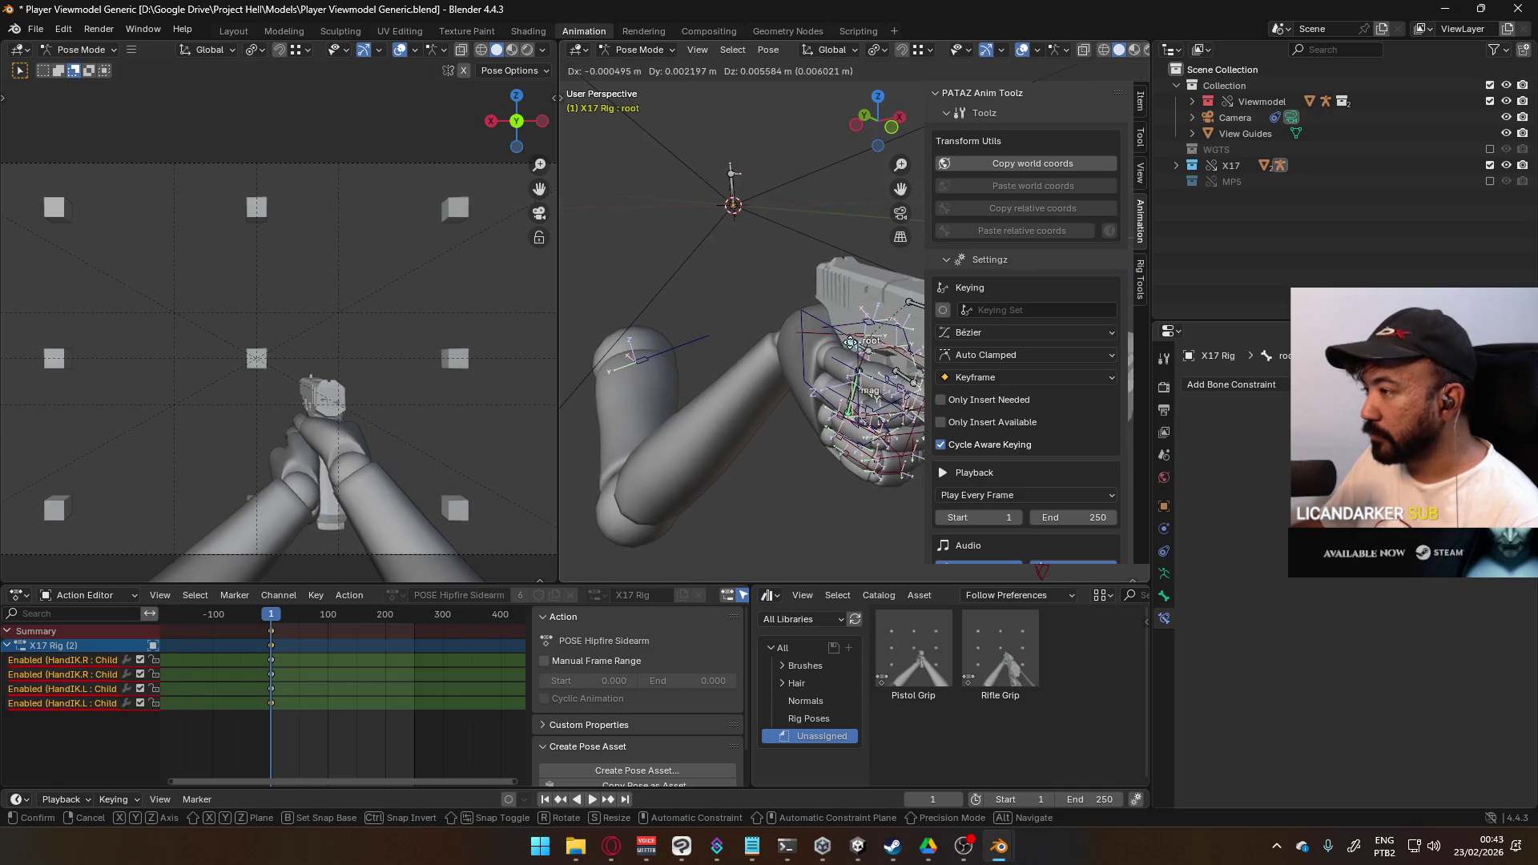
key(r)
key(y)
key(y)
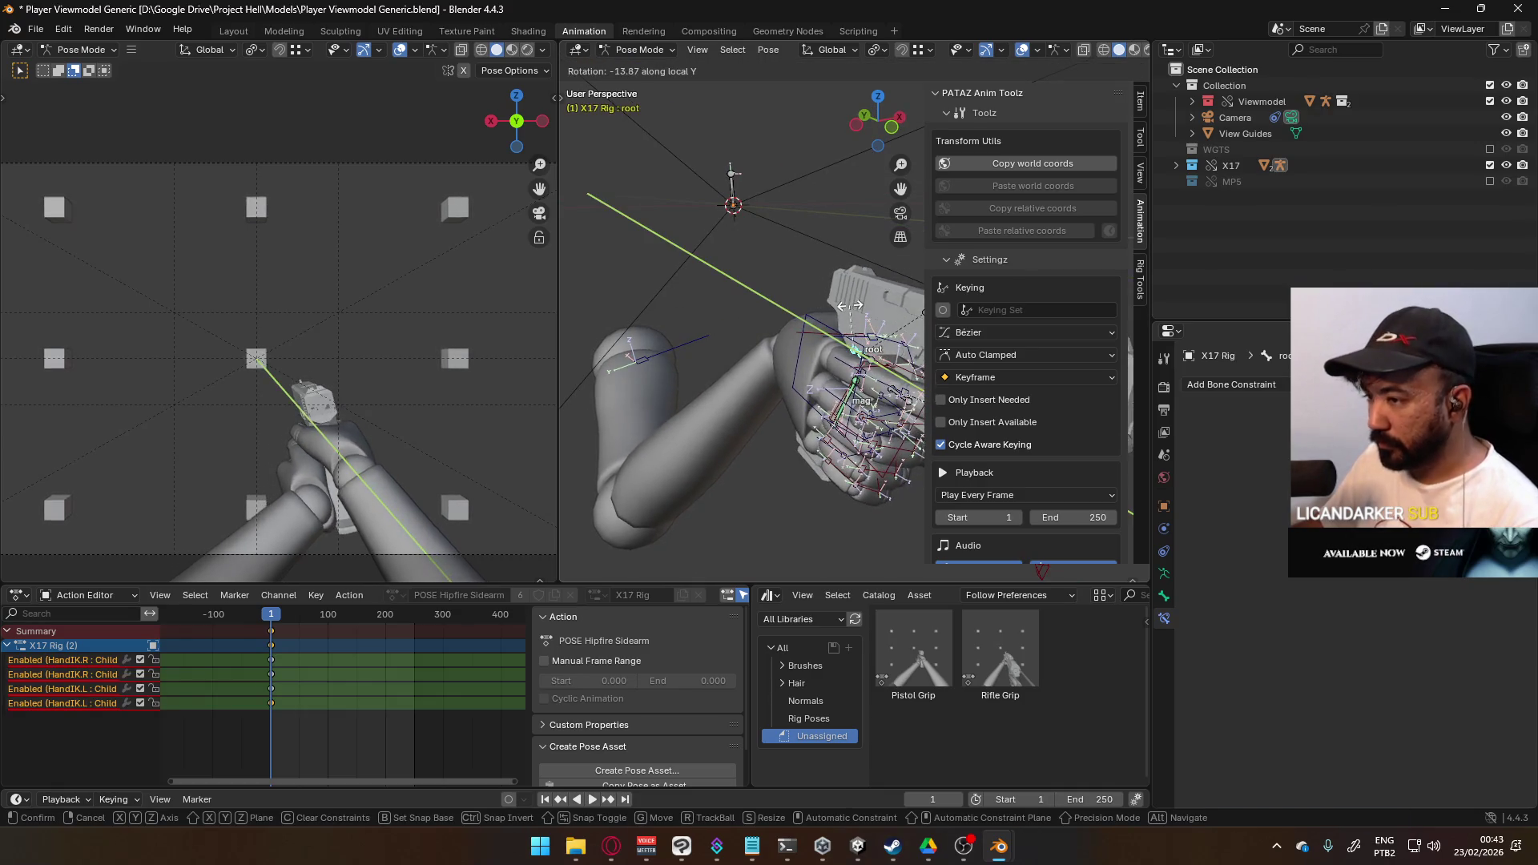
click(858, 310)
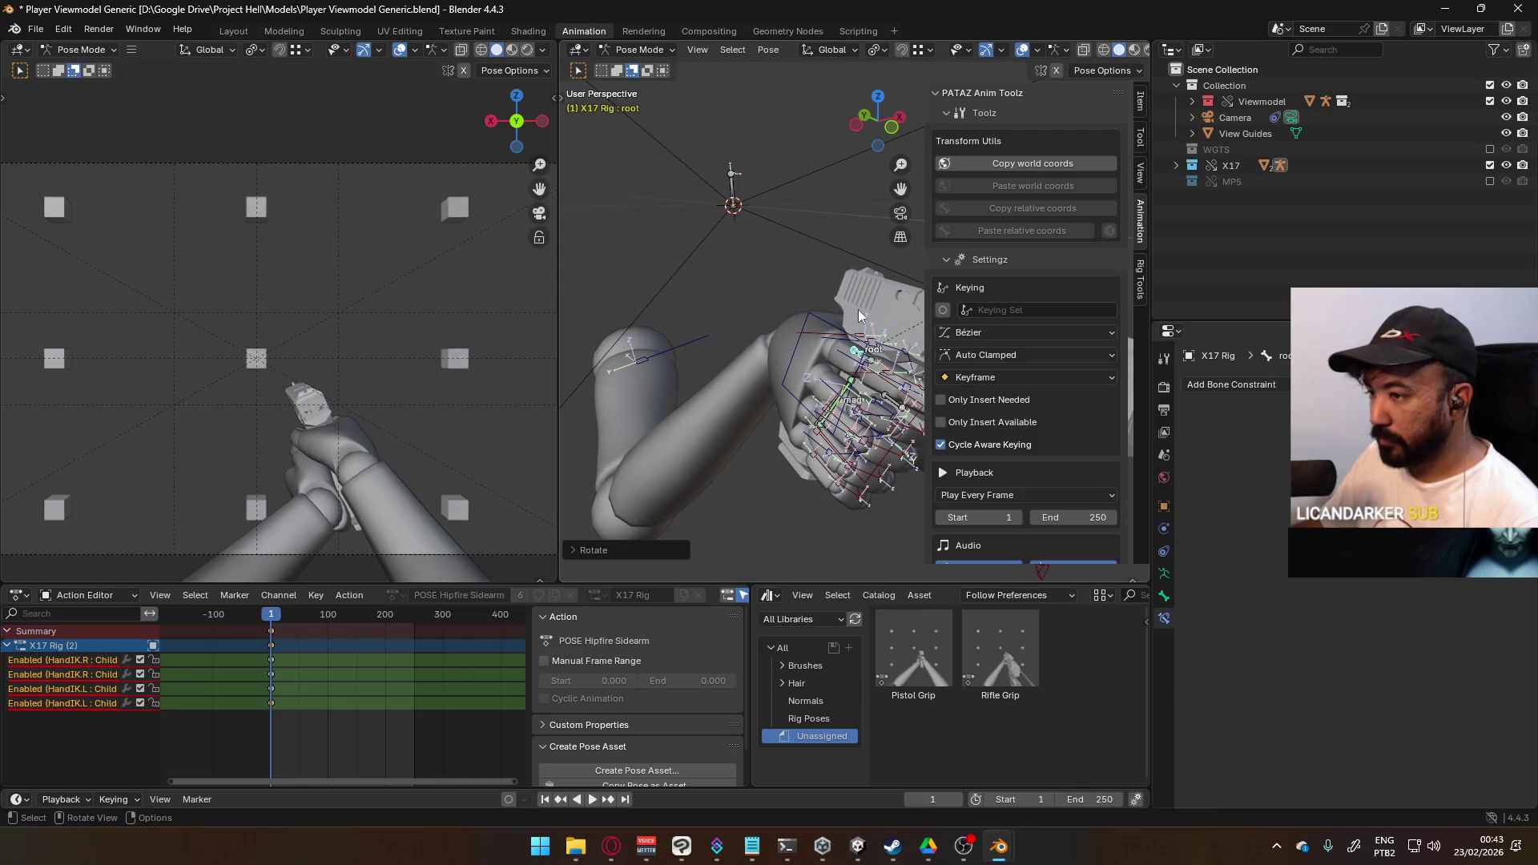
key(g)
key(x)
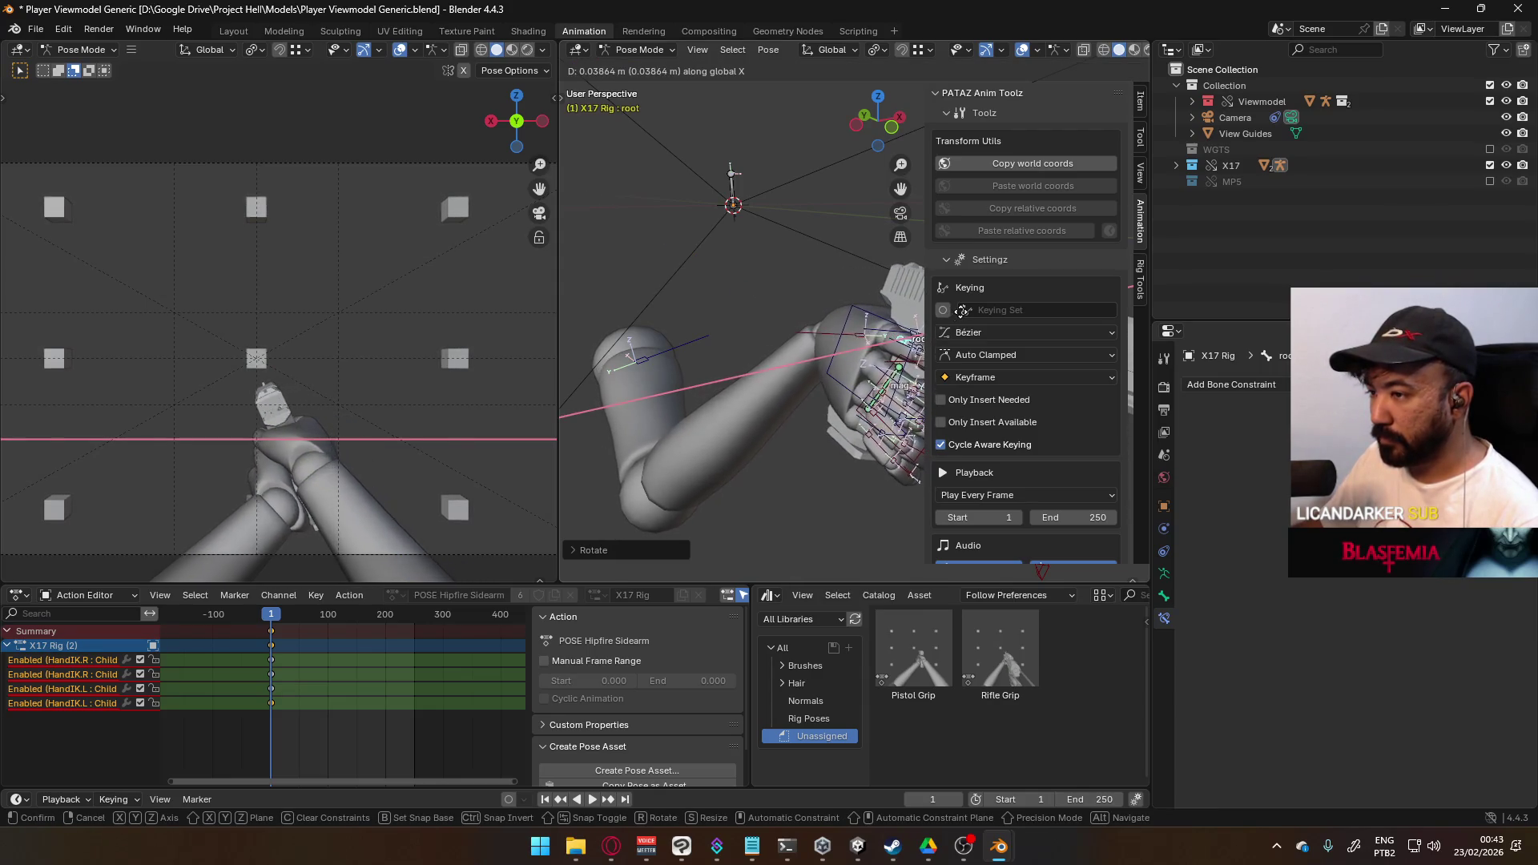
click(897, 314)
key(g)
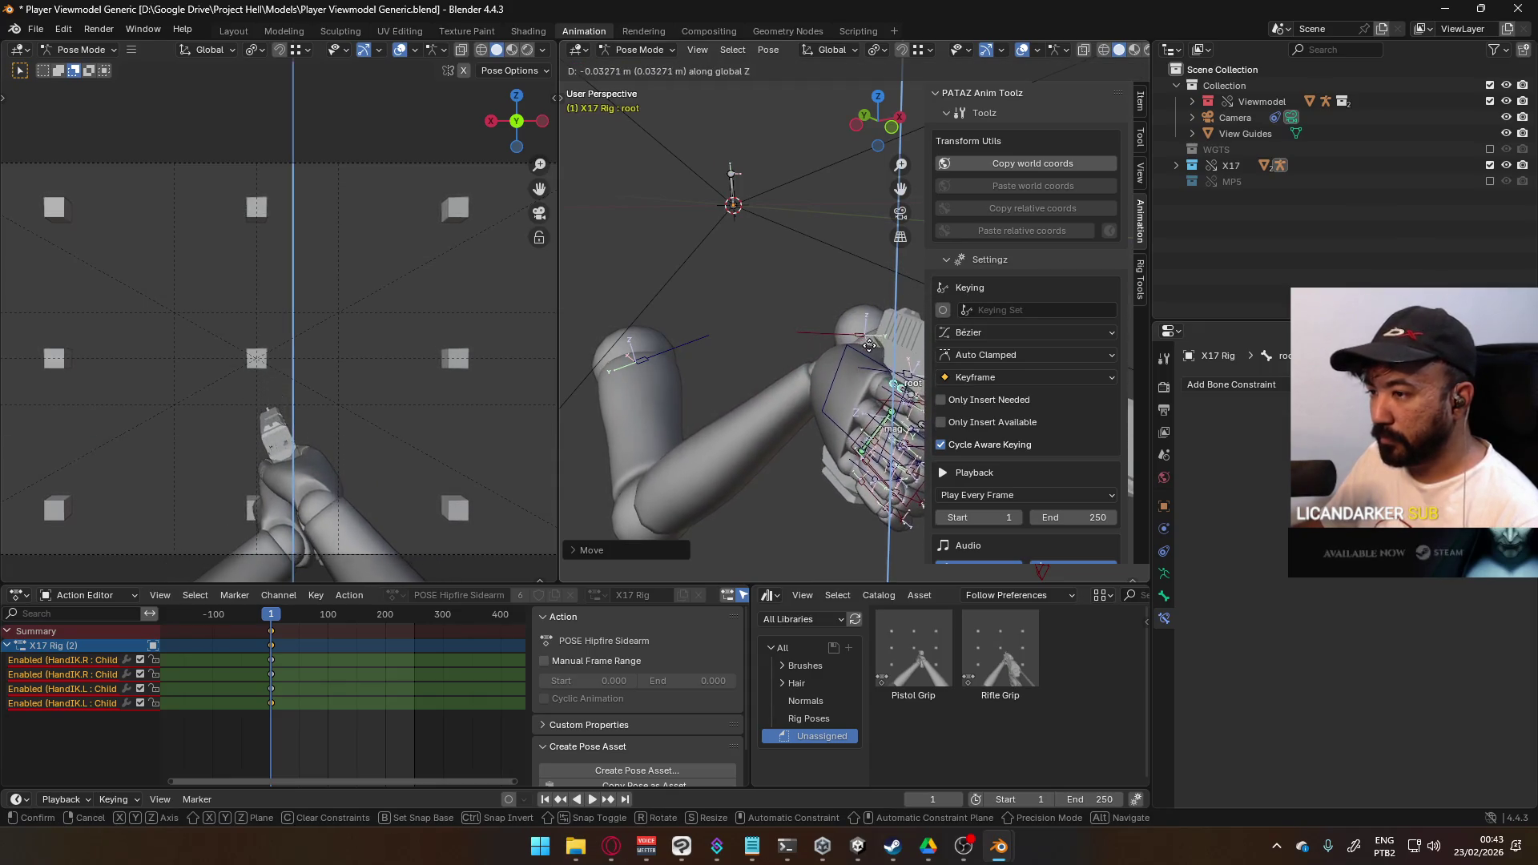
click(860, 344)
- Fine-tune the root bone with more X moves and a Y rotation, ending about 0.0045 m along X
middle_drag(860, 343, 825, 316)
key(g)
key(y)
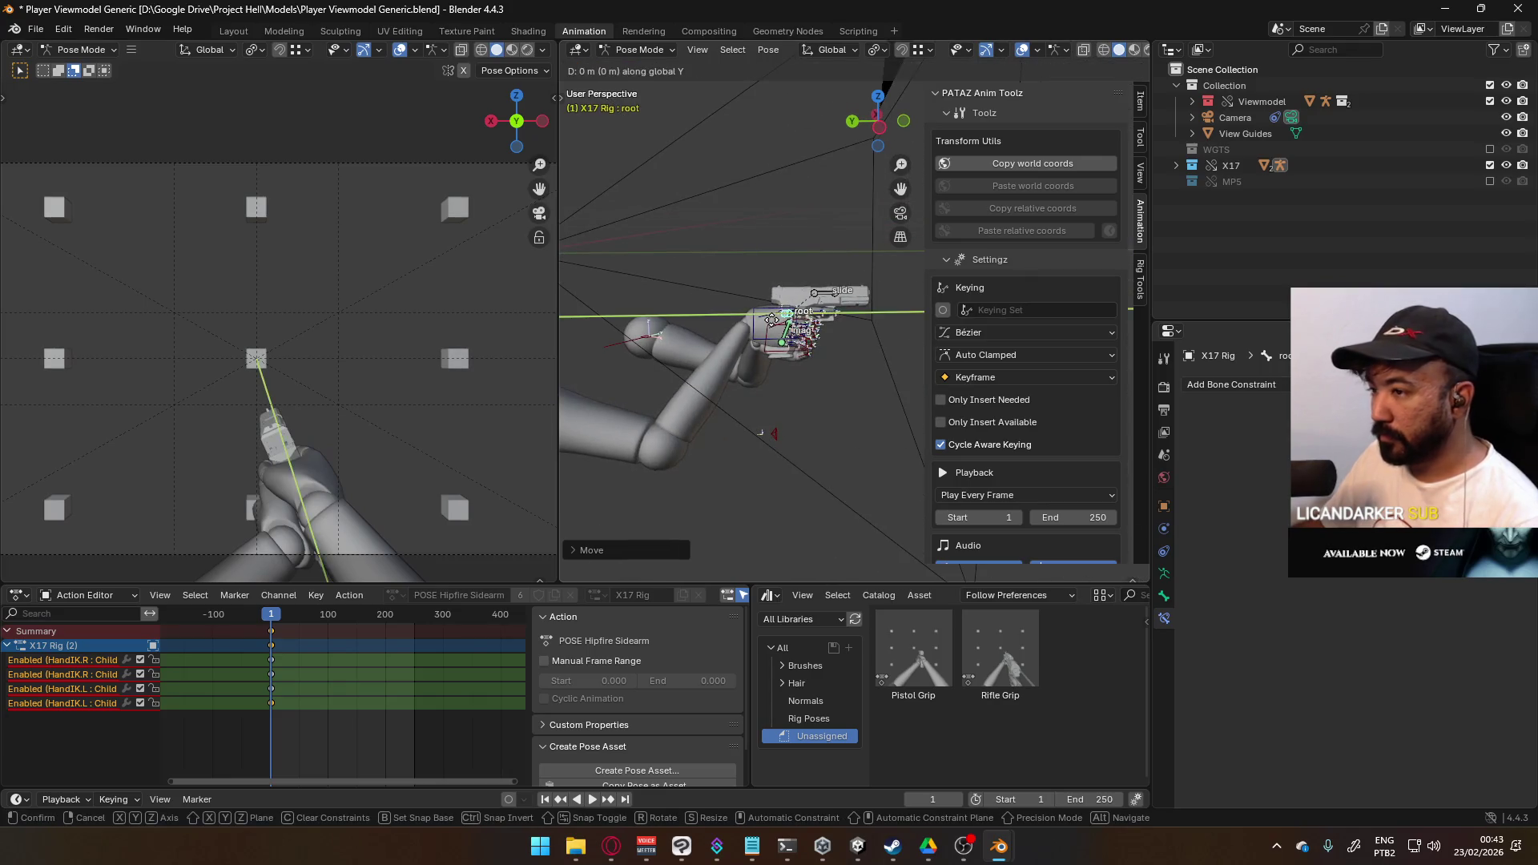
click(782, 311)
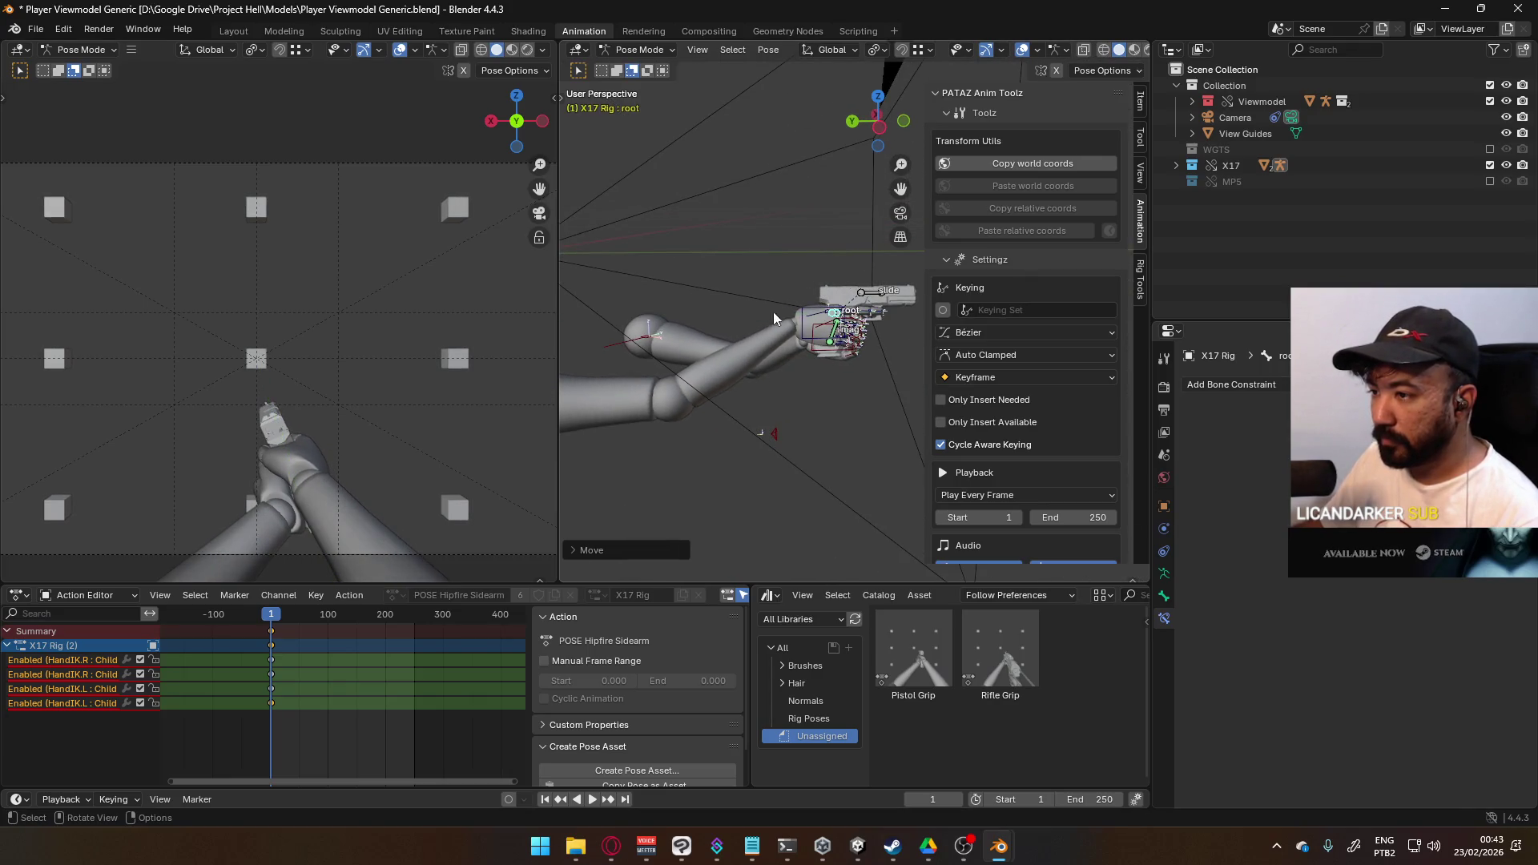
right_click(809, 299)
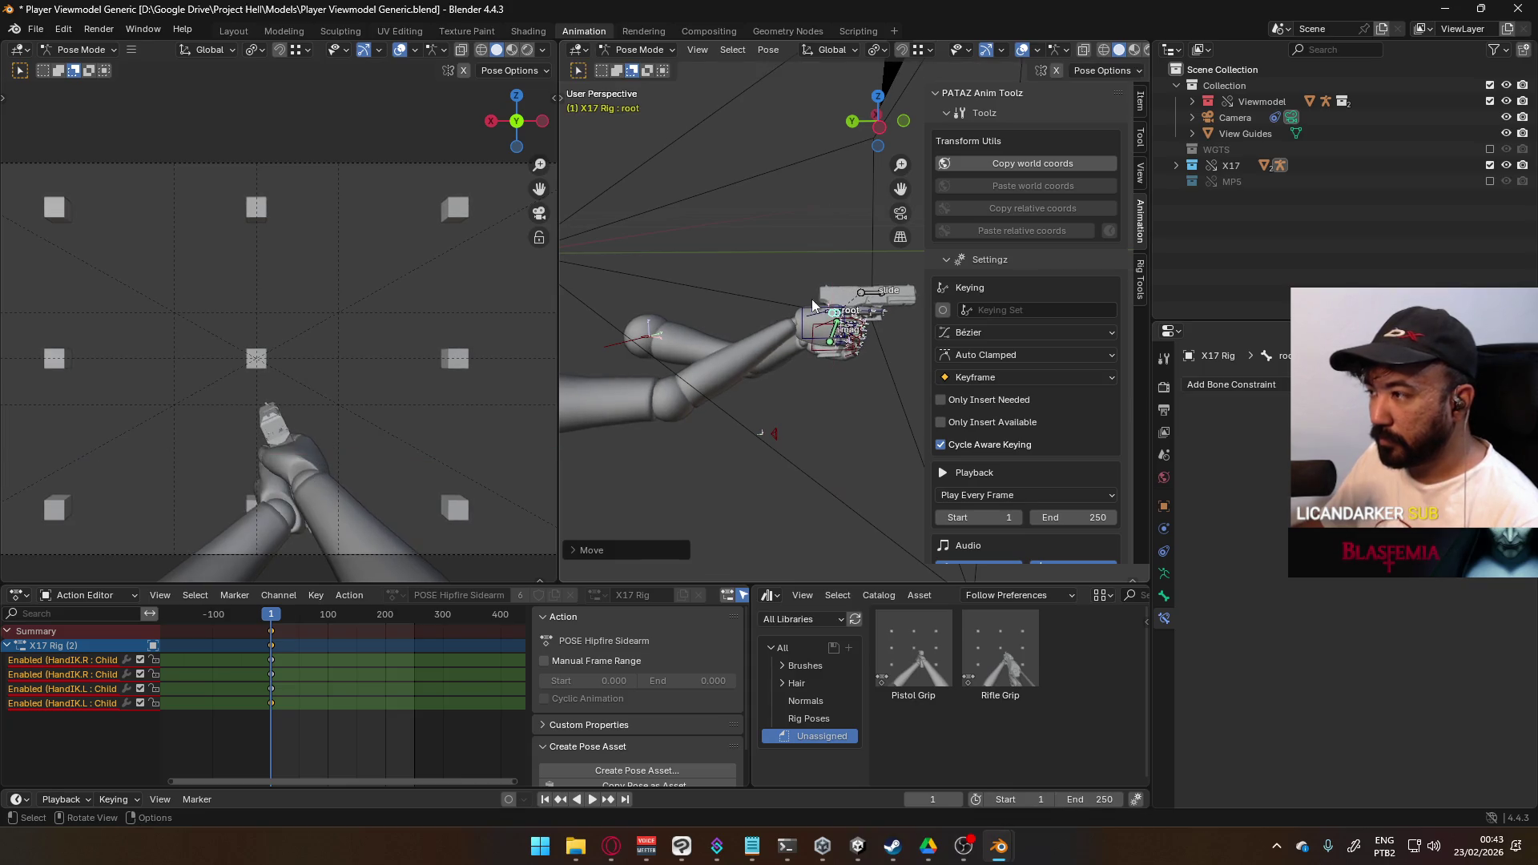
mouse_move(849, 319)
middle_down()
mouse_move(893, 334)
mouse_move(985, 316)
mouse_move(904, 302)
middle_up()
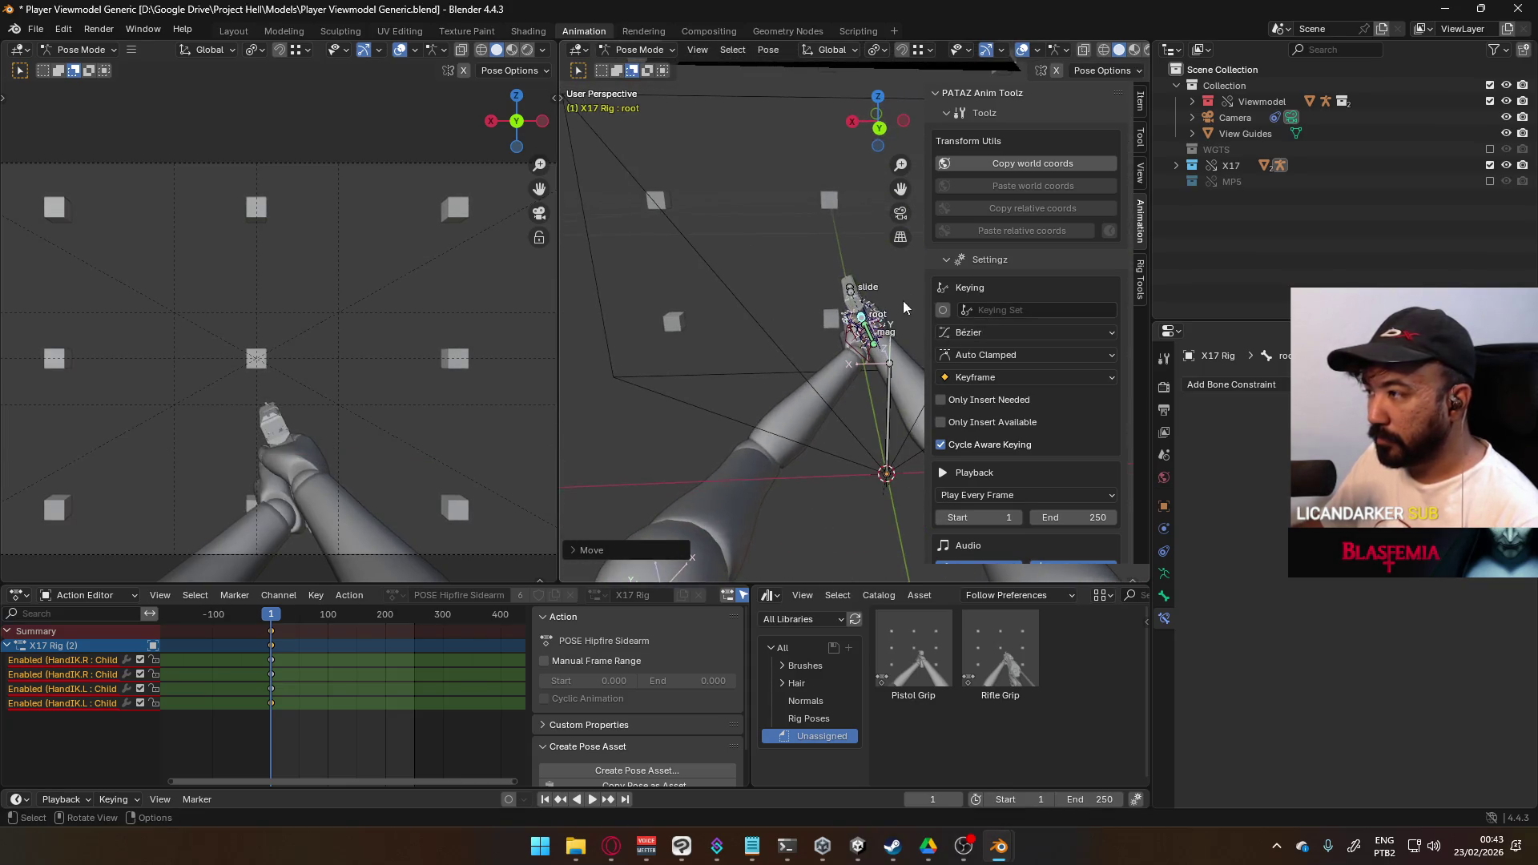
key(g)
key(x)
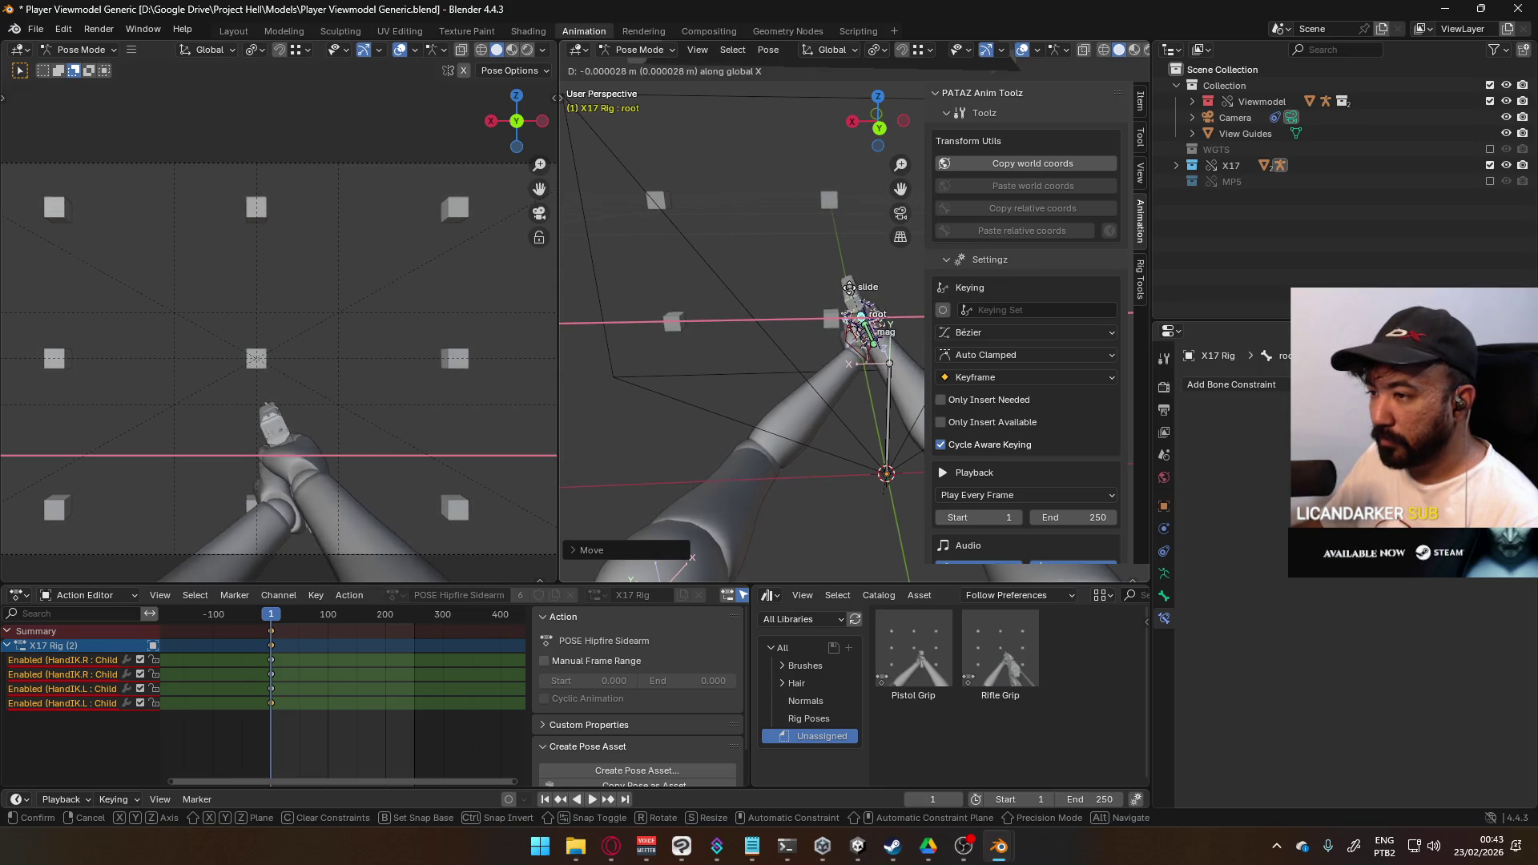
click(848, 286)
key(r)
key(y)
key(y)
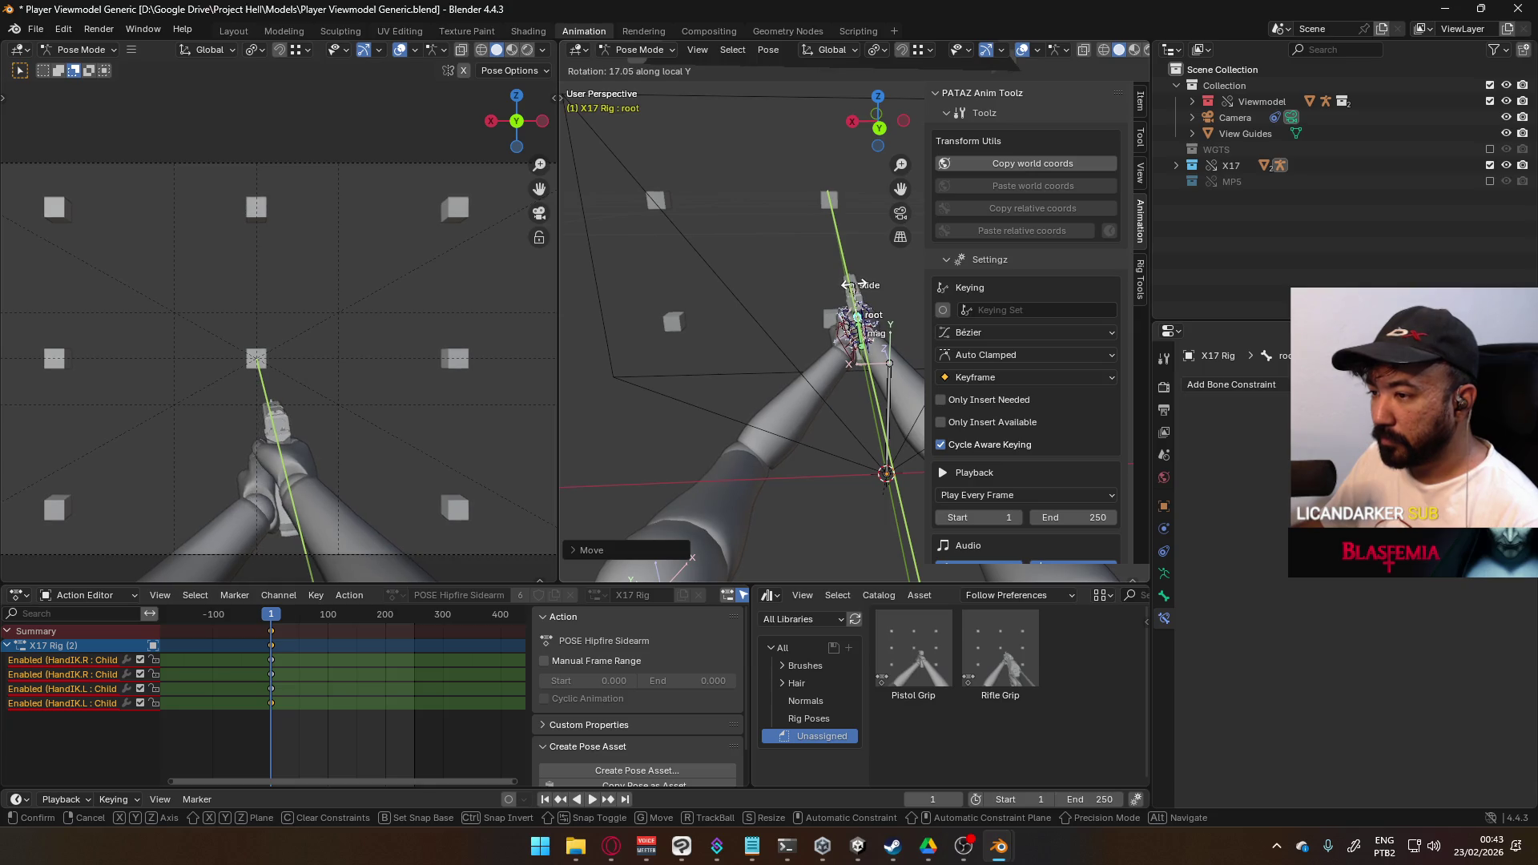
click(757, 360)
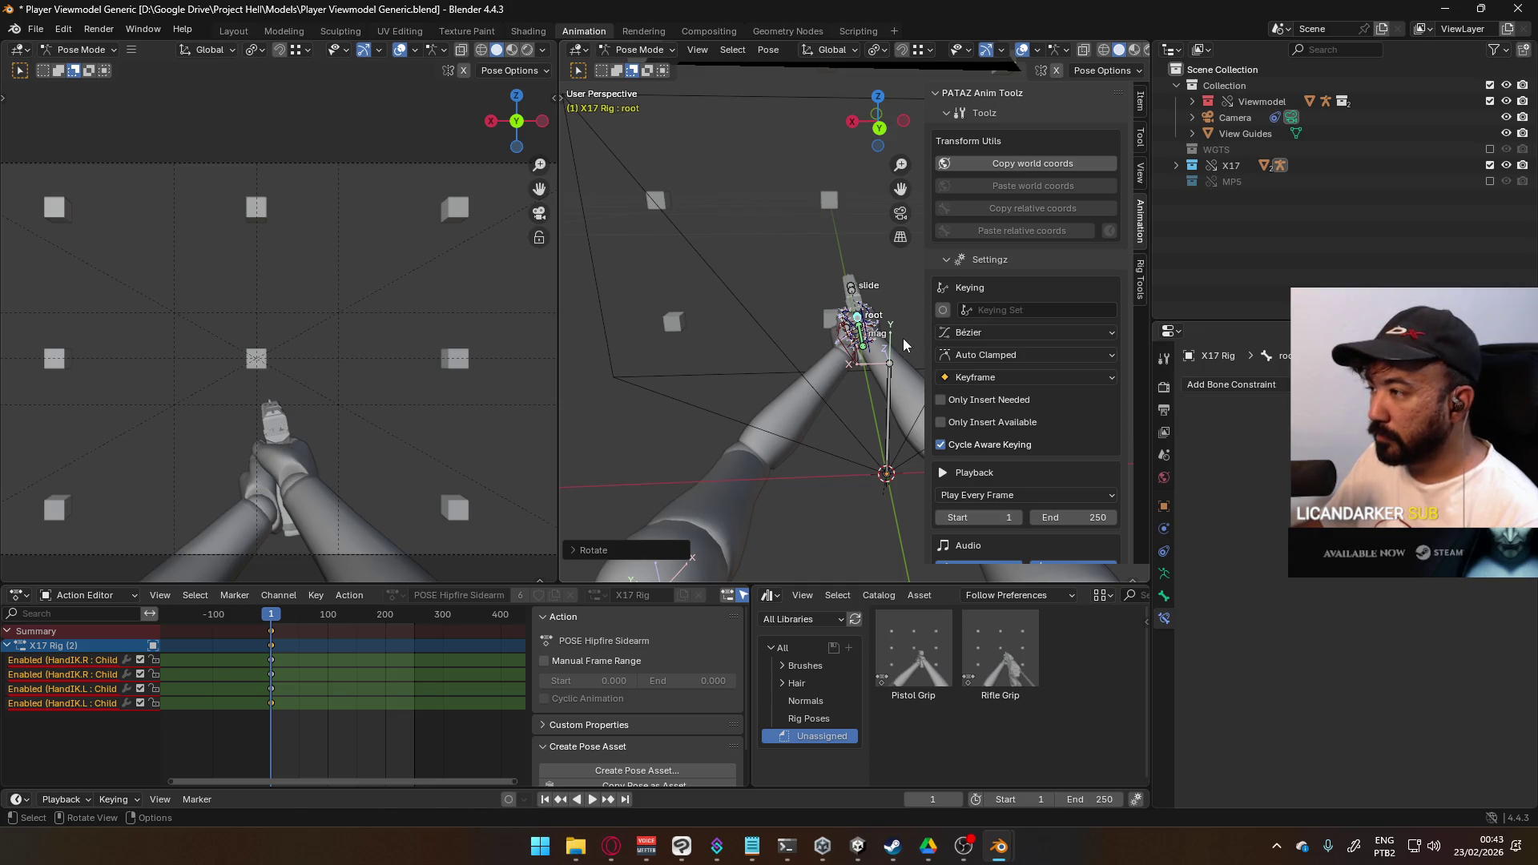
key(g)
key(x)
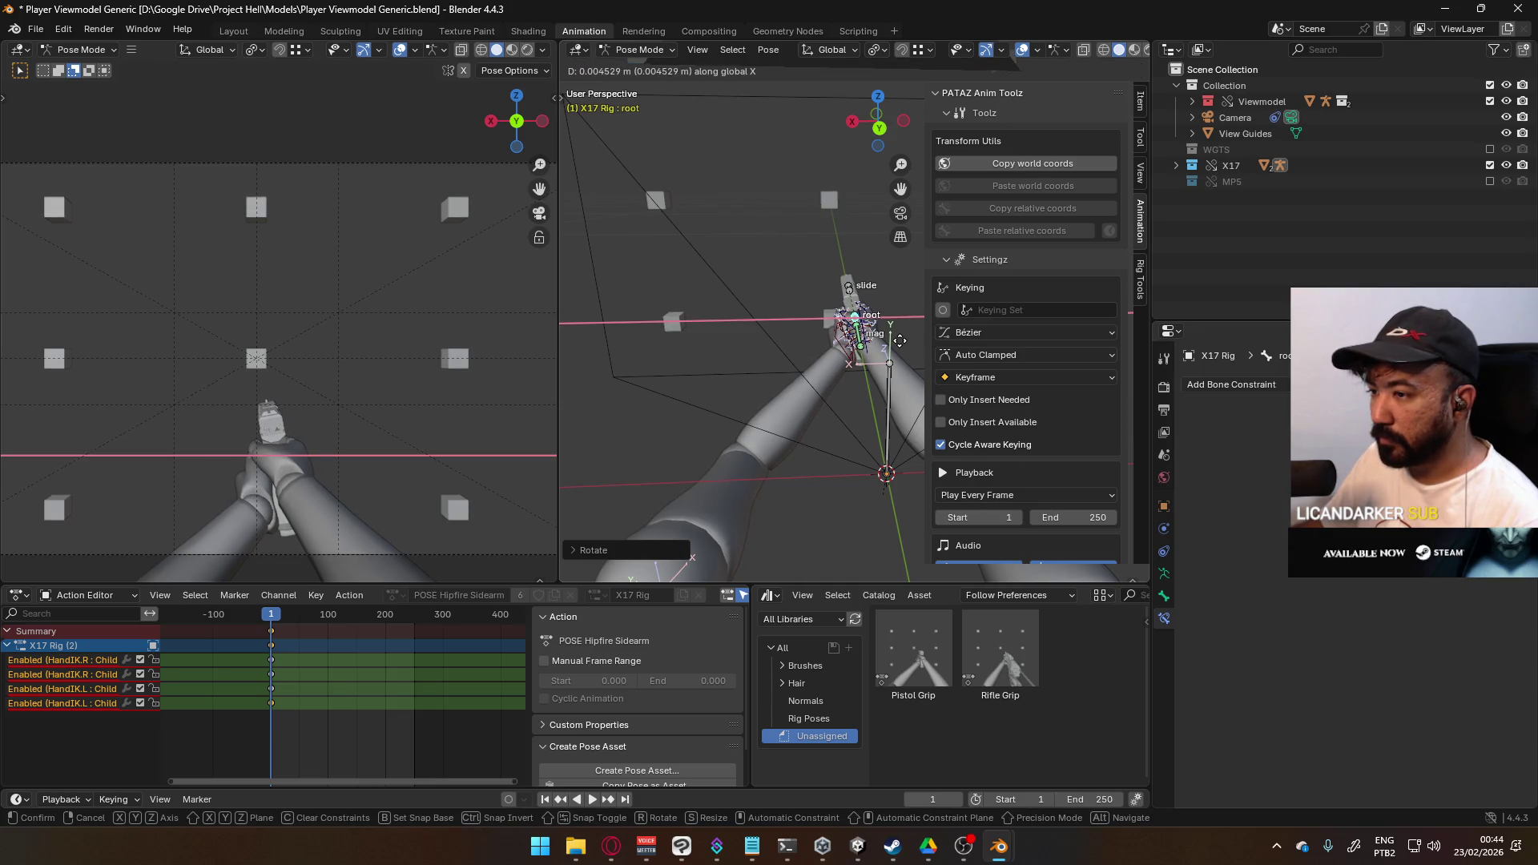
click(900, 340)
mouse_move(800, 356)
middle_down()
mouse_move(1004, 314)
mouse_move(969, 364)
mouse_move(849, 370)
middle_up()
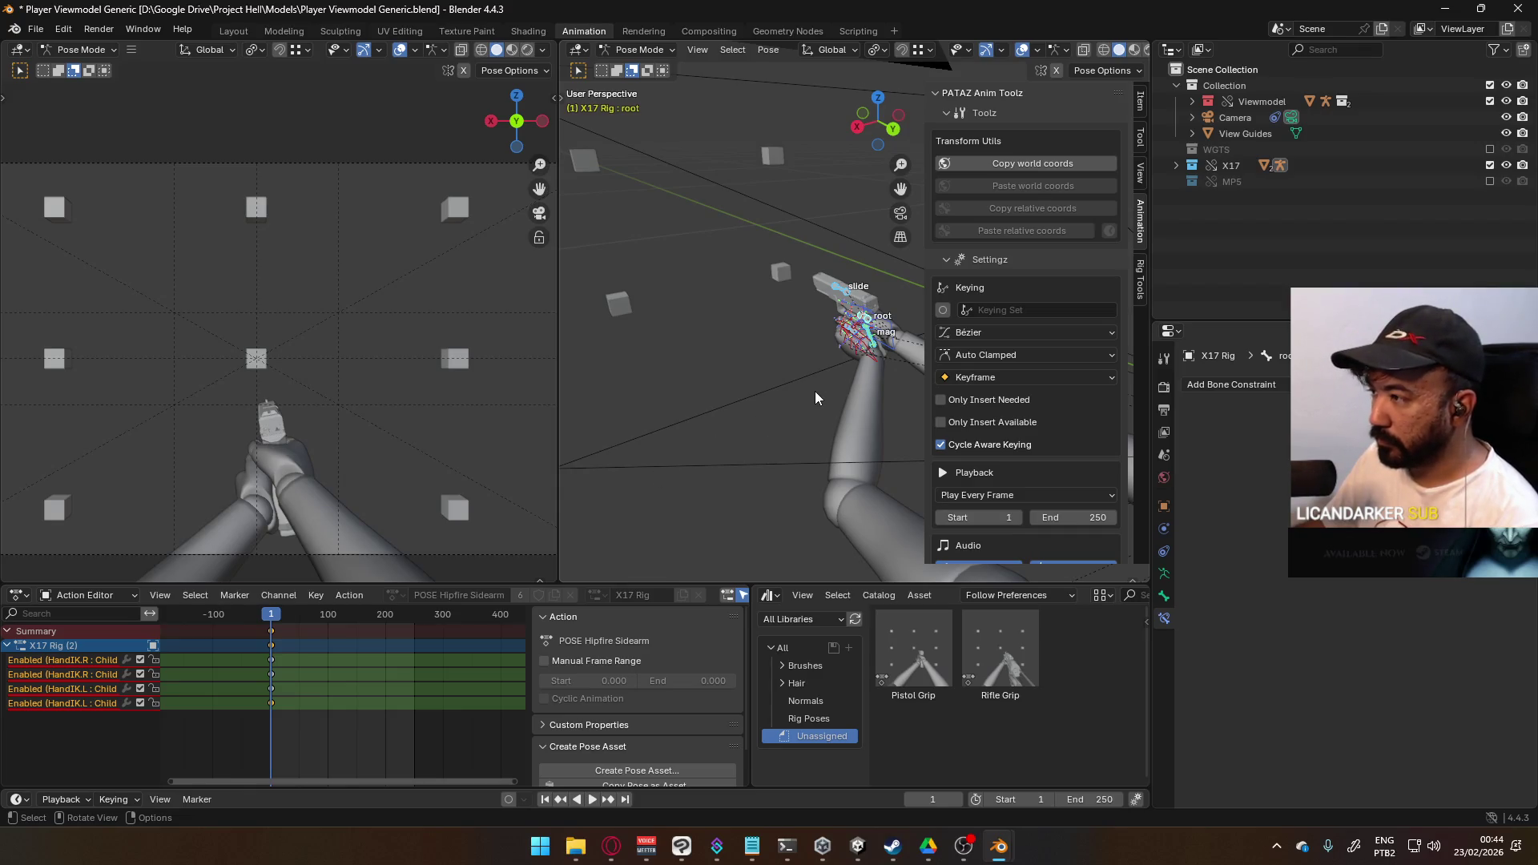
- Show all bone channels of the X17 action and select the X17 Rig channel
key(a)
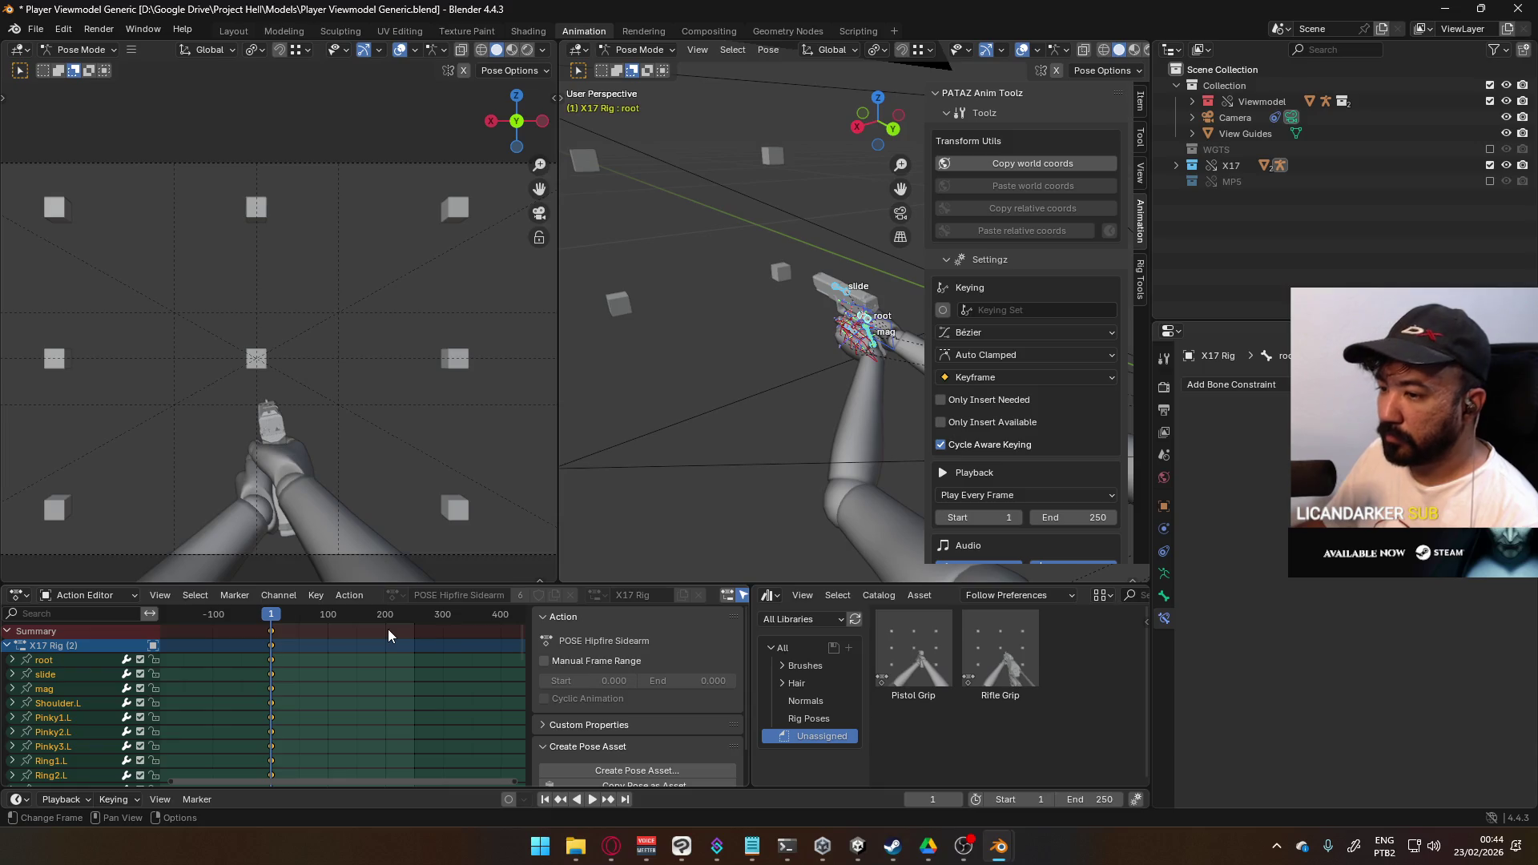
scroll(387, 628, down, 1)
scroll(344, 665, down, 1)
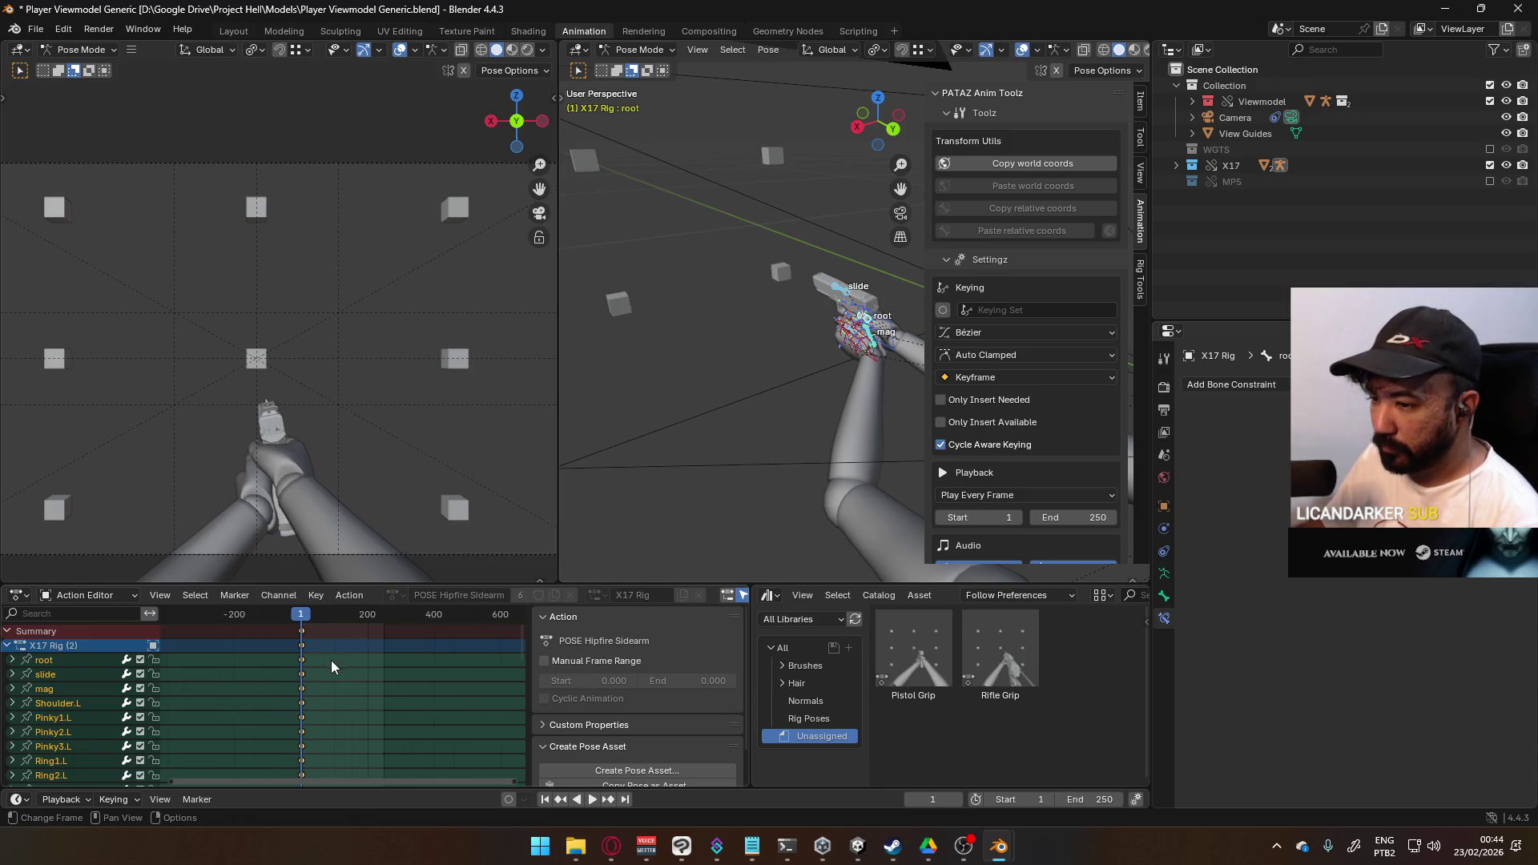
click(60, 646)
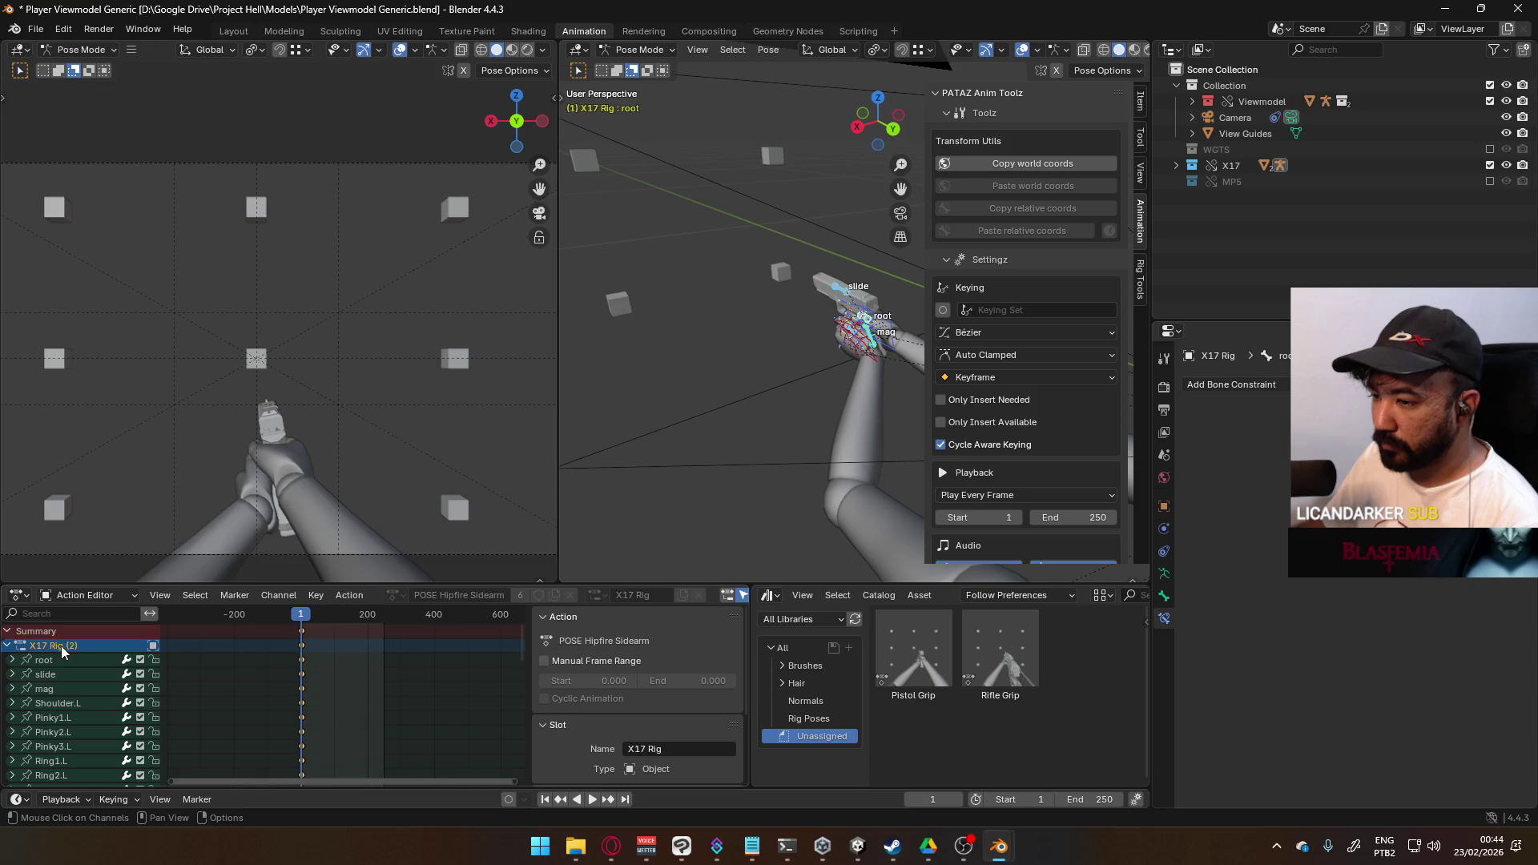
- Browse the root bone's Armature, Bone and Bone Constraint settings, ending on the Physics tab
click(1164, 574)
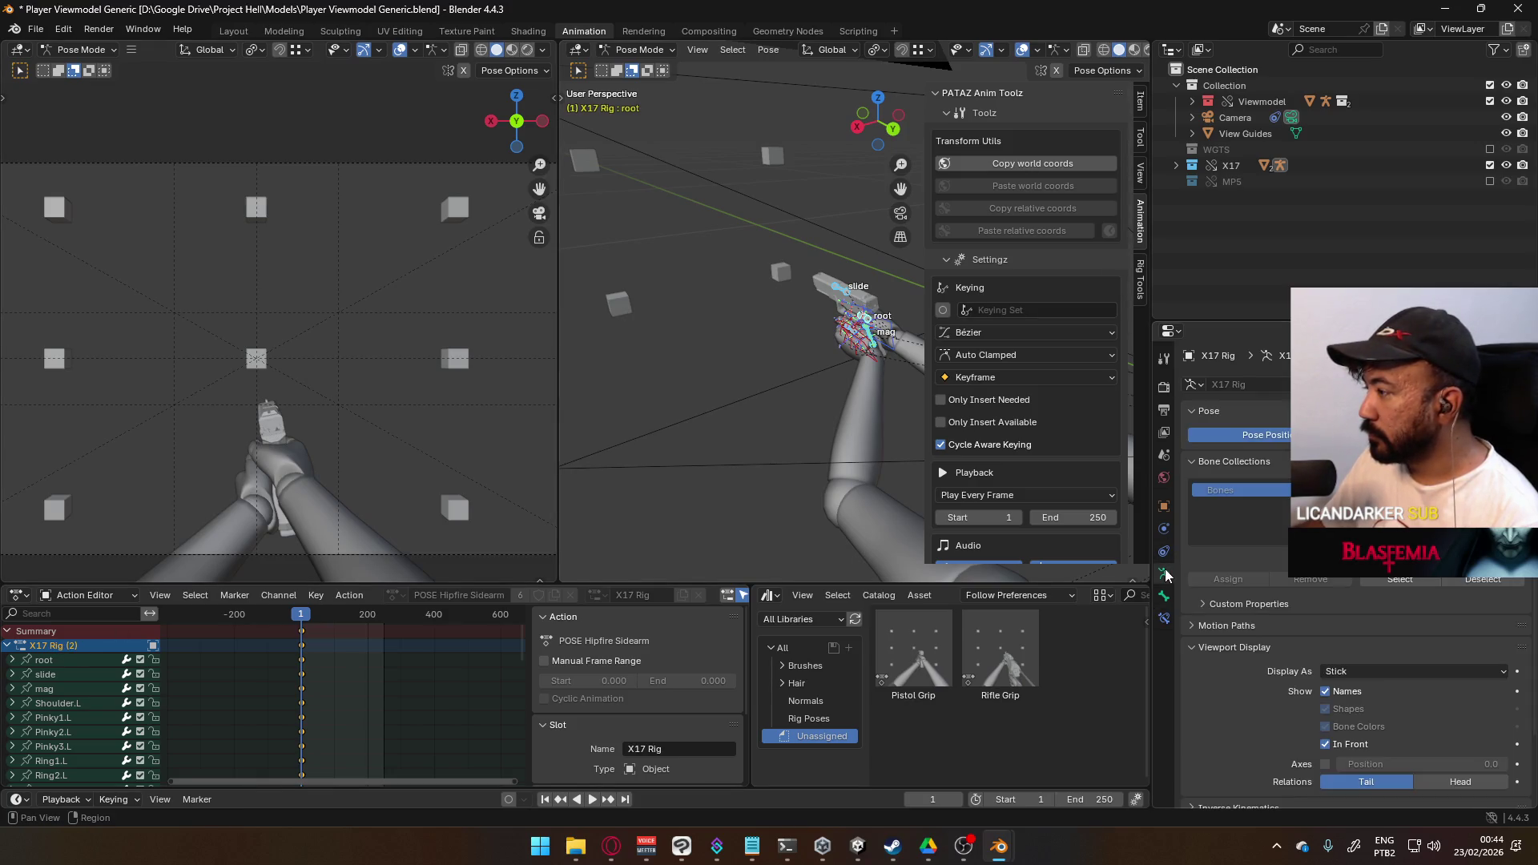
click(1164, 597)
click(1227, 637)
click(1228, 639)
click(1227, 655)
click(1225, 657)
click(1229, 669)
click(1228, 669)
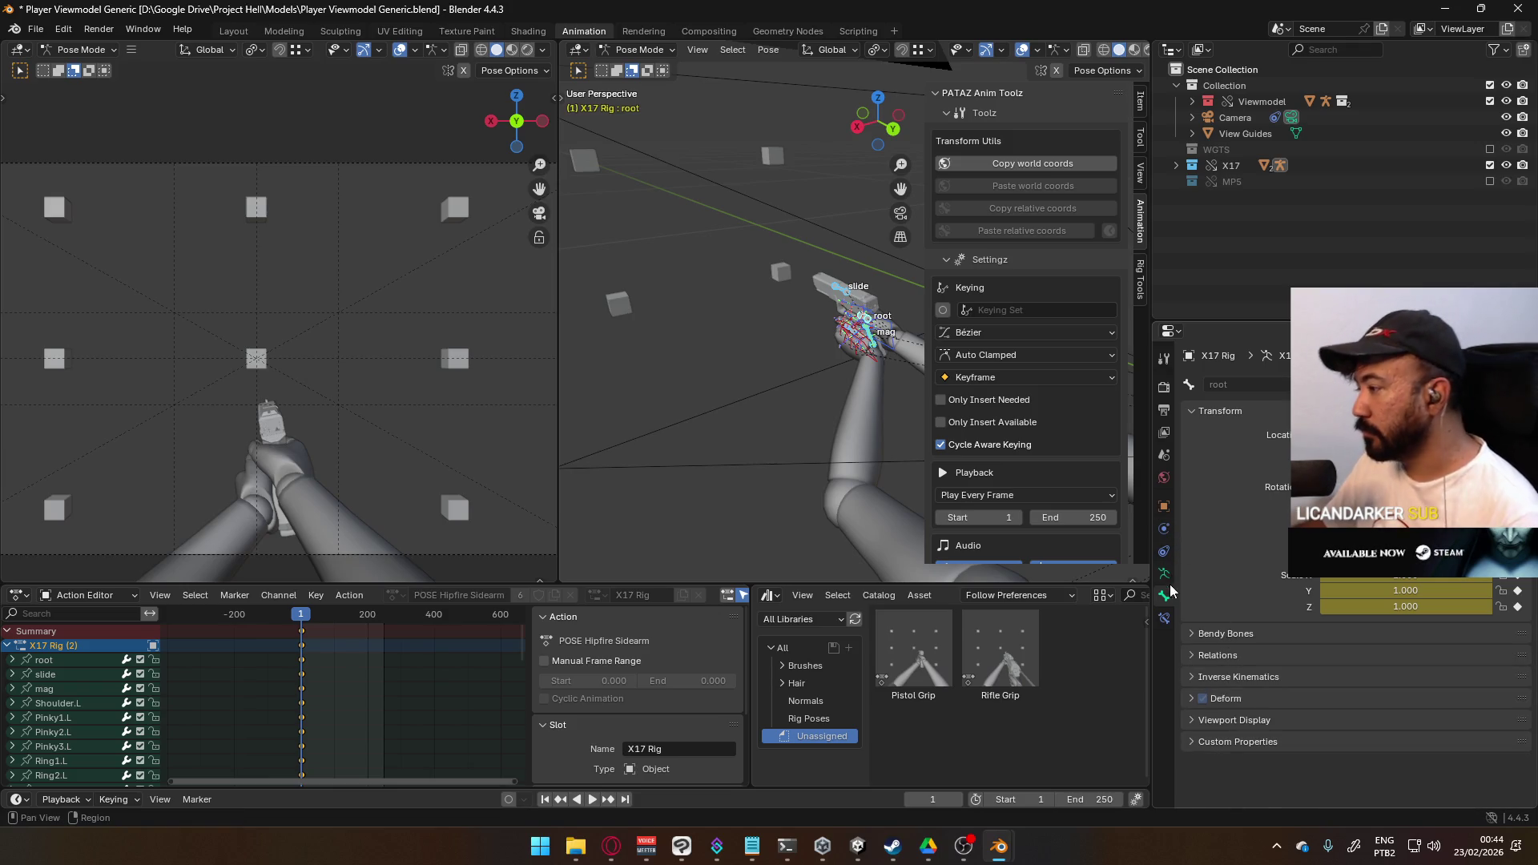
click(1165, 618)
click(1164, 573)
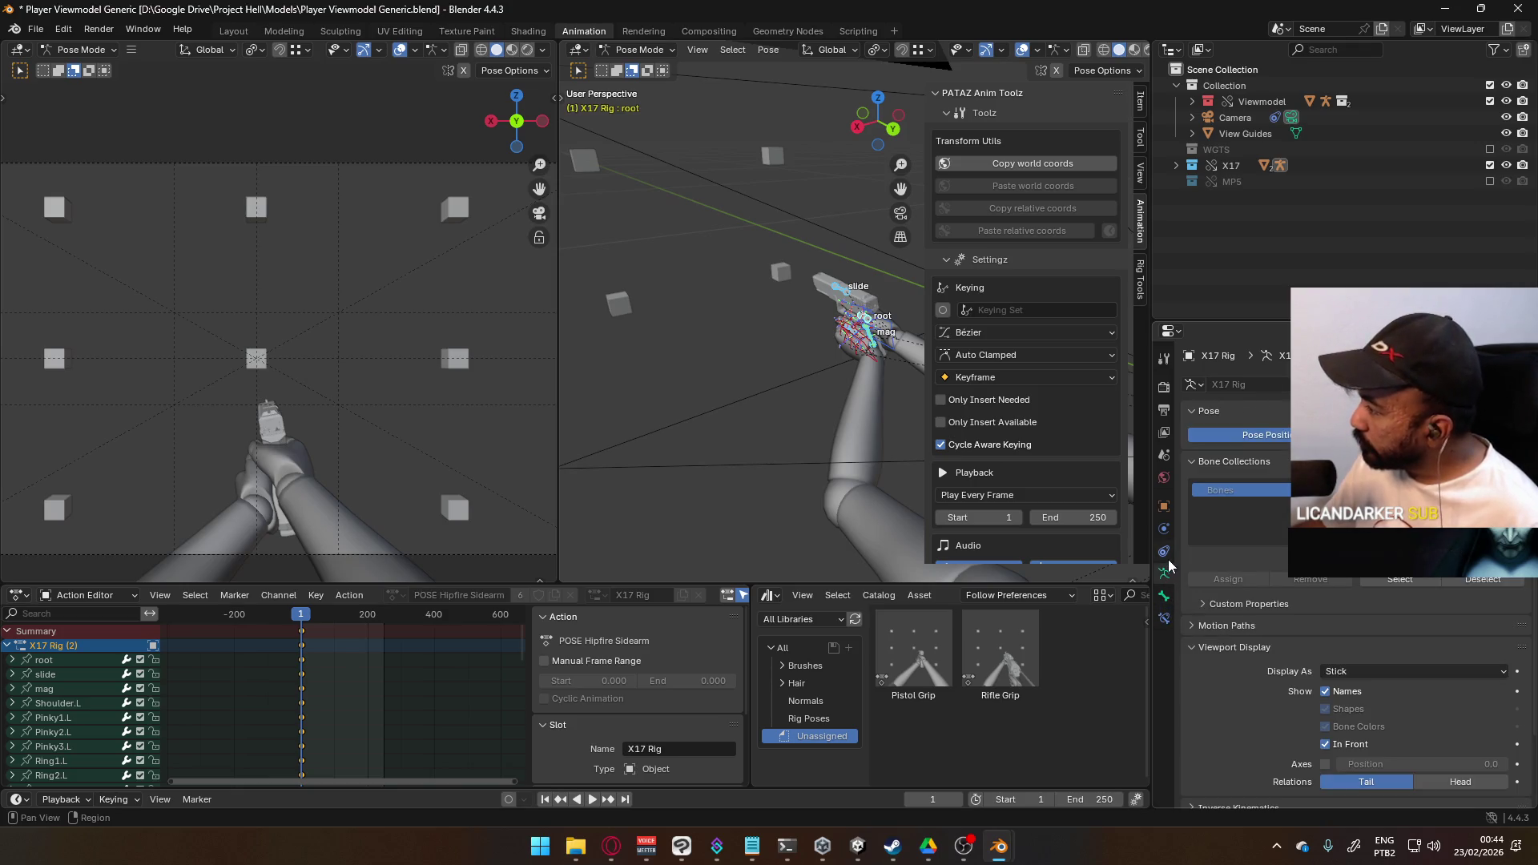
click(1164, 530)
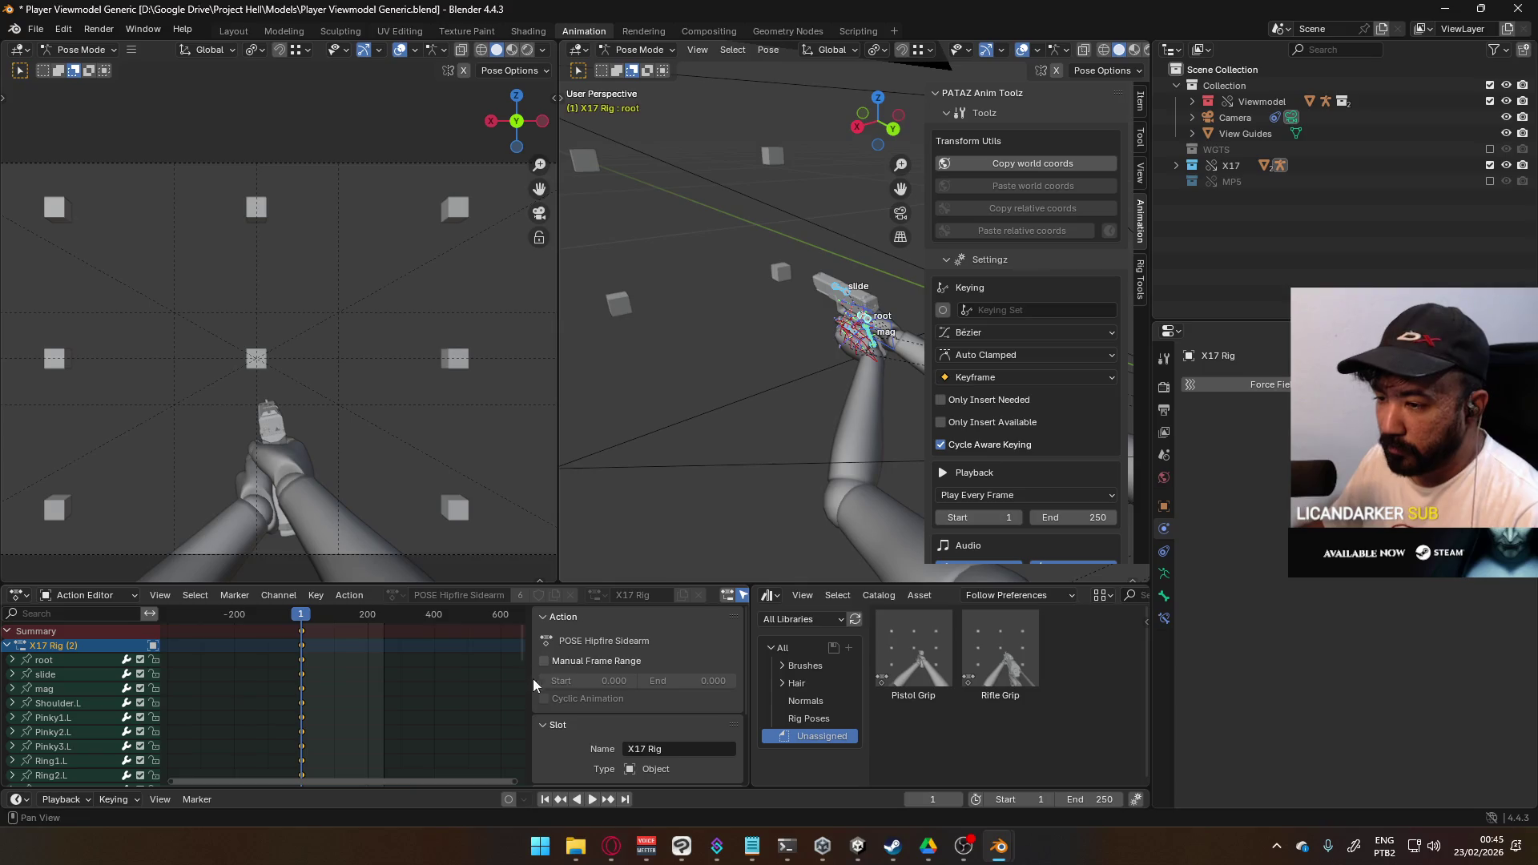
- Exclude the X17 collection from the view layer so only the arms remain
scroll(160, 674, down, 10)
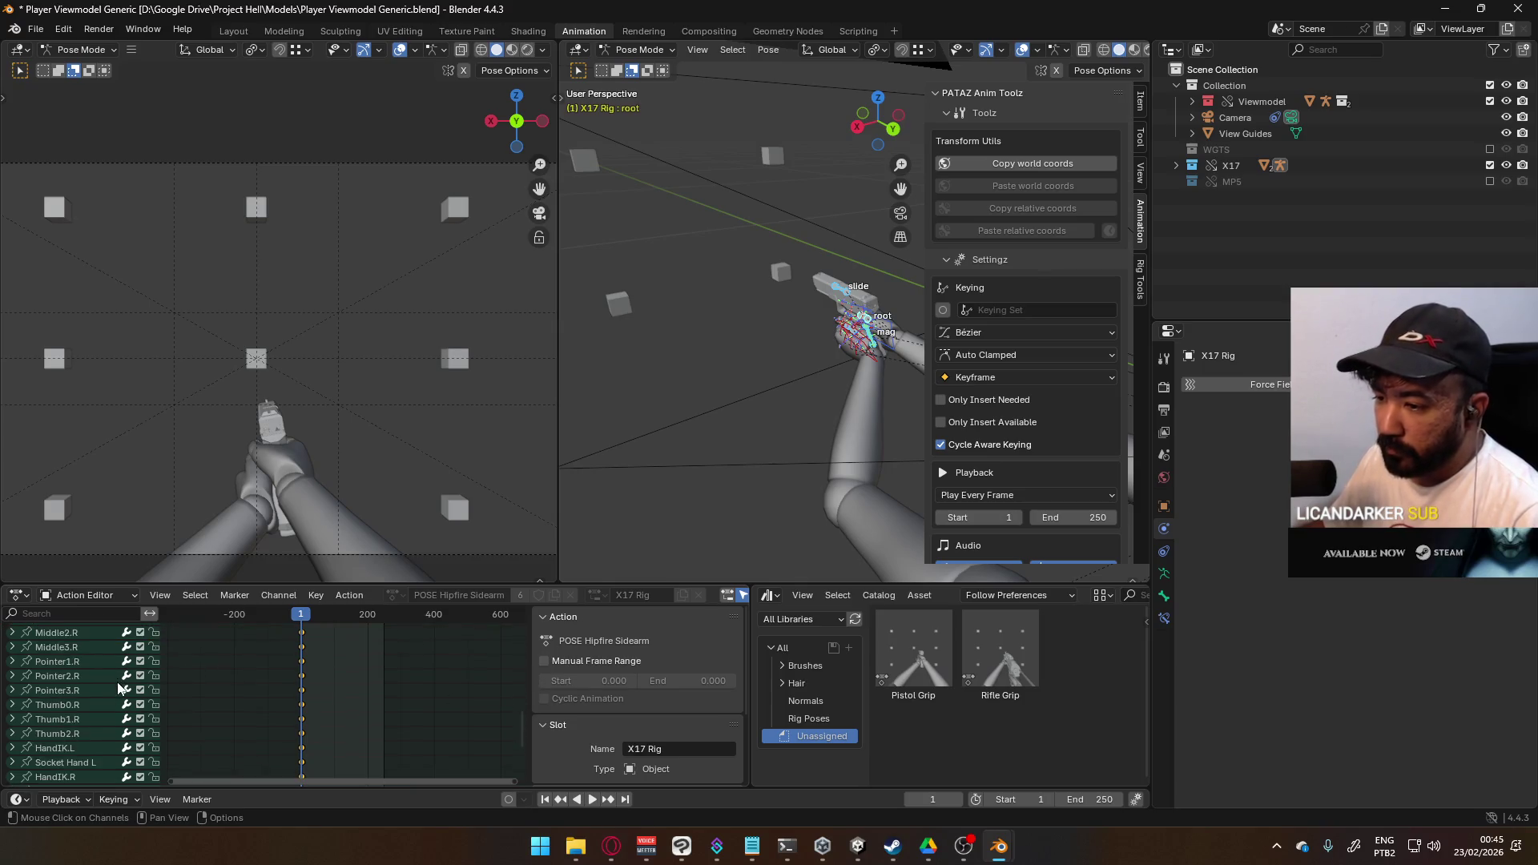
scroll(122, 685, up, 10)
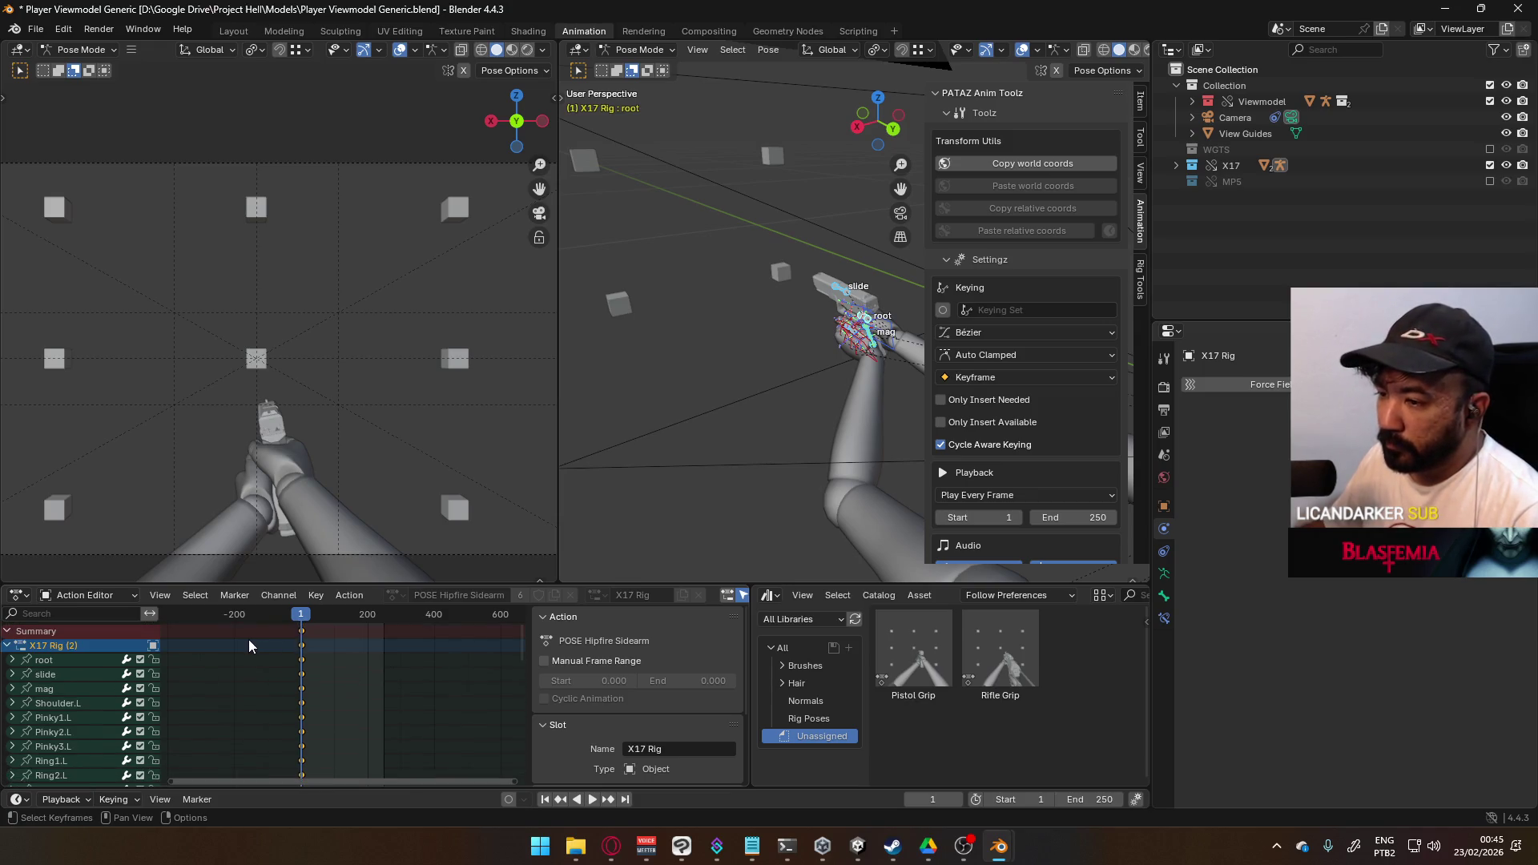
mouse_move(684, 377)
middle_down()
mouse_move(758, 339)
mouse_move(791, 295)
mouse_move(829, 334)
mouse_move(882, 340)
mouse_move(843, 359)
mouse_move(867, 391)
middle_up()
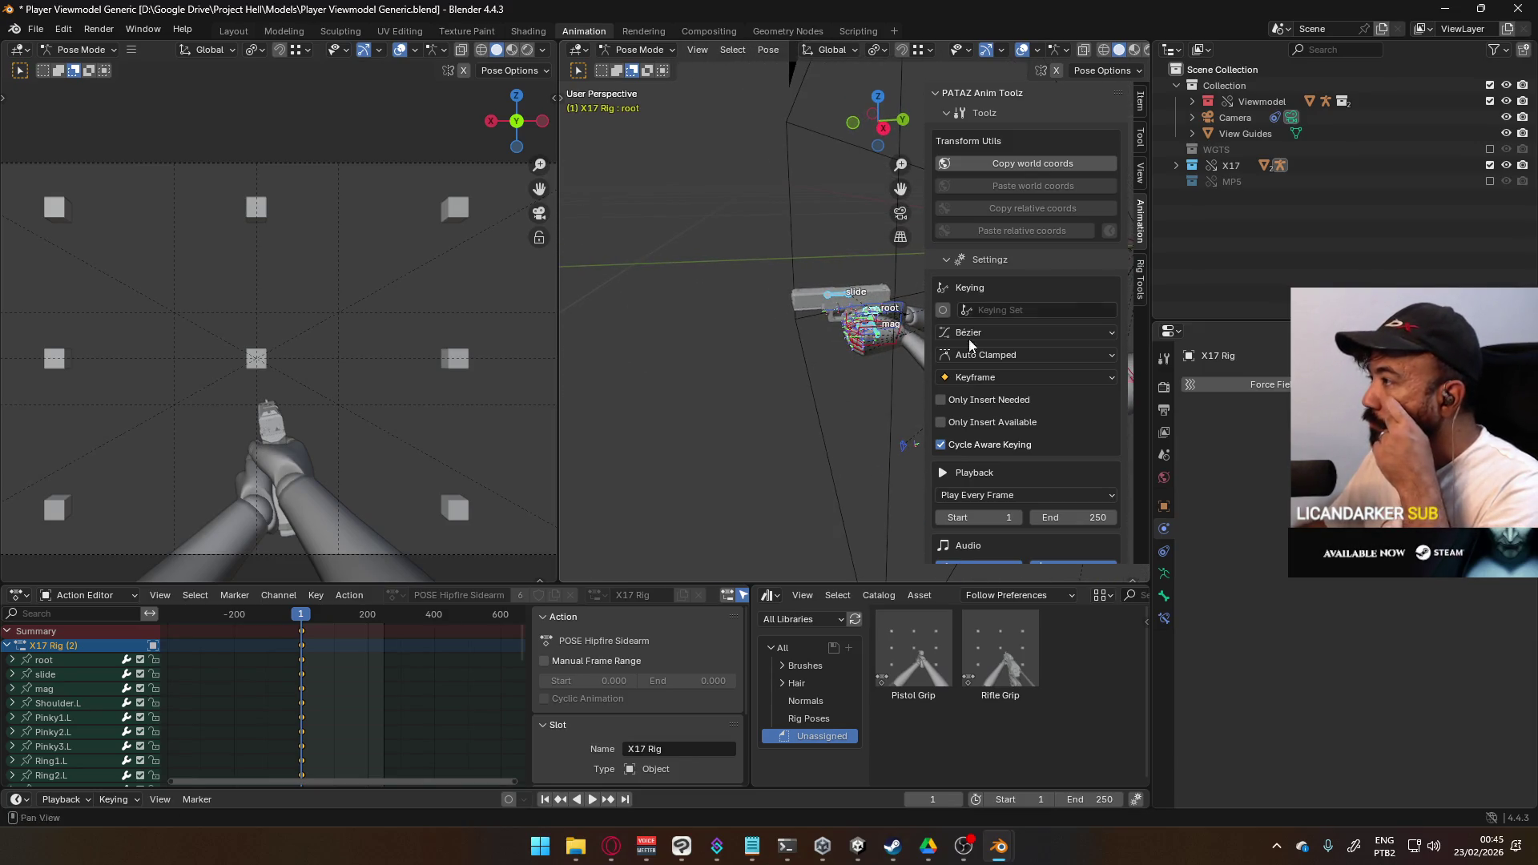
click(1489, 165)
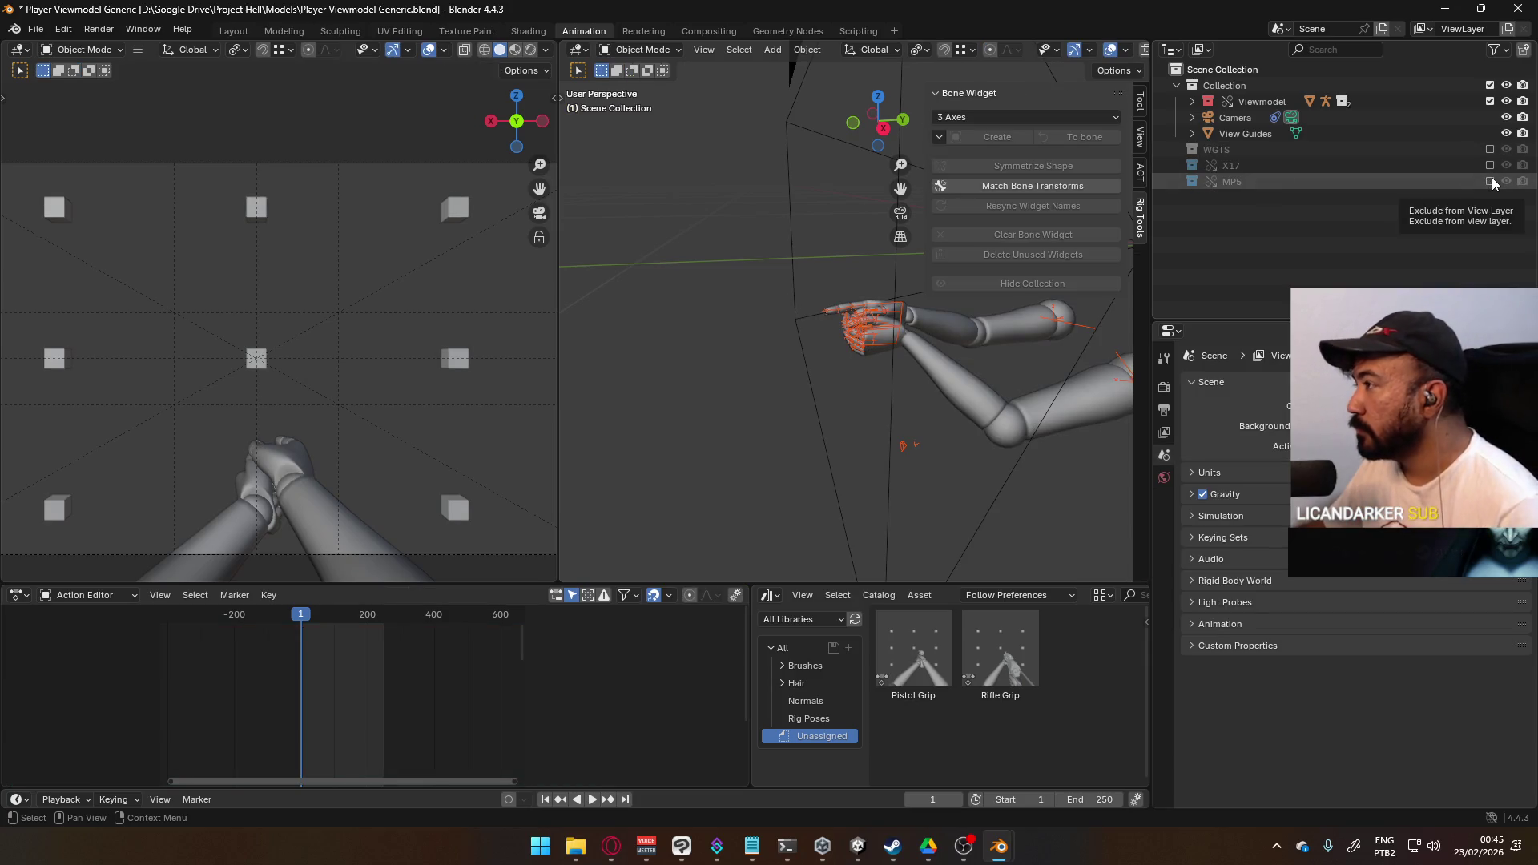
- Restore the X17 collection to the scene and select the X17 rig
click(1490, 164)
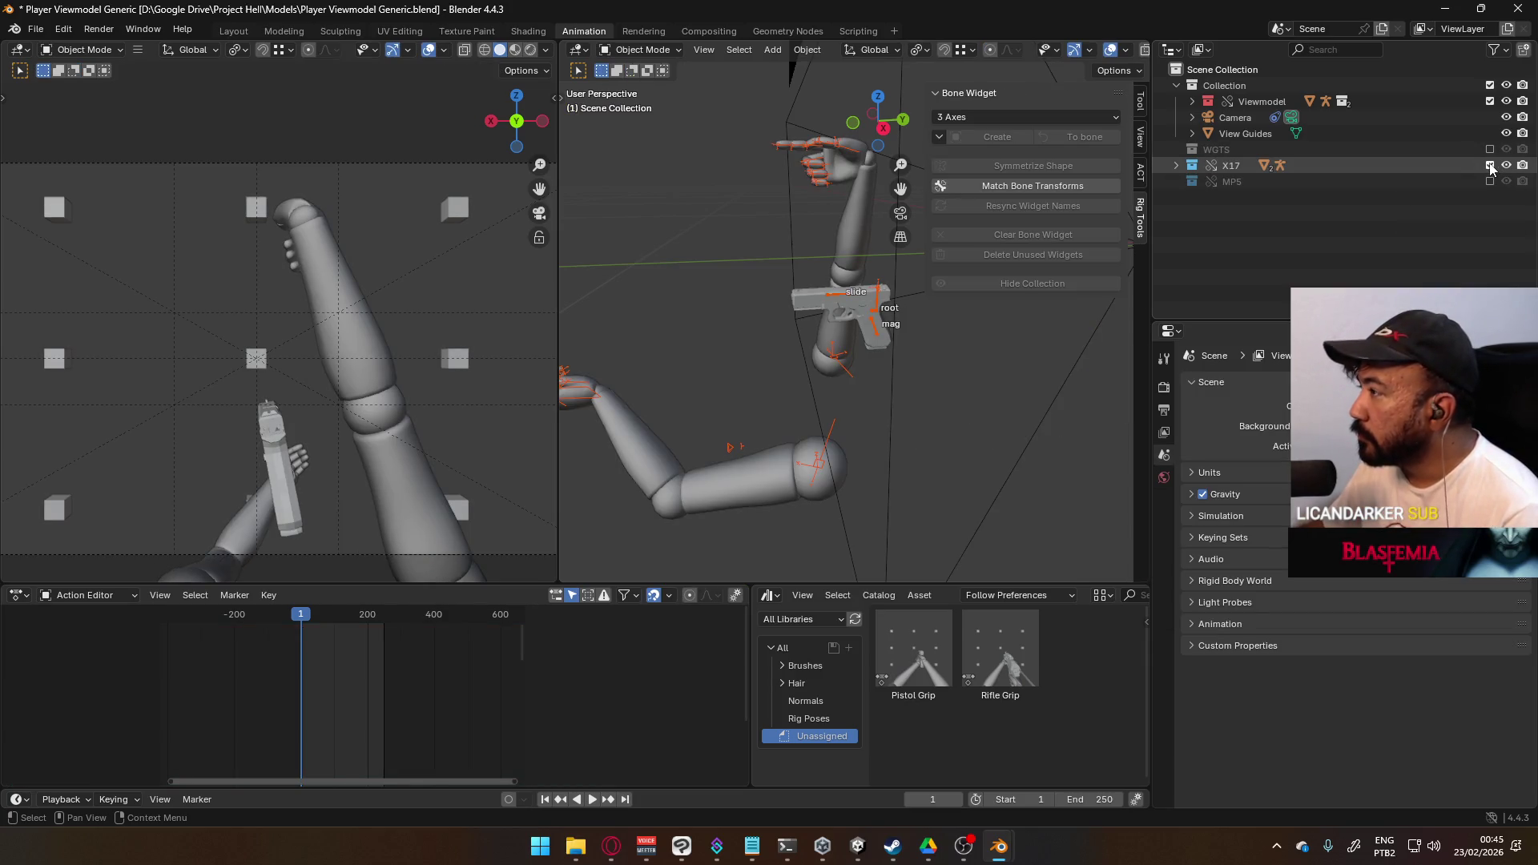
click(1489, 165)
click(1490, 165)
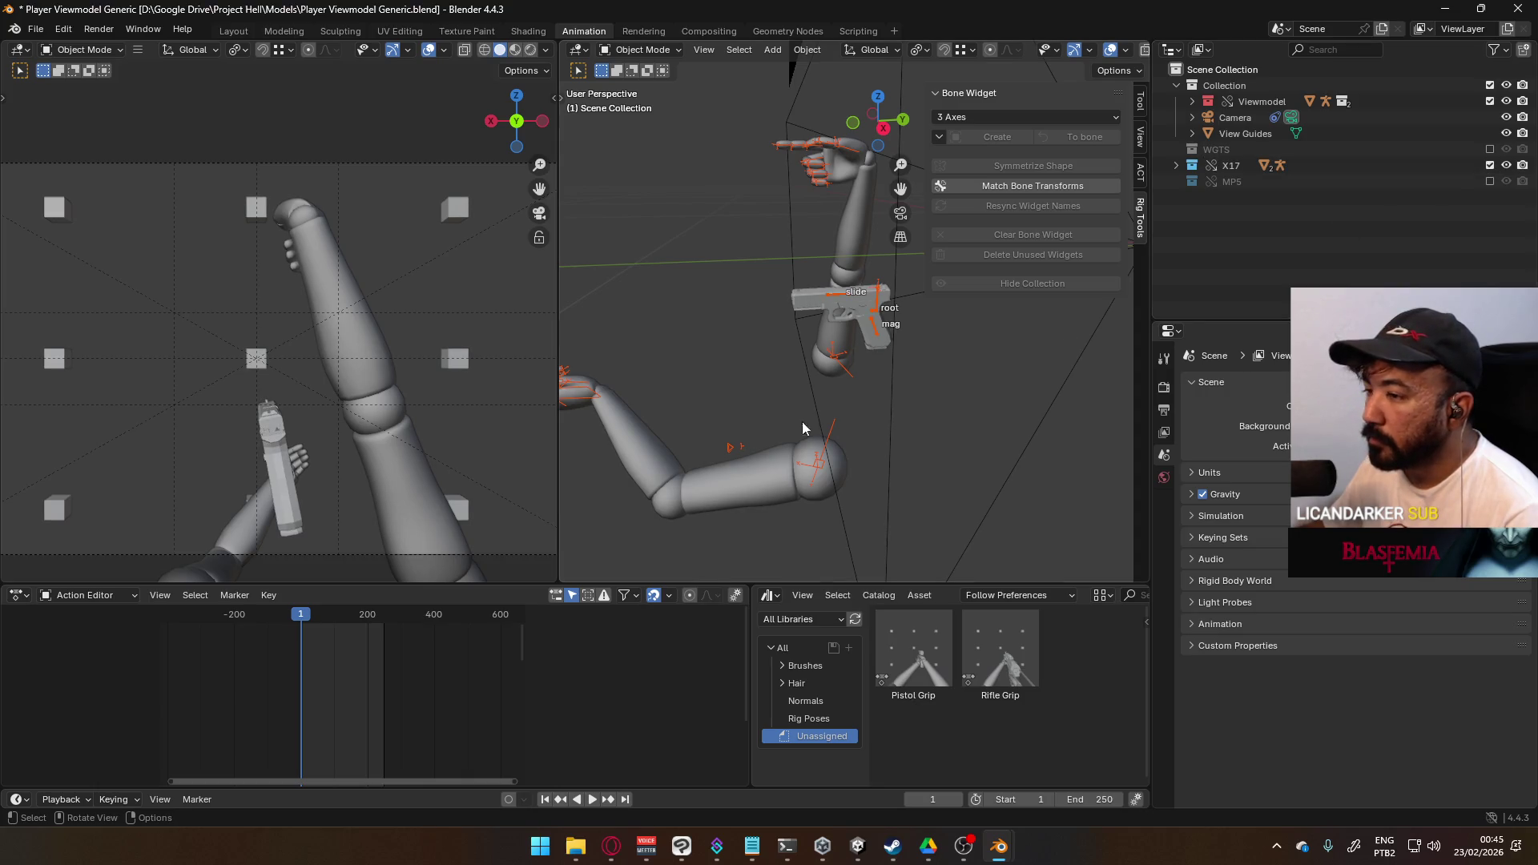
click(886, 350)
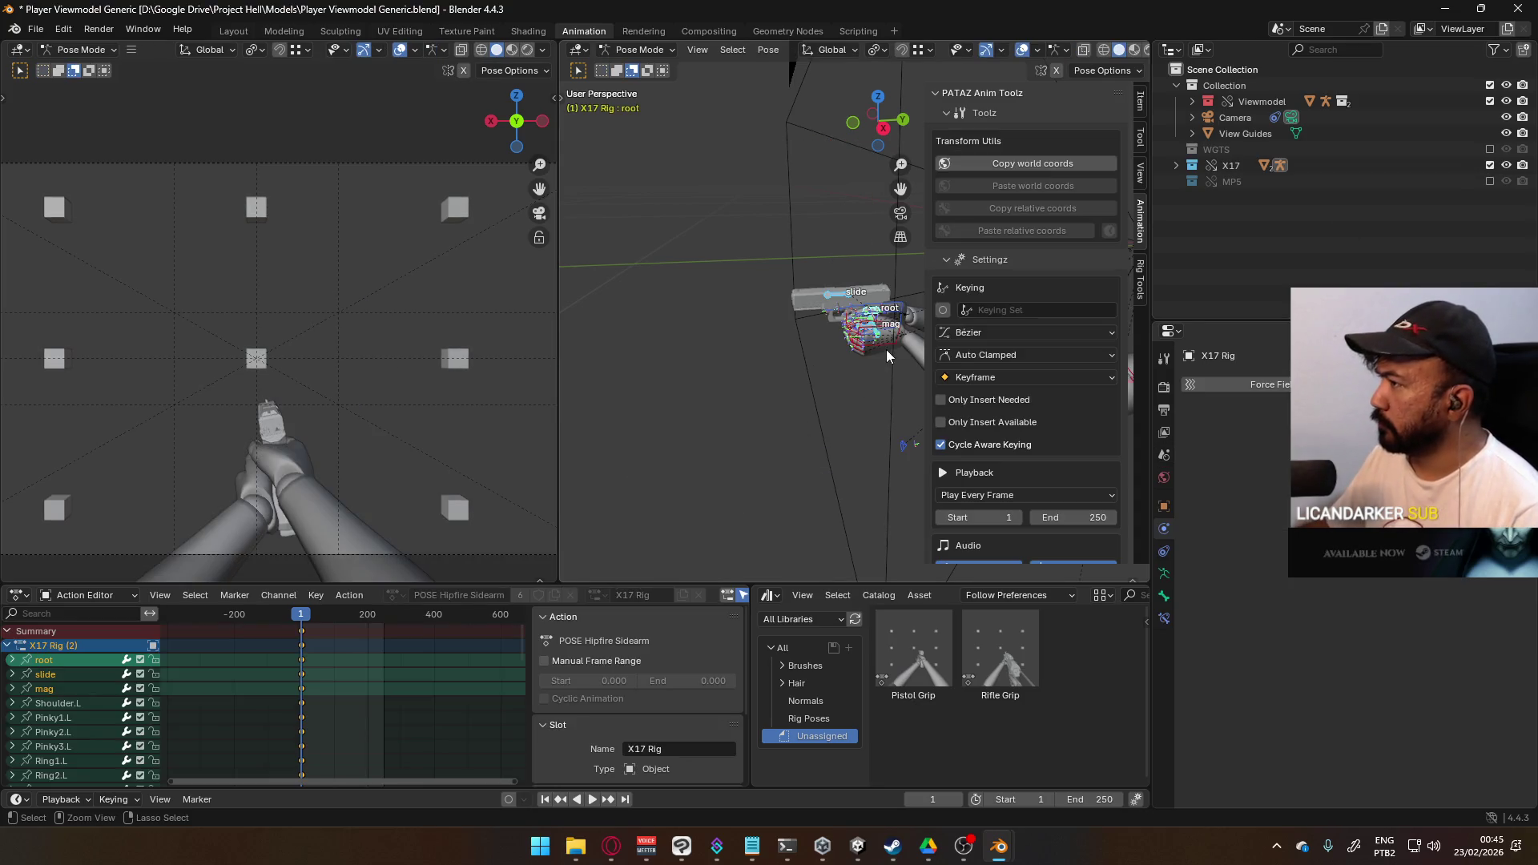
- Box-select the root, slide and mag bones, key them at frame 1, then undo it
mouse_move(761, 402)
middle_down()
mouse_move(657, 415)
mouse_move(743, 390)
middle_up()
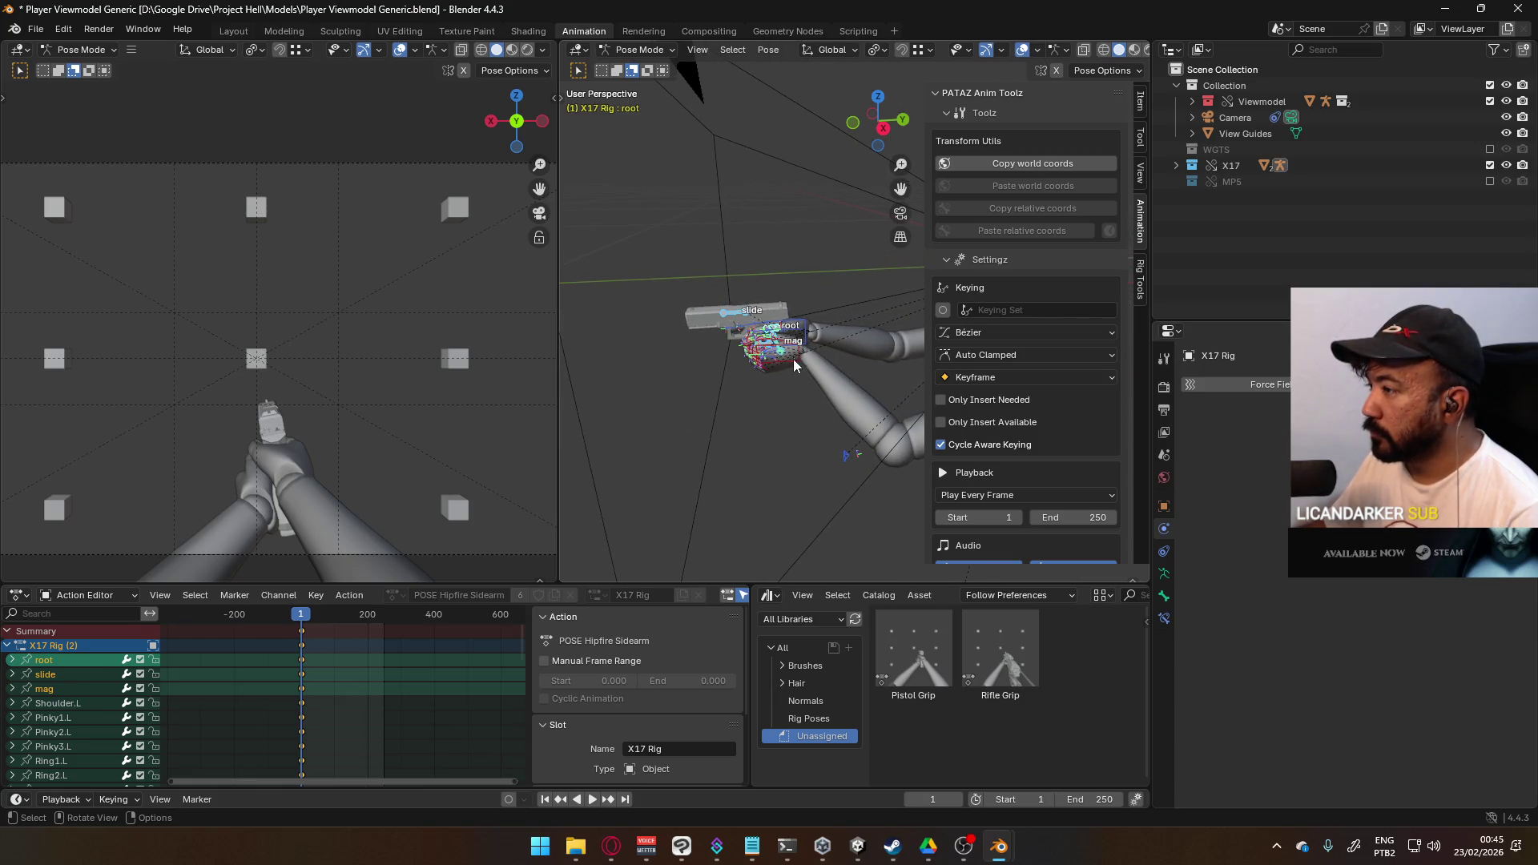
ctrl+drag(674, 276, 846, 377)
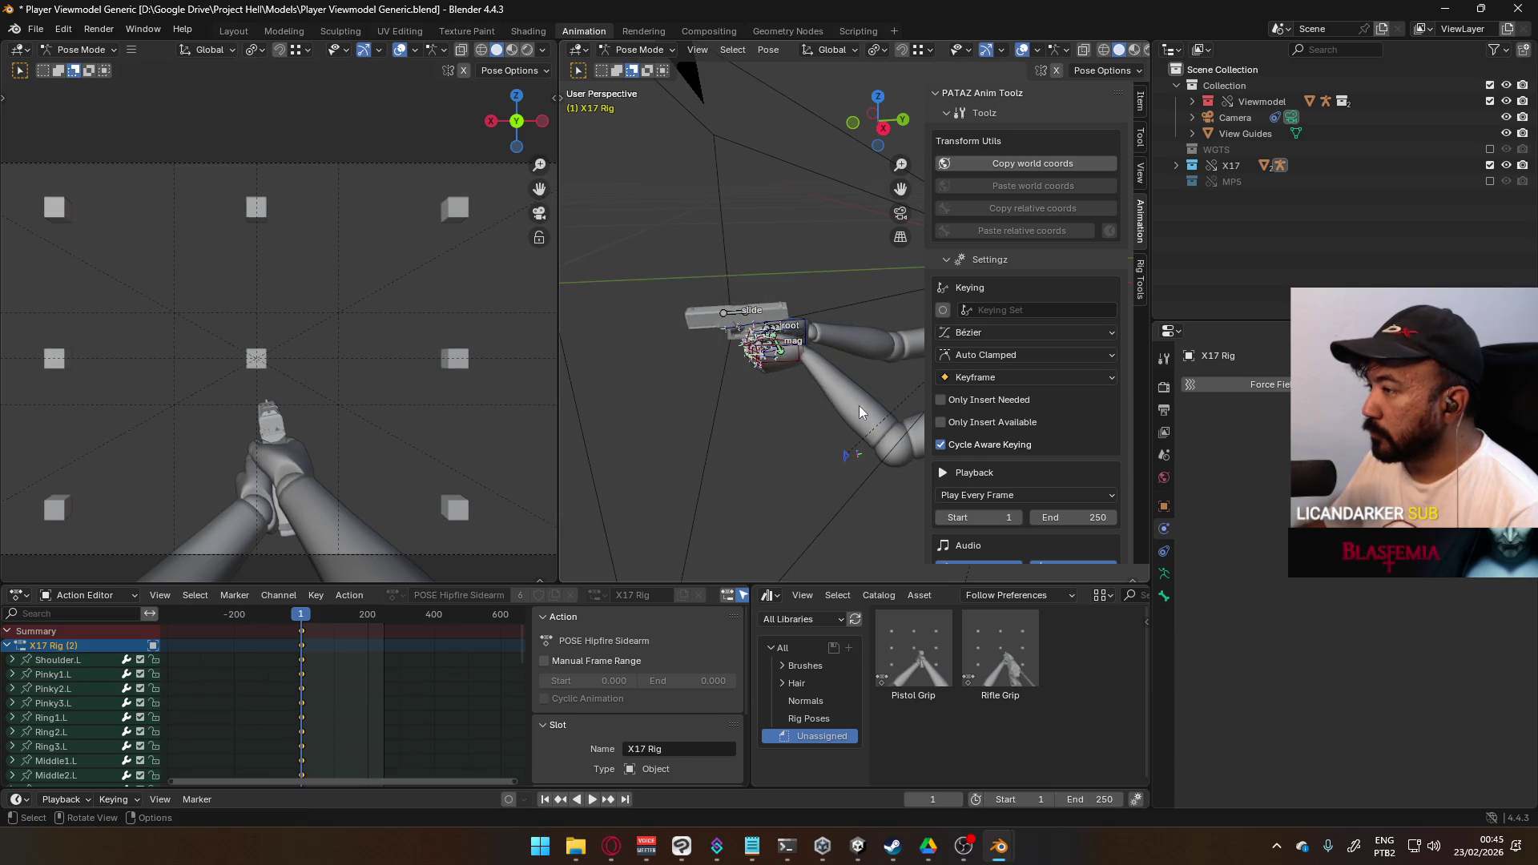
drag(748, 175, 892, 383)
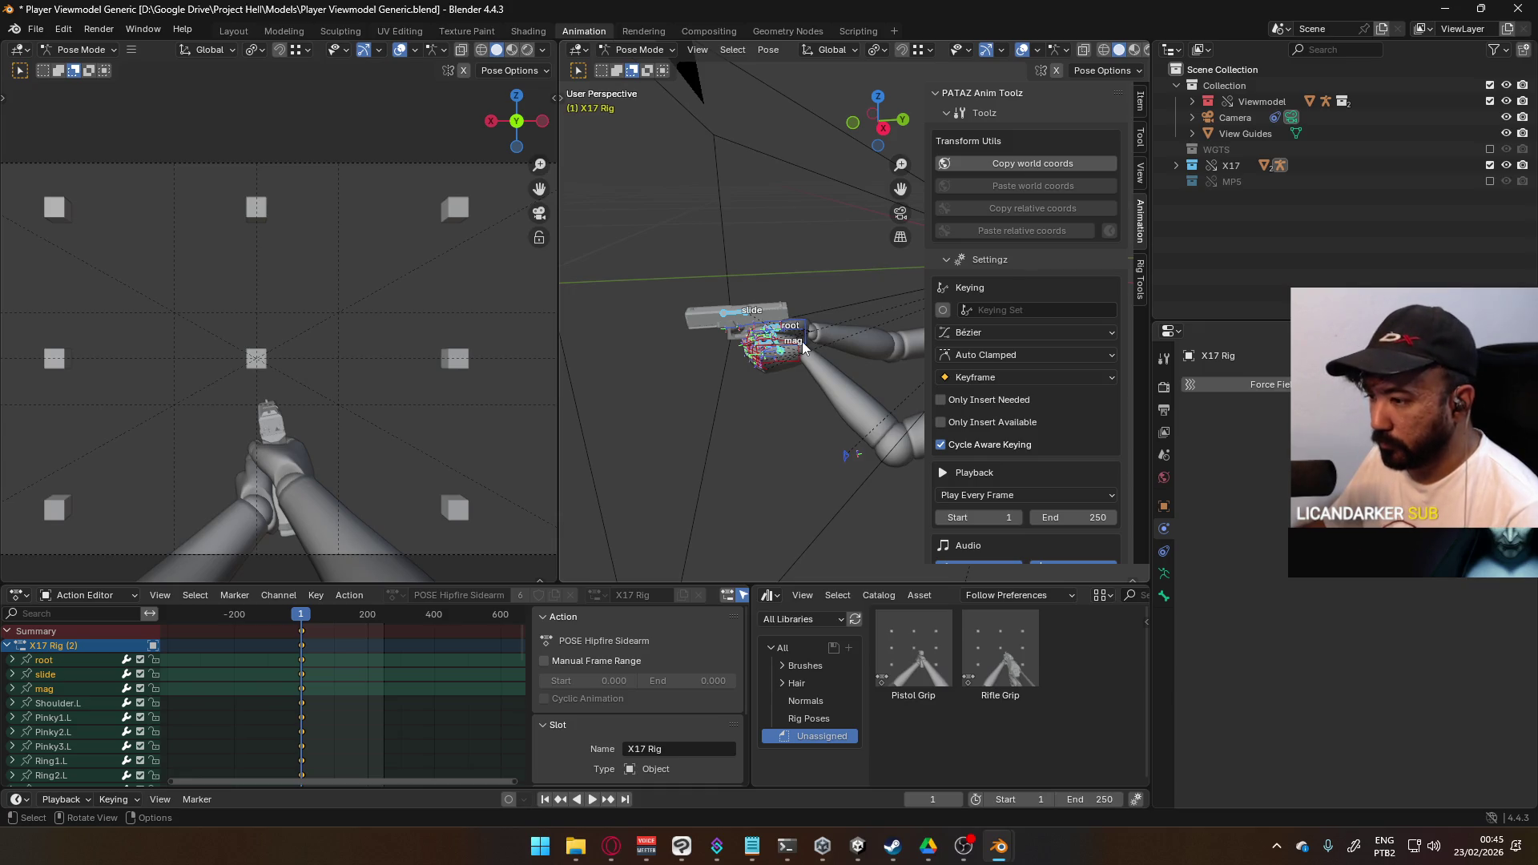
mouse_move(753, 372)
middle_down()
mouse_move(820, 356)
mouse_move(839, 301)
mouse_move(906, 368)
middle_up()
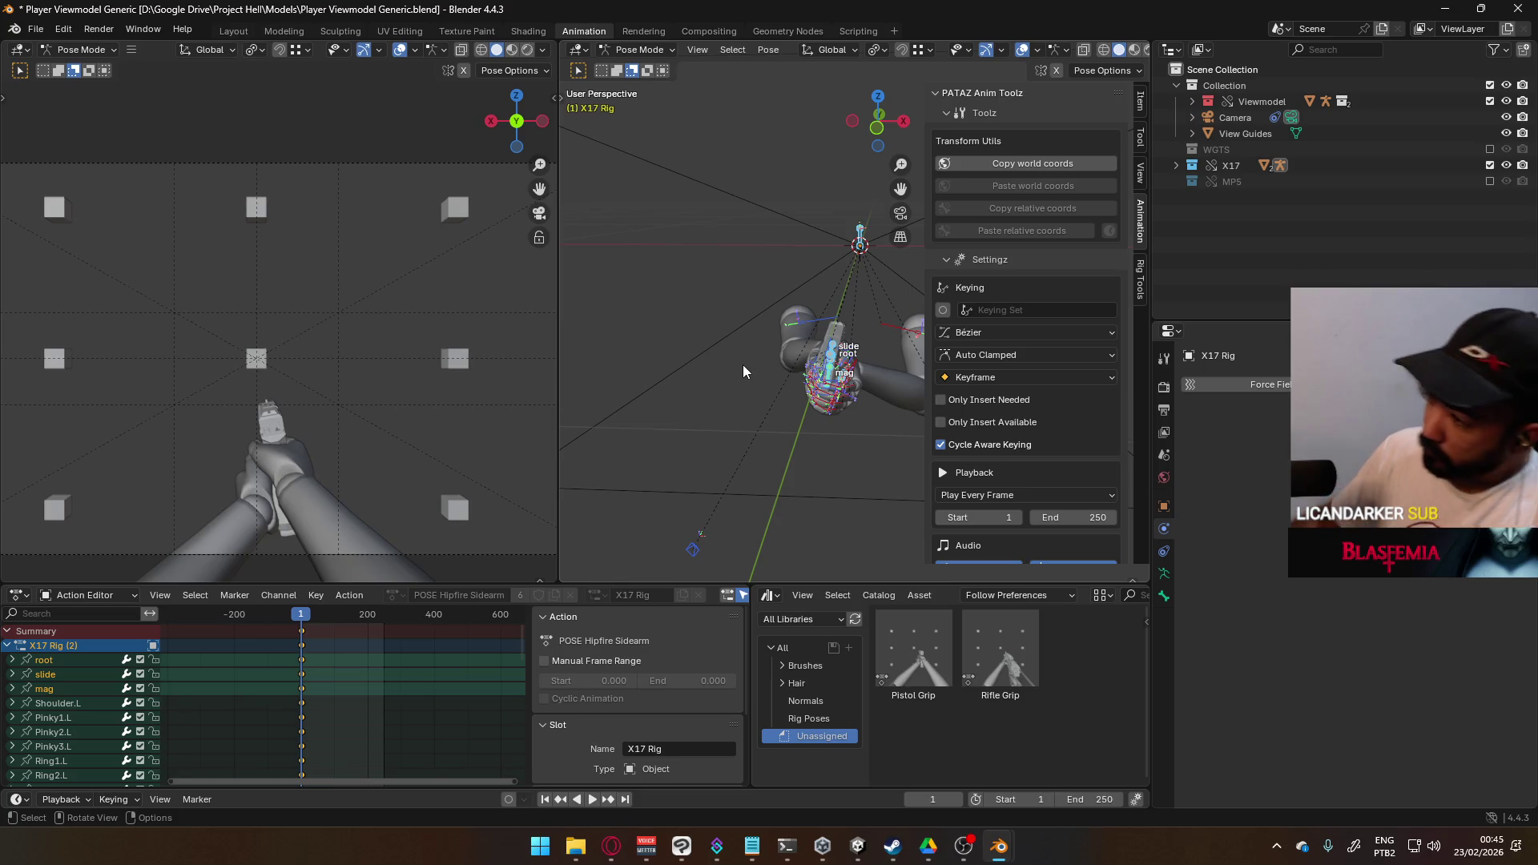
mouse_move(742, 363)
middle_down()
mouse_move(815, 410)
mouse_move(729, 384)
mouse_move(704, 400)
middle_up()
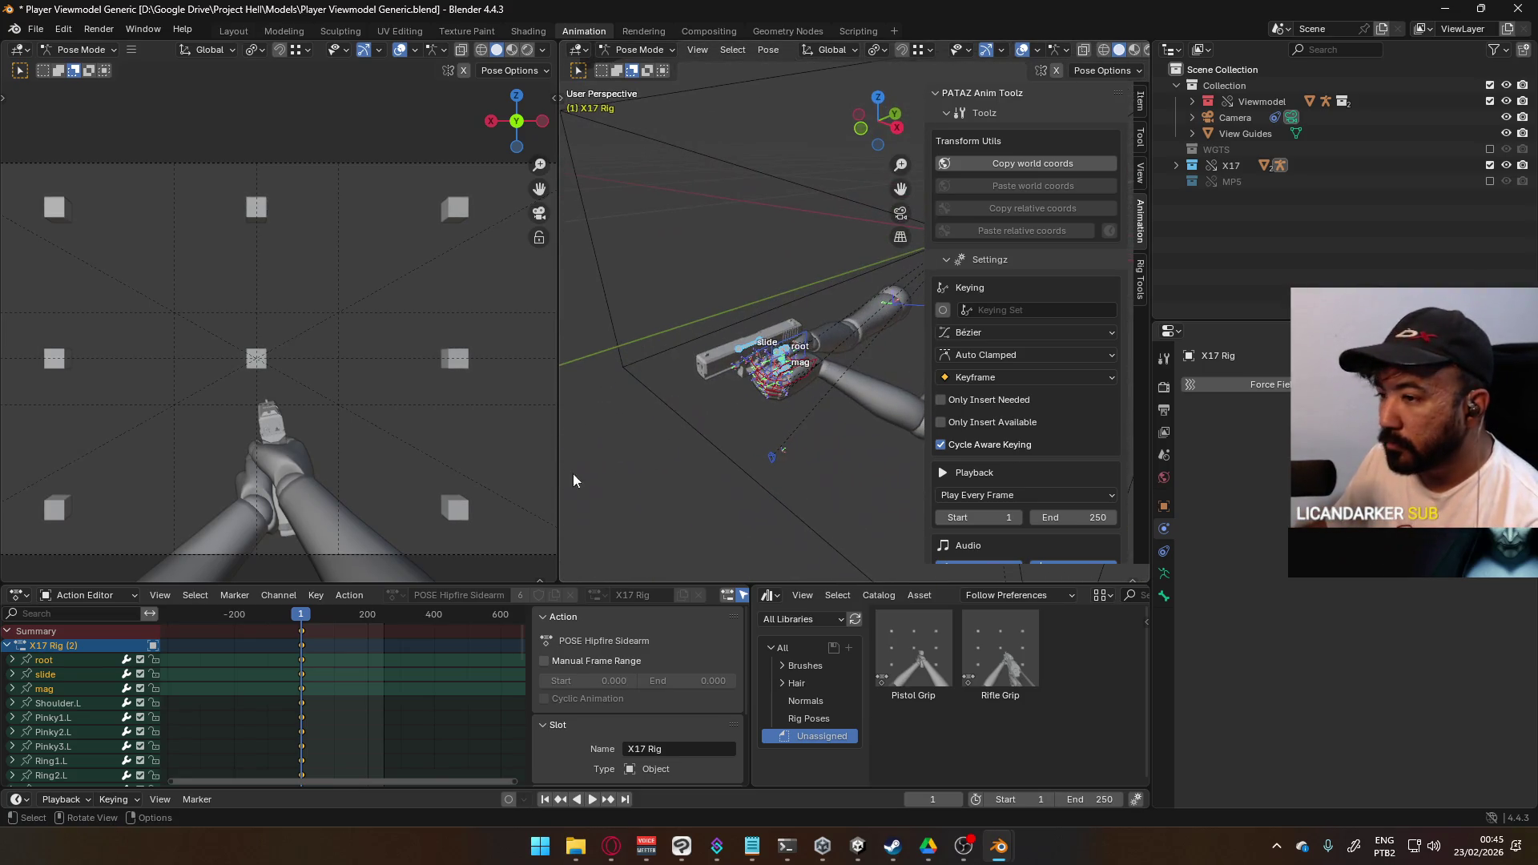
key(i)
click(398, 655)
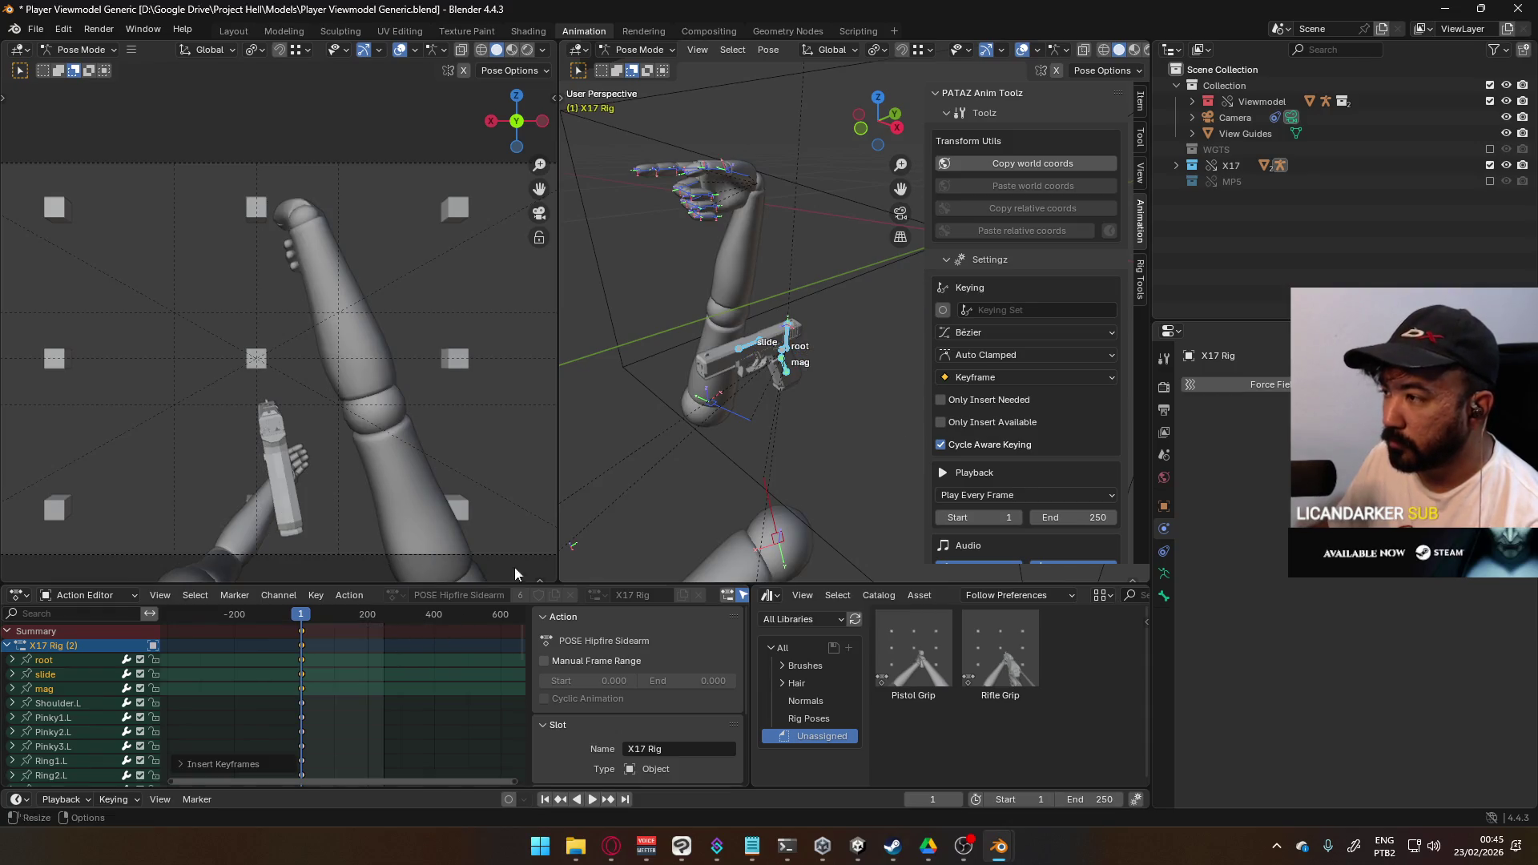
key(ctrl+z)
key(ctrl+z)
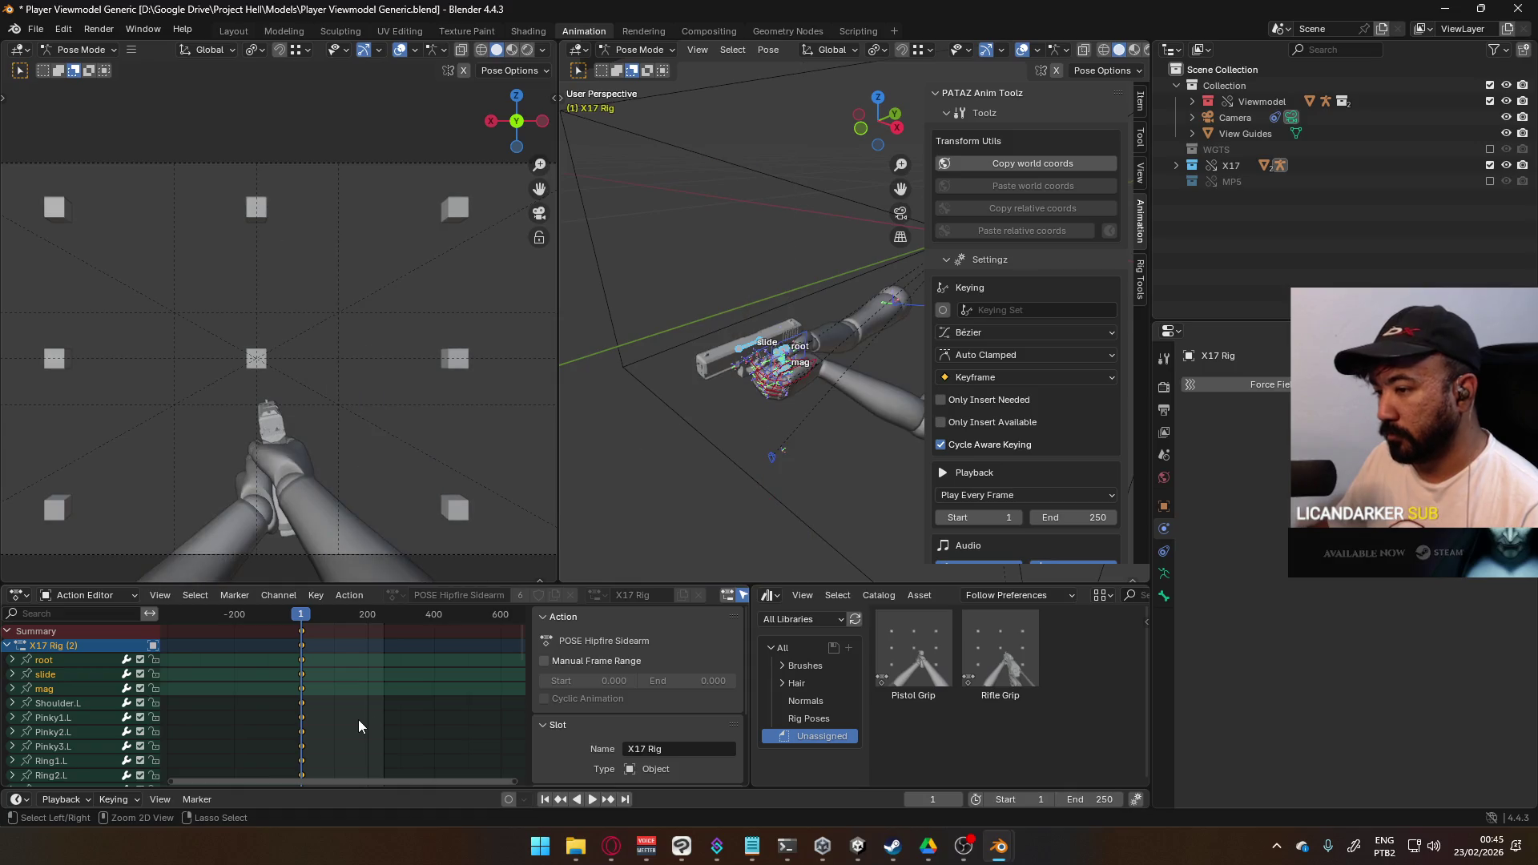
- Insert keyframes for all bones of the X17 sidearm pose
right_click(782, 354)
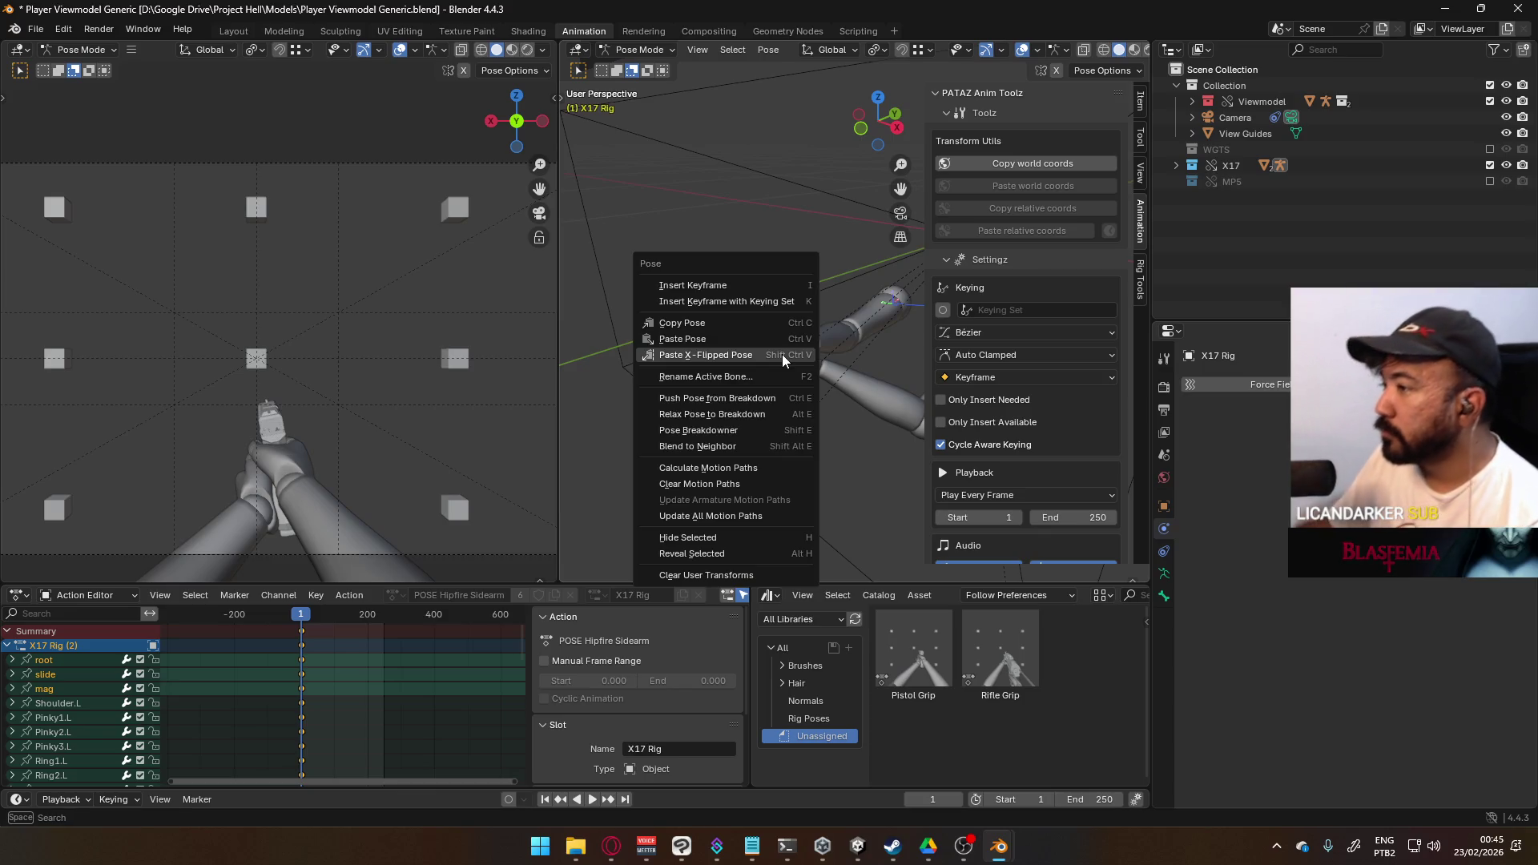
click(799, 280)
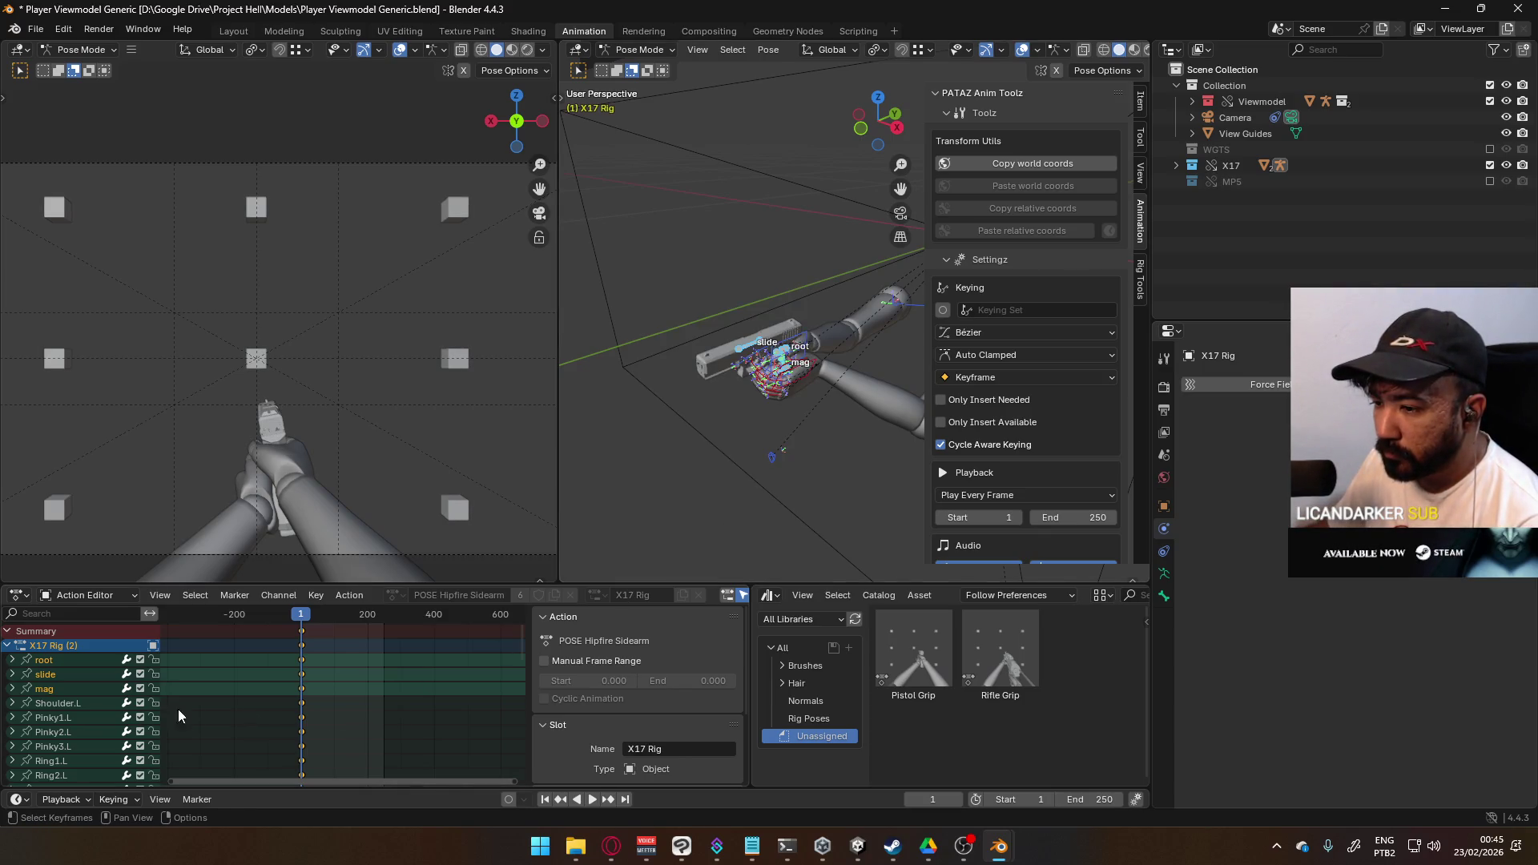
key(a)
right_click(777, 343)
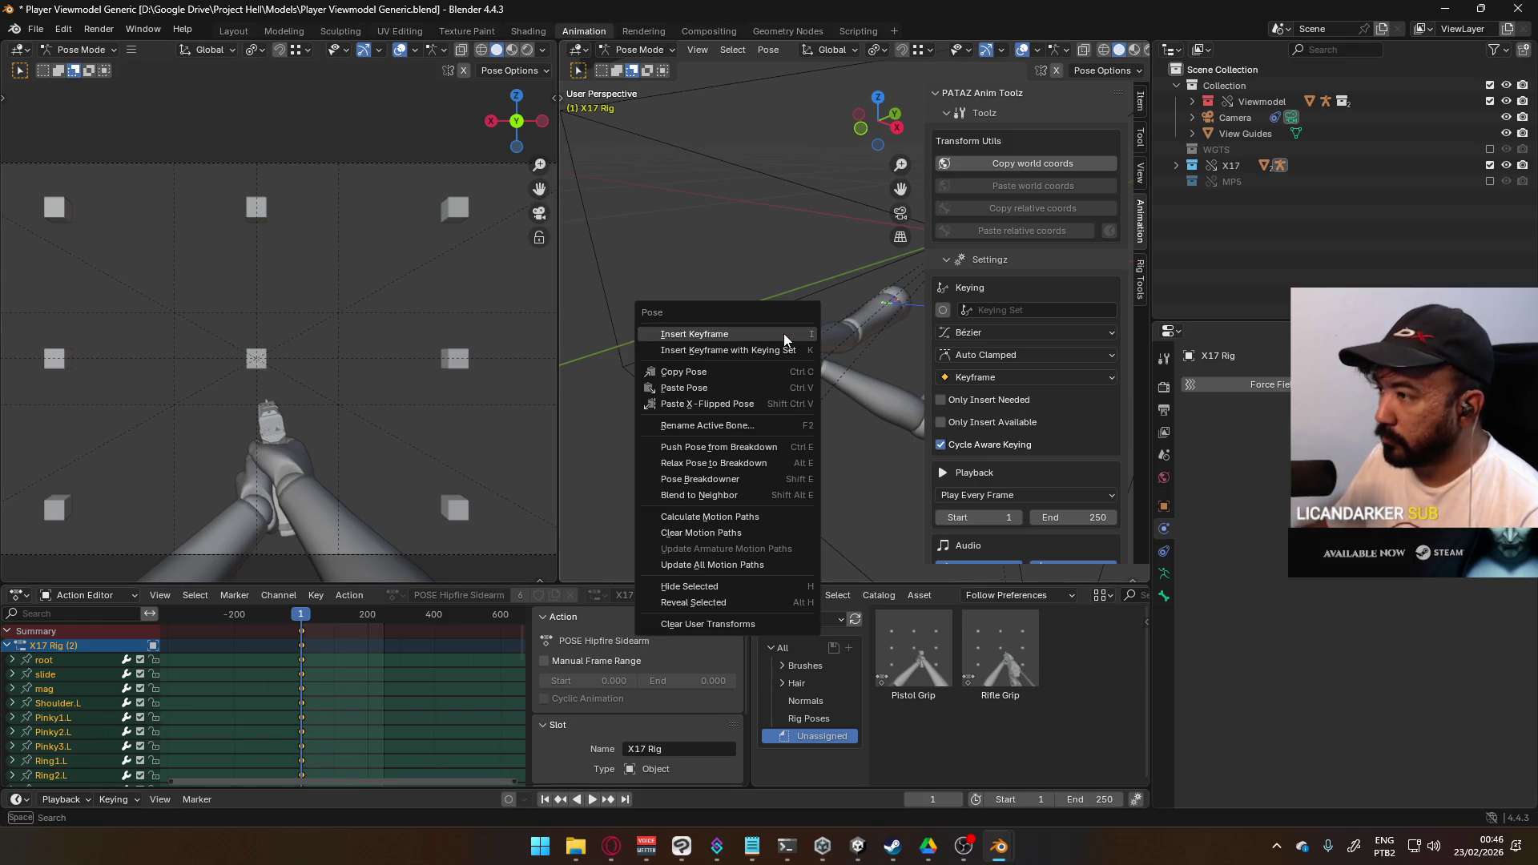
click(784, 334)
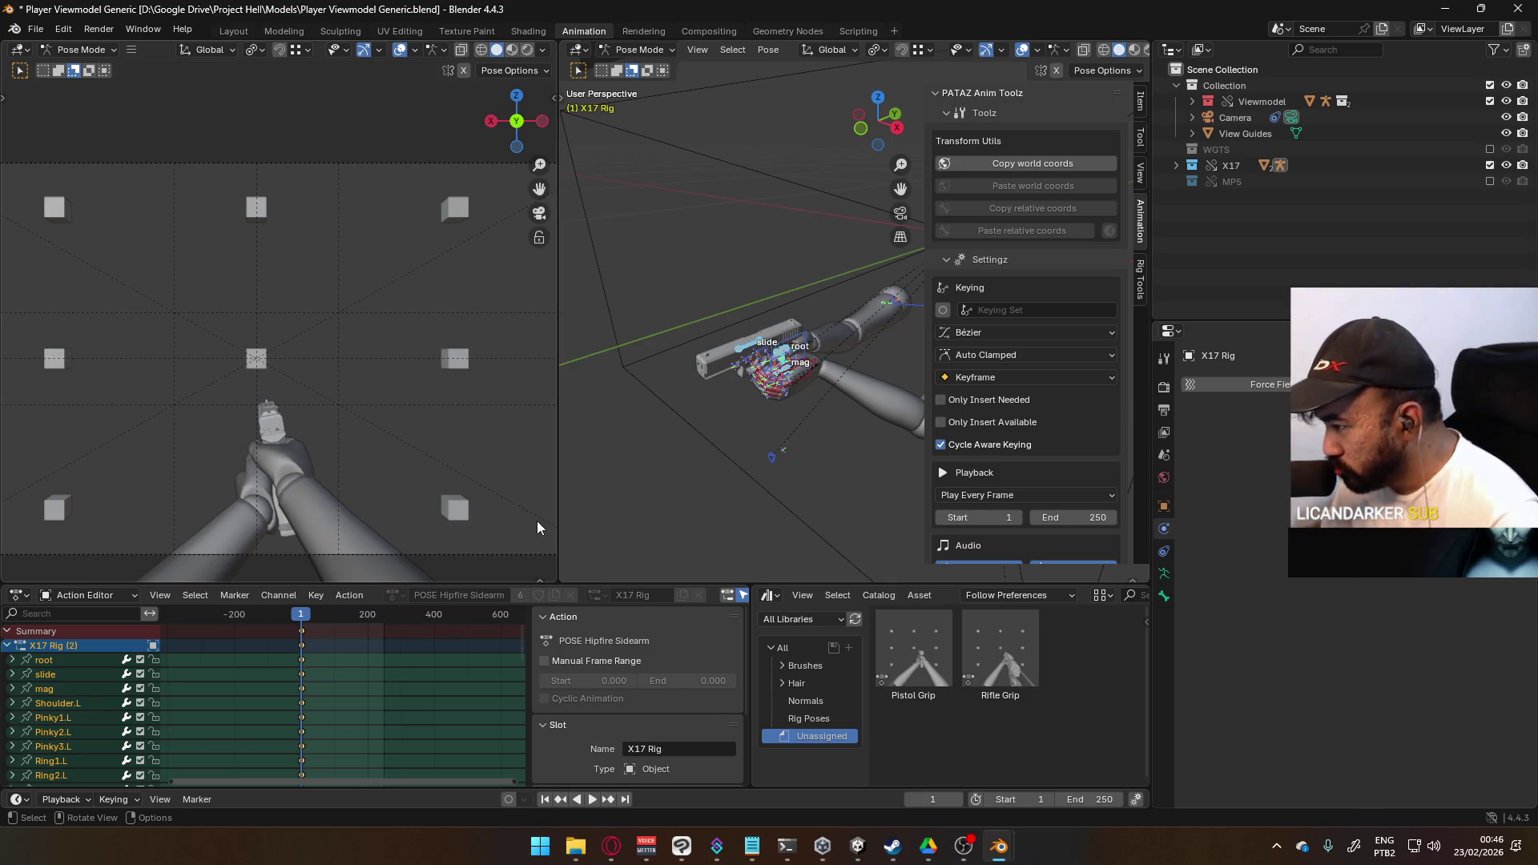
- Move the ElbowIK.R target and scroll the sidebar to the Animation Layers list
mouse_move(817, 381)
middle_down()
mouse_move(877, 290)
mouse_move(858, 349)
mouse_move(584, 349)
mouse_move(863, 355)
mouse_move(800, 358)
mouse_move(766, 445)
middle_up()
click(748, 473)
key(g)
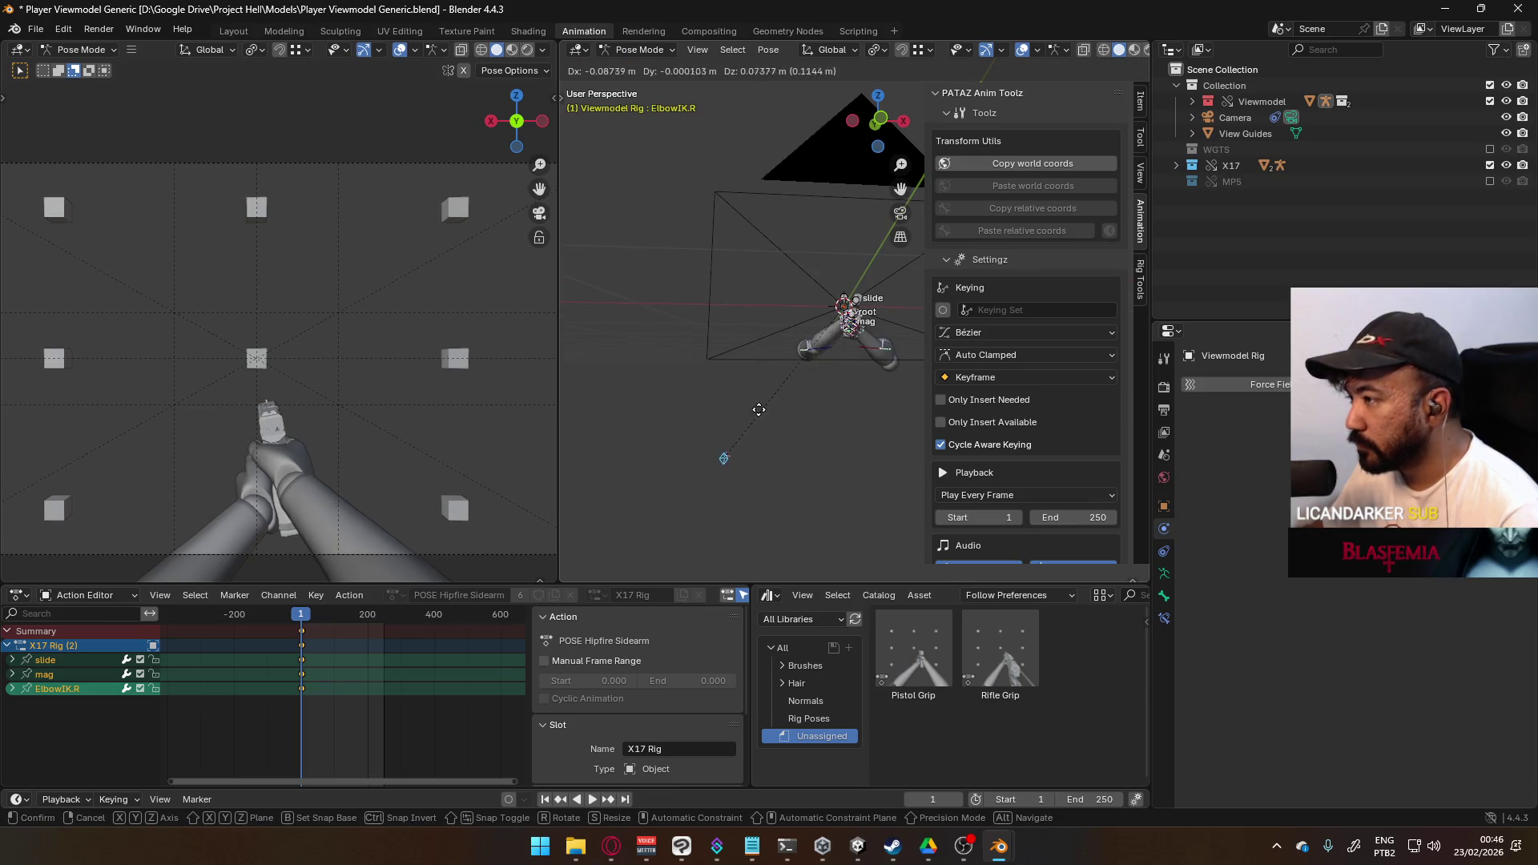
click(817, 366)
mouse_move(815, 359)
middle_down()
mouse_move(995, 349)
mouse_move(937, 390)
mouse_move(794, 407)
mouse_move(703, 386)
middle_up()
click(775, 369)
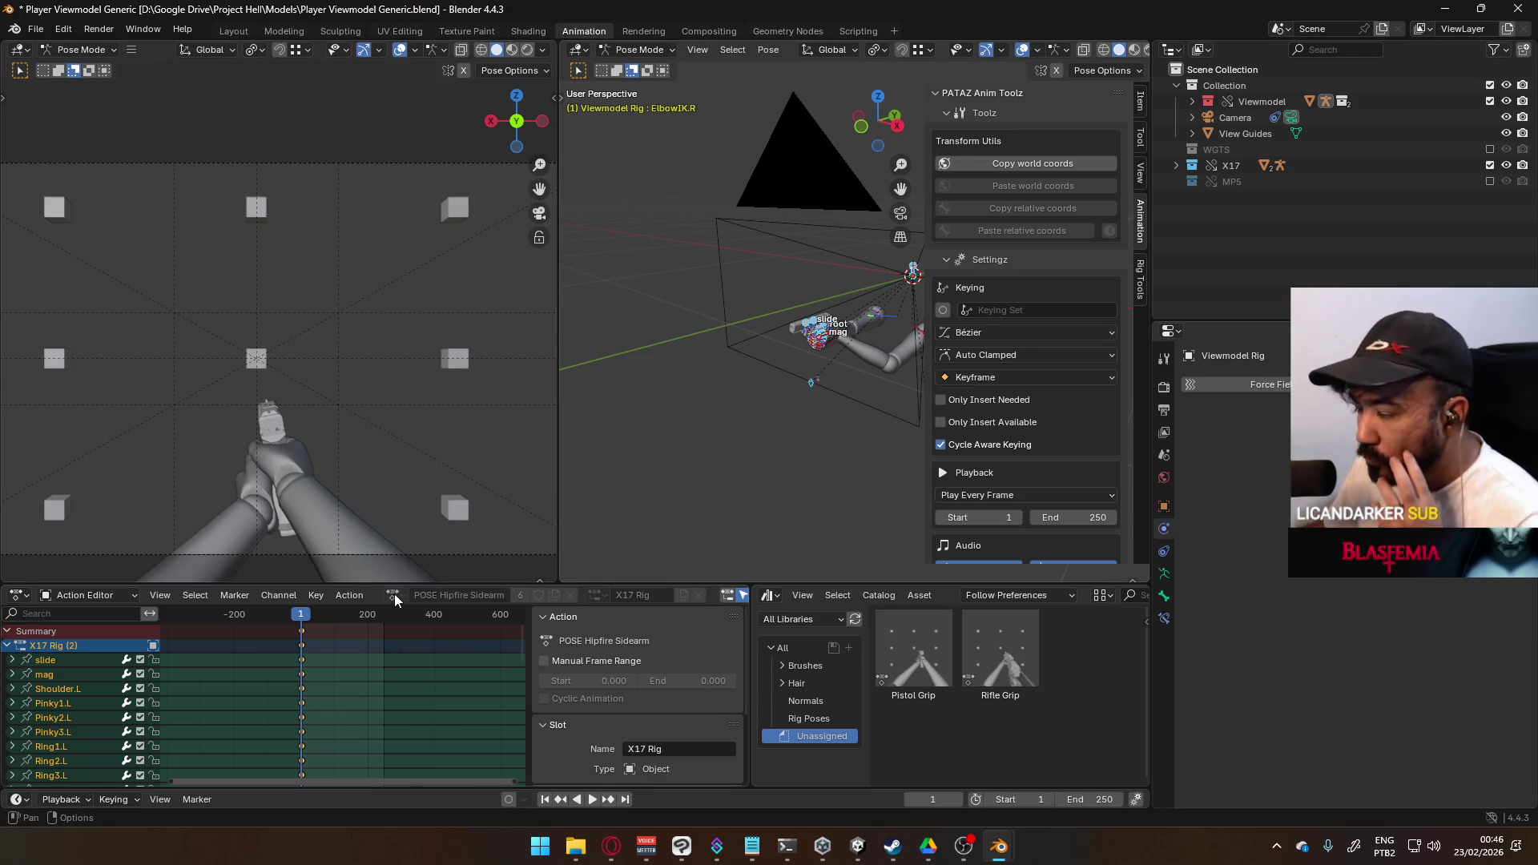
scroll(1074, 384, down, 12)
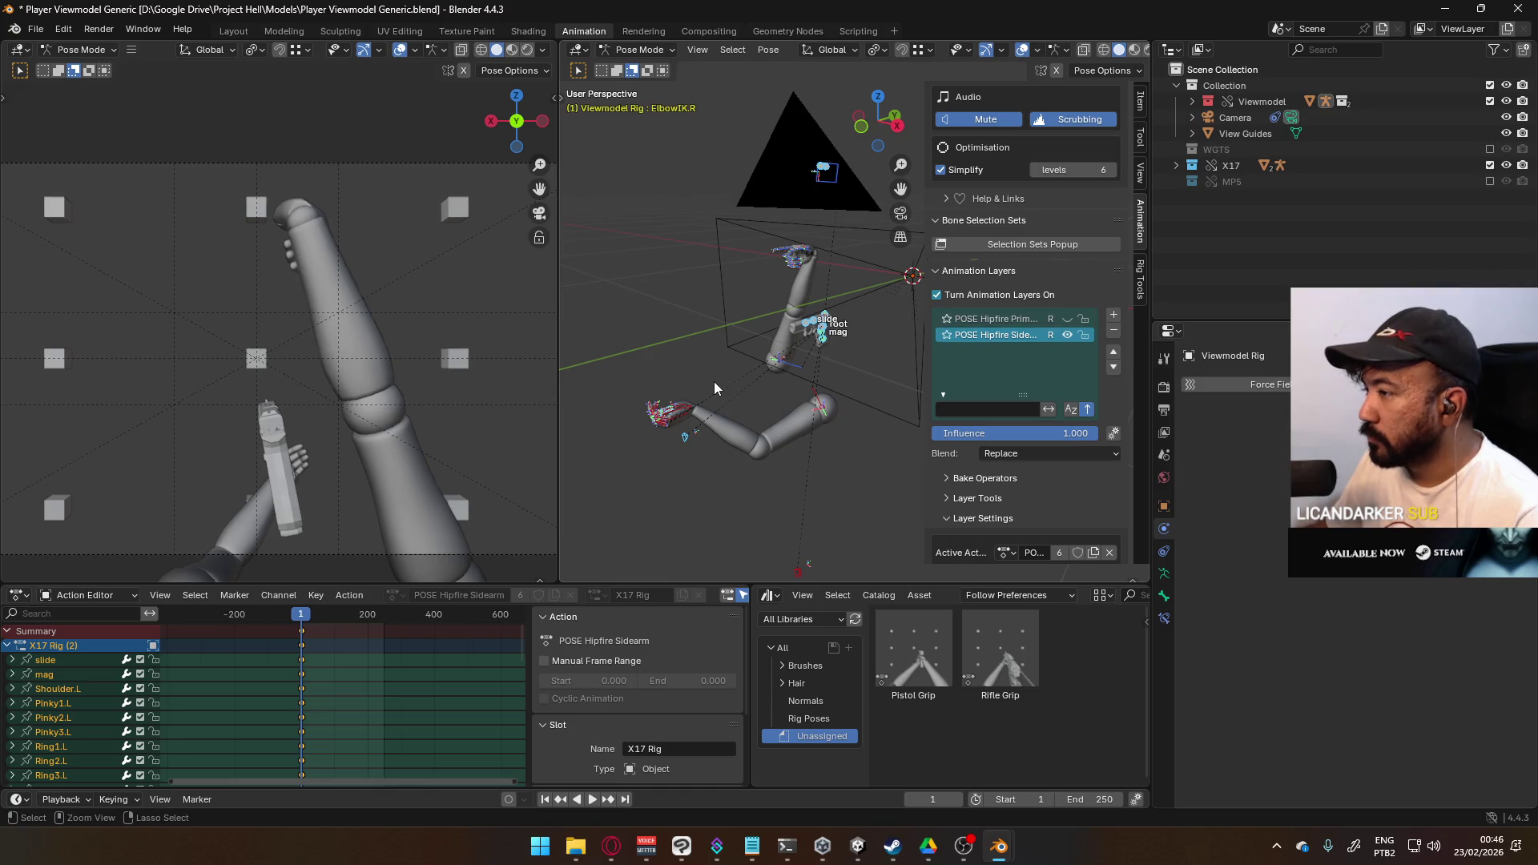
- Make POSE Hipfire Primary the visible layer instead of Hipfire Sidearm
middle_drag(795, 360, 945, 354)
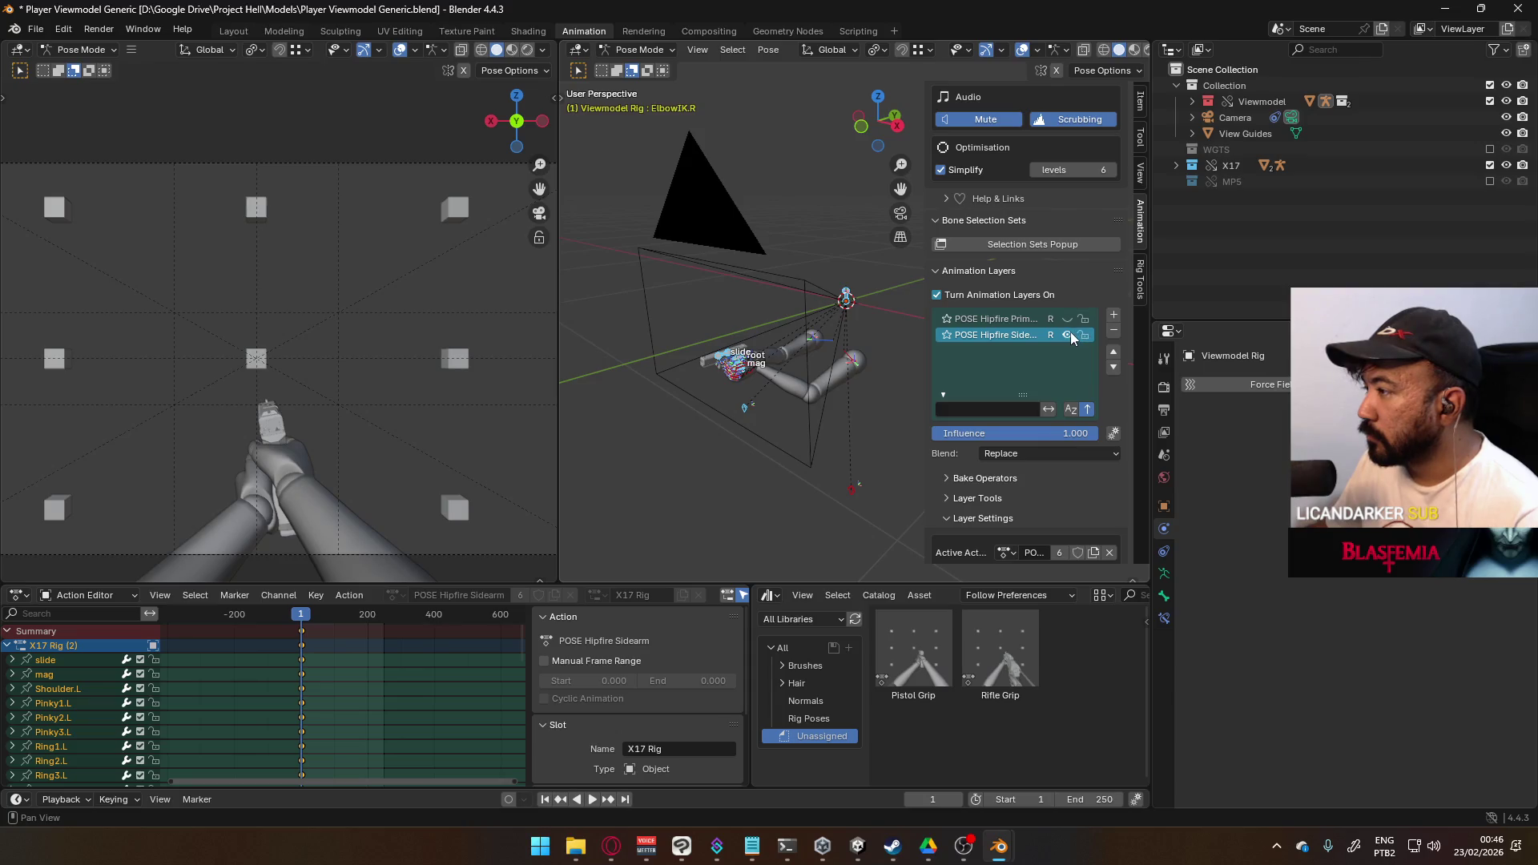
click(1006, 320)
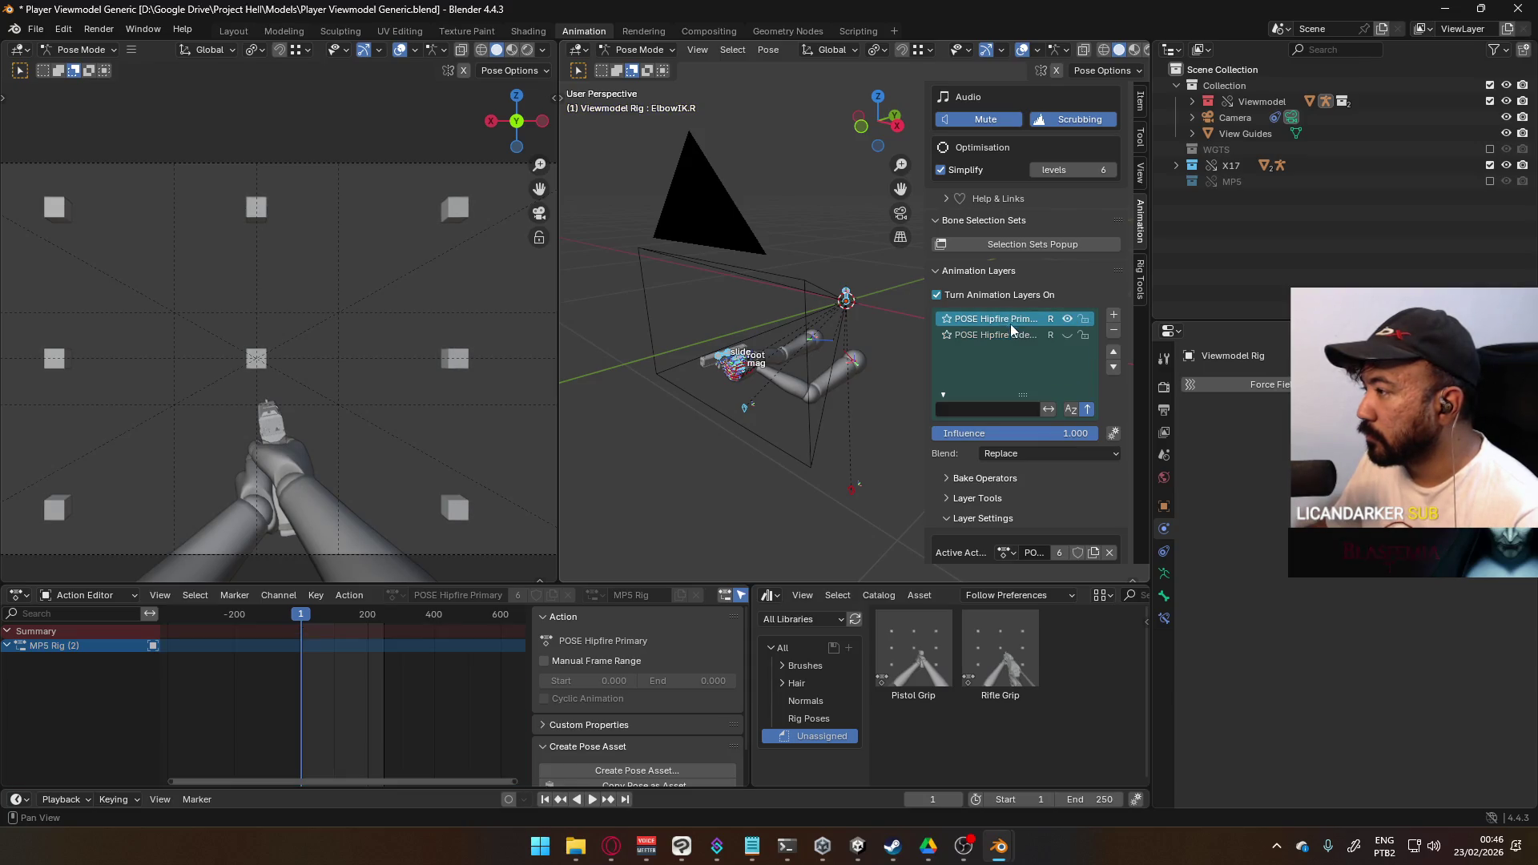
click(1041, 338)
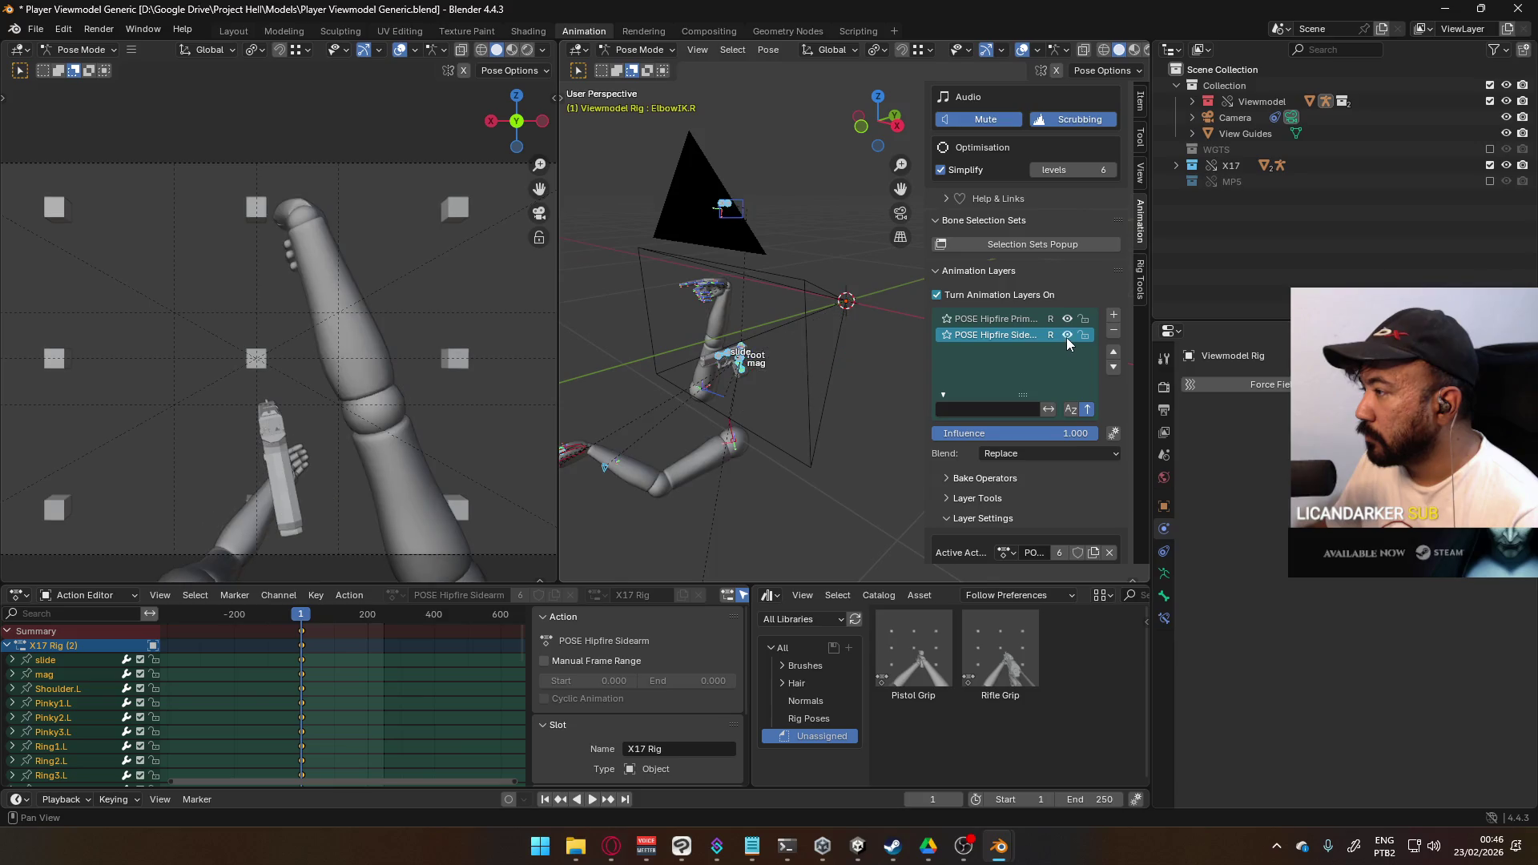
key(ctrl+z)
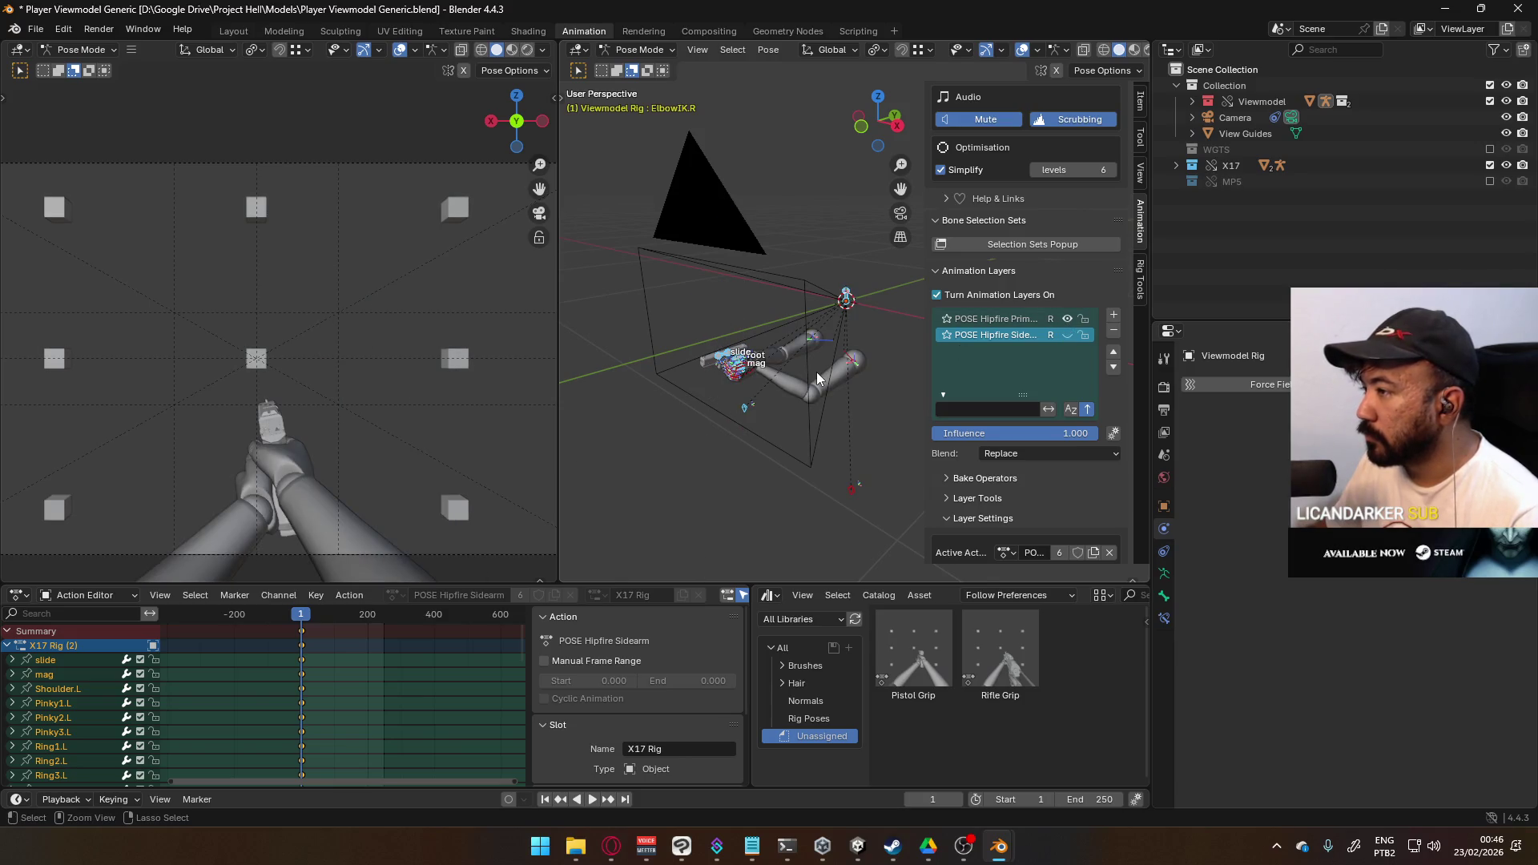
- Open the left-hand IK bone's Bone Constraints tab showing Child Of X17 and Child Of MP5
click(1165, 619)
click(1165, 603)
click(1165, 618)
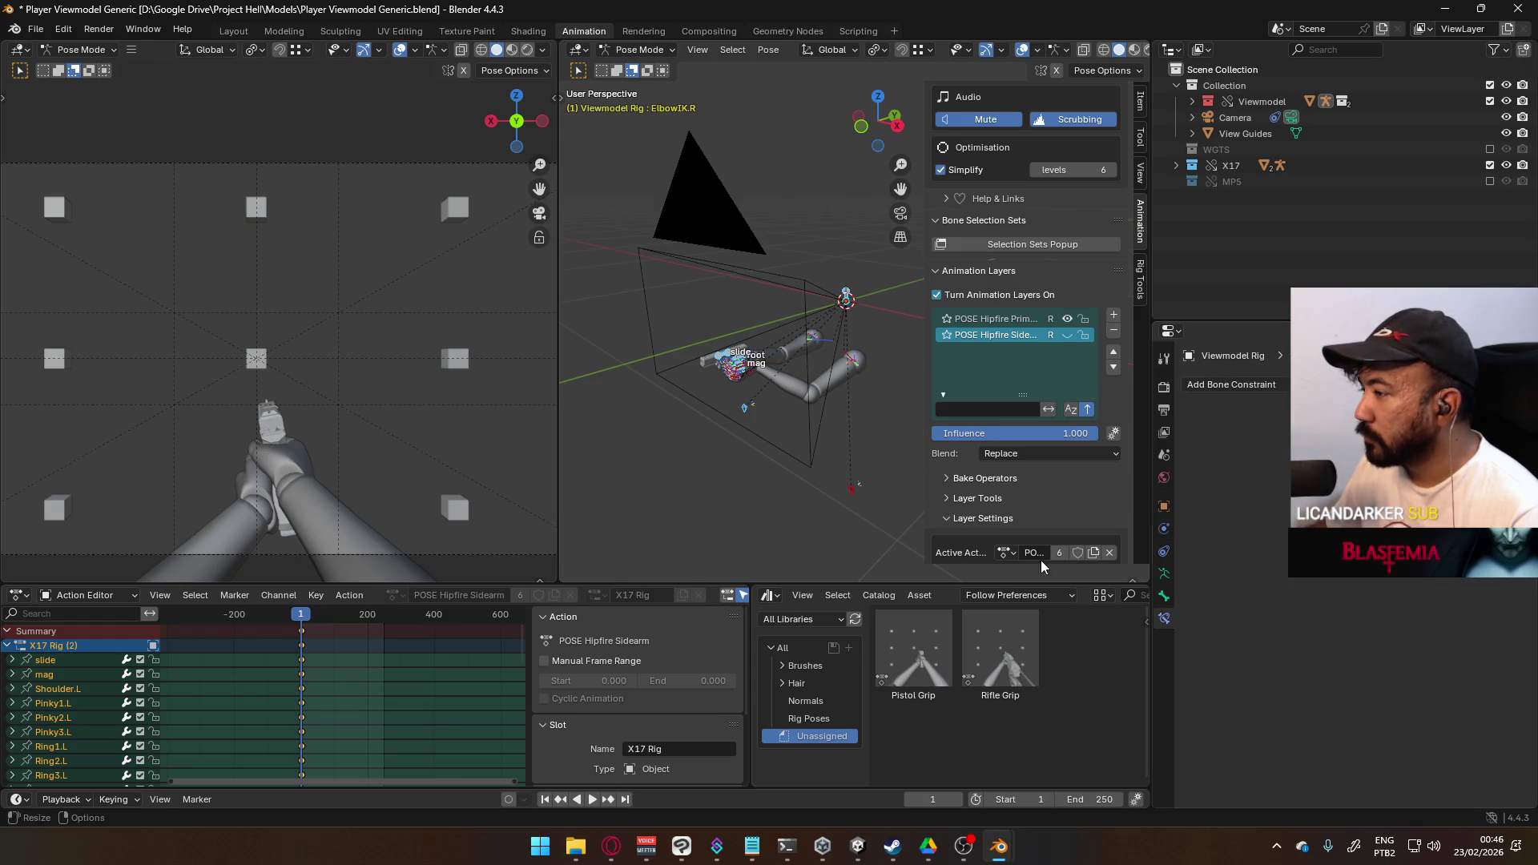
click(755, 379)
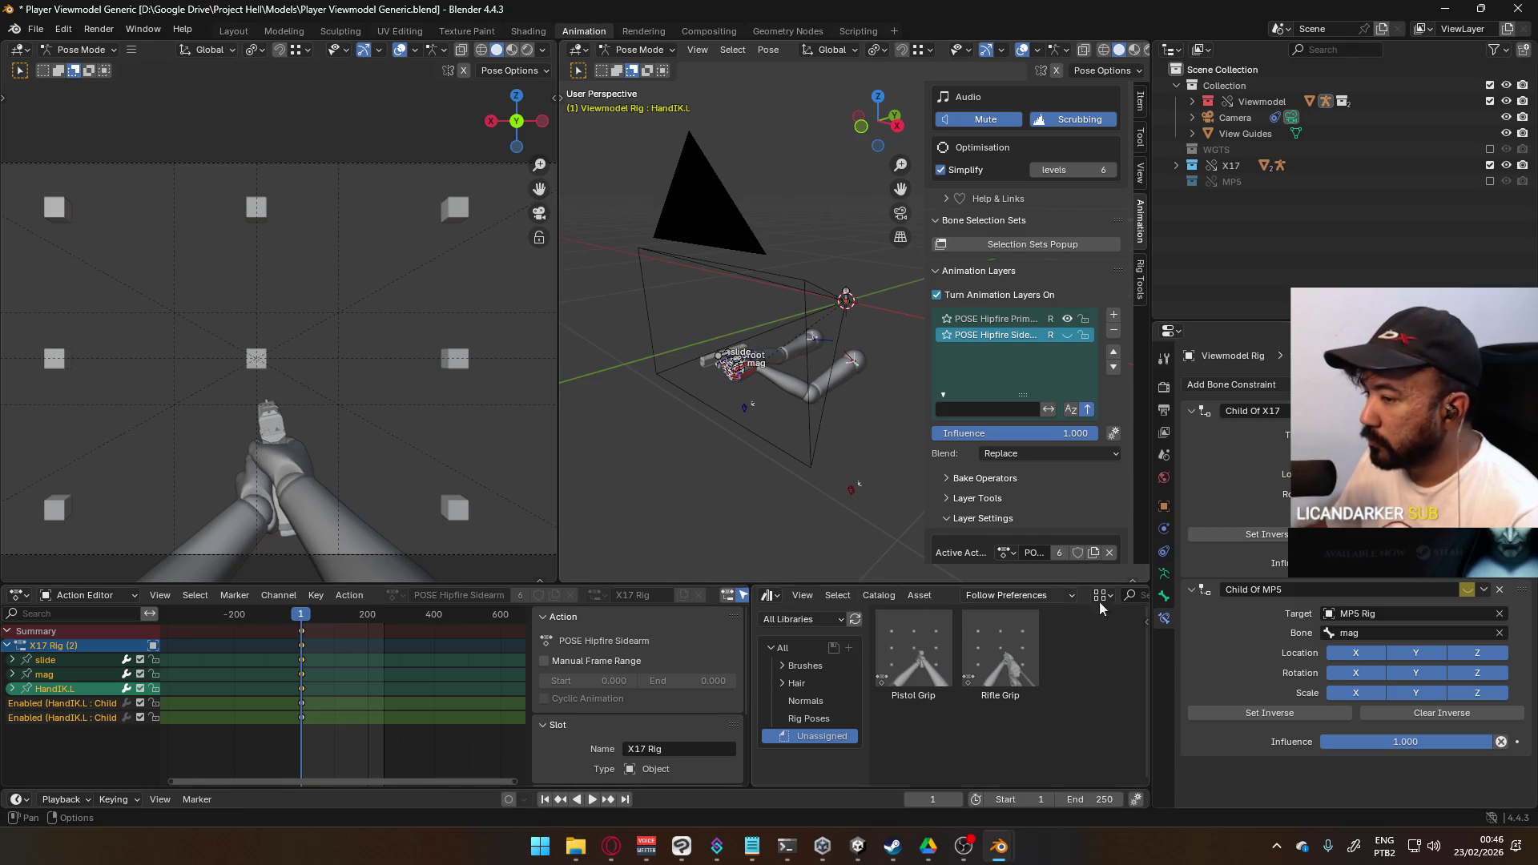
- Select HandIK.R and inspect its Child Of MP5 constraint targeting the MP5 Rig root at 1.000 influence
right_click(1468, 675)
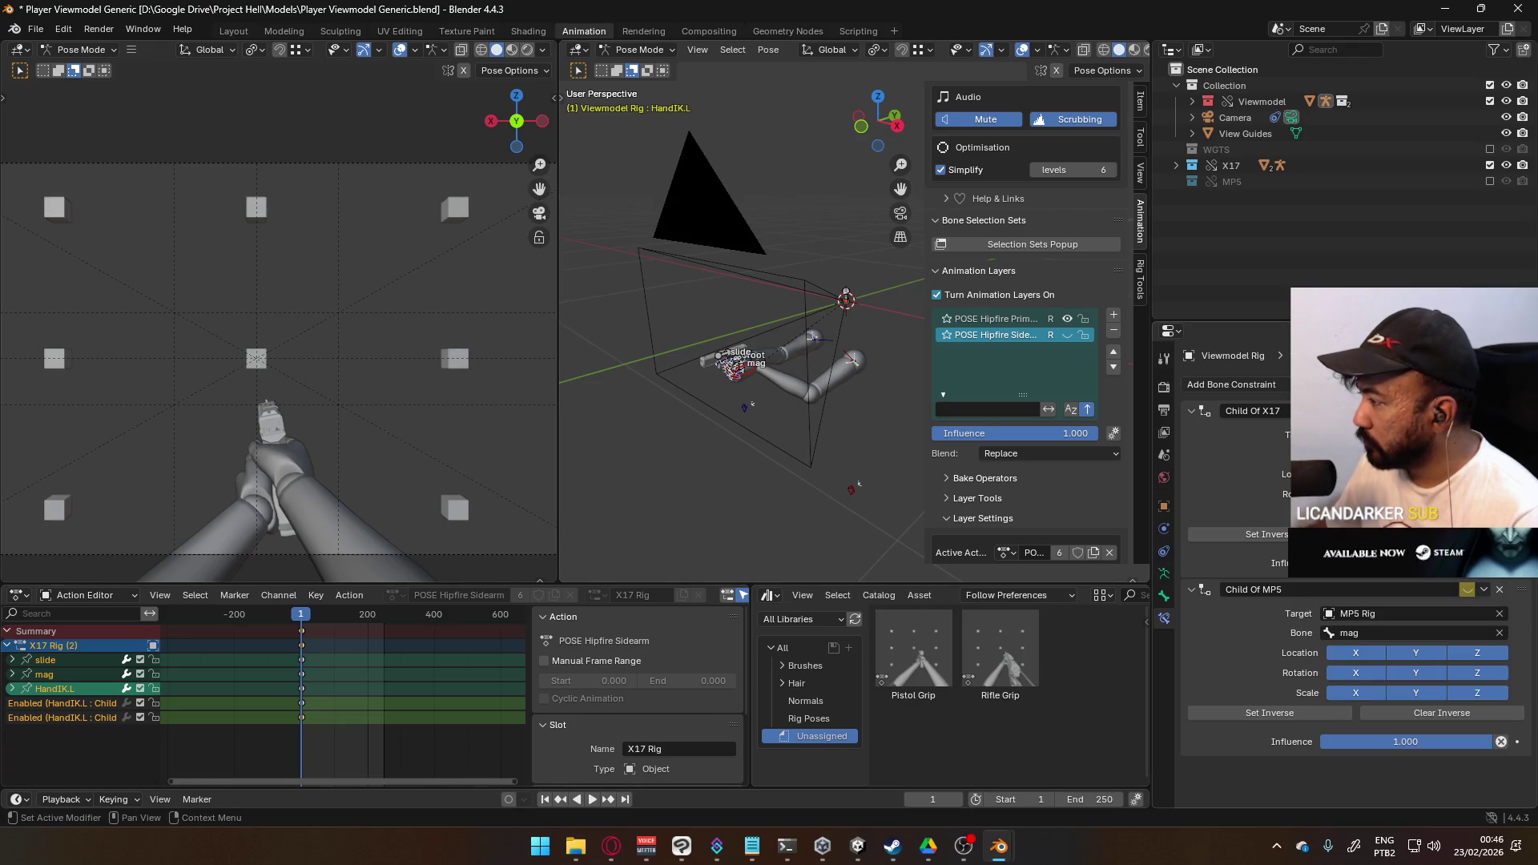
right_click(1469, 675)
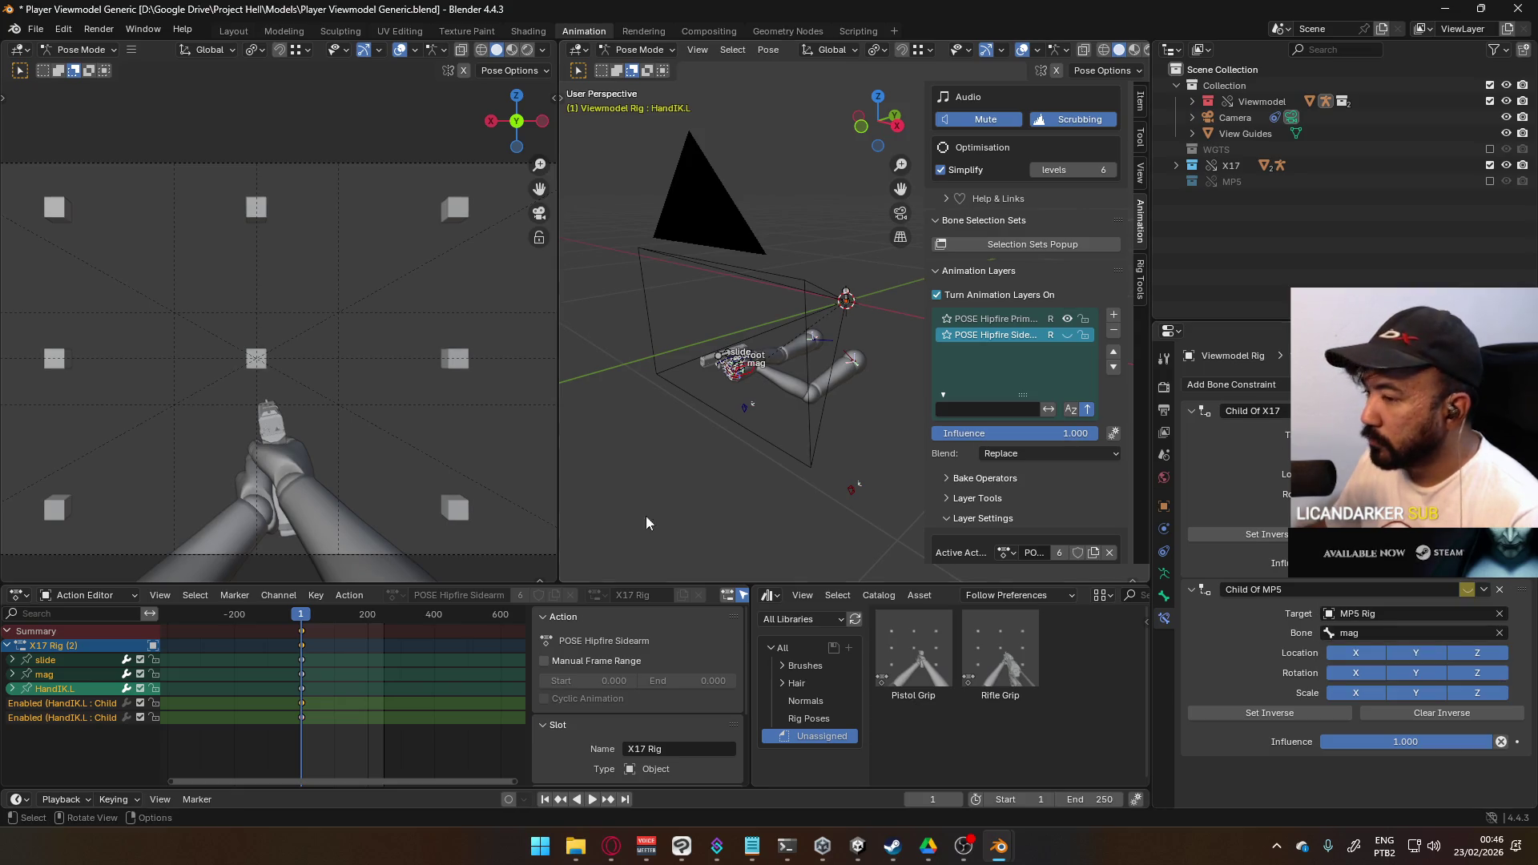
mouse_move(682, 367)
middle_down()
mouse_move(697, 385)
mouse_move(673, 400)
middle_up()
click(672, 401)
right_click(1466, 589)
right_click(1467, 589)
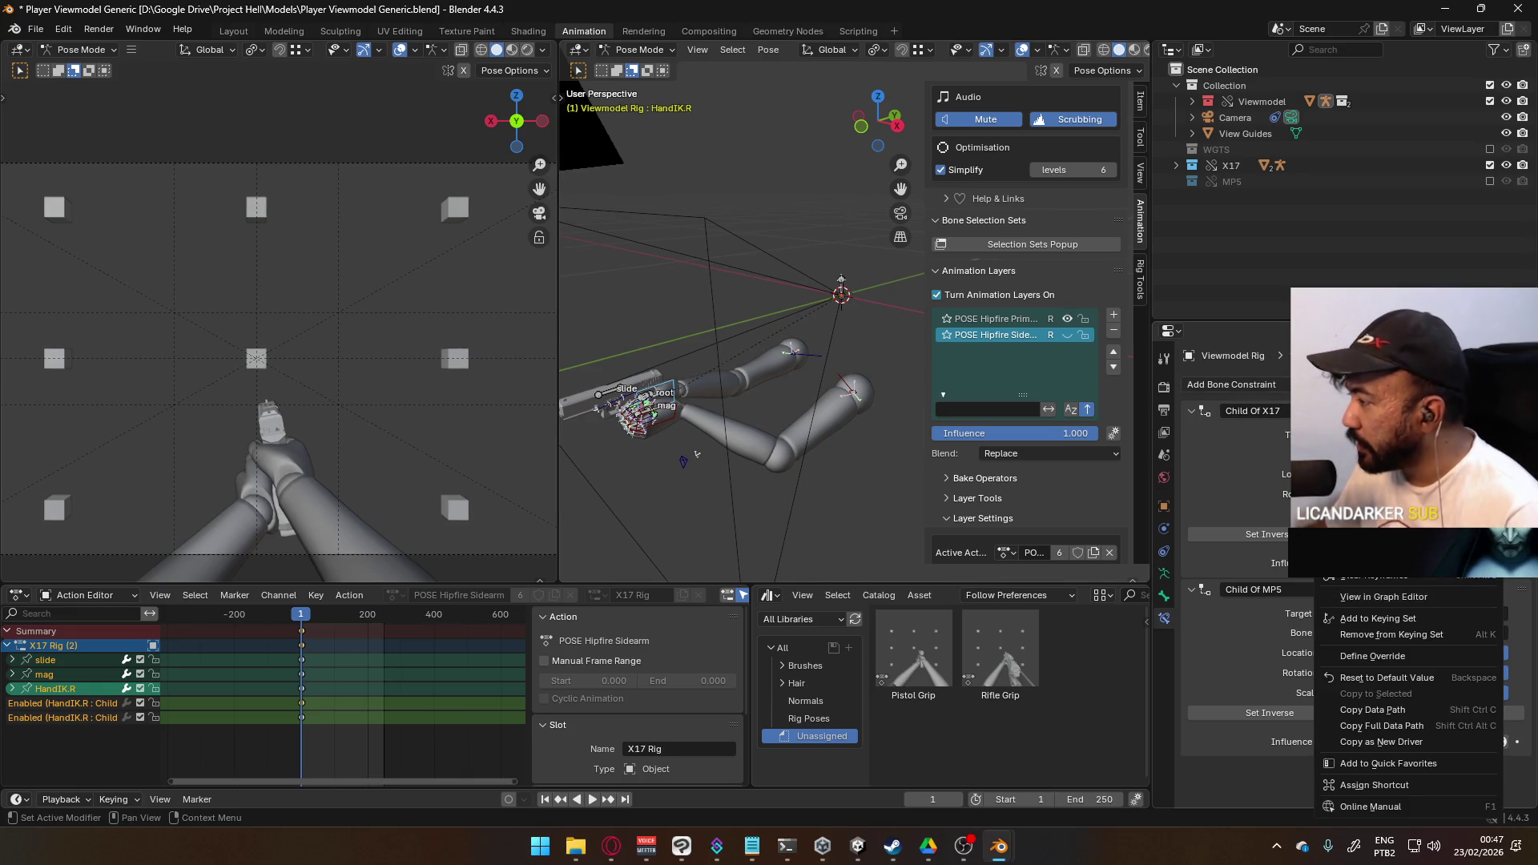
key(Escape)
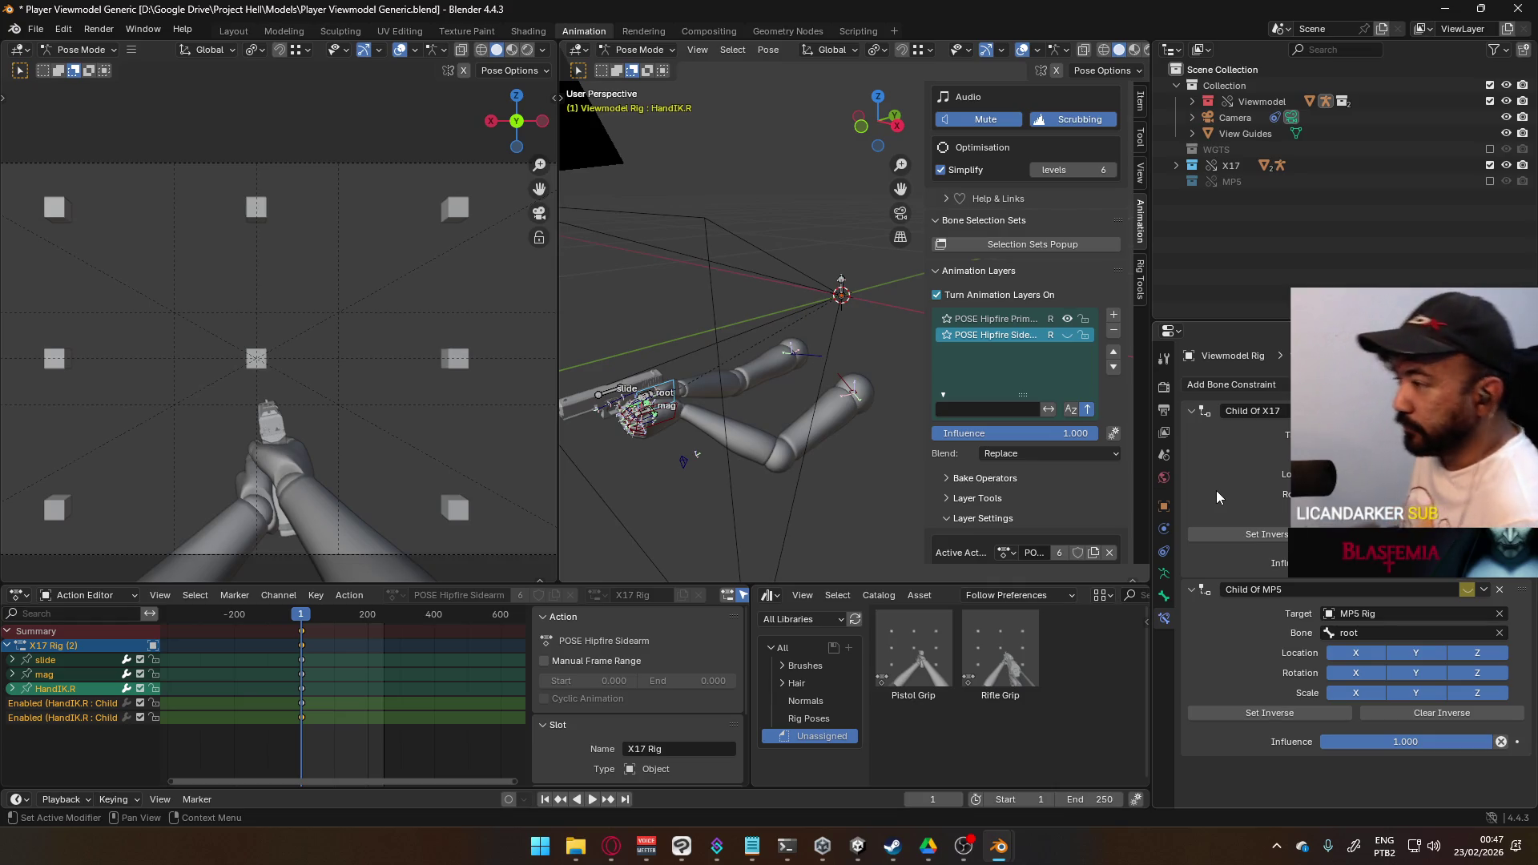
mouse_move(809, 313)
middle_down()
mouse_move(650, 373)
mouse_move(800, 354)
mouse_move(763, 358)
mouse_move(839, 310)
mouse_move(1078, 349)
mouse_move(857, 349)
middle_up()
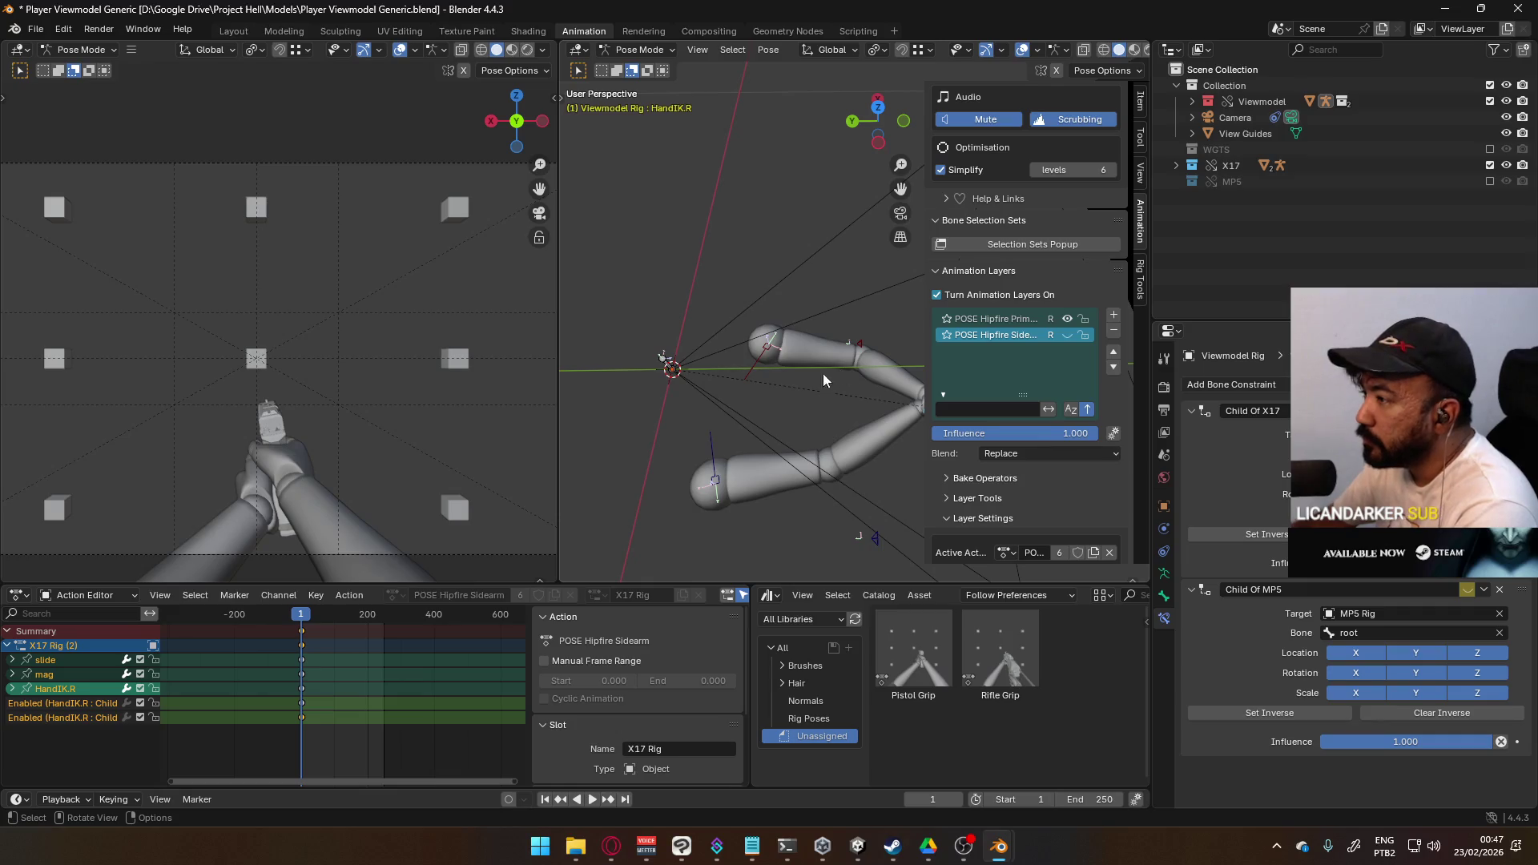
- In top view, move the shoulder bones about 0.047 m along global Y
click(758, 357)
key(KP_7)
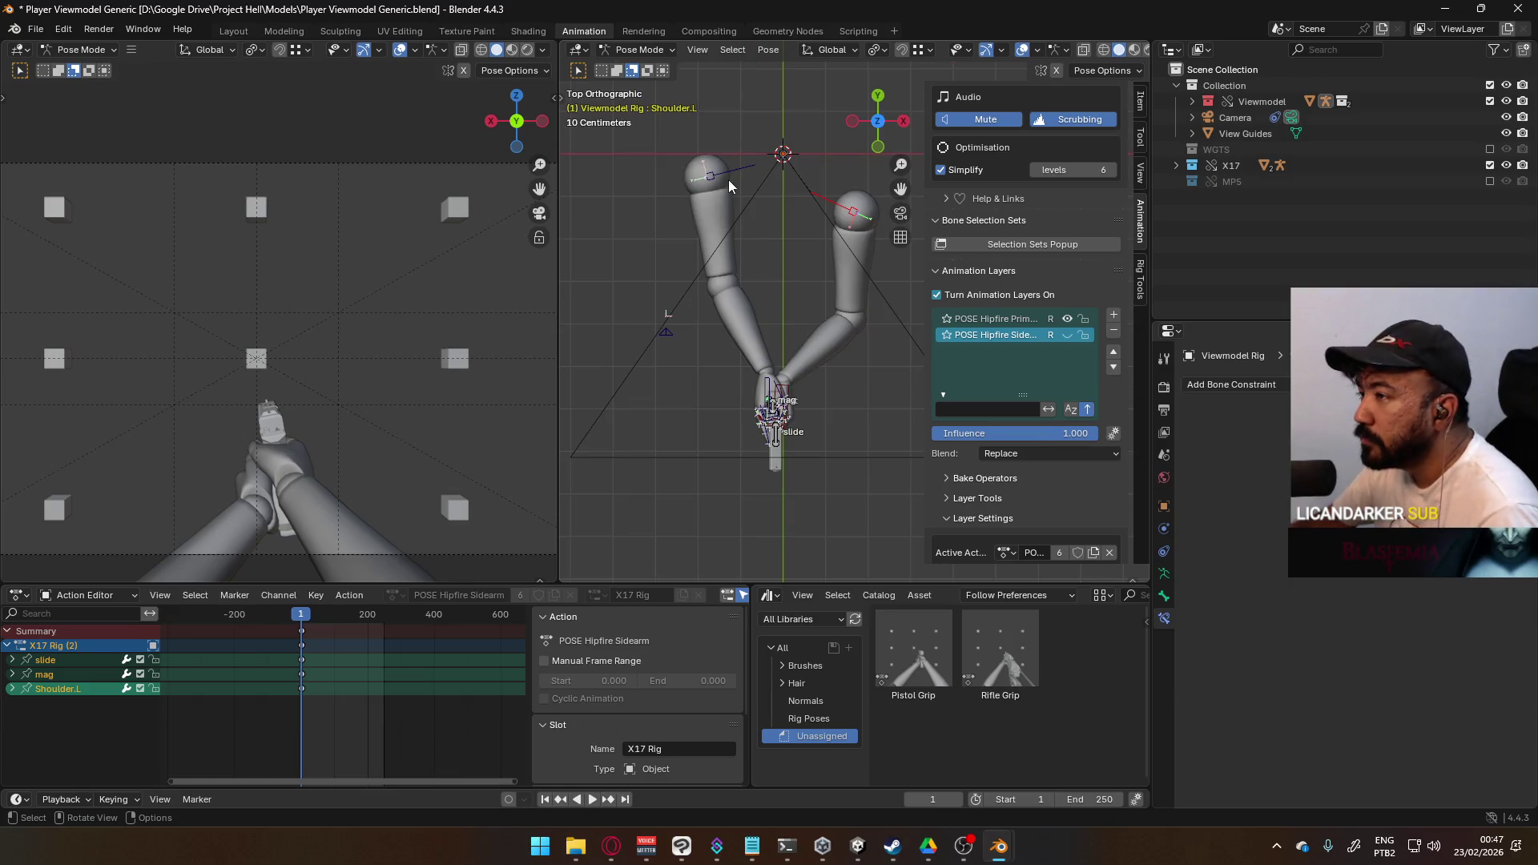
key(g)
key(Escape)
key(g)
key(y)
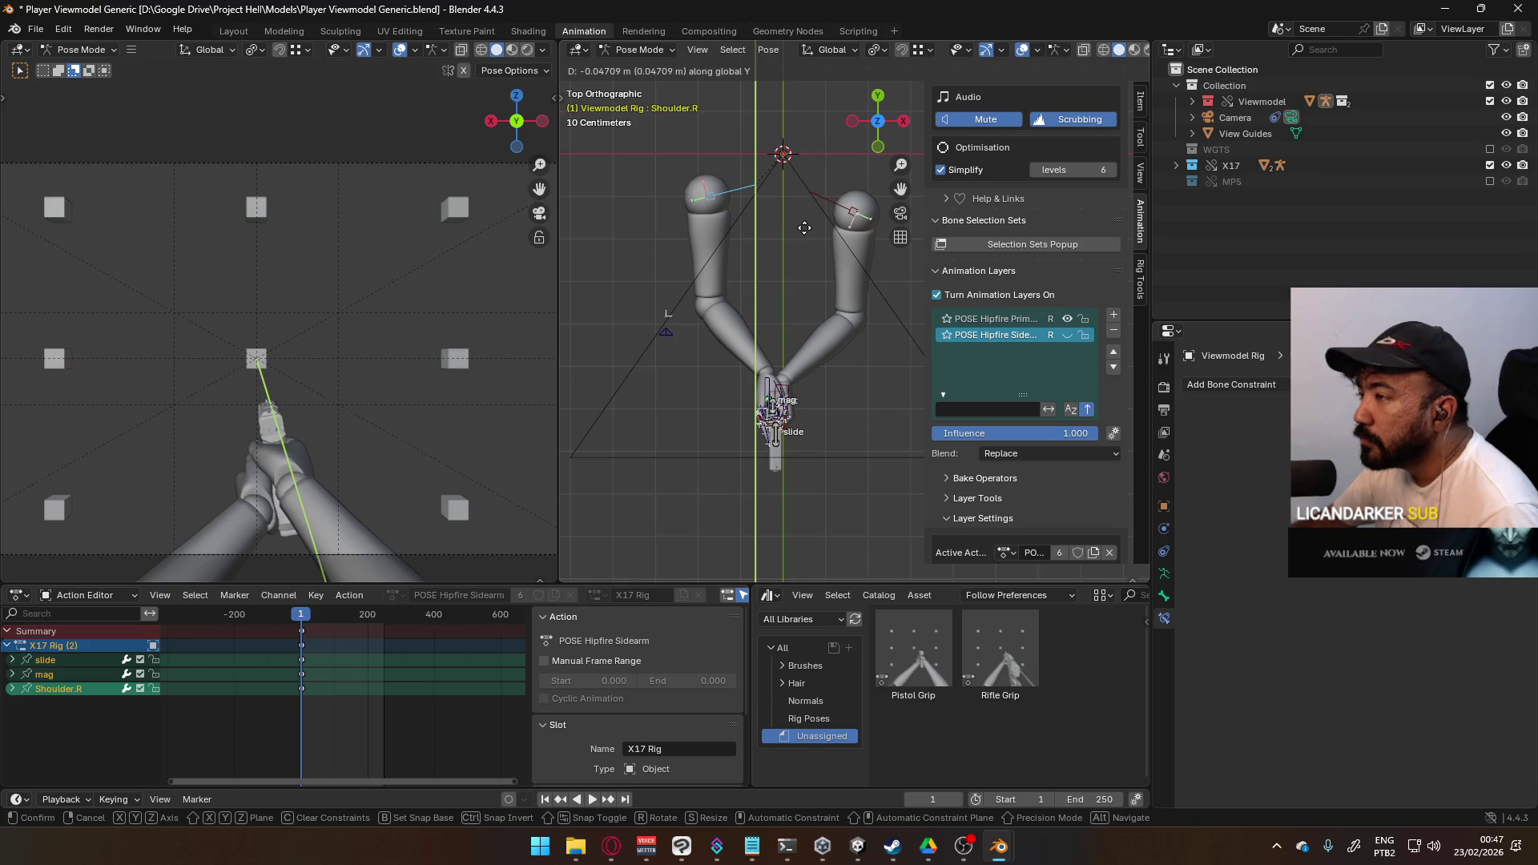
click(804, 228)
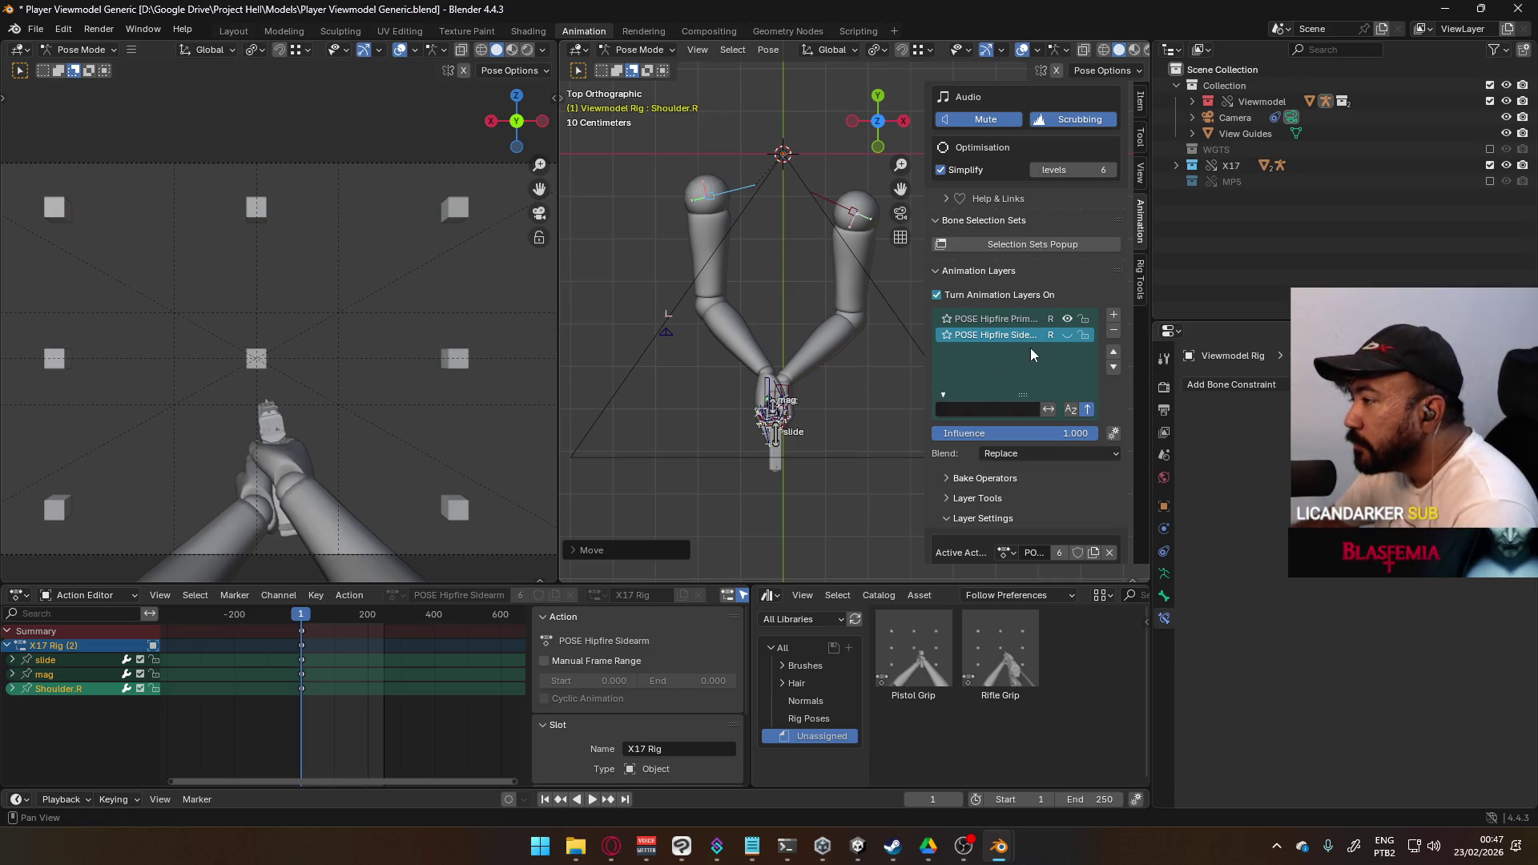
- Show the POSE Hipfire Sidearm layer, hide the Primary one, and select HandIK.L
click(1066, 319)
click(1066, 335)
mouse_move(801, 372)
middle_down()
mouse_move(740, 367)
mouse_move(857, 285)
mouse_move(765, 311)
middle_up()
key(ctrl+z)
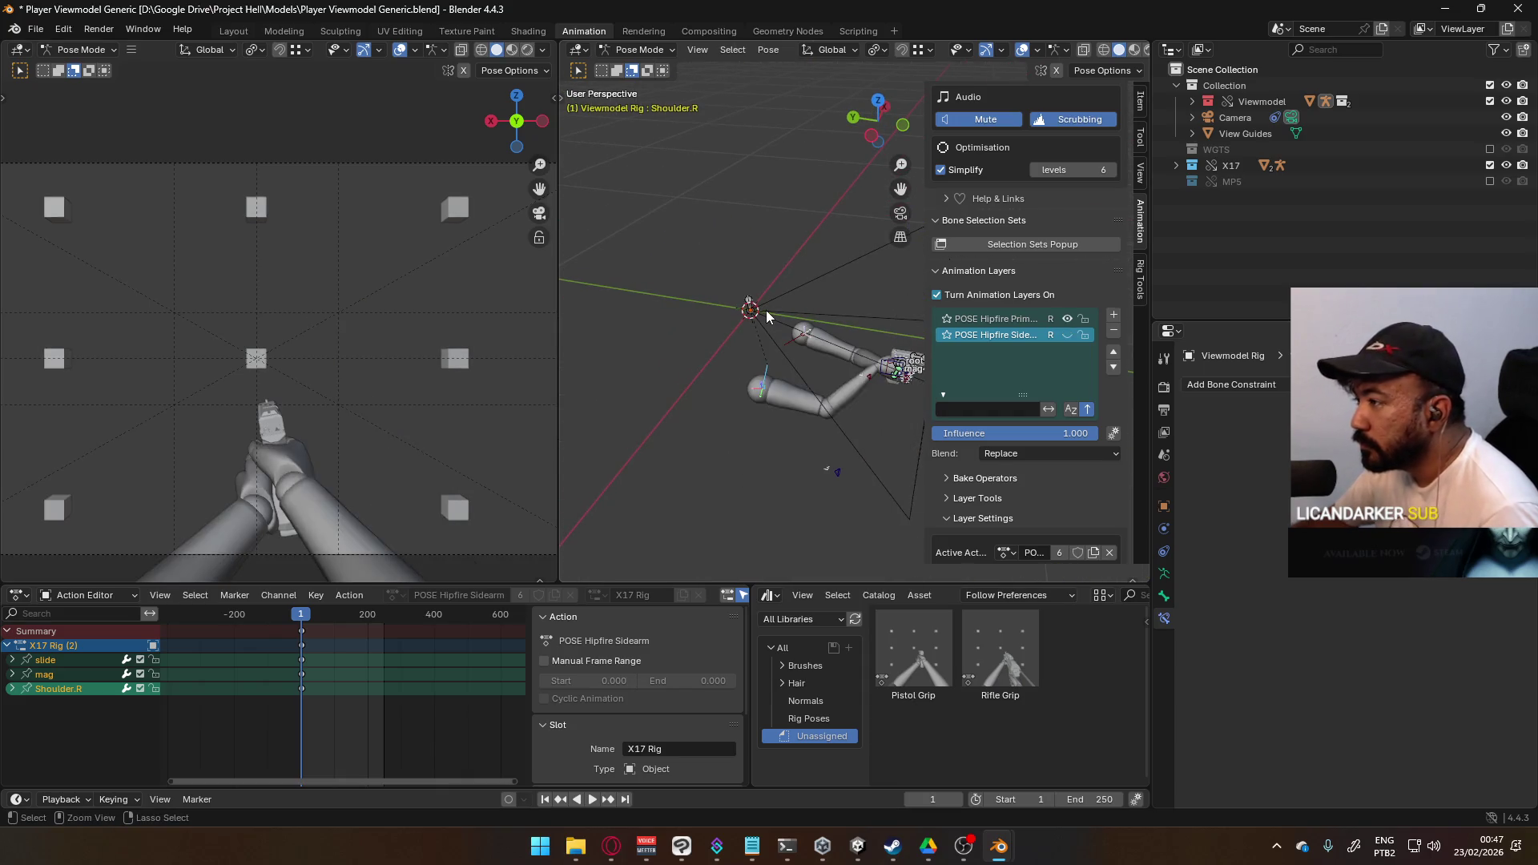
key(ctrl+z)
key(ctrl+z)
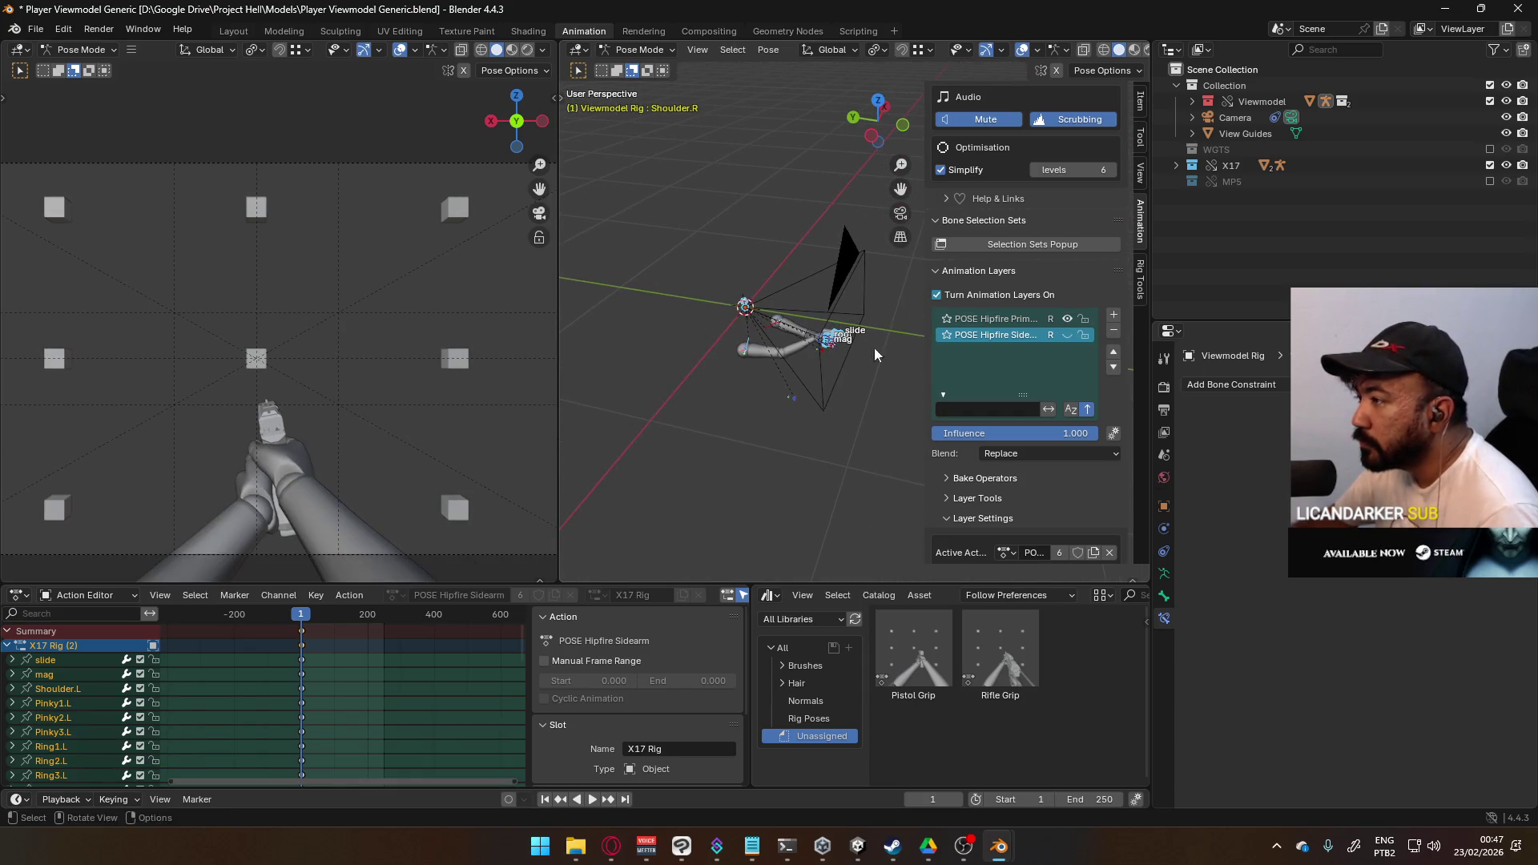
click(1066, 335)
click(1065, 320)
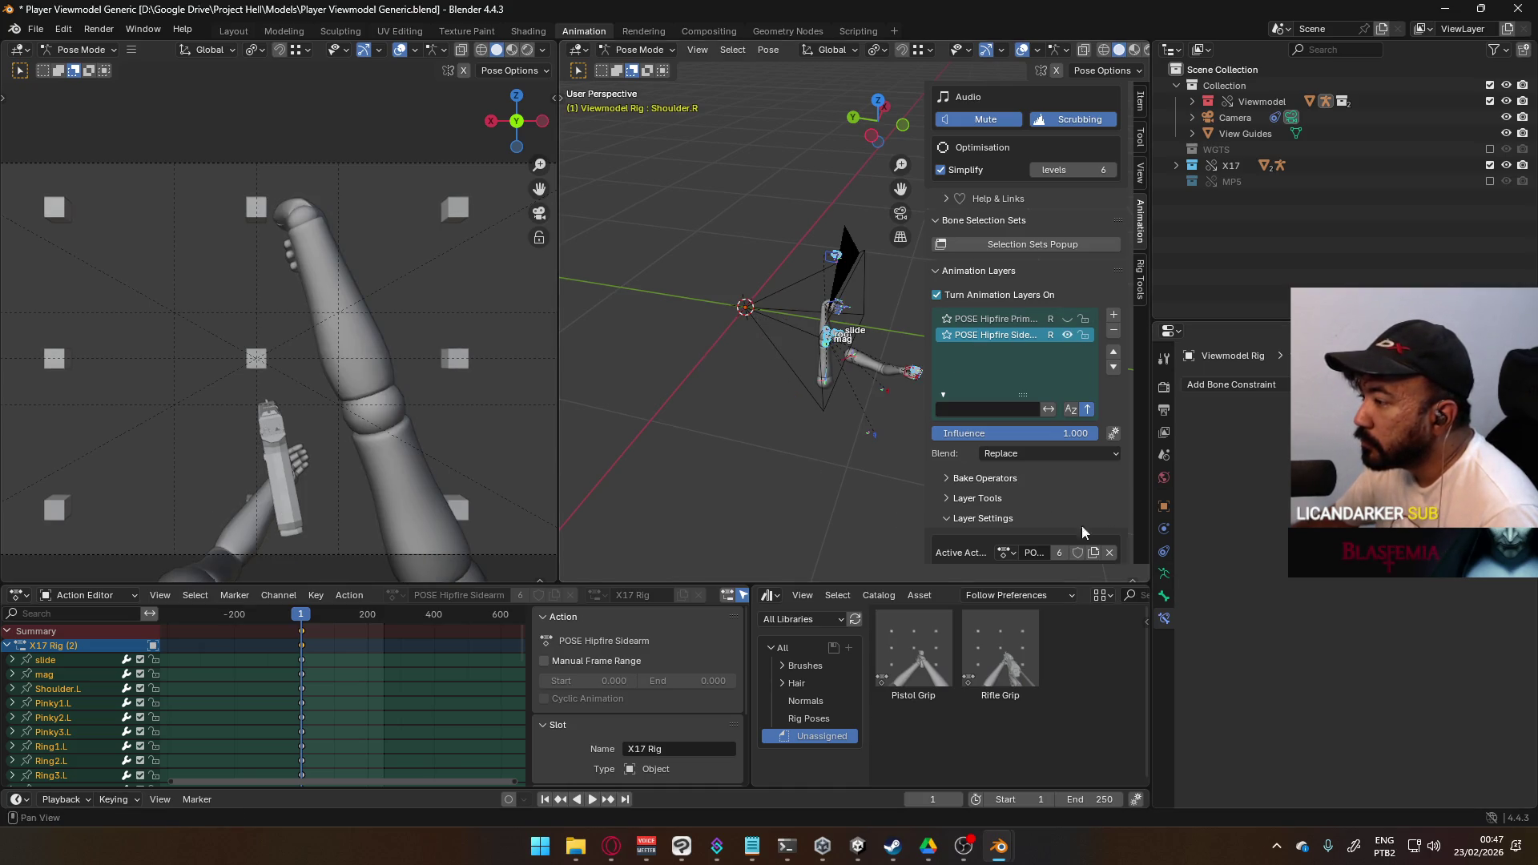
scroll(894, 390, up, 8)
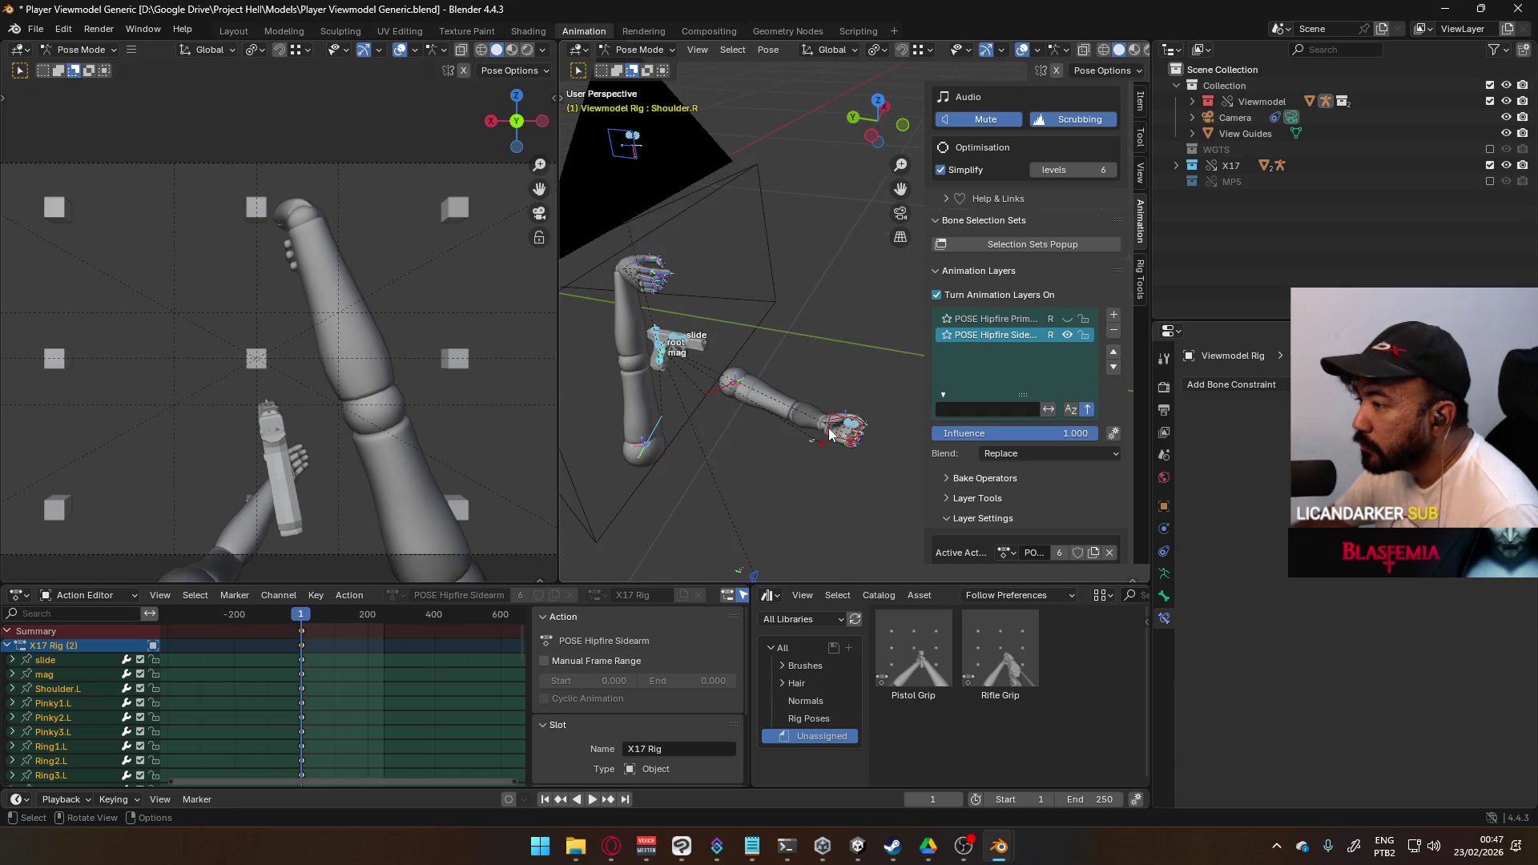
click(830, 433)
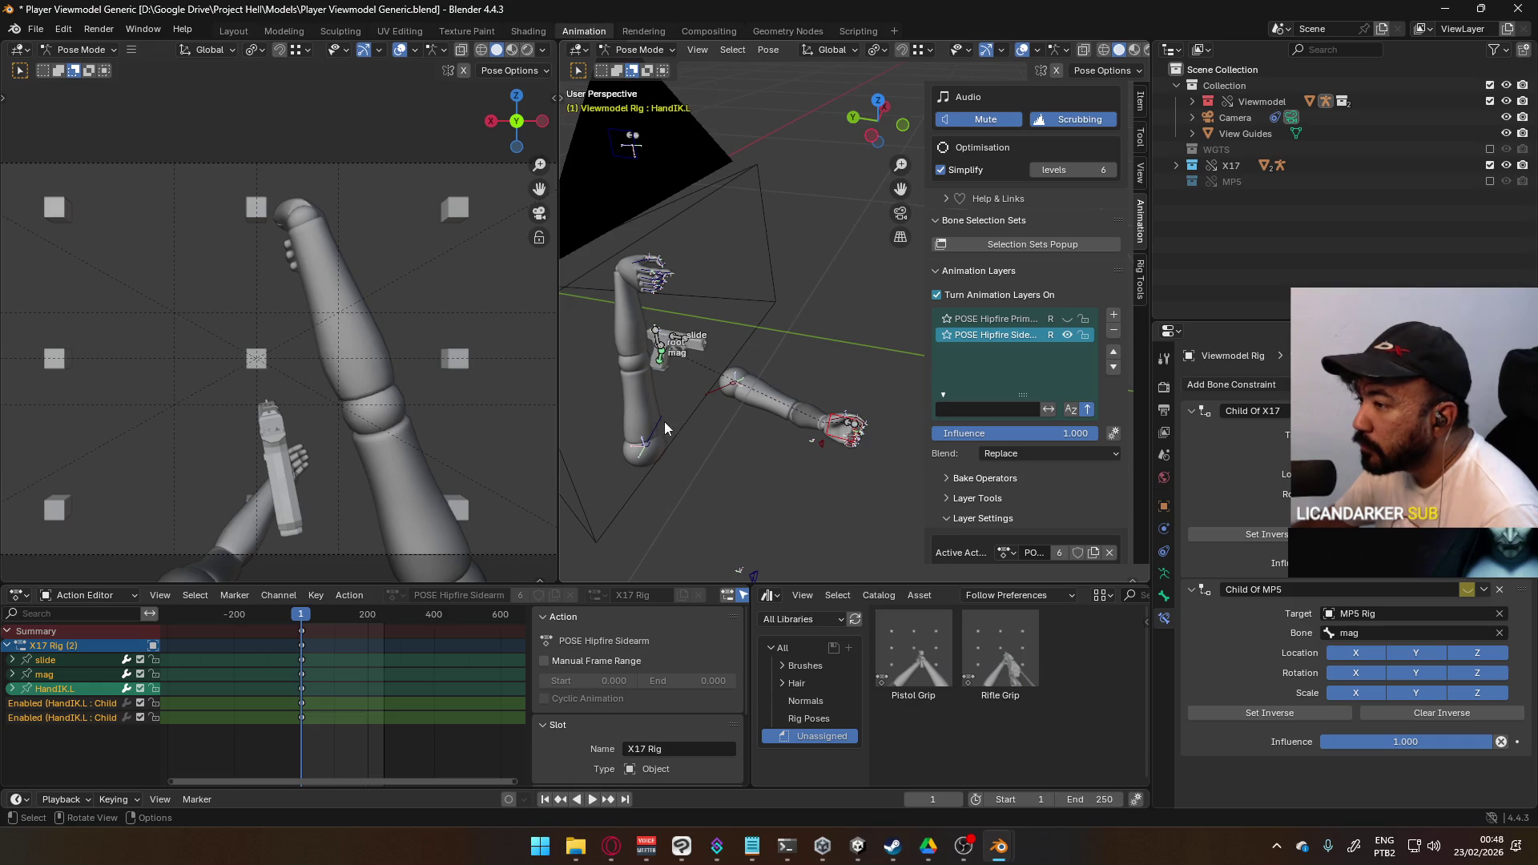
- Select HandIK.R and Shoulder.R, then clear the right shoulder's rotation
scroll(664, 428, down, 2)
click(670, 186)
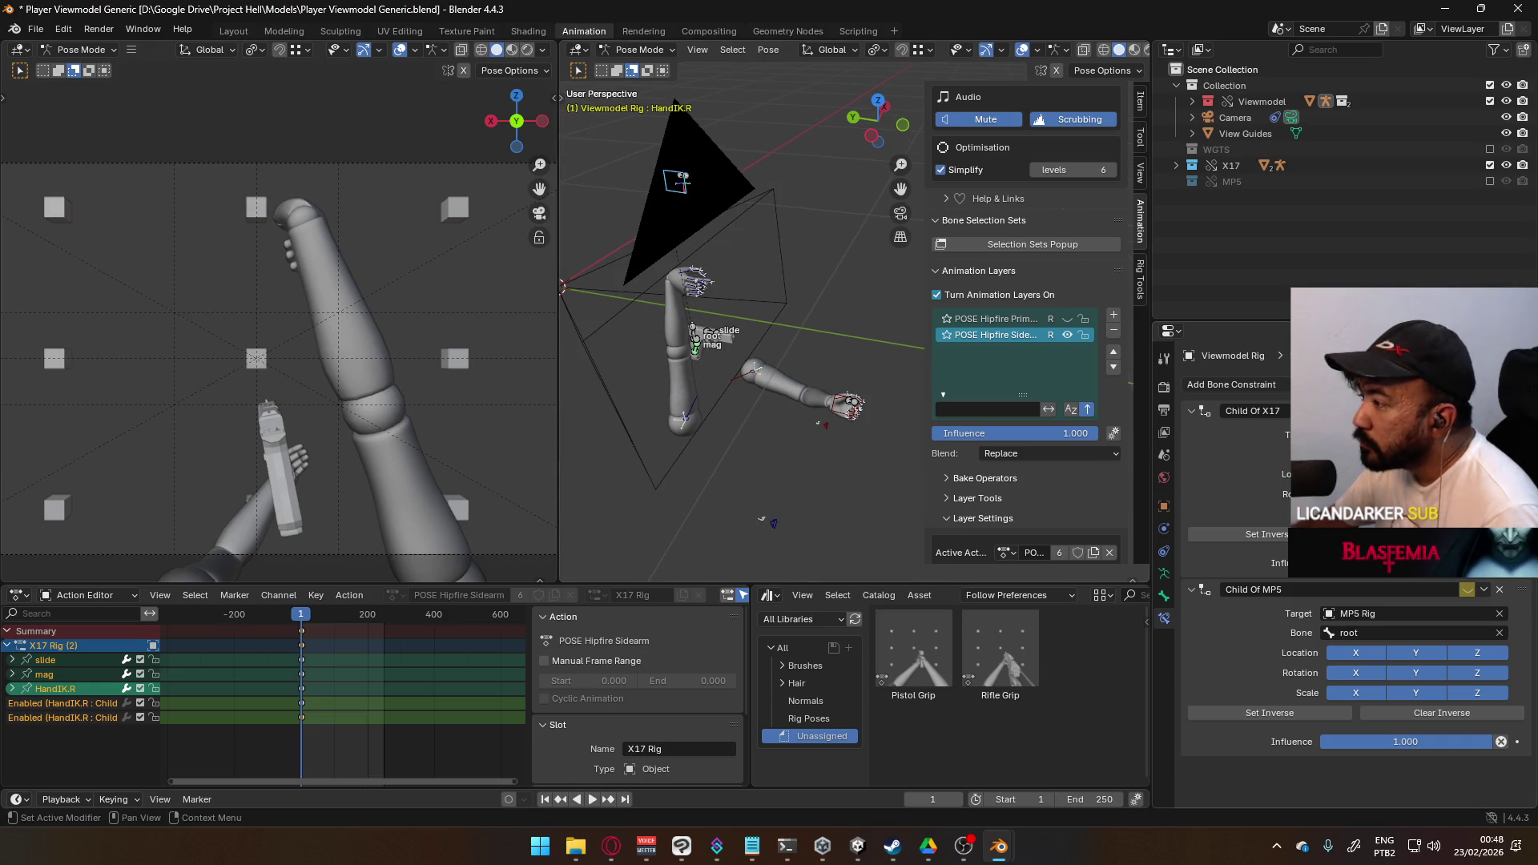
mouse_move(733, 325)
middle_down()
mouse_move(764, 274)
mouse_move(725, 346)
middle_up()
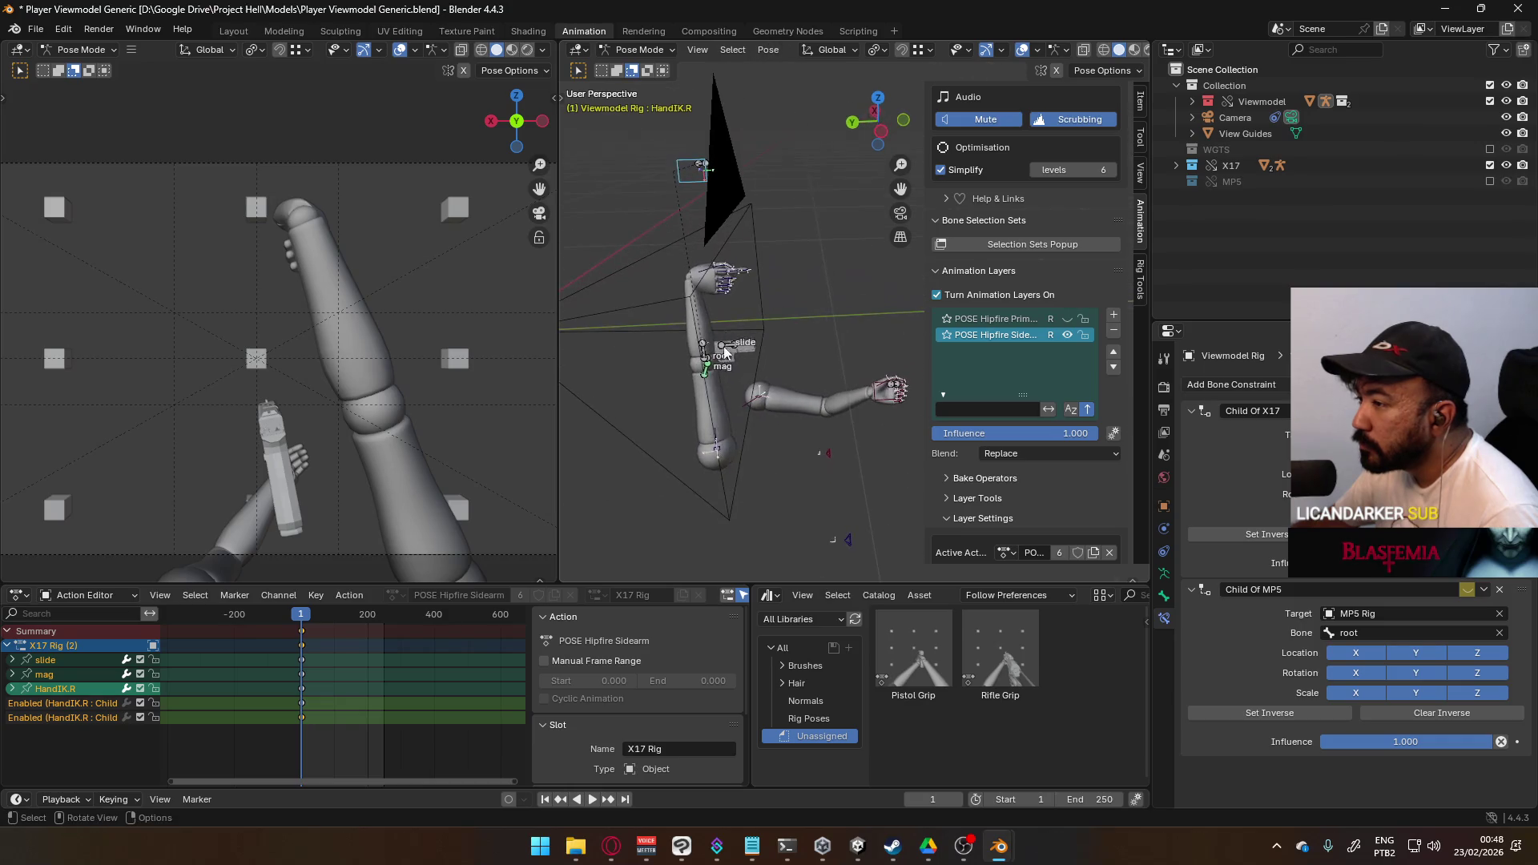
click(725, 439)
shift+middle_drag(728, 435, 792, 370)
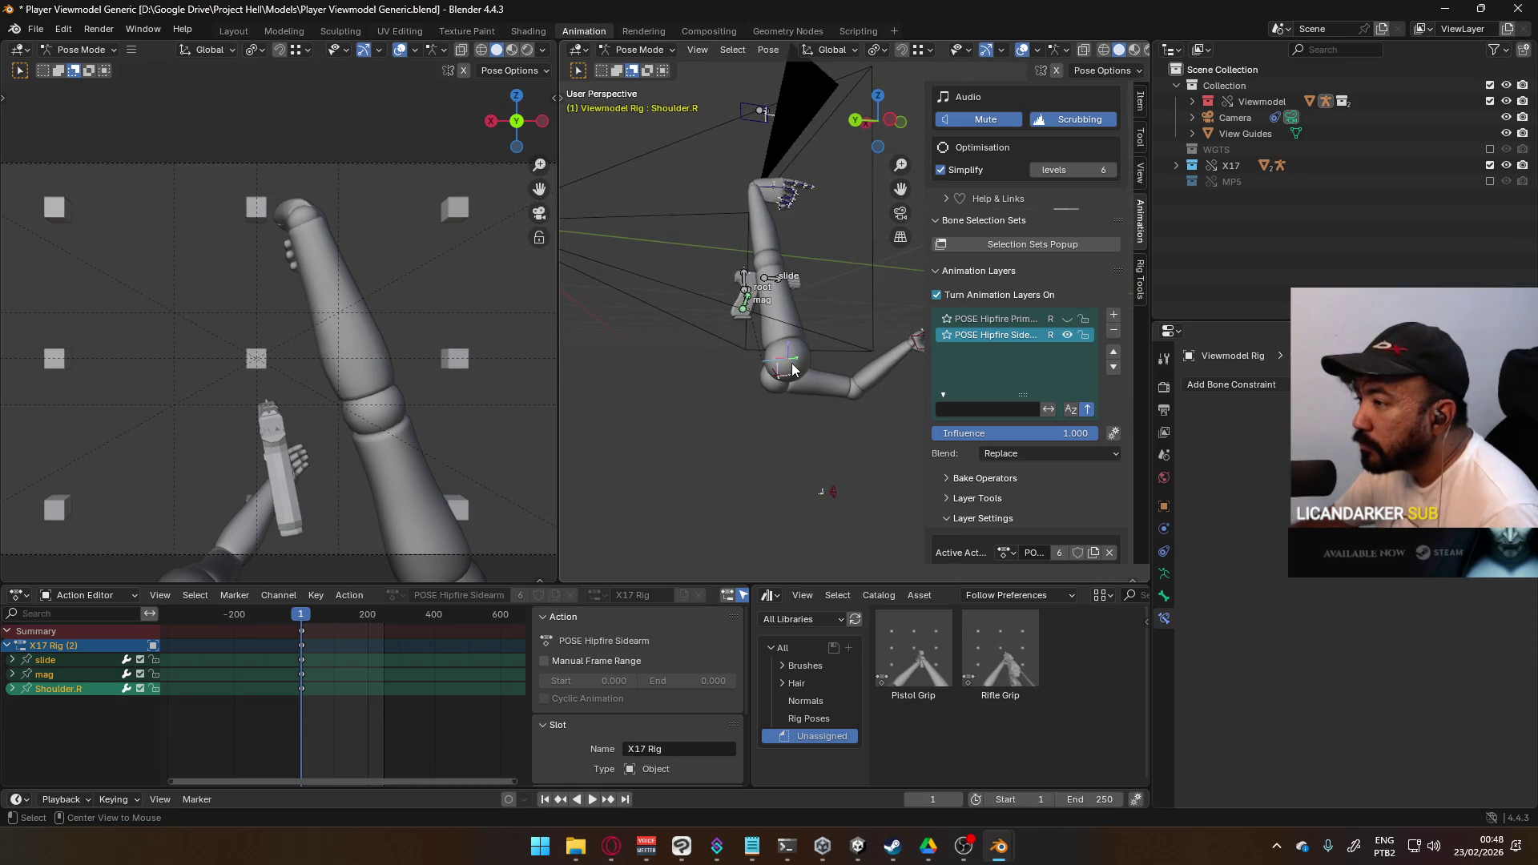
scroll(792, 364, down, 4)
key(alt+r)
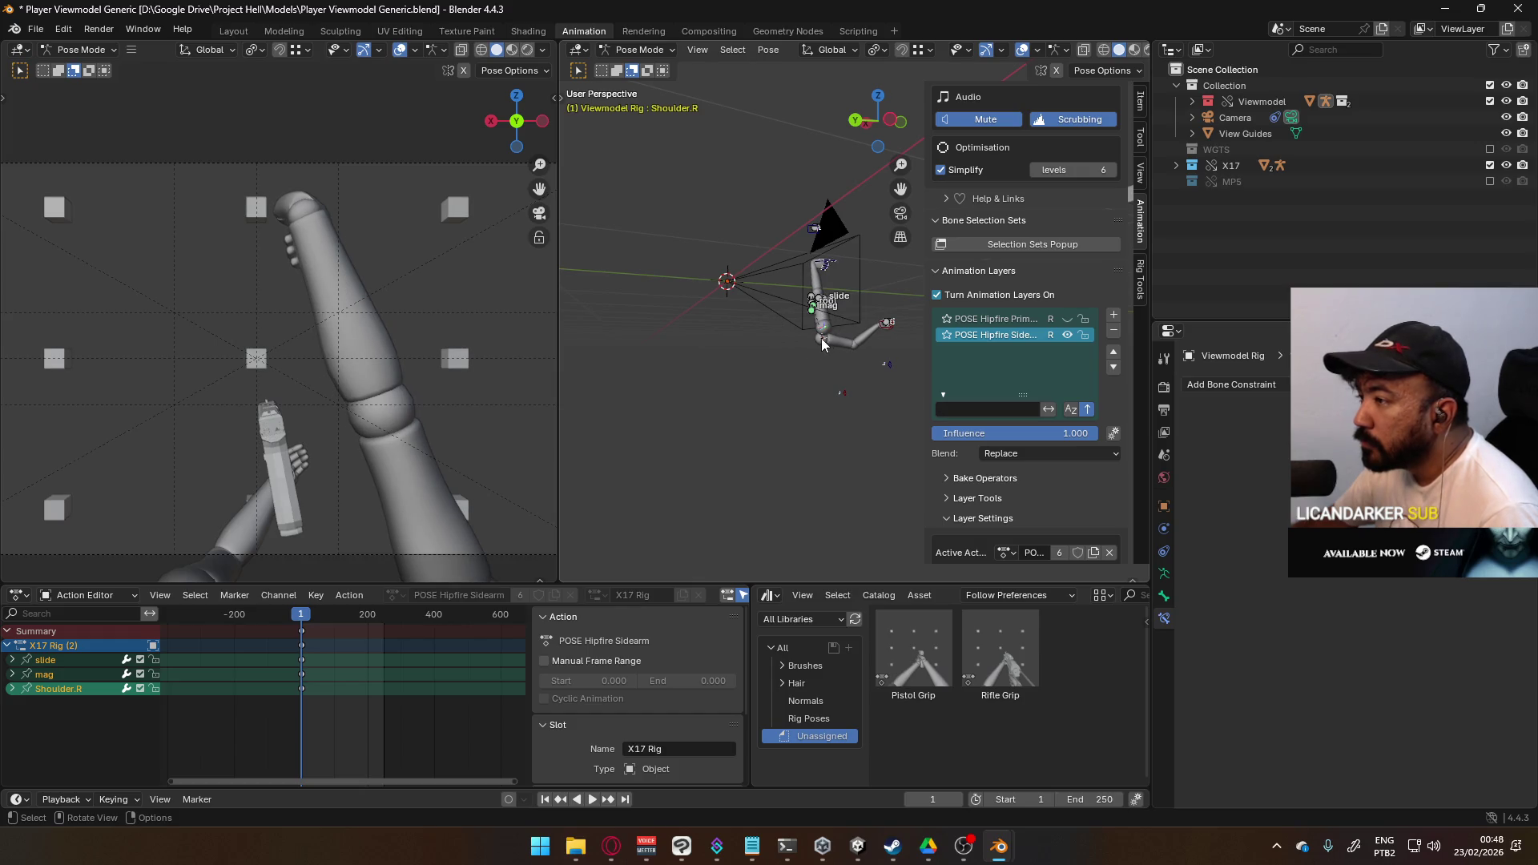
key(alt+r)
mouse_move(759, 286)
middle_down()
mouse_move(761, 369)
mouse_move(745, 364)
middle_up()
- In Object Mode, select the Viewmodel Model arm mesh and try clearing its location, then undo
click(647, 50)
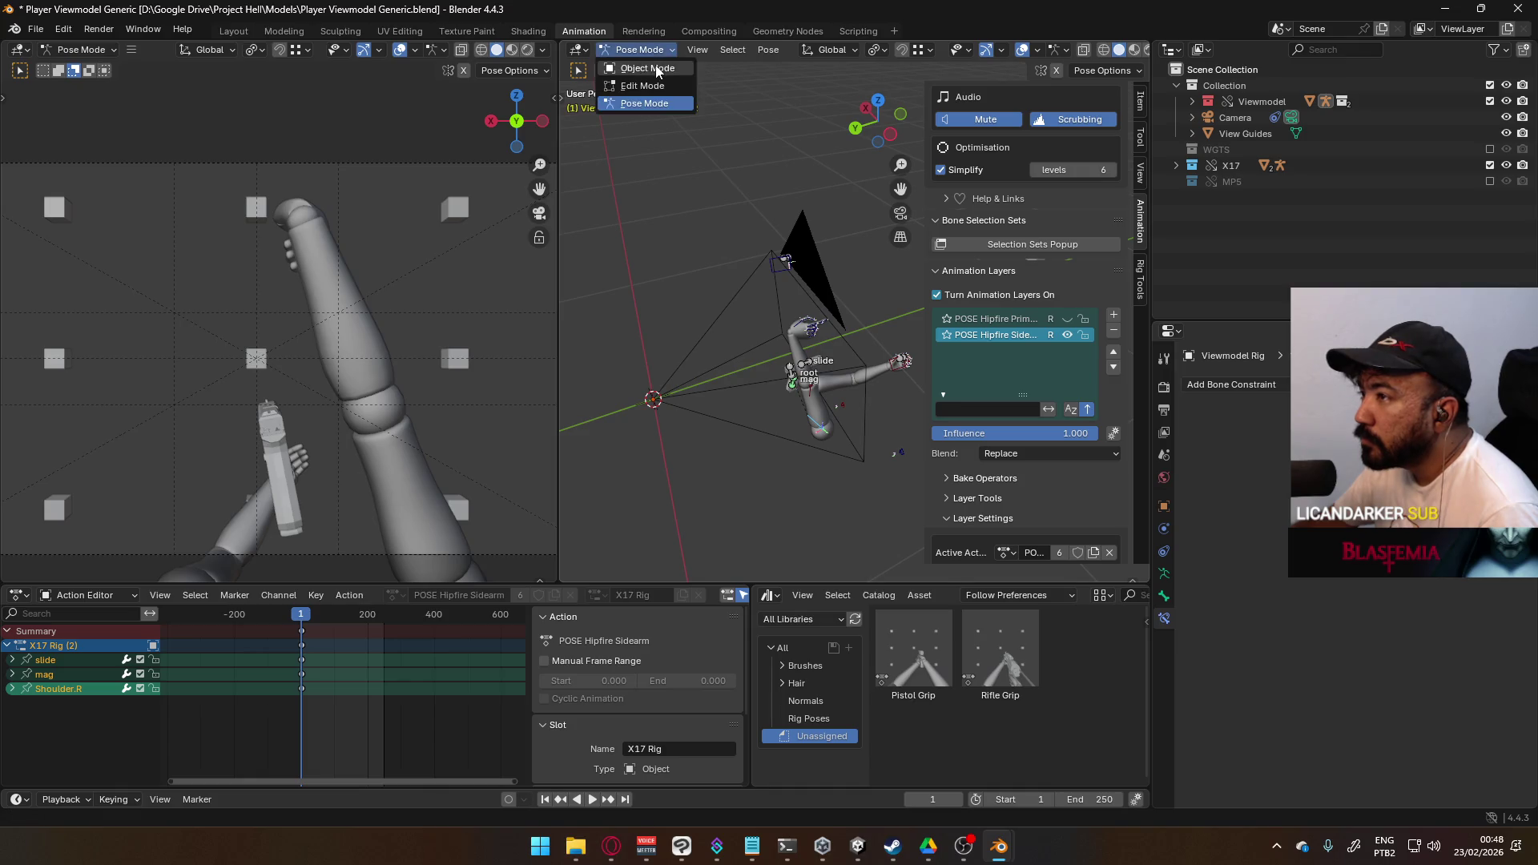
click(656, 68)
click(822, 407)
key(alt+g)
key(ctrl+z)
key(ctrl+shift+z)
- Put the Viewmodel Rig into Pose Mode and make Shoulder.R the active bone
click(641, 49)
click(808, 367)
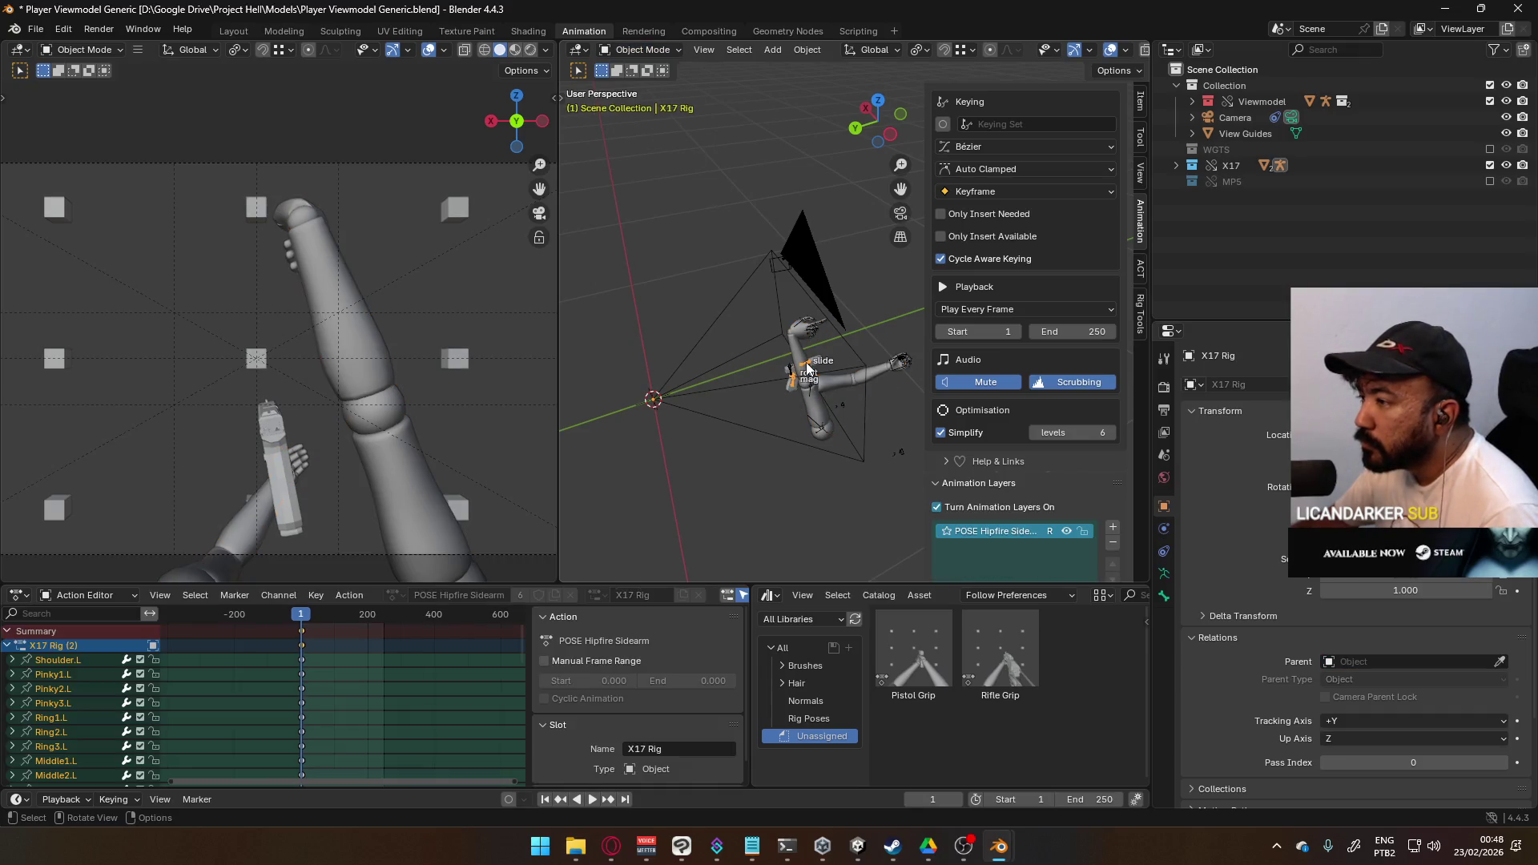
click(814, 392)
click(641, 49)
click(637, 84)
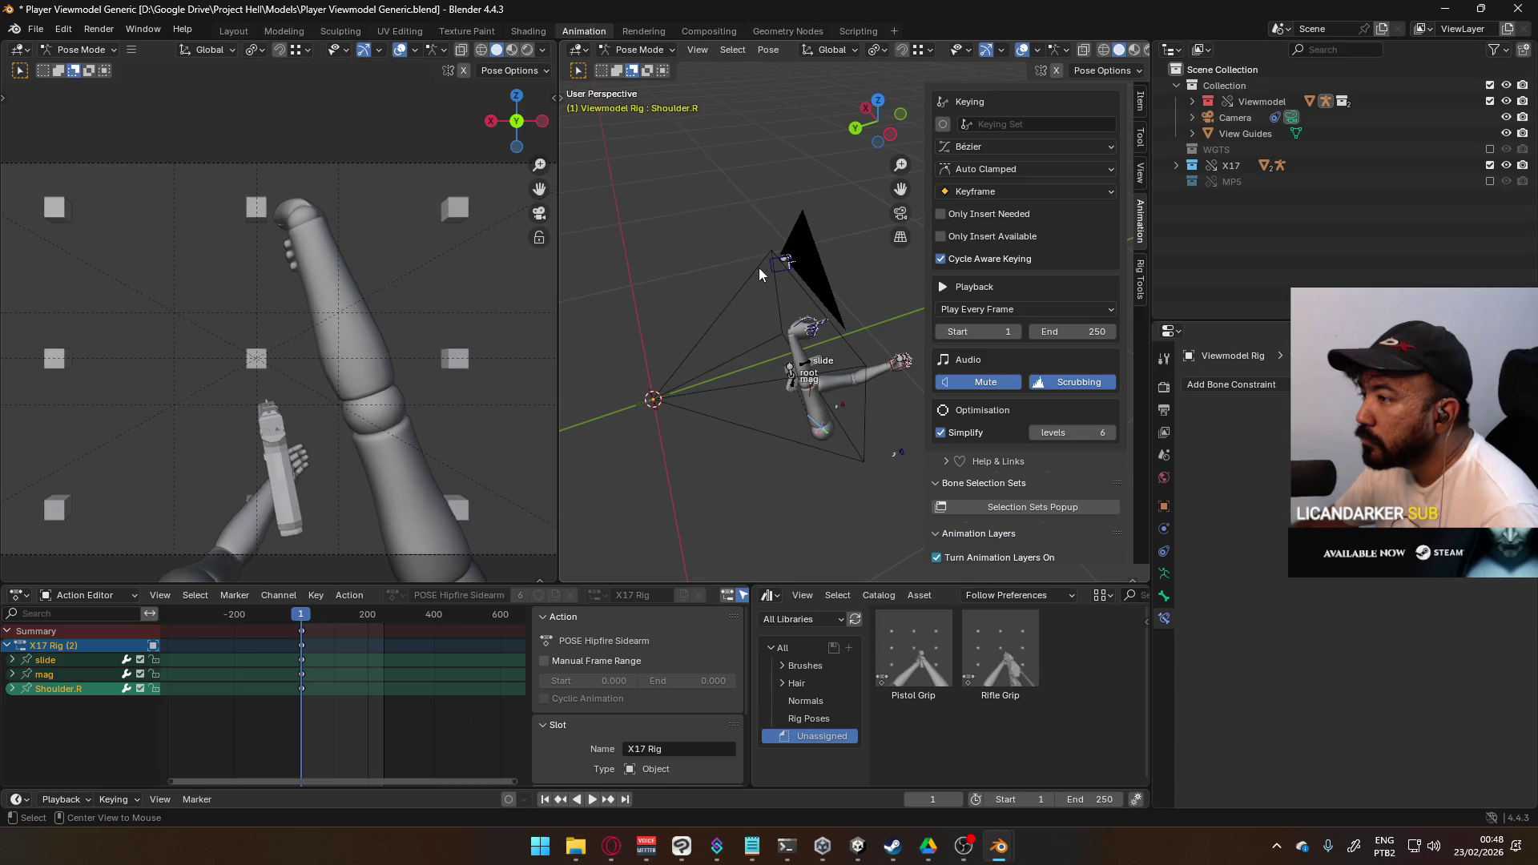
mouse_move(759, 278)
middle_down()
mouse_move(867, 295)
mouse_move(860, 309)
mouse_move(818, 273)
mouse_move(825, 333)
middle_up()
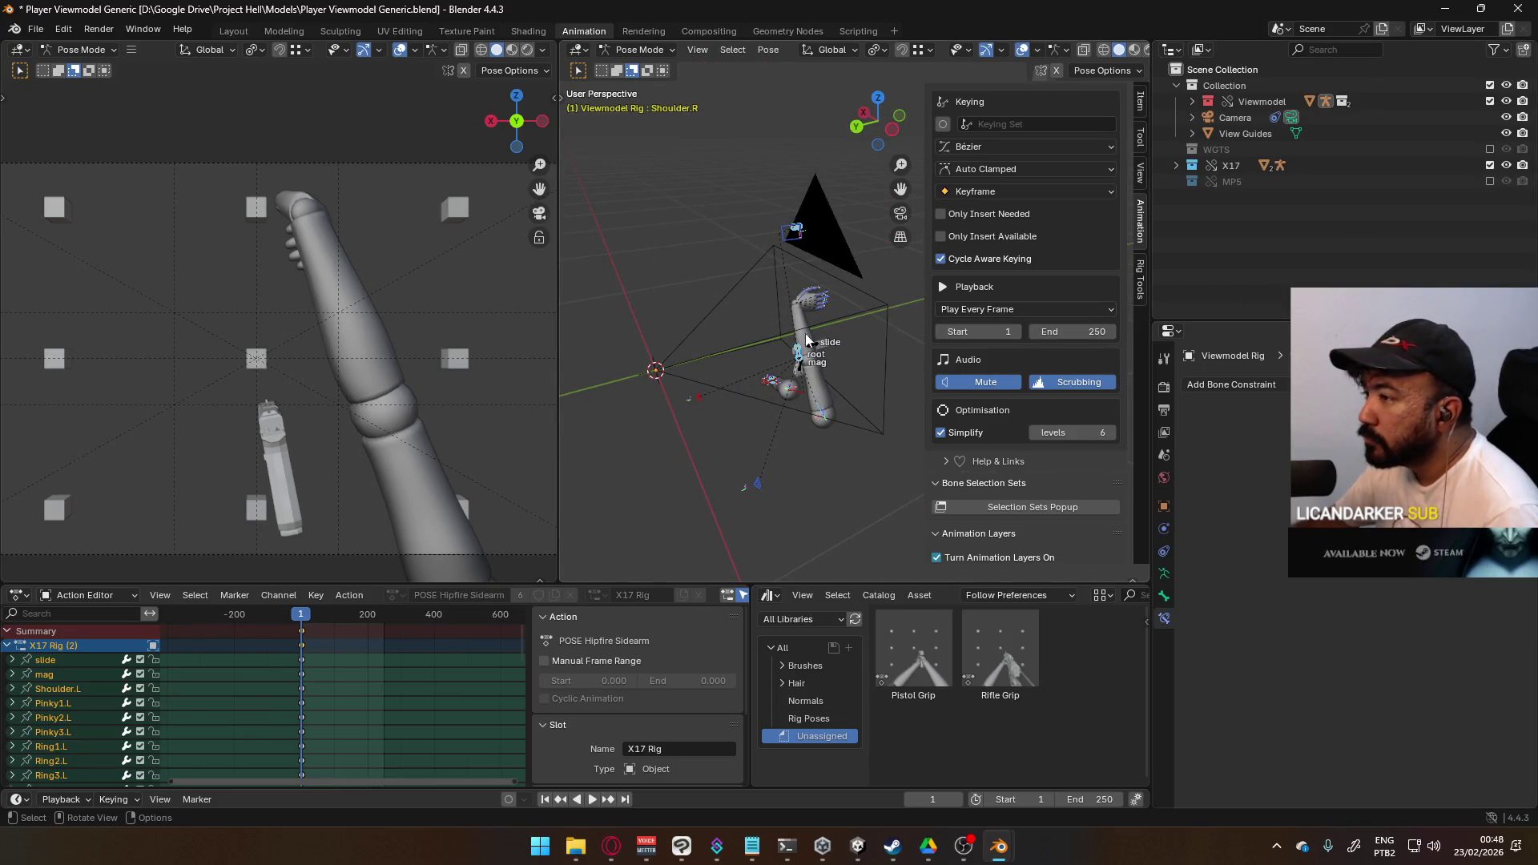
scroll(801, 502, up, 3)
click(801, 501)
click(802, 490)
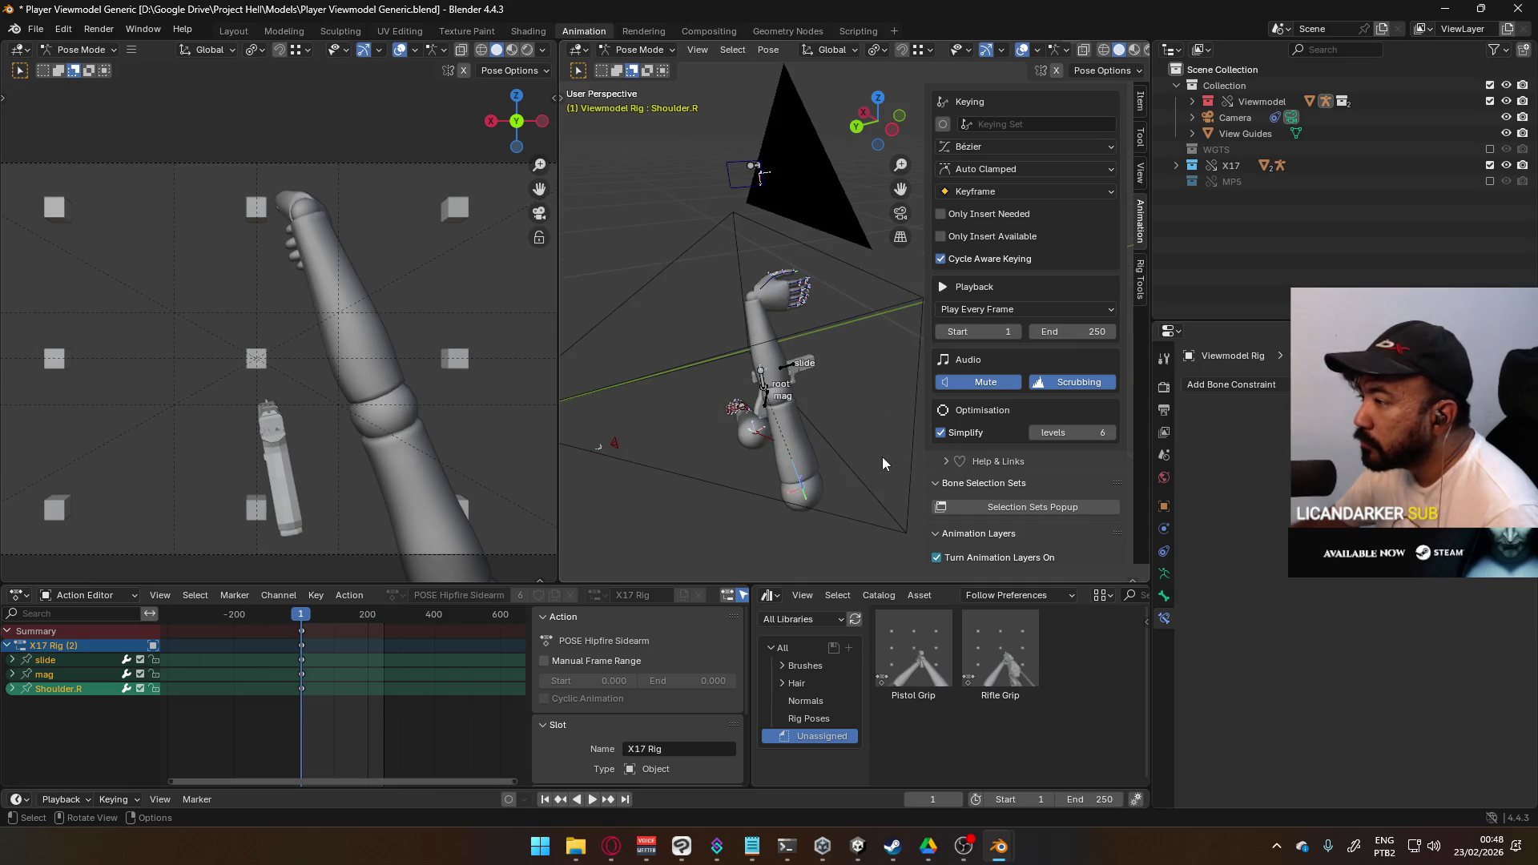
- Delete both animation layers from the sidebar's Animation Layers list
click(1143, 300)
click(1140, 238)
scroll(1038, 394, down, 8)
scroll(1052, 401, down, 4)
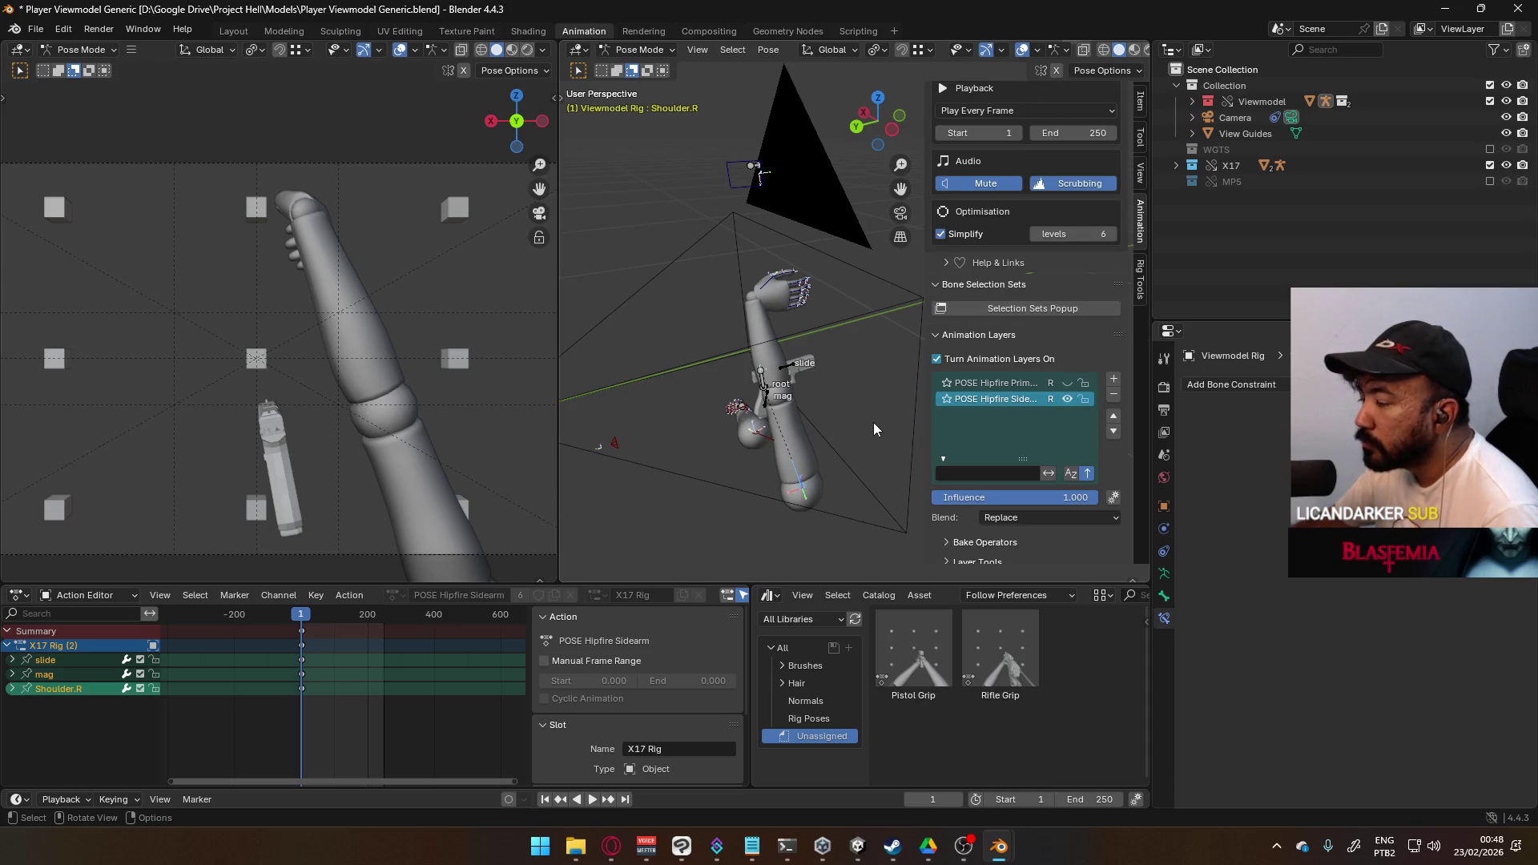
click(1113, 396)
click(1113, 395)
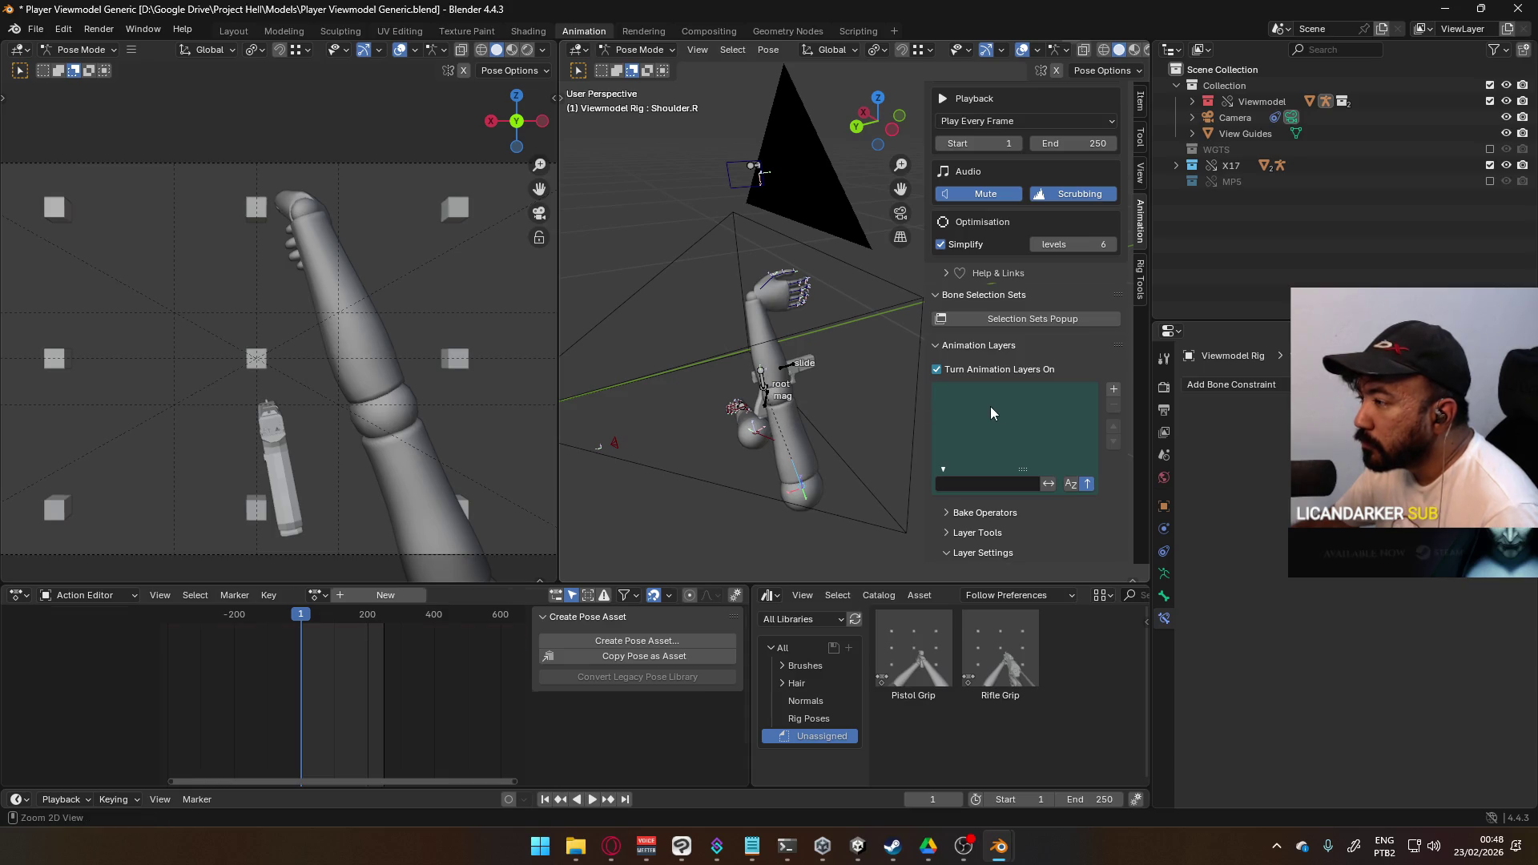
- Undo the two layer removals, then reselect the Viewmodel Model mesh in Object Mode
key(ctrl+z)
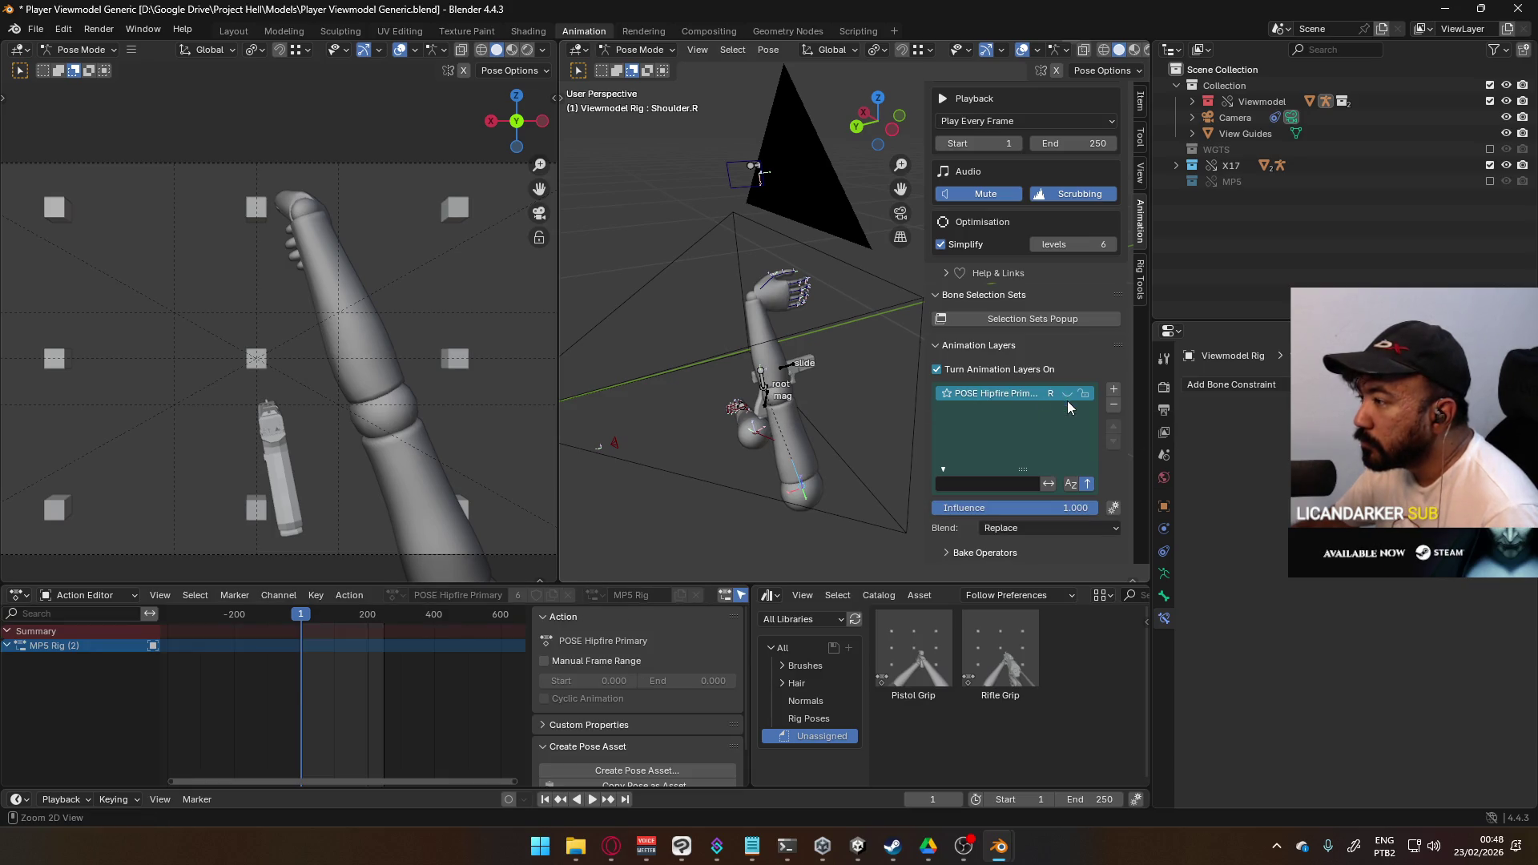
key(ctrl+z)
key(ctrl+z)
key(ctrl+z)
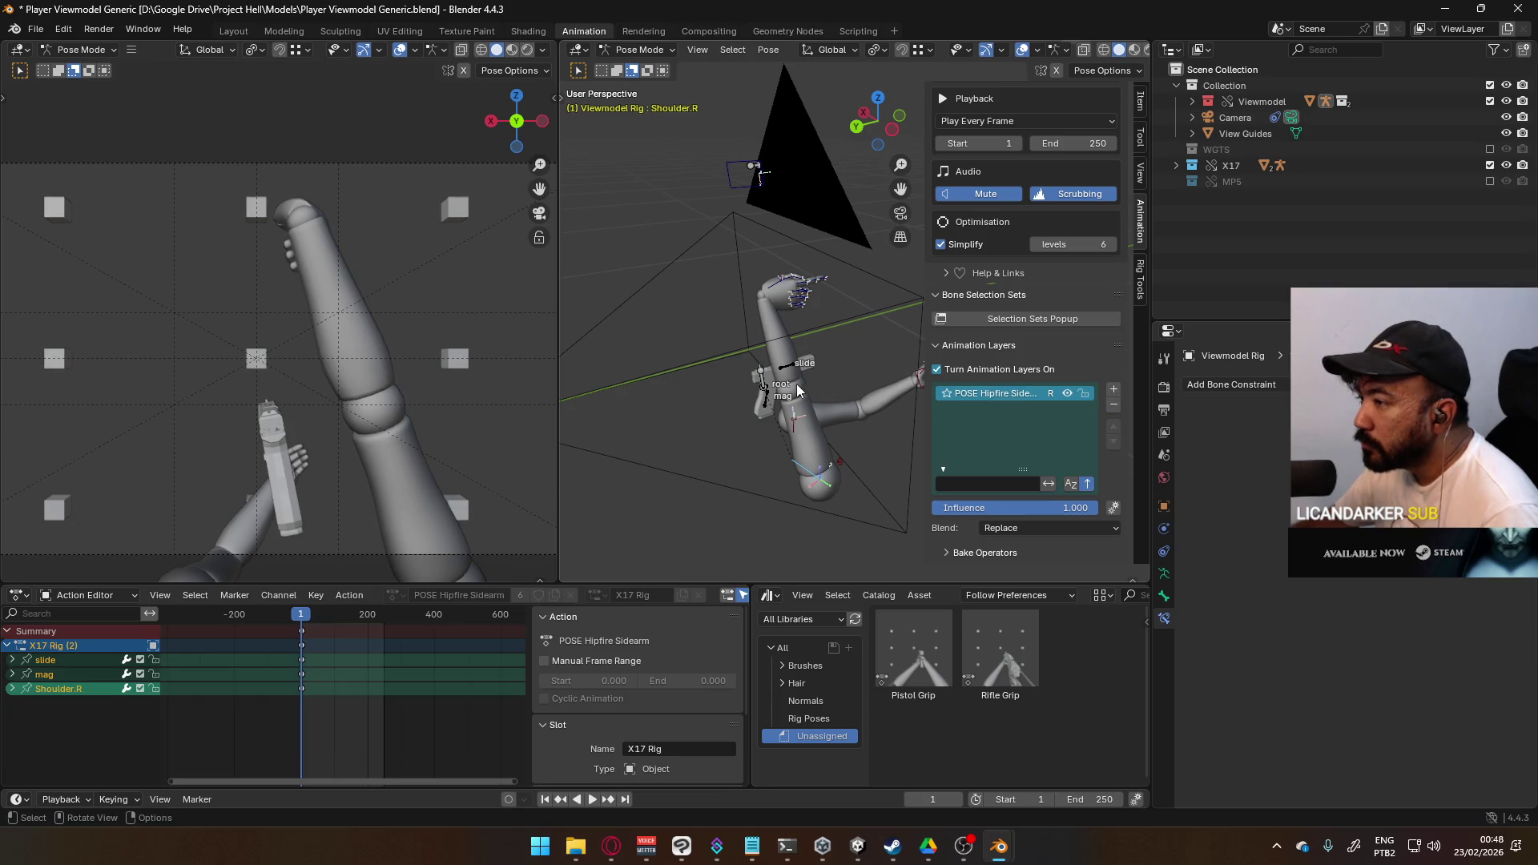
click(742, 189)
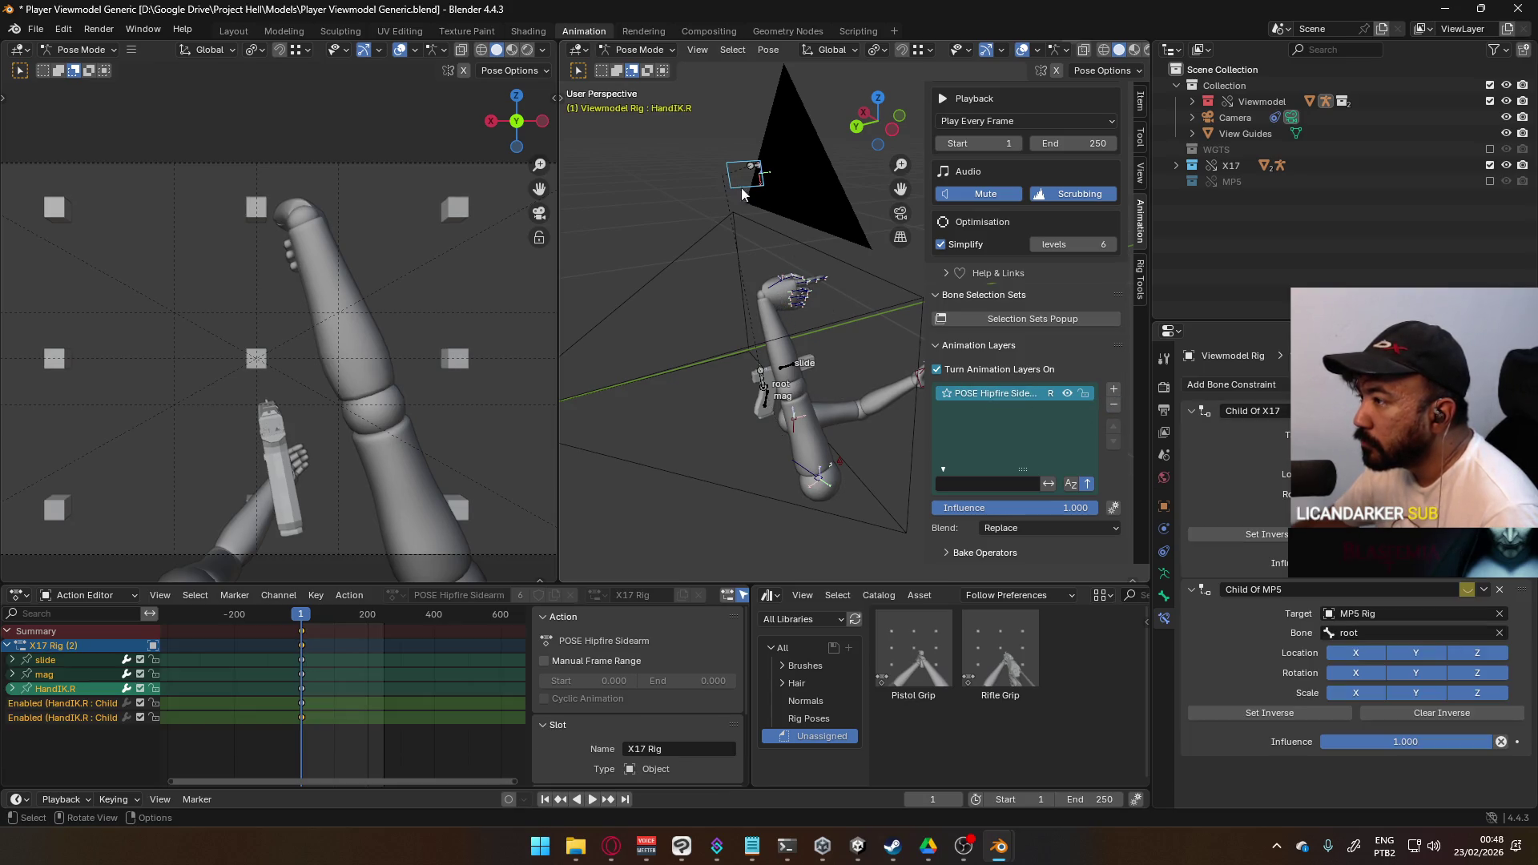
click(765, 396)
click(639, 49)
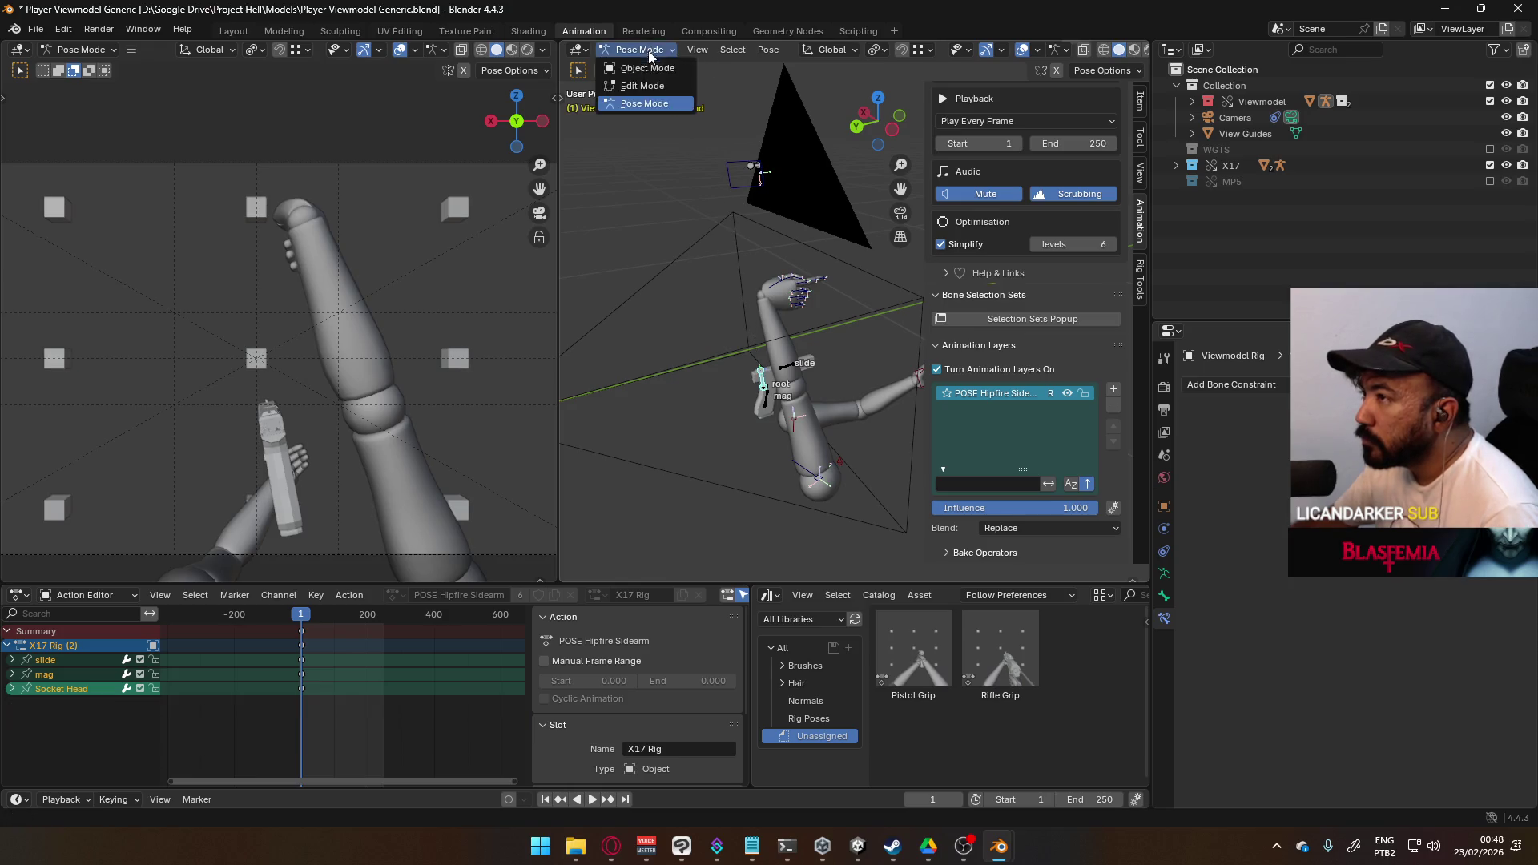
click(636, 61)
key(a)
click(778, 368)
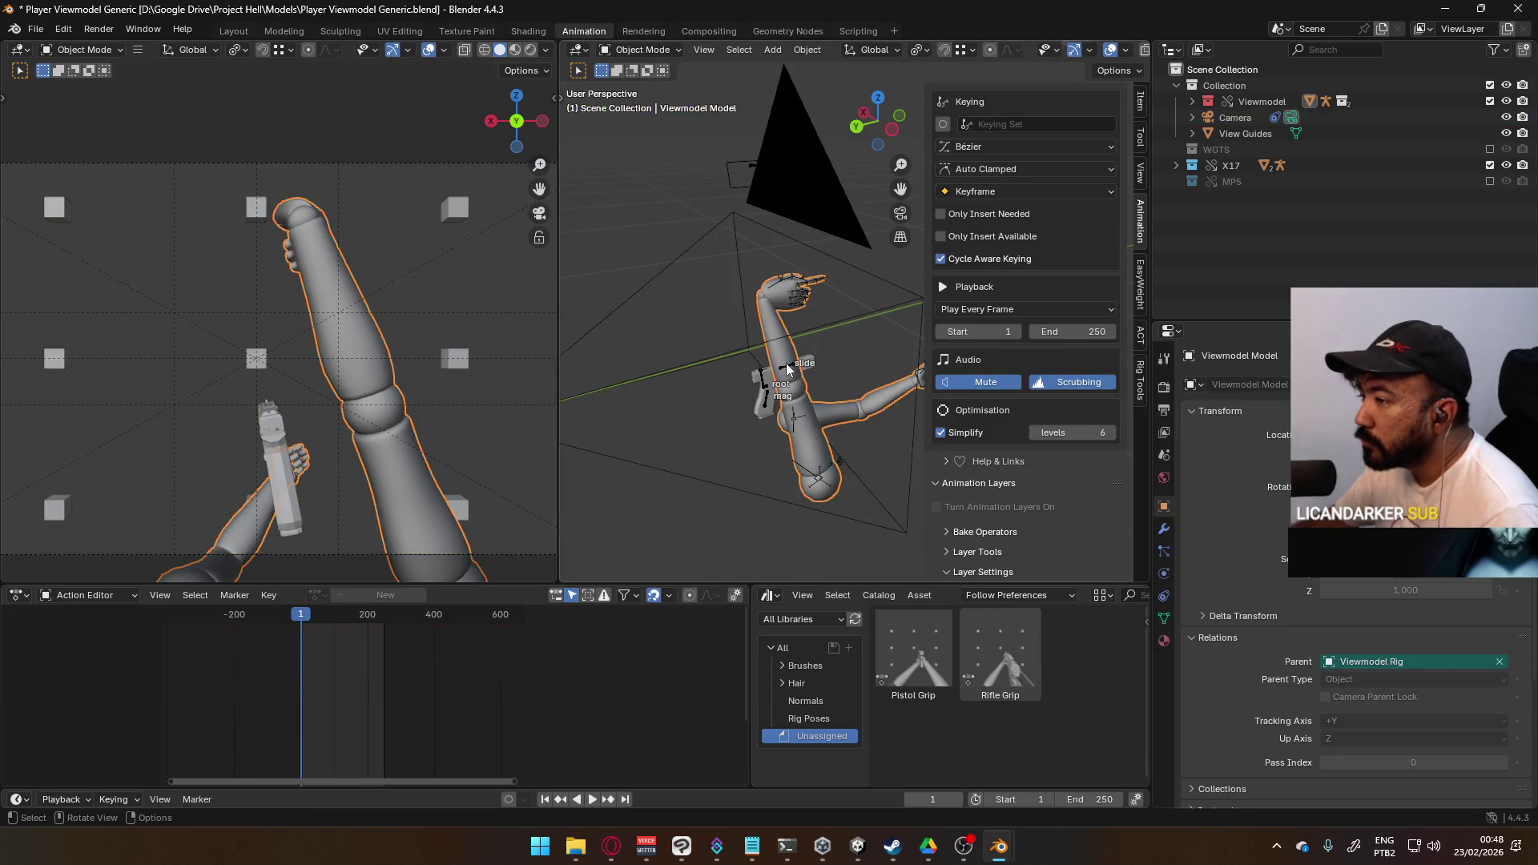
click(783, 369)
click(855, 397)
- Put the X17 Rig into Pose Mode and select its slide and root bones
click(637, 50)
click(798, 348)
click(793, 367)
click(793, 369)
click(639, 50)
click(633, 96)
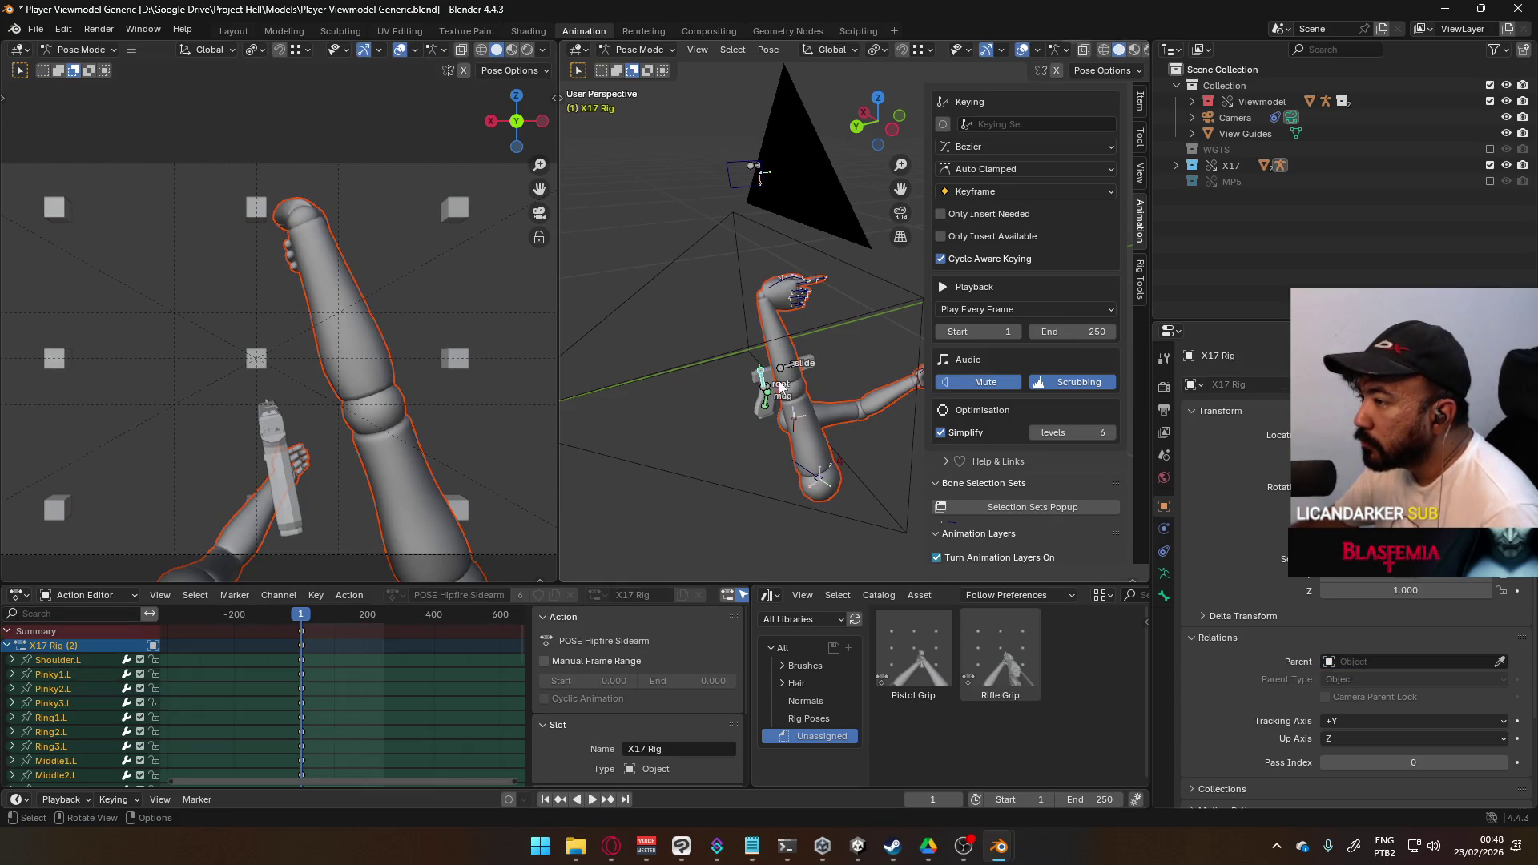
click(790, 373)
click(769, 392)
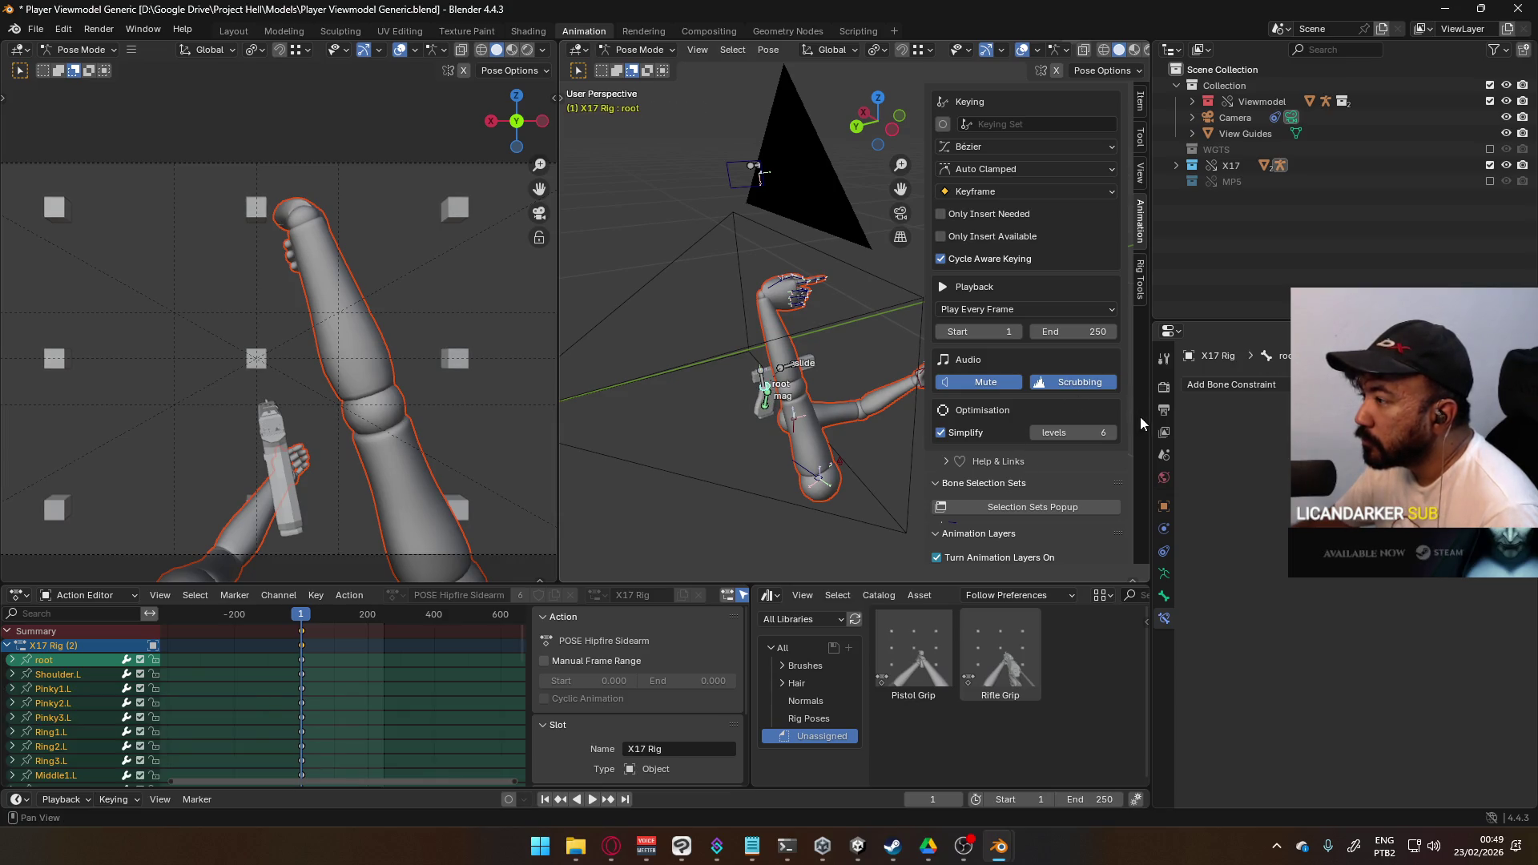
- Clear the pose of all X17 rig bones with Alt+R/Alt+G, then undo those changes
click(1140, 280)
click(1141, 225)
scroll(1056, 364, down, 8)
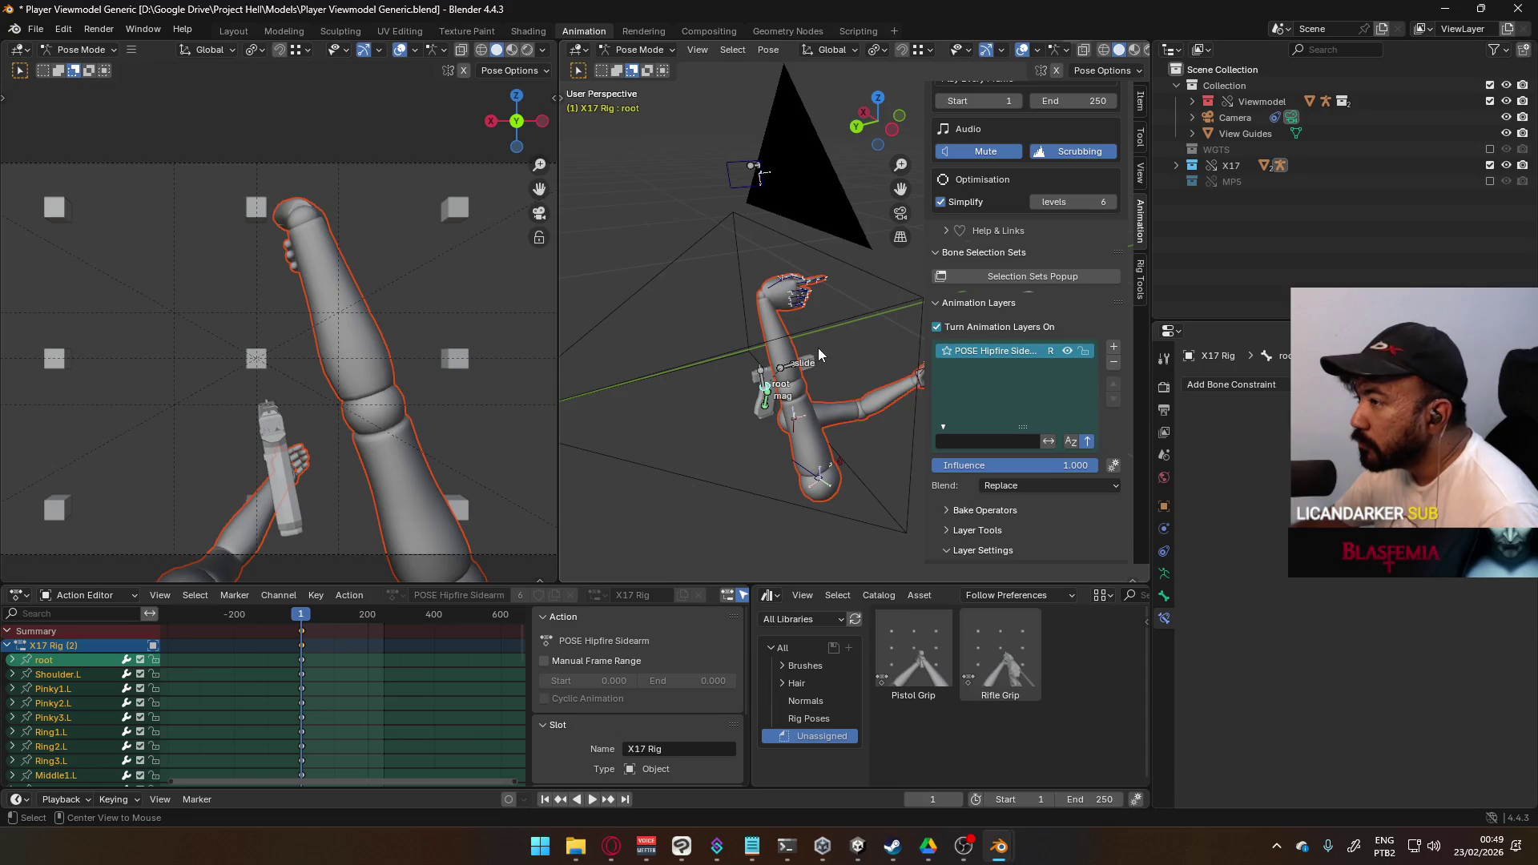
key(a)
key(alt+r)
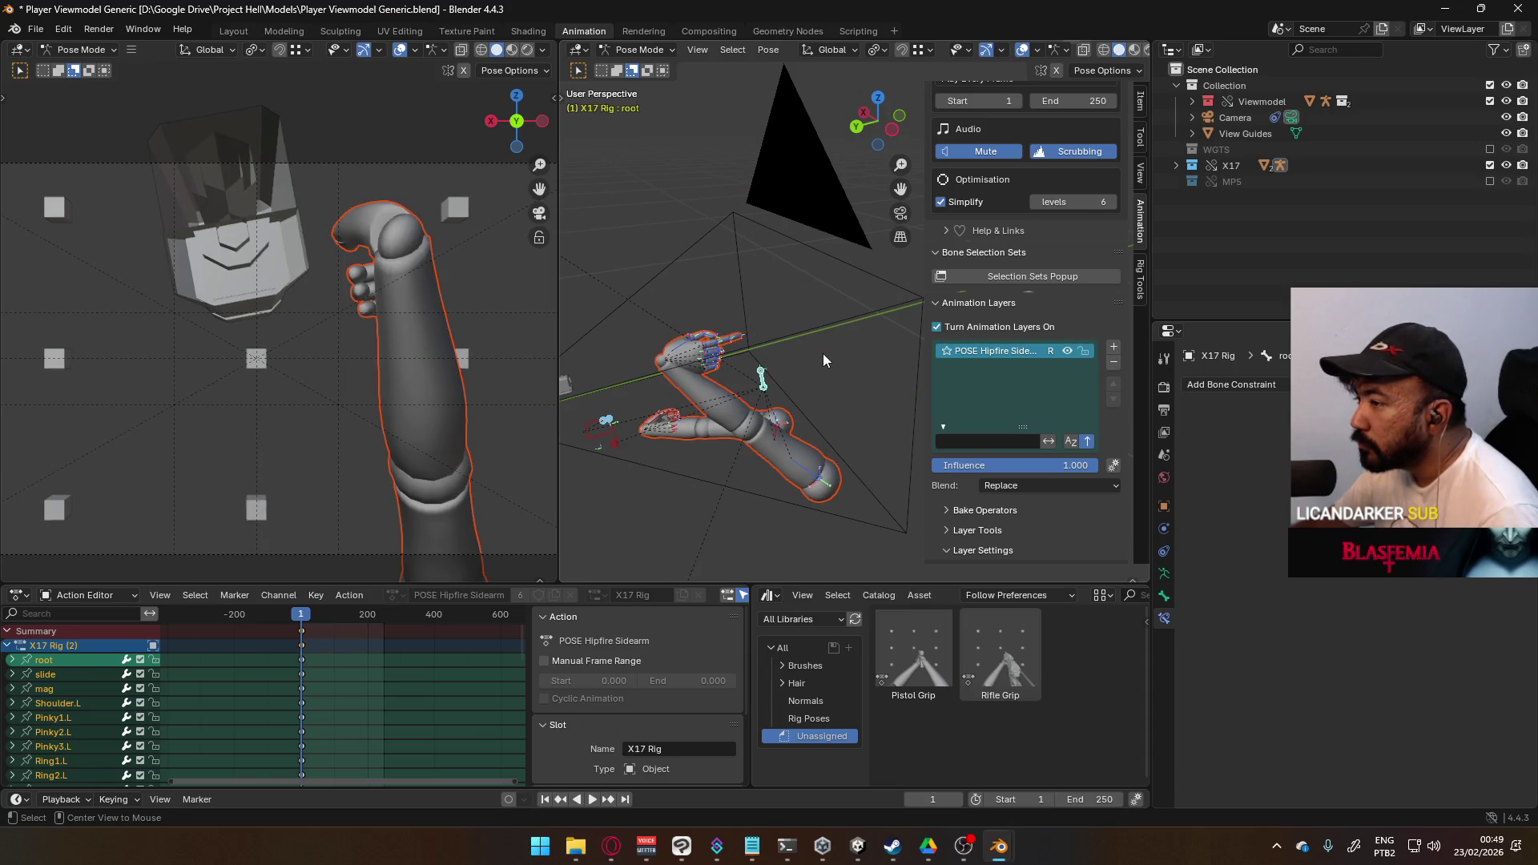
key(alt+g)
scroll(824, 353, down, 3)
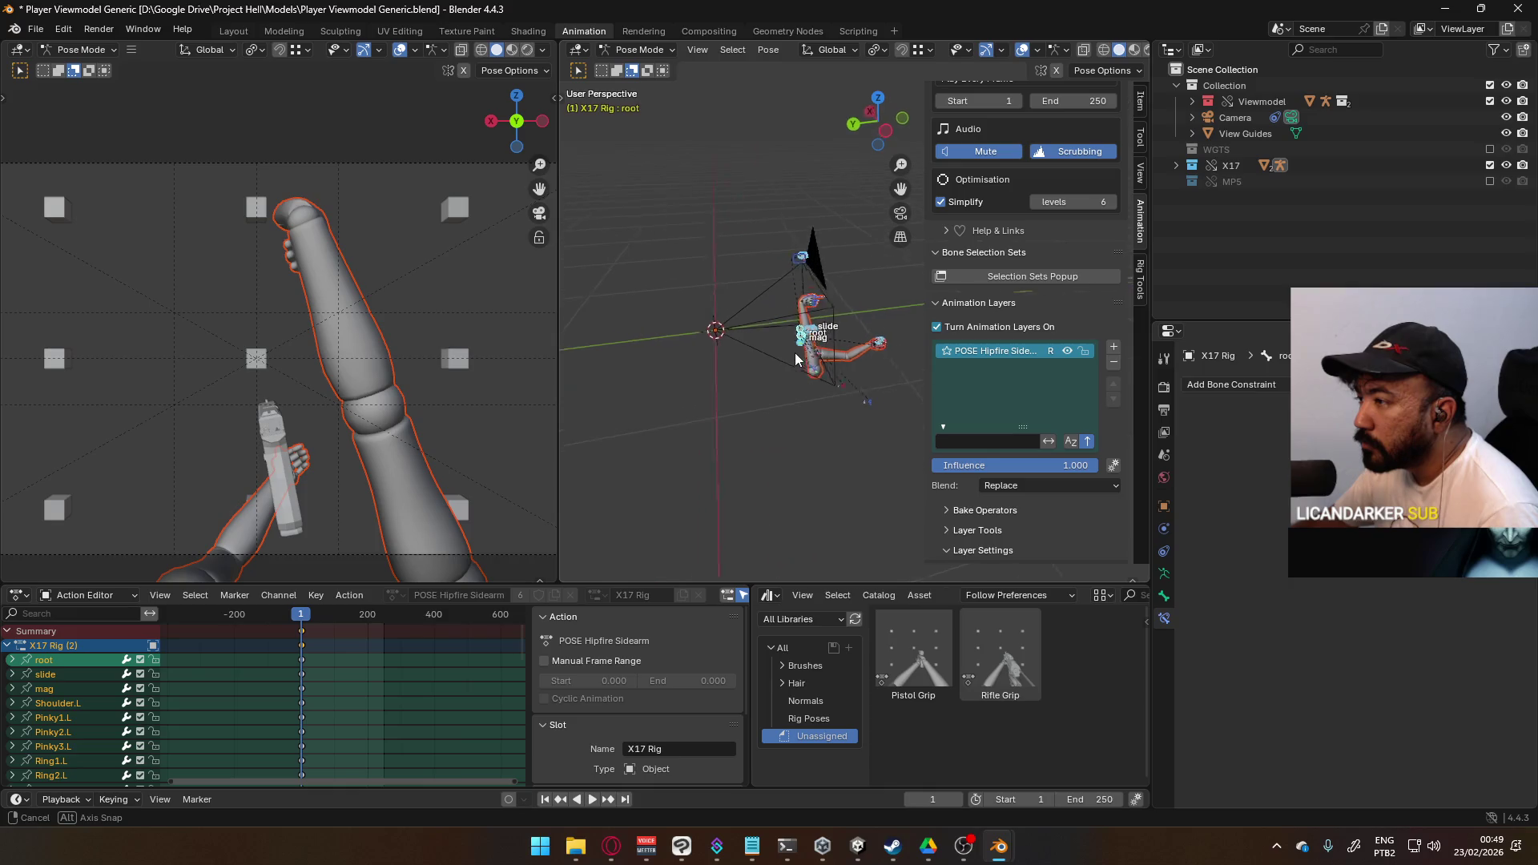
key(ctrl+z)
key(ctrl+z)
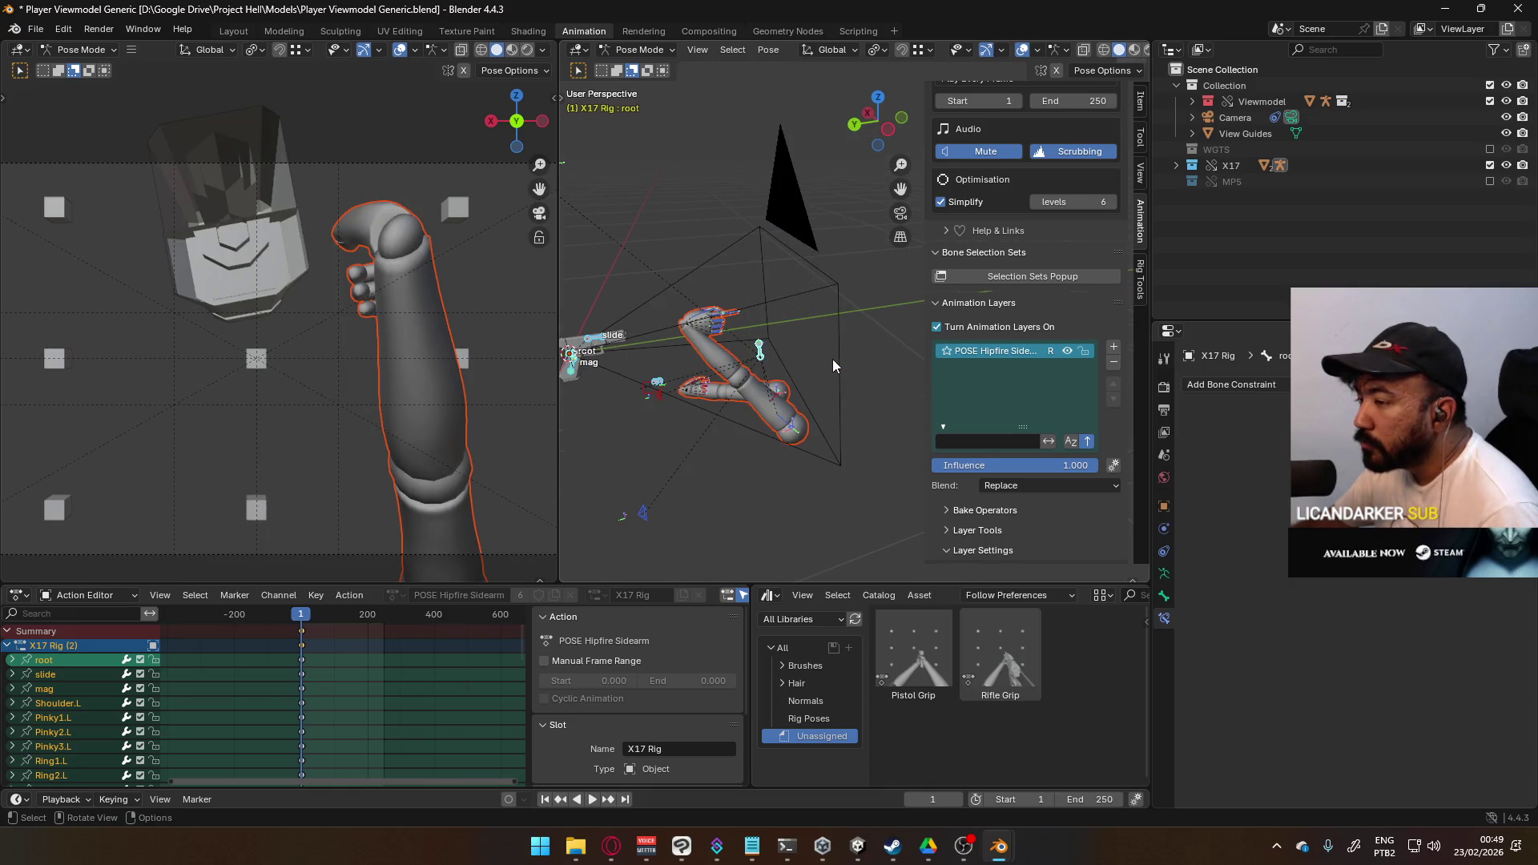
key(ctrl+z)
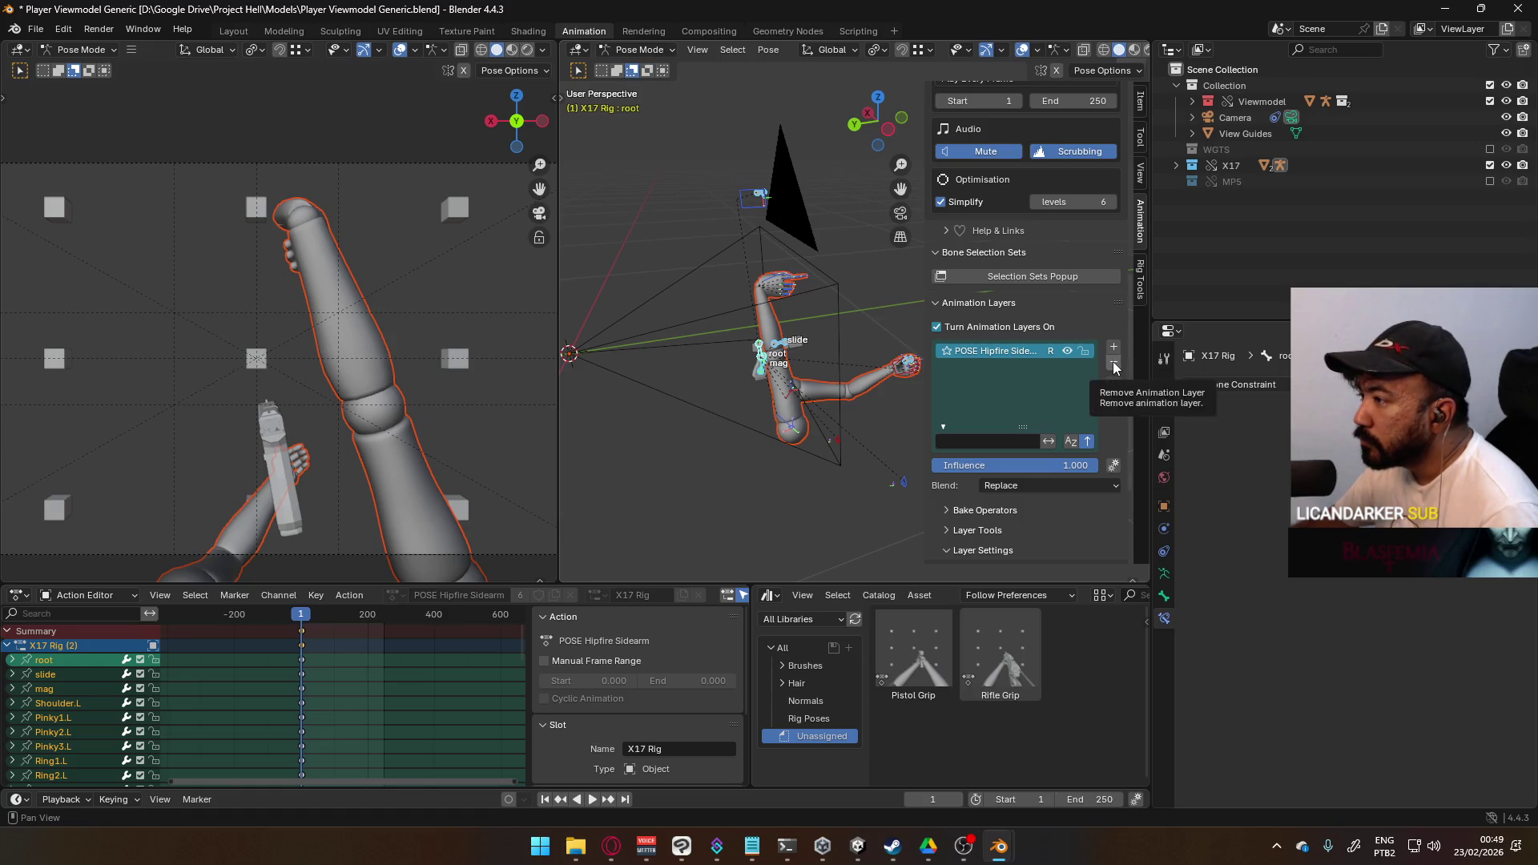
- Remove the POSE Hipfire Sidearm animation layer from the arm rig
click(795, 429)
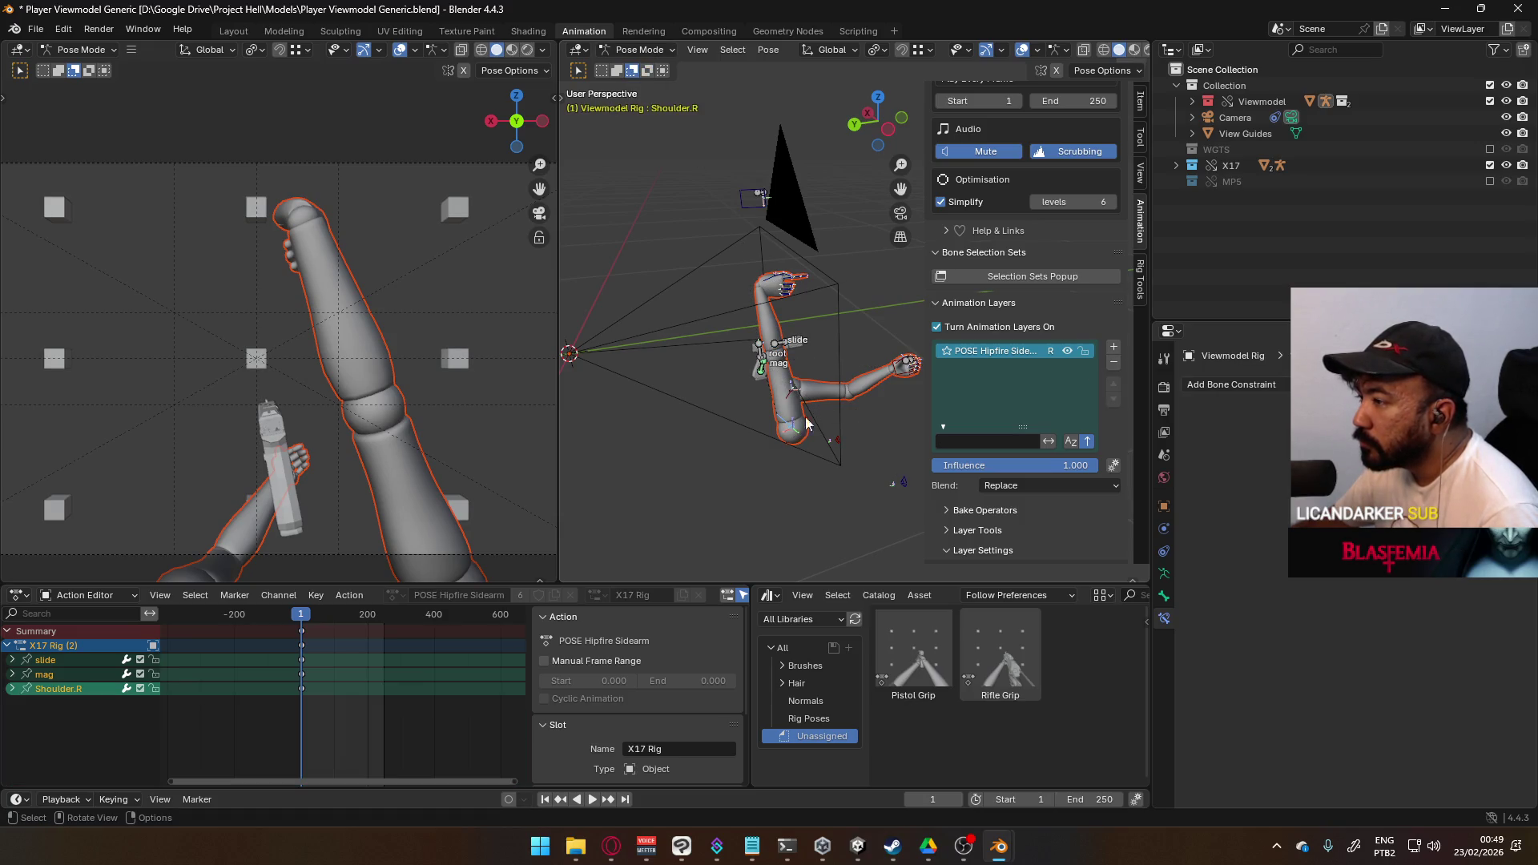
click(1110, 367)
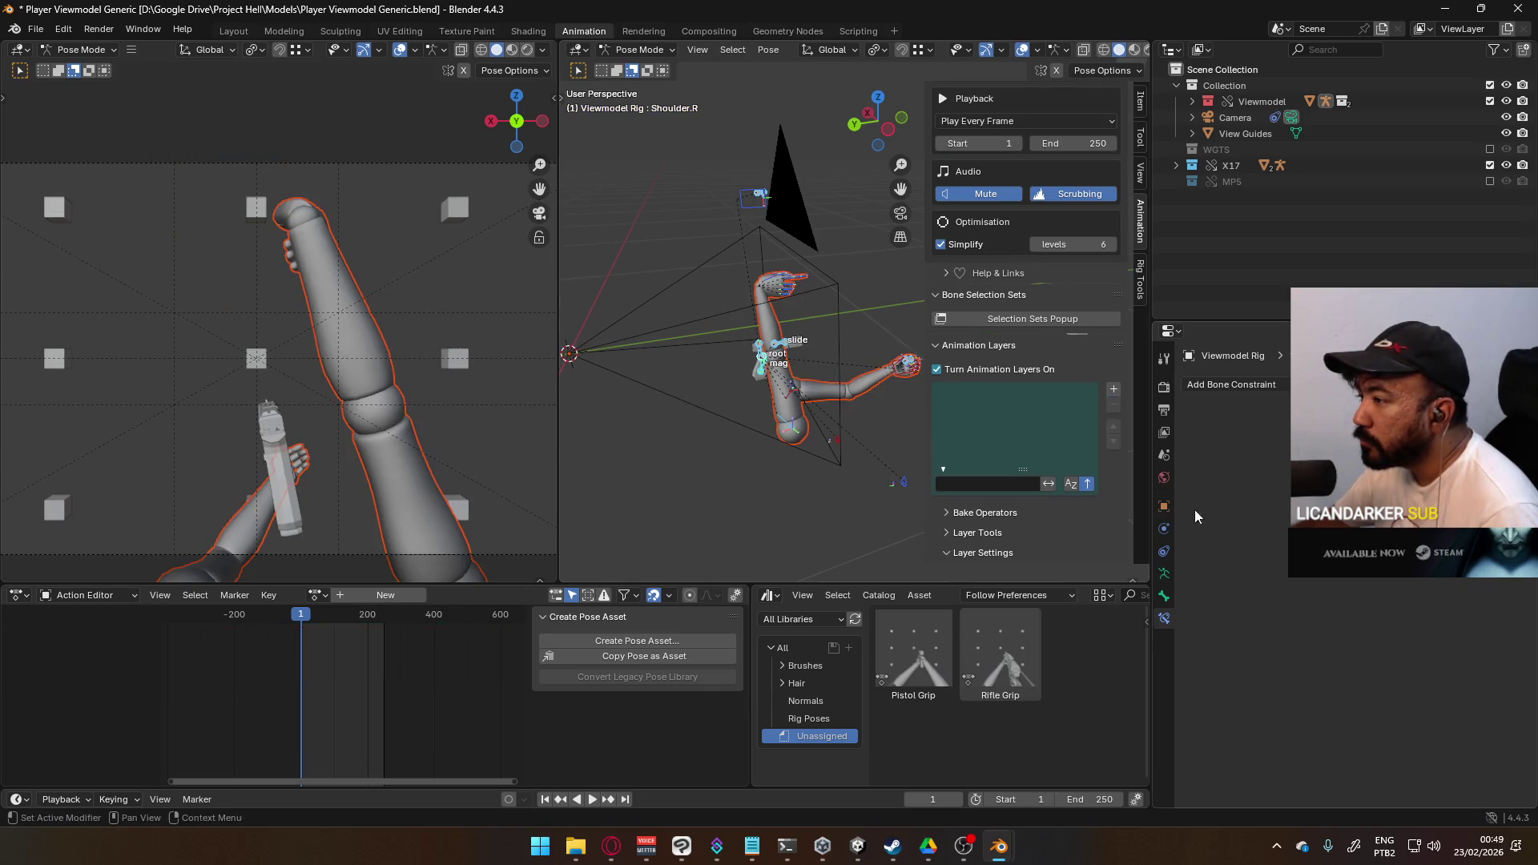
click(1164, 596)
click(1164, 617)
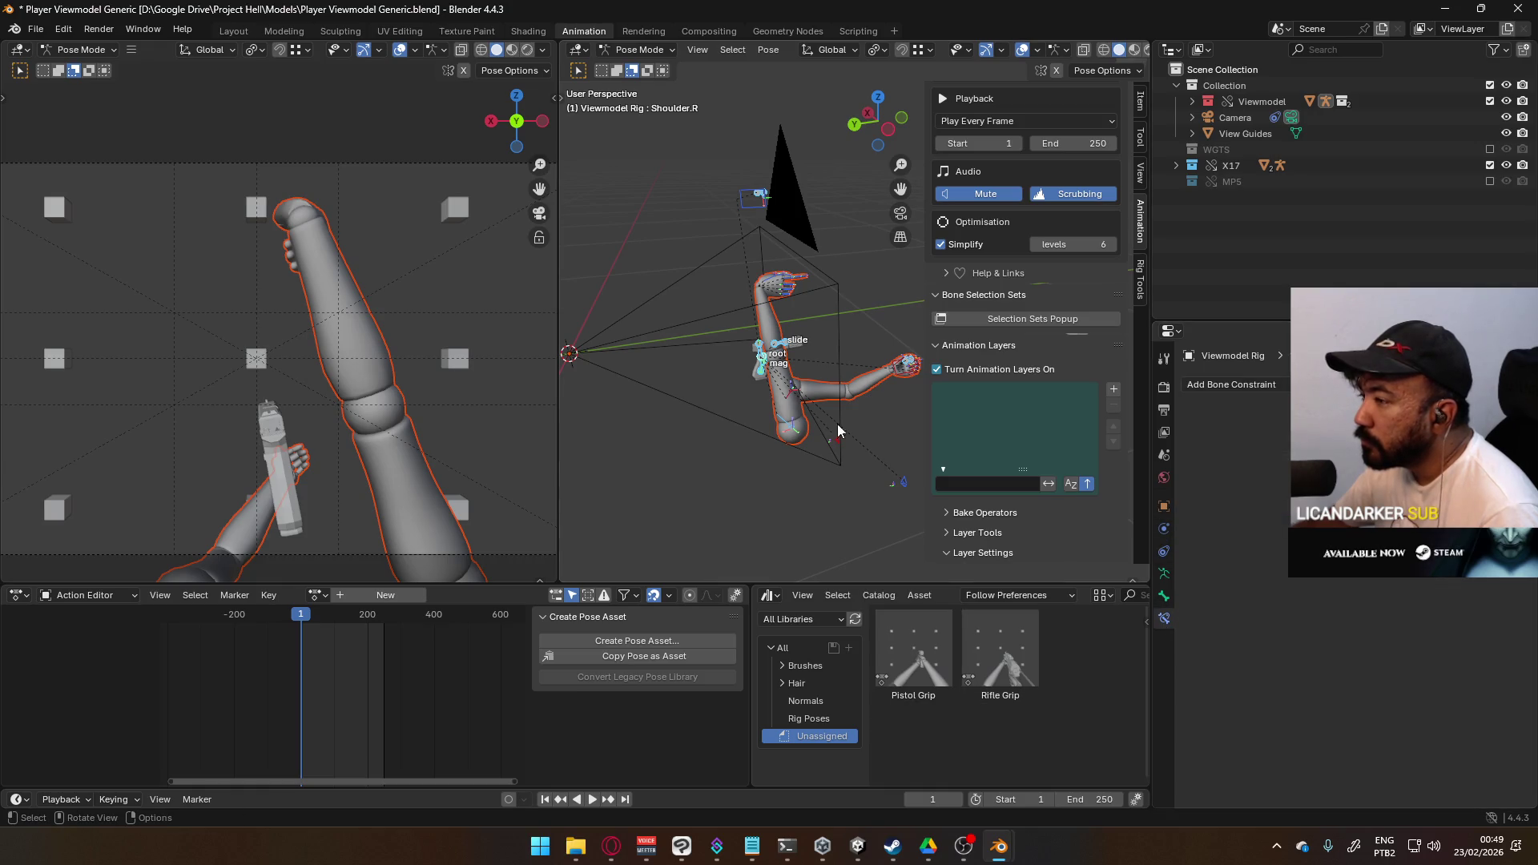
- Clear the HandIK.R and HandIK.L bones' location and choose File > Revert
click(778, 295)
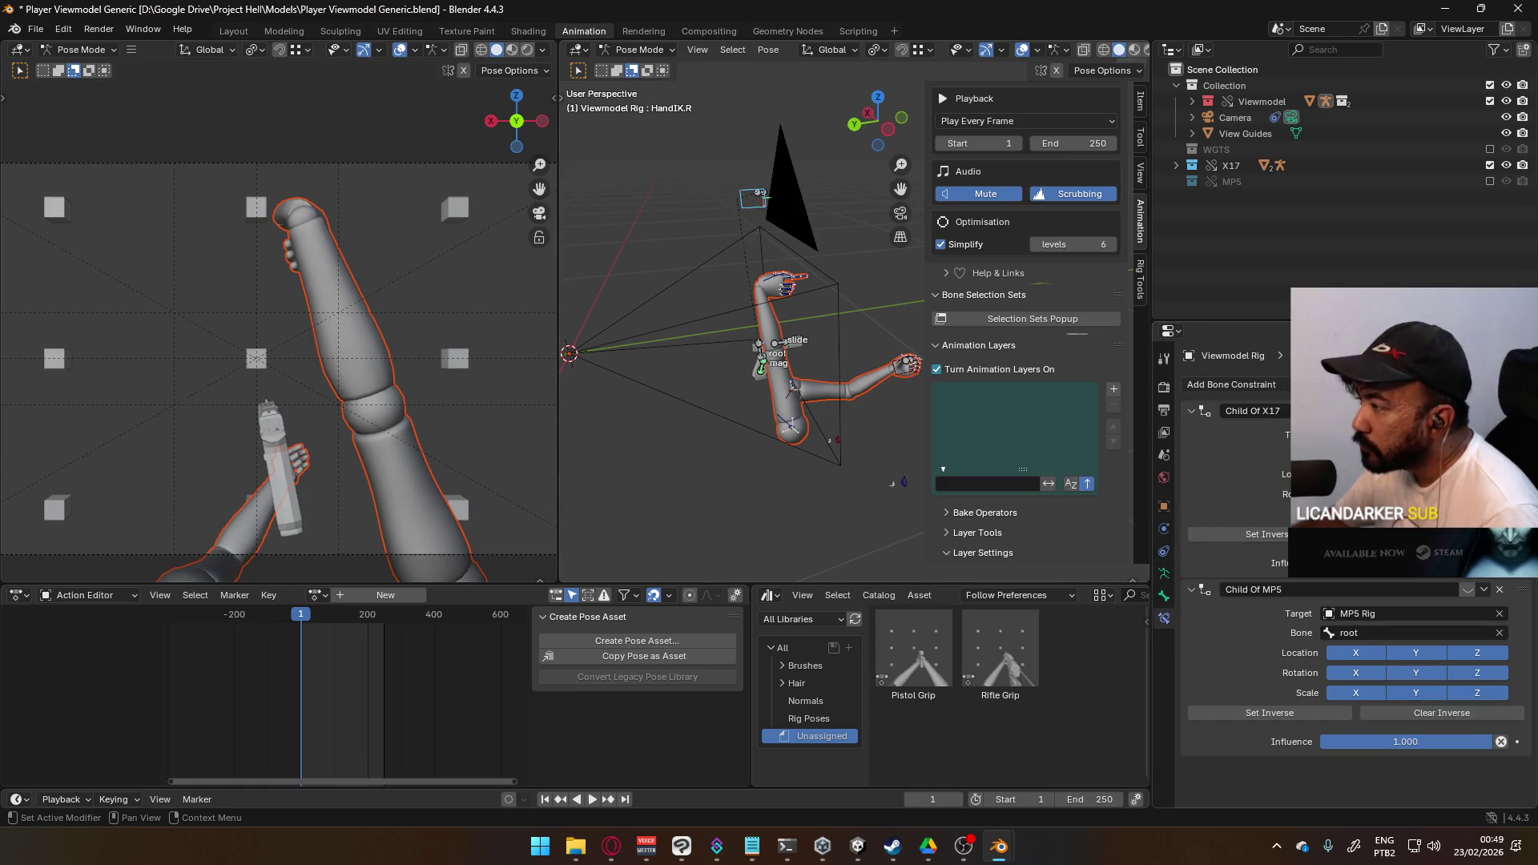
click(902, 370)
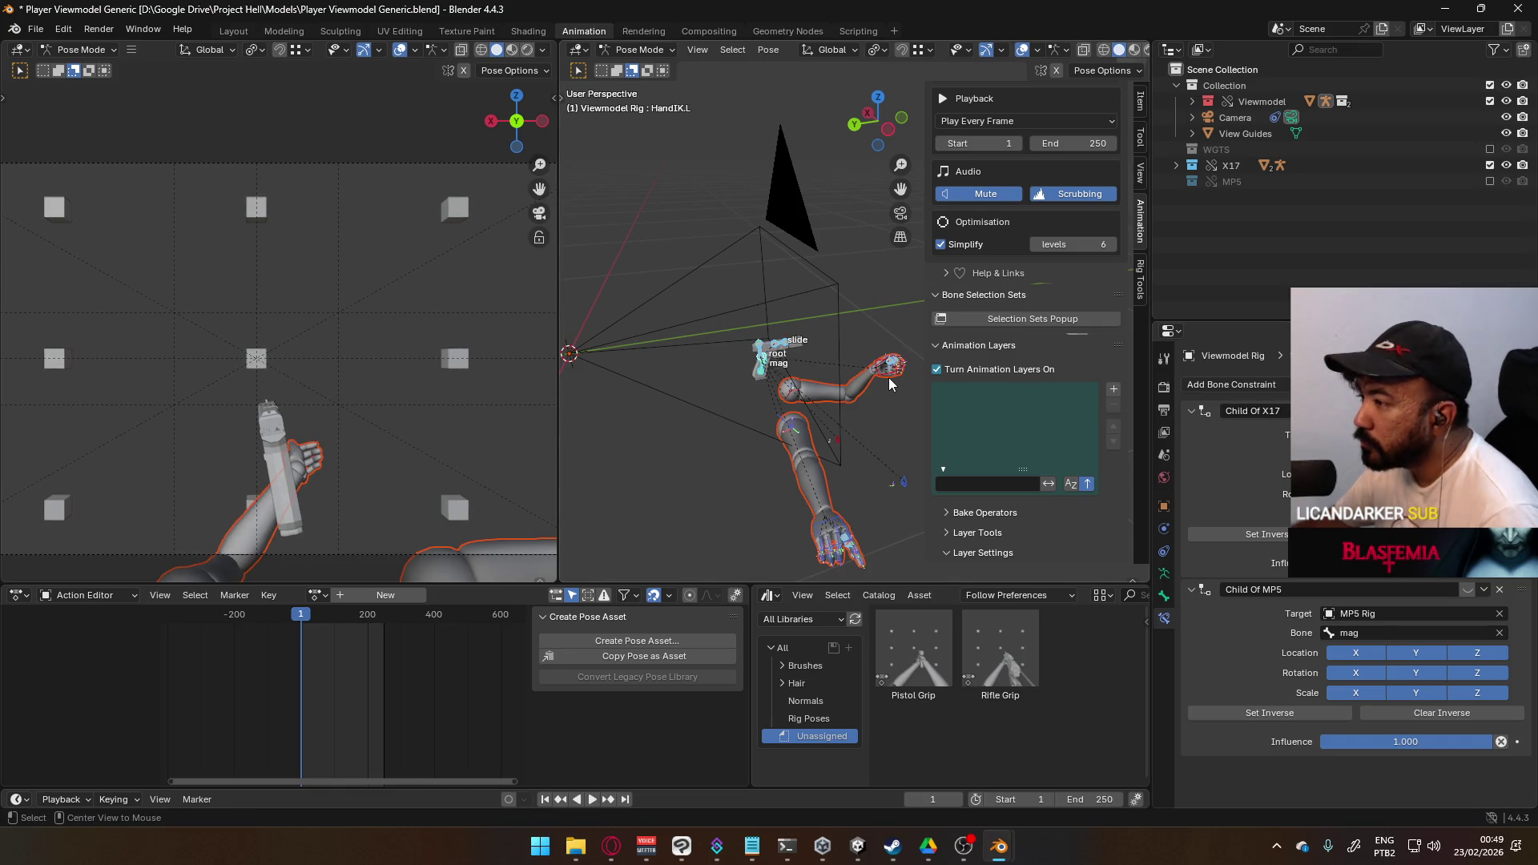
key(alt+g)
mouse_move(887, 377)
middle_down()
mouse_move(833, 377)
mouse_move(794, 409)
mouse_move(793, 352)
middle_up()
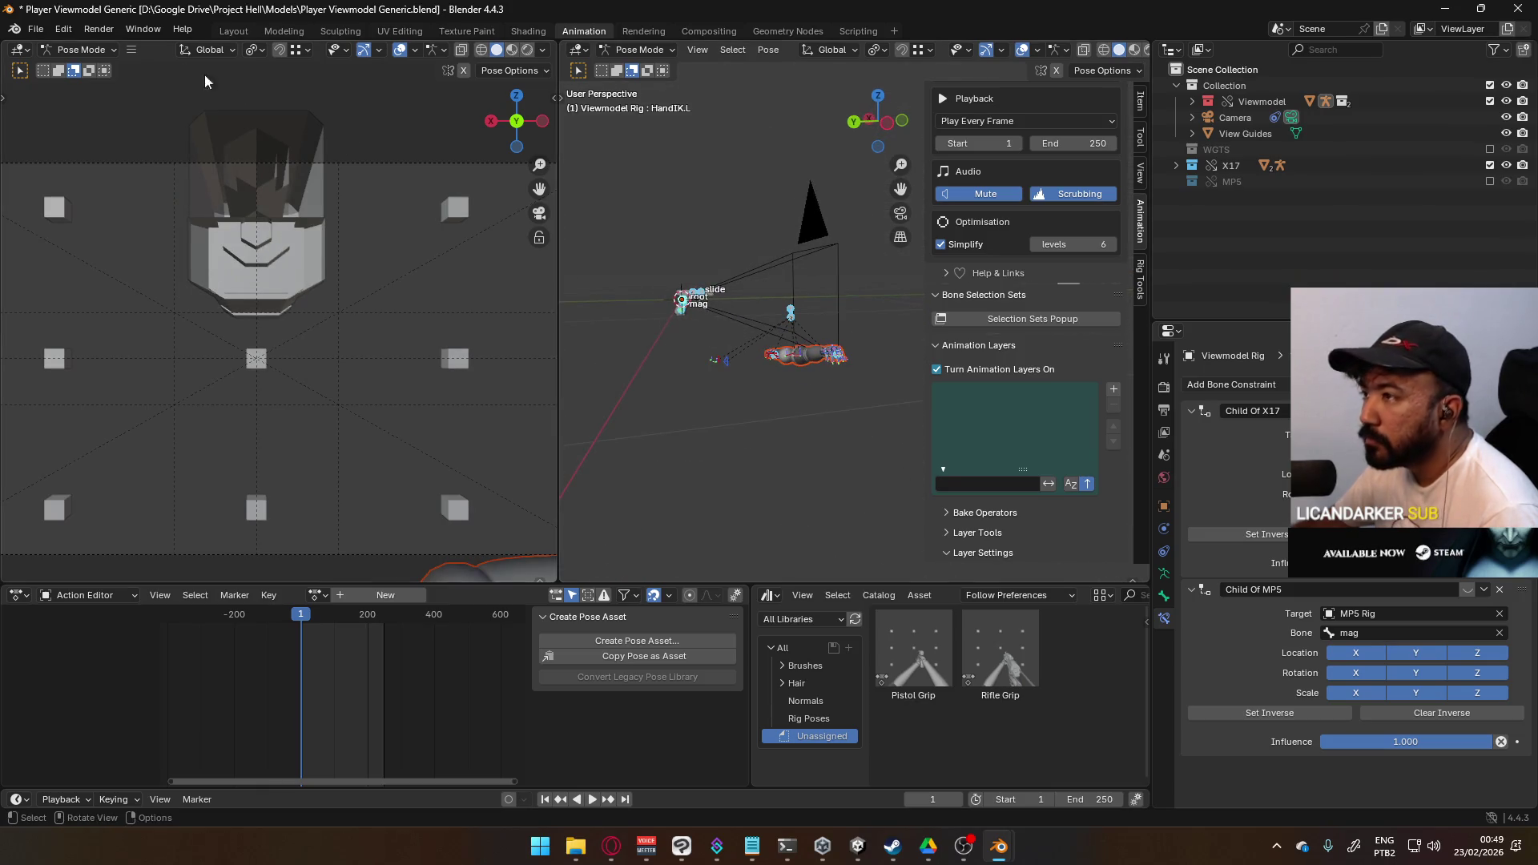
click(36, 29)
click(61, 96)
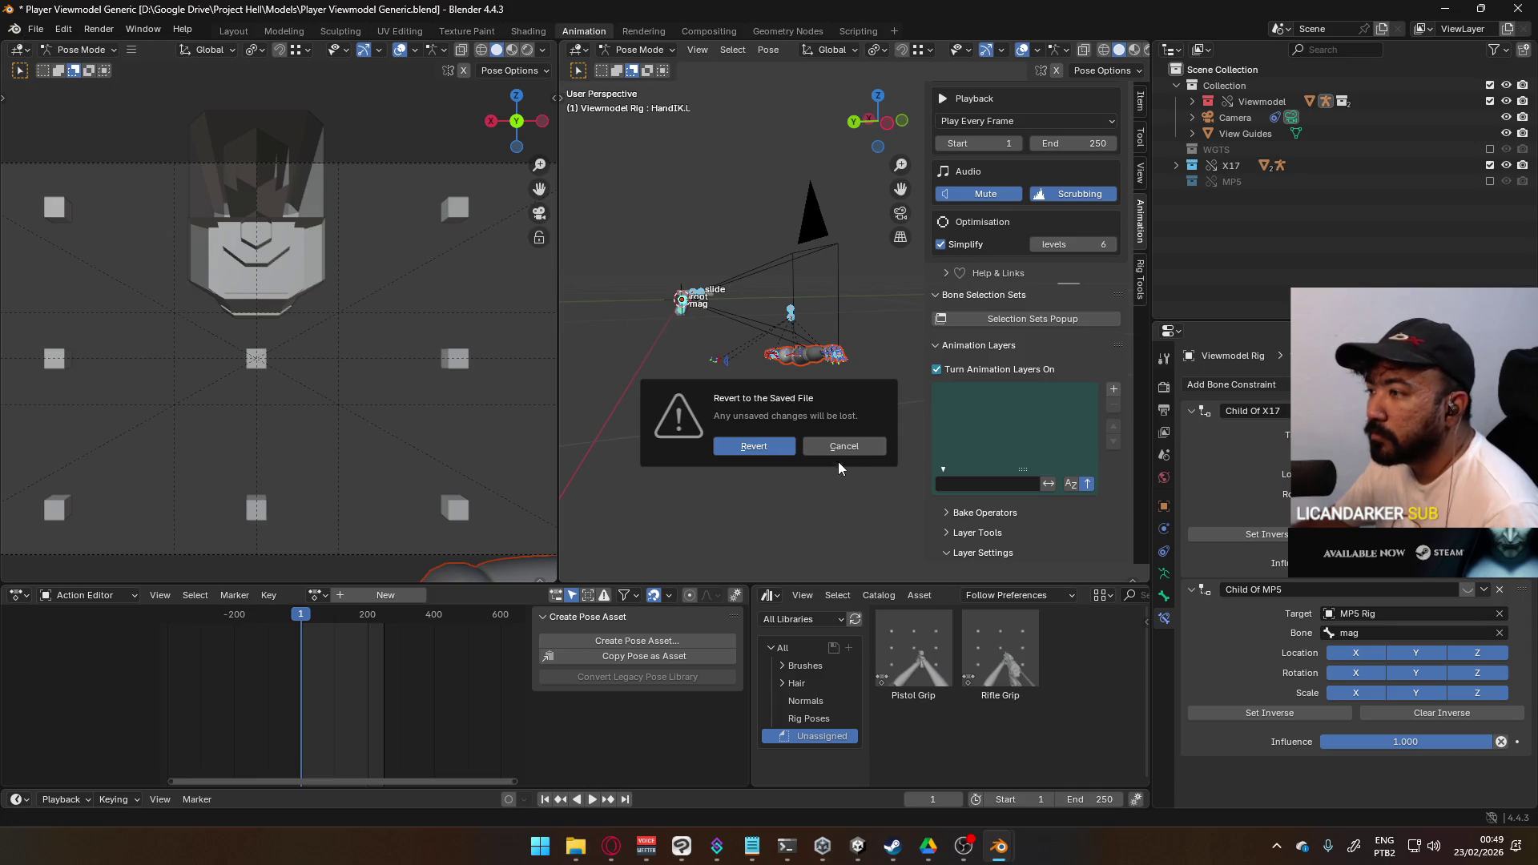
- Confirm the revert and put the reloaded Viewmodel Rig into Pose Mode
click(800, 442)
mouse_move(780, 406)
middle_down()
mouse_move(1003, 421)
mouse_move(900, 438)
mouse_move(848, 369)
middle_up()
scroll(799, 375, up, 3)
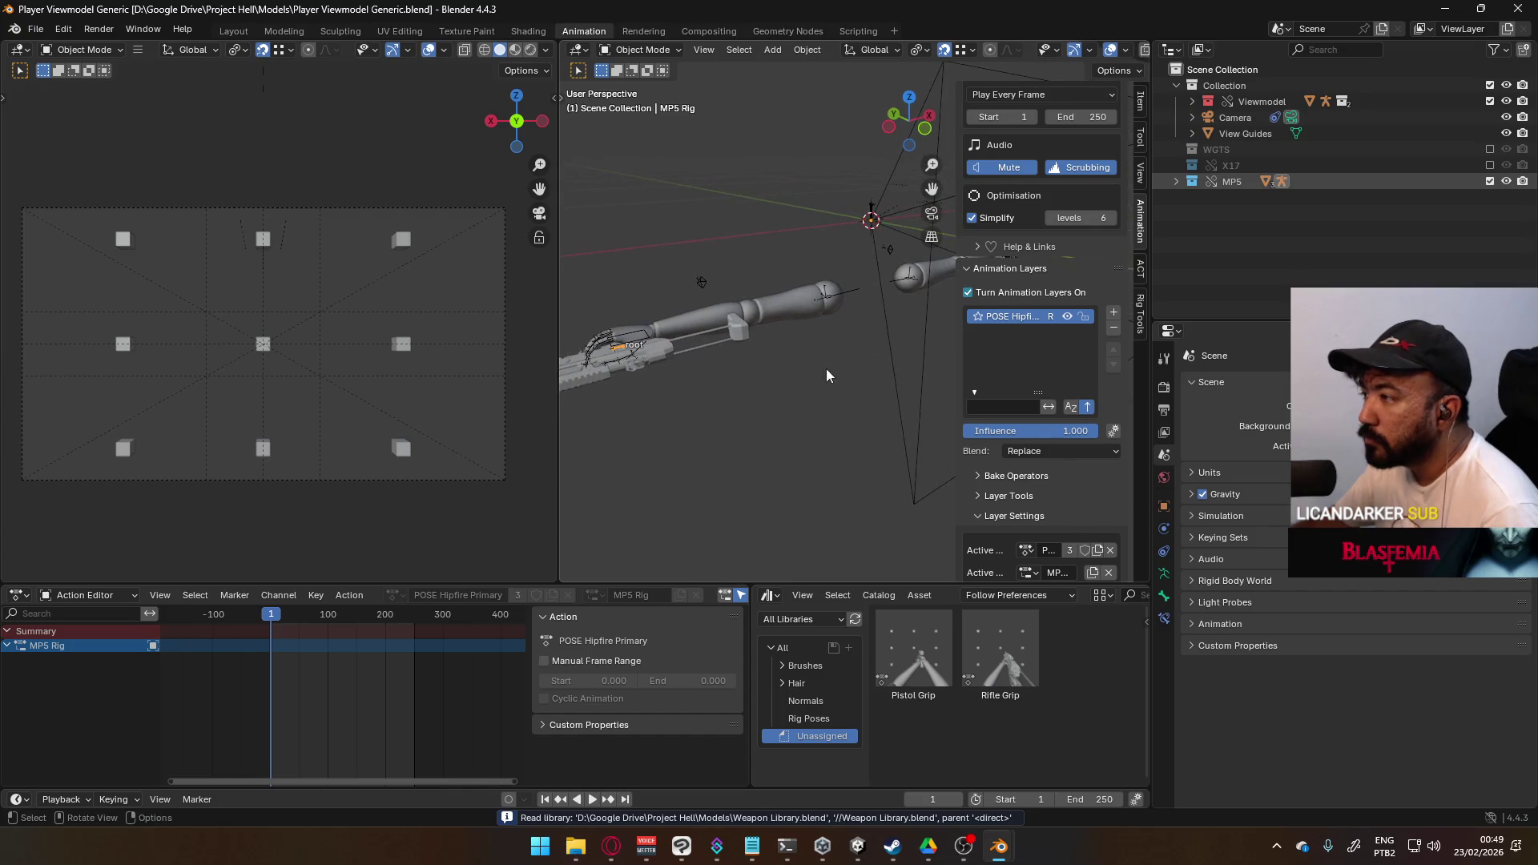
click(641, 50)
click(845, 298)
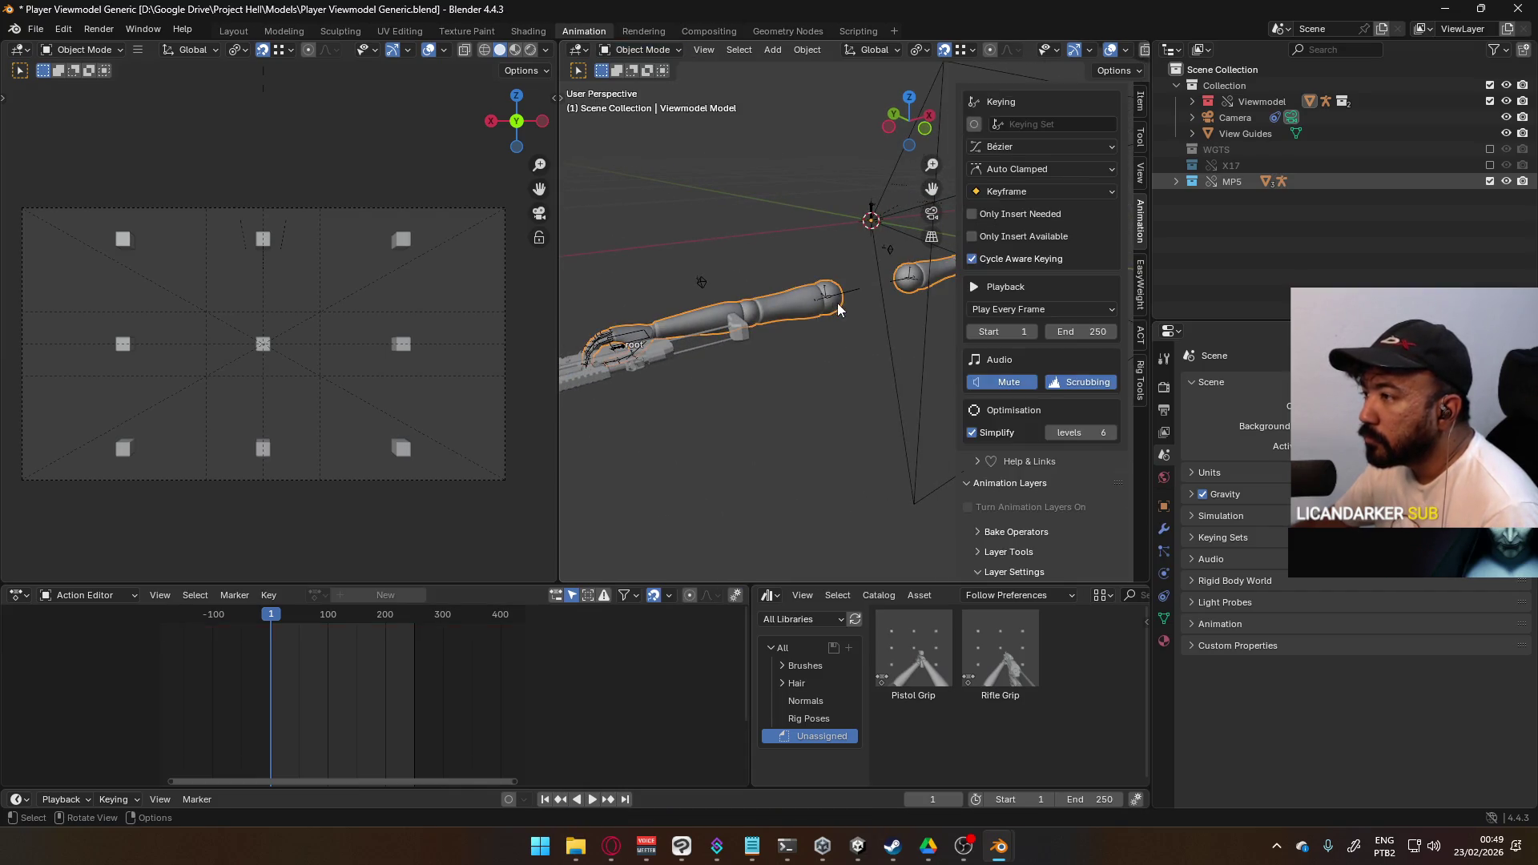
scroll(1123, 401, down, 5)
mouse_move(790, 330)
middle_down()
mouse_move(679, 412)
mouse_move(815, 353)
mouse_move(728, 364)
mouse_move(705, 345)
middle_up()
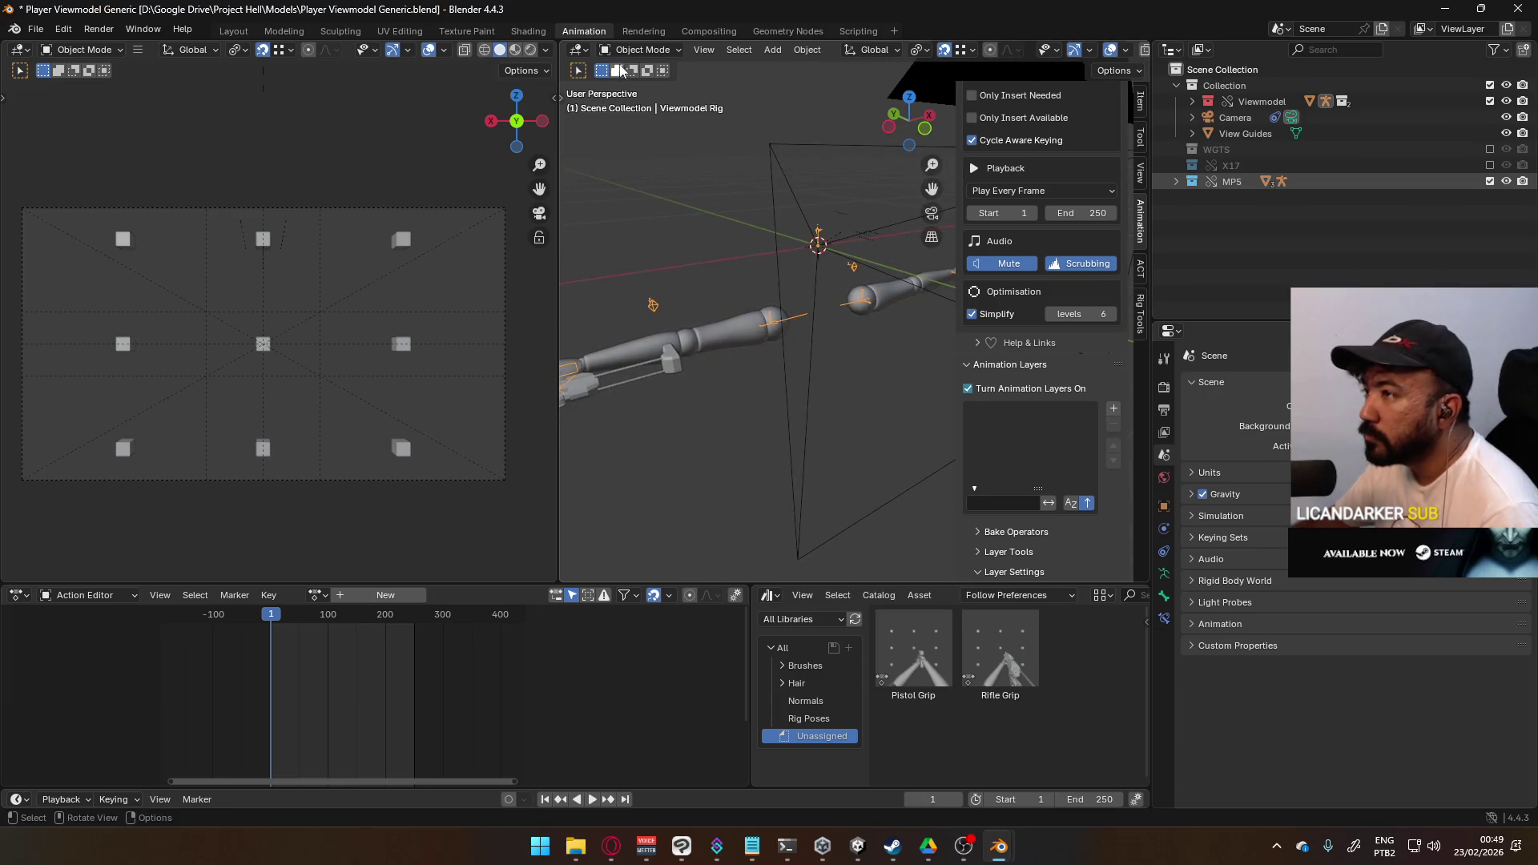
click(641, 50)
click(641, 86)
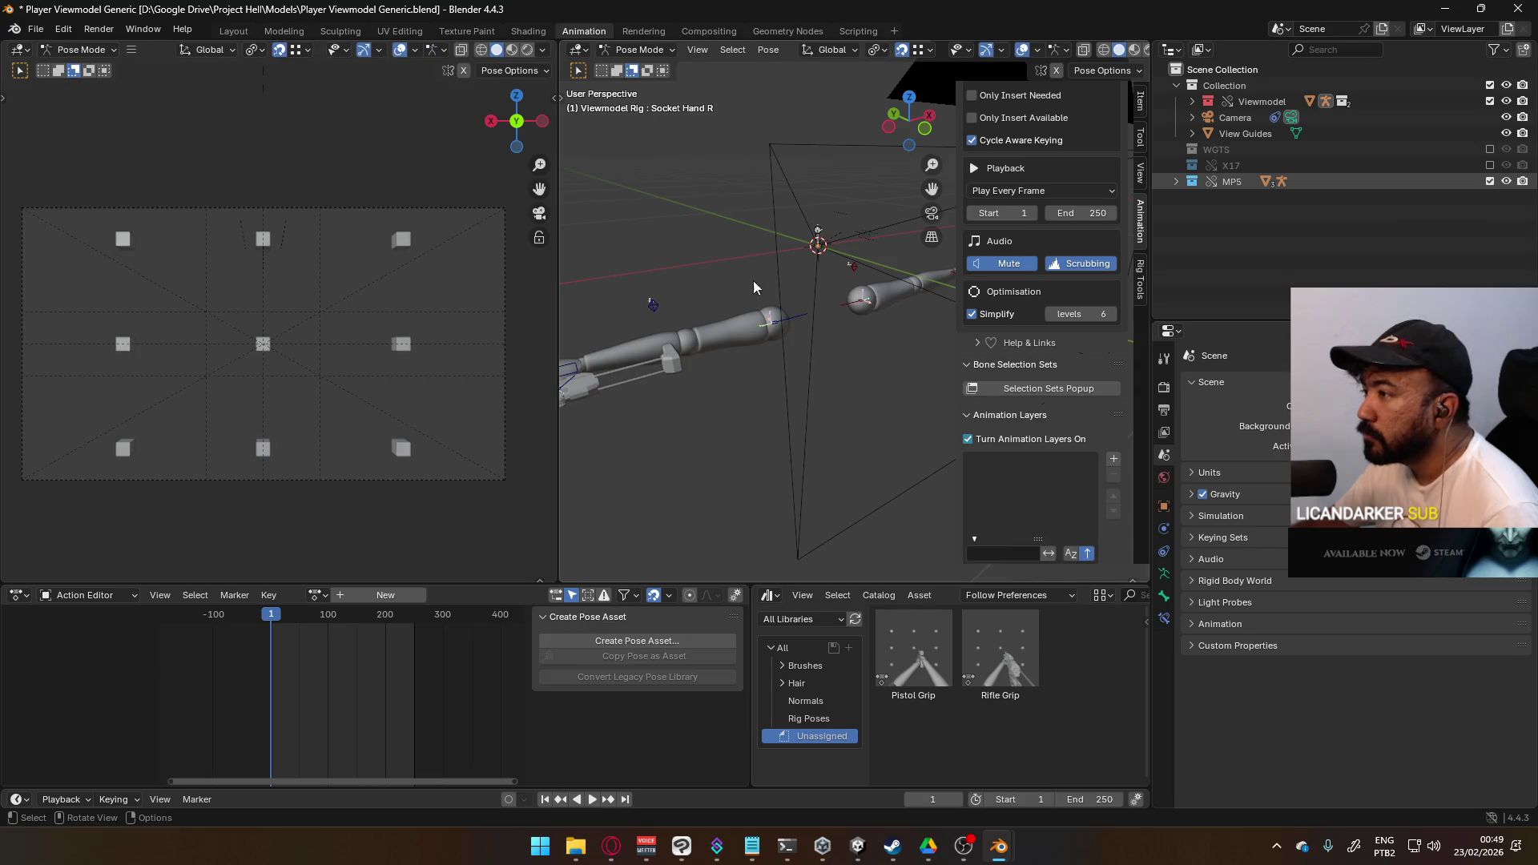
- Select HandIK.R, exclude MP5 and include X17 in the Outliner, and add a Base_Layer
click(802, 326)
middle_drag(575, 348, 718, 340)
click(718, 339)
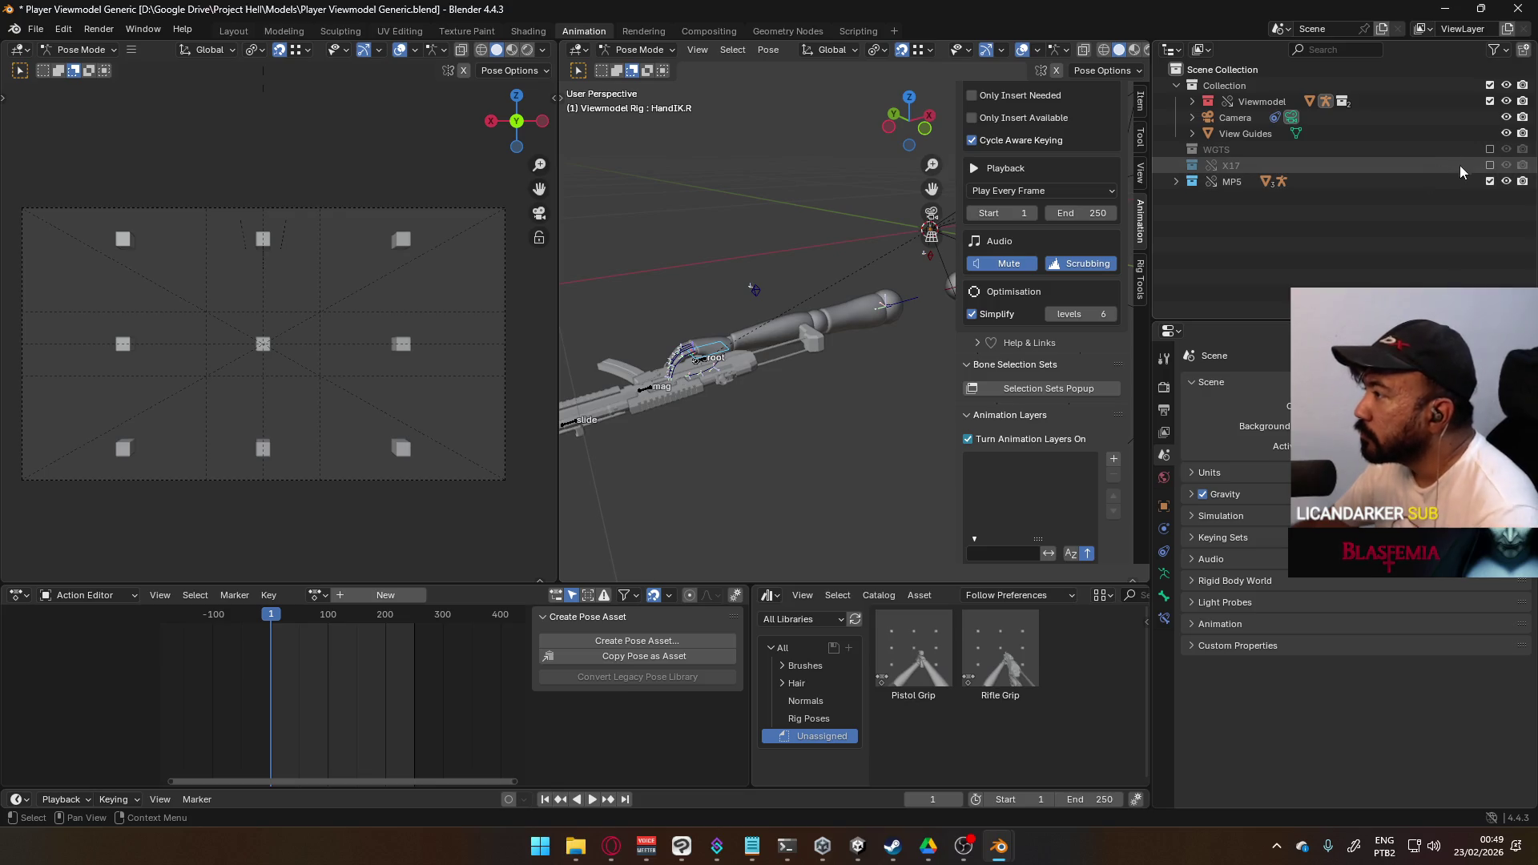
click(1489, 180)
click(1489, 165)
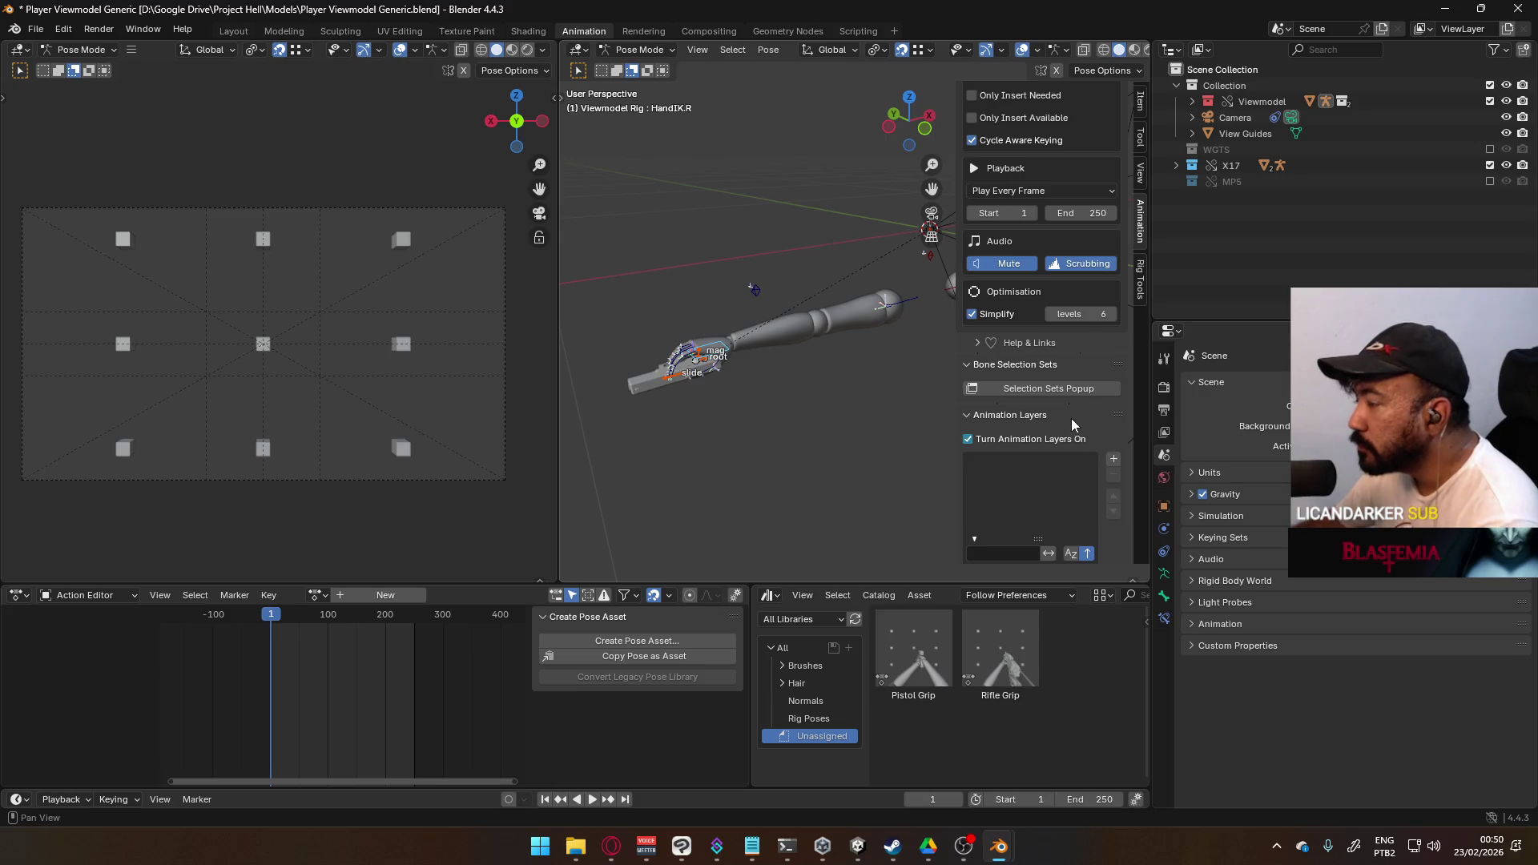
scroll(1070, 418, down, 2)
click(1114, 390)
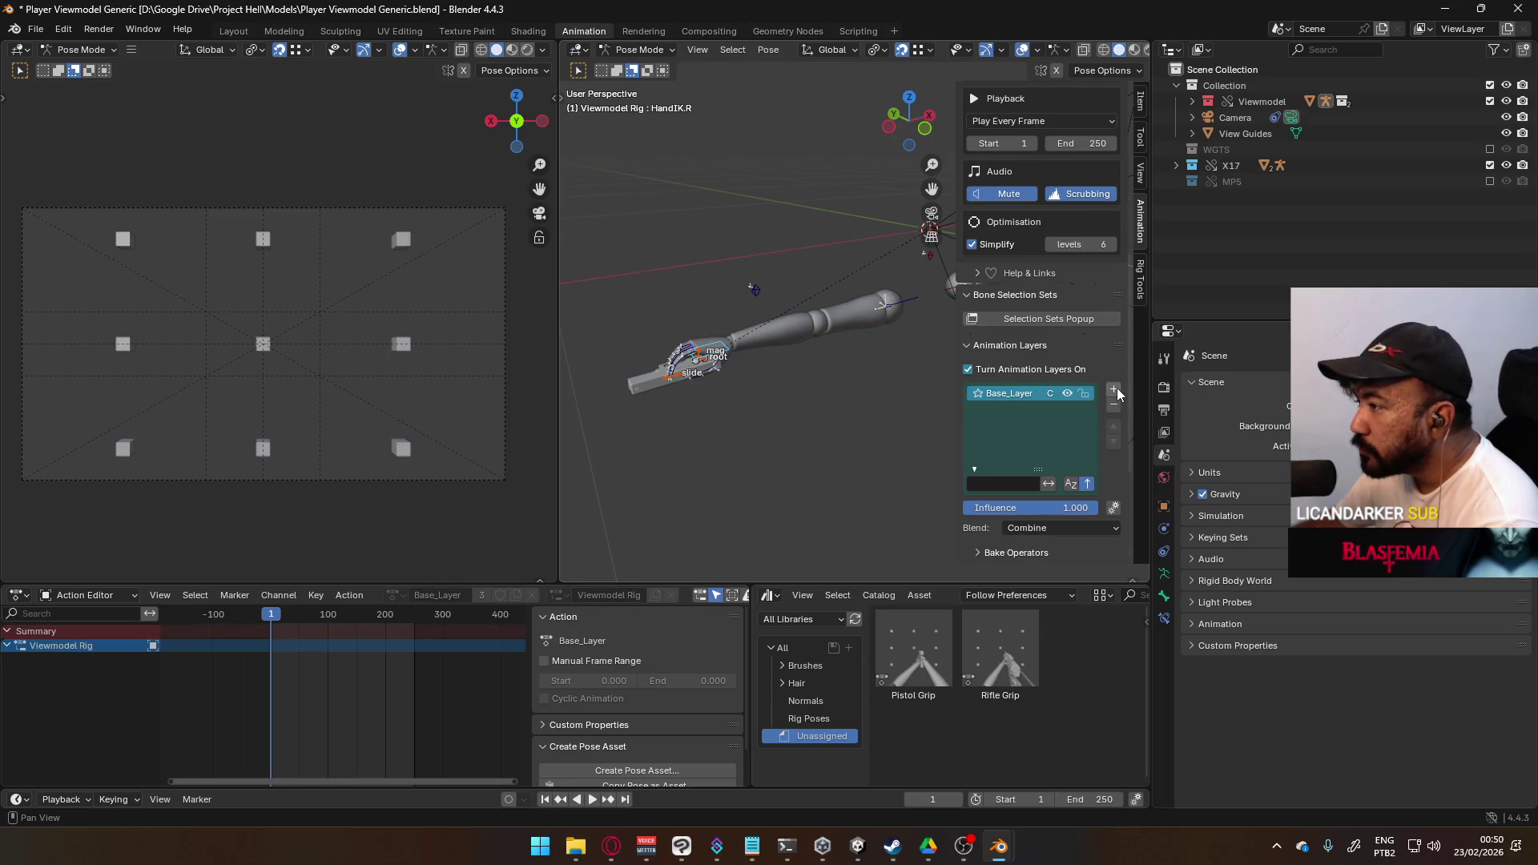
- Load POSE Hipfire Primary into the layer and rename the action POSE Hipfire Sidearm
scroll(1059, 486, down, 5)
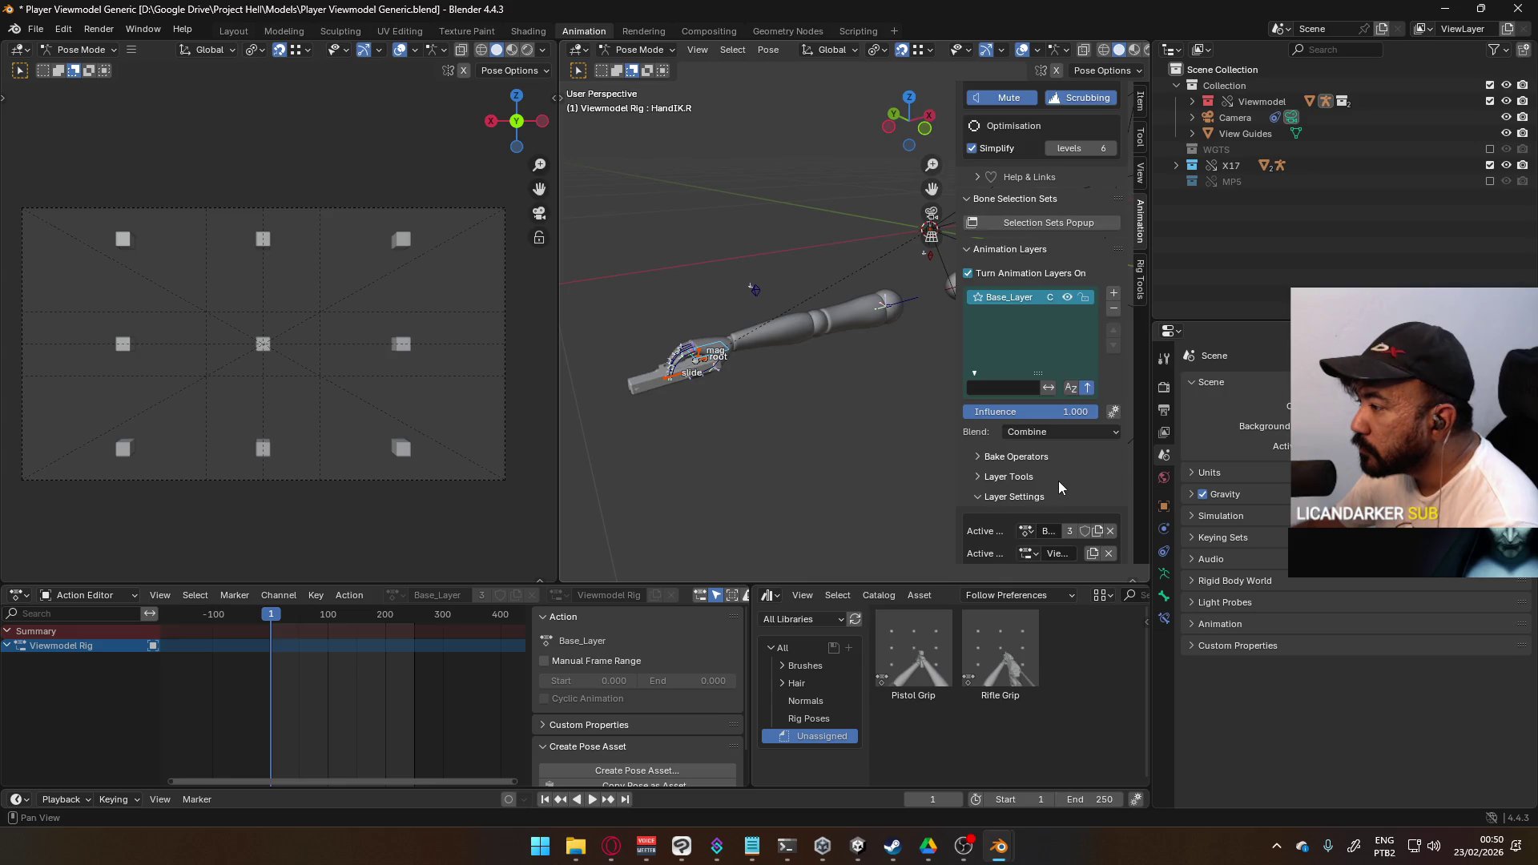
click(1027, 449)
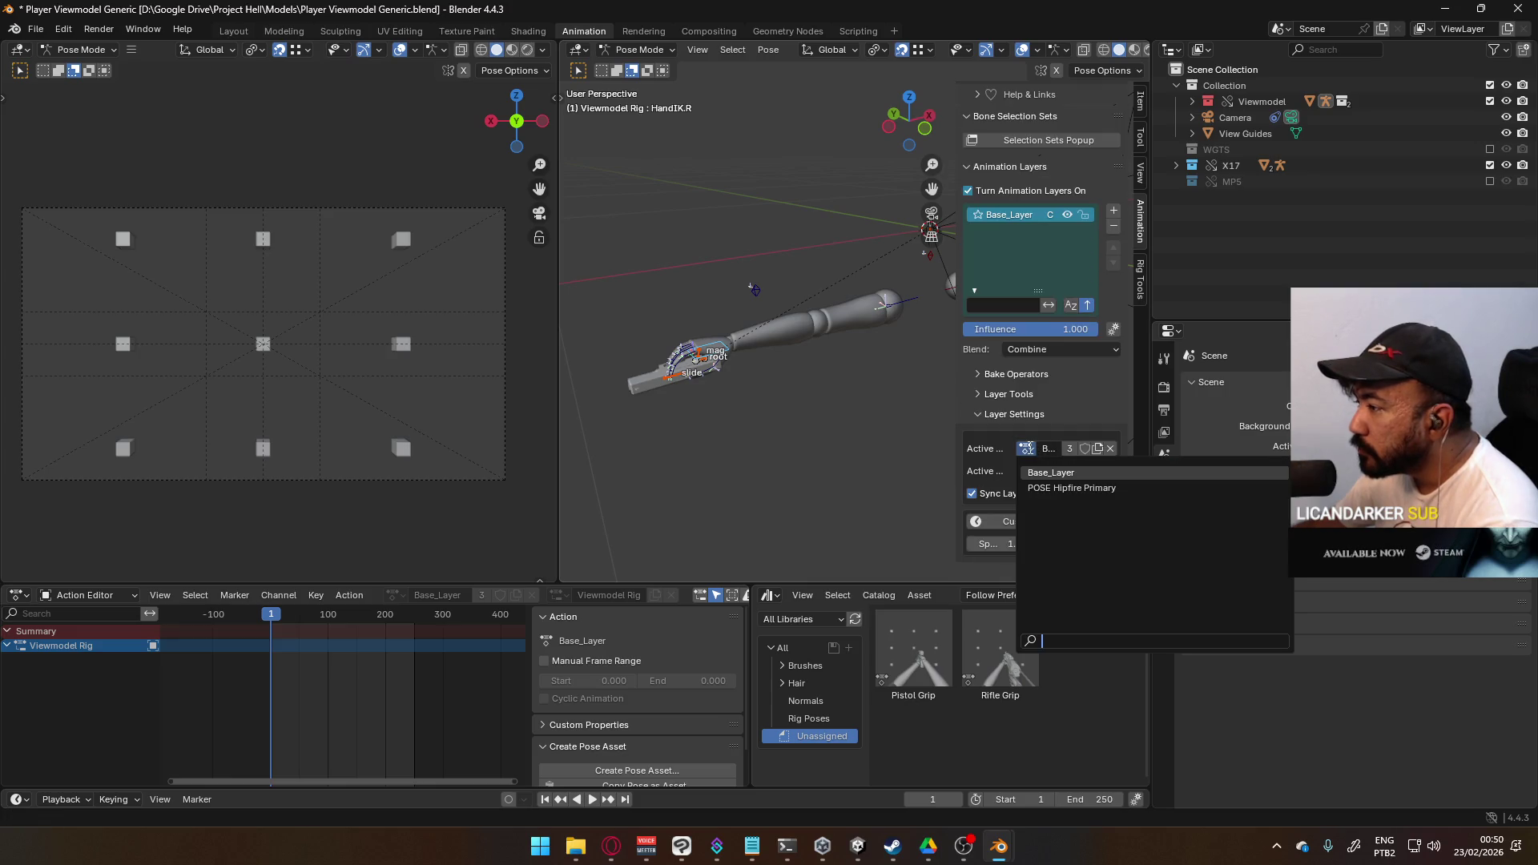
click(1079, 487)
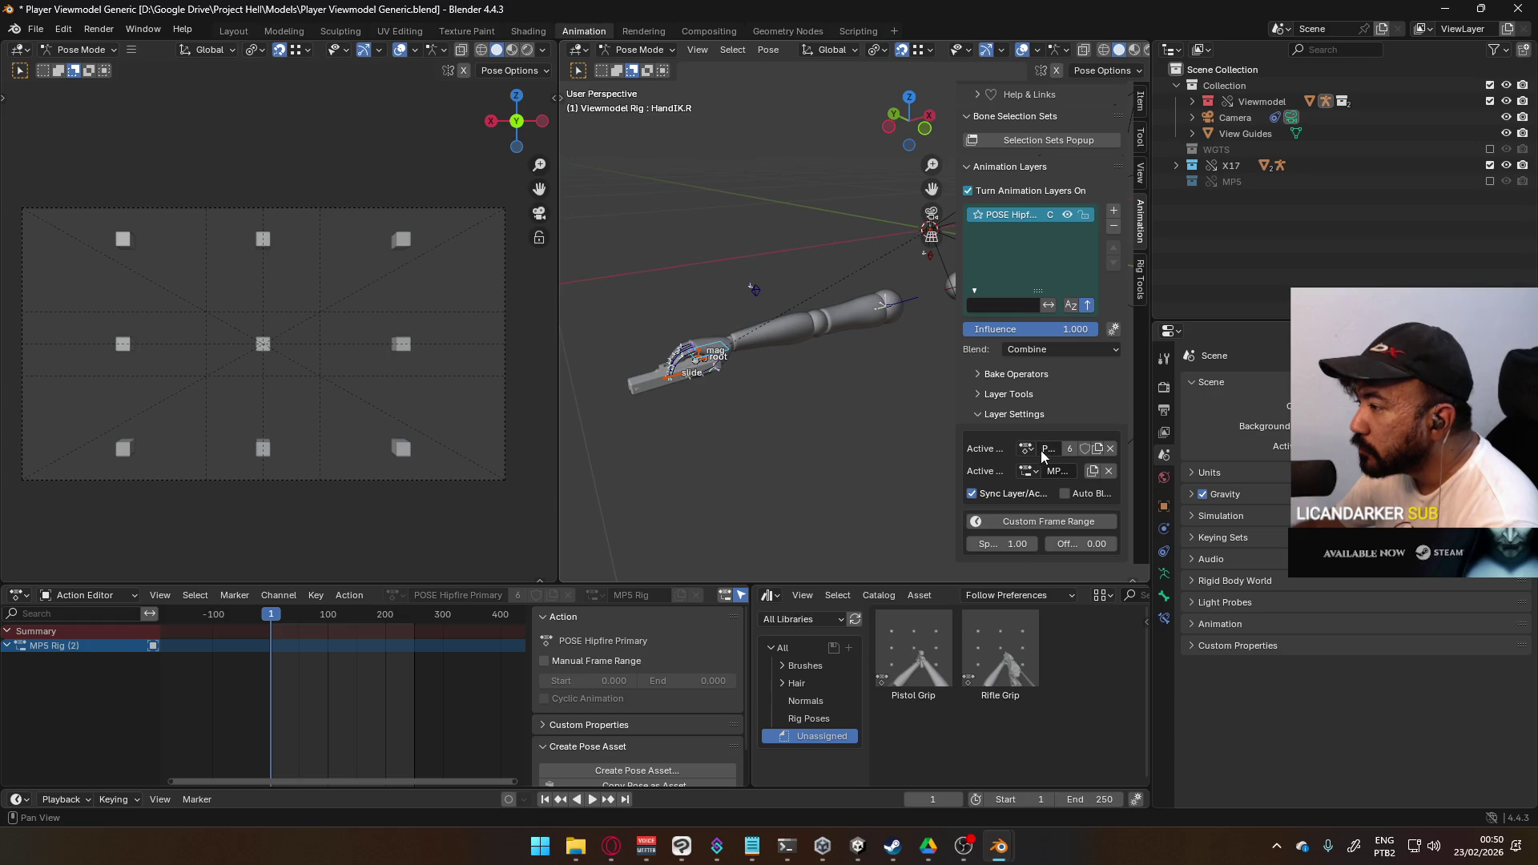
drag(957, 447, 765, 446)
double_click(989, 447)
click(989, 447)
key(ctrl+shift+Left)
text(SE Hipfire Sidearm)
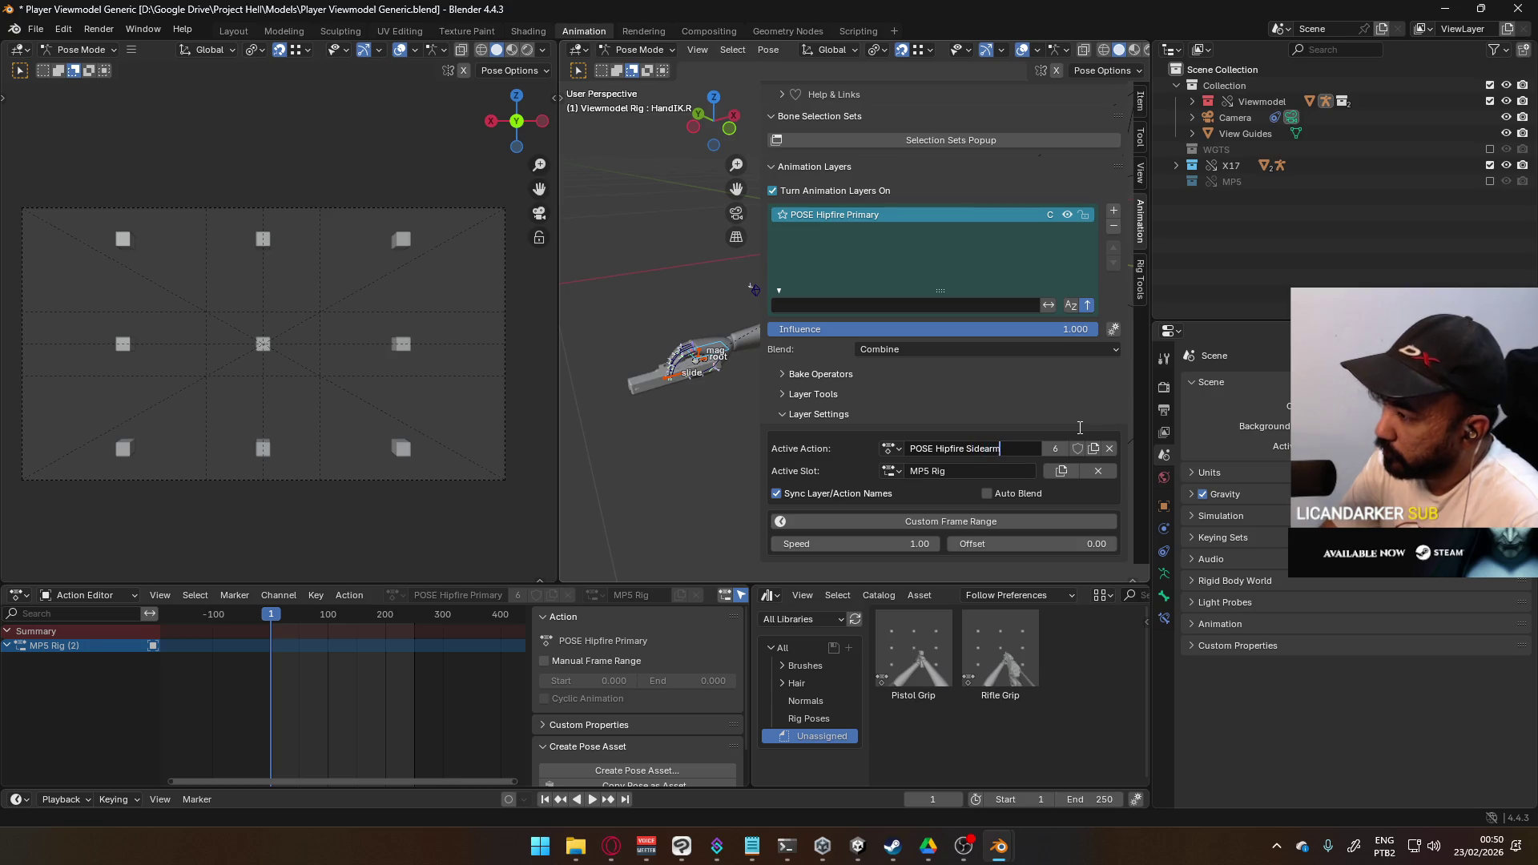
key(Return)
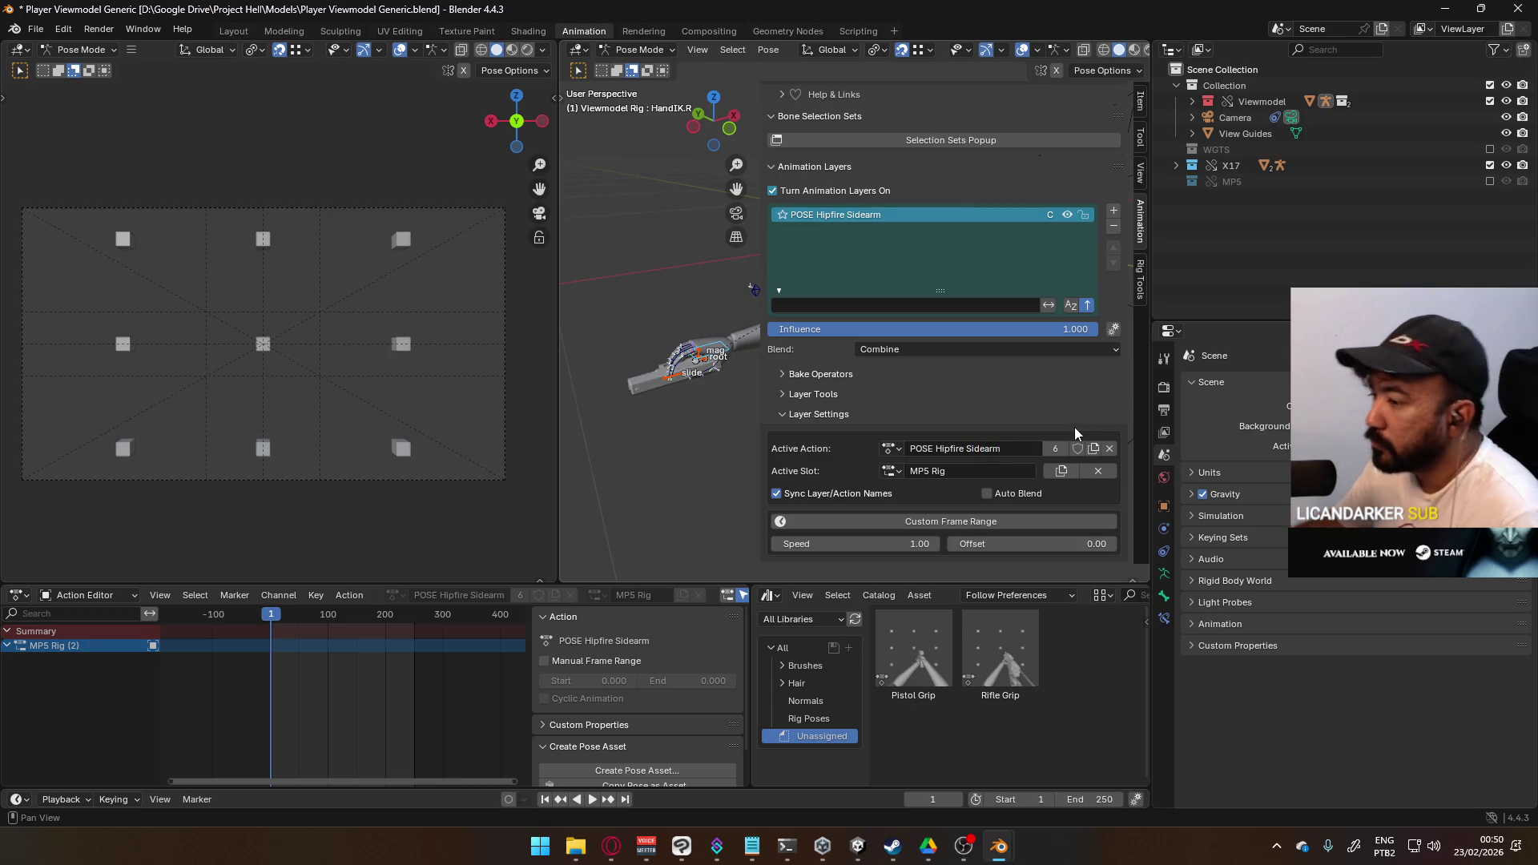
- Check the action names in the list and save Player Viewmodel Generic.blend
mouse_move(764, 385)
mouse_down()
mouse_move(1010, 360)
mouse_move(987, 334)
mouse_move(947, 332)
mouse_up()
mouse_move(875, 325)
middle_down()
mouse_move(633, 380)
mouse_move(917, 282)
middle_up()
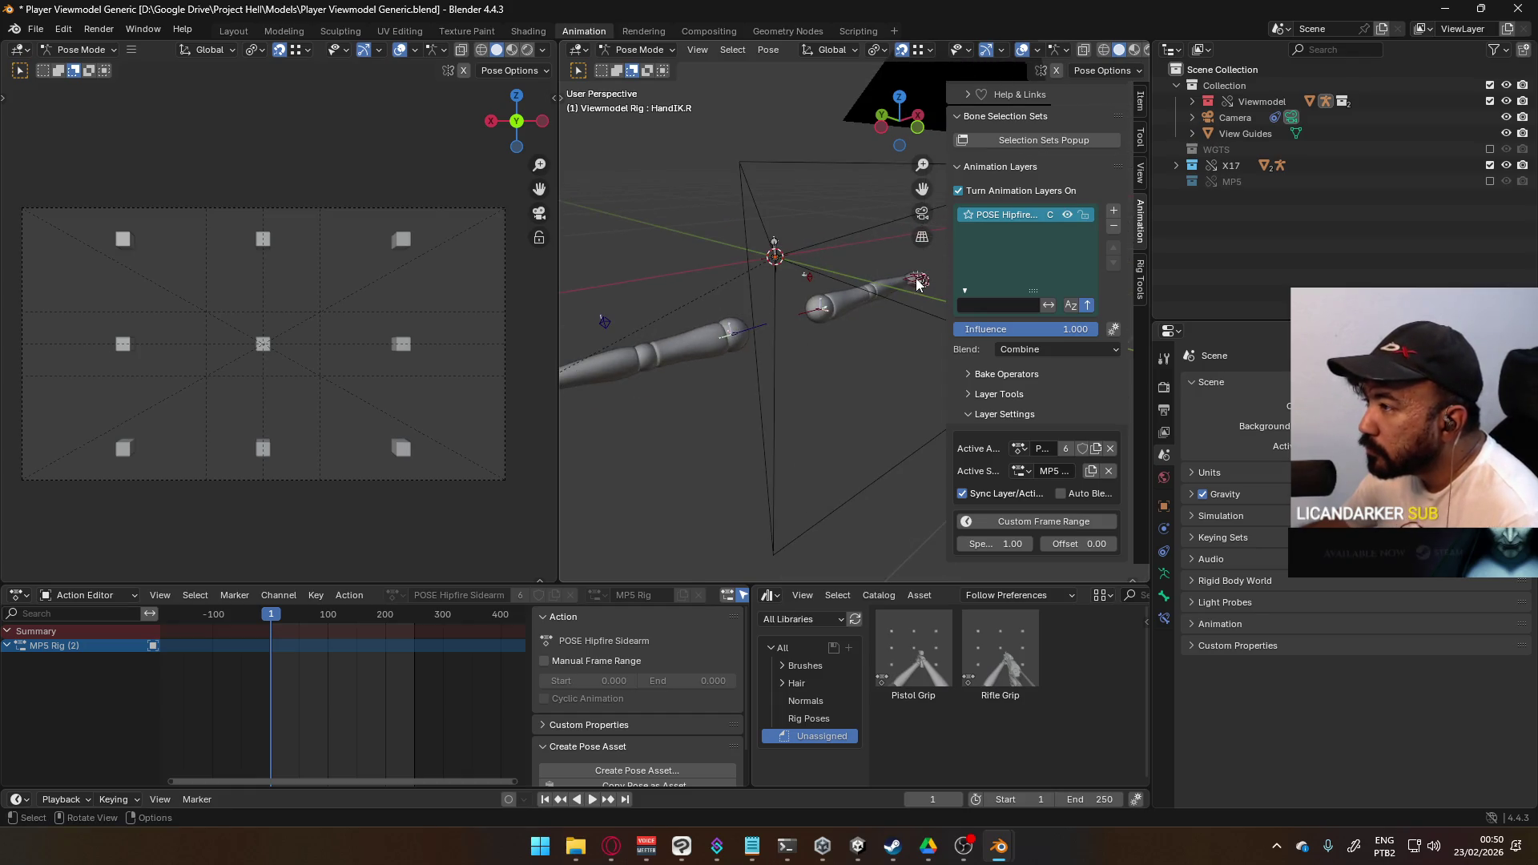
click(1018, 449)
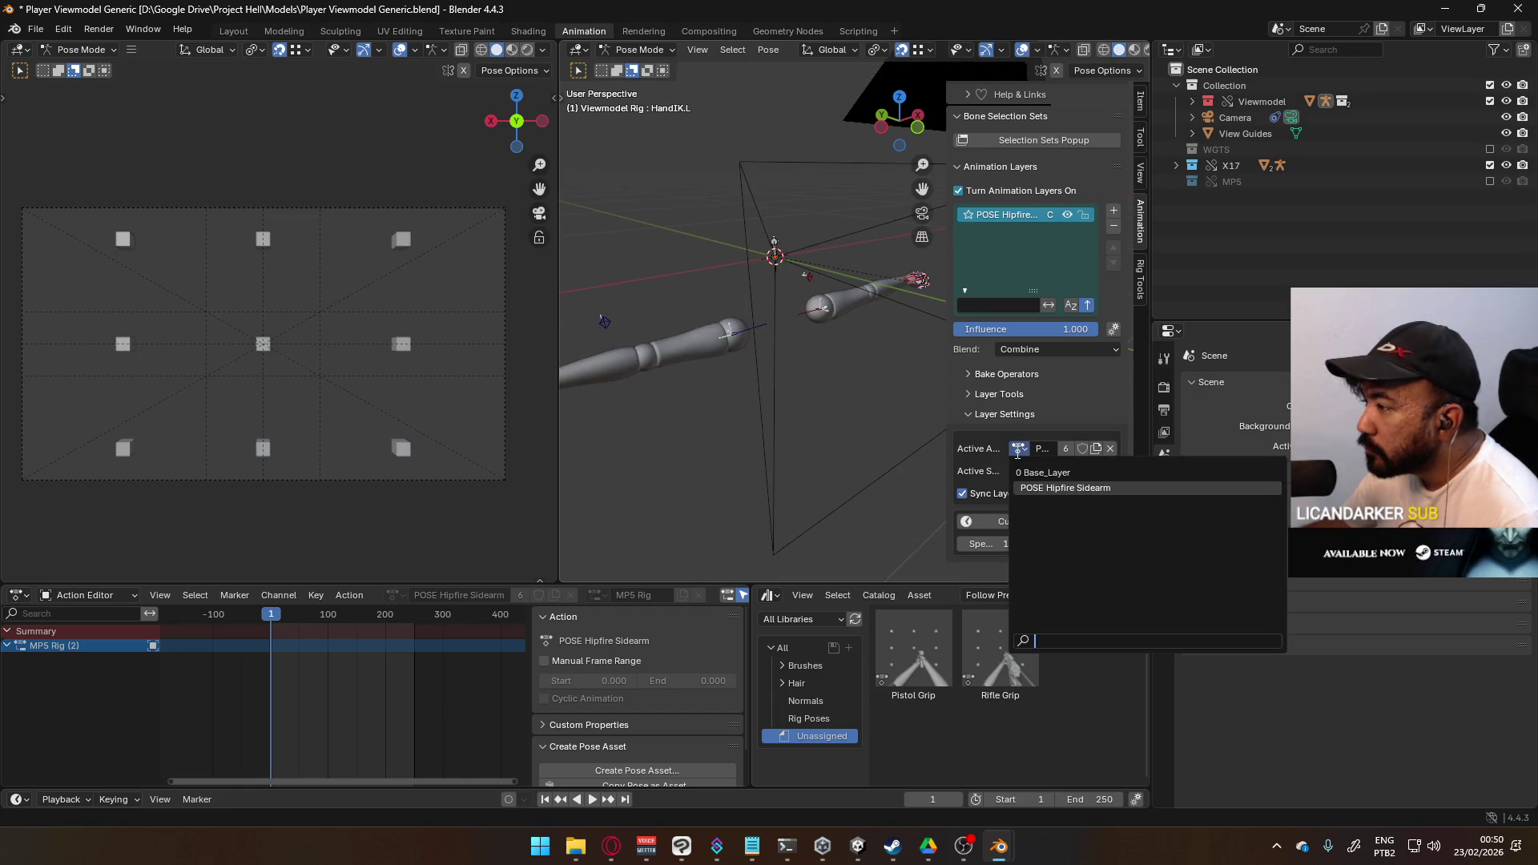
click(1099, 488)
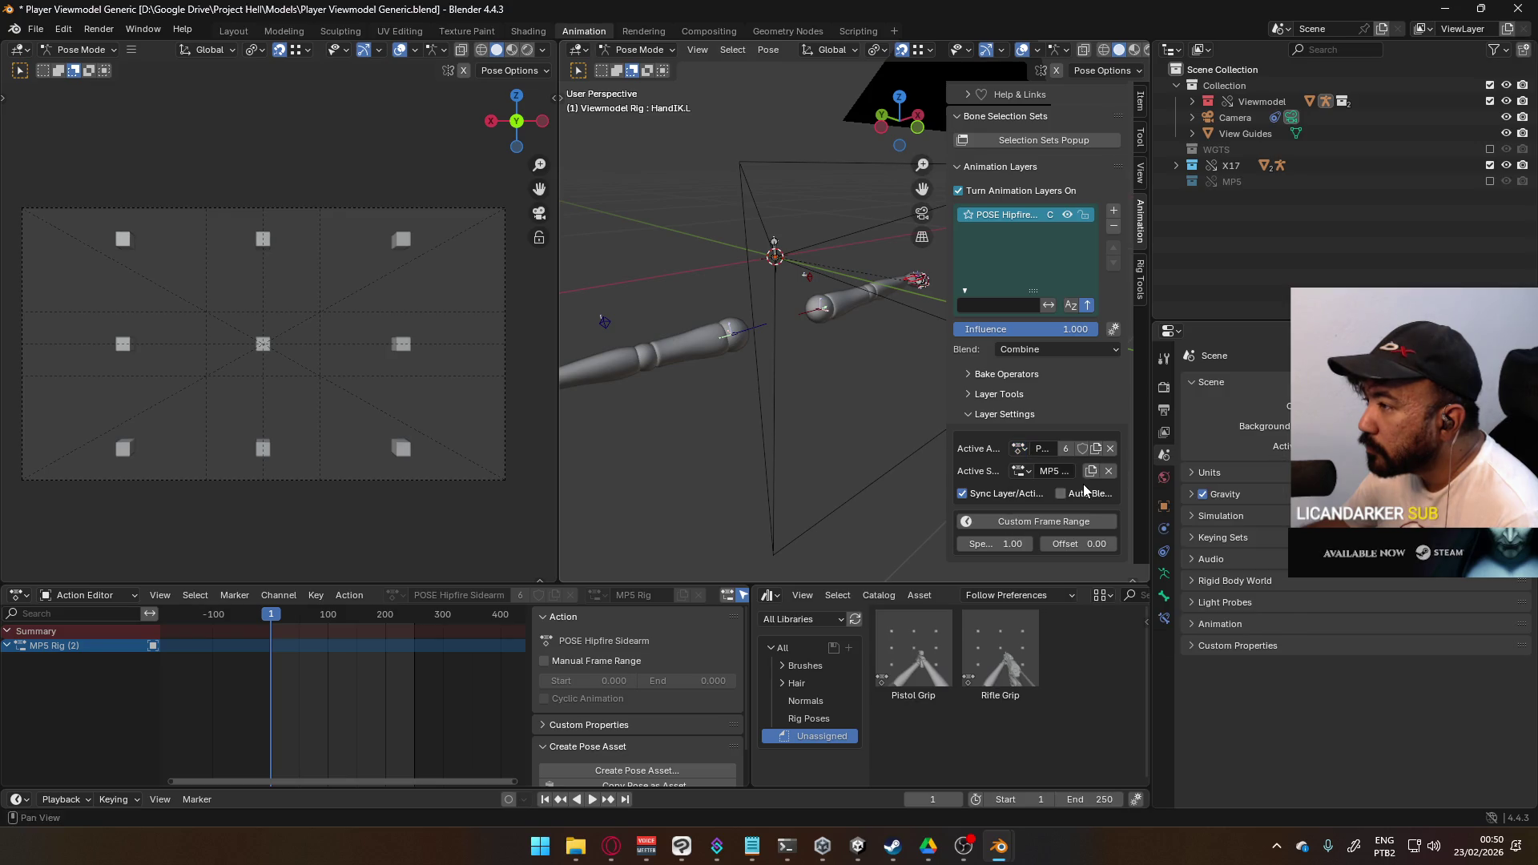
key(ctrl+s)
click(36, 28)
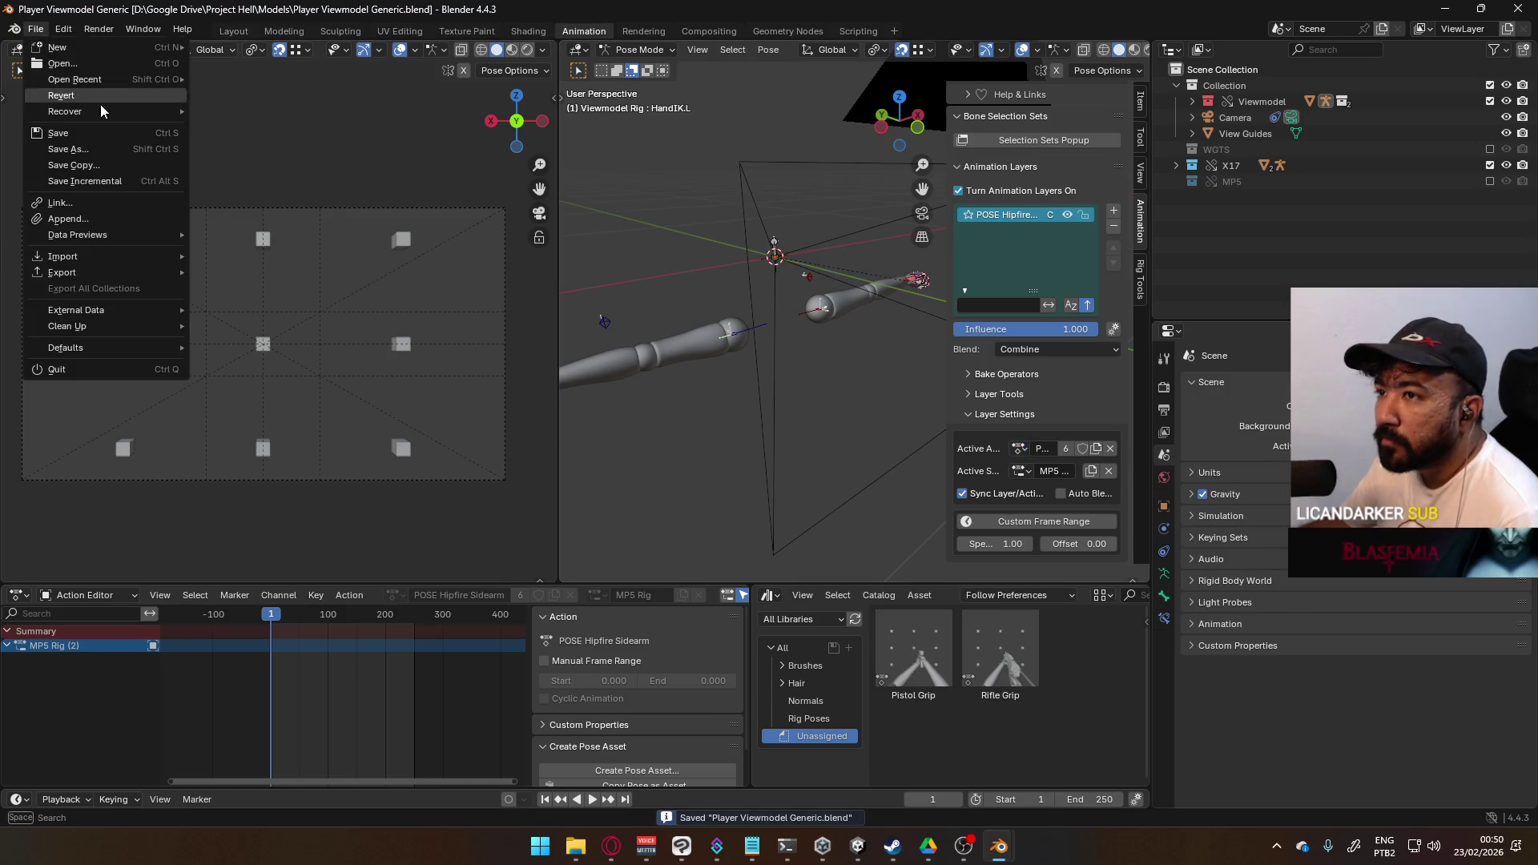
- Revert to the saved file and select the HandIK.R and Socket Hand R bones
click(80, 84)
click(753, 446)
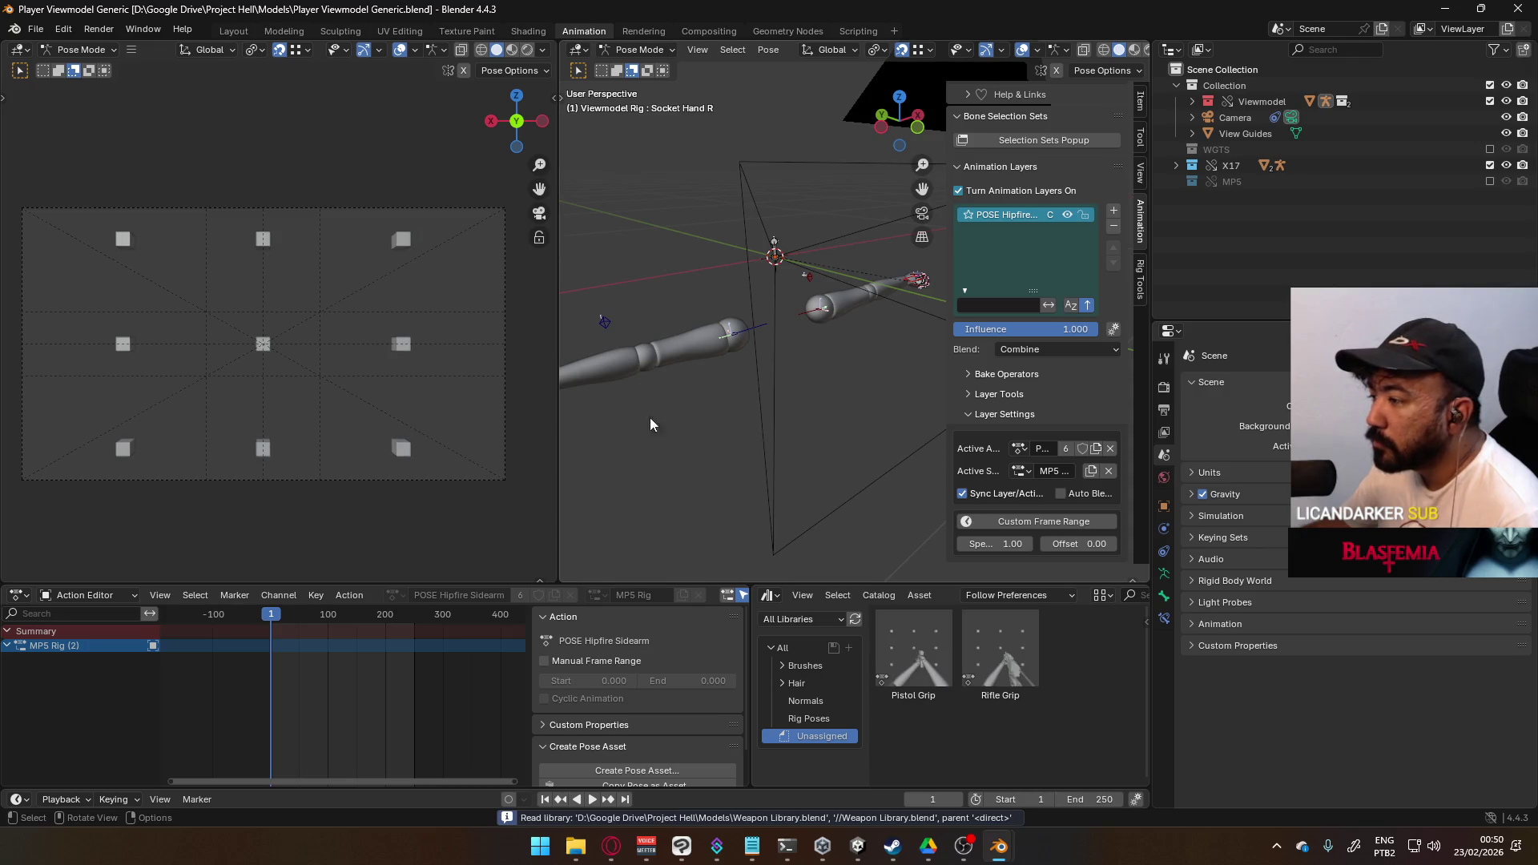
click(691, 327)
mouse_move(810, 336)
middle_down()
mouse_move(857, 303)
mouse_move(583, 392)
mouse_move(833, 341)
mouse_move(677, 388)
middle_up()
click(677, 390)
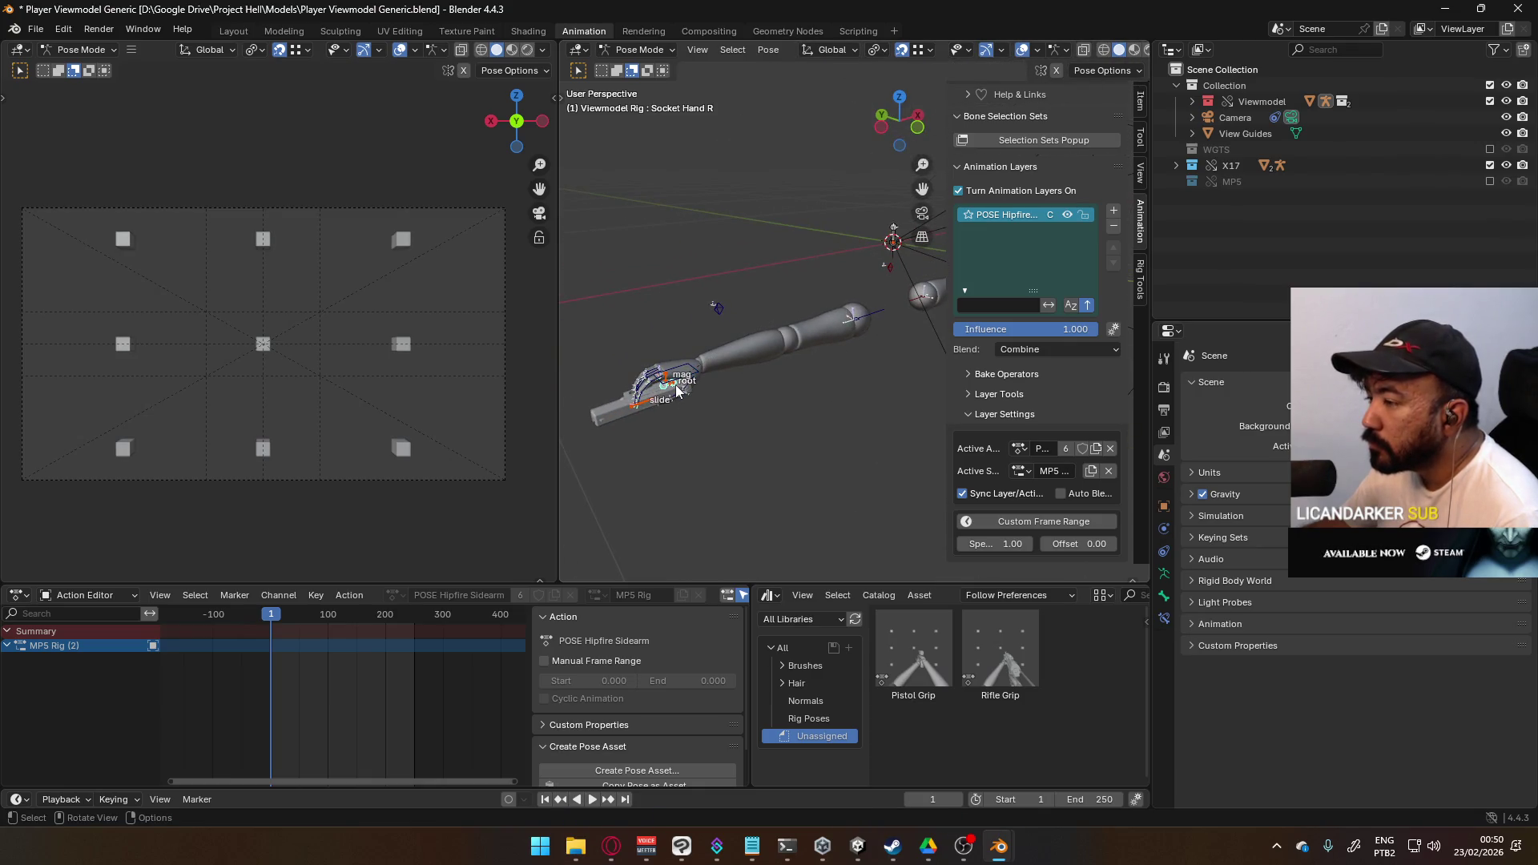
- Put the X17 gun rig into Pose Mode and turn off snapping
click(645, 49)
click(645, 64)
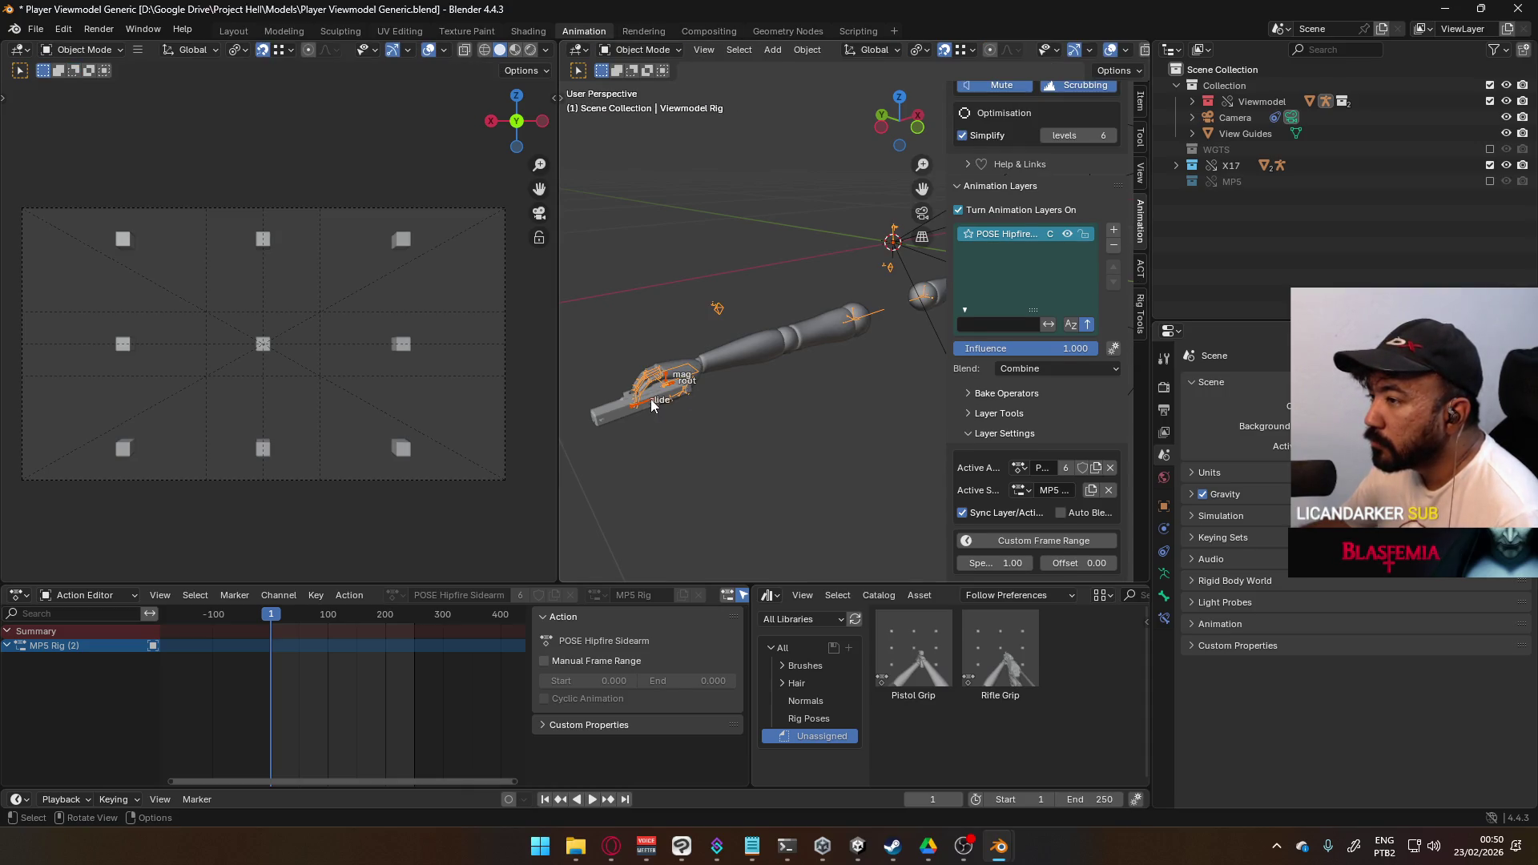
click(653, 404)
click(646, 50)
click(646, 104)
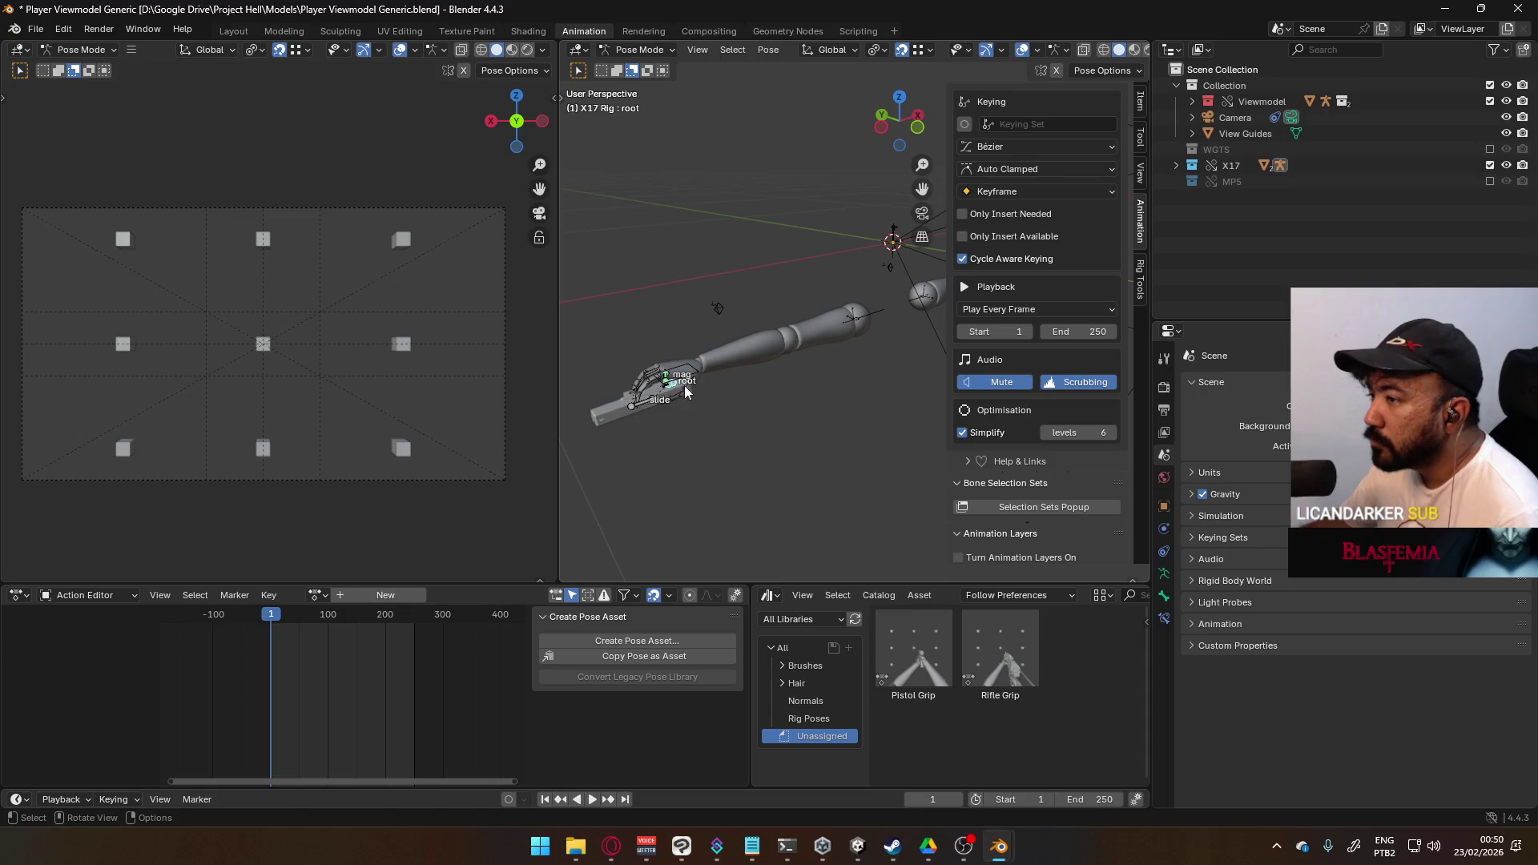
click(665, 51)
click(901, 50)
click(920, 50)
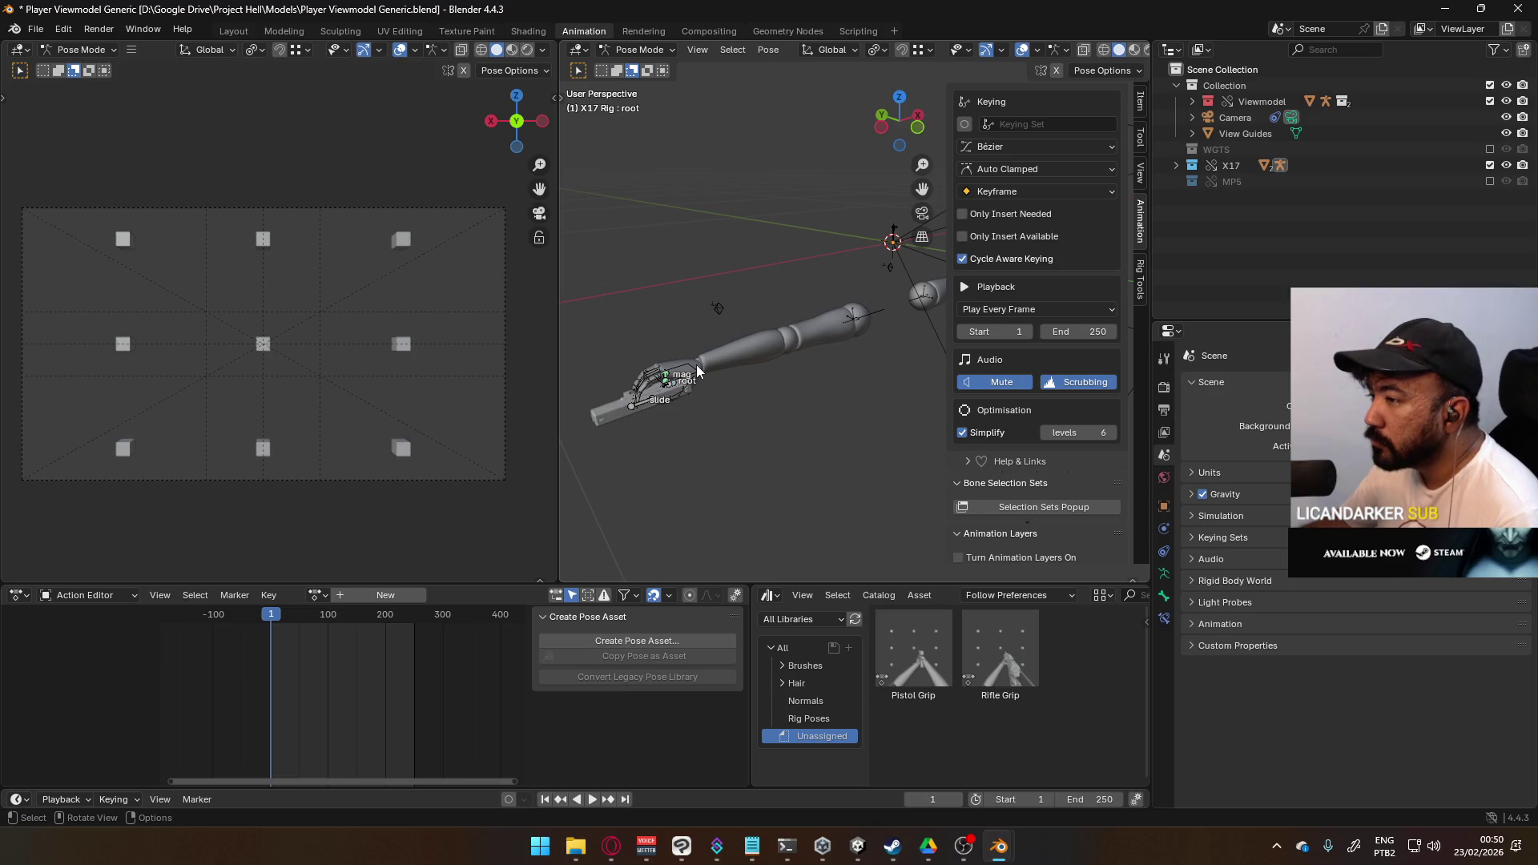
- Insert keyframes on HandIK.R with the POSE Hipfire Sidearm layer selected
click(687, 370)
click(1022, 373)
right_click(858, 315)
click(858, 315)
key(g)
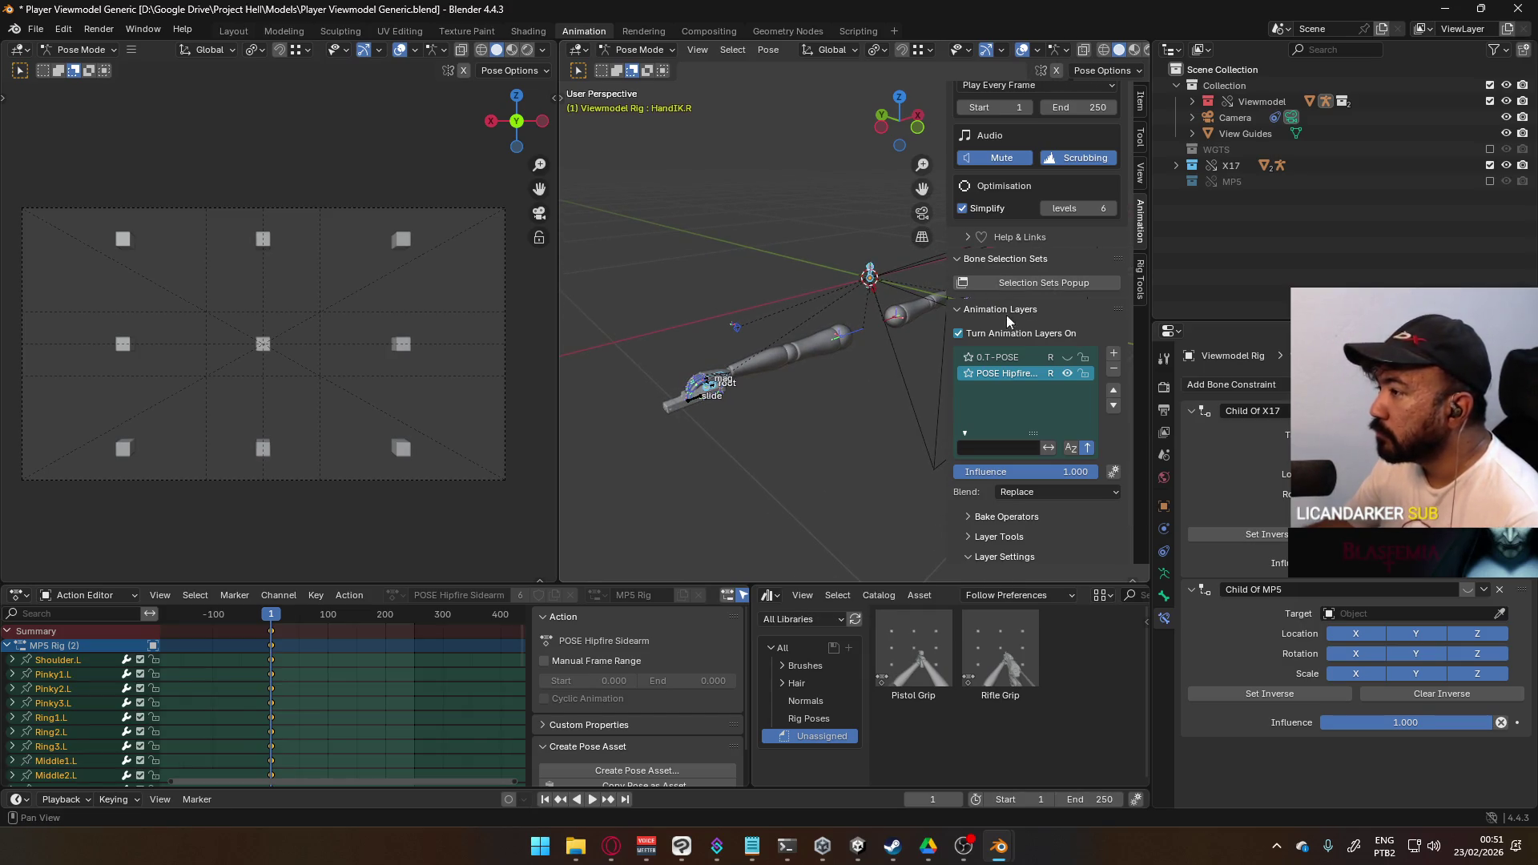
- Move the X17 root bone down and left, and enable animation layers for the X17 Rig
click(649, 50)
click(655, 67)
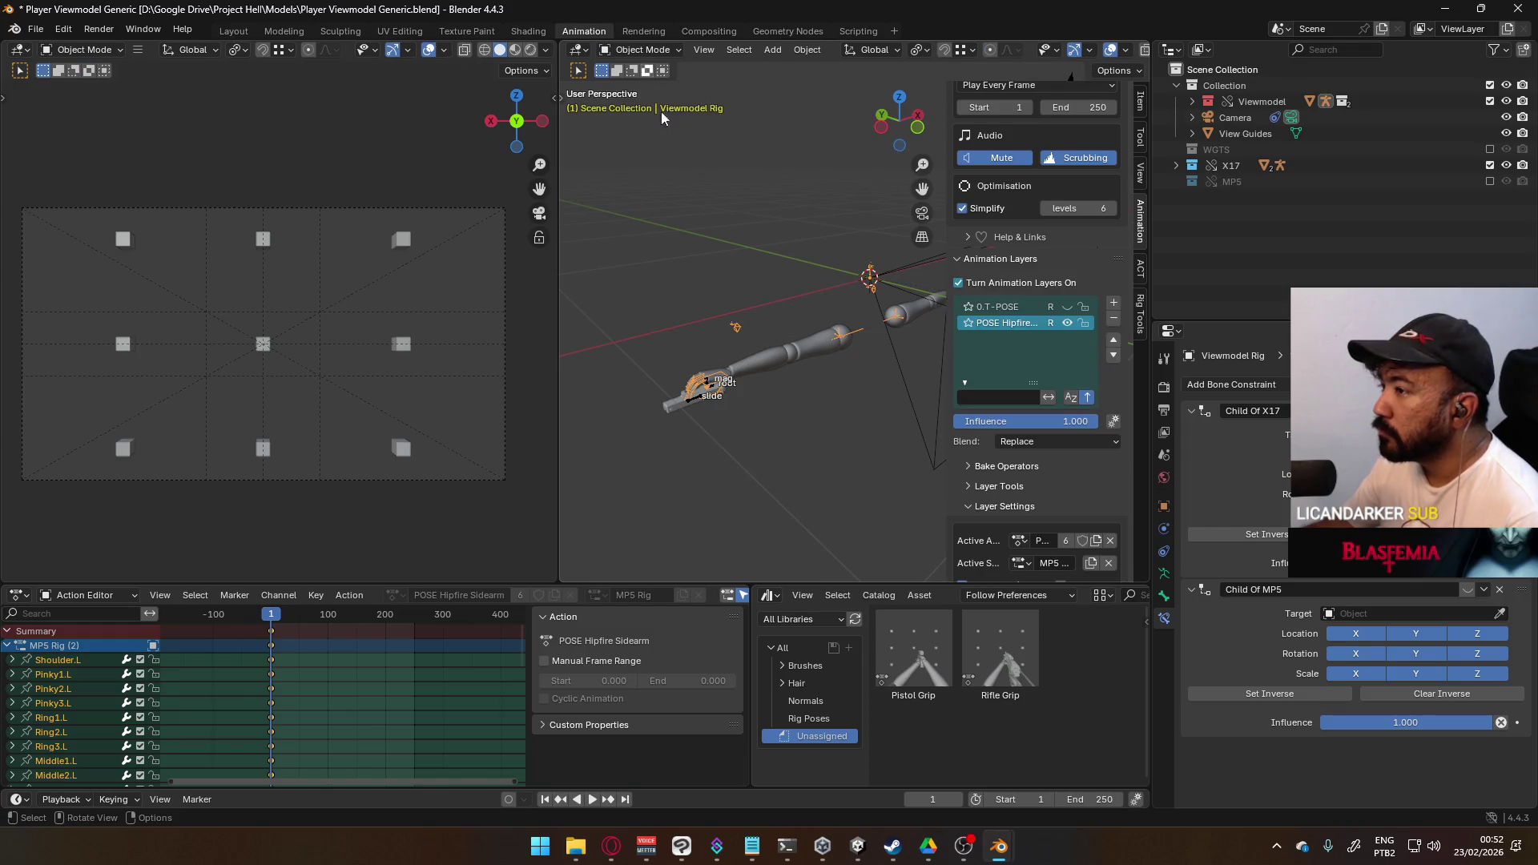
click(694, 404)
click(643, 49)
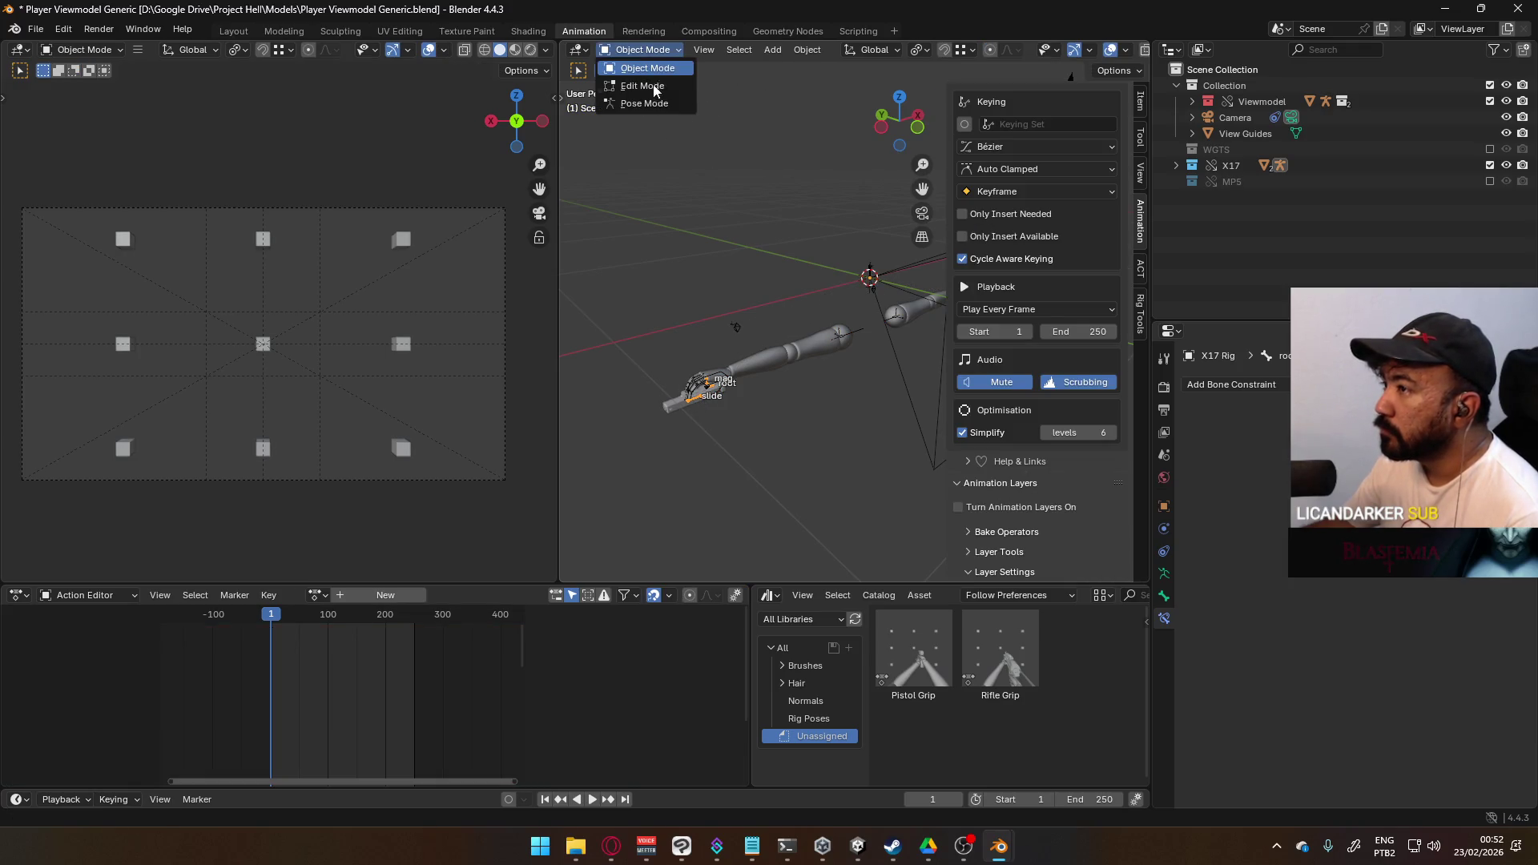
click(649, 100)
click(1139, 108)
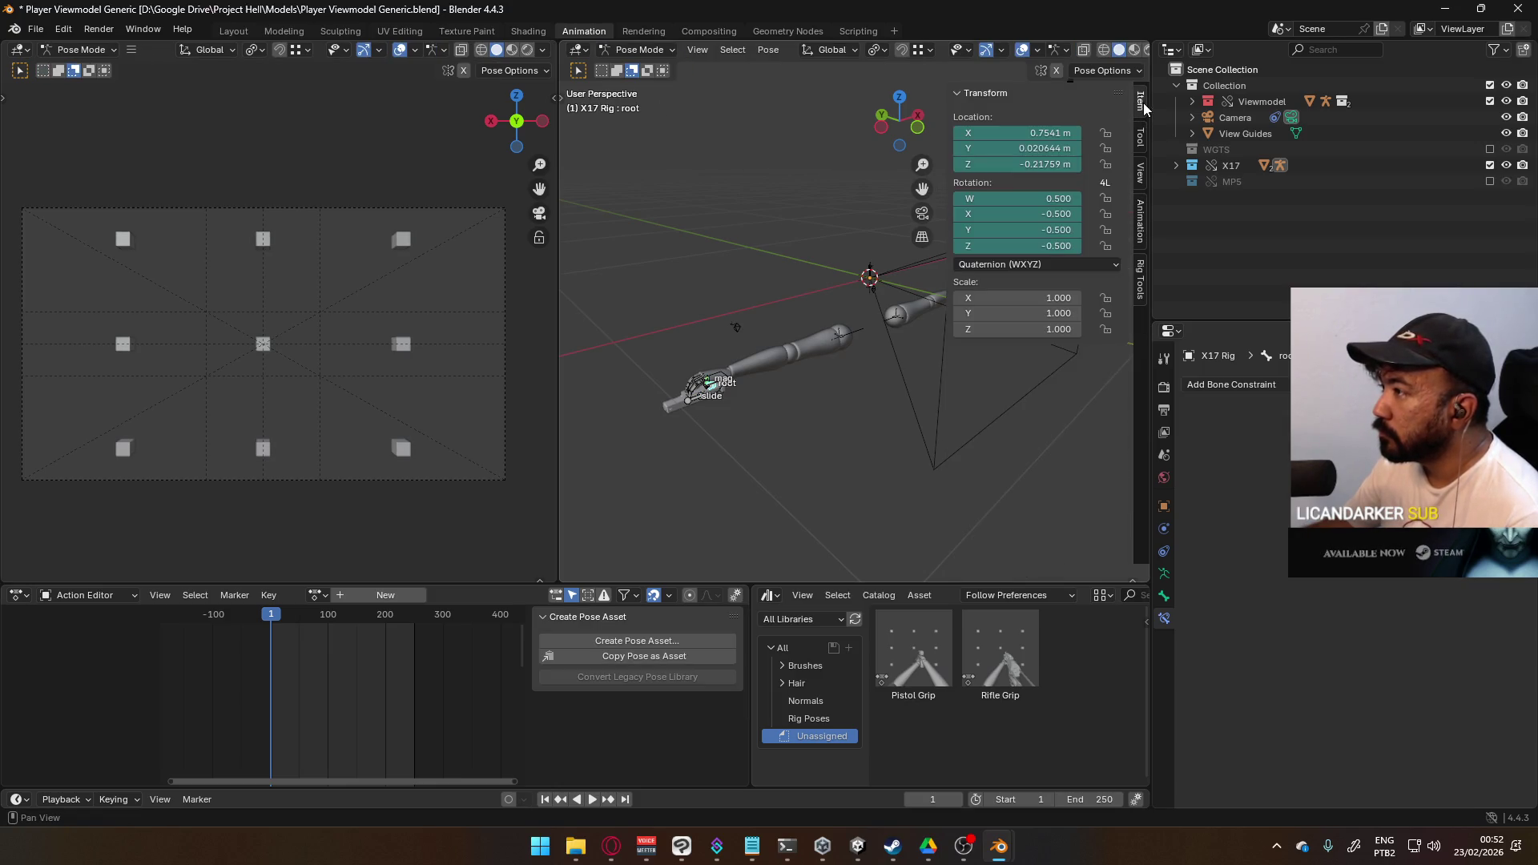
click(1141, 240)
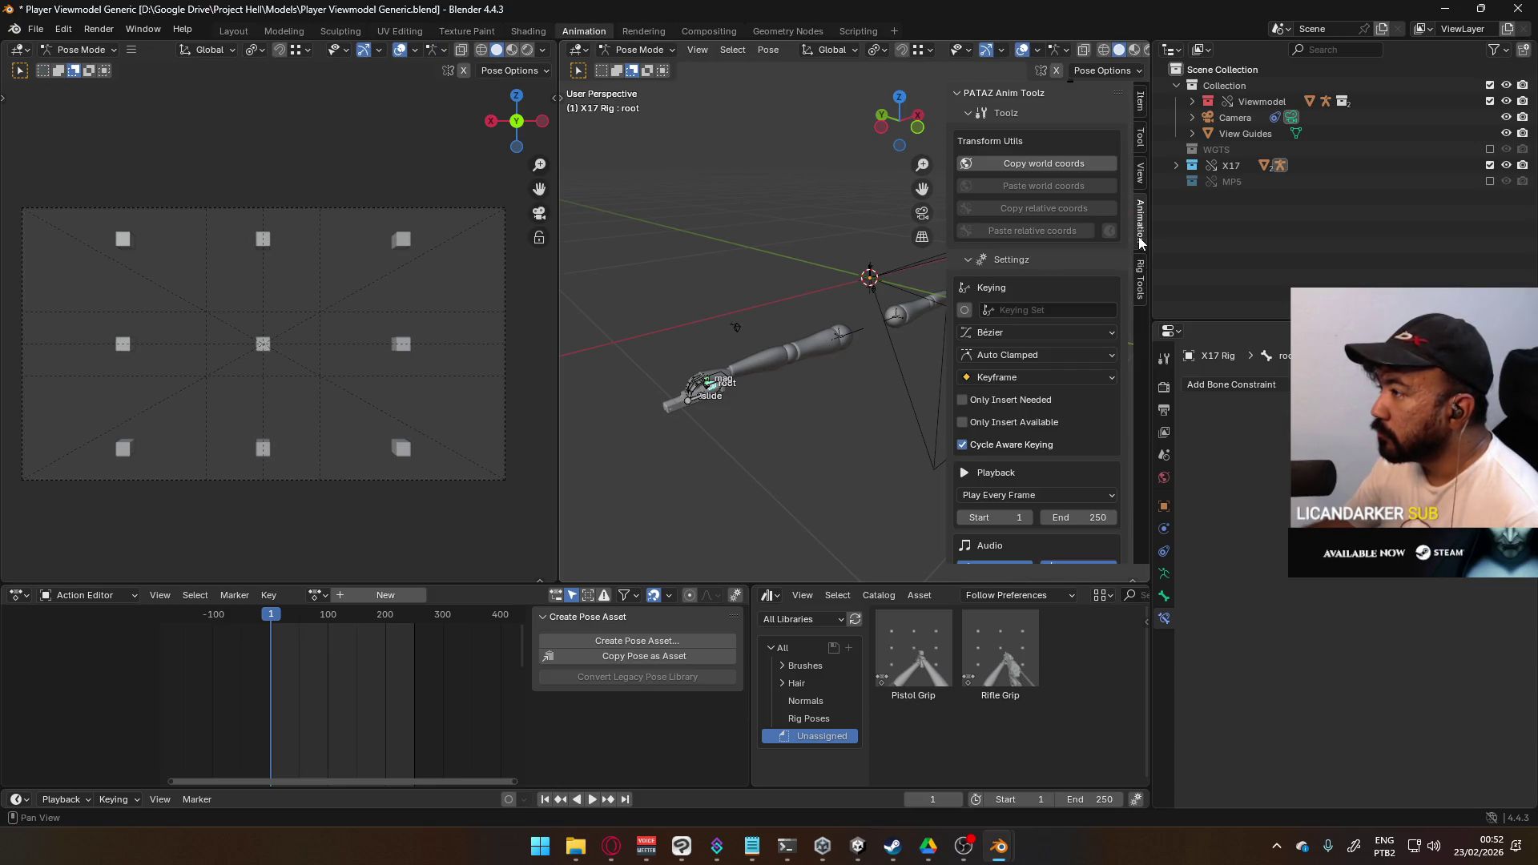
scroll(1049, 405, down, 8)
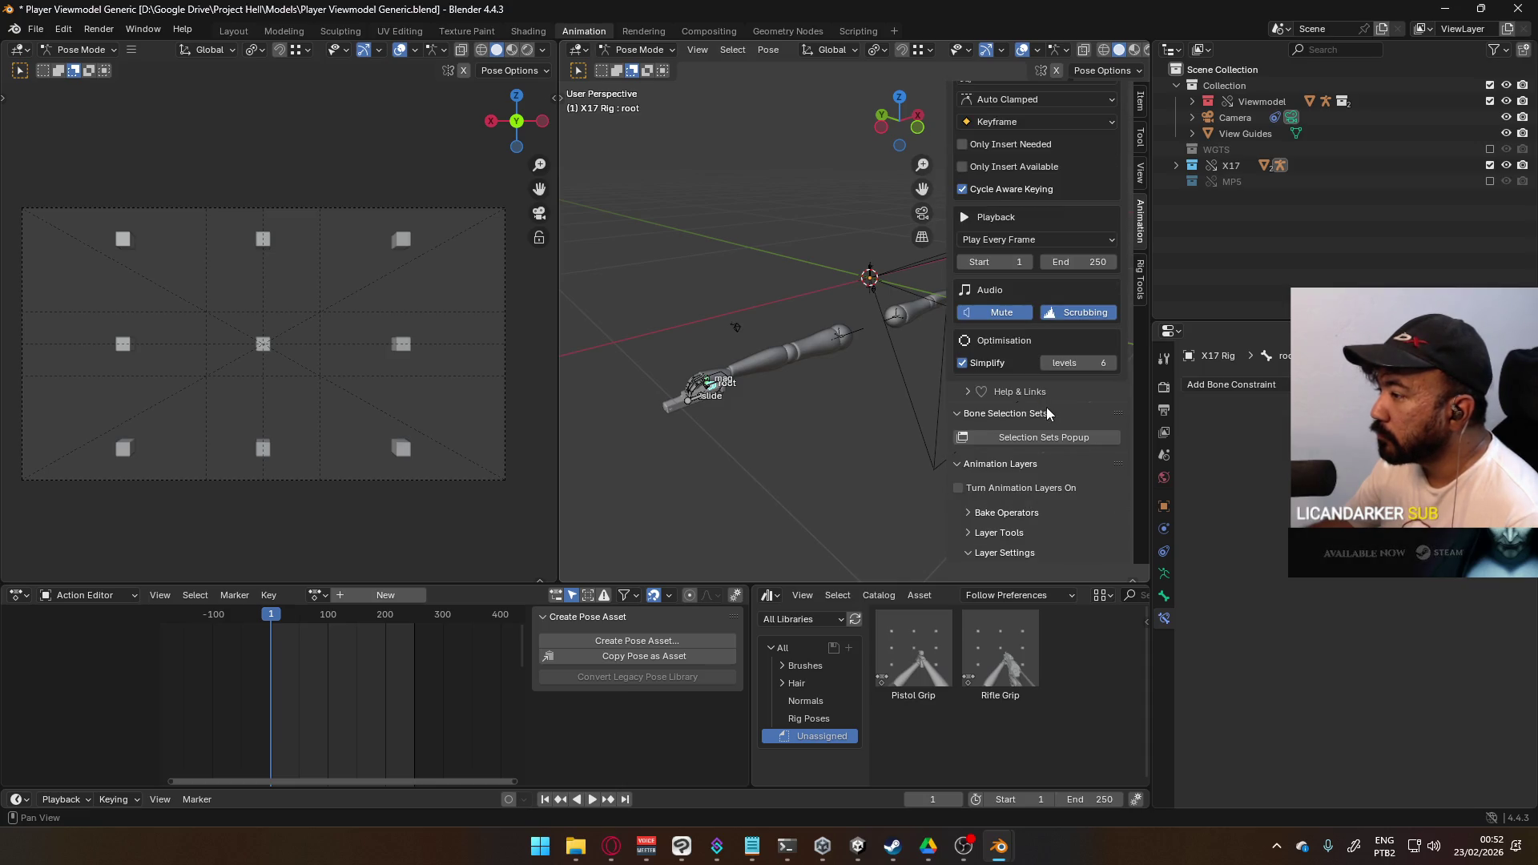
key(g)
click(710, 425)
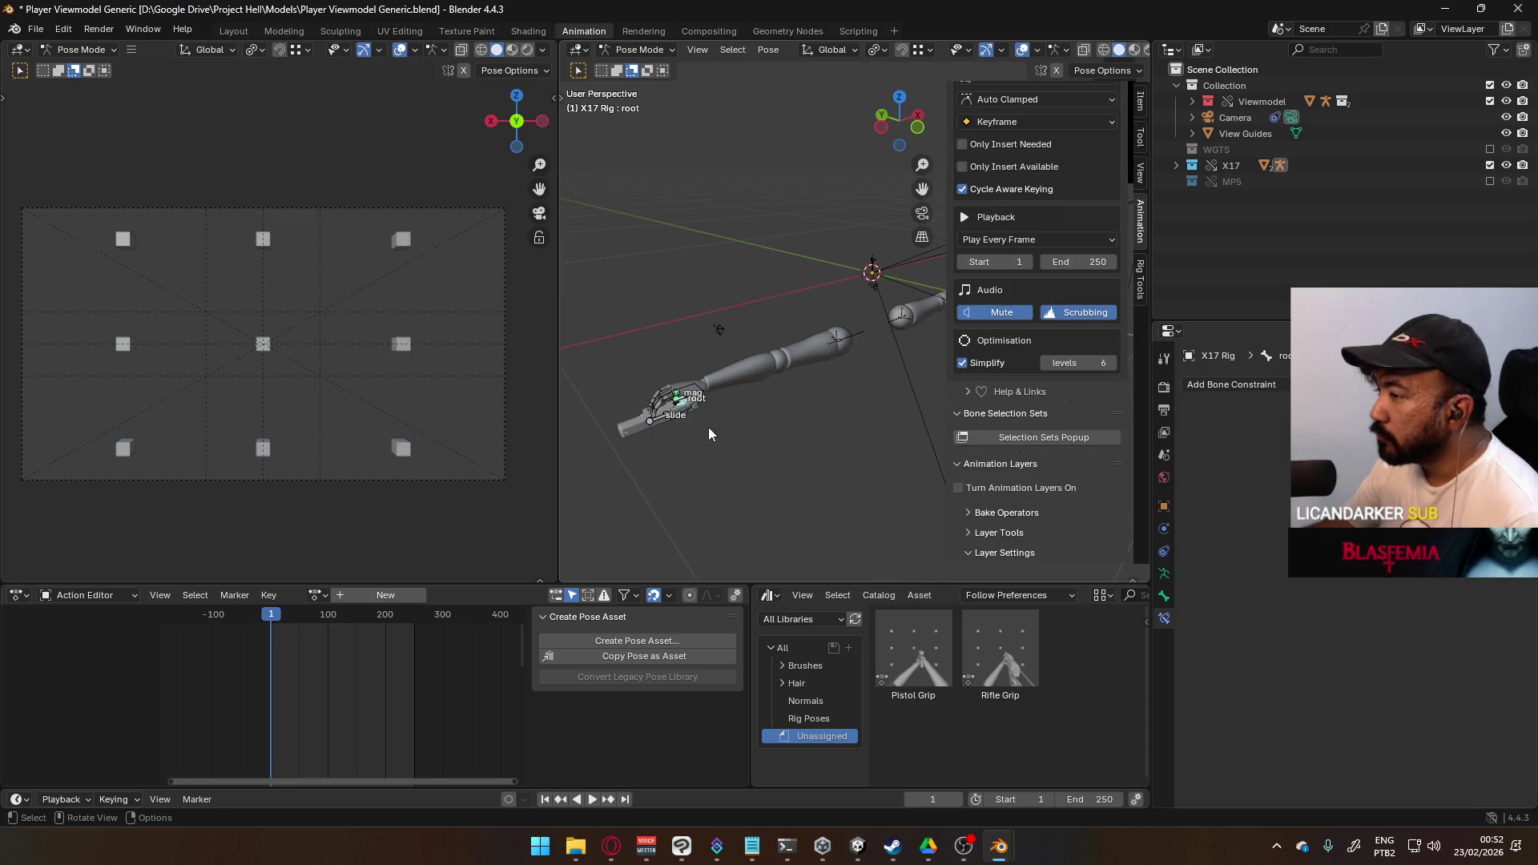
click(1025, 490)
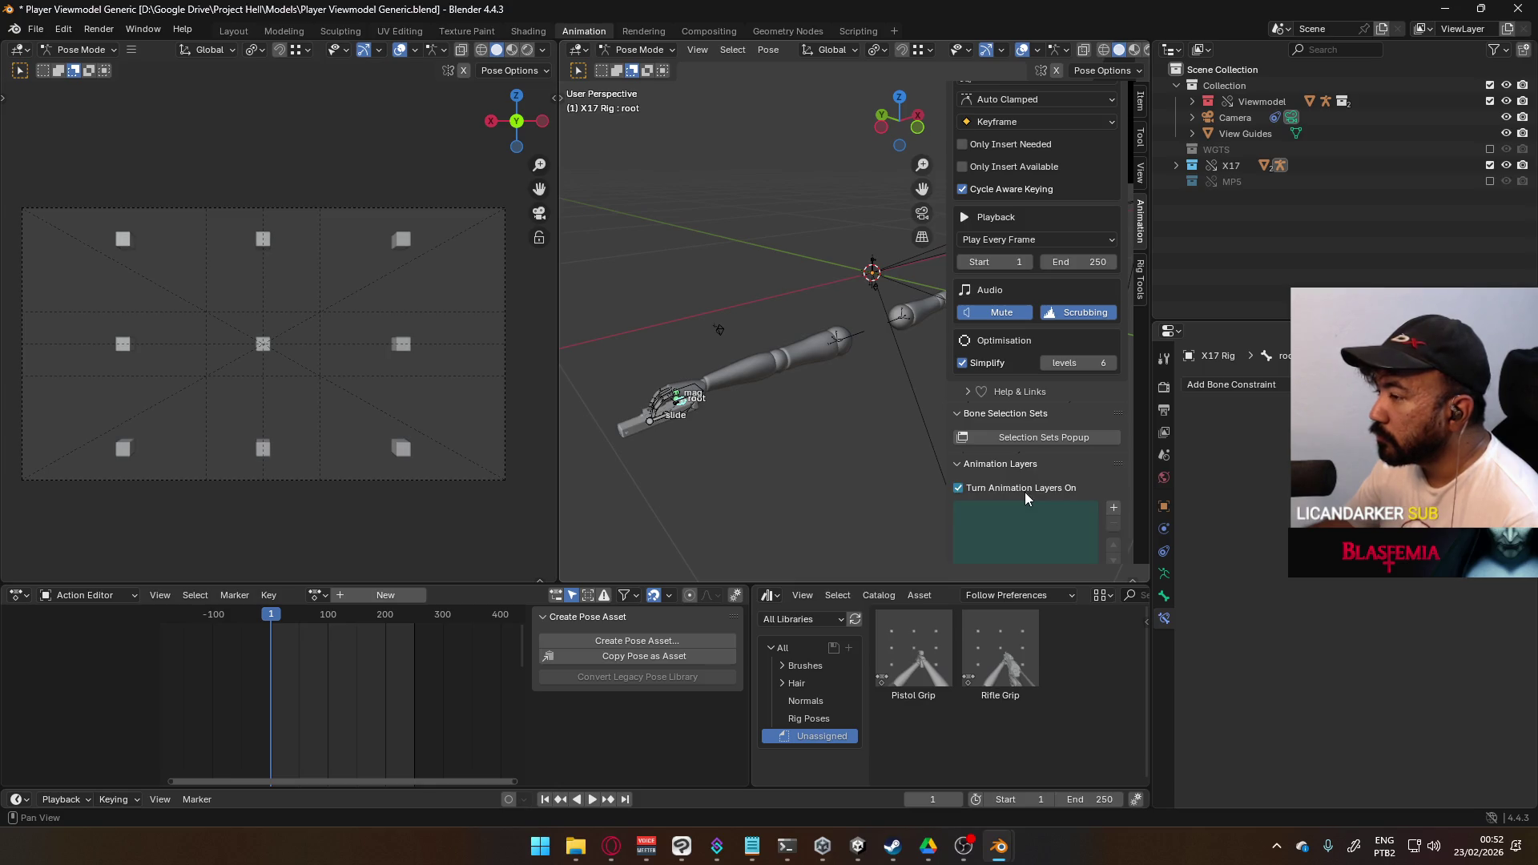
- Add a base layer to the X17 Rig using the 0.T-POSE action with Replace blending
scroll(801, 413, down, 3)
scroll(1102, 481, down, 4)
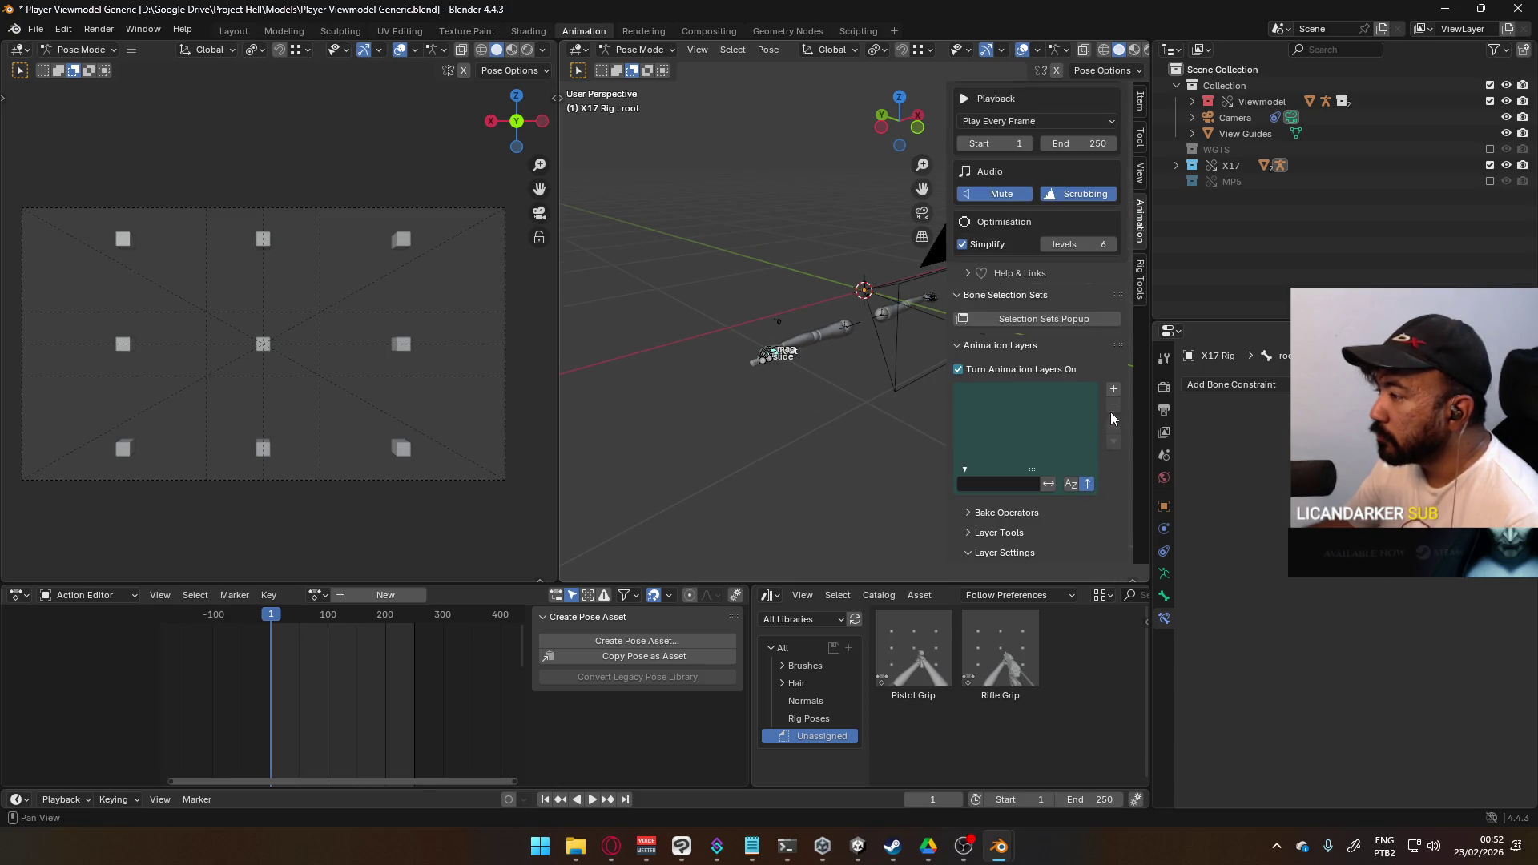
click(1113, 389)
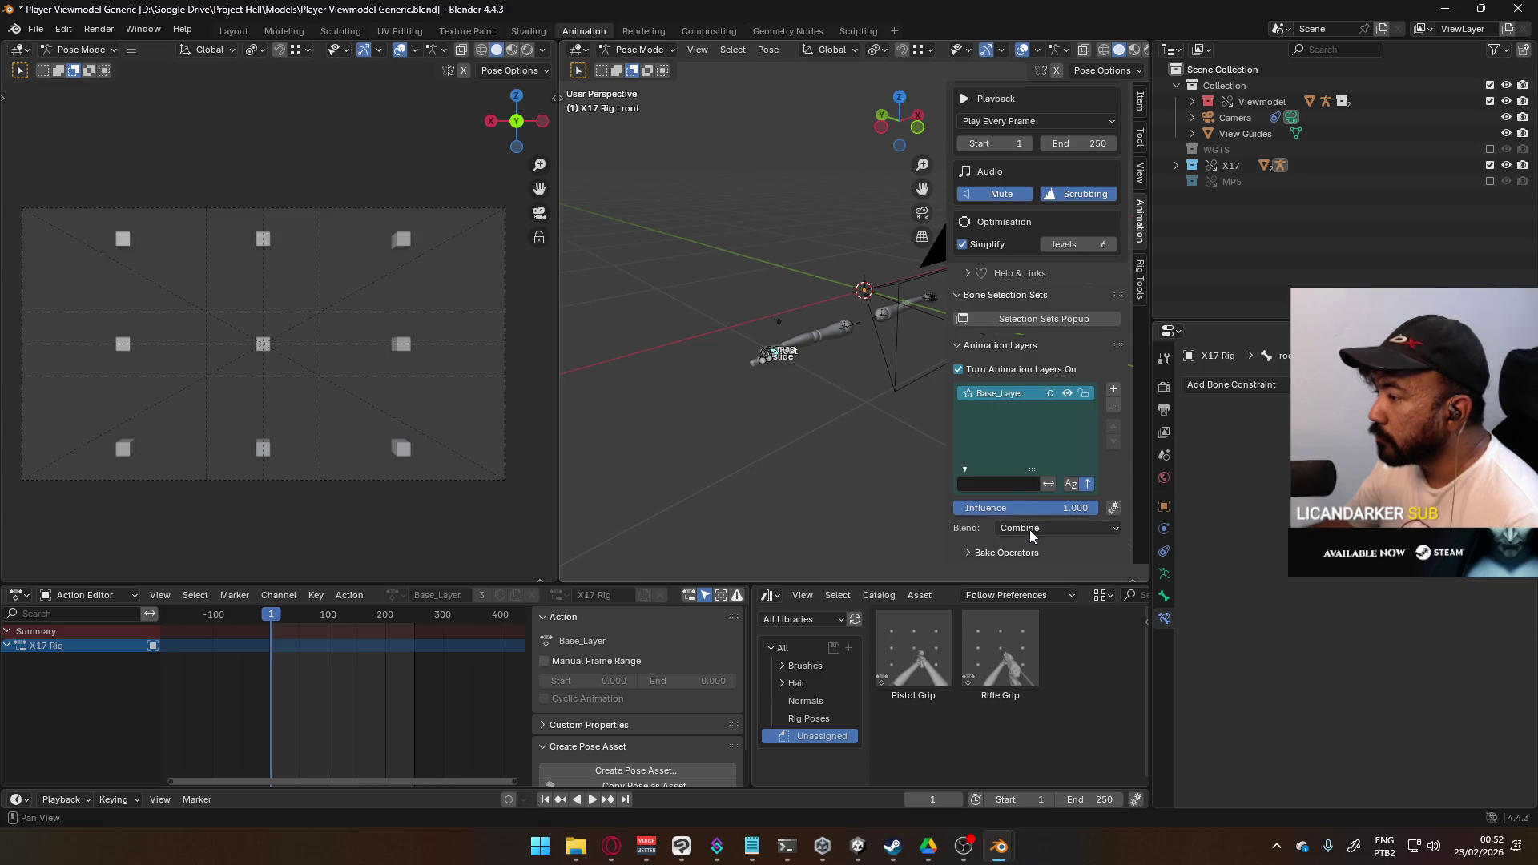
scroll(1034, 520, down, 5)
click(1020, 449)
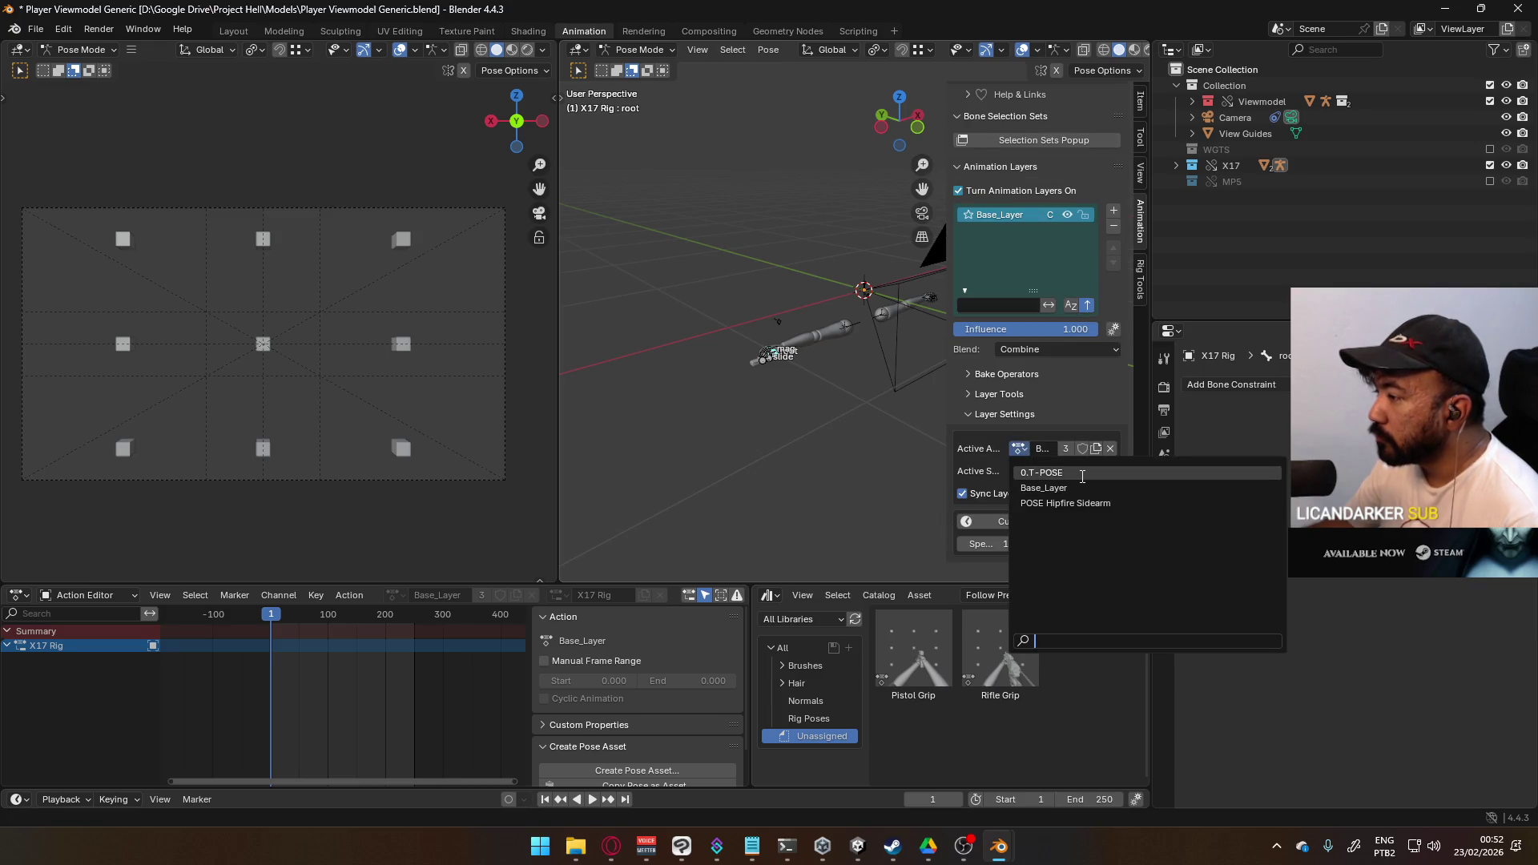
click(1049, 465)
scroll(847, 365, up, 4)
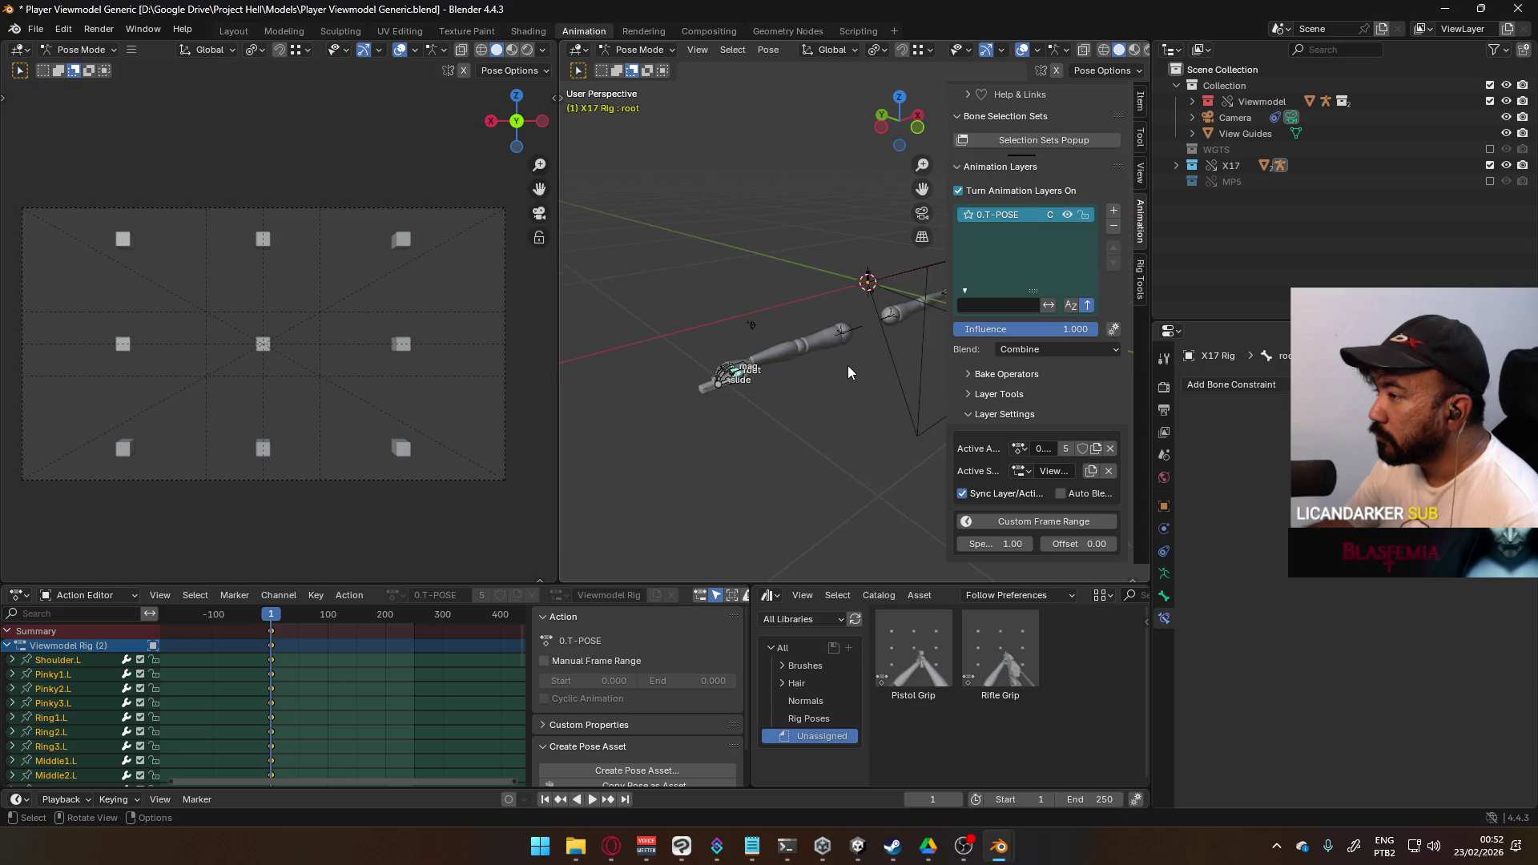
click(1062, 357)
click(1051, 362)
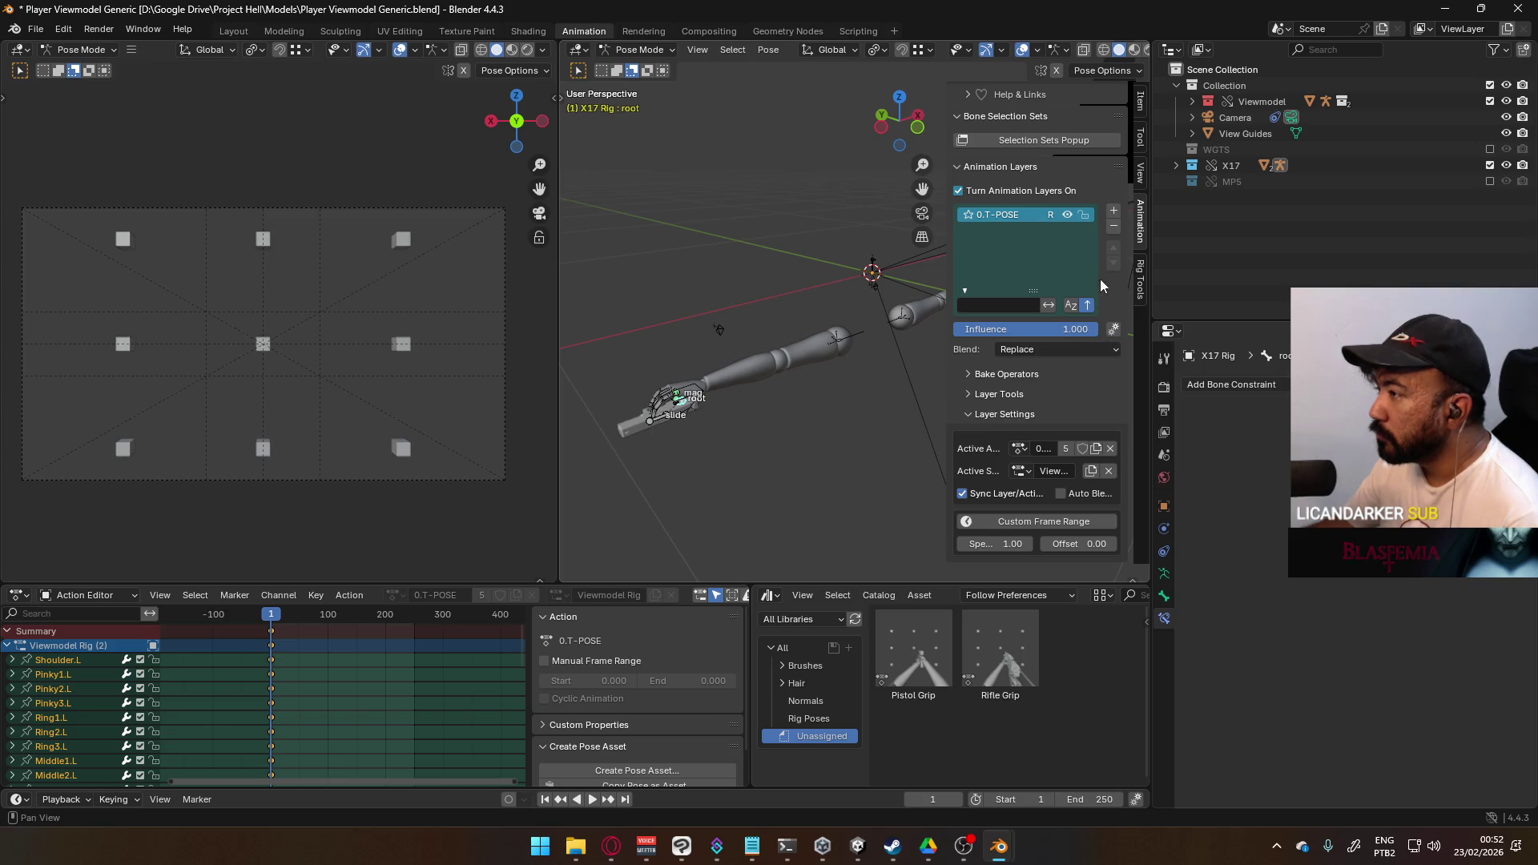
- Add a layer below 0.T-POSE playing POSE Hipfire Sidearm with Replace blending, then return to Object Mode
click(1113, 214)
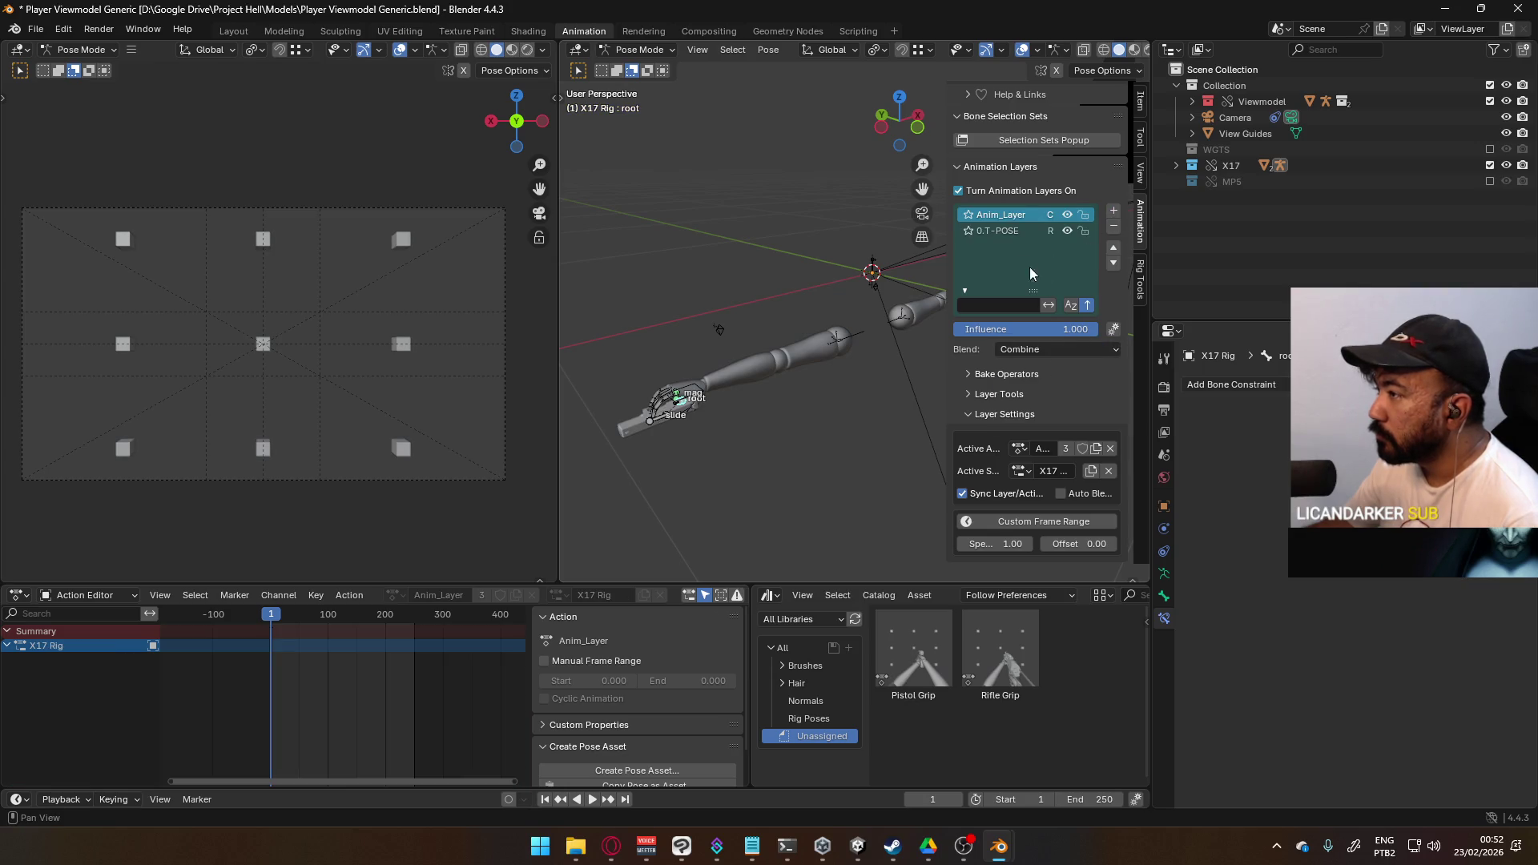
click(1113, 262)
click(1067, 215)
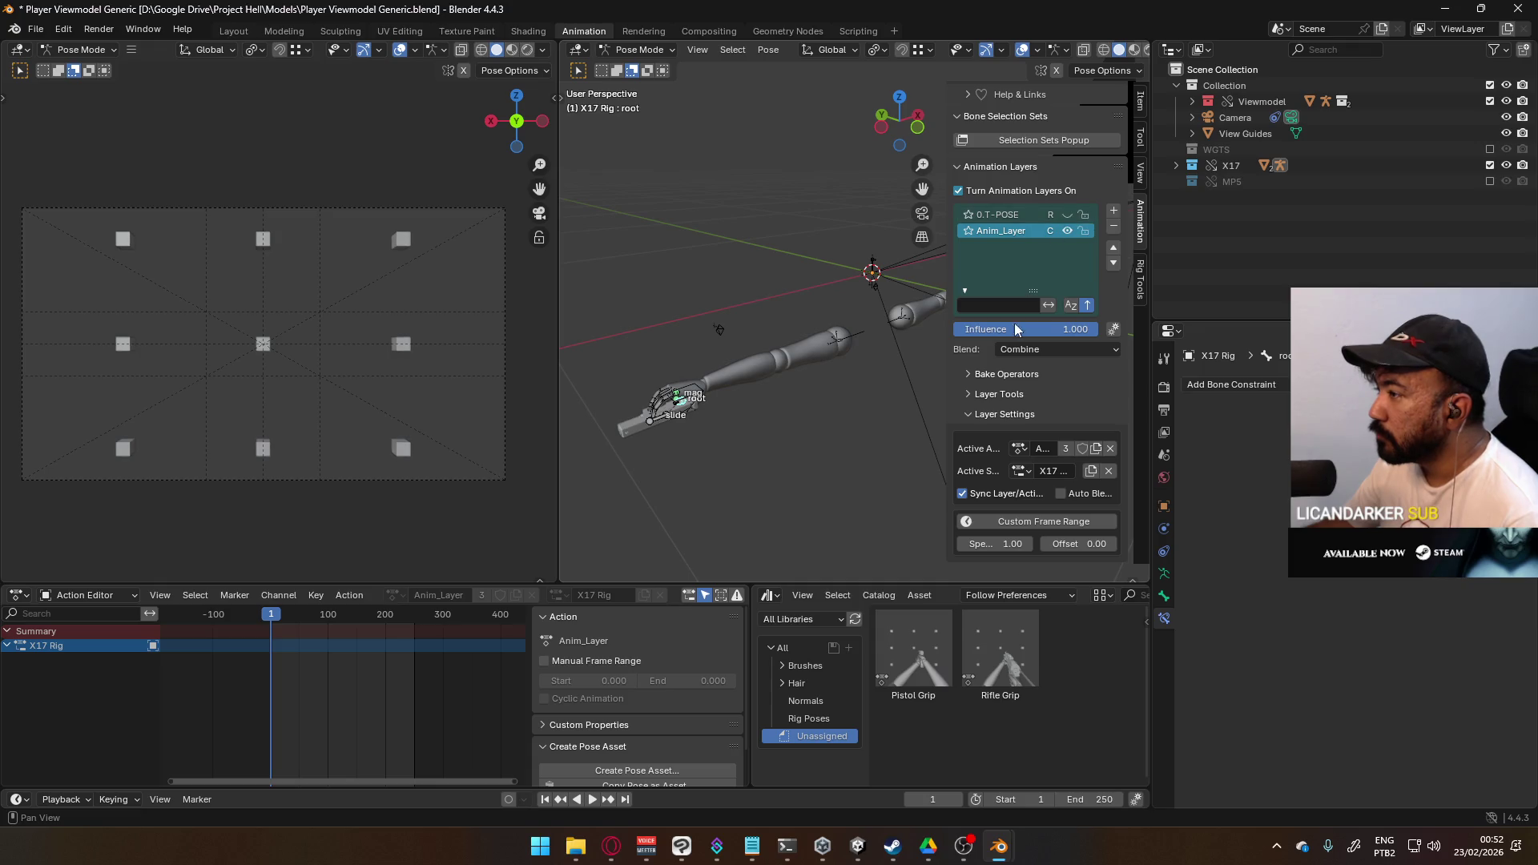
click(1018, 449)
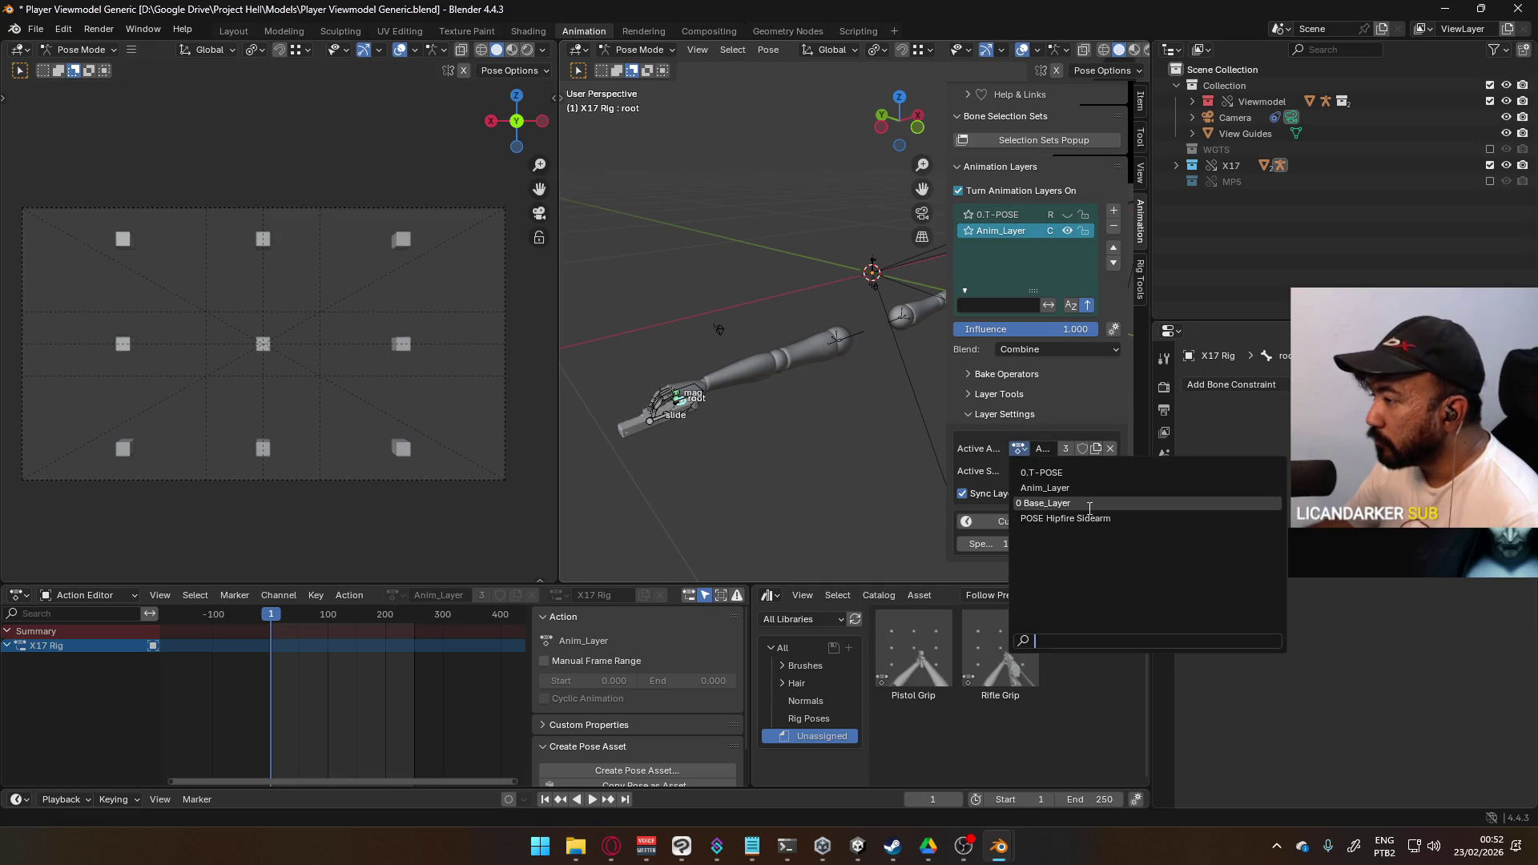
click(1131, 517)
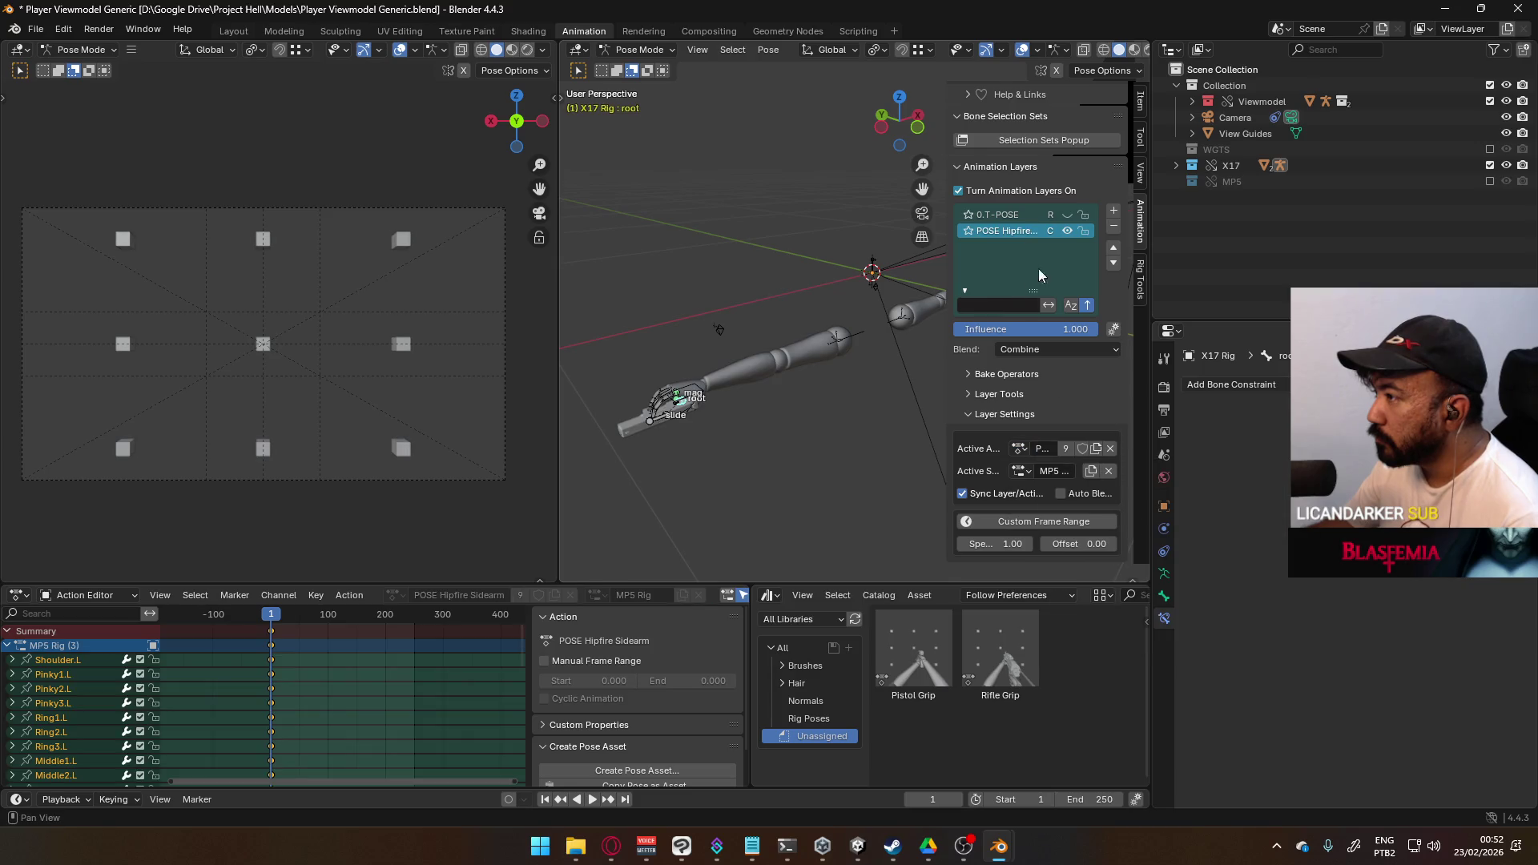
click(1065, 356)
click(1054, 367)
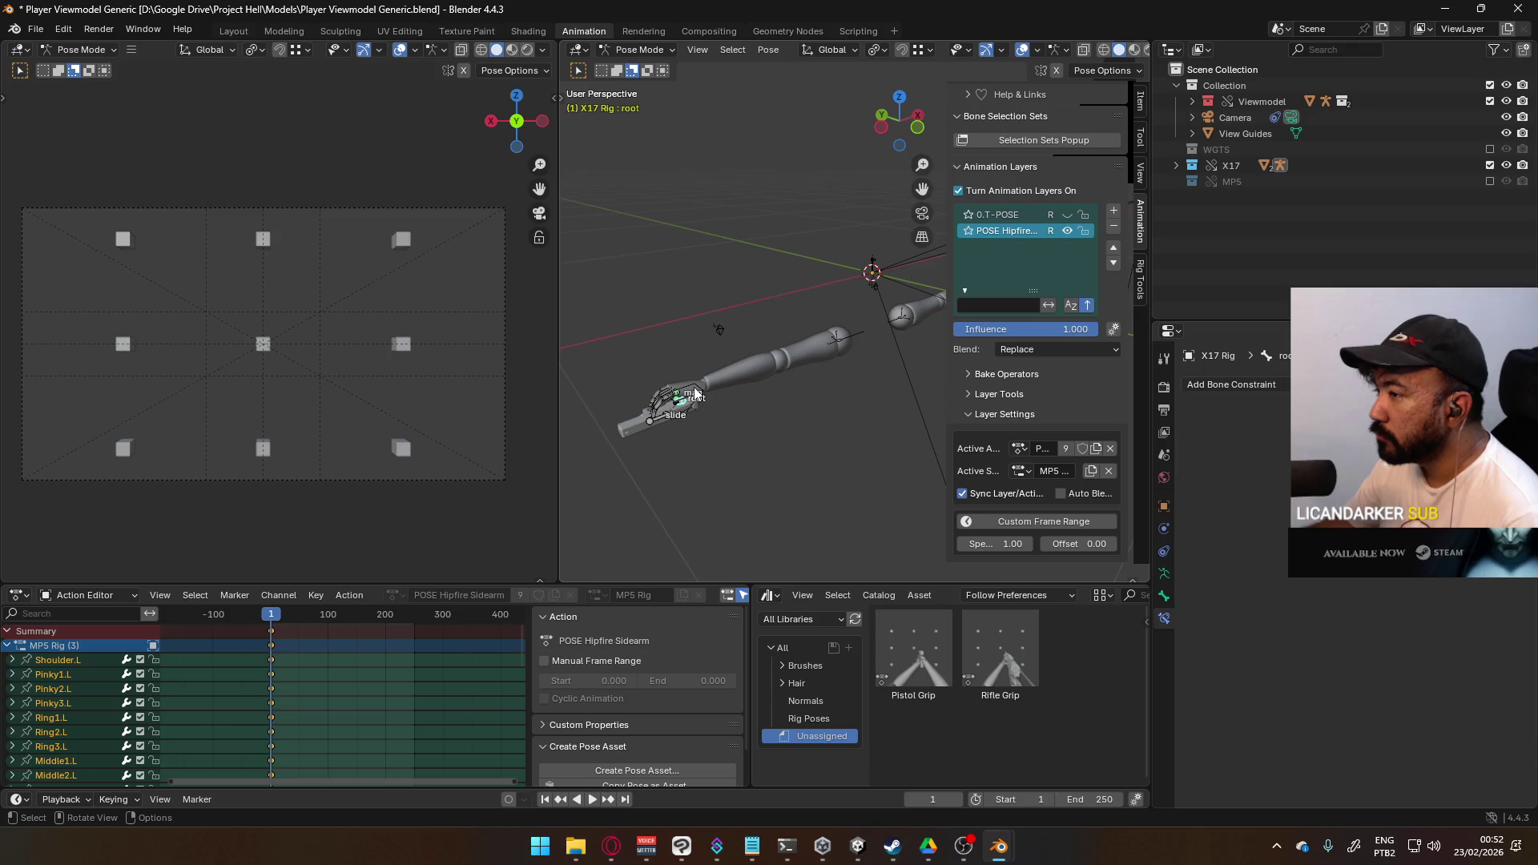
key(ctrl+Tab)
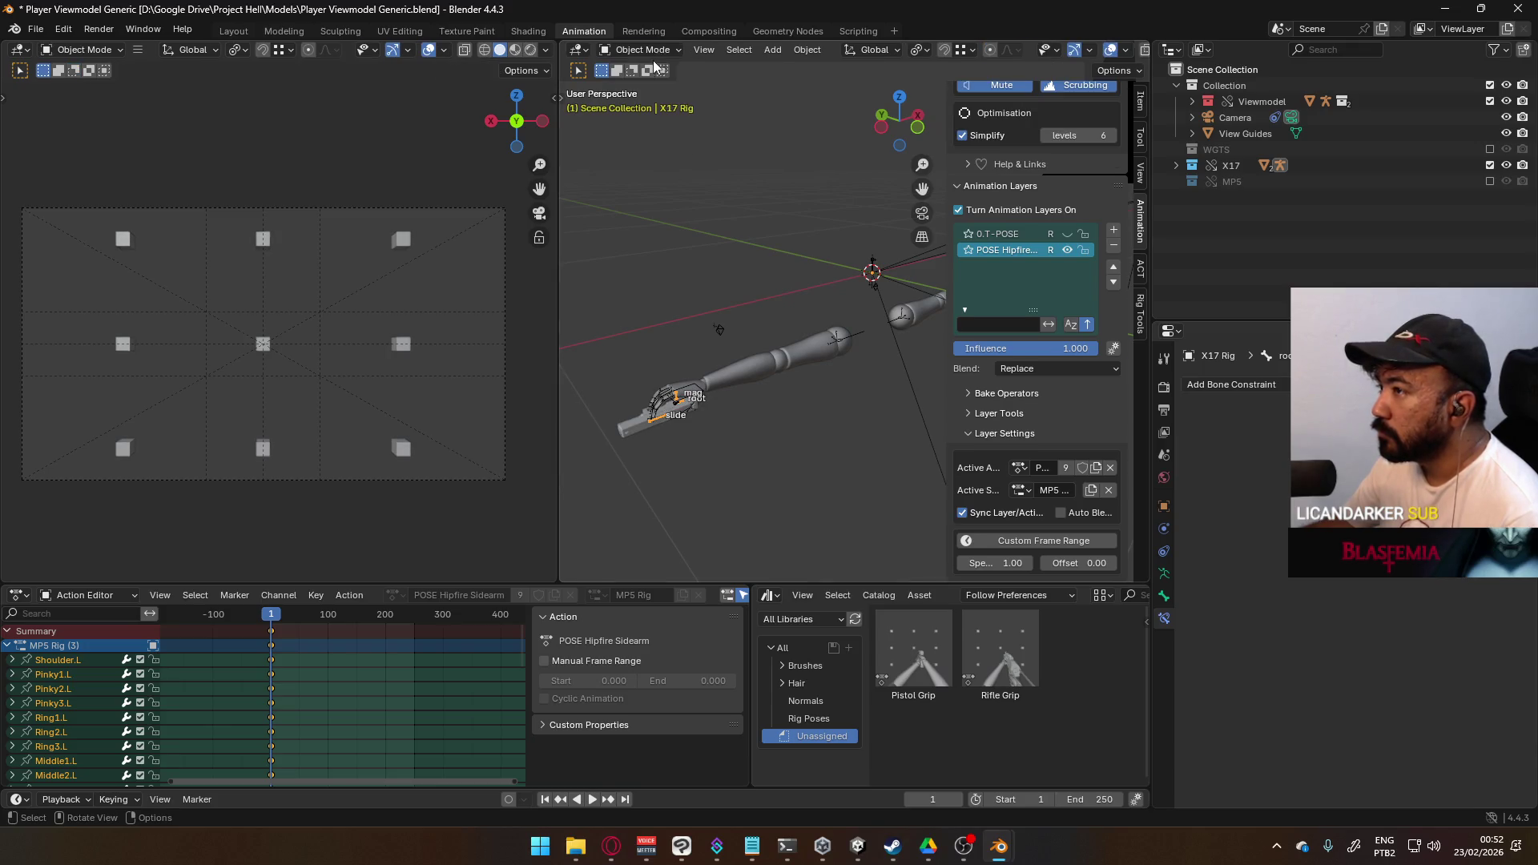
- Select only the Viewmodel Rig's HandIK.R bone in Pose Mode
click(695, 388)
click(670, 50)
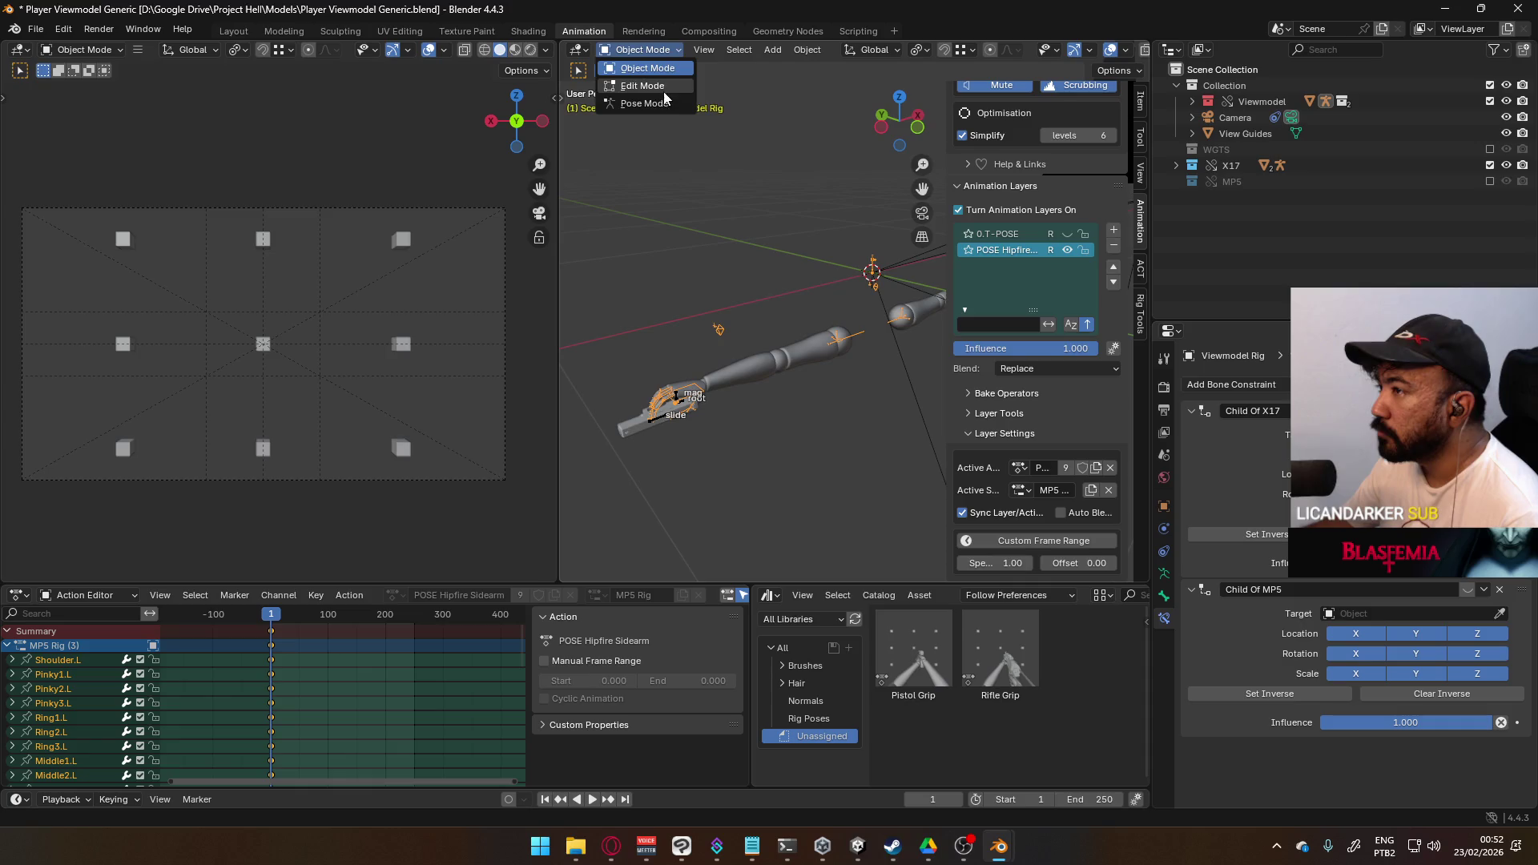
click(641, 103)
click(702, 392)
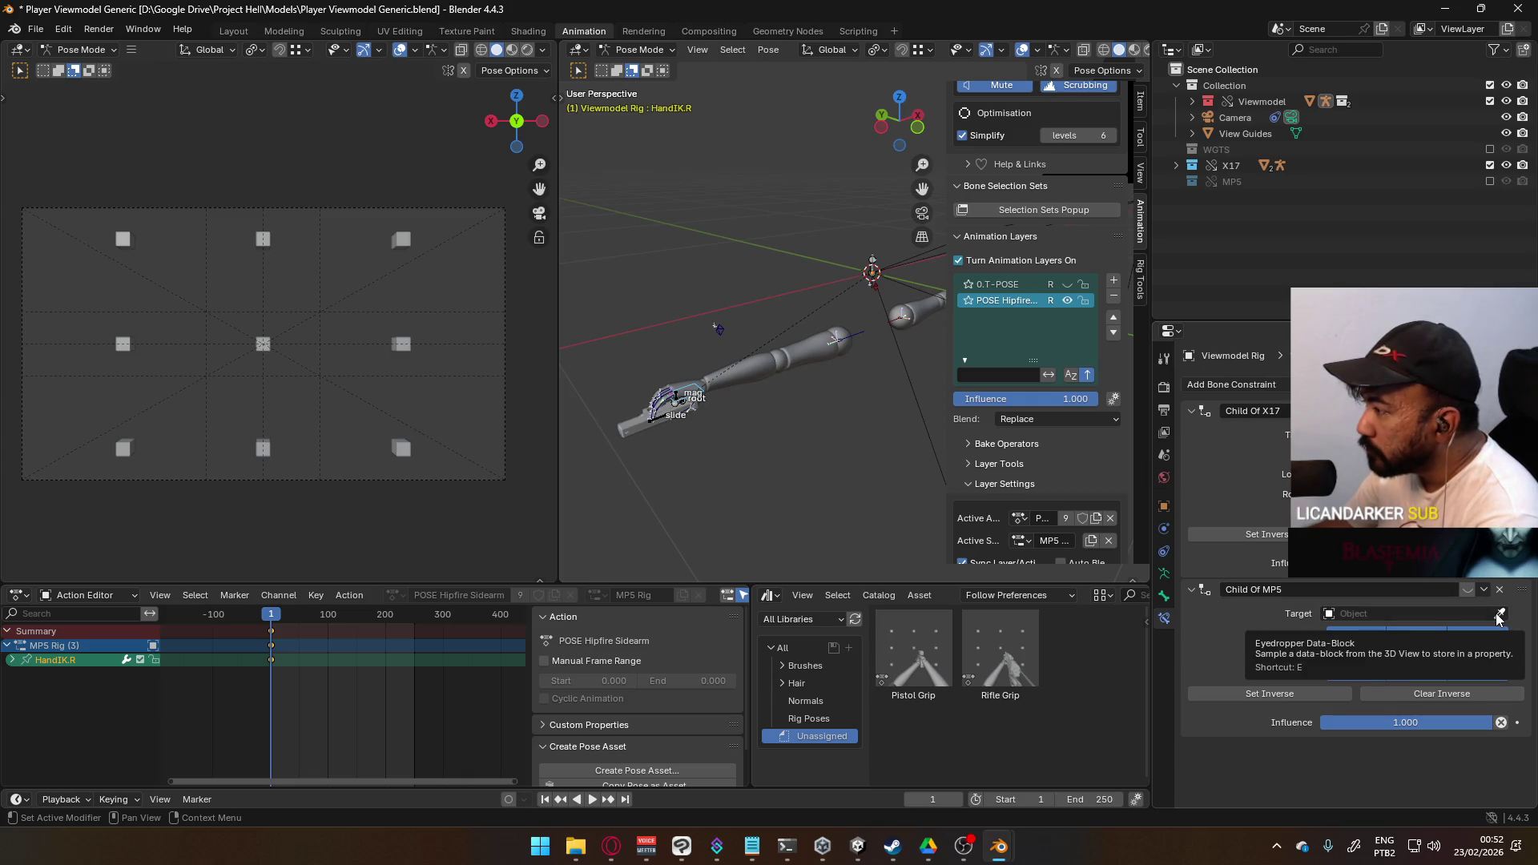
- Set the Child Of MP5 constraint's target to MP5 Rig with bone root
click(1448, 613)
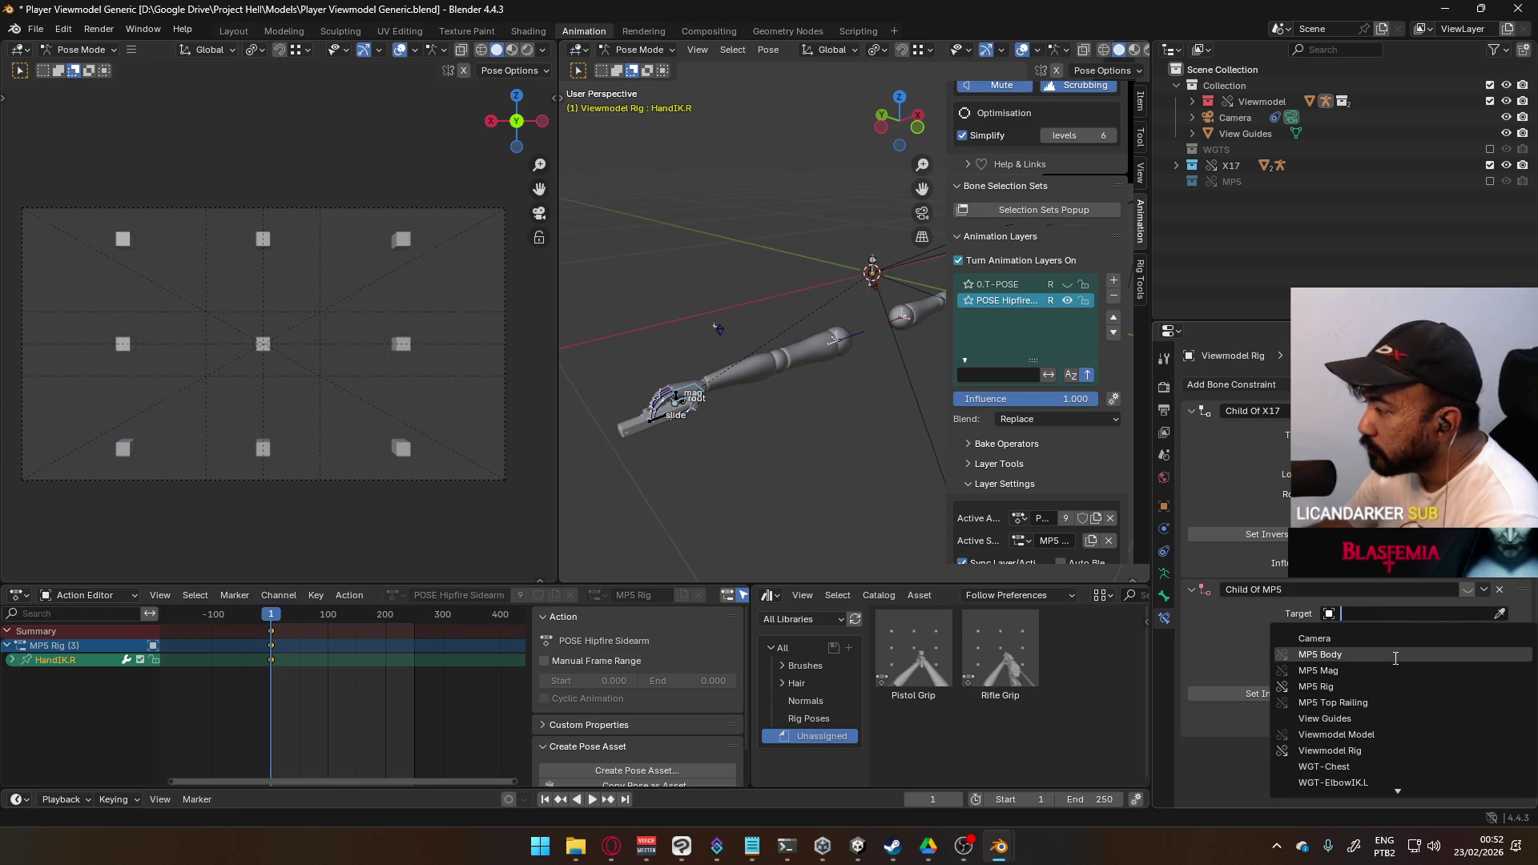
click(1398, 686)
click(1400, 631)
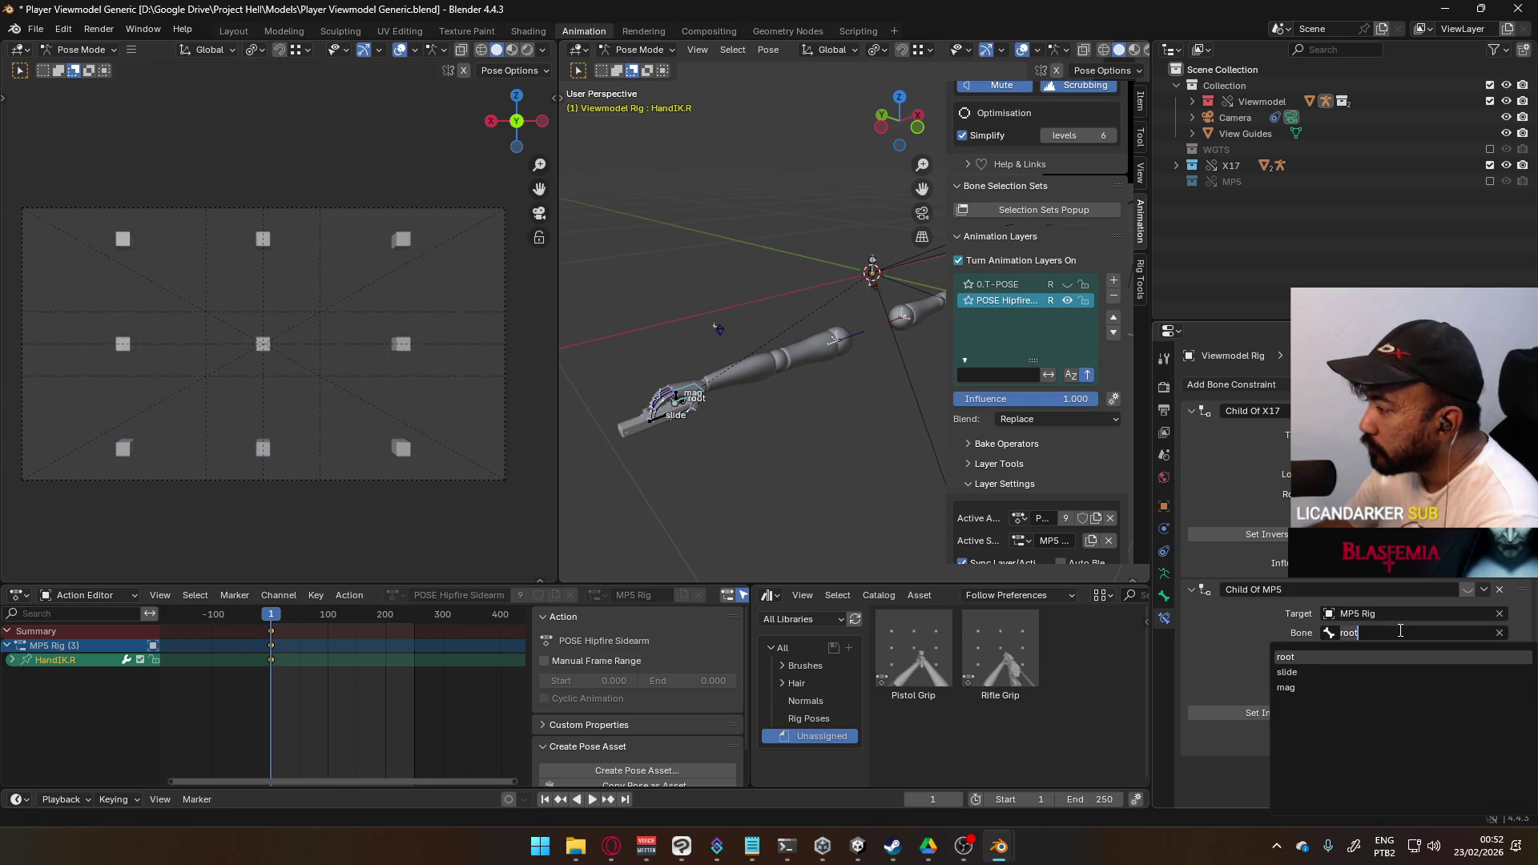
click(1362, 655)
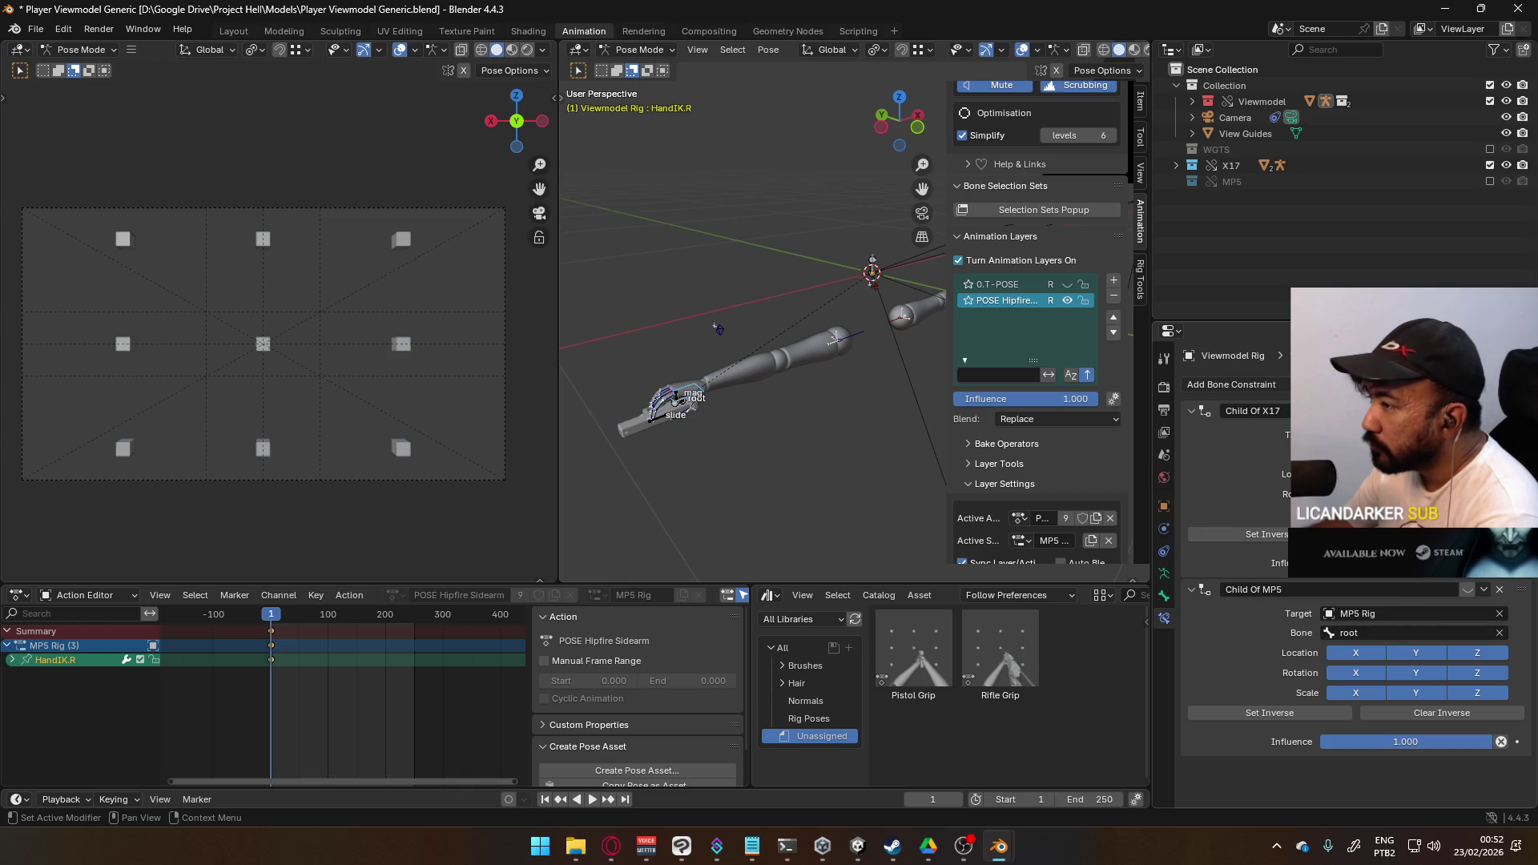
- Keyframe the Enabled state of both Child Of constraints at frame 1
right_click(1410, 567)
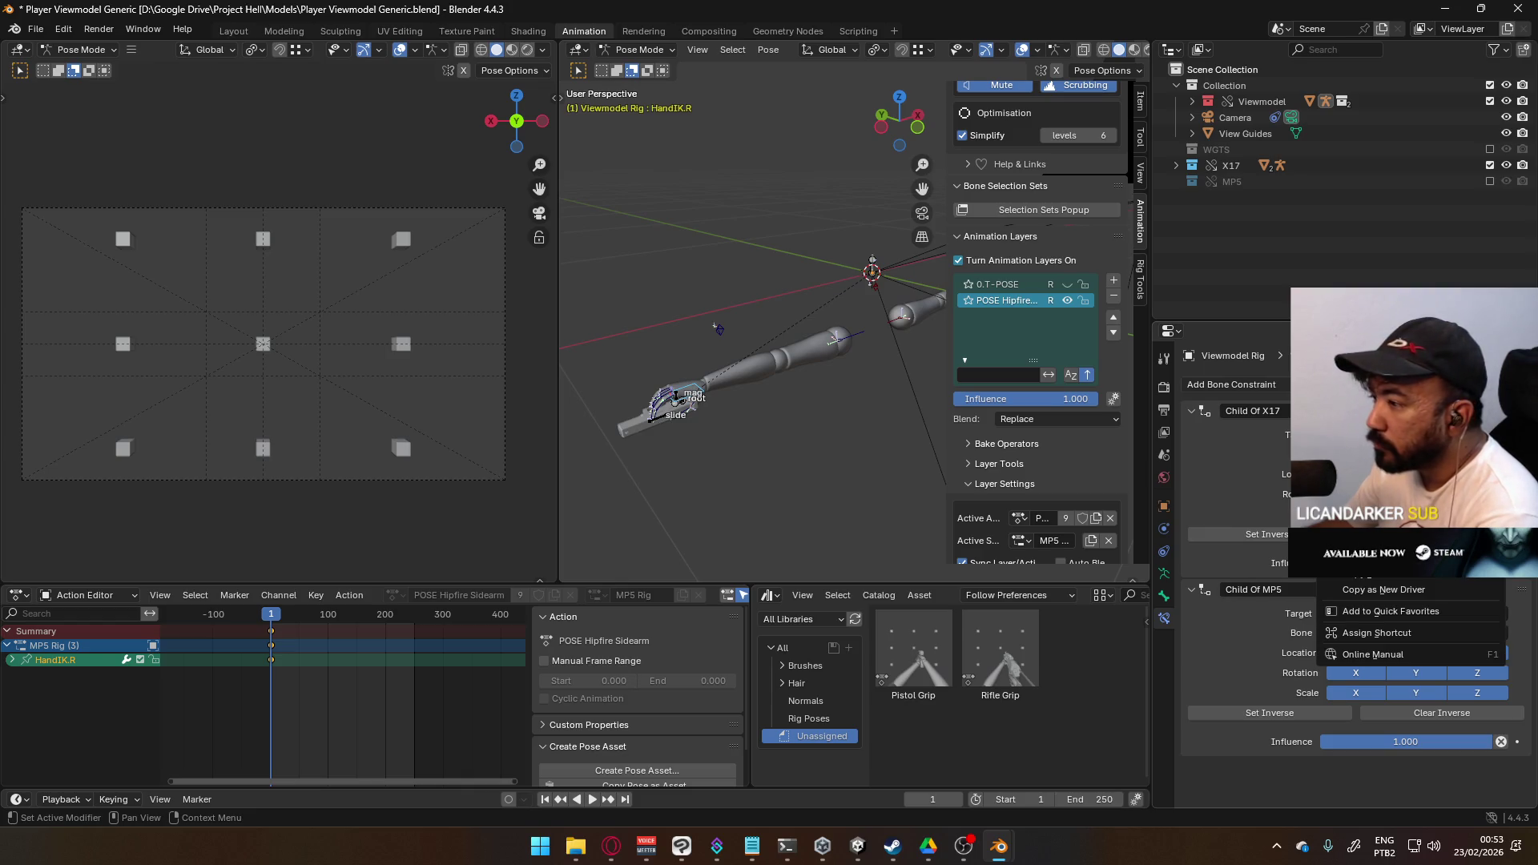
click(1409, 565)
right_click(1478, 577)
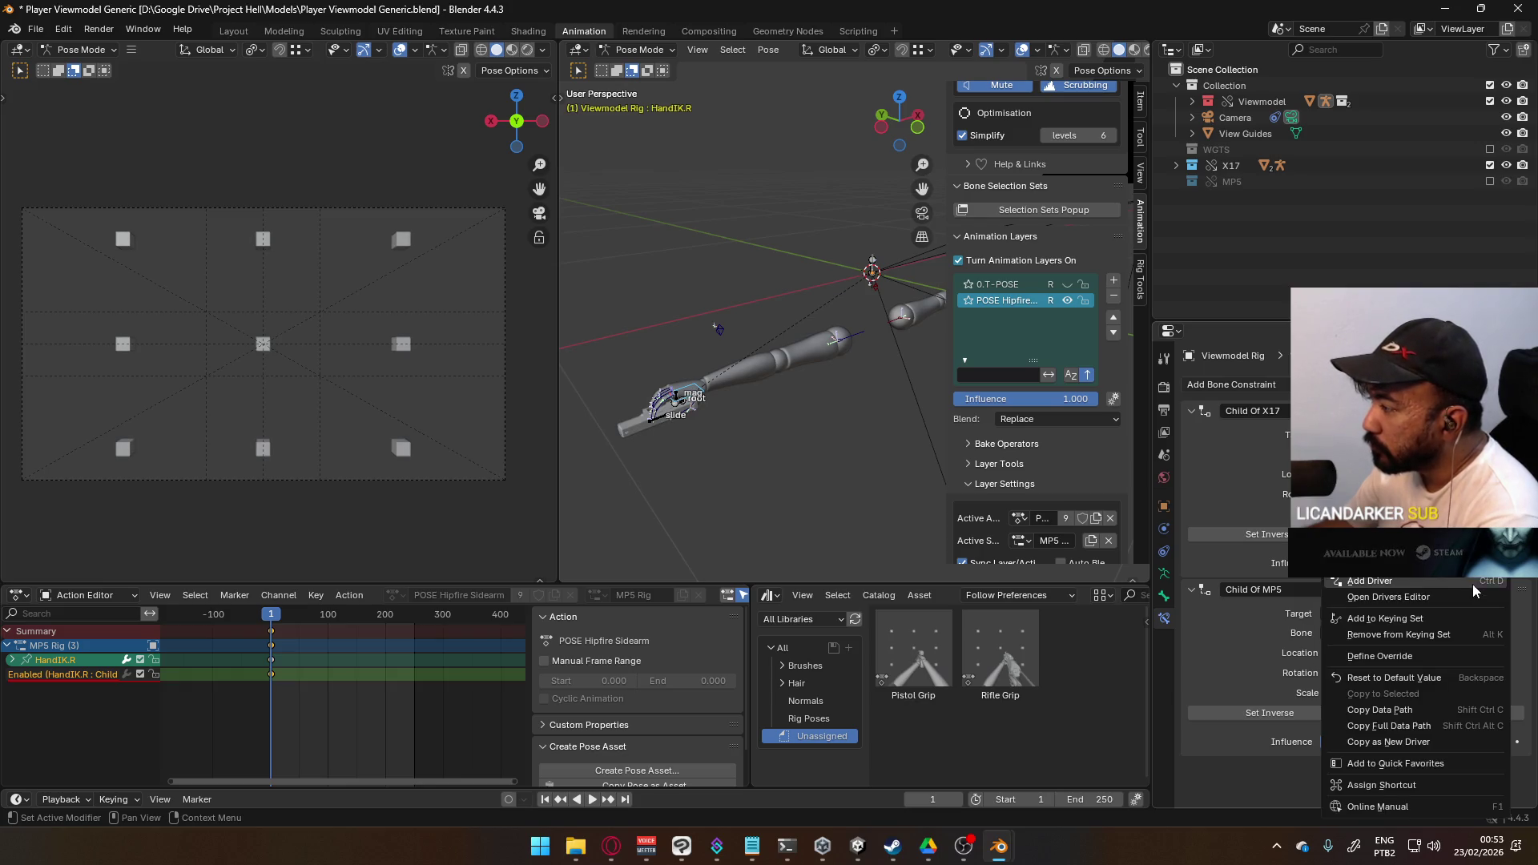
click(1478, 587)
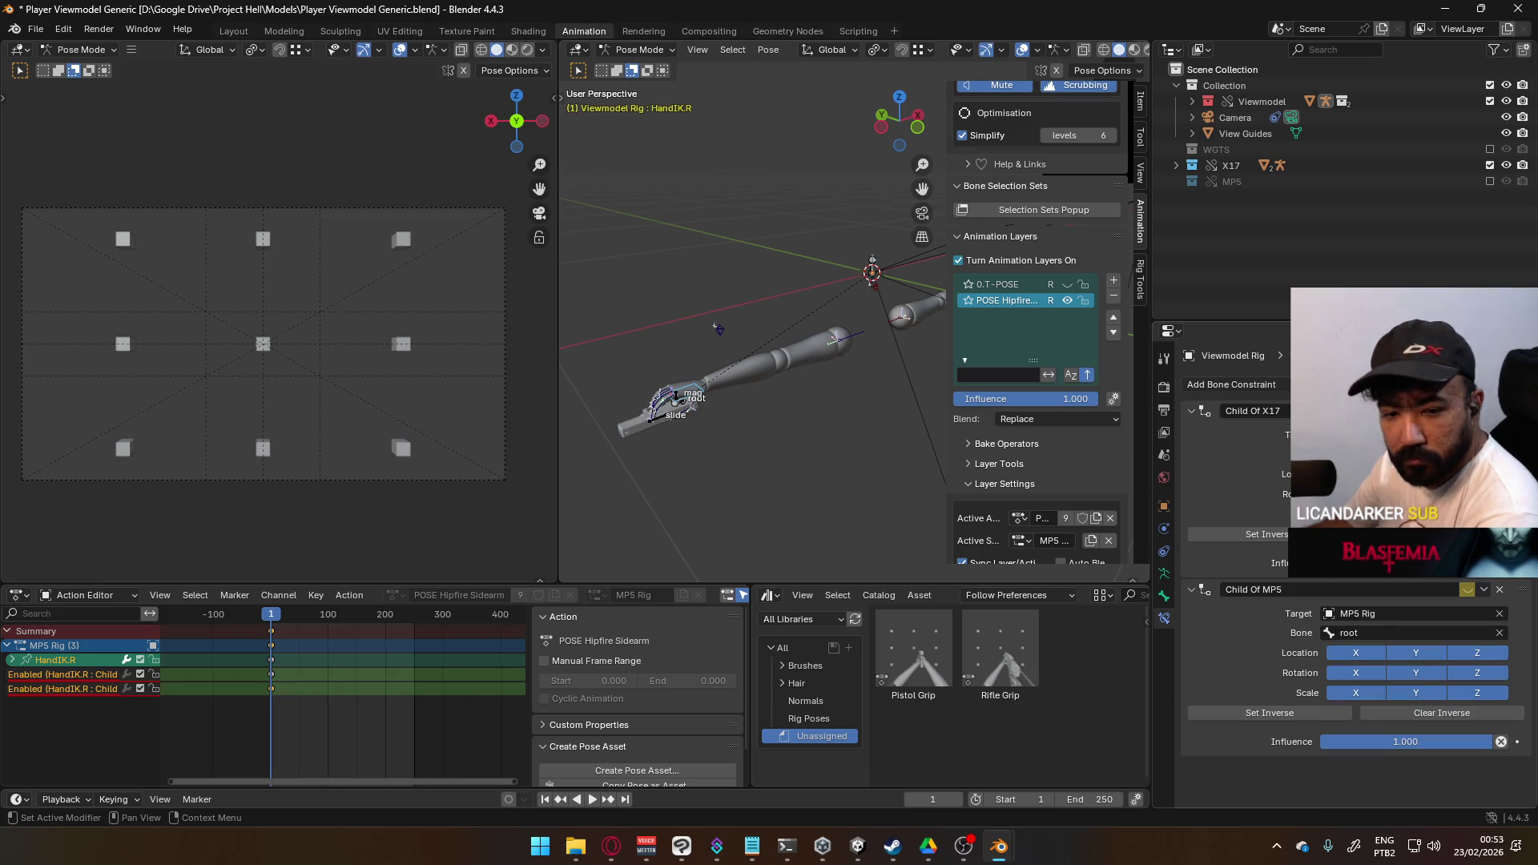
right_click(1467, 590)
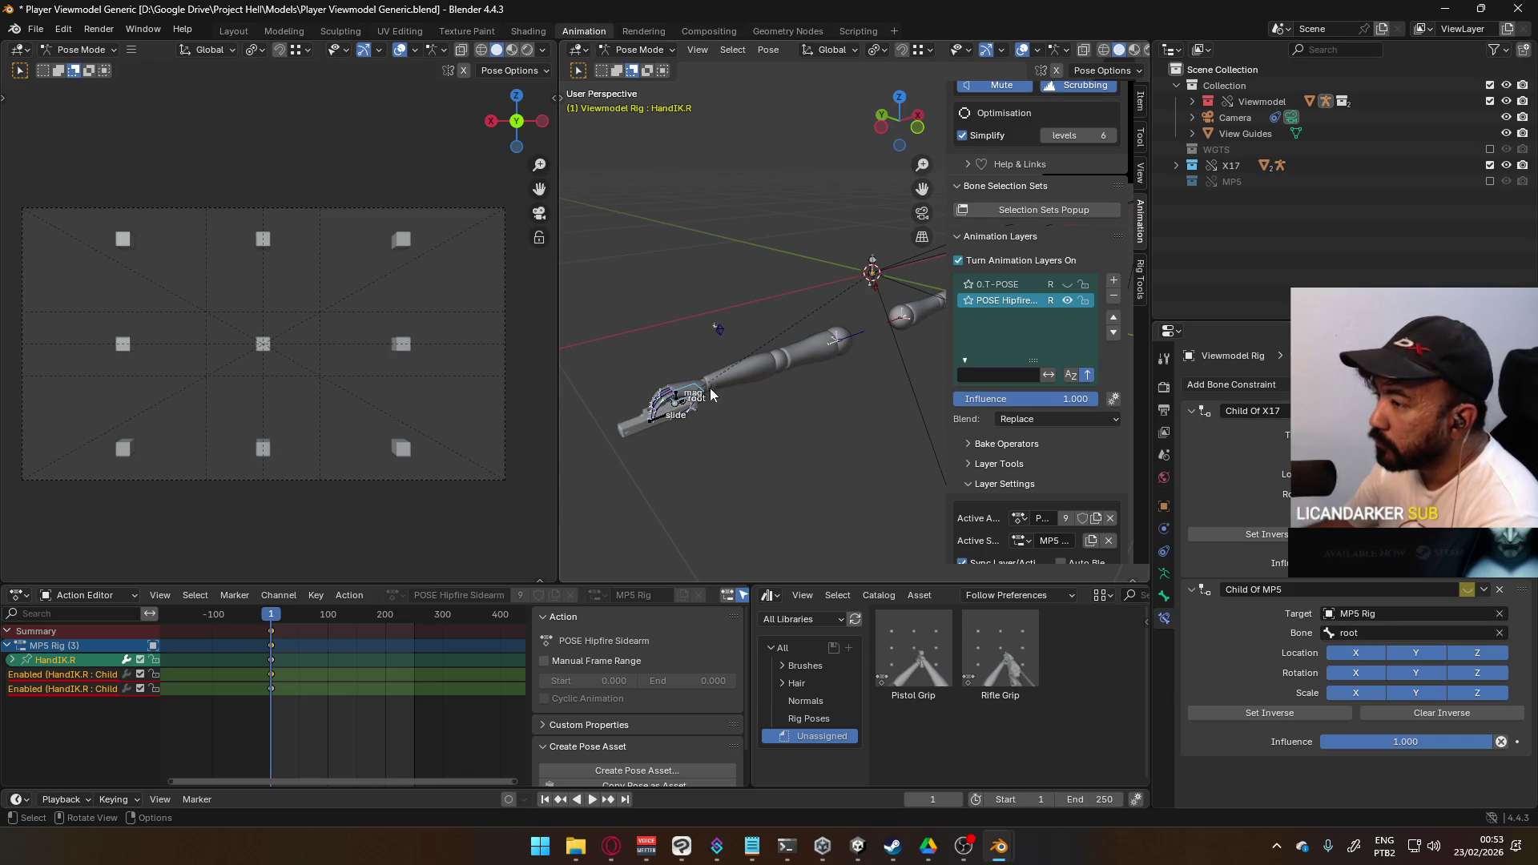
click(675, 408)
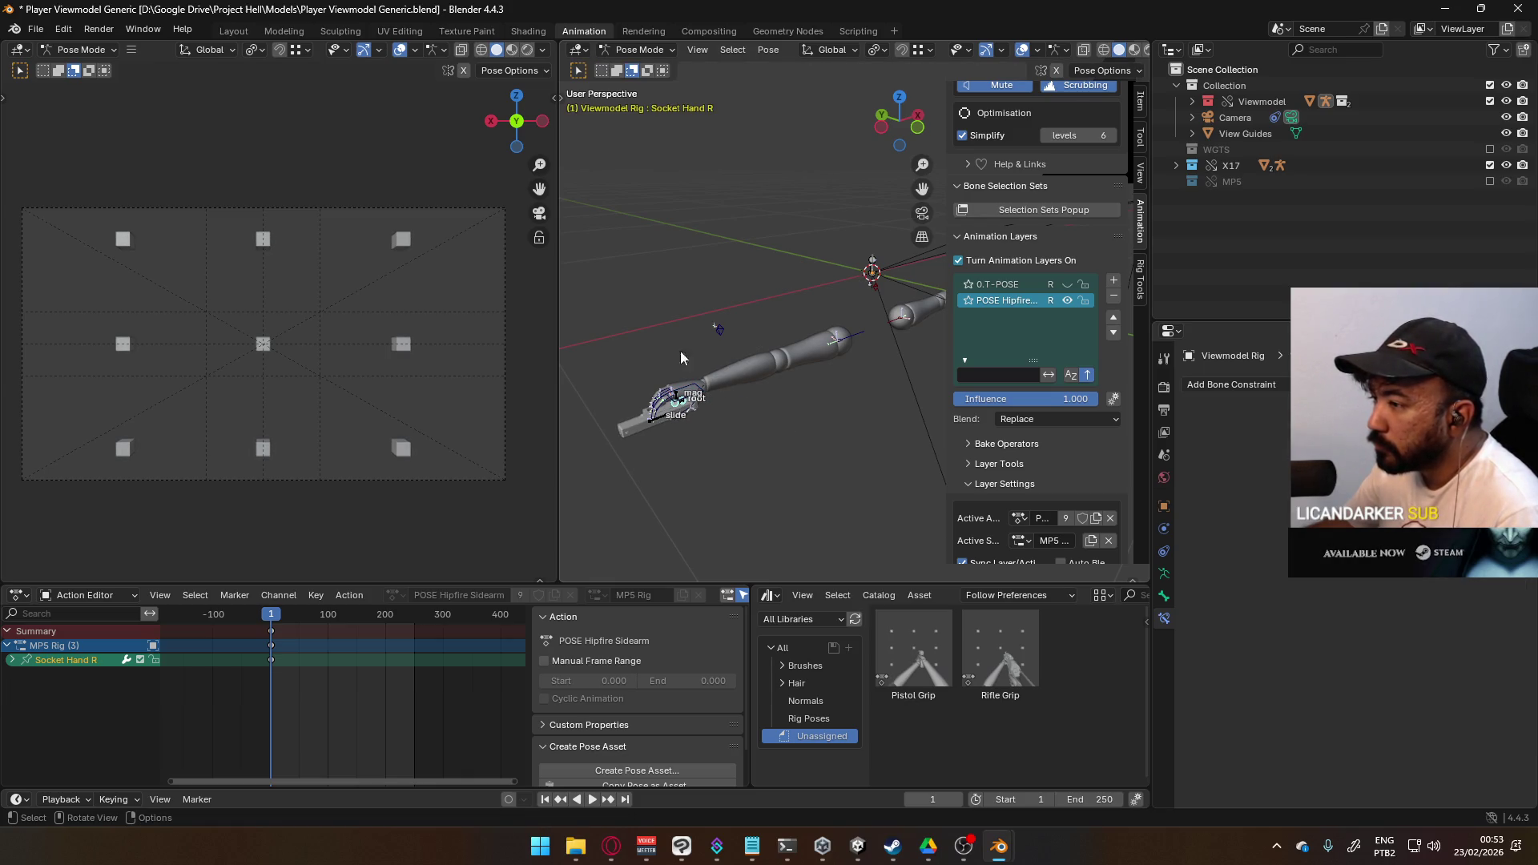
- Return to Object Mode, then put the Viewmodel Rig back into Pose Mode
click(638, 50)
click(633, 68)
click(663, 423)
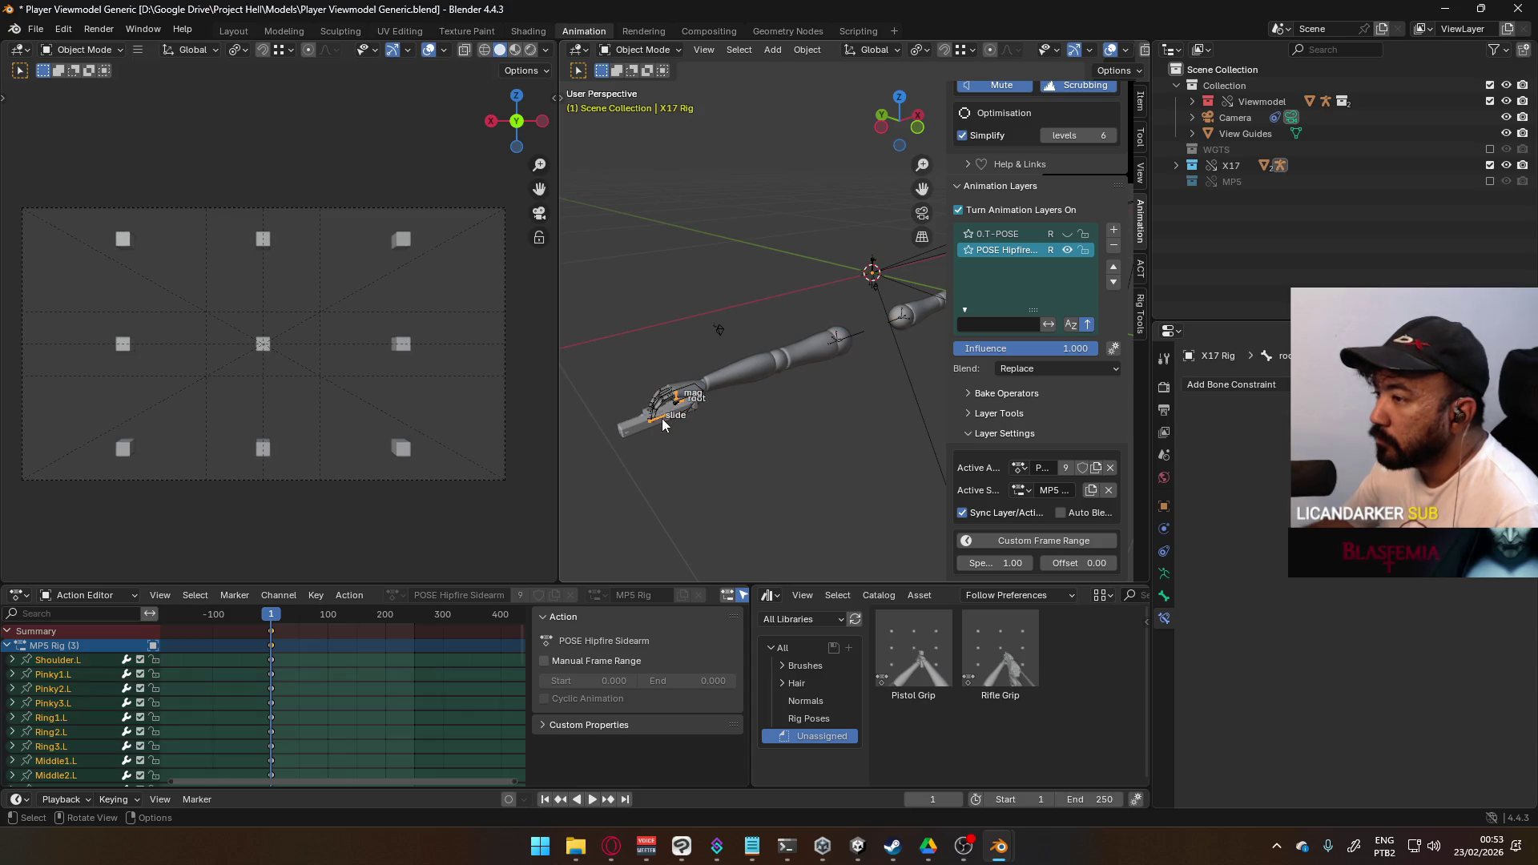
click(699, 376)
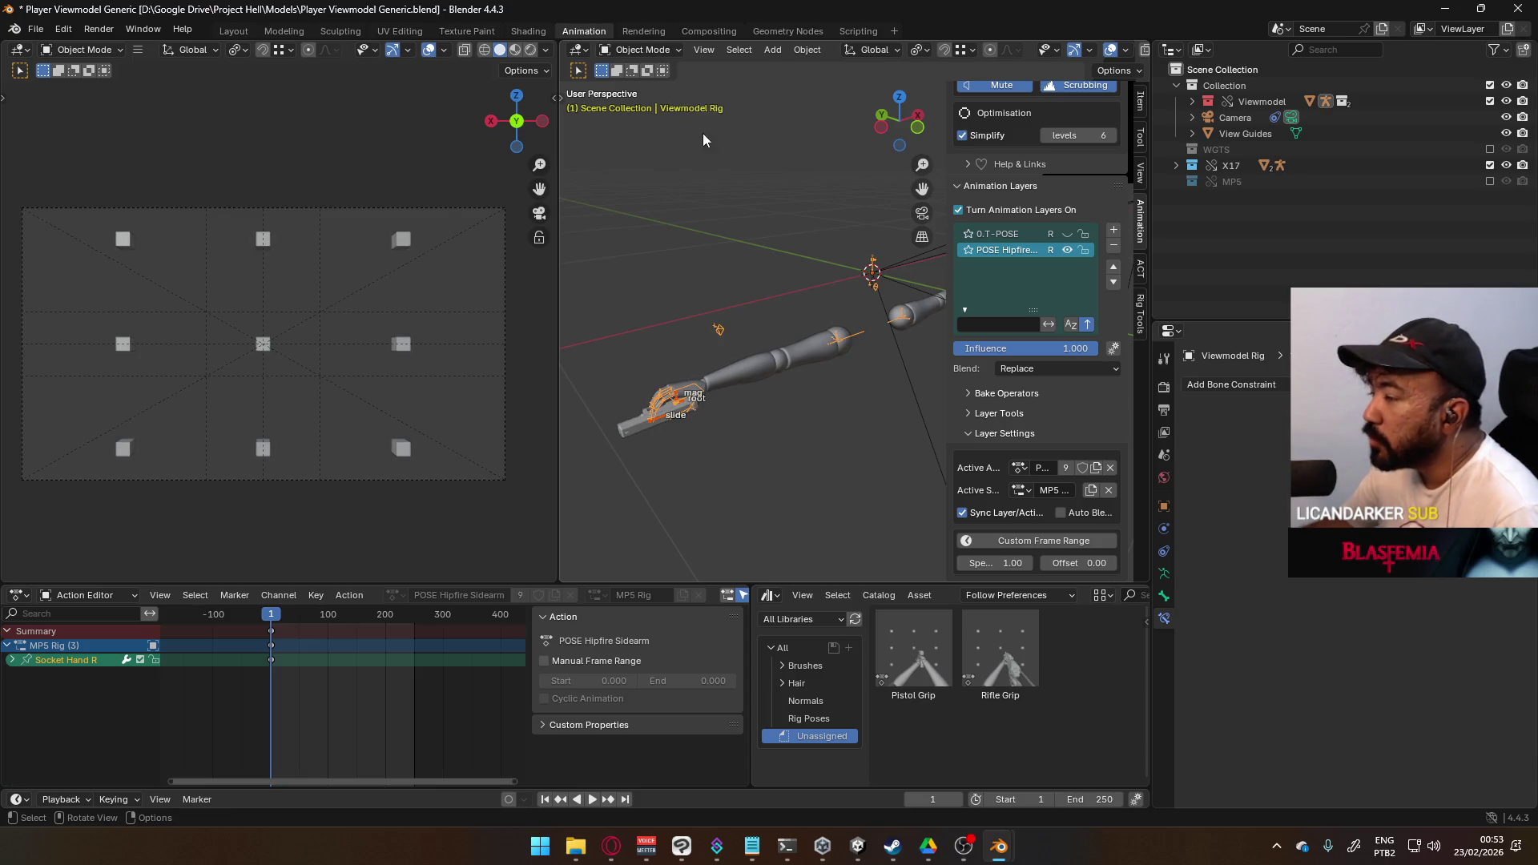
click(639, 49)
click(641, 102)
- Move the Socket Hand R bone and the X17 Rig root to put the hand back on the pistol
scroll(700, 440, up, 3)
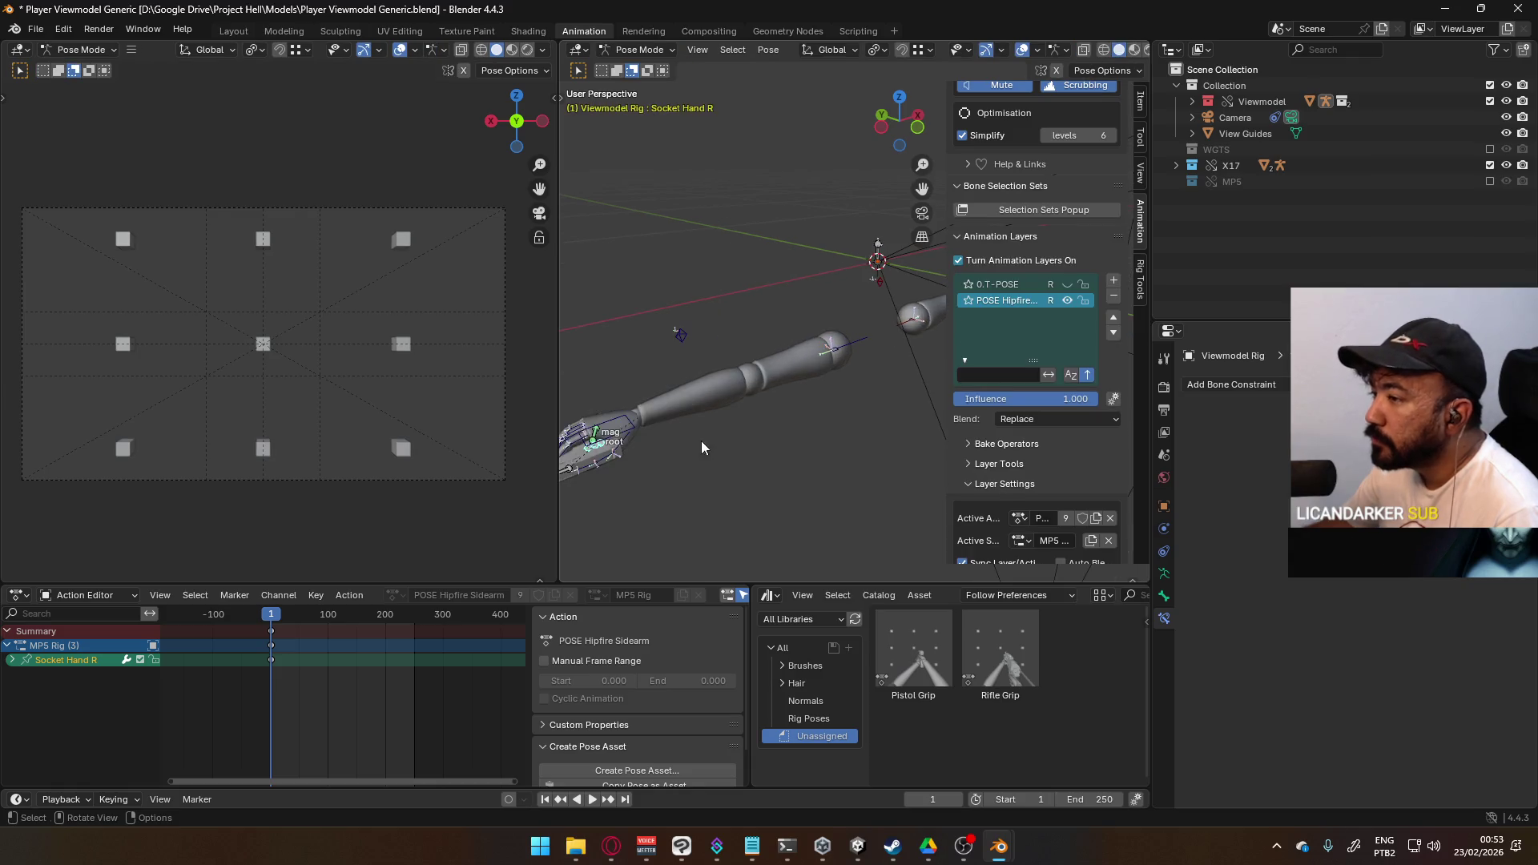
key(g)
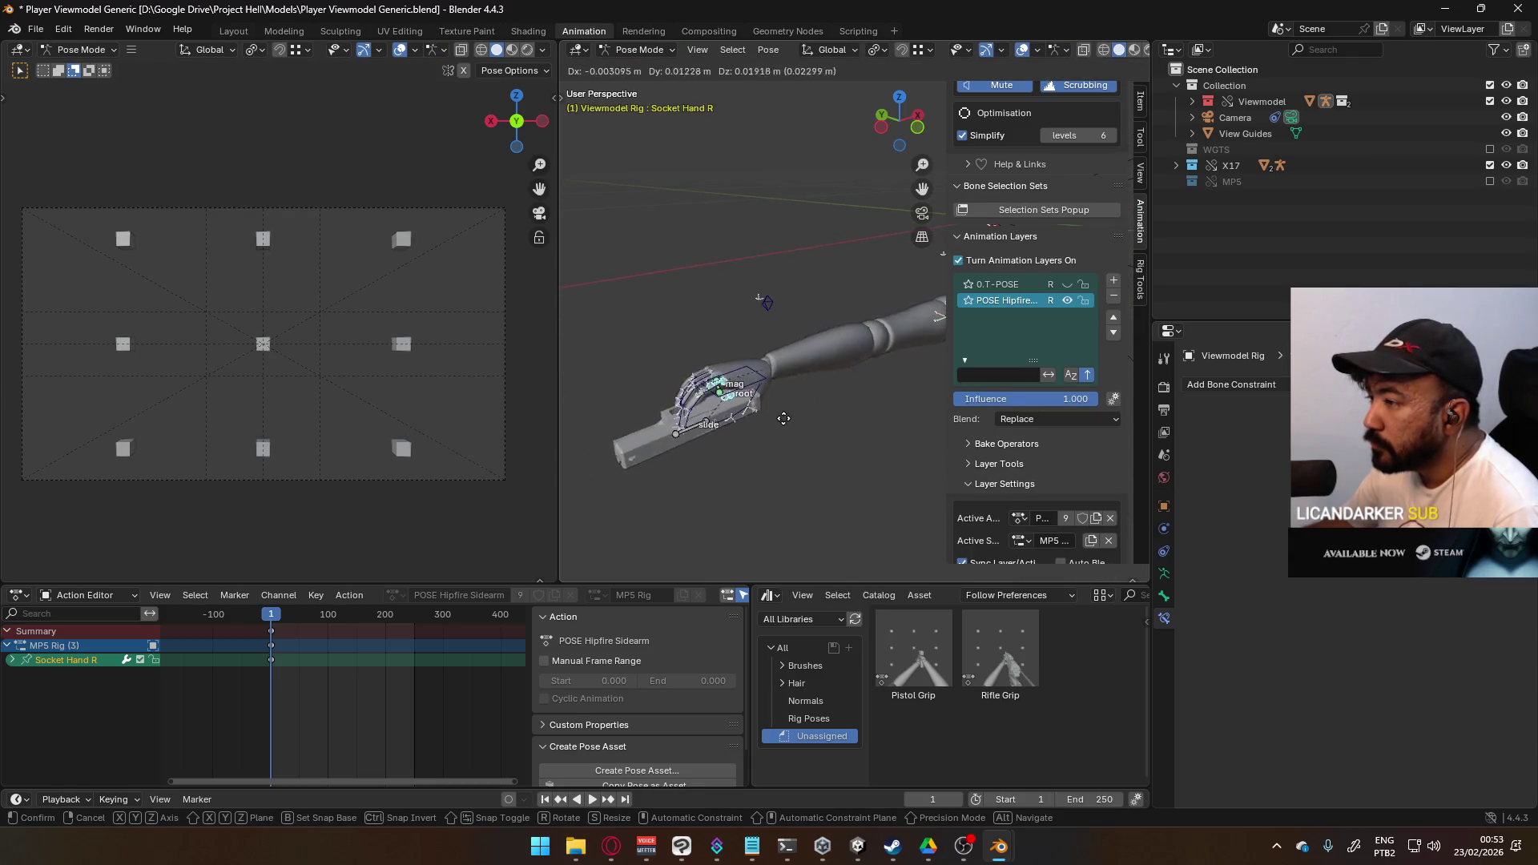
click(835, 431)
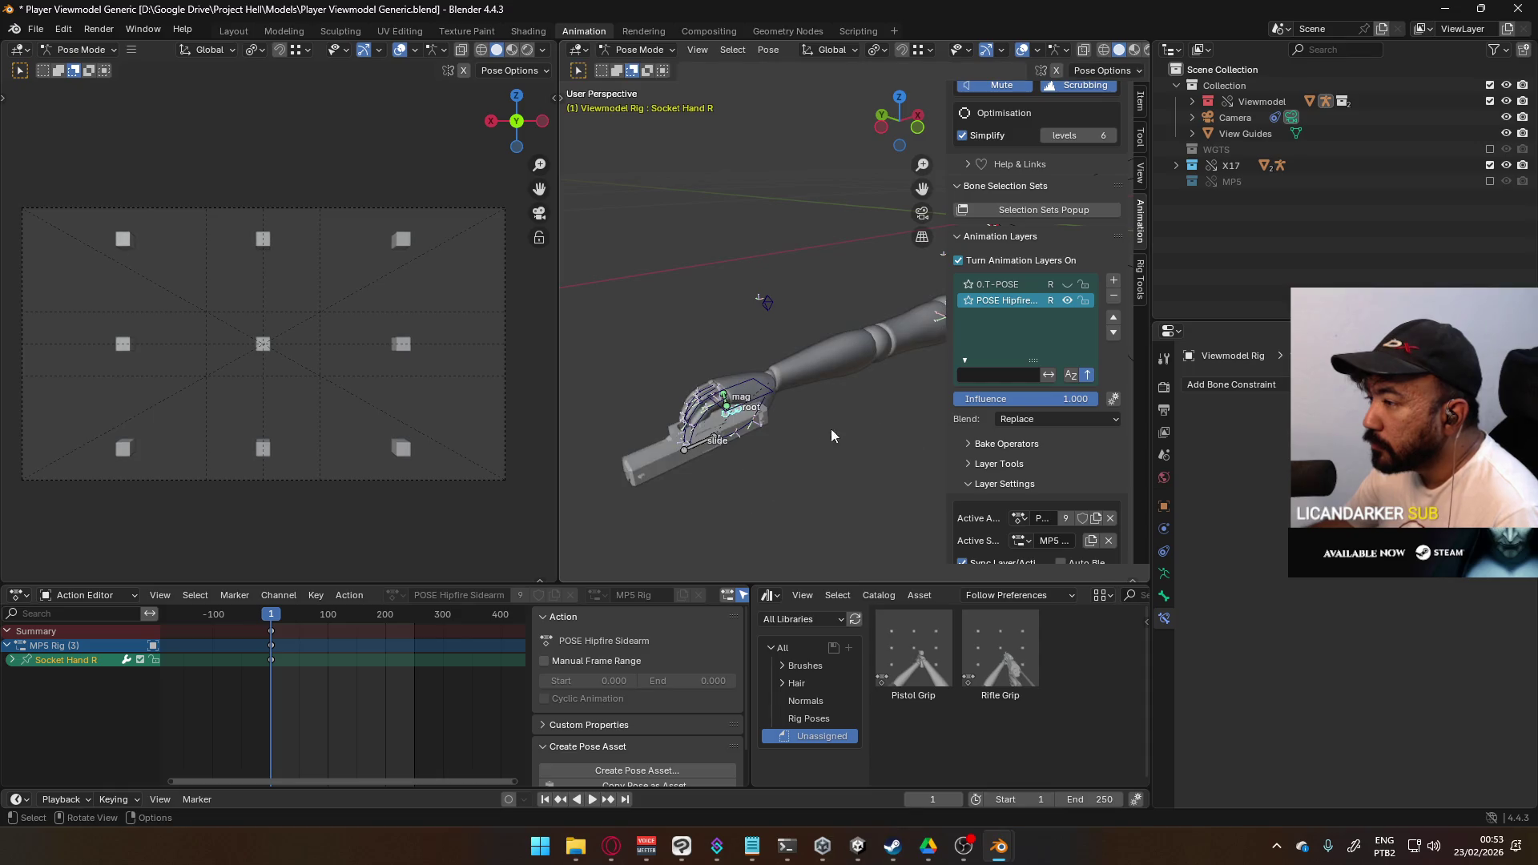
click(739, 423)
key(g)
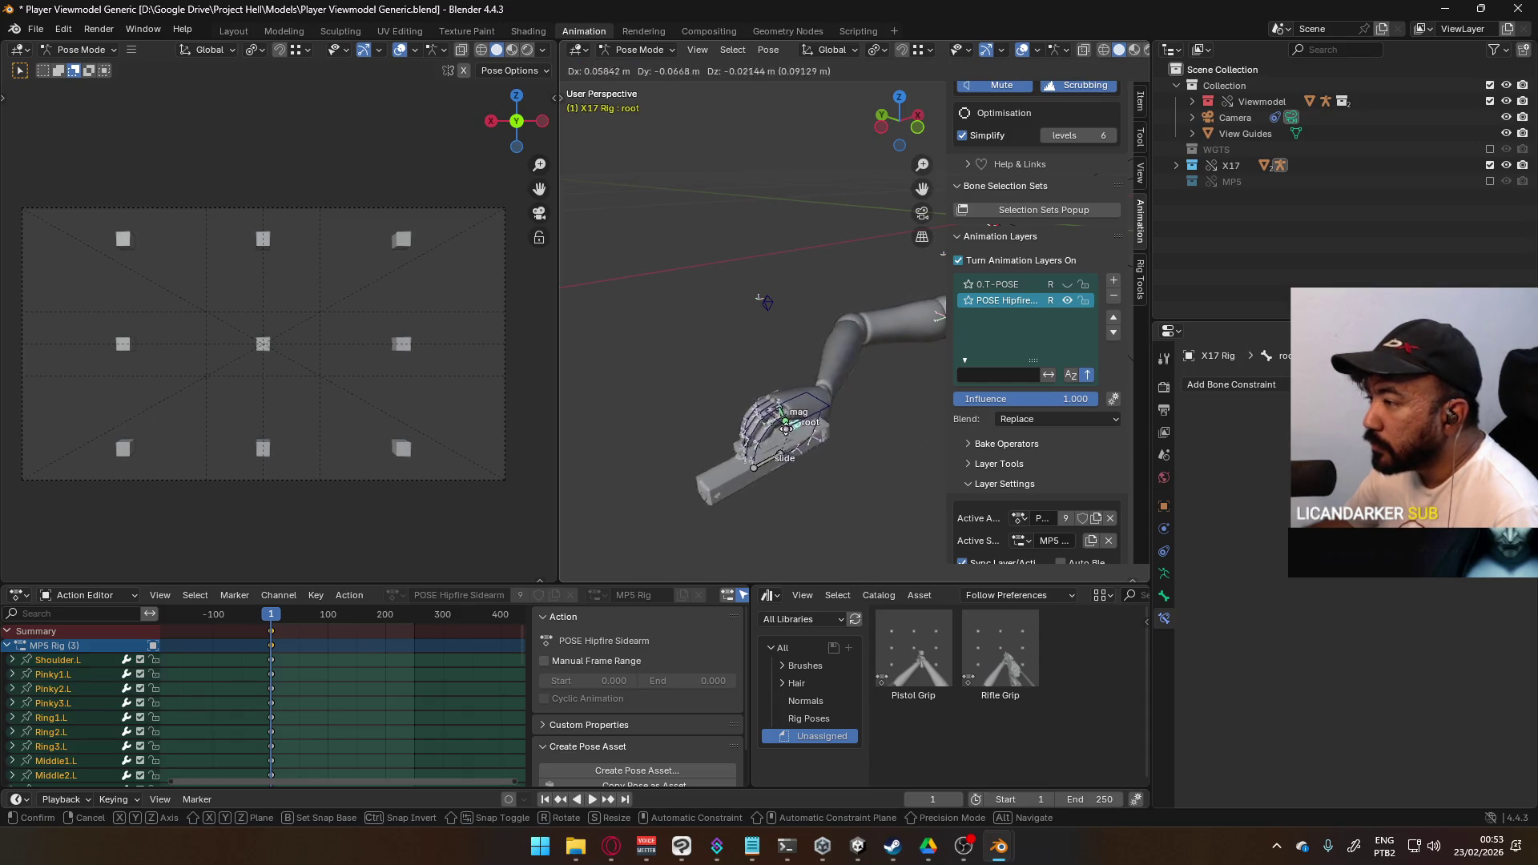
click(809, 437)
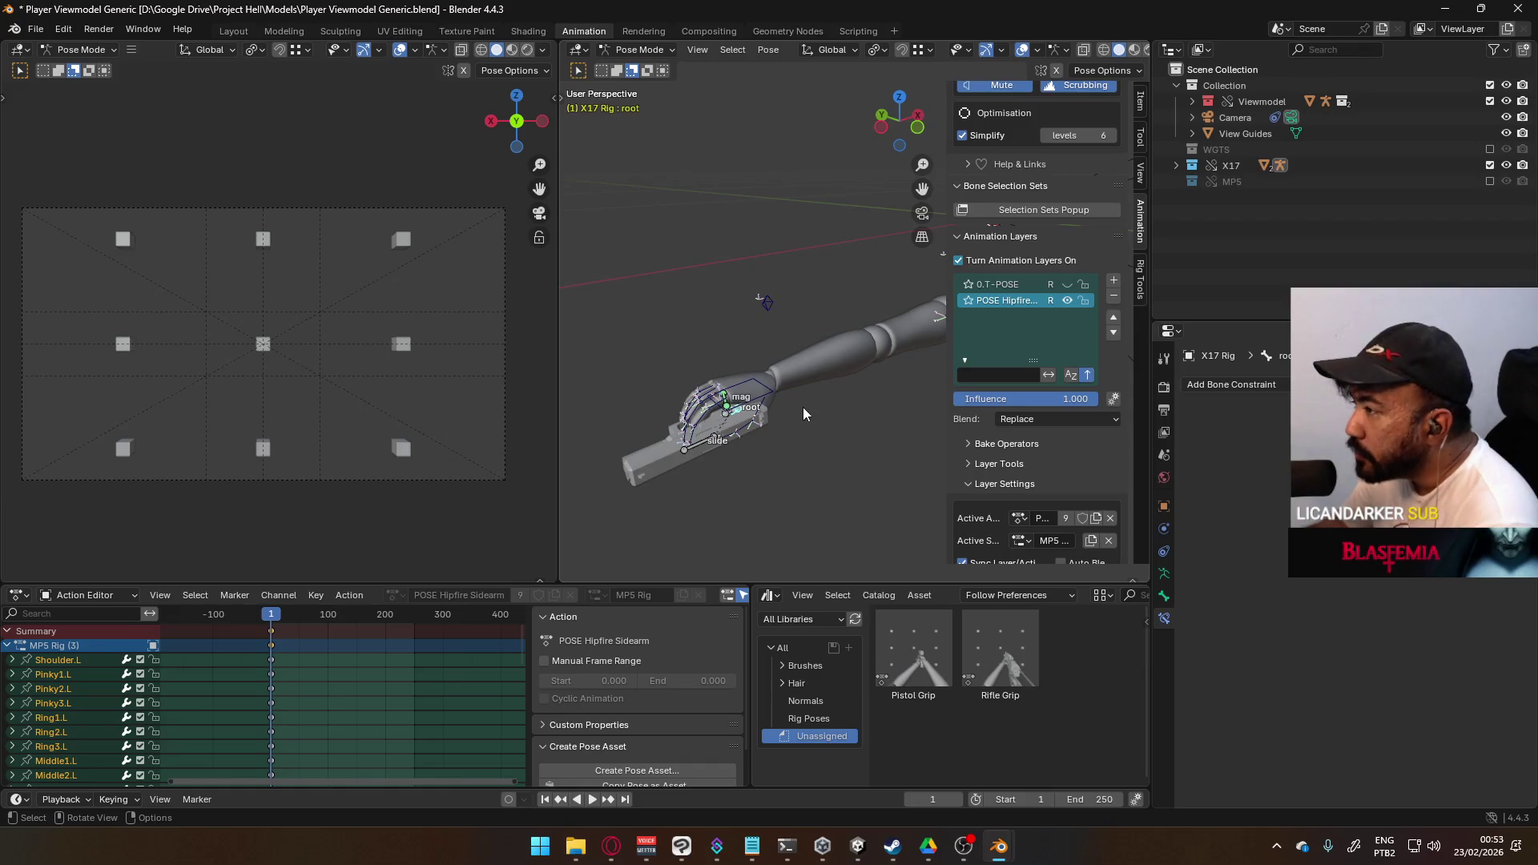
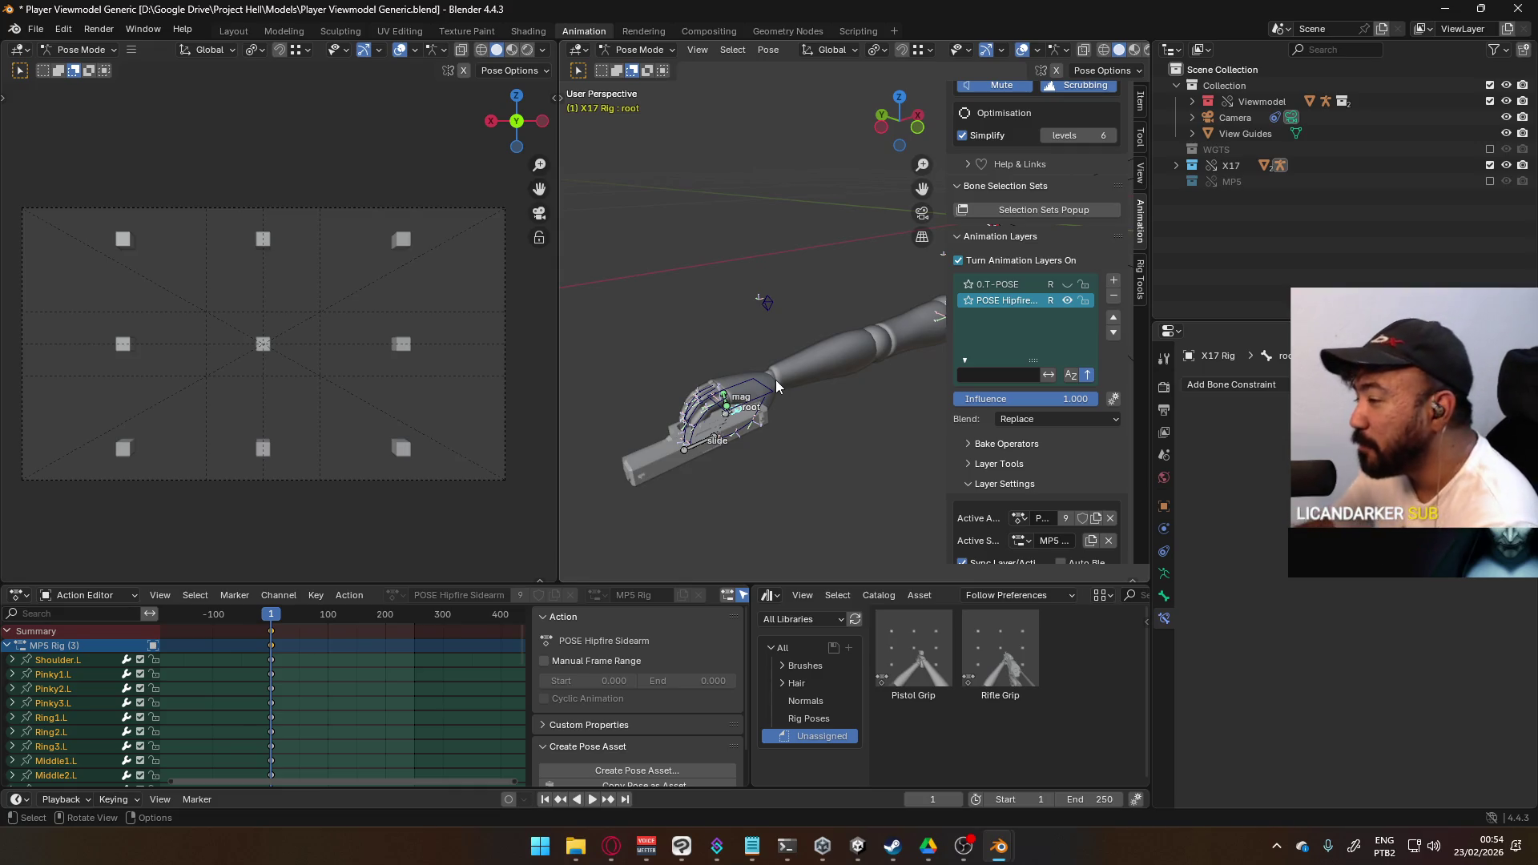
- Inspect the HandIK.R and Socket Hand R bones of the viewmodel rig
click(774, 389)
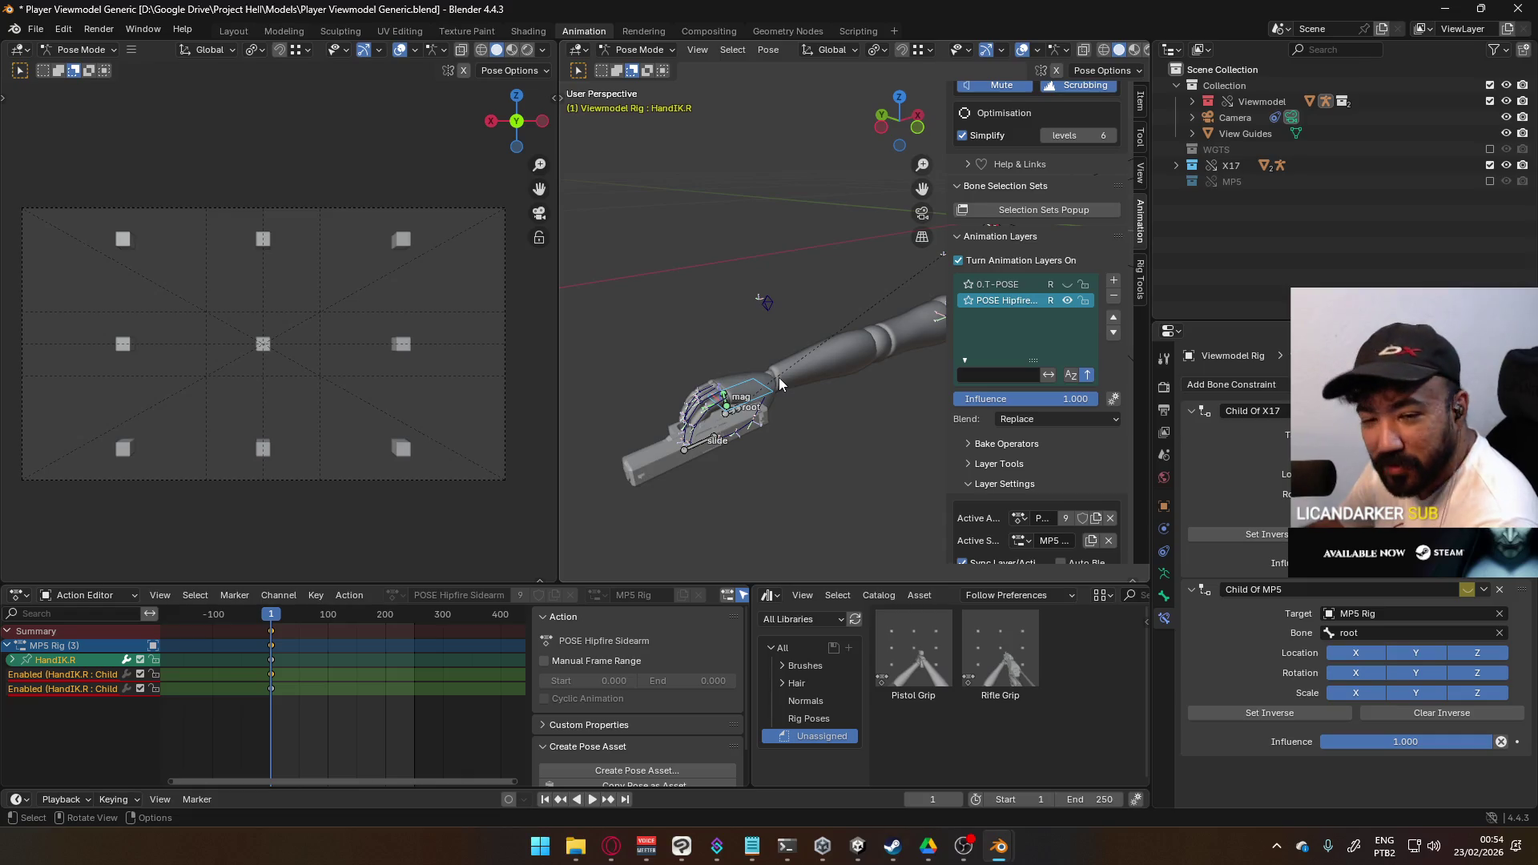
click(732, 412)
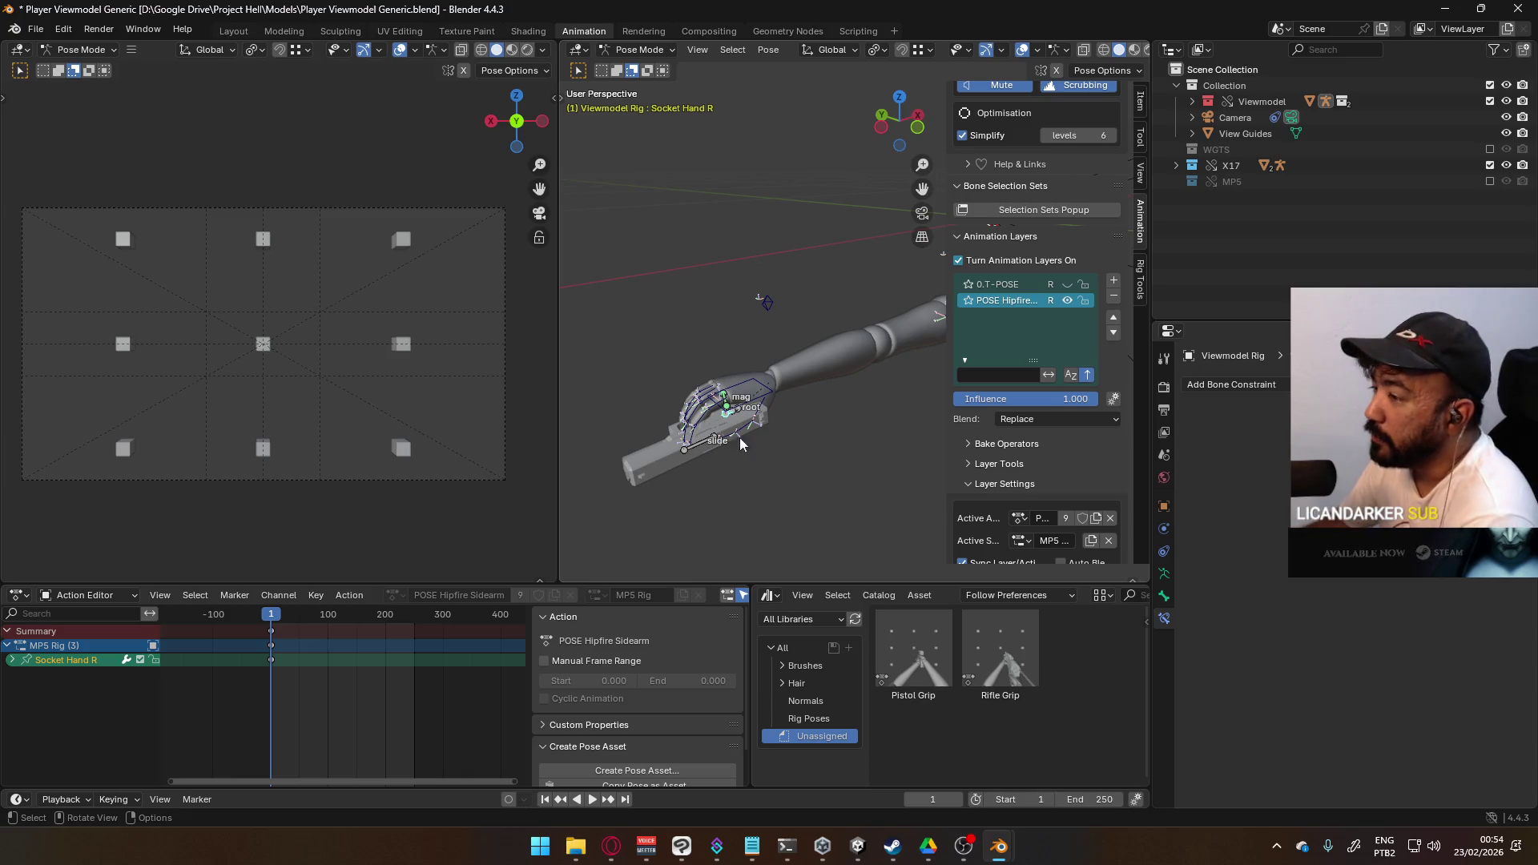
scroll(713, 437, up, 3)
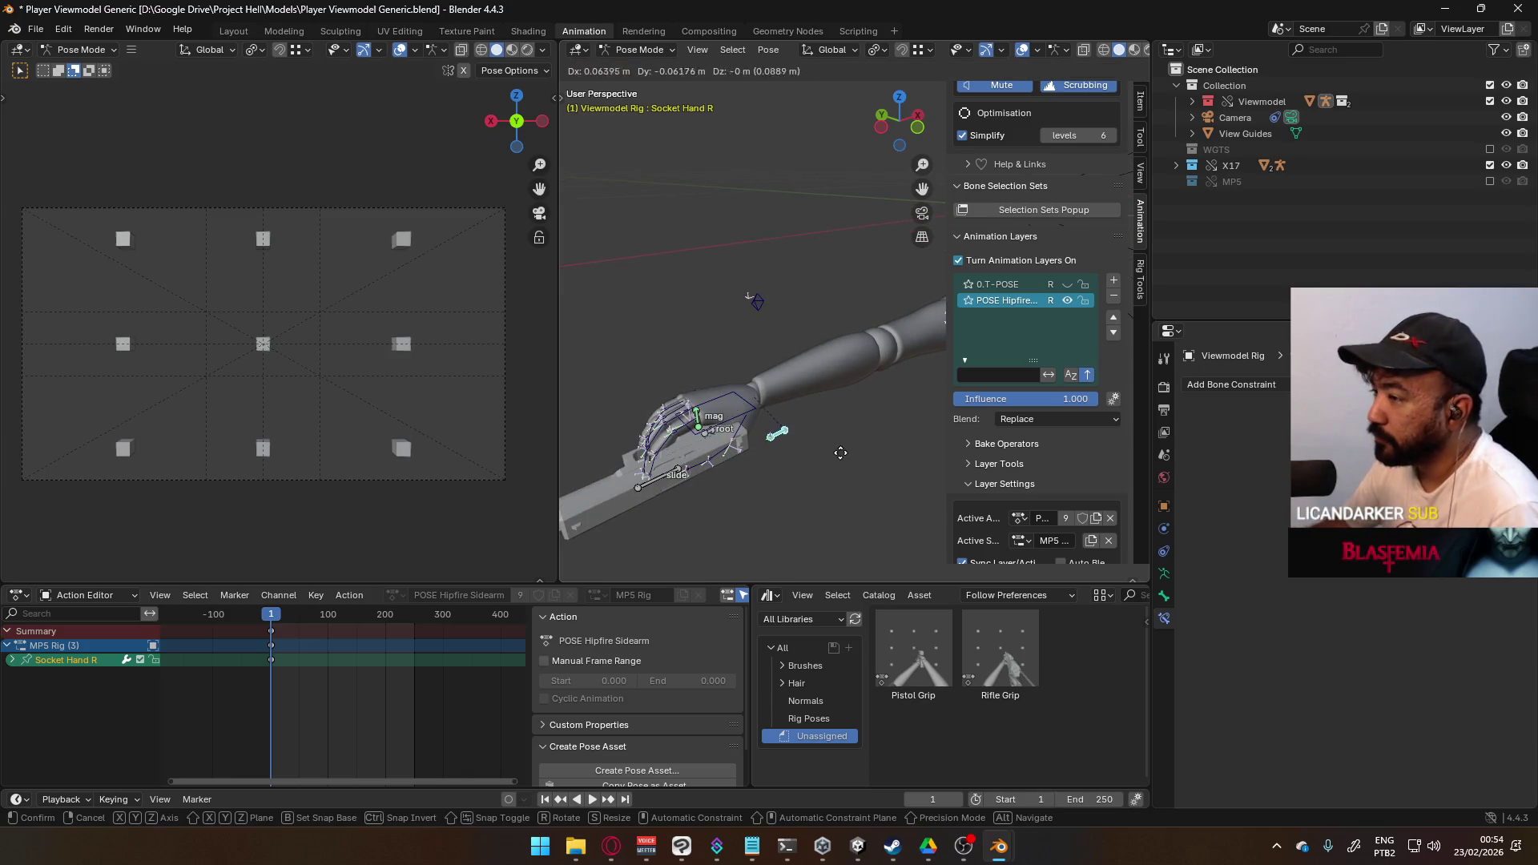
- Move the X17 rig's root bone so the pistol and hand sit lower-left before the camera
click(718, 438)
key(g)
click(814, 415)
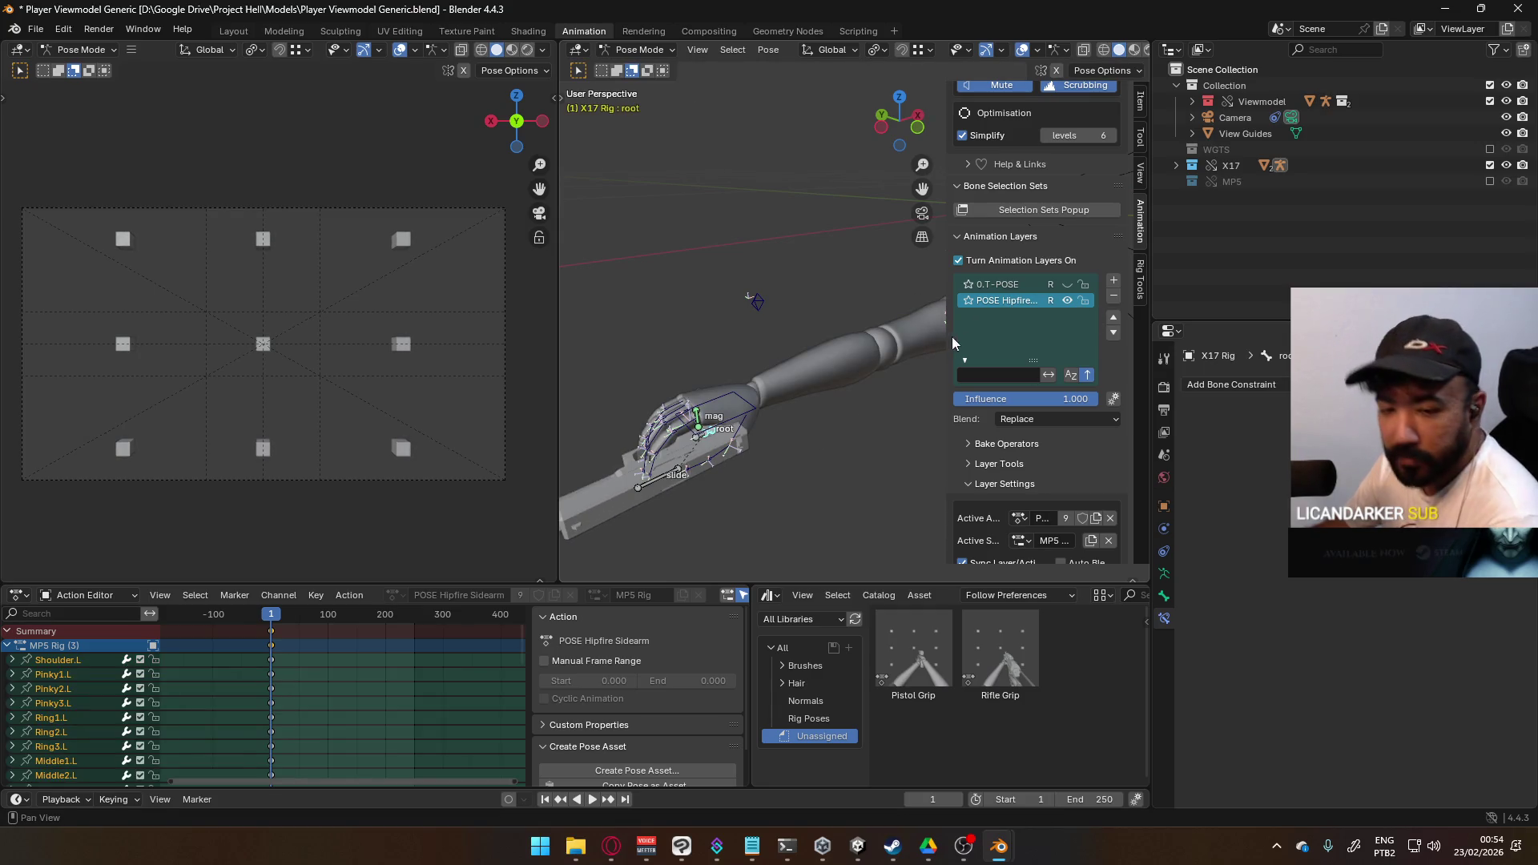
mouse_move(745, 442)
middle_down()
mouse_move(709, 454)
mouse_move(942, 393)
middle_up()
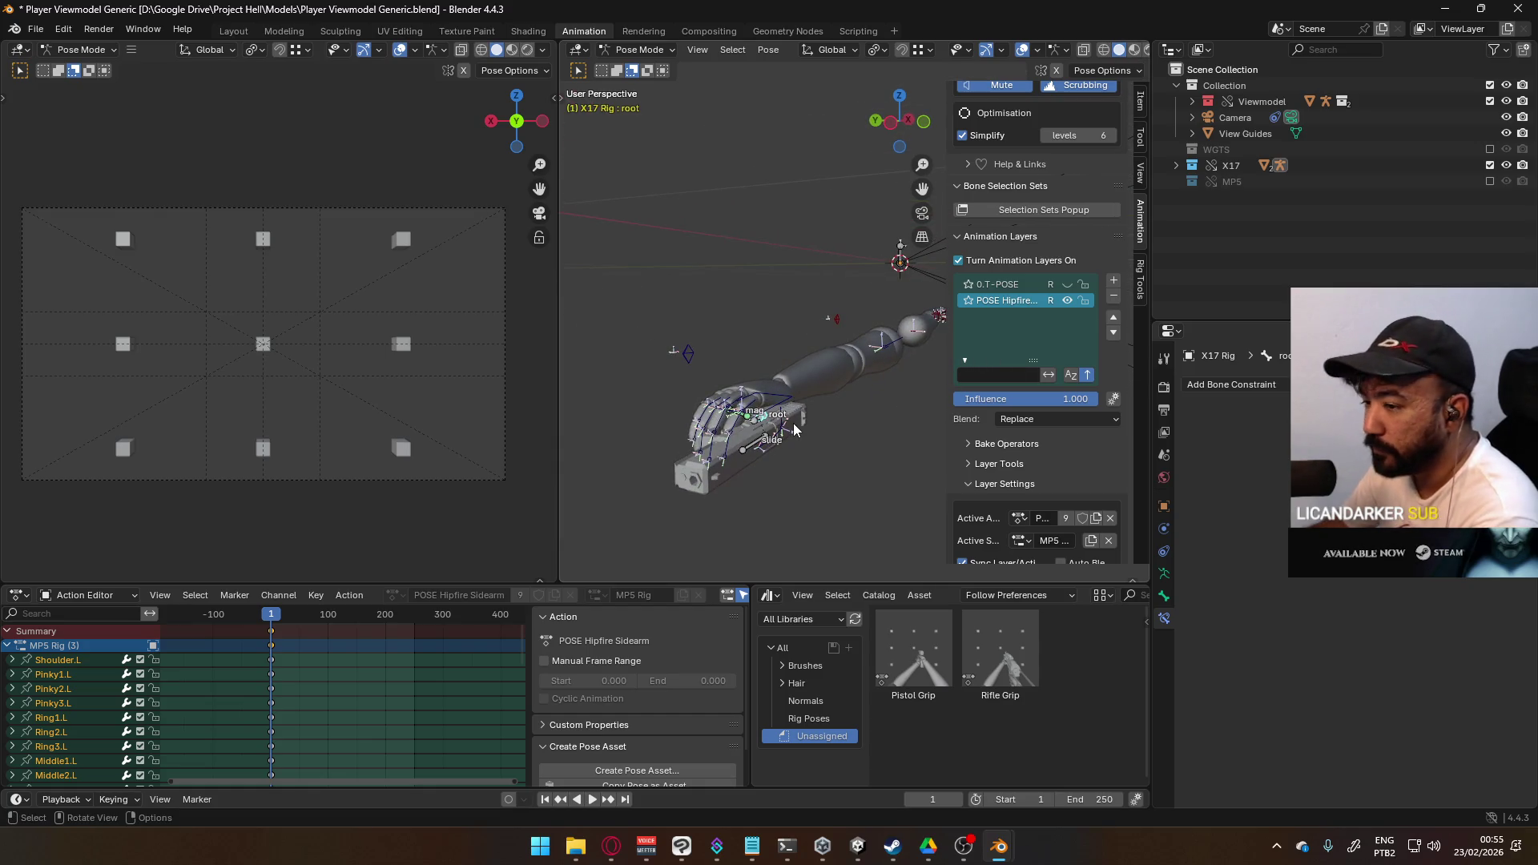
scroll(832, 418, down, 2)
key(KP_7)
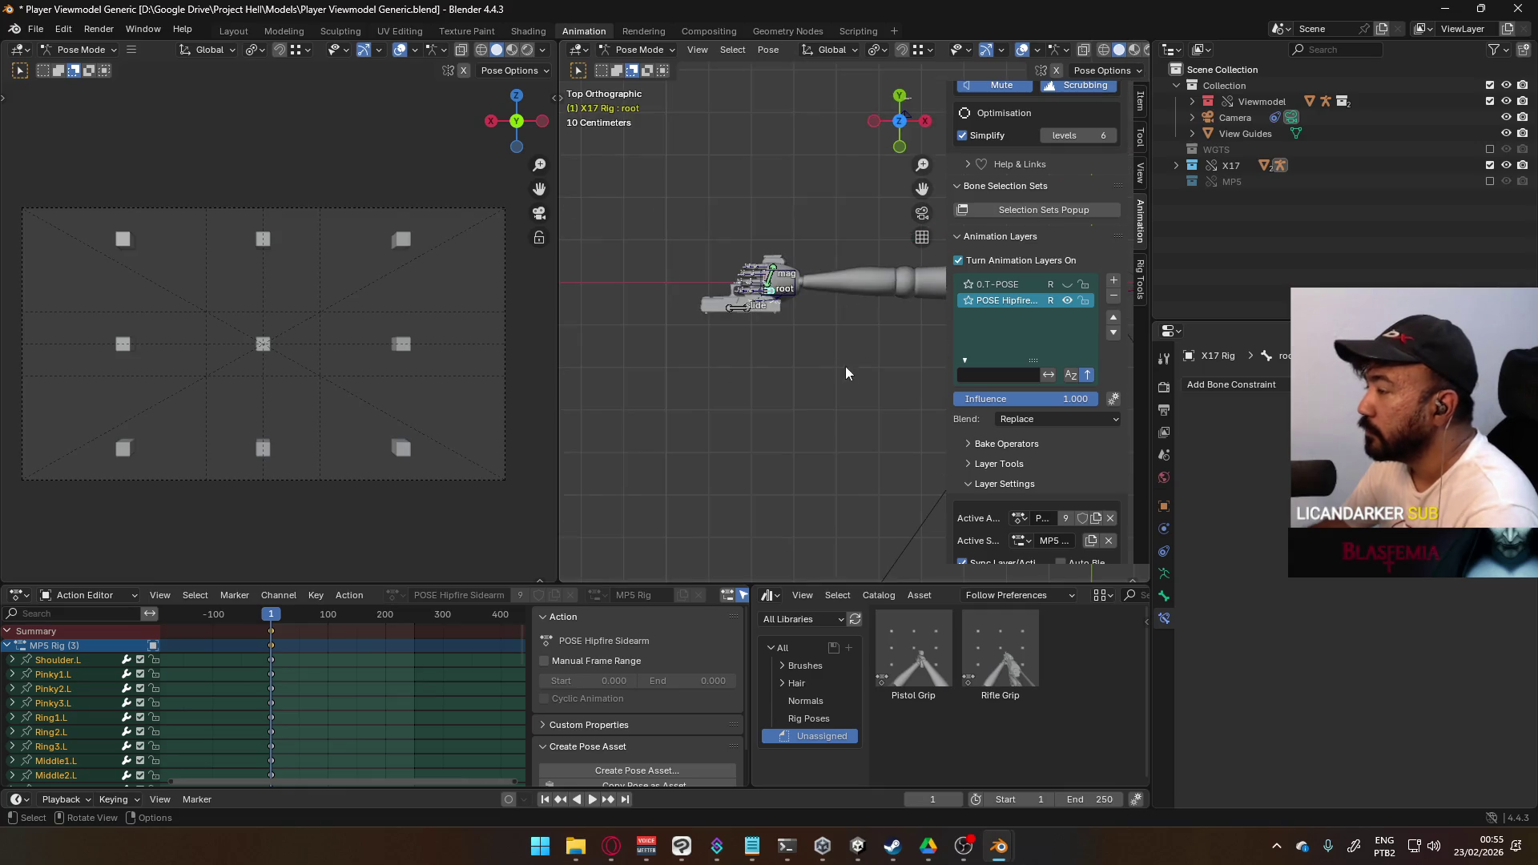
shift+middle_drag(902, 314, 747, 378)
key(g)
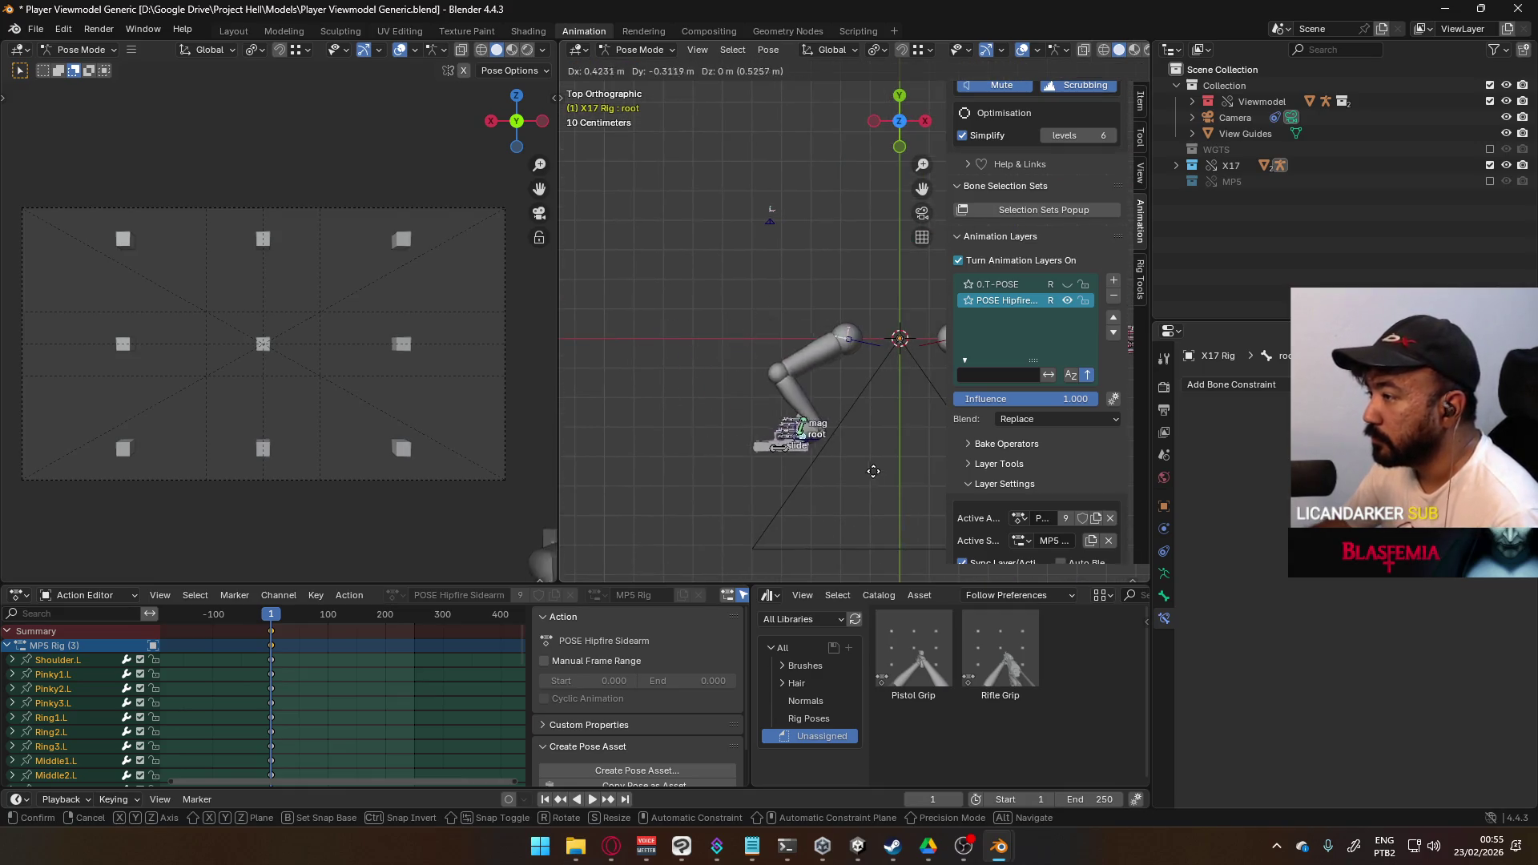
click(913, 487)
- Rotate the X17 root bone −90° around the global Y axis
key(r)
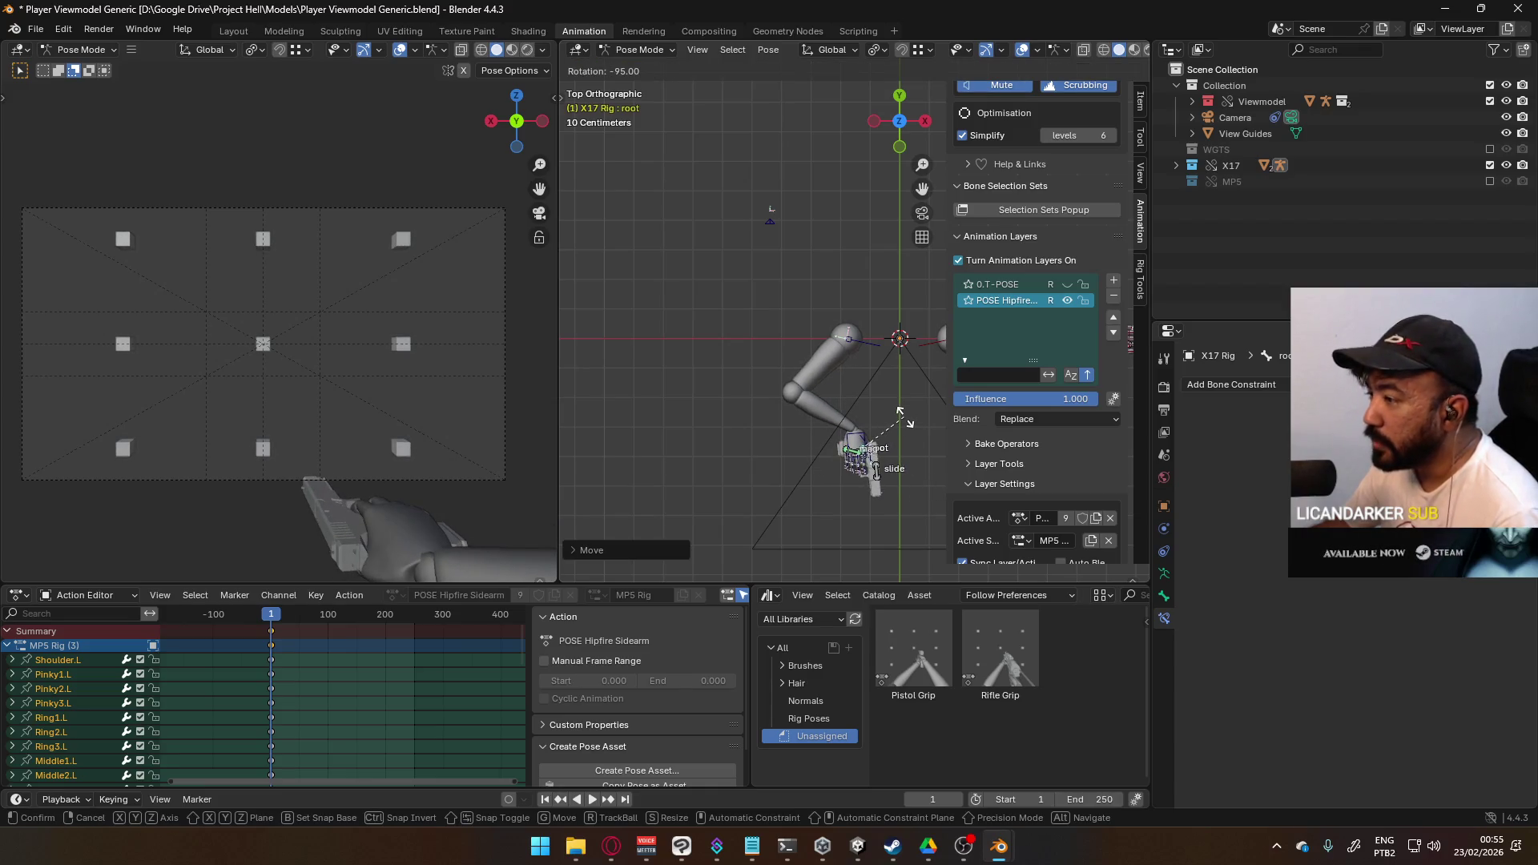
click(907, 420)
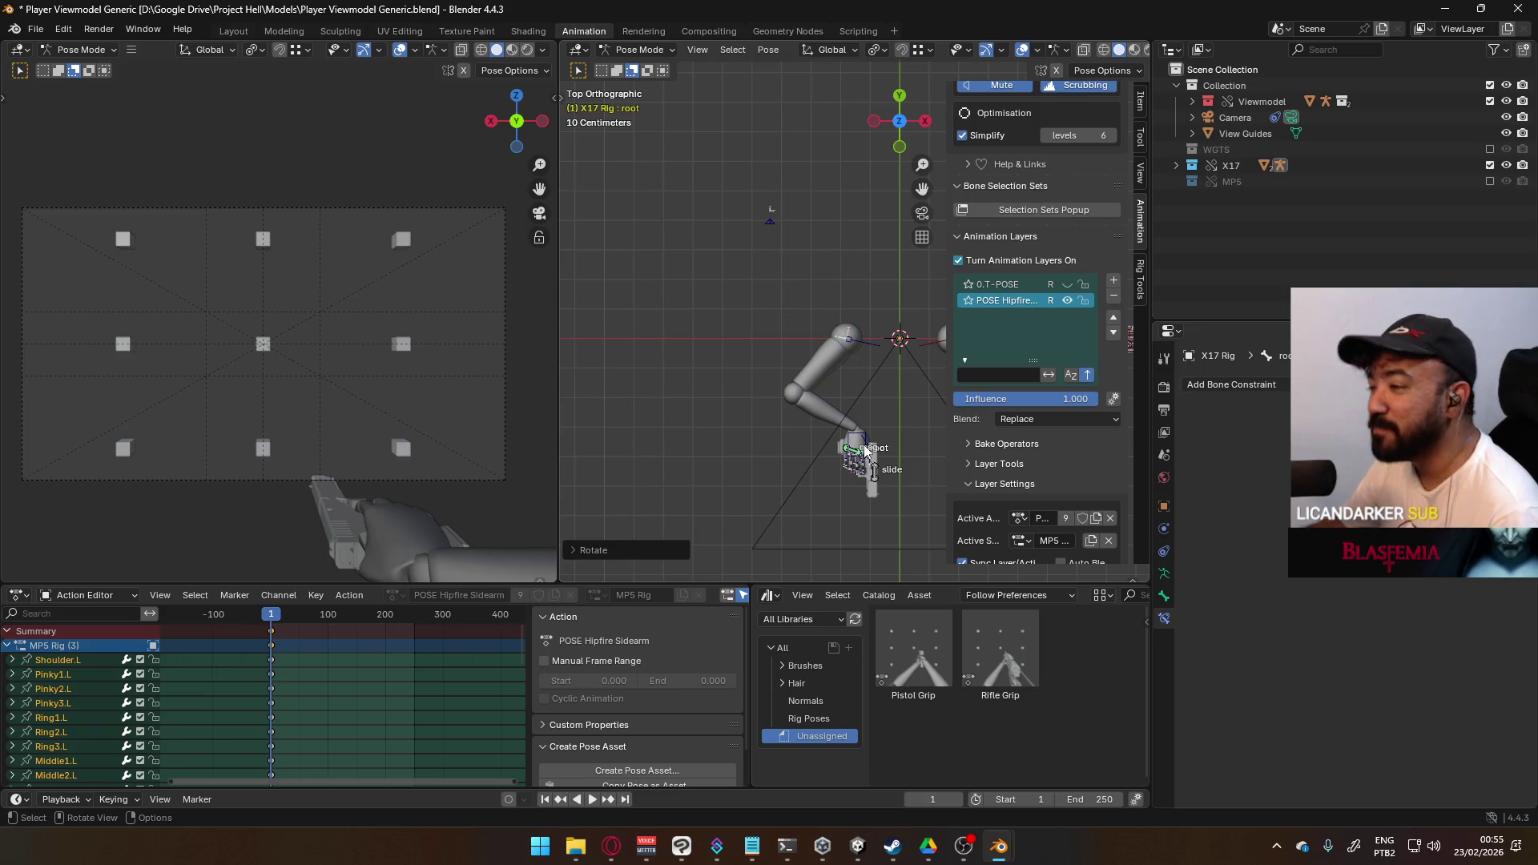
mouse_move(863, 445)
middle_down()
mouse_move(815, 296)
mouse_move(813, 369)
middle_up()
key(r)
key(y)
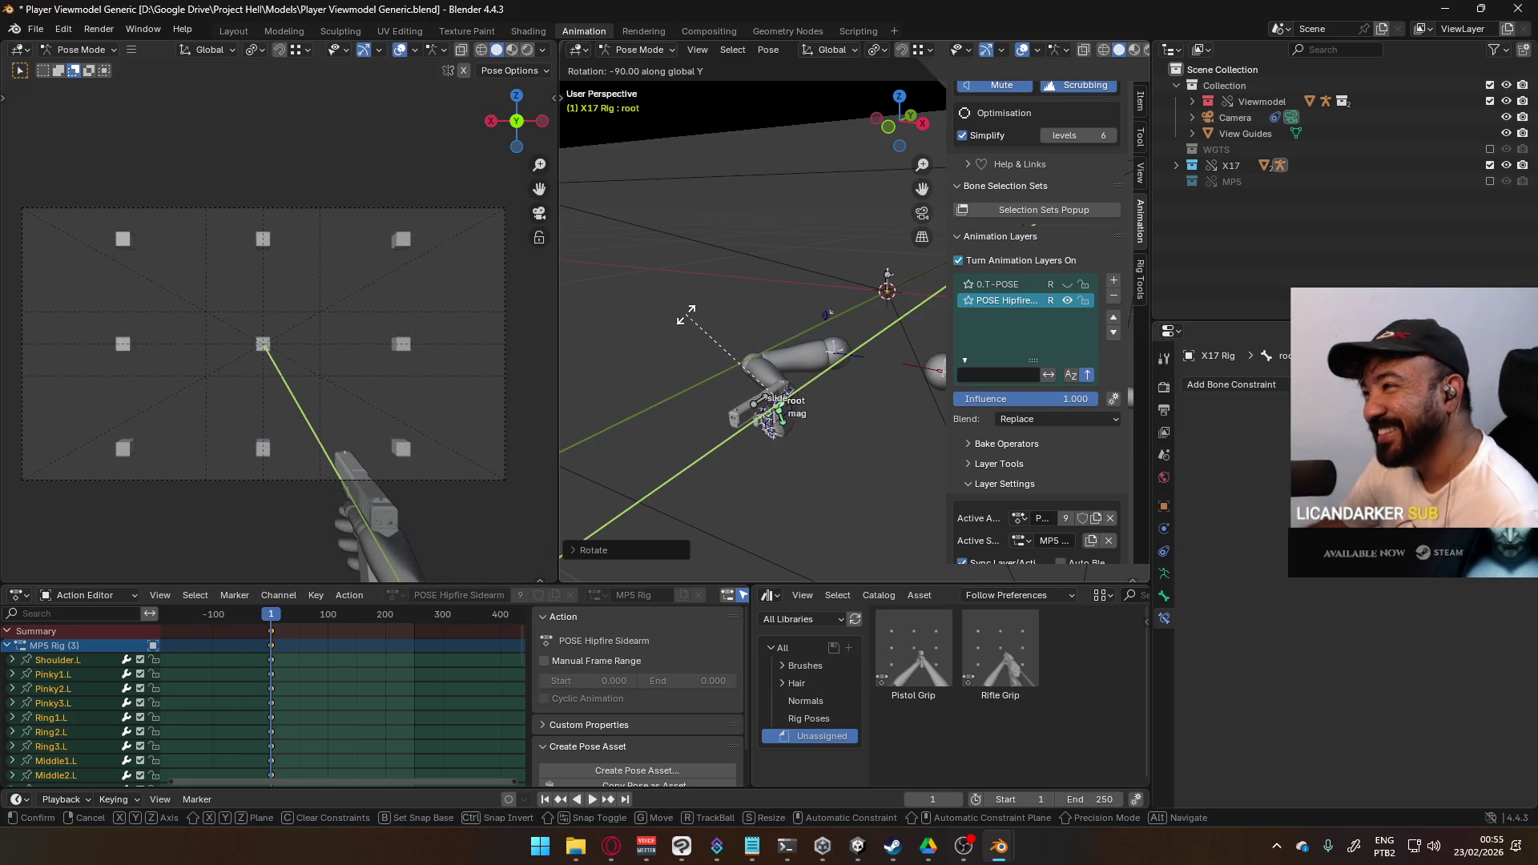
click(751, 386)
- From the right side view, shift the X17 root so arm and pistol move down-left
key(KP_3)
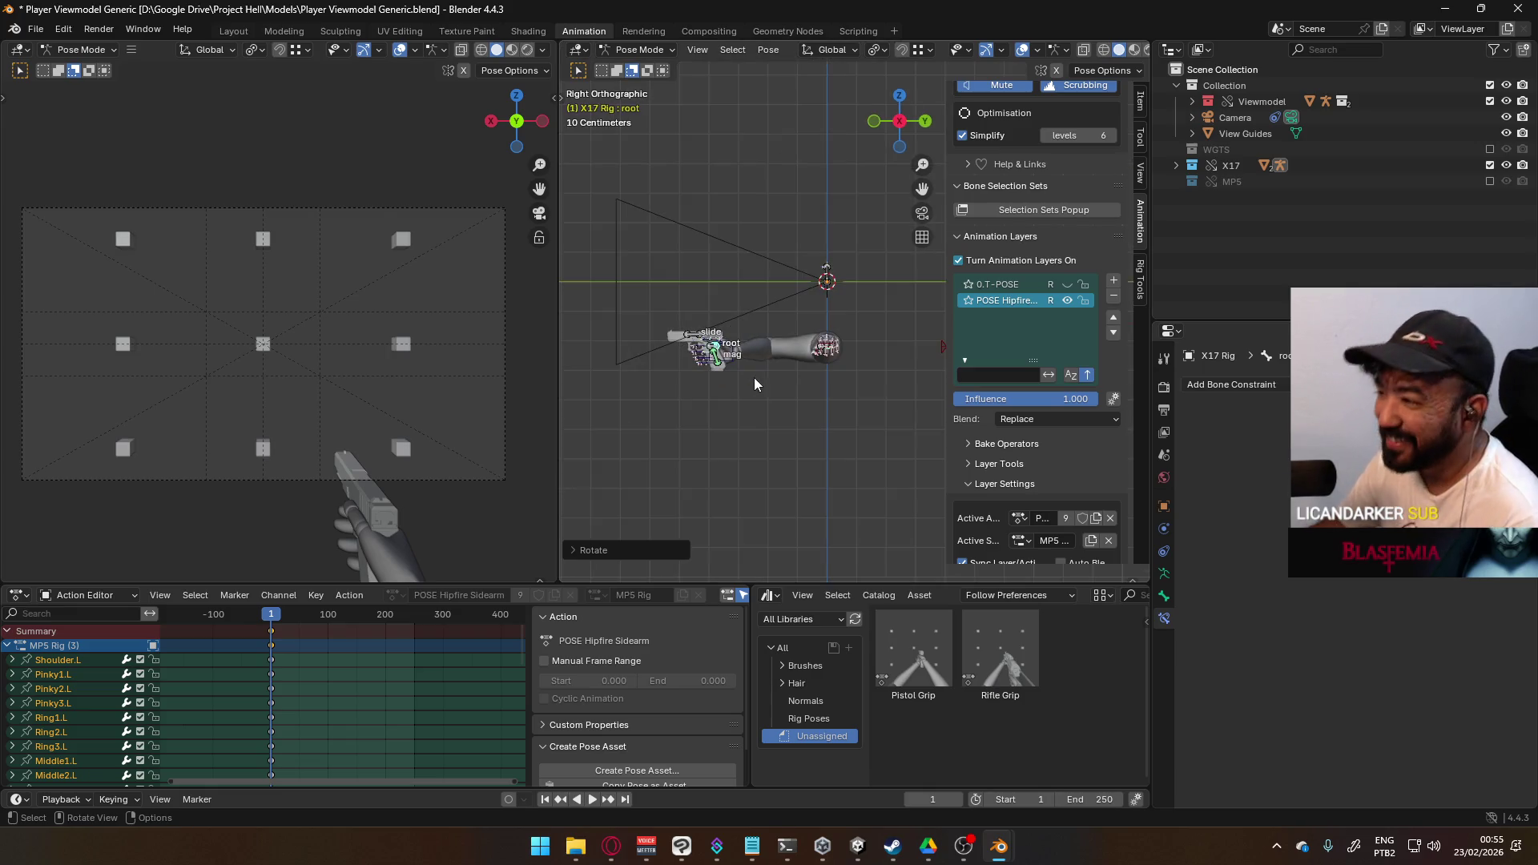
key(g)
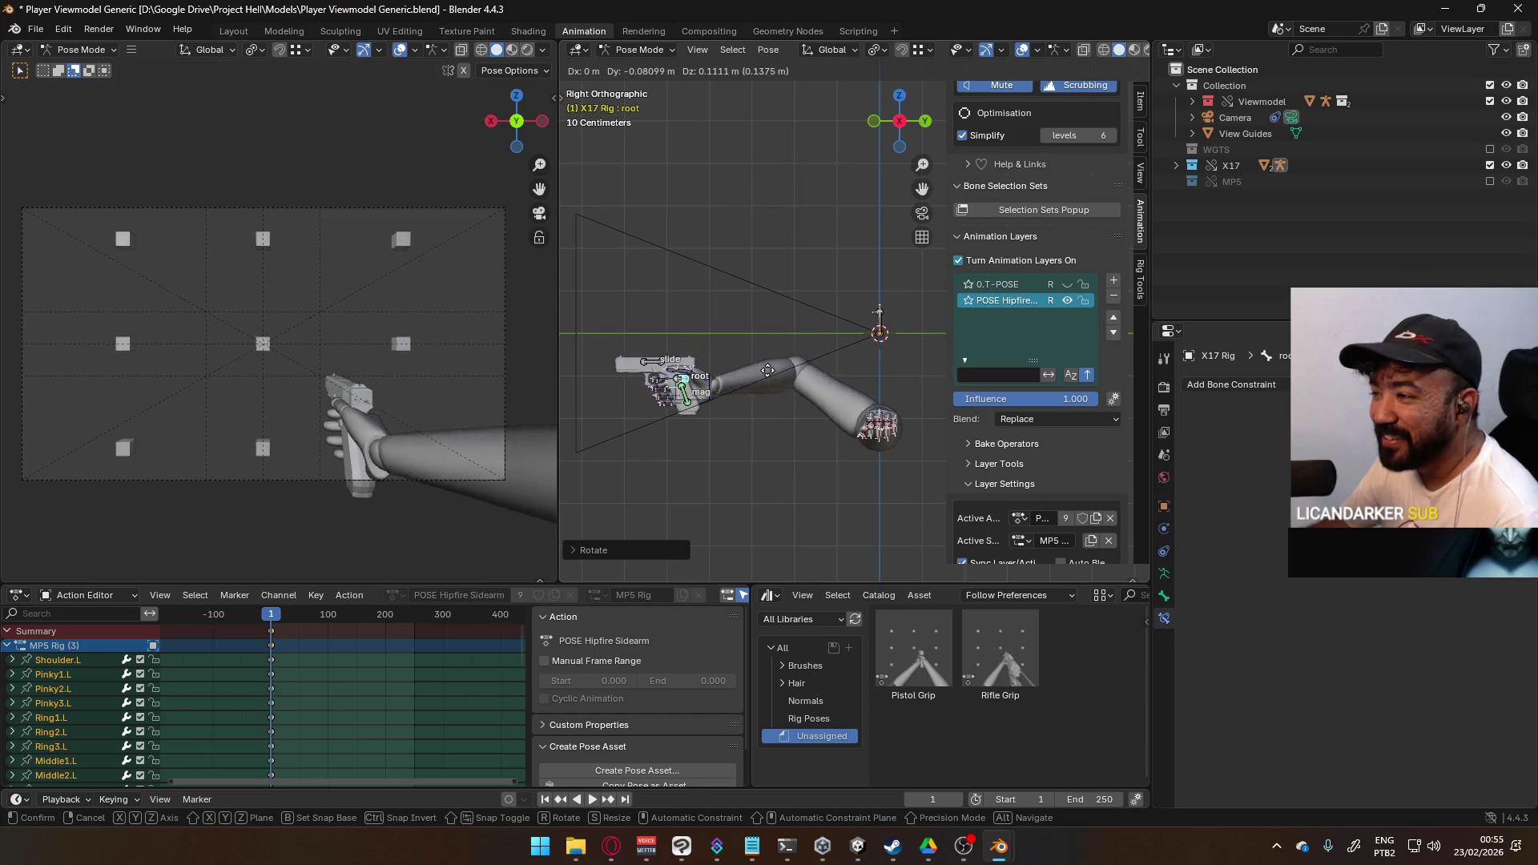
click(743, 377)
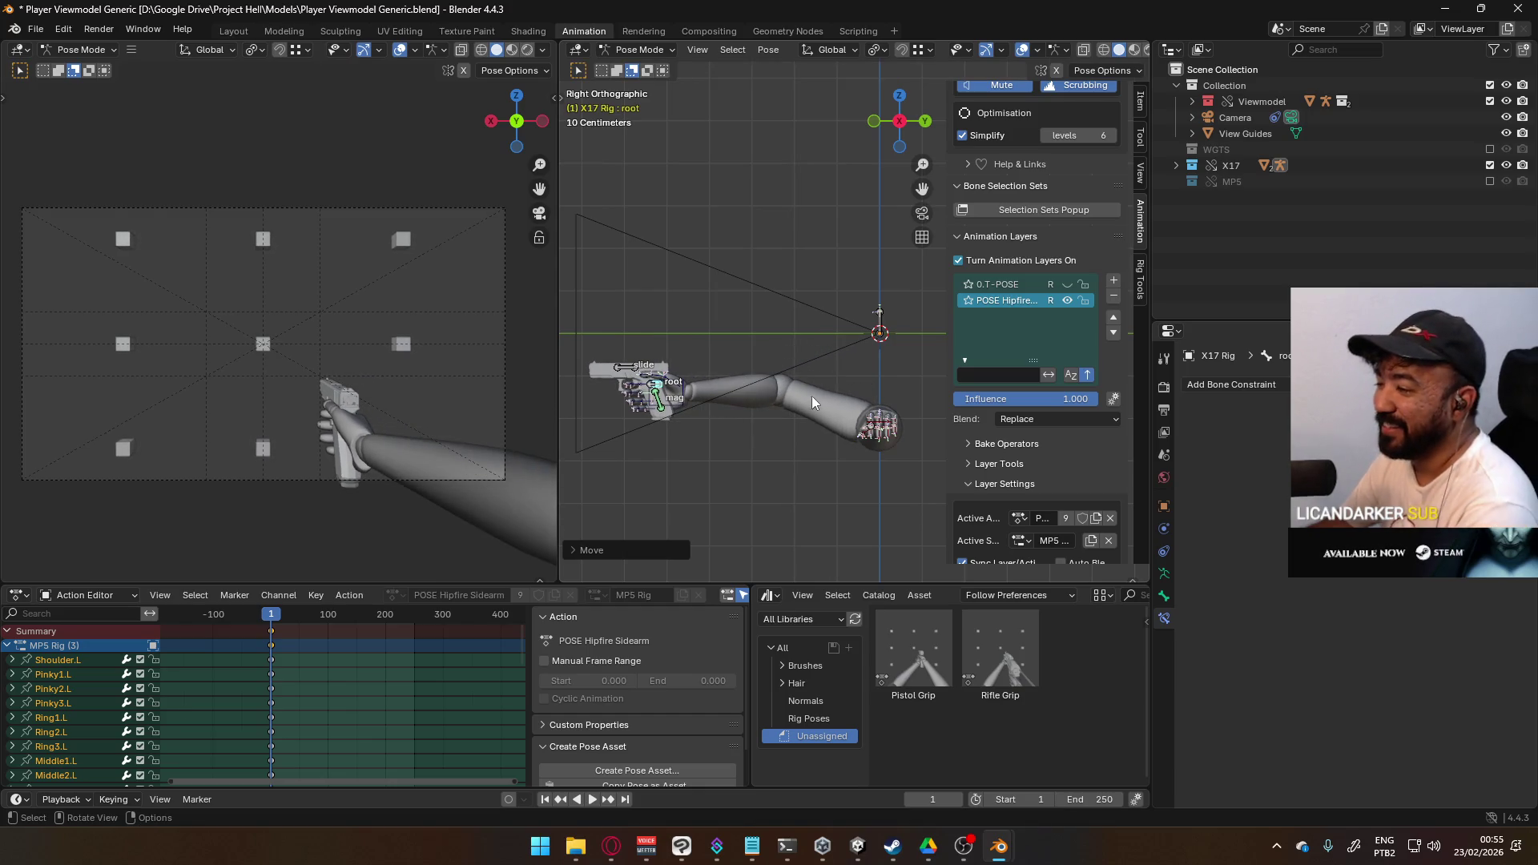
key(KP_1)
click(731, 424)
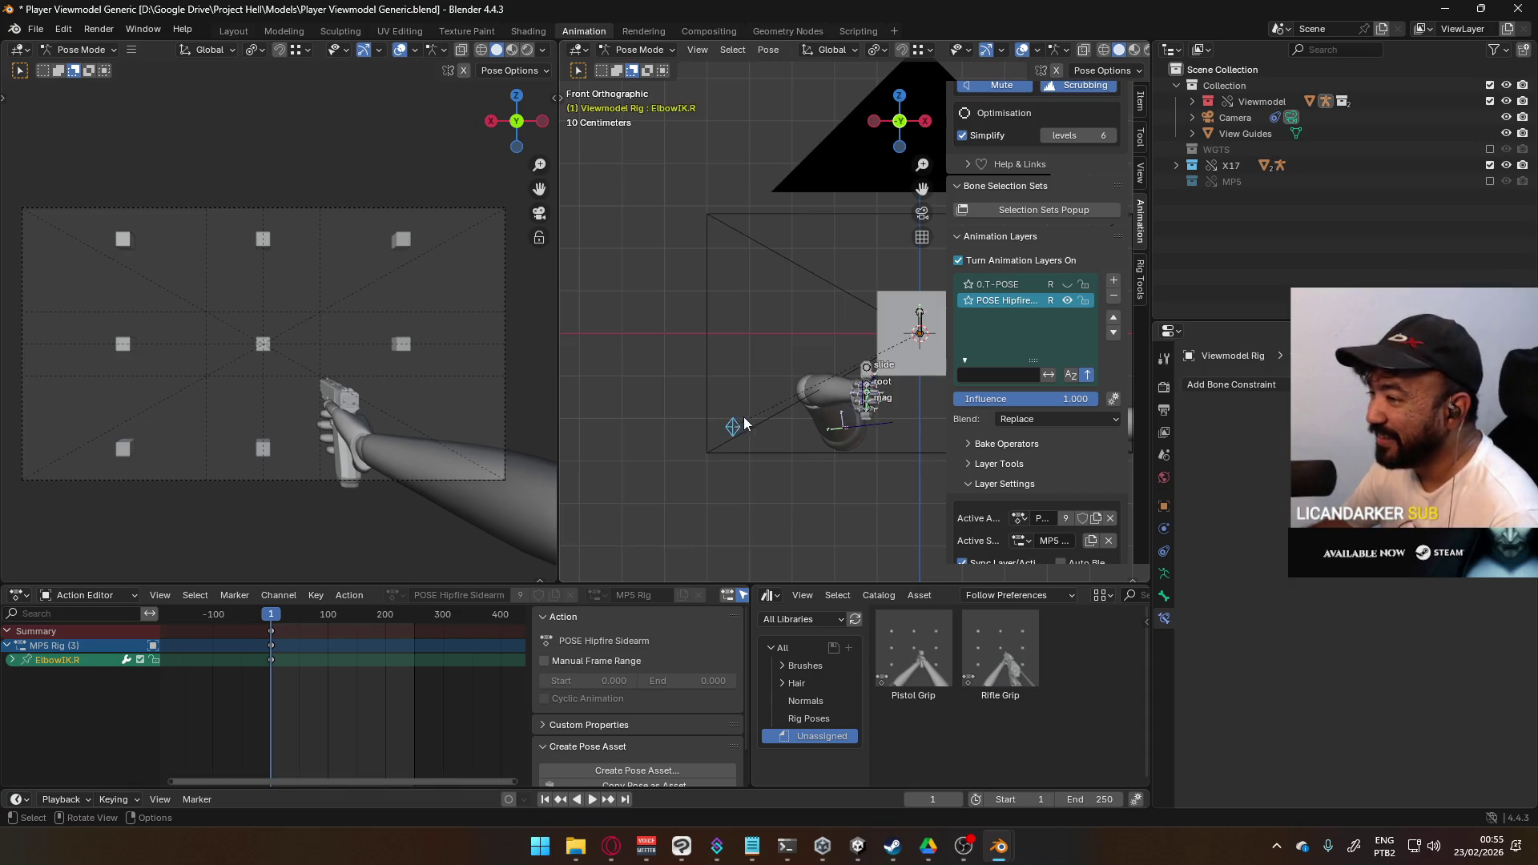
- Reposition the ElbowIK.R target to adjust the right elbow, then reselect HandIK.R
scroll(744, 423, down, 2)
key(g)
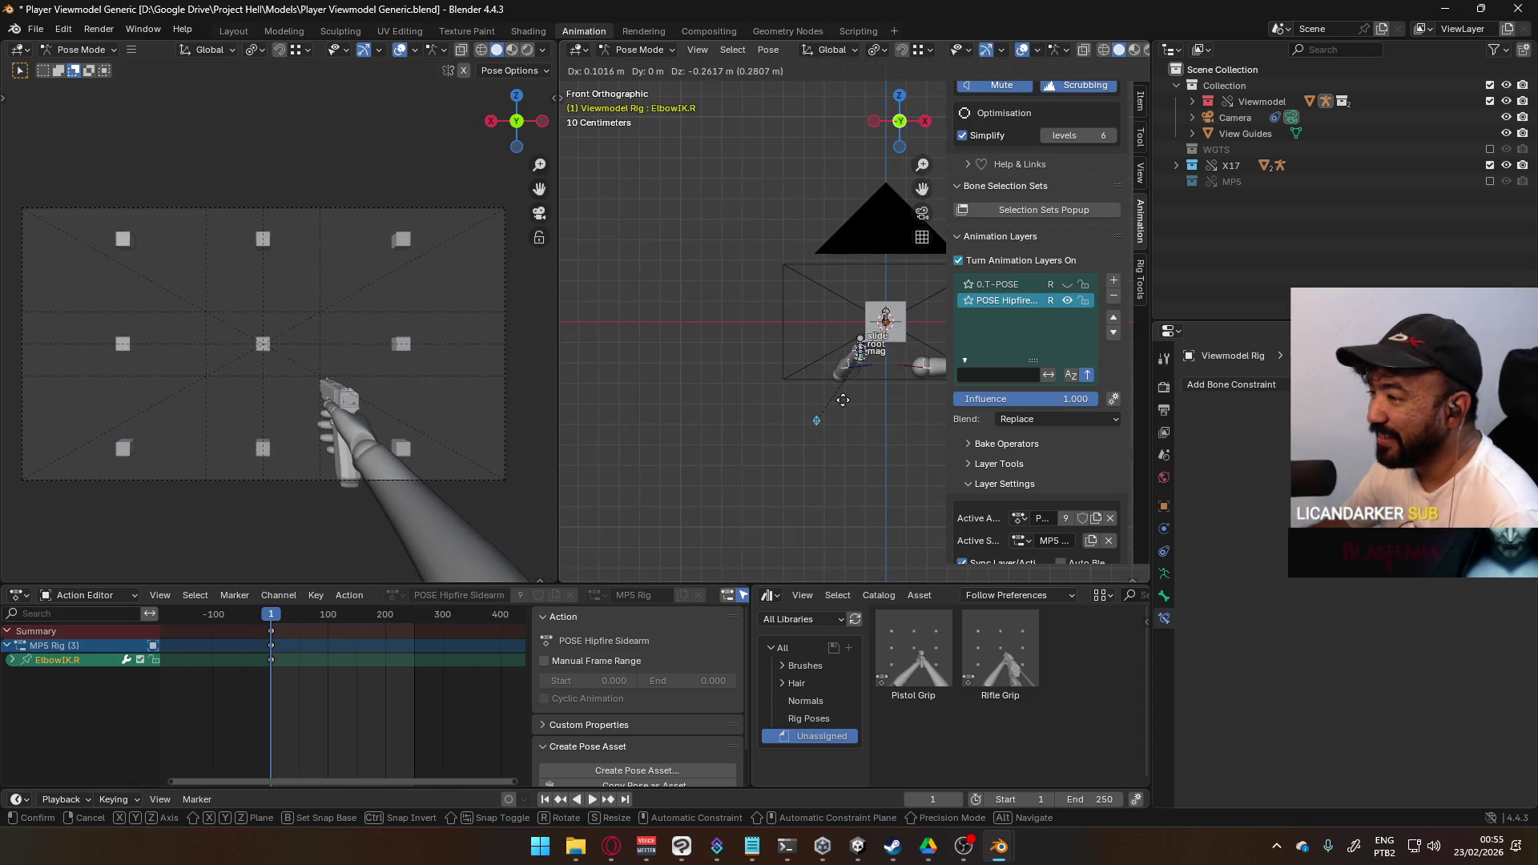
click(843, 400)
scroll(849, 408, up, 3)
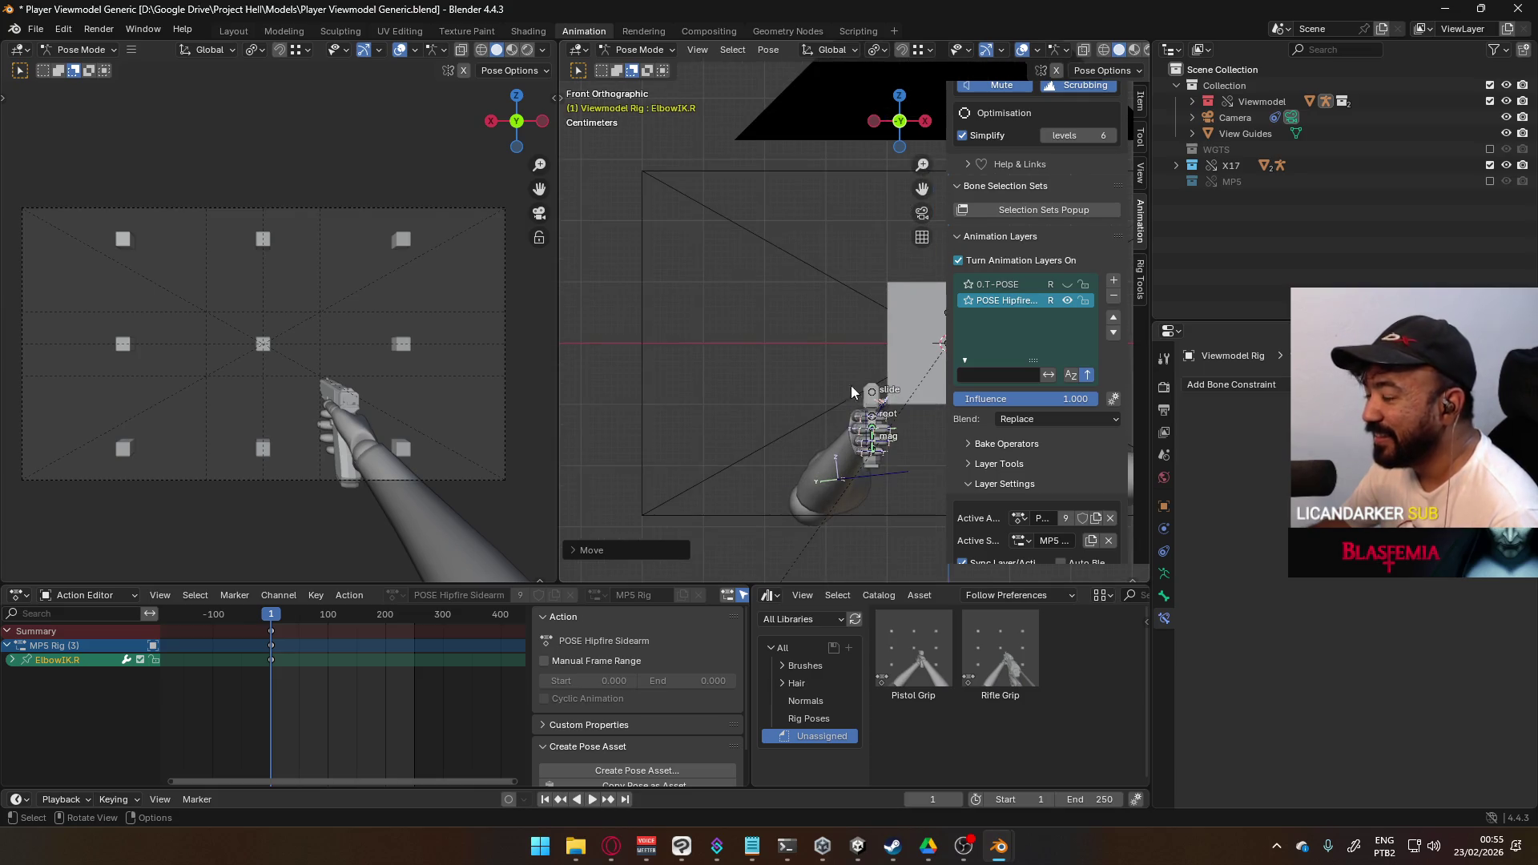
key(KP_7)
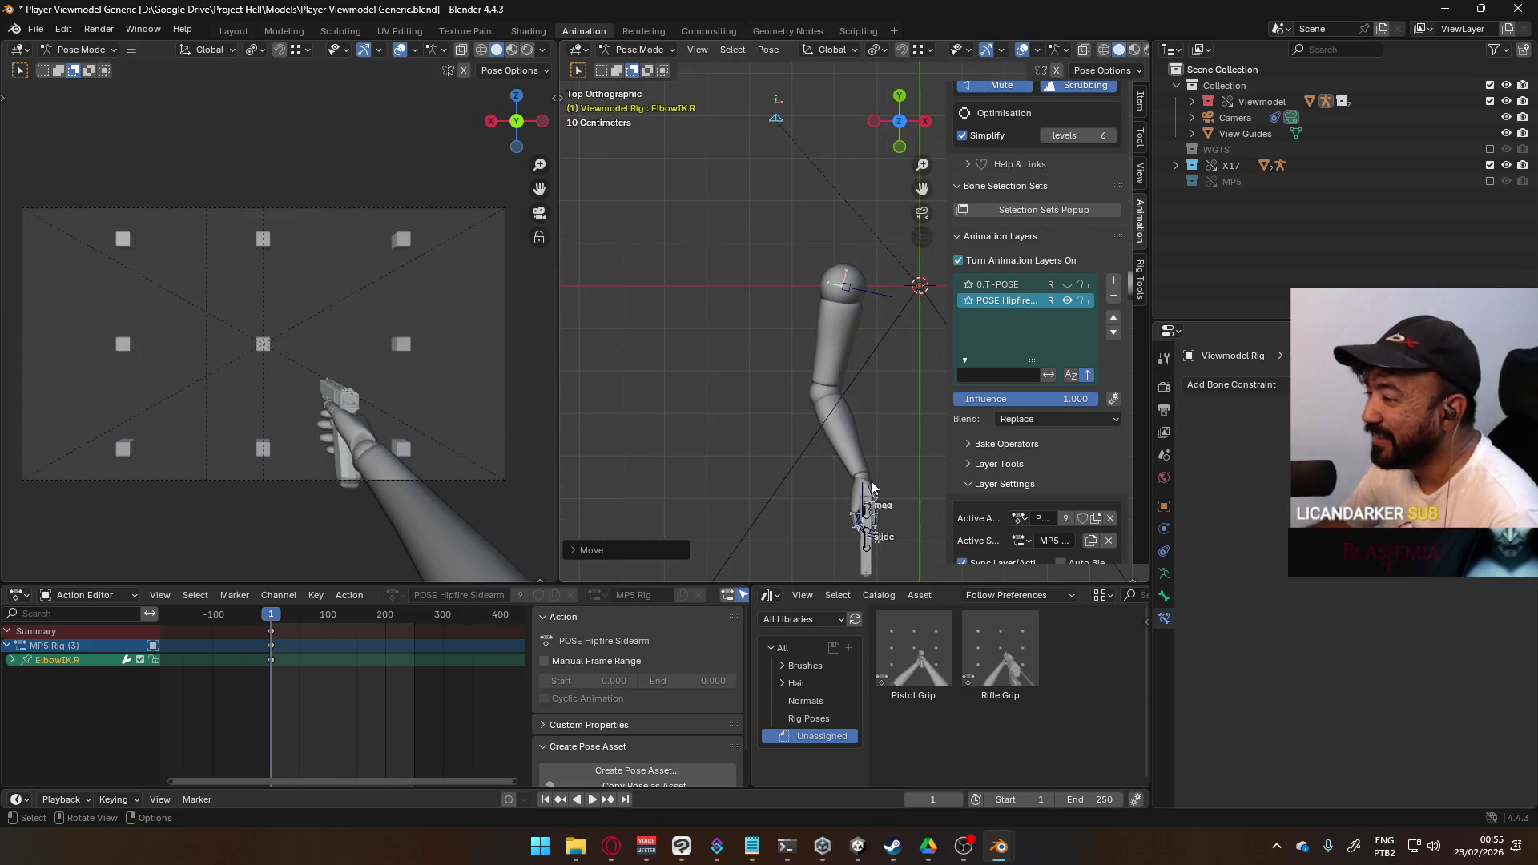
click(871, 479)
shift+middle_drag(889, 482, 778, 356)
click(797, 426)
click(792, 414)
- Nudge the X17 root slightly lower in Front Orthographic to frame the pistol better
middle_drag(793, 415, 731, 353)
scroll(729, 377, up, 6)
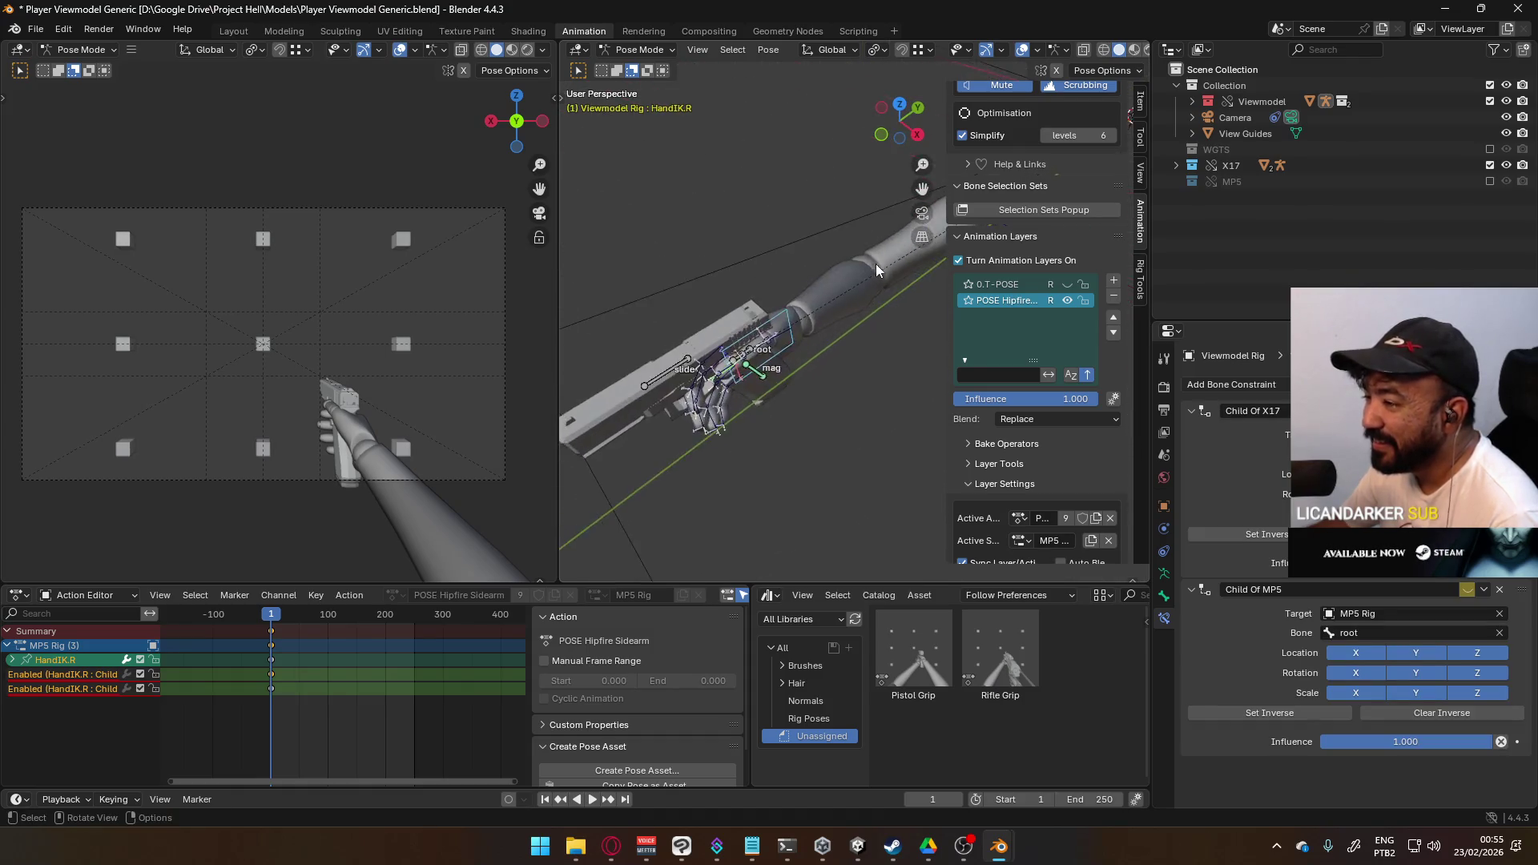
click(697, 368)
drag(694, 367, 709, 367)
key(KP_1)
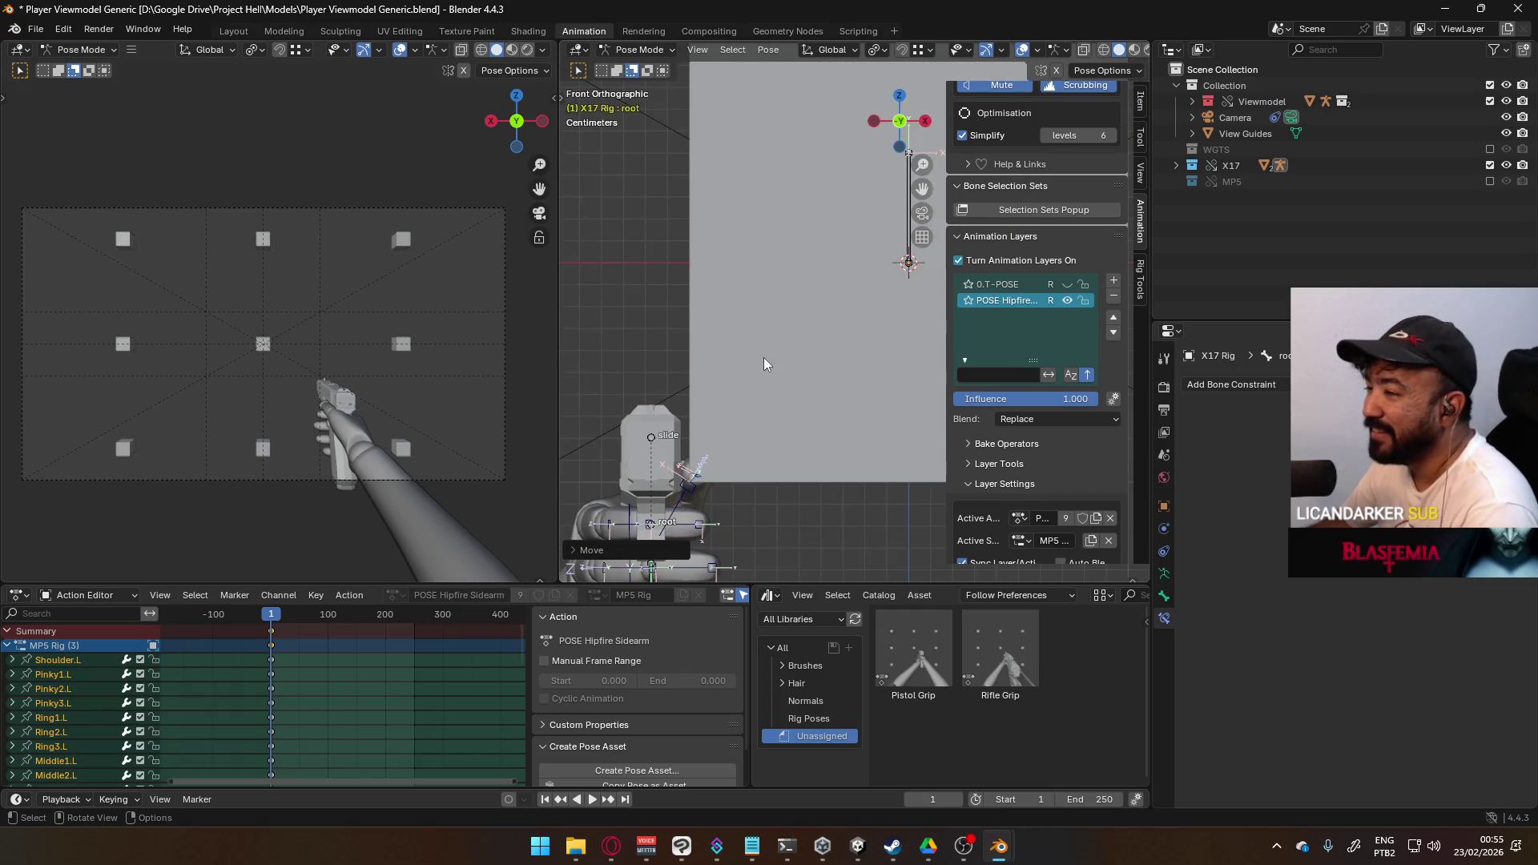
scroll(761, 358, down, 5)
key(g)
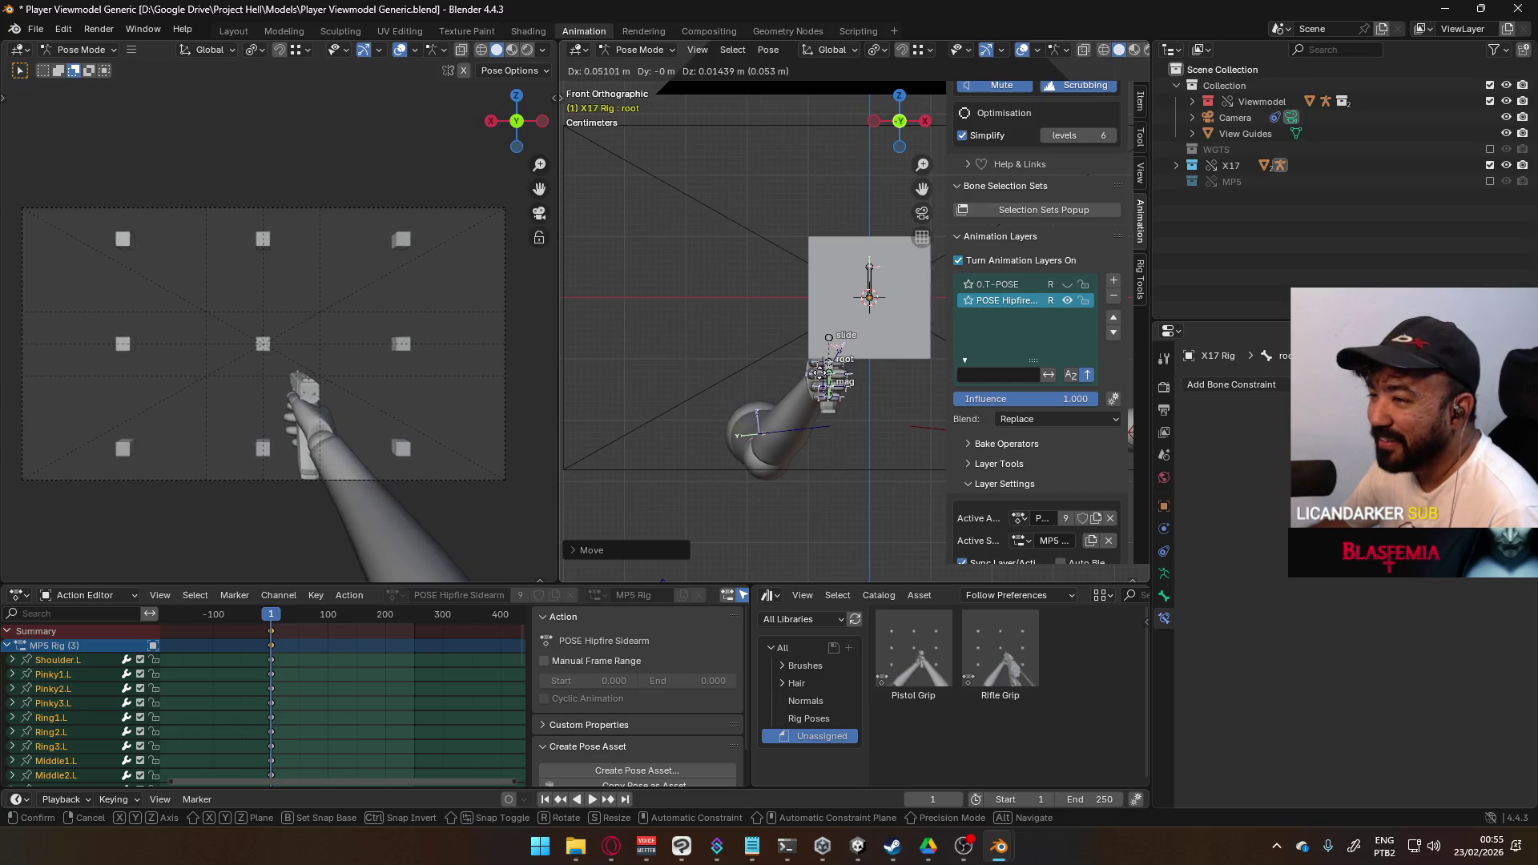
click(821, 377)
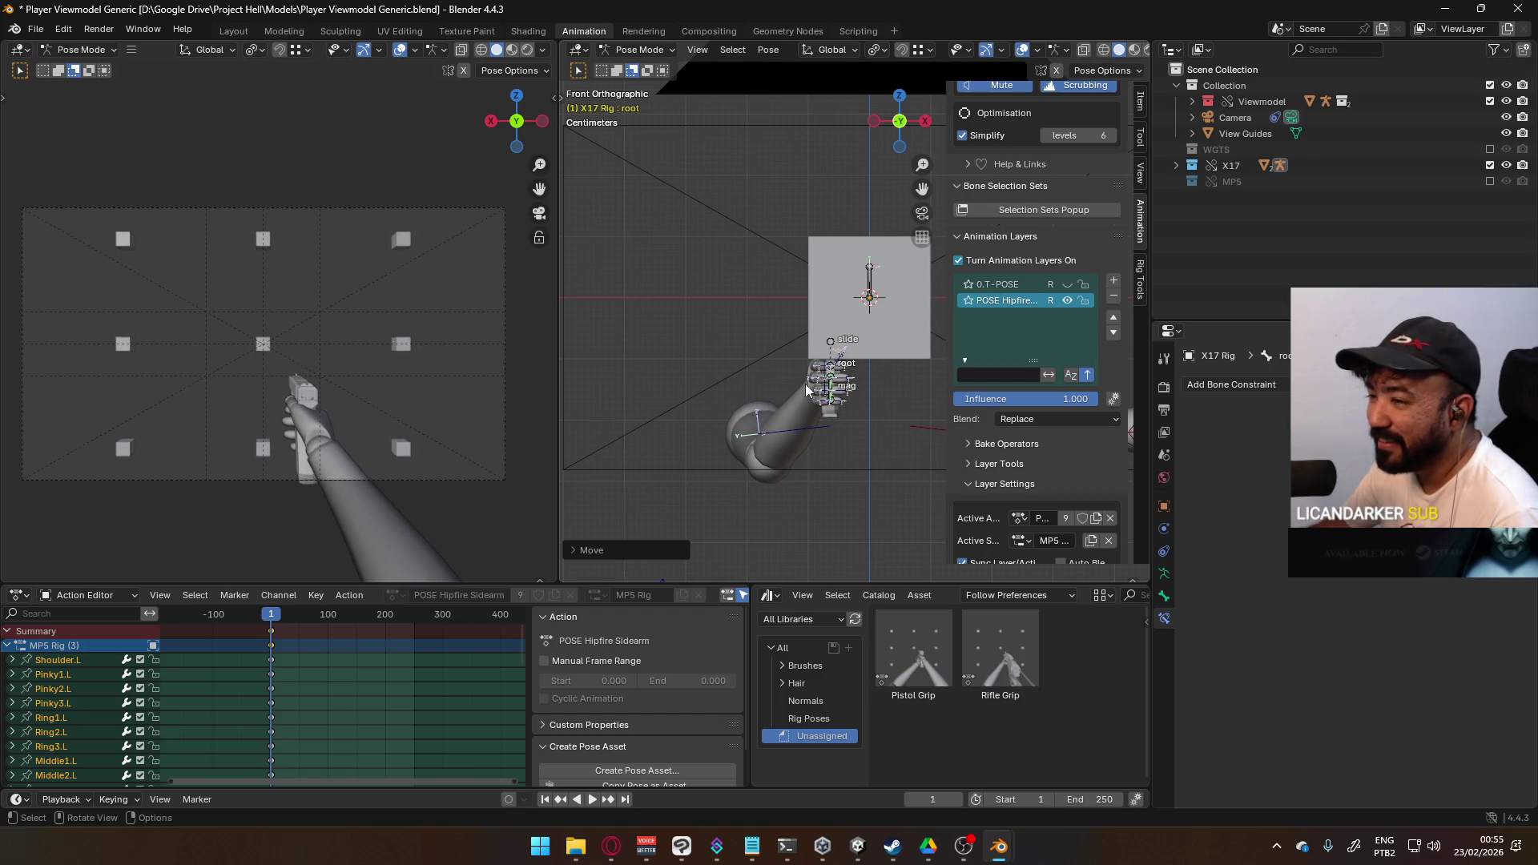
mouse_move(771, 373)
middle_down()
mouse_move(891, 366)
mouse_move(941, 410)
mouse_move(930, 475)
mouse_move(841, 437)
middle_up()
click(762, 411)
key(KP_7)
- Rotate the left shoulder 31.6° and move the HandIK.L target outward
key(r)
click(841, 286)
click(875, 266)
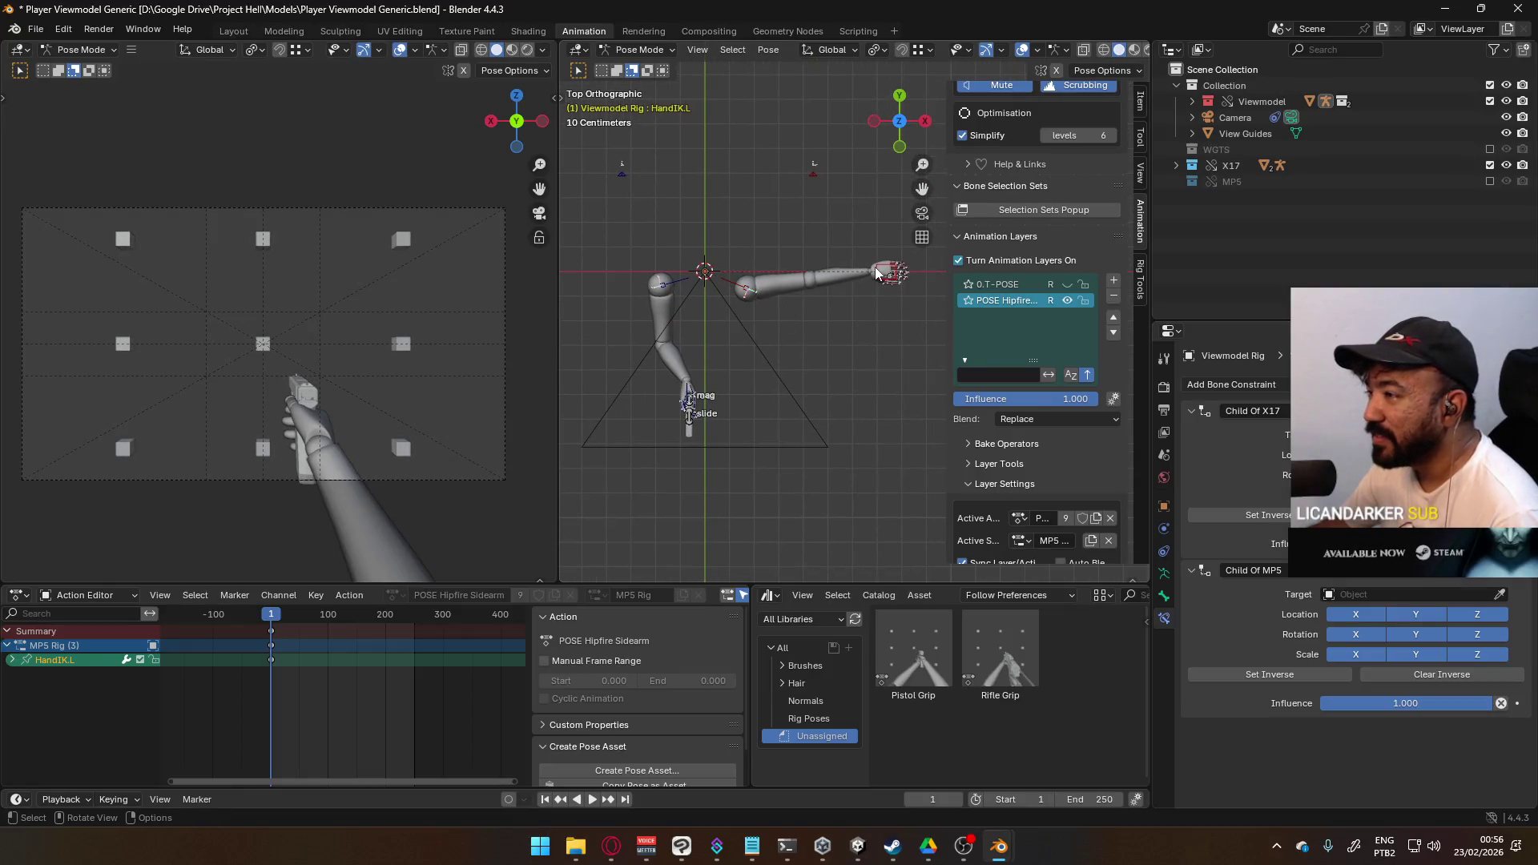
key(g)
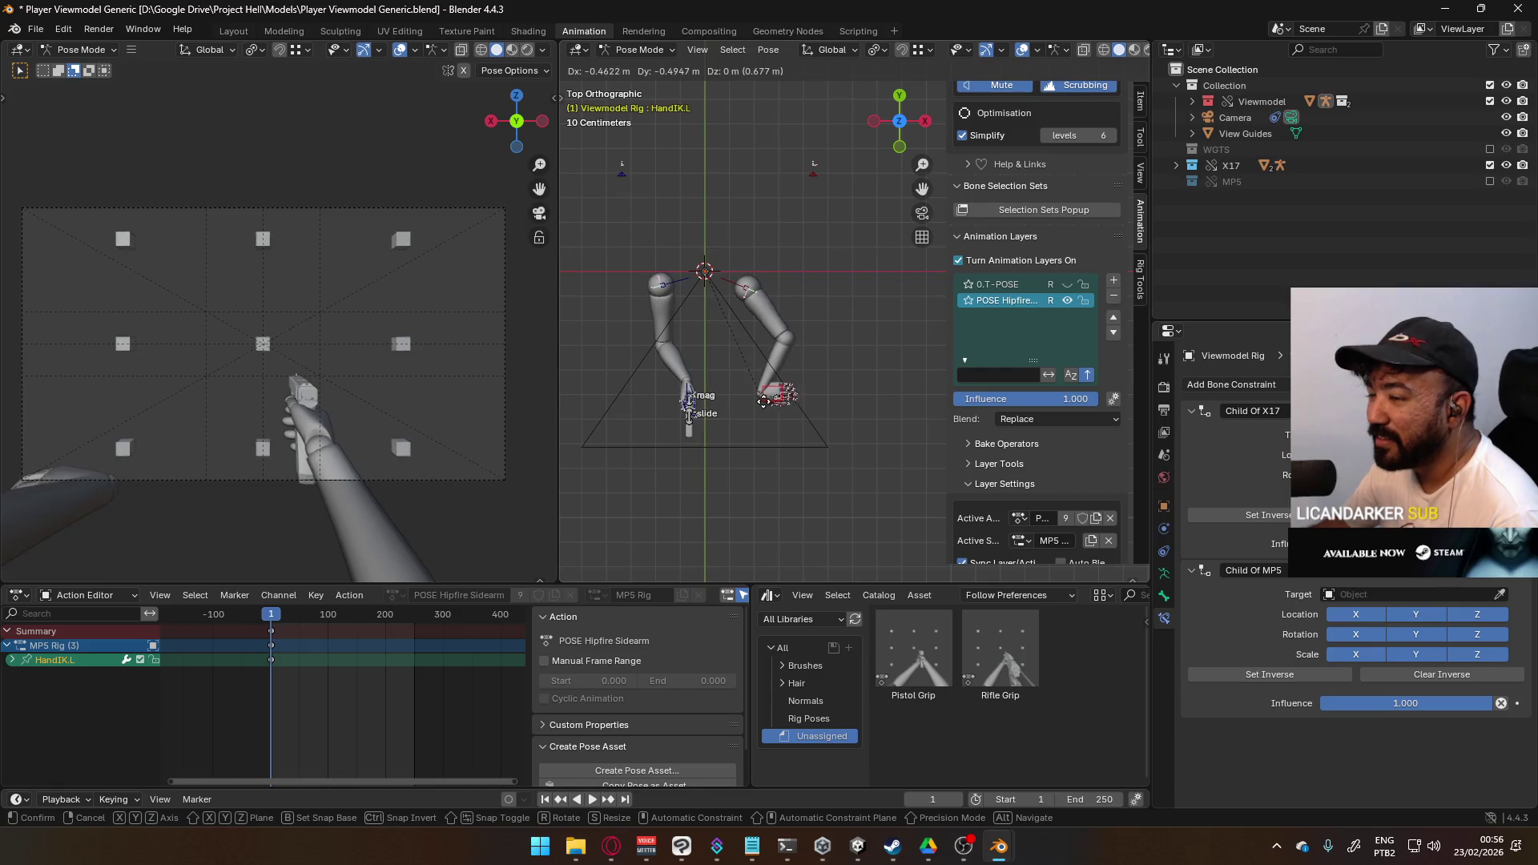
click(771, 397)
scroll(788, 388, up, 2)
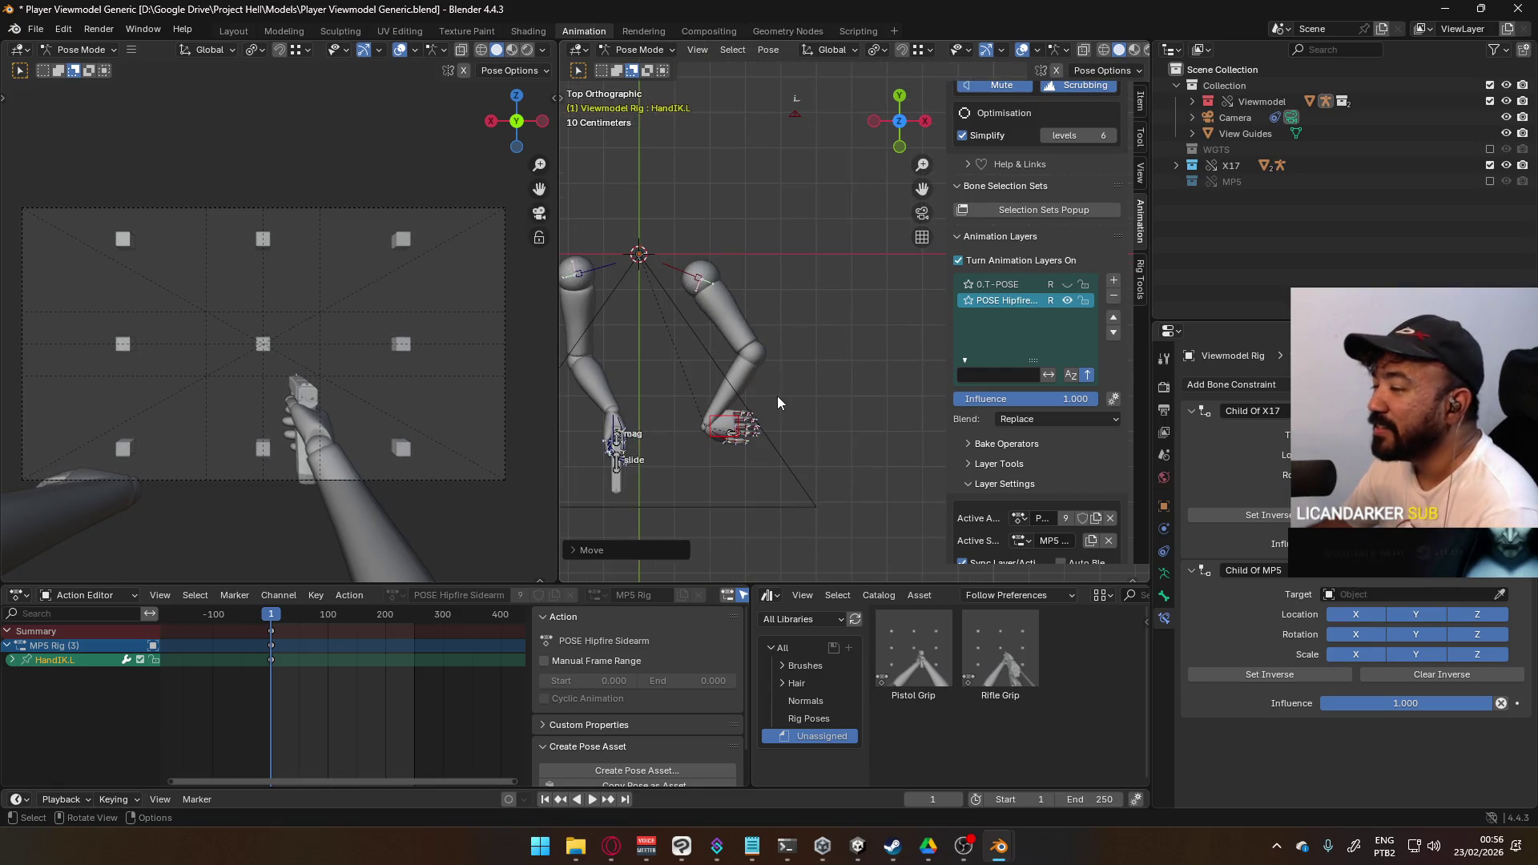
- Reposition the ElbowIK.L target to place the left elbow
click(793, 116)
scroll(801, 157, down, 3)
key(g)
click(831, 274)
mouse_move(830, 274)
middle_down()
mouse_move(824, 319)
mouse_move(856, 247)
middle_up()
key(g)
click(849, 378)
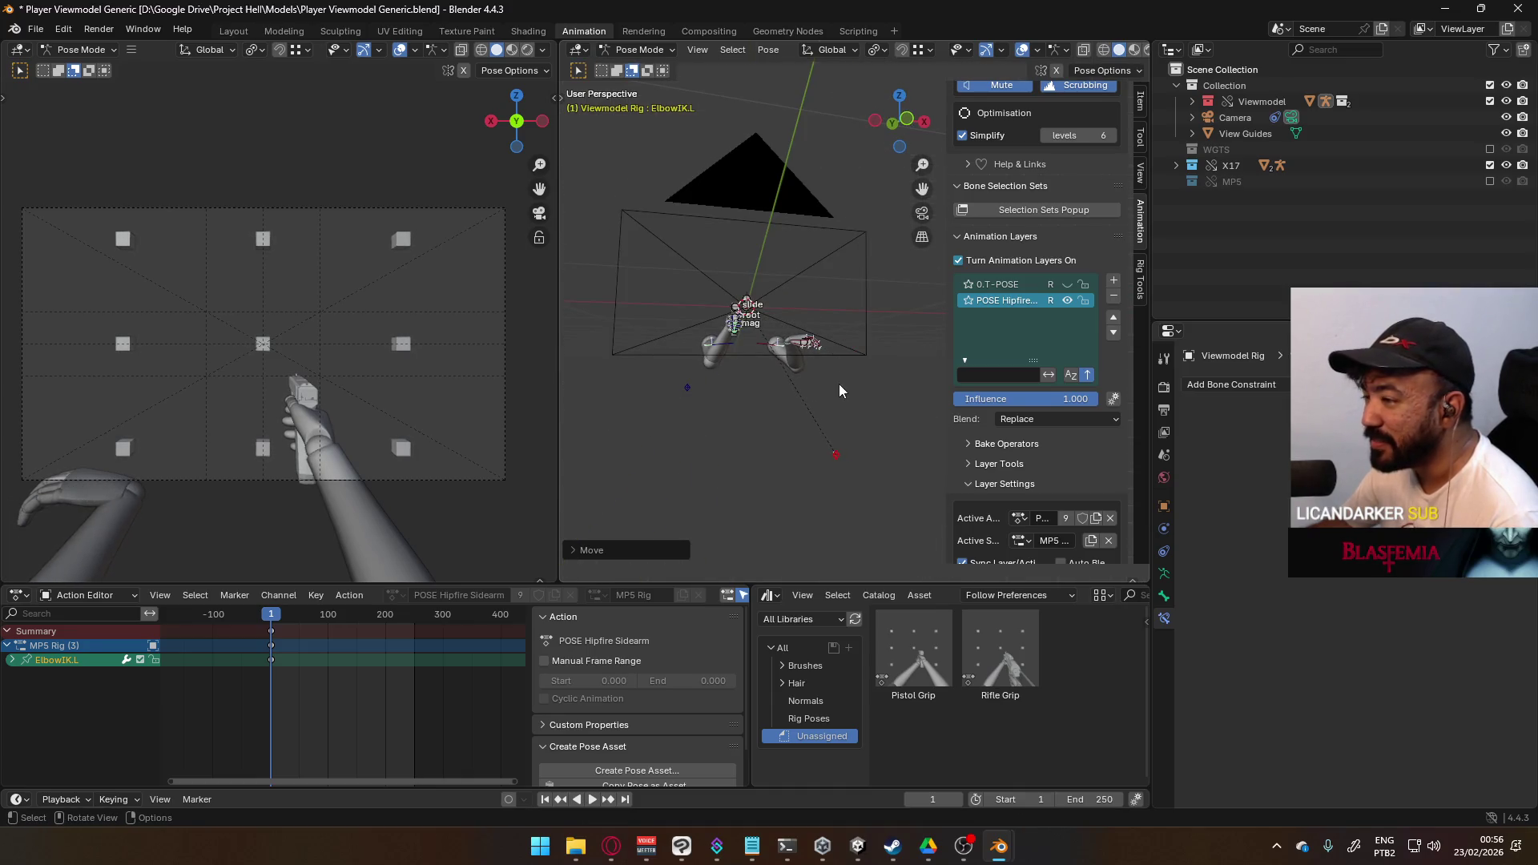
- Reposition the ElbowIK.R target to adjust the right elbow
click(683, 387)
mouse_move(682, 386)
middle_down()
mouse_move(868, 368)
mouse_move(863, 449)
middle_up()
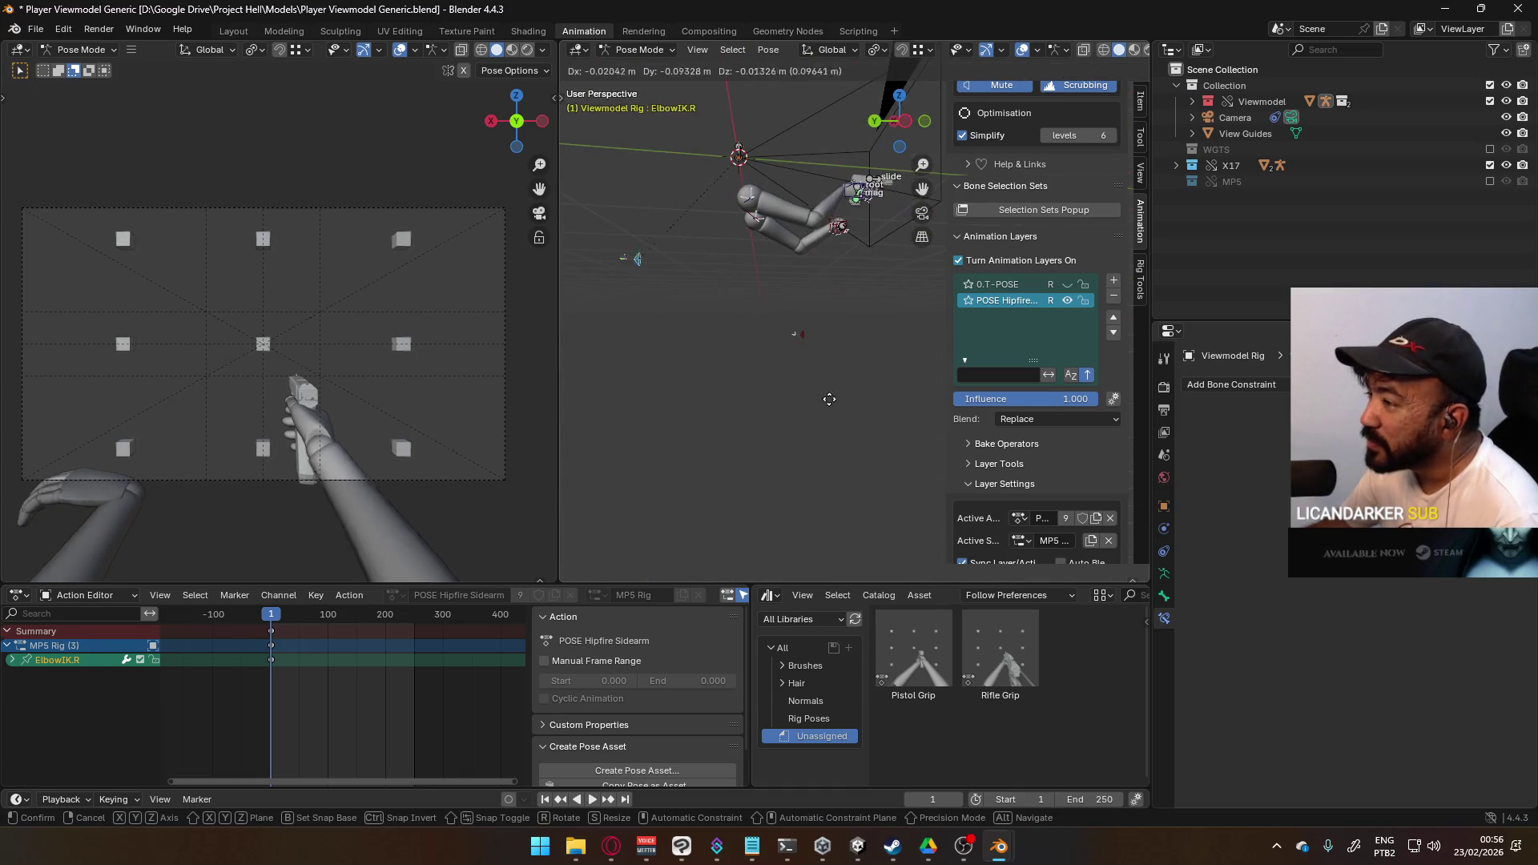
click(820, 334)
scroll(695, 349, down, 3)
mouse_move(819, 335)
middle_down()
mouse_move(695, 349)
mouse_move(690, 327)
middle_up()
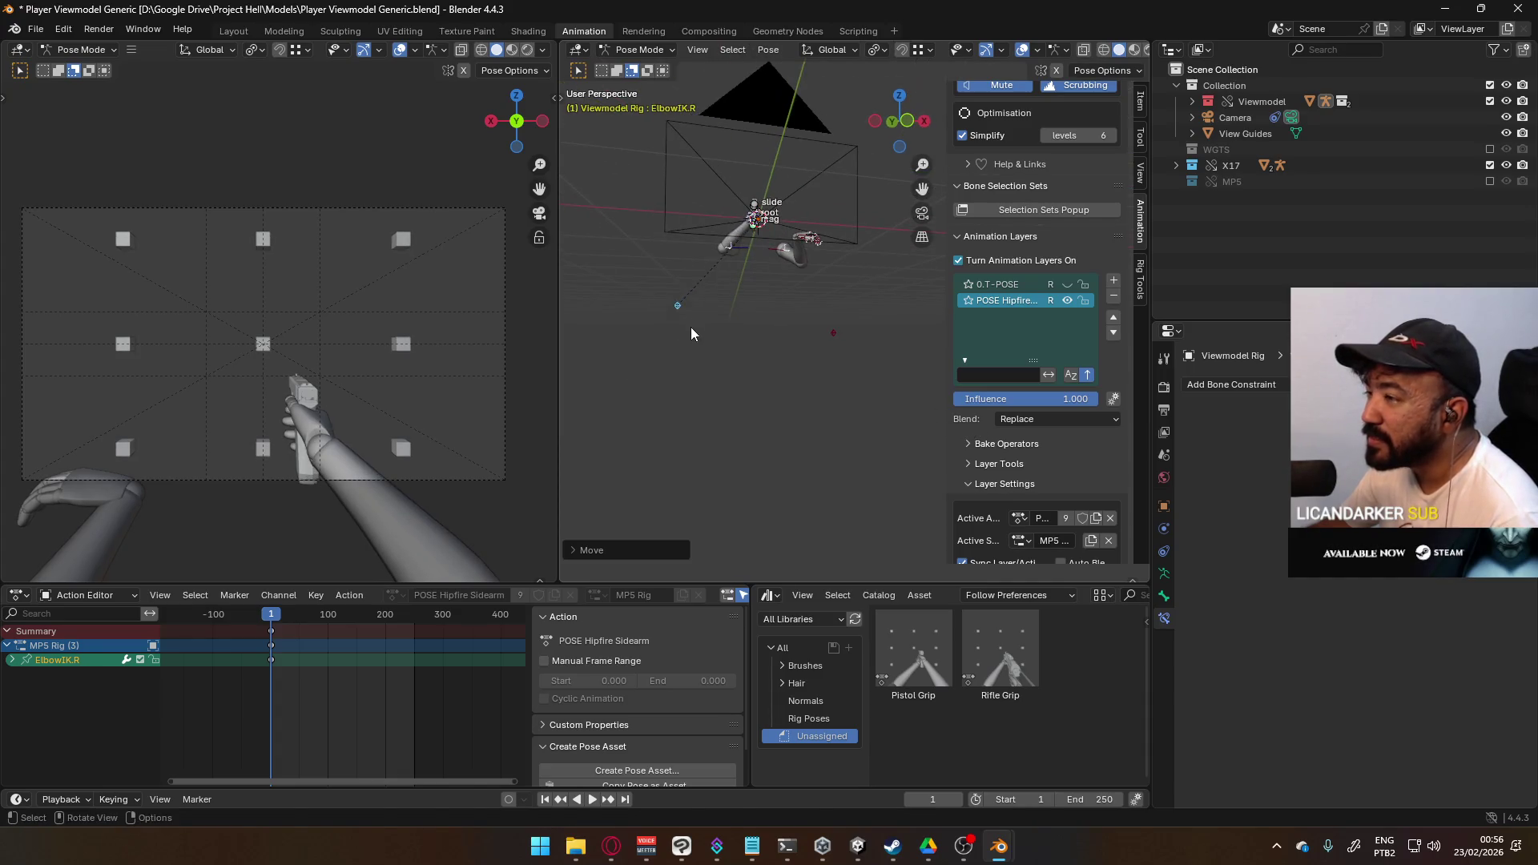
key(g)
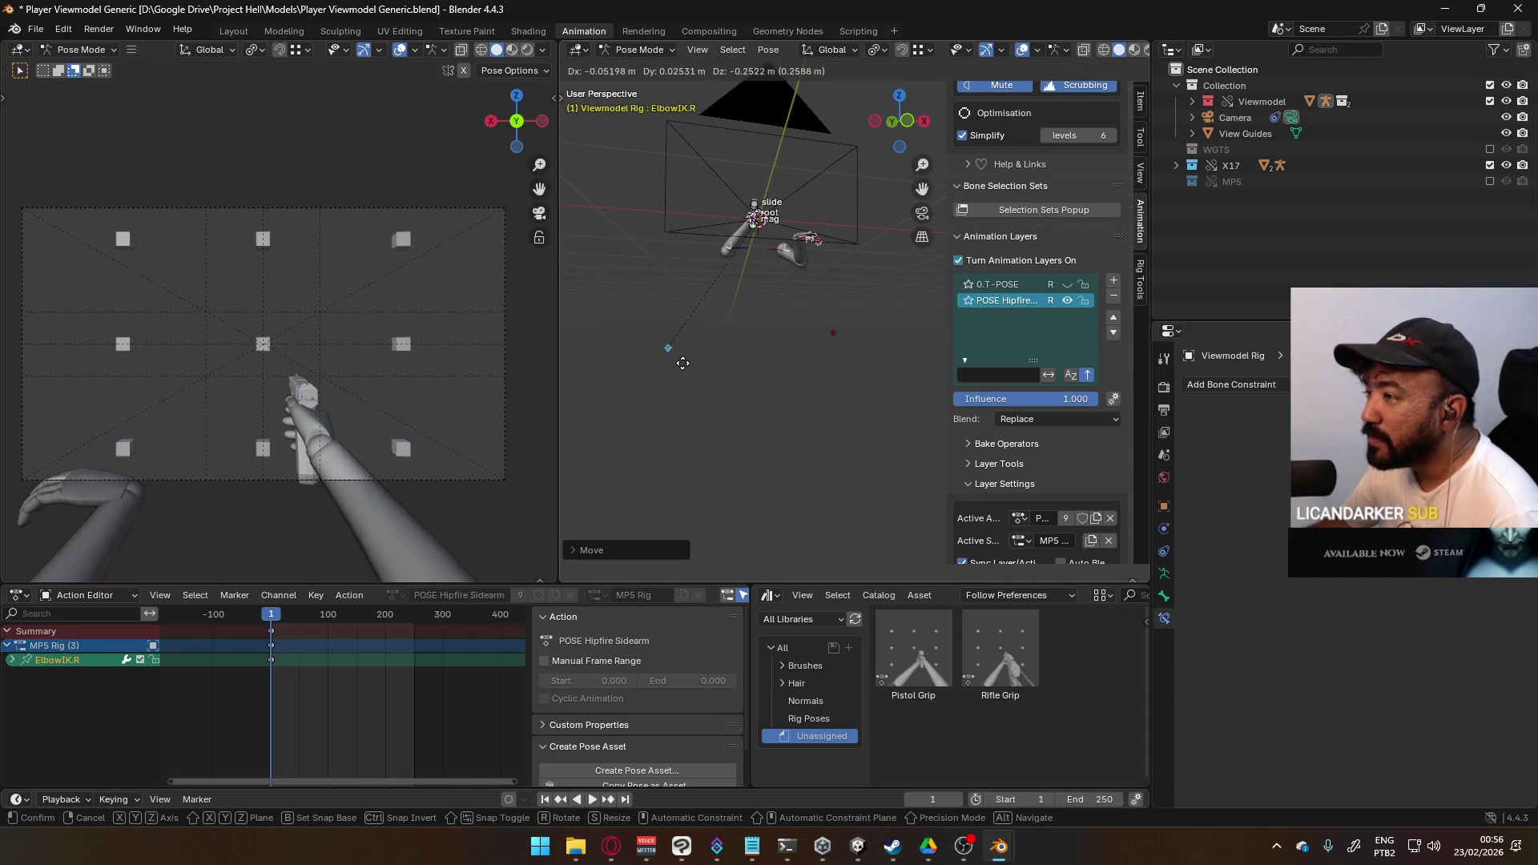
click(699, 341)
mouse_move(707, 297)
middle_down()
mouse_move(722, 315)
mouse_move(878, 317)
mouse_move(840, 367)
mouse_move(977, 377)
mouse_move(916, 412)
mouse_move(729, 327)
mouse_move(757, 319)
middle_up()
scroll(795, 338, up, 3)
- Circle-select all the finger bones of the left hand
click(744, 330)
key(KP_1)
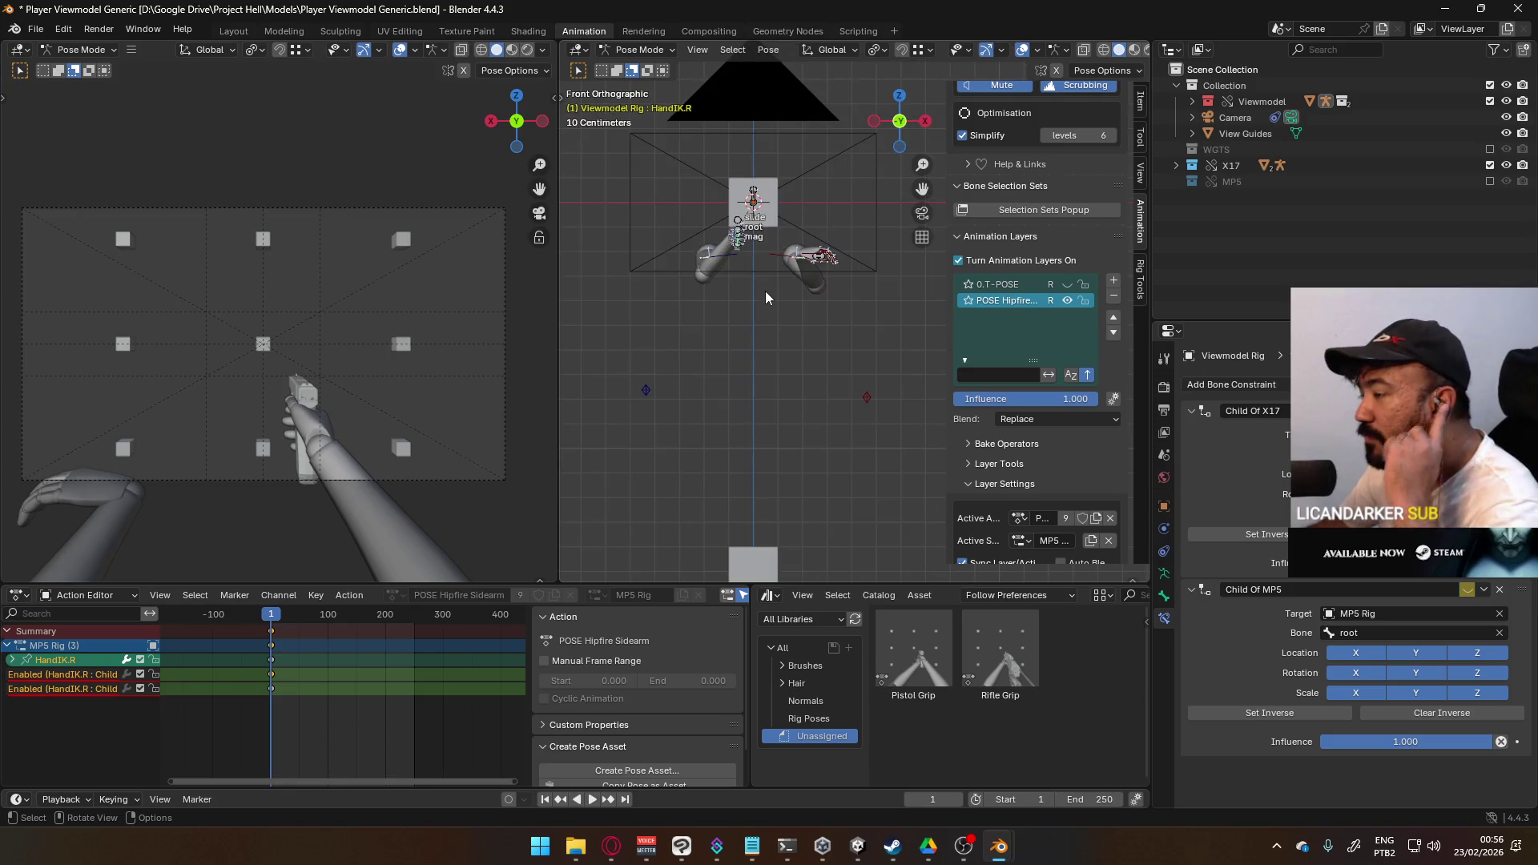
scroll(765, 298, up, 2)
shift+middle_drag(801, 272, 827, 346)
scroll(827, 346, up, 1)
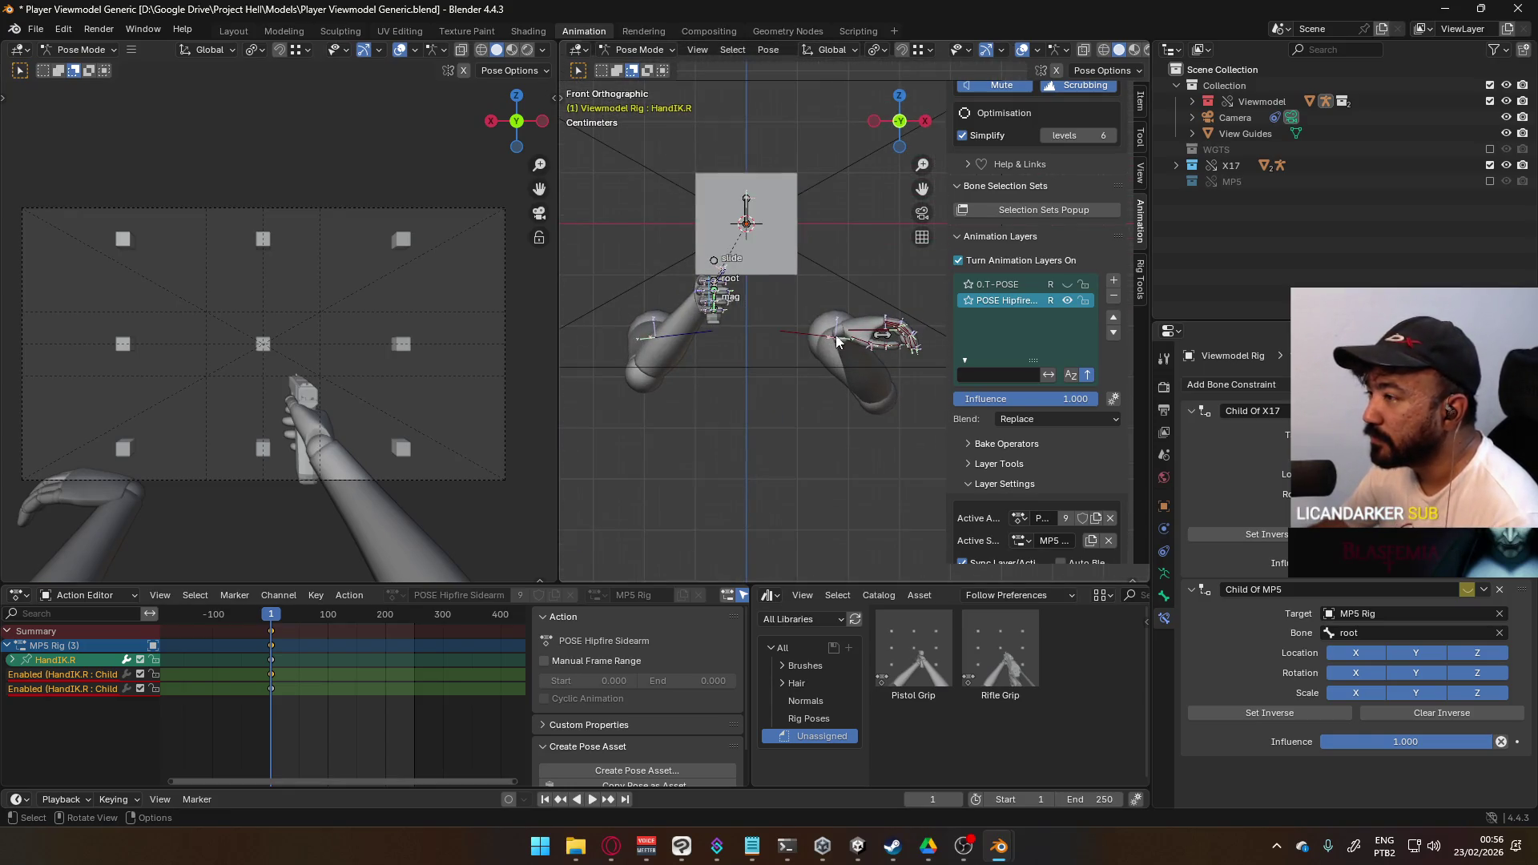
click(854, 334)
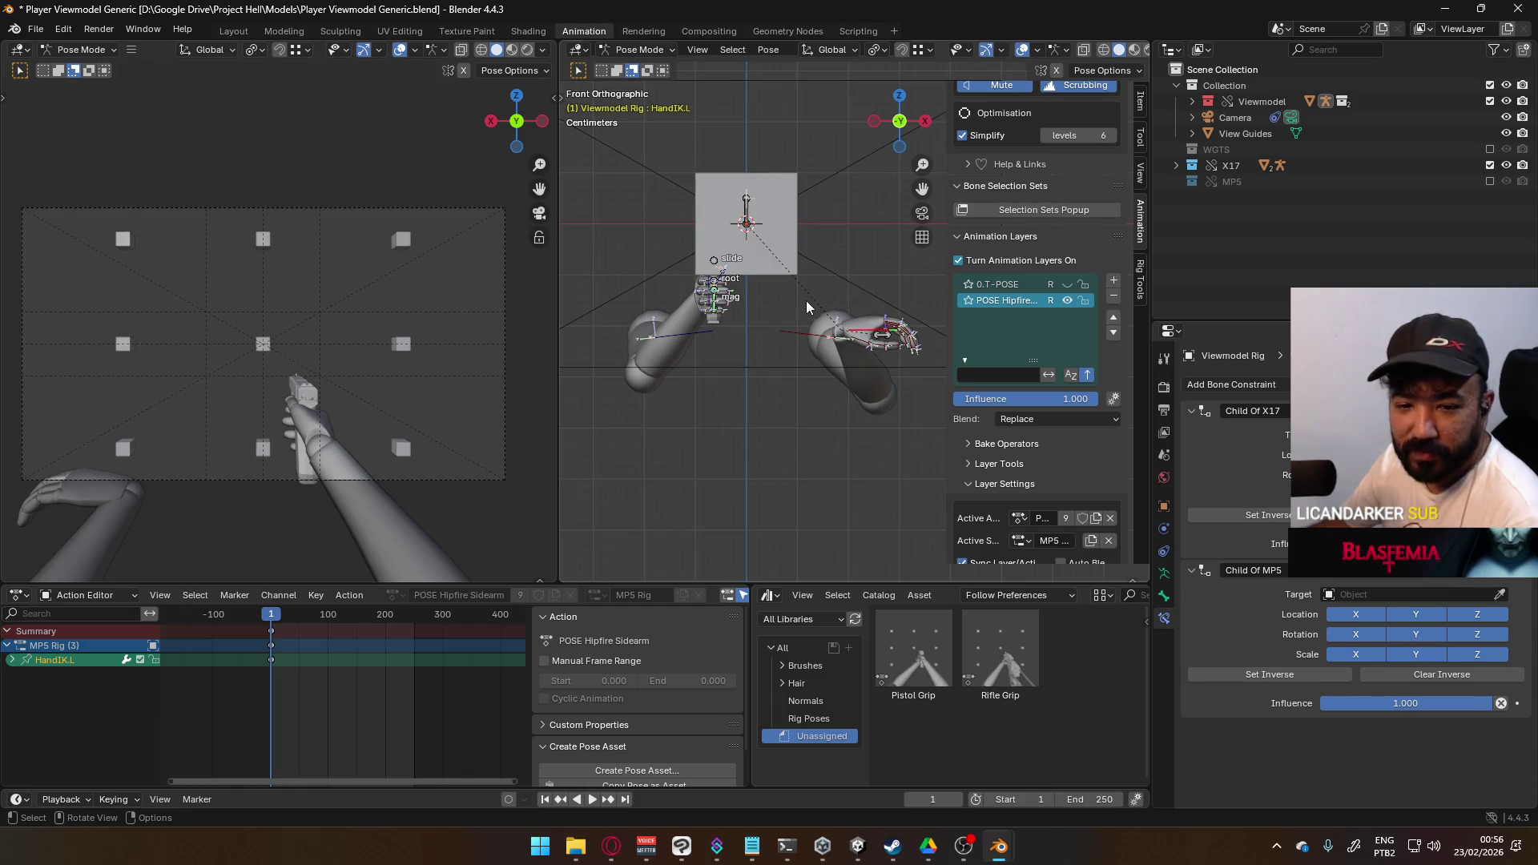
mouse_move(810, 286)
middle_down()
mouse_move(790, 313)
mouse_move(881, 440)
mouse_move(860, 471)
mouse_move(879, 469)
mouse_move(839, 354)
mouse_move(734, 377)
middle_up()
click(879, 469)
key(c)
mouse_move(705, 386)
mouse_down()
mouse_move(731, 329)
mouse_move(747, 471)
mouse_move(625, 485)
mouse_move(583, 463)
mouse_up()
right_click(583, 463)
mouse_move(583, 463)
middle_down()
mouse_move(694, 420)
mouse_move(723, 545)
middle_up()
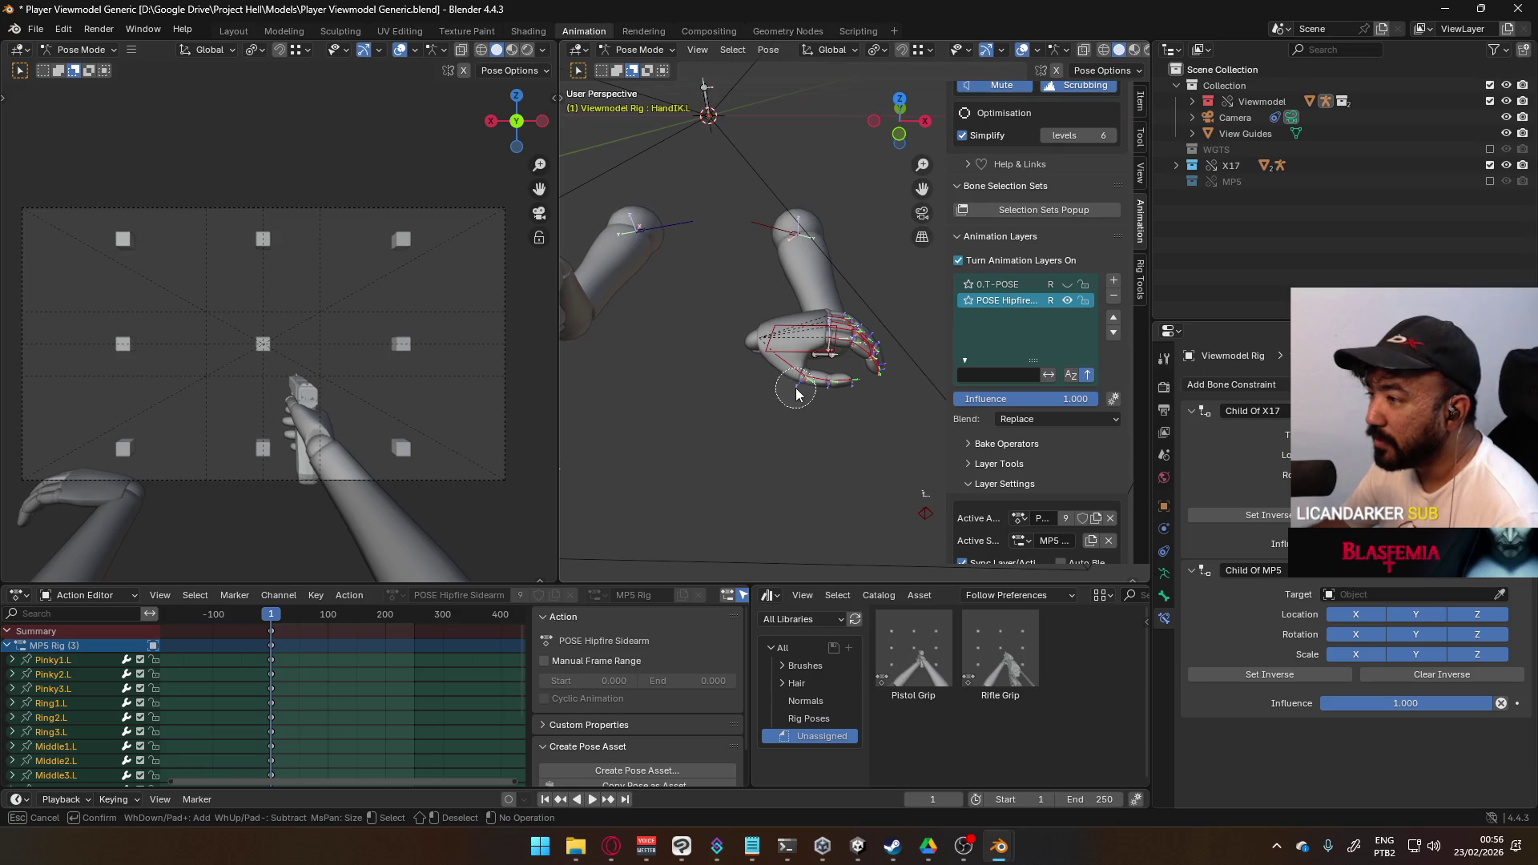
- Apply the Pistol Grip pose asset to the left hand's fingers and select HandIK.L
right_click(906, 642)
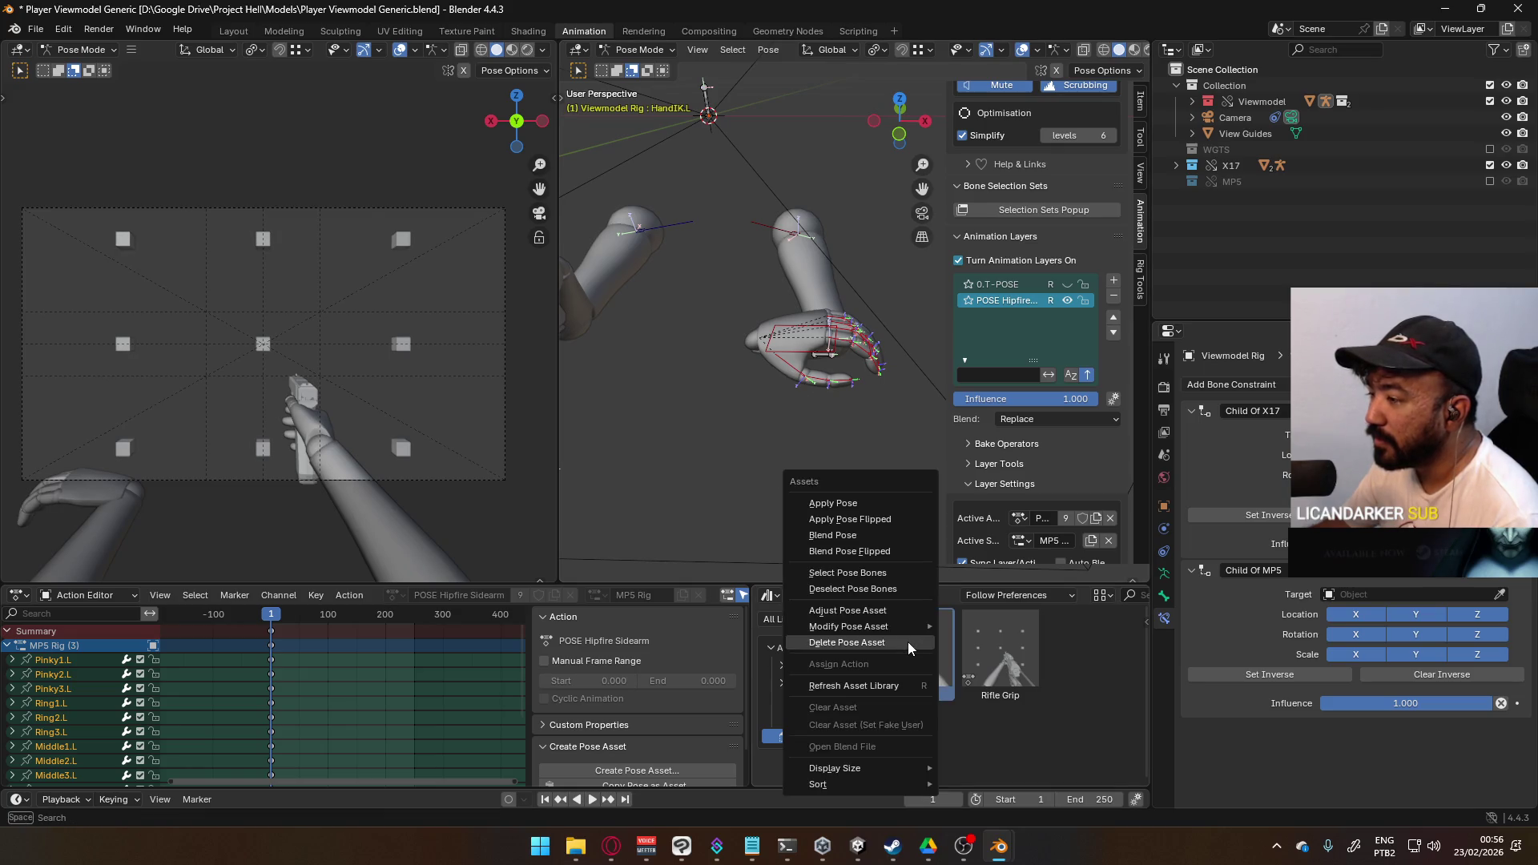
mouse_move(756, 427)
middle_down()
mouse_move(789, 415)
mouse_move(774, 349)
mouse_move(801, 330)
mouse_move(867, 401)
mouse_move(825, 419)
middle_up()
click(890, 335)
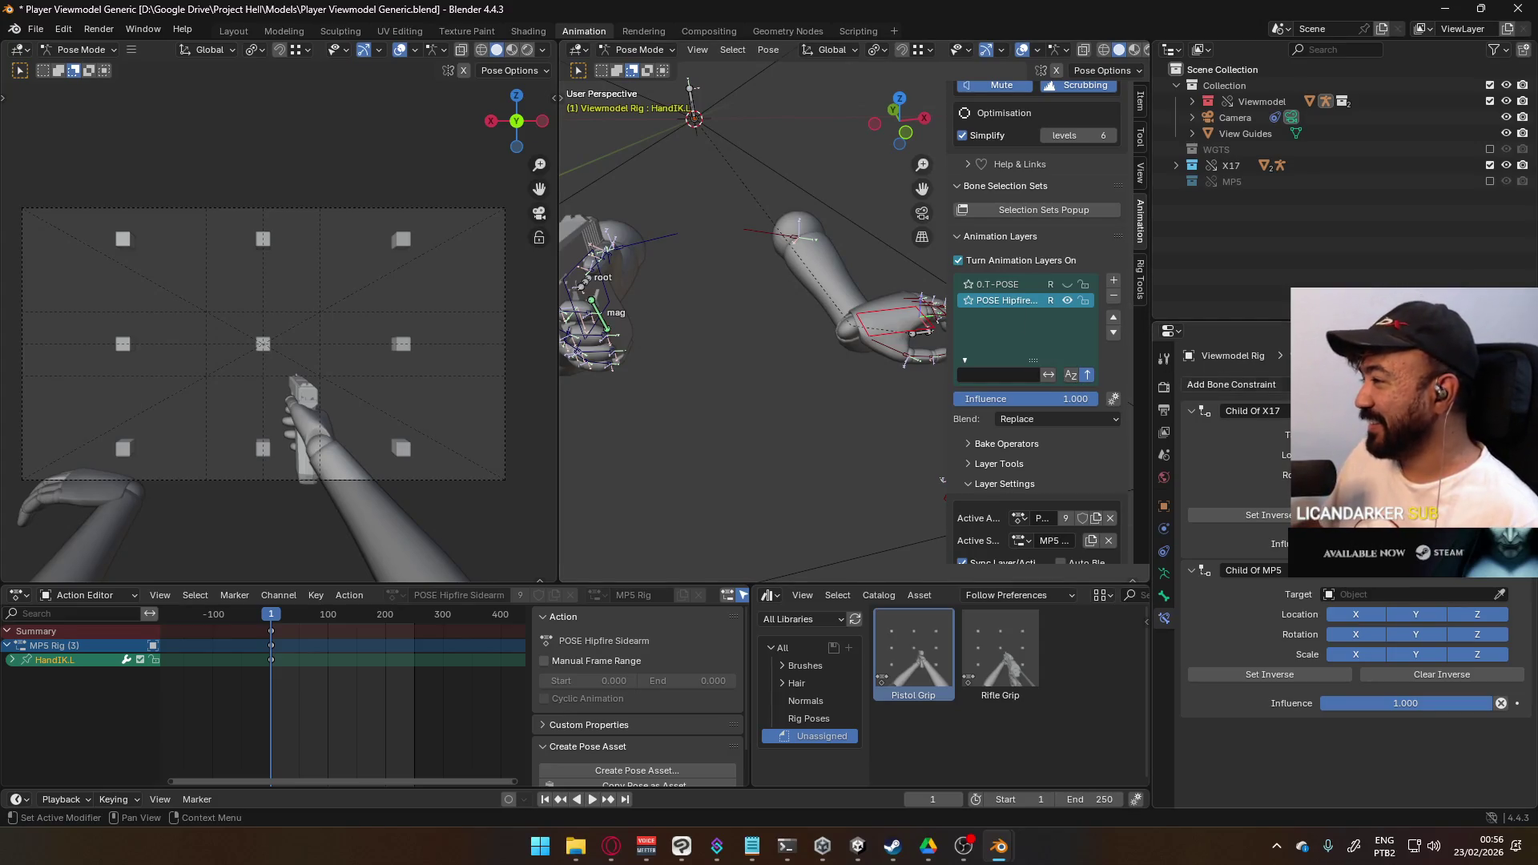
right_click(1394, 544)
- Insert keyframes on the enabled state of the Child Of and Child Of MP5 constraints
click(1394, 448)
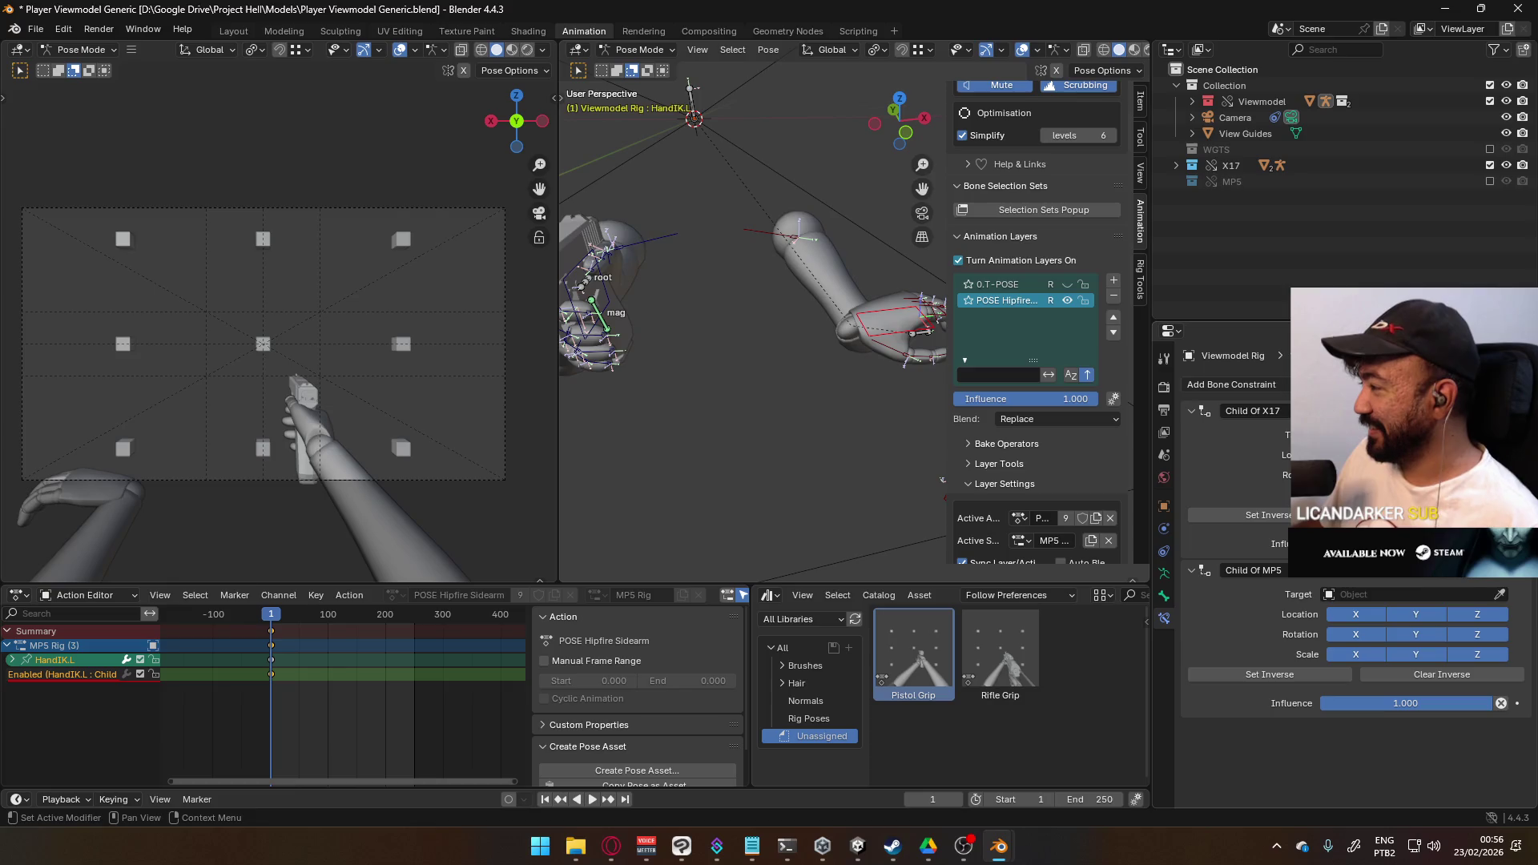
right_click(1472, 579)
click(1394, 561)
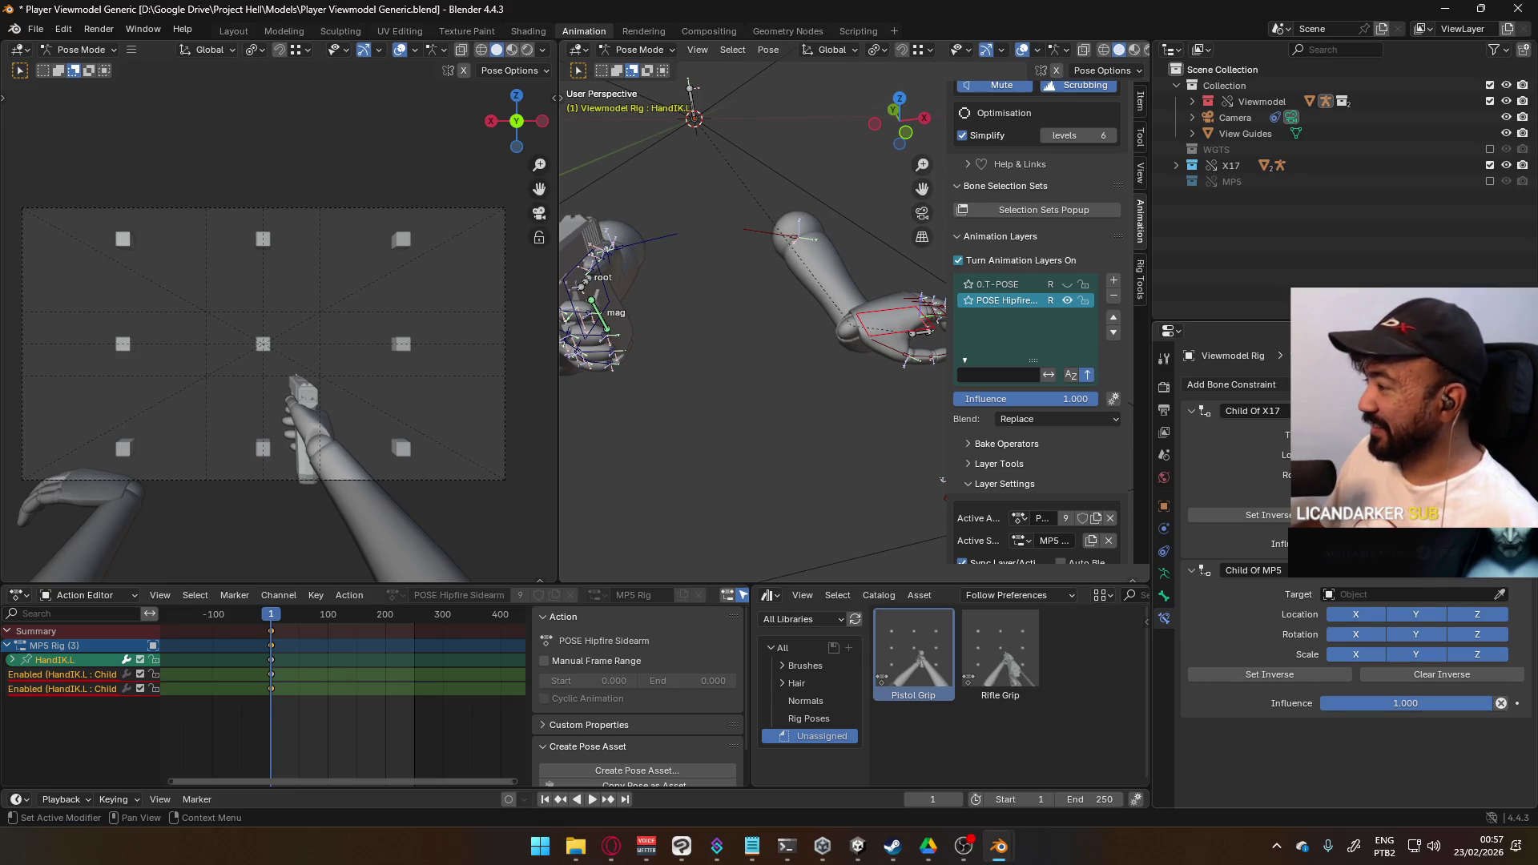
click(1410, 594)
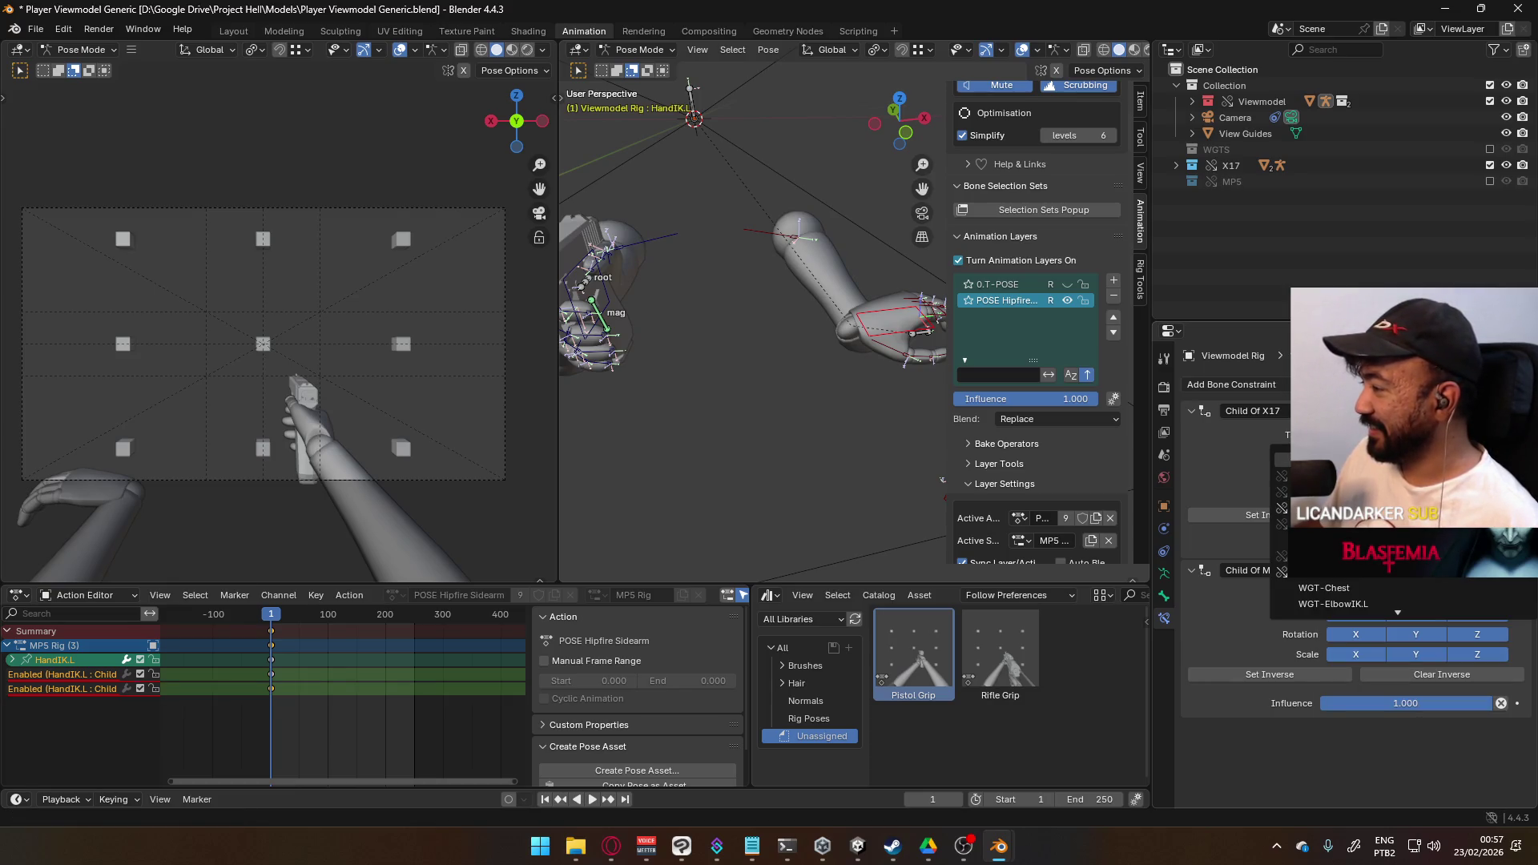
scroll(1362, 604, down, 3)
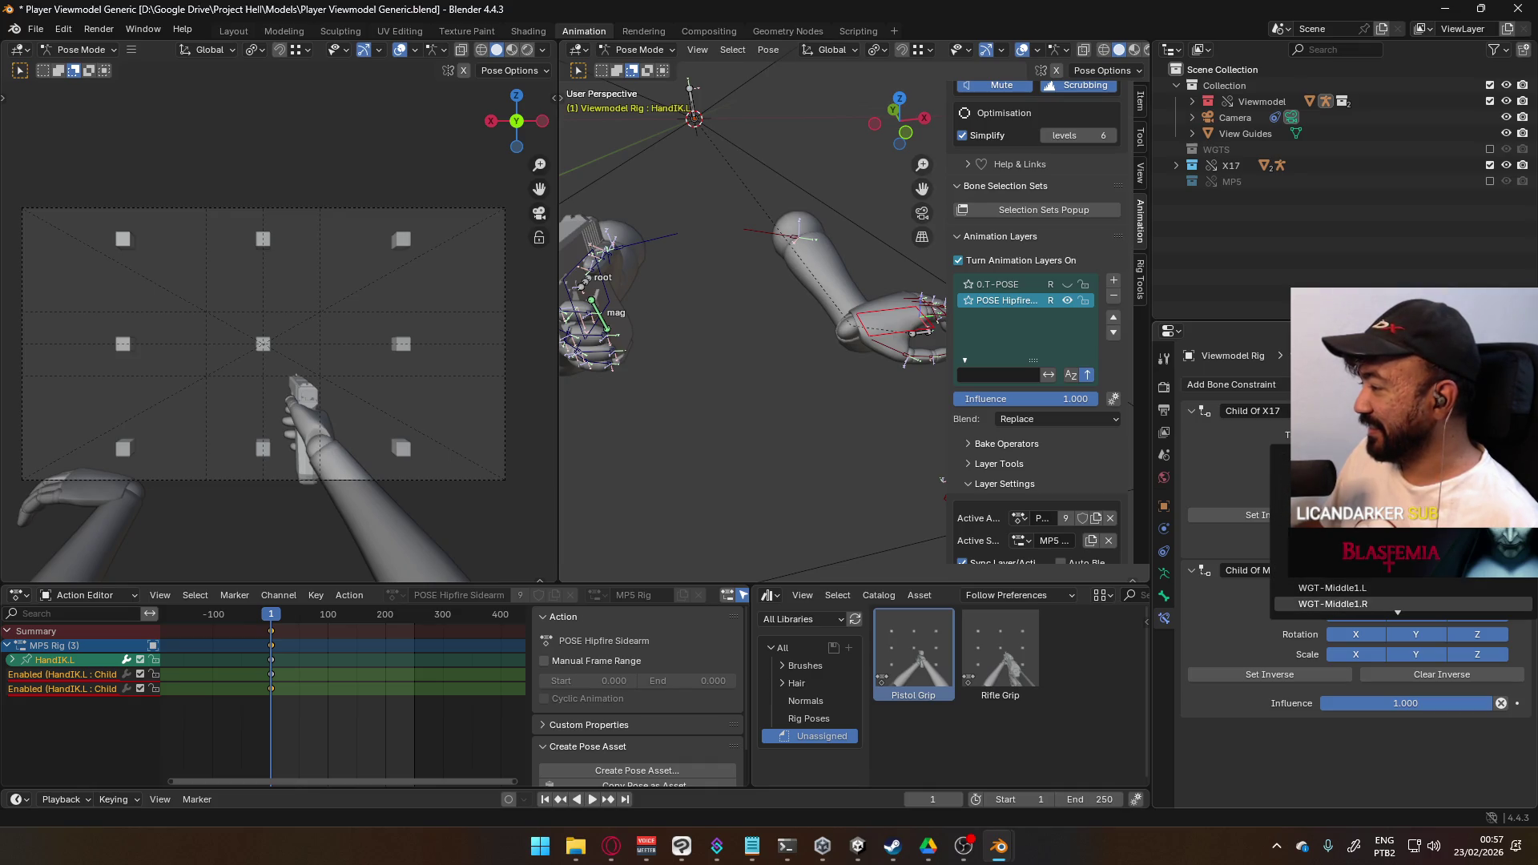
scroll(1362, 604, down, 4)
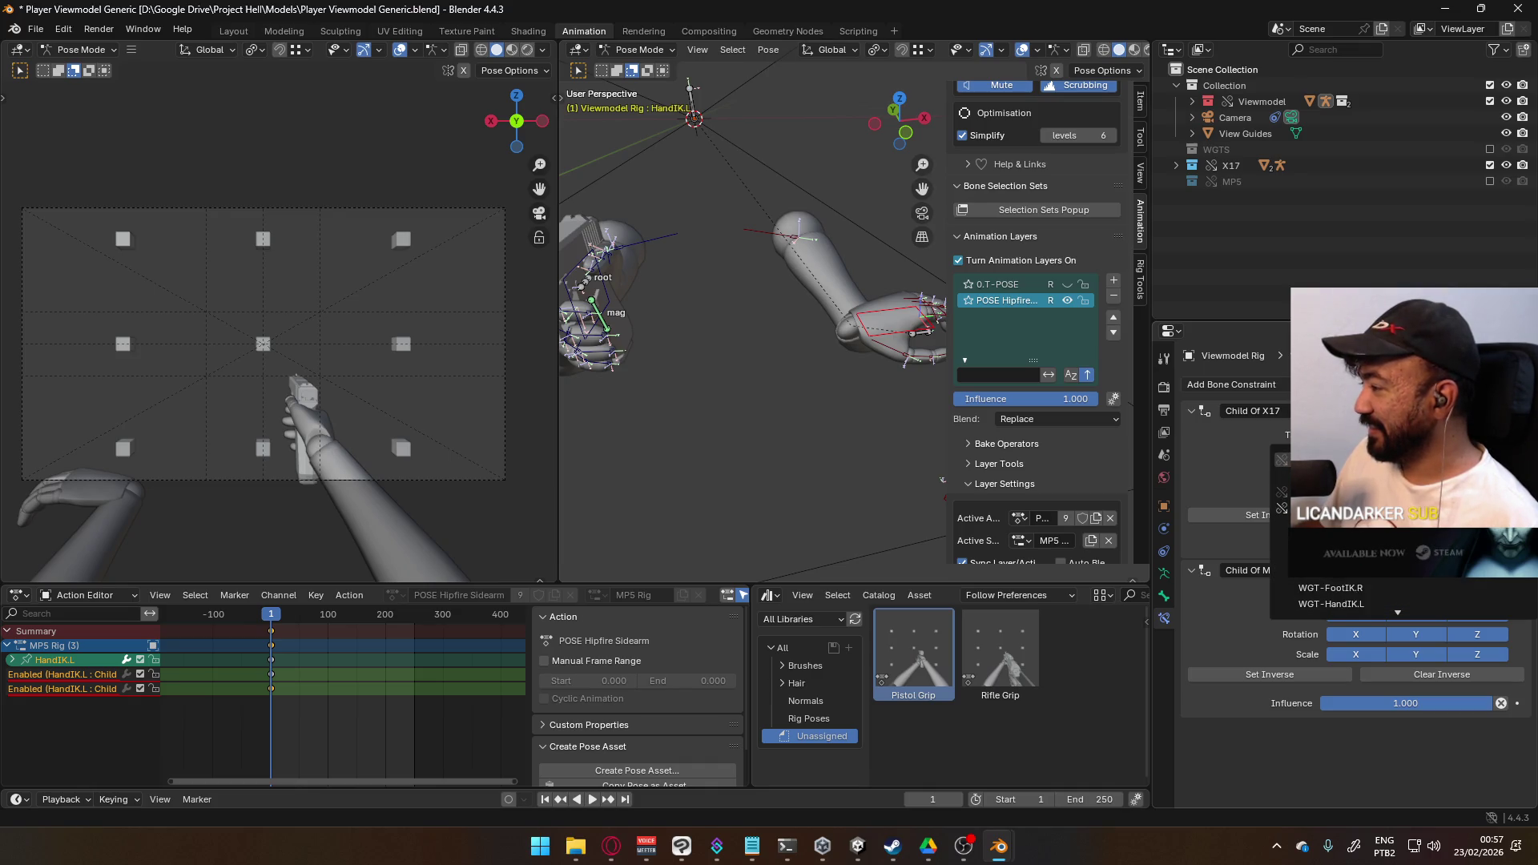
scroll(1361, 604, down, 4)
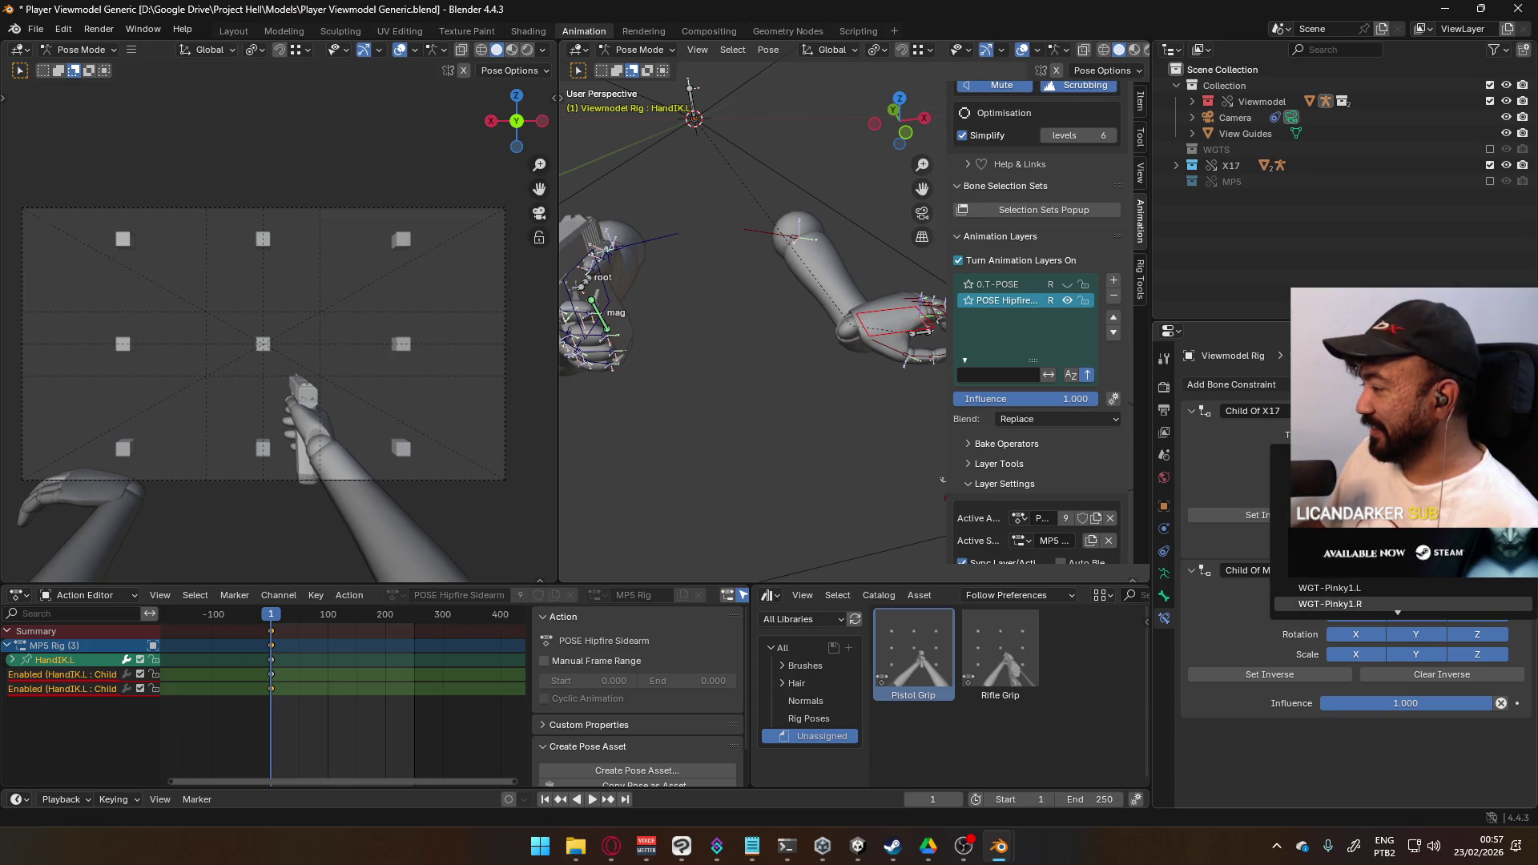
scroll(1361, 604, down, 5)
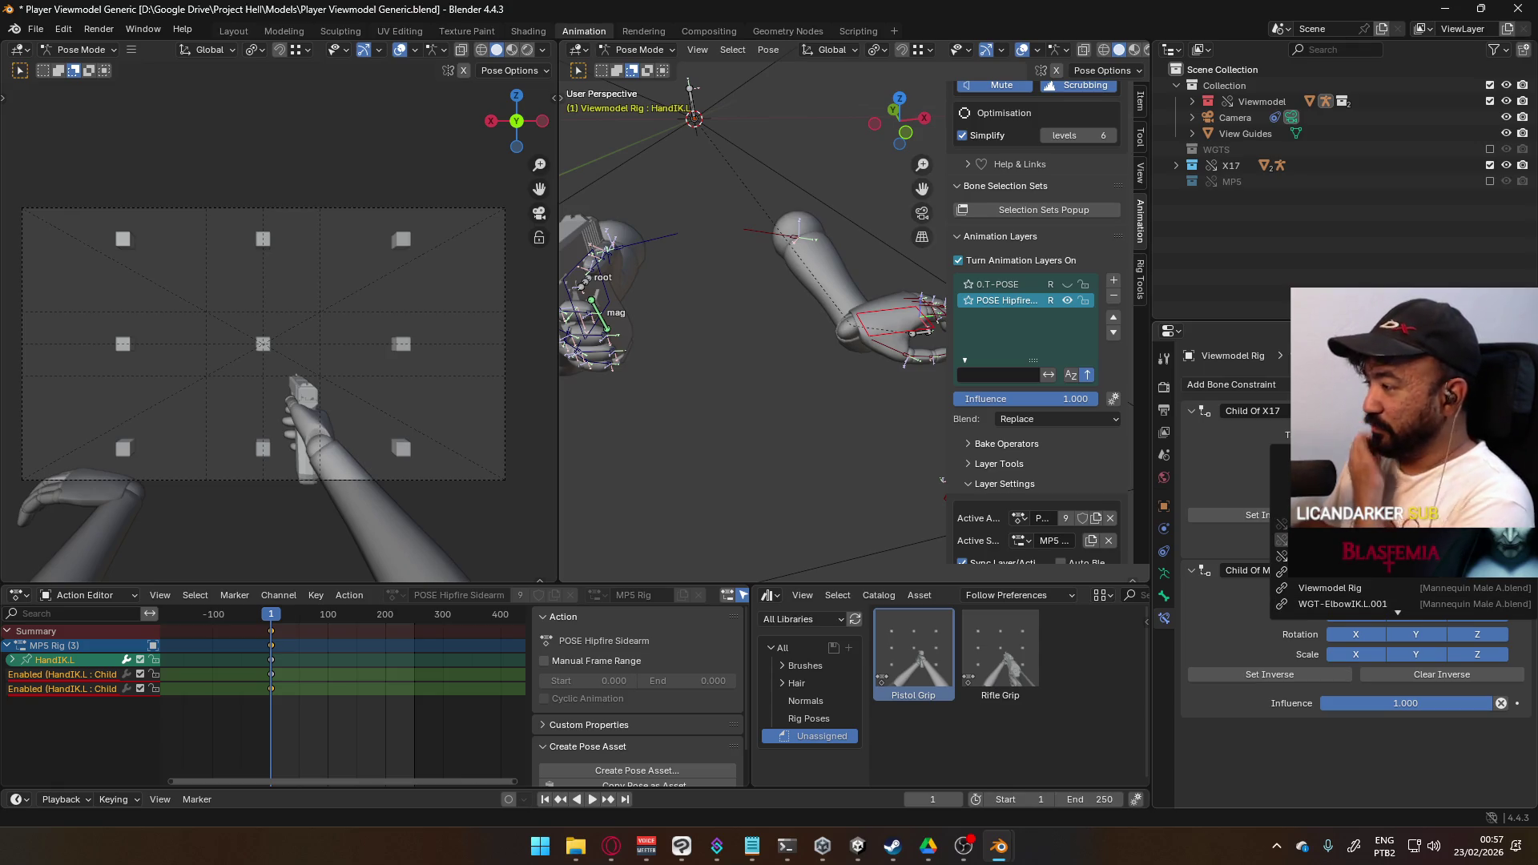
key(Escape)
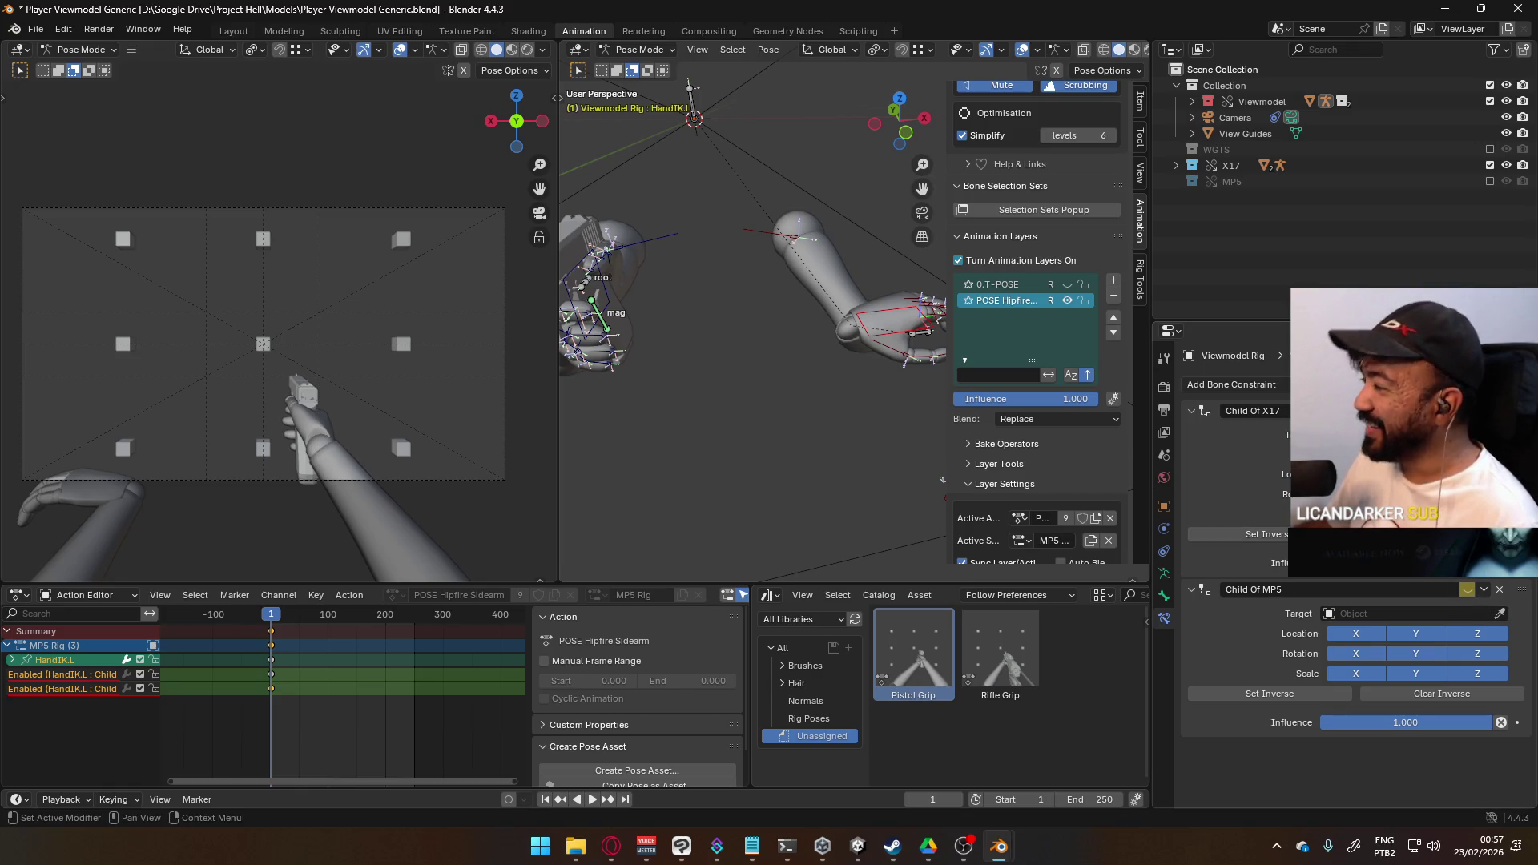
- Enable Child Of MP5, target MP5 Rig's mag bone, and set inverse
click(1466, 590)
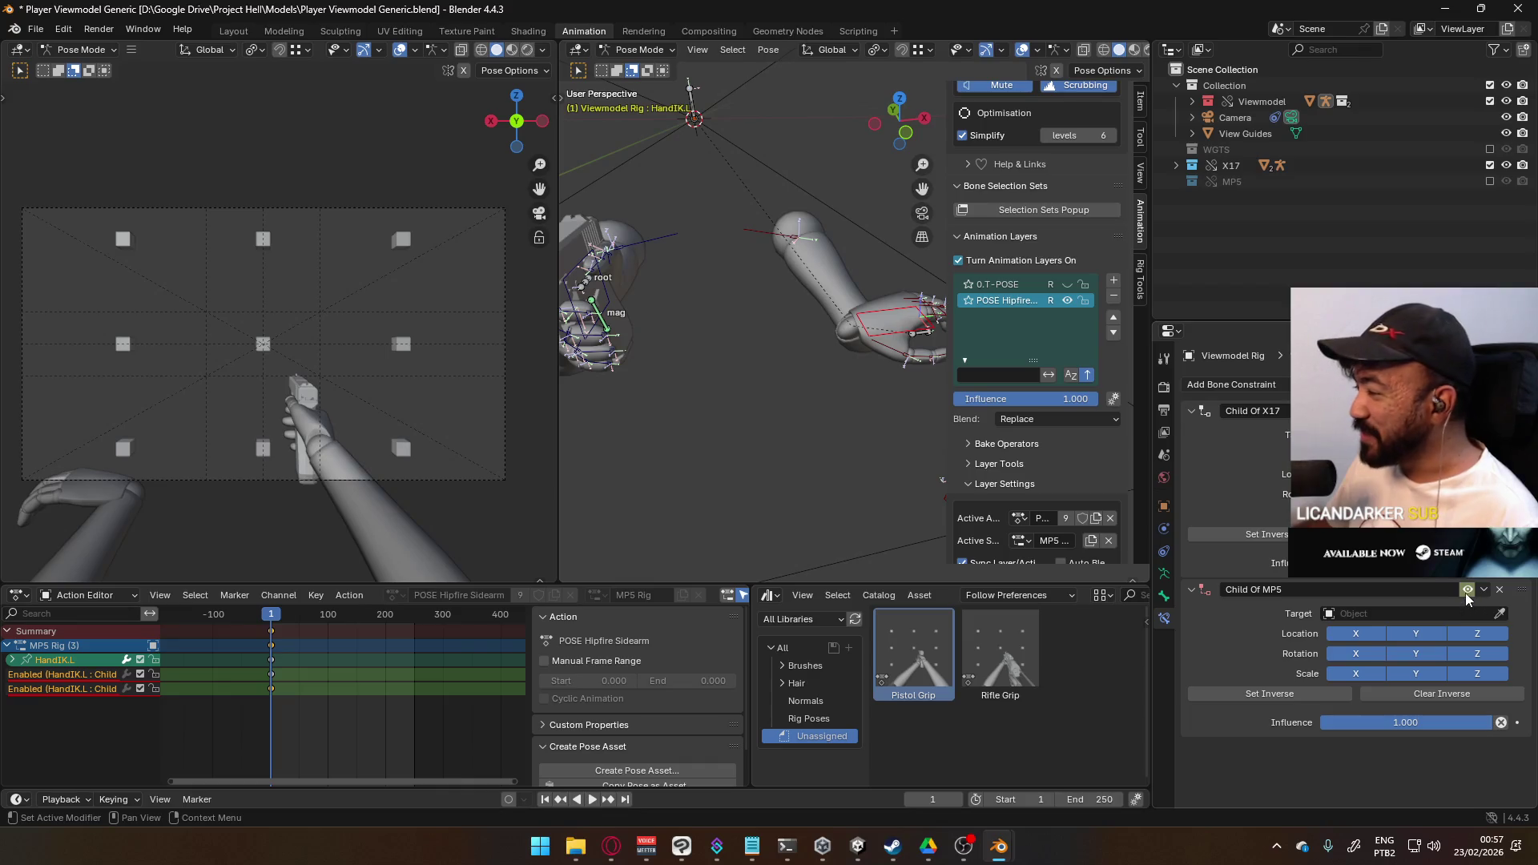
click(1410, 614)
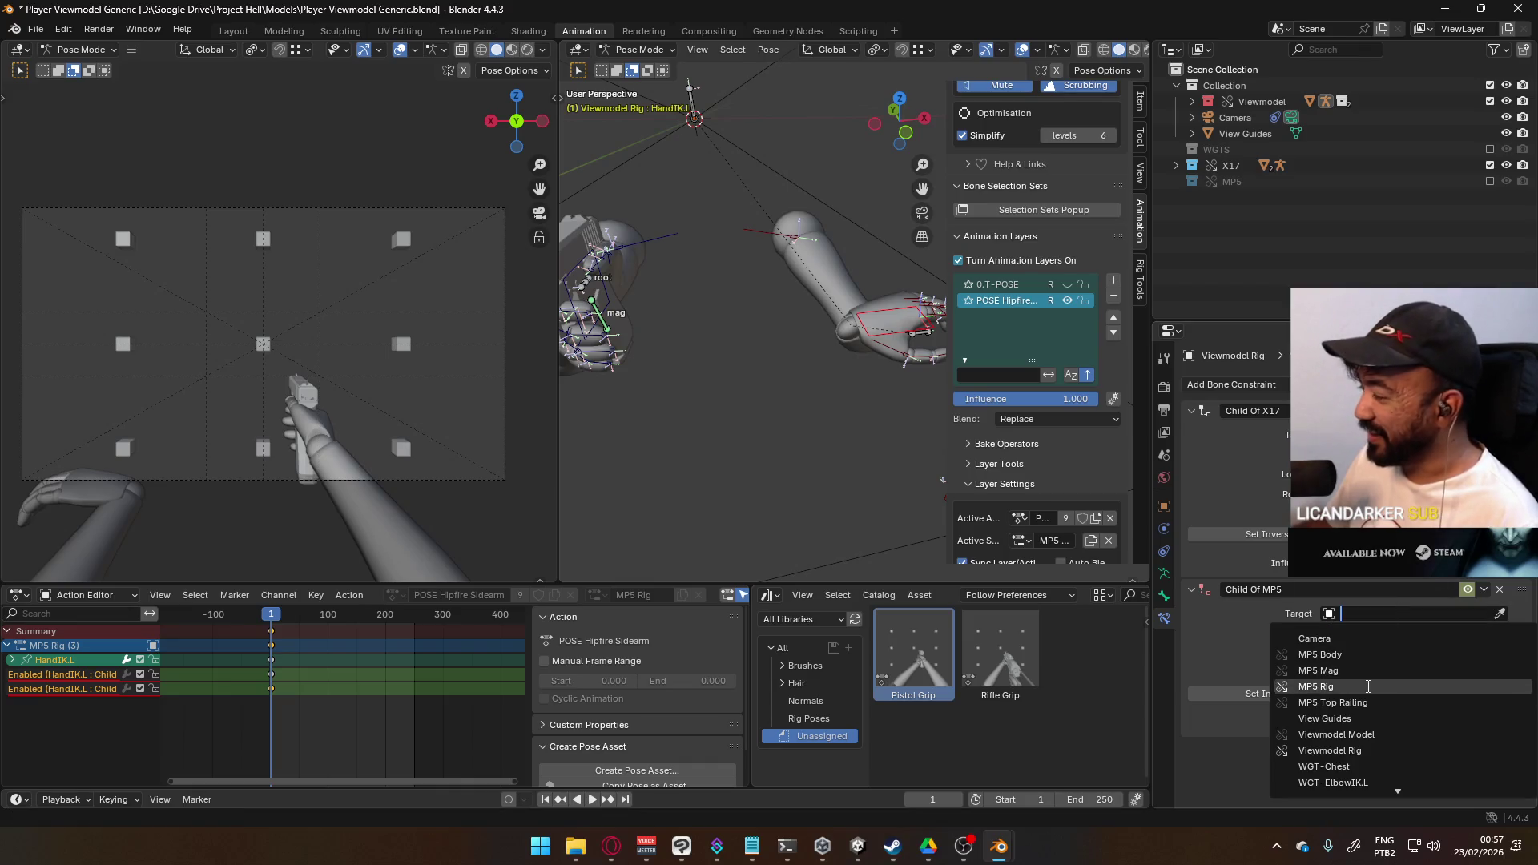
click(1368, 687)
click(1371, 632)
text(mag)
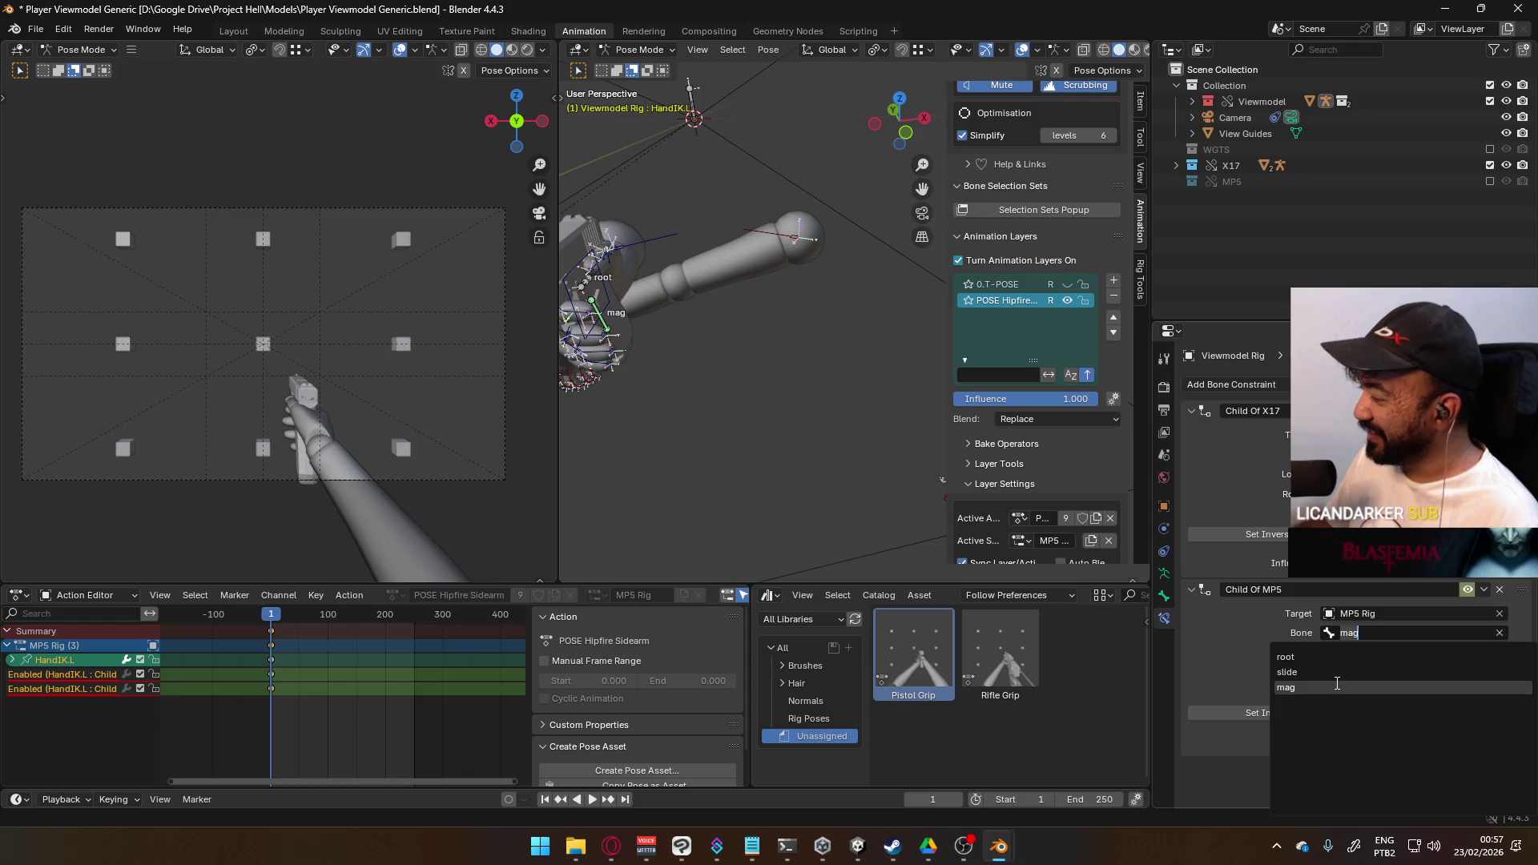
click(1333, 684)
scroll(757, 339, down, 3)
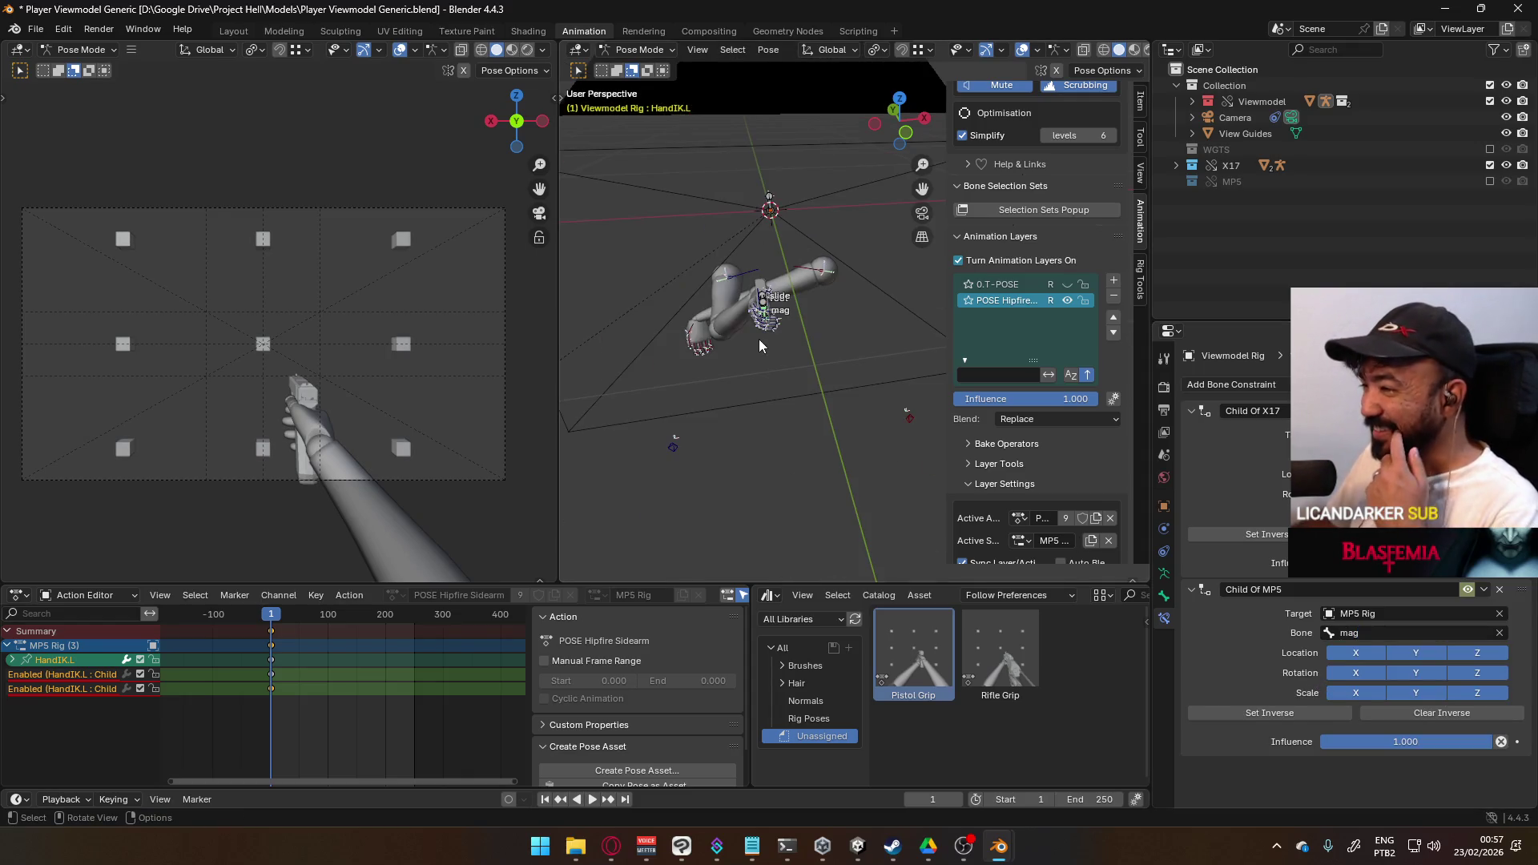
click(1302, 712)
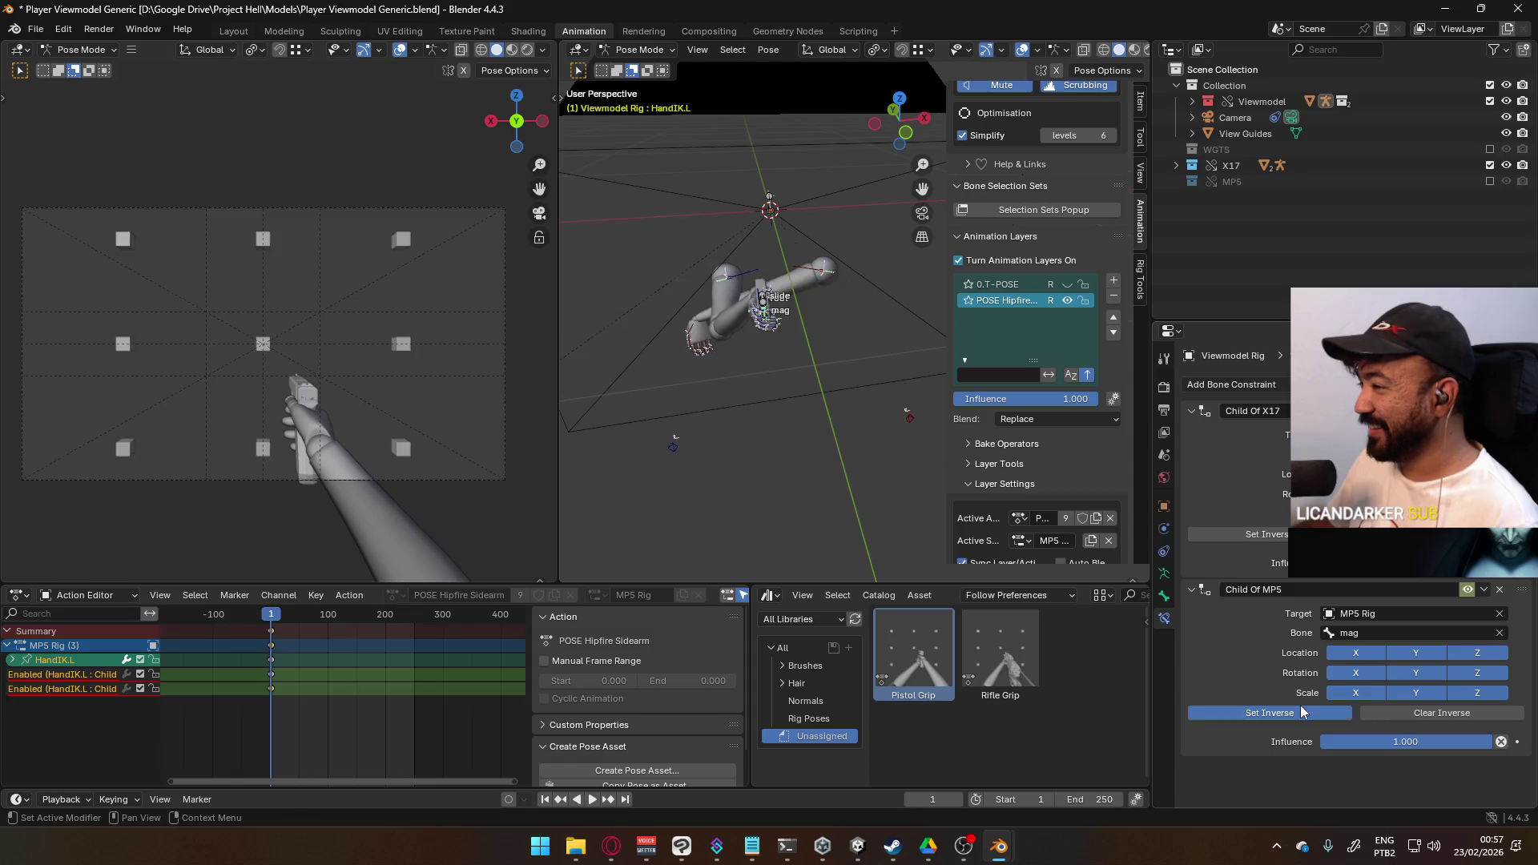
mouse_move(834, 318)
middle_down()
mouse_move(915, 331)
mouse_move(894, 314)
middle_up()
- Rotate the left hand −85° around Z and move it beside the right hand
key(KP_1)
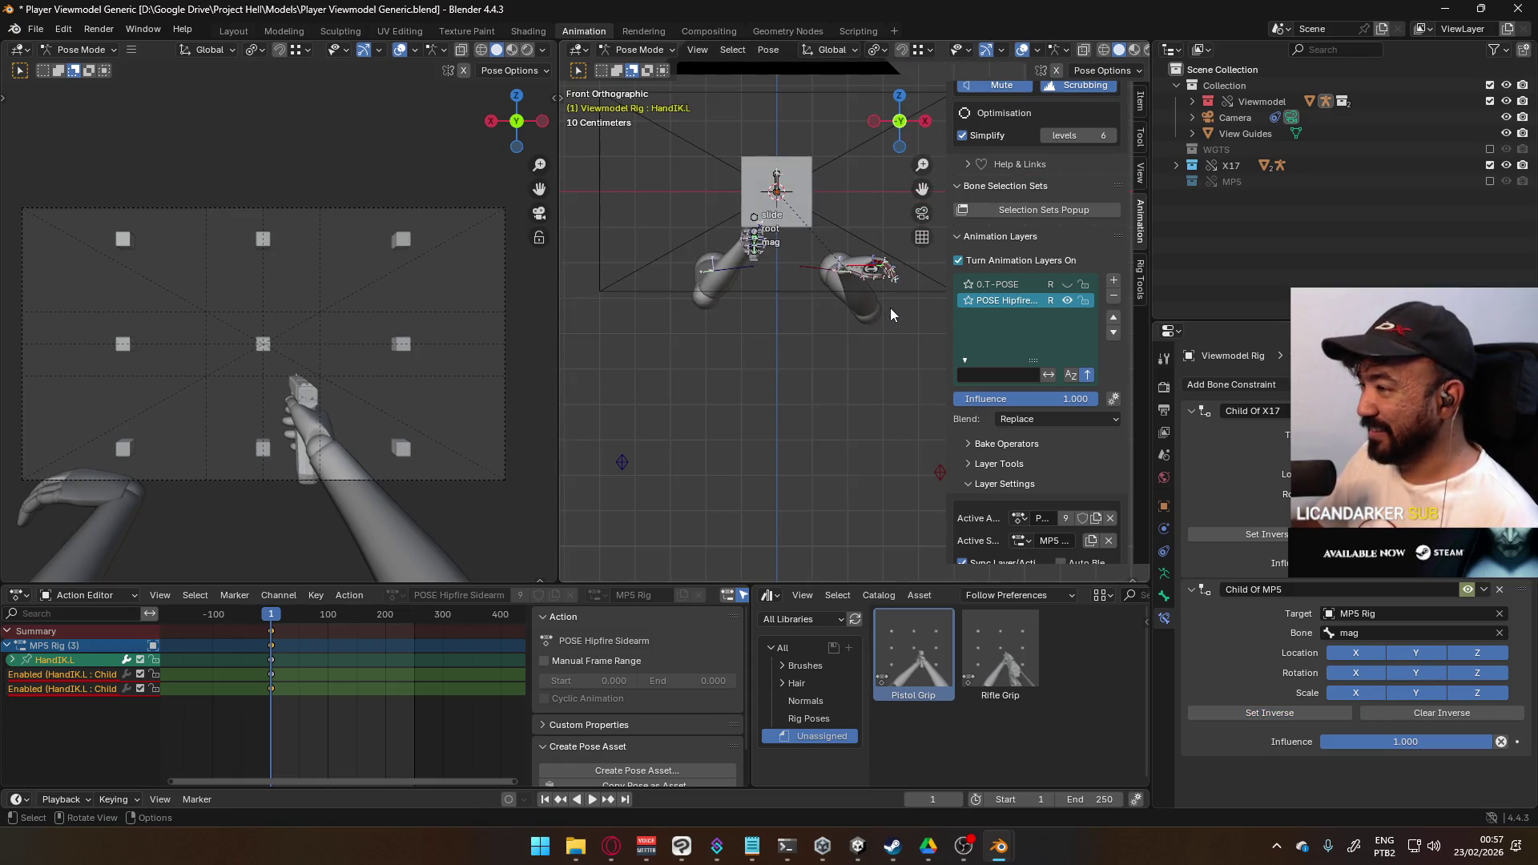
shift+middle_drag(796, 334, 783, 420)
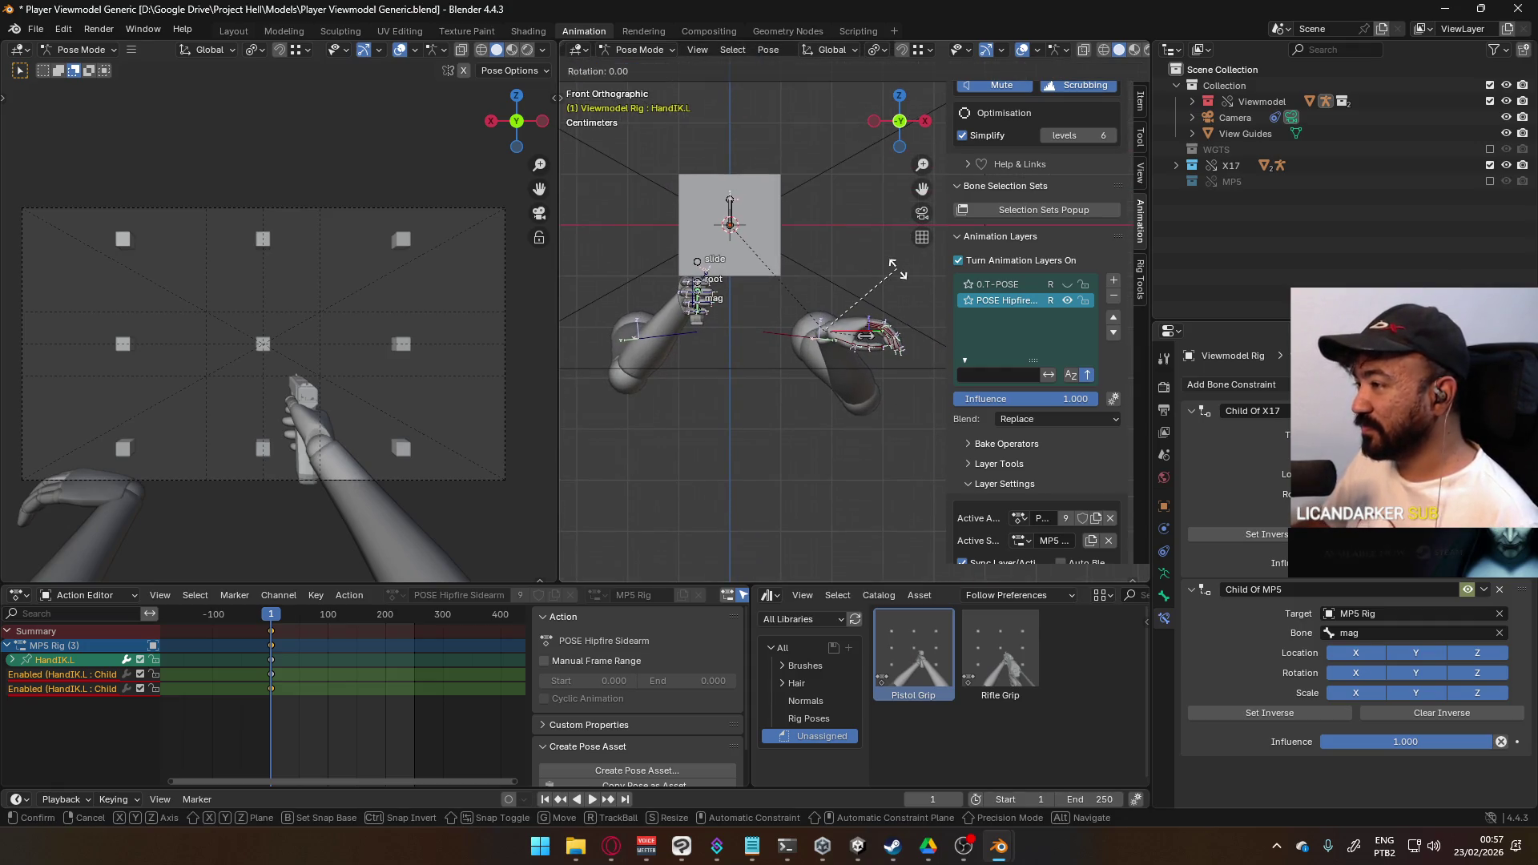
key(r)
key(z)
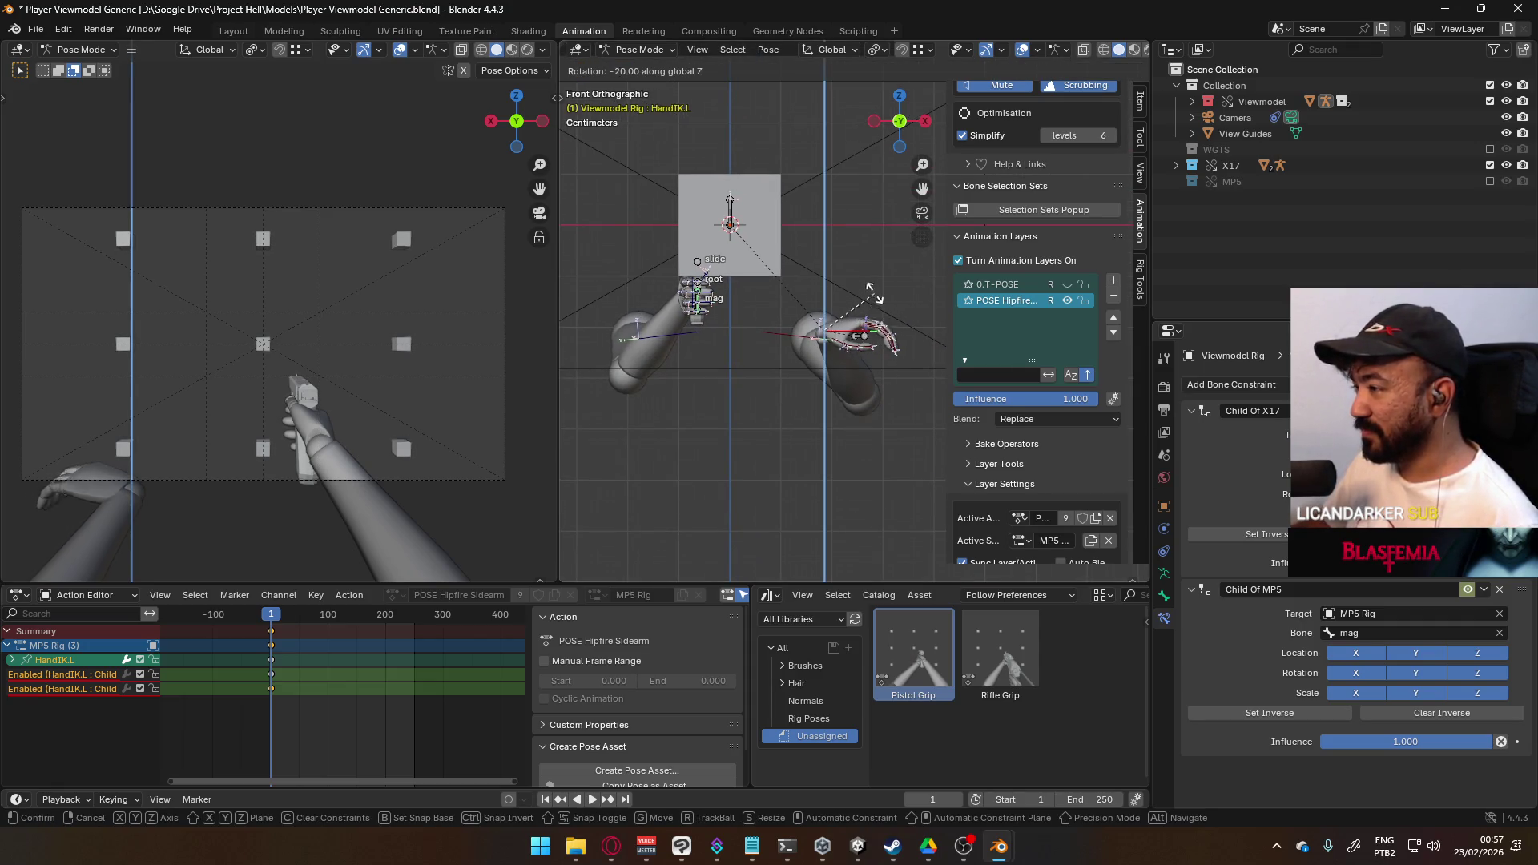
click(817, 241)
key(r)
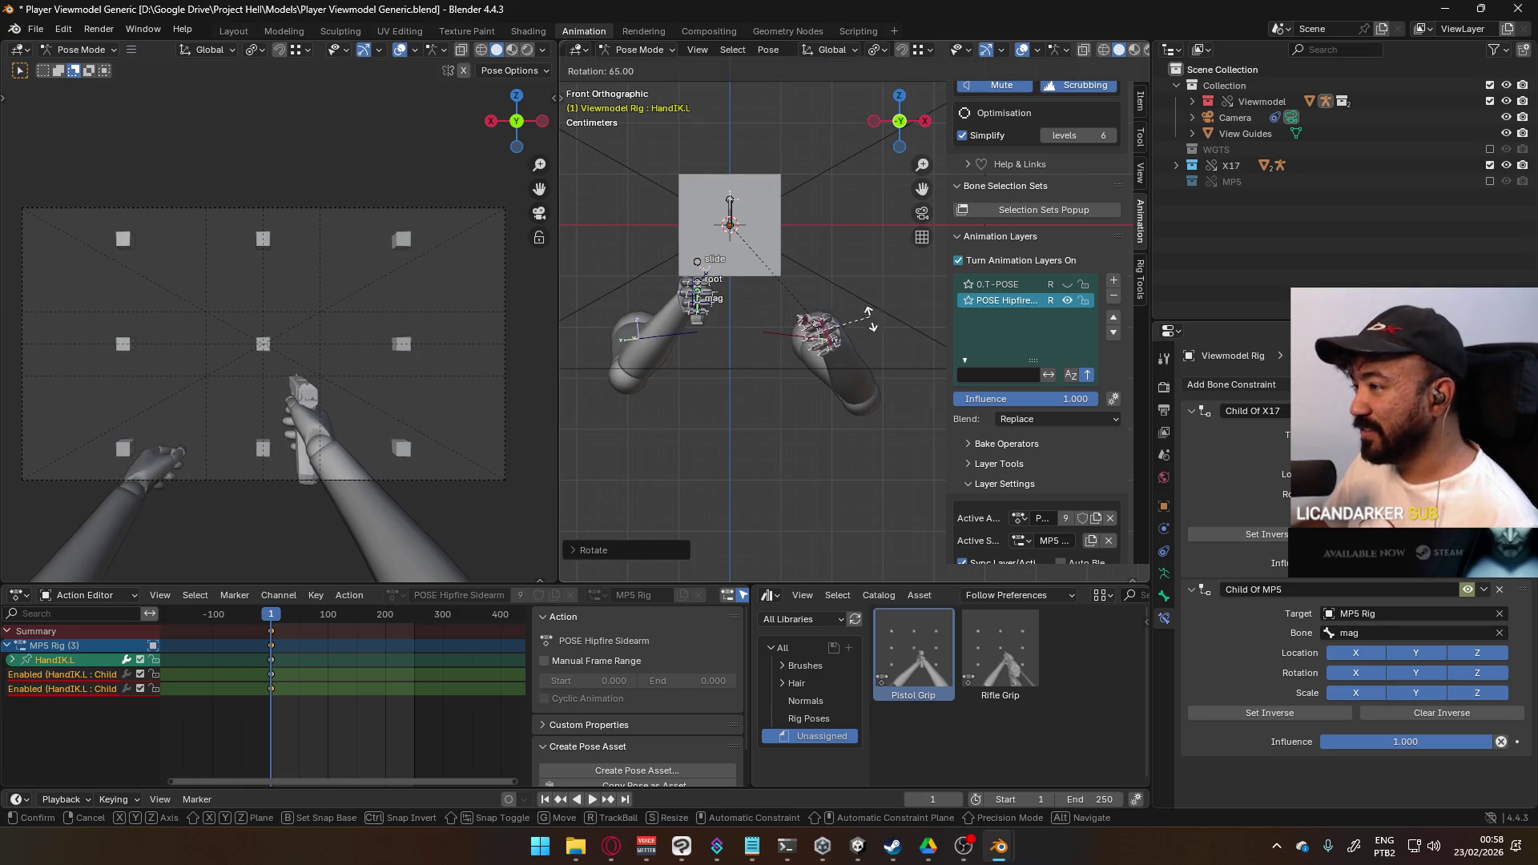
click(869, 316)
ctrl+middle_drag(869, 316, 861, 328)
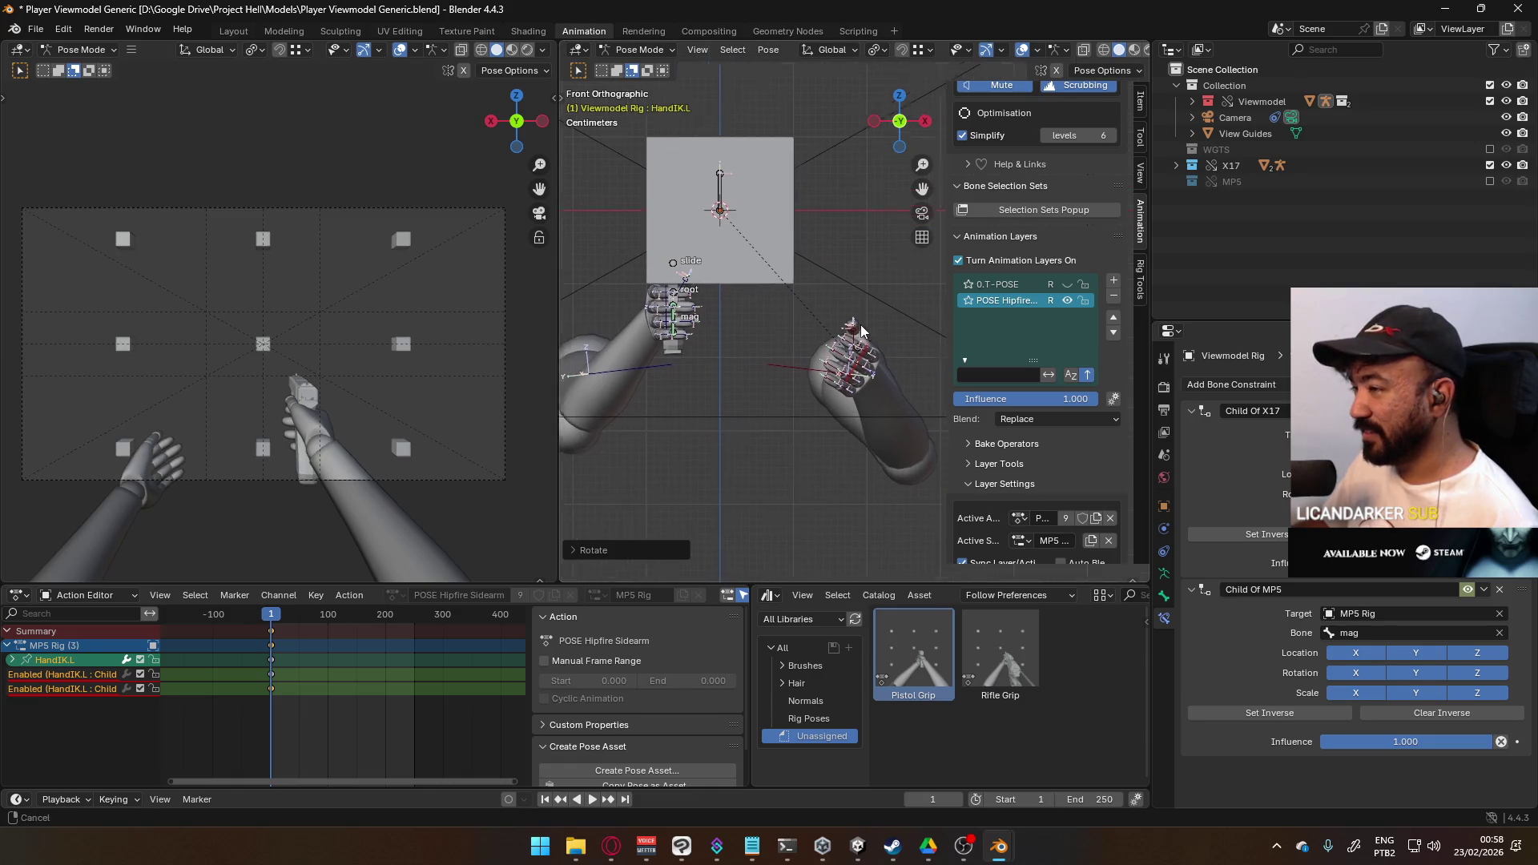
key(g)
click(715, 306)
- Refine the left hand's rotation and position against the pistol grip
mouse_move(716, 307)
middle_down()
mouse_move(763, 319)
mouse_move(642, 324)
mouse_move(786, 300)
mouse_move(753, 306)
mouse_move(809, 328)
mouse_move(737, 340)
middle_up()
scroll(791, 319, up, 2)
key(r)
click(862, 303)
key(g)
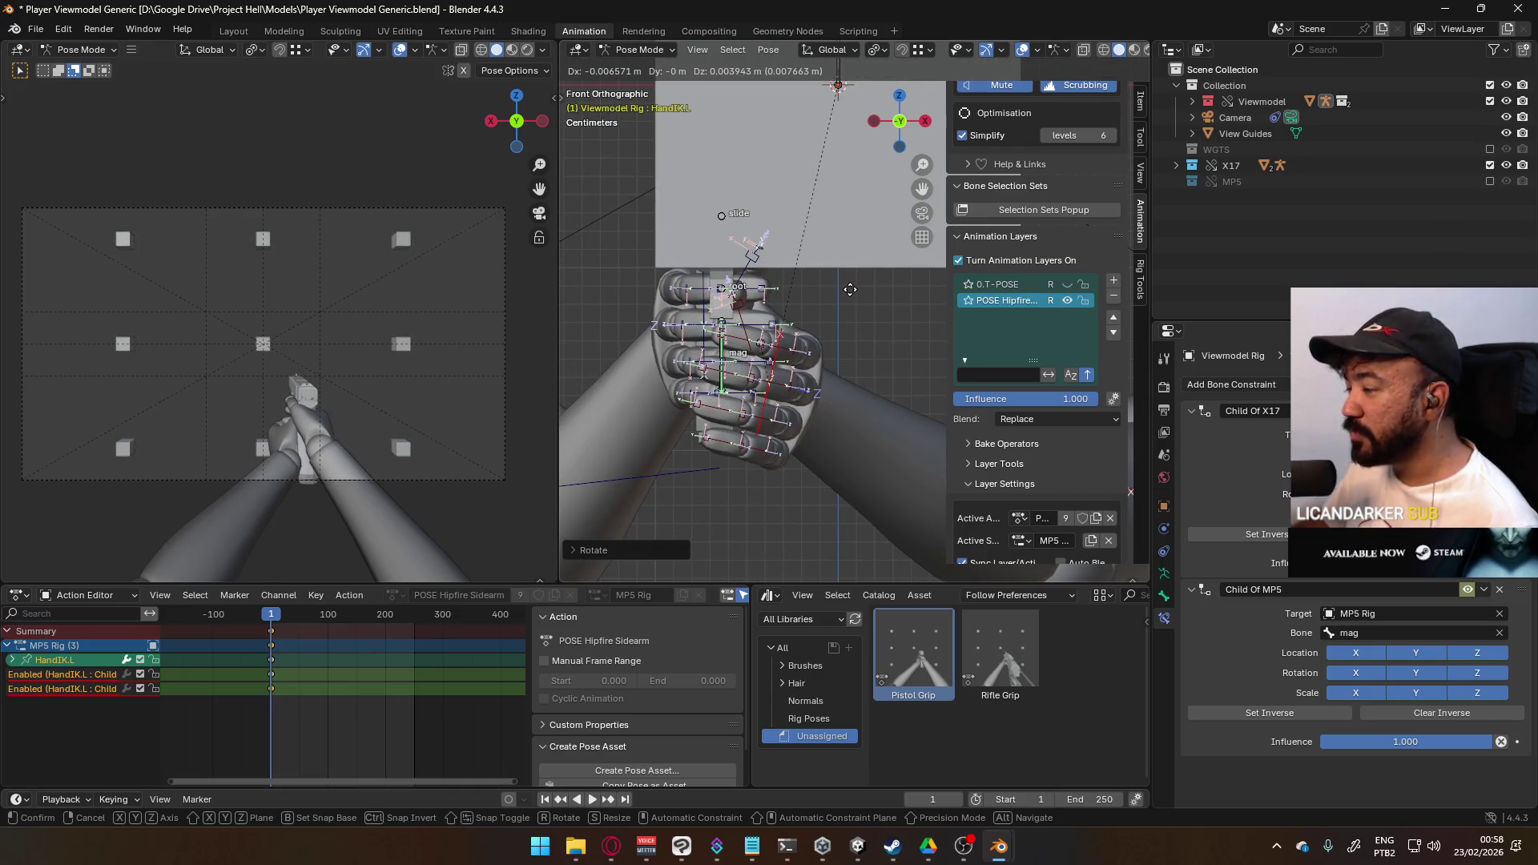
click(850, 289)
mouse_move(858, 295)
middle_down()
mouse_move(755, 320)
mouse_move(843, 319)
mouse_move(834, 333)
middle_up()
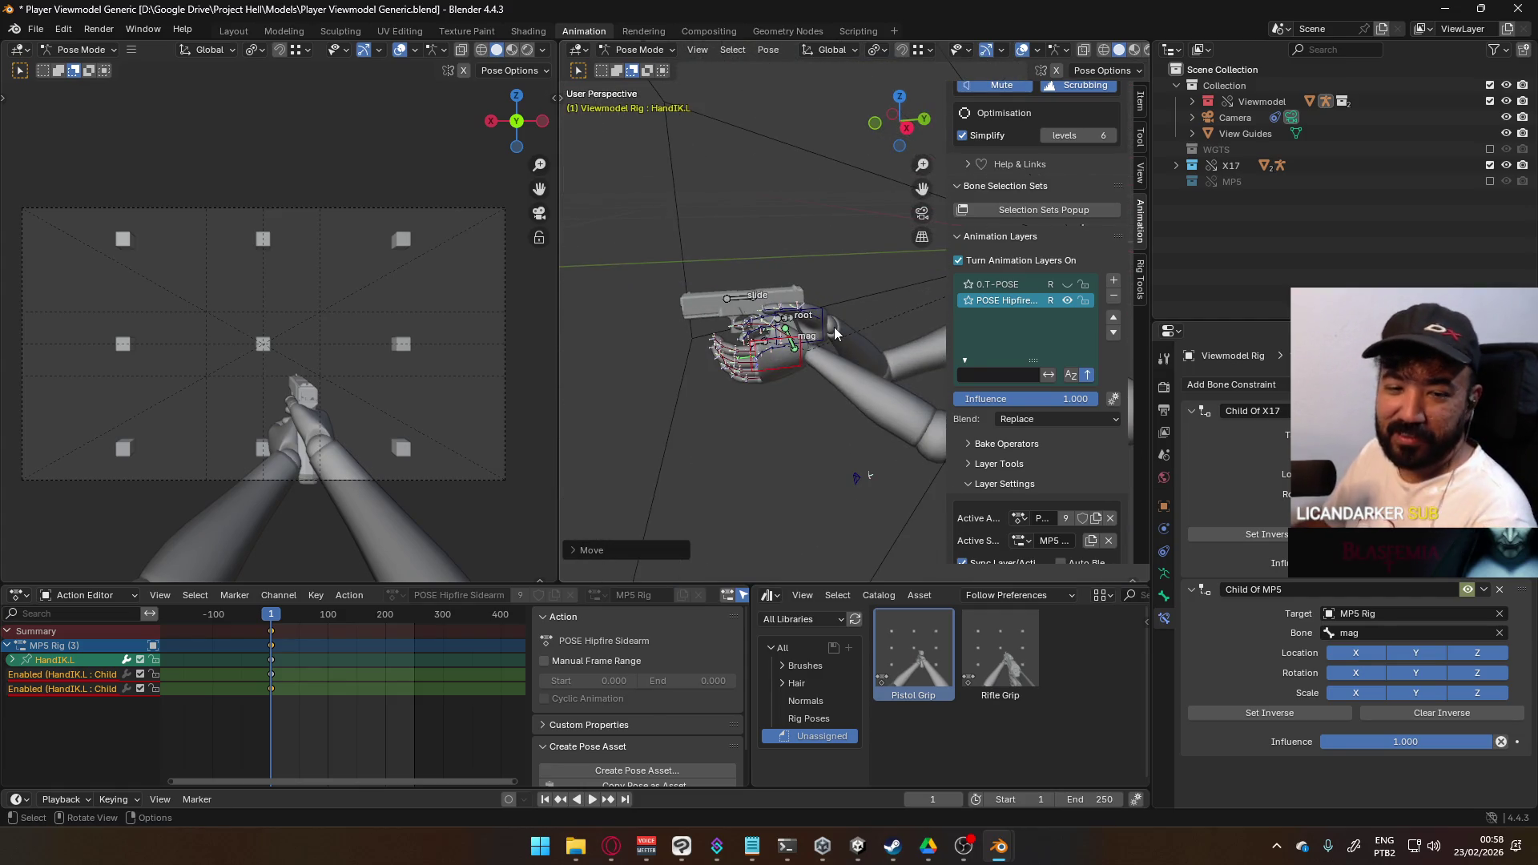
- In right and front views, offset the left hand to wrap around the right hand
key(KP_3)
scroll(834, 333, up, 5)
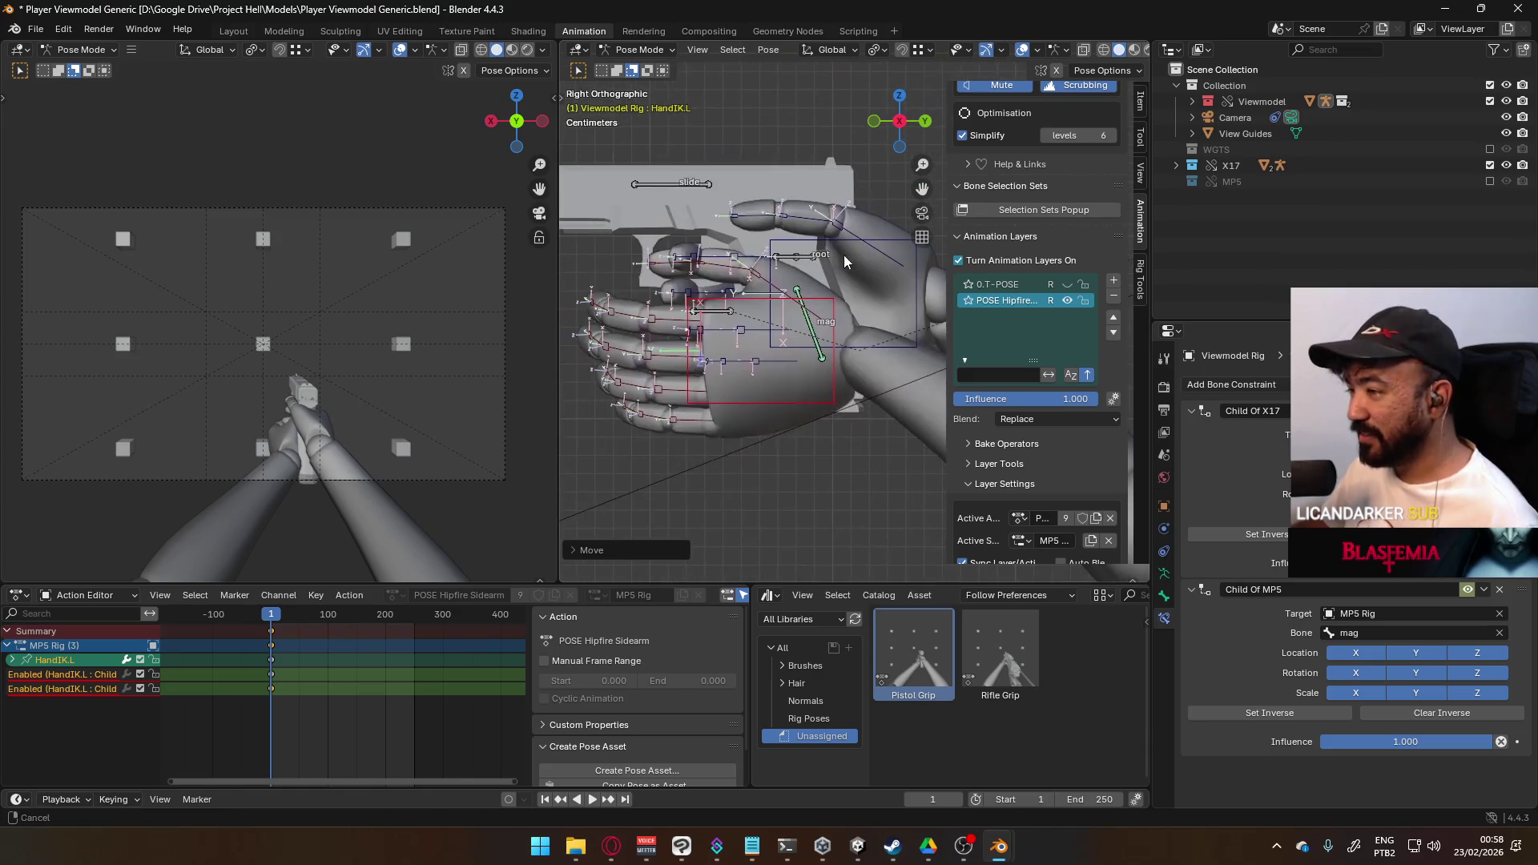
key(g)
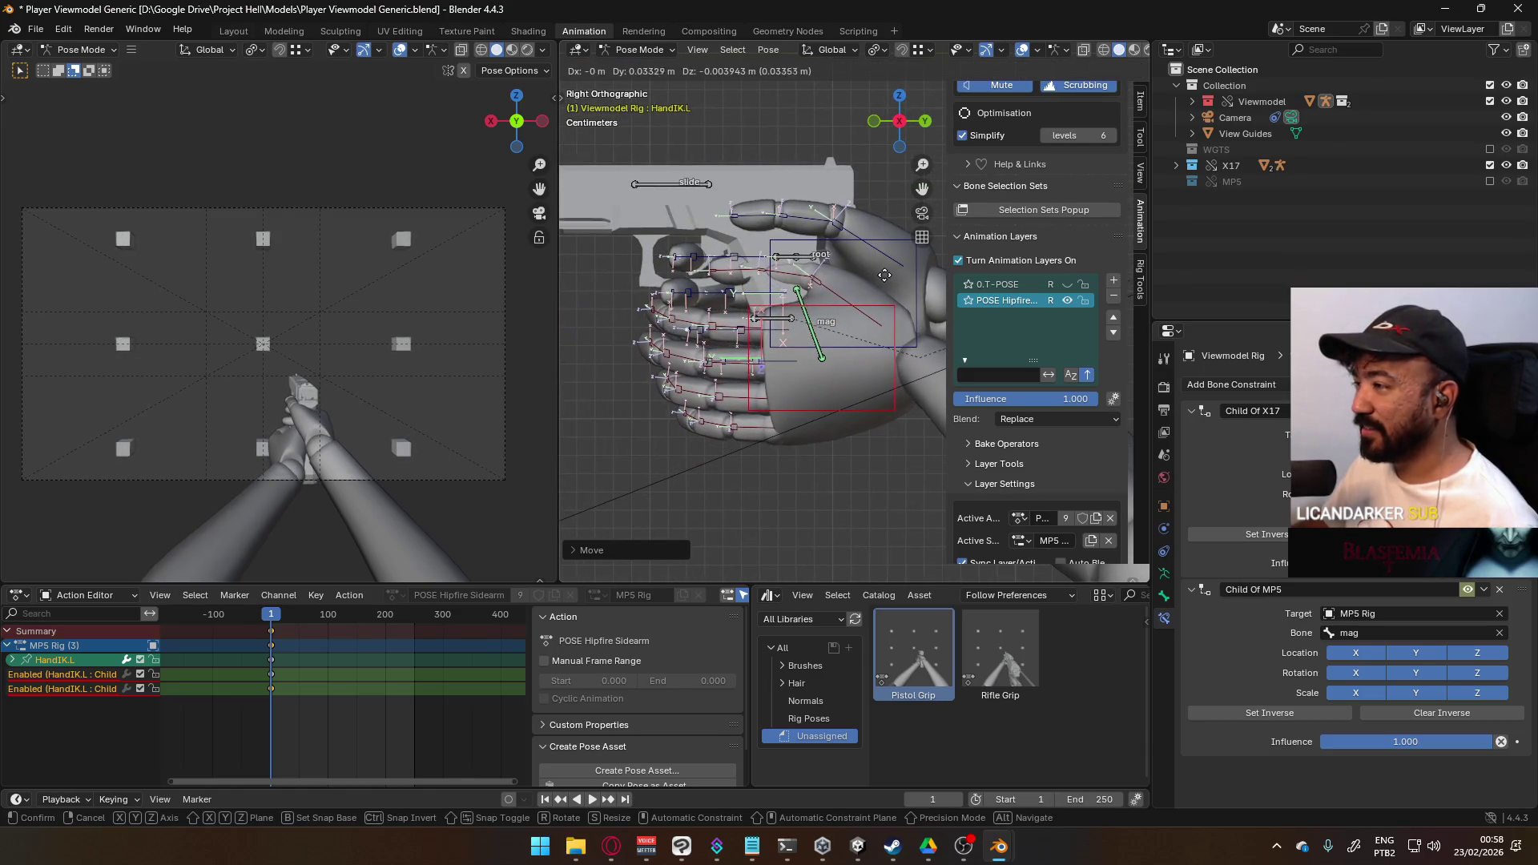
click(881, 281)
middle_drag(881, 281, 925, 283)
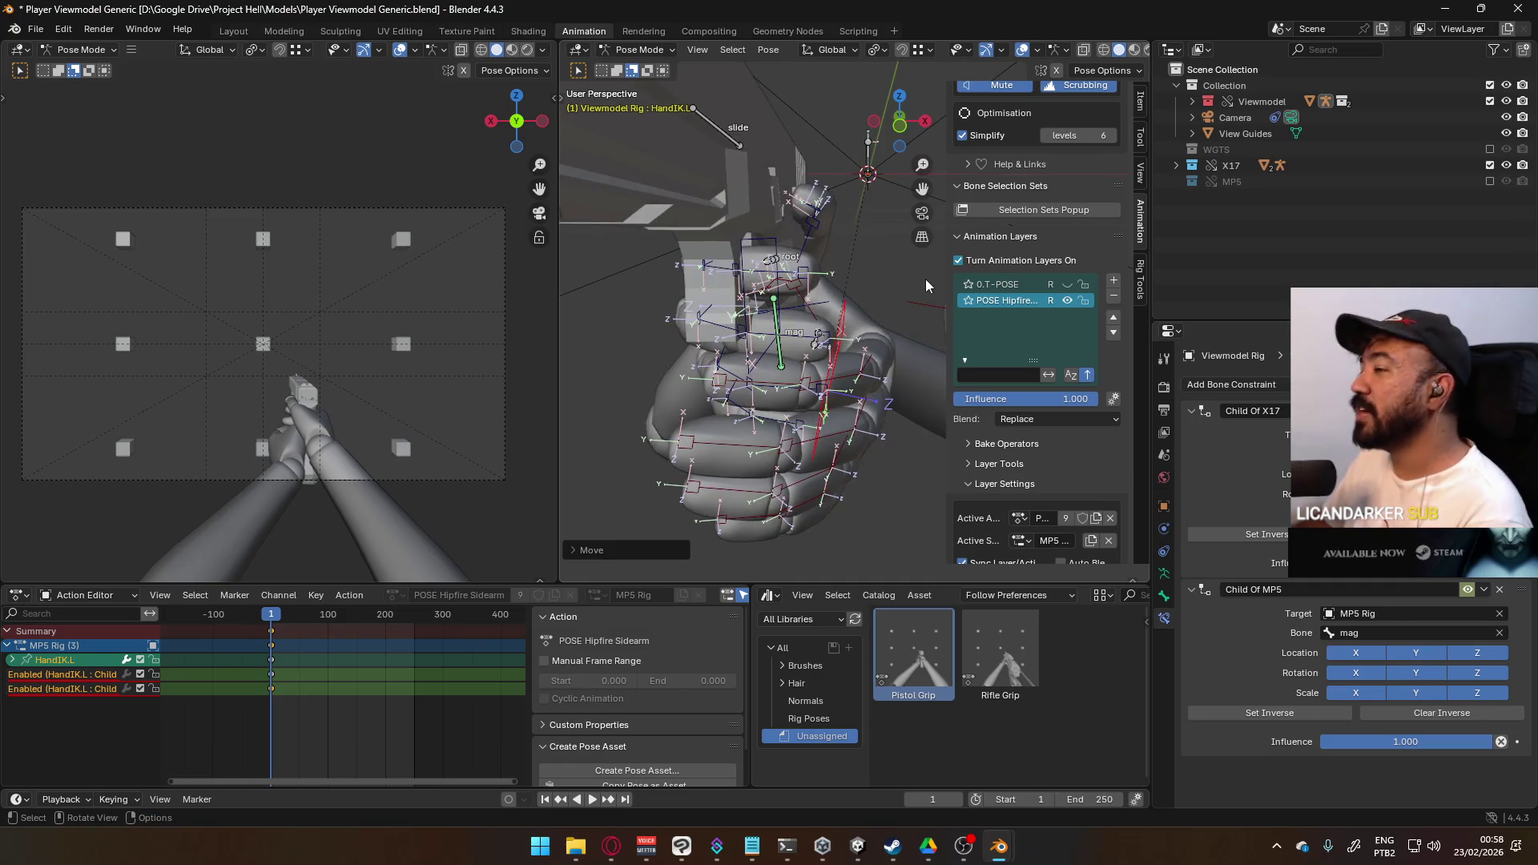
key(KP_1)
key(g)
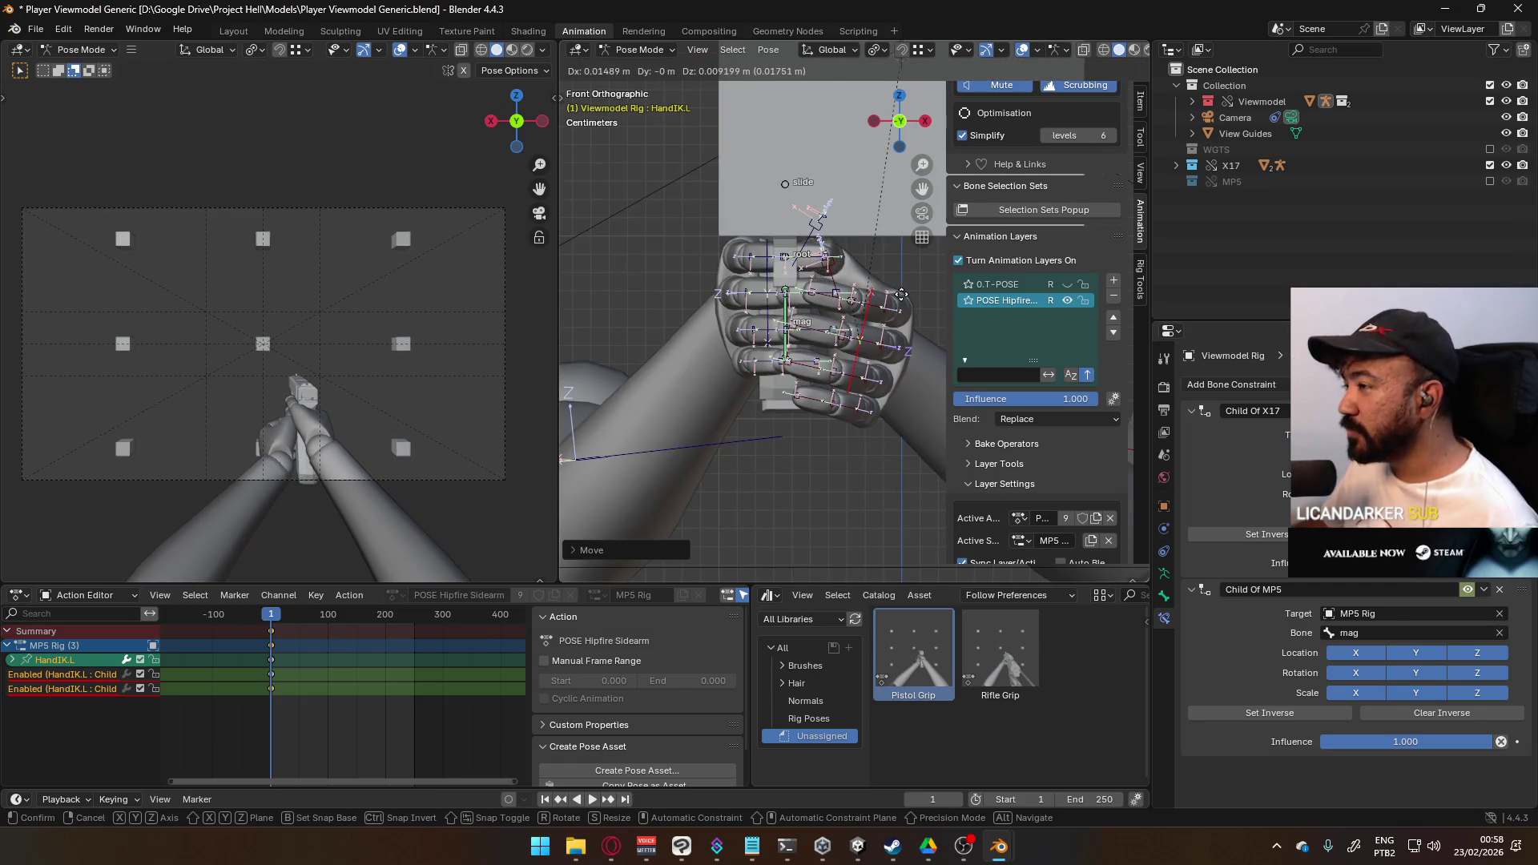
click(901, 294)
mouse_move(887, 309)
middle_down()
mouse_move(574, 282)
mouse_move(728, 245)
mouse_move(716, 277)
mouse_move(618, 309)
mouse_move(577, 305)
mouse_move(809, 267)
mouse_move(610, 256)
mouse_move(693, 282)
mouse_move(966, 275)
mouse_move(939, 245)
mouse_move(877, 304)
mouse_move(779, 313)
mouse_move(960, 275)
mouse_move(1016, 229)
mouse_move(1068, 259)
mouse_move(1041, 280)
middle_up()
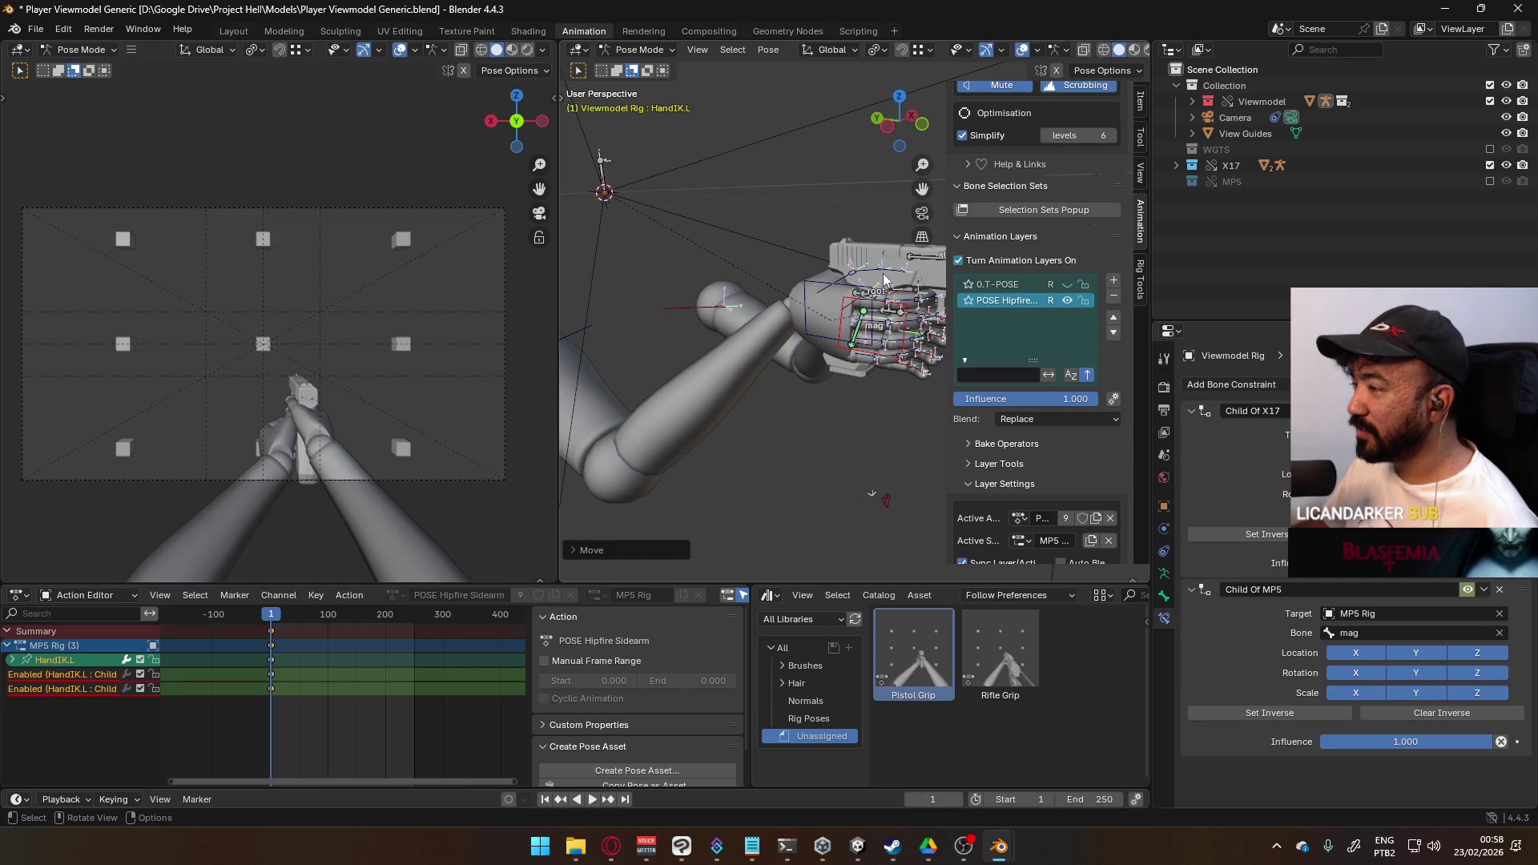
- Select the Thumb0.R bone and rotate it from the back orthographic view
mouse_move(822, 288)
middle_down()
mouse_move(905, 253)
mouse_move(1036, 251)
middle_up()
click(842, 266)
middle_drag(869, 245, 821, 282)
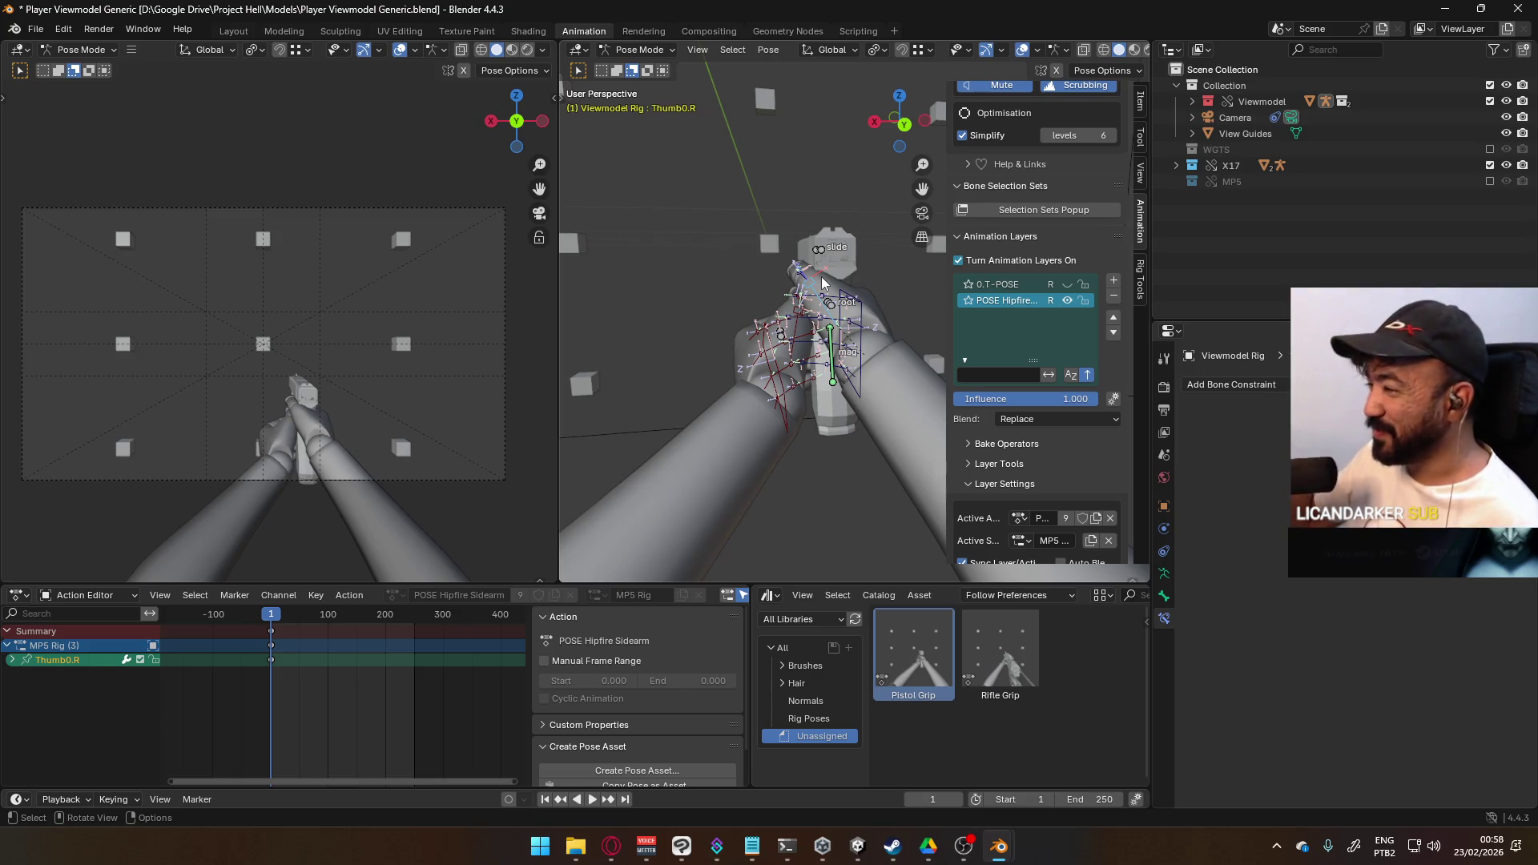
middle_drag(830, 215, 834, 300)
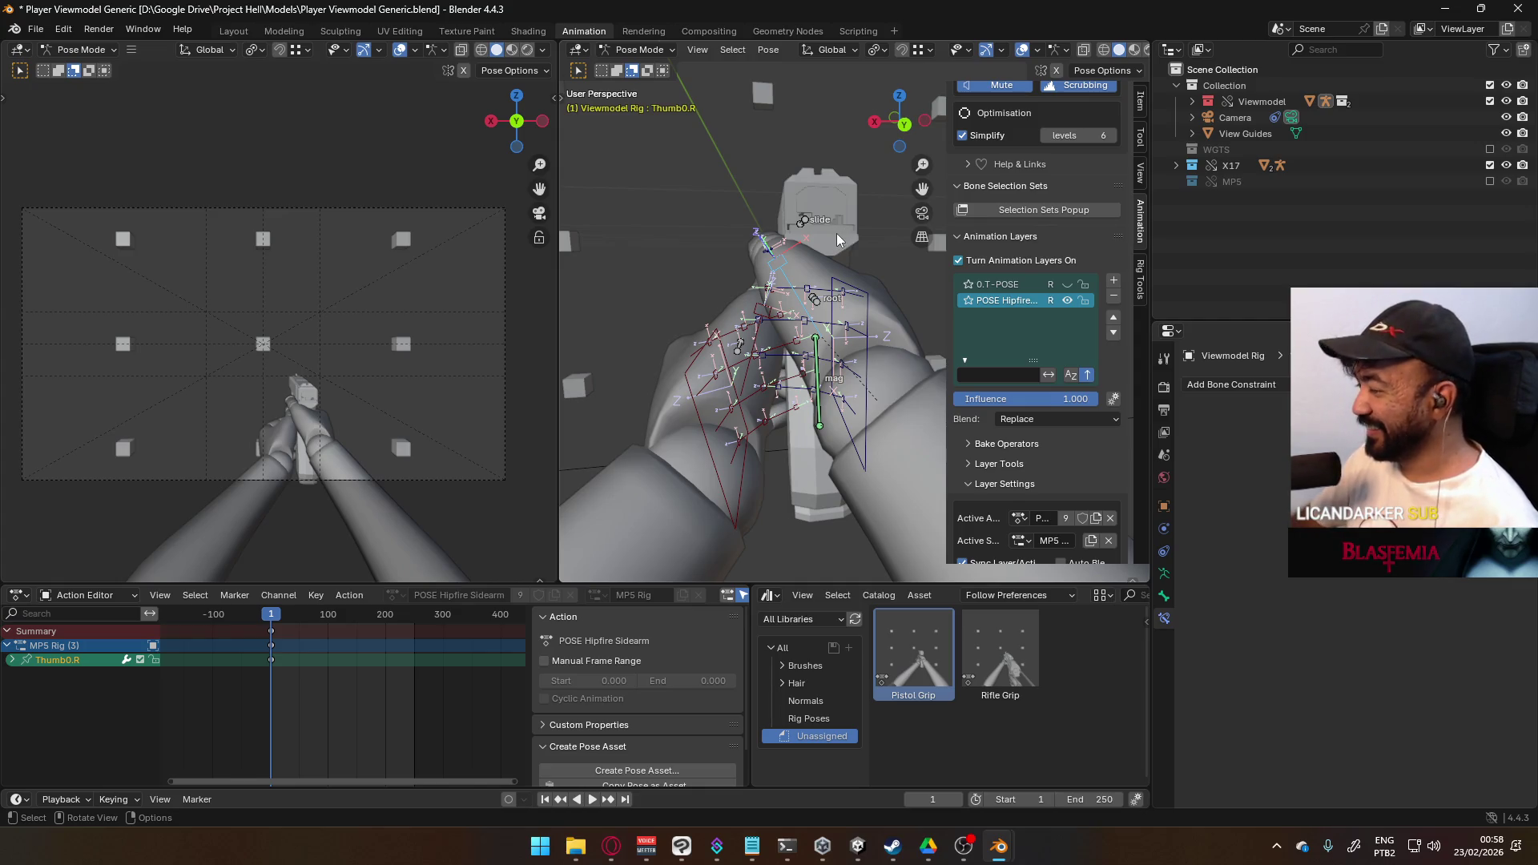
key(KP_1)
key(ctrl+KP_1)
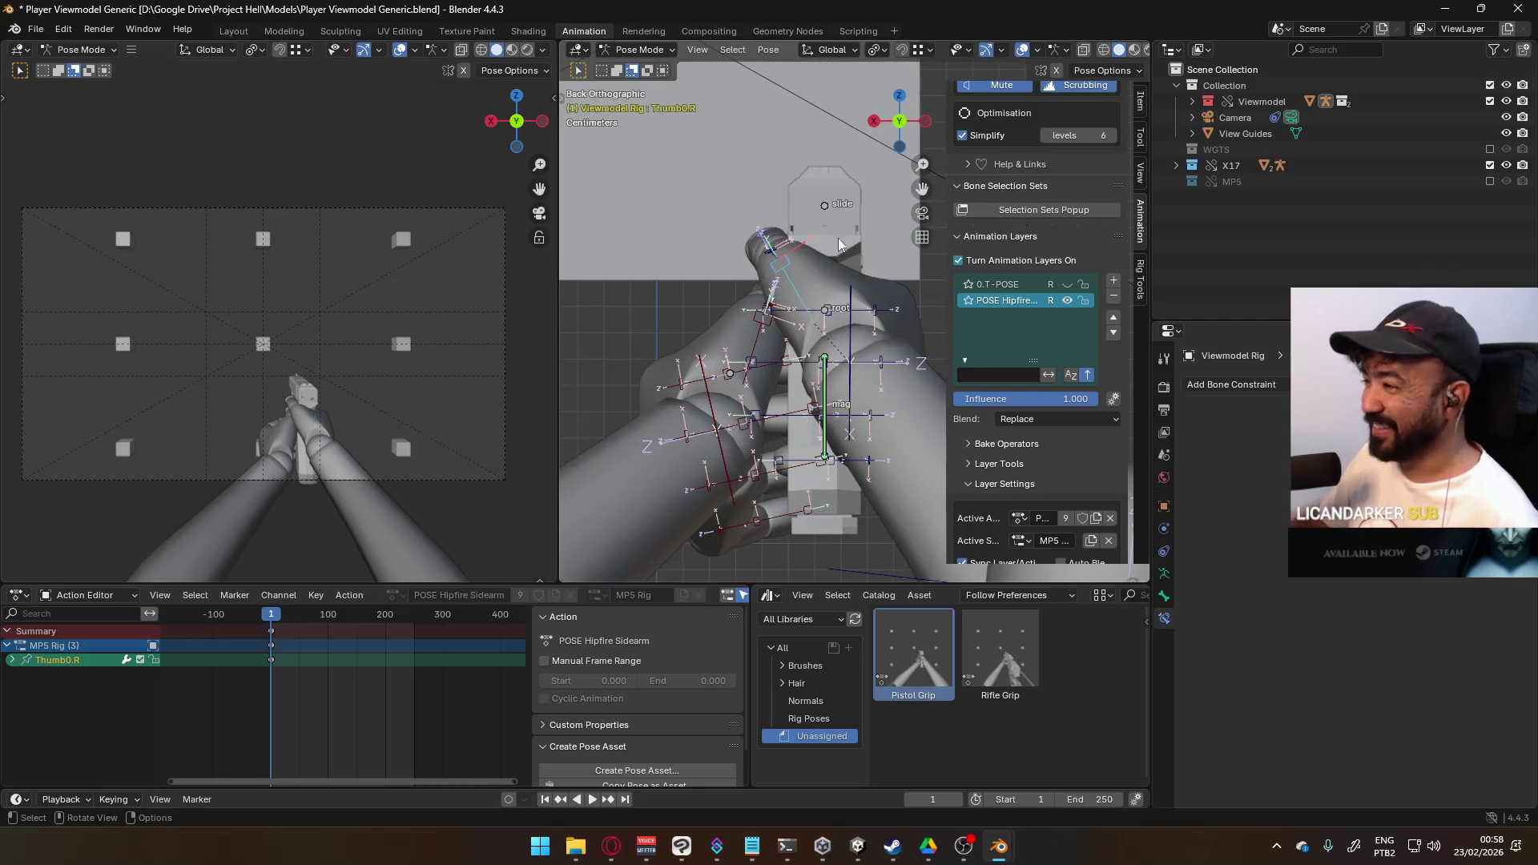
key(r)
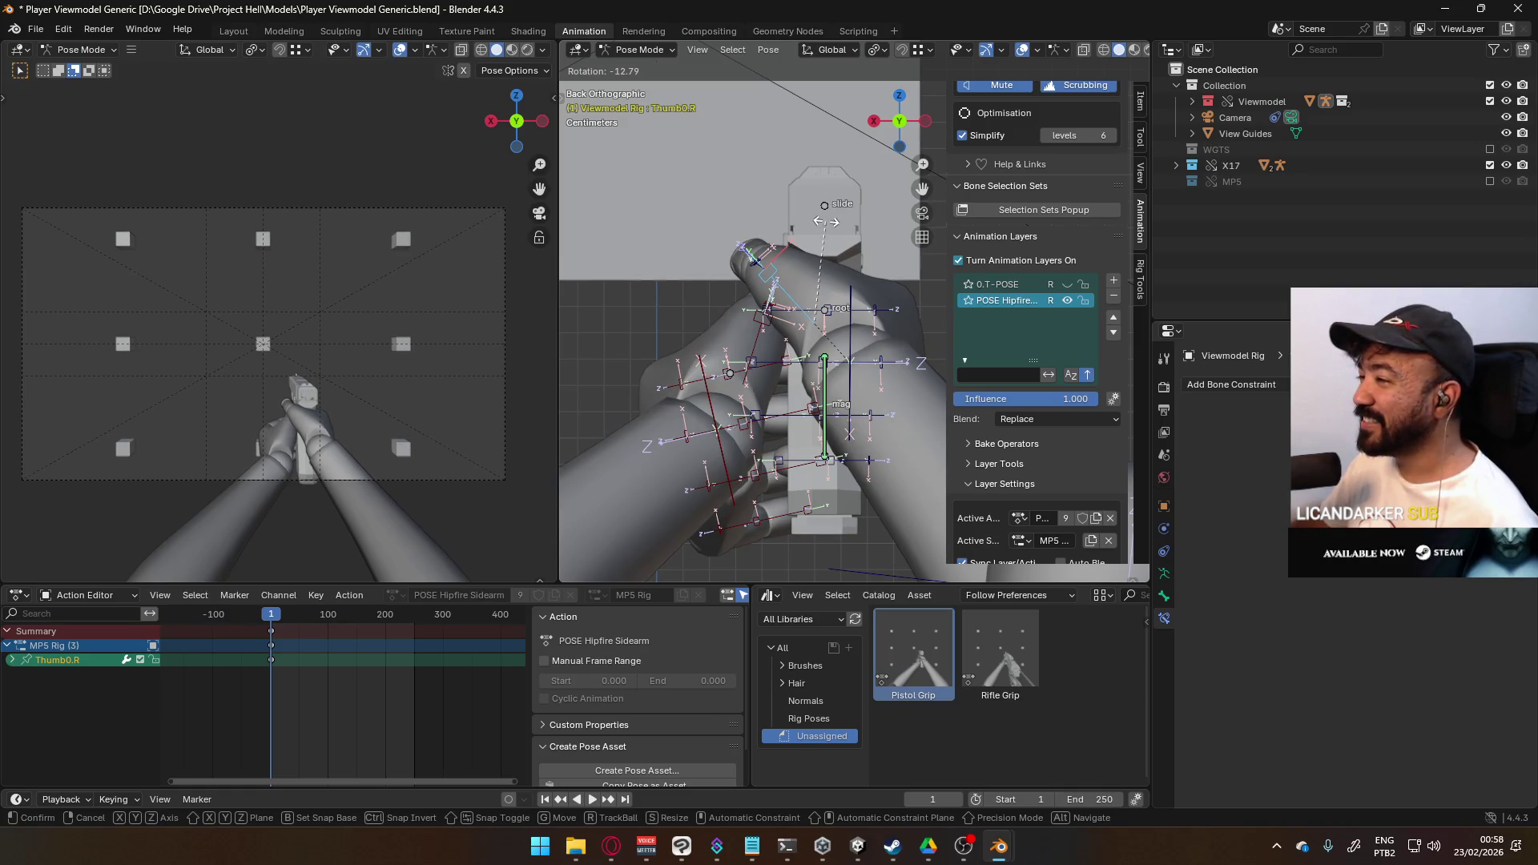
click(825, 221)
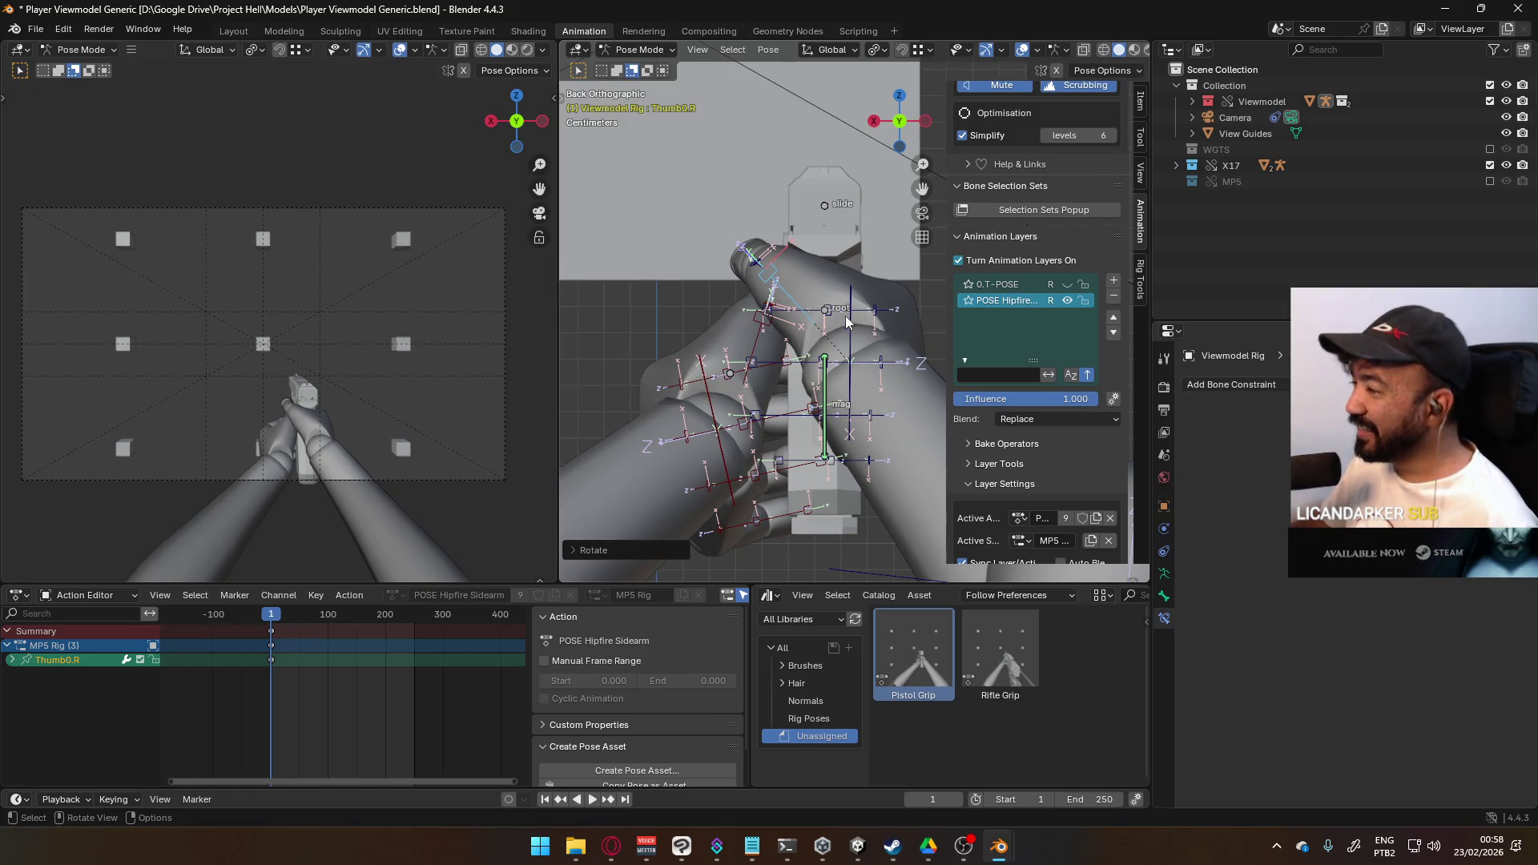
- Rotate Thumb0.R a second time to seat the thumb on the grip, then select HandIK.L
mouse_move(844, 315)
middle_down()
mouse_move(791, 229)
mouse_move(901, 238)
mouse_move(868, 209)
mouse_move(865, 237)
mouse_move(848, 195)
middle_up()
key(r)
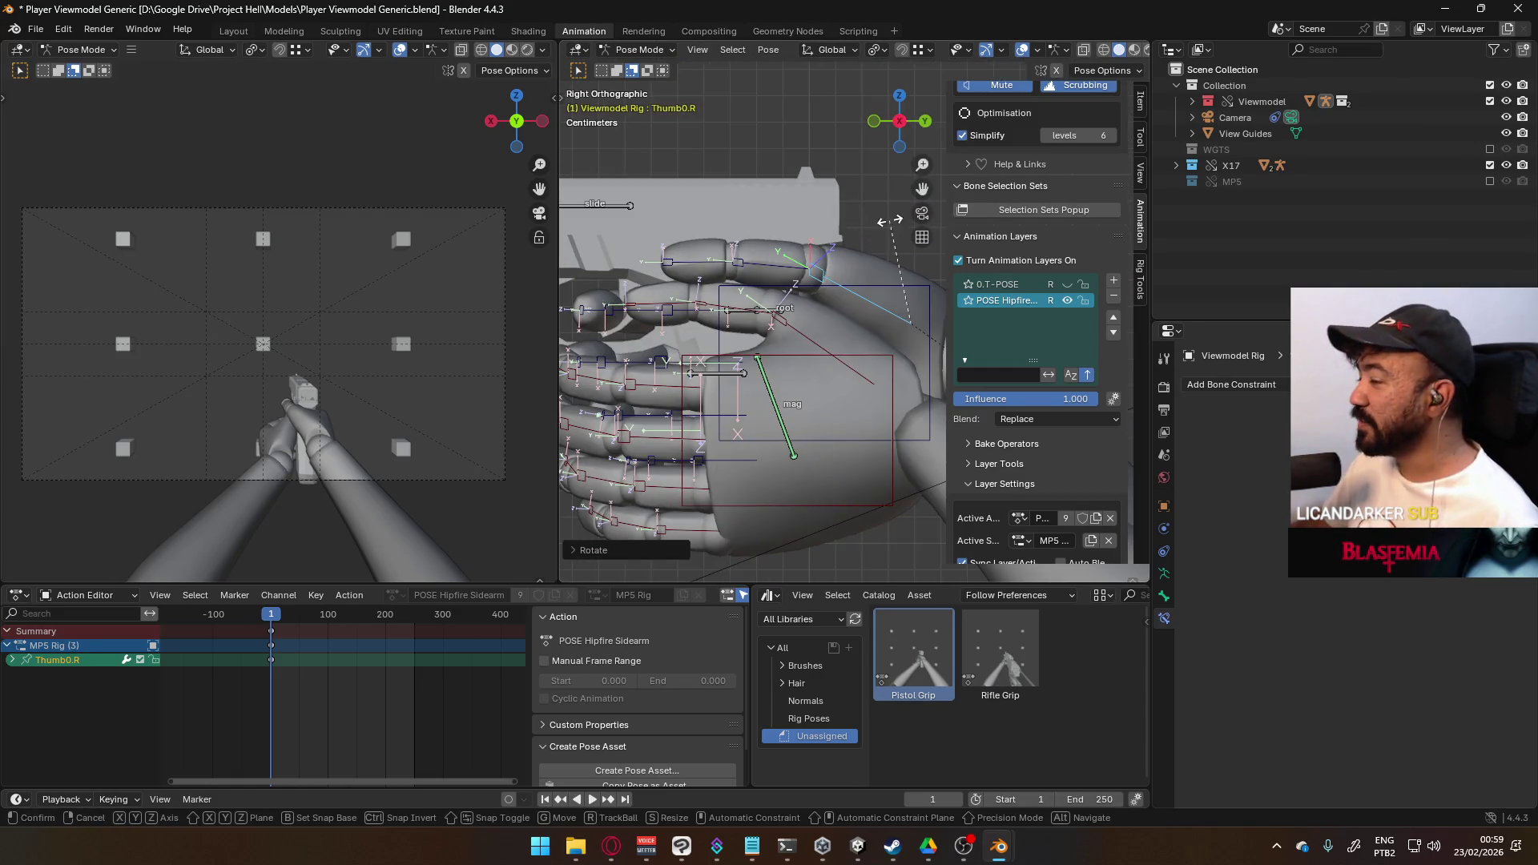
click(868, 207)
mouse_move(867, 207)
middle_down()
mouse_move(871, 222)
mouse_move(703, 273)
mouse_move(713, 253)
mouse_move(760, 269)
mouse_move(944, 258)
mouse_move(901, 208)
mouse_move(1012, 324)
mouse_move(655, 322)
mouse_move(580, 301)
middle_up()
key(KP_5)
key(KP_5)
mouse_move(834, 368)
shift+middle_down()
mouse_move(688, 331)
mouse_move(804, 286)
shift+middle_up()
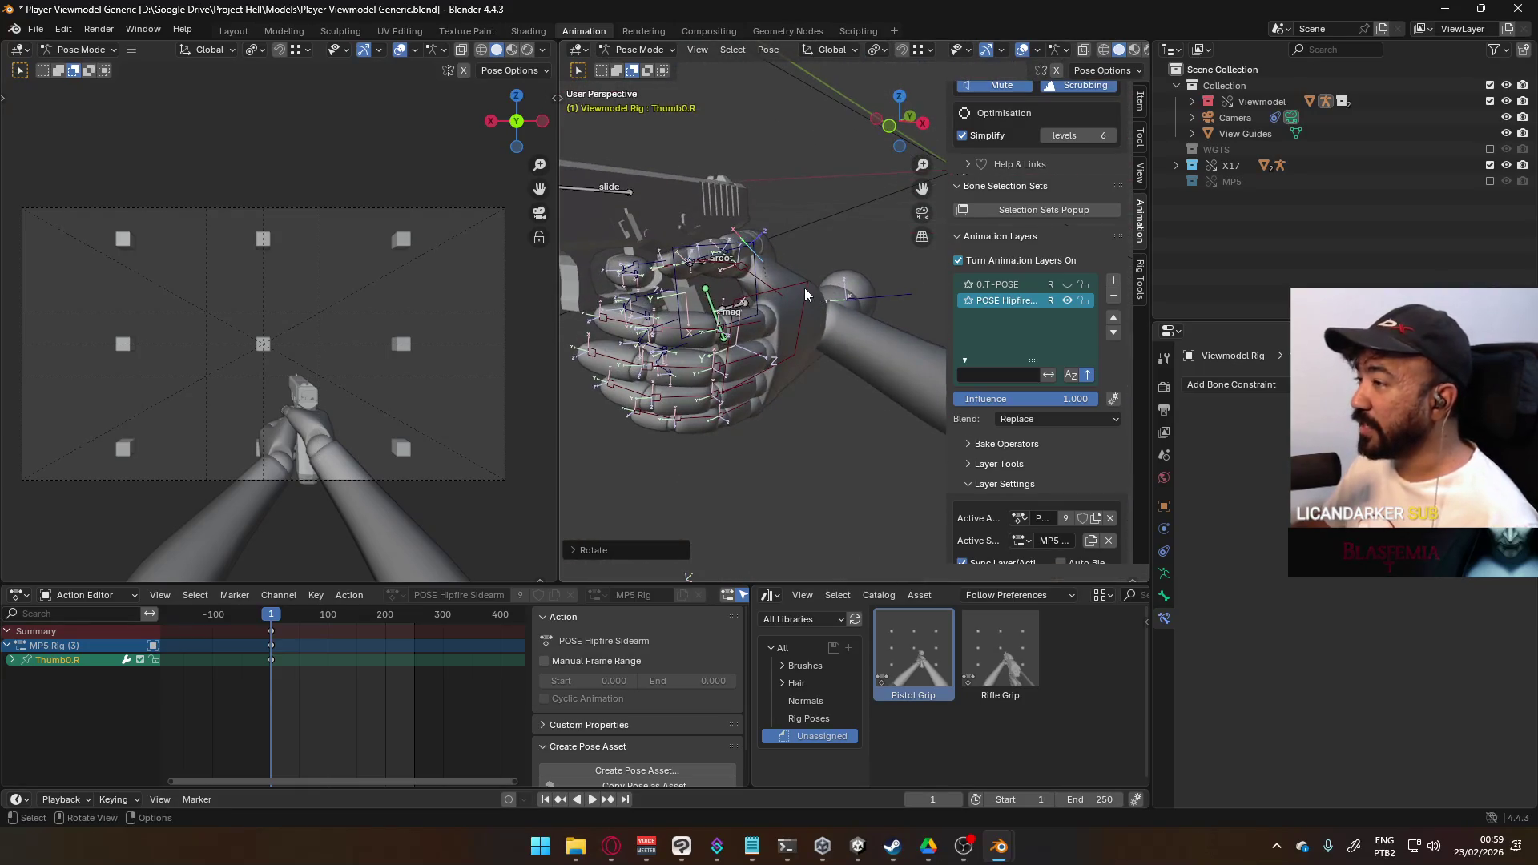
click(793, 295)
mouse_move(793, 350)
middle_down()
mouse_move(934, 181)
mouse_move(785, 265)
middle_up()
- Move HandIK.R slightly along the global X axis from the front view
click(781, 266)
key(KP_1)
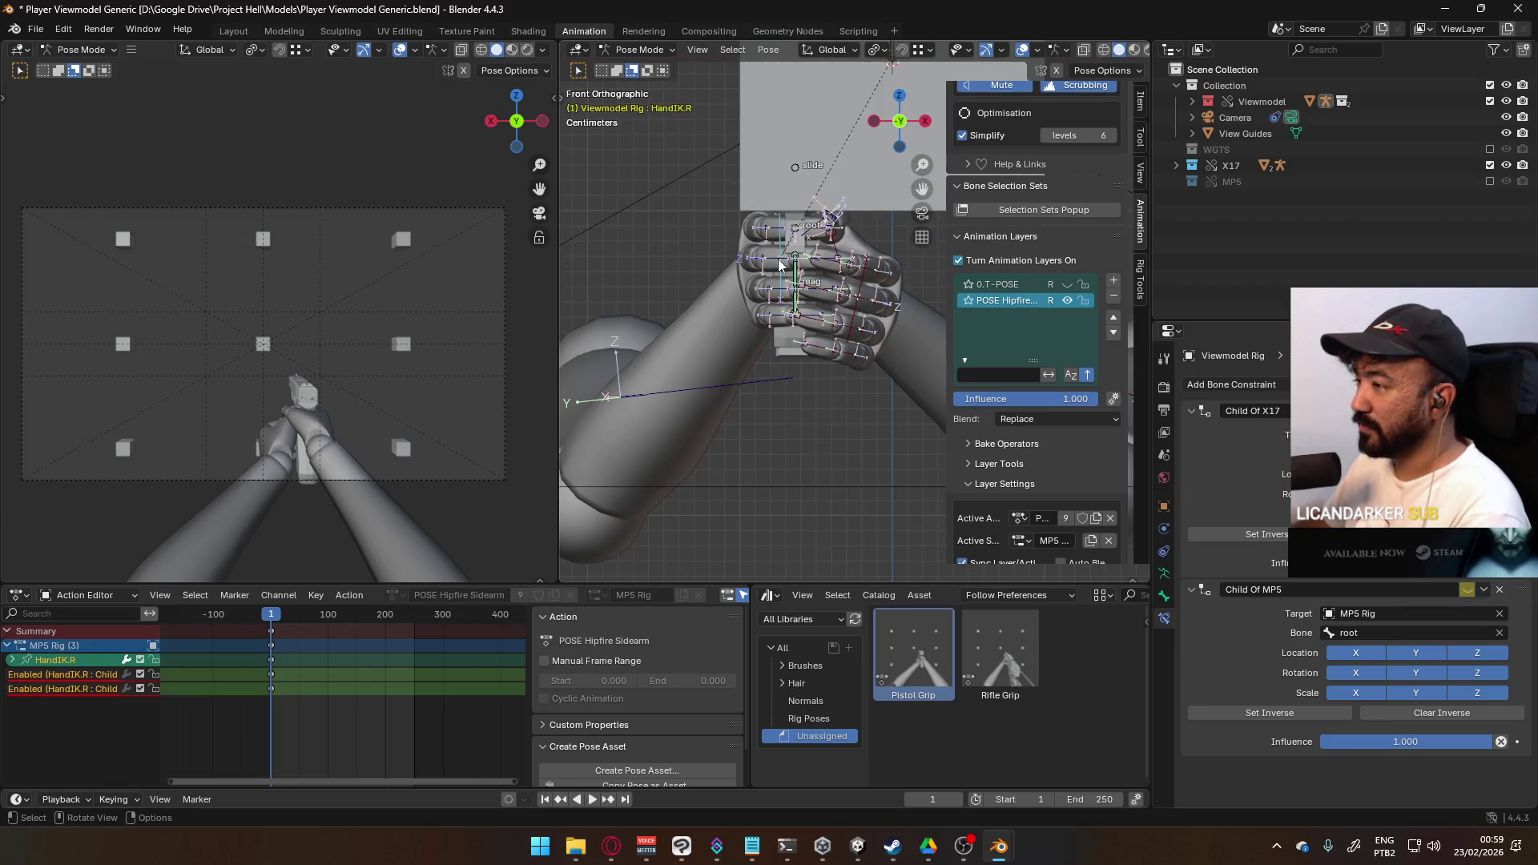
key(g)
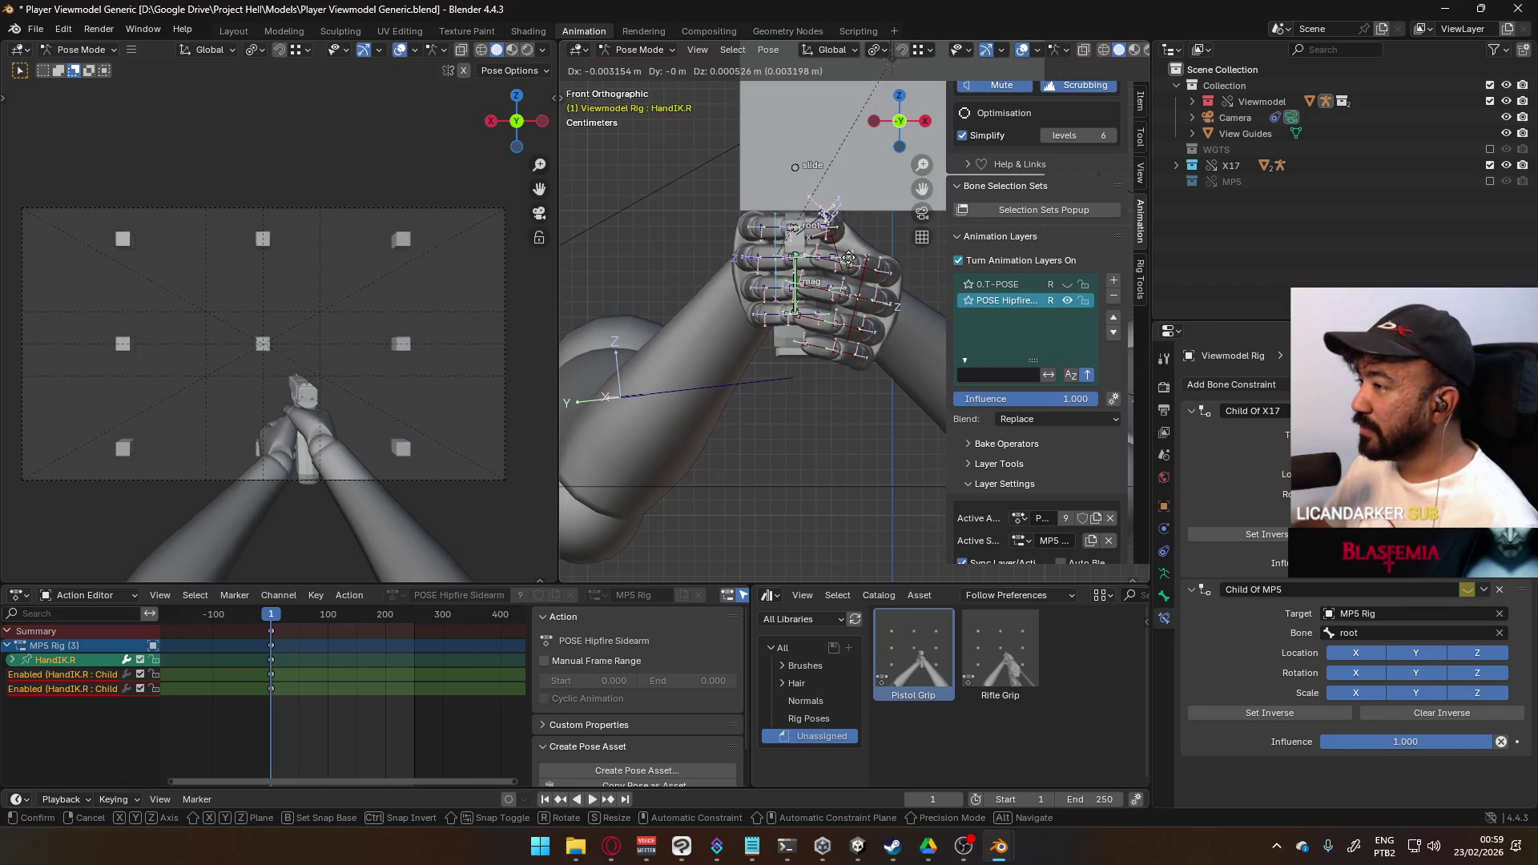
key(x)
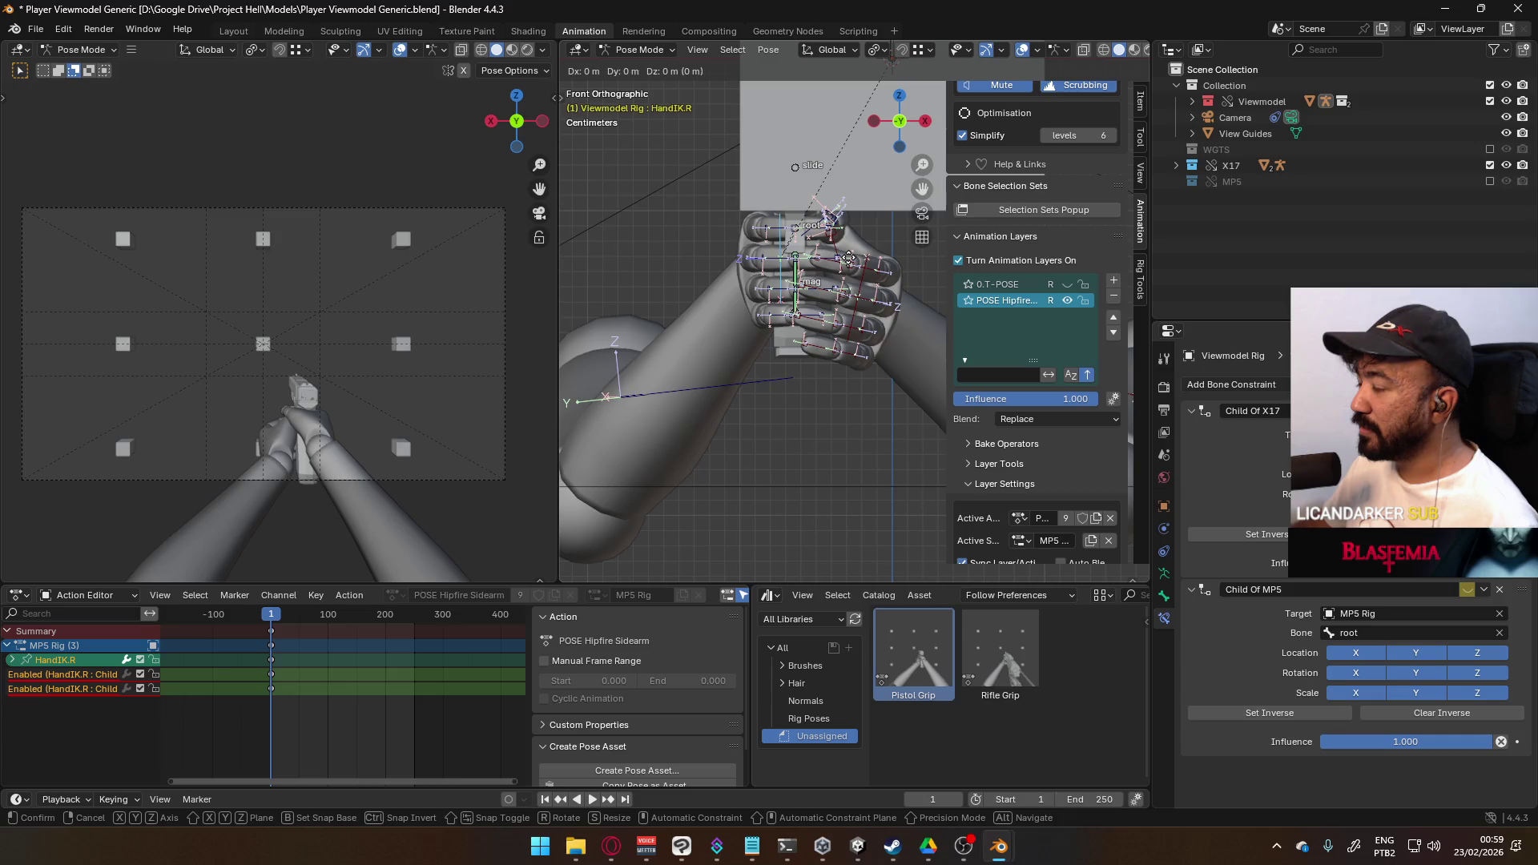
click(846, 261)
mouse_move(730, 261)
middle_down()
mouse_move(623, 271)
mouse_move(624, 208)
mouse_move(631, 271)
mouse_move(833, 238)
mouse_move(884, 267)
mouse_move(969, 263)
mouse_move(782, 303)
mouse_move(583, 258)
mouse_move(838, 297)
mouse_move(1025, 273)
mouse_move(685, 263)
mouse_move(711, 264)
middle_up()
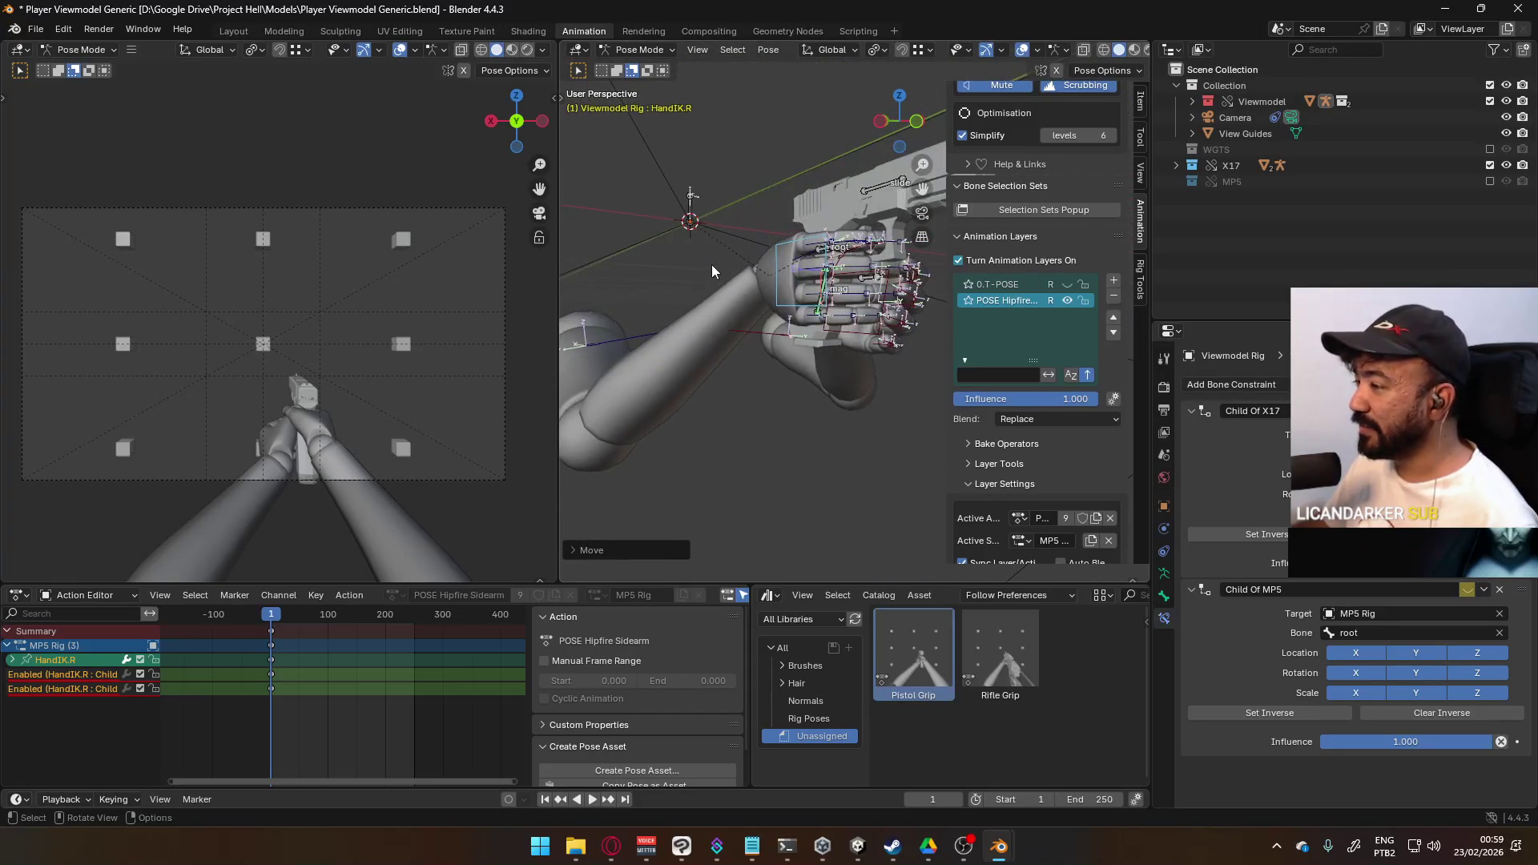
key(KP_3)
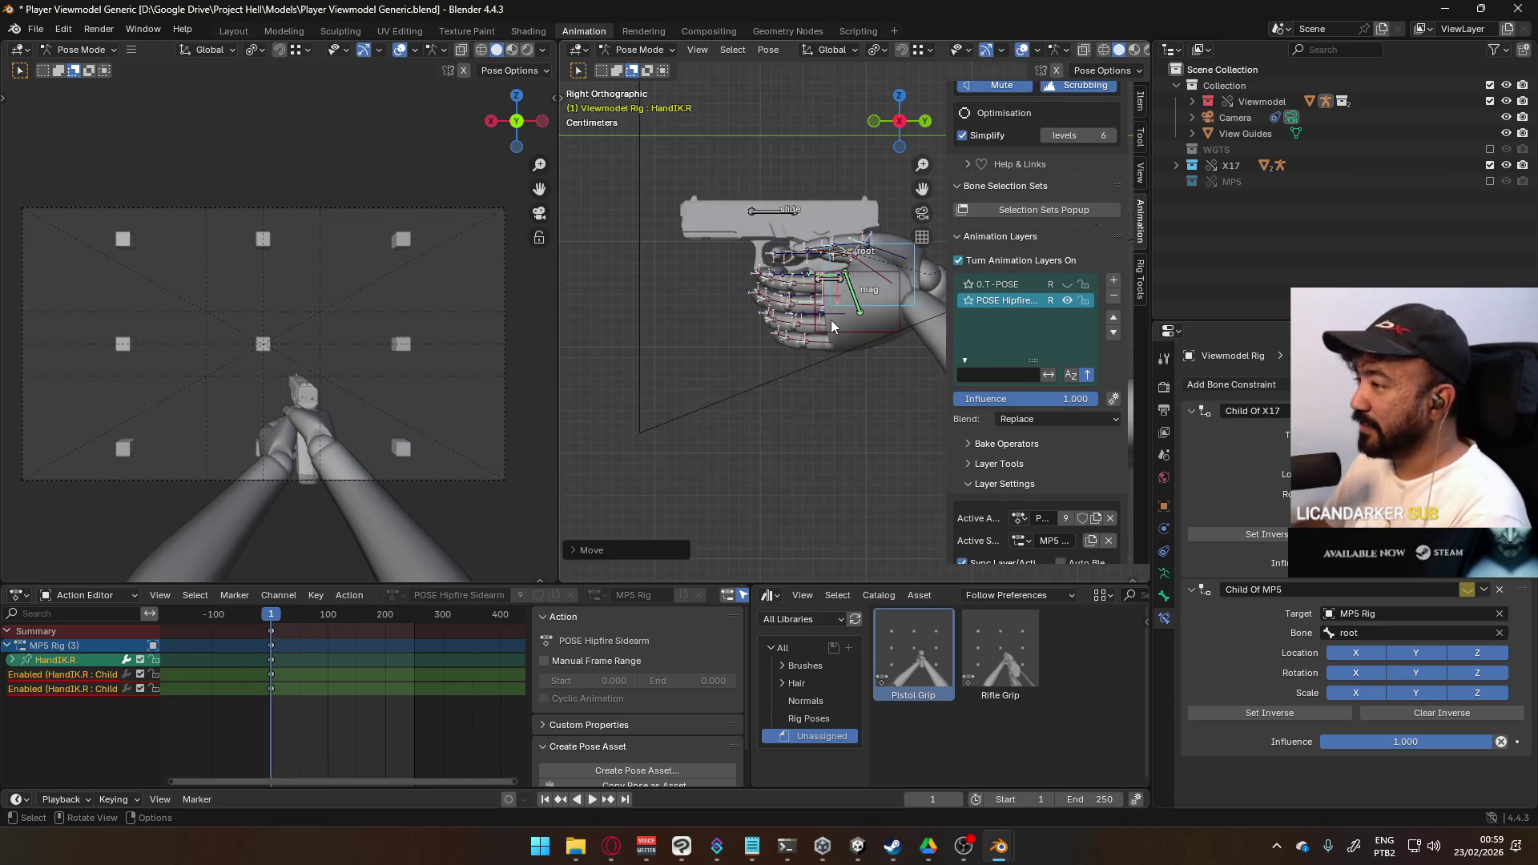
scroll(825, 285, up, 3)
mouse_move(767, 300)
middle_down()
mouse_move(744, 261)
mouse_move(823, 314)
mouse_move(863, 258)
mouse_move(825, 229)
mouse_move(792, 254)
mouse_move(738, 237)
mouse_move(735, 258)
mouse_move(774, 273)
middle_up()
- Move HandIK.L along its local Z axis, then check the grip from the right view
click(916, 259)
key(g)
key(y)
key(y)
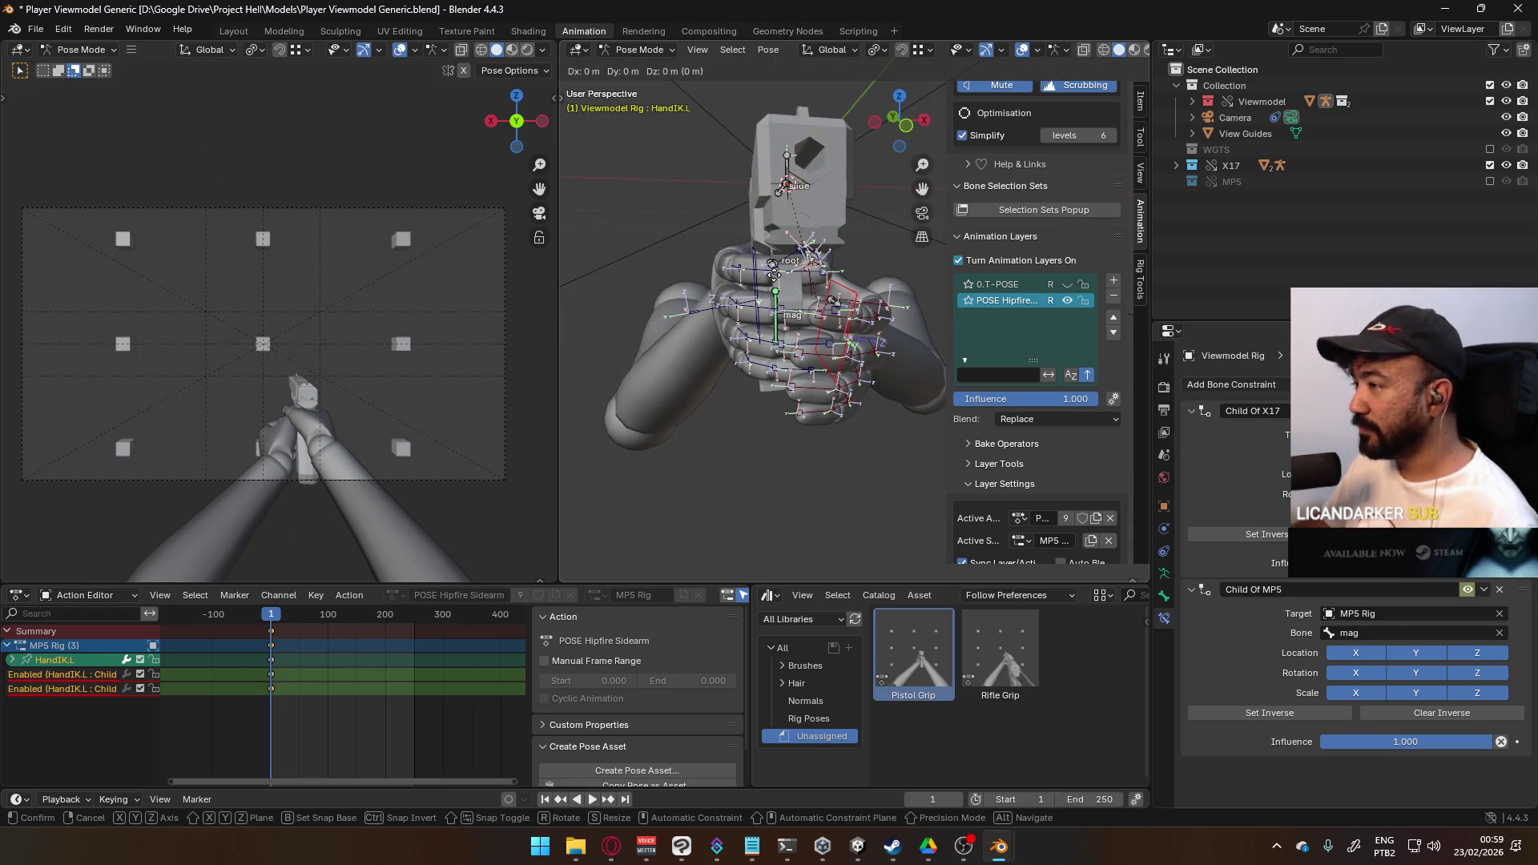
key(y)
key(z)
key(z)
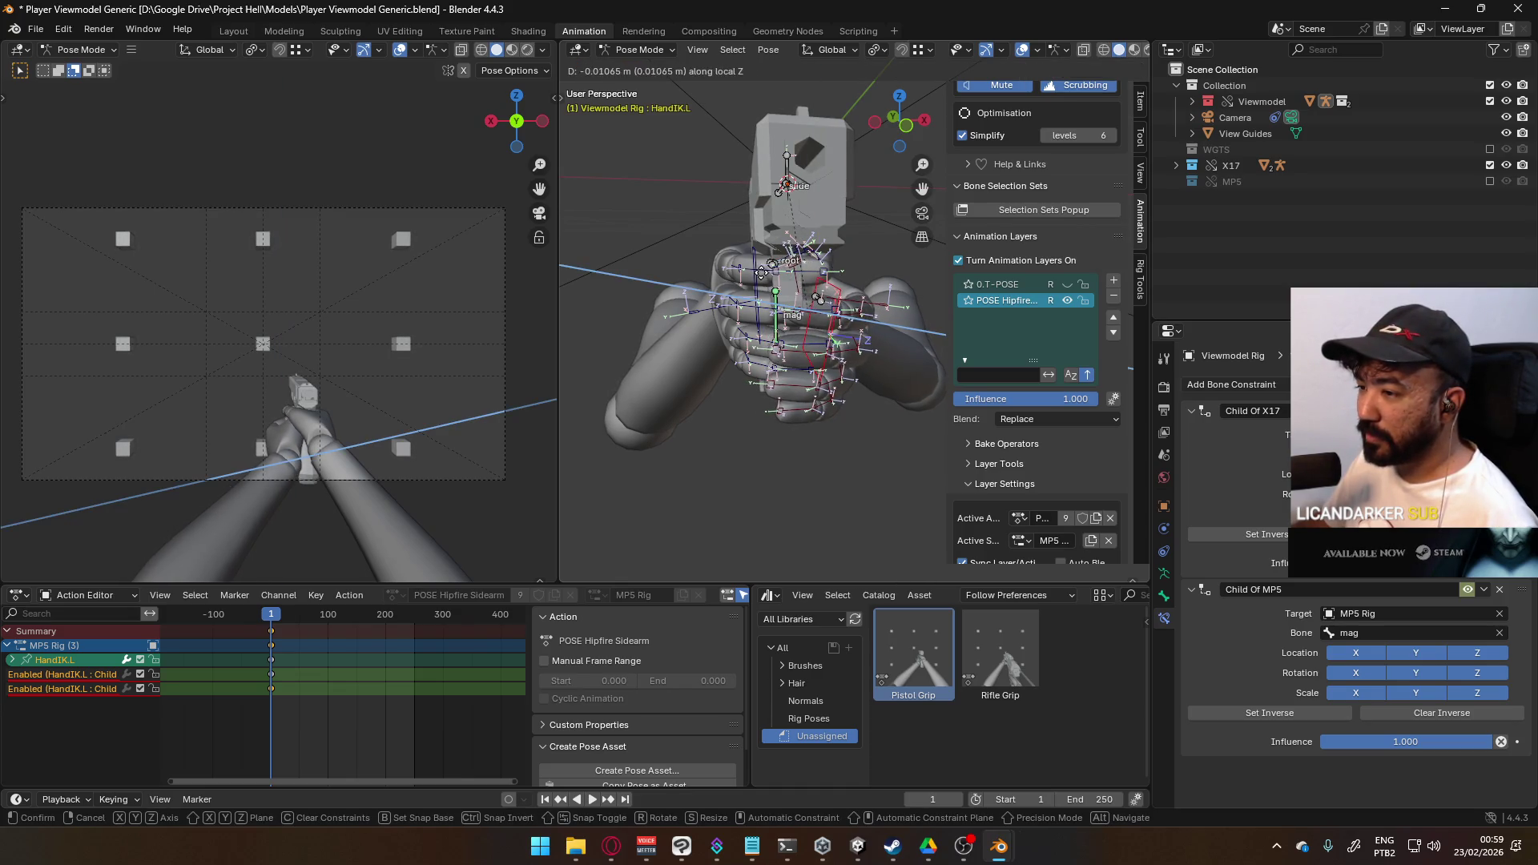
click(761, 272)
mouse_move(761, 272)
middle_down()
mouse_move(676, 338)
mouse_move(1147, 333)
middle_up()
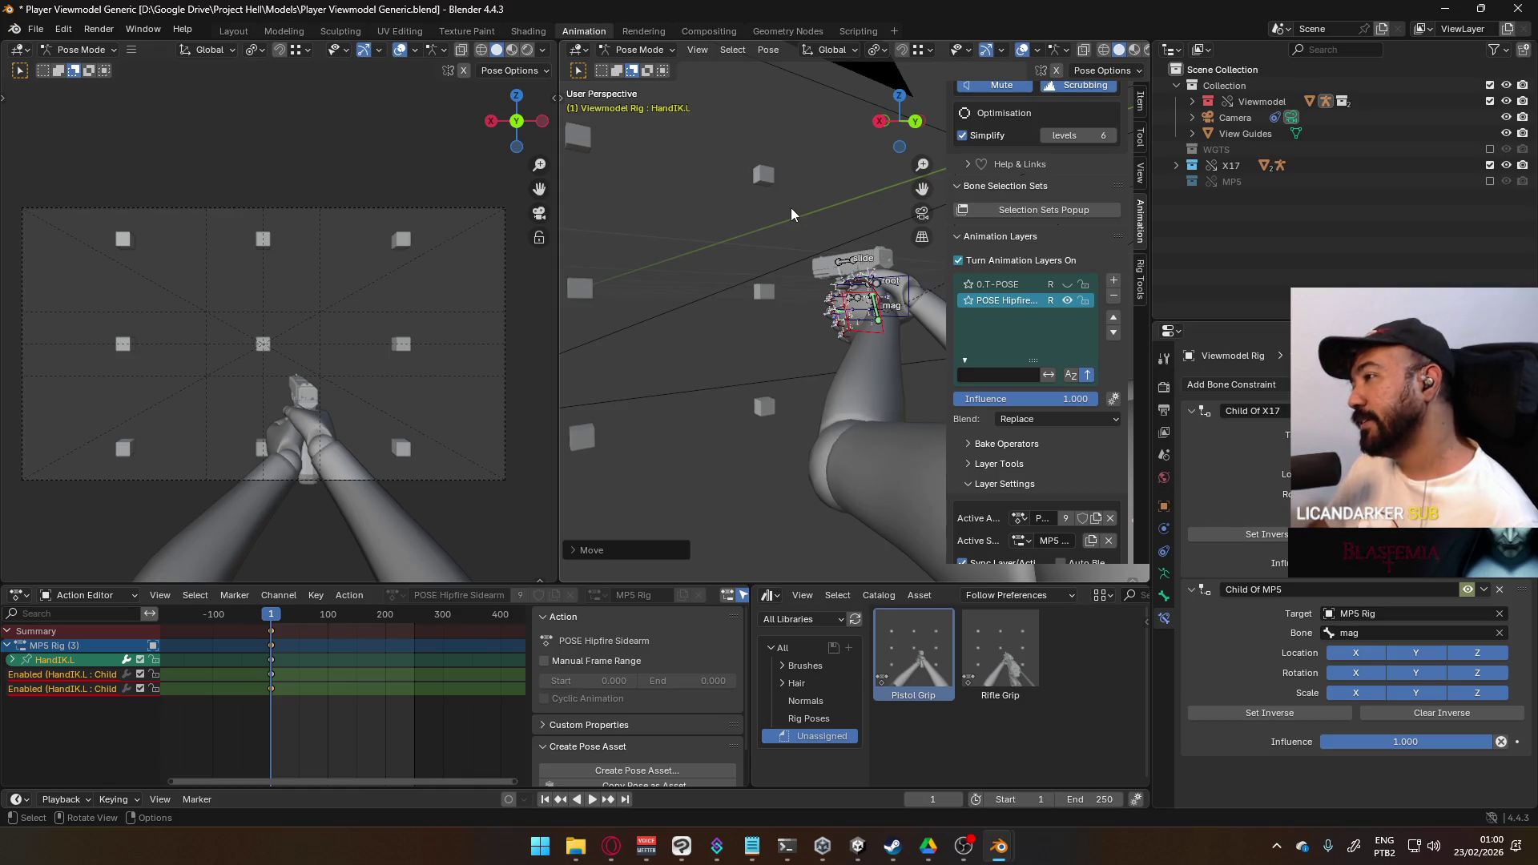
key(KP_3)
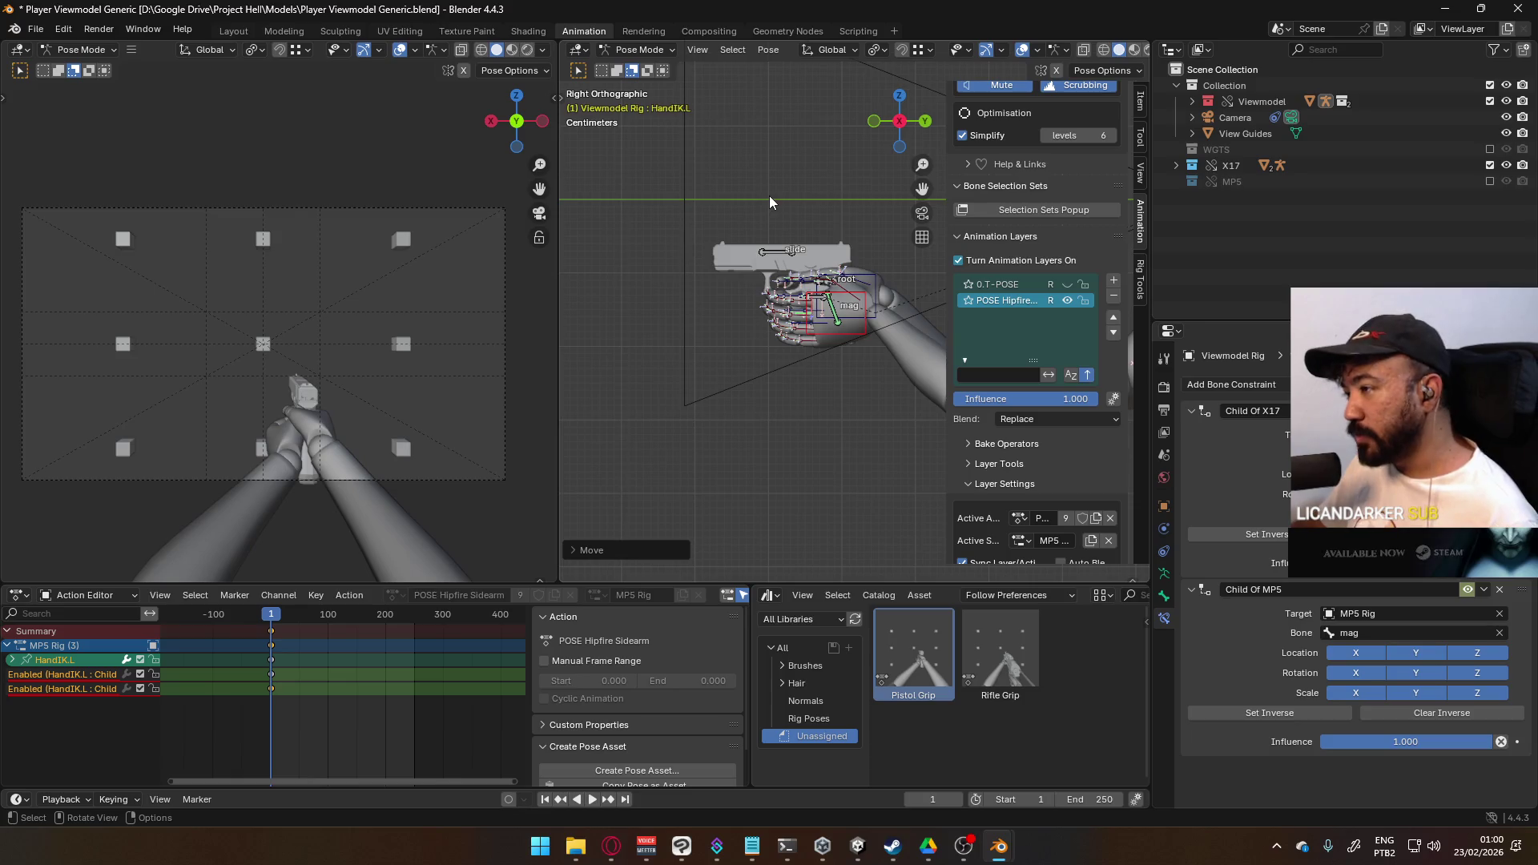
key(KP_Decimal)
mouse_move(820, 263)
middle_down()
mouse_move(765, 186)
mouse_move(728, 242)
mouse_move(950, 266)
mouse_move(764, 272)
mouse_move(849, 300)
mouse_move(791, 298)
middle_up()
- Select Socket Hand R and the X17 root bone and browse the bone constraint types
click(753, 269)
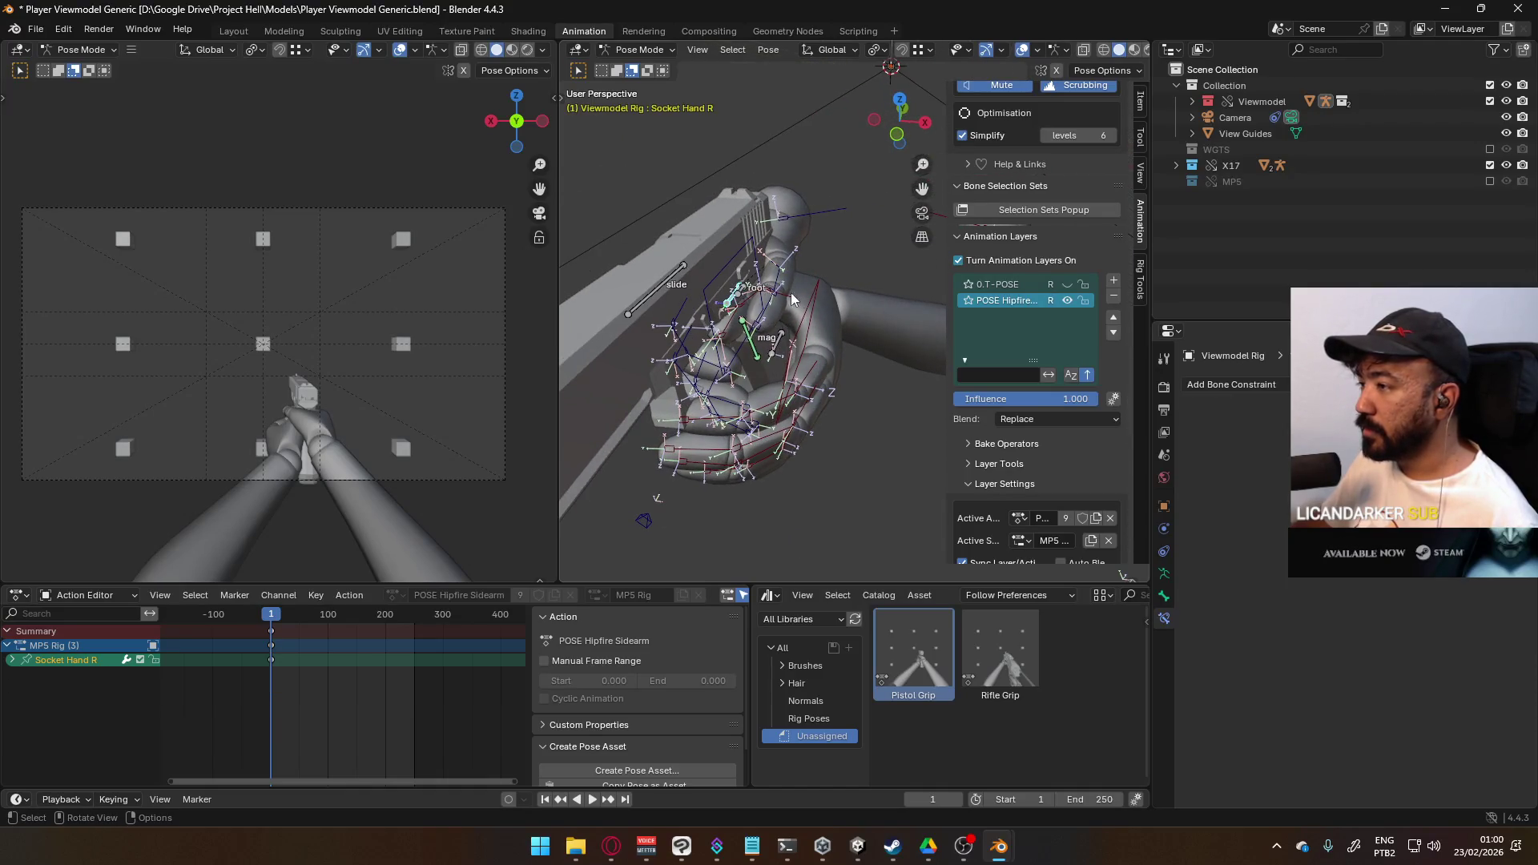
click(744, 296)
middle_drag(743, 296, 811, 318)
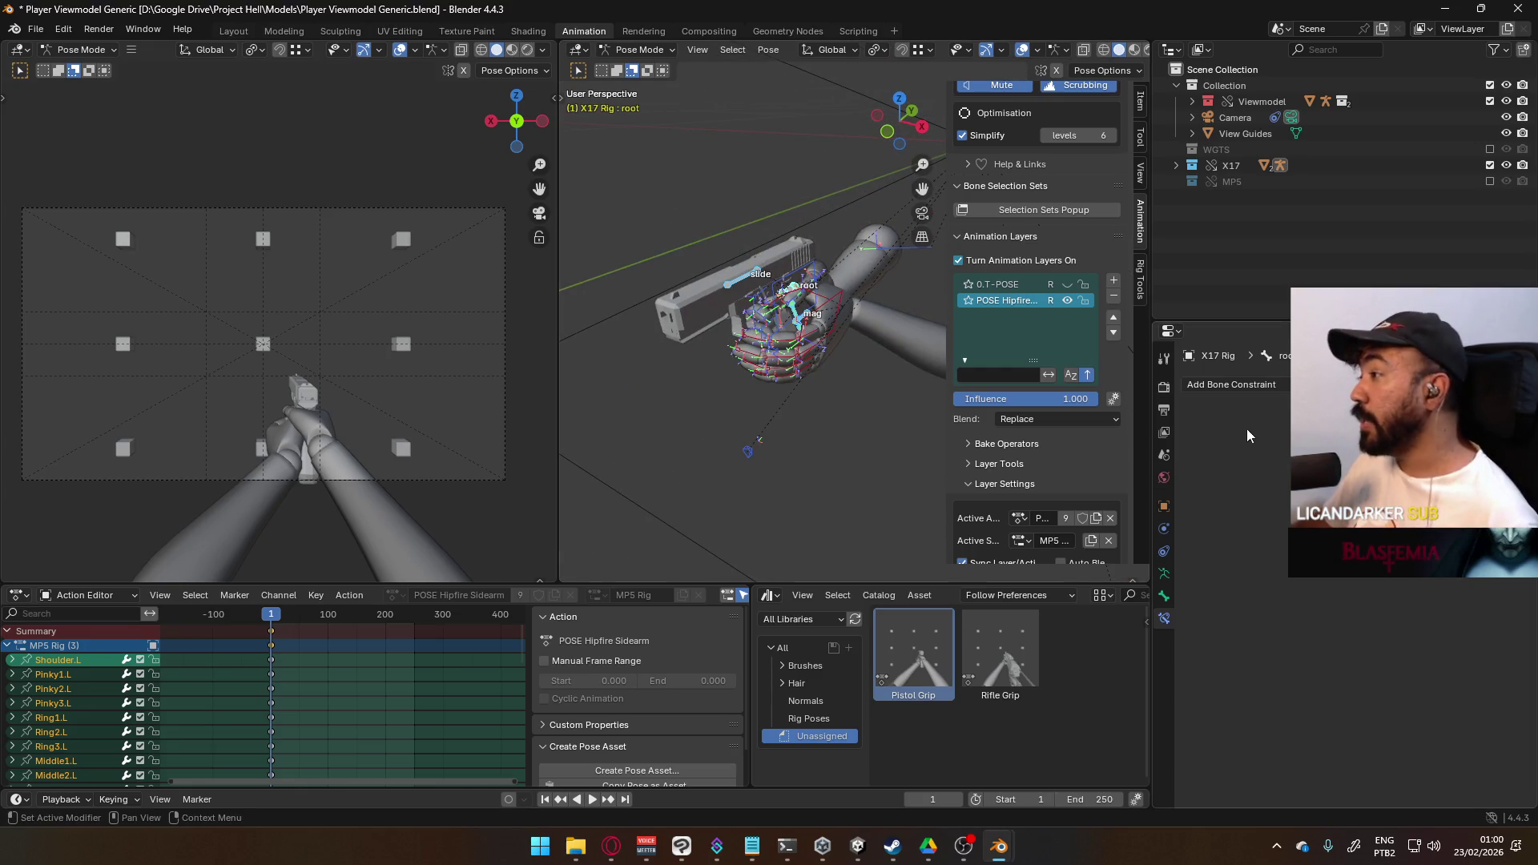
click(1199, 383)
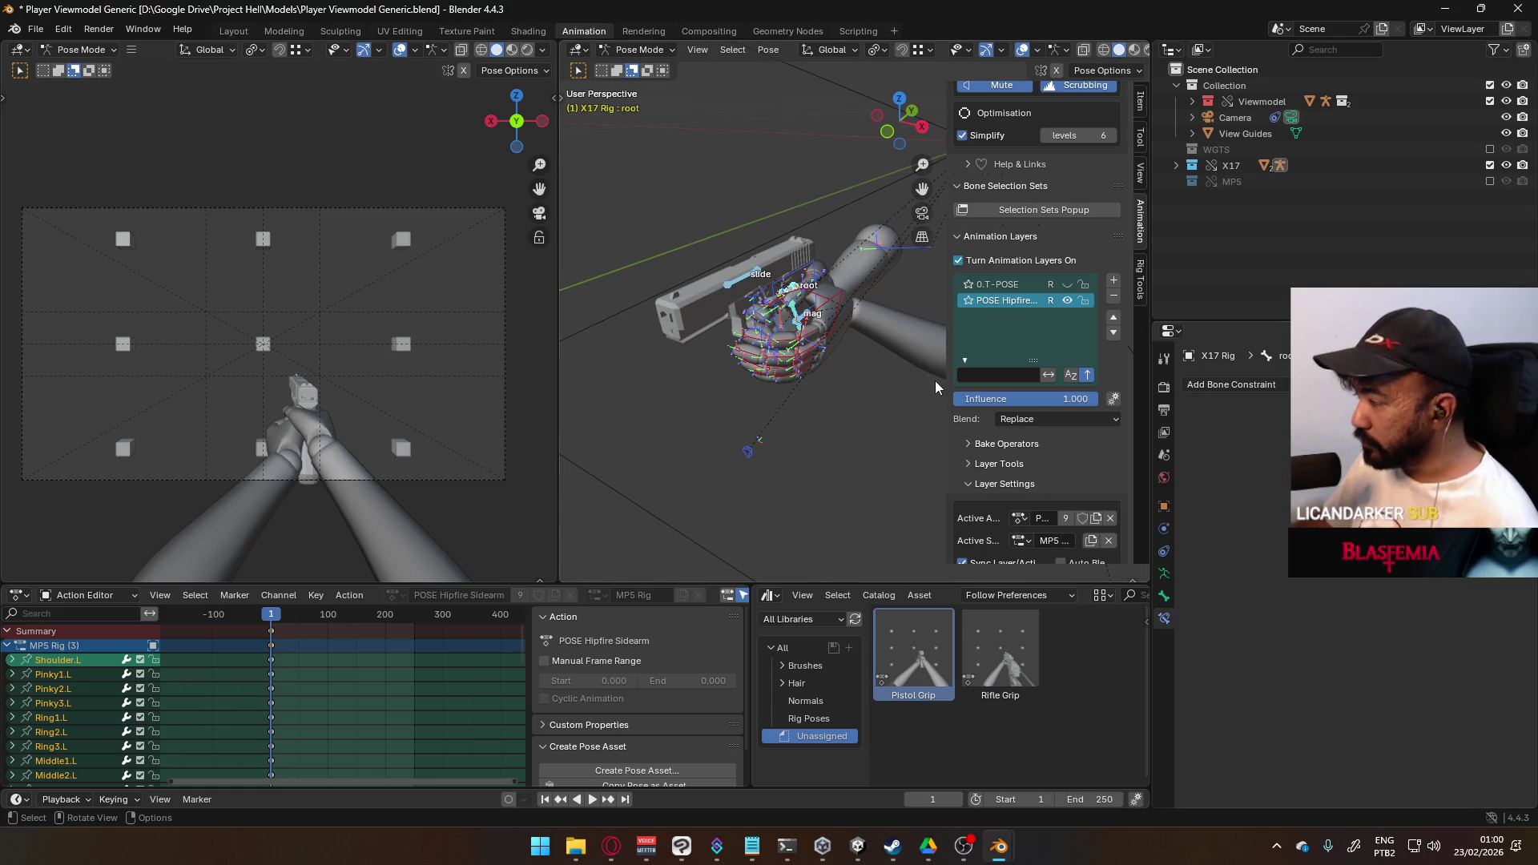
scroll(1073, 410, down, 3)
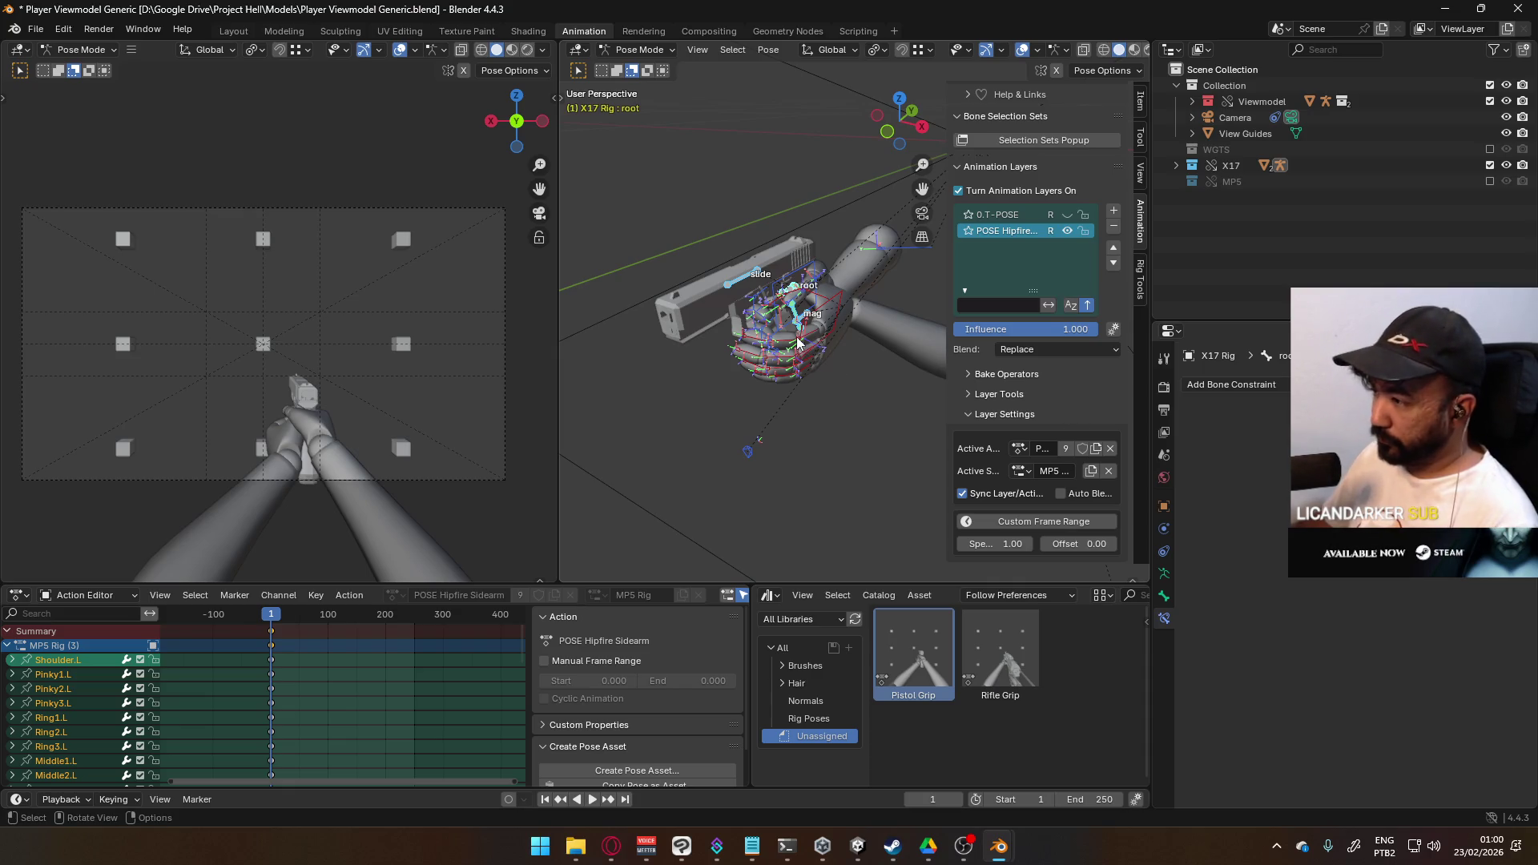
key(alt+r)
click(892, 442)
- Undo three recent pose changes and open the Edit menu's undo history
key(ctrl+z)
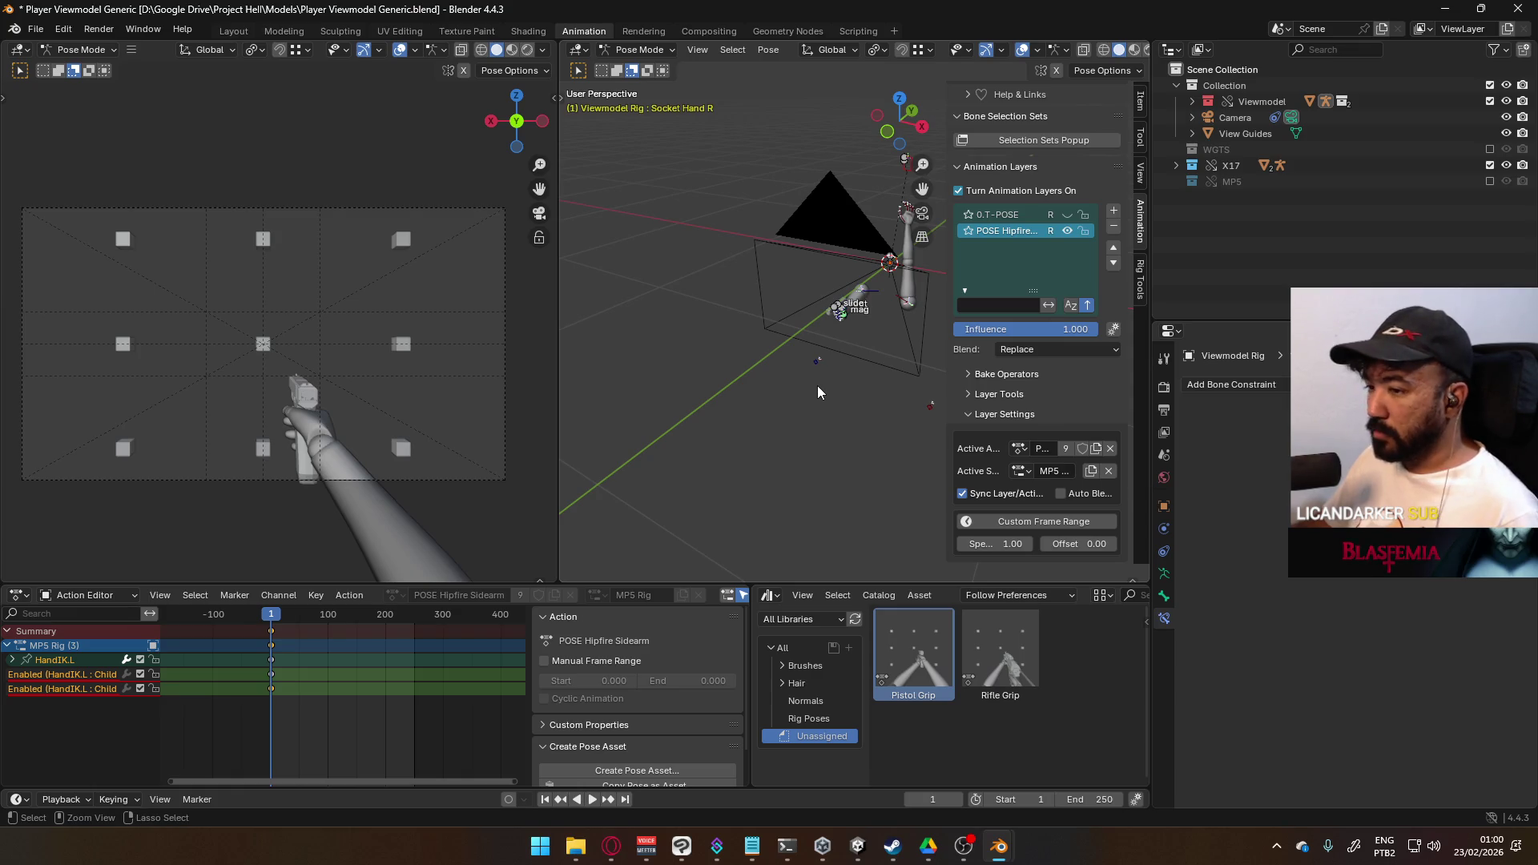
key(ctrl+z)
mouse_move(832, 370)
middle_down()
mouse_move(796, 335)
mouse_move(880, 306)
mouse_move(734, 349)
middle_up()
key(ctrl+z)
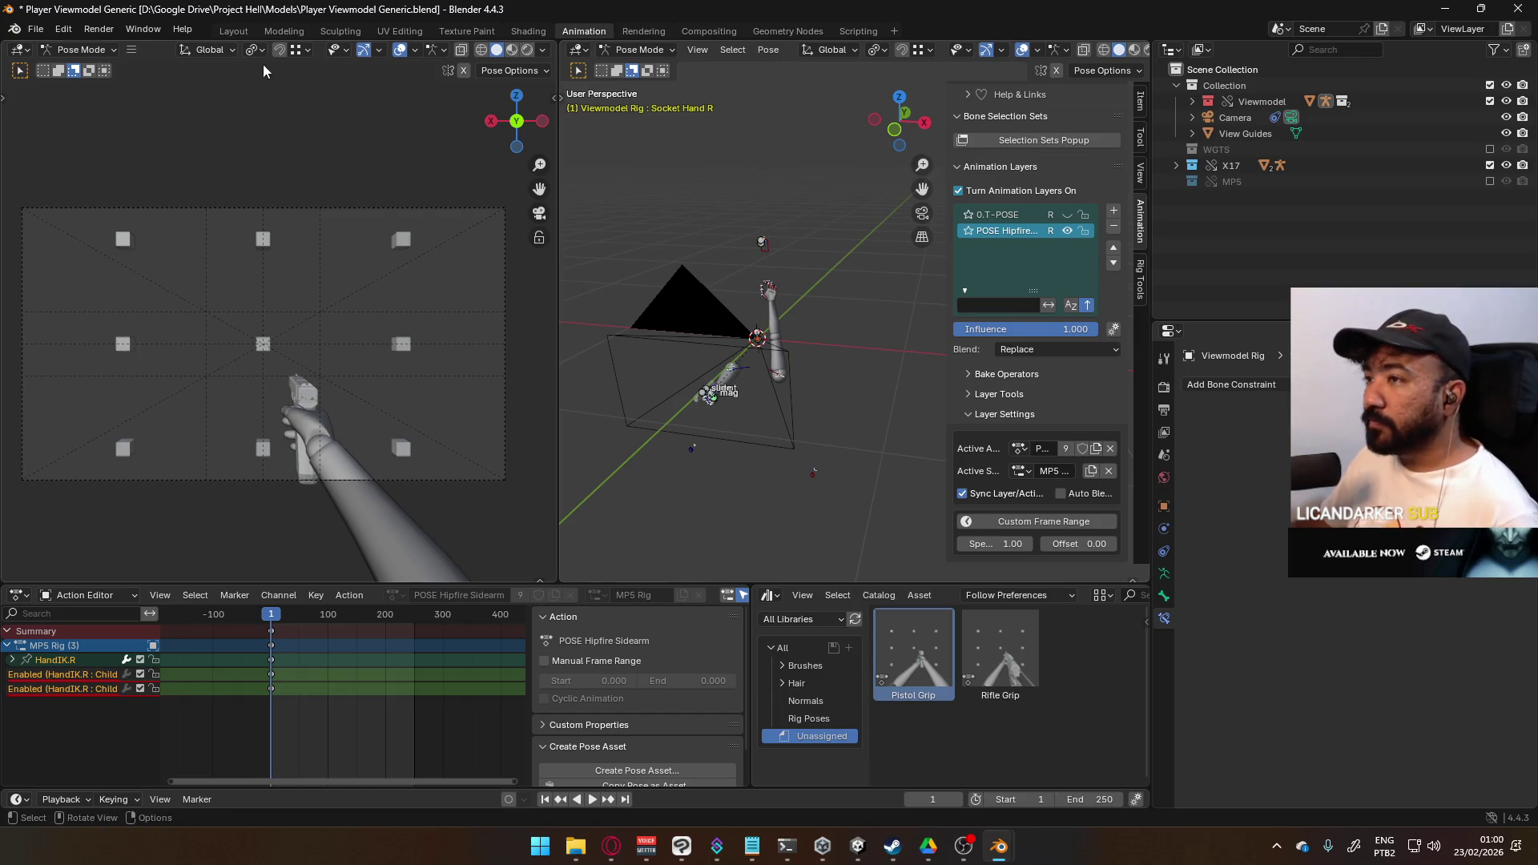
click(63, 29)
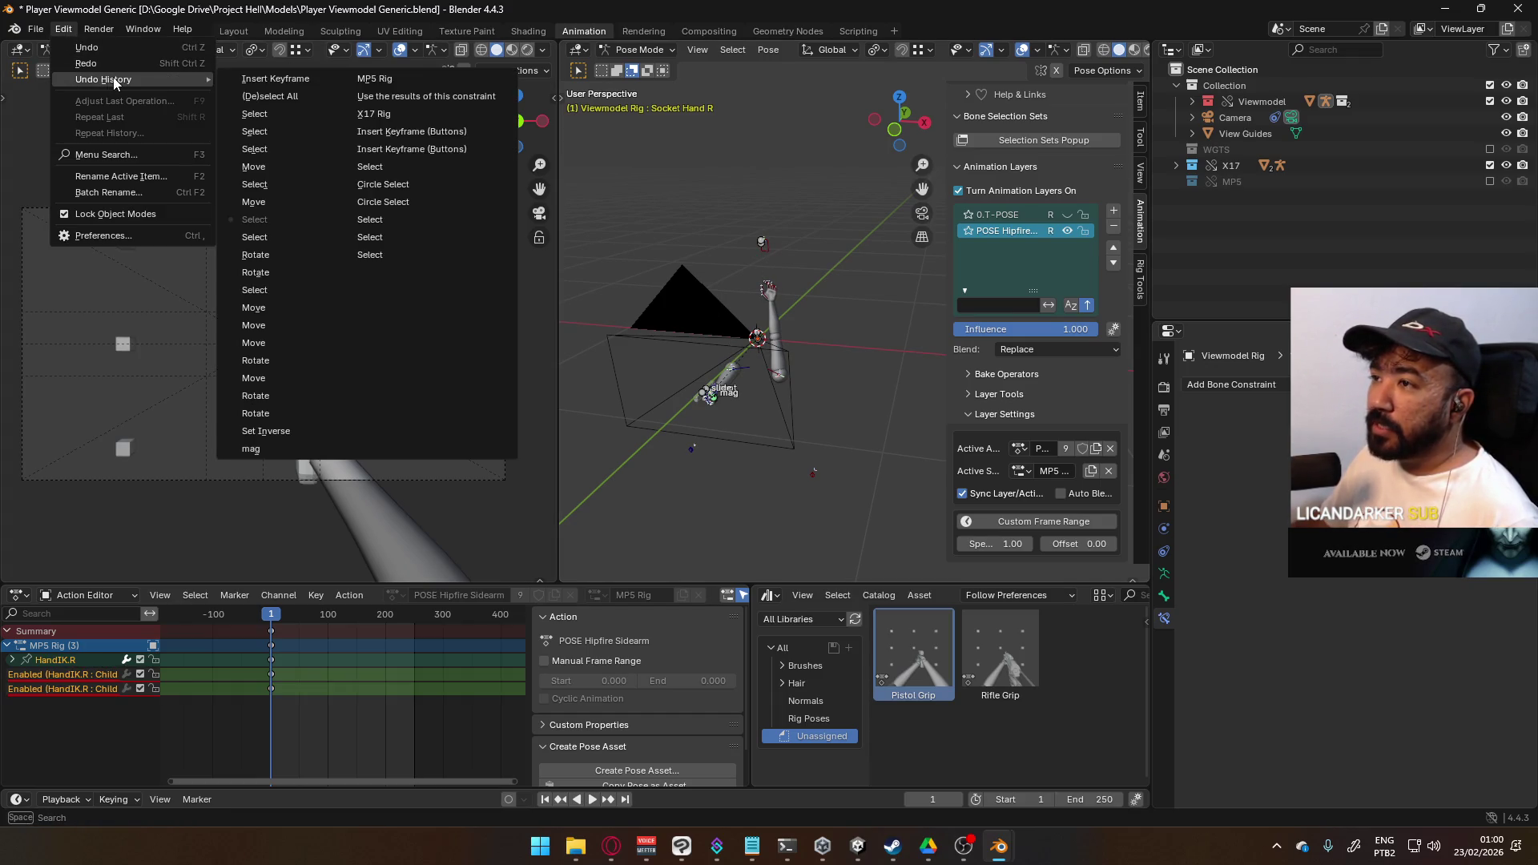
- Redo the last undone step and select HandIK.R
click(122, 64)
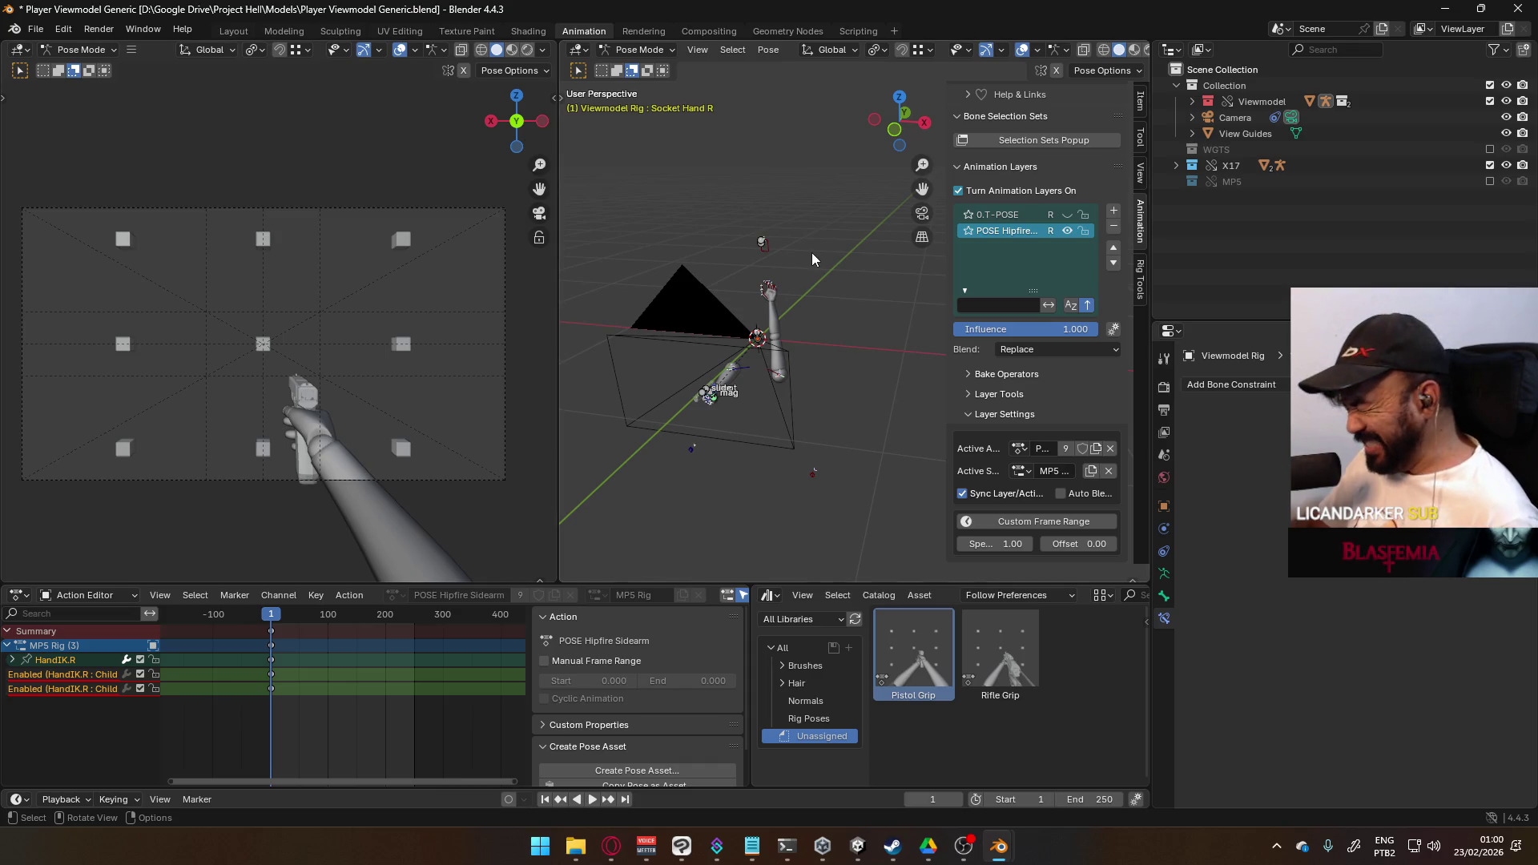
mouse_move(844, 244)
middle_down()
mouse_move(718, 455)
mouse_move(799, 325)
mouse_move(929, 282)
mouse_move(934, 310)
mouse_move(756, 409)
middle_up()
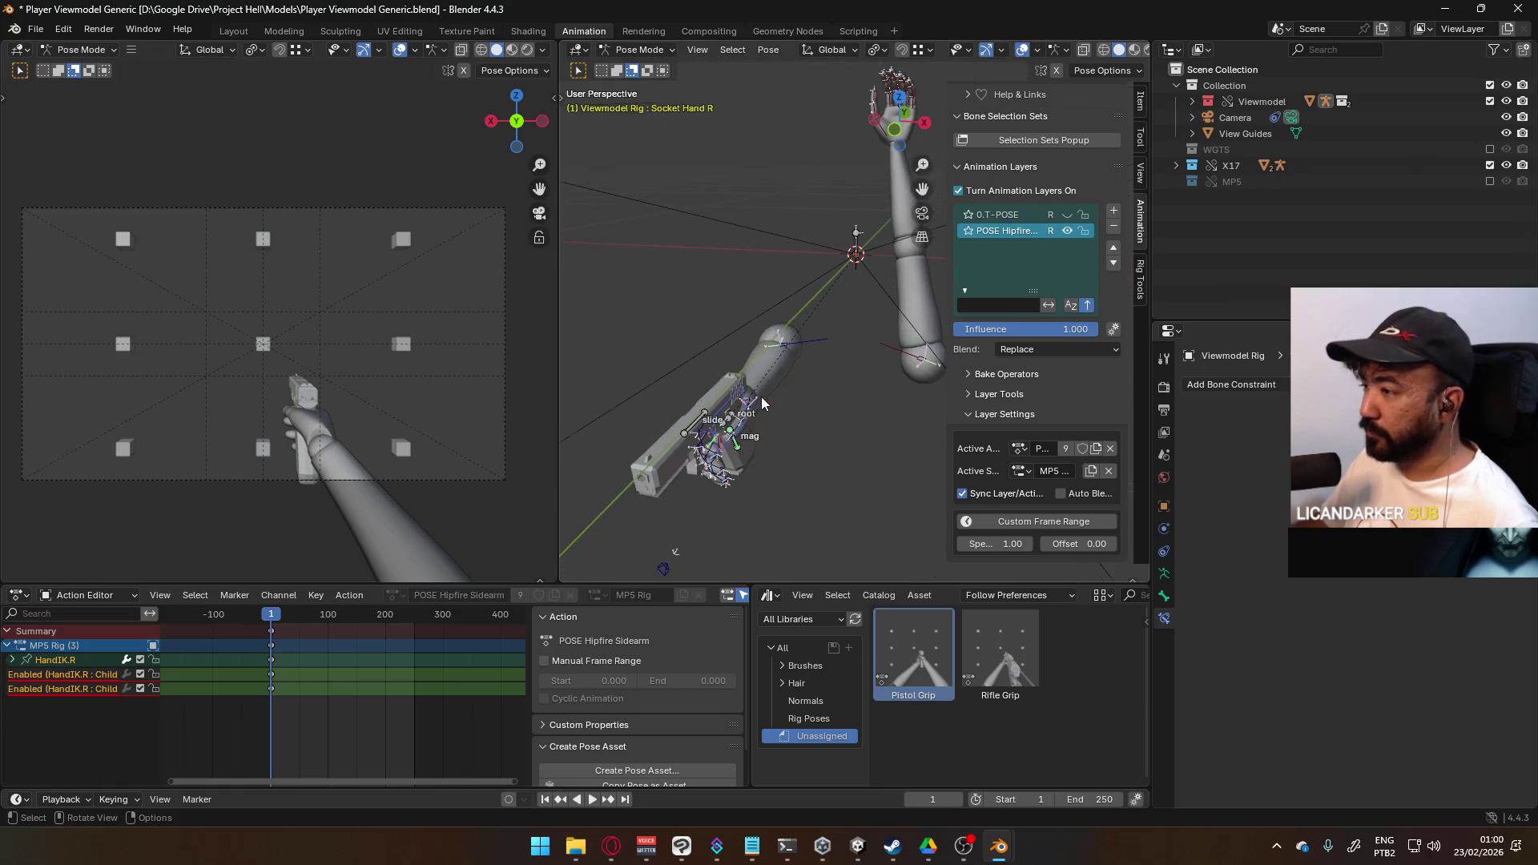
click(753, 431)
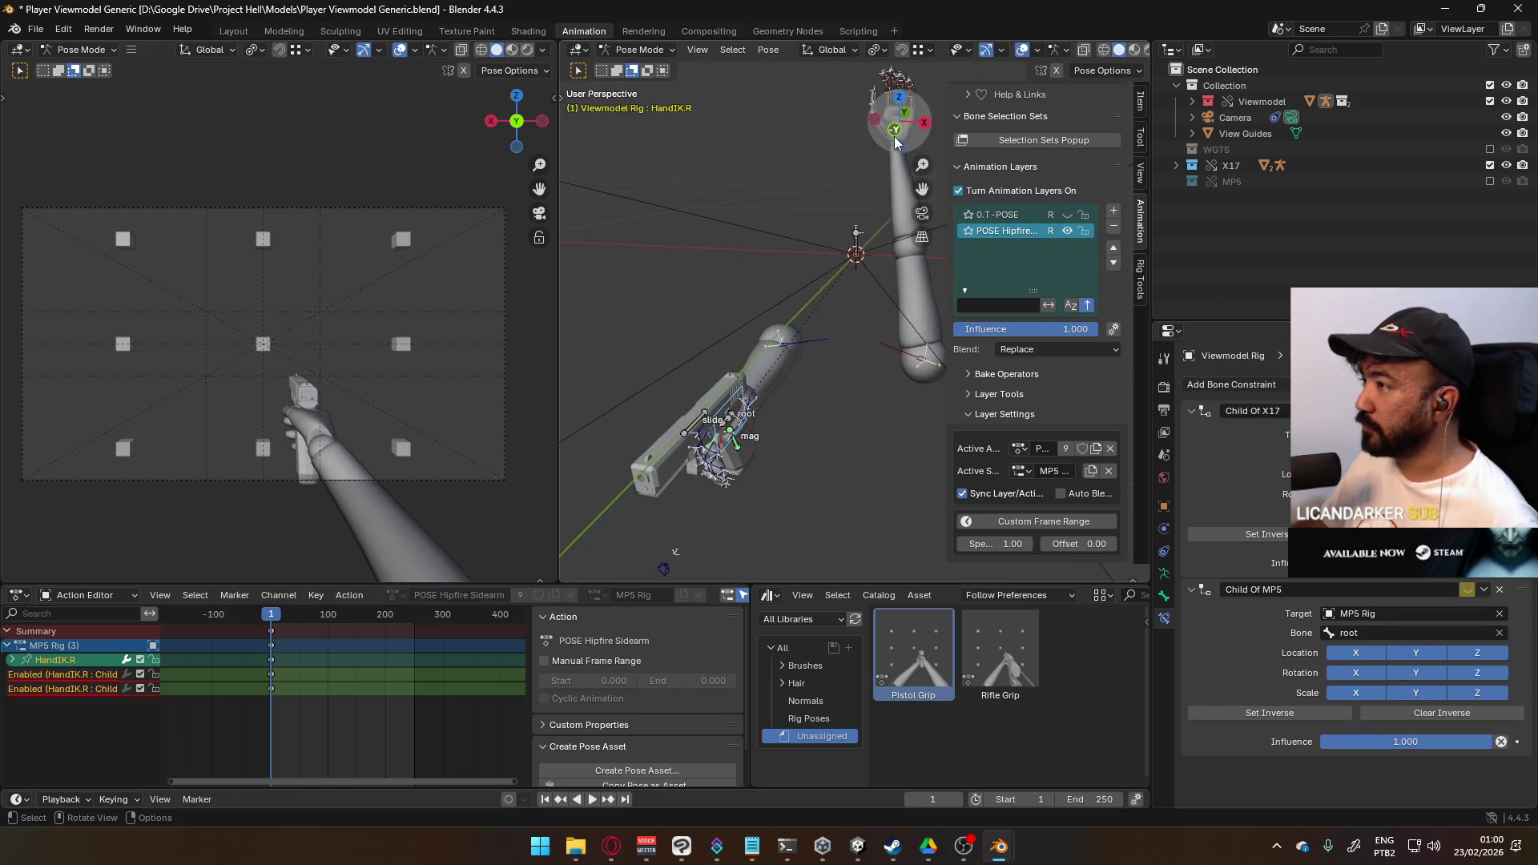
middle_drag(902, 198, 870, 224)
- Toggle HandIK.L's Child Of MP5 constraint off and back on so the hand grips the pistol
click(868, 88)
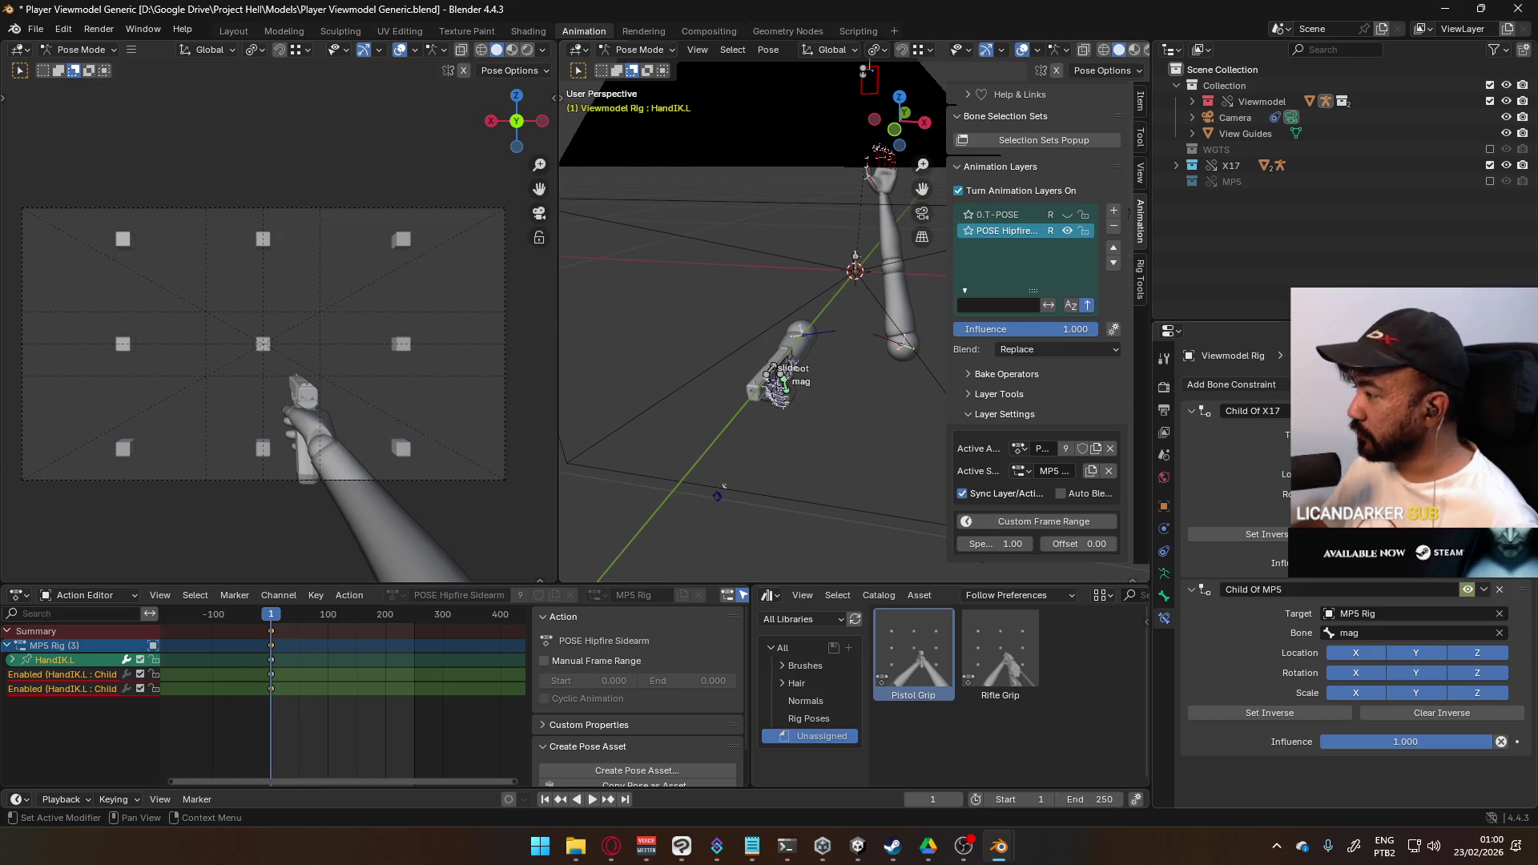
click(1467, 589)
click(1466, 589)
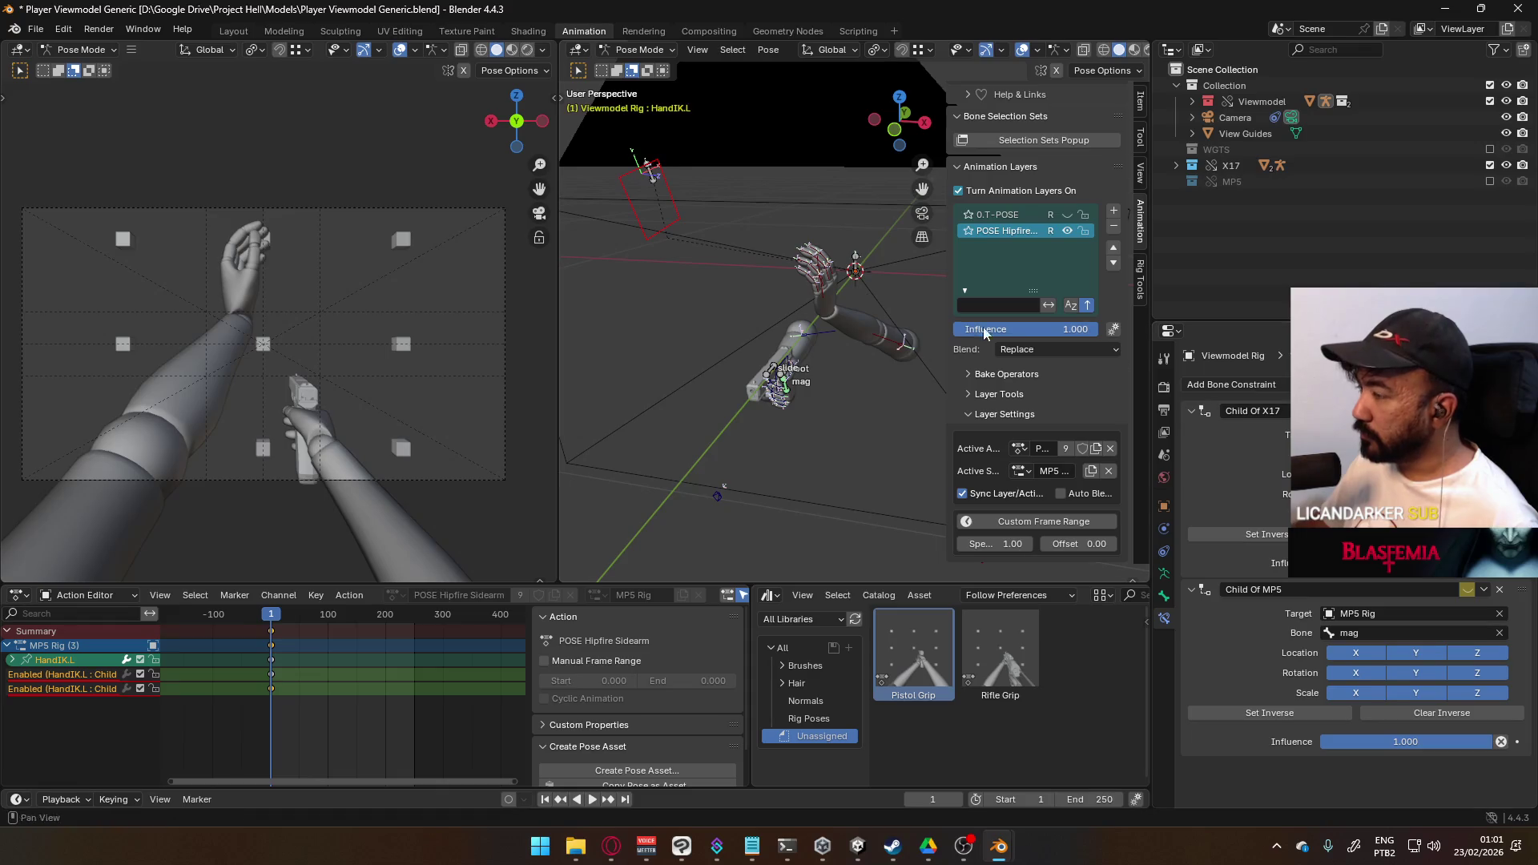
click(1237, 534)
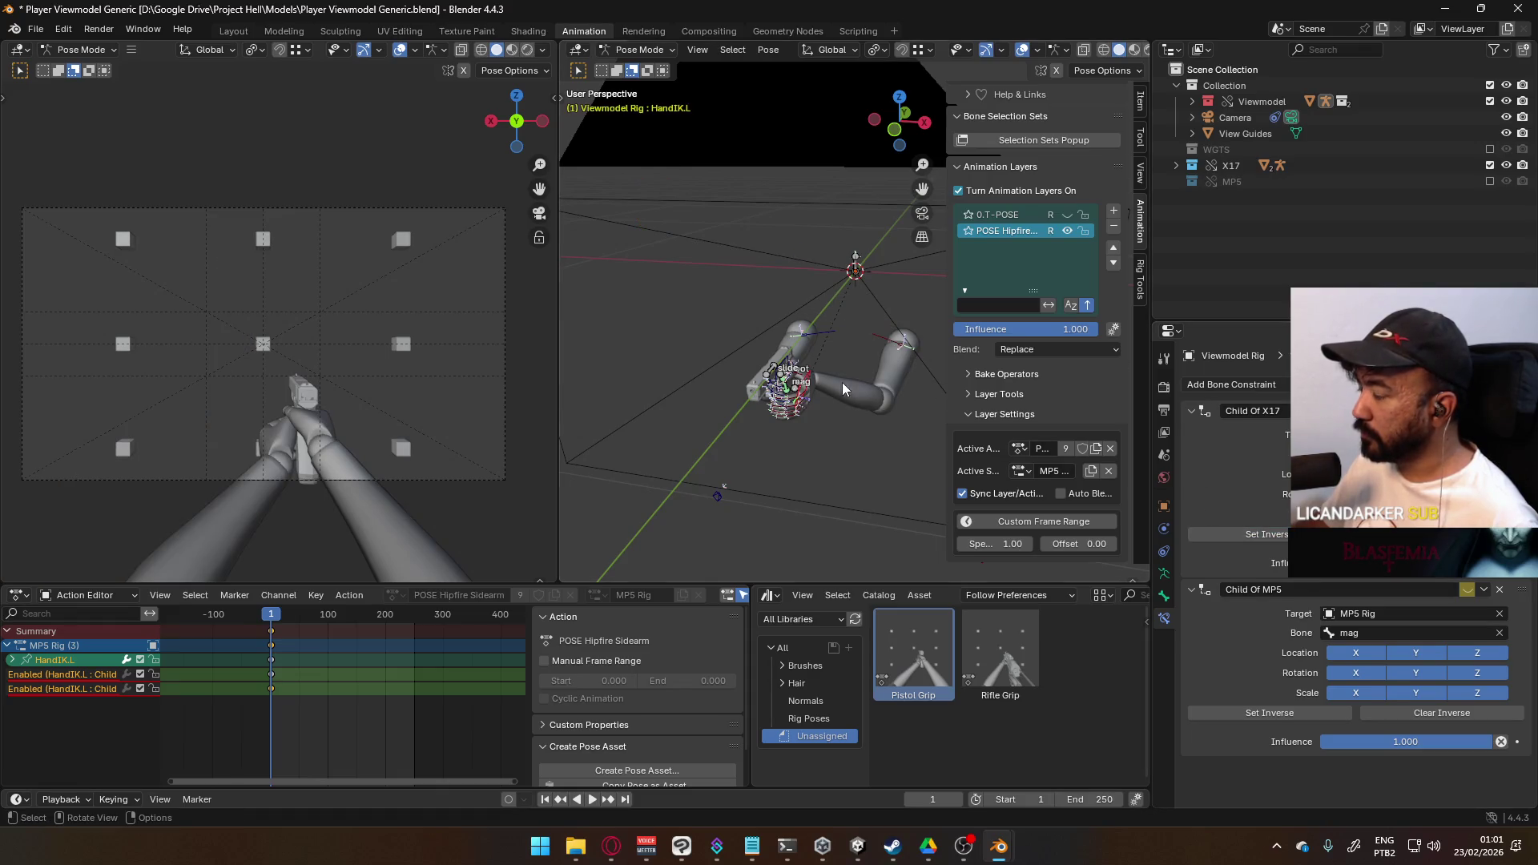
- Select all the hand and finger bones
mouse_move(794, 420)
middle_down()
mouse_move(851, 313)
mouse_move(992, 335)
mouse_move(876, 381)
mouse_move(708, 376)
middle_up()
scroll(722, 469, up, 3)
middle_drag(723, 469, 772, 372)
shift+click(778, 368)
key(a)
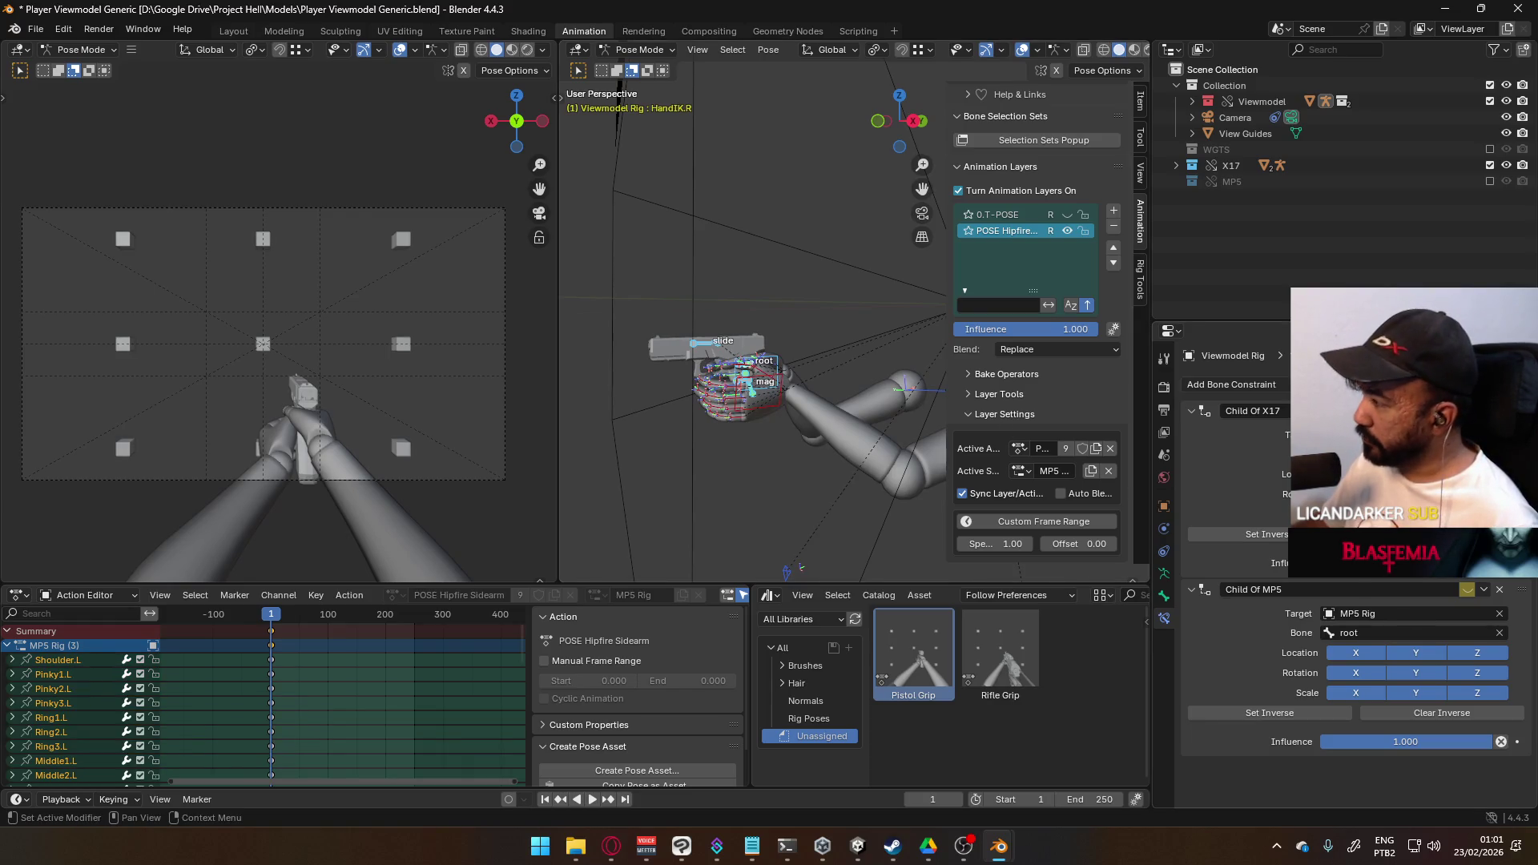
click(1483, 590)
click(1483, 590)
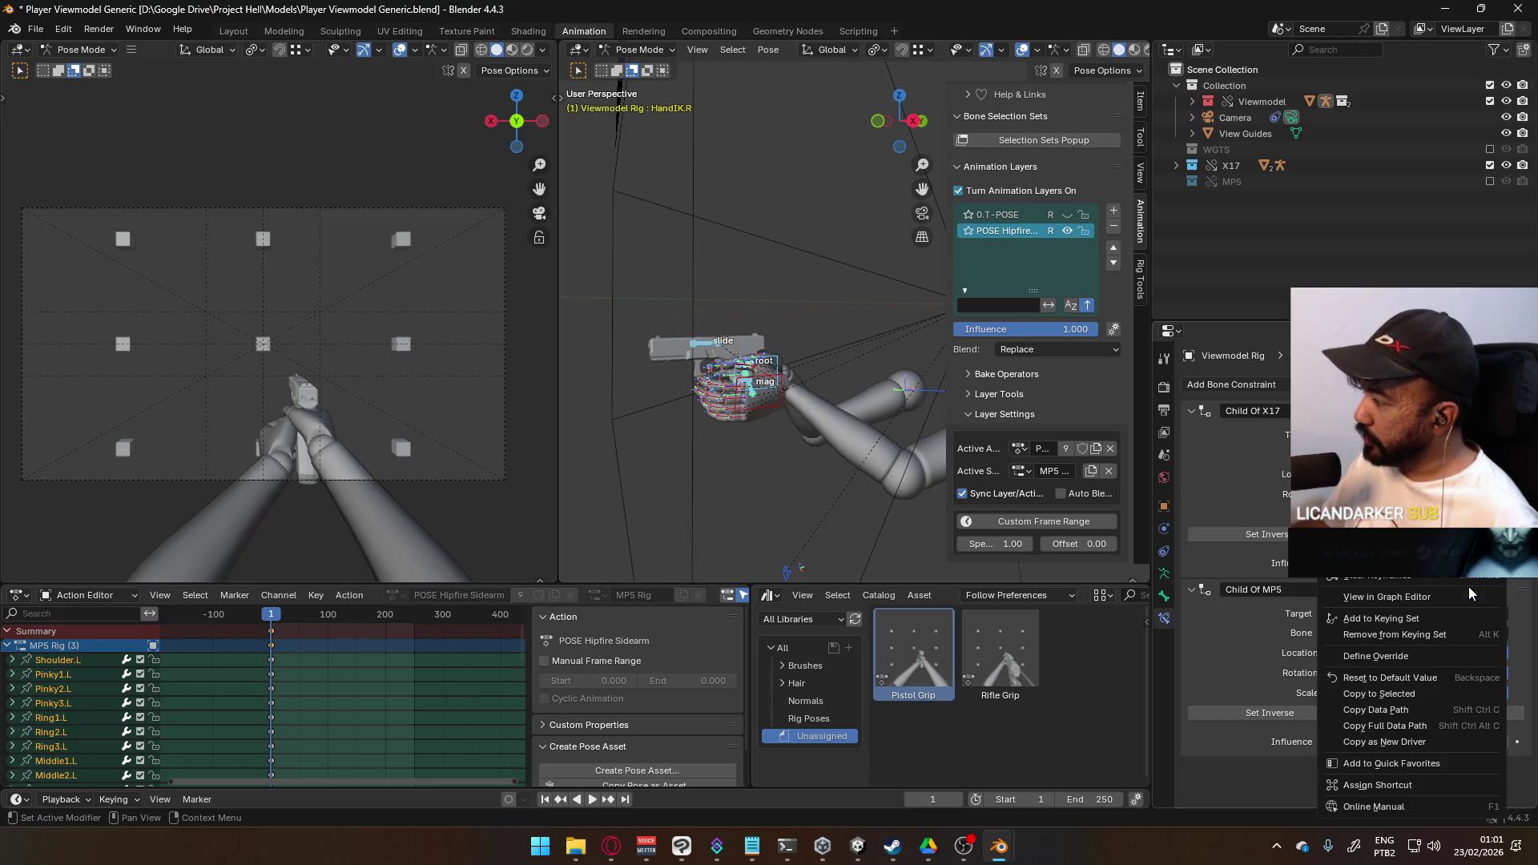
mouse_move(742, 498)
middle_down()
mouse_move(858, 333)
mouse_move(899, 332)
mouse_move(644, 410)
mouse_move(984, 415)
mouse_move(1128, 379)
mouse_move(960, 396)
mouse_move(840, 378)
mouse_move(819, 356)
mouse_move(741, 416)
middle_up()
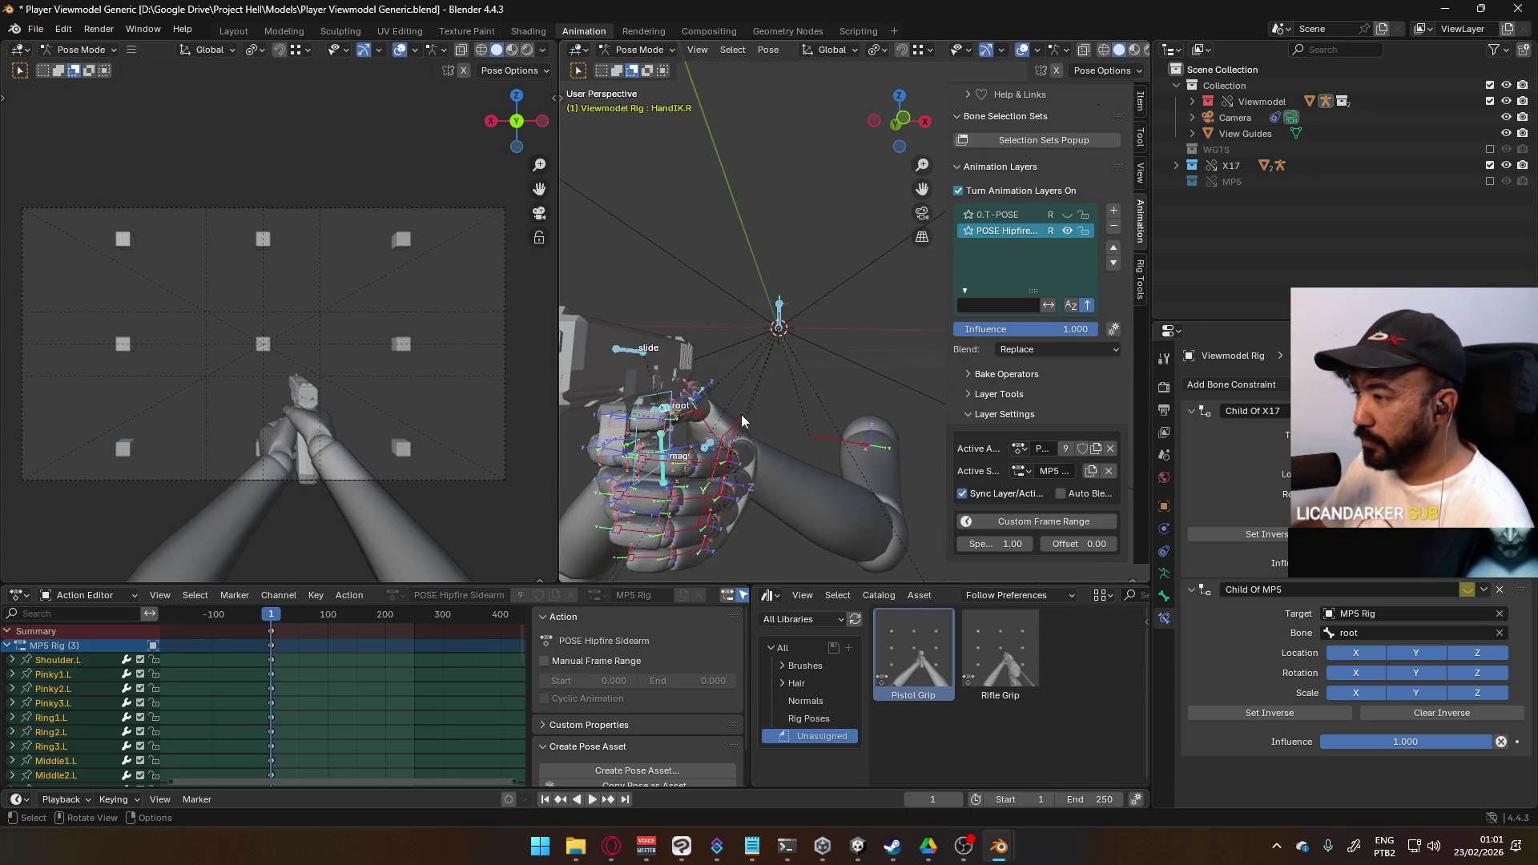
click(736, 435)
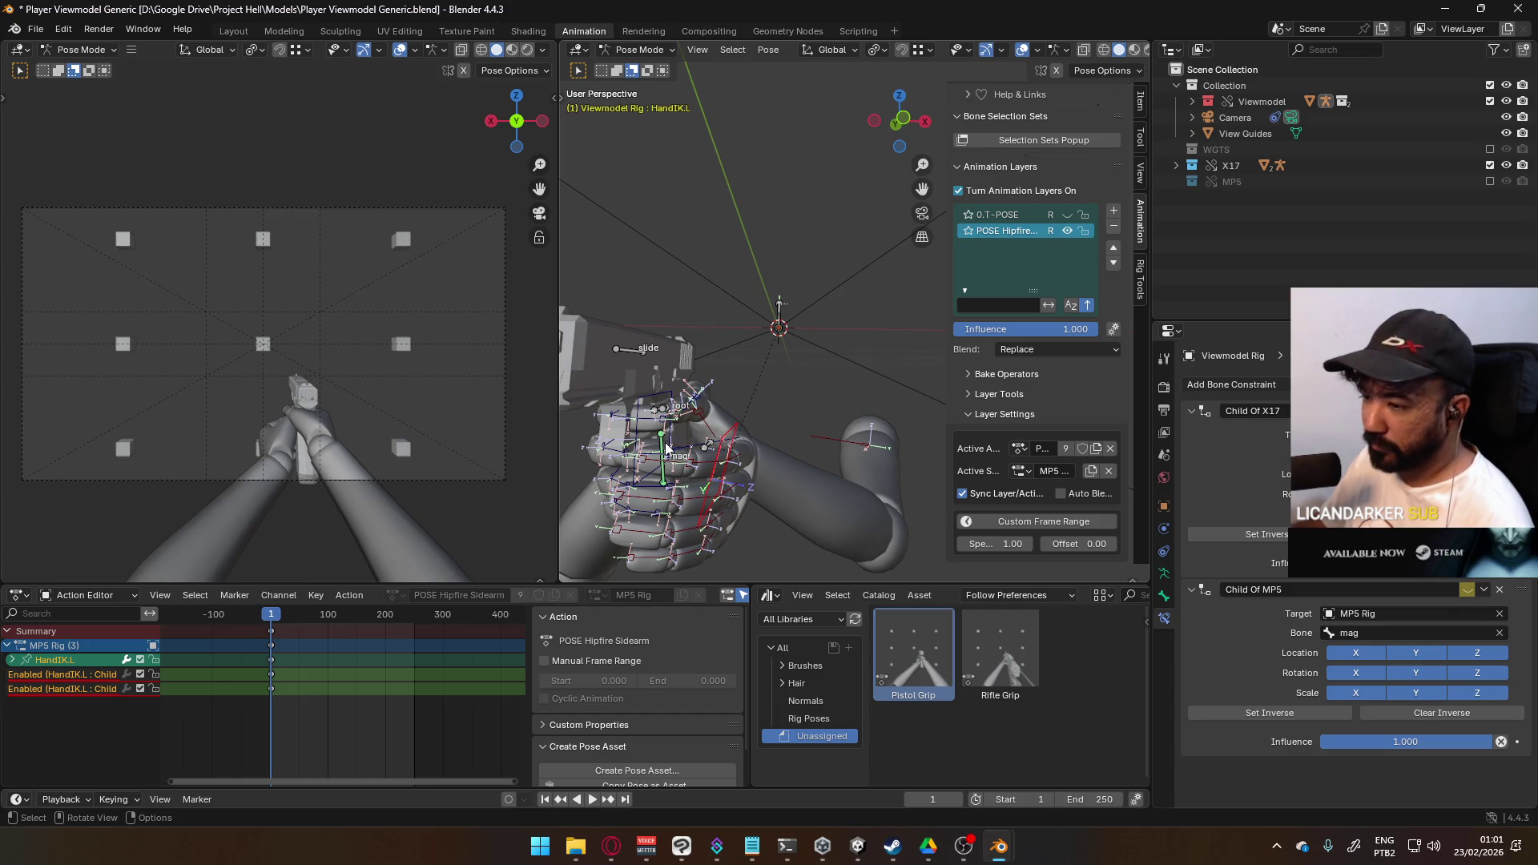
middle_drag(712, 449, 809, 405)
click(821, 326)
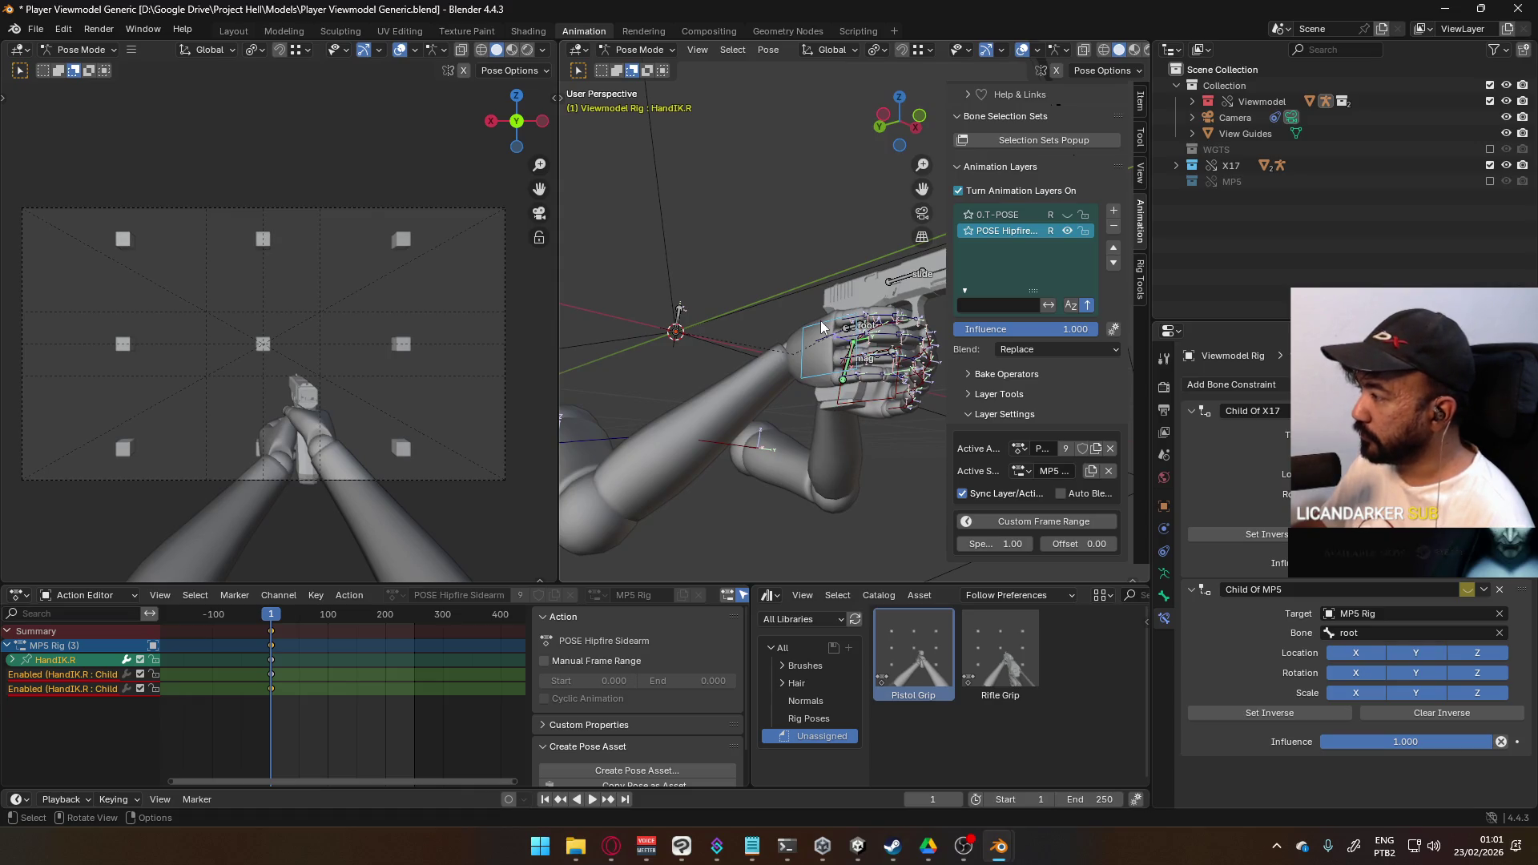
mouse_move(854, 317)
middle_down()
mouse_move(843, 306)
mouse_move(737, 344)
mouse_move(644, 342)
middle_up()
scroll(671, 374, up, 2)
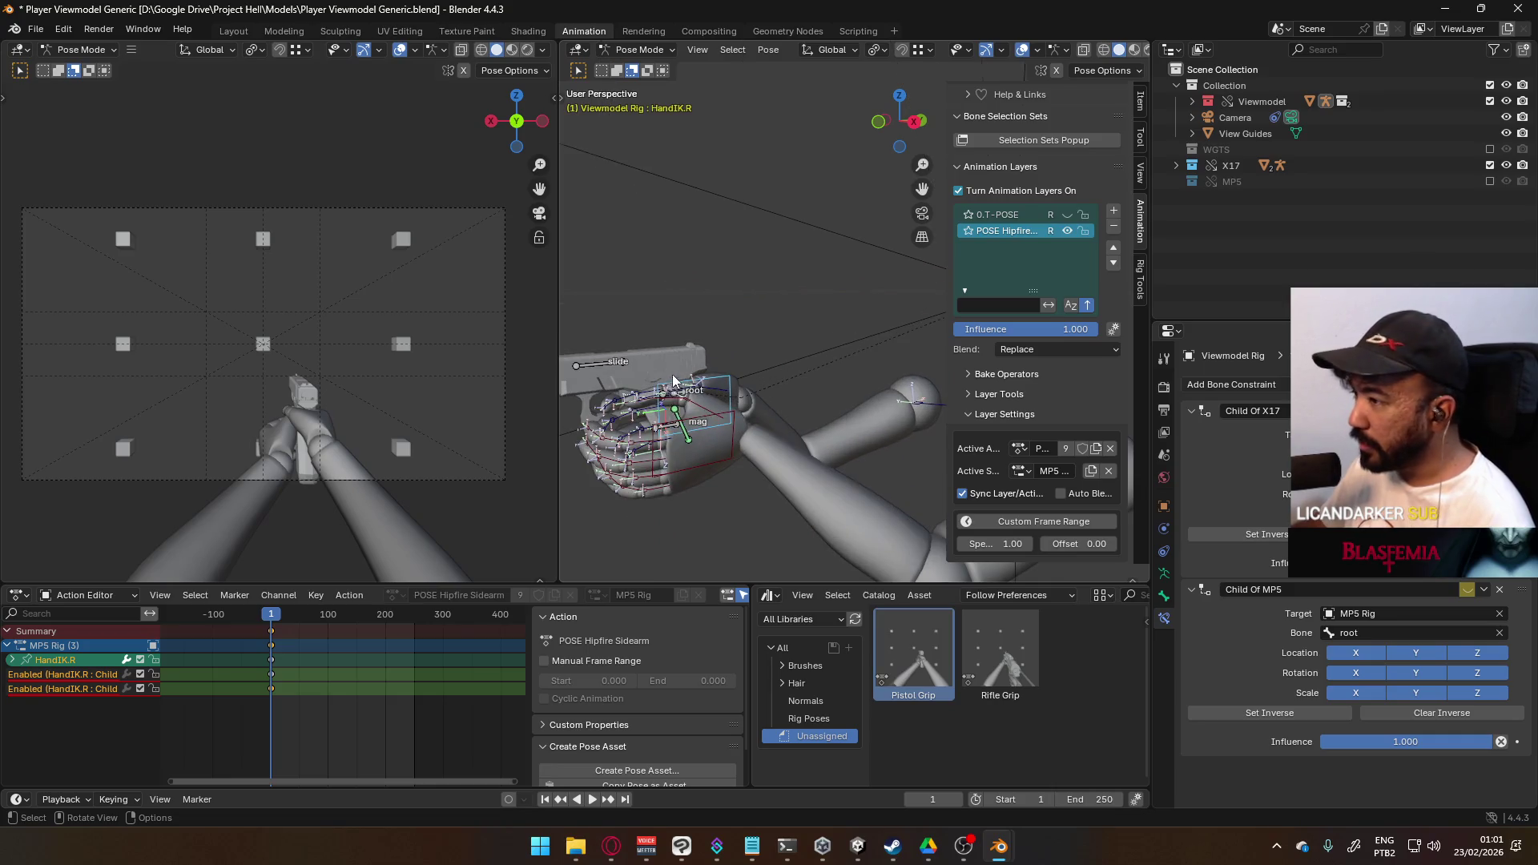
click(669, 433)
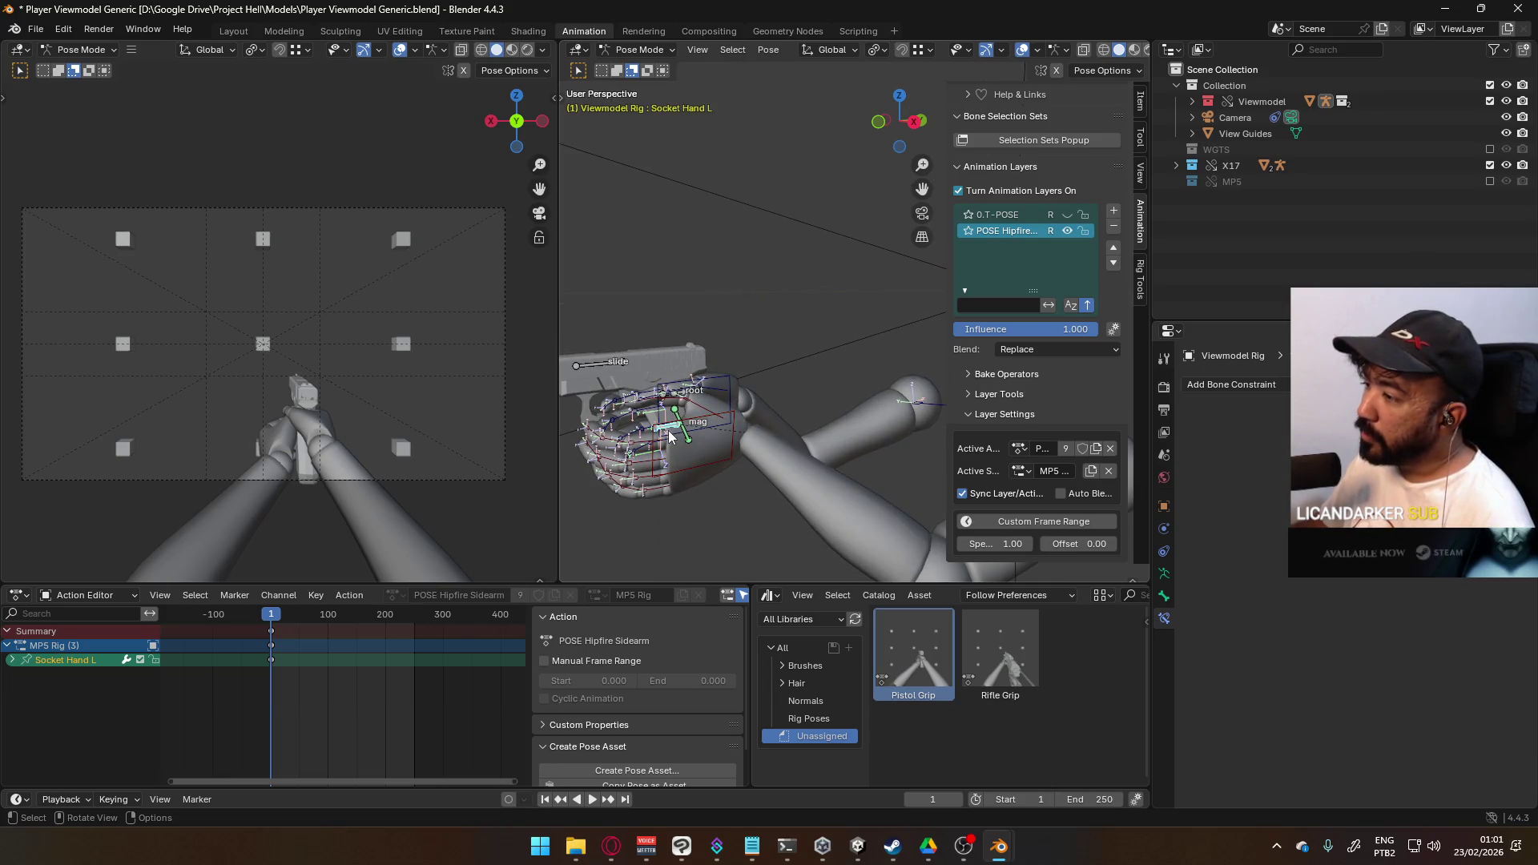
mouse_move(617, 396)
middle_down()
mouse_move(721, 347)
mouse_move(800, 346)
mouse_move(753, 379)
mouse_move(1242, 419)
middle_up()
click(747, 373)
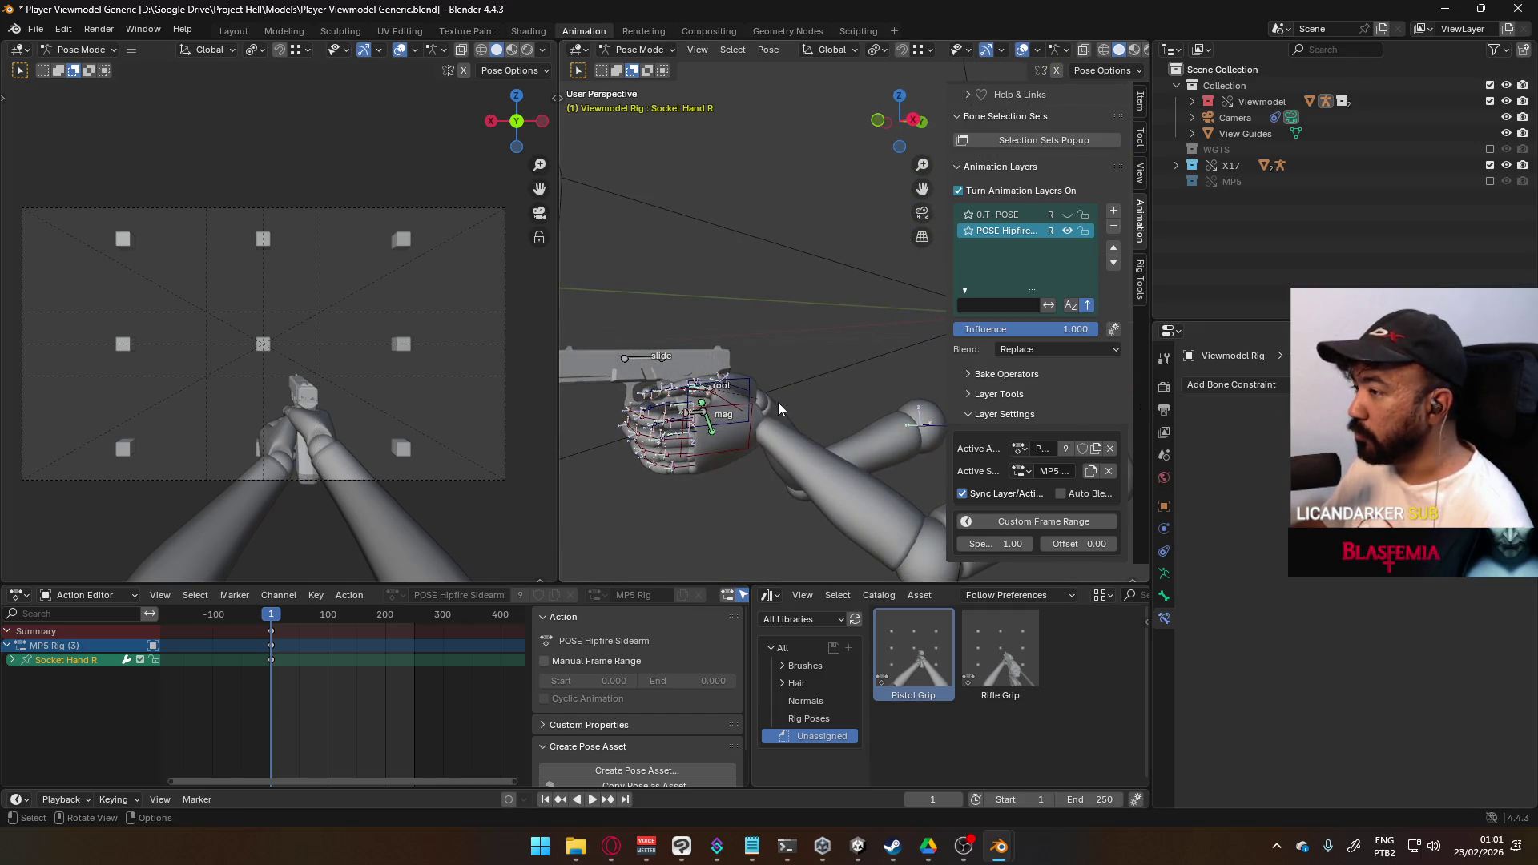
click(724, 428)
click(712, 432)
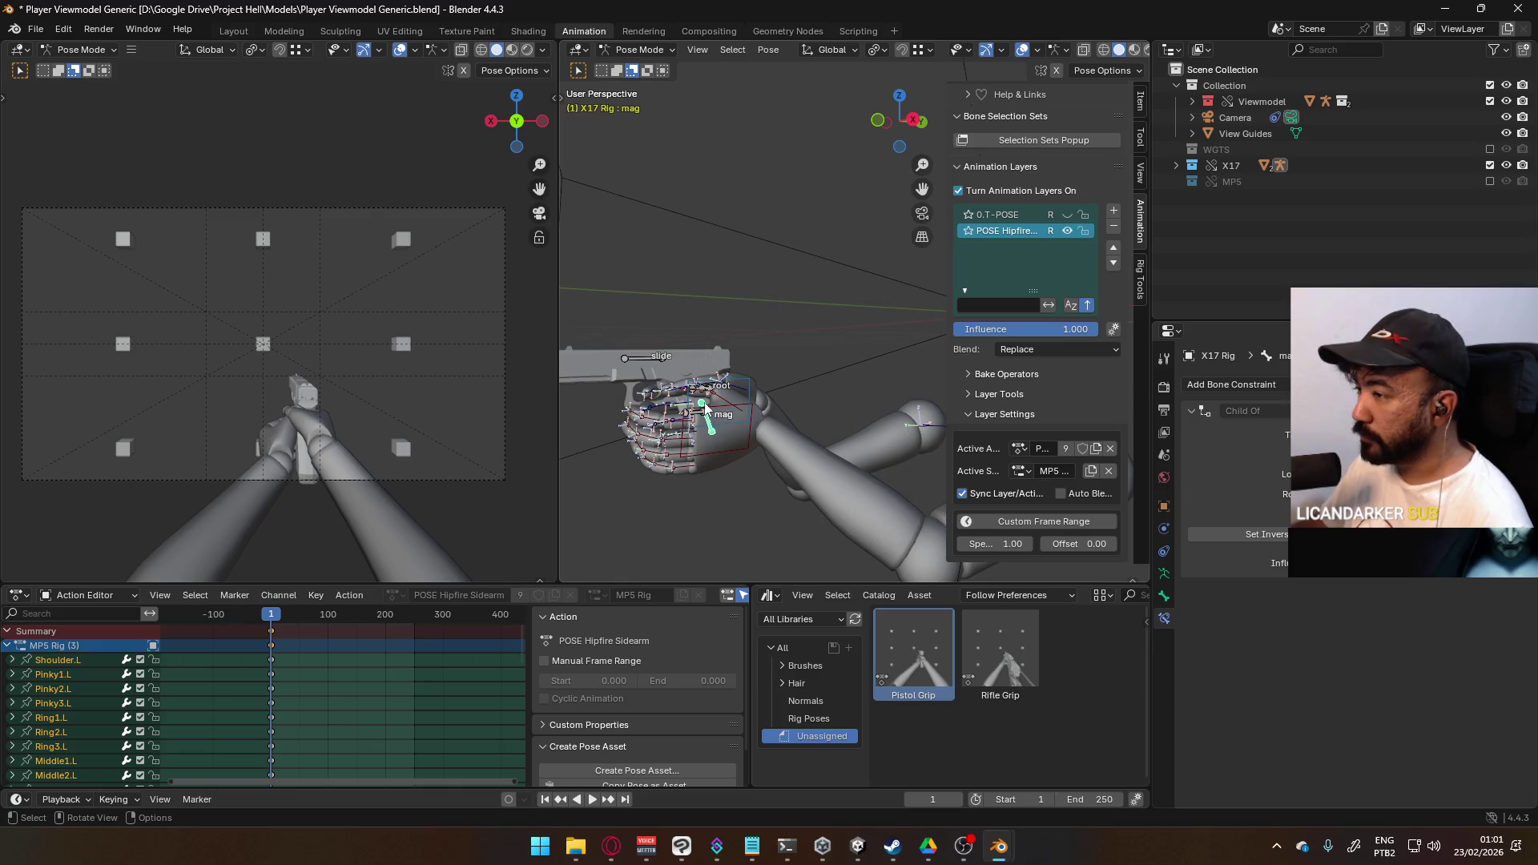
click(708, 394)
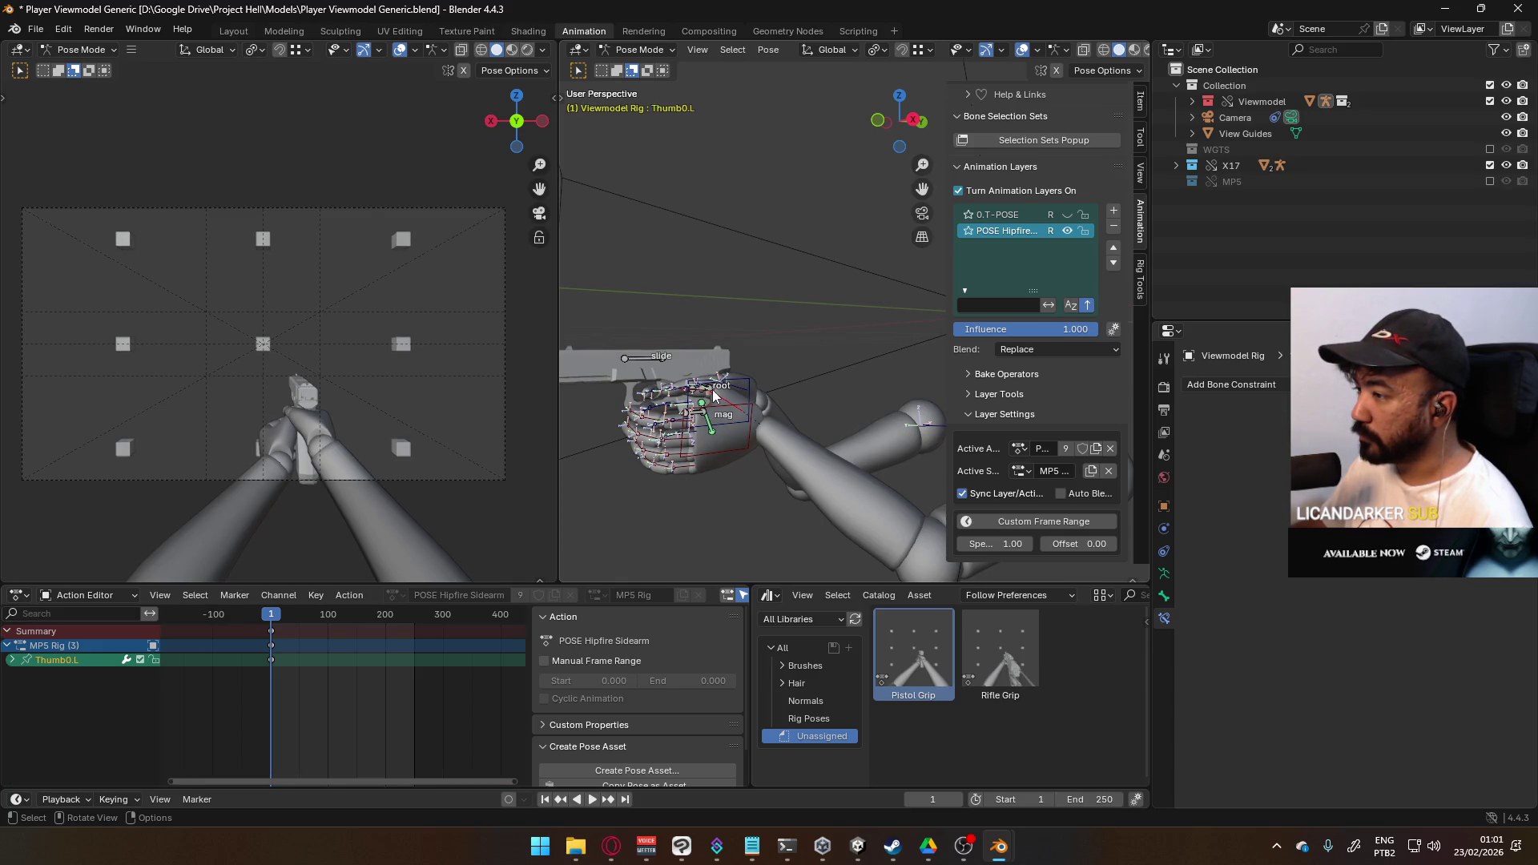
click(708, 391)
mouse_move(671, 392)
middle_down()
mouse_move(876, 354)
mouse_move(771, 346)
middle_up()
click(770, 346)
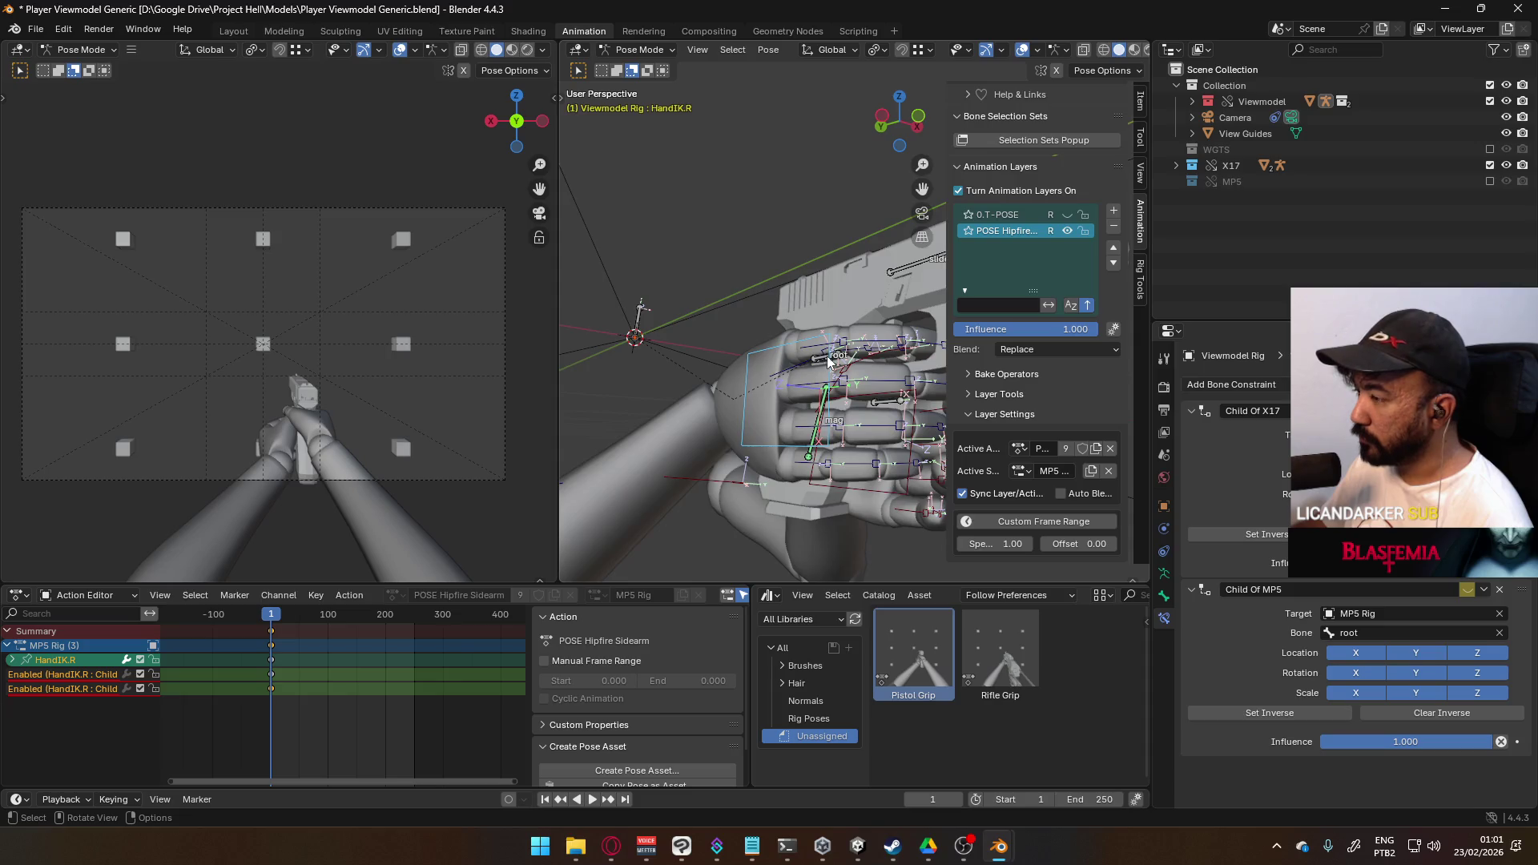
scroll(831, 359, down, 4)
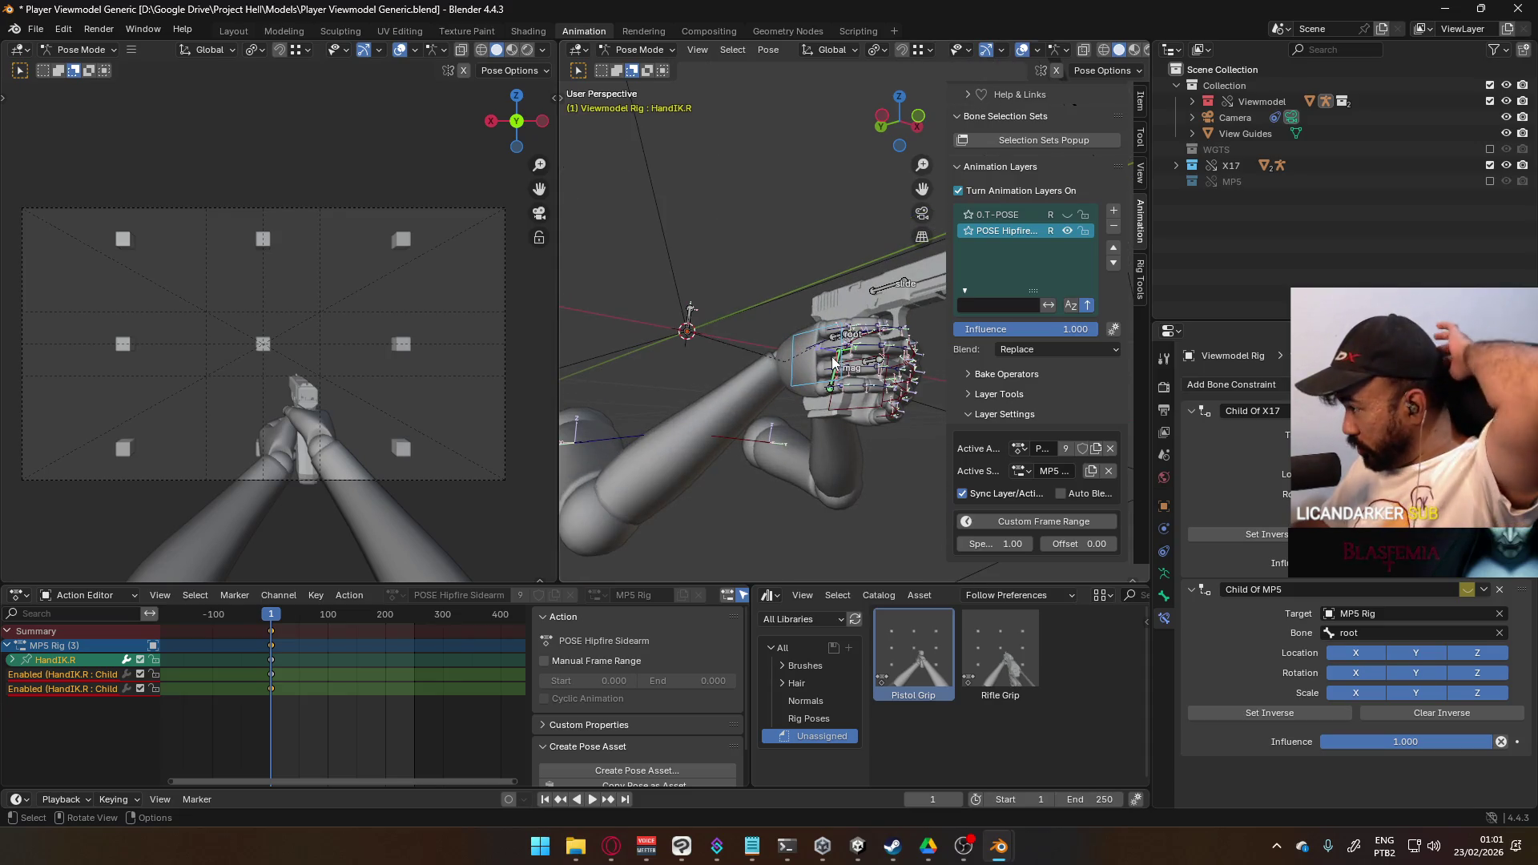
mouse_move(832, 362)
middle_down()
mouse_move(675, 413)
mouse_move(608, 405)
middle_up()
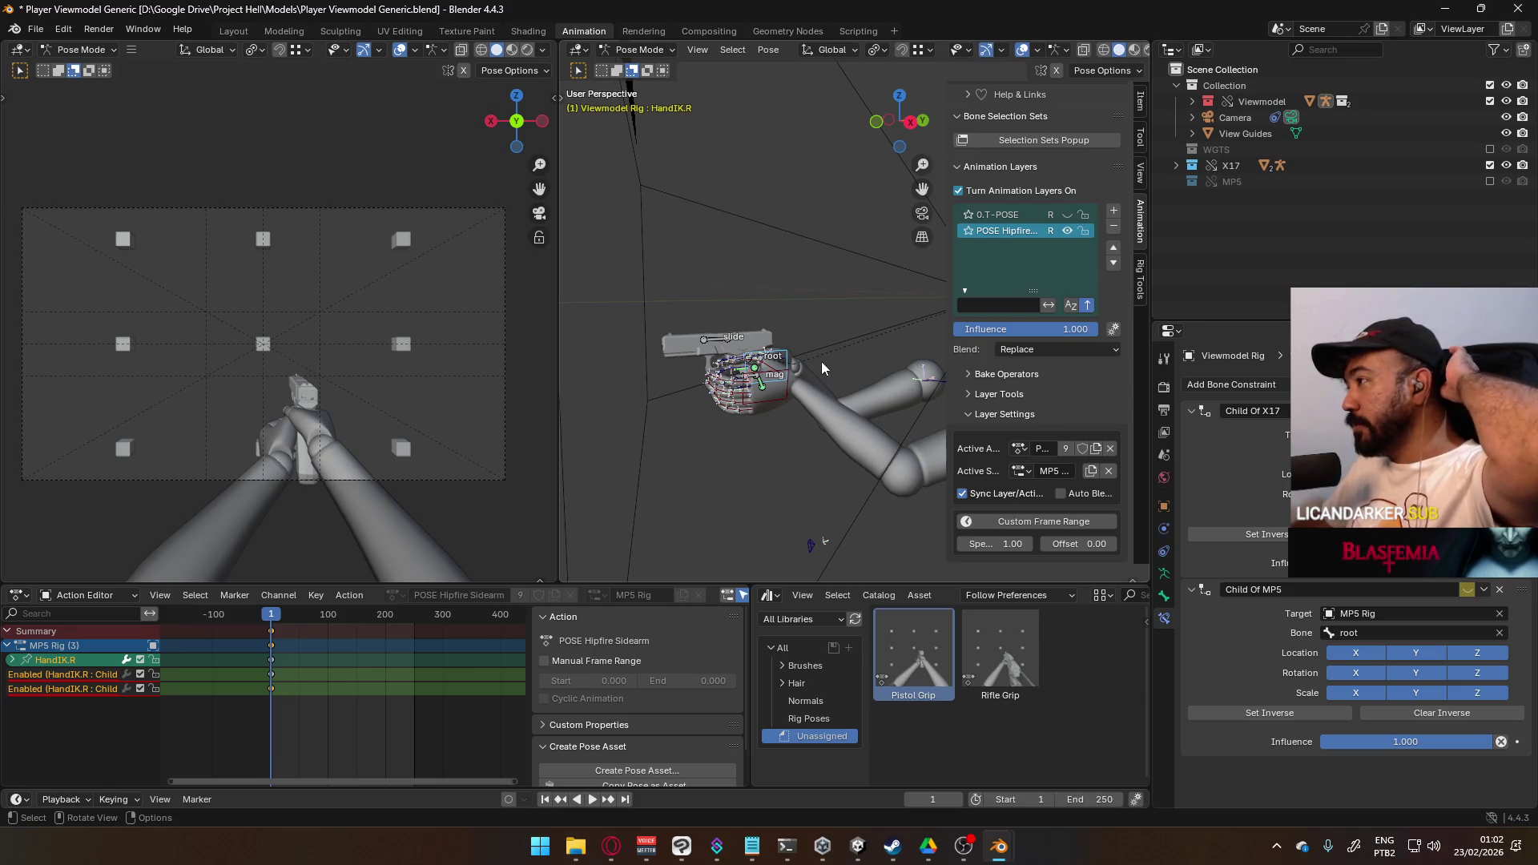
scroll(820, 362, up, 2)
mouse_move(867, 358)
shift+middle_down()
mouse_move(1009, 350)
mouse_move(953, 353)
shift+middle_up()
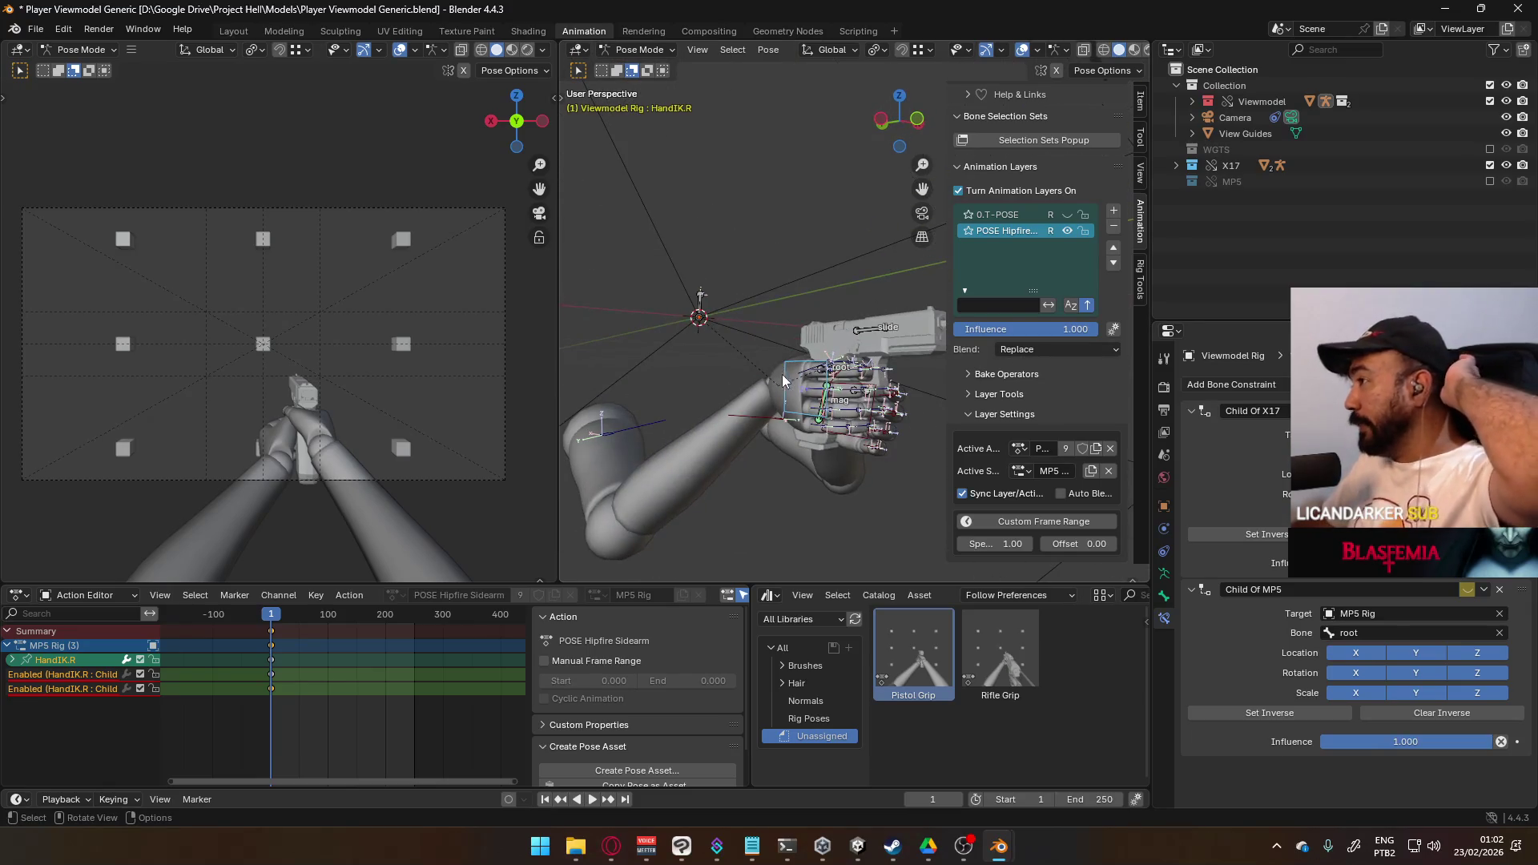
- Toggle the X17 and MP5 collection exclusions back and forth, then undo to restore the pistol
click(1489, 165)
click(1489, 181)
click(1489, 181)
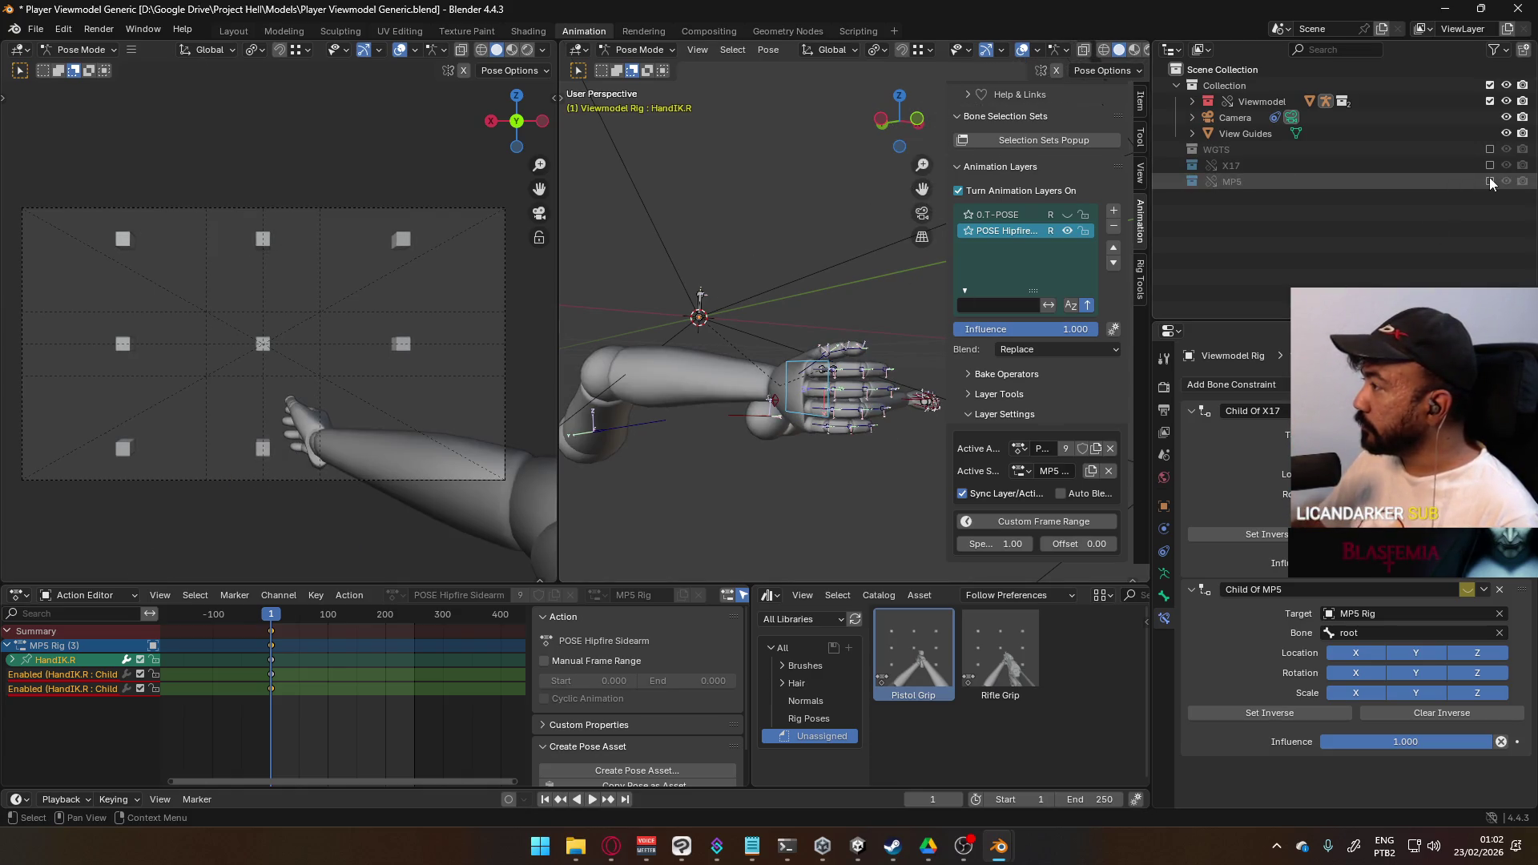
click(1489, 165)
scroll(838, 351, down, 3)
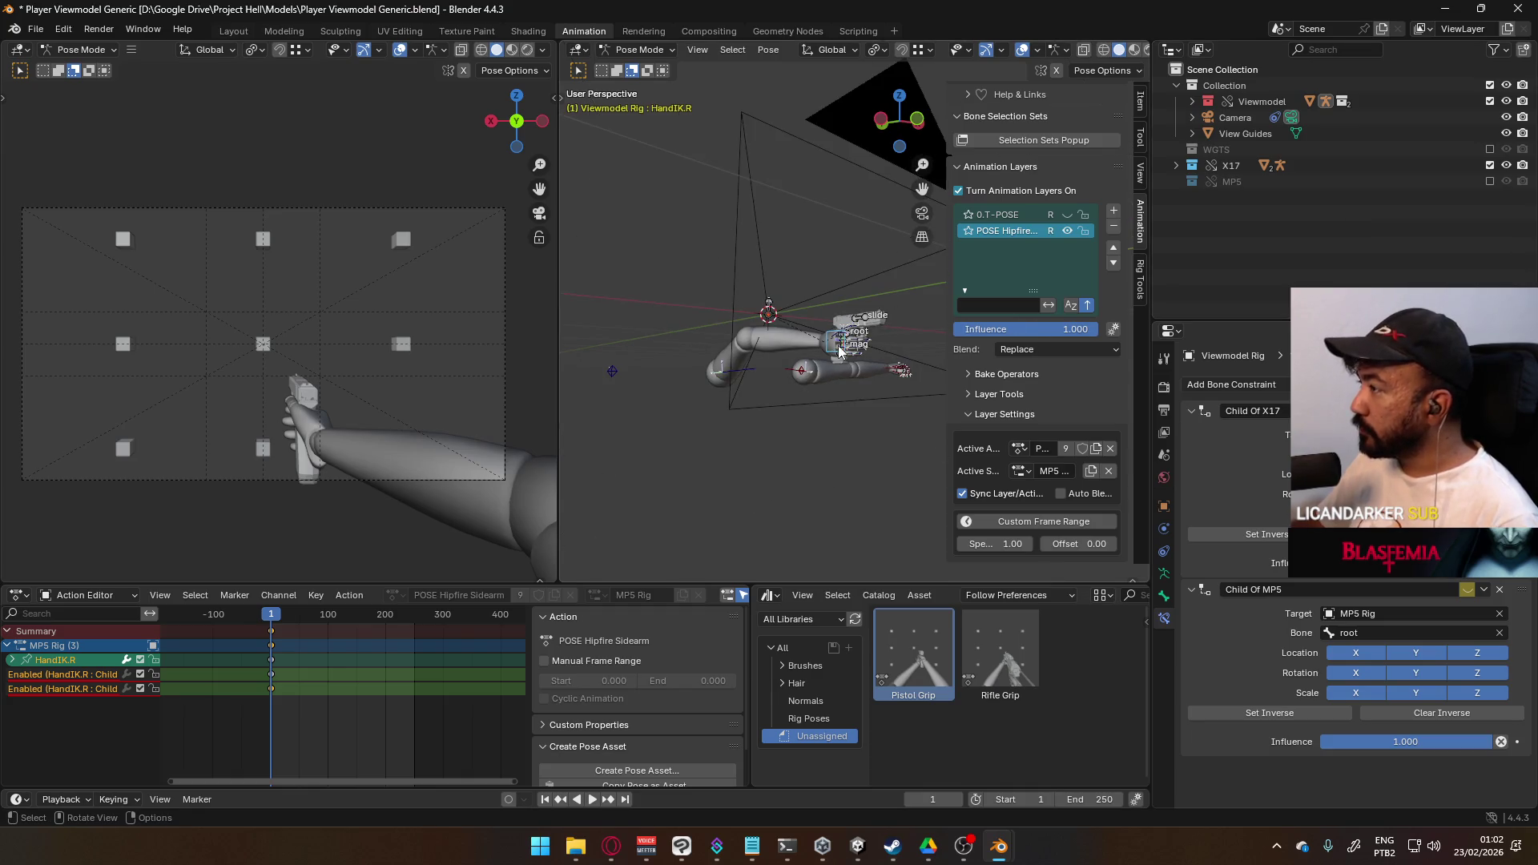
scroll(825, 349, down, 3)
click(1489, 165)
click(1489, 181)
click(1489, 181)
click(1489, 165)
scroll(788, 365, up, 2)
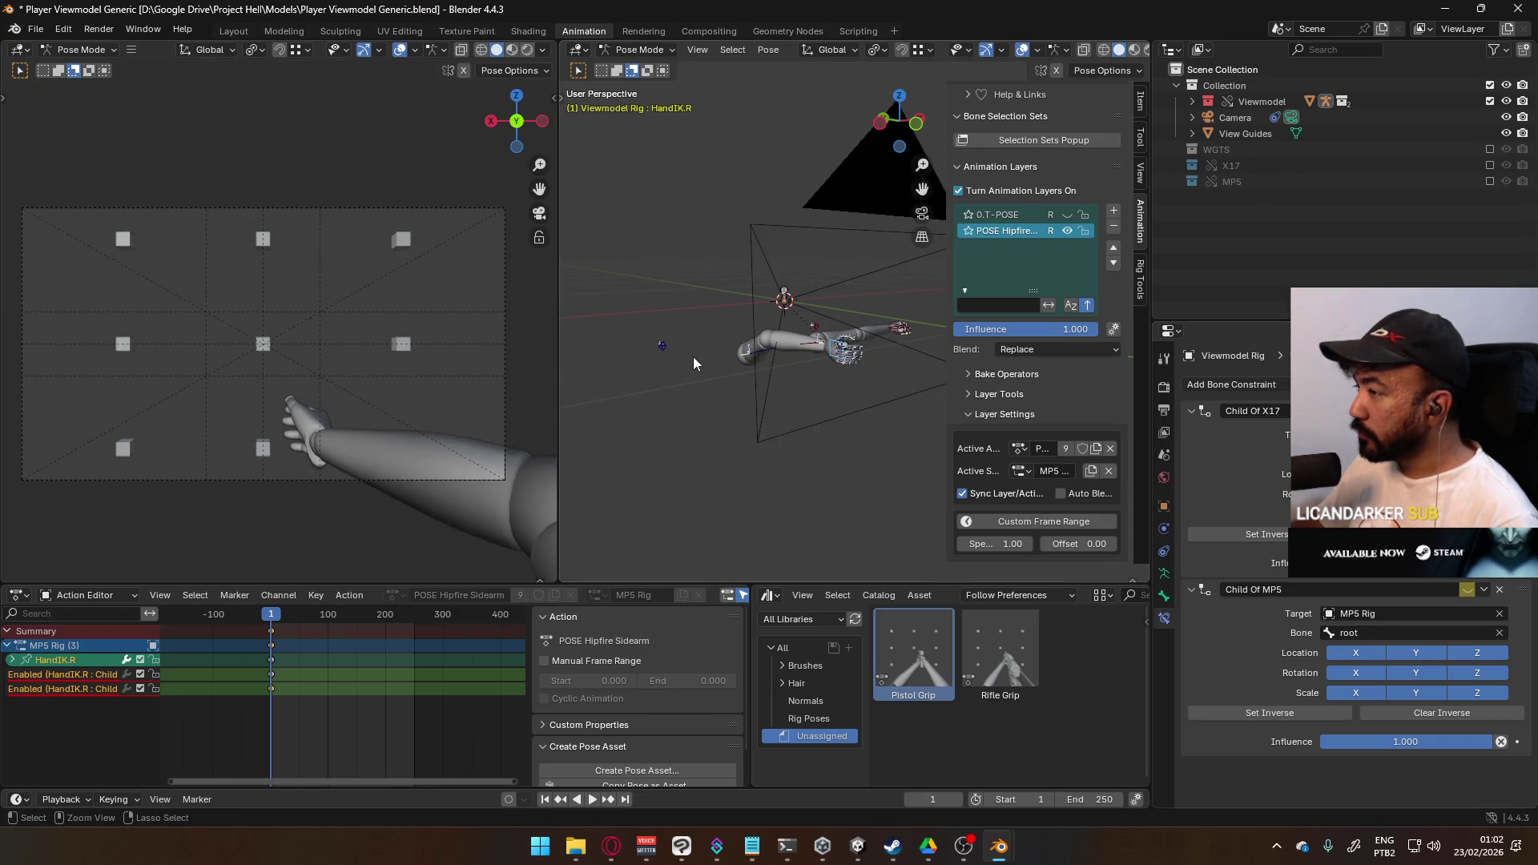
key(ctrl+z)
- Box-select the hand and arm bones
drag(612, 306, 806, 407)
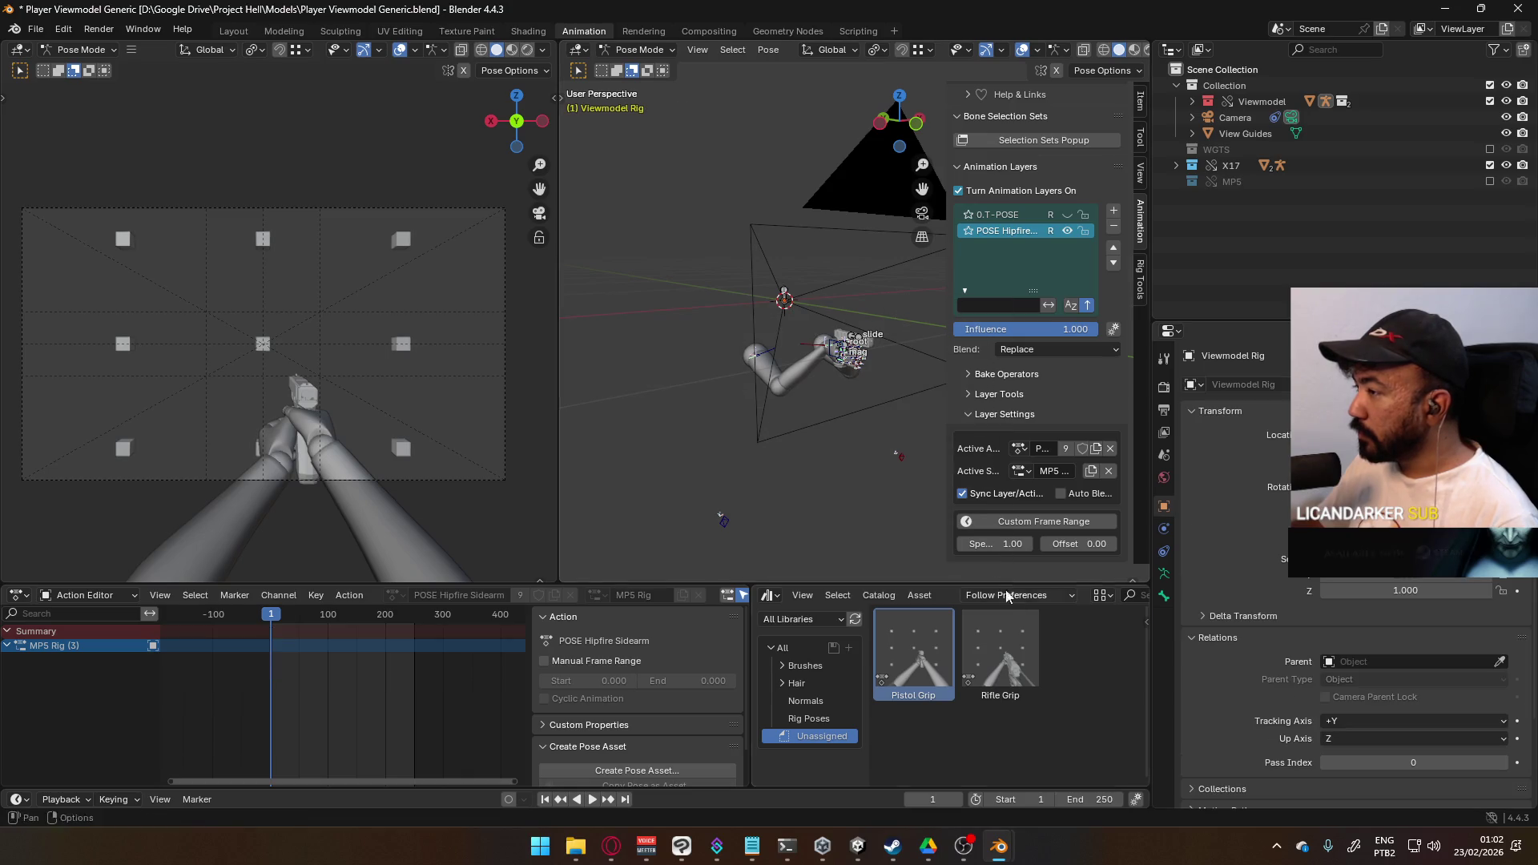
scroll(836, 412, down, 4)
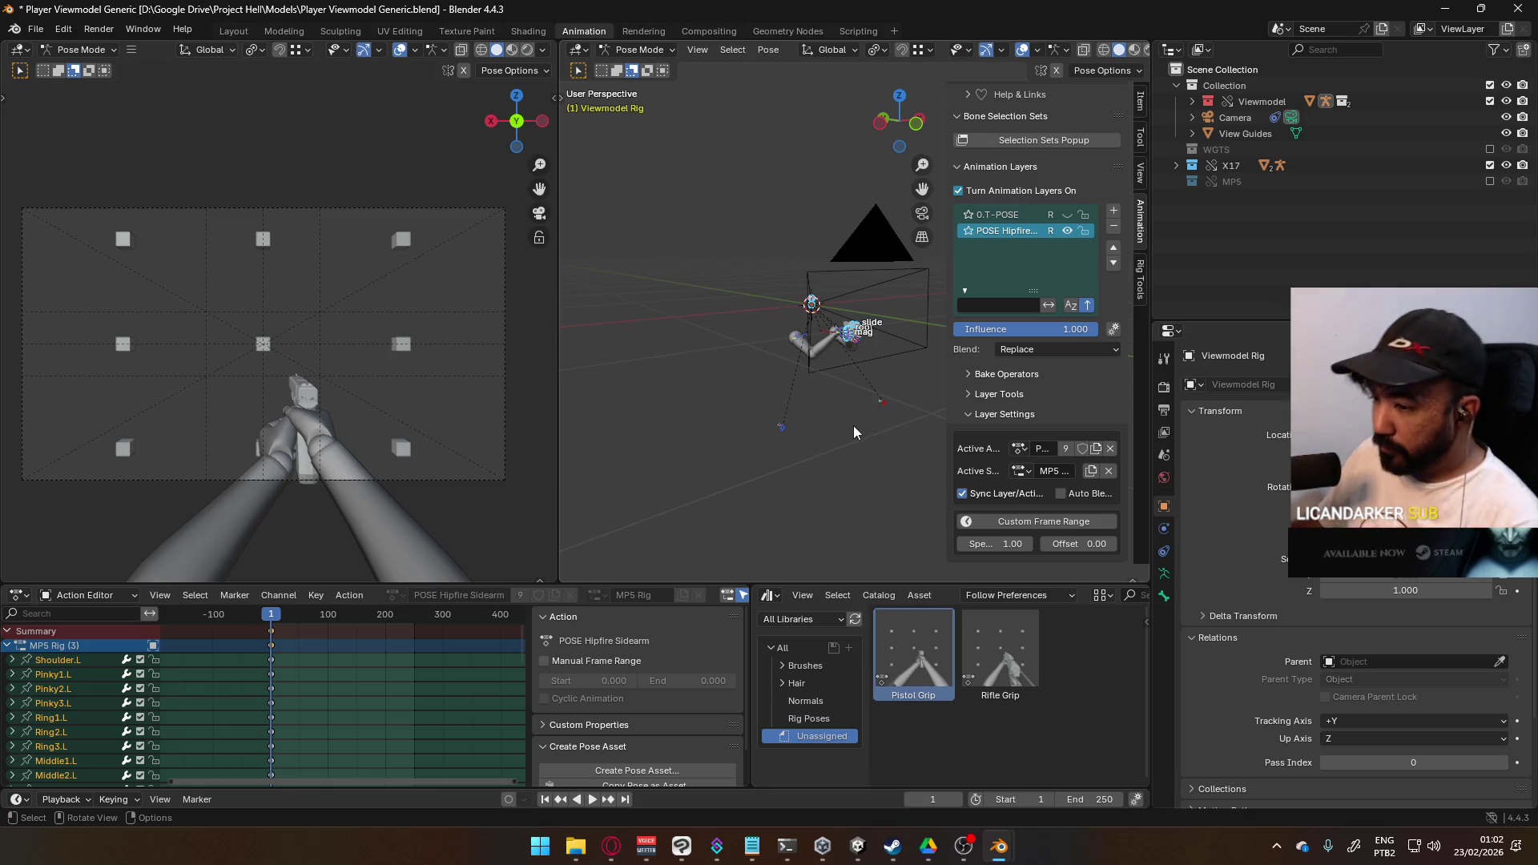
scroll(836, 421, up, 4)
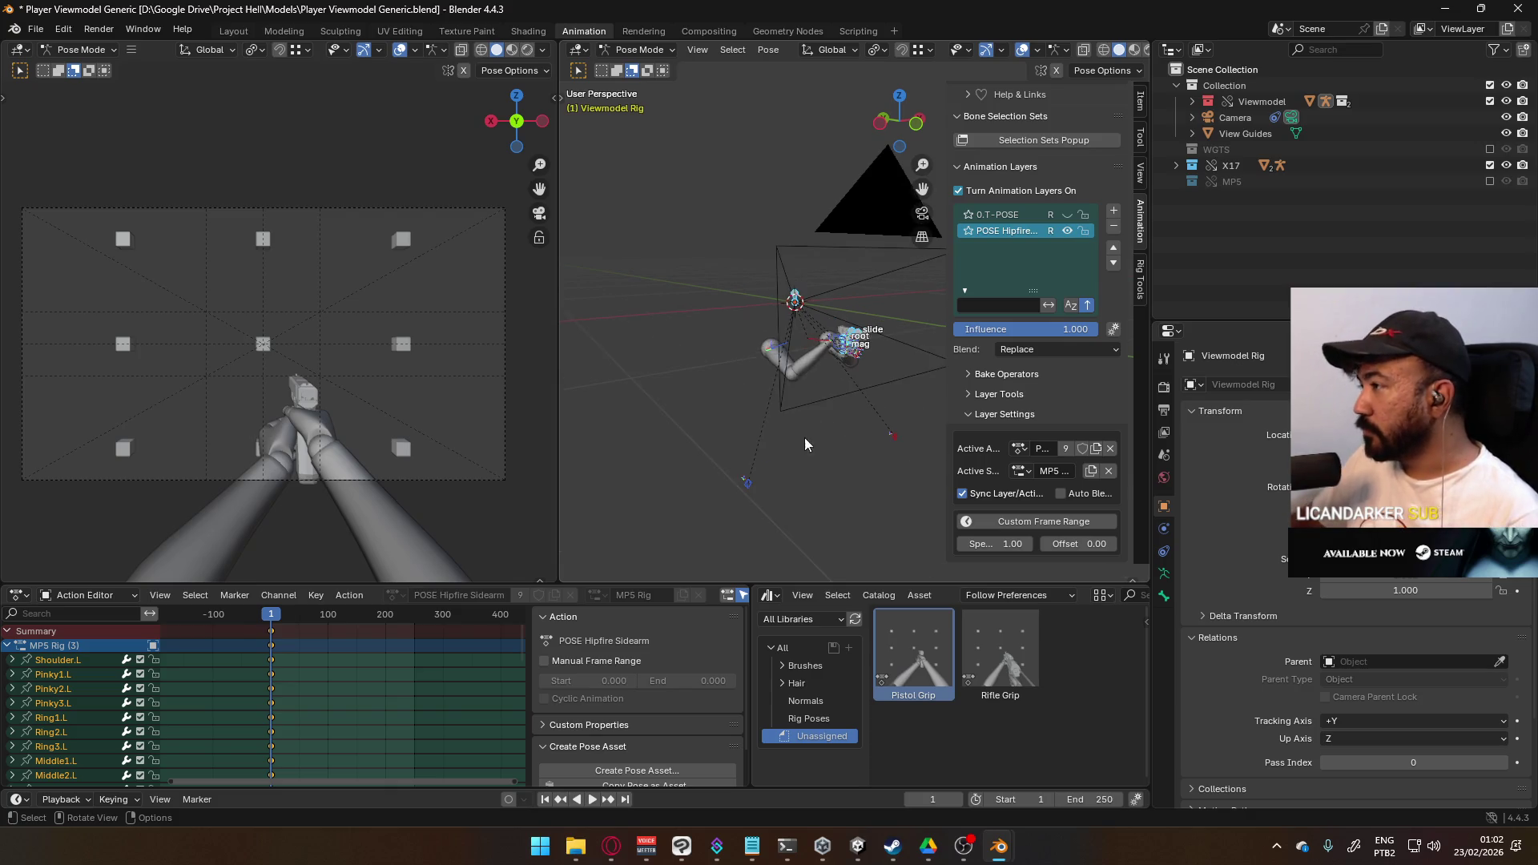
mouse_move(800, 447)
middle_down()
mouse_move(787, 355)
mouse_move(765, 357)
middle_up()
- Re-toggle X17, undo to restore the grip pose, and box-select the bones for Insert Keyframe
click(1490, 165)
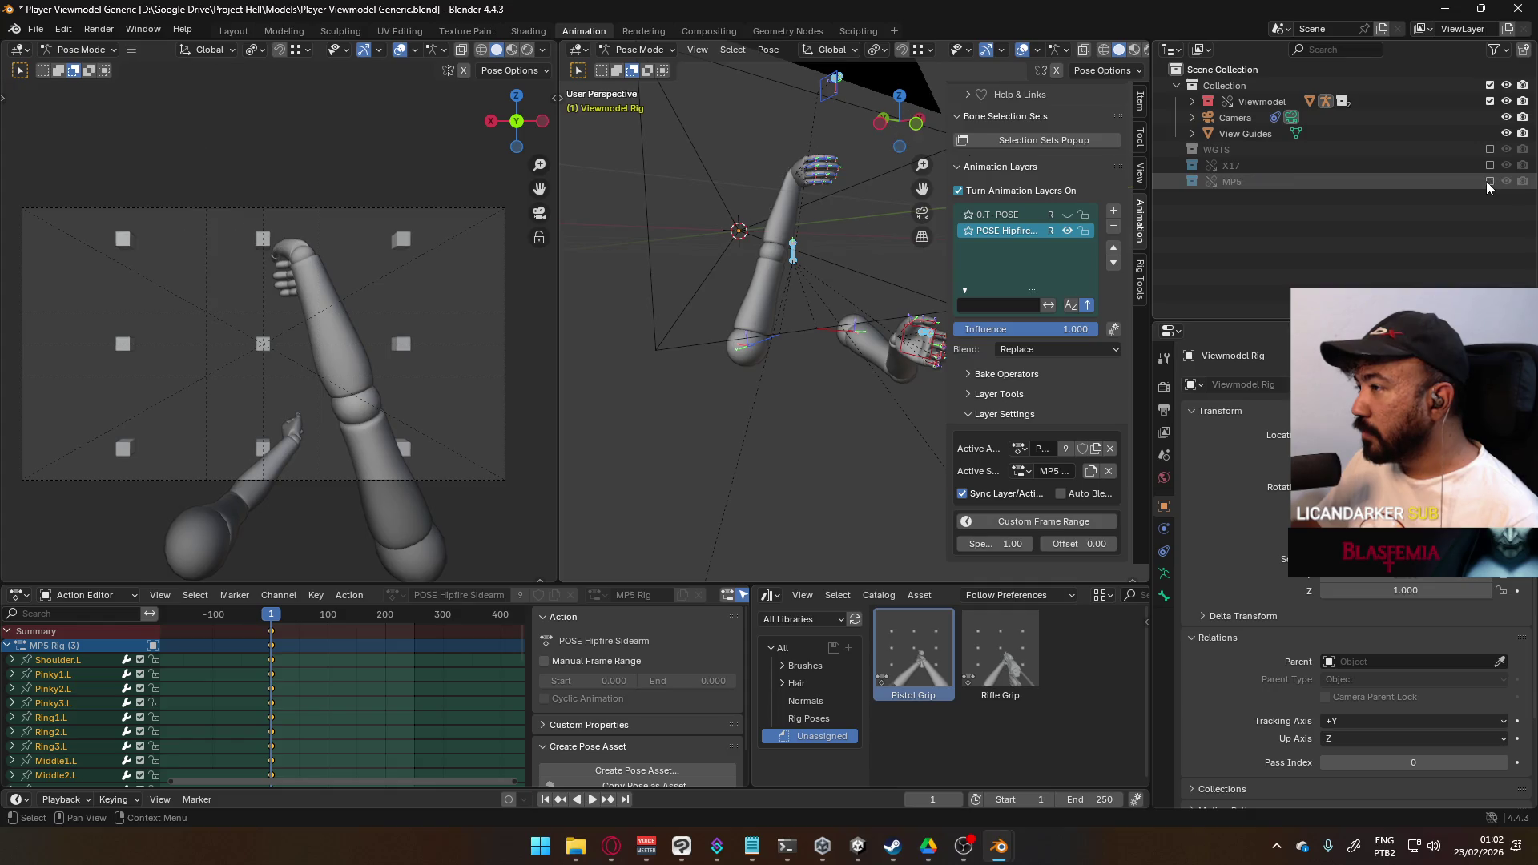
click(1490, 165)
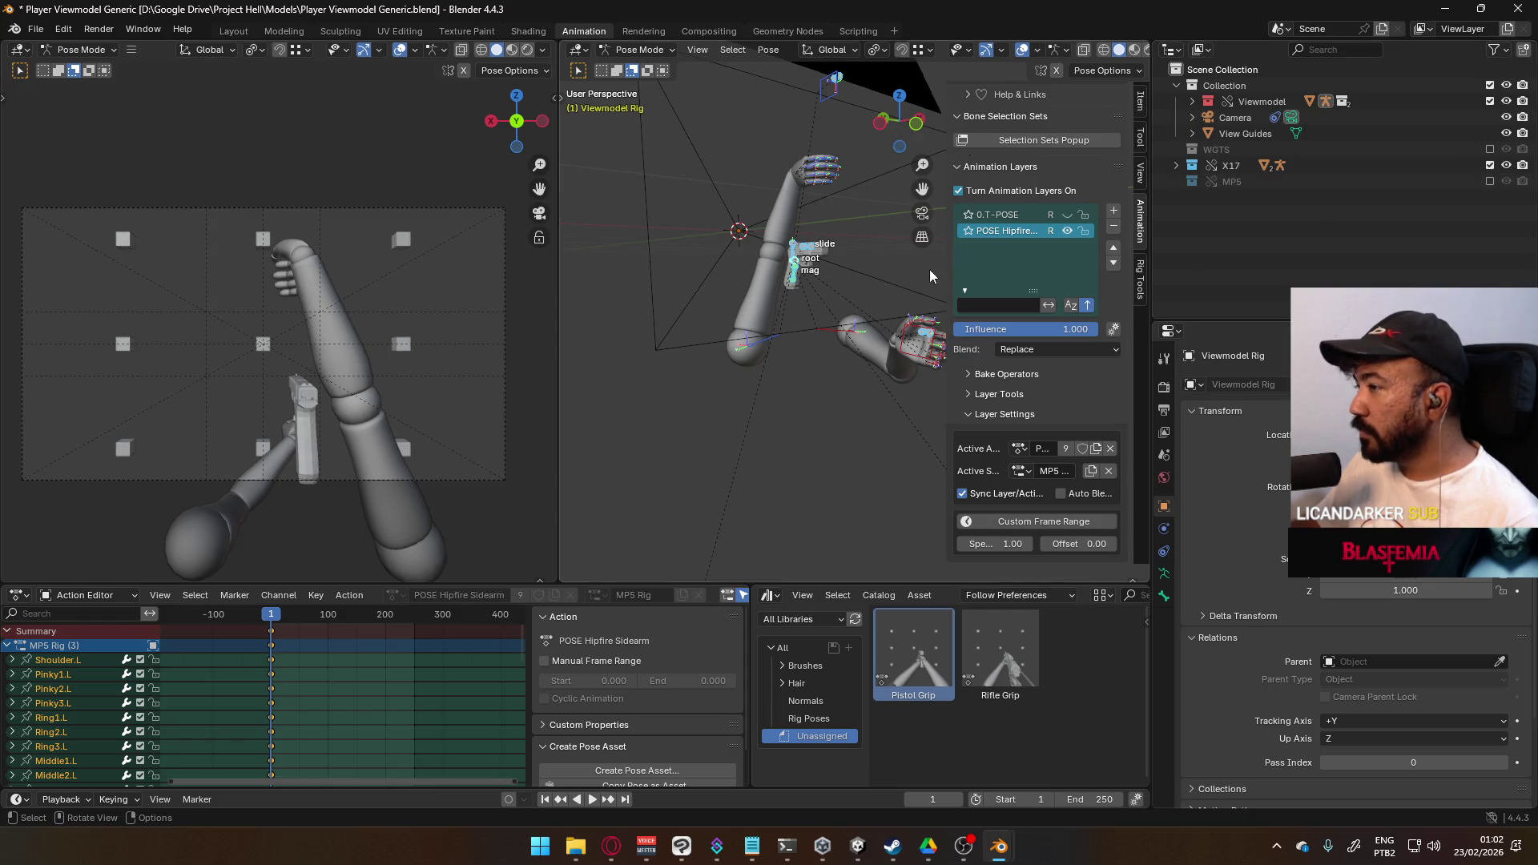
middle_drag(741, 320, 763, 320)
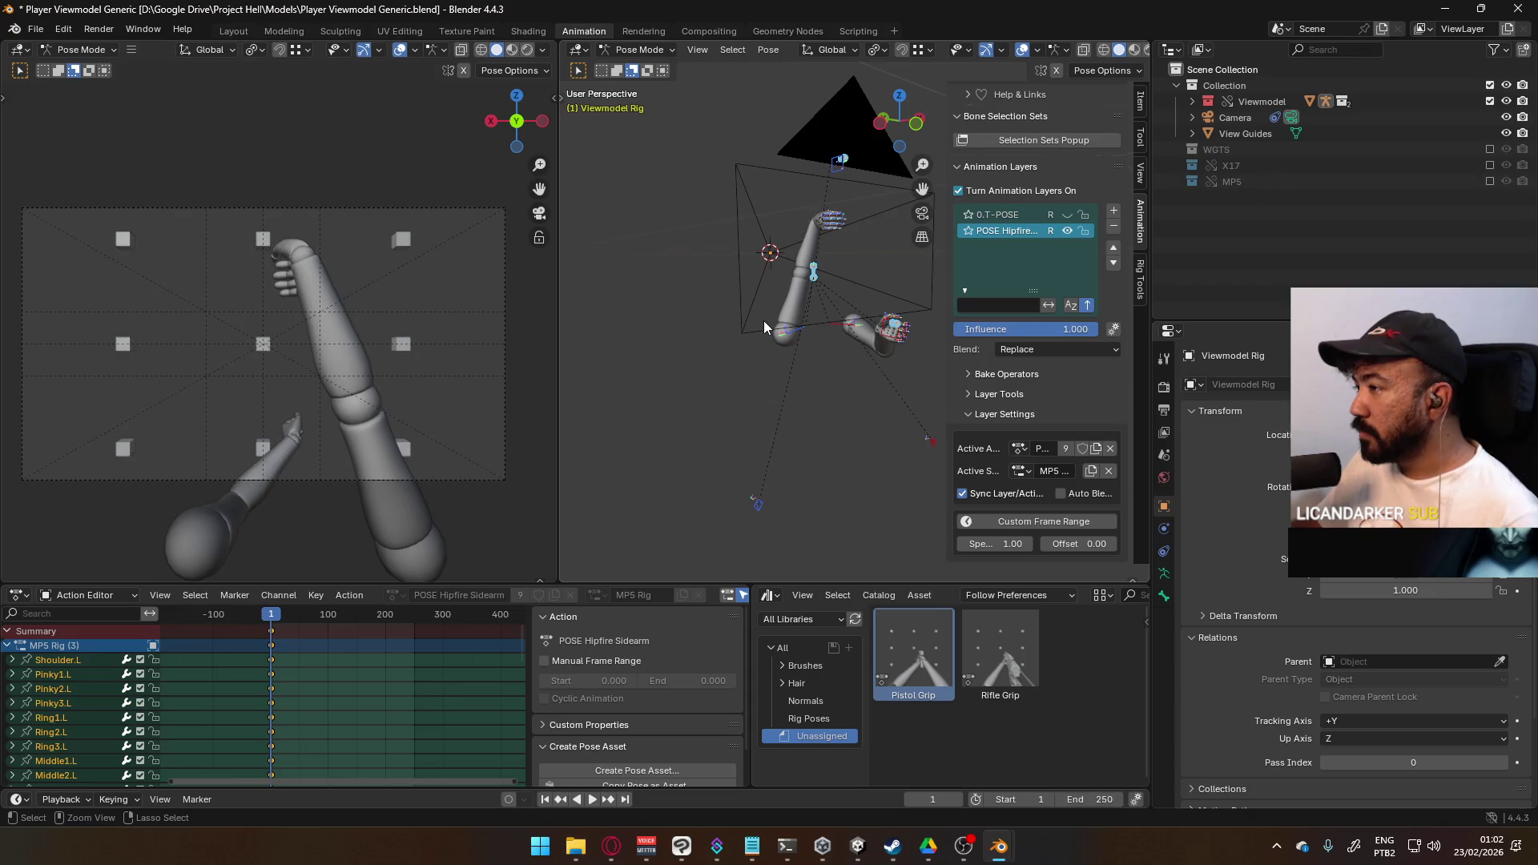
key(ctrl+z)
drag(622, 192, 959, 491)
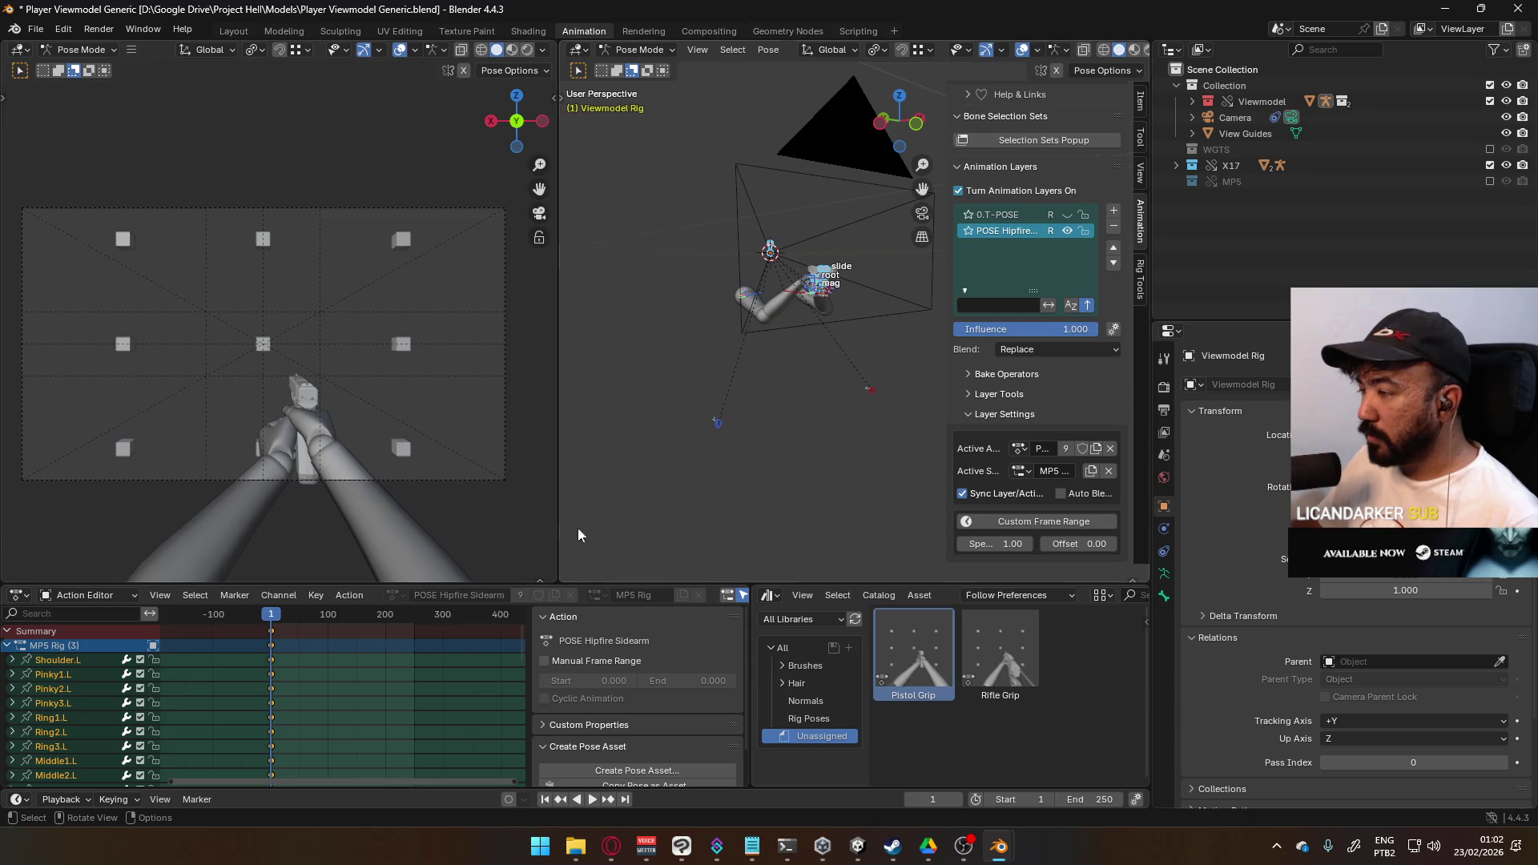
right_click(713, 426)
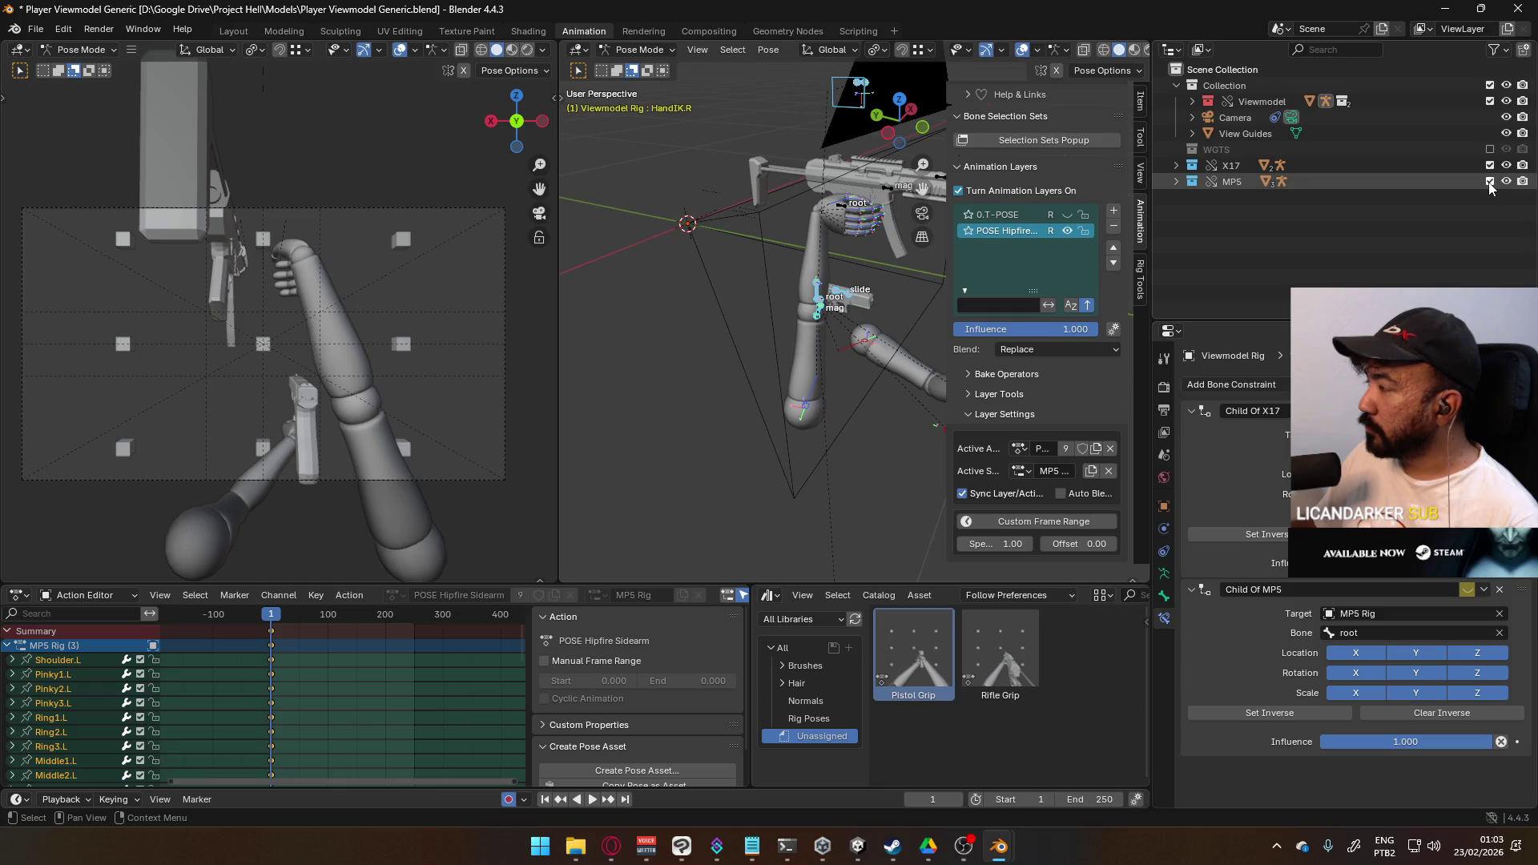
- Expand MP5 and MP5 Rig in the Outliner to list Body, Mag and Top Railing, then open File
click(1172, 182)
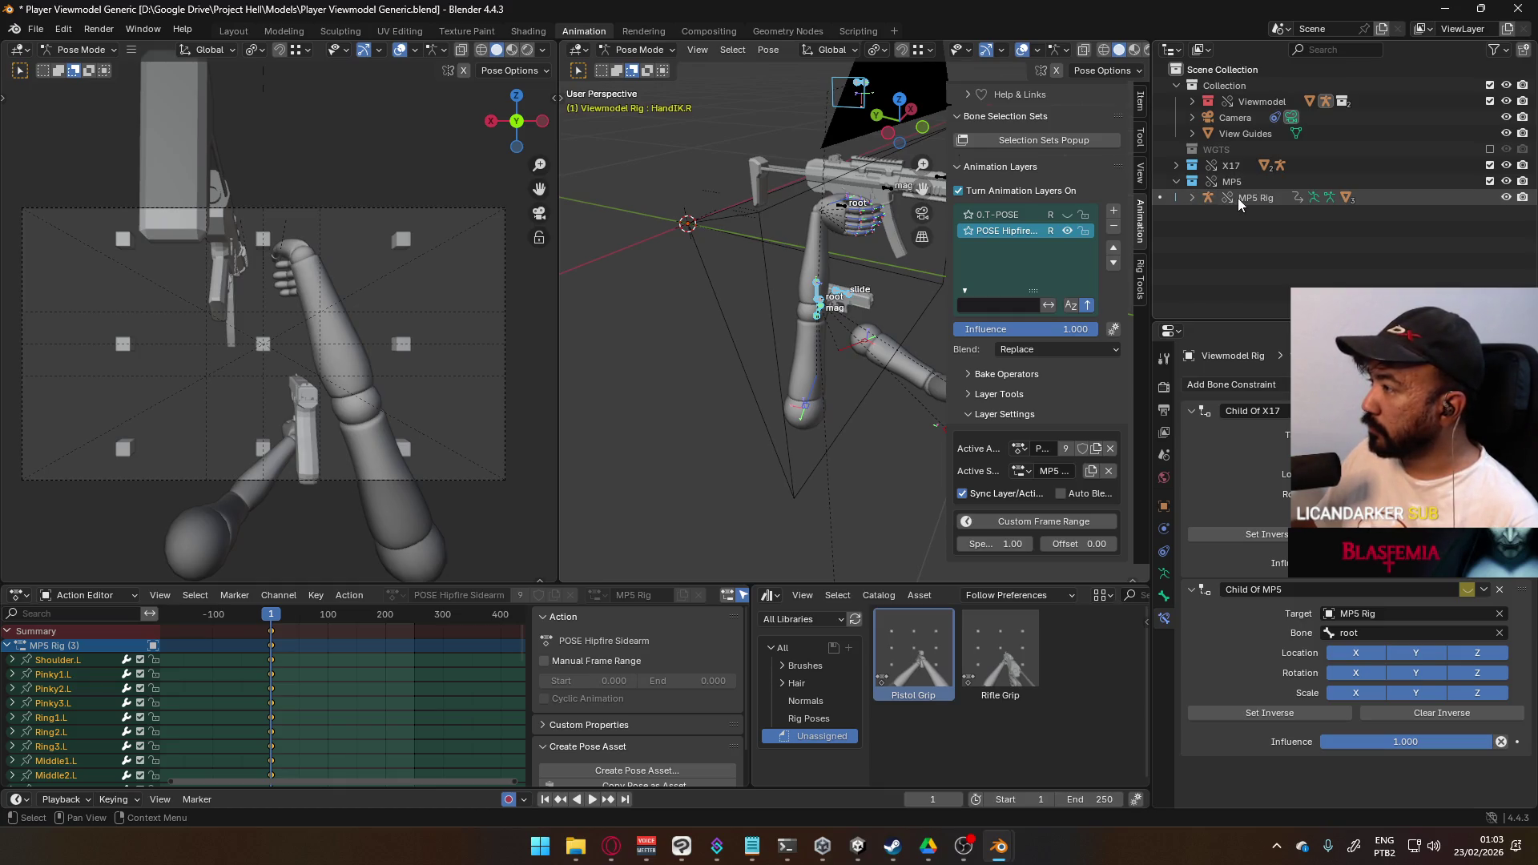
right_click(1238, 199)
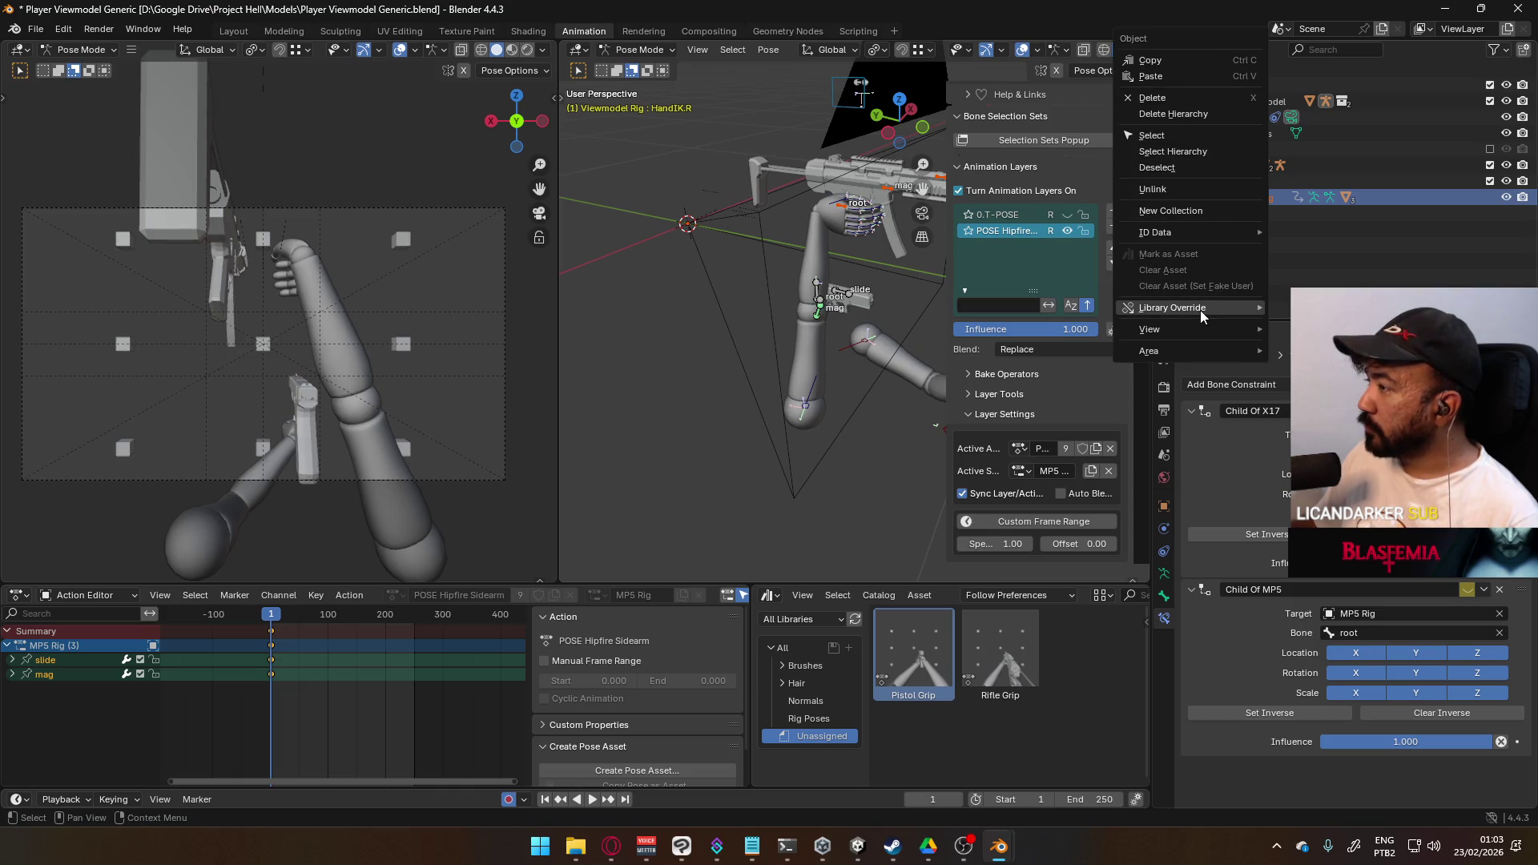
key(Escape)
click(1191, 197)
right_click(1257, 228)
key(Escape)
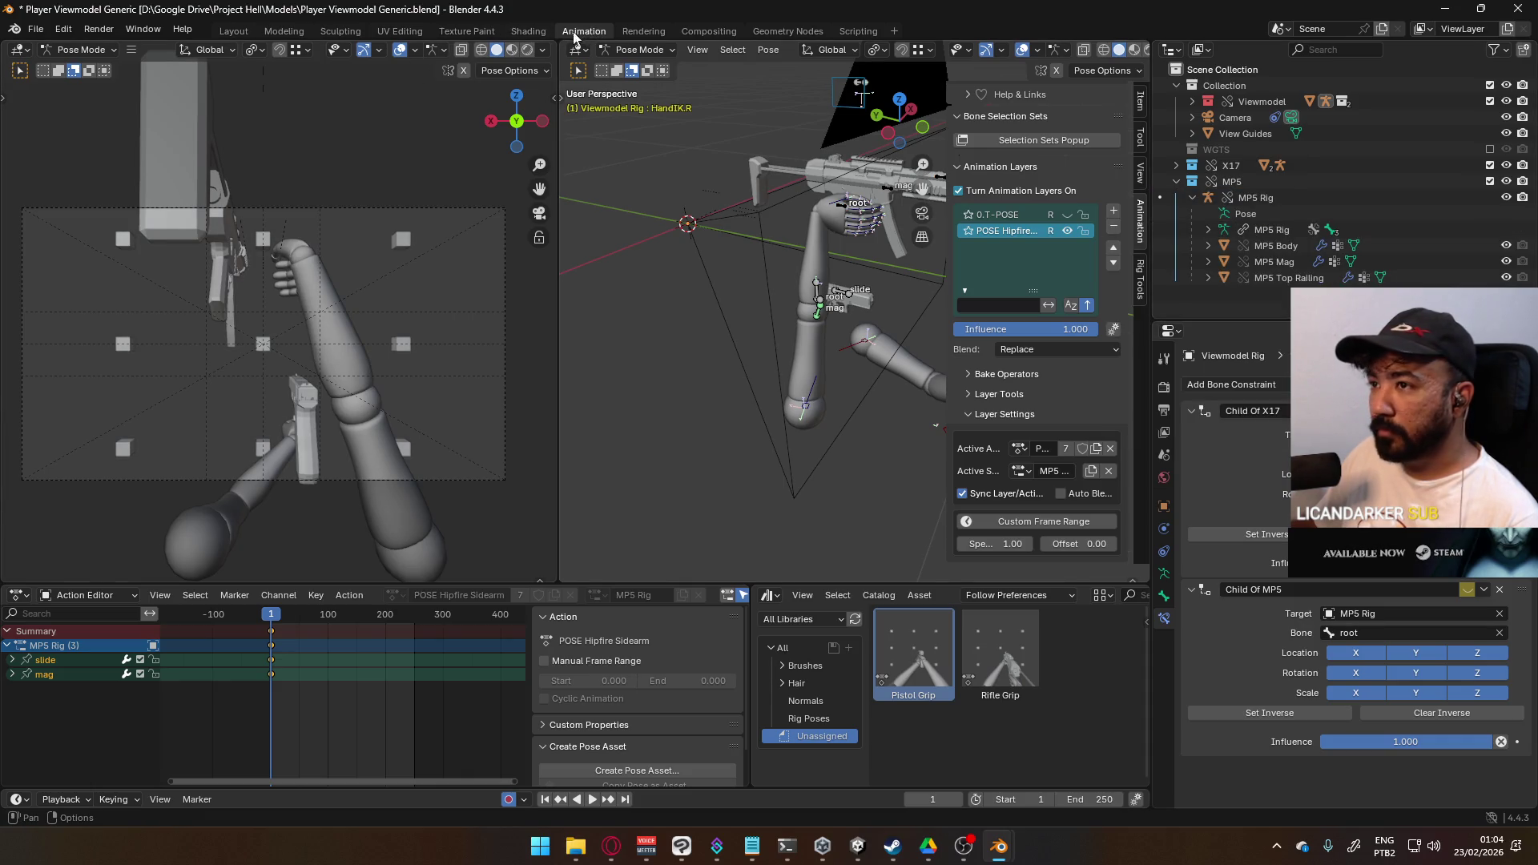
click(36, 29)
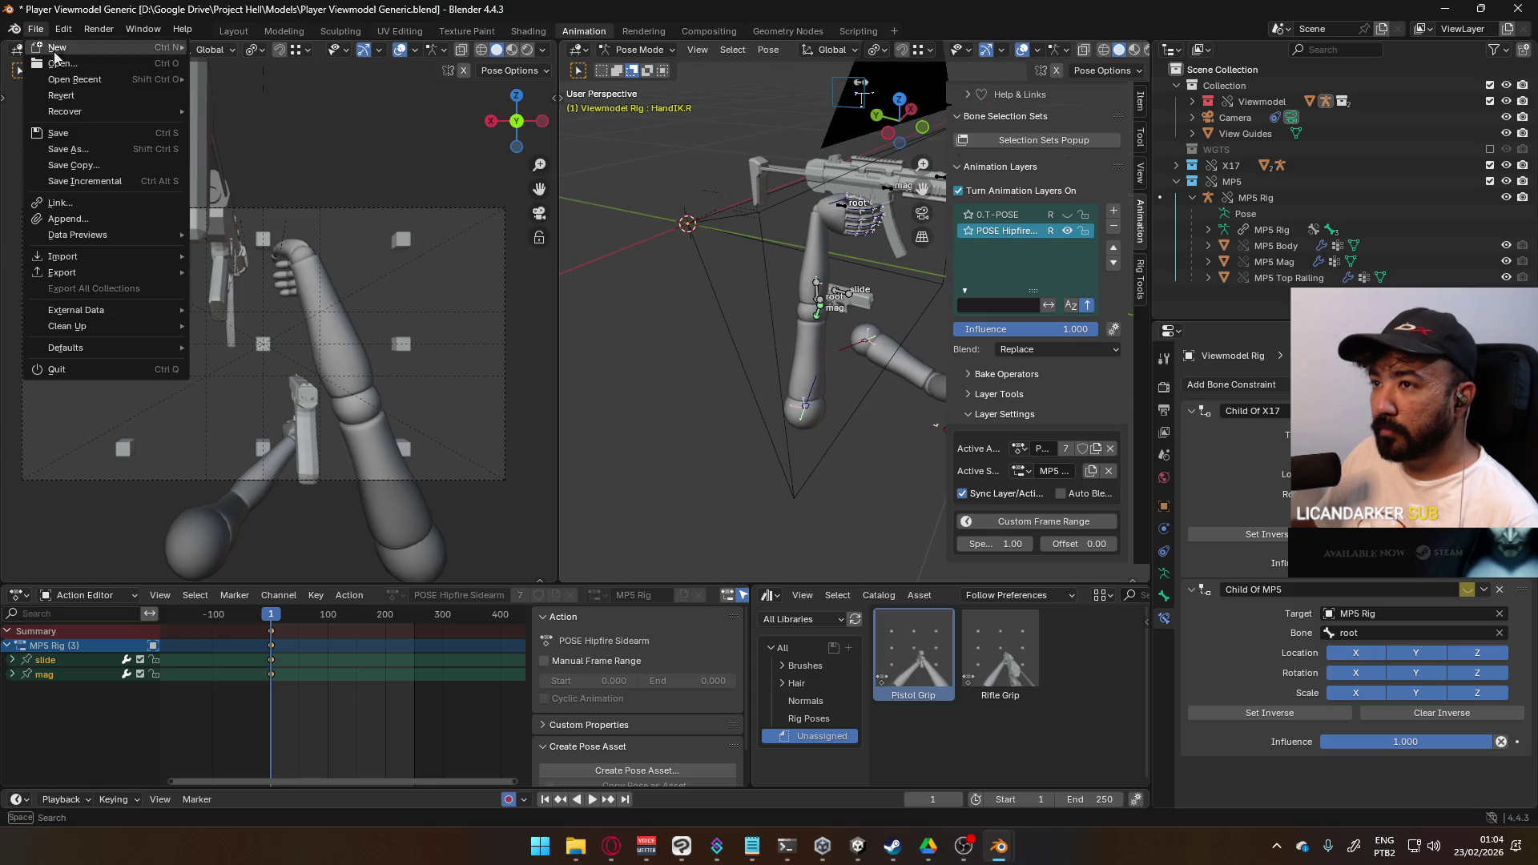
- Revert to the saved file and select the Shoulder.L bone
click(73, 98)
click(753, 446)
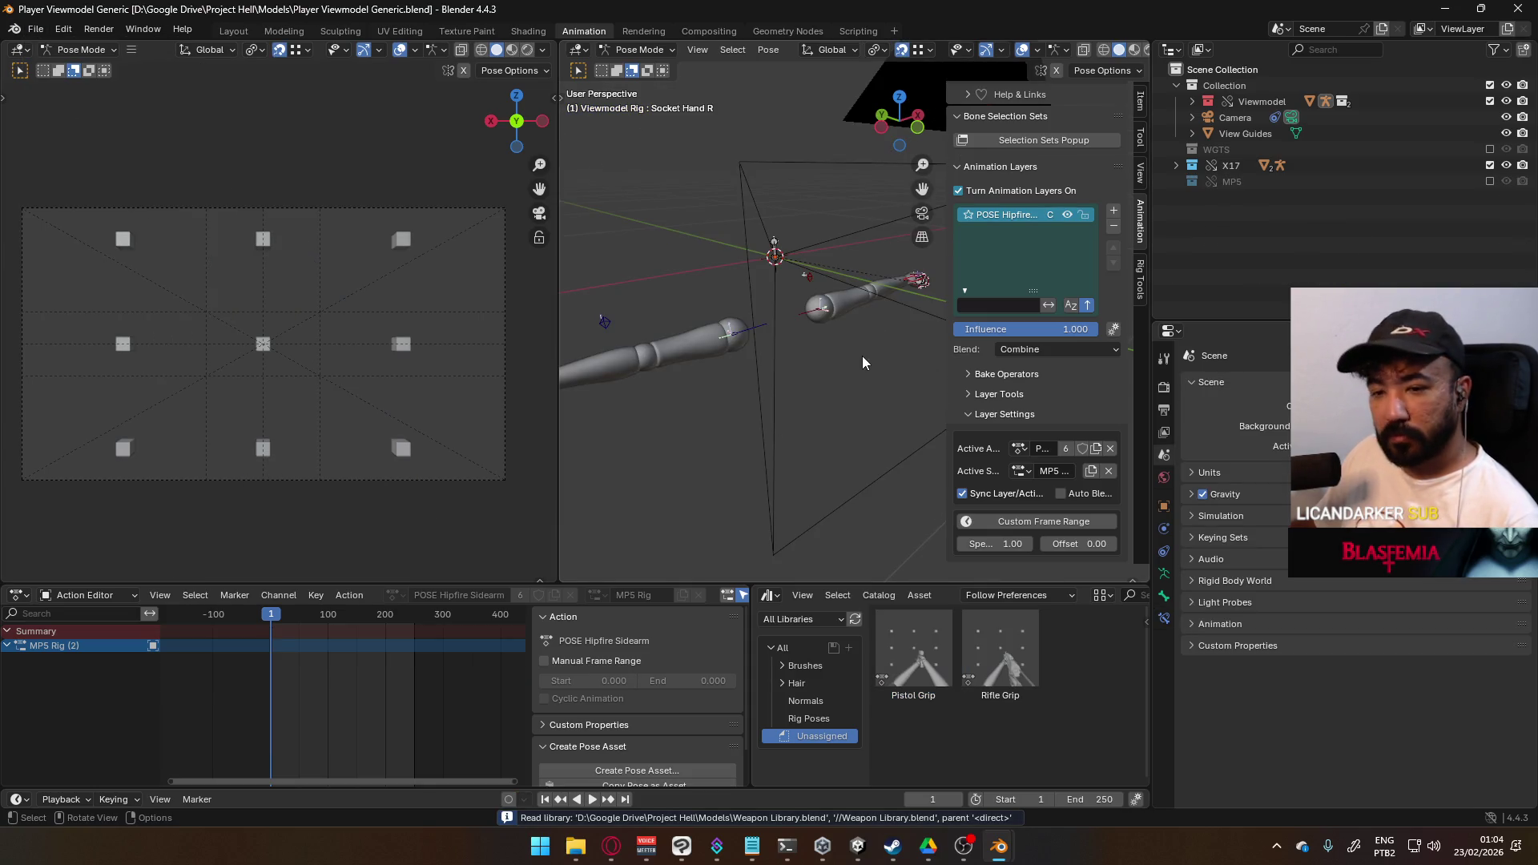
click(820, 310)
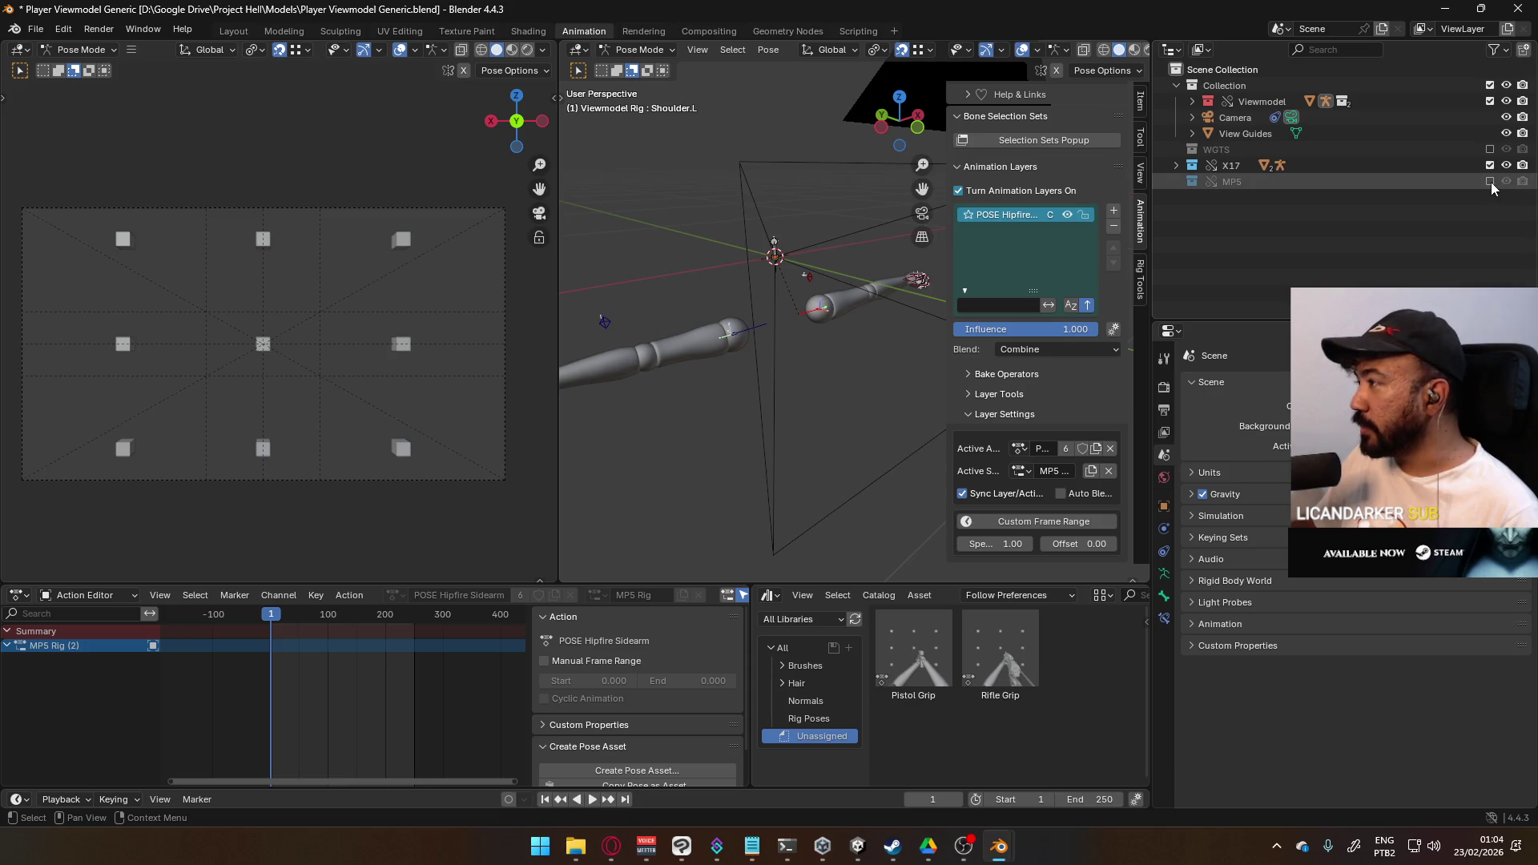
- Include the MP5 collection and clear the MP5 Rig's animation data
click(1489, 181)
click(1176, 182)
click(1194, 198)
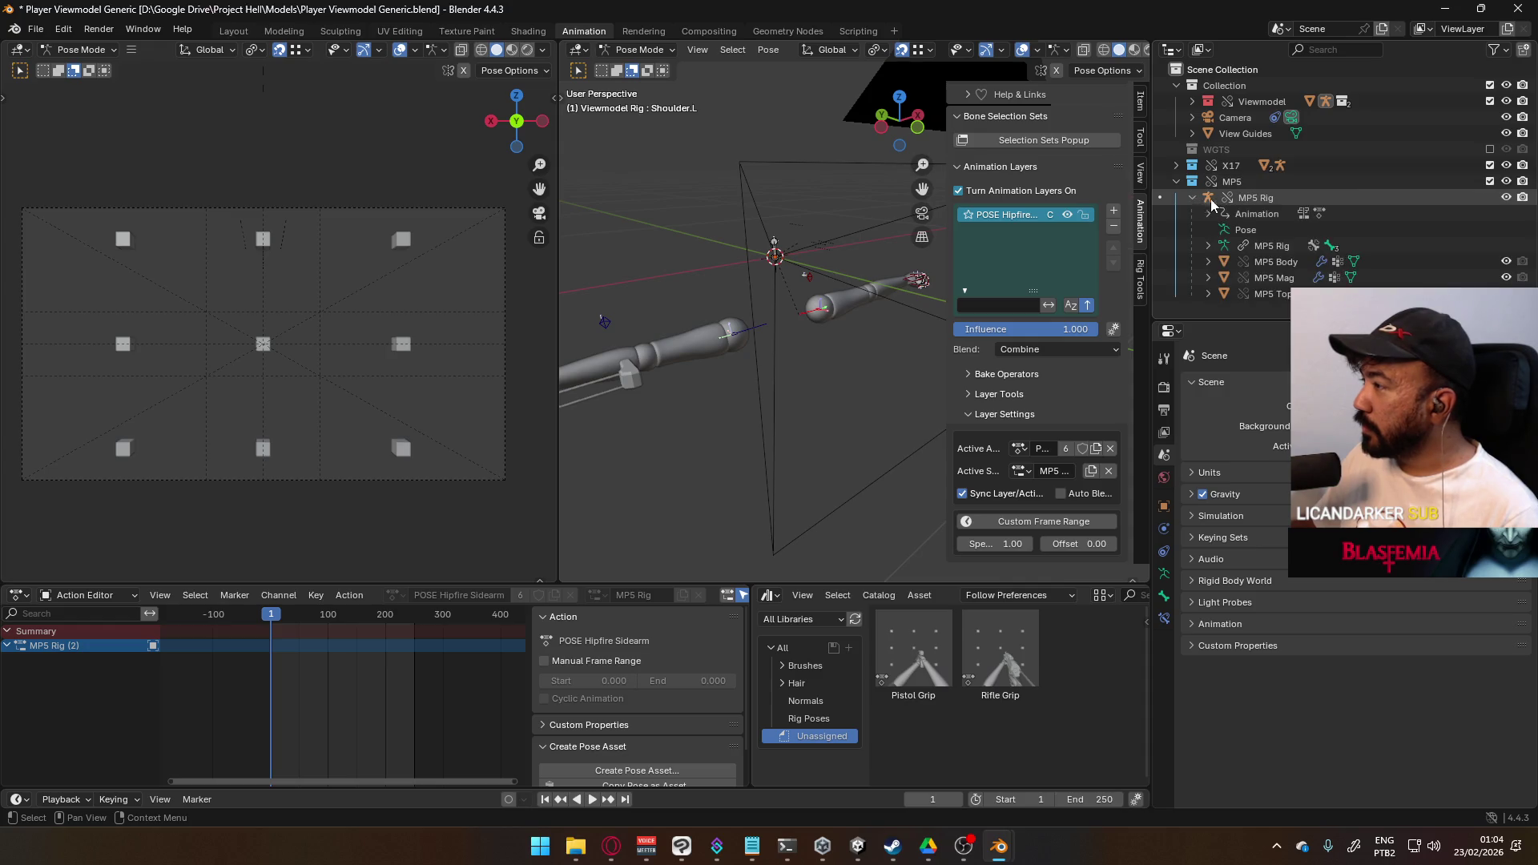
right_click(1242, 213)
click(1242, 215)
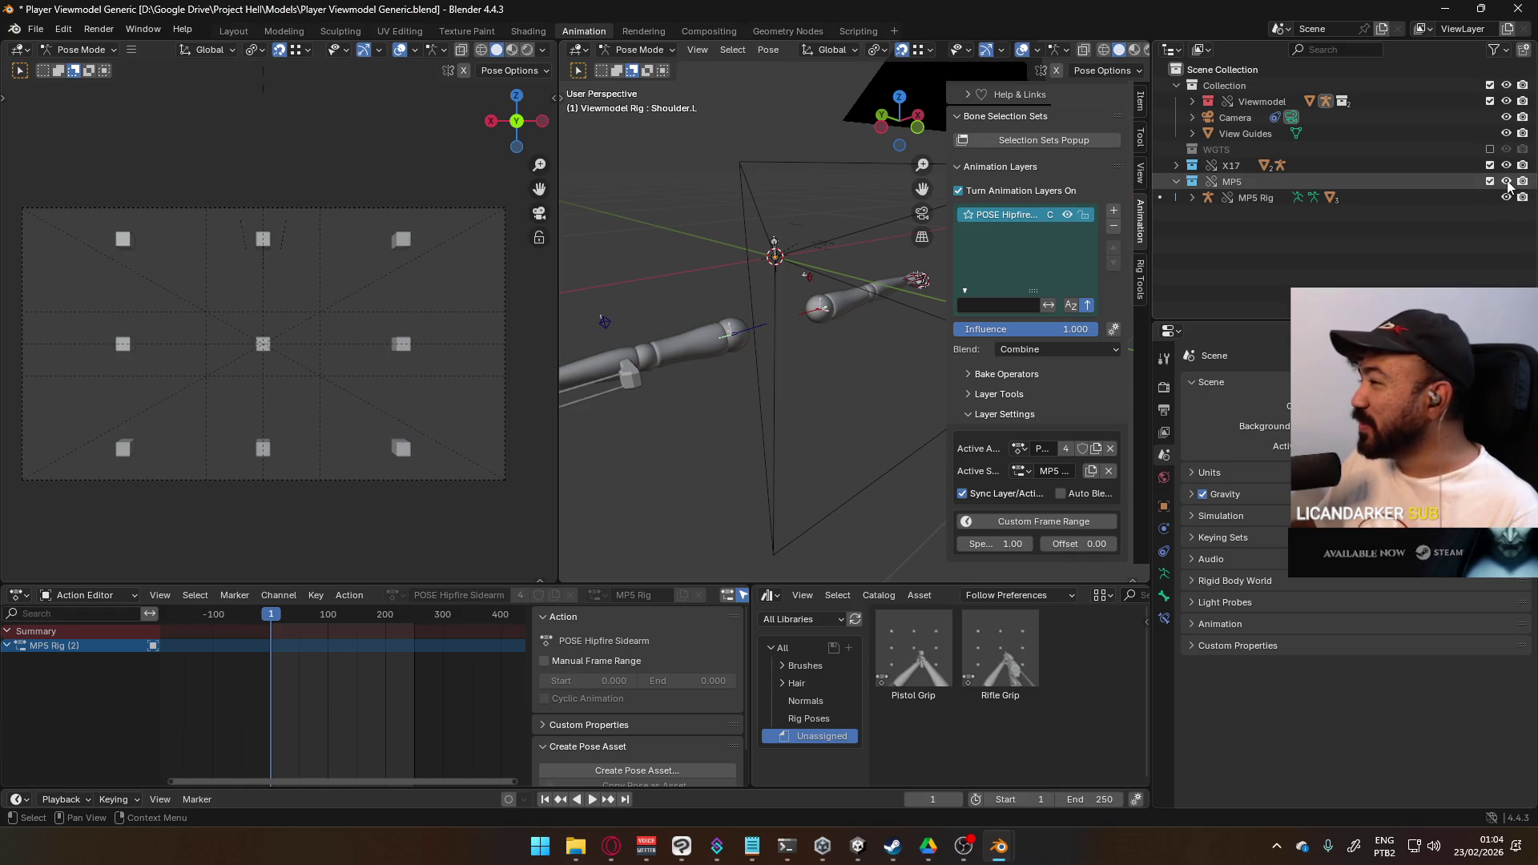
click(1192, 198)
- Save Player Viewmodel Generic.blend, hide the MP5 collection, and expand X17
key(ctrl+s)
click(1507, 183)
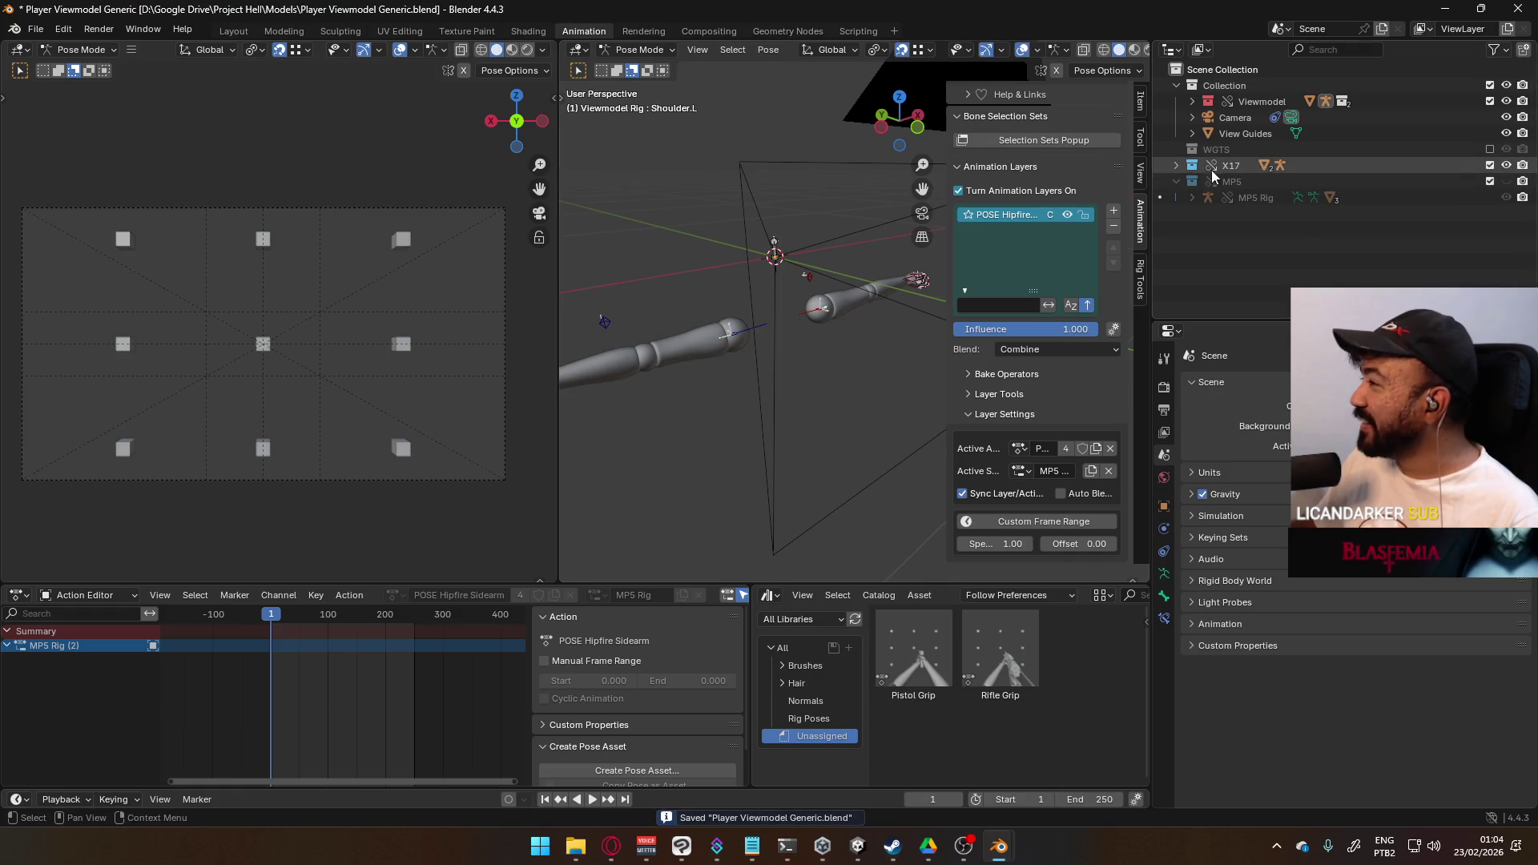
click(1177, 165)
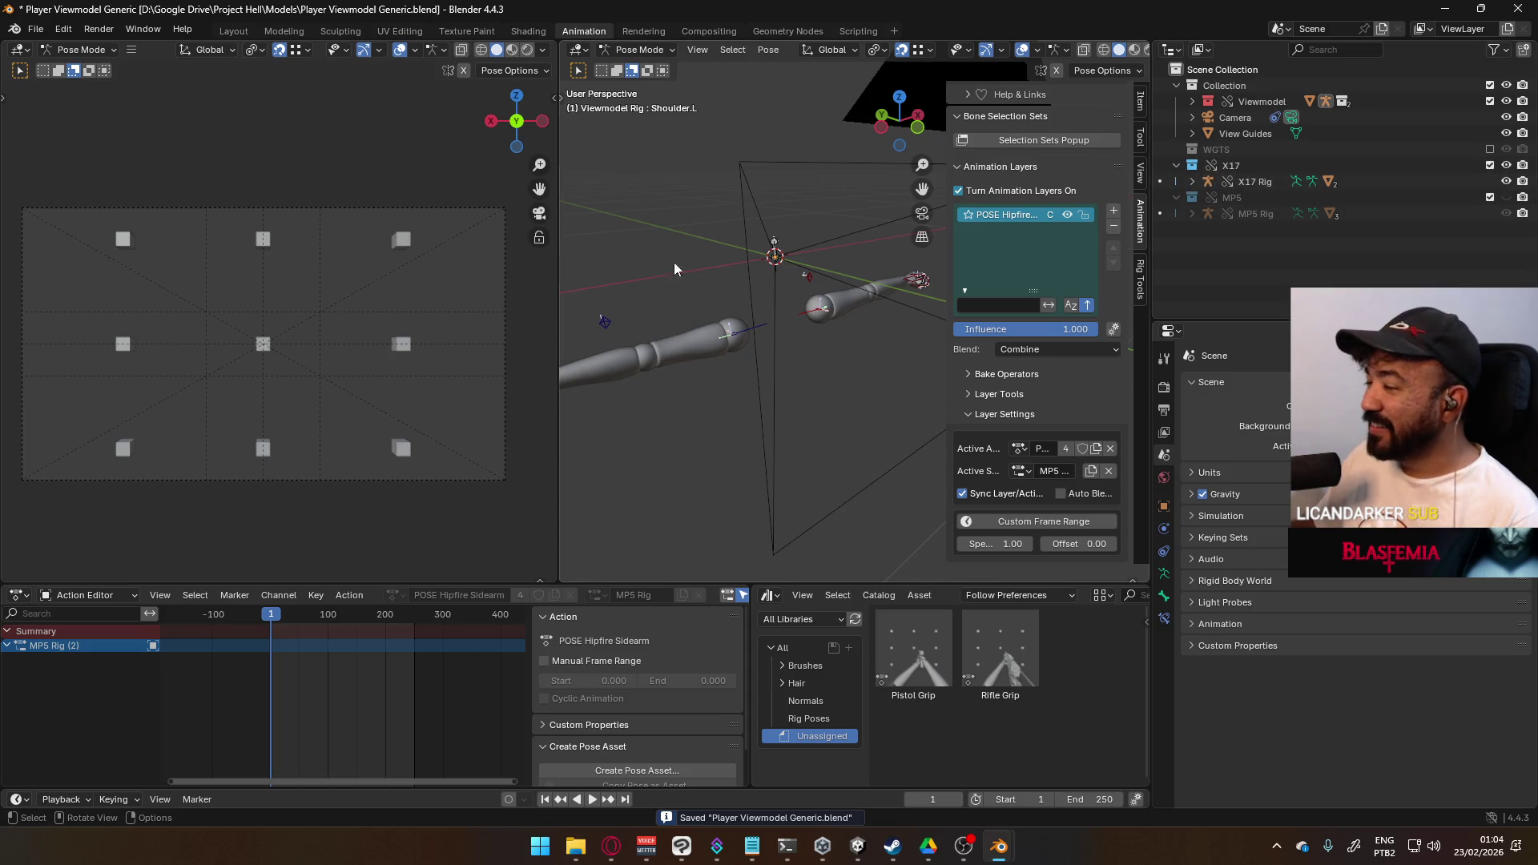
- Add a Replace-blended animation layer to the Viewmodel Rig and name it 0.T-Pose
middle_drag(674, 262, 711, 325)
click(661, 349)
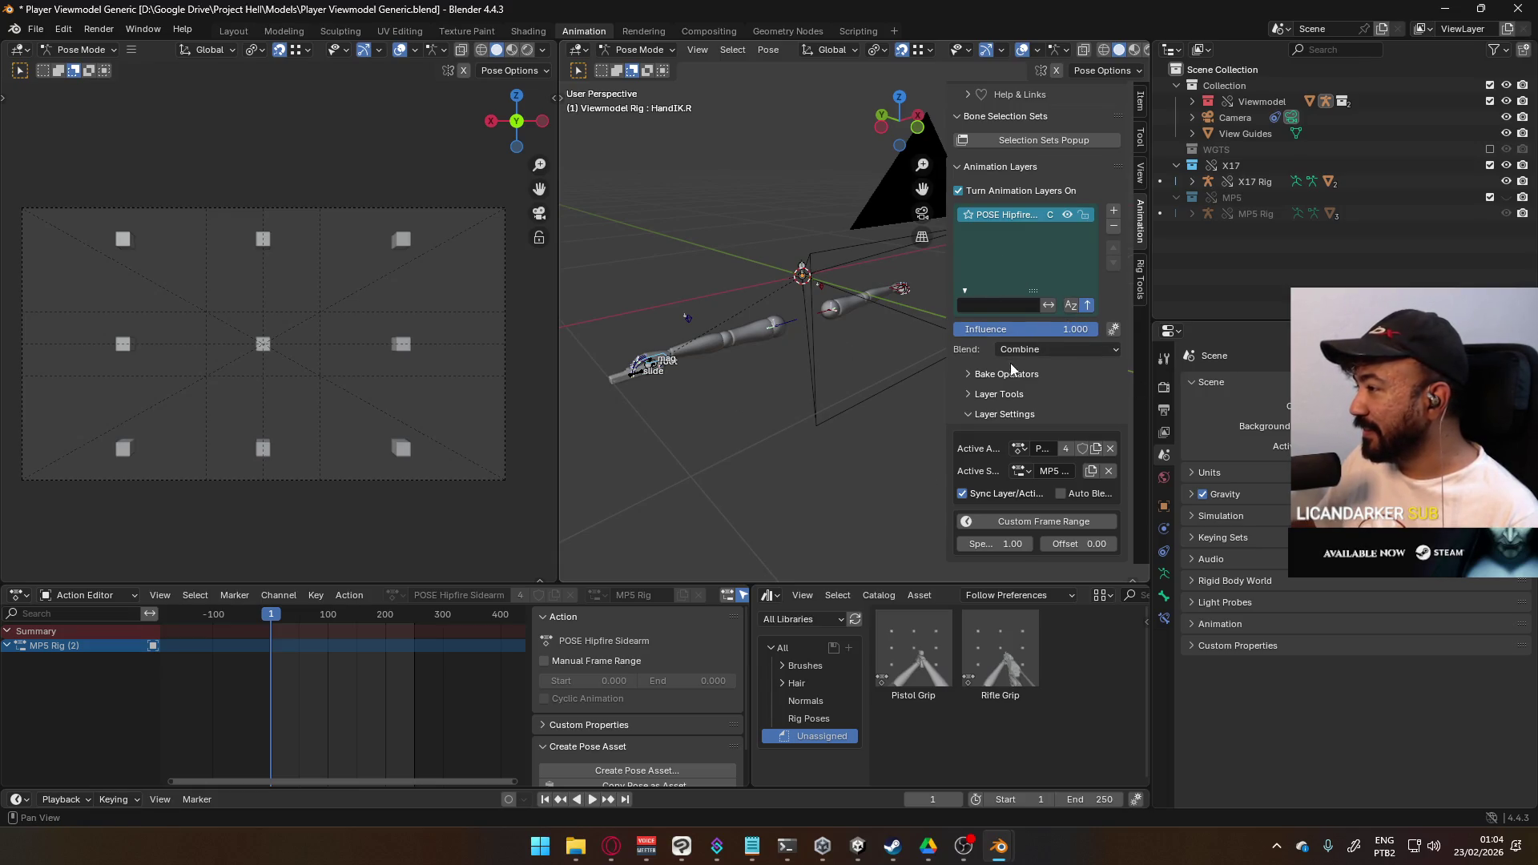
middle_drag(737, 340, 769, 328)
click(1113, 211)
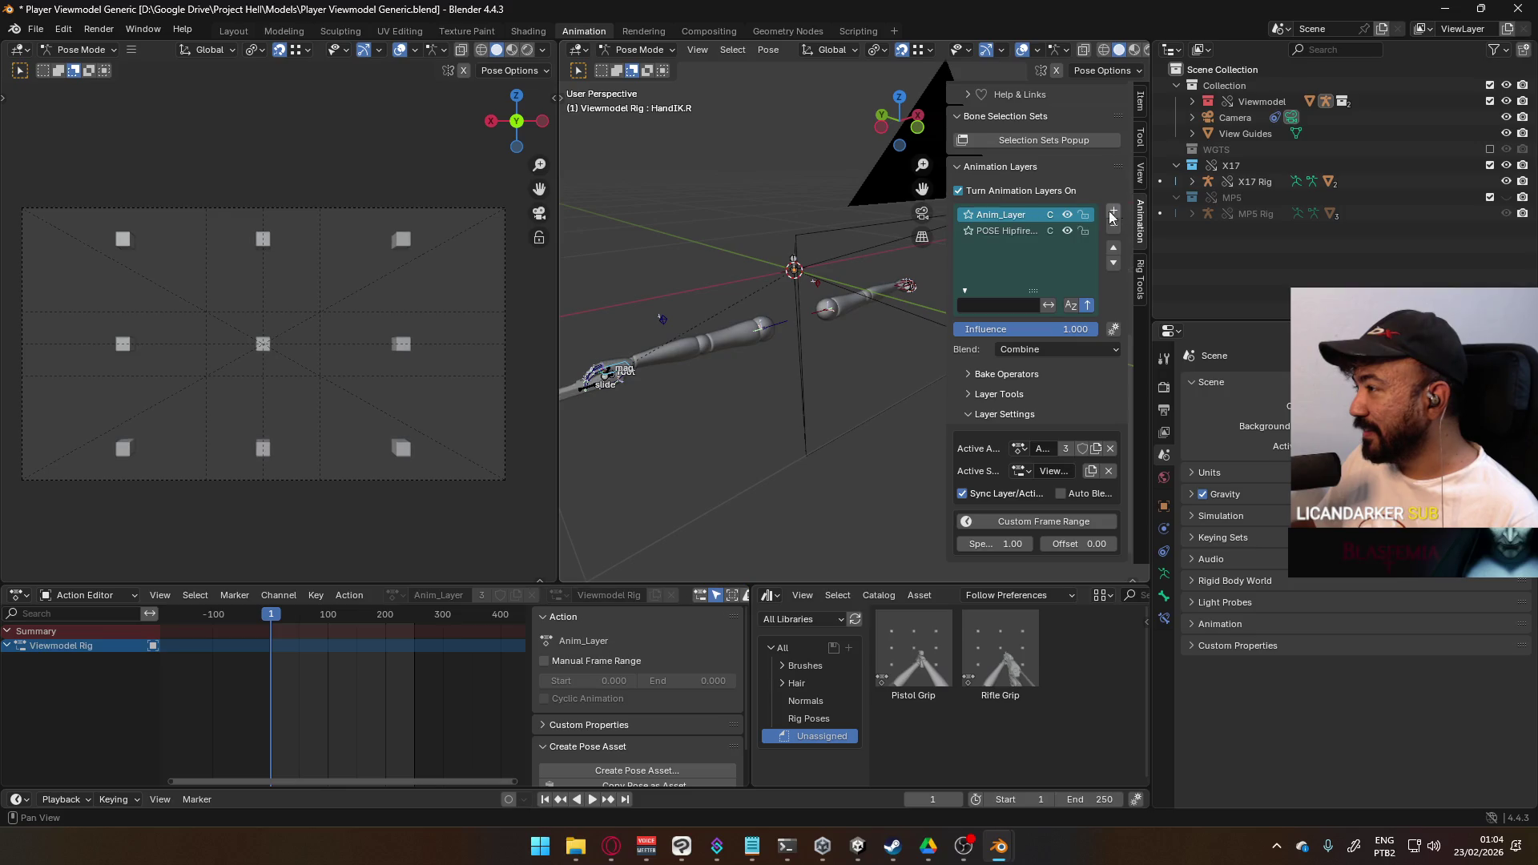
click(1038, 352)
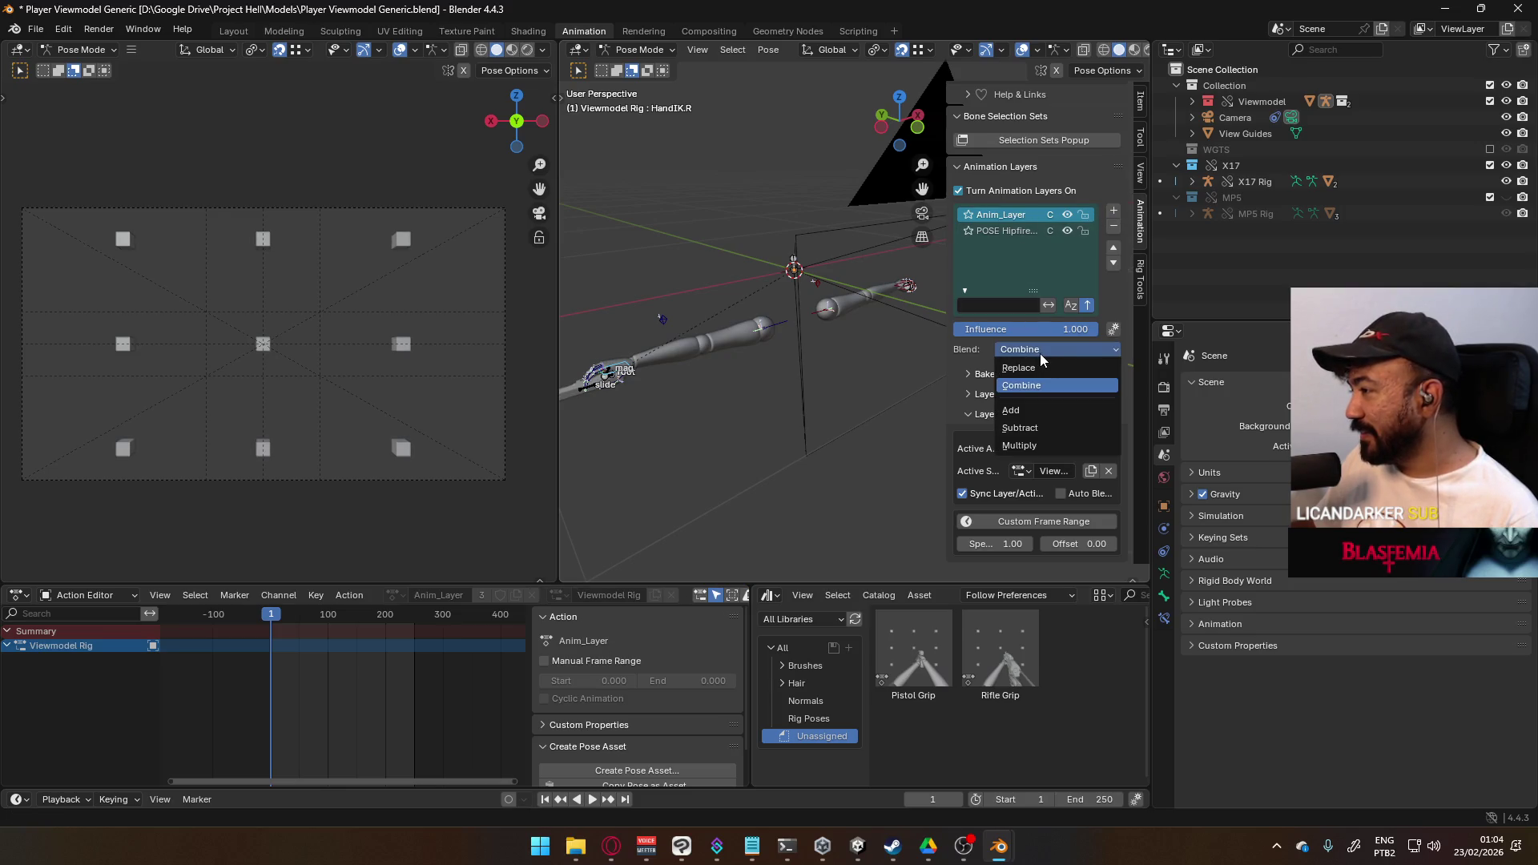
click(1061, 363)
double_click(1008, 220)
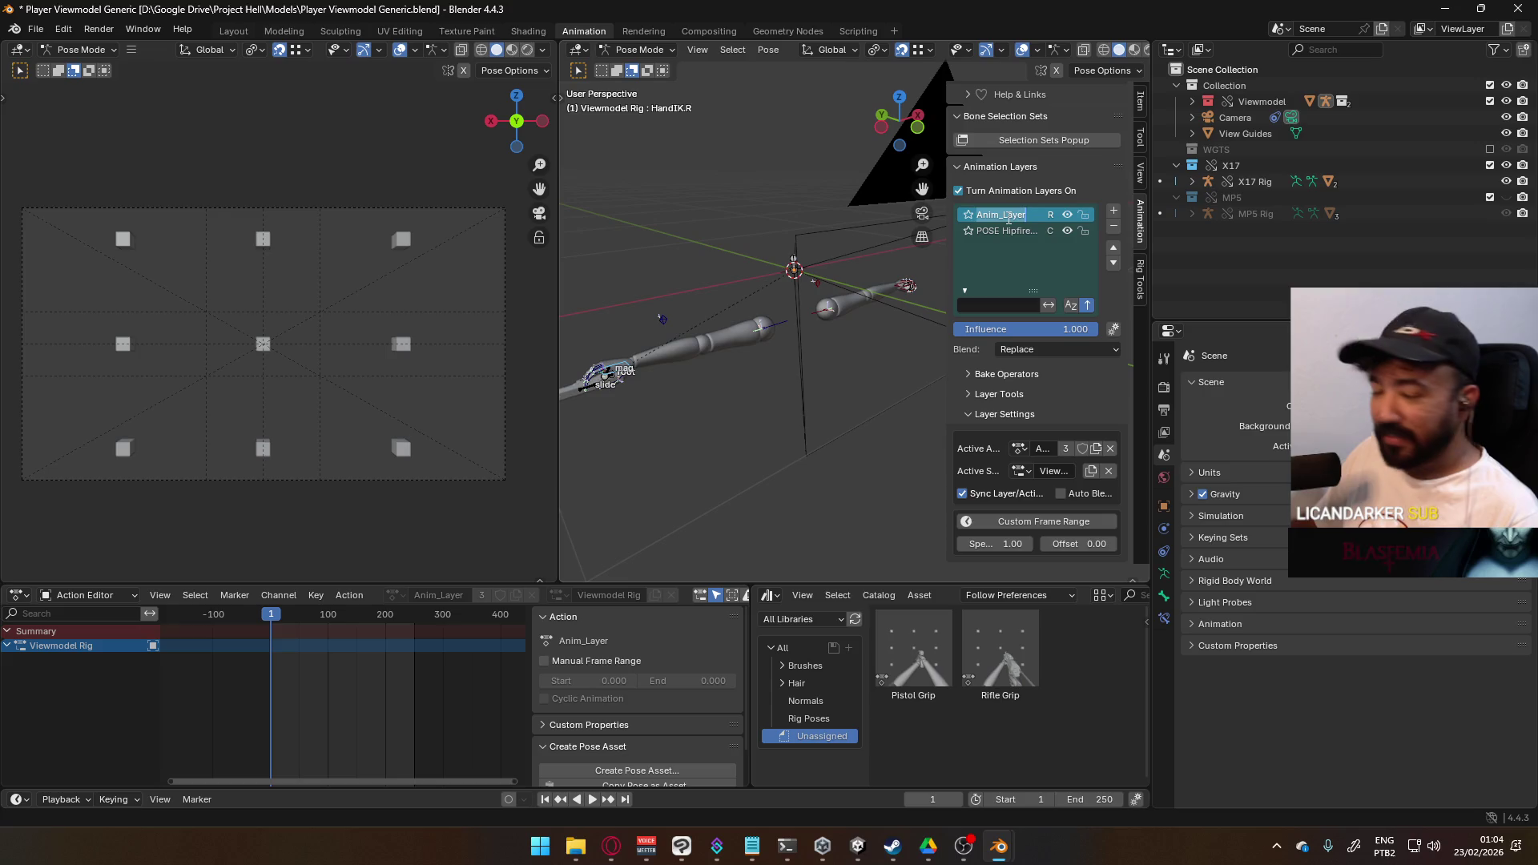
text(o)
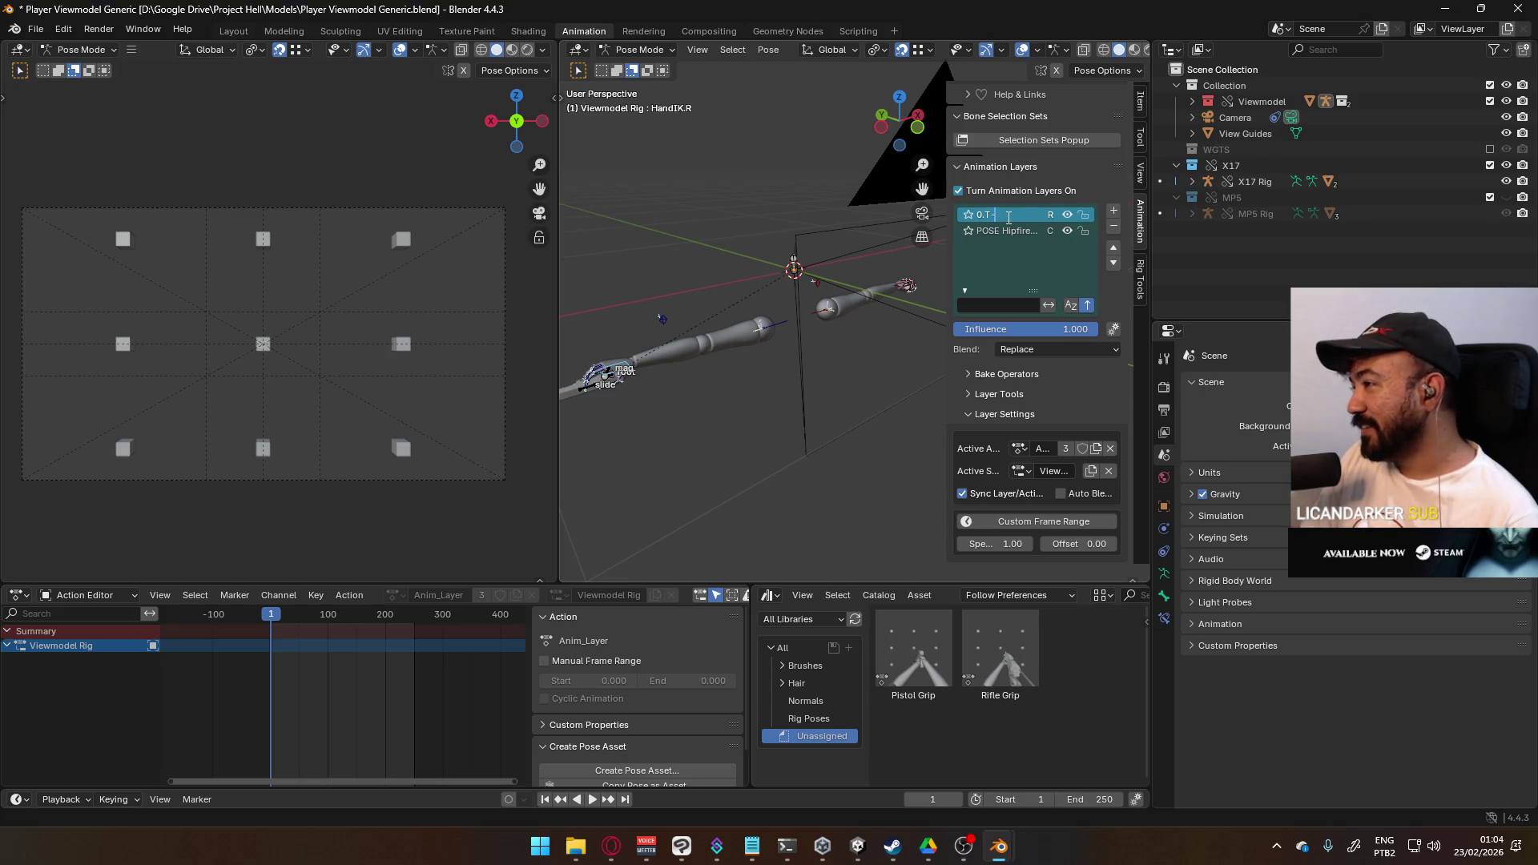
text(ose)
key(Return)
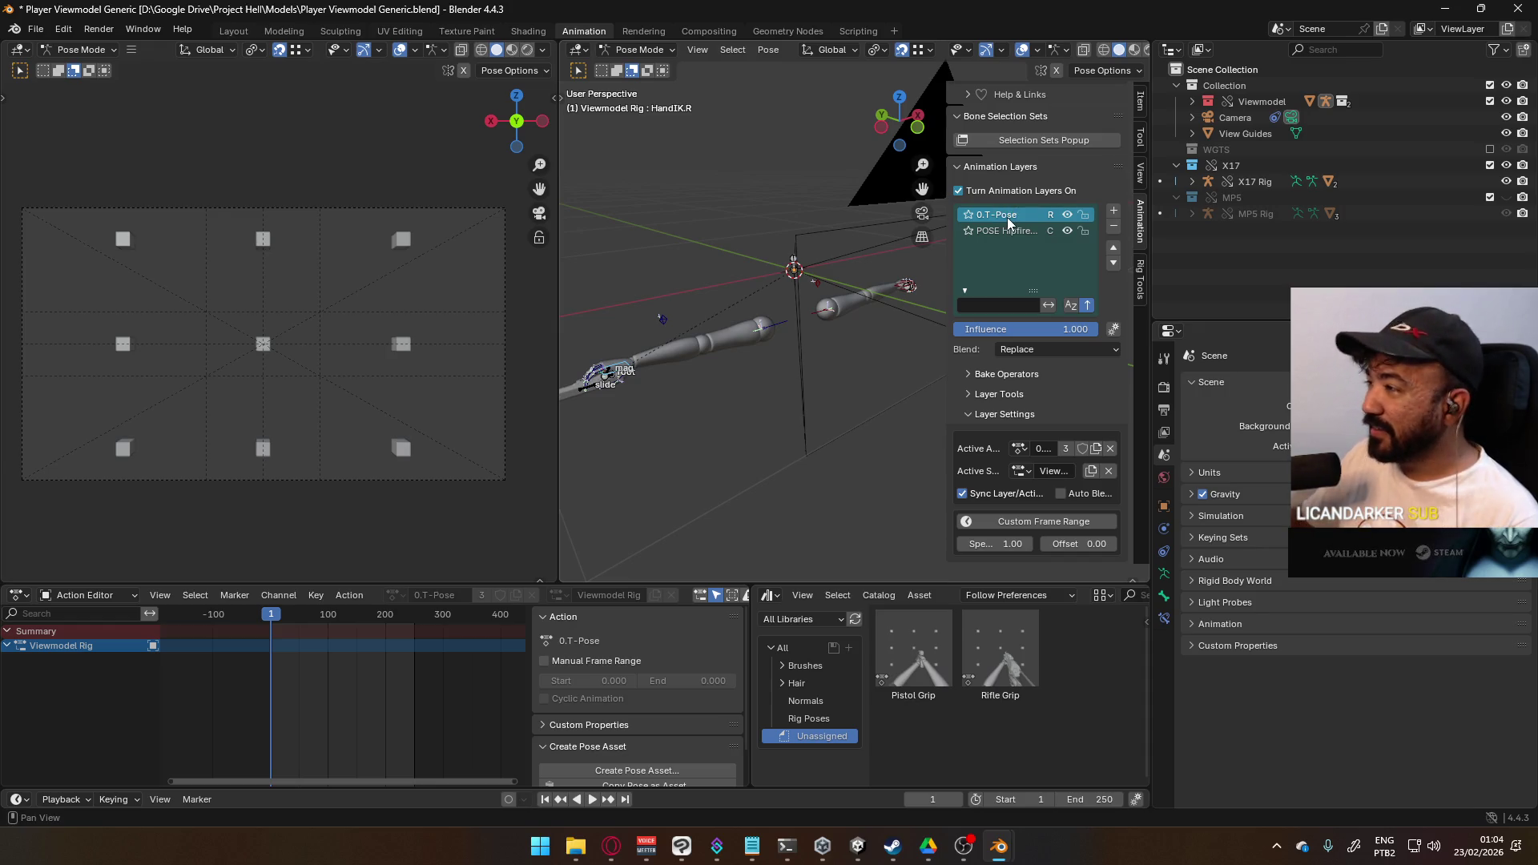
- Insert a keyframe of the current pose on the 0.T-Pose layer, then activate POSE Hipfire
right_click(761, 329)
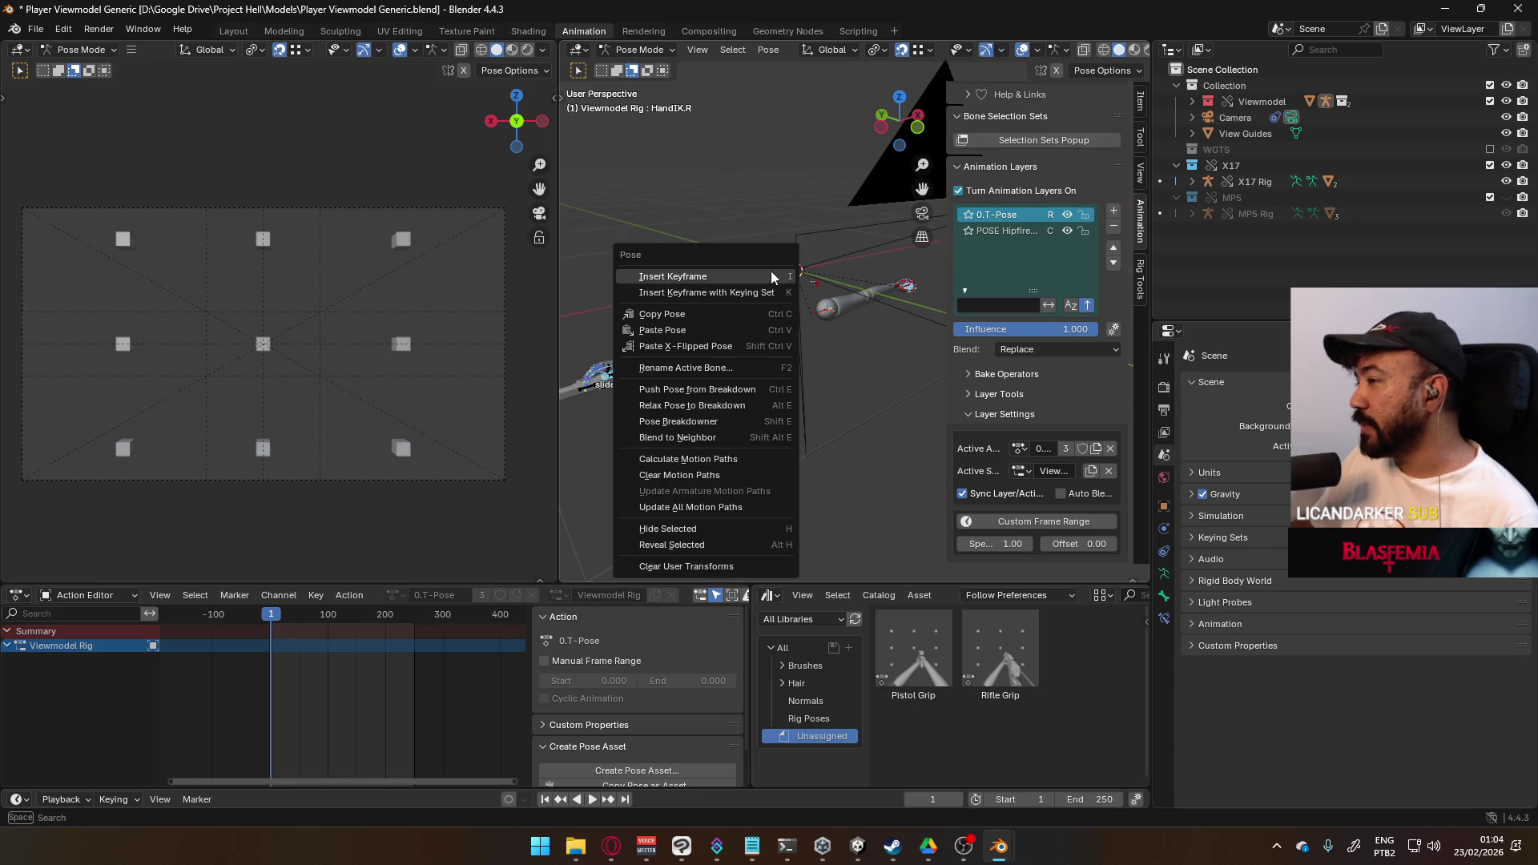
click(770, 276)
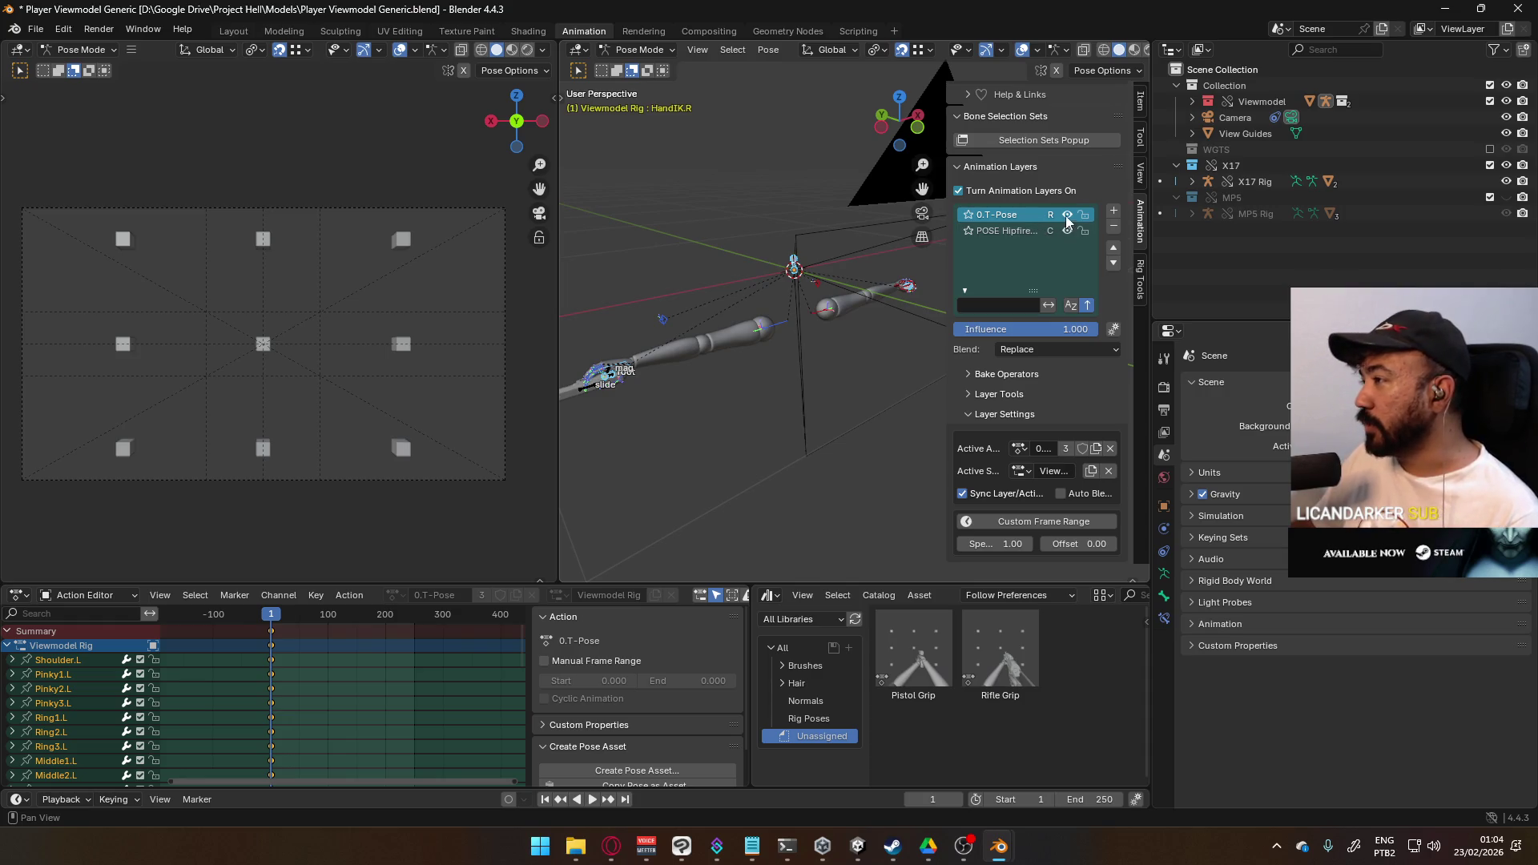
click(1049, 234)
- Set the POSE Hipfire Sidearm layer's blend mode to Replace
click(1025, 349)
click(1031, 370)
mouse_move(714, 295)
shift+middle_down()
mouse_move(683, 334)
mouse_move(761, 322)
shift+middle_up()
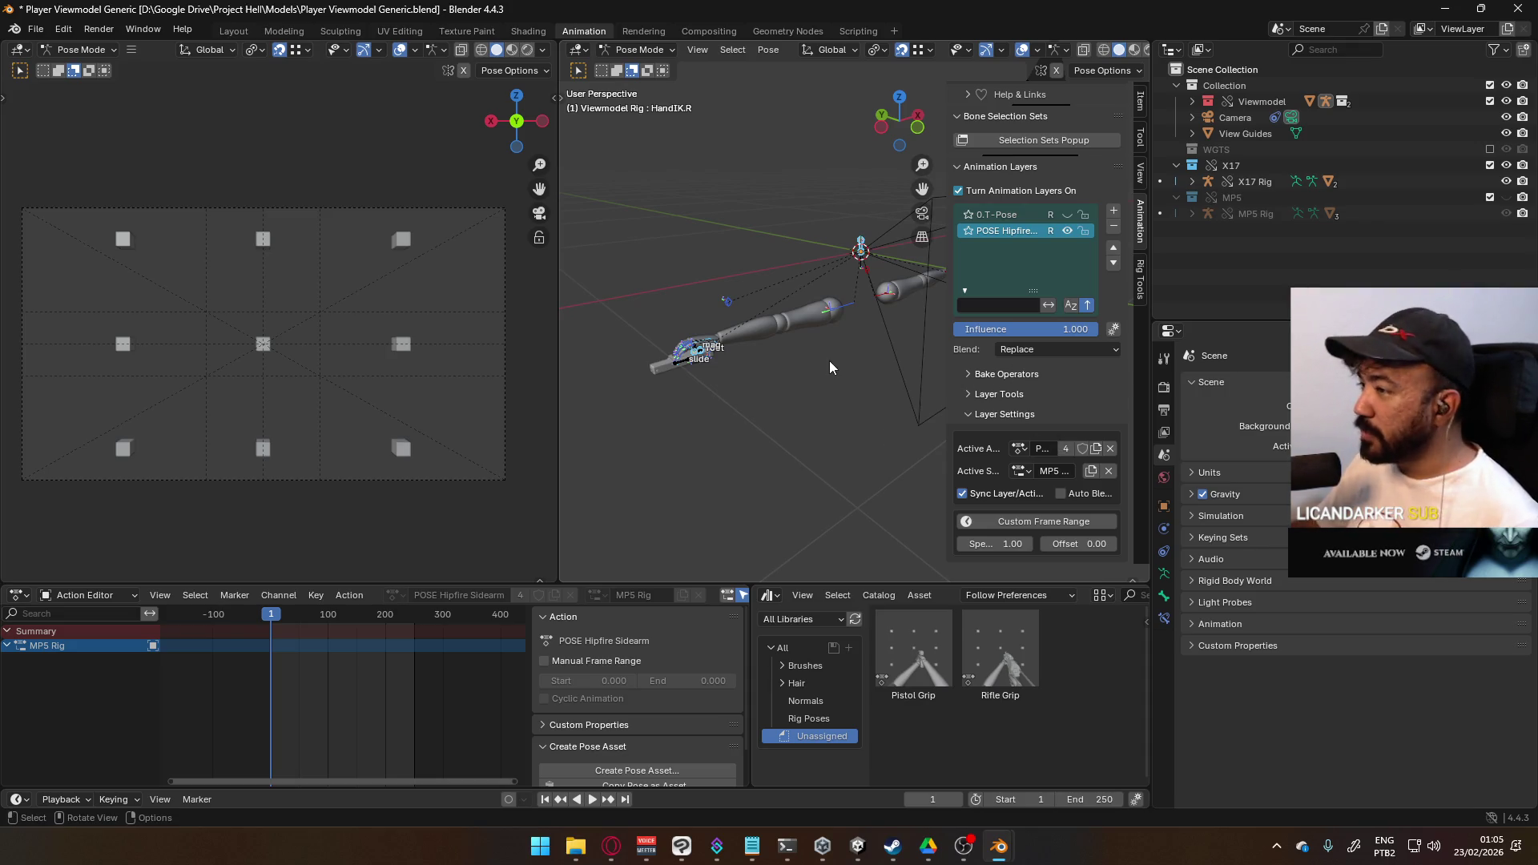
- Deselect the hand bones, check the empty action slot list, and select Pointer2.R
click(723, 343)
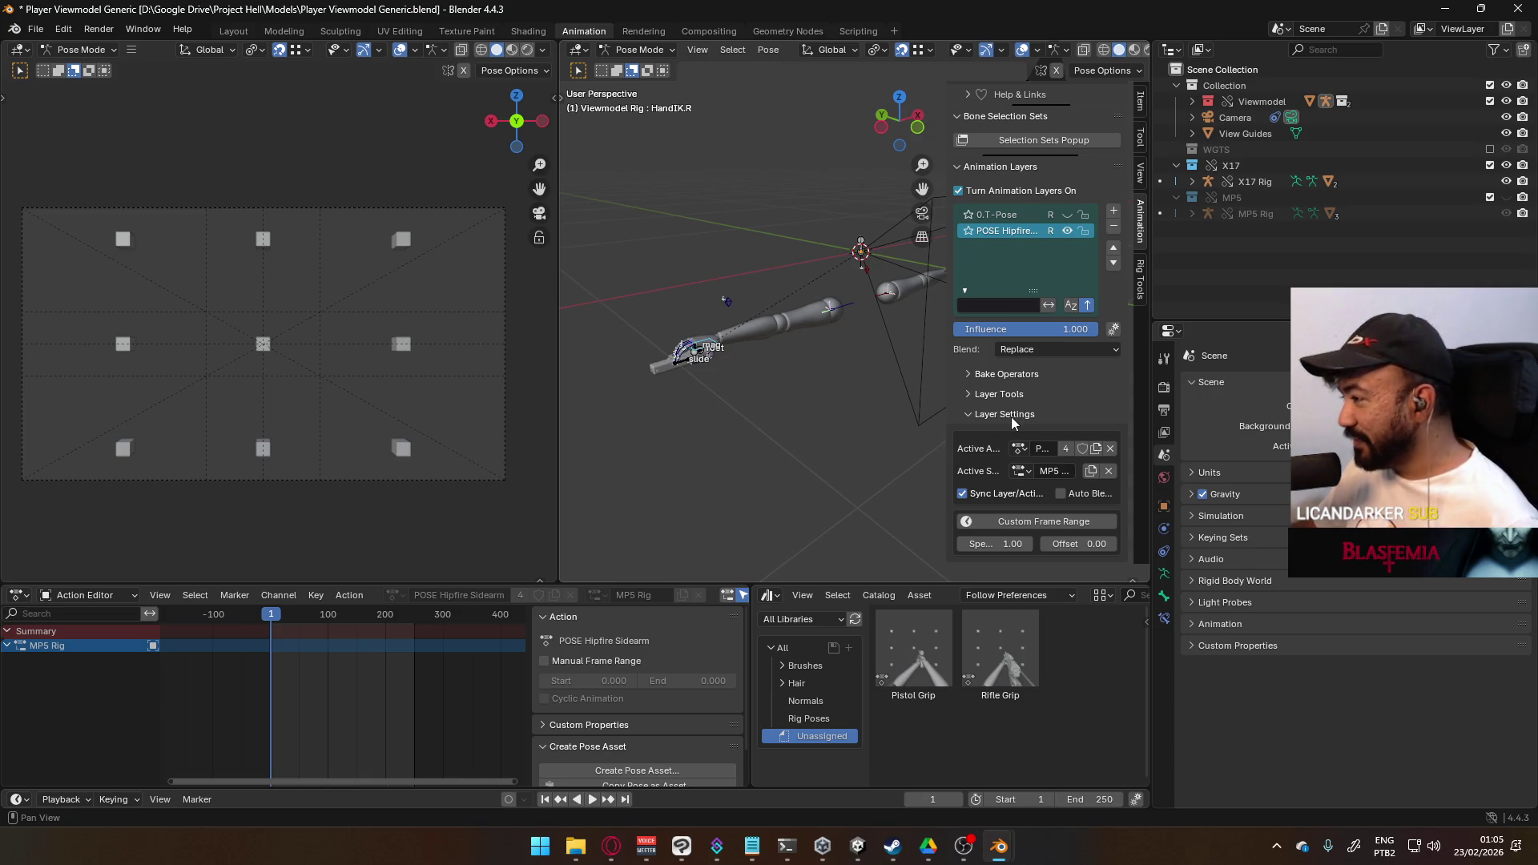
click(1019, 471)
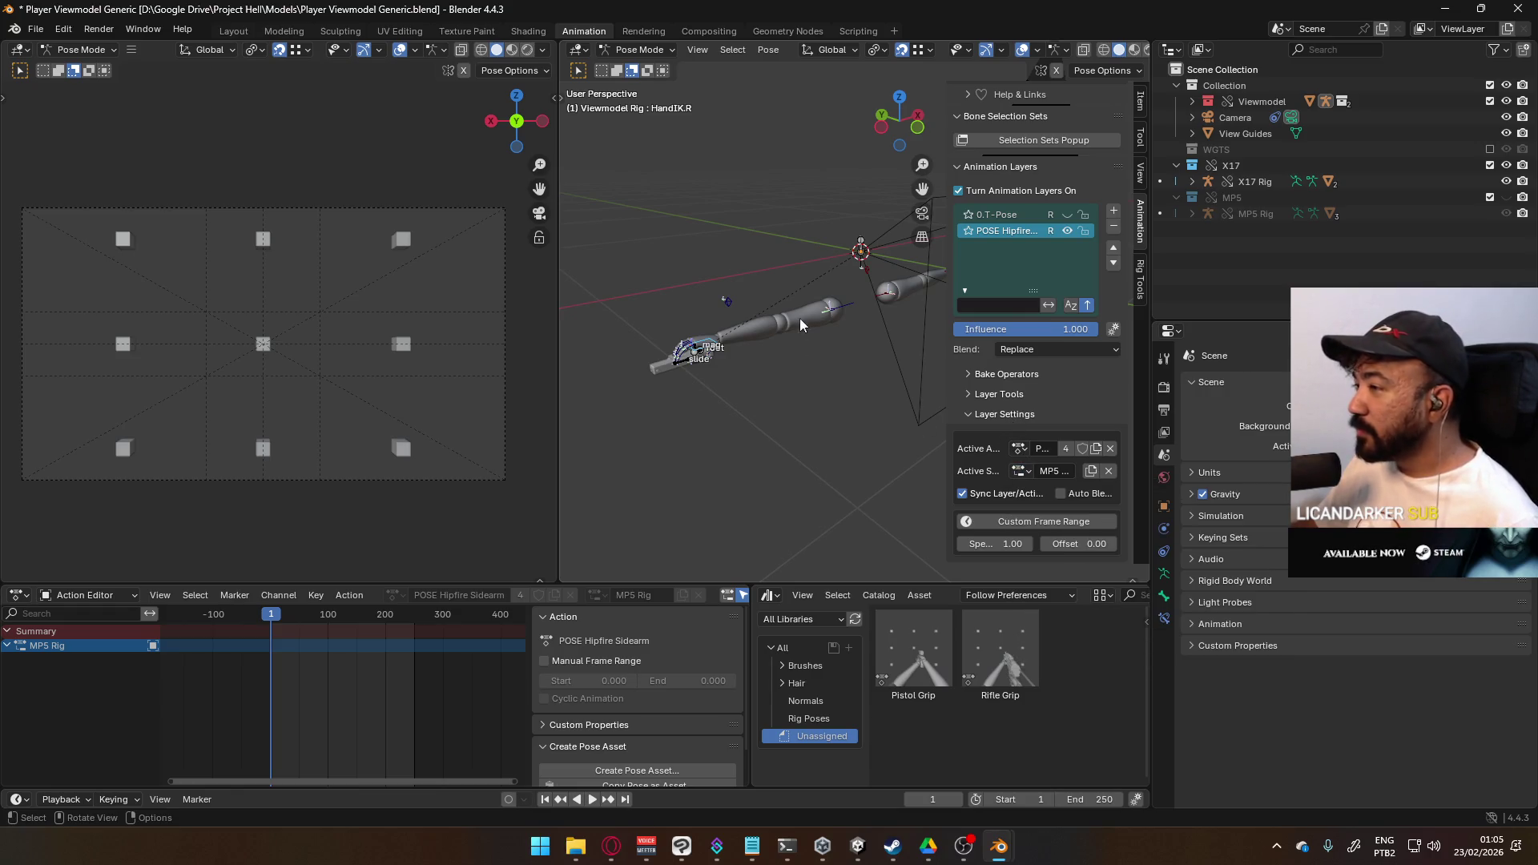
click(1020, 471)
click(1021, 471)
click(680, 360)
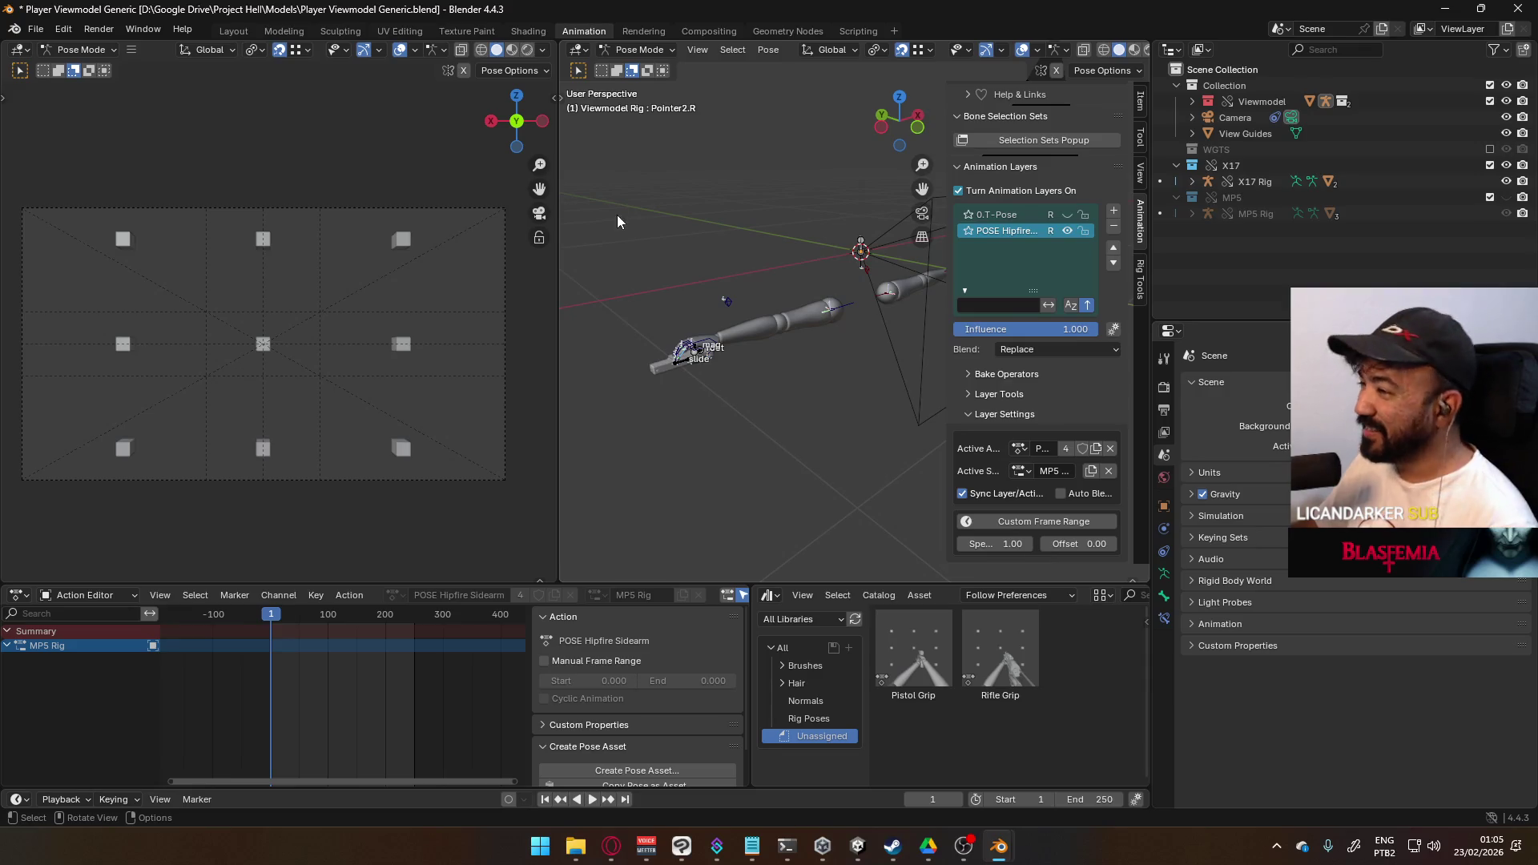
- Select the X17 Rig in Object Mode, return to Pose Mode, and pick its slide bone
click(639, 50)
click(641, 62)
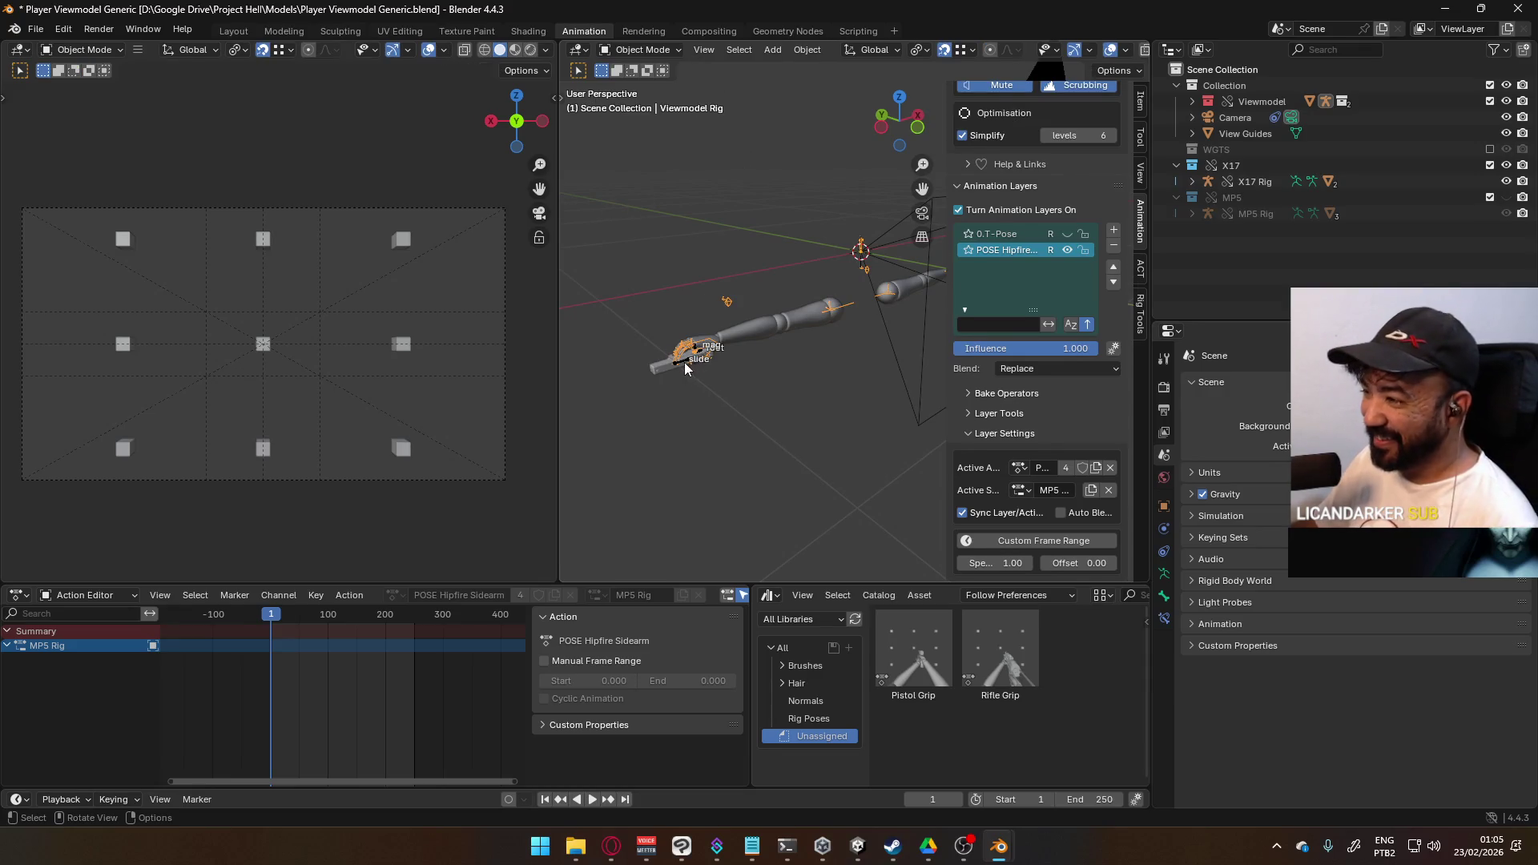
click(711, 347)
click(712, 347)
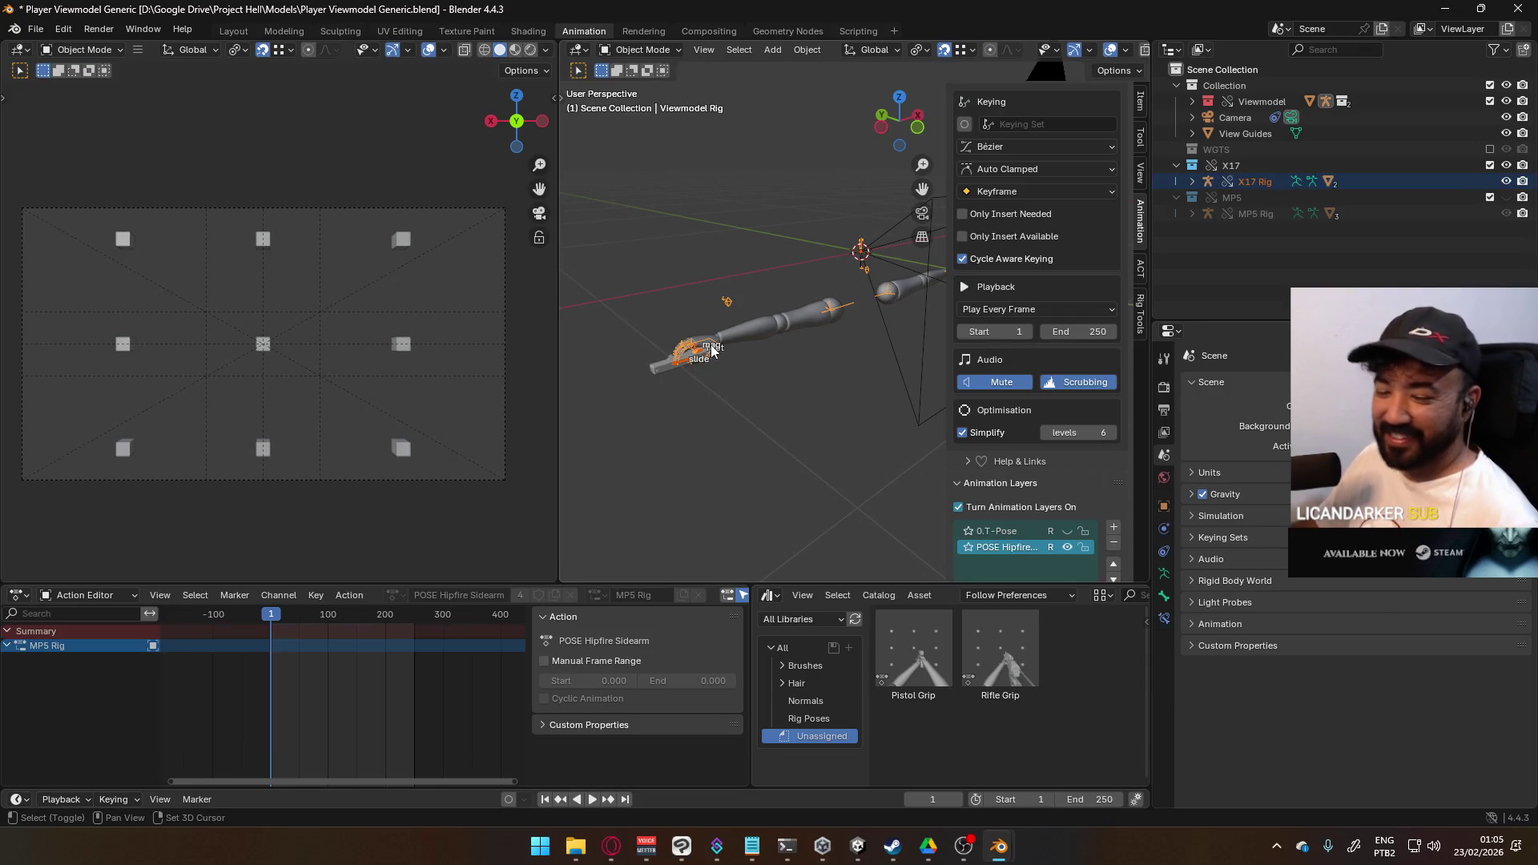
click(639, 50)
click(640, 104)
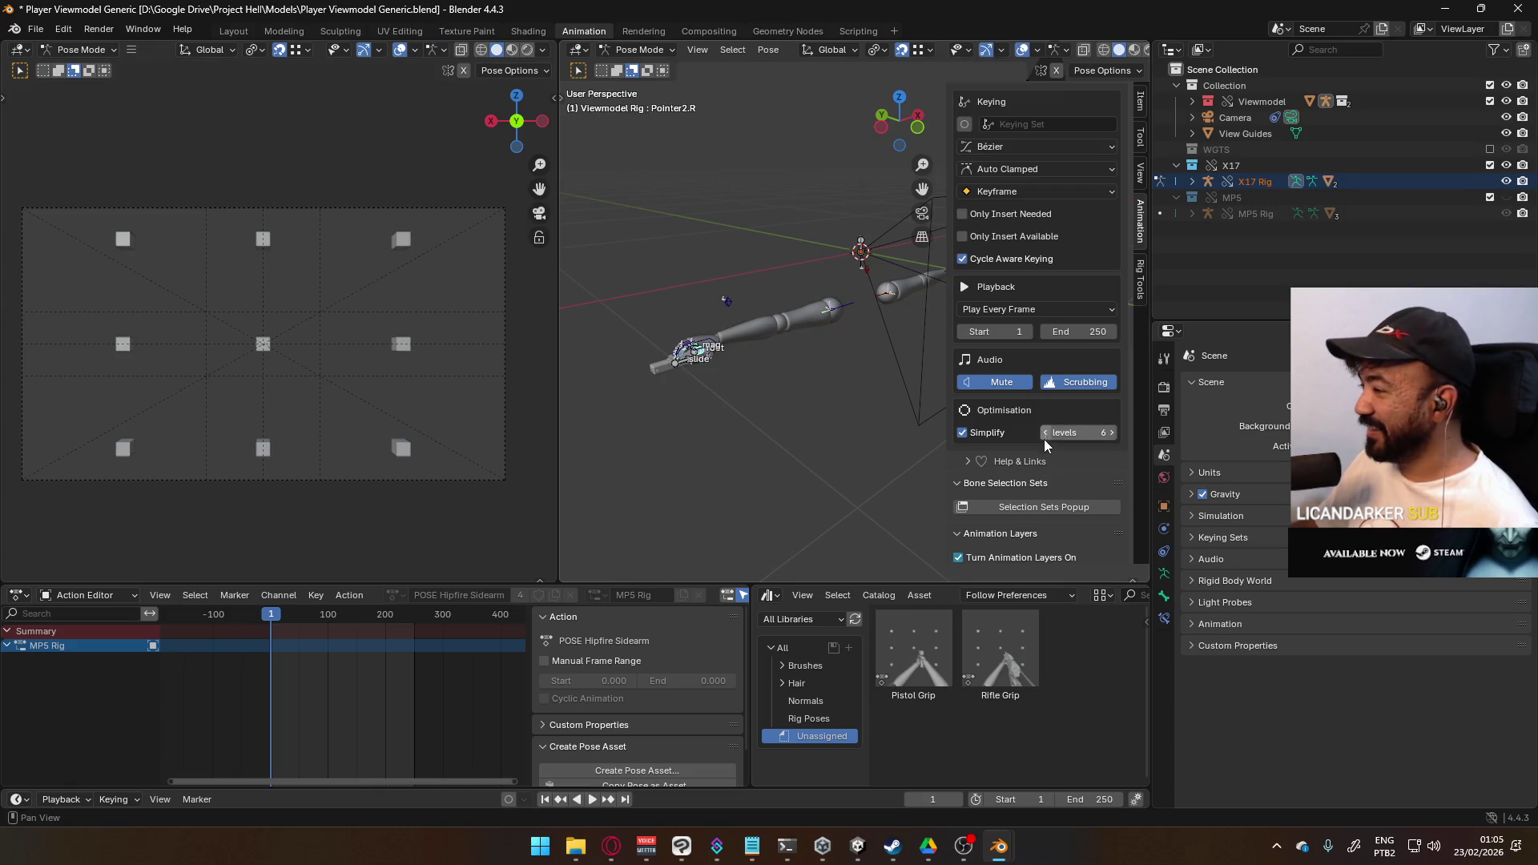
scroll(1044, 438, down, 8)
scroll(1040, 451, down, 3)
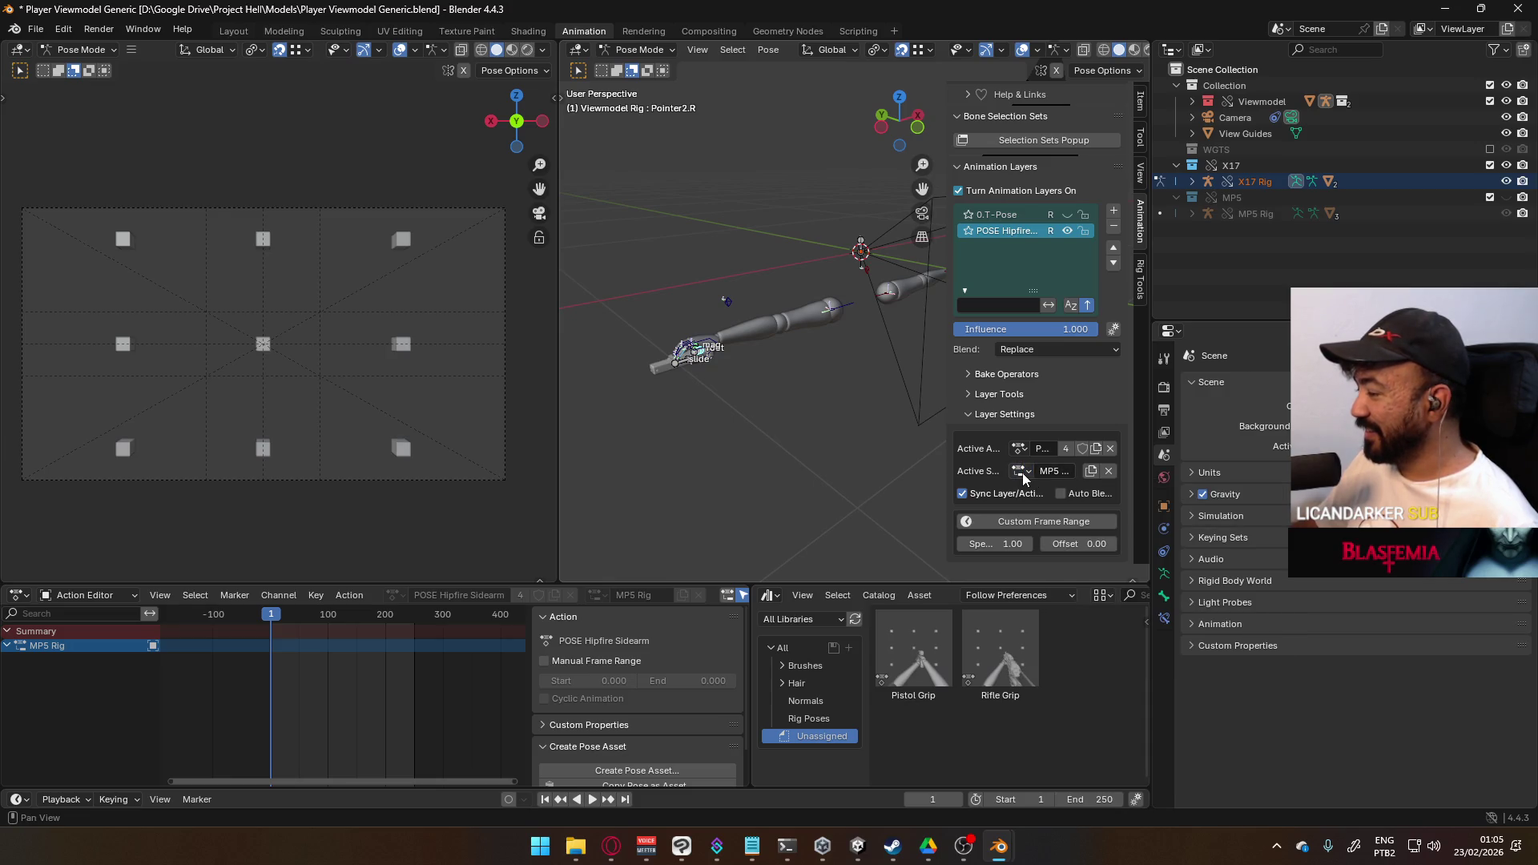
click(686, 357)
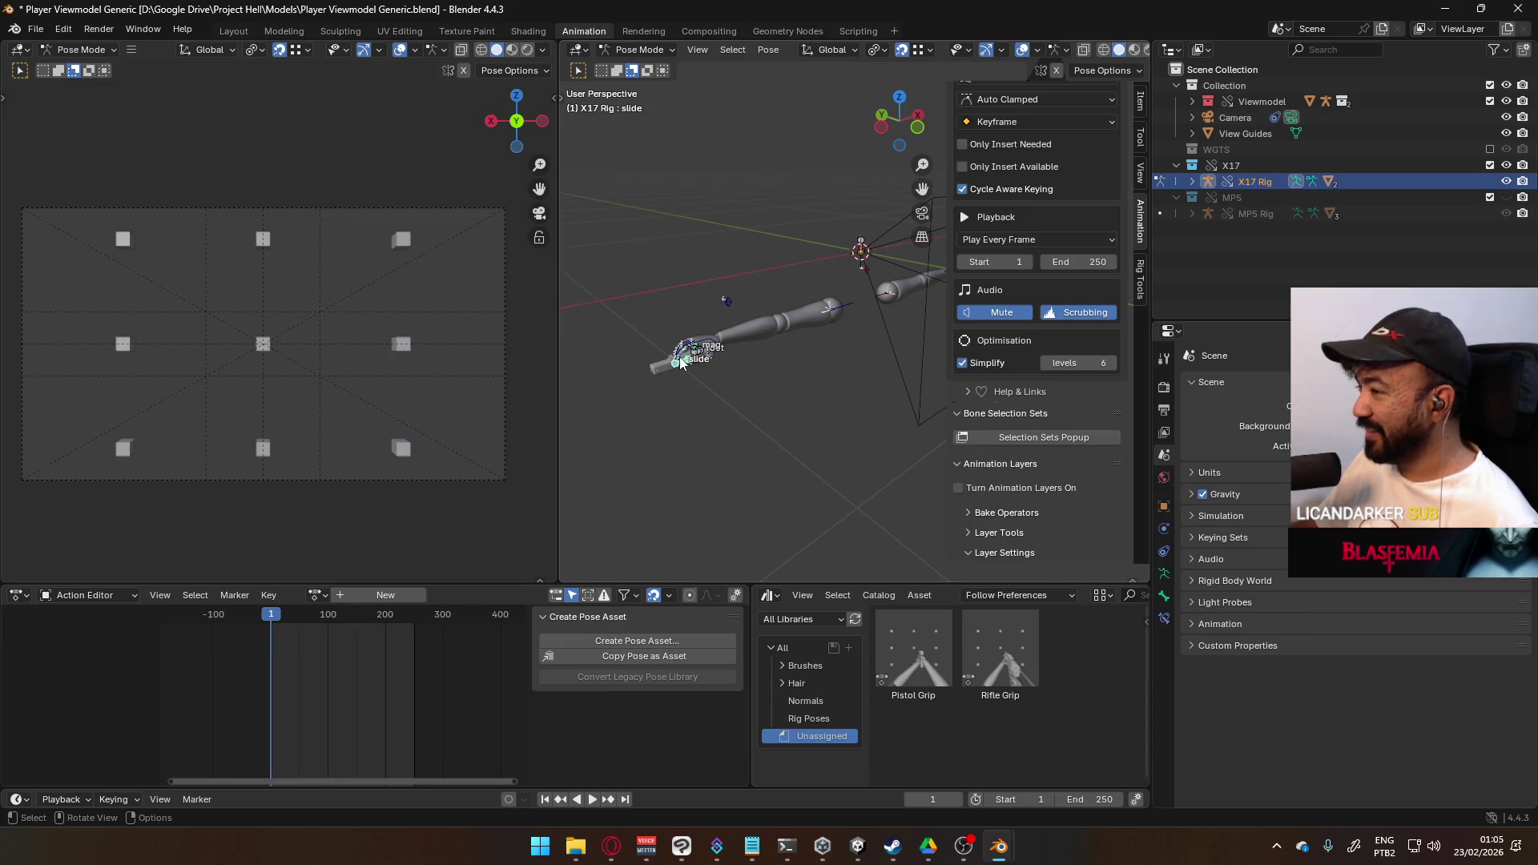
- Enable the X17 Rig's animation layers and add a Replace layer named 0.T-Pose.001
click(1011, 487)
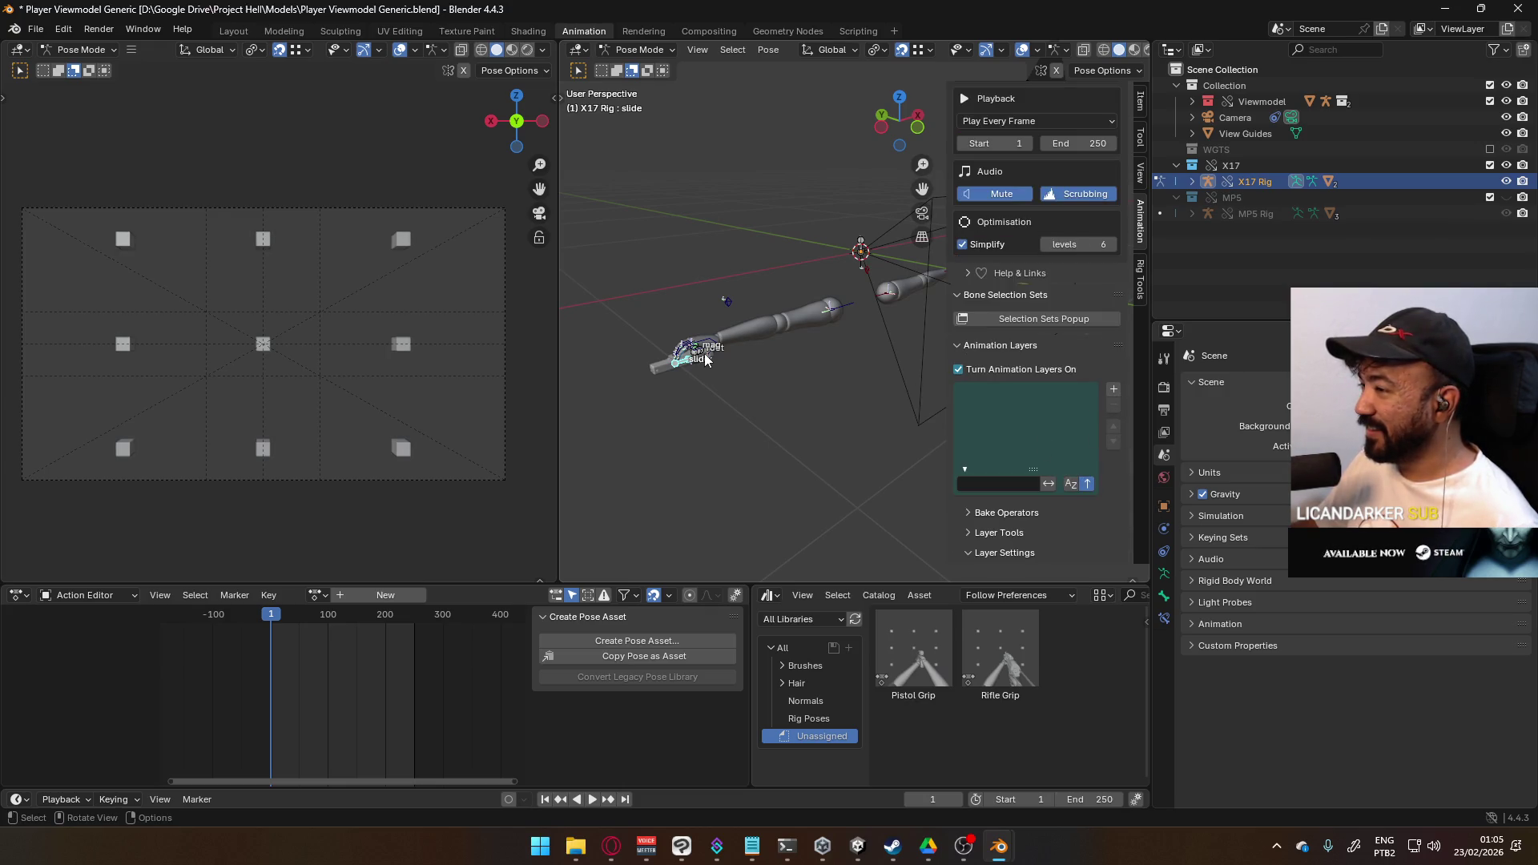
click(1114, 389)
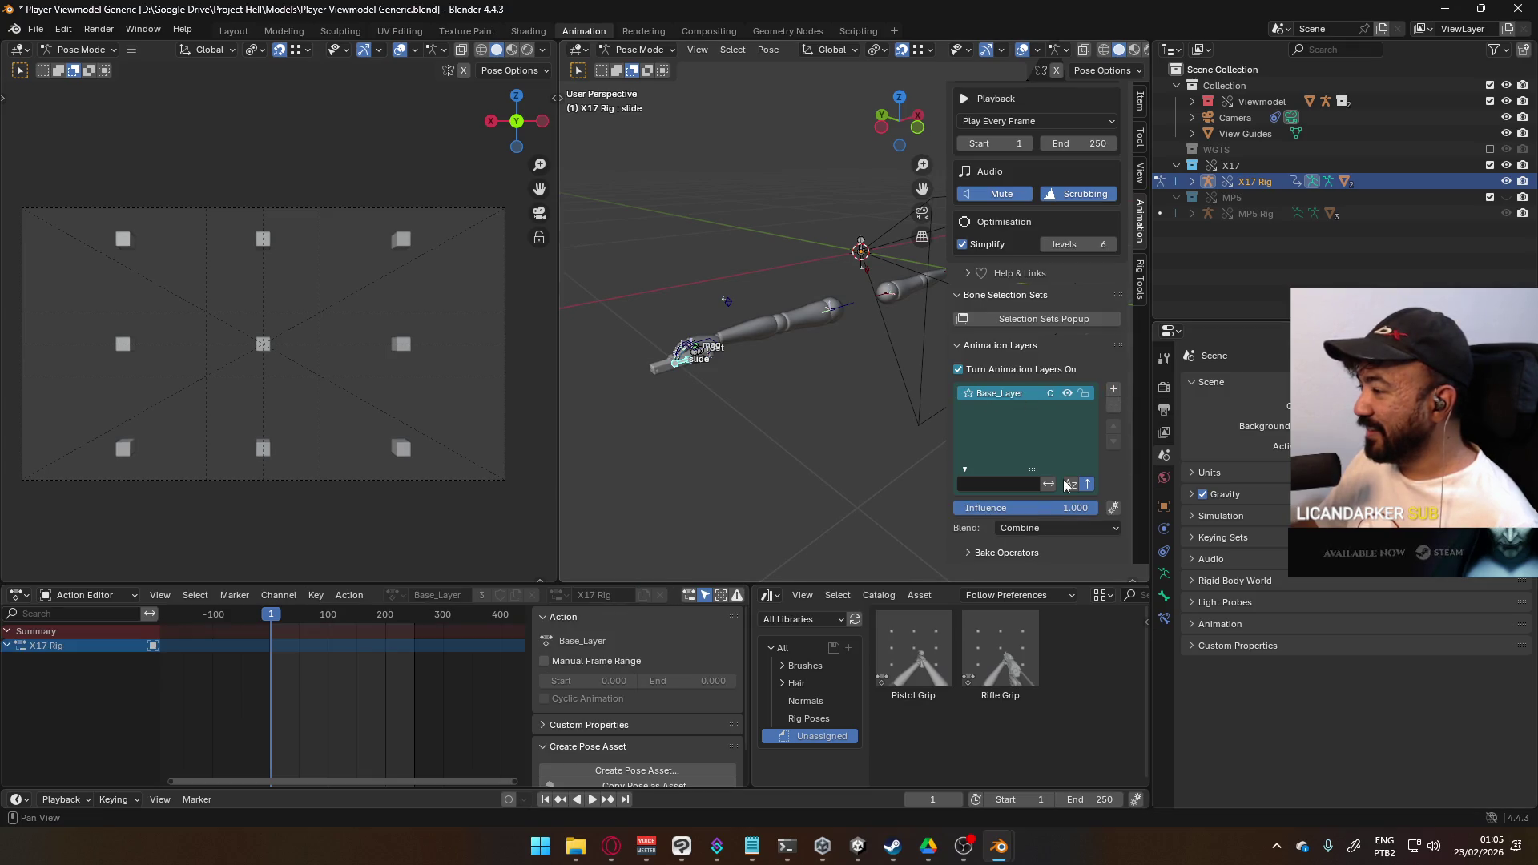
click(1054, 526)
click(1059, 545)
text(T)
text(T-p)
text(se)
key(Return)
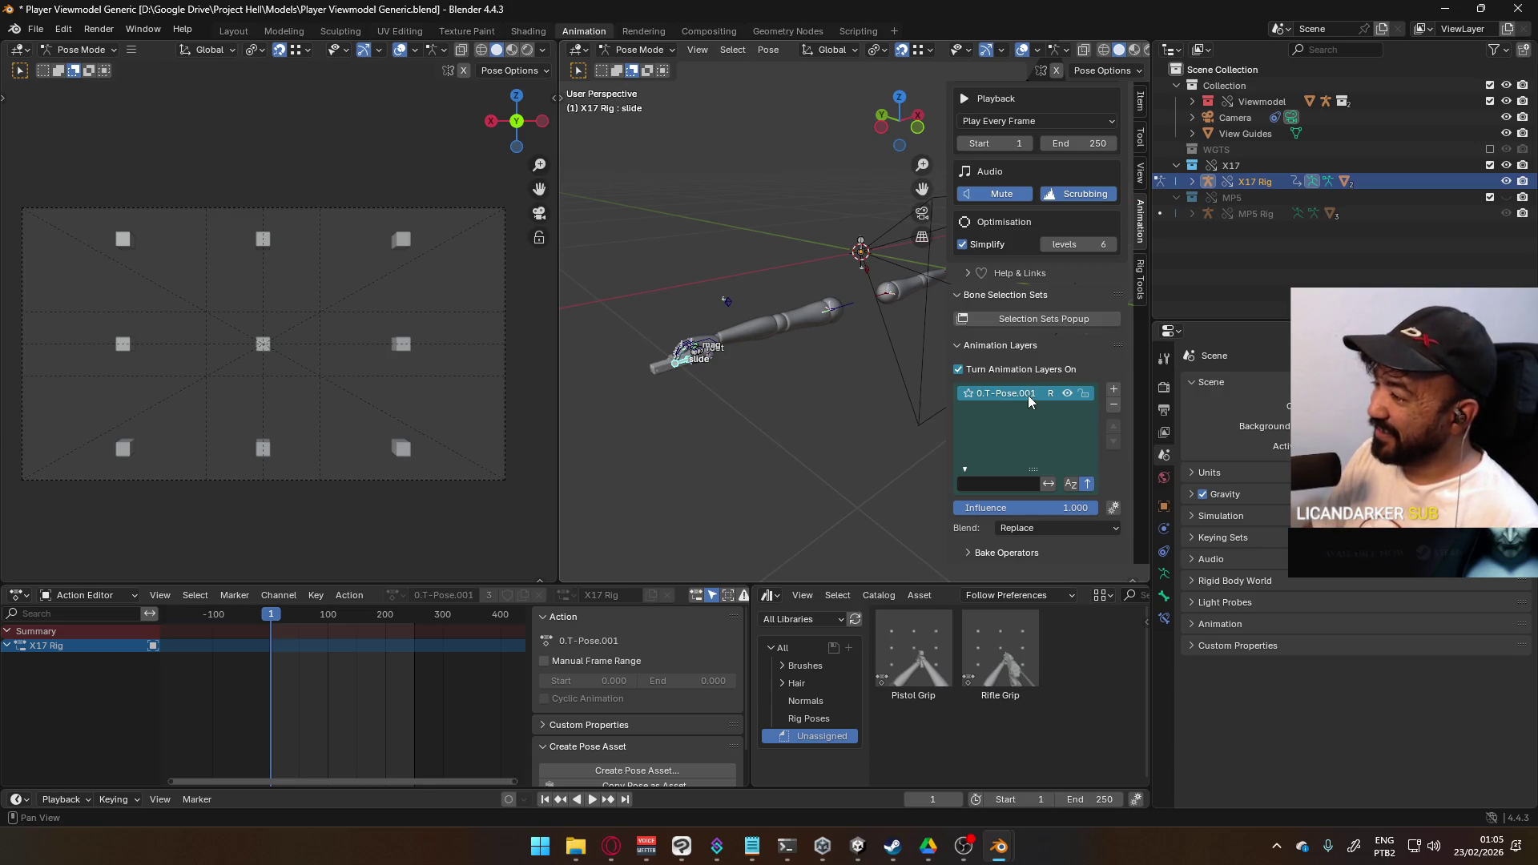
key(BackSpace)
key(BackSpace)
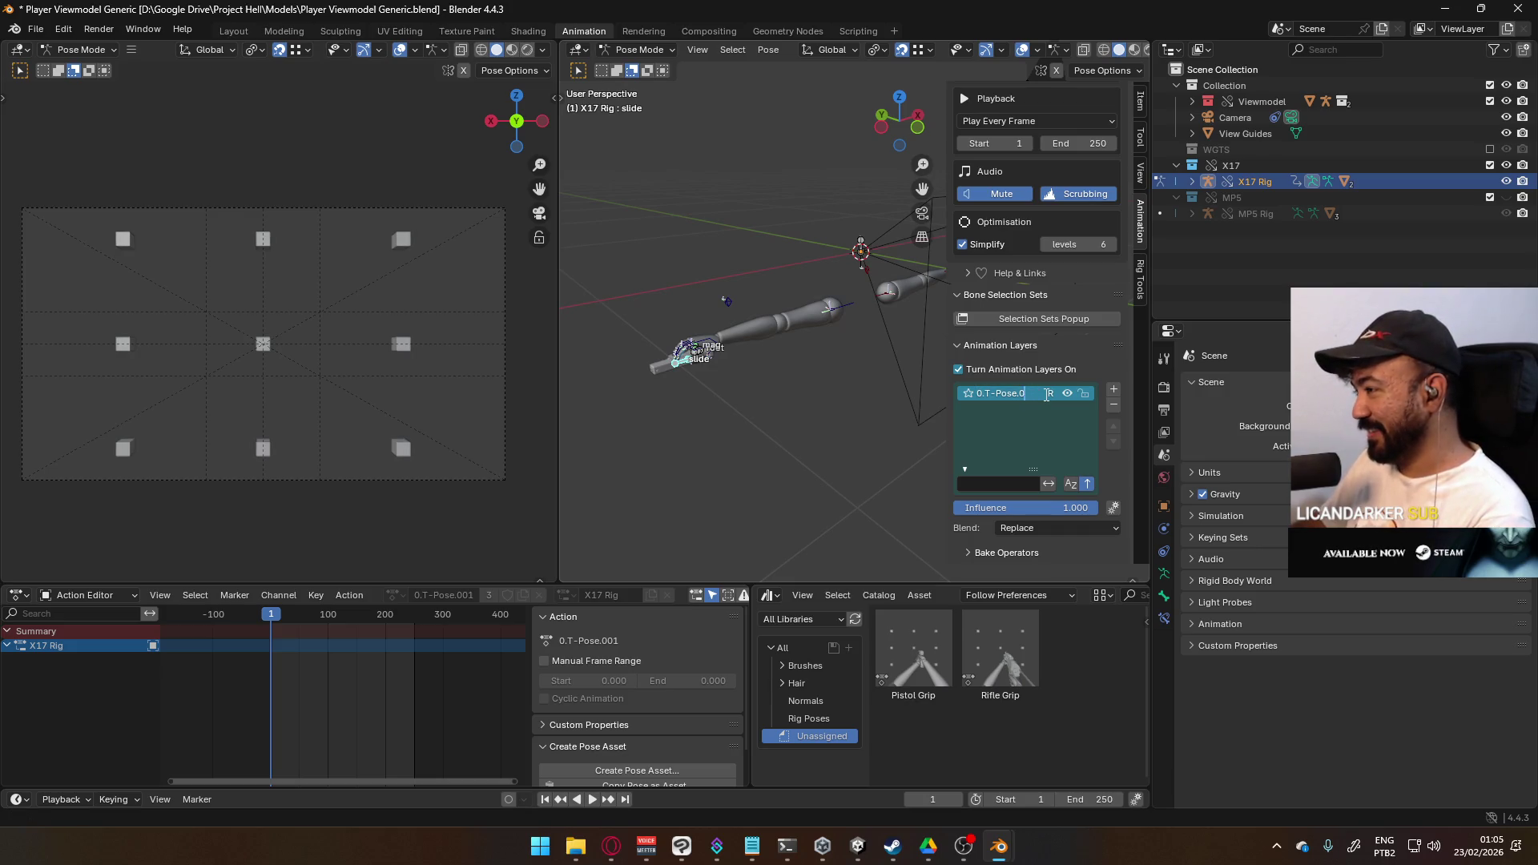
key(Return)
- Assign the Viewmodel slot to the new layer and browse its available actions
scroll(1065, 433, down, 5)
click(1022, 471)
click(1022, 471)
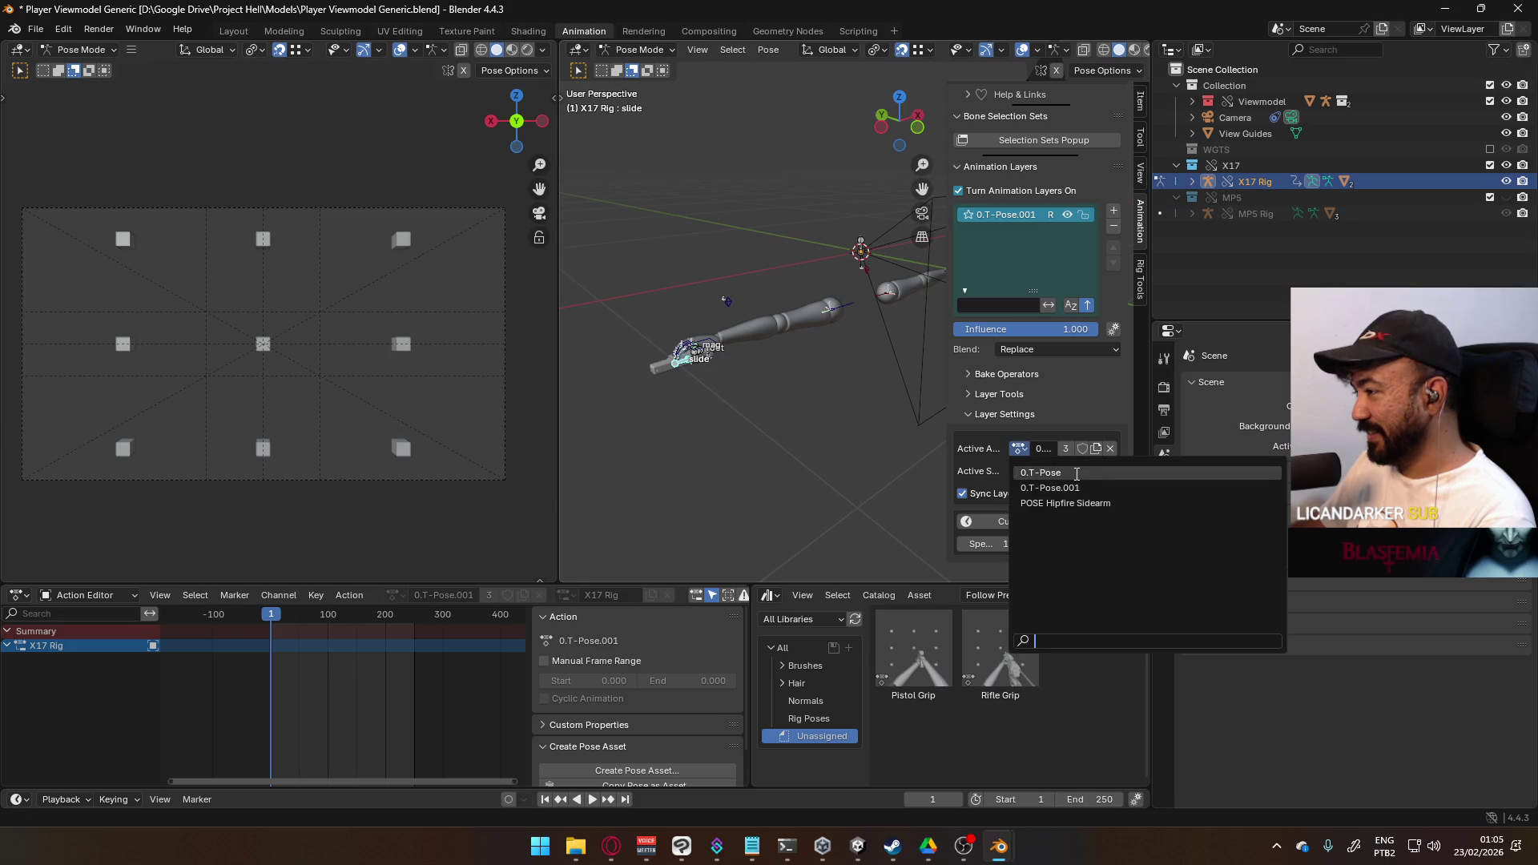
click(1064, 474)
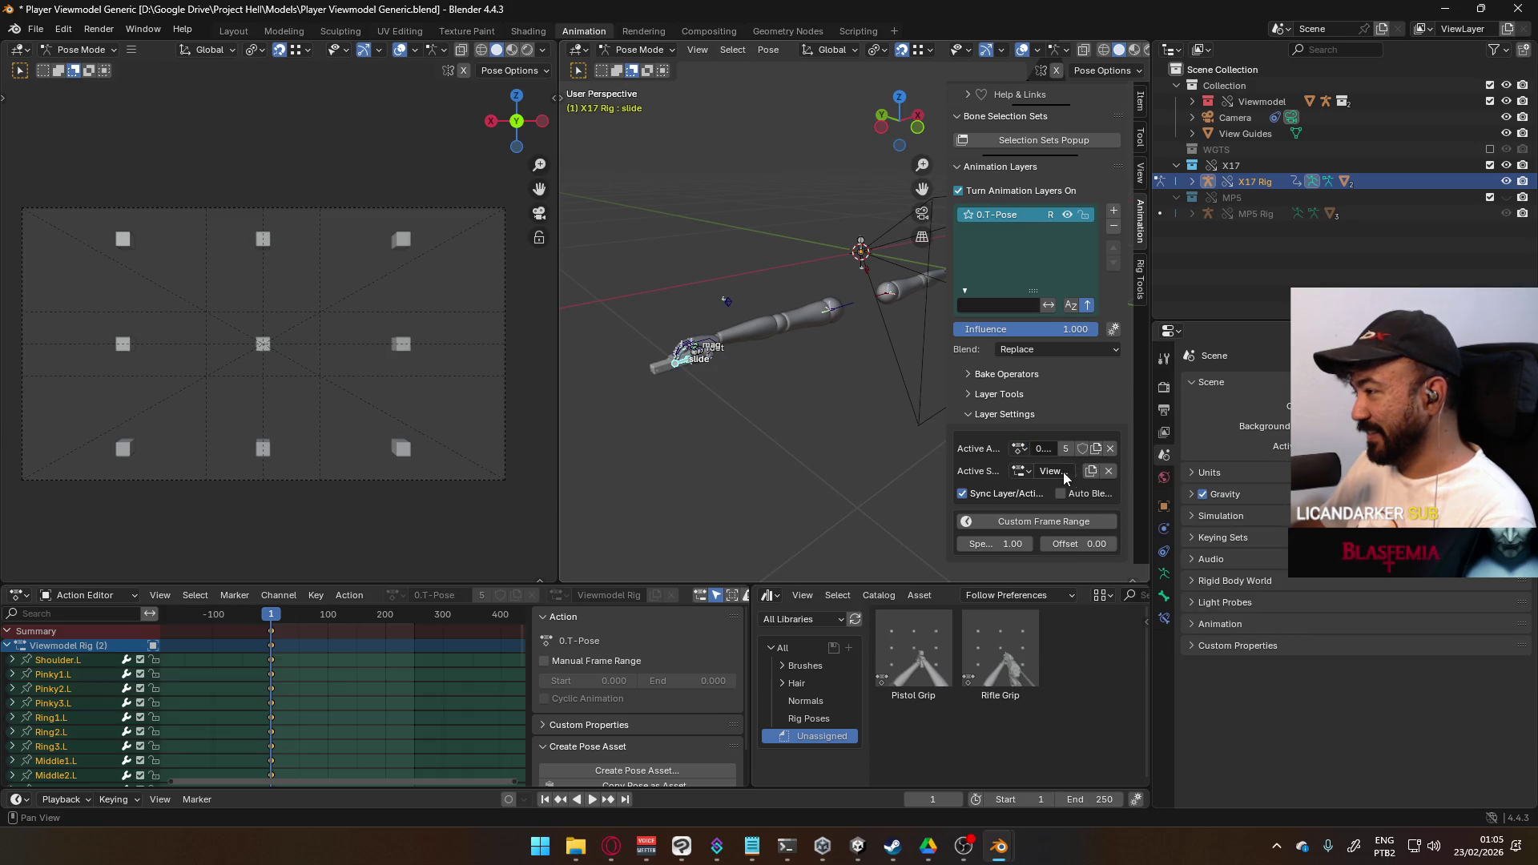
click(1019, 450)
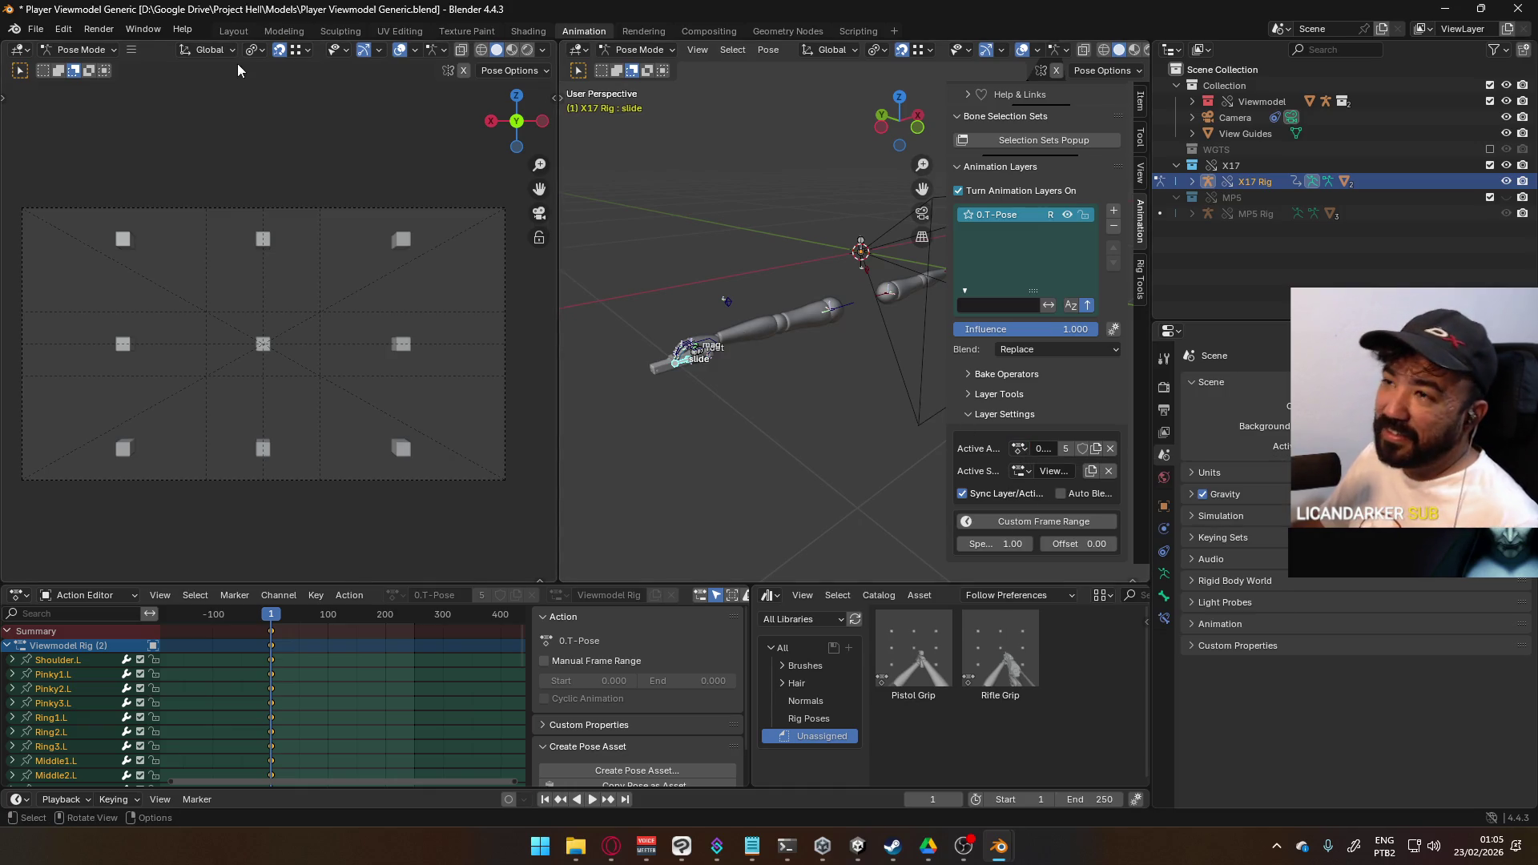
- Save the file with Ctrl+S and request File > Revert
key(ctrl+s)
click(36, 29)
click(92, 95)
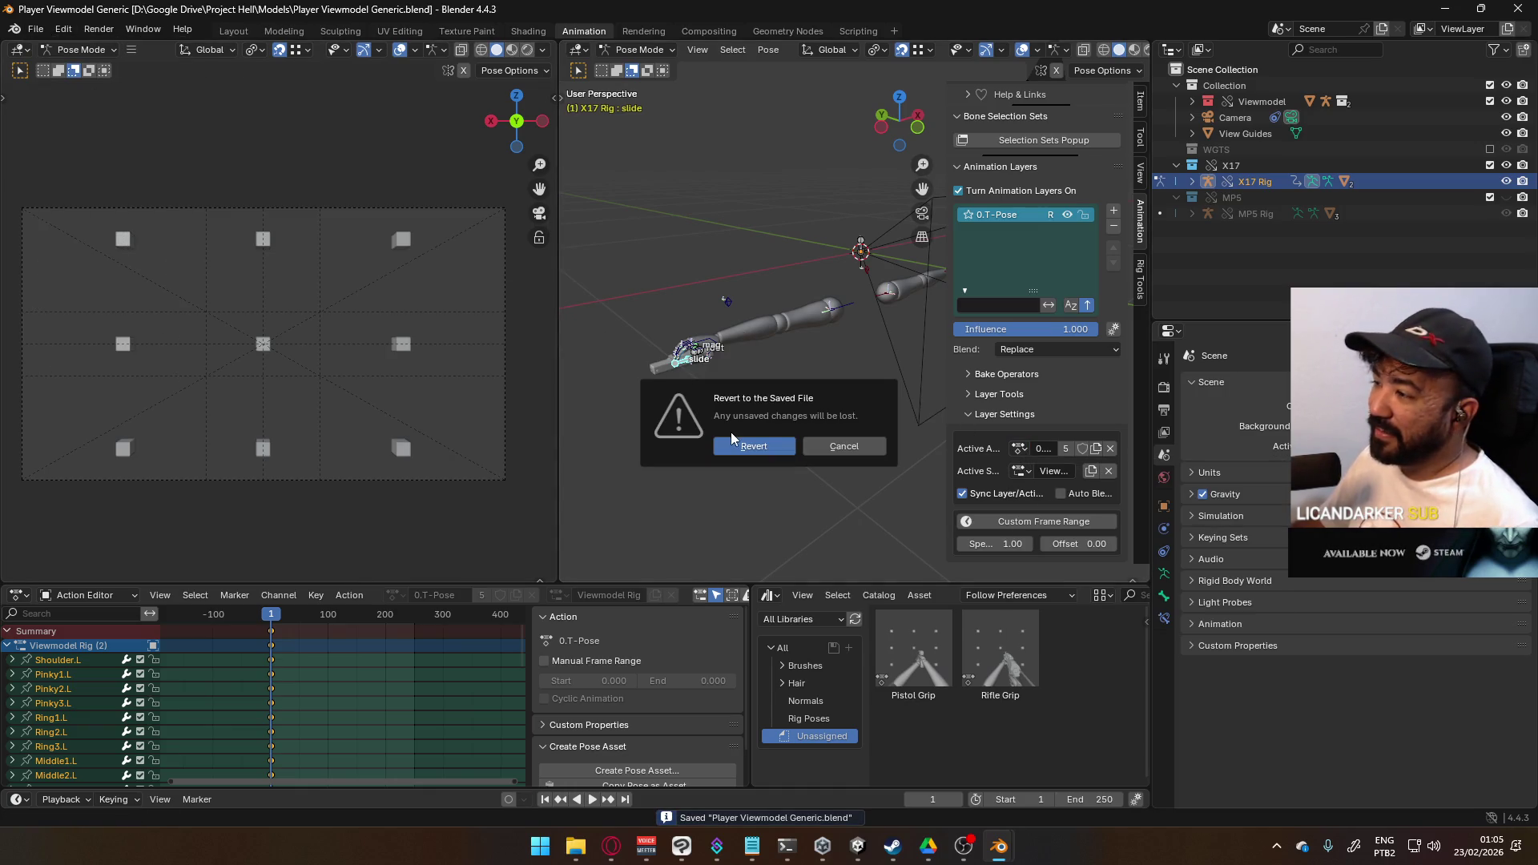
- Confirm the revert, give 0.T-Pose a fake user, and keep it as the layer's action after trying POSE Hipfire Sidearm
click(737, 434)
click(1019, 449)
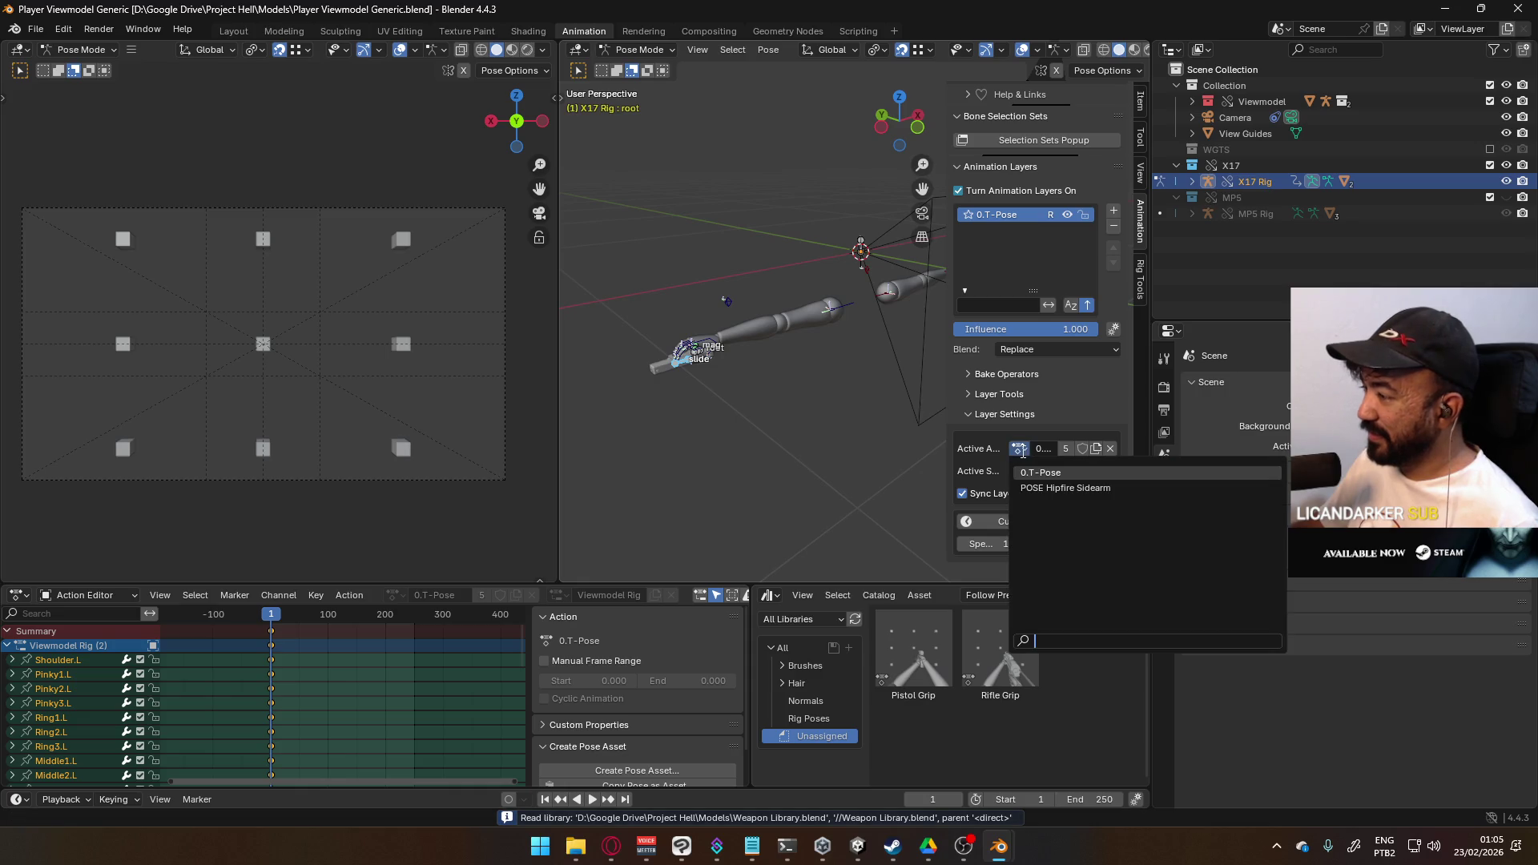
click(1021, 451)
click(1082, 449)
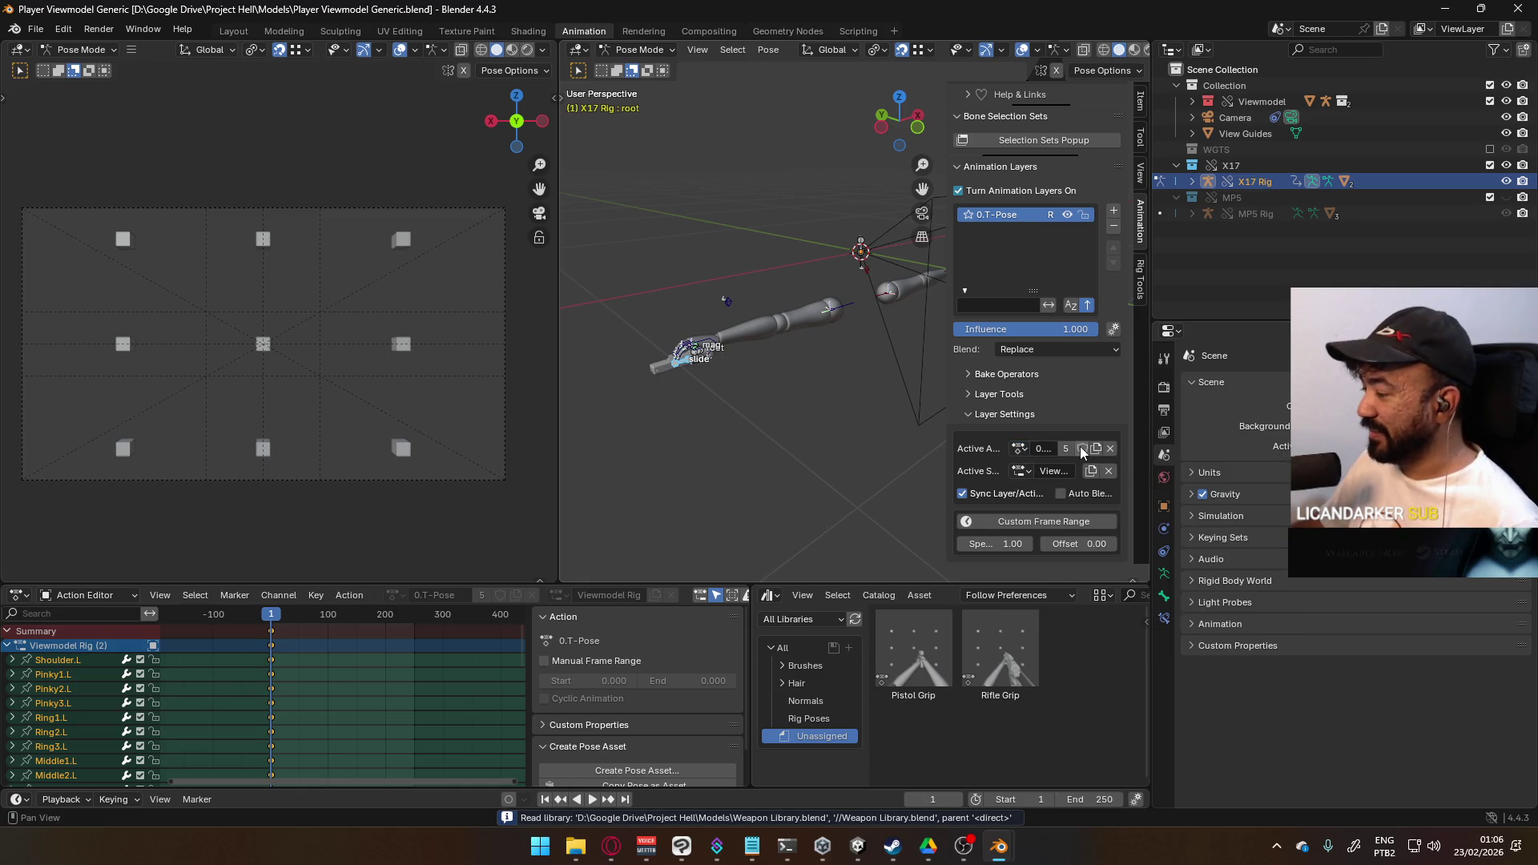
click(1019, 449)
click(1066, 488)
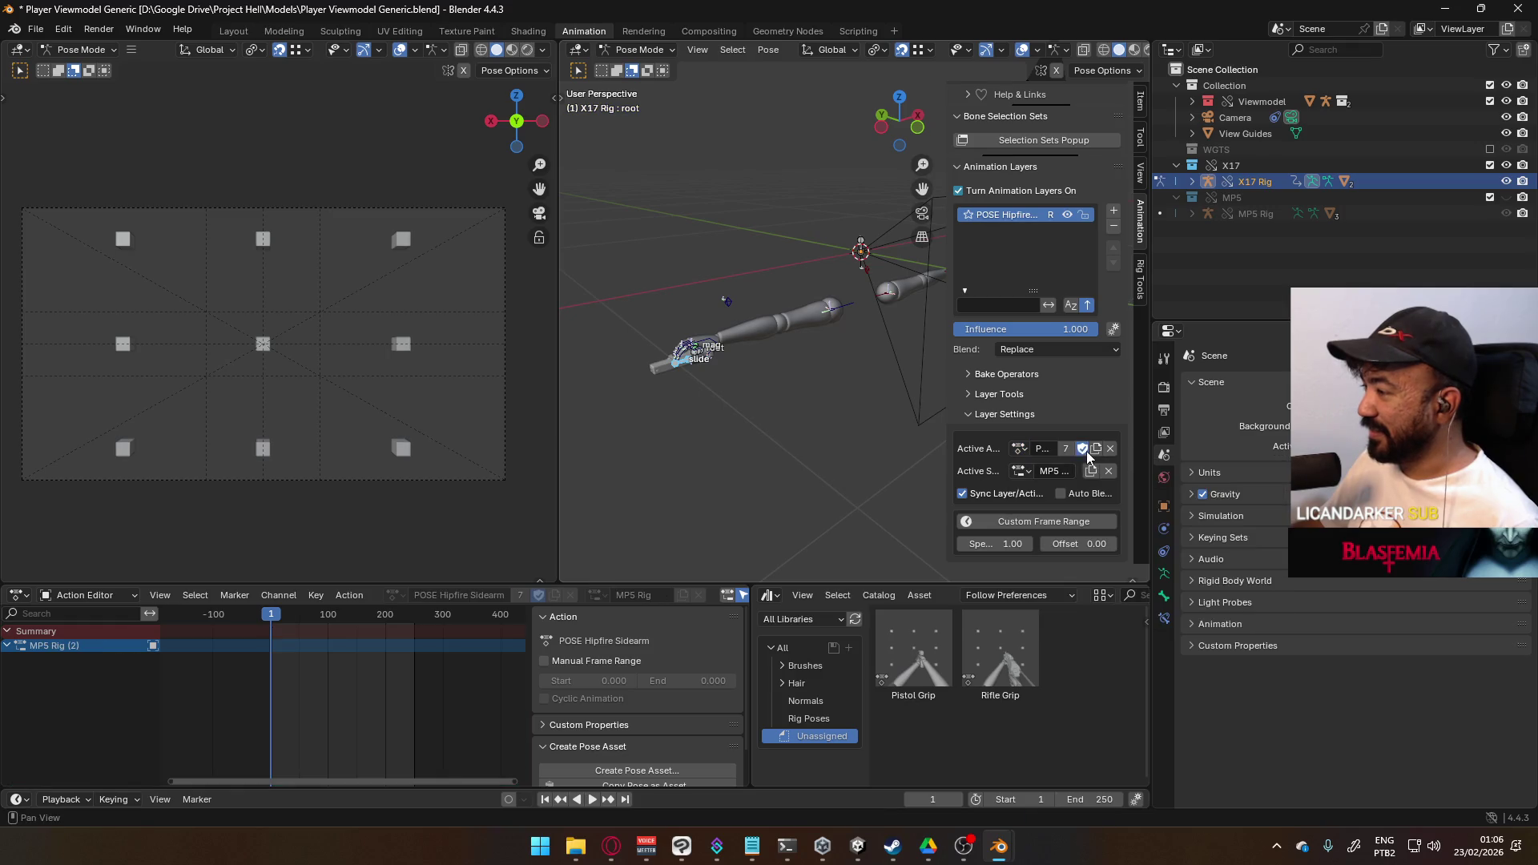
click(1020, 449)
click(1041, 473)
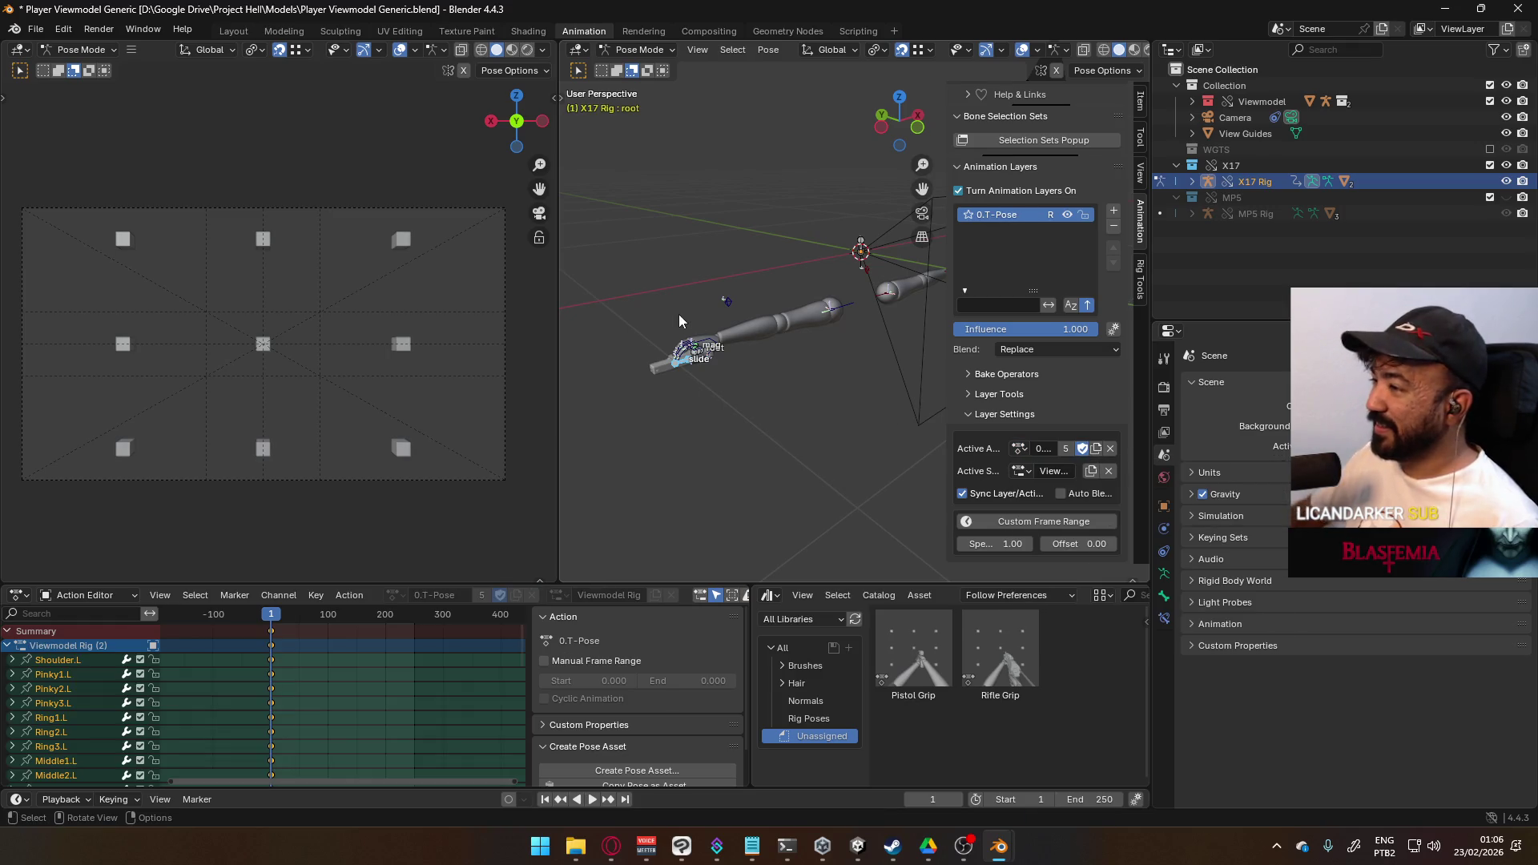
- Select the Shoulder.R and Socket Hand R bones and save the file
click(706, 365)
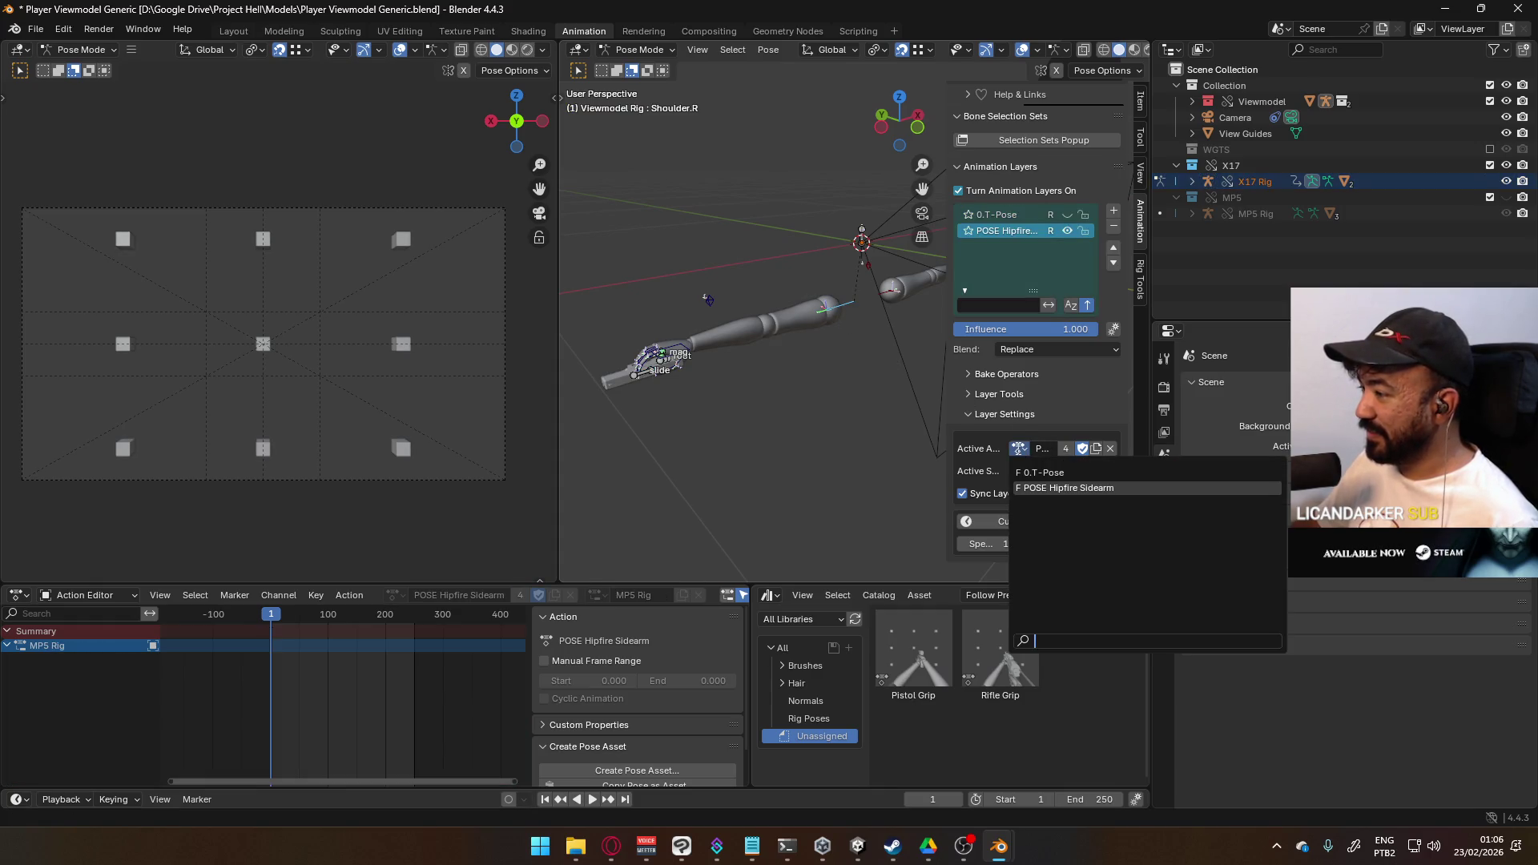
key(ctrl+s)
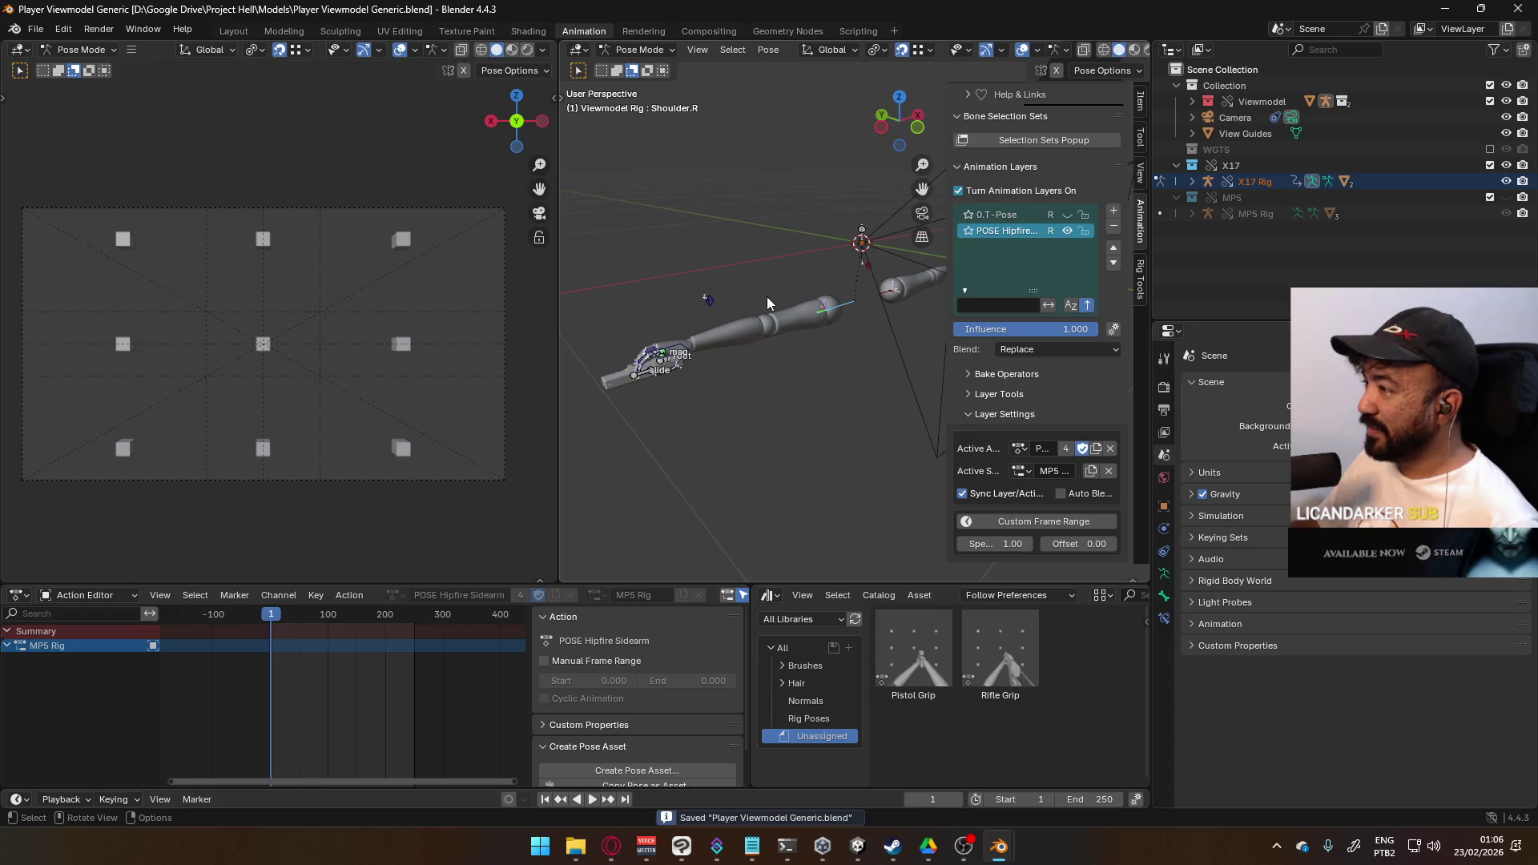
click(666, 367)
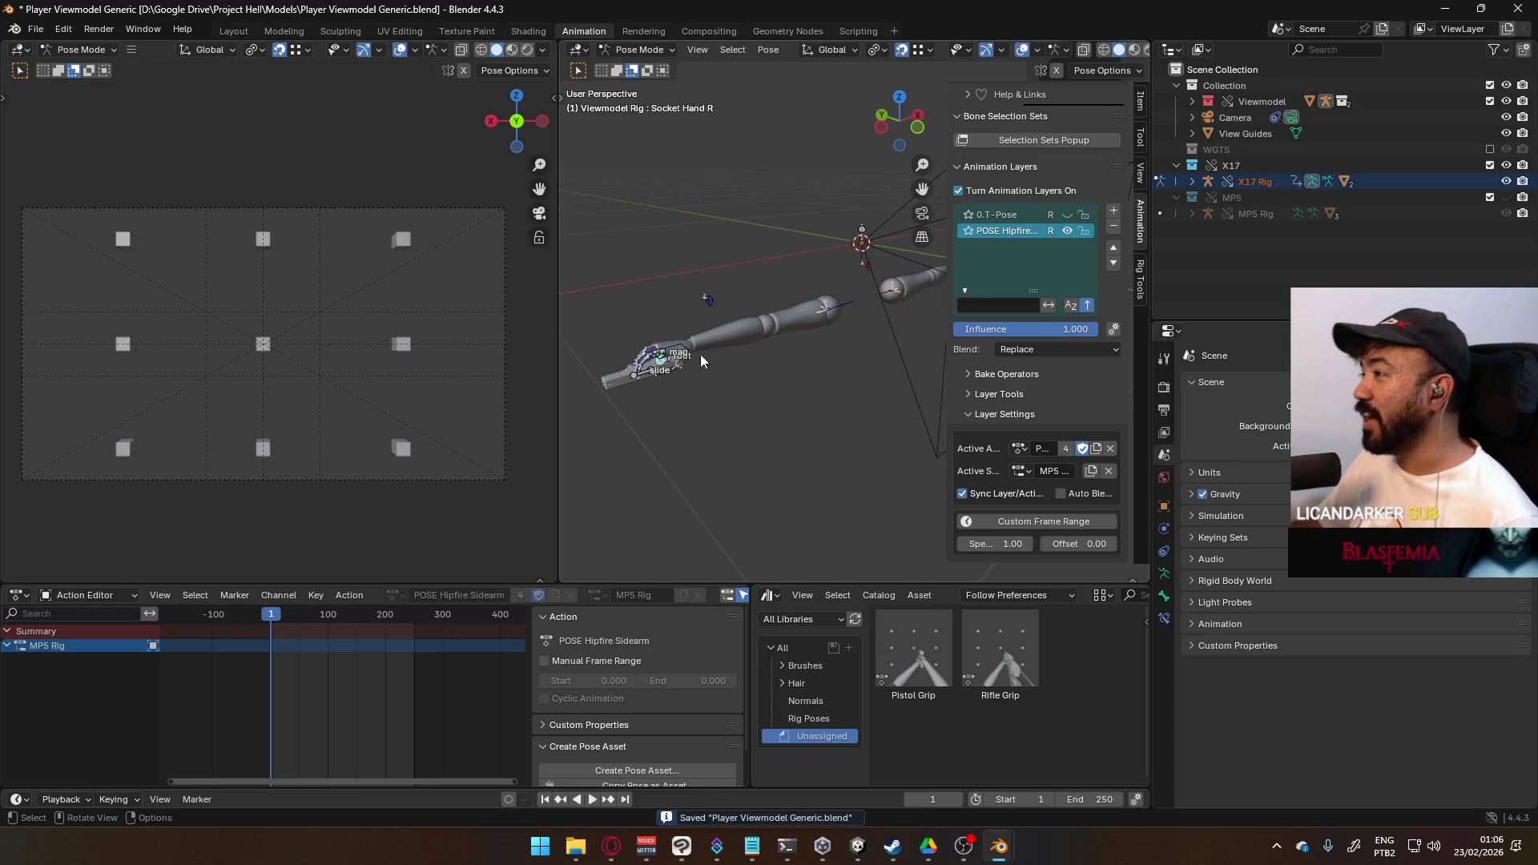
click(831, 311)
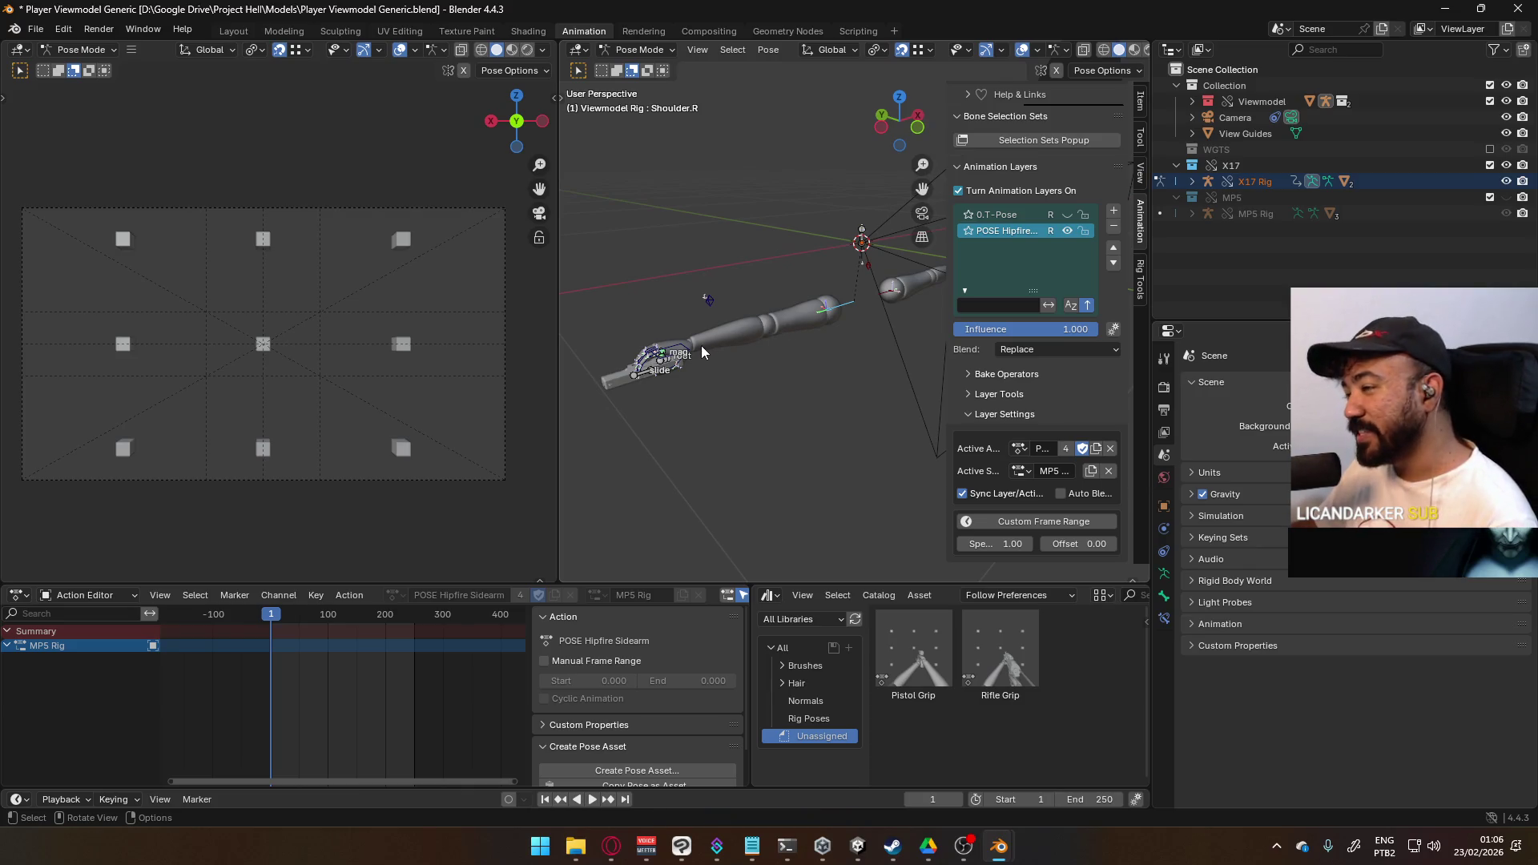
scroll(764, 283, down, 2)
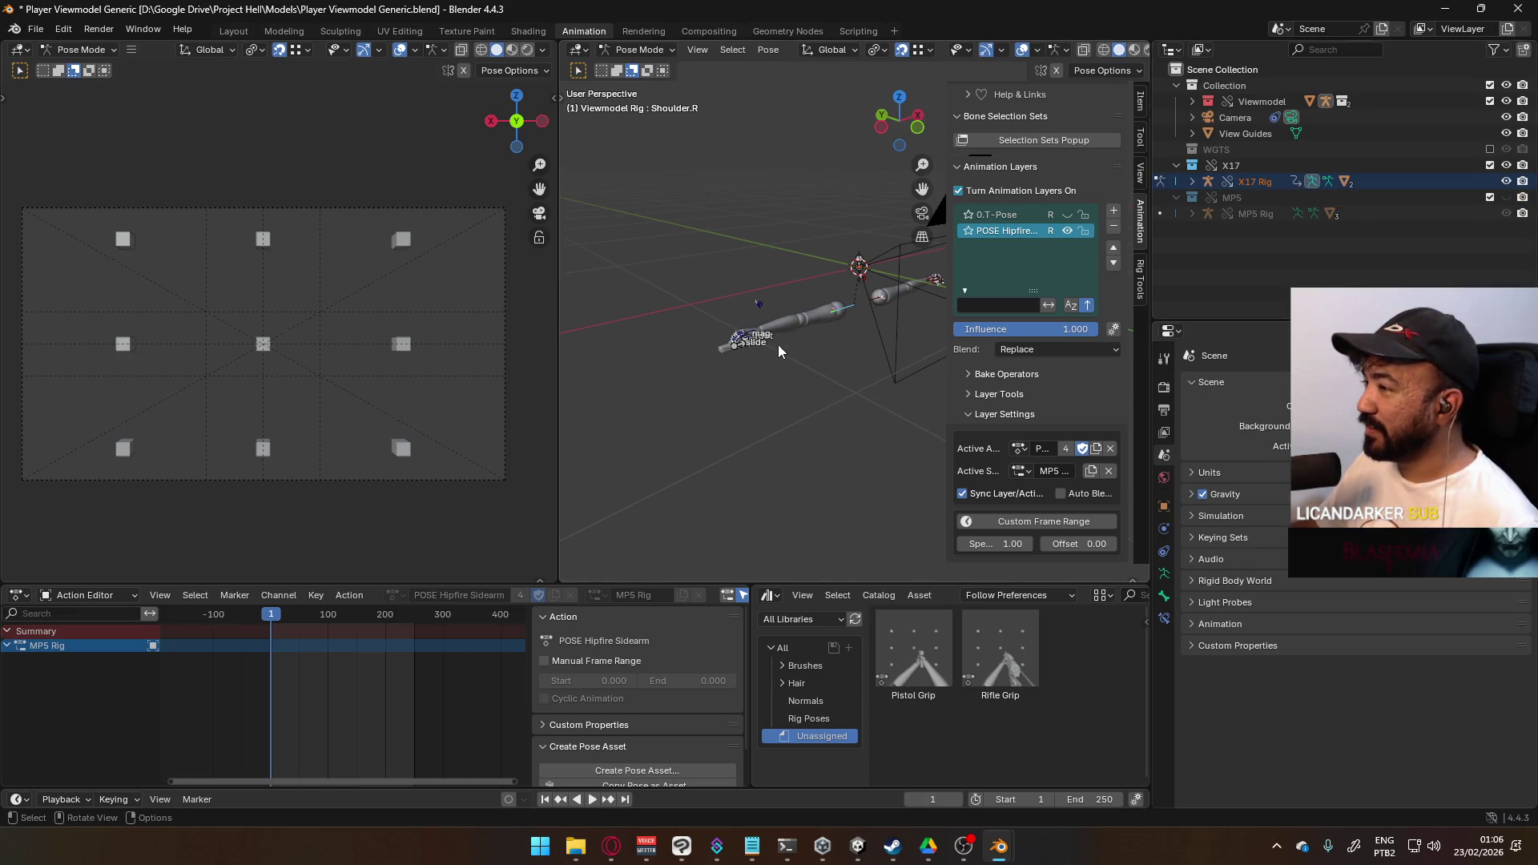
scroll(726, 350, up, 1)
- Select the hand socket bones, then make the X17 rig's root bone active
click(698, 352)
click(697, 354)
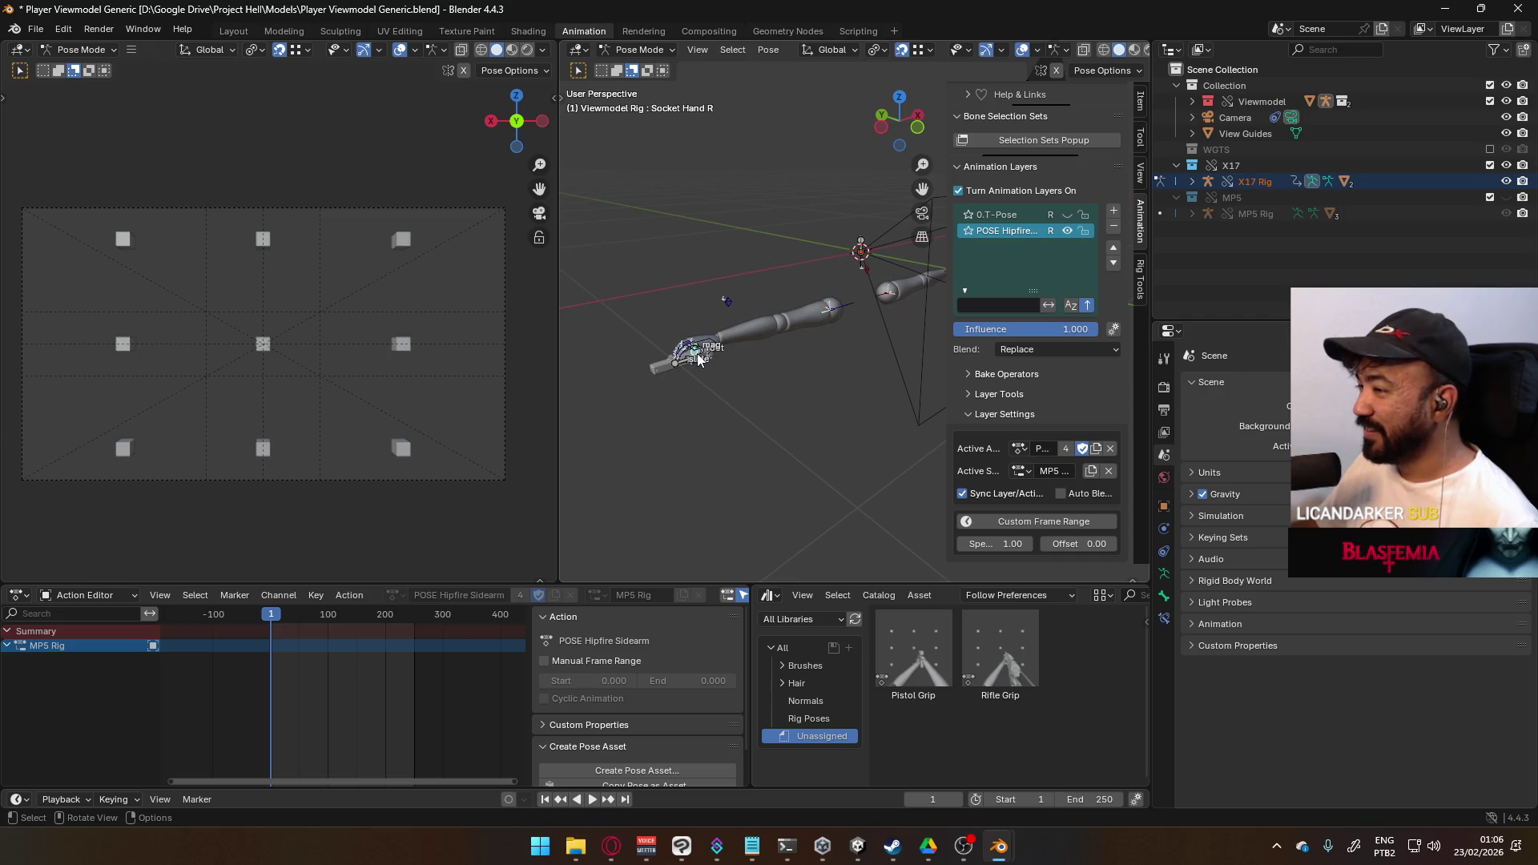
click(698, 353)
click(699, 353)
click(700, 353)
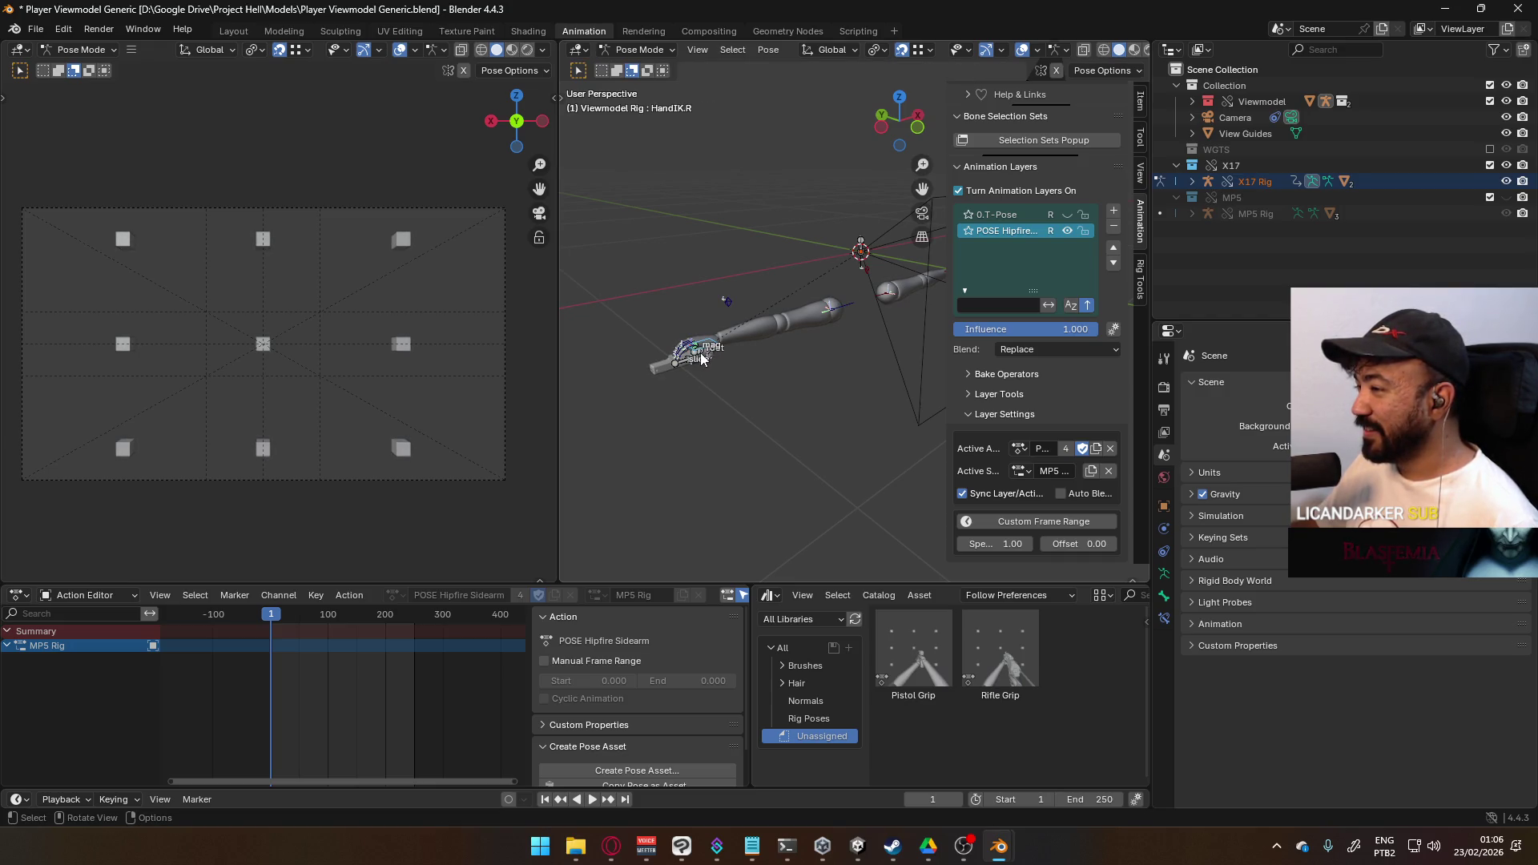
click(703, 359)
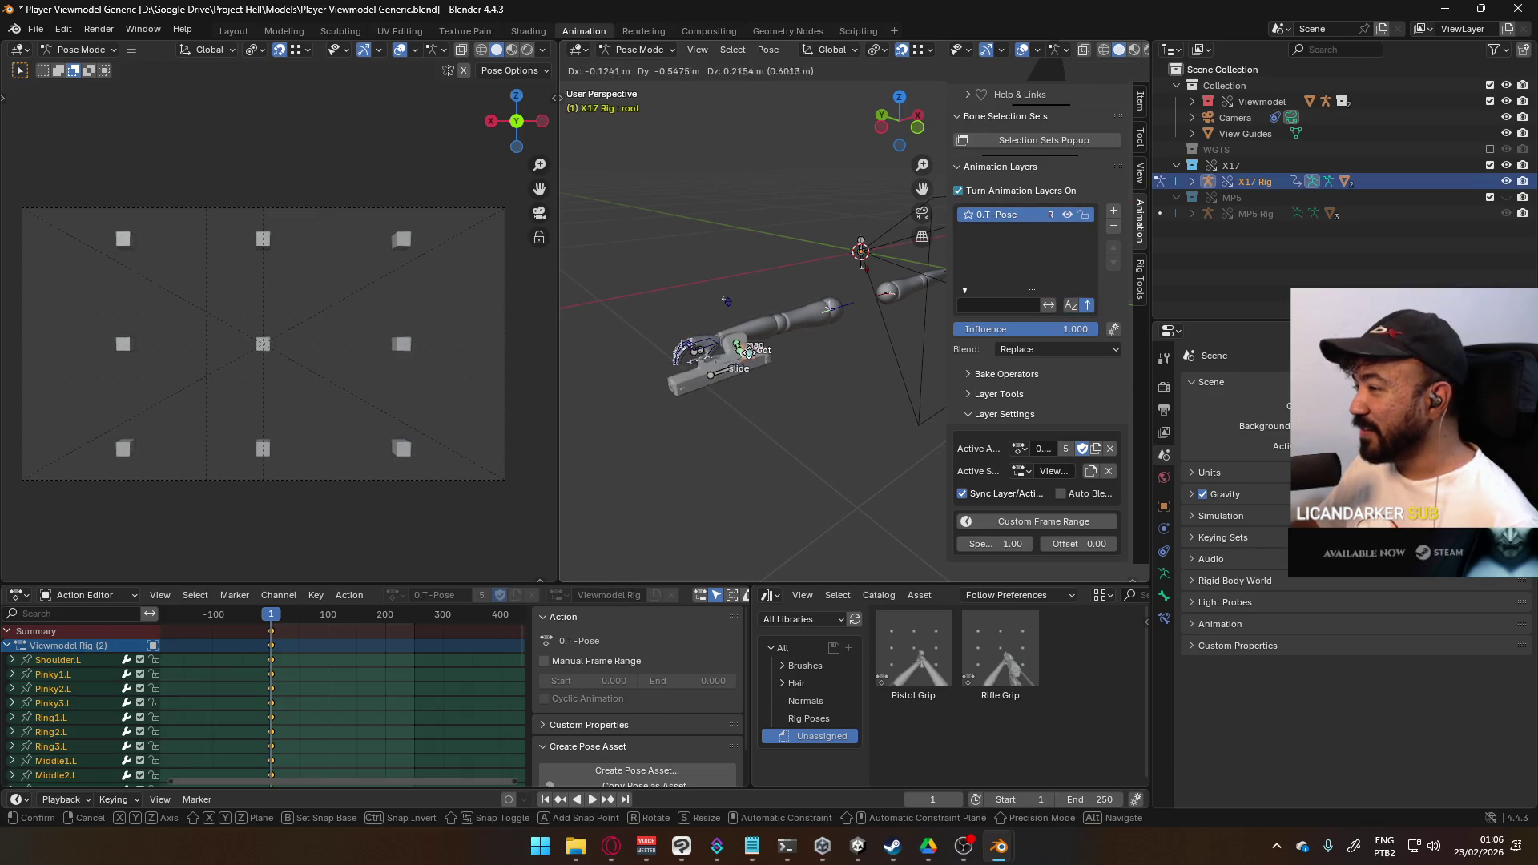
- Select the X17 root bone and turn off snapping in the viewport header
click(760, 393)
click(901, 49)
click(928, 50)
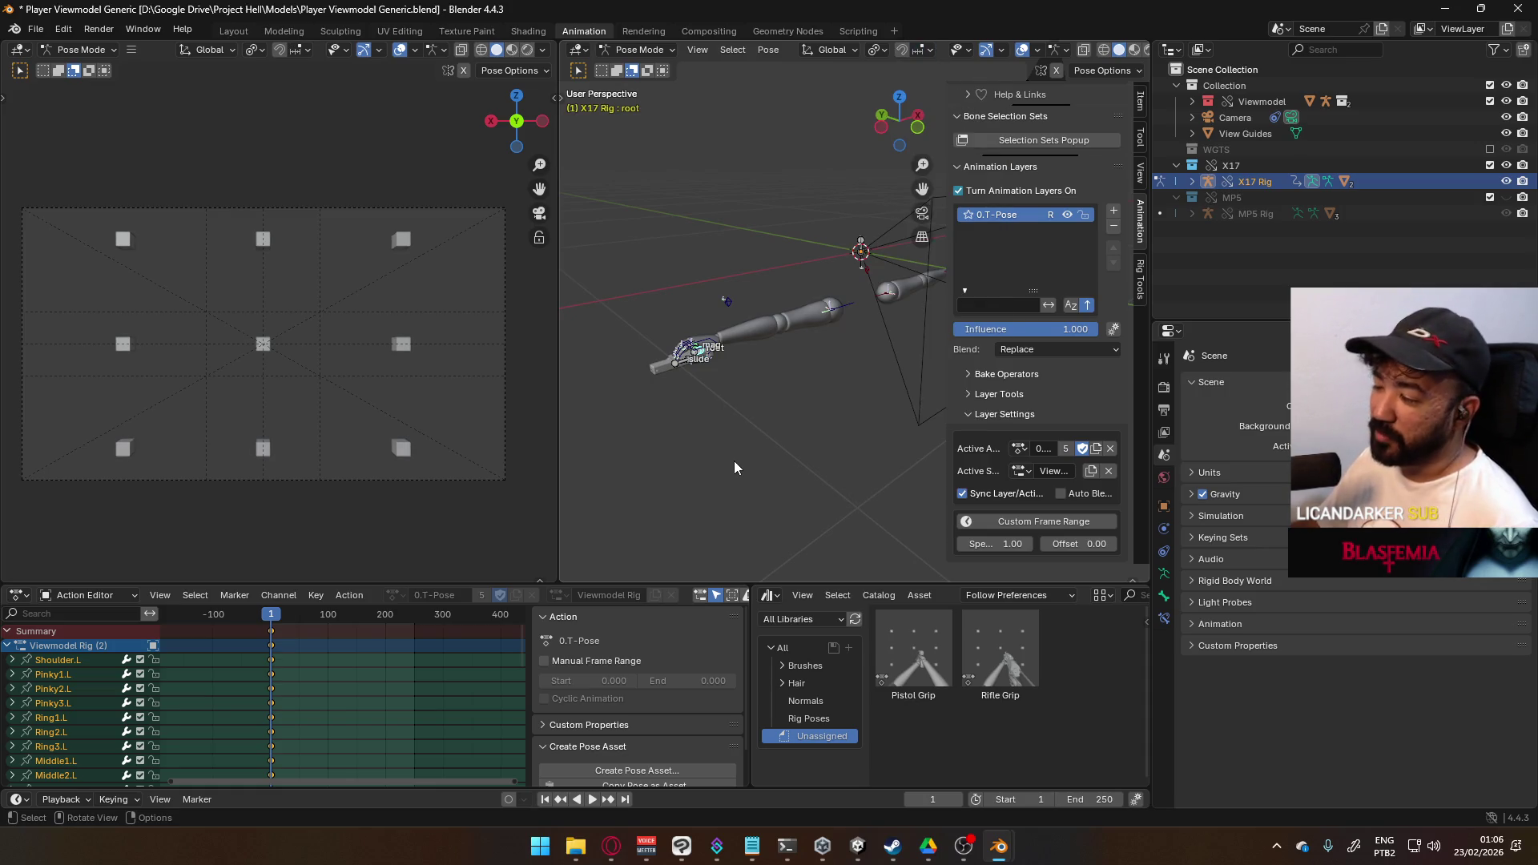
mouse_move(714, 392)
middle_down()
mouse_move(760, 399)
mouse_move(737, 379)
middle_up()
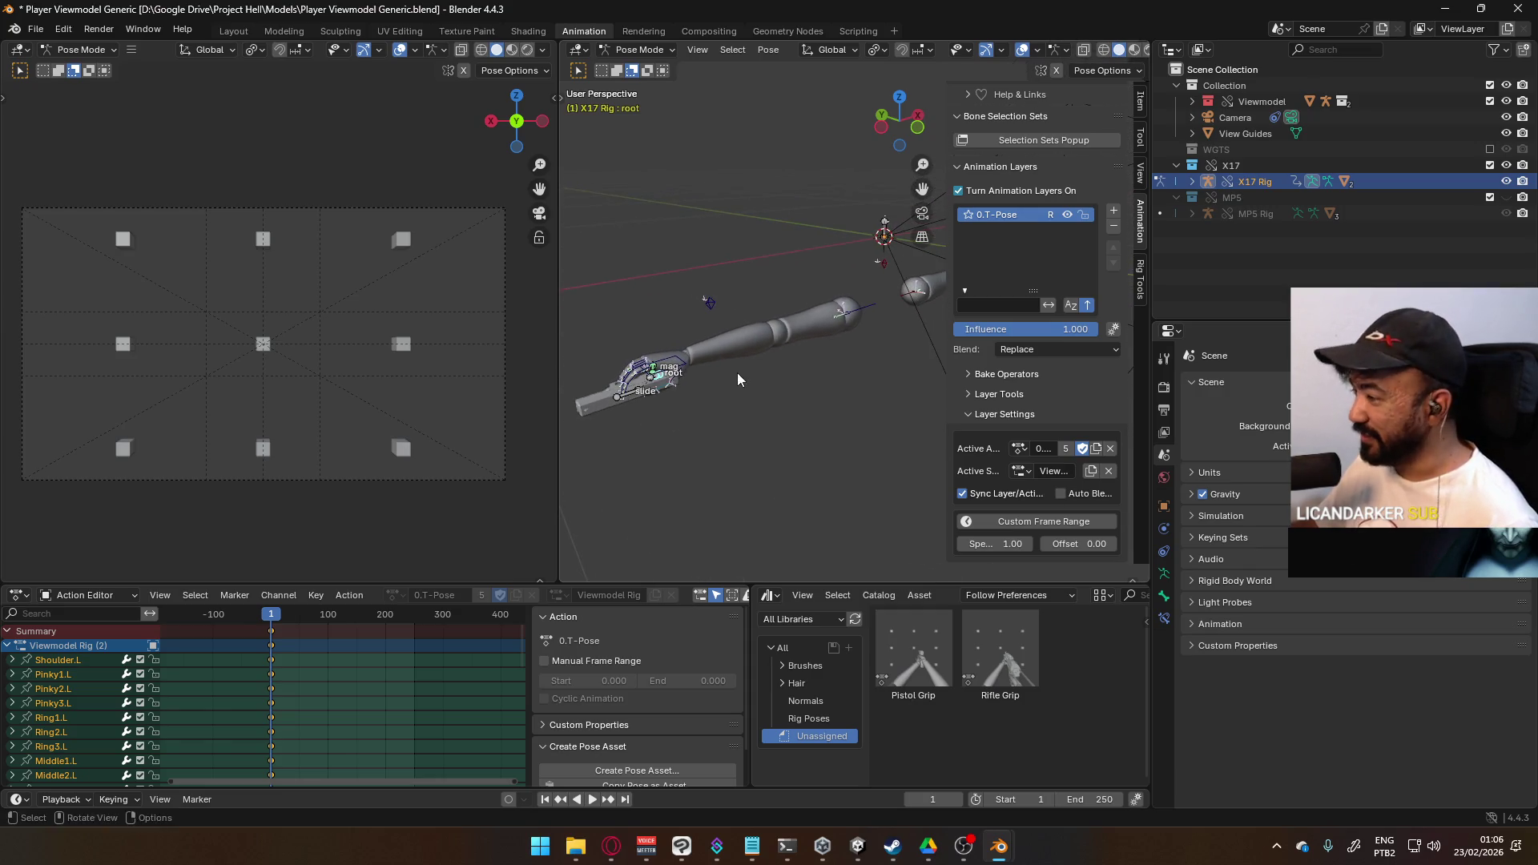
- Add a new animation layer, move it below 0.T-Pose, and set its blend to Replace
click(1114, 213)
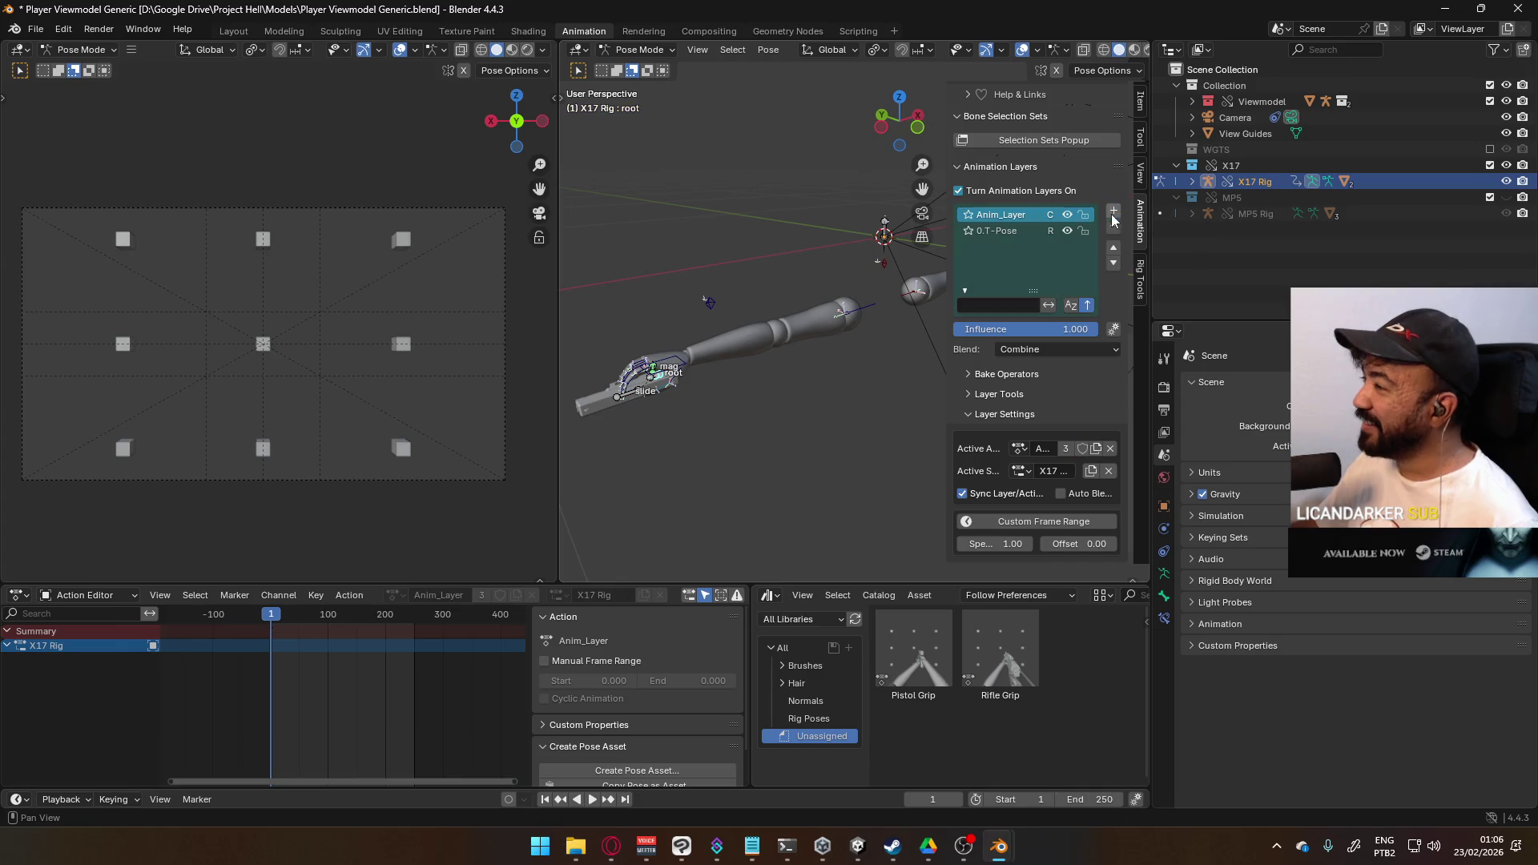
click(1113, 267)
click(1059, 349)
click(1045, 367)
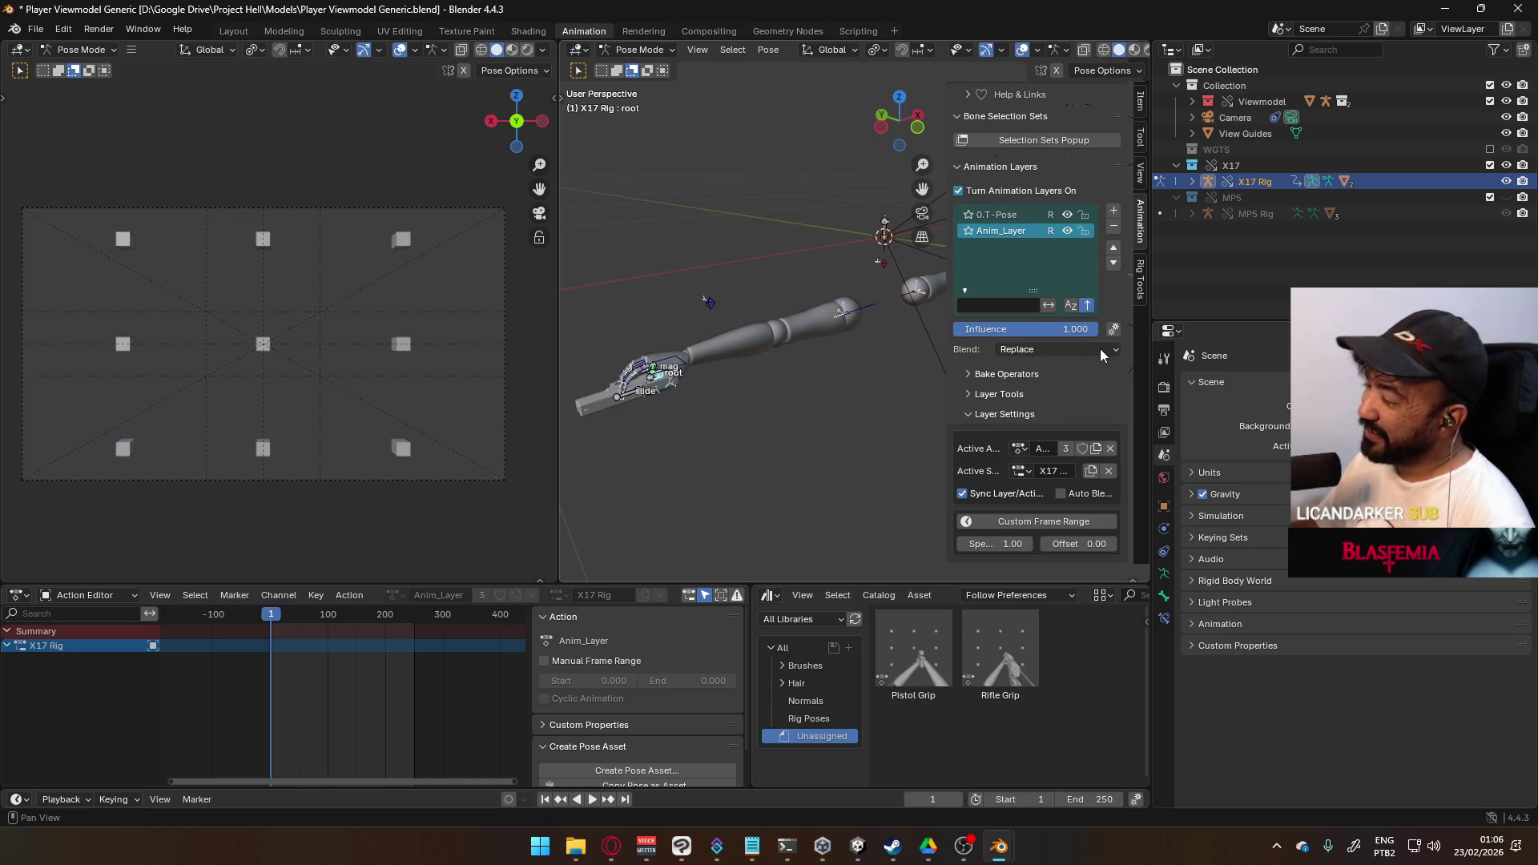
- Set the second layer's Active Action to POSE Hipfire Sidearm
click(1019, 452)
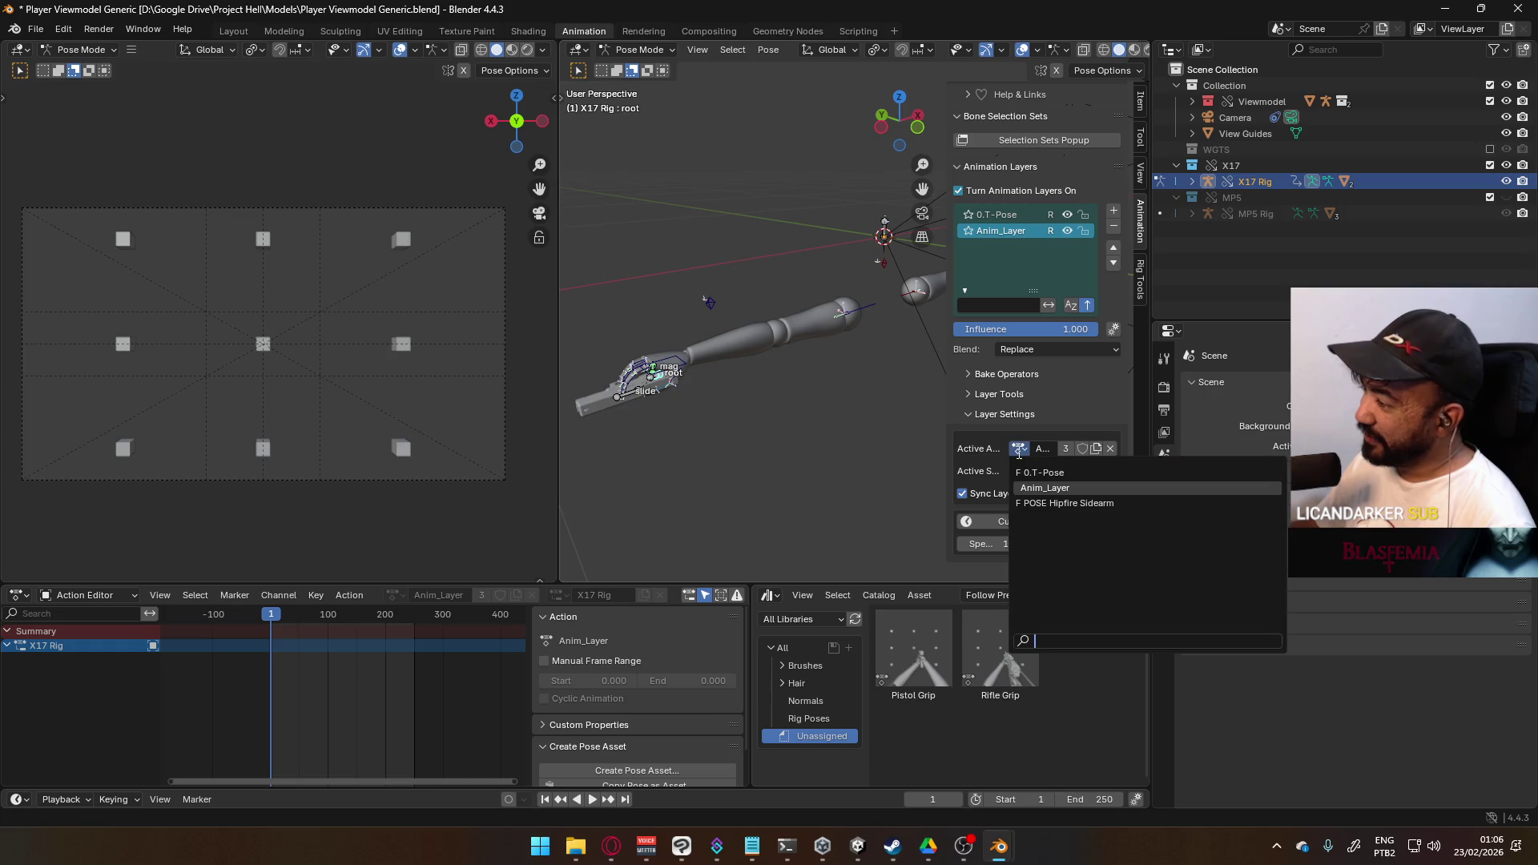
click(1075, 503)
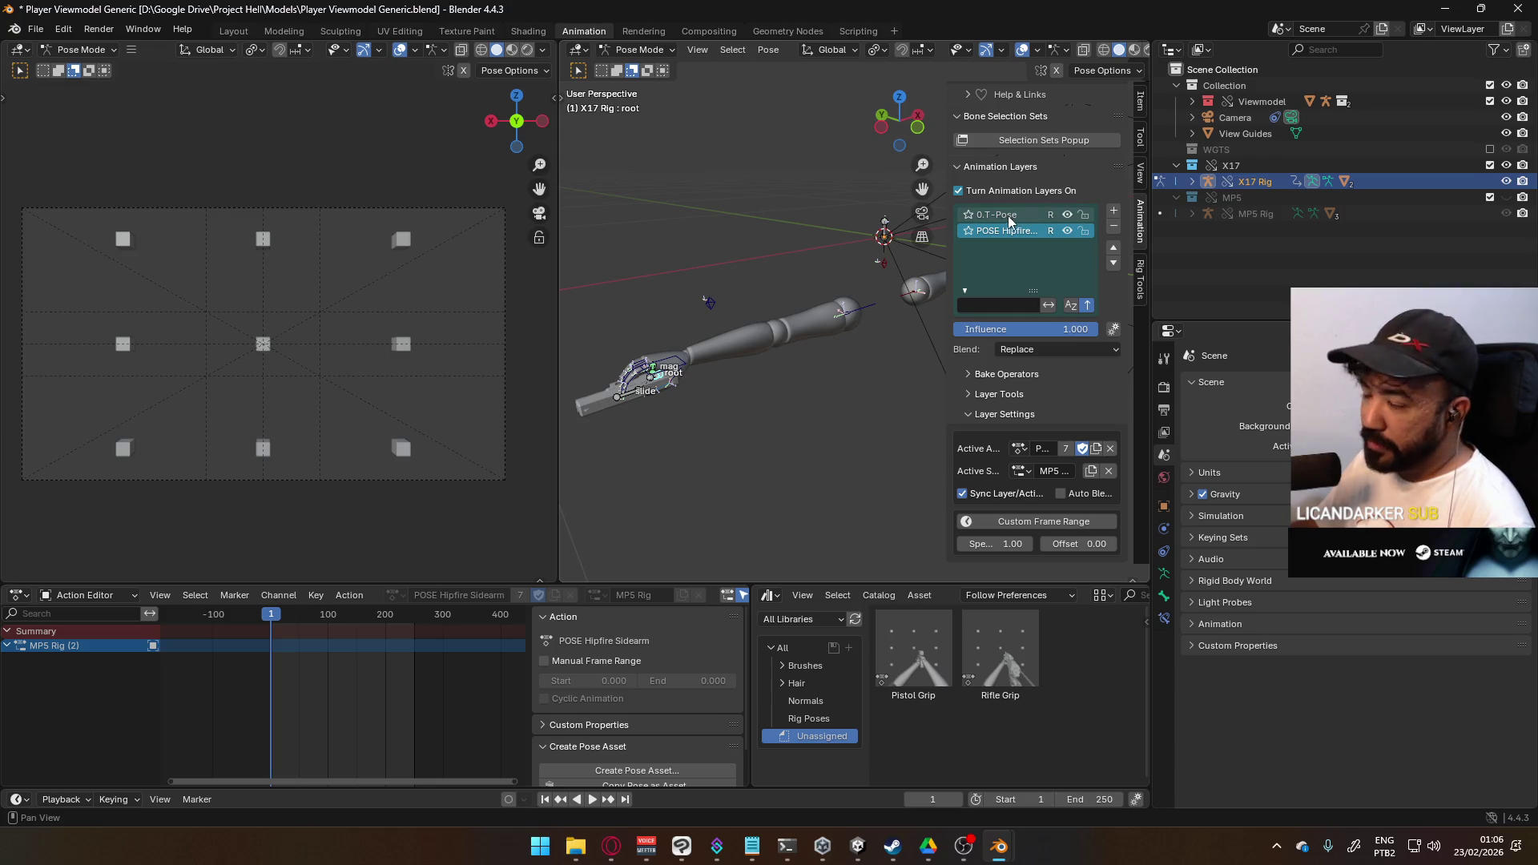
click(1016, 451)
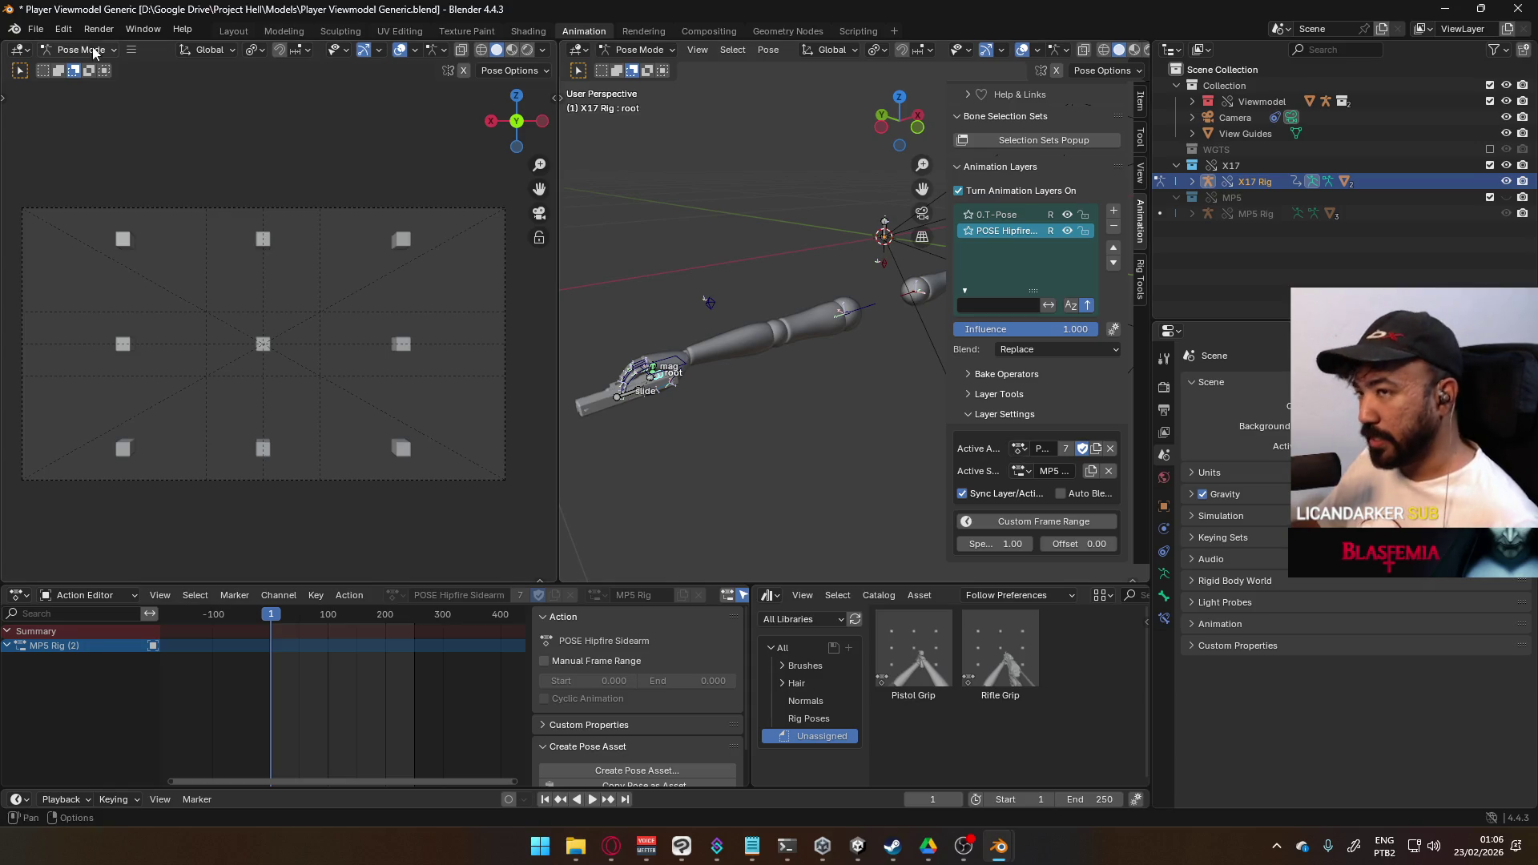
- Save the file with Ctrl+S and request File > Revert
key(ctrl+s)
click(42, 32)
click(61, 95)
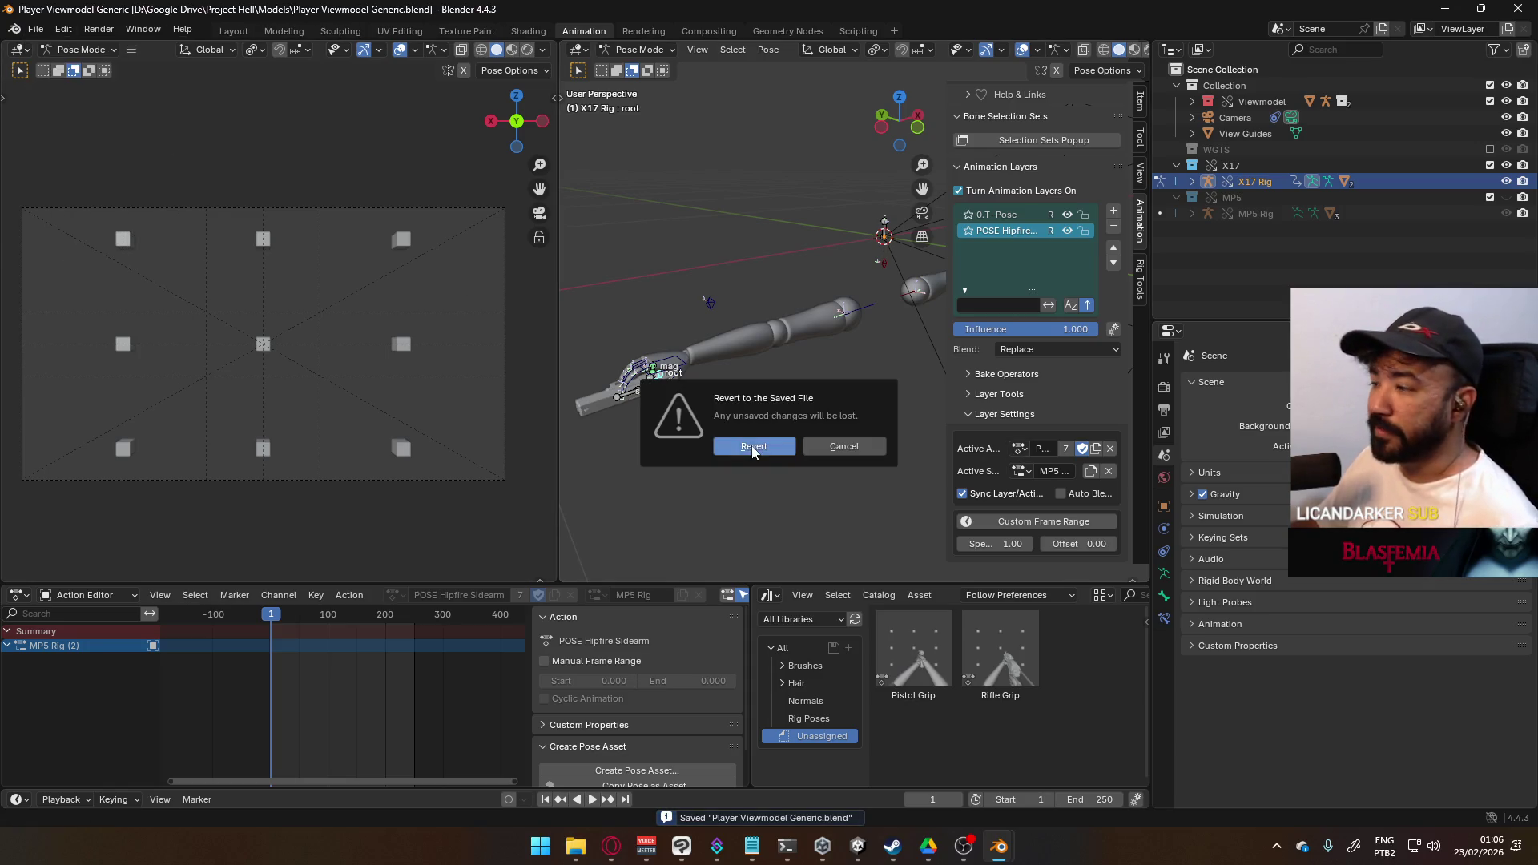
- Confirm Revert, inspect the Active Action and Active Slot lists, then activate the 0.T-Pose layer
click(755, 450)
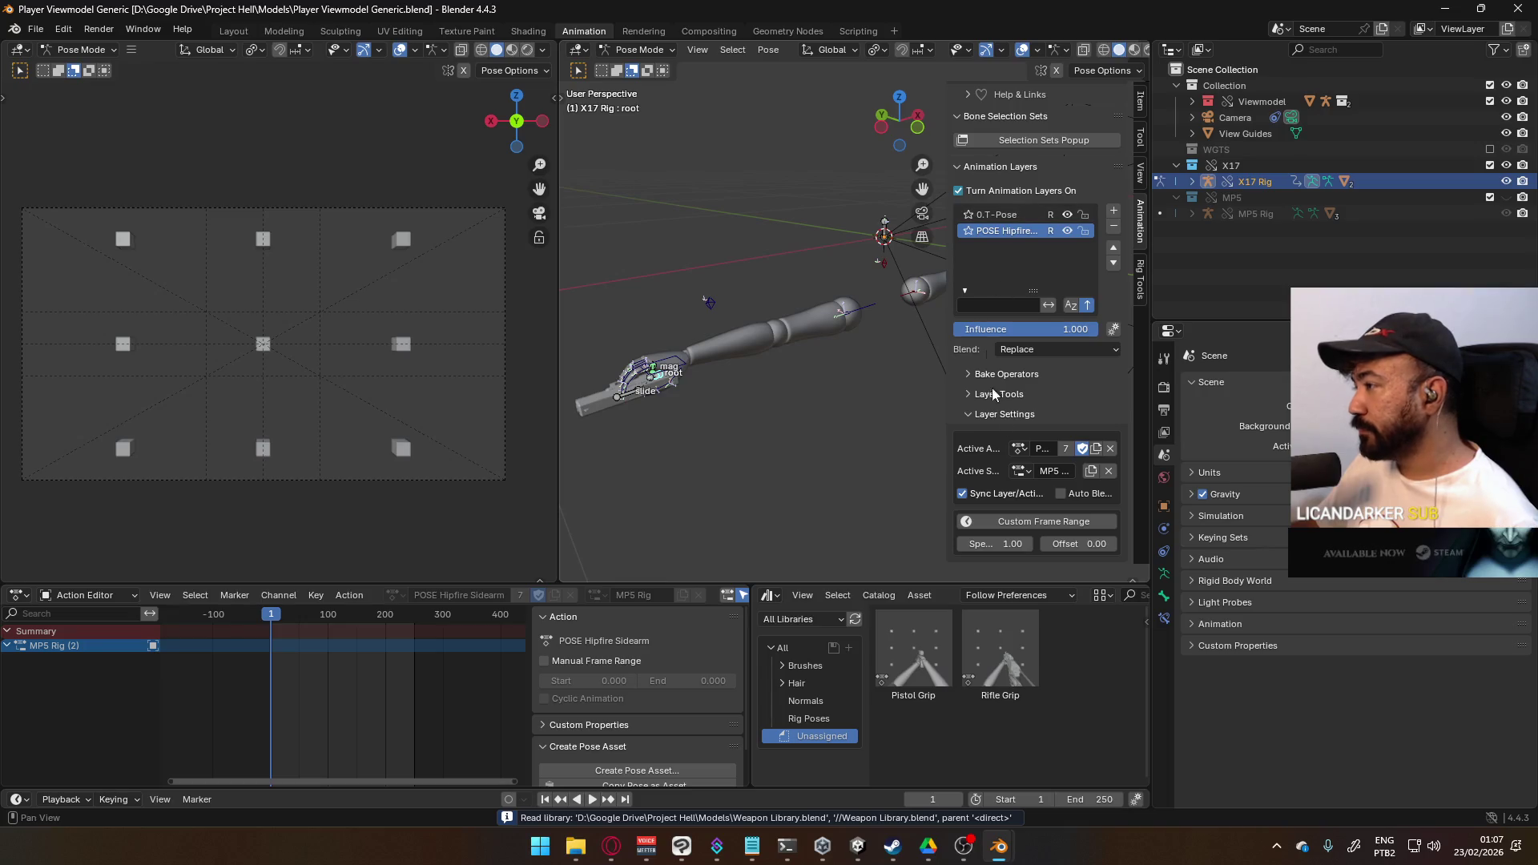
click(1019, 450)
click(1019, 451)
click(1021, 471)
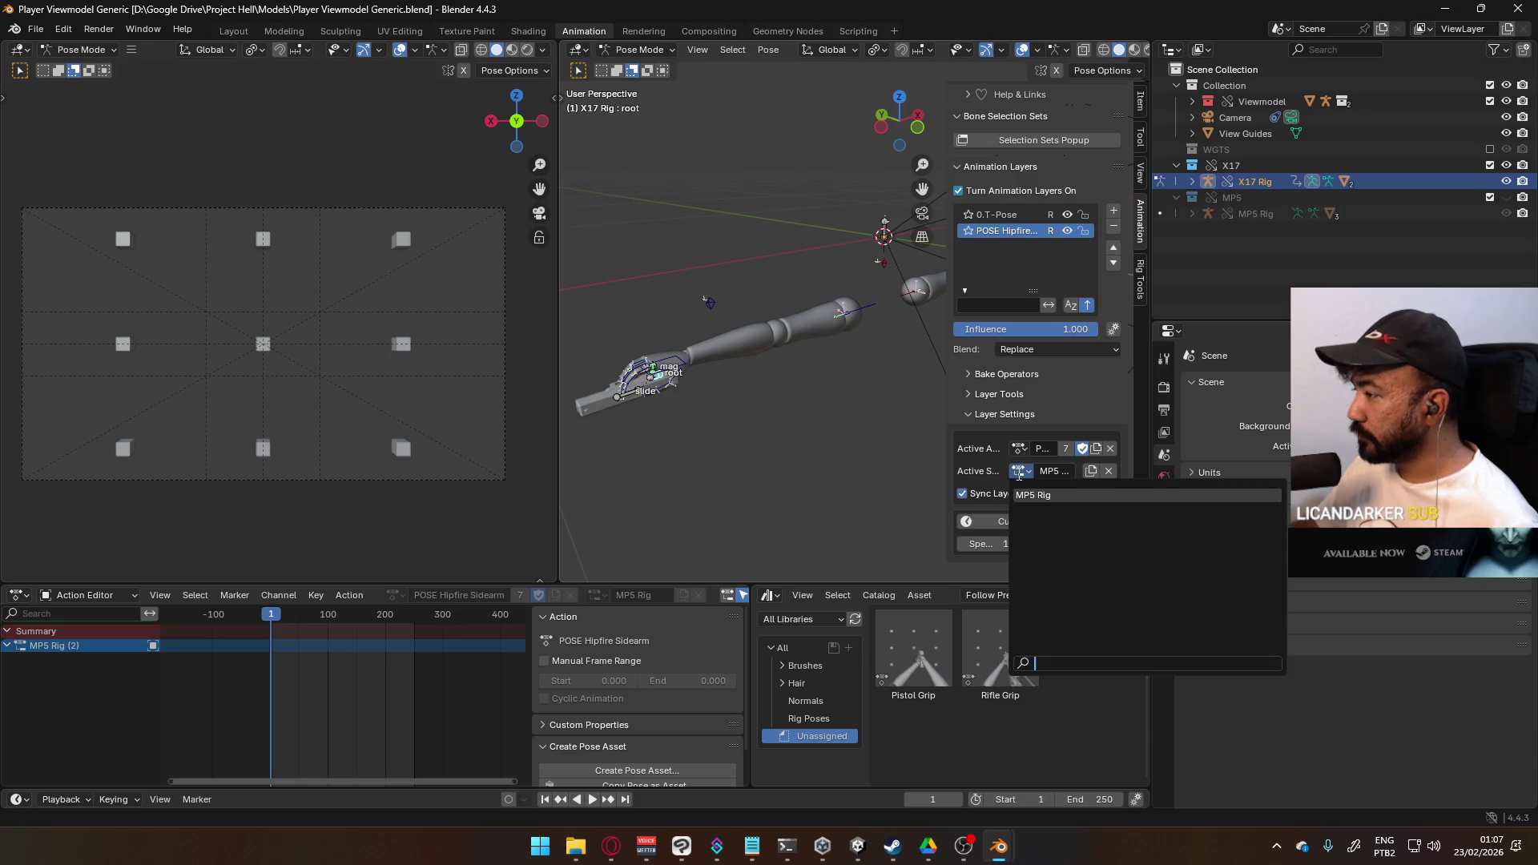
click(1061, 477)
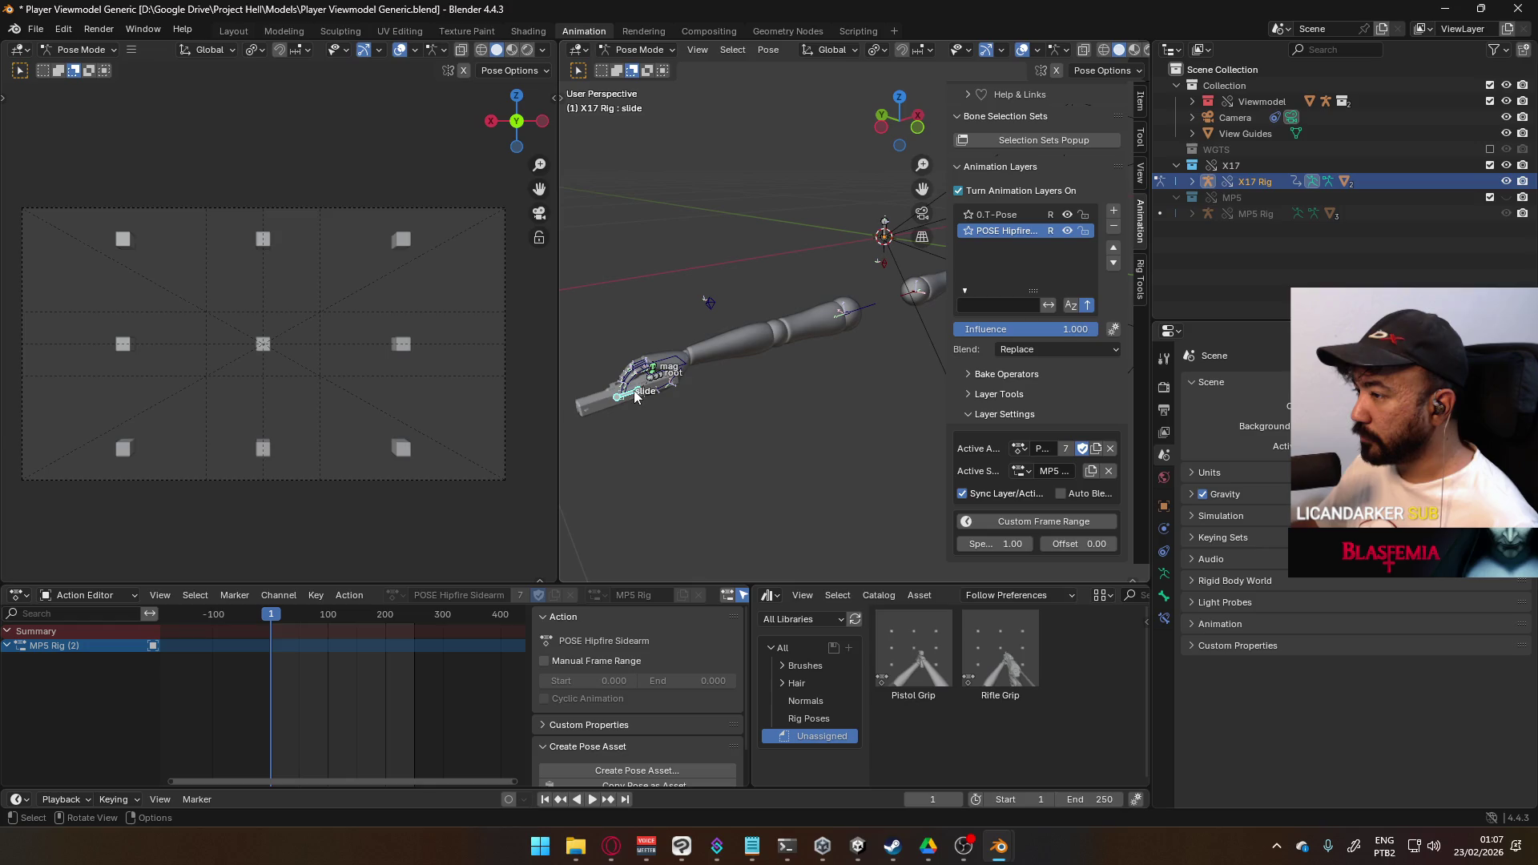
click(1020, 472)
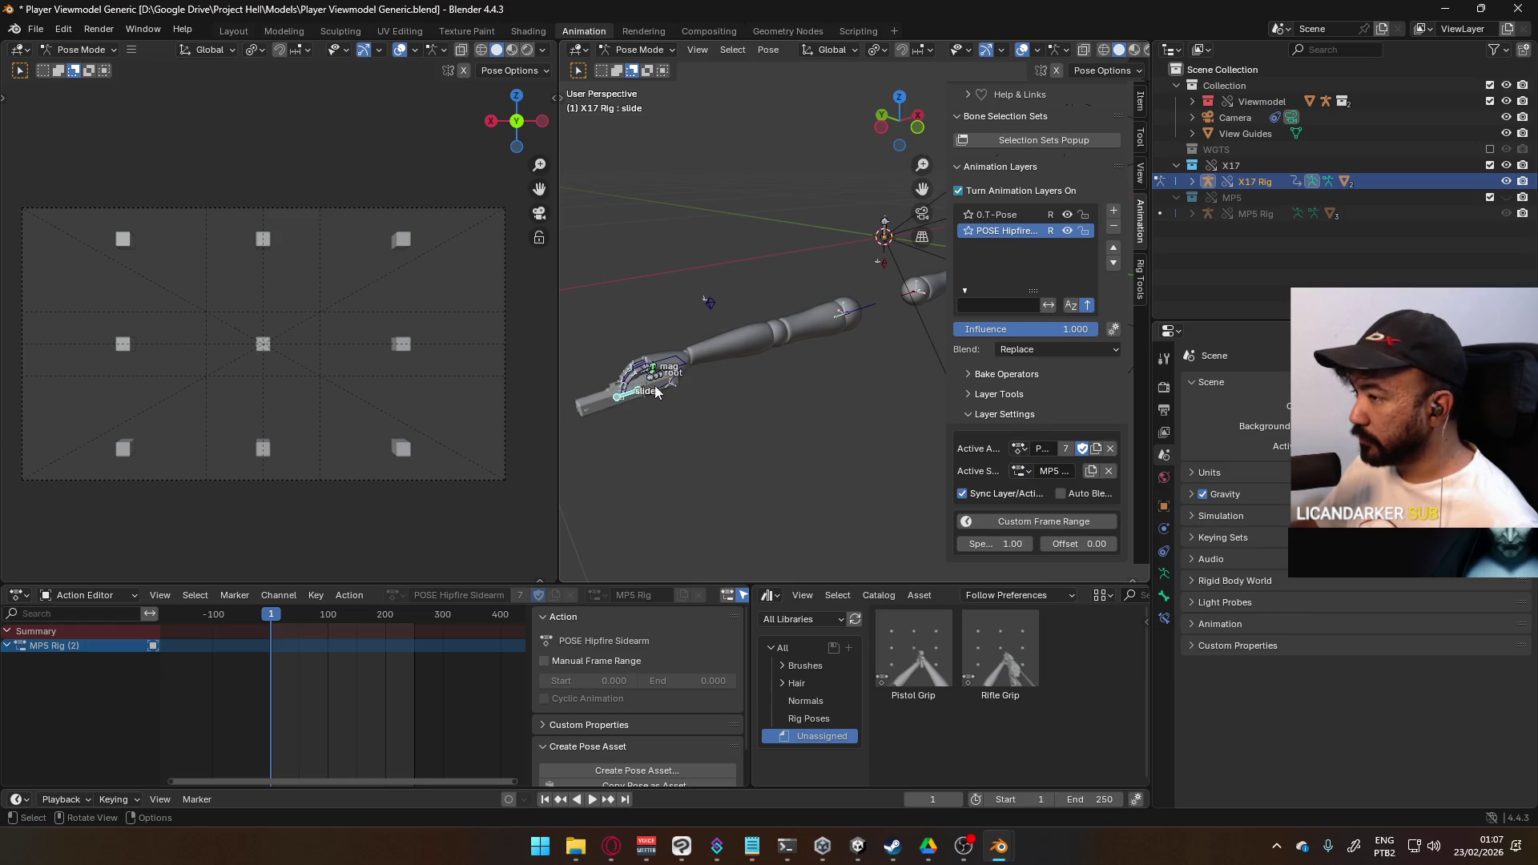
click(1007, 214)
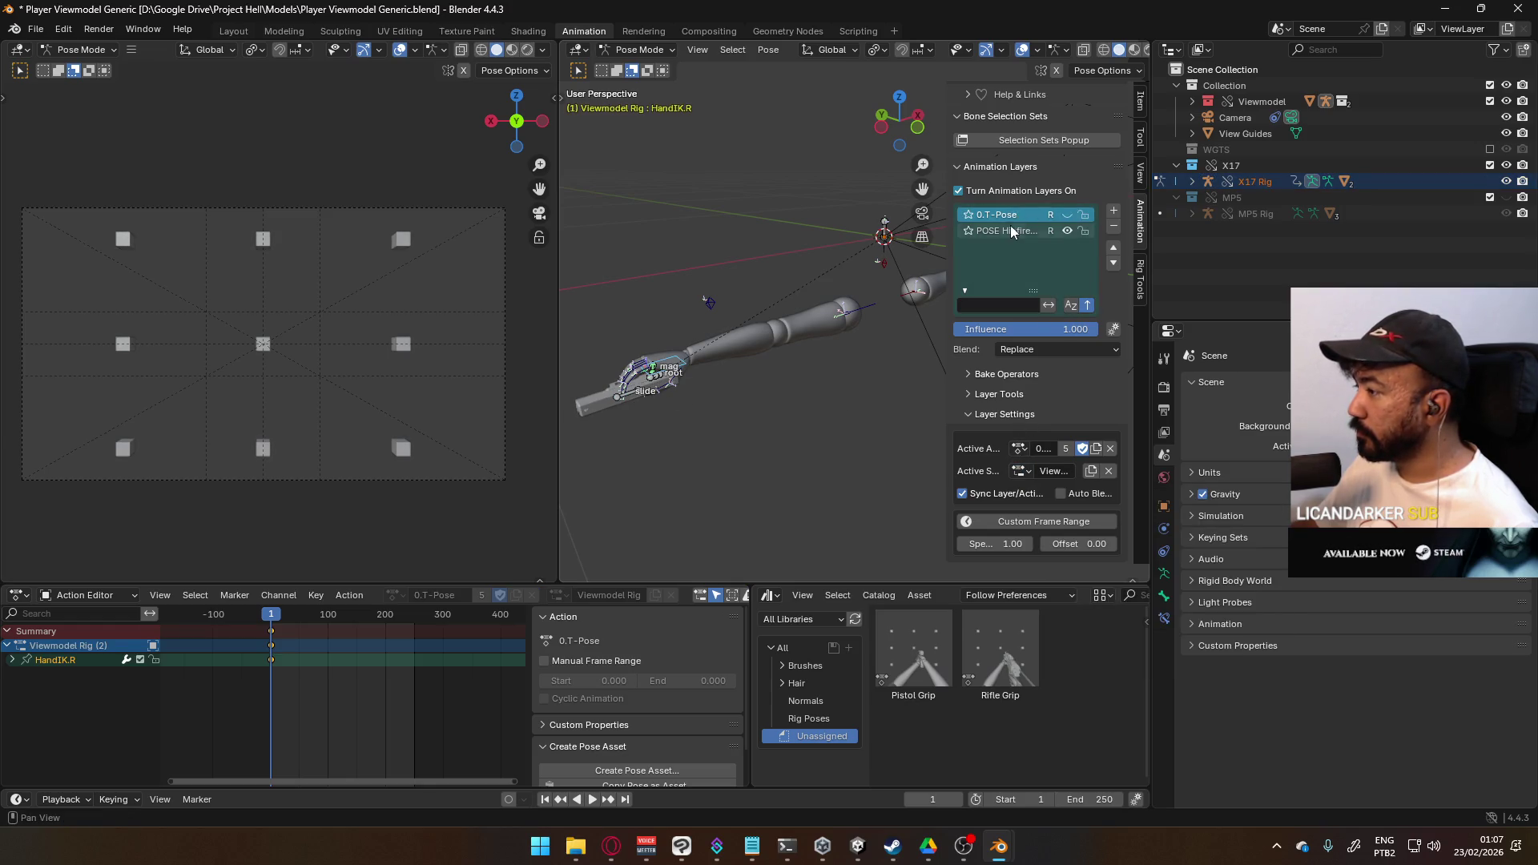
- Activate the POSE Hipfire layer and select the pistol's slide bone
click(1011, 232)
click(1021, 474)
mouse_move(840, 444)
middle_down()
mouse_move(665, 399)
mouse_move(783, 544)
mouse_move(813, 439)
middle_up()
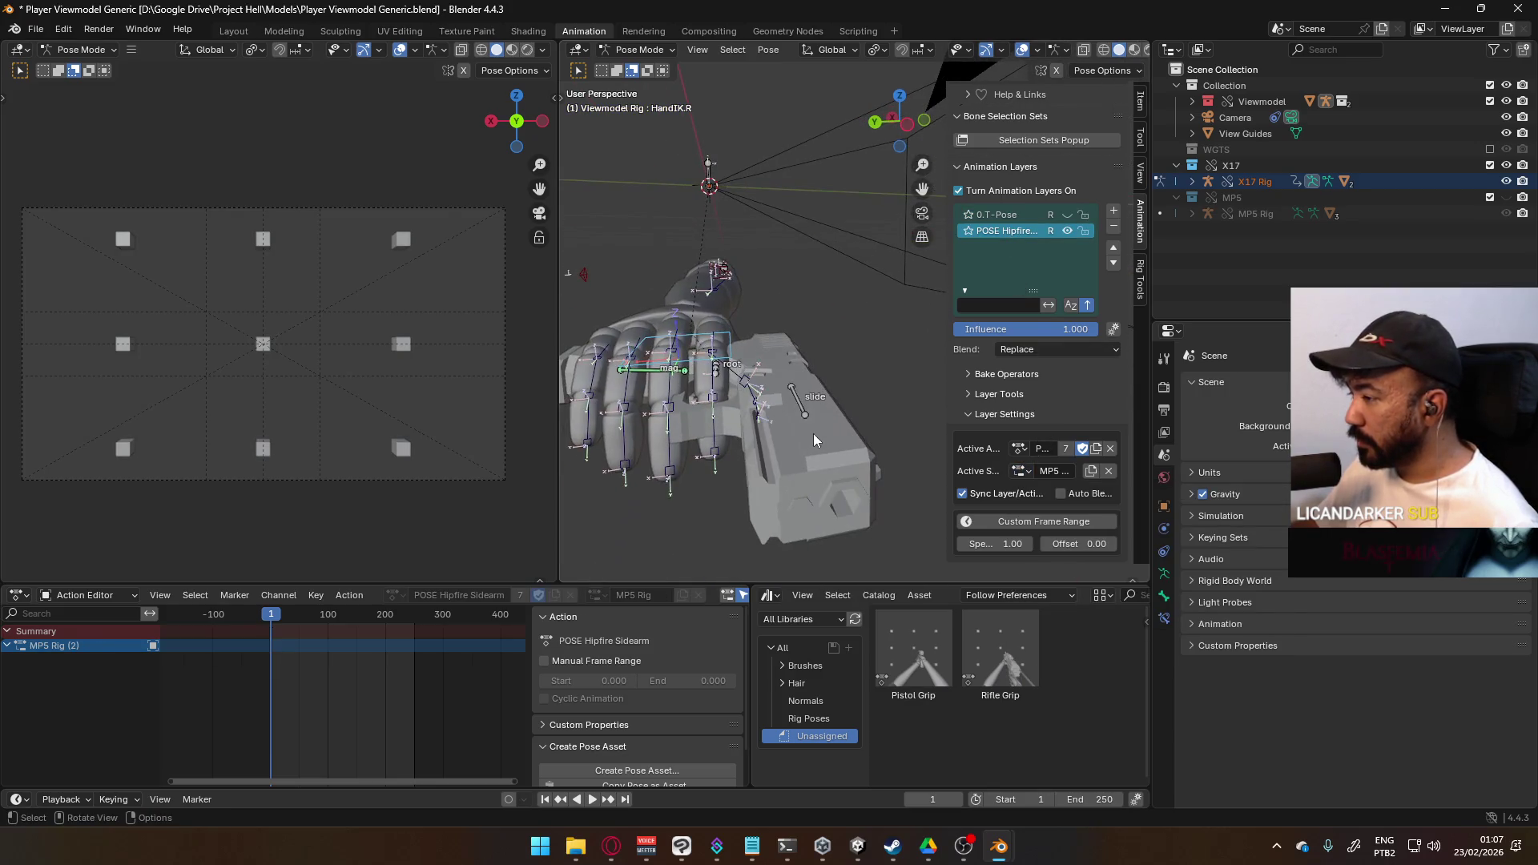
click(799, 410)
click(1024, 471)
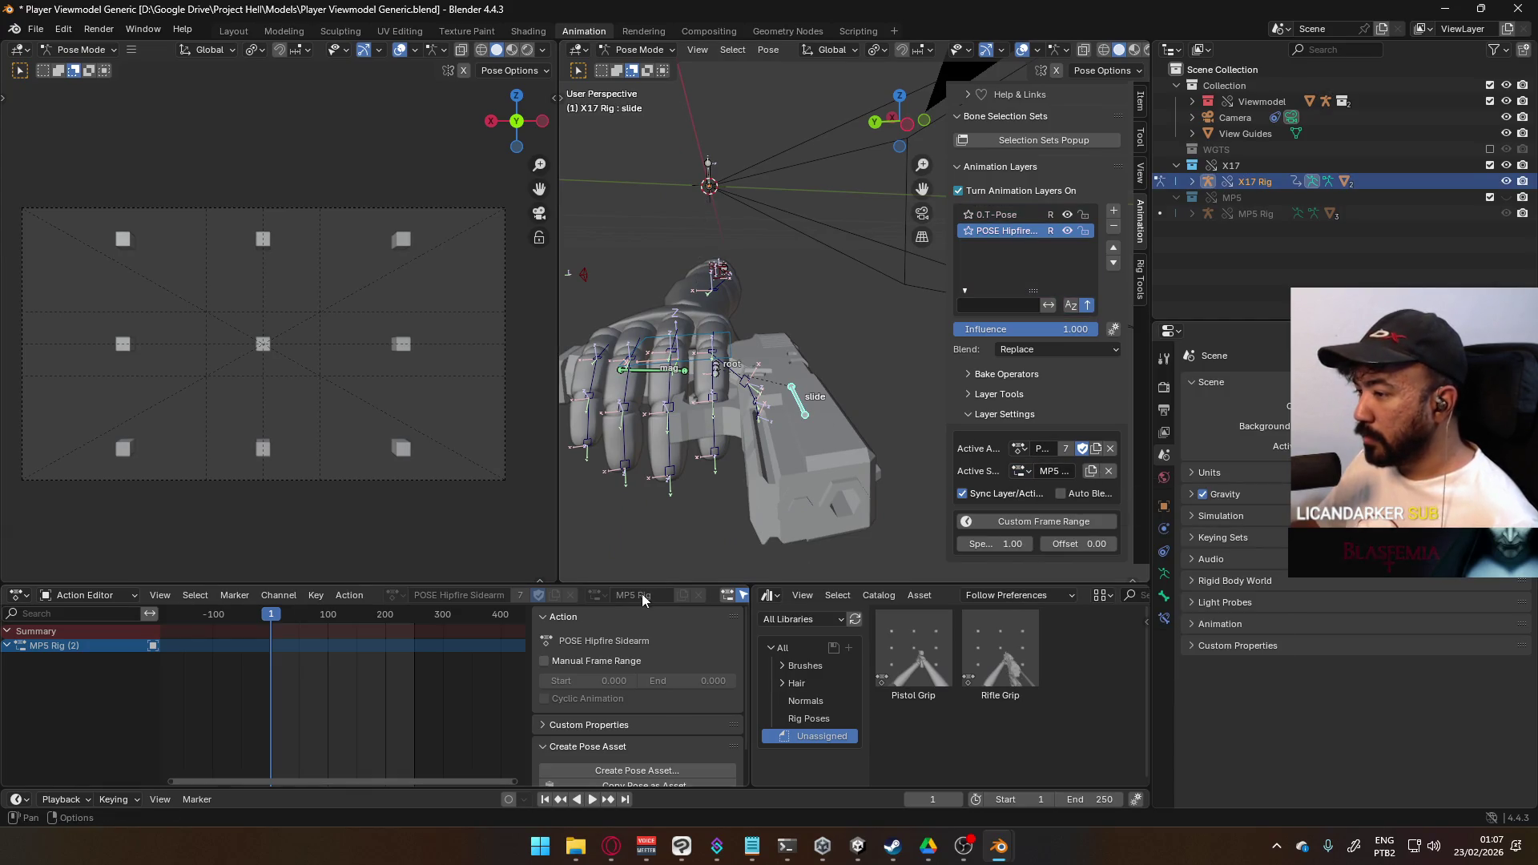
- Uncheck Turn Animation Layers On and open the Action Editor's slot list
scroll(1062, 192, up, 10)
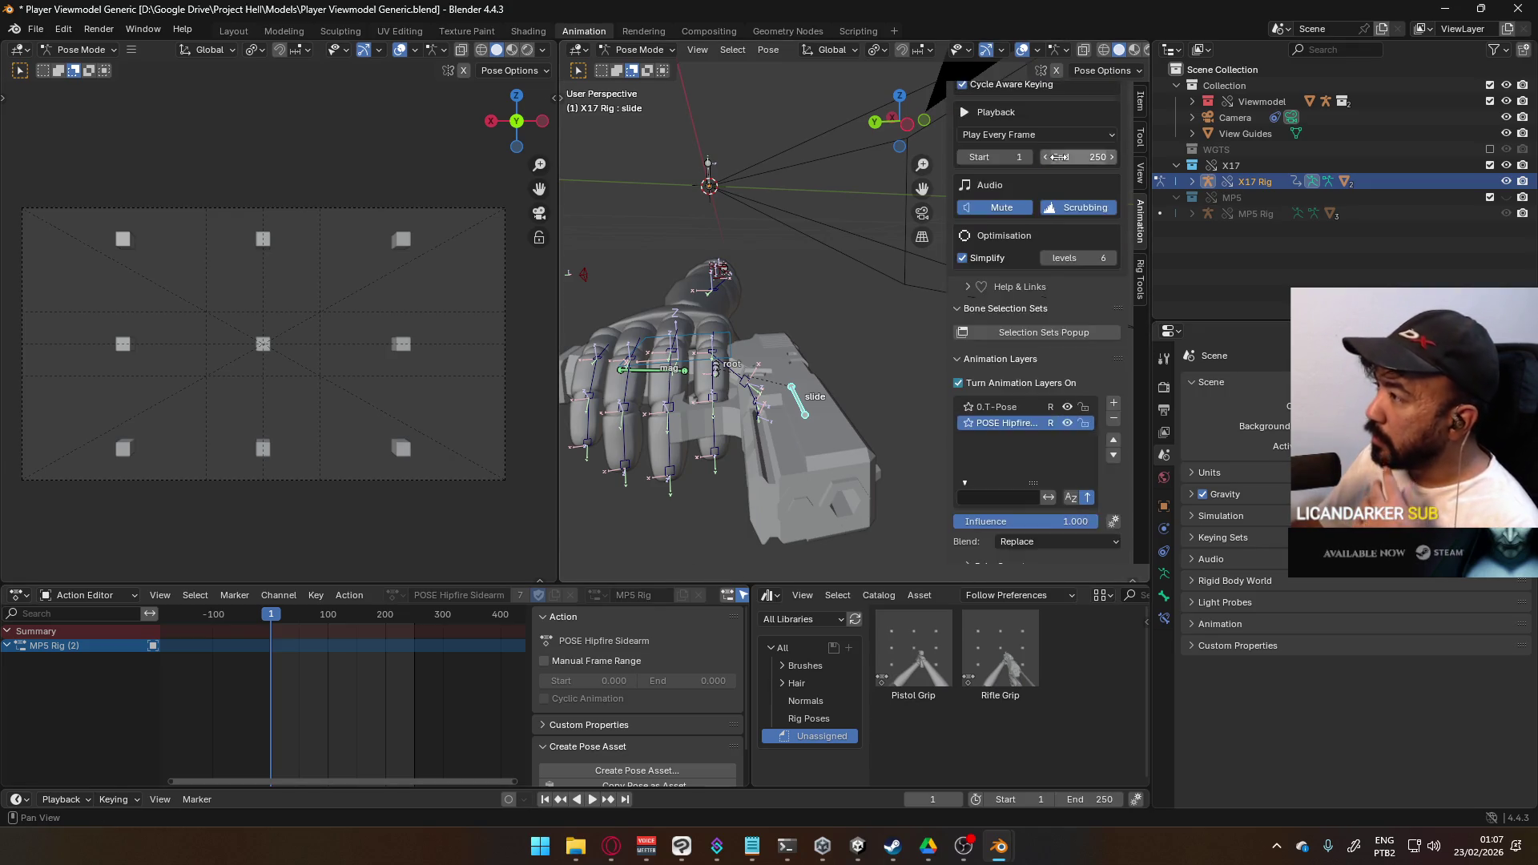
scroll(1050, 147, up, 5)
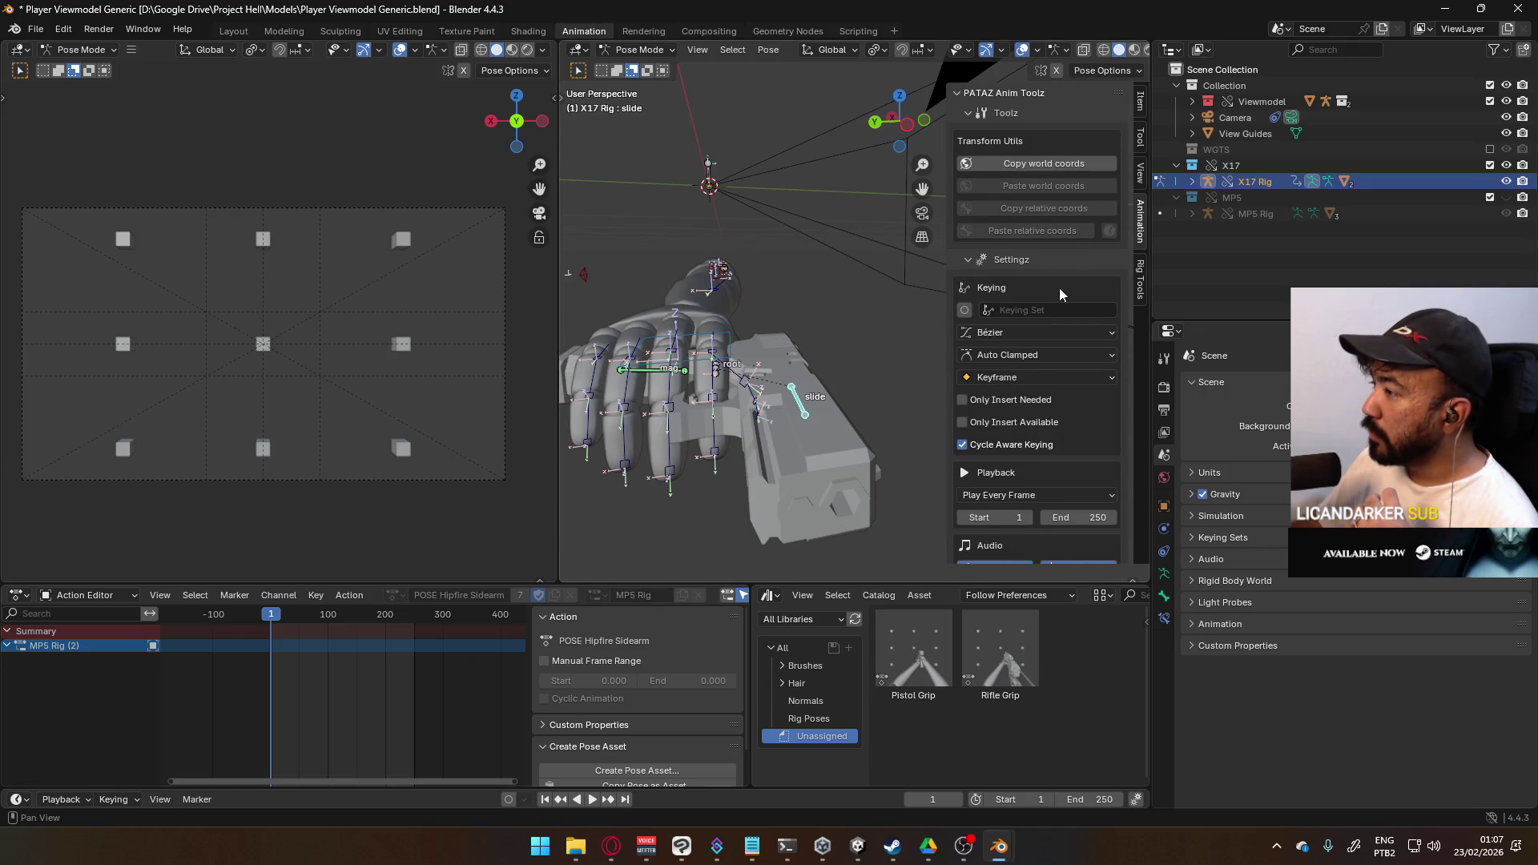
scroll(1025, 401, down, 10)
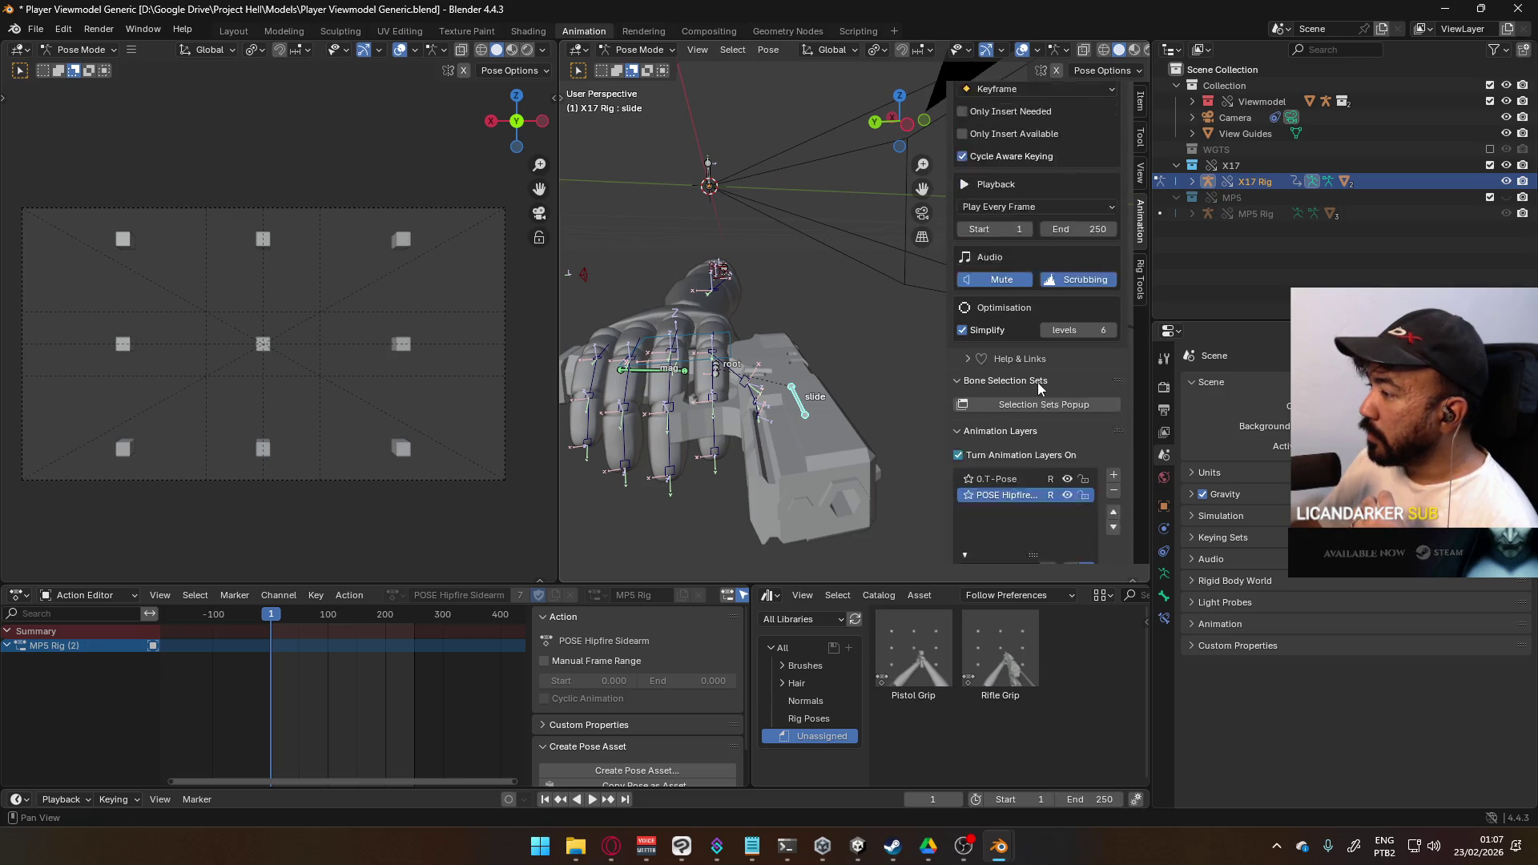
click(1007, 391)
click(604, 589)
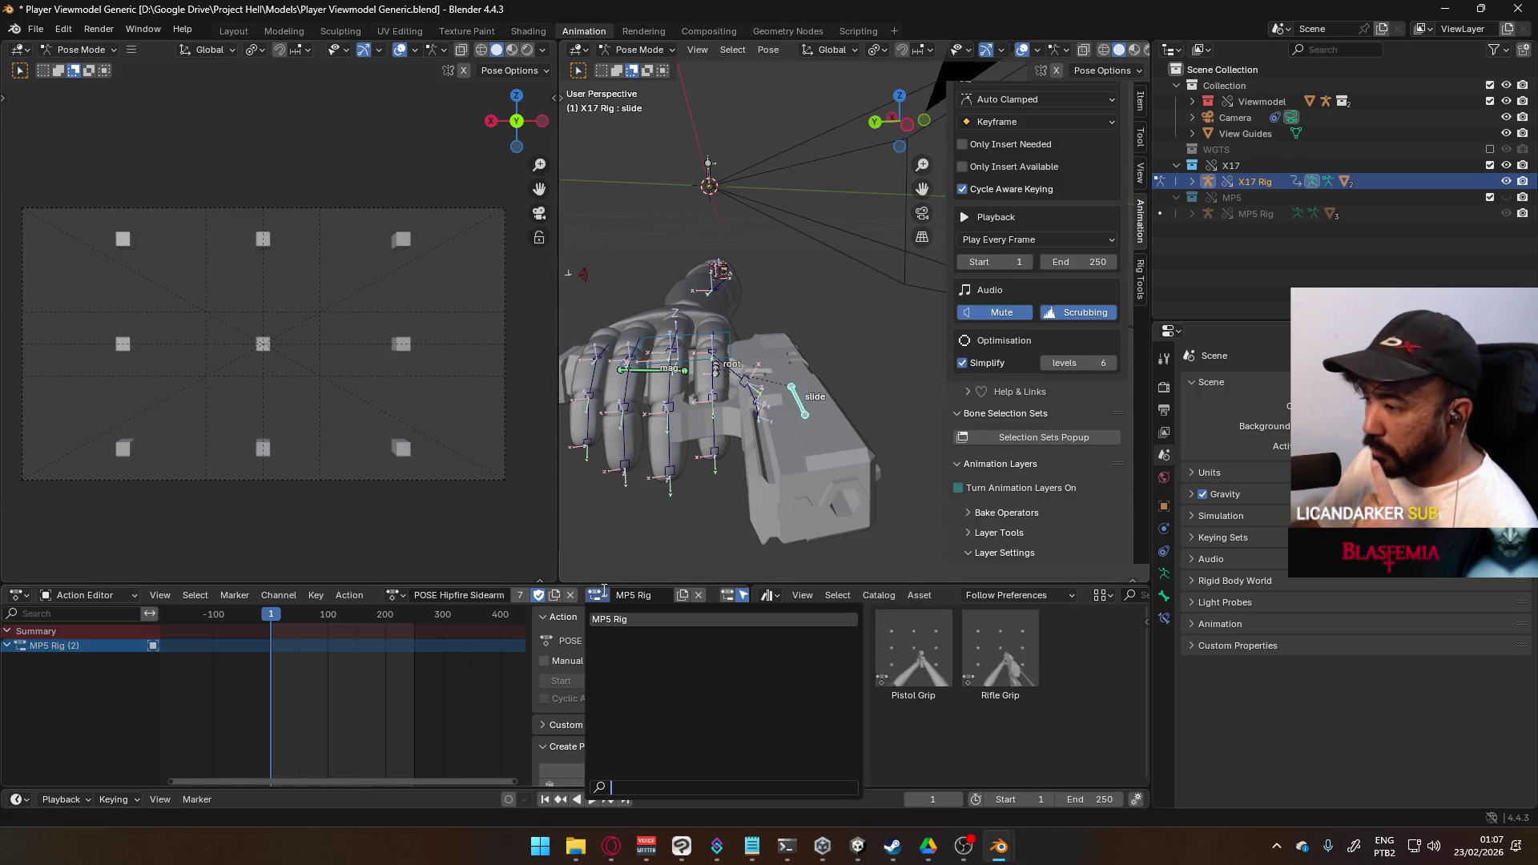
- Rename the Action Editor slot from MP5 Rig to 'X17 Rig' and re-check Turn Animation Layers On
click(604, 589)
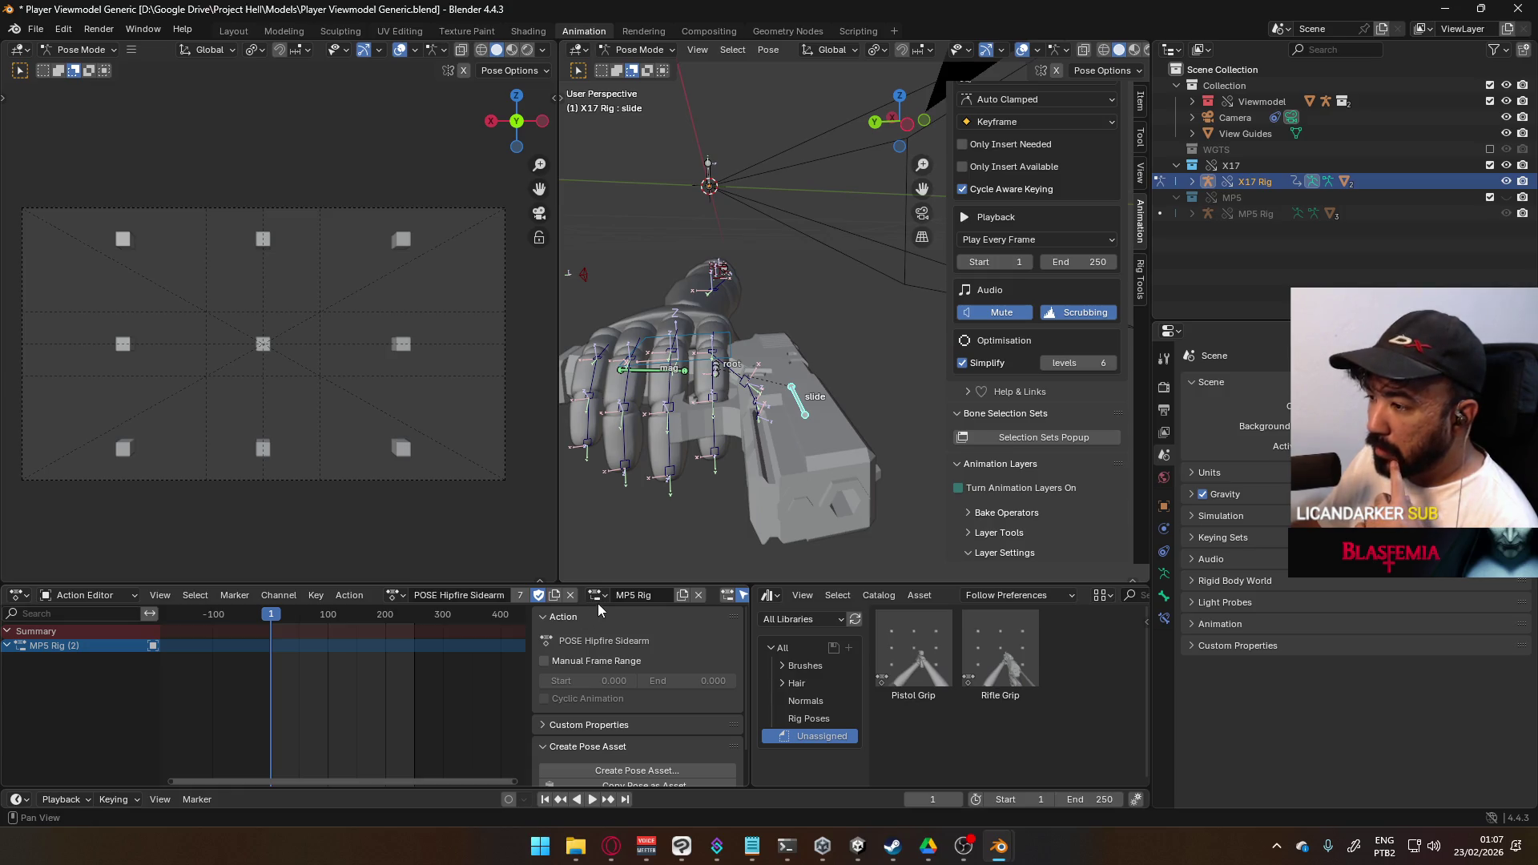
double_click(667, 595)
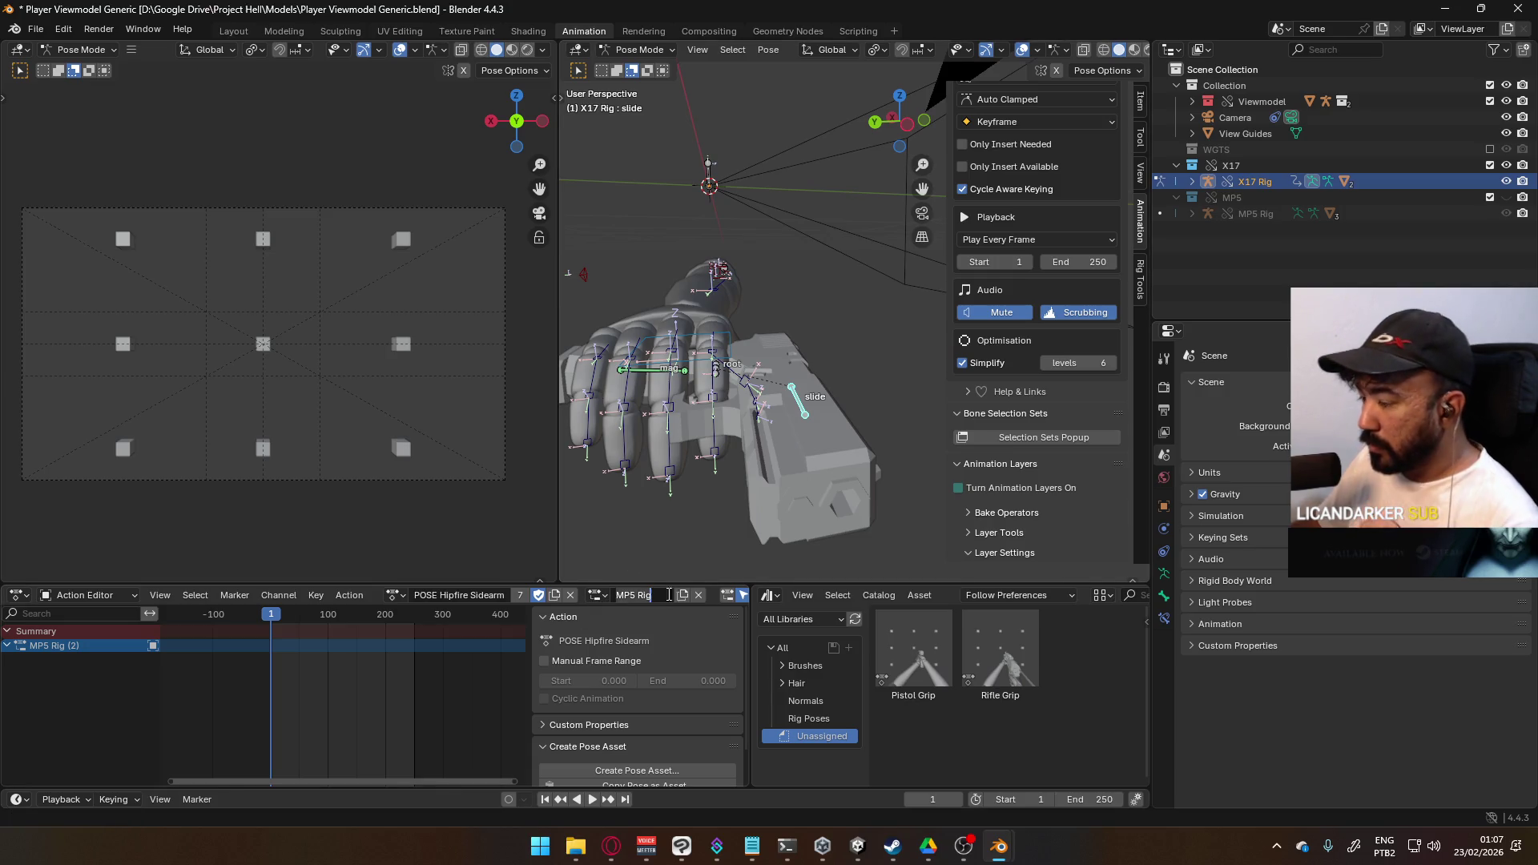
text(X17 R)
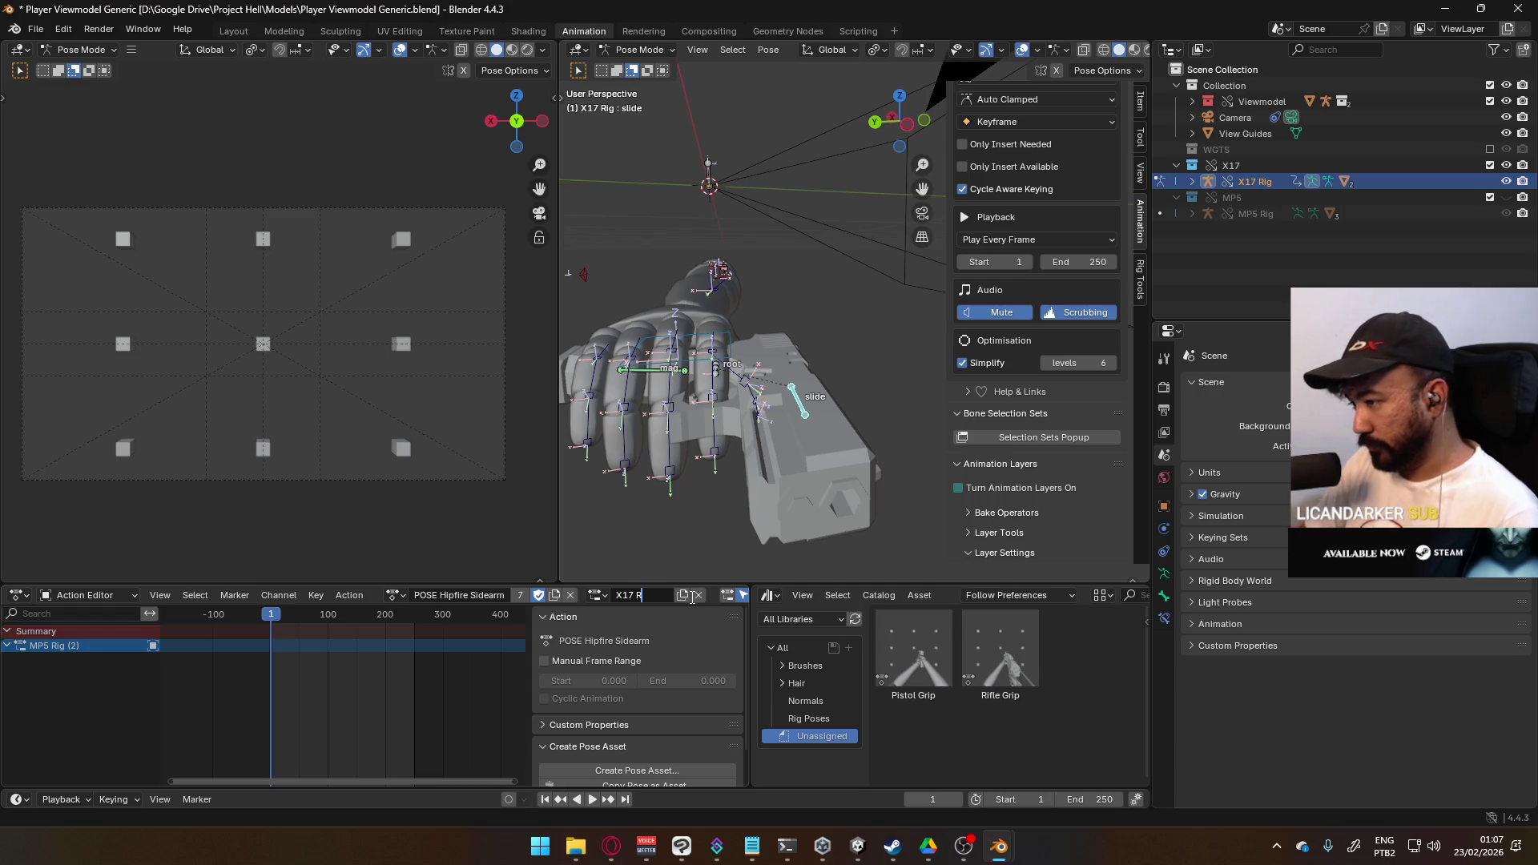
key(Return)
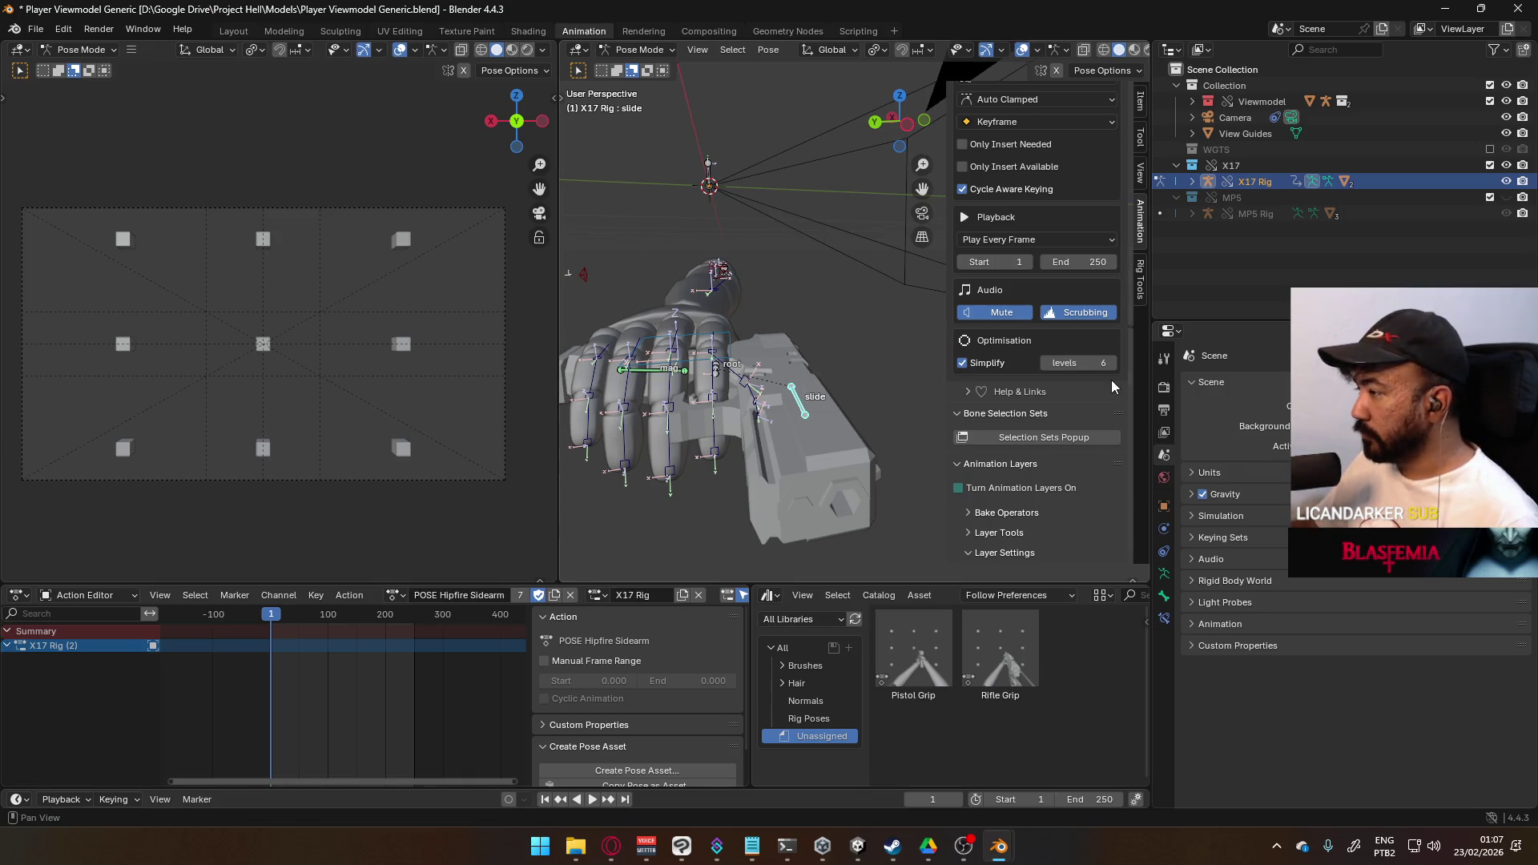
click(1030, 485)
scroll(1044, 449, down, 7)
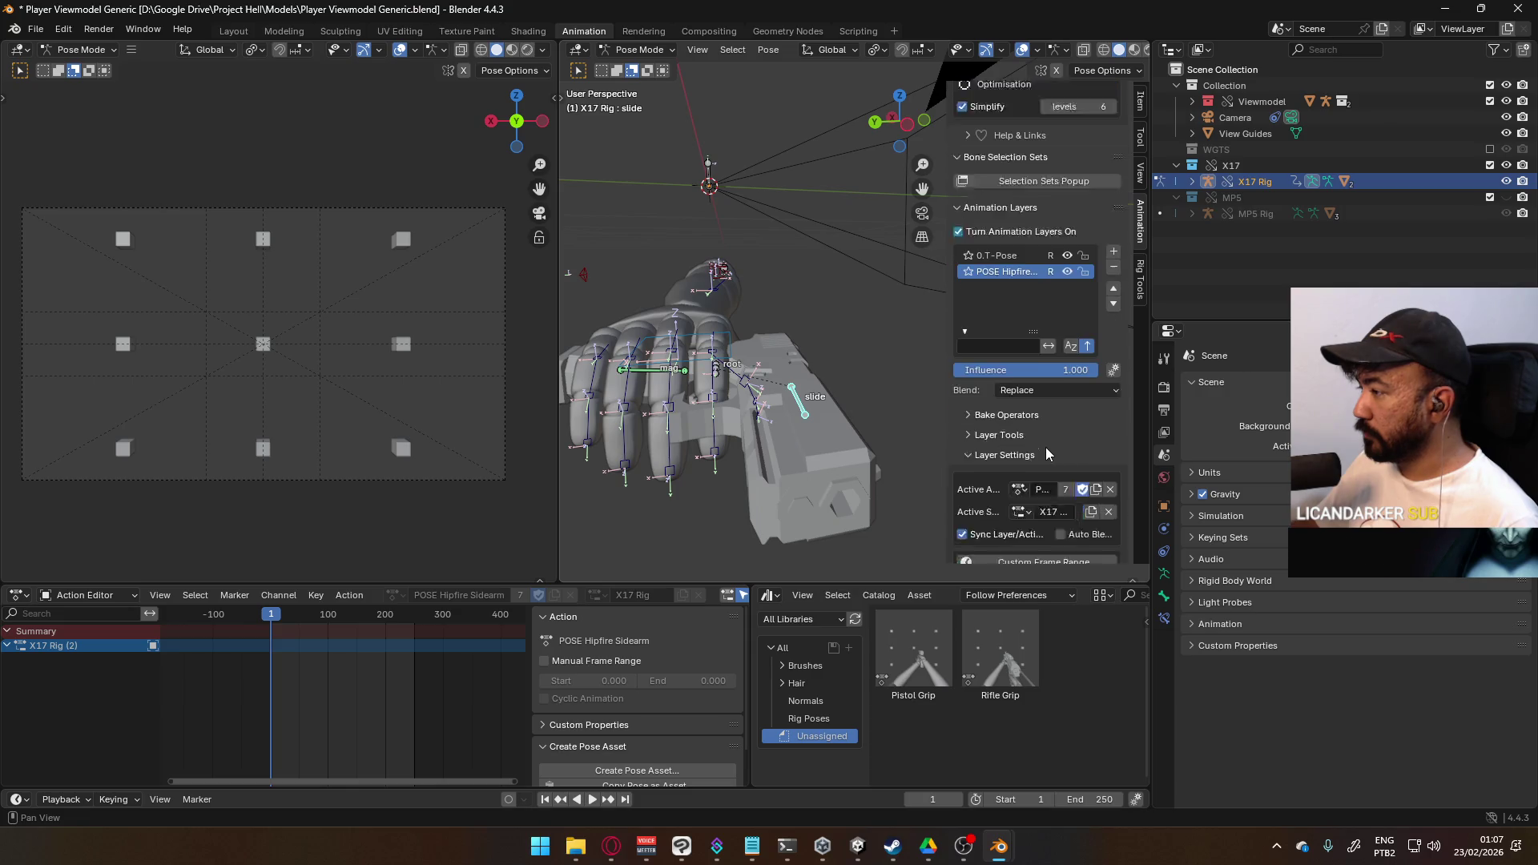
- Select the viewmodel rig's HandIK.R bone and look over its action slots
click(1028, 478)
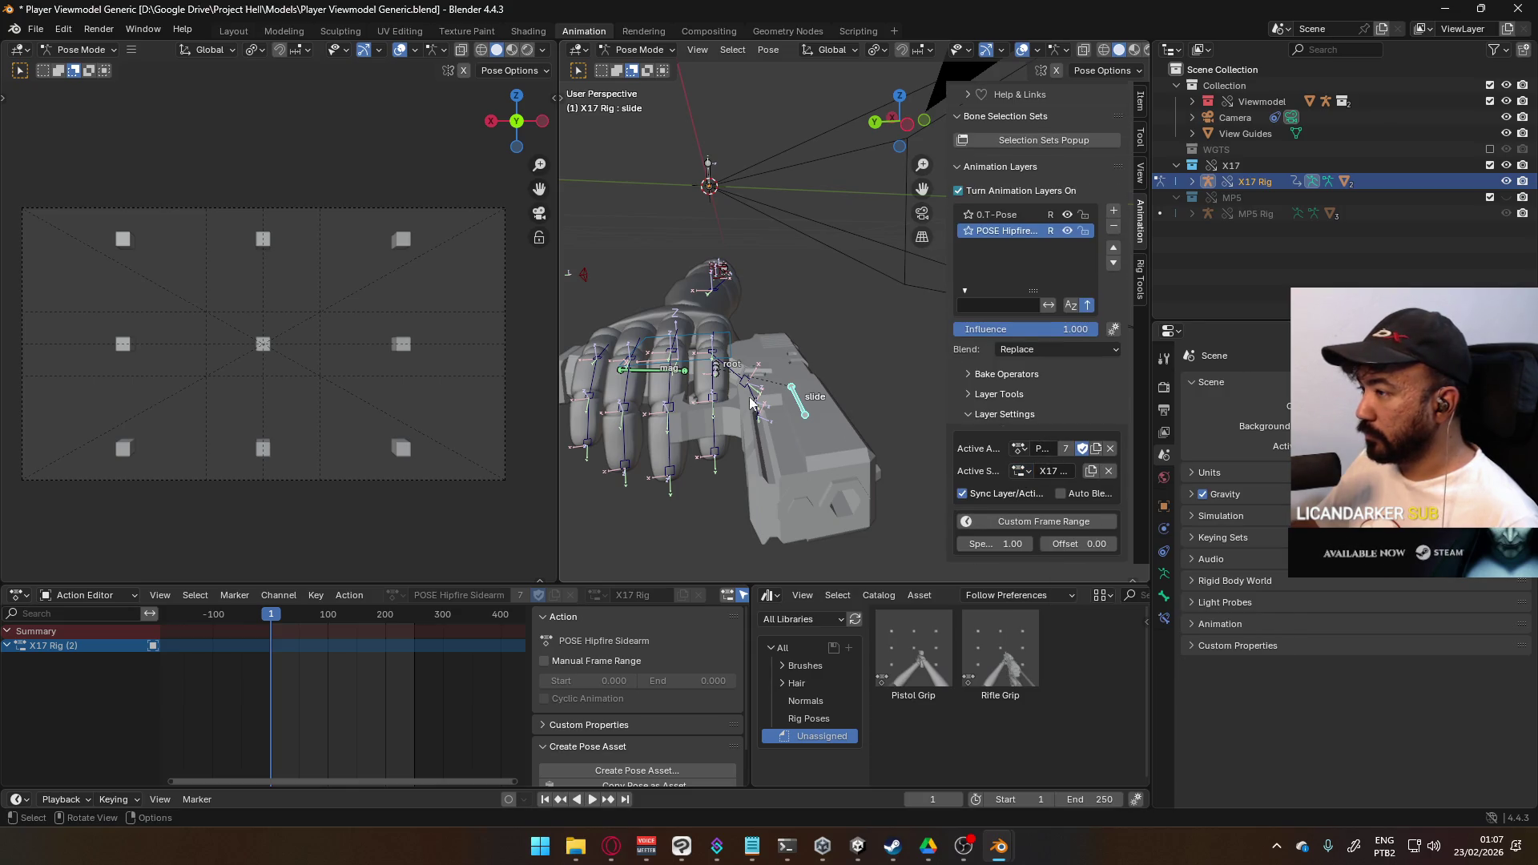
click(728, 338)
click(1018, 472)
click(1016, 472)
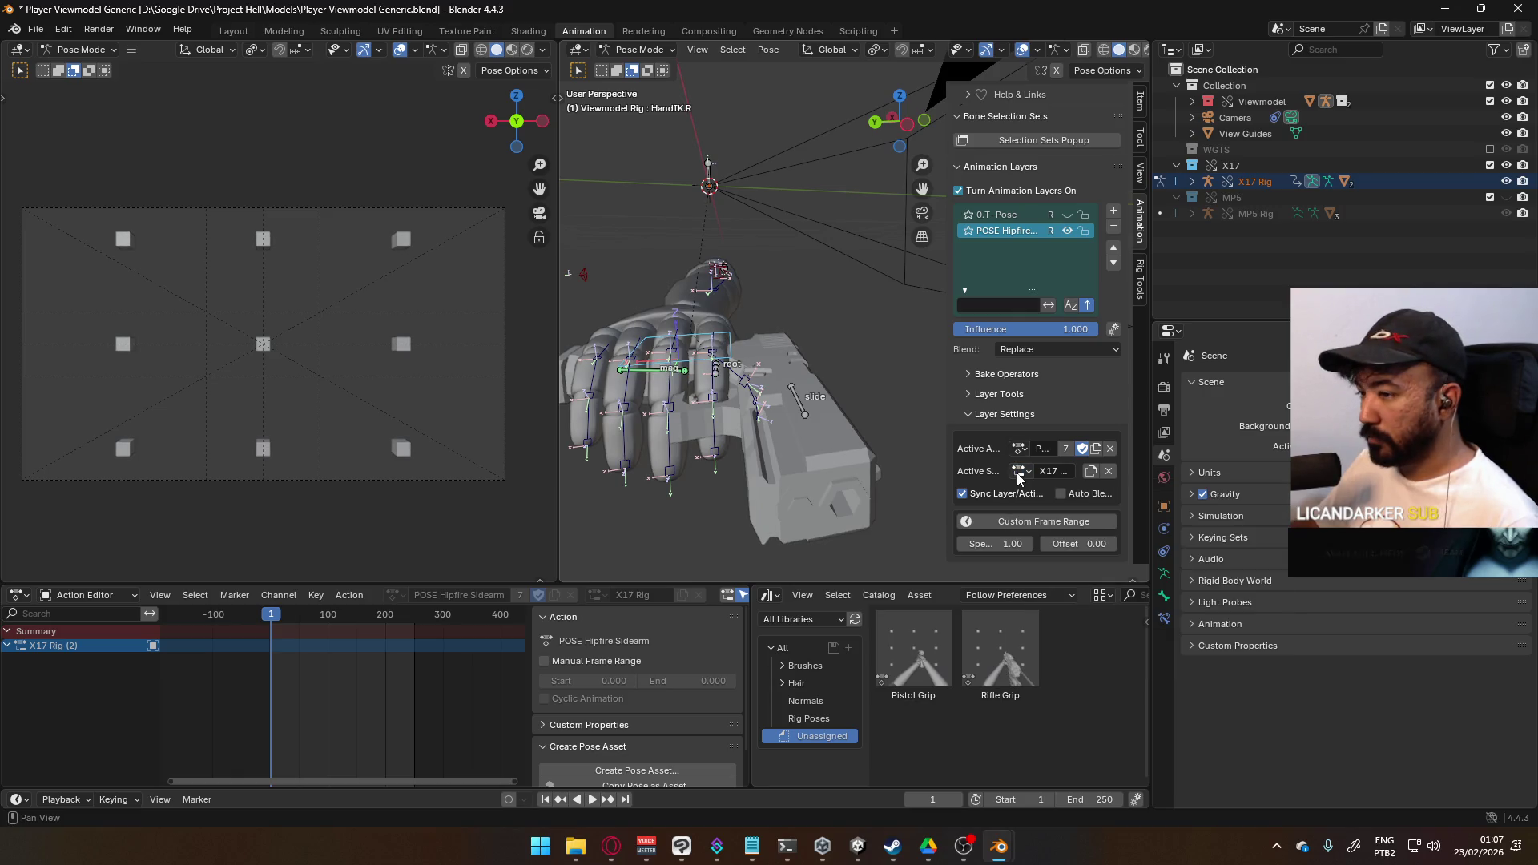
scroll(1030, 220, up, 6)
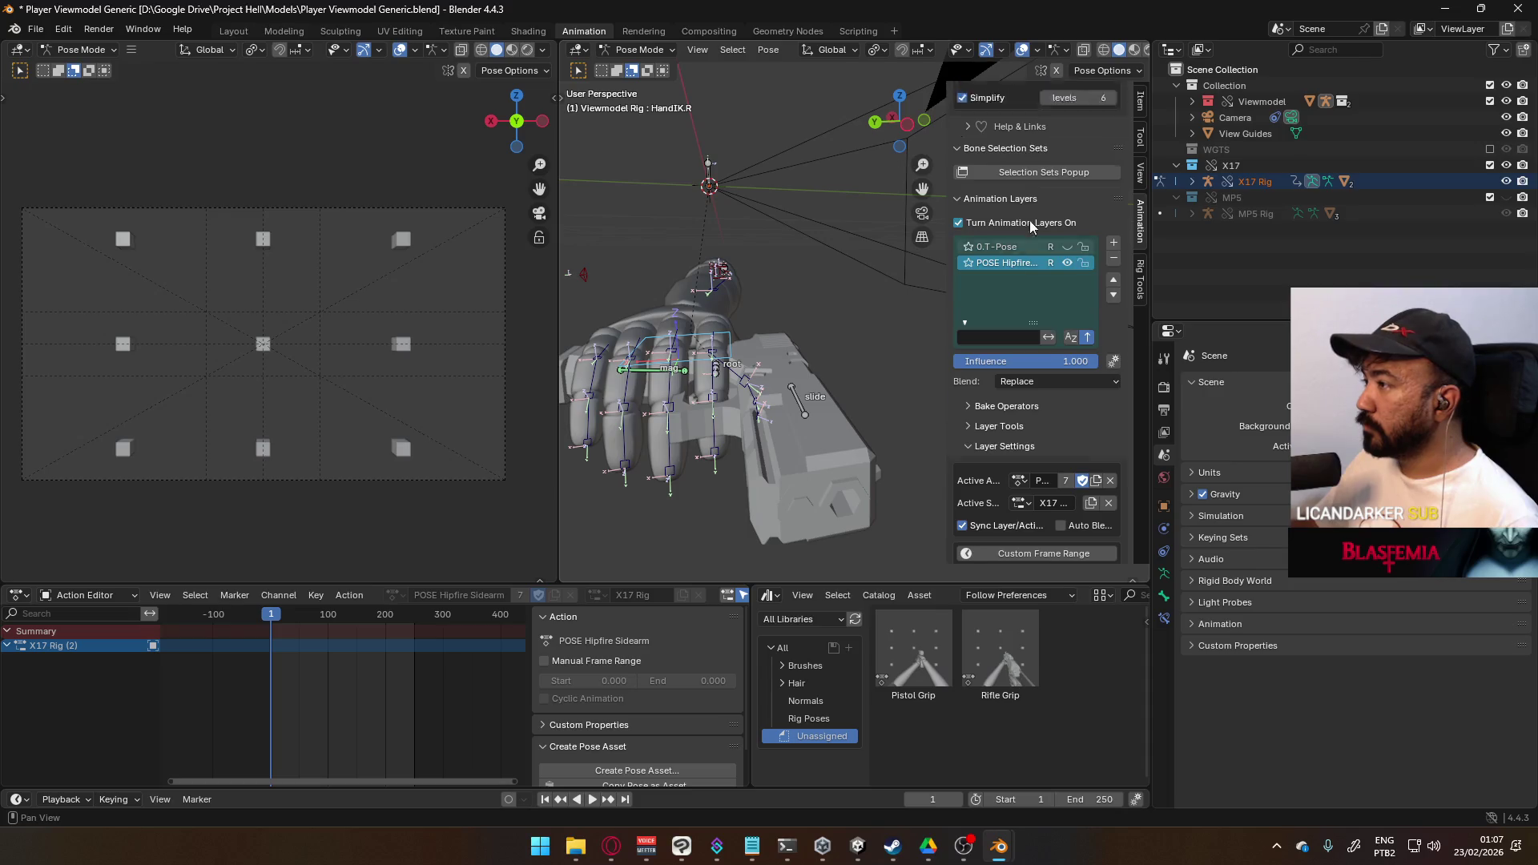
scroll(1002, 132, up, 10)
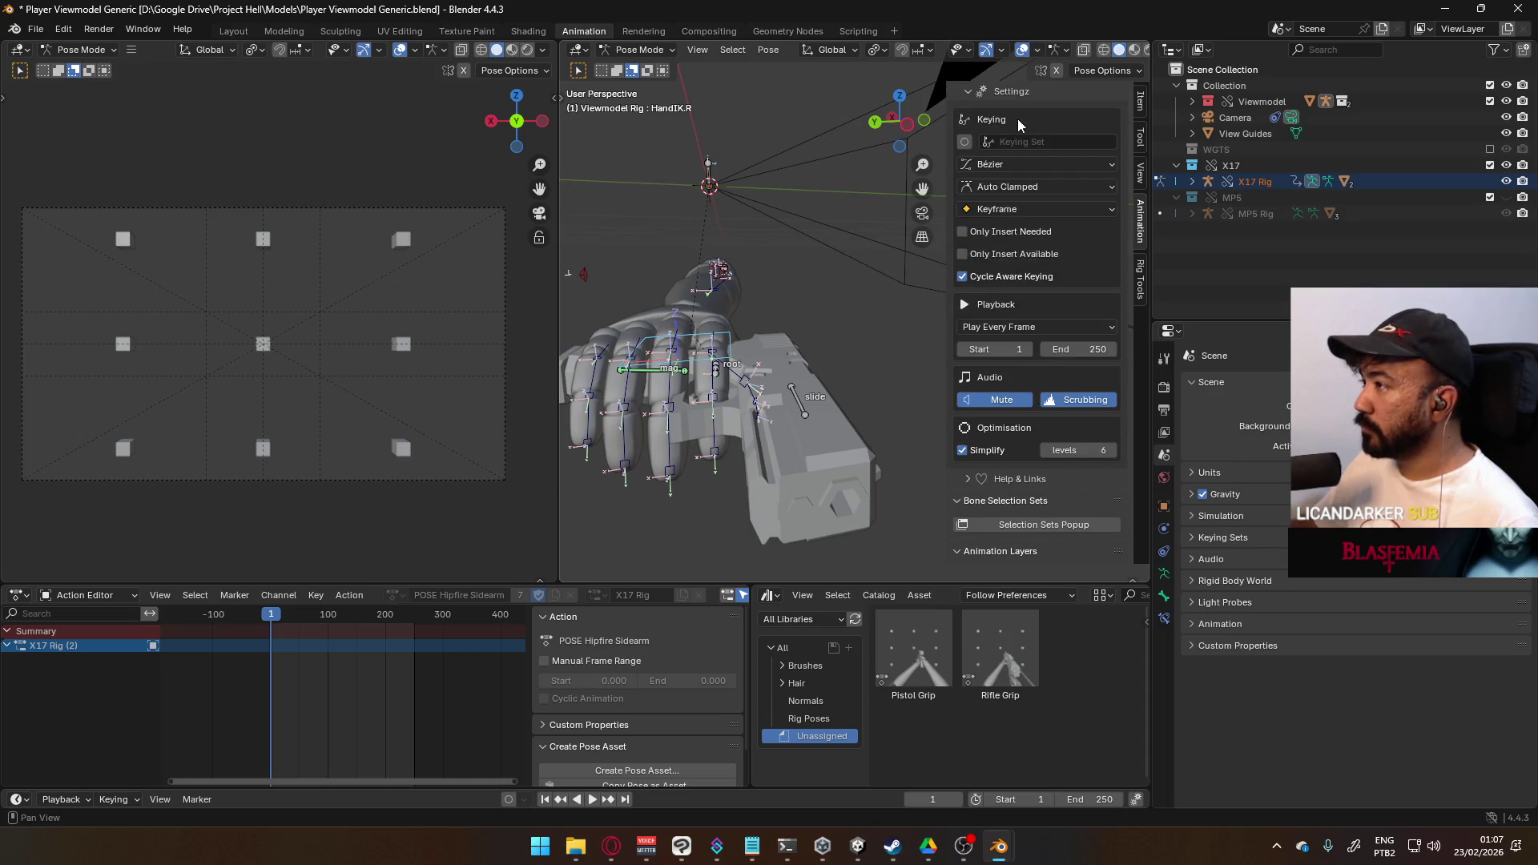
scroll(1038, 297, down, 6)
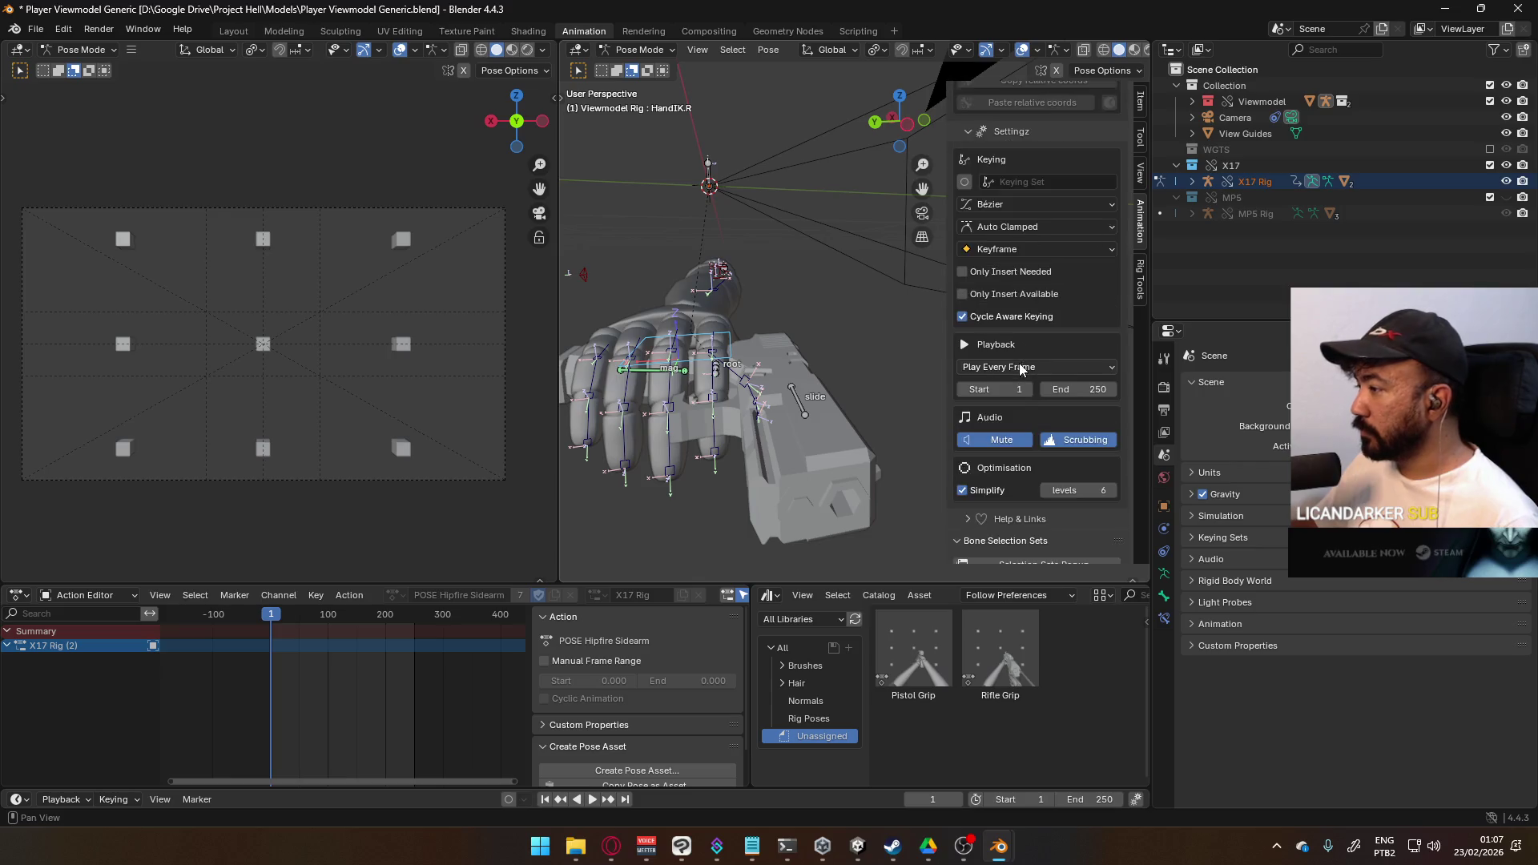
- Turn off animation layers and rename the X17 Rig slot to 'Viewmodel Rig'
click(959, 519)
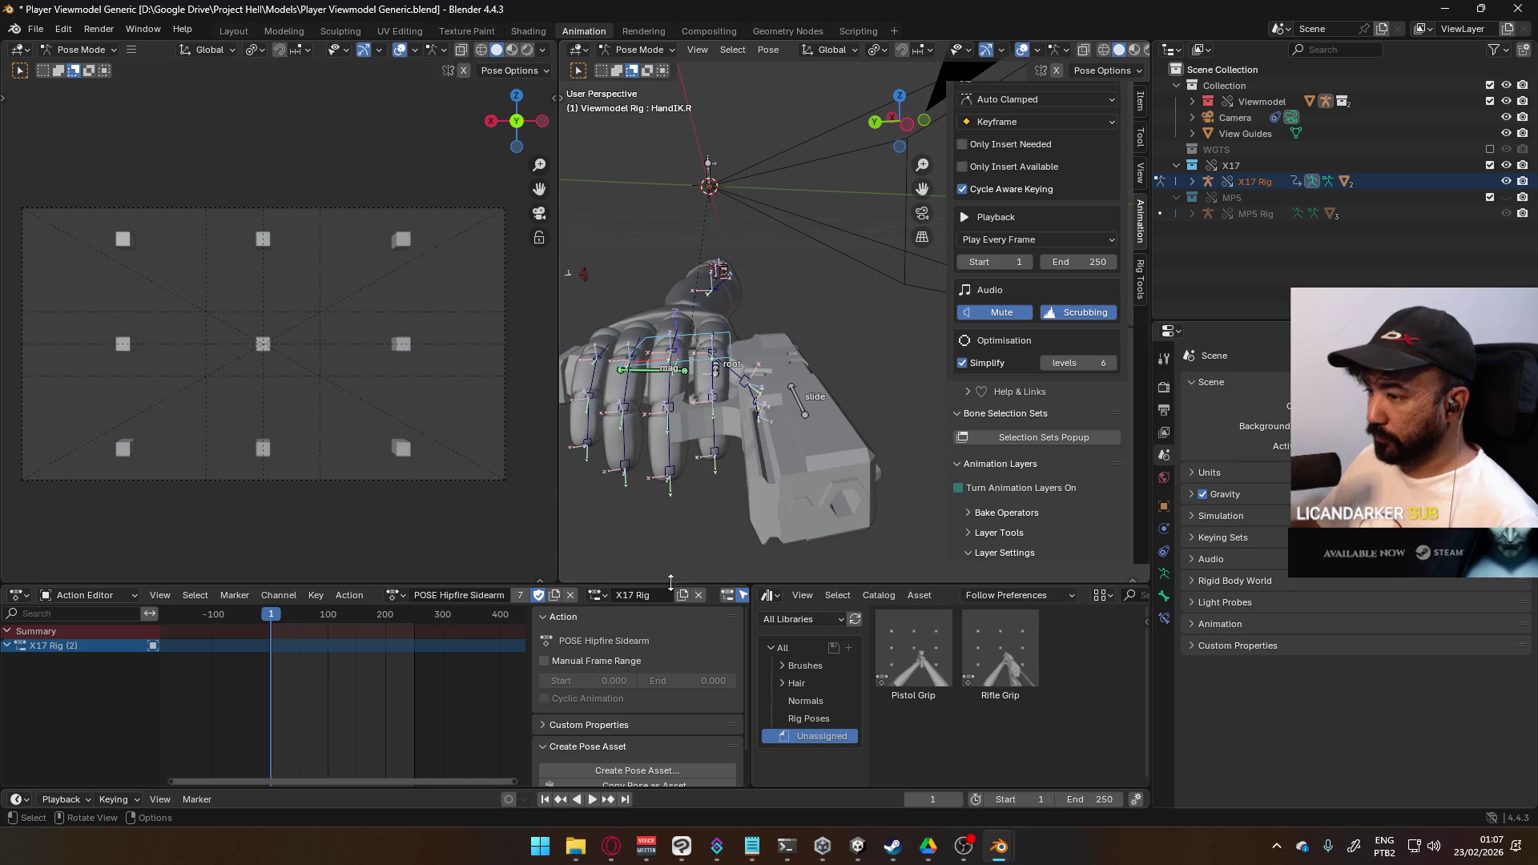
click(648, 598)
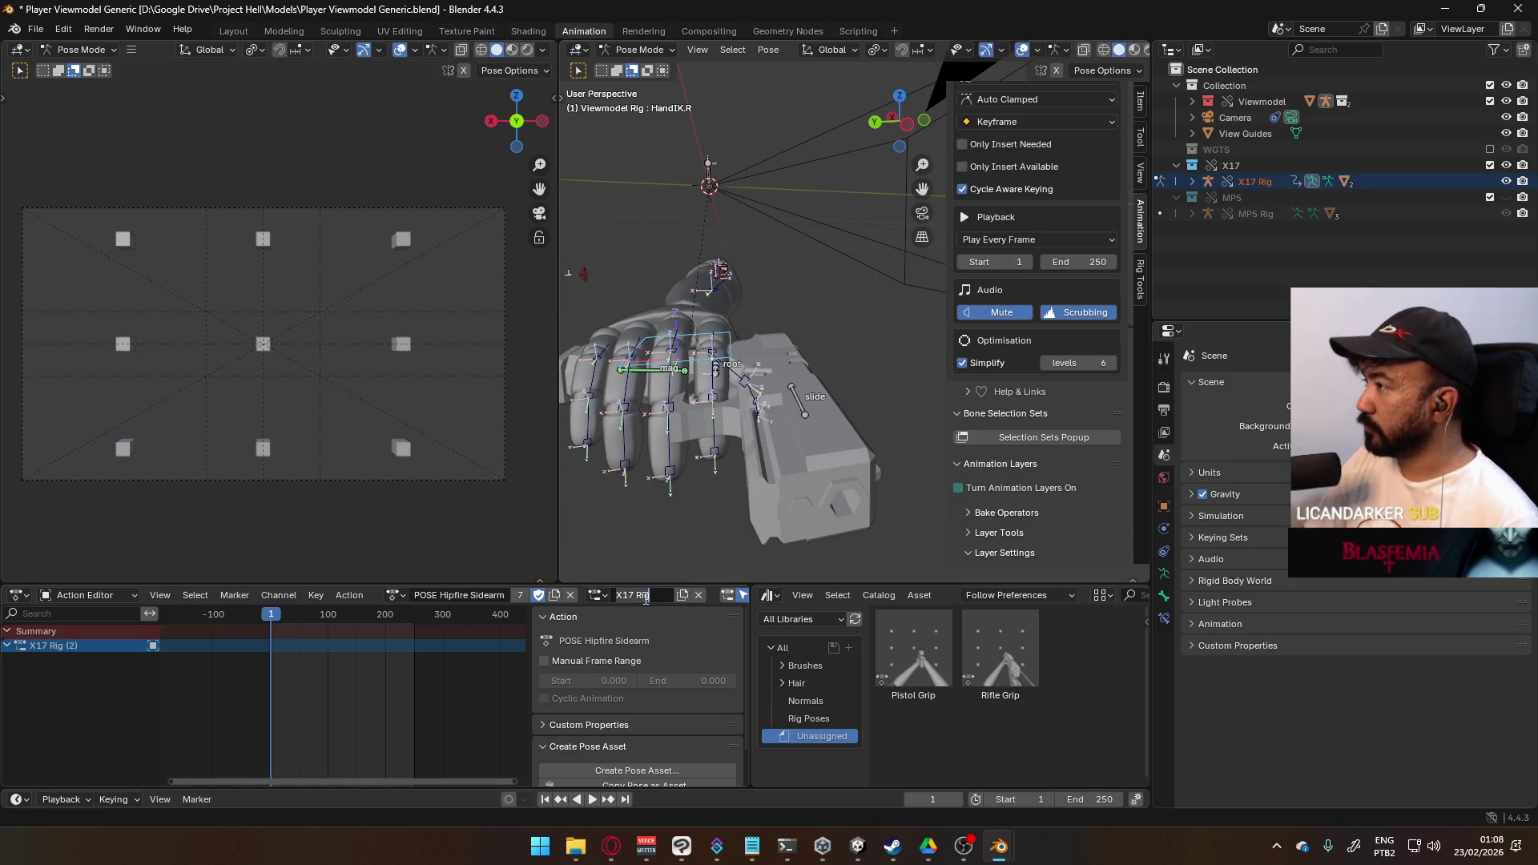
text(Vi)
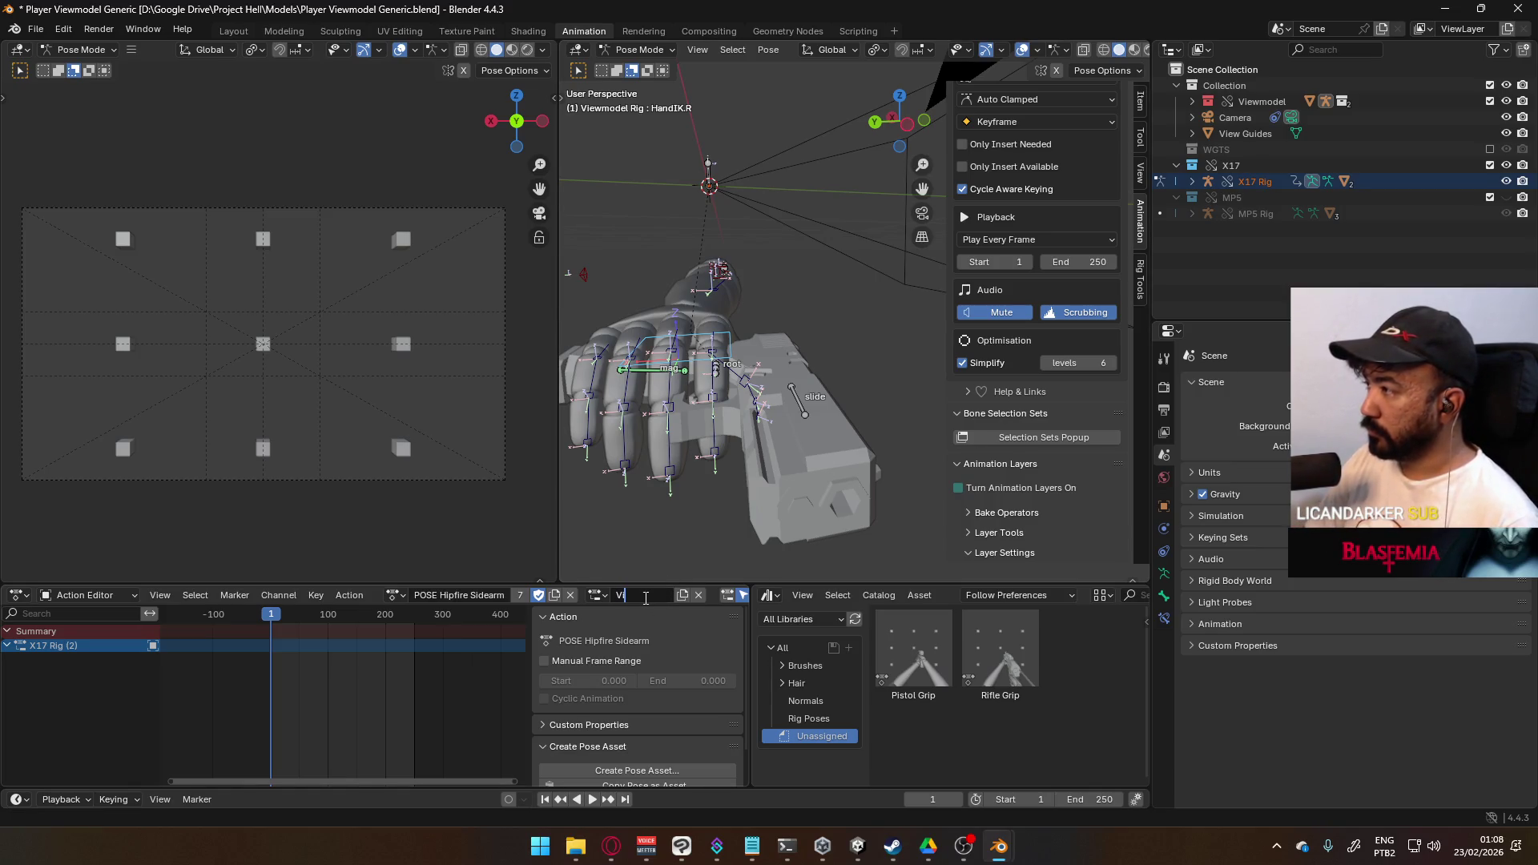
text(ewmodel Rig)
key(Return)
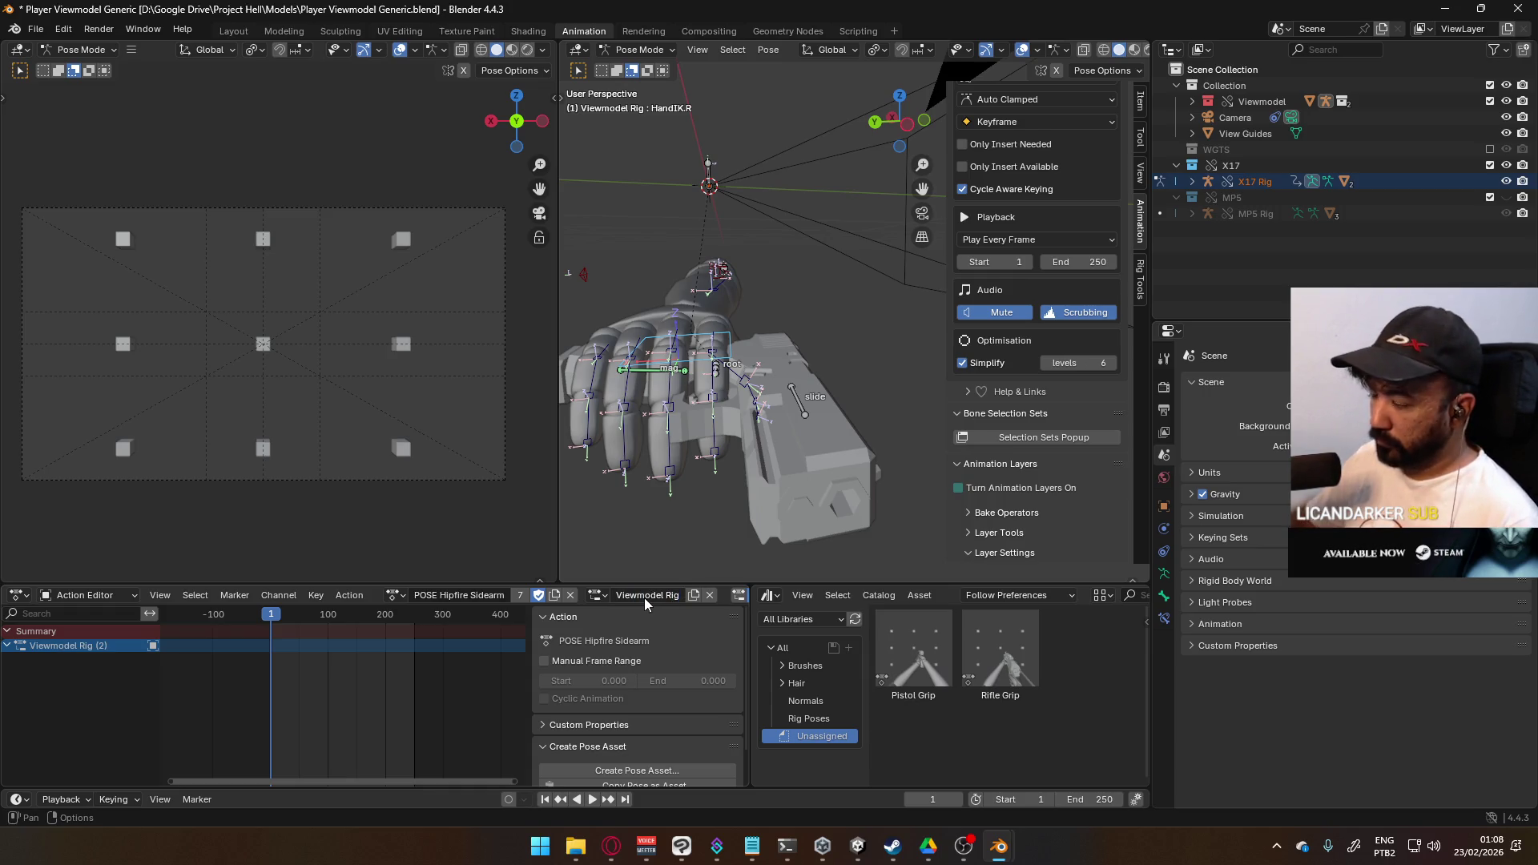
click(804, 409)
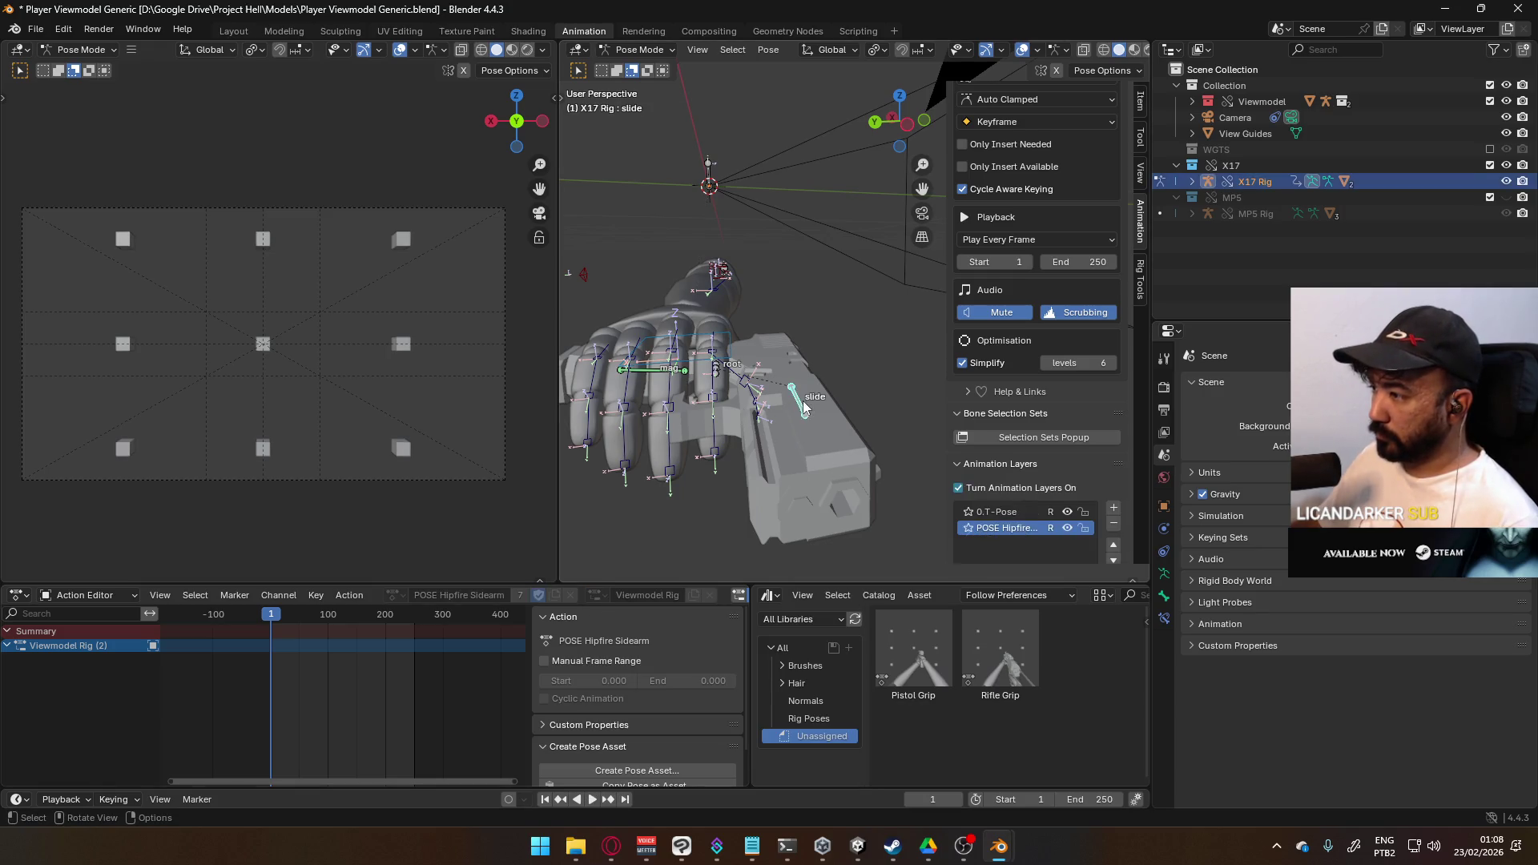
- Inspect the X17 slide bone's slot and action lists without changing them
scroll(1006, 440, down, 2)
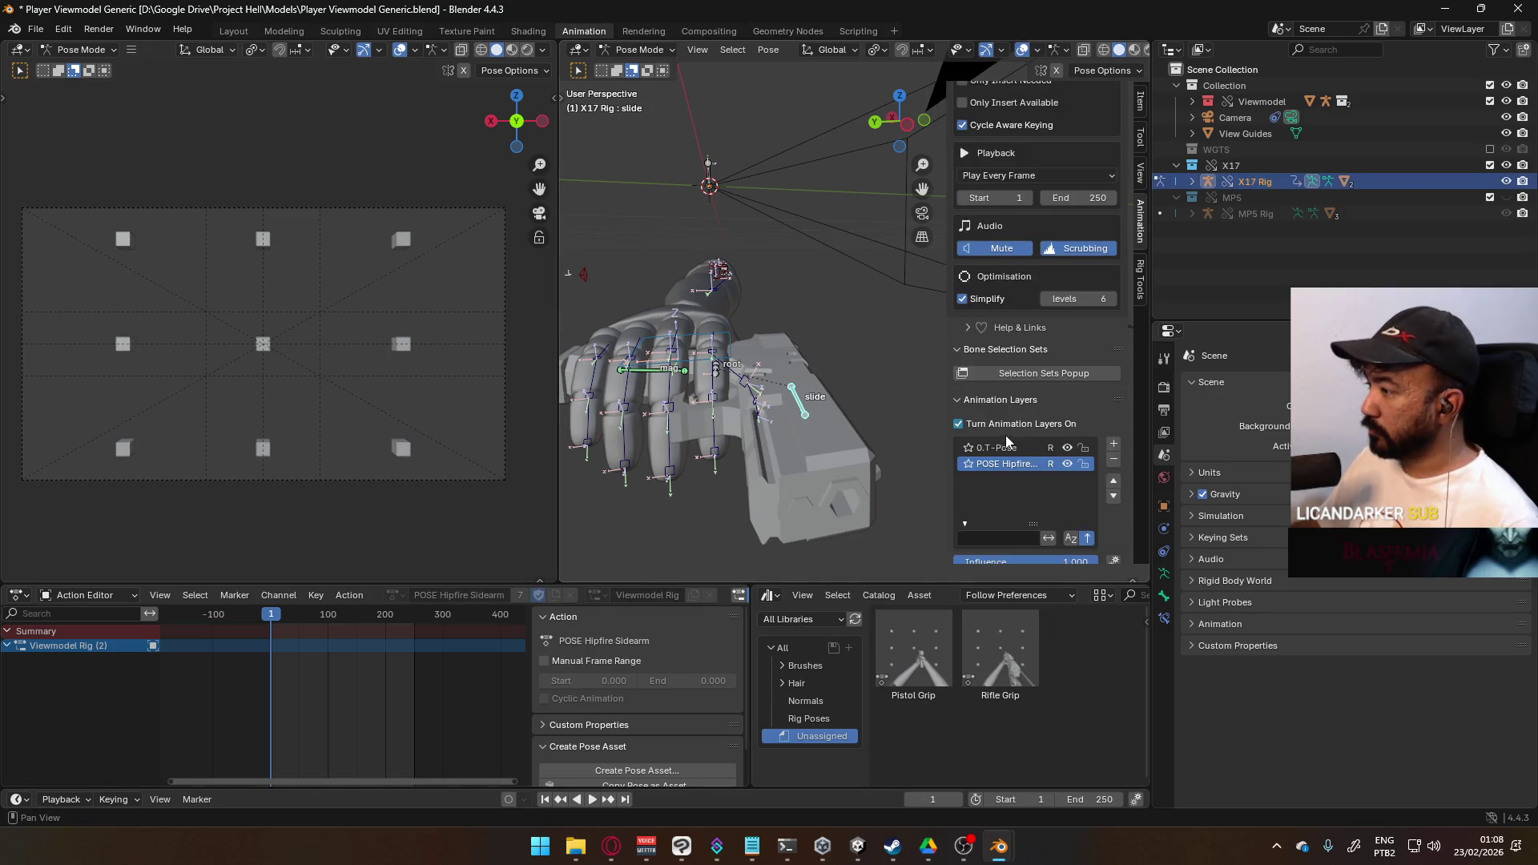
scroll(1013, 441, down, 7)
click(1019, 470)
click(1020, 470)
click(1020, 449)
click(1023, 451)
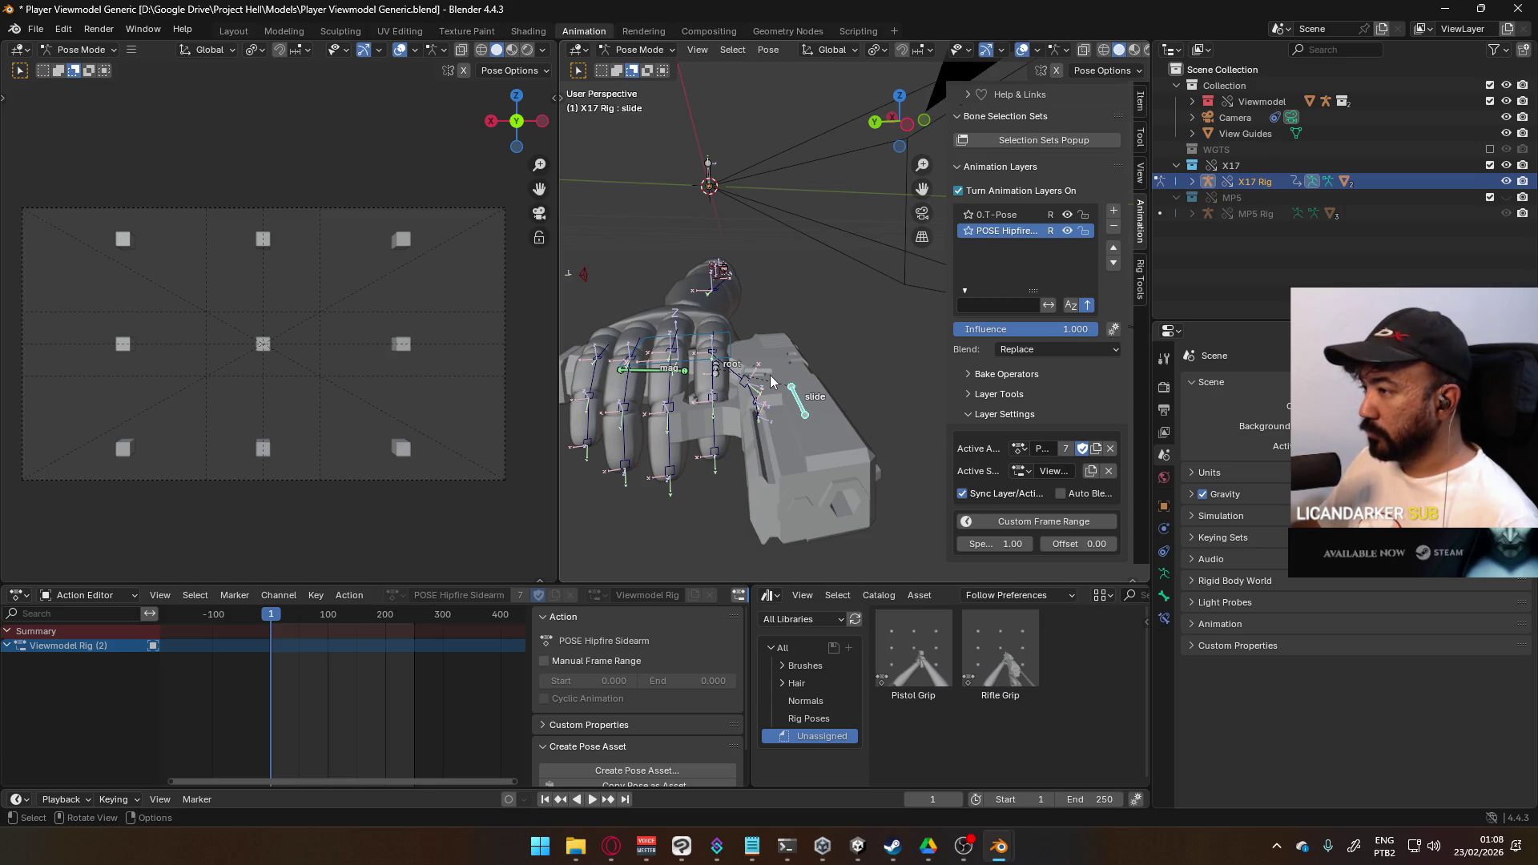
scroll(771, 377, down, 5)
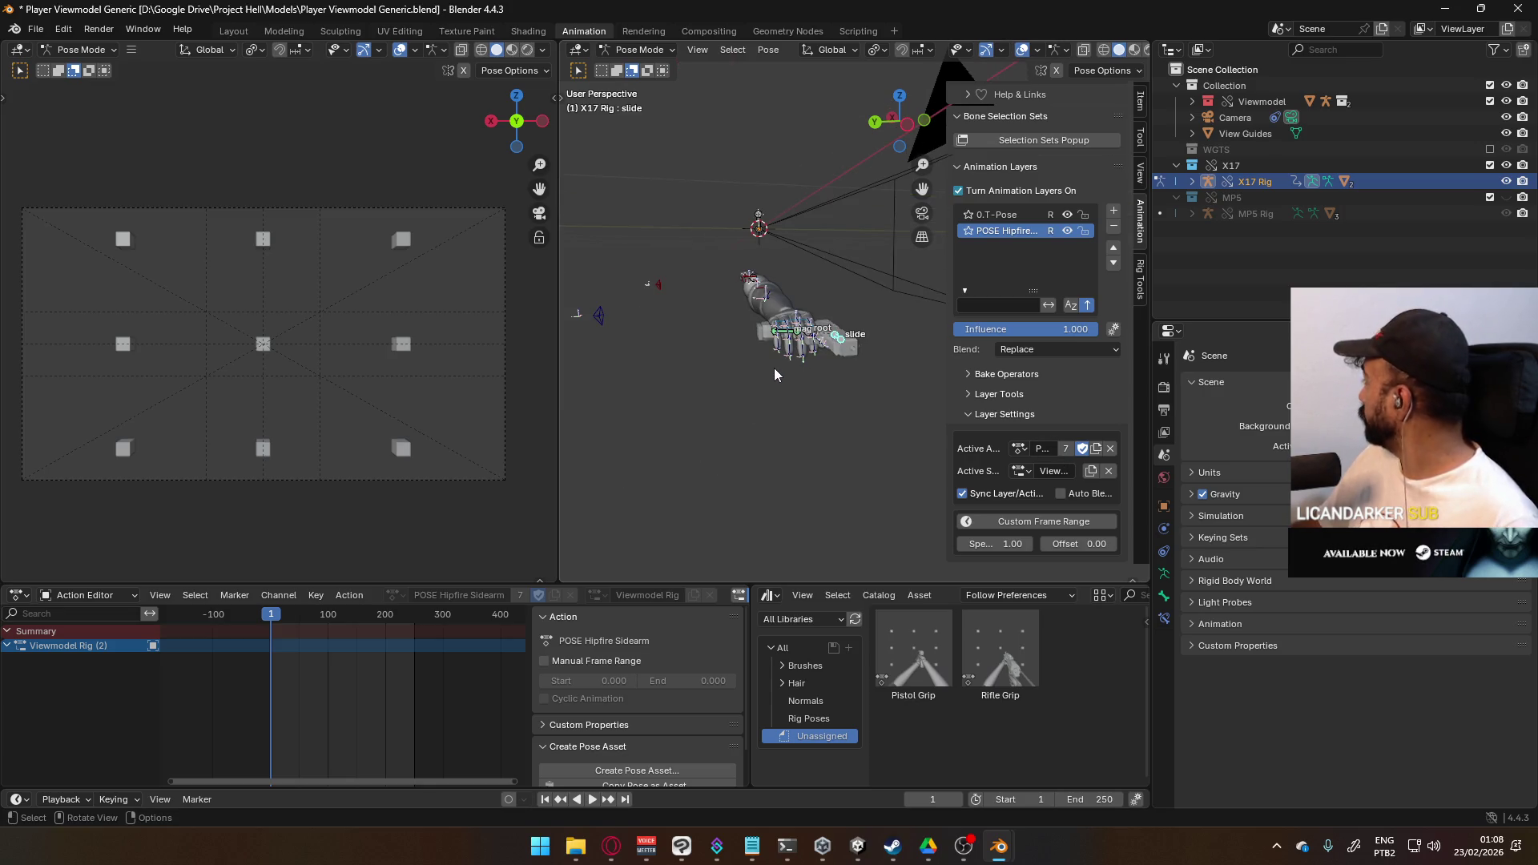
scroll(786, 415, up, 4)
- Select the viewmodel rig's HandIK.R bone and re-check Turn Animation Layers On
mouse_move(799, 384)
middle_down()
mouse_move(800, 367)
mouse_move(771, 374)
mouse_move(761, 338)
middle_up()
scroll(761, 338, down, 6)
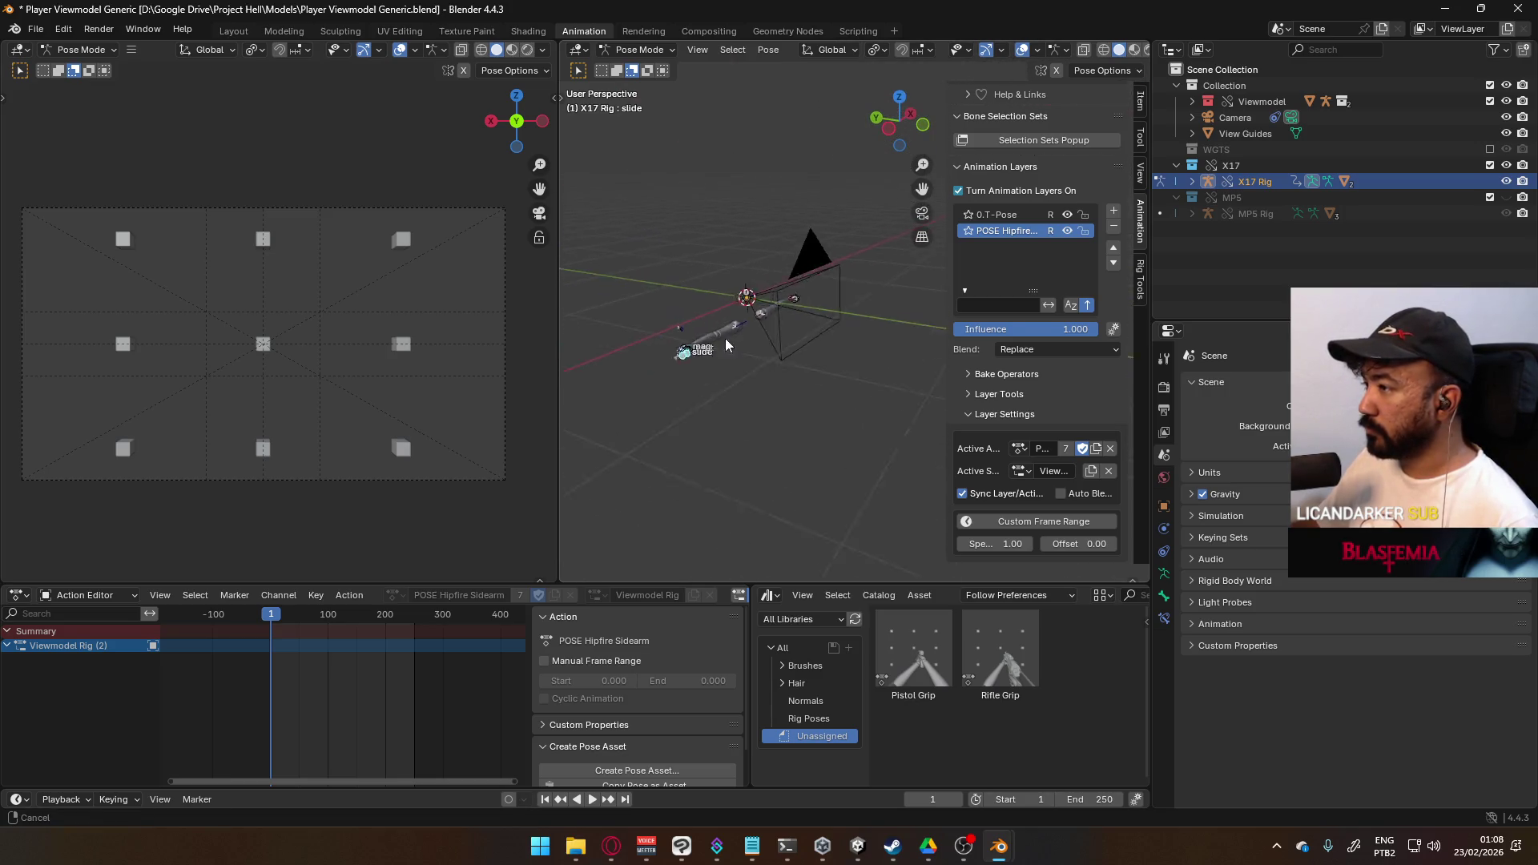
scroll(777, 344, up, 3)
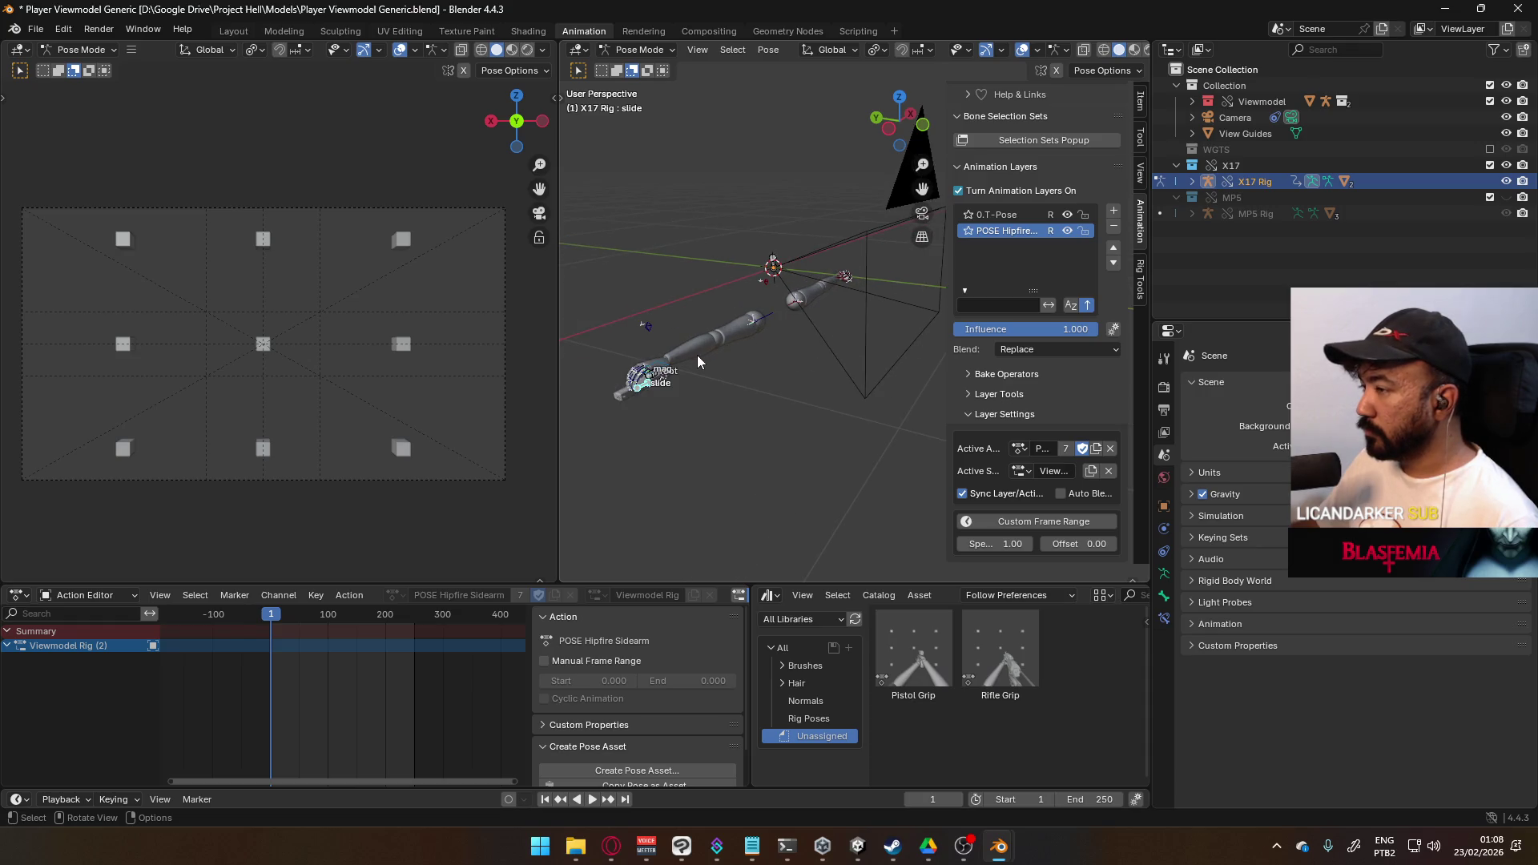
click(673, 365)
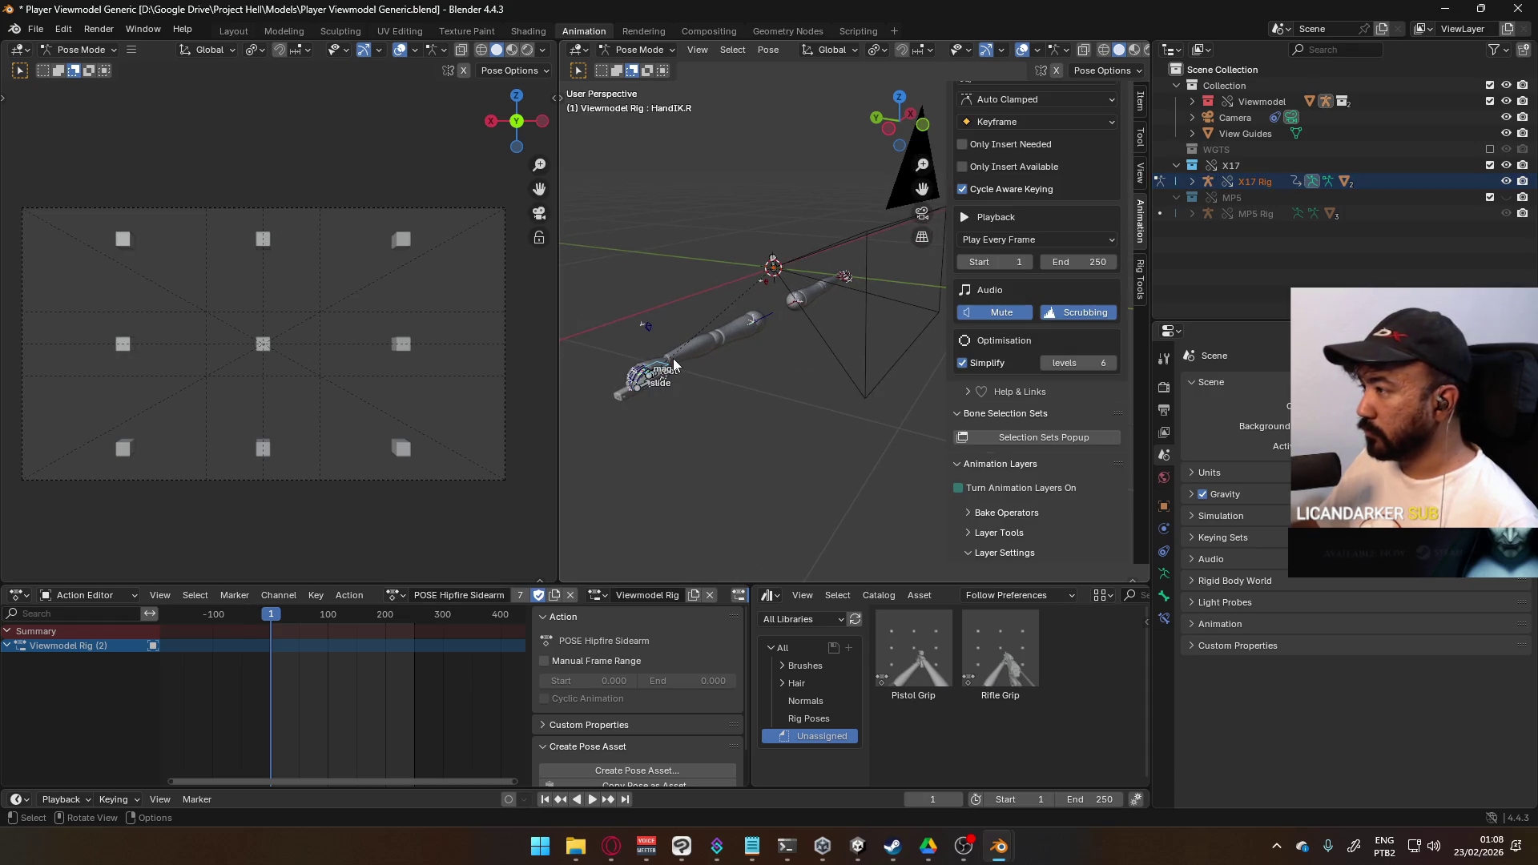
click(958, 488)
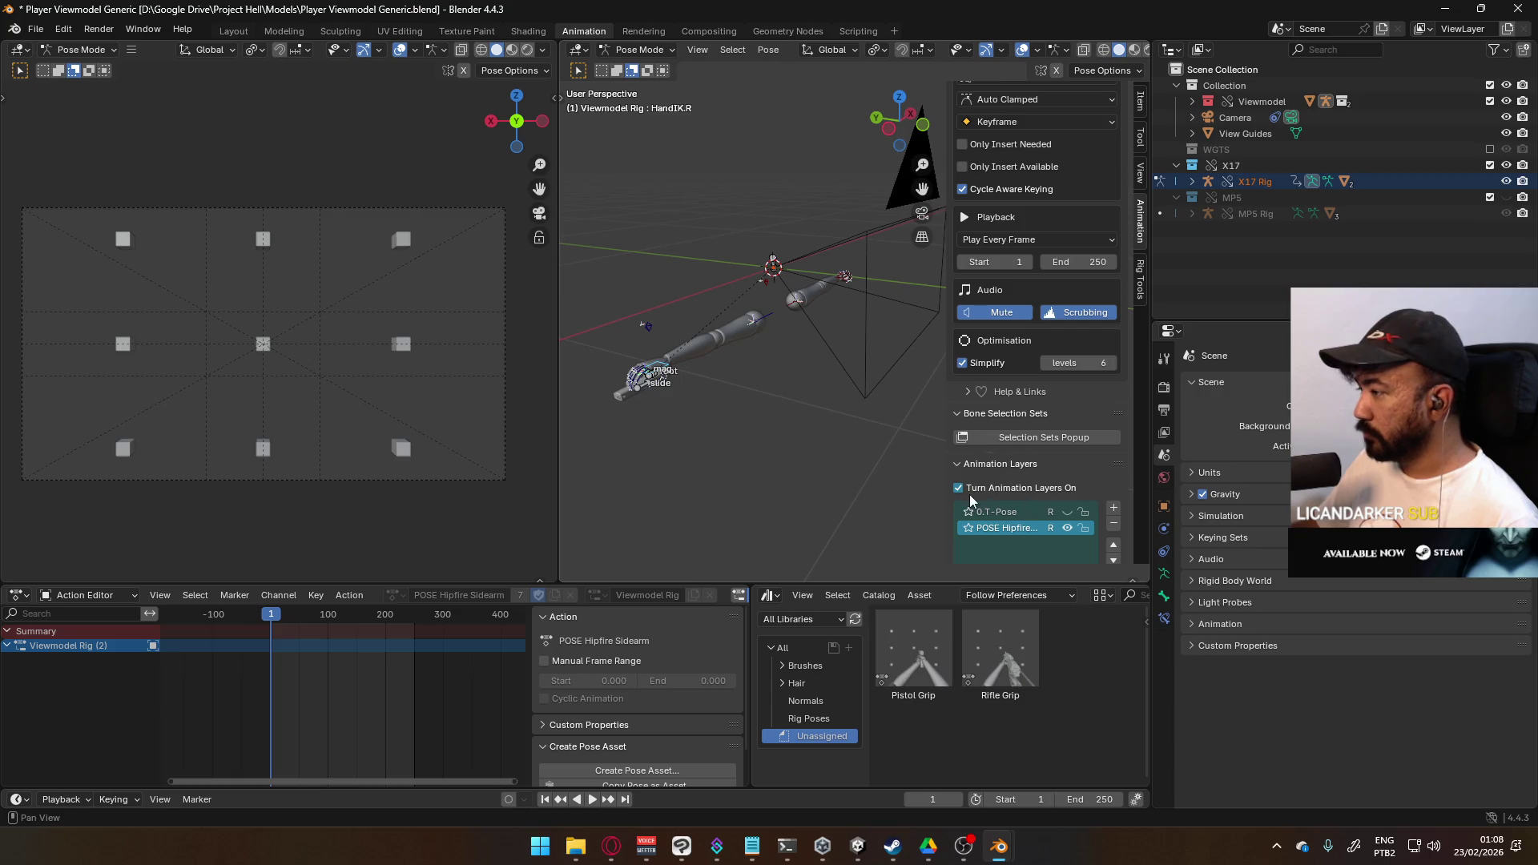
scroll(970, 501, down, 8)
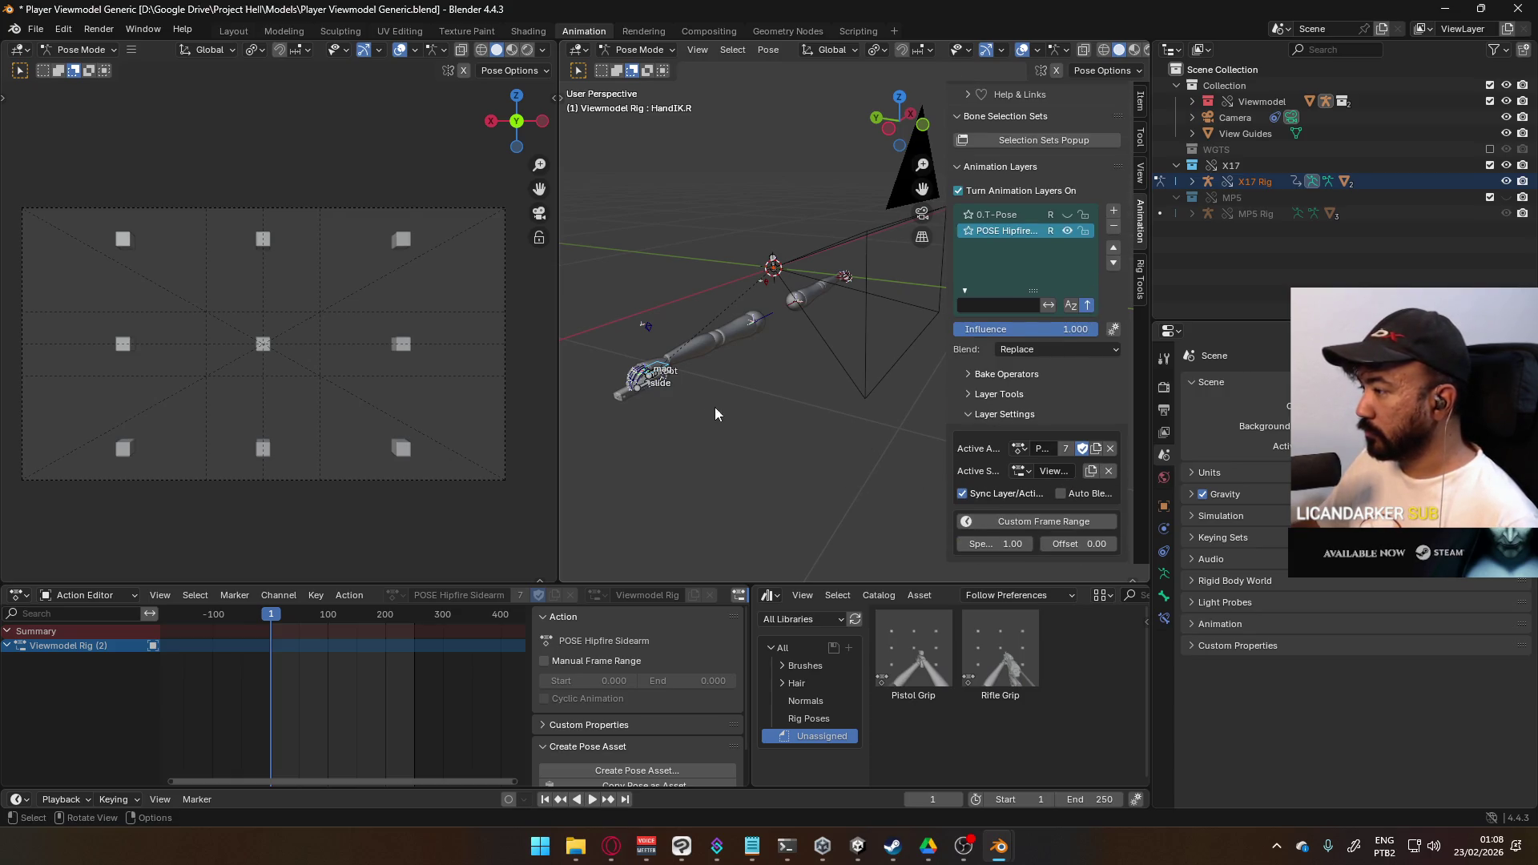
- In the Outliner, show the MP5 collection and hide the X17 and viewmodel Collection
click(1505, 198)
click(650, 390)
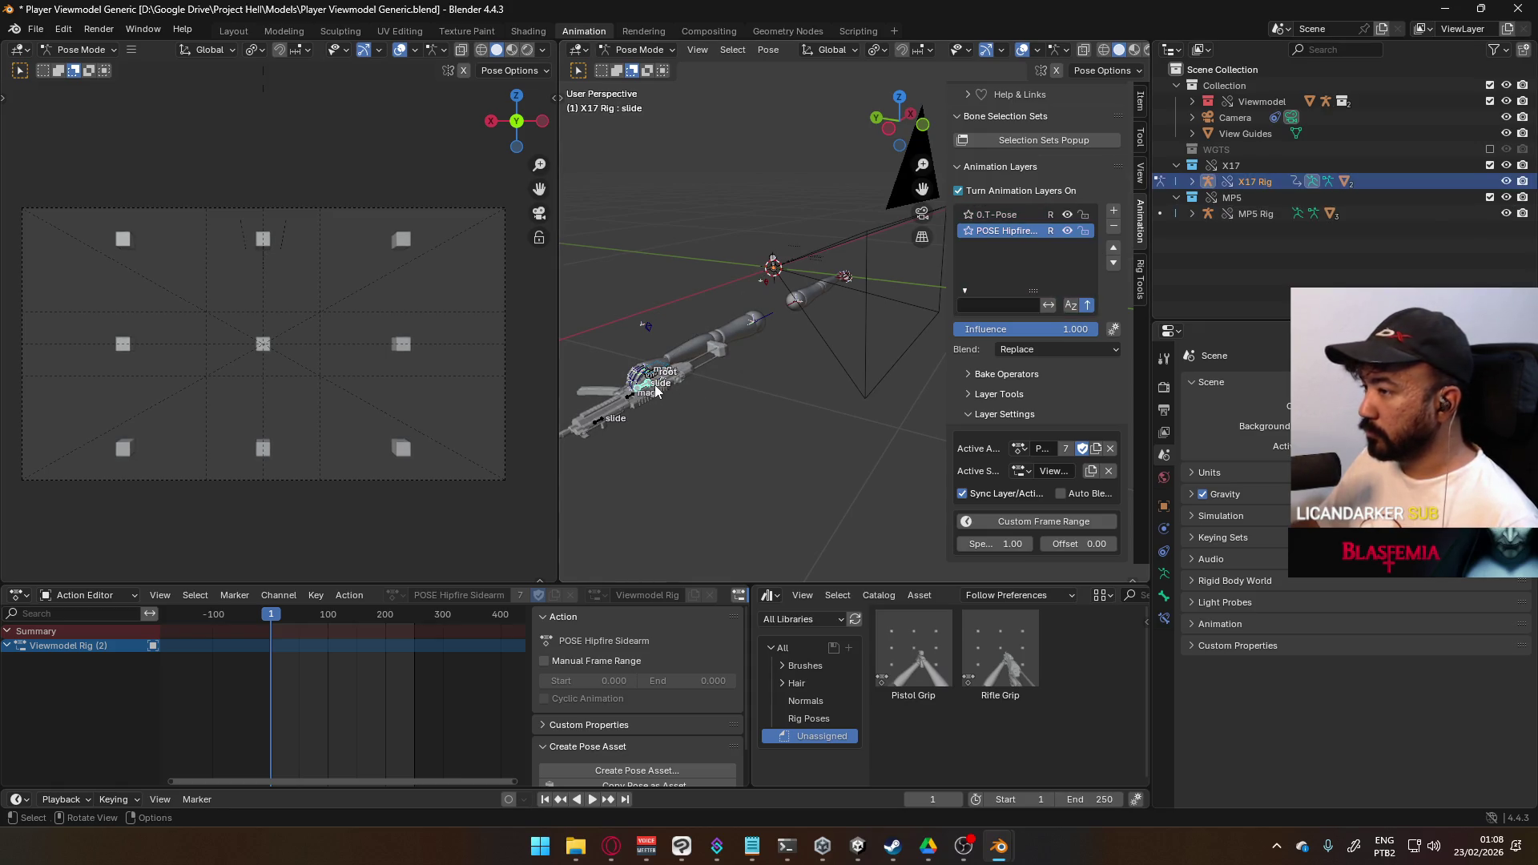
shift+middle_drag(650, 390, 738, 358)
scroll(738, 357, up, 3)
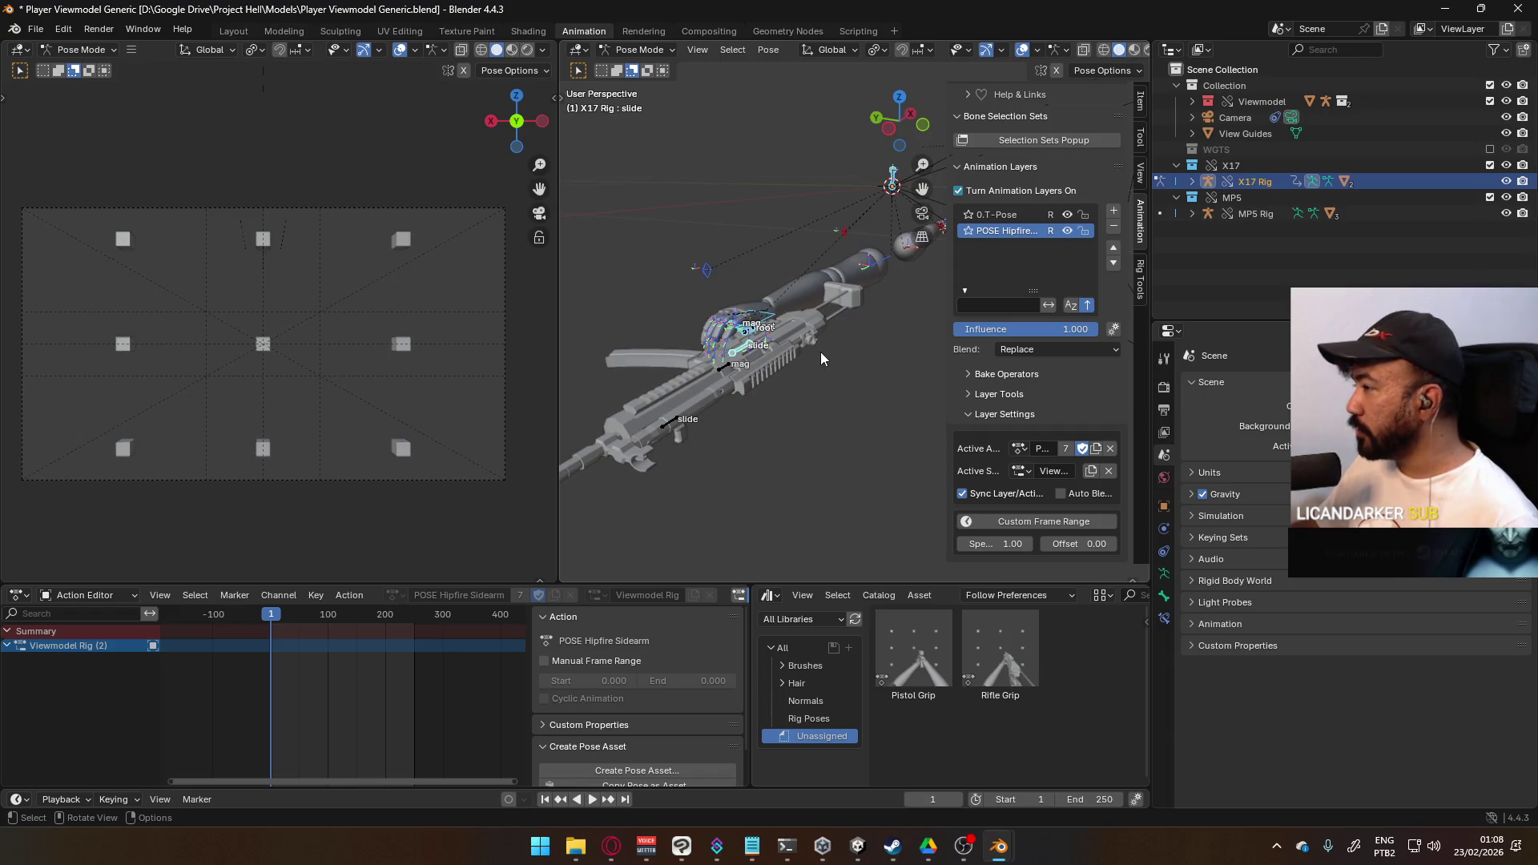
click(1507, 166)
click(1507, 86)
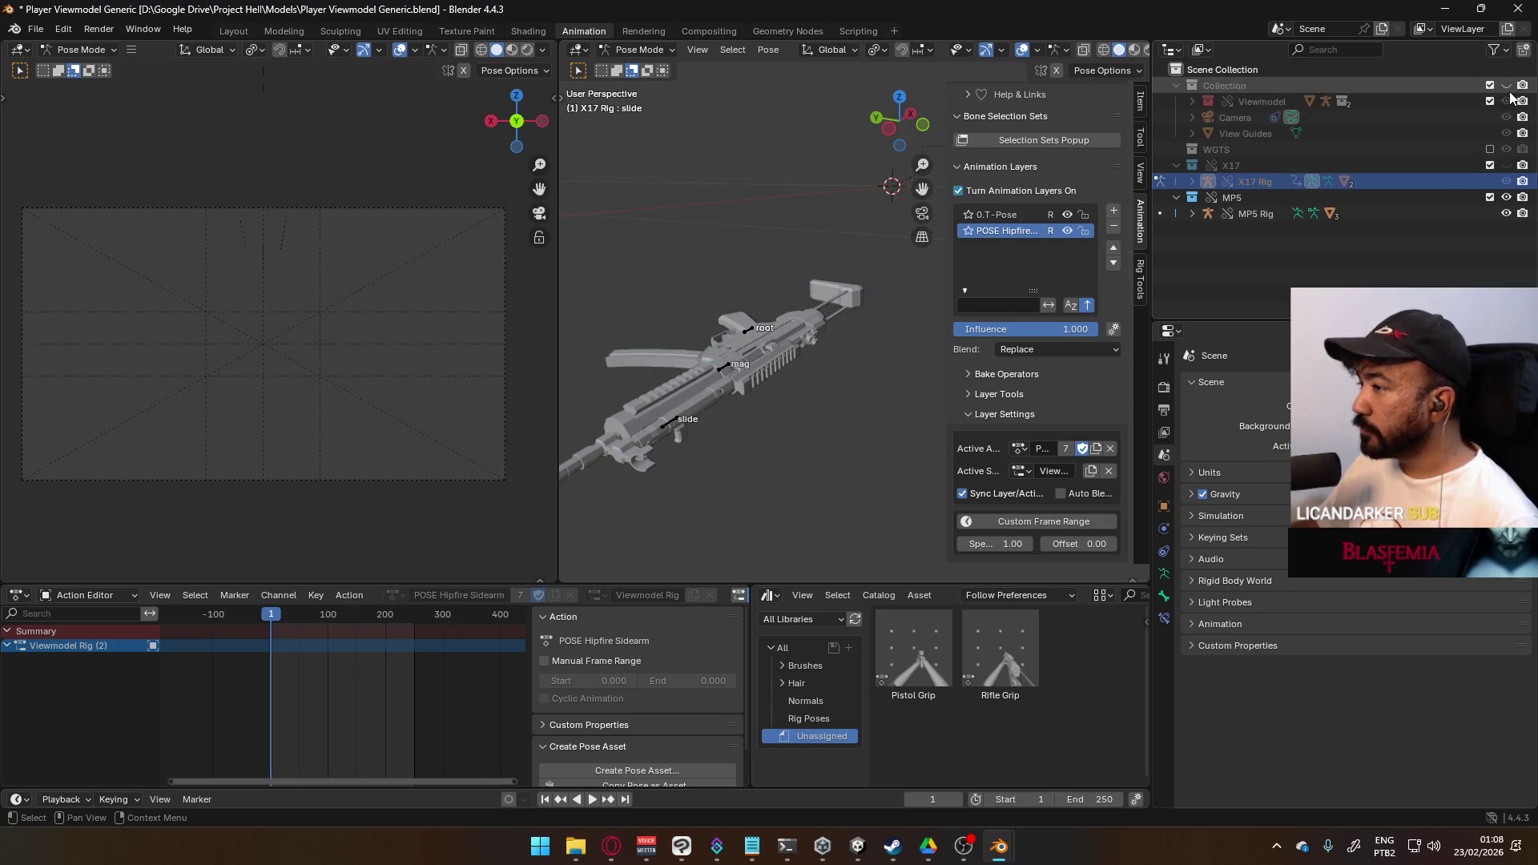
- Select the MP5 Rig from Object Mode and switch it into Pose Mode
click(639, 49)
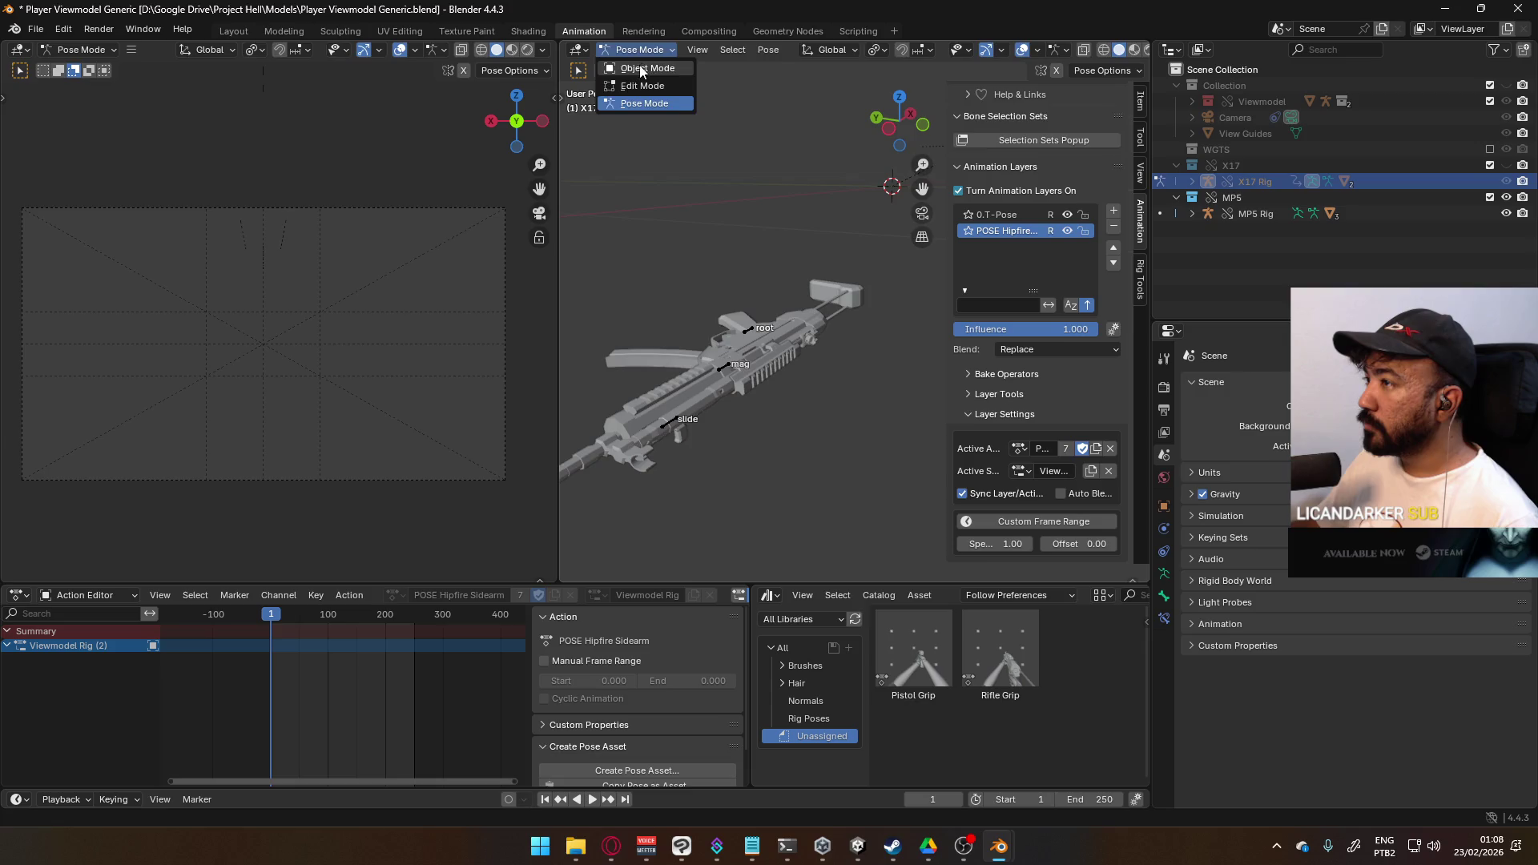
click(633, 64)
click(747, 330)
click(639, 49)
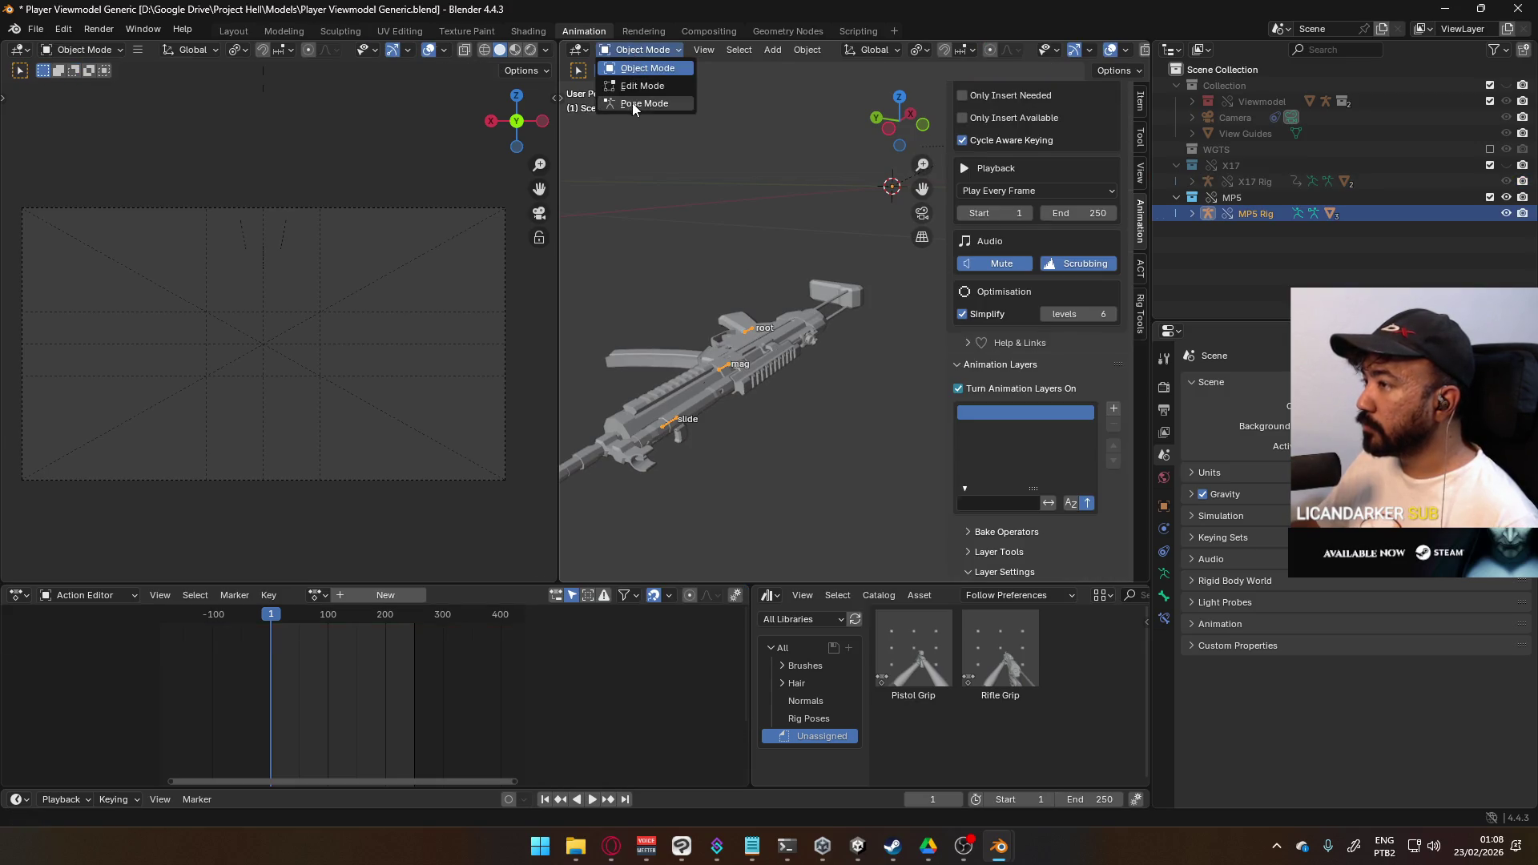
click(632, 103)
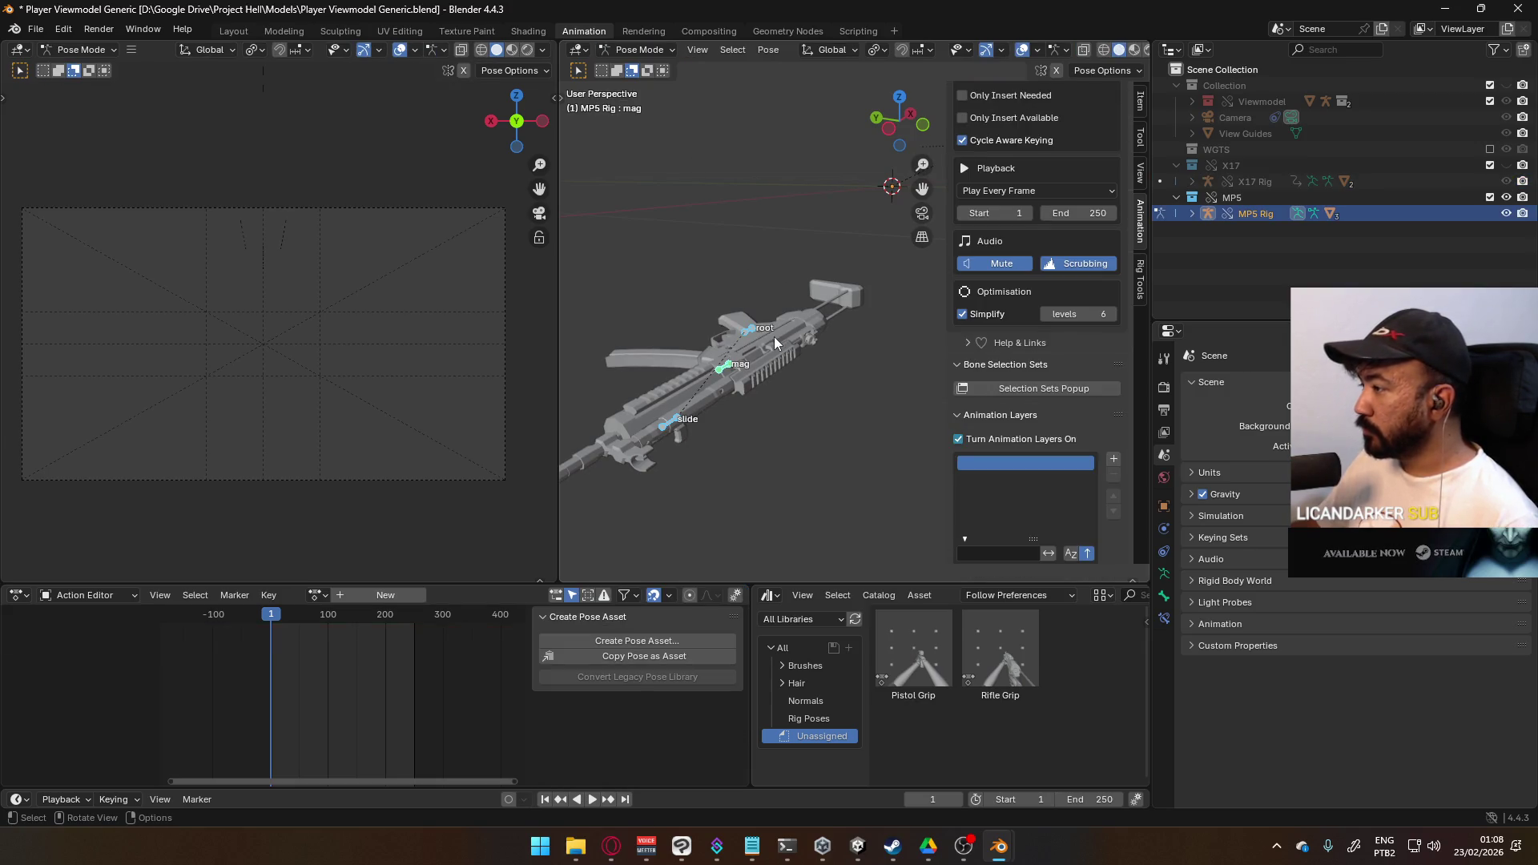
- Add an animation layer using the 0.T-Pose action with Replace blending
click(1114, 459)
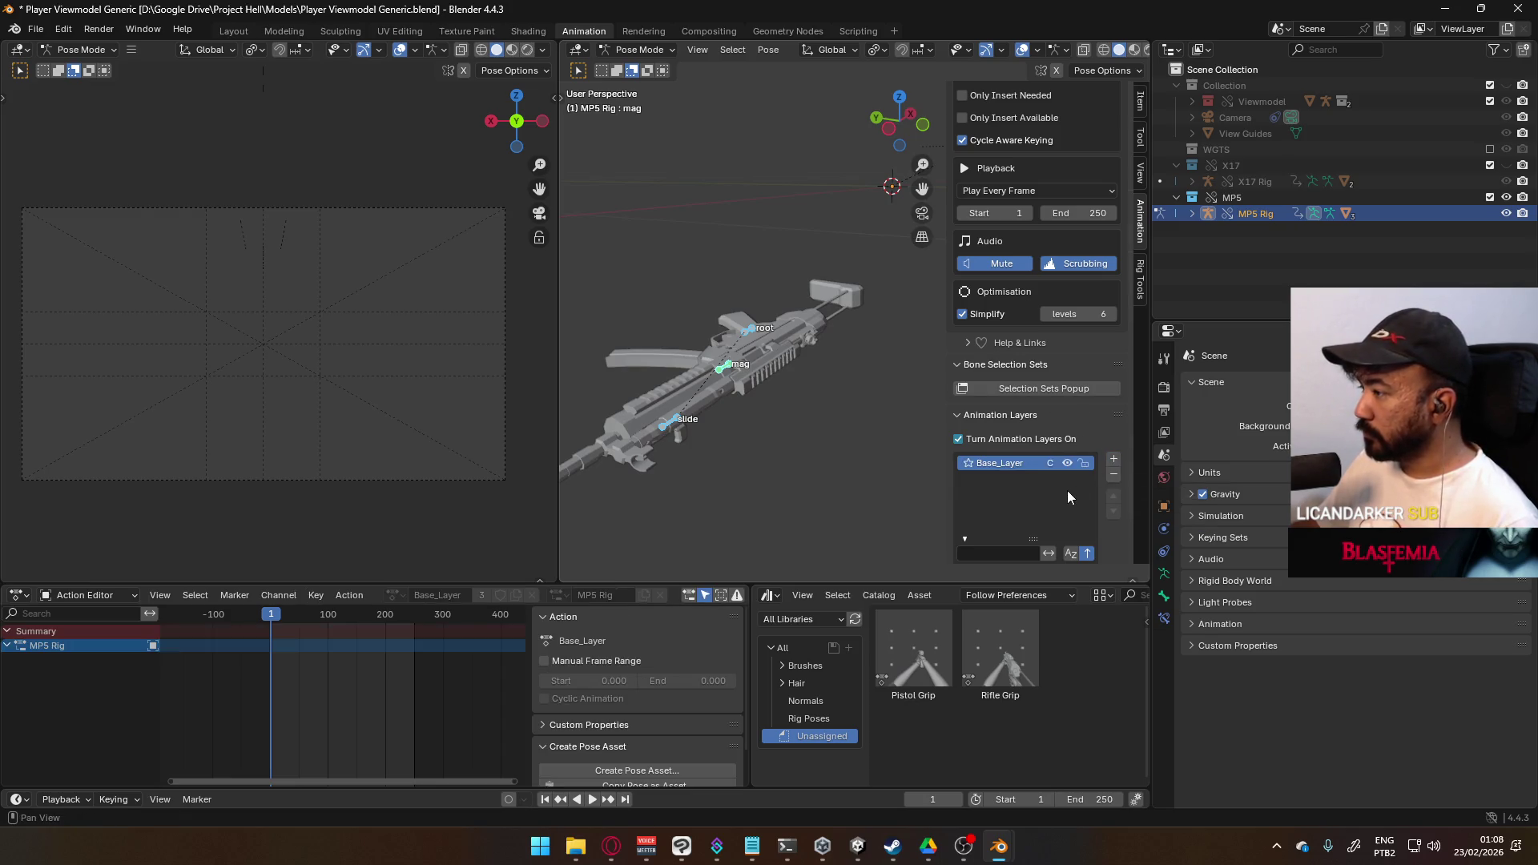
scroll(1067, 491, down, 6)
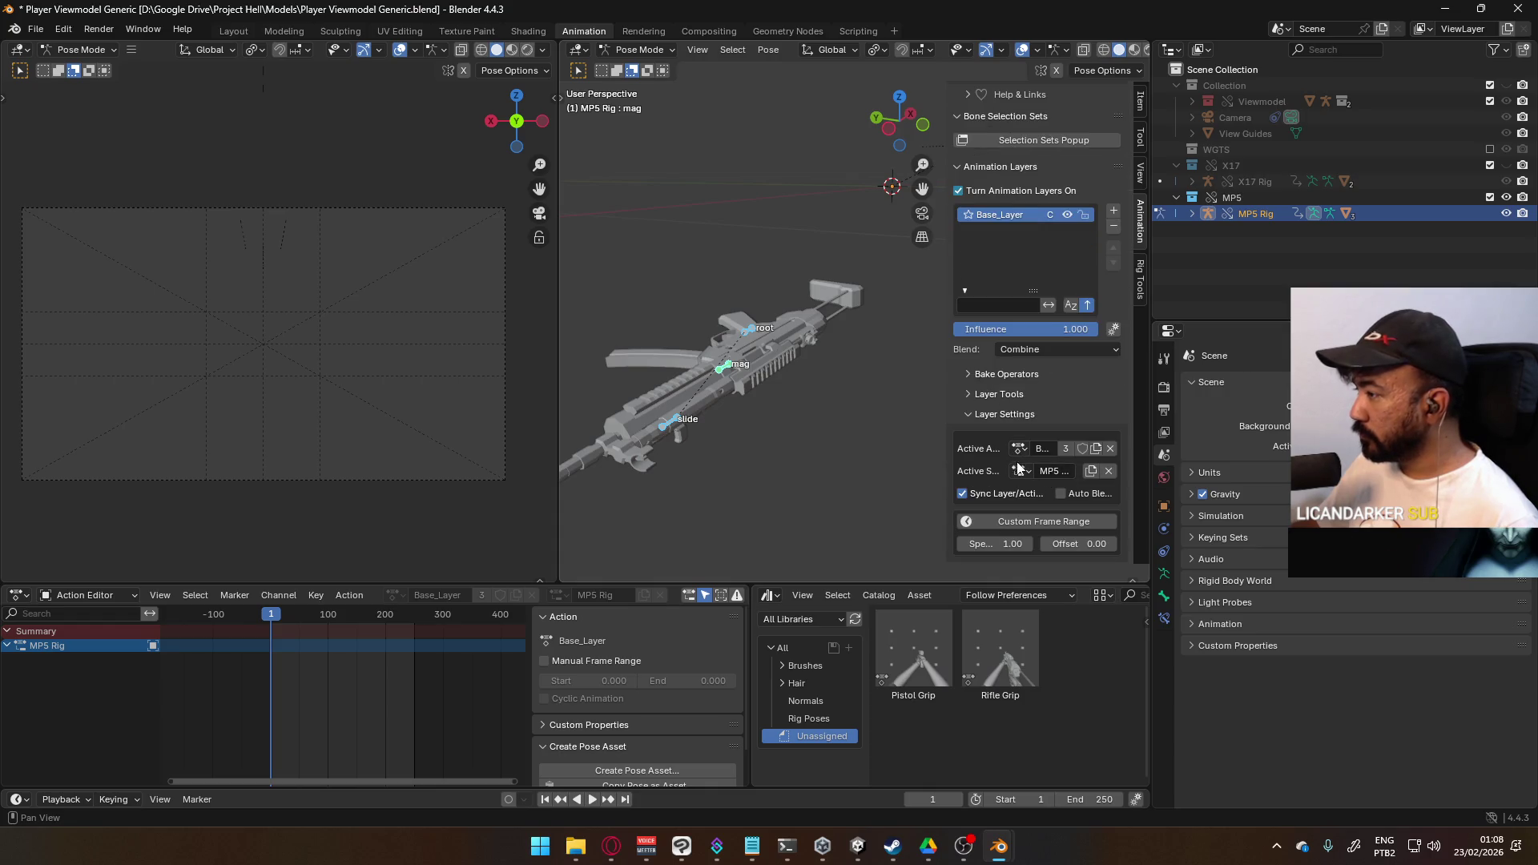
click(1018, 470)
click(1028, 484)
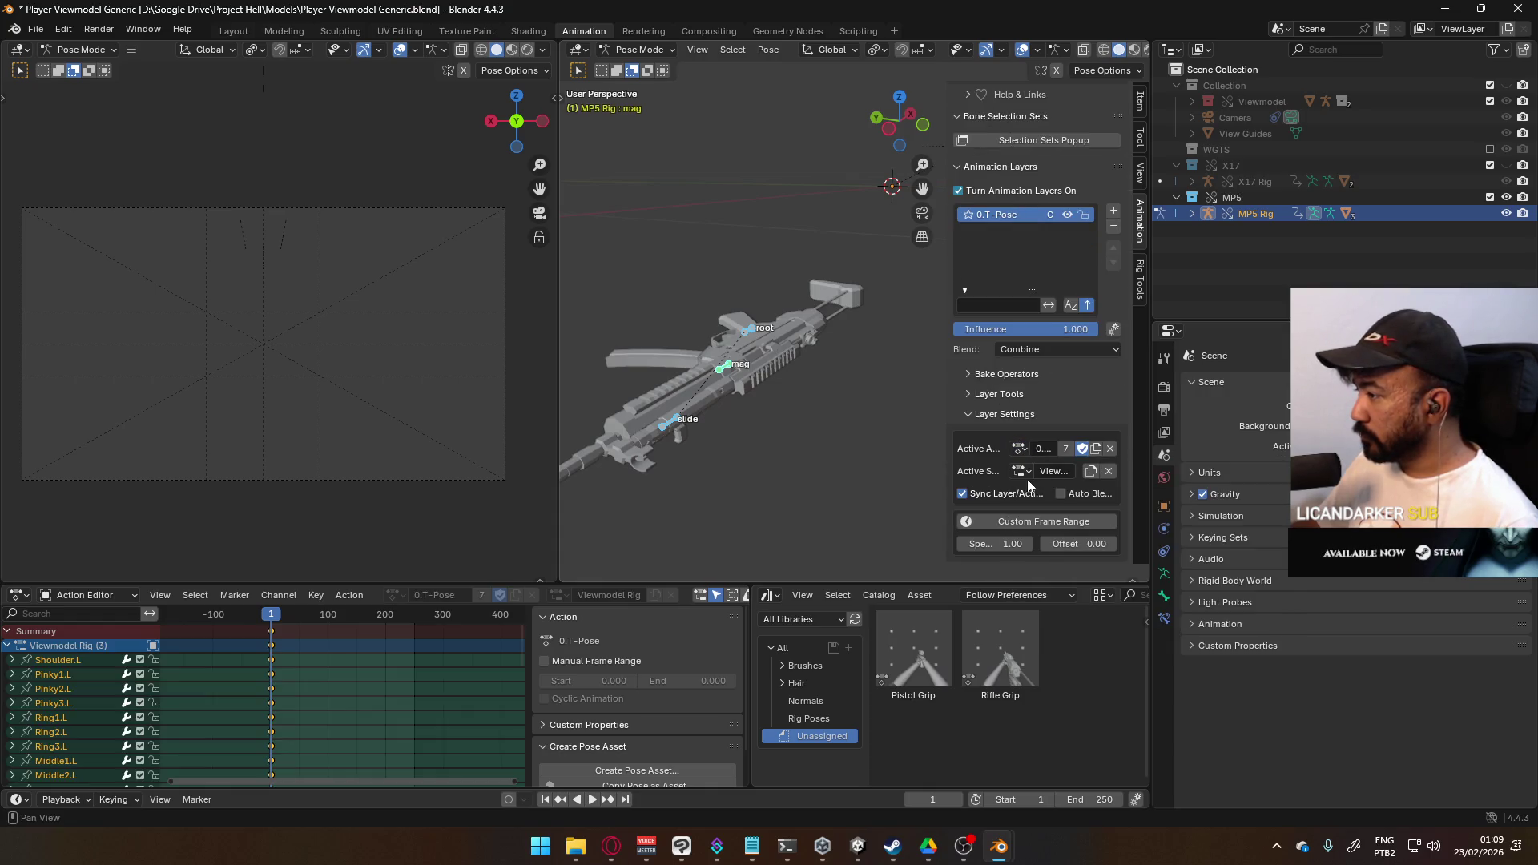
click(1017, 470)
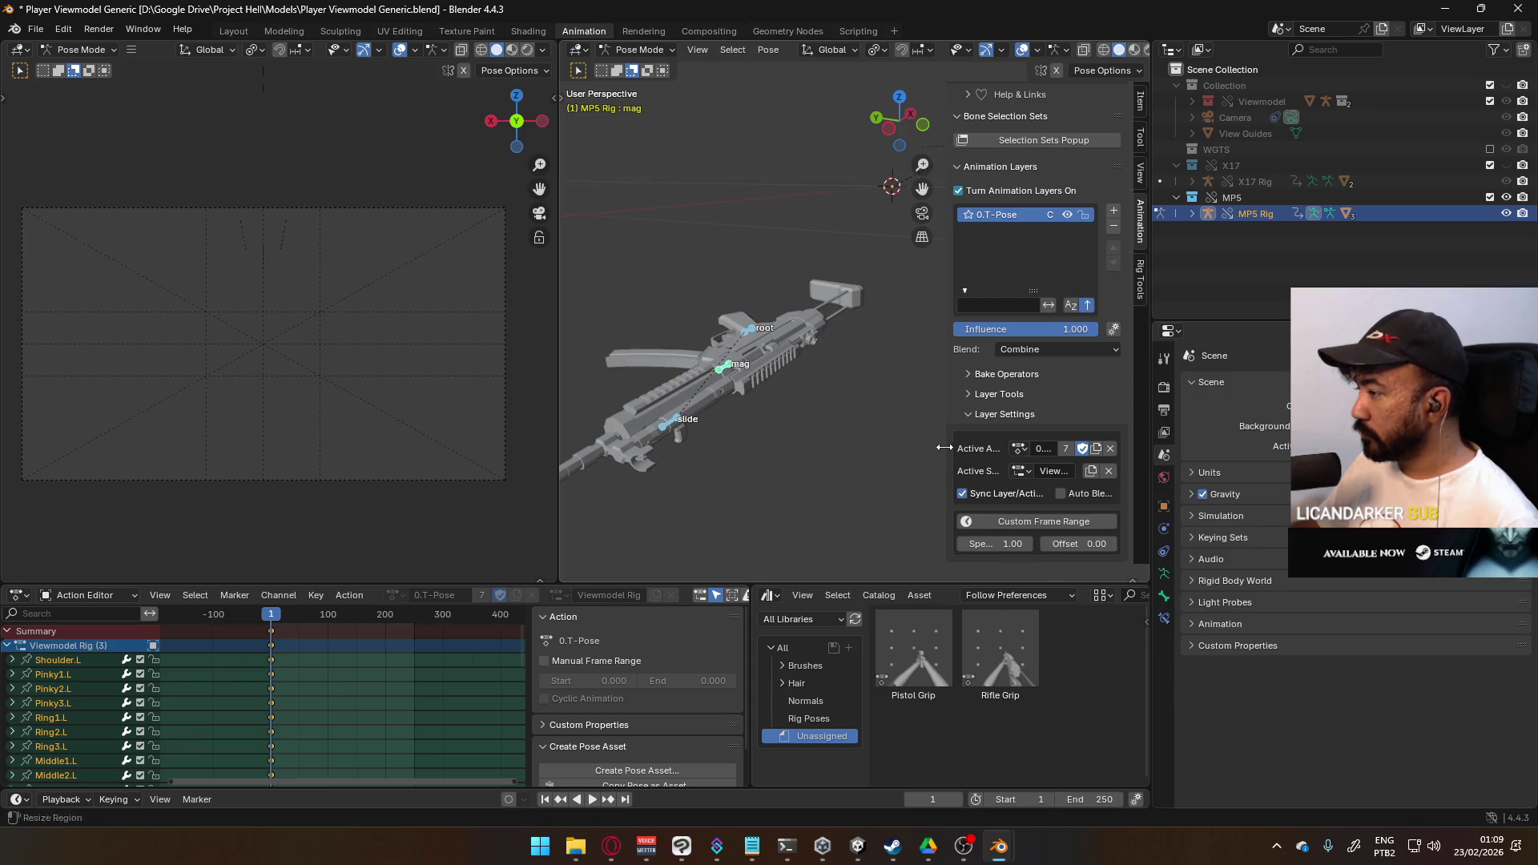
mouse_move(947, 449)
mouse_down()
mouse_move(851, 449)
mouse_move(893, 450)
mouse_up()
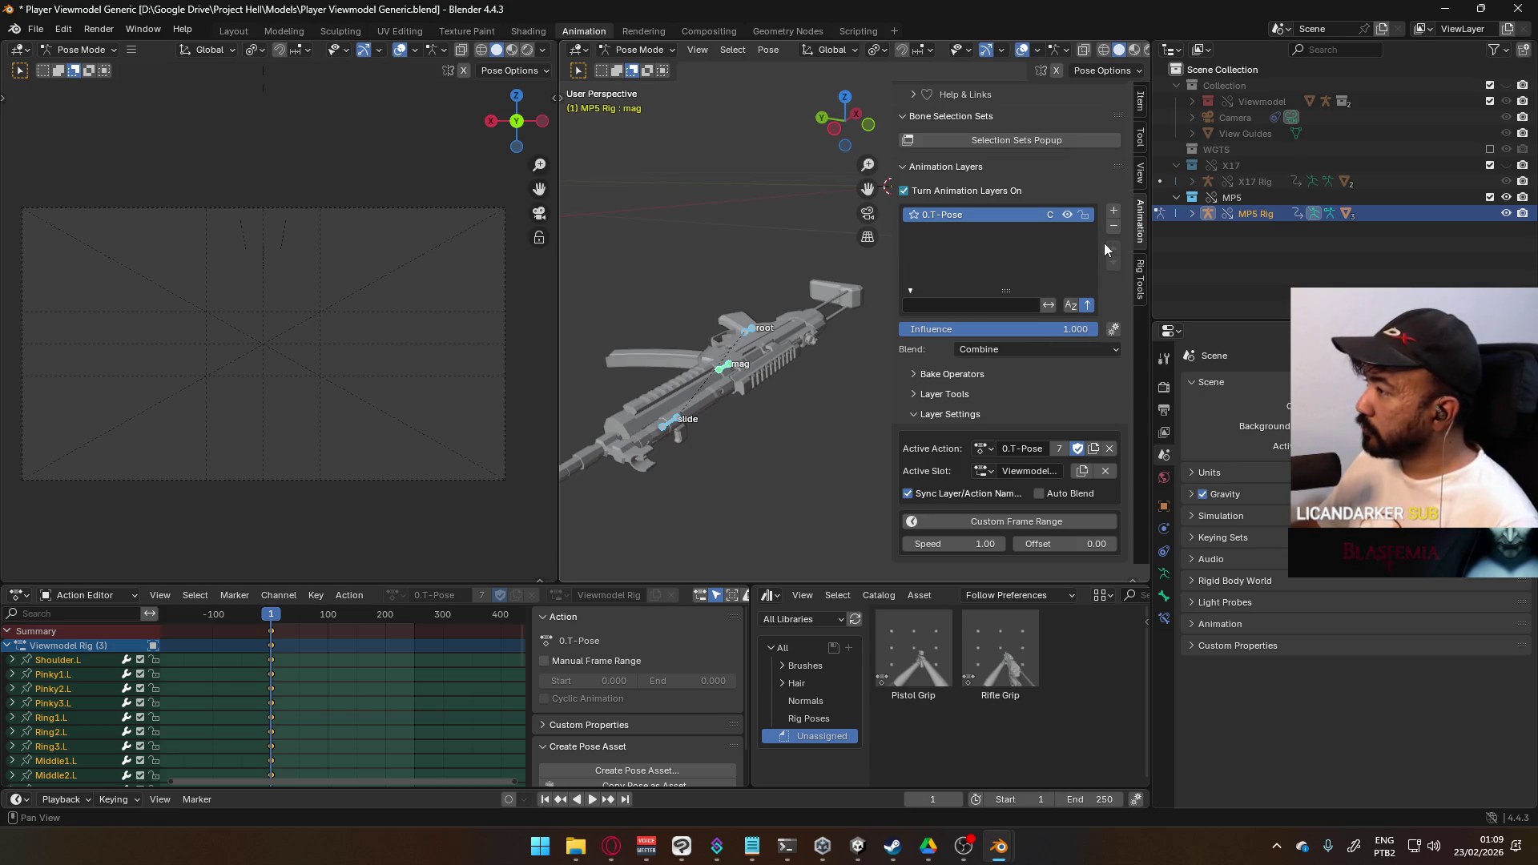
click(1034, 346)
click(1037, 368)
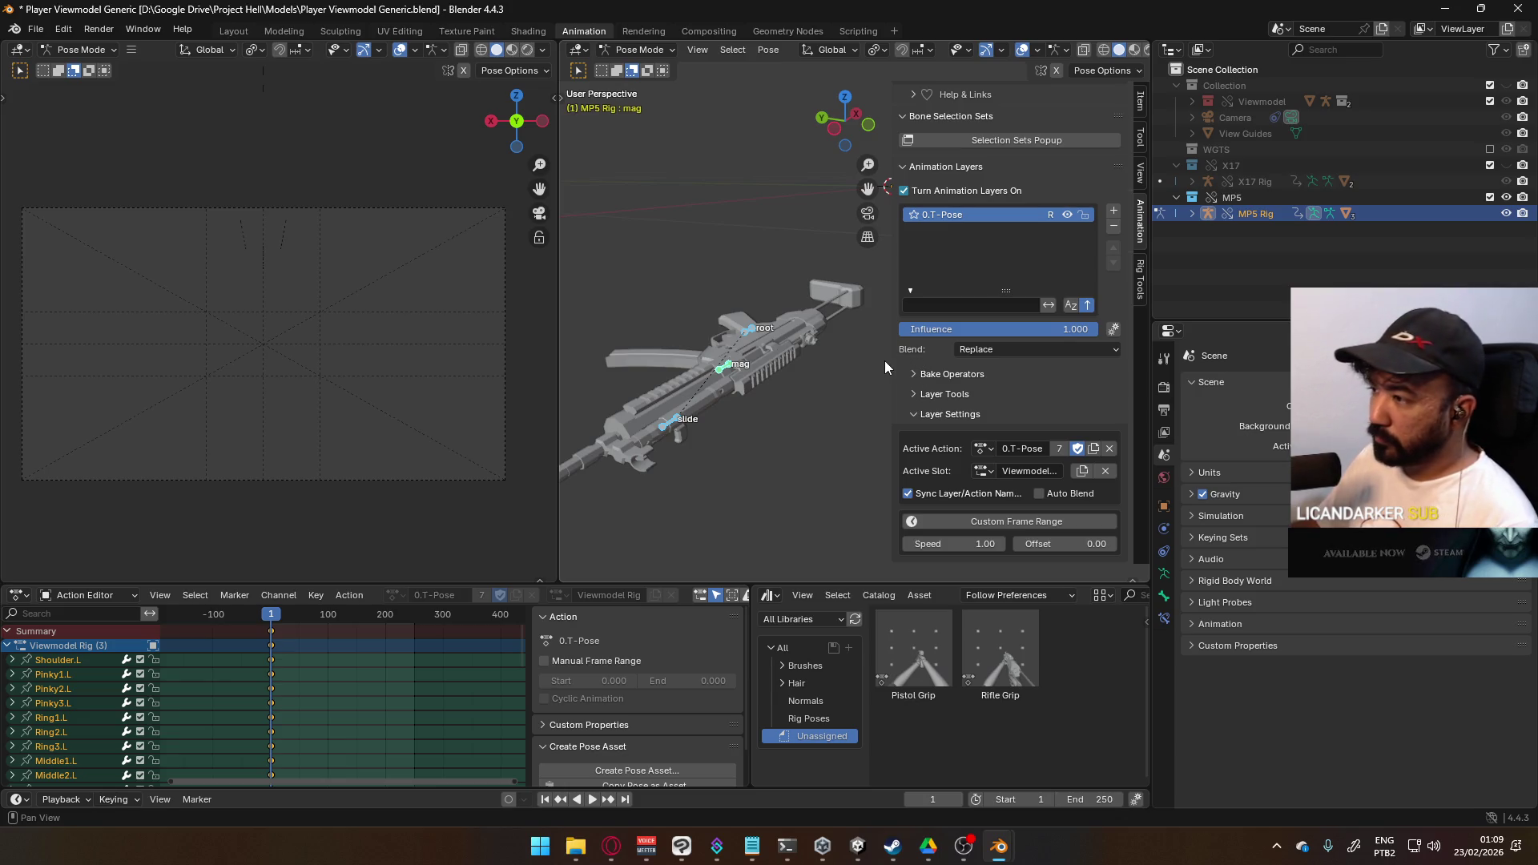
scroll(815, 378, down, 6)
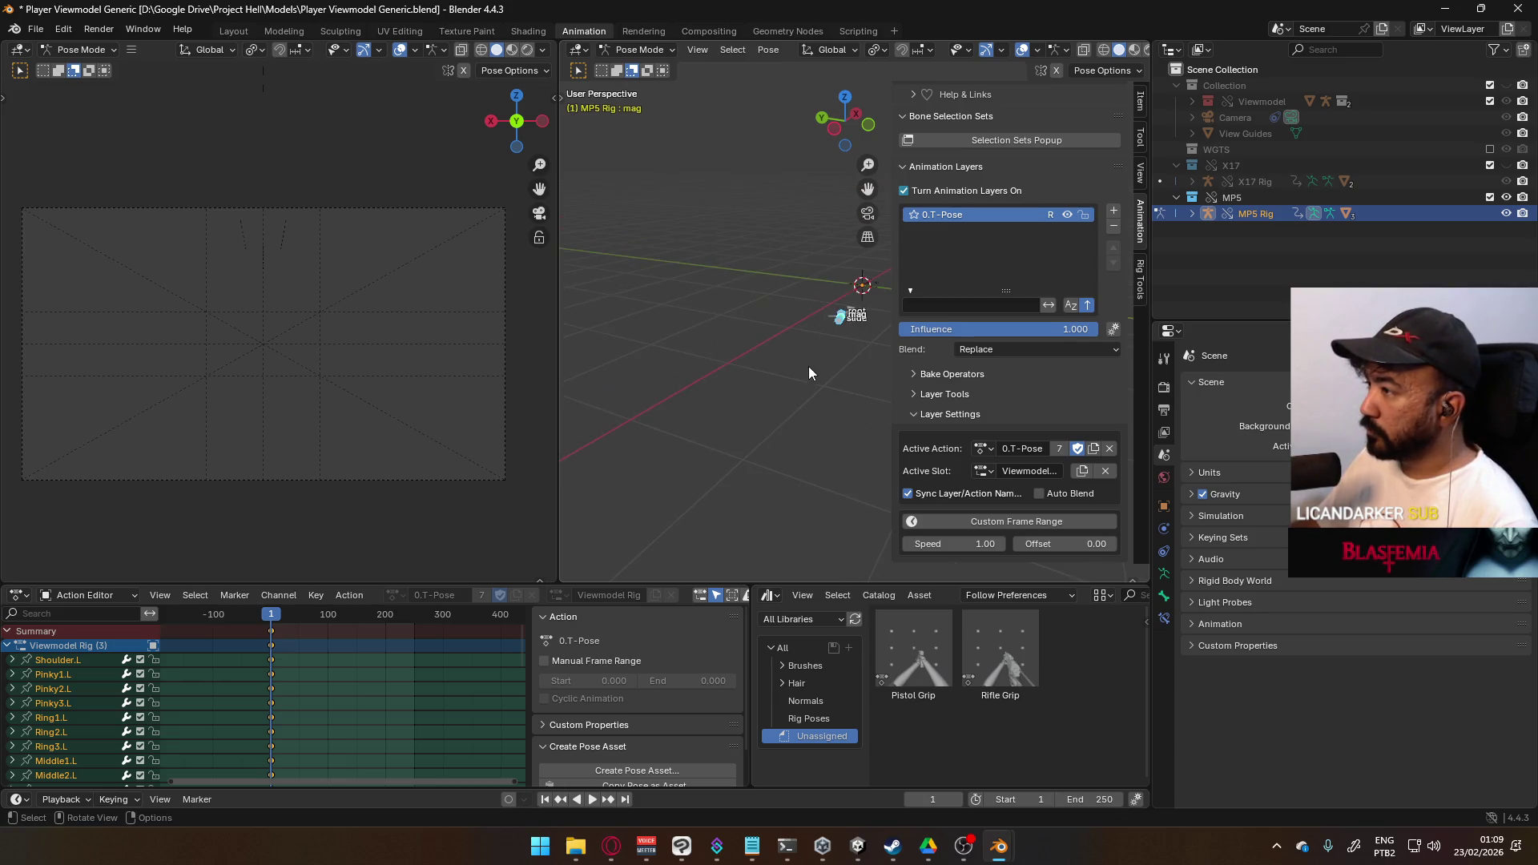
- Show the viewmodel arms collection, hide the view guides, and save the file
click(1506, 86)
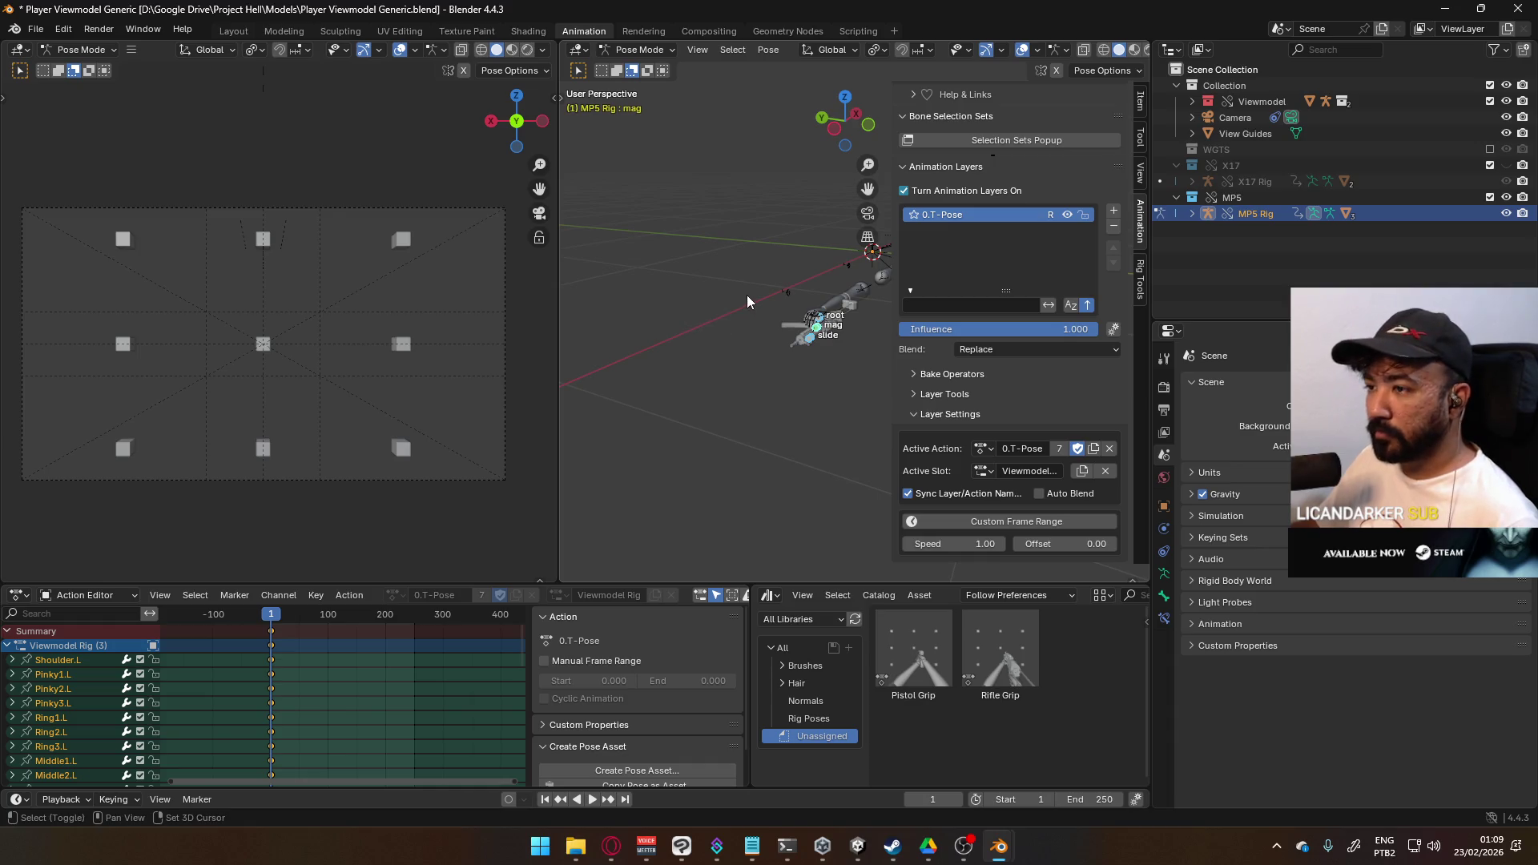
shift+middle_drag(747, 294, 647, 328)
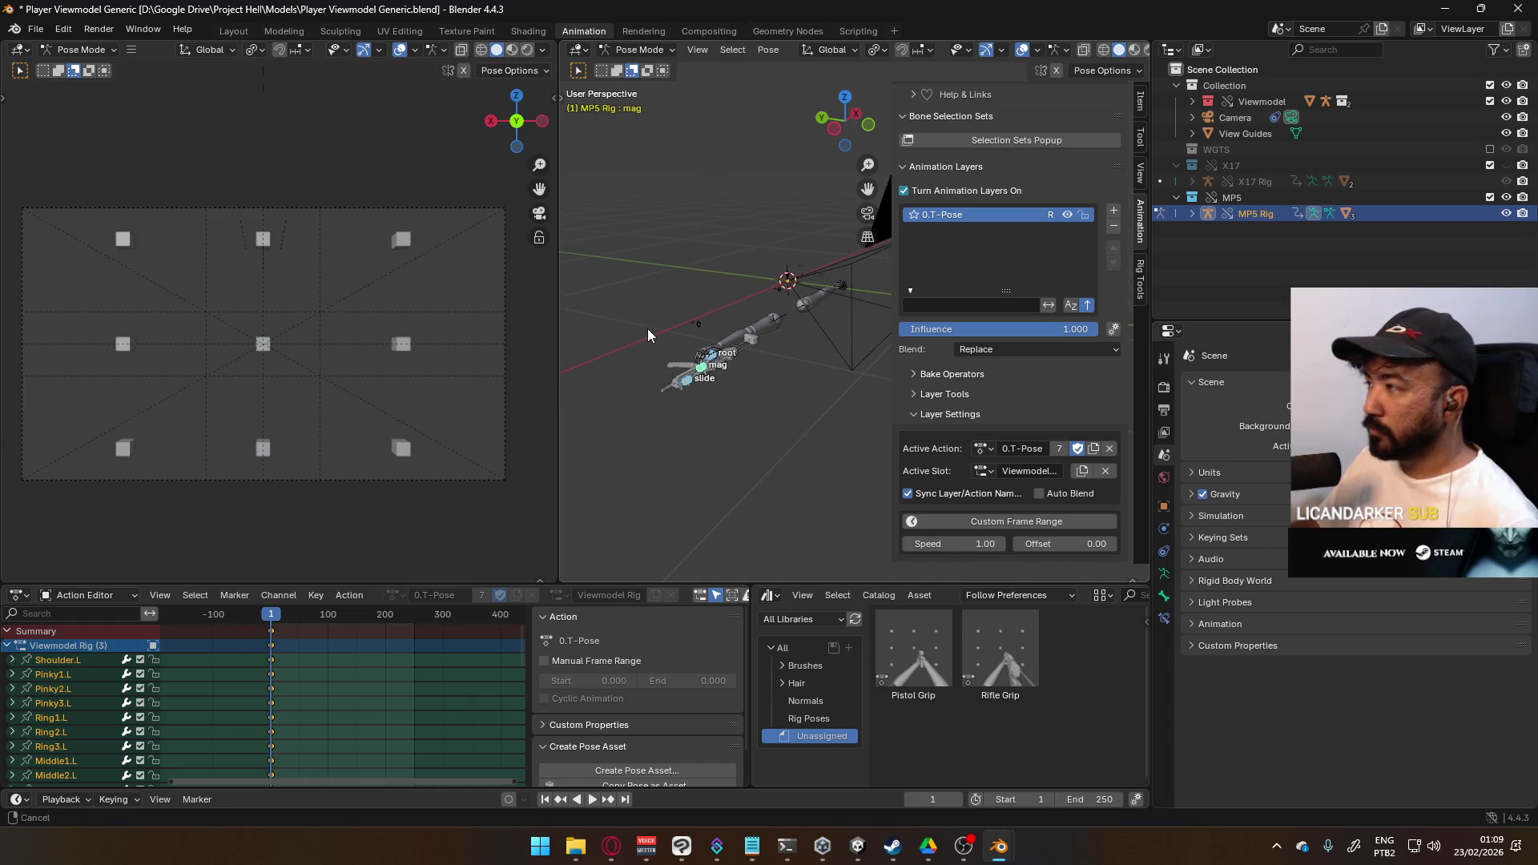
click(1505, 134)
mouse_move(675, 307)
shift+middle_down()
mouse_move(637, 299)
mouse_move(685, 281)
mouse_move(756, 296)
mouse_move(720, 345)
shift+middle_up()
key(ctrl+s)
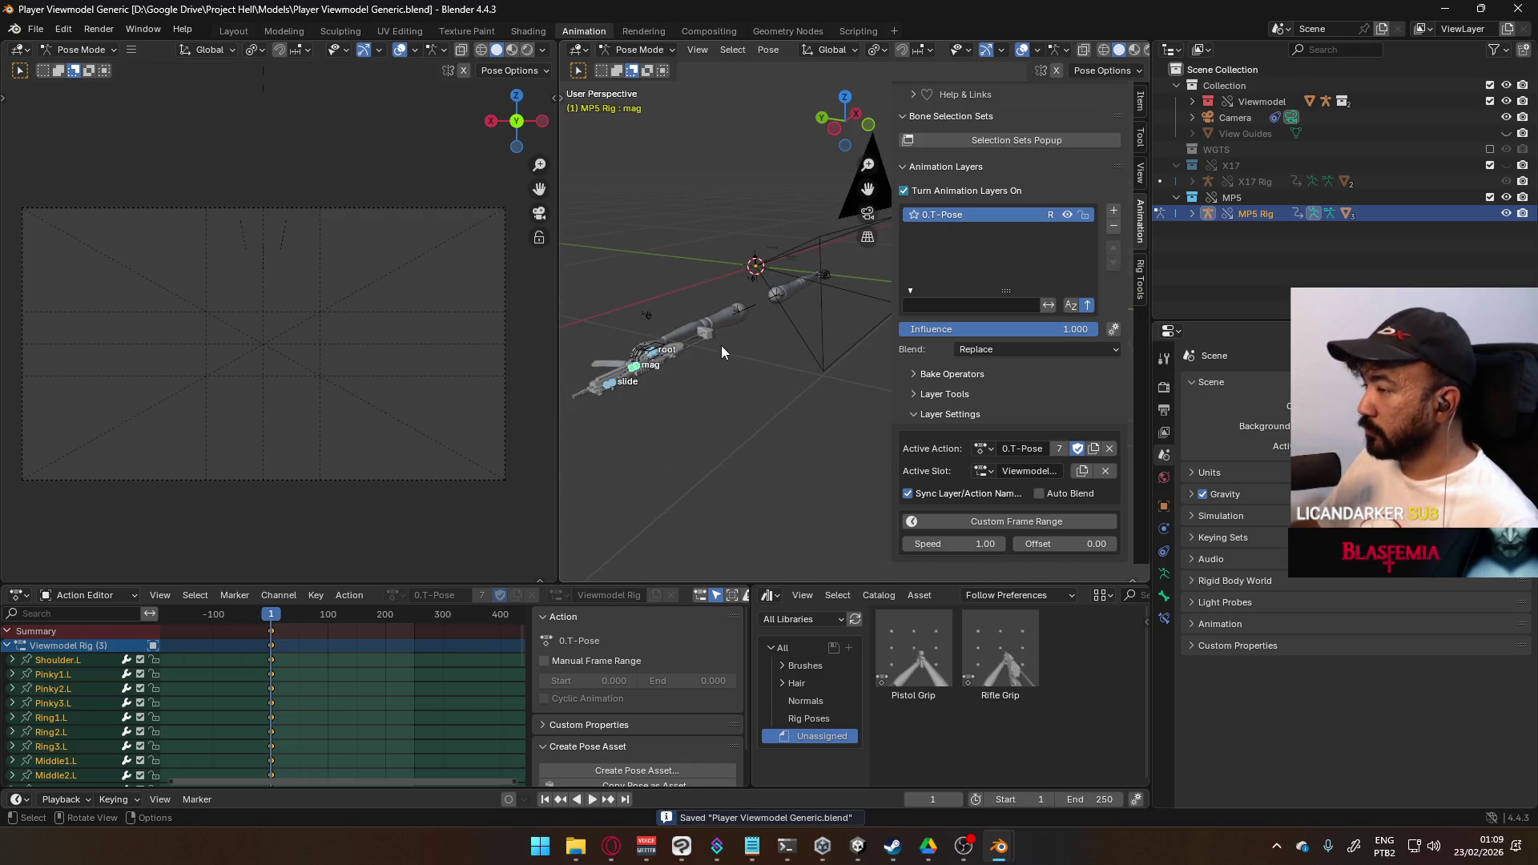
- Unhide the X17 collection, make the root bone active, and hide the MP5 collection
scroll(675, 327, up, 2)
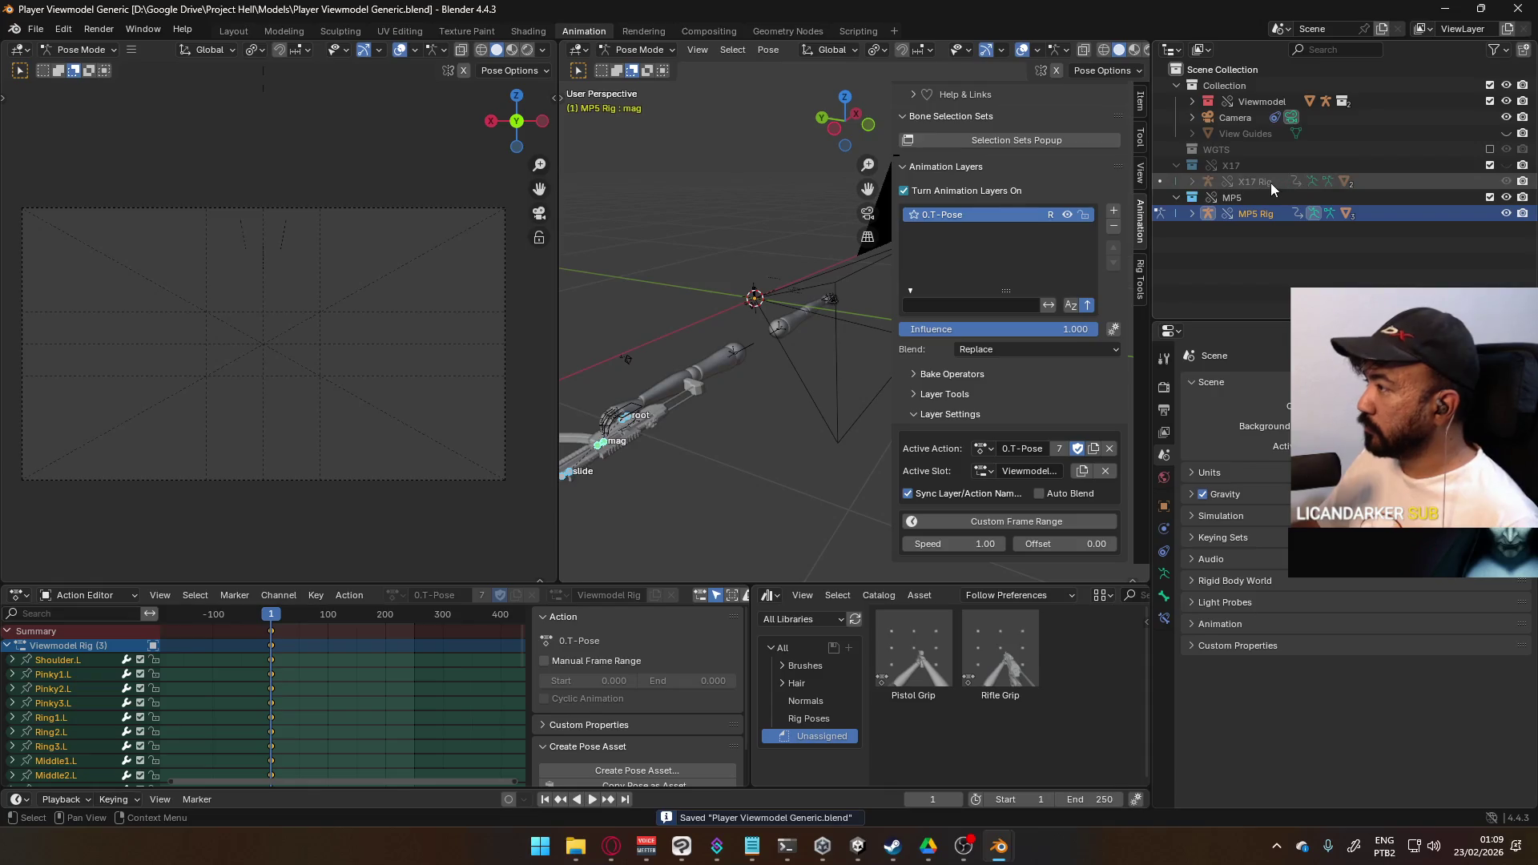
click(1508, 165)
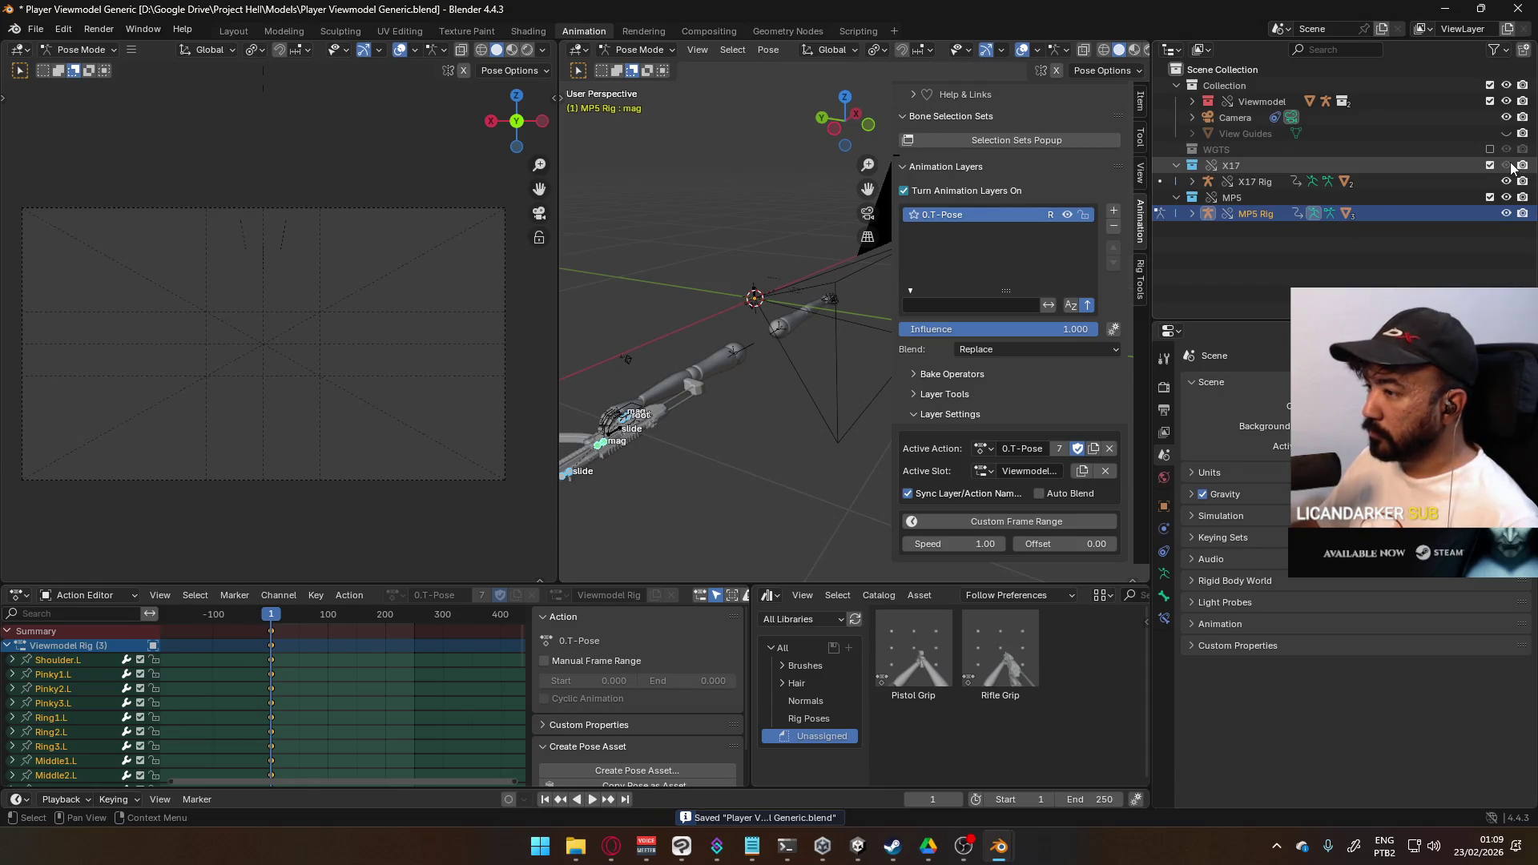
click(639, 408)
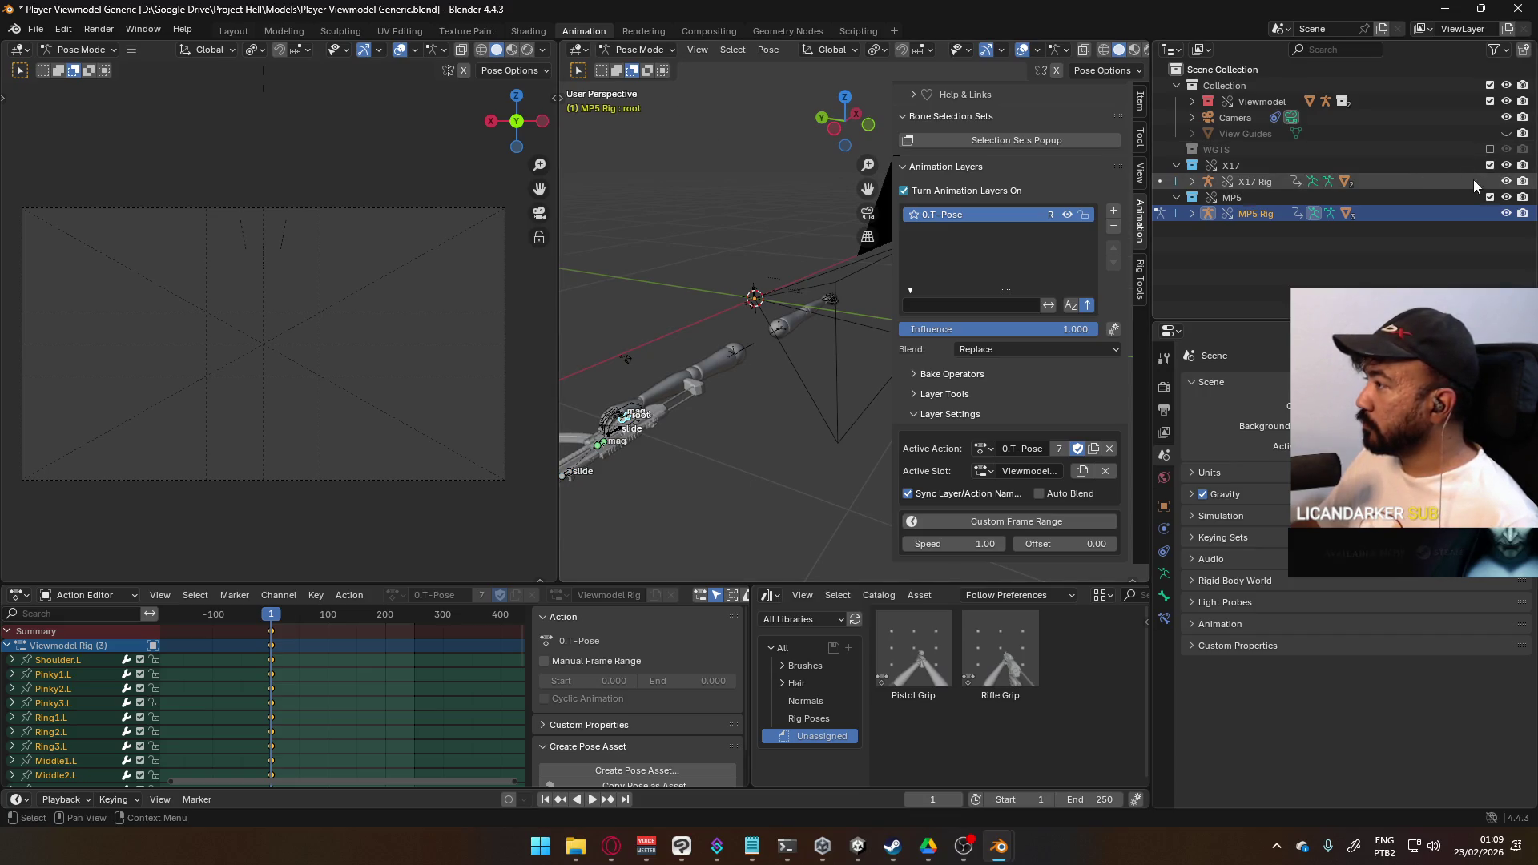
click(1506, 197)
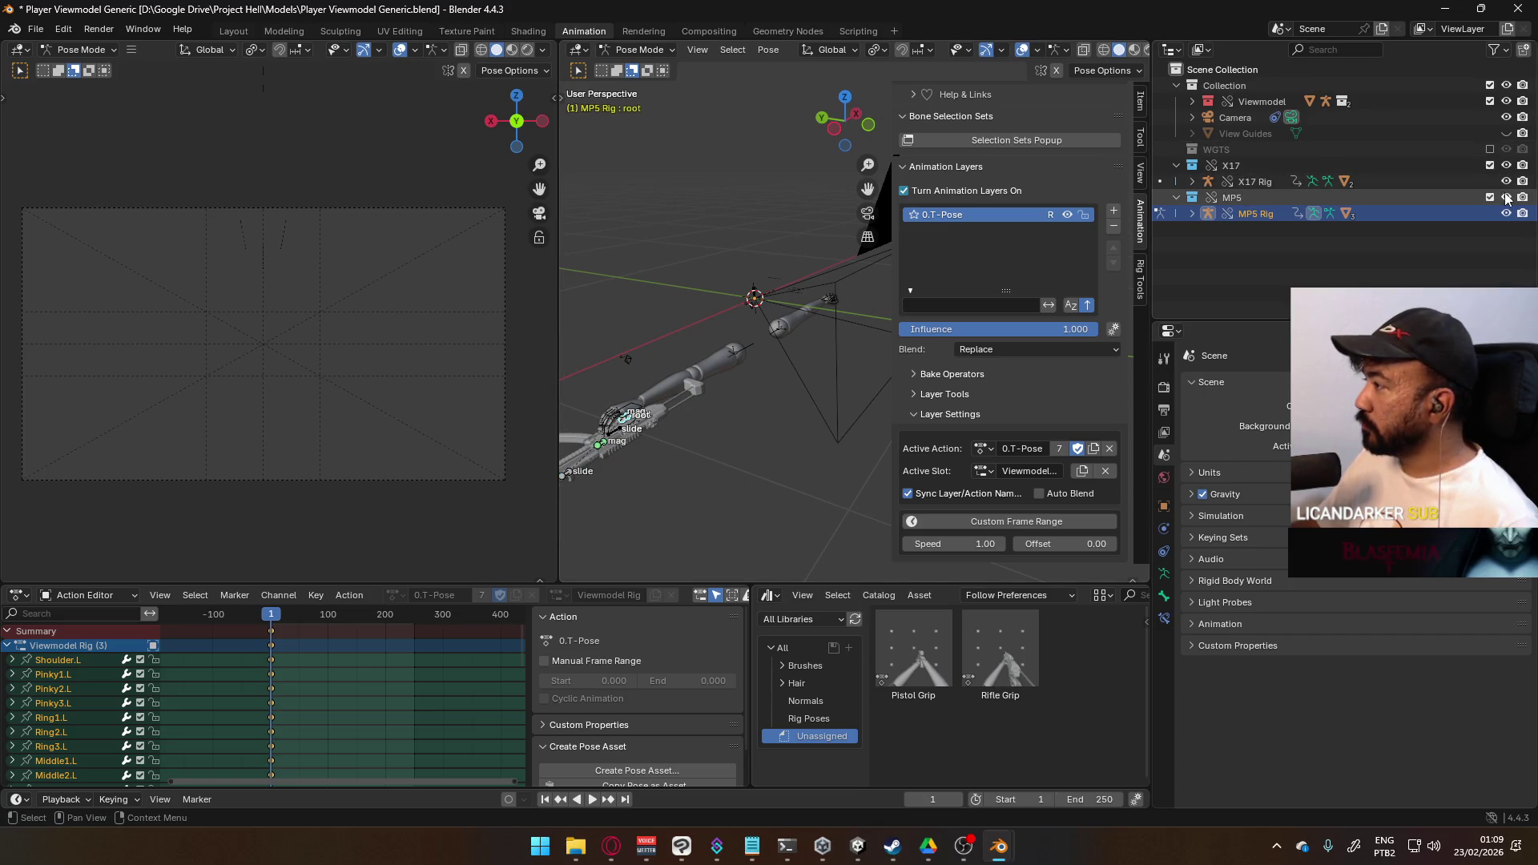
- Return to Object Mode, select the X17 Rig, and enter Pose Mode
click(655, 50)
click(645, 66)
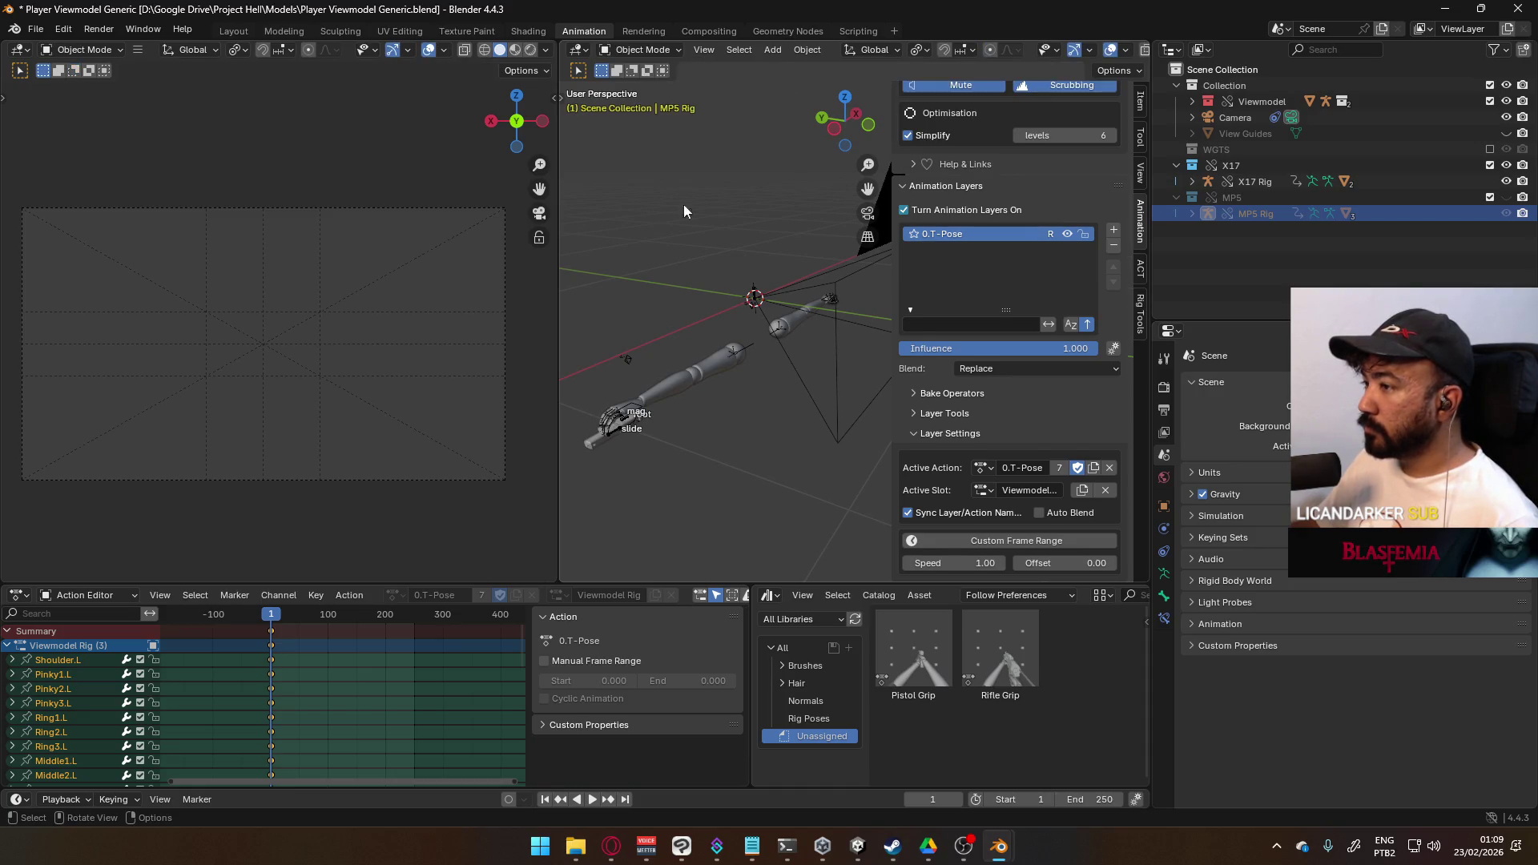
click(647, 399)
click(612, 430)
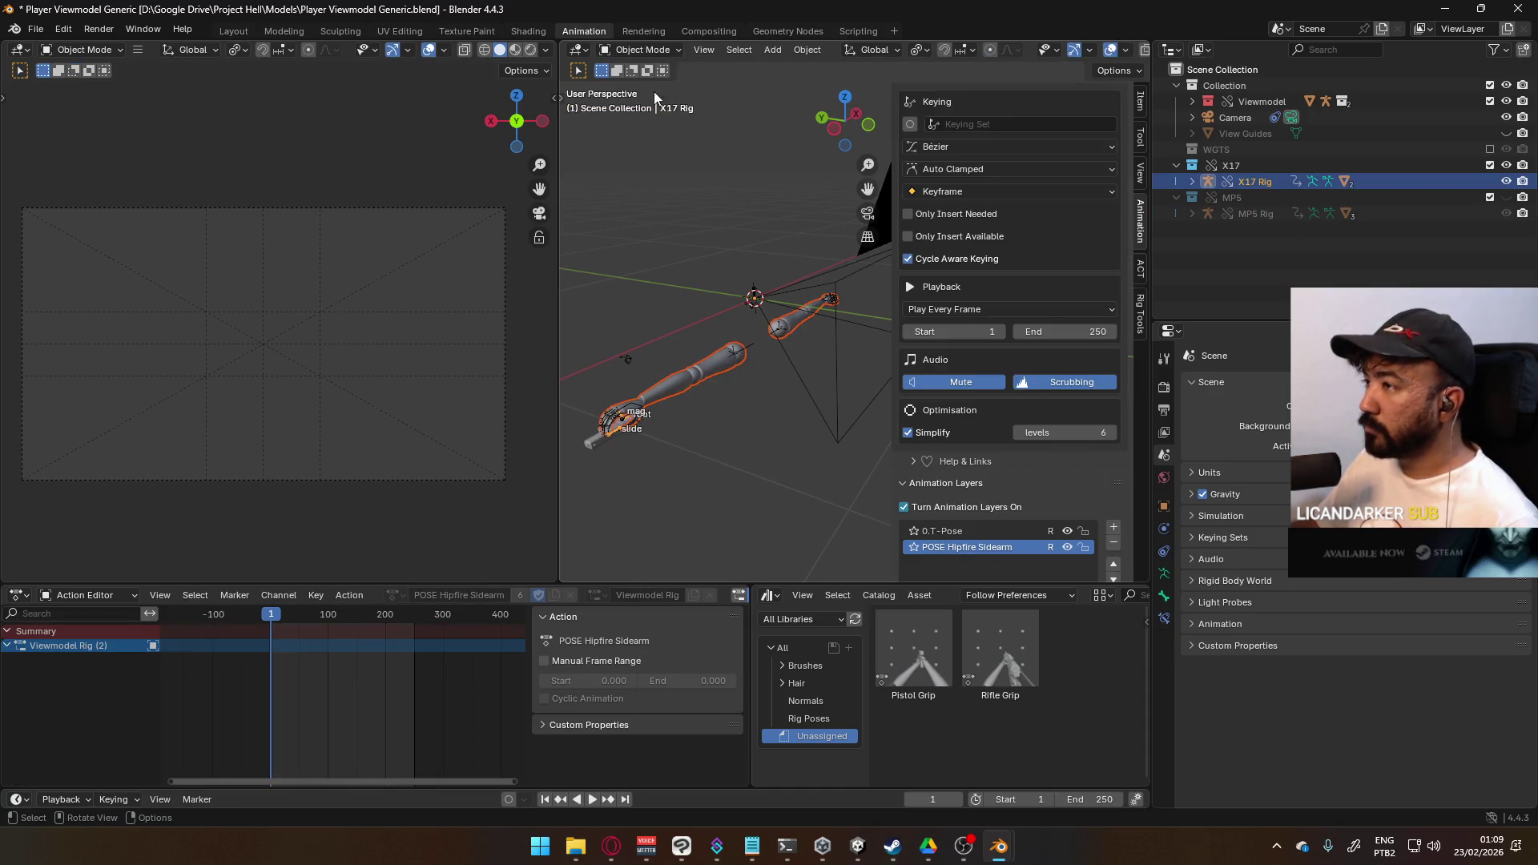
click(655, 49)
click(644, 103)
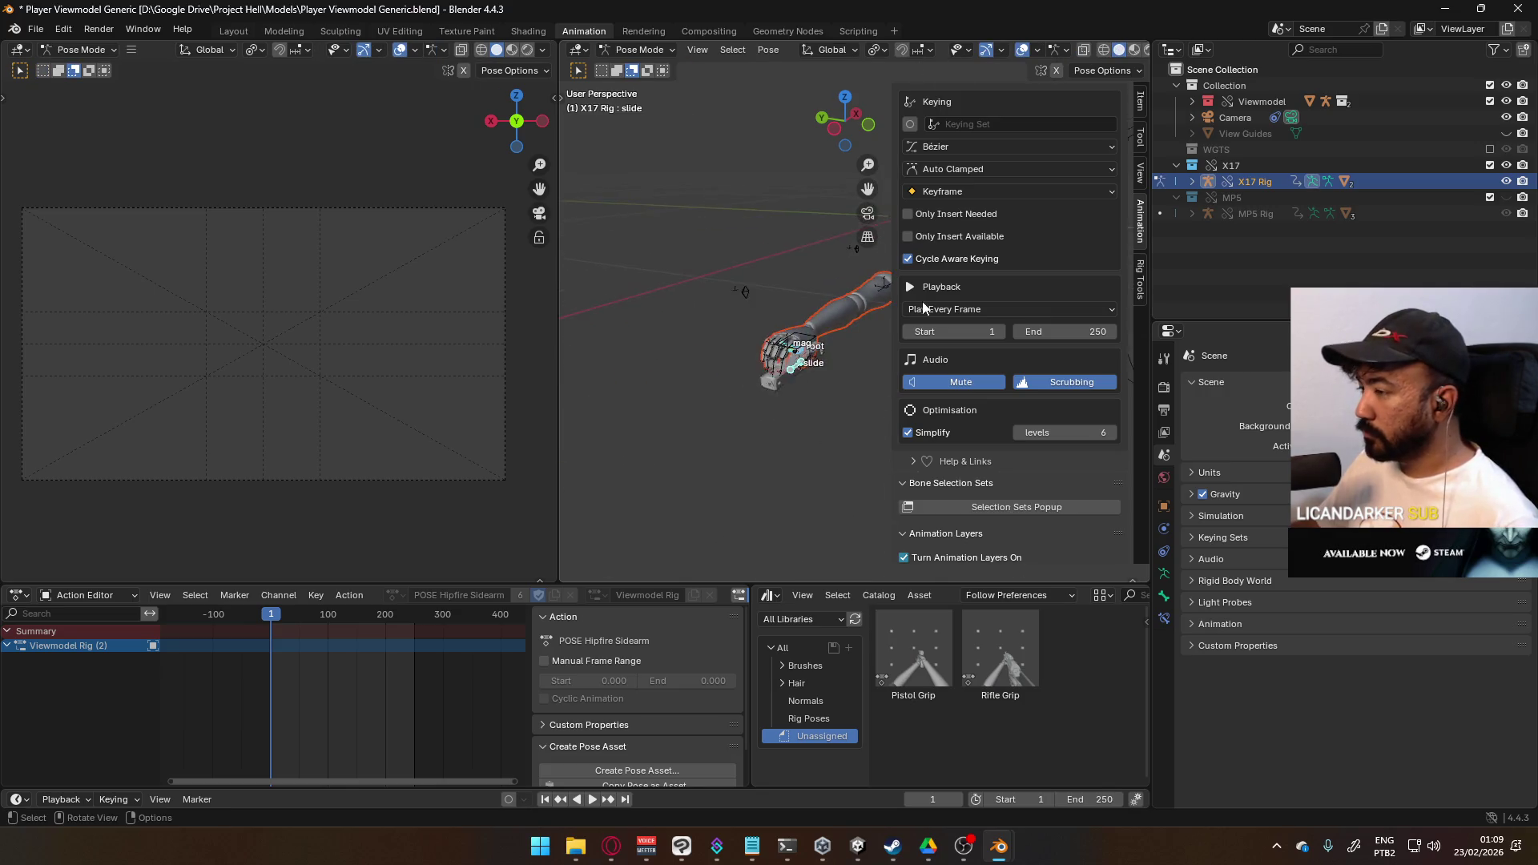
- Reselect the X17 Rig from Object Mode and put it back into Pose Mode
click(639, 50)
click(645, 67)
click(786, 382)
click(782, 380)
click(645, 50)
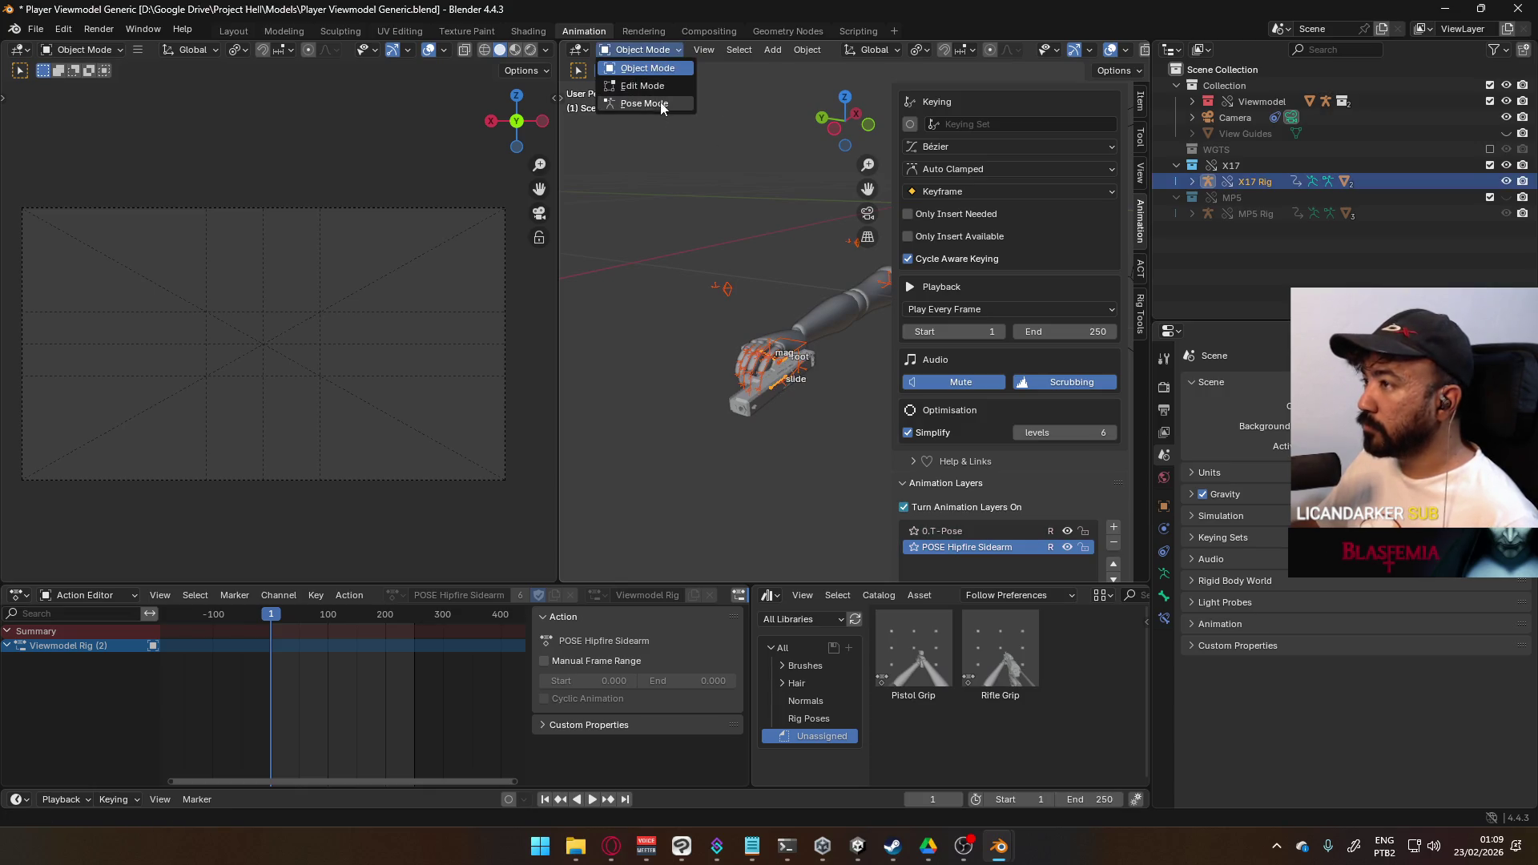
click(660, 102)
scroll(780, 349, up, 5)
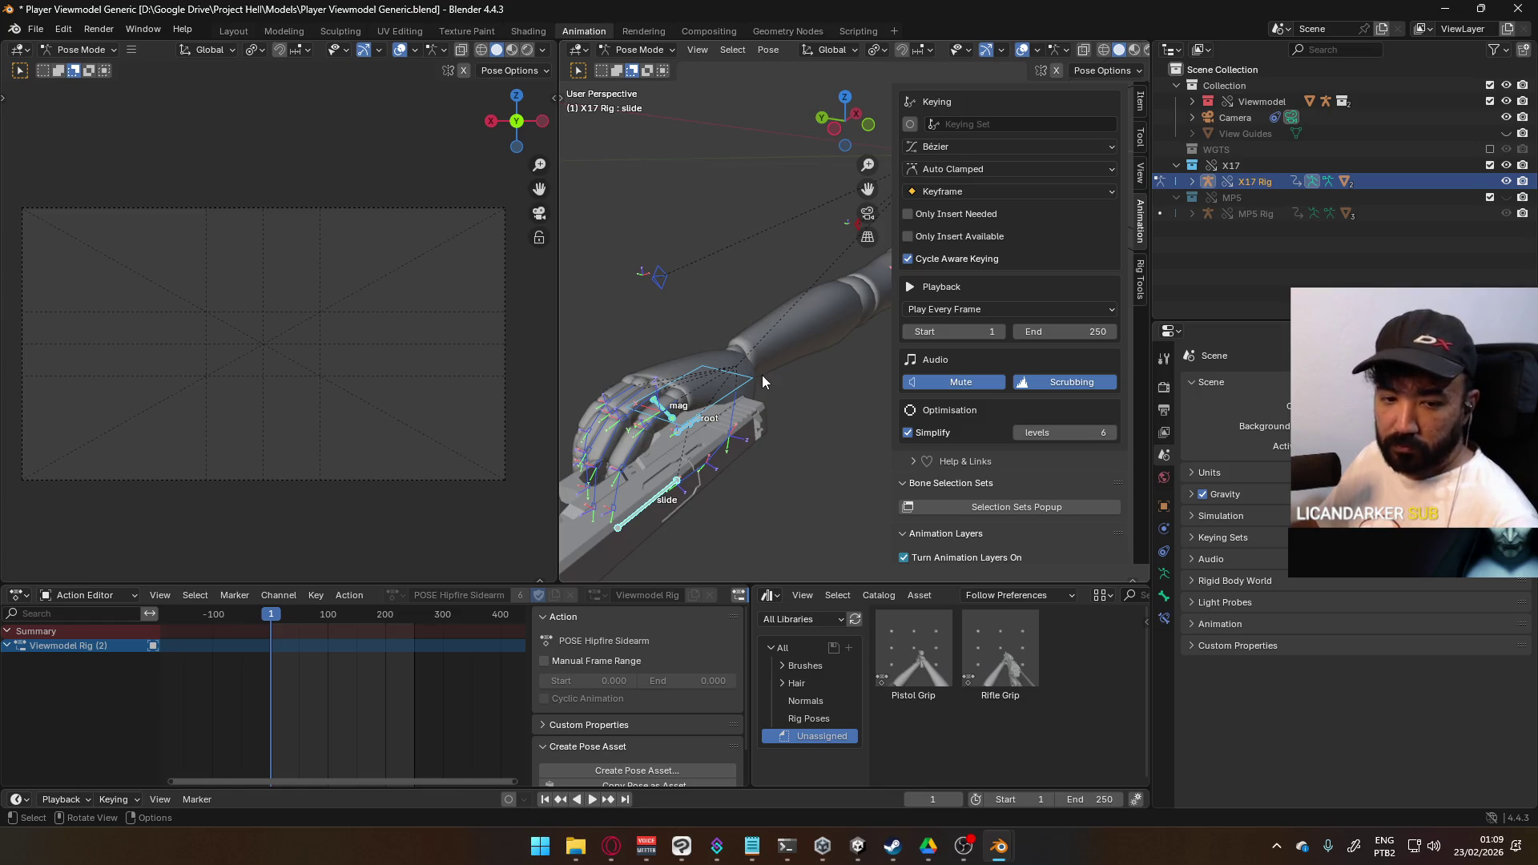
- Bring Blender forward, then open Player Viewmodel Generic.blend from the Models folder
click(640, 50)
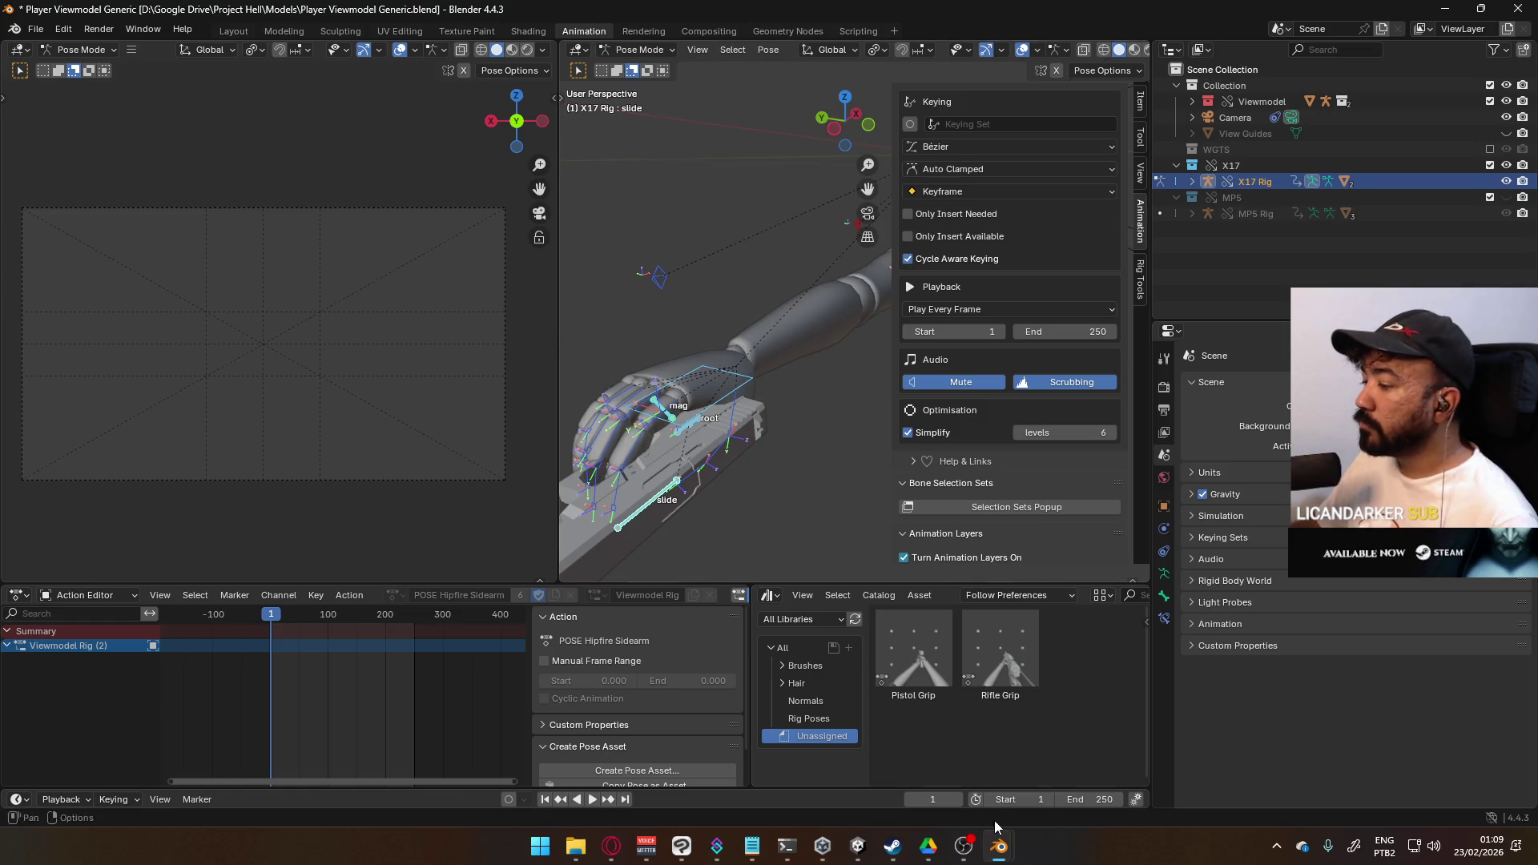
mouse_move(998, 846)
click(936, 772)
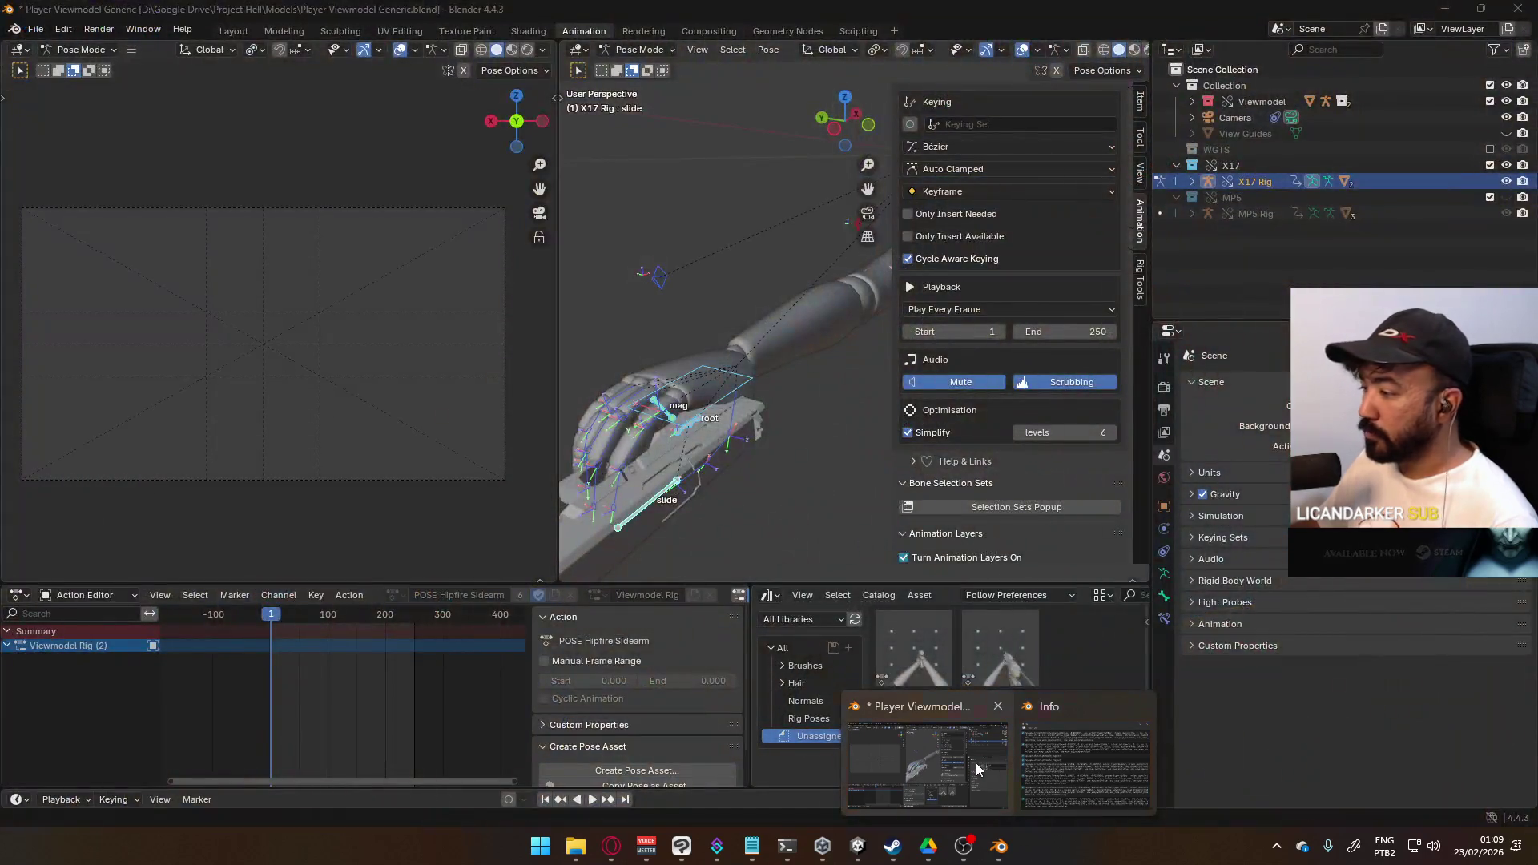
click(976, 763)
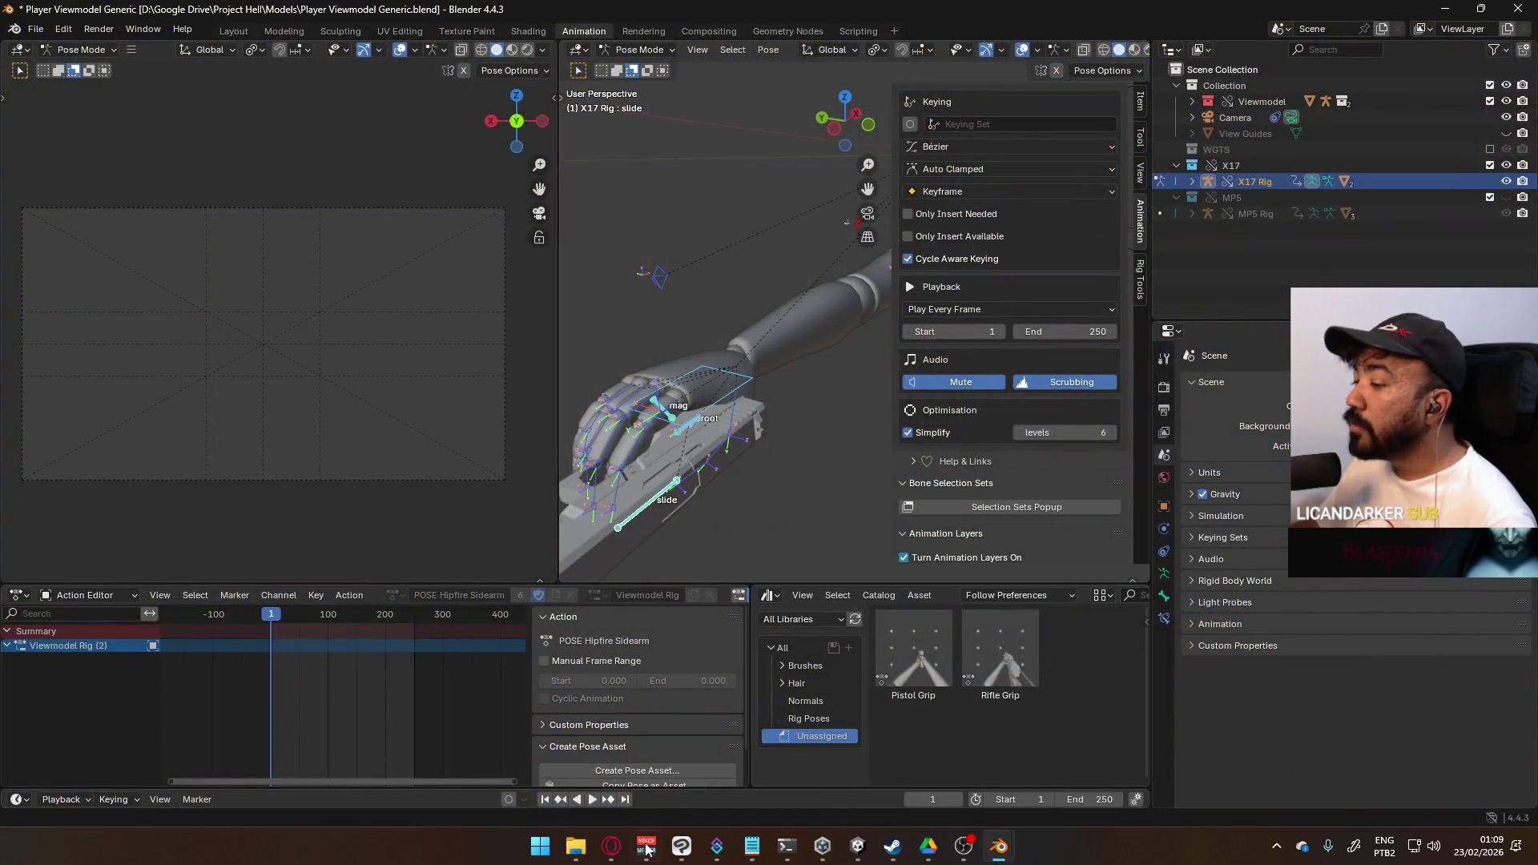
click(576, 846)
double_click(495, 399)
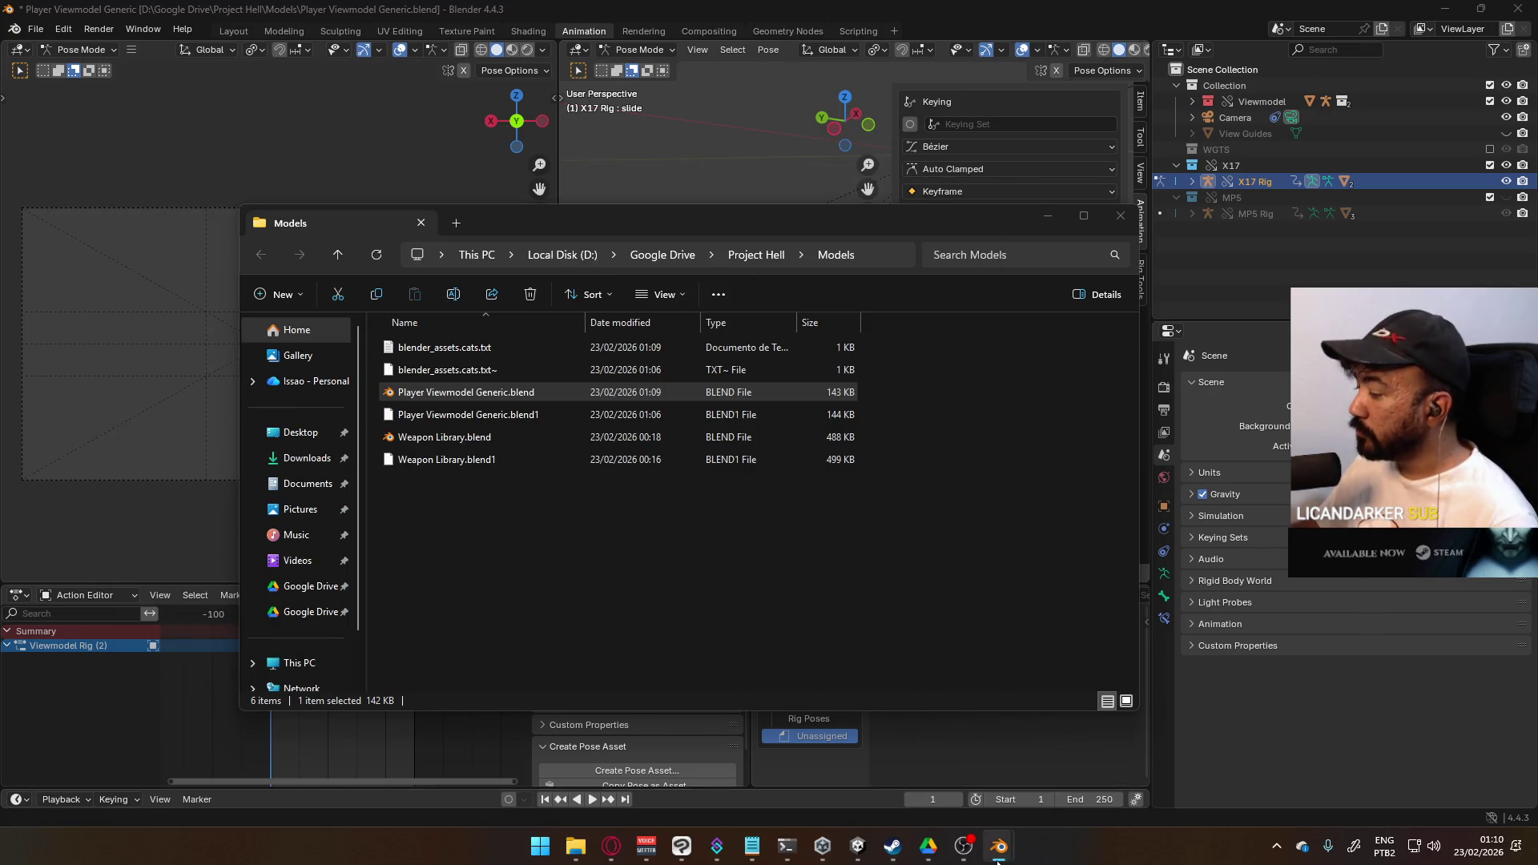
- Open Weapon Library.blend from the Models folder in Blender, then switch to the other Blender window
mouse_move(998, 845)
click(1225, 785)
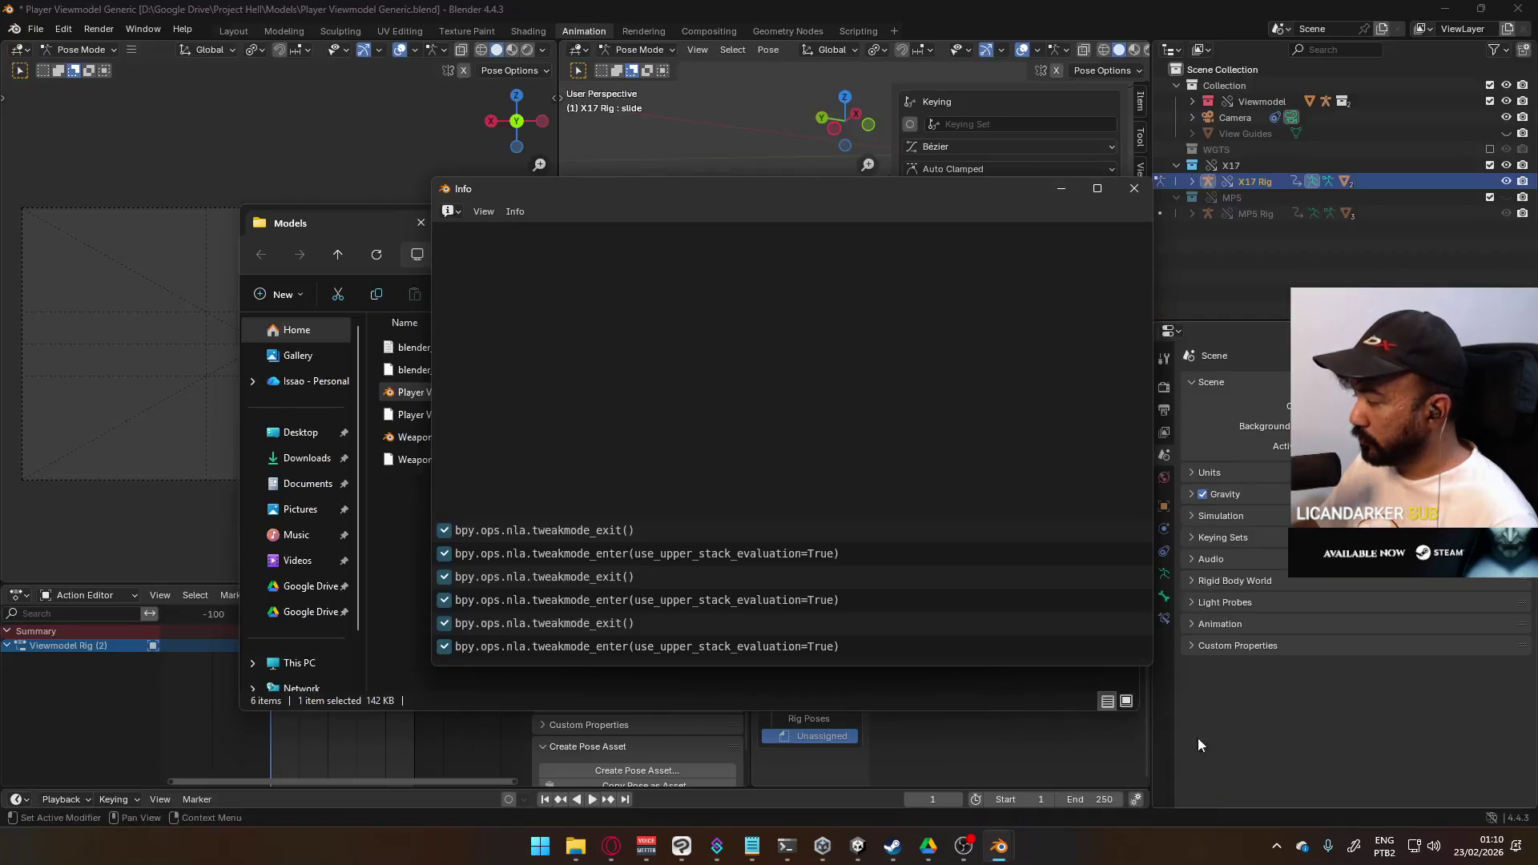
mouse_move(999, 846)
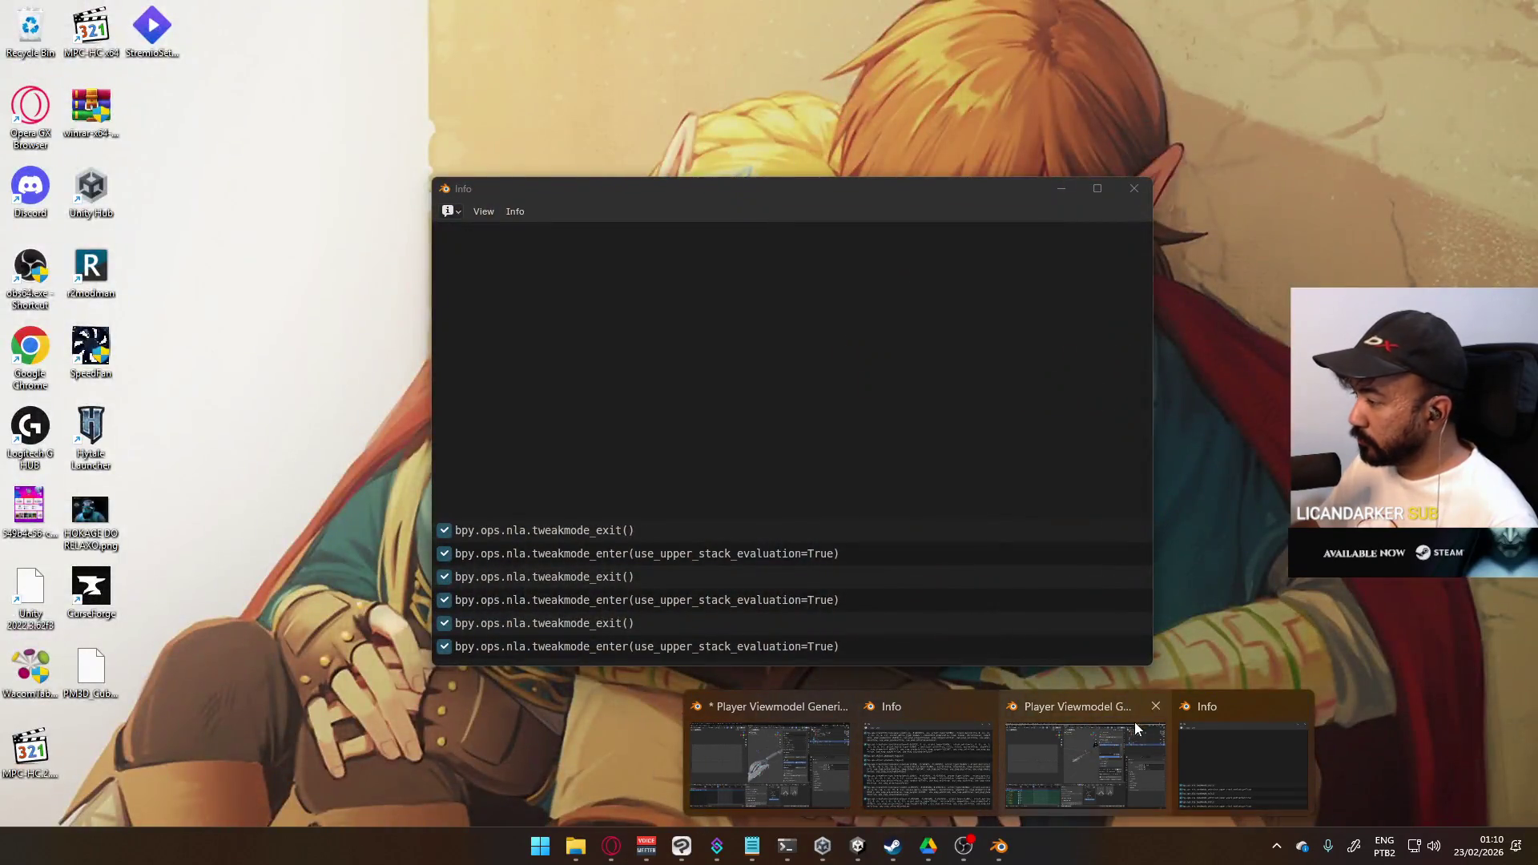
click(1134, 723)
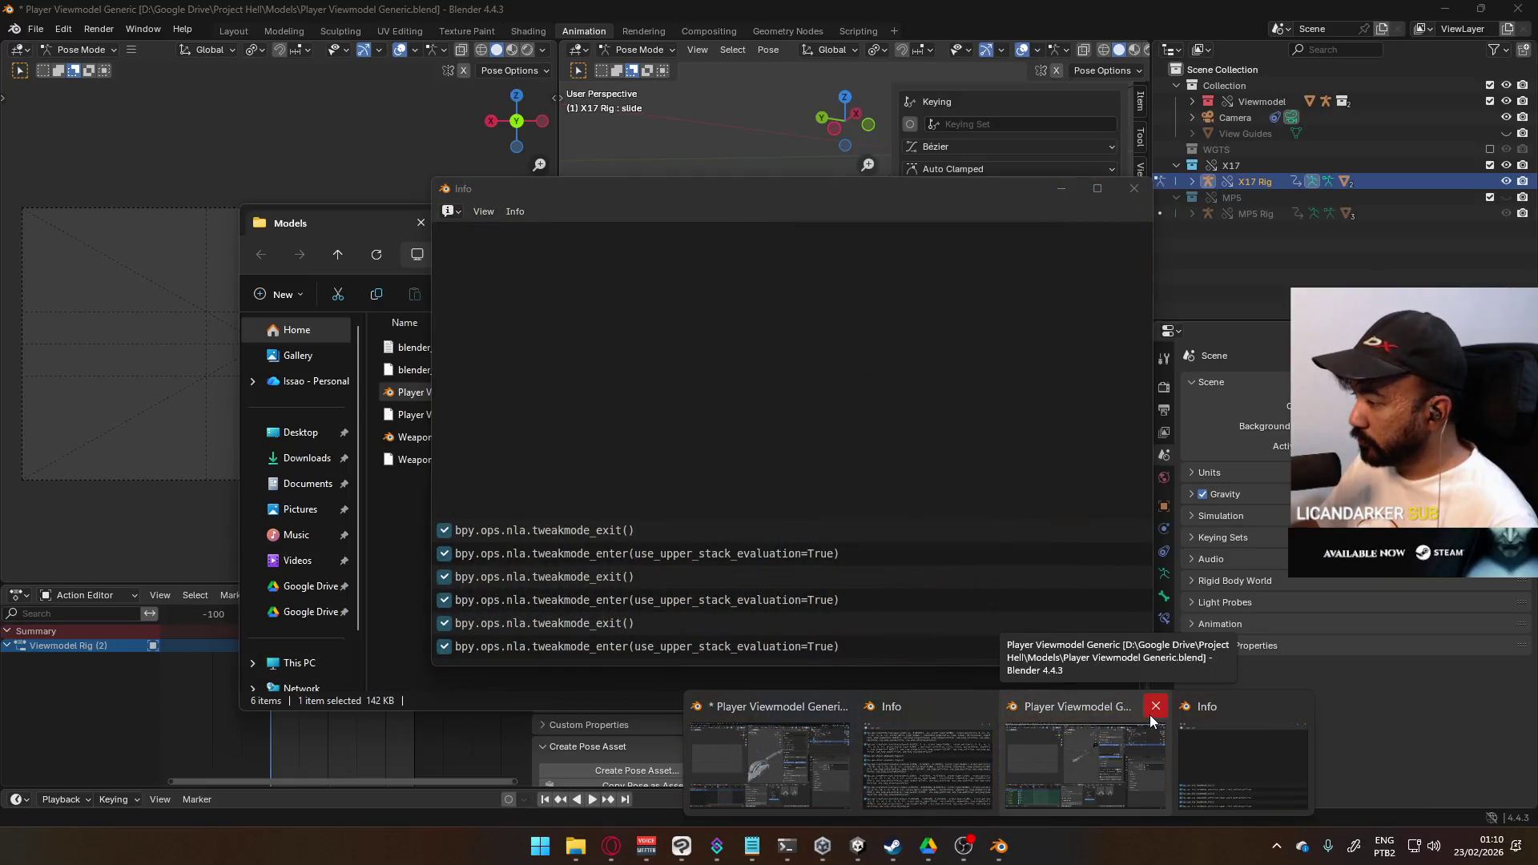
double_click(449, 437)
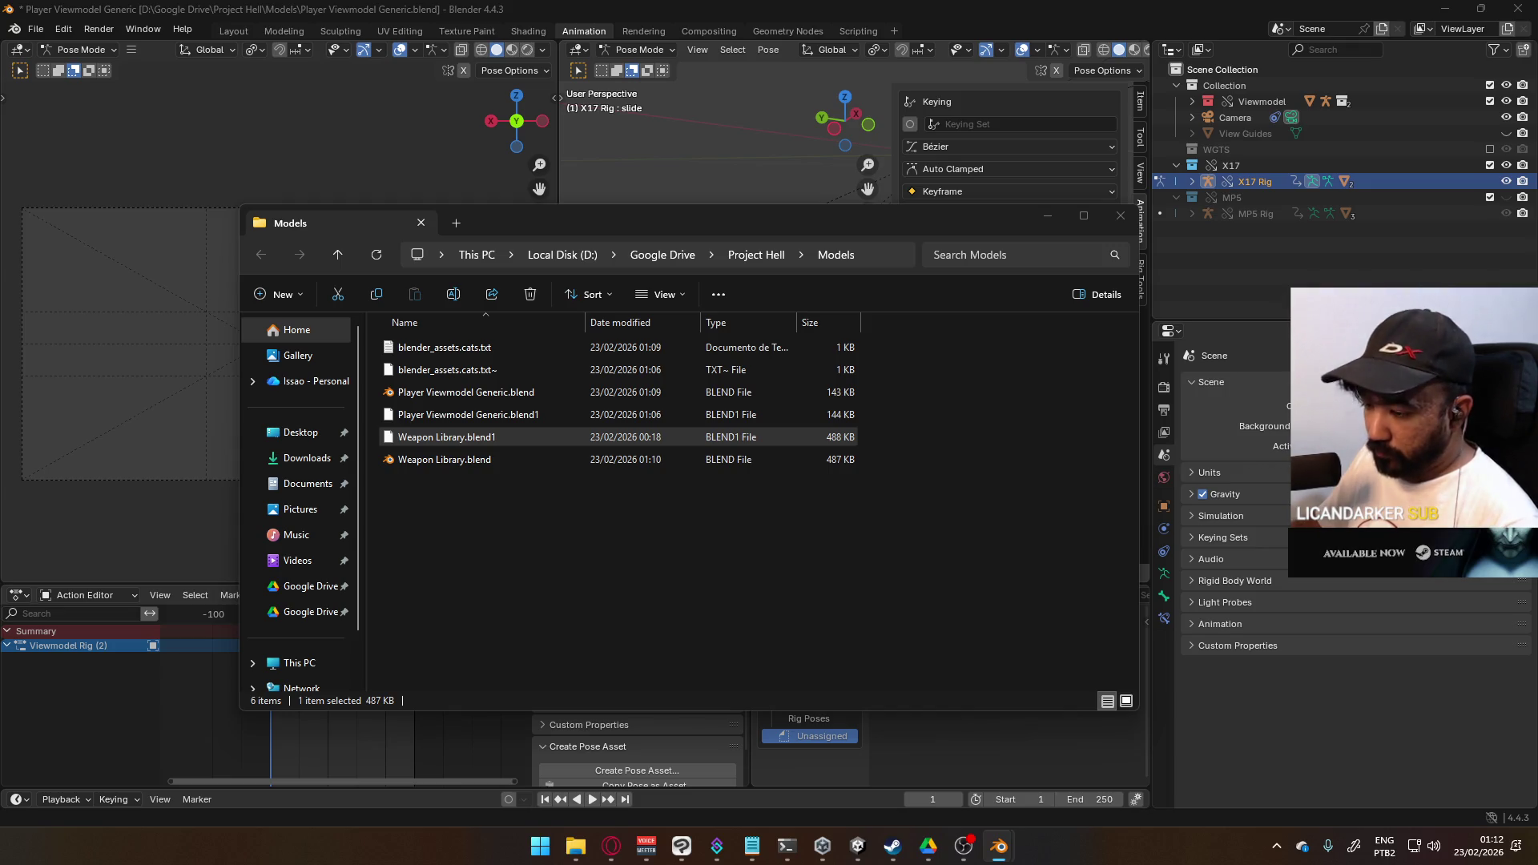
key(alt+Tab)
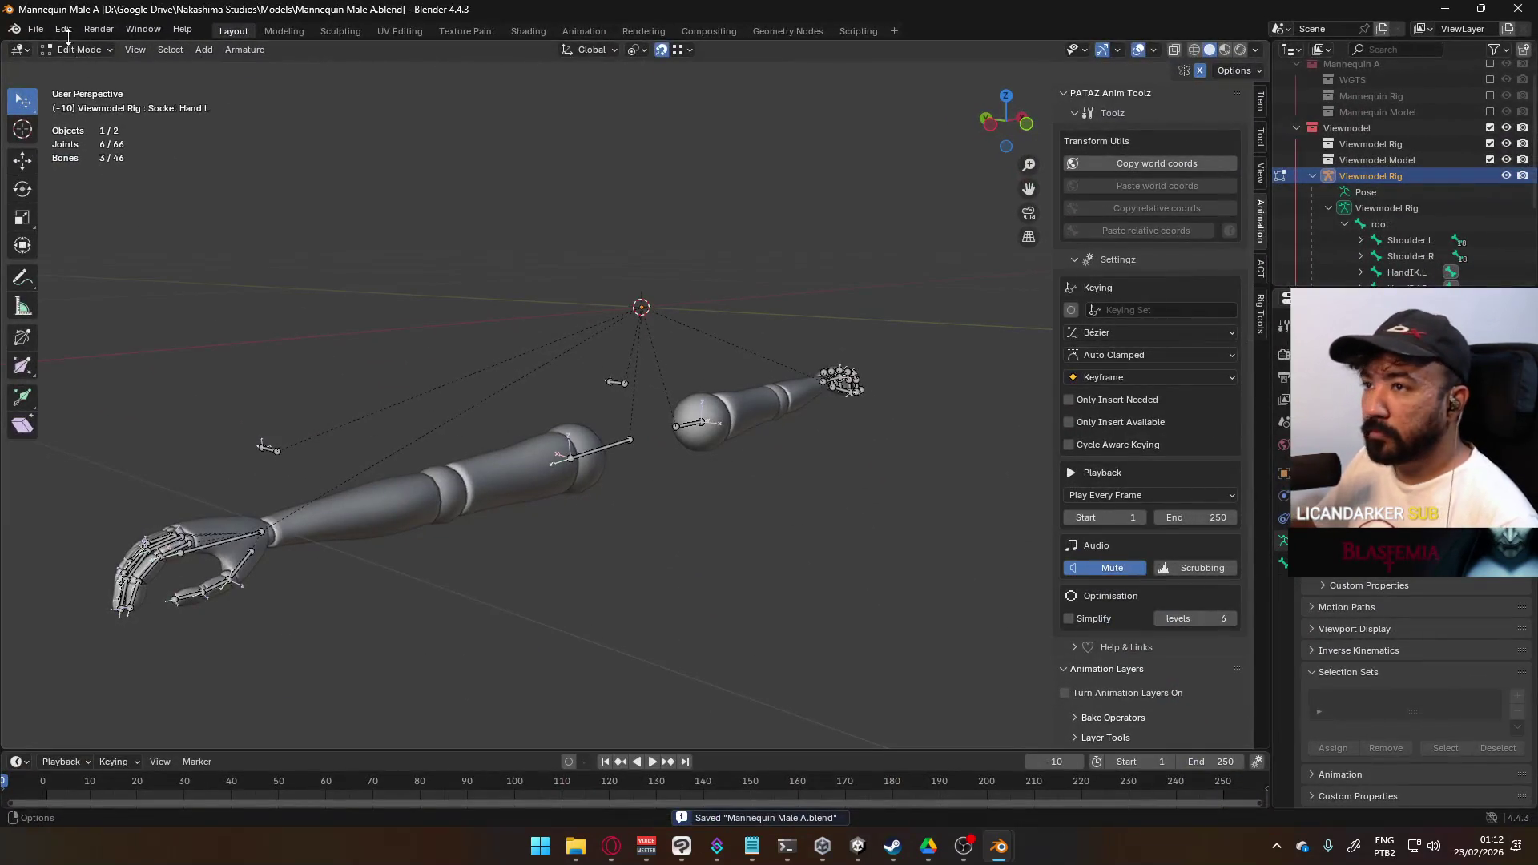
- Save Player Viewmodel Generic.blend, then revert it to reload the updated Weapon Library
click(37, 29)
key(alt+Tab)
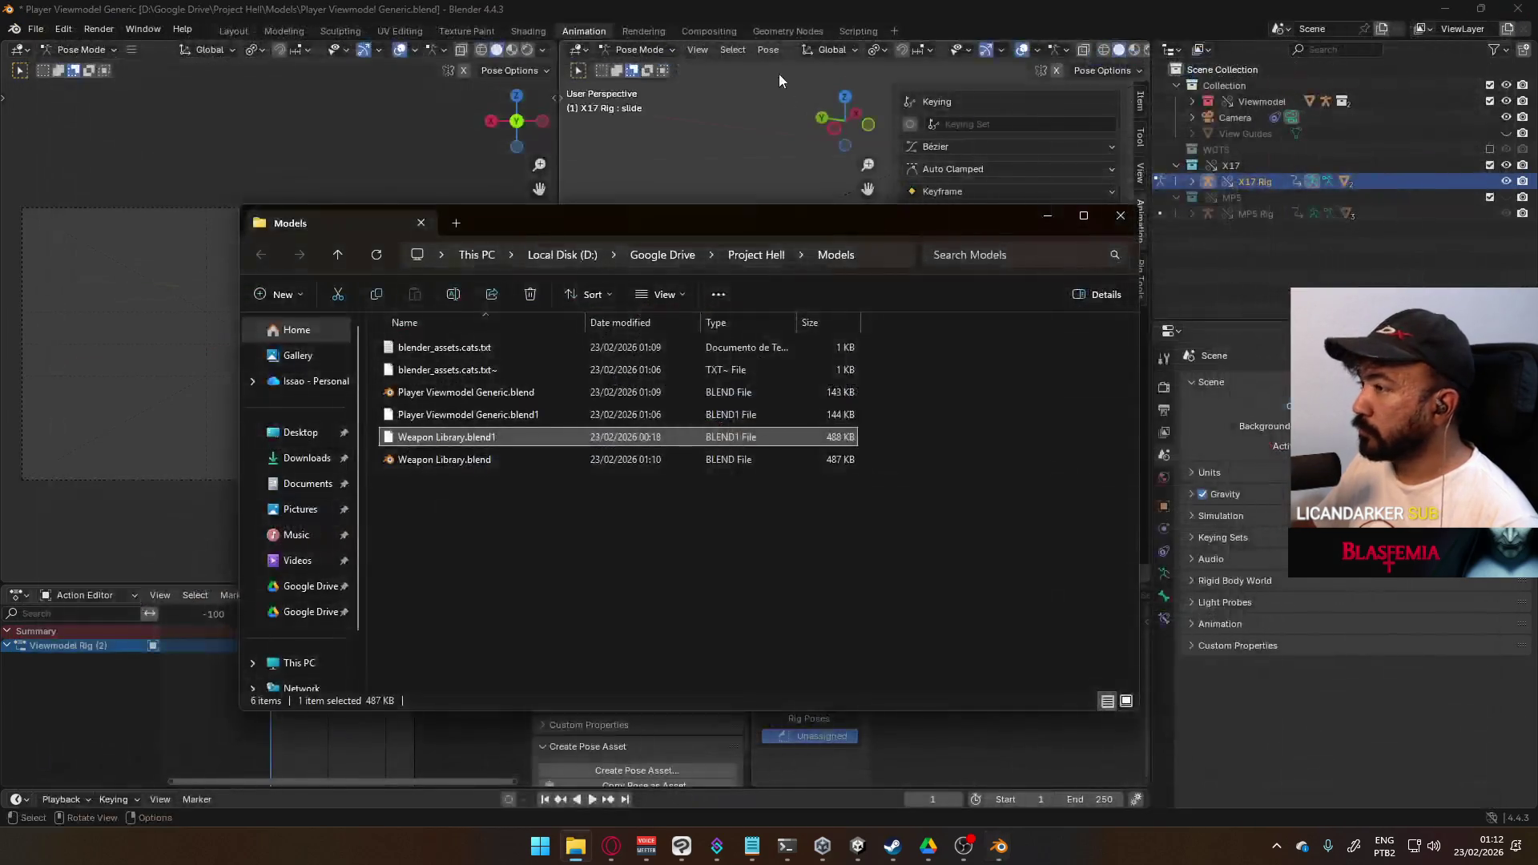
click(755, 10)
scroll(1019, 423, down, 5)
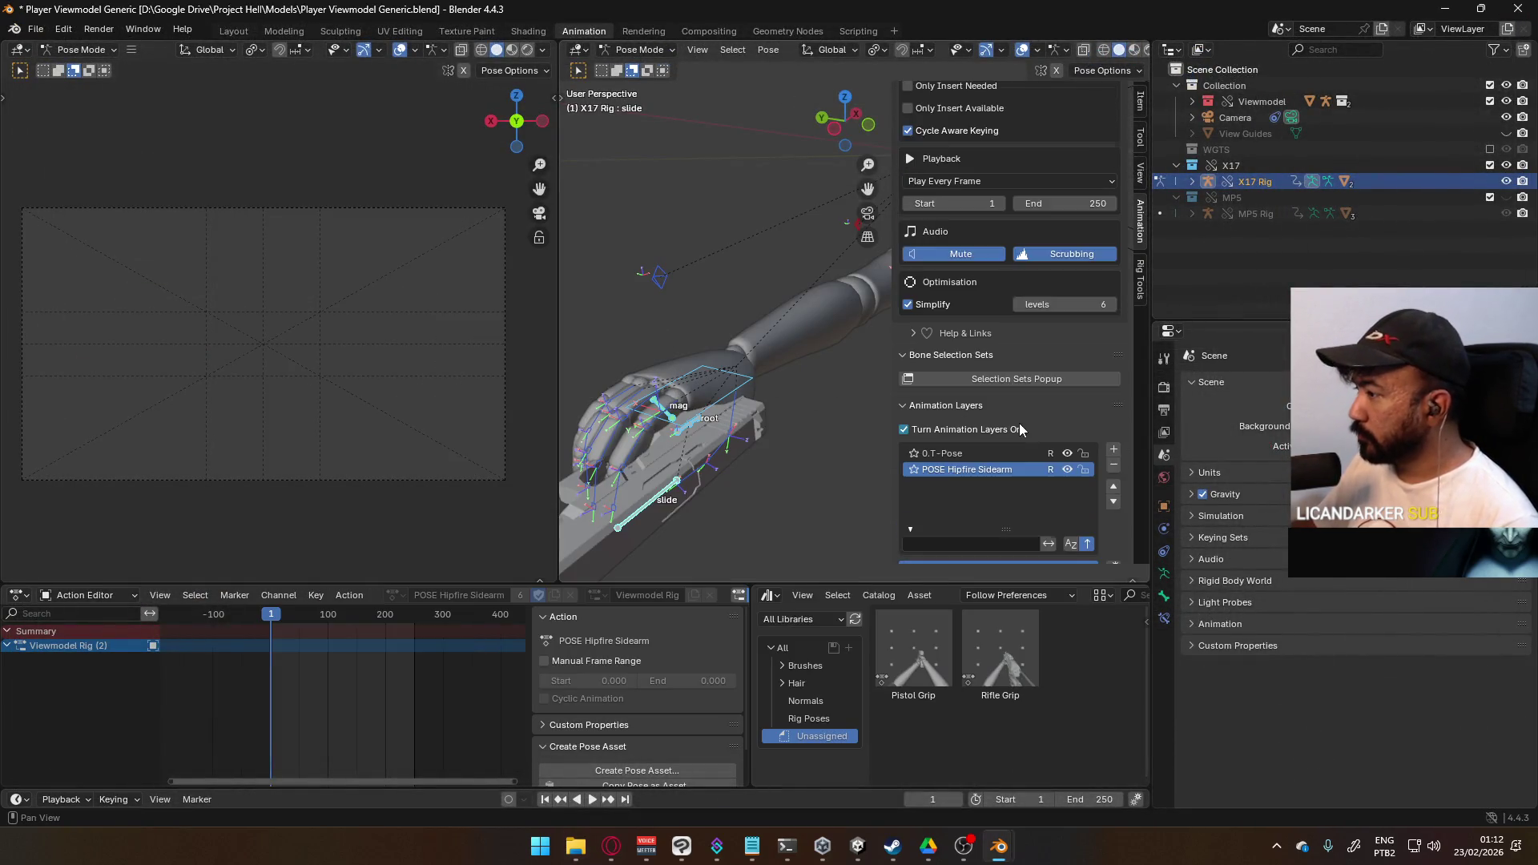
scroll(964, 433, down, 4)
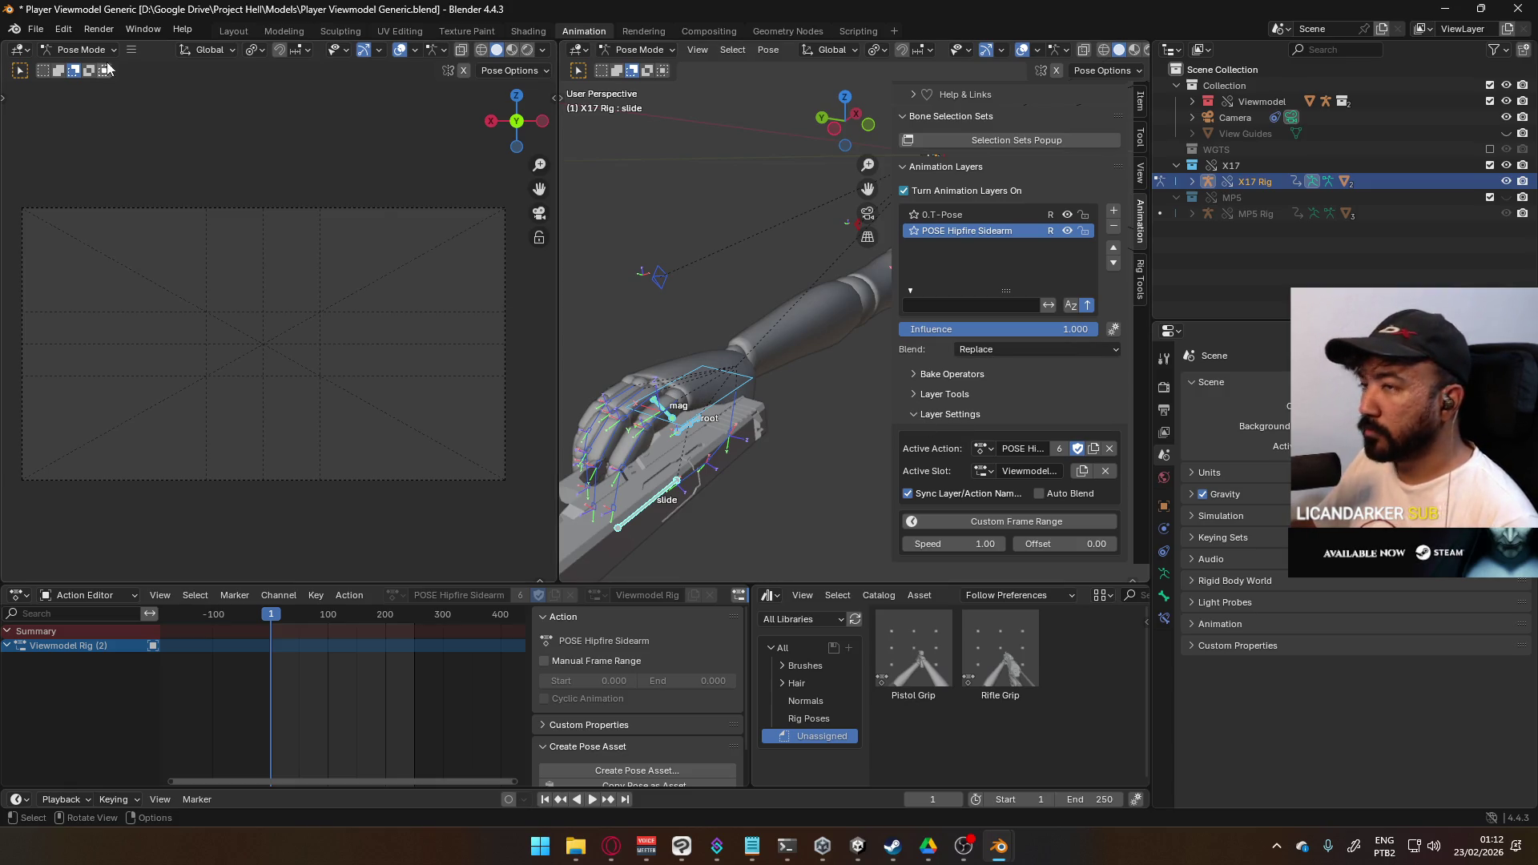
key(ctrl+s)
click(35, 29)
click(64, 96)
click(767, 447)
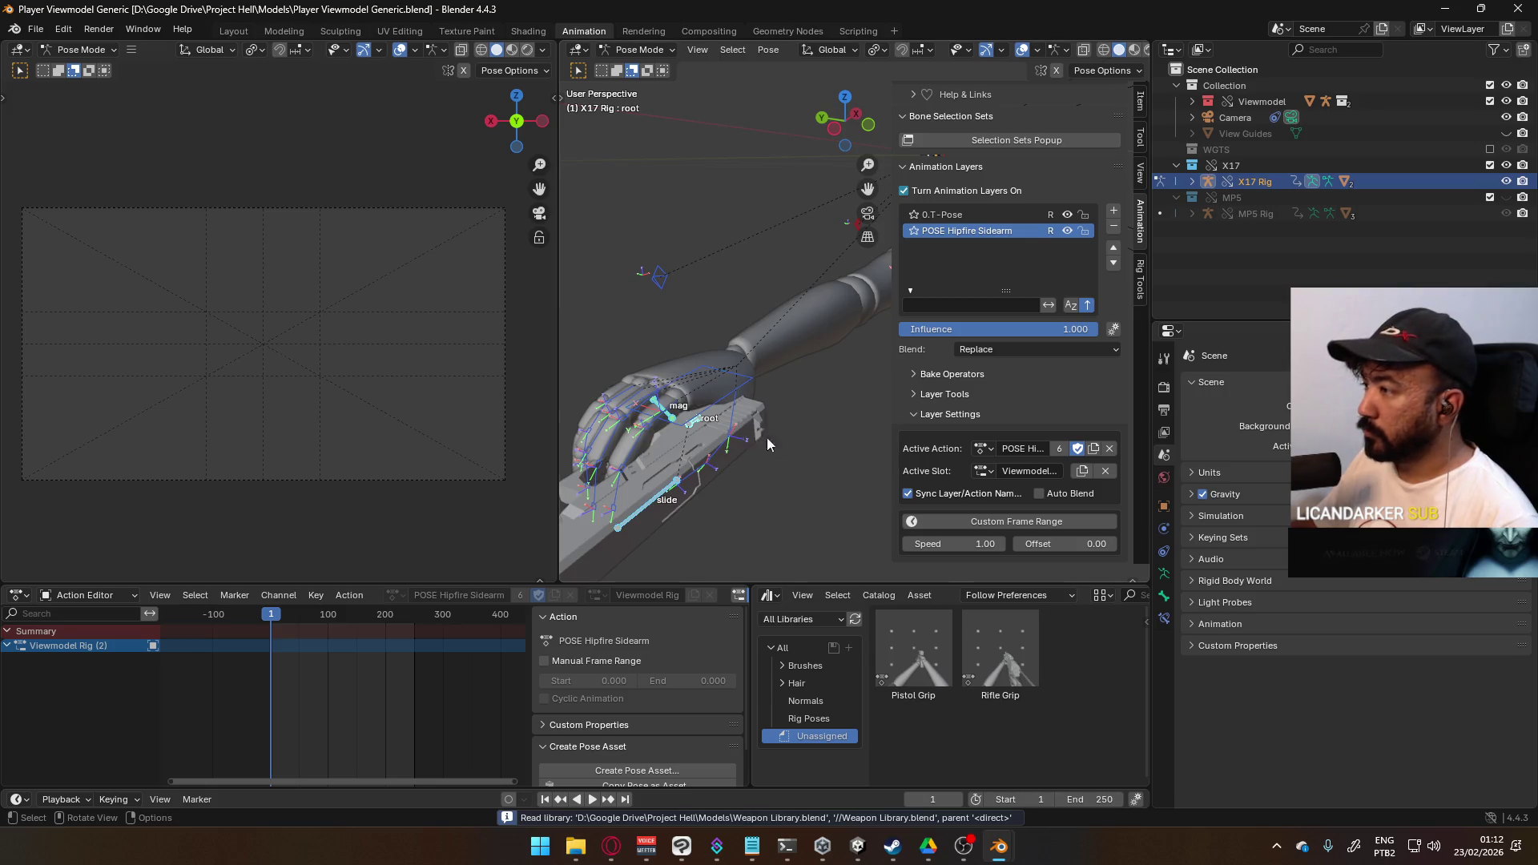
- Show the Armature Data properties and make the Viewmodel Rig active in Object Mode
click(1164, 573)
click(634, 50)
click(640, 67)
click(751, 383)
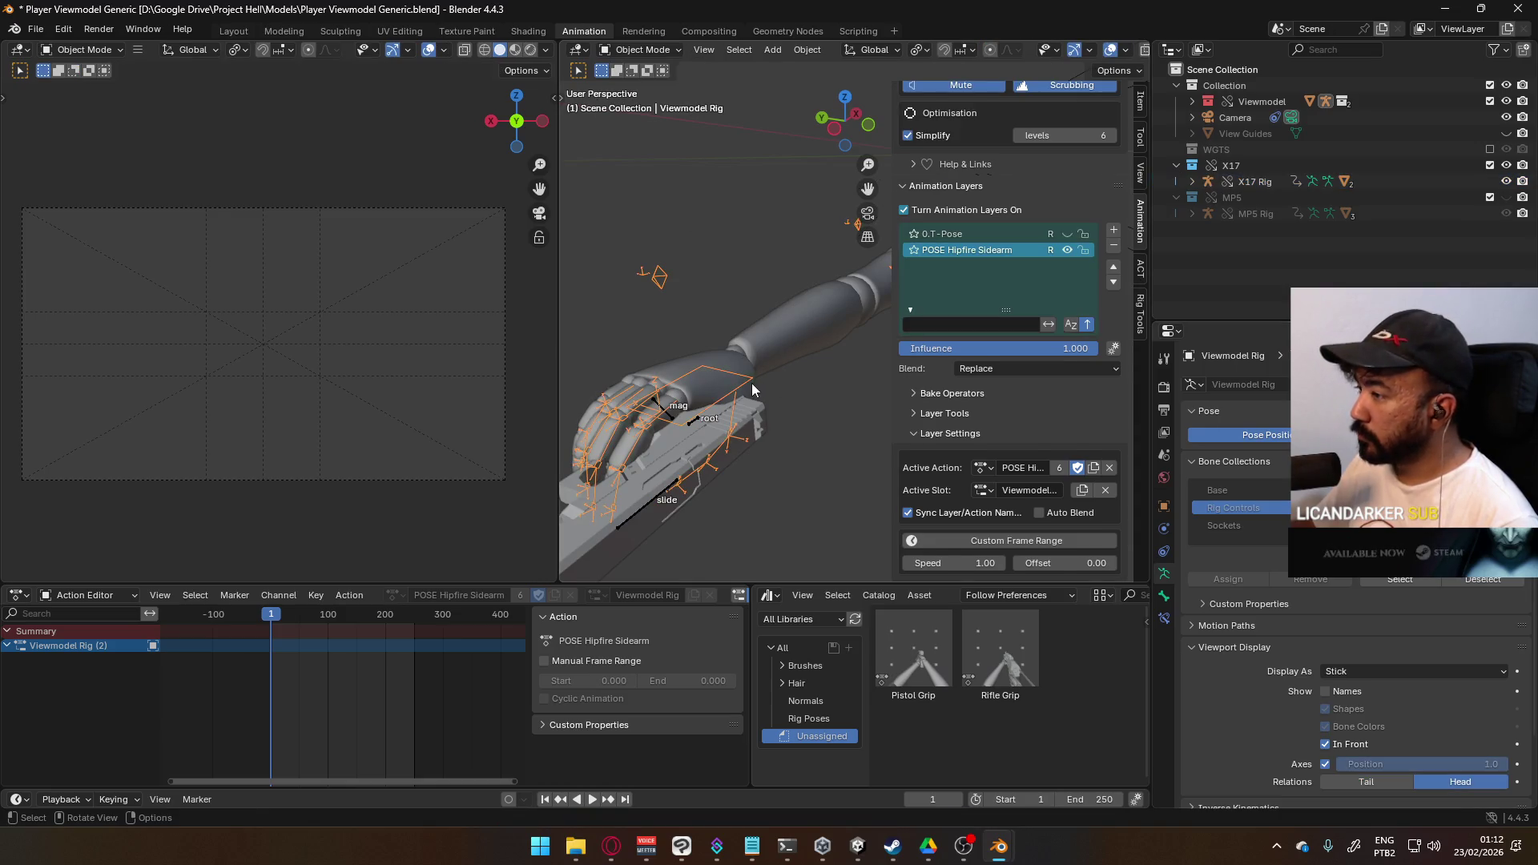